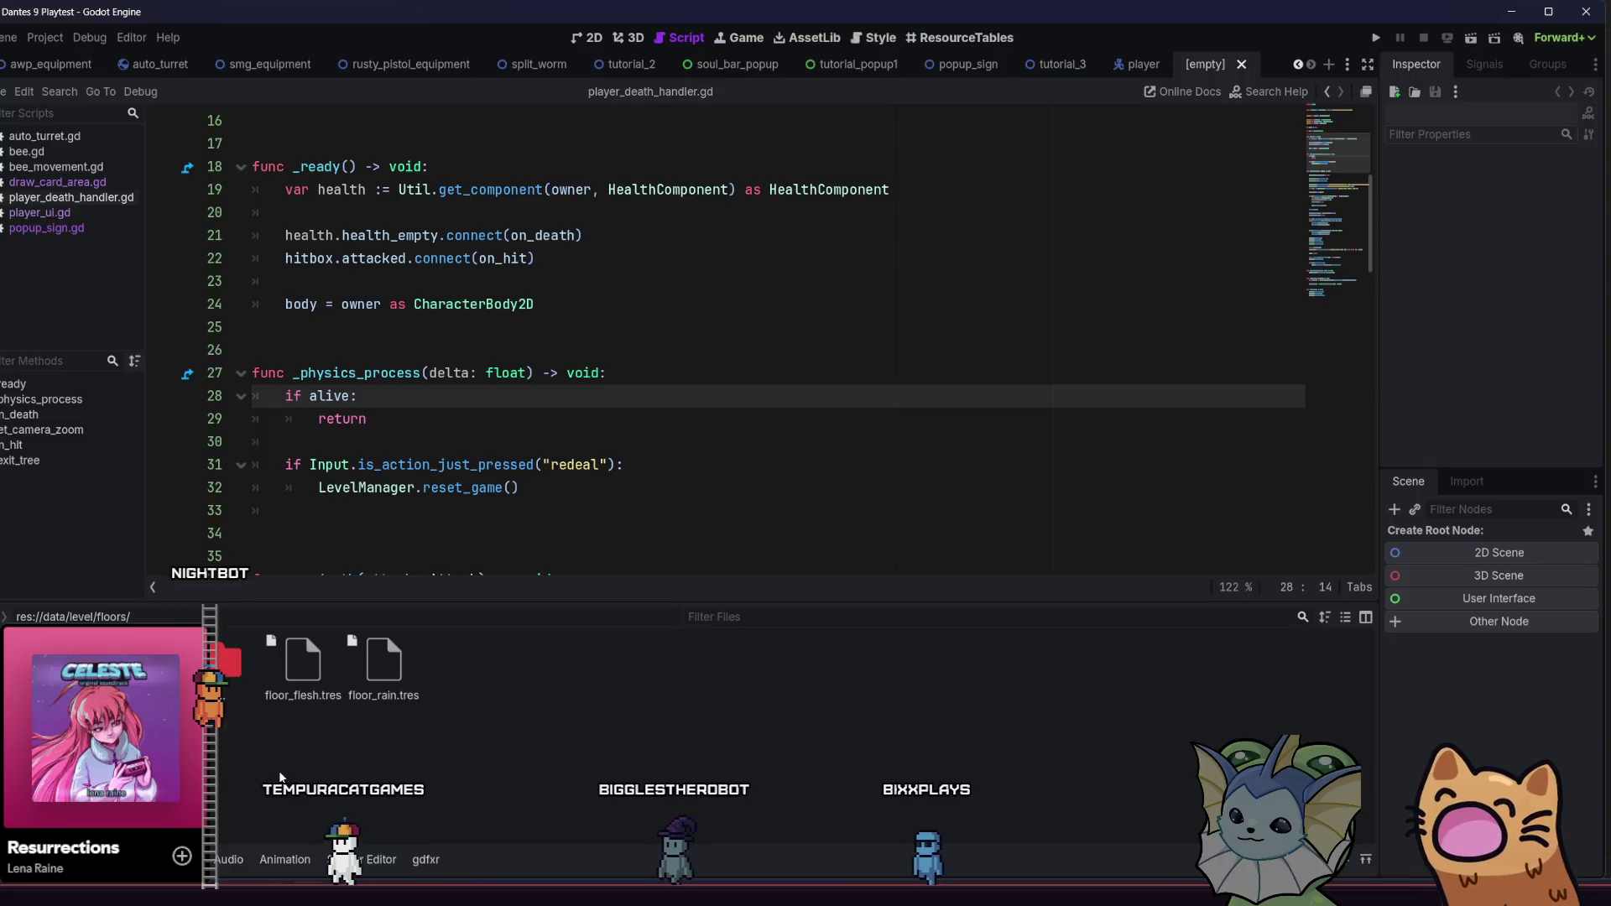
Select floor_rain.tres to view its FloorInfo: name Rainy, Floor ID Rain
click(383, 696)
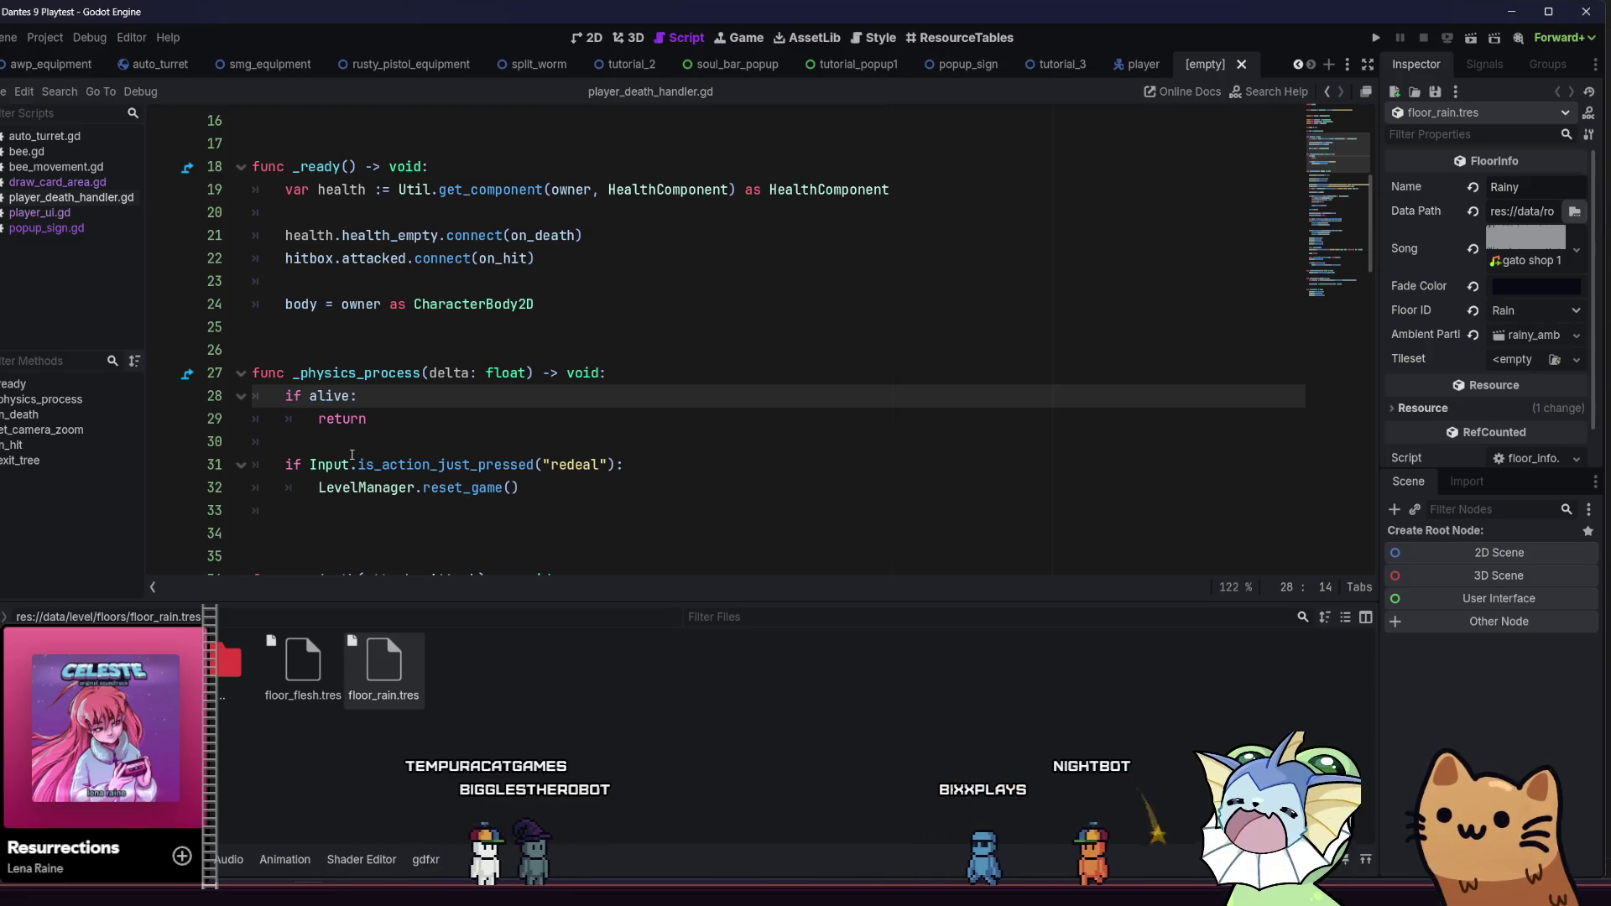
mouse_move(351, 455)
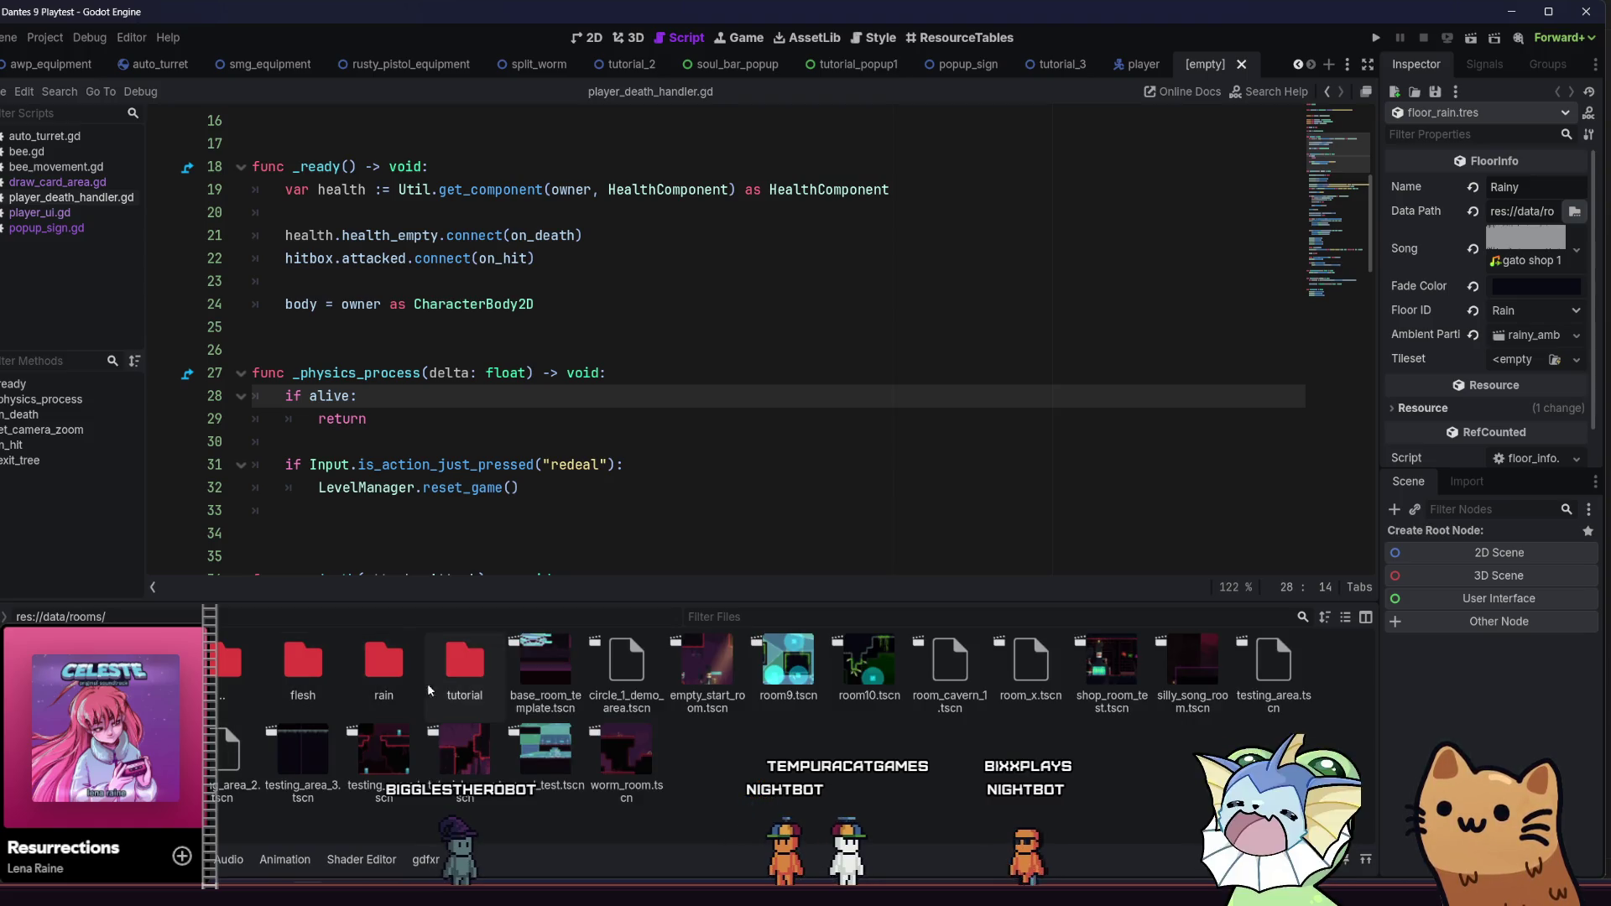
Browse the tutorial rooms folder, check tutorial_3.tscn's file actions, then open res://data/relics/
double_click(451, 667)
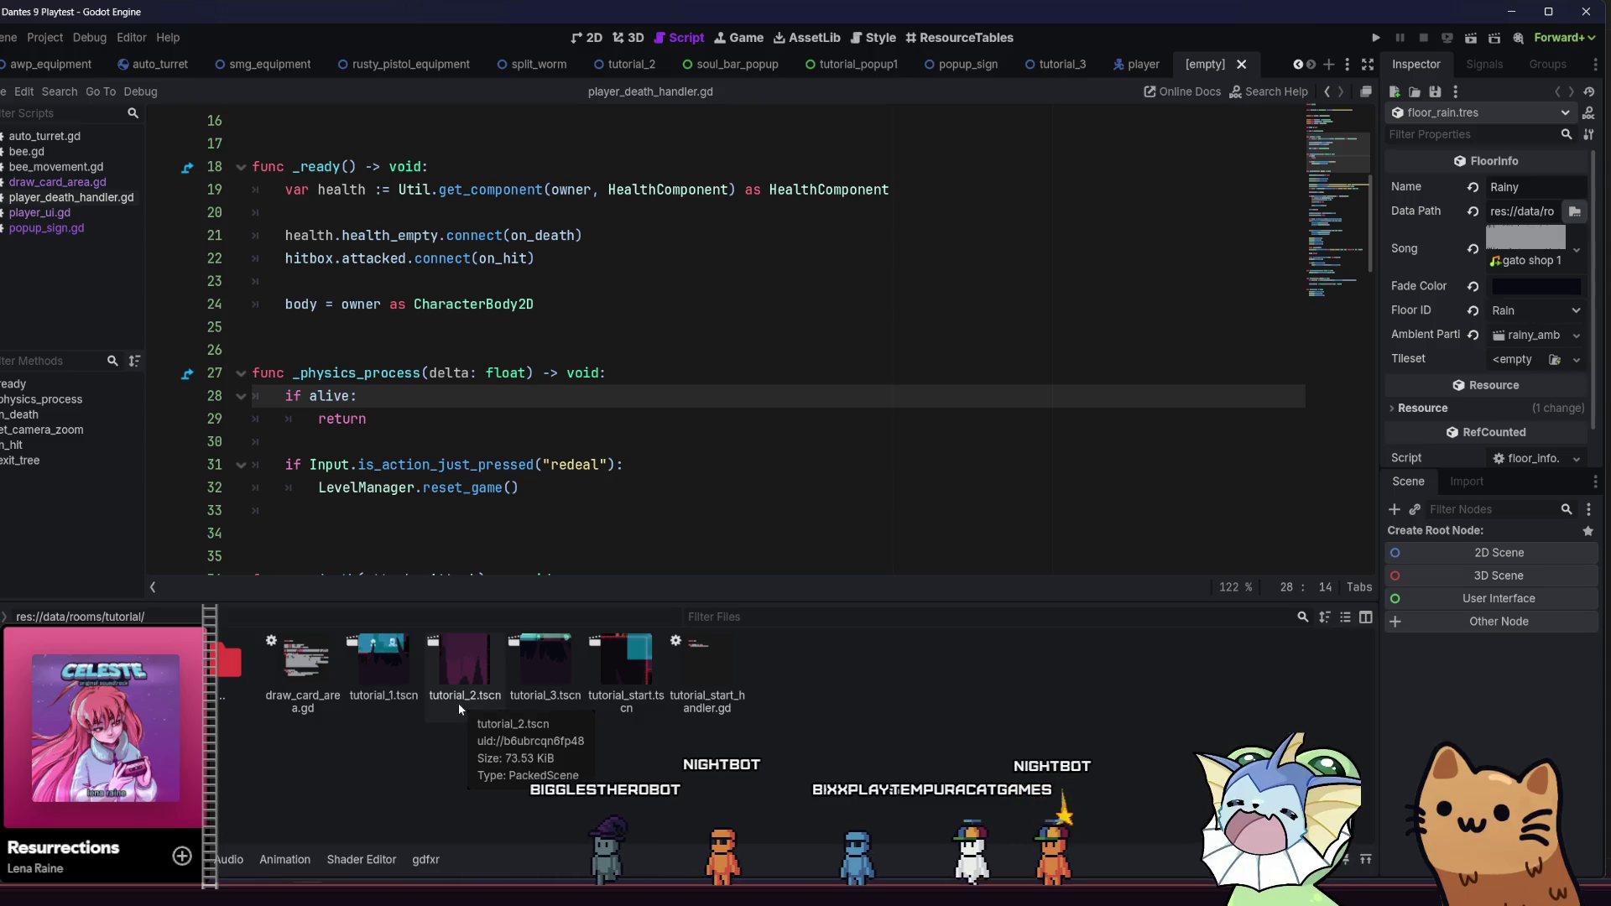
click(576, 697)
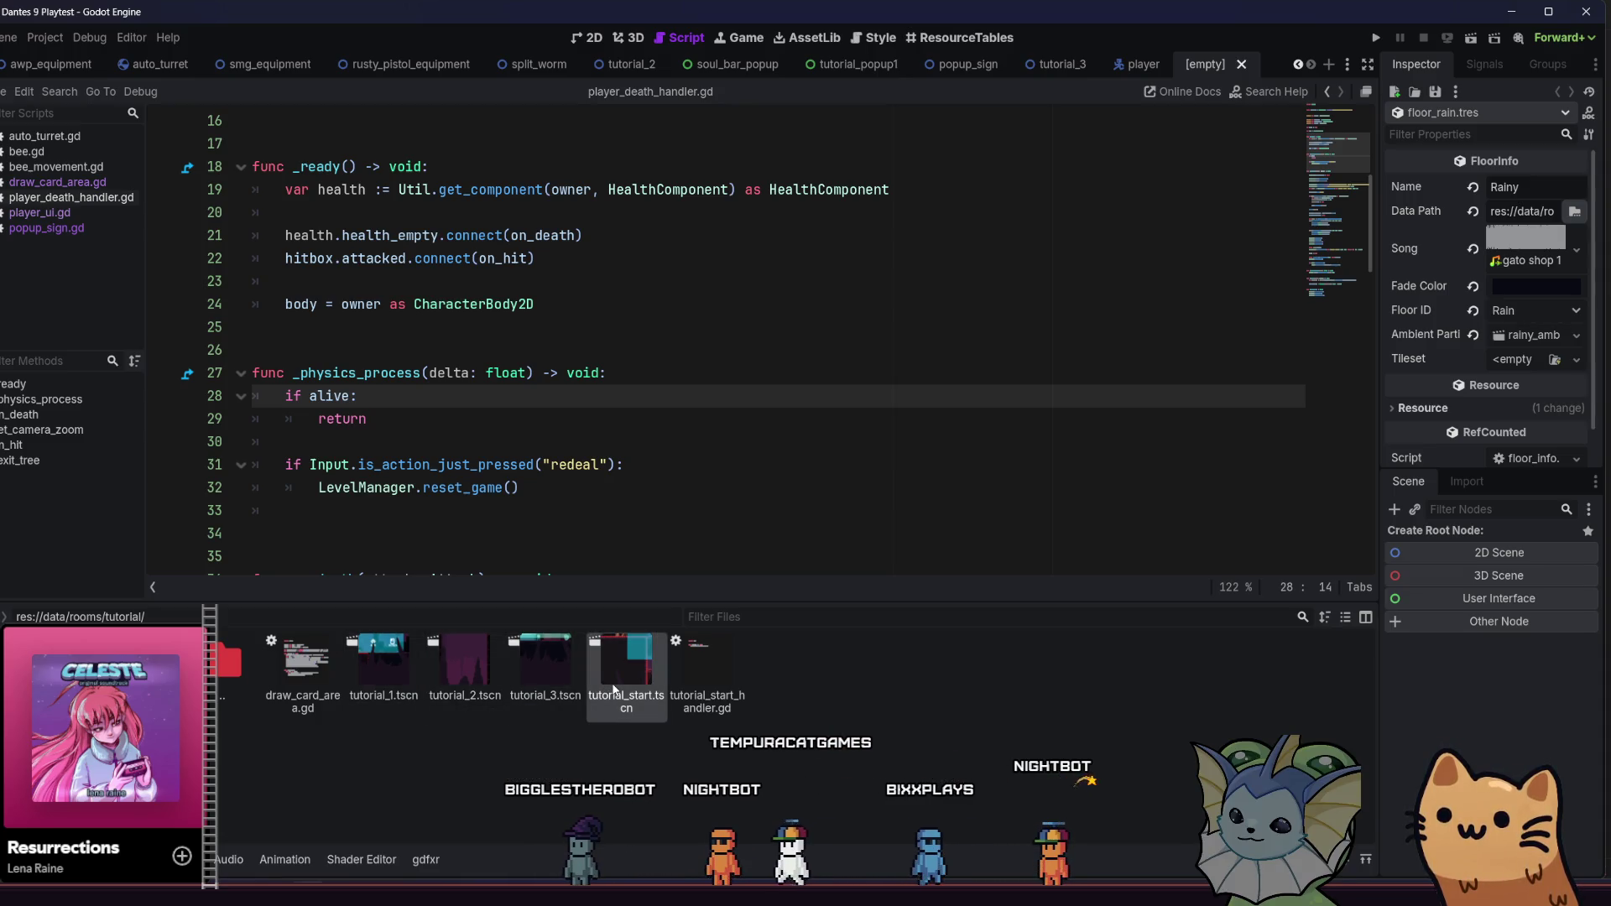
right_click(537, 677)
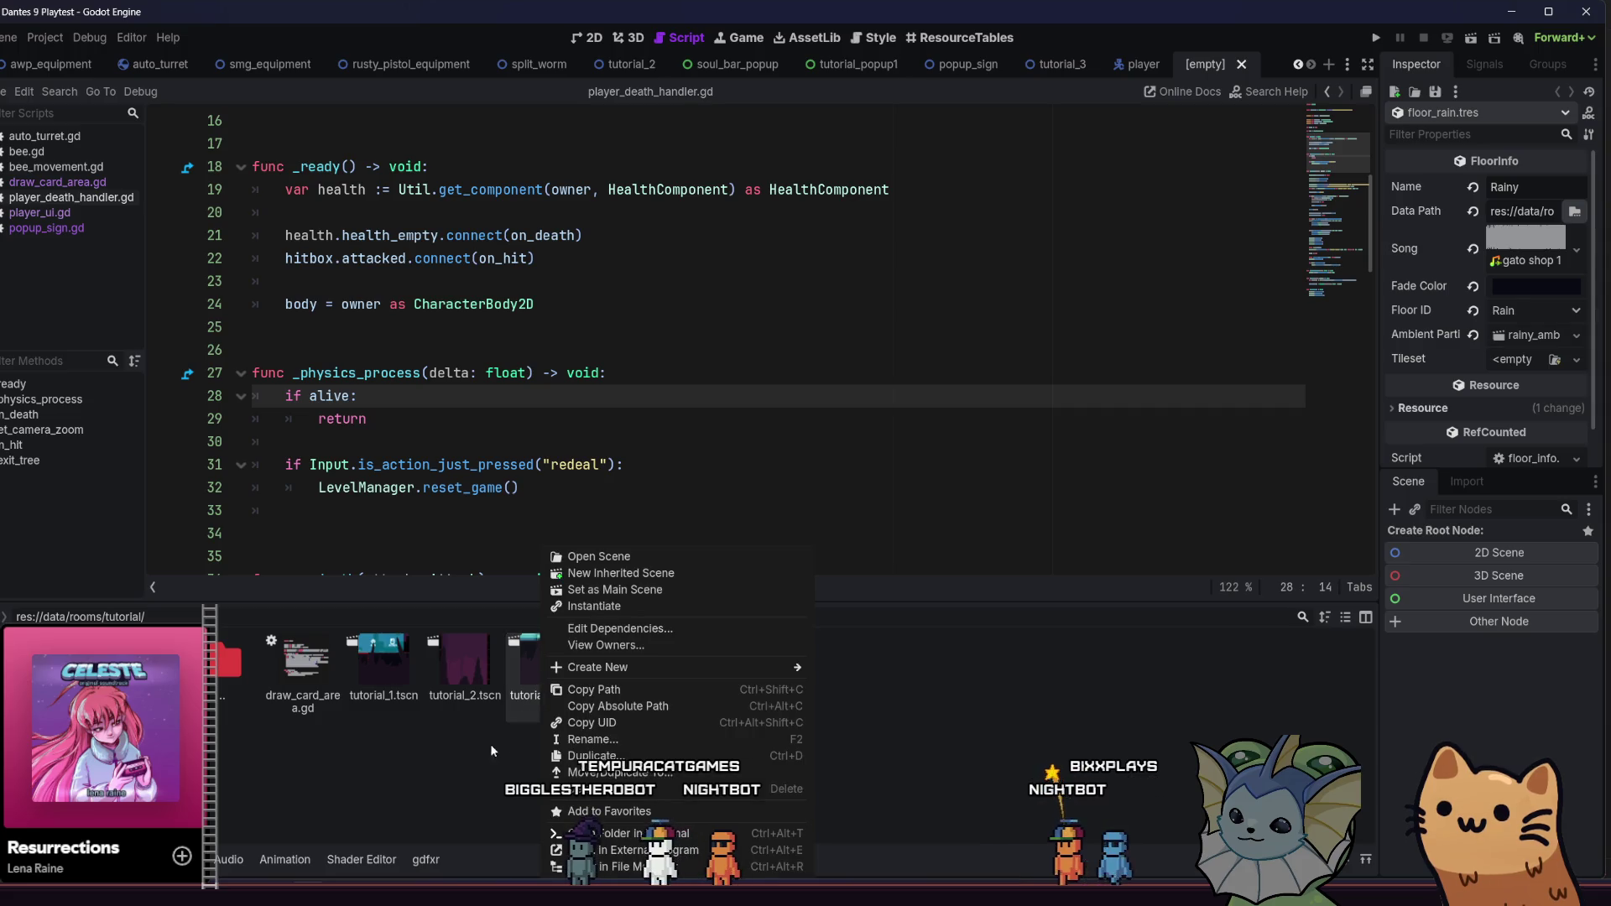
click(539, 722)
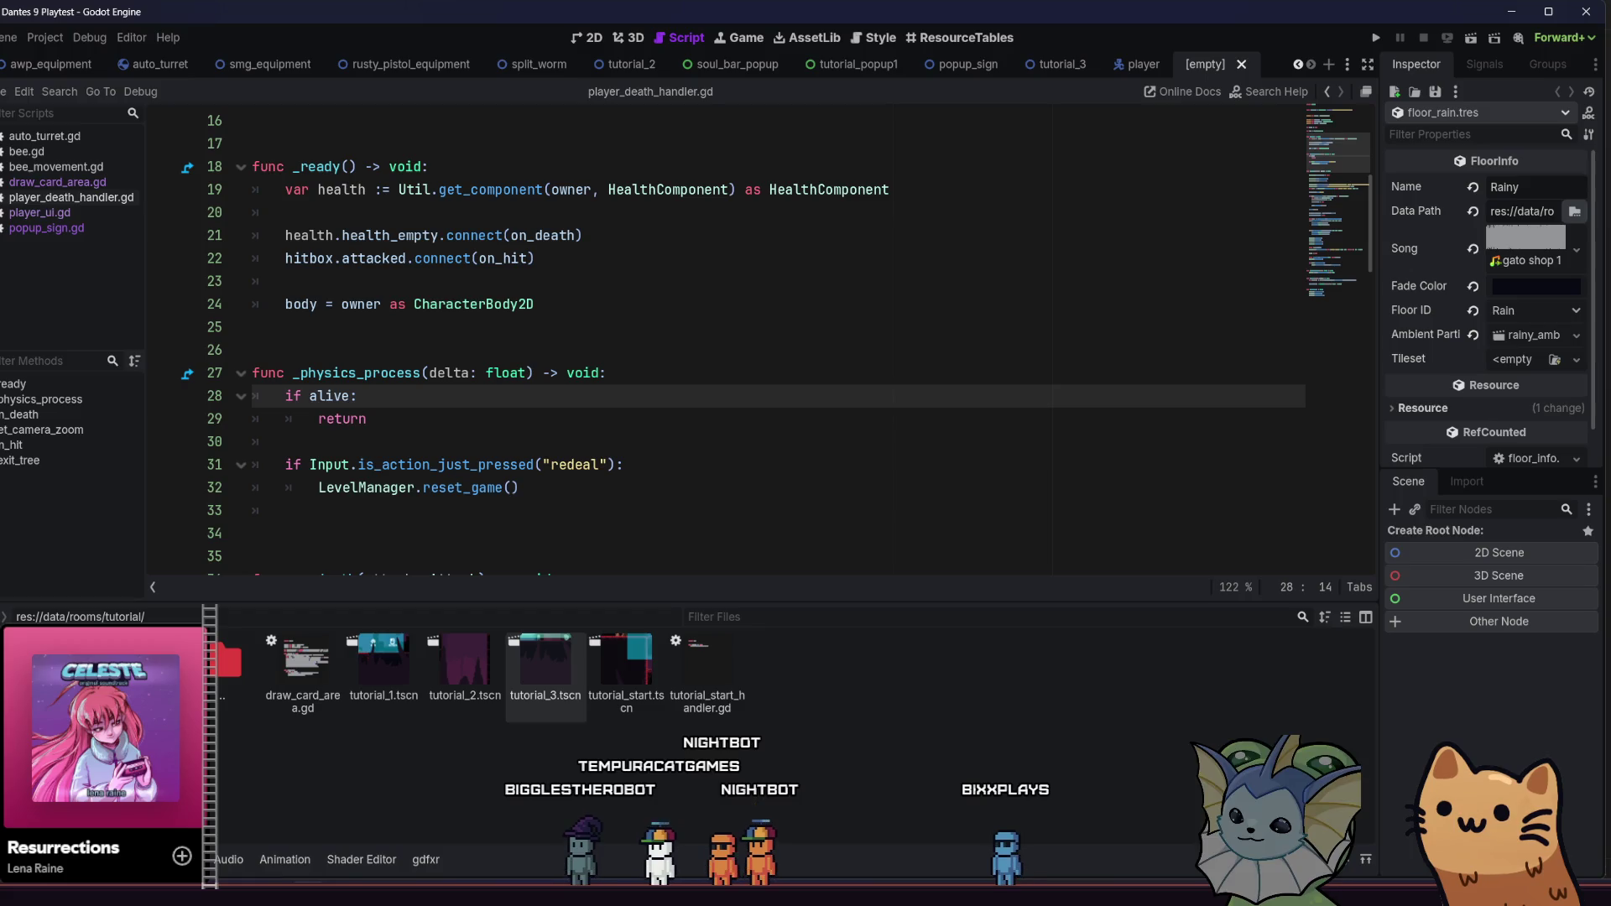
click(101, 721)
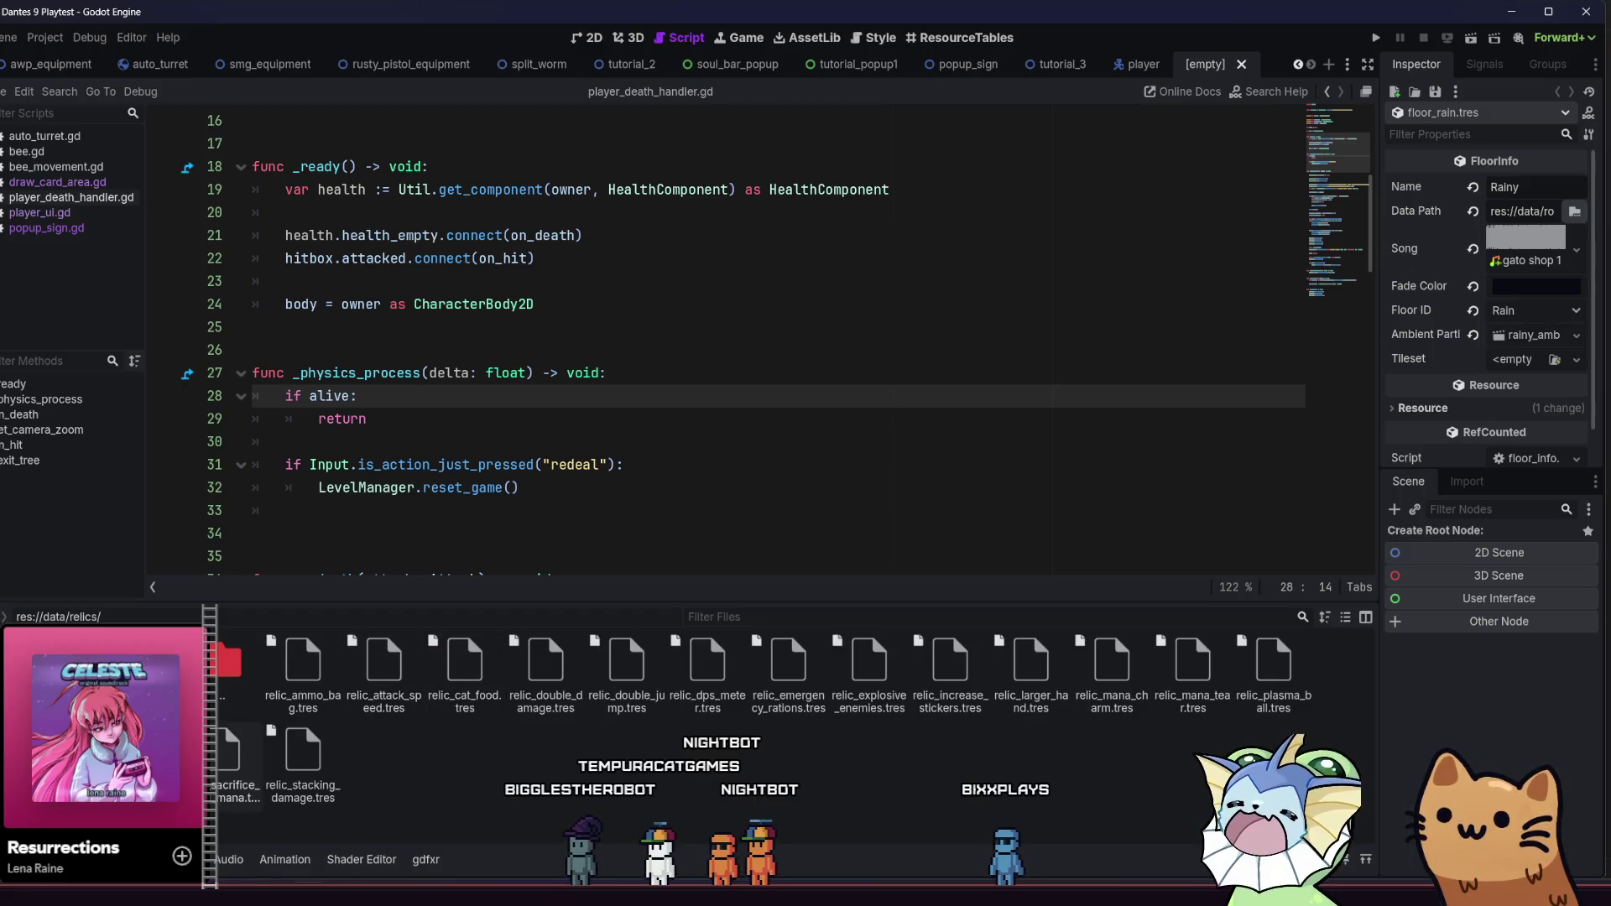
Navigate from res://data/relics/ back to the res://data/rooms/ folder
click(101, 737)
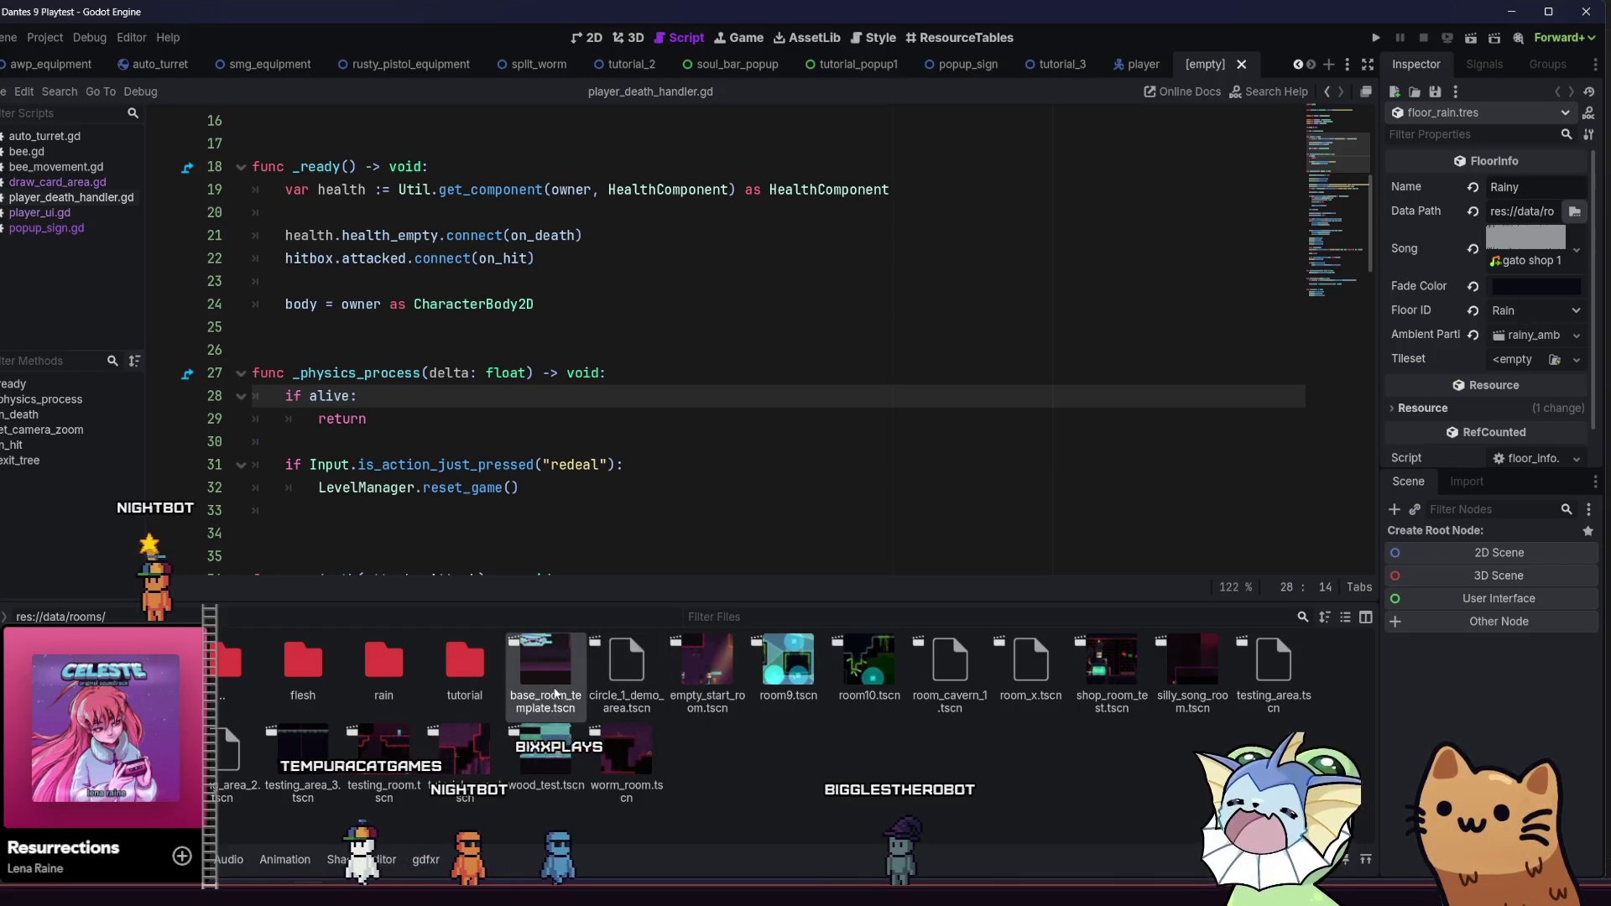
Duplicate base_room_template.tscn as tutorial_4.tscn and move it into the tutorial rooms folder
double_click(554, 693)
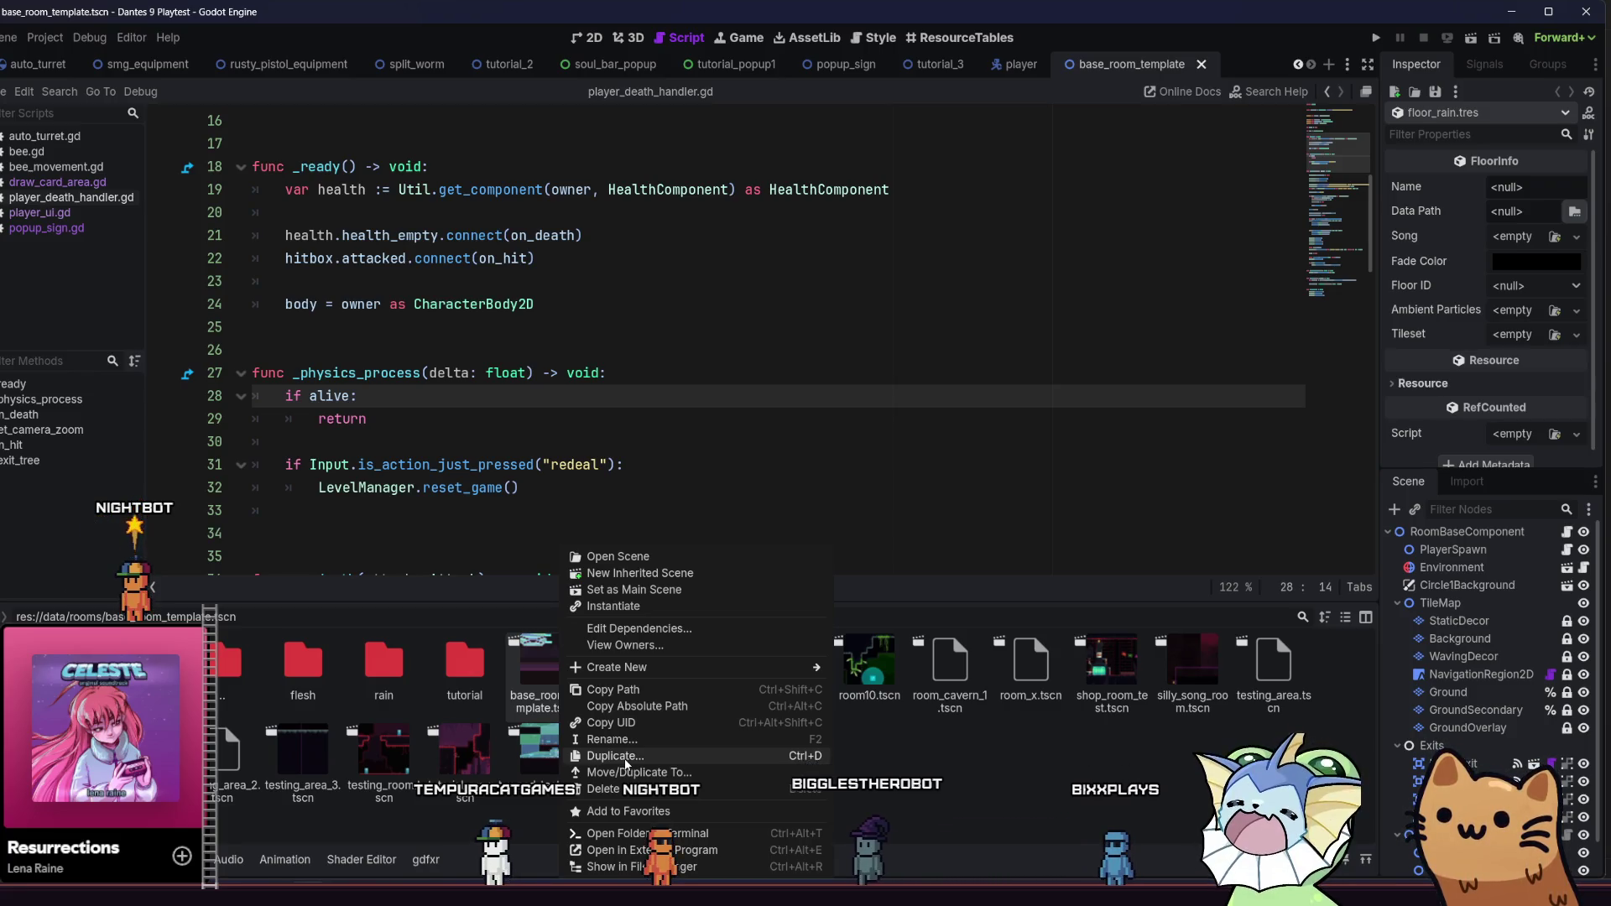
click(625, 758)
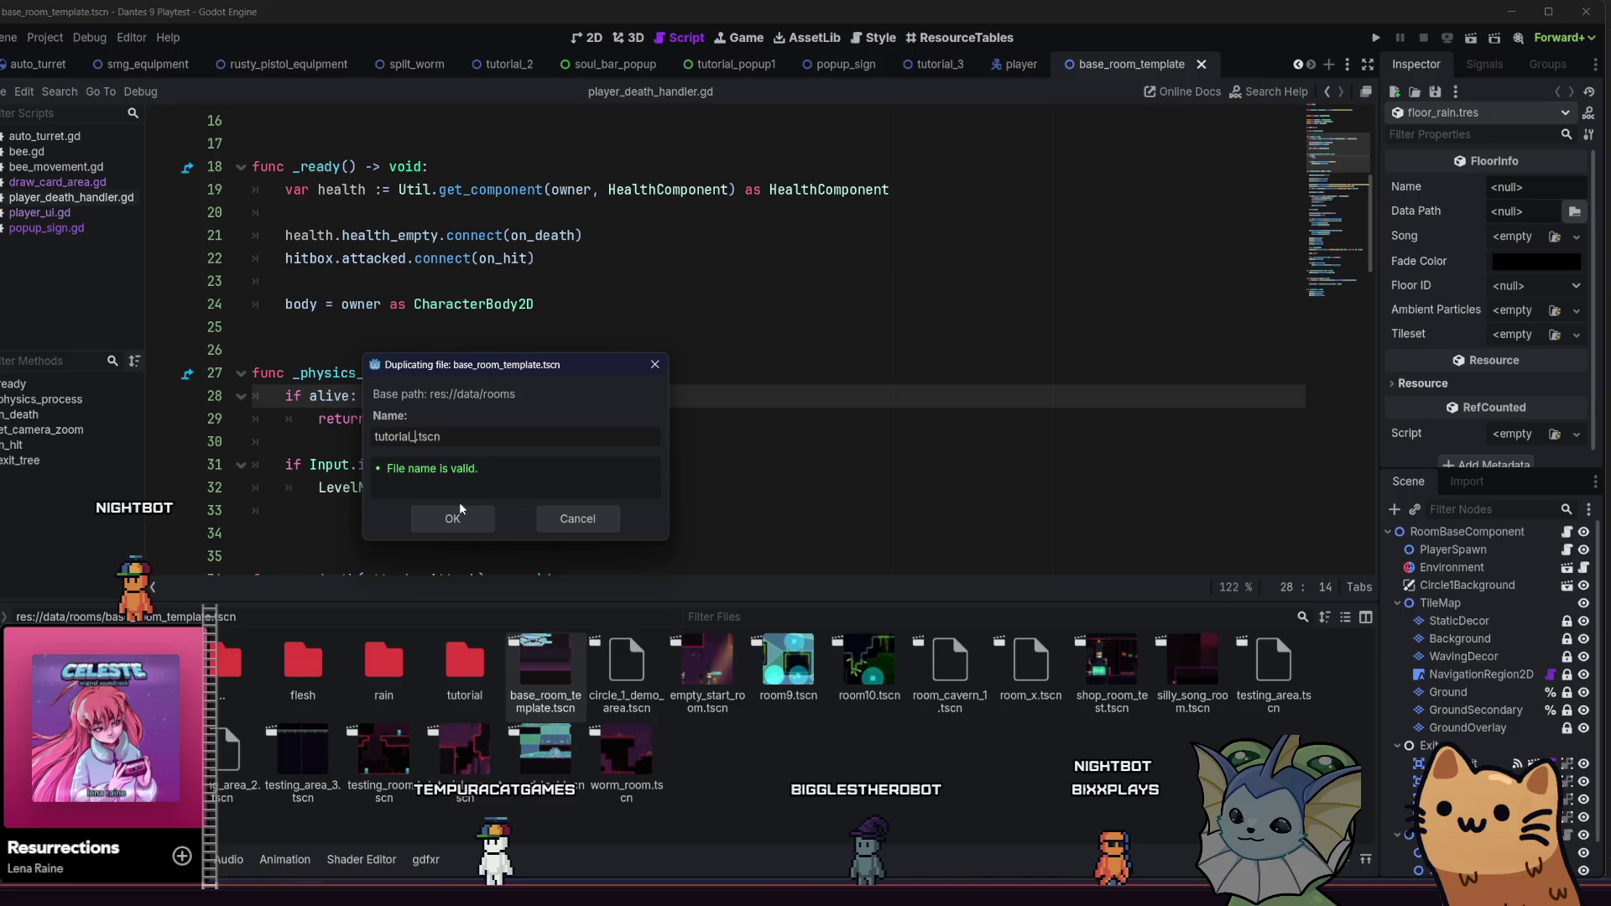
click(460, 510)
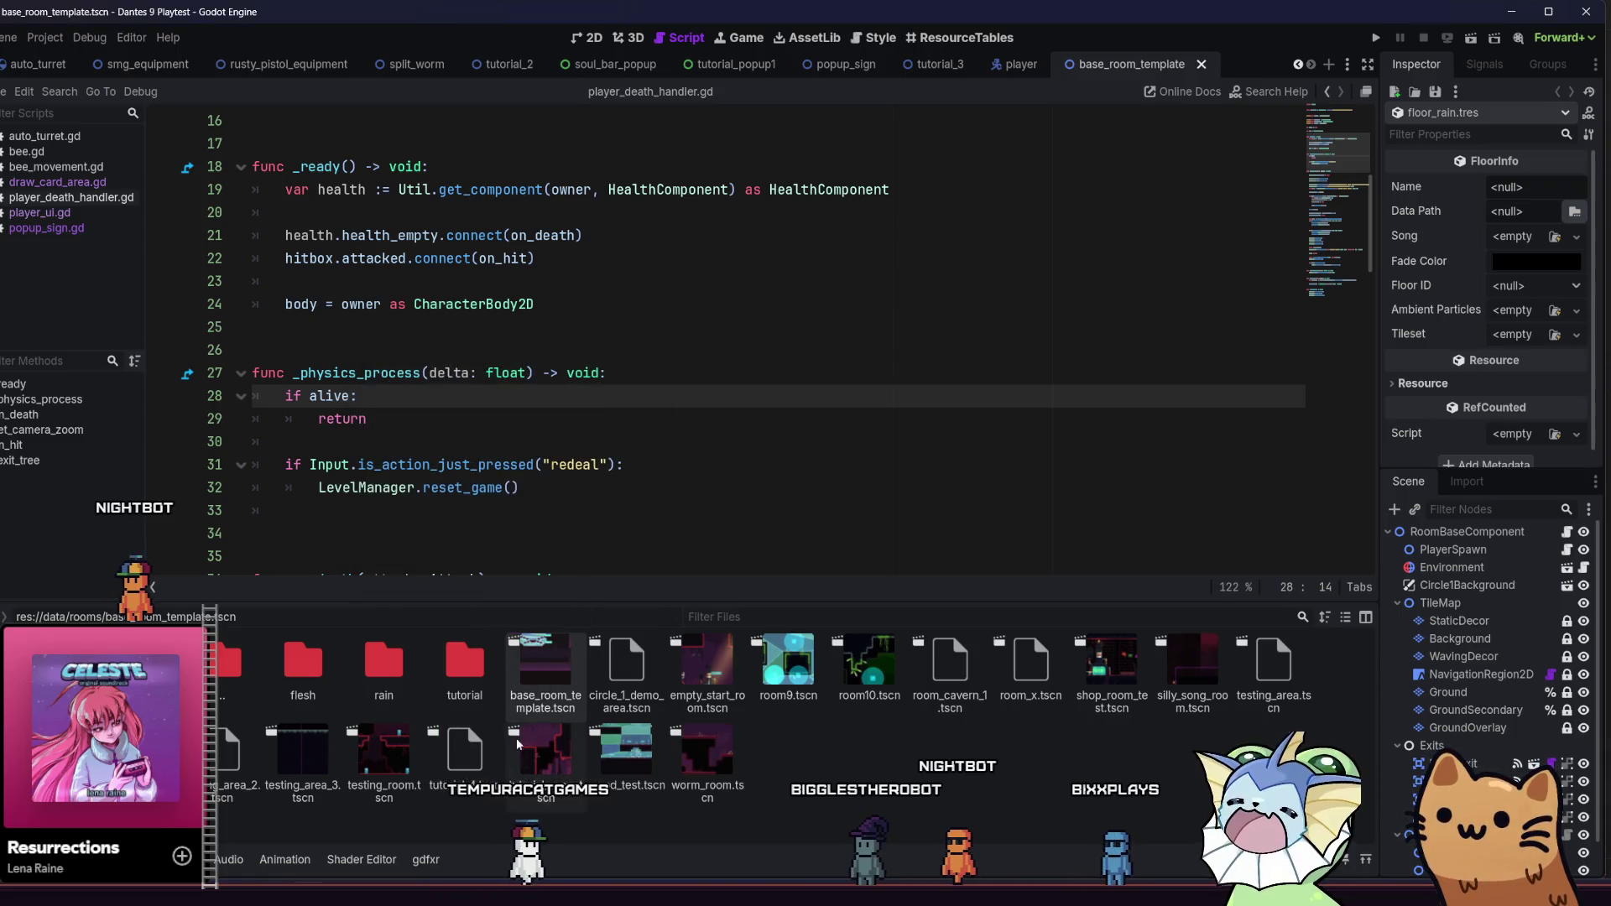
drag(464, 755, 466, 684)
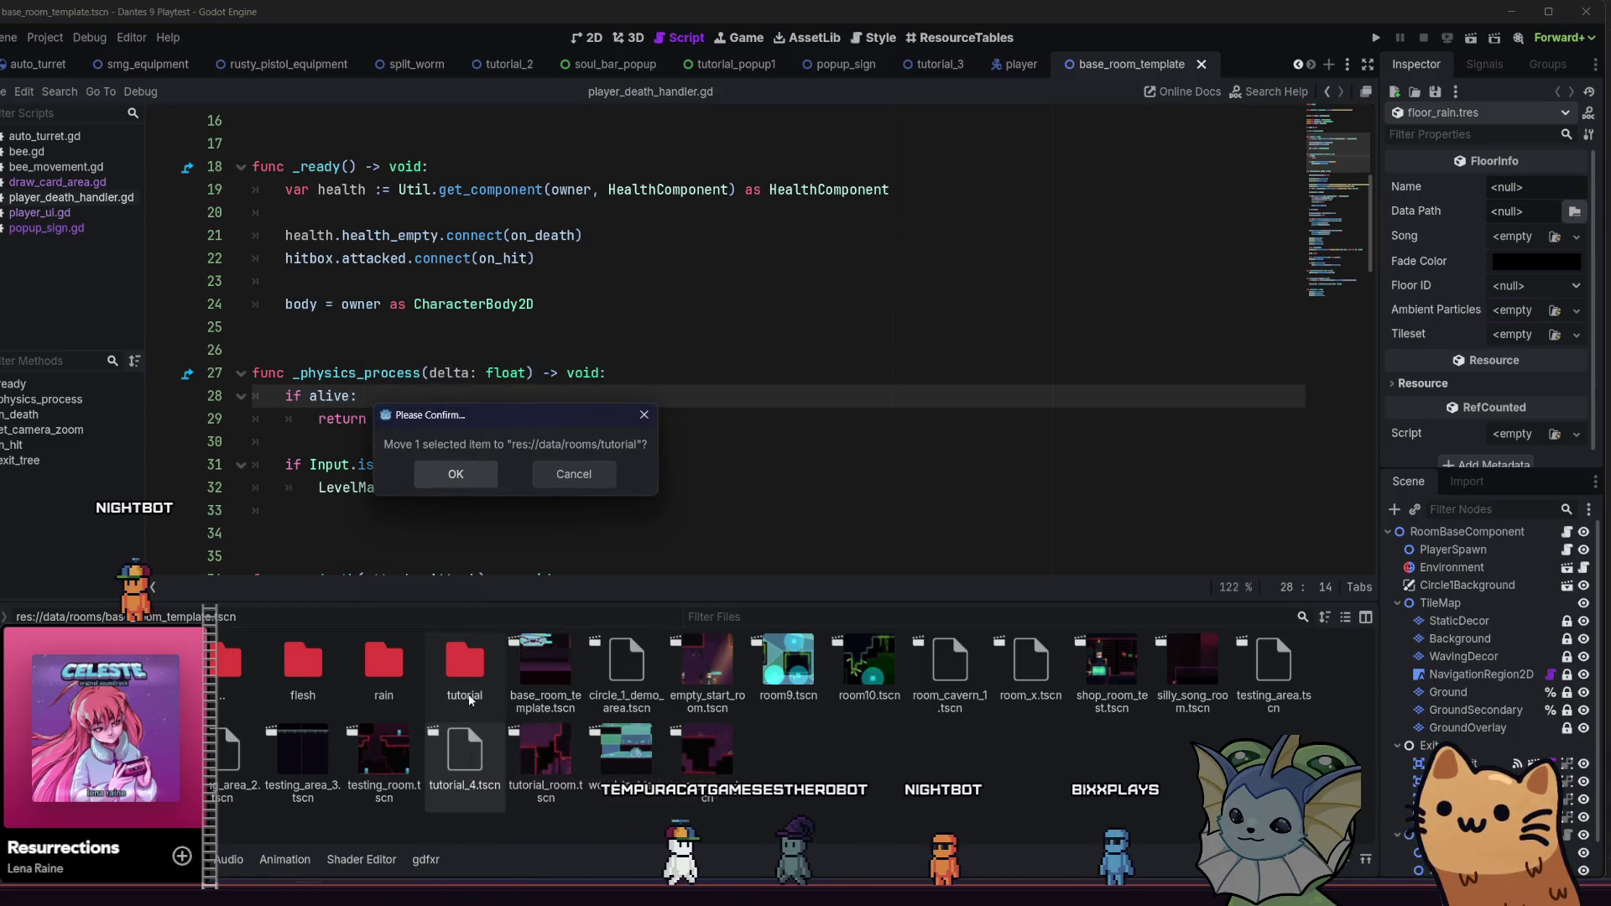
click(442, 474)
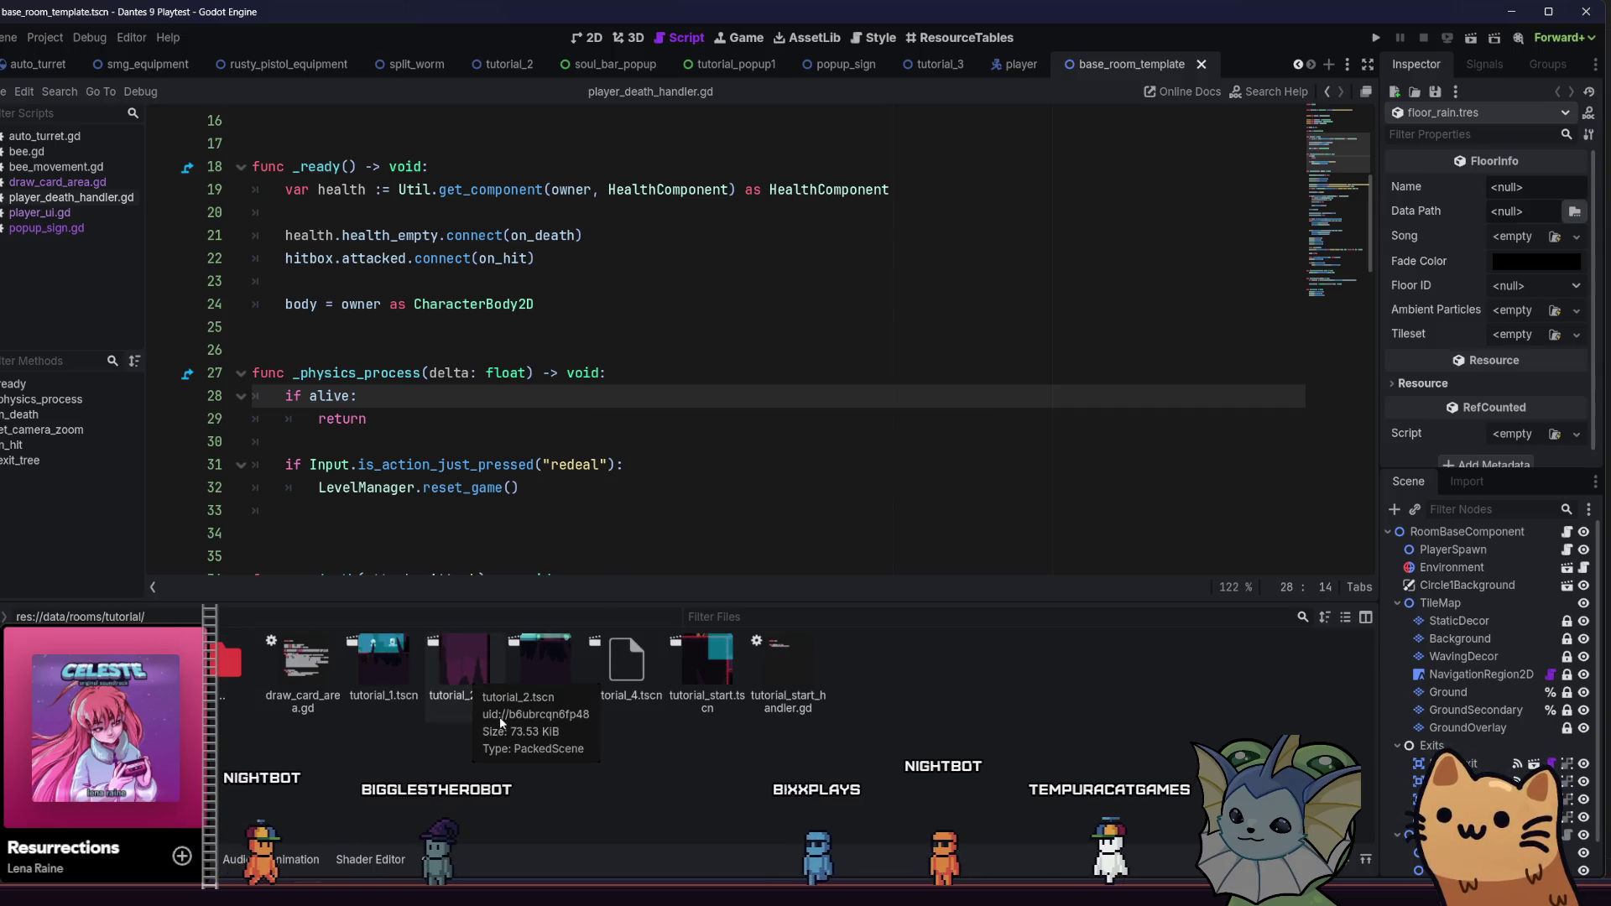
Open tutorial_4.tscn and view its zoomed-out layout in the 2D workspace
double_click(646, 697)
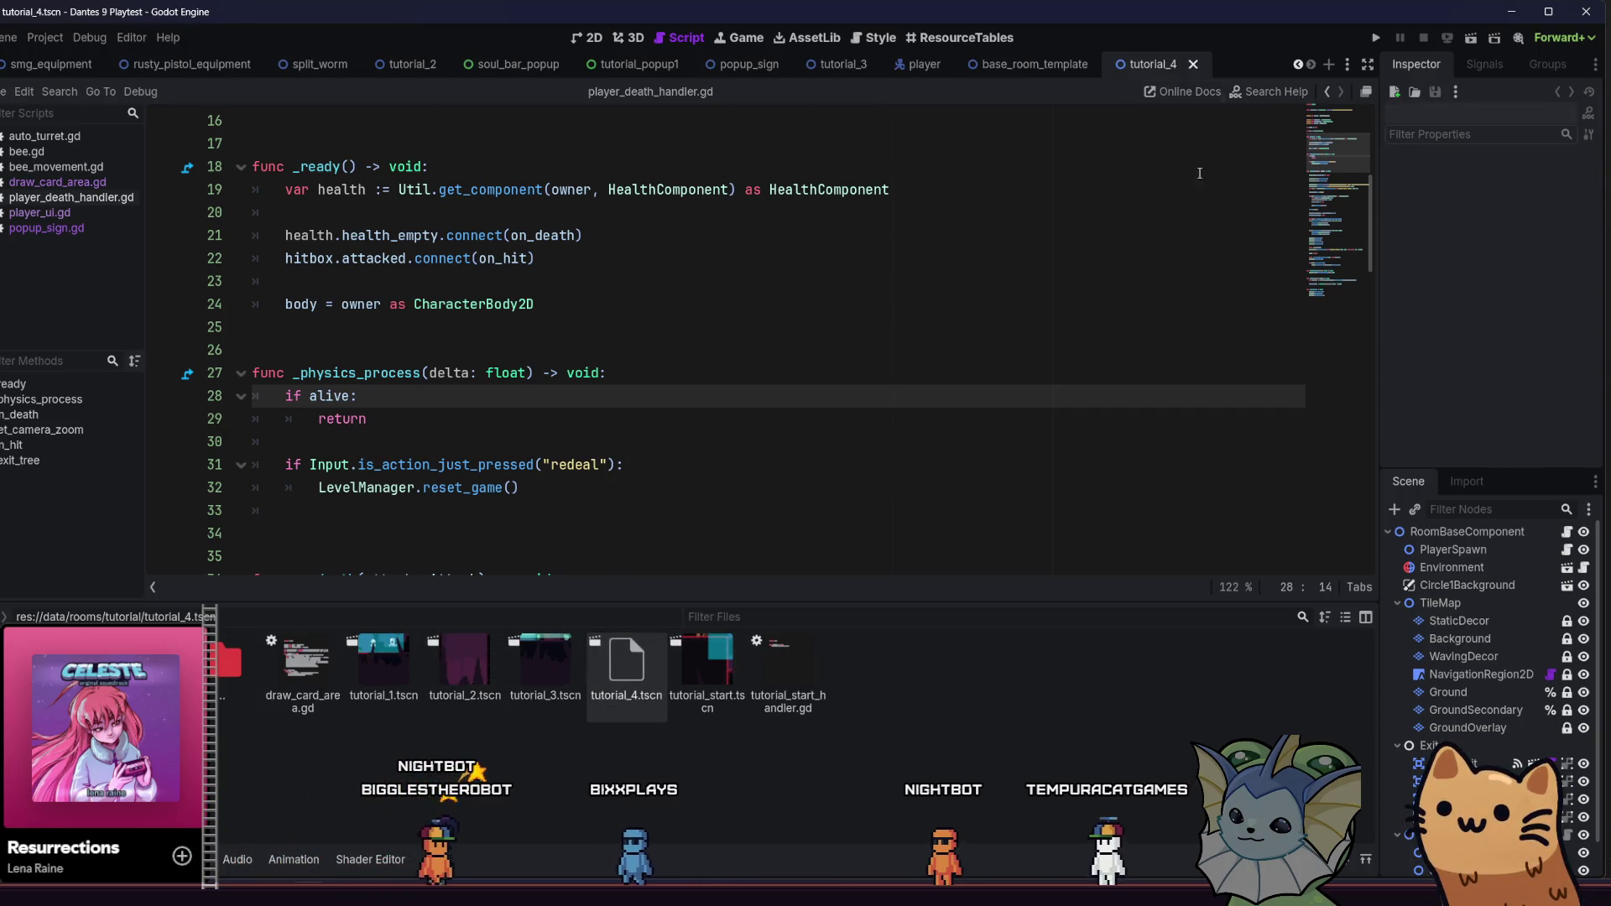
scroll(1420, 348, down, 1)
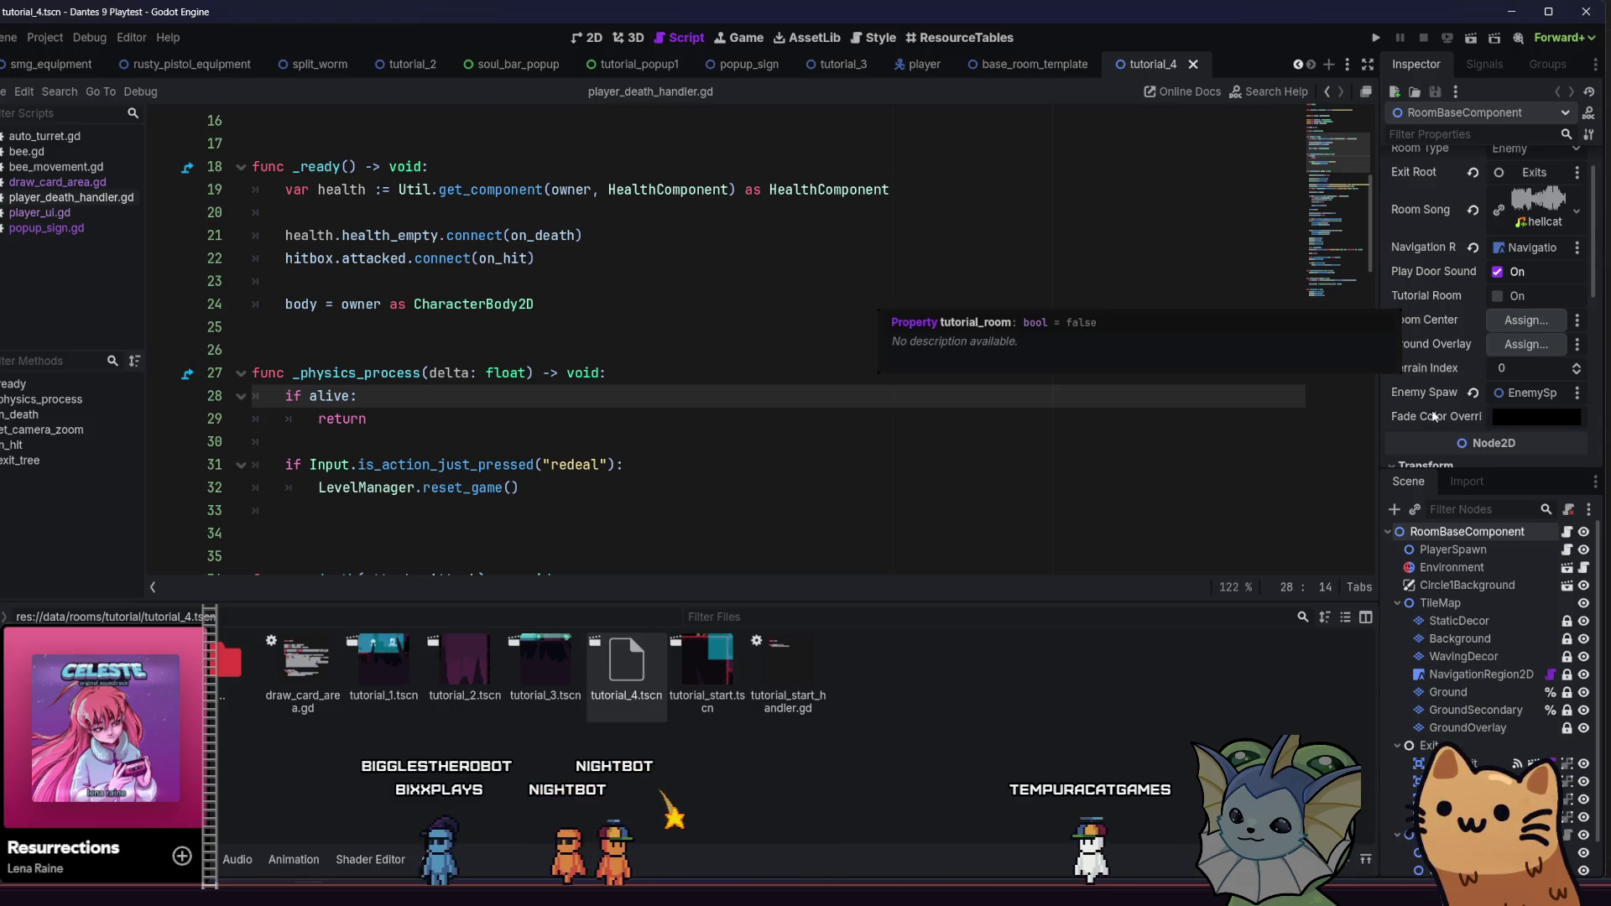
click(588, 38)
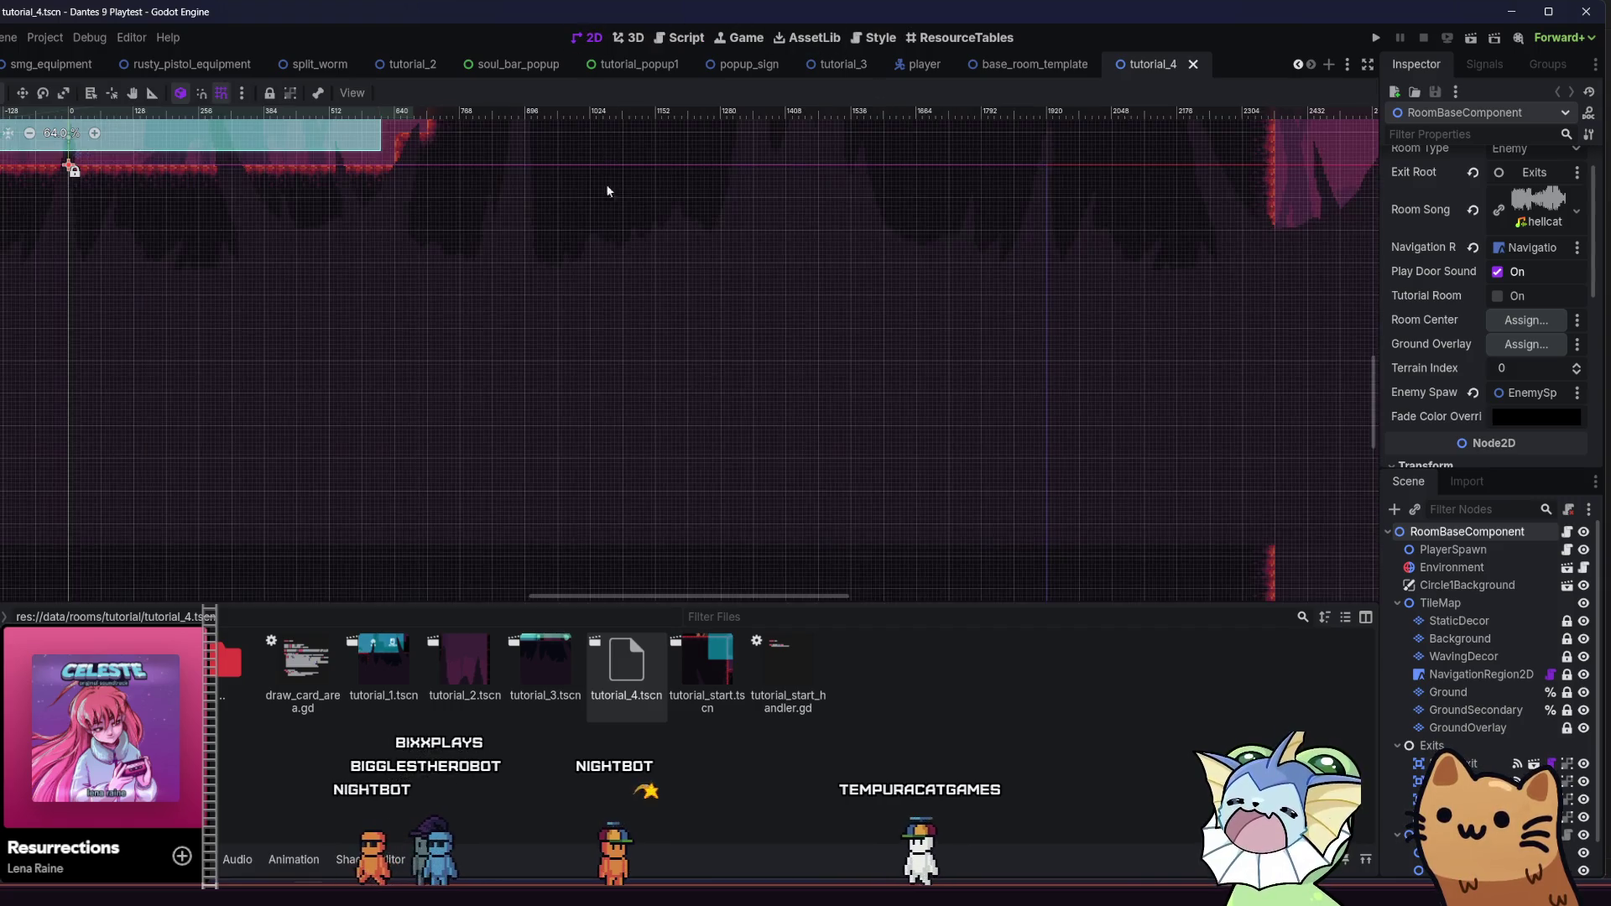
scroll(839, 390, down, 2)
scroll(840, 390, down, 3)
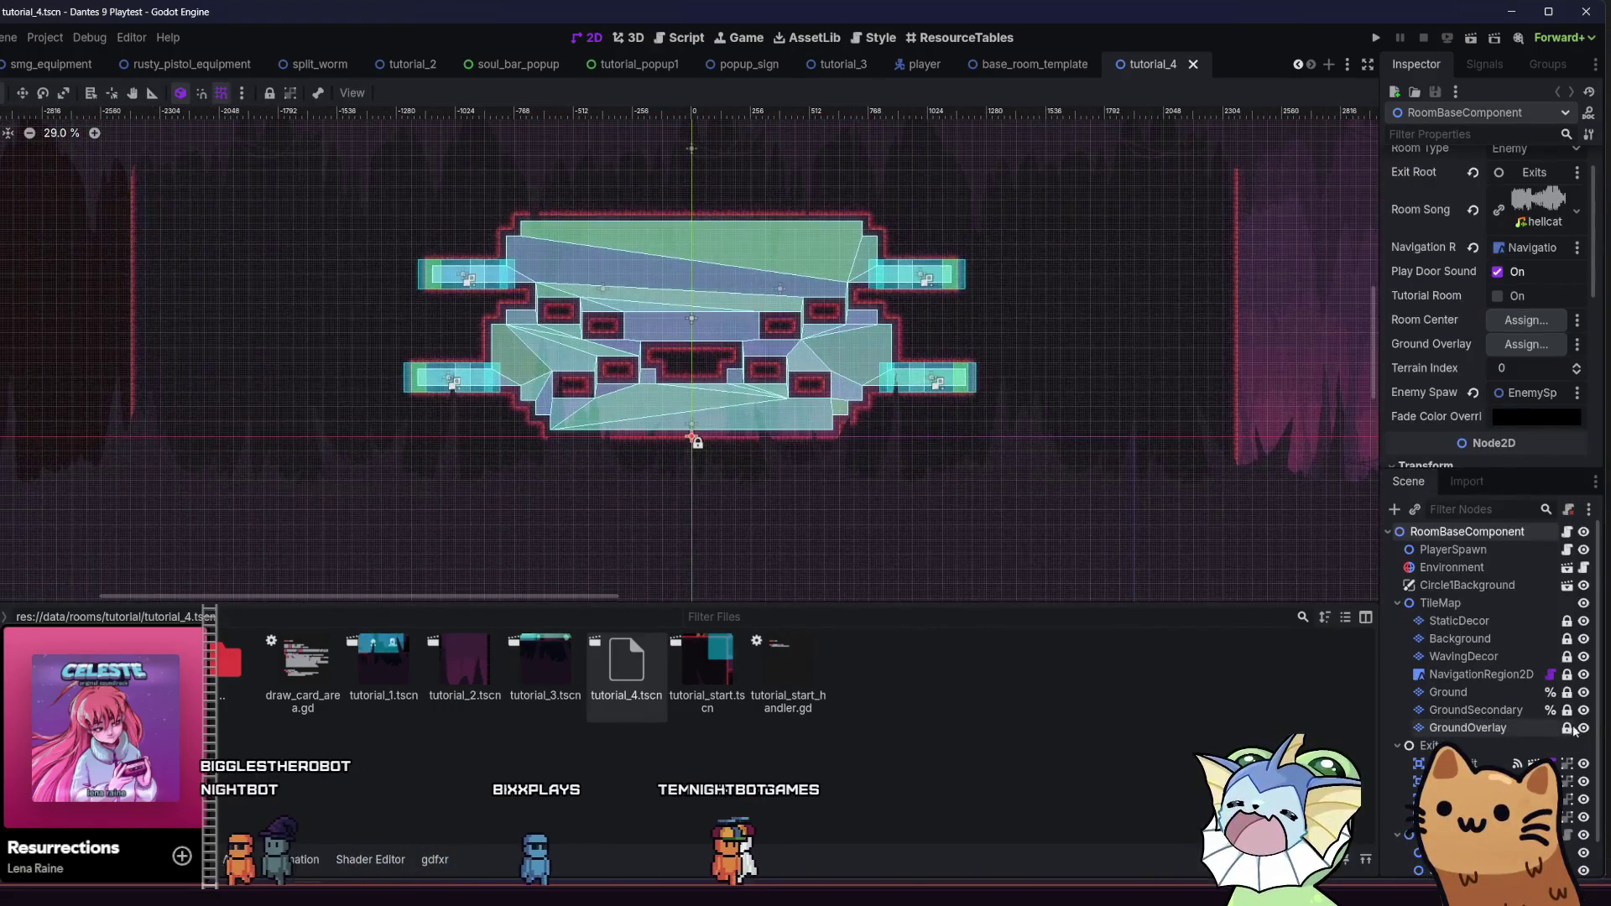
Toggle the GroundSecondary and Ground layer visibility, pan the room, and launch a playtest
click(1583, 710)
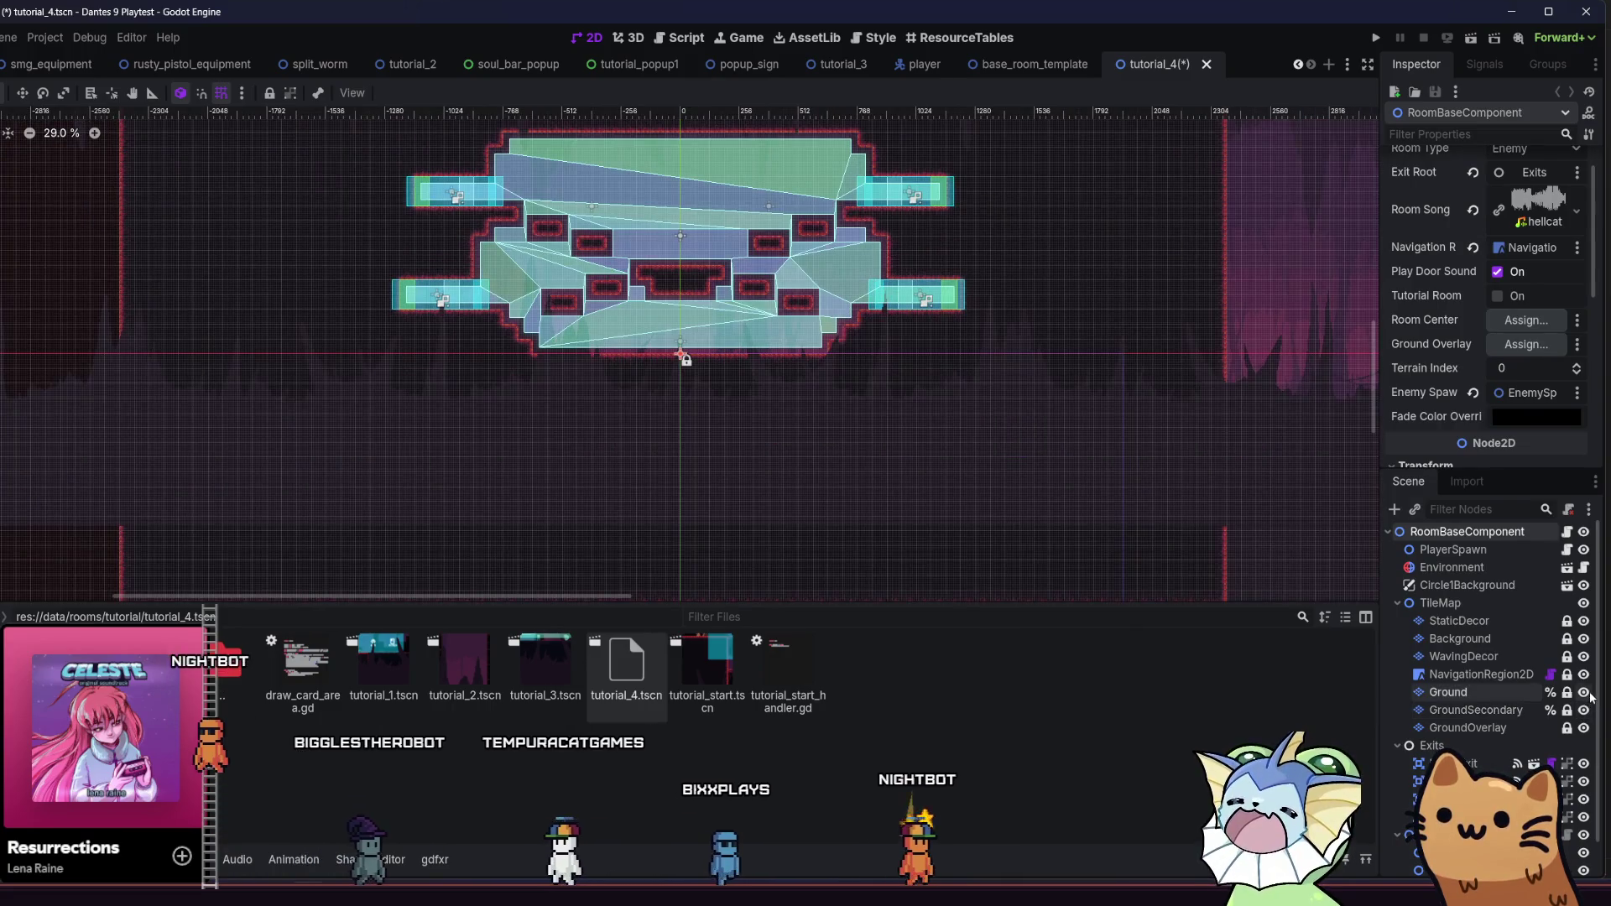
click(1583, 692)
click(1583, 692)
scroll(953, 503, up, 3)
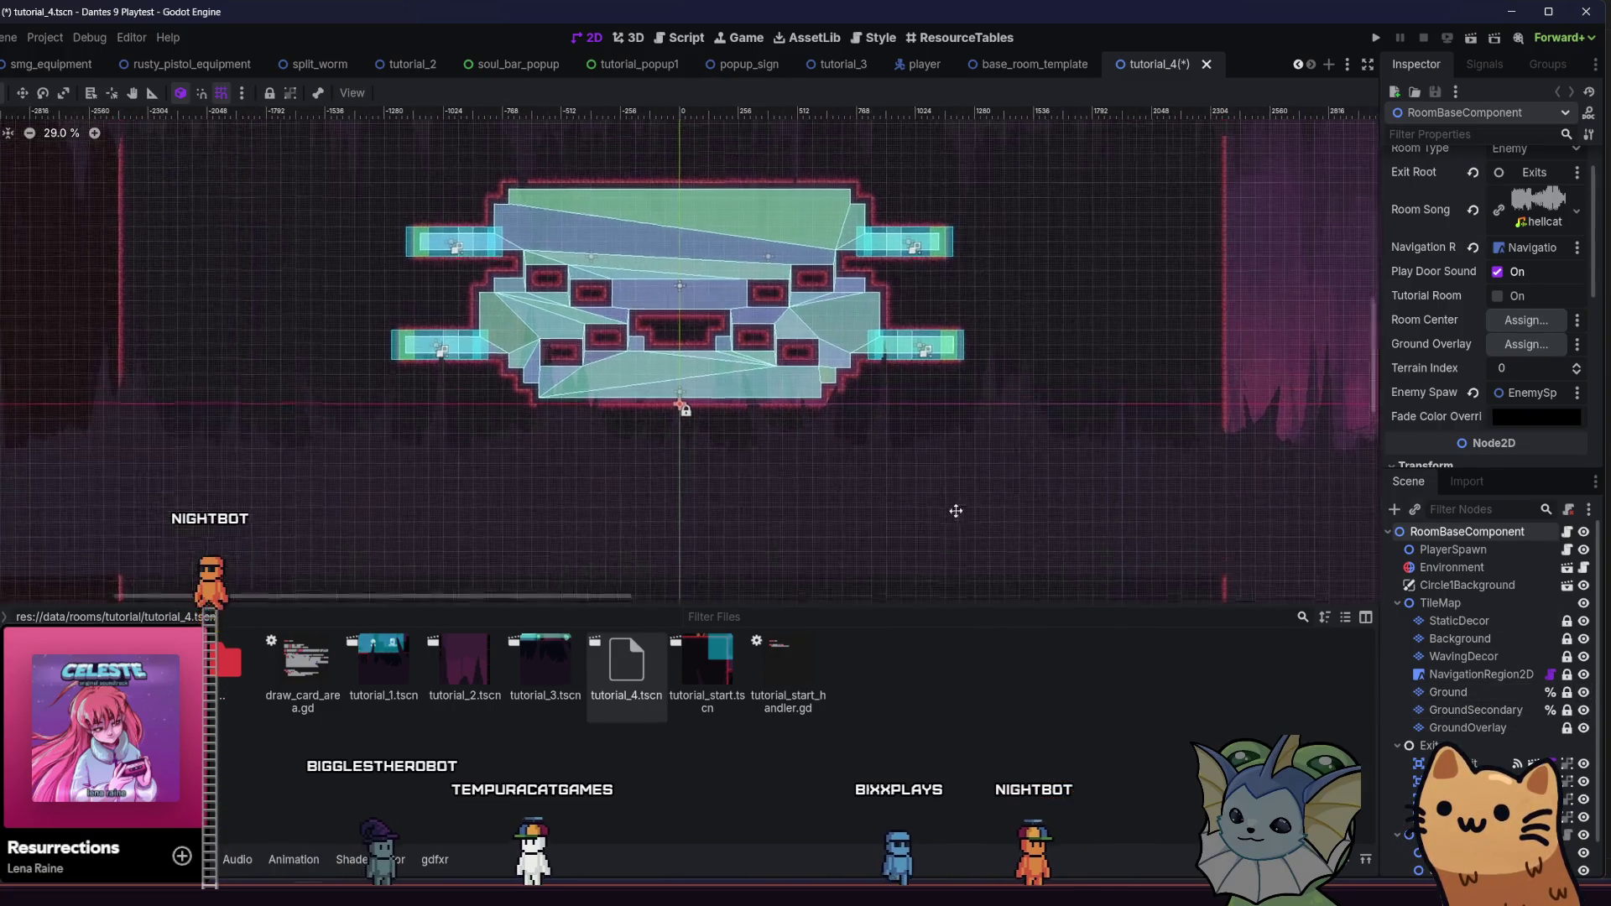
drag(835, 494, 828, 499)
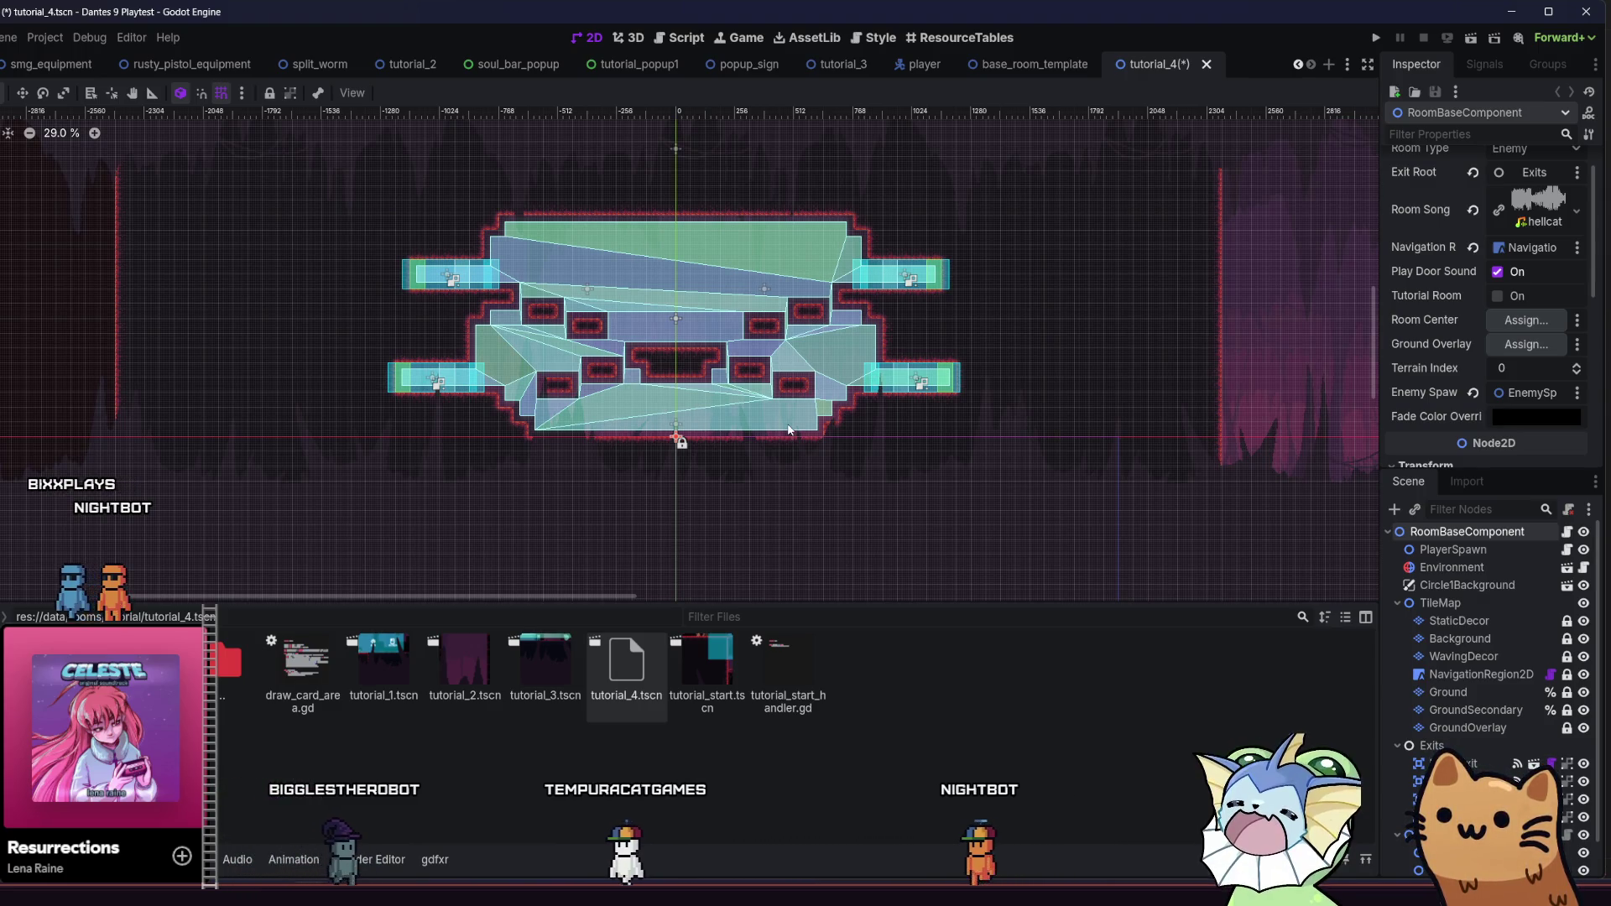
key(F5)
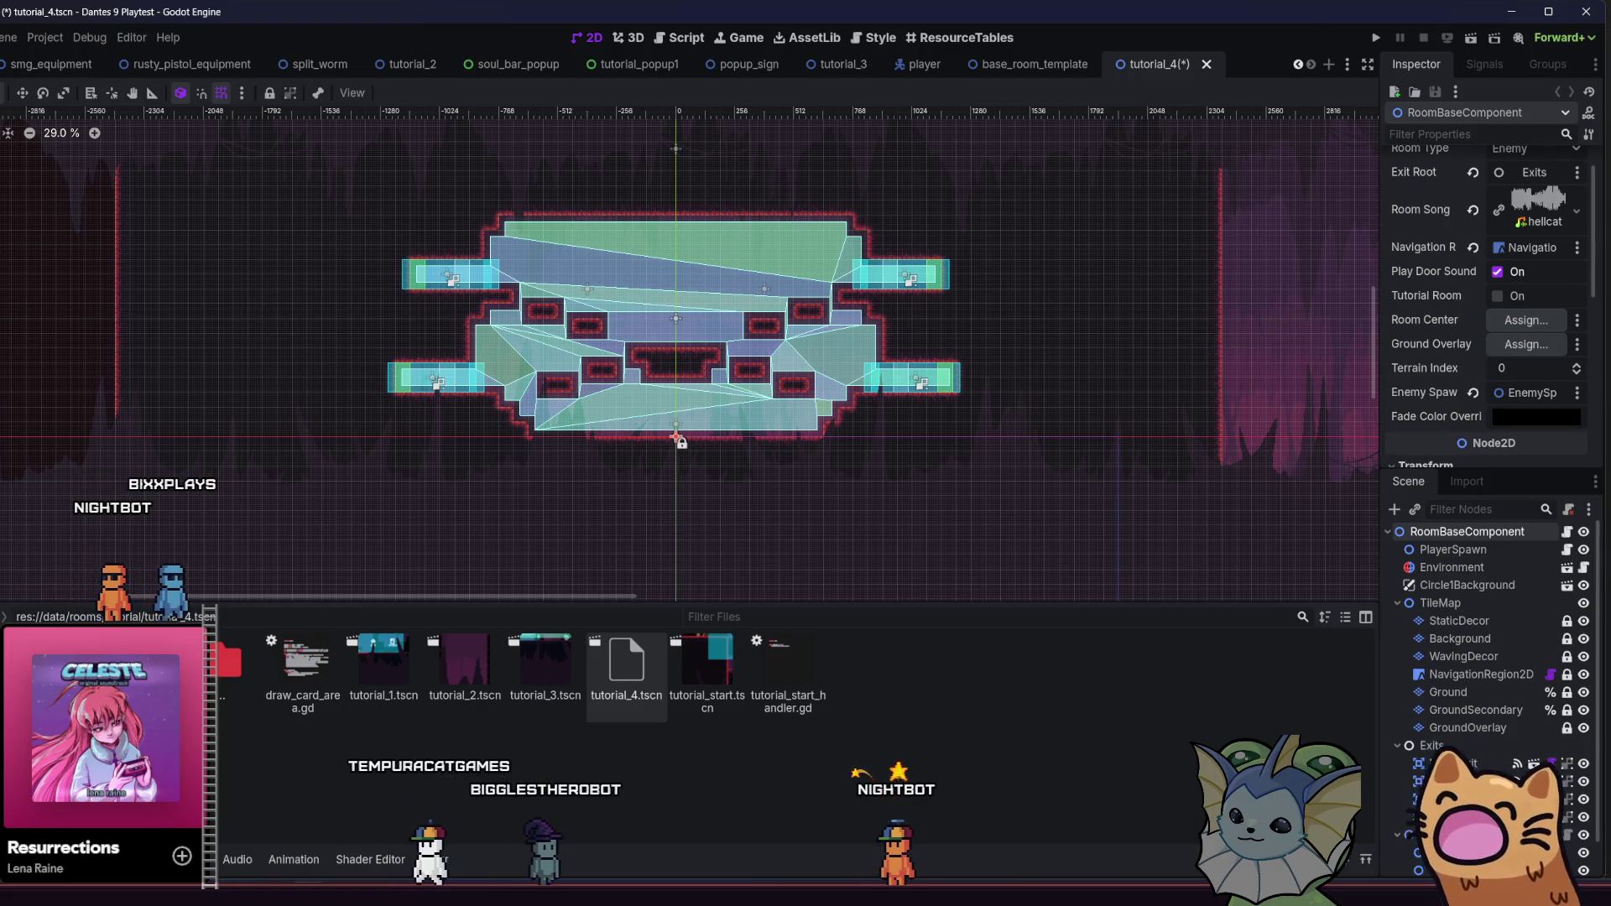
Stop the game, add the "This is my label!!" add_text line below add_image, and rerun
key(F8)
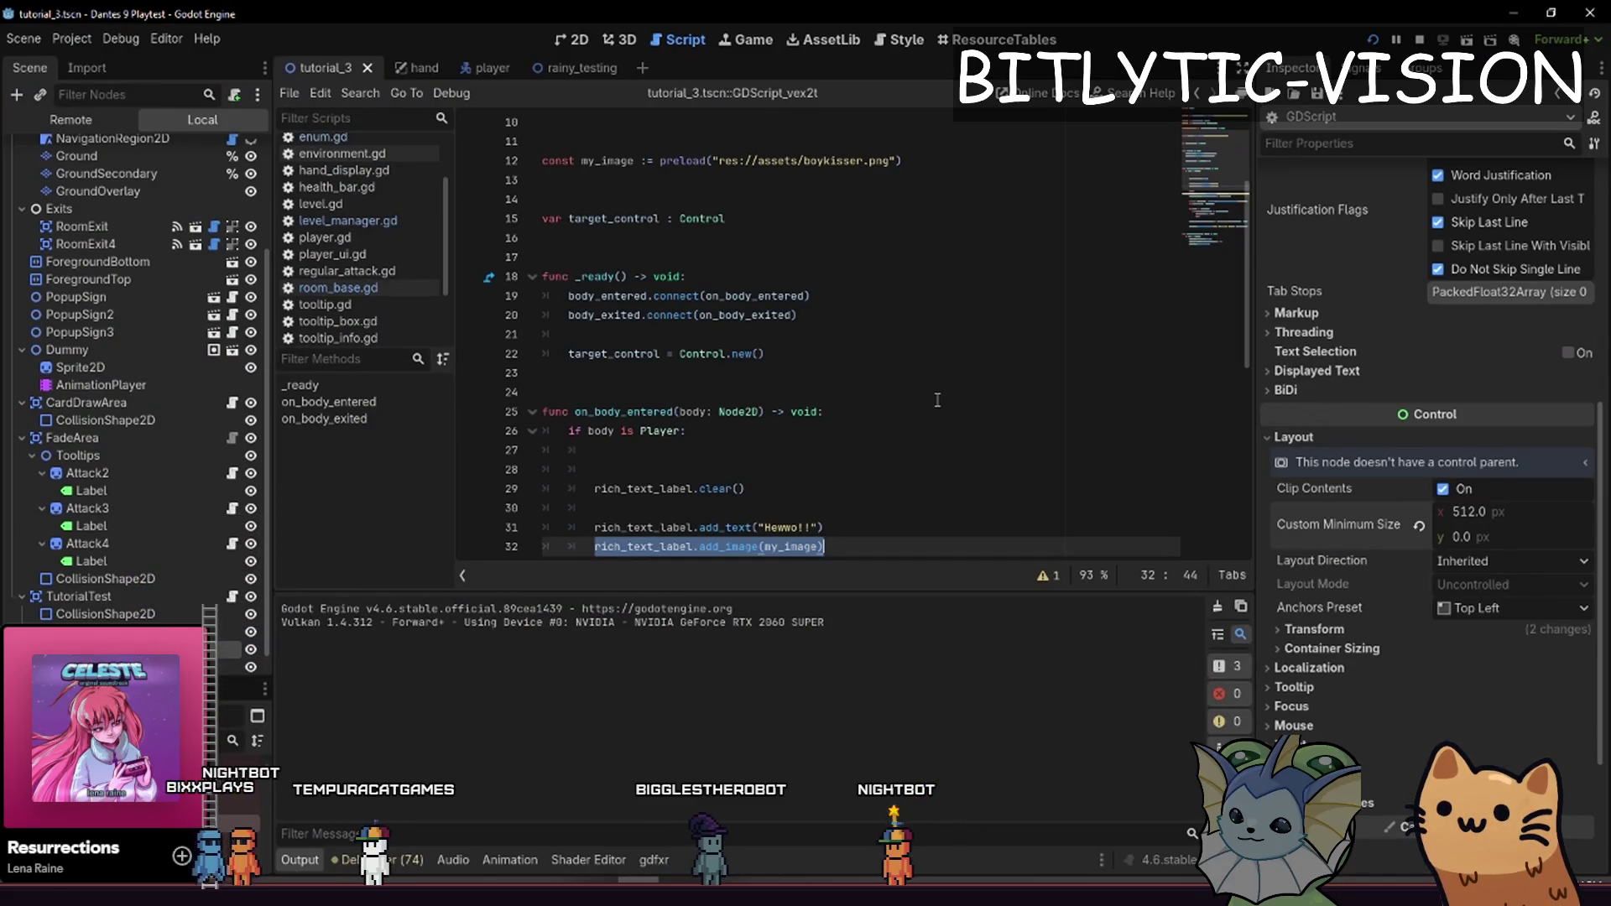
key(Home)
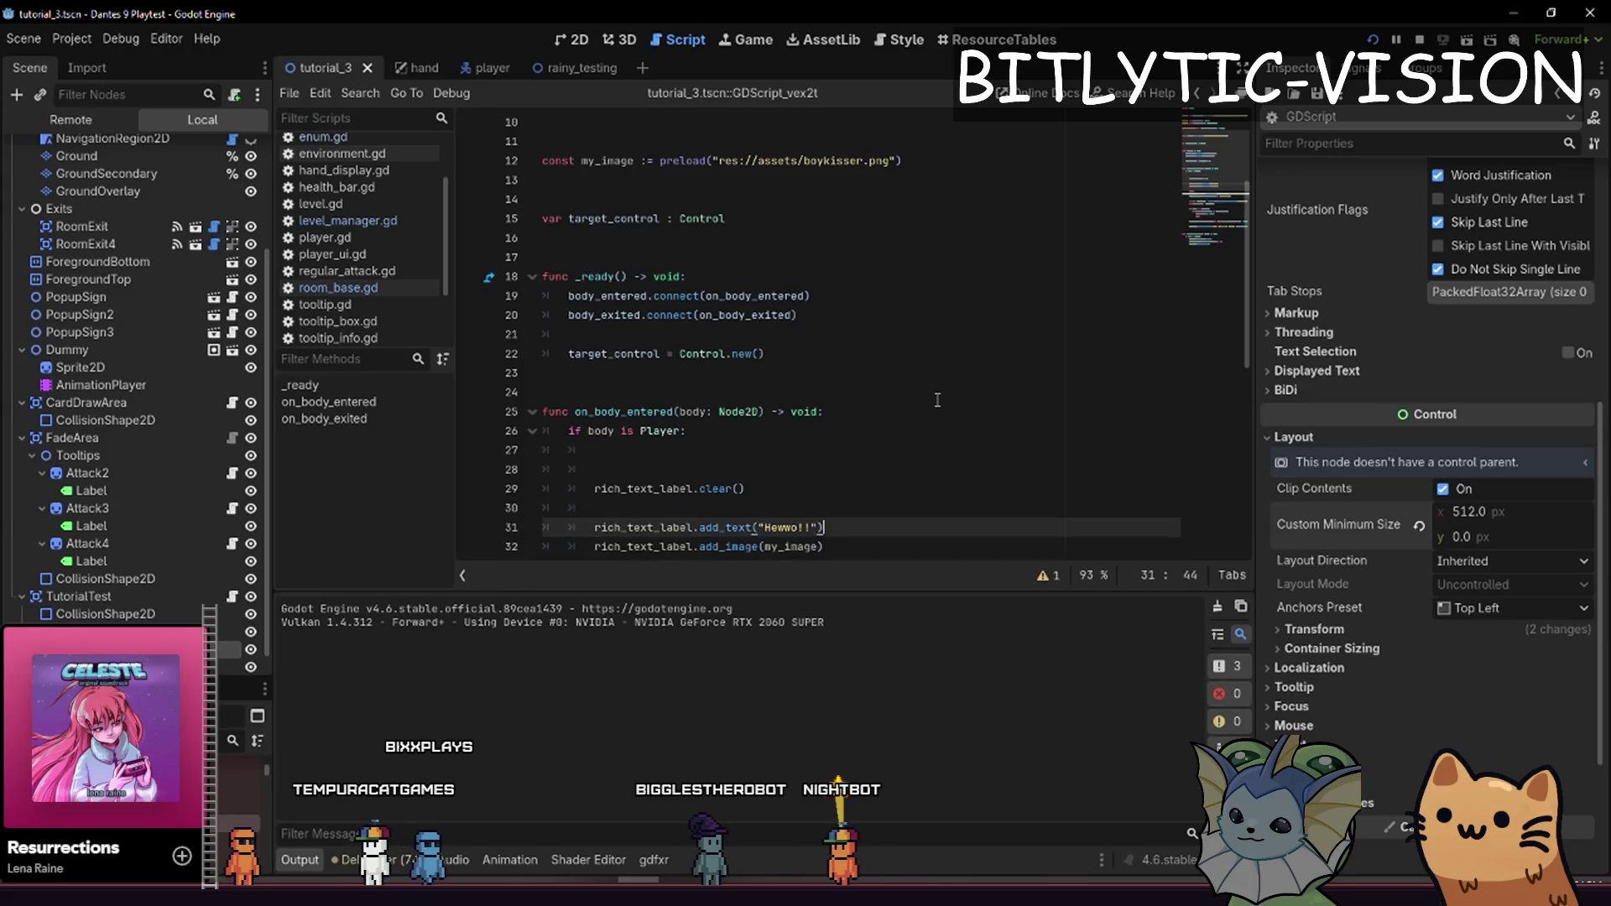
key(Return)
key(ctrl+z)
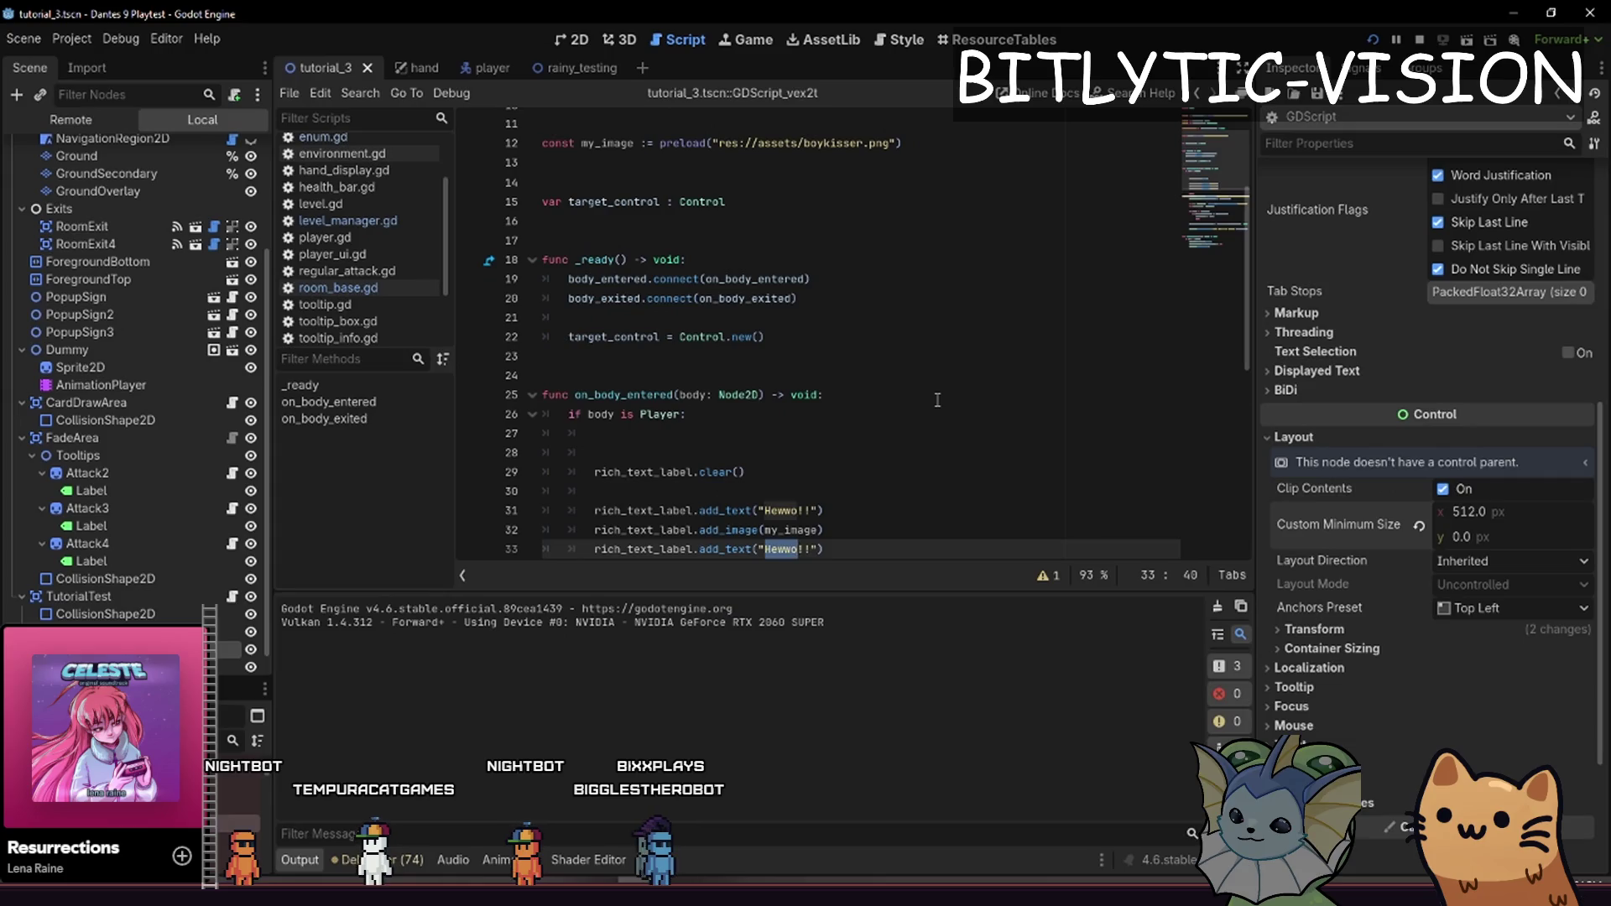
text(This is my label)
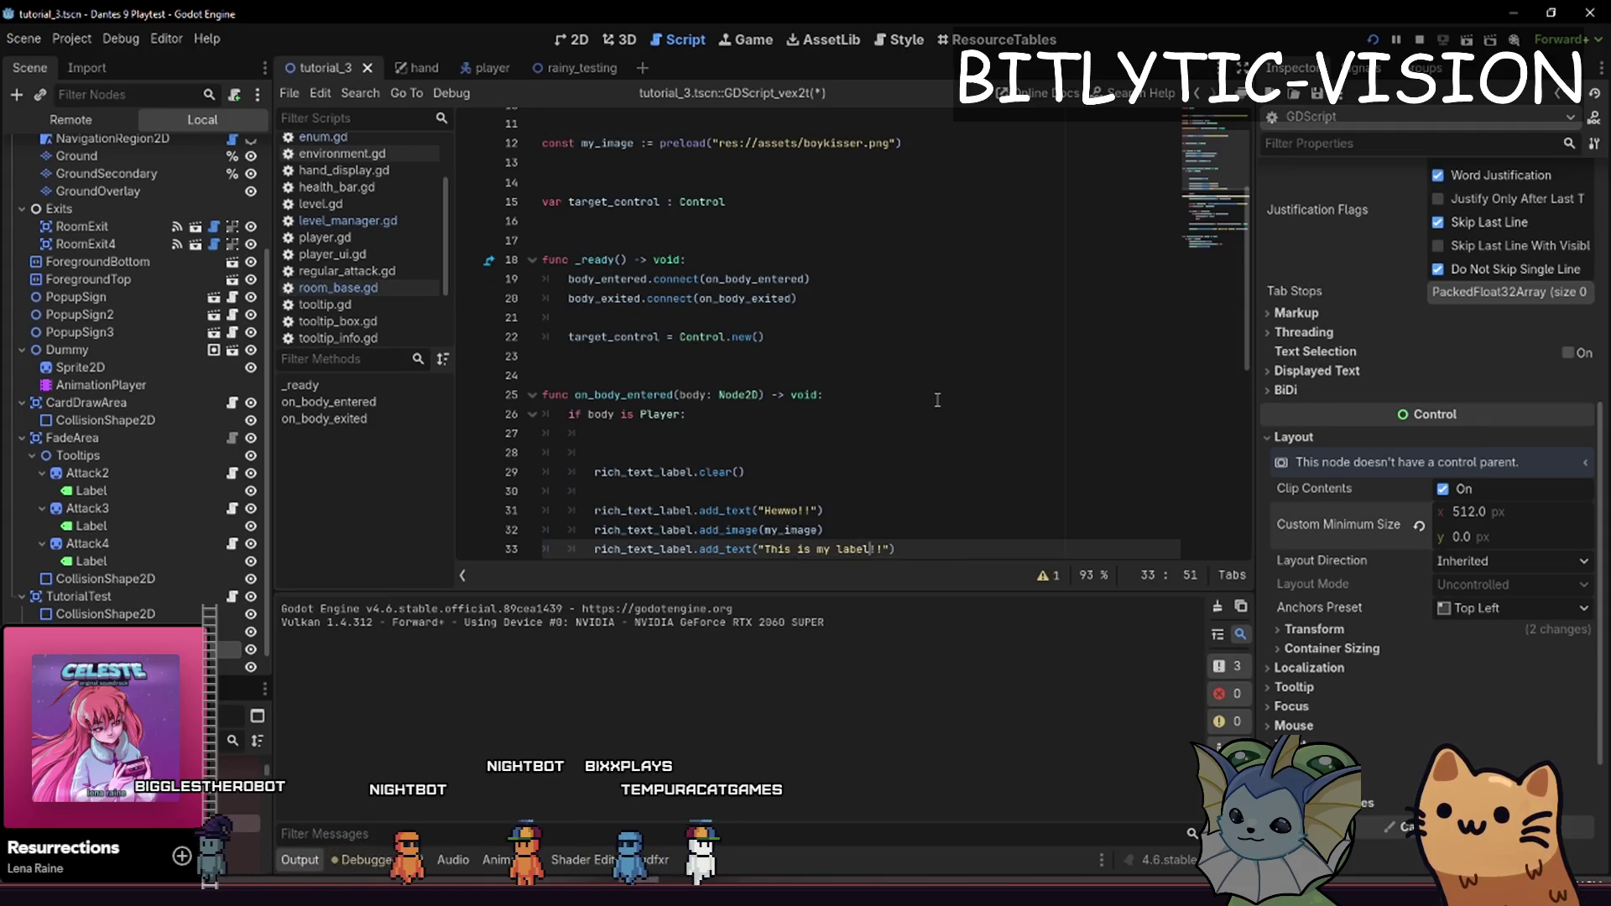
key(F5)
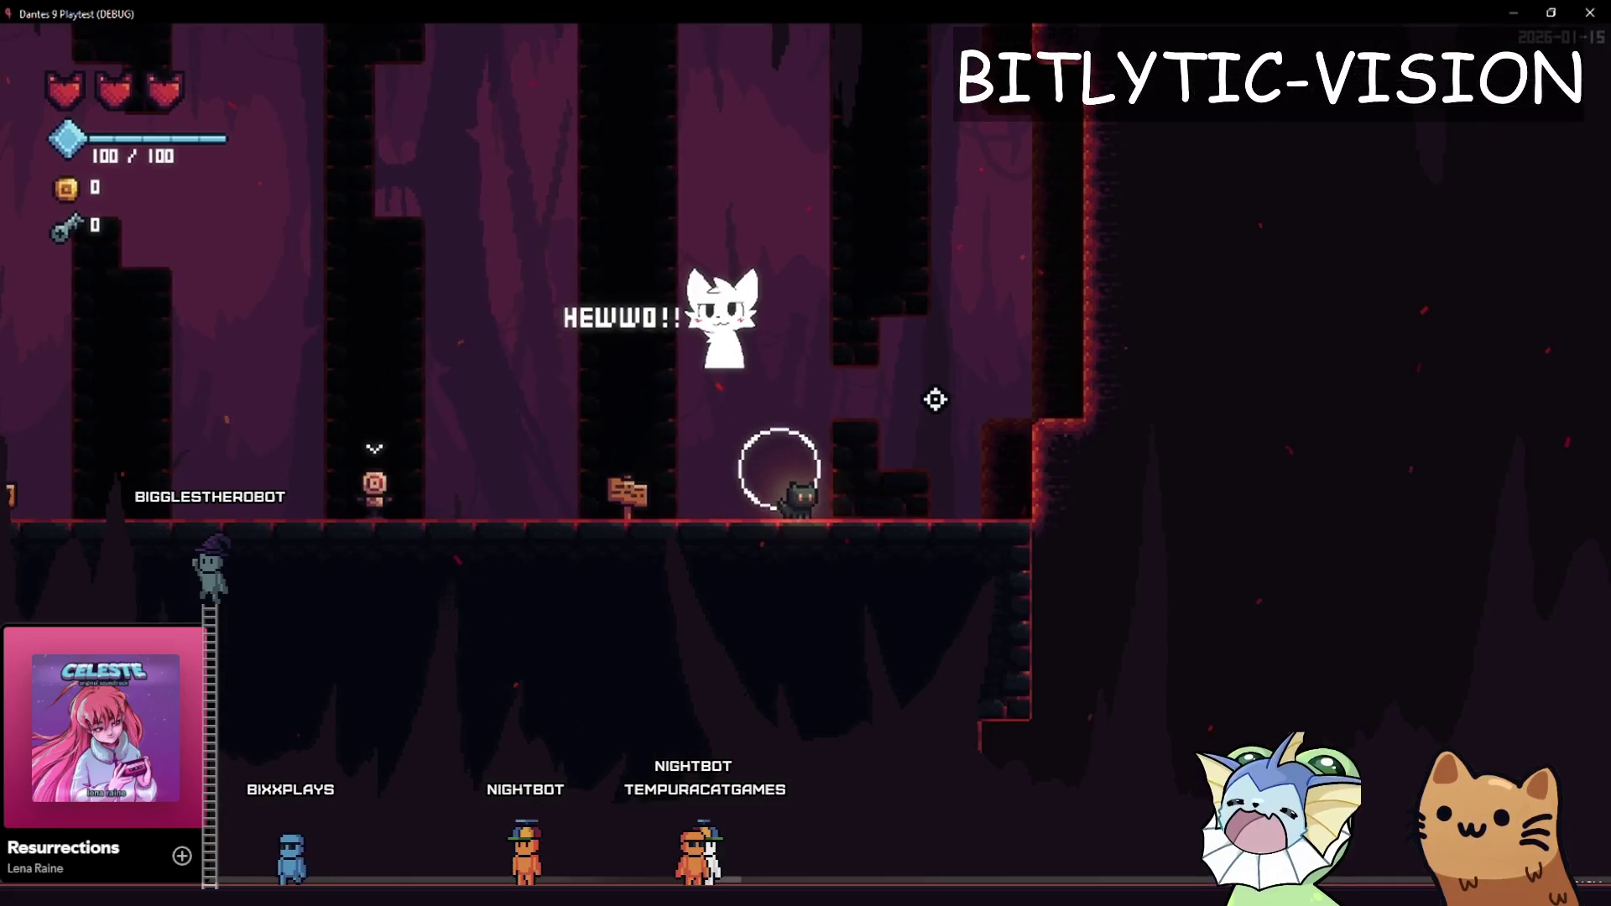
Walk the player cat left and right in the playtest, then return to the script
key(d)
key(a)
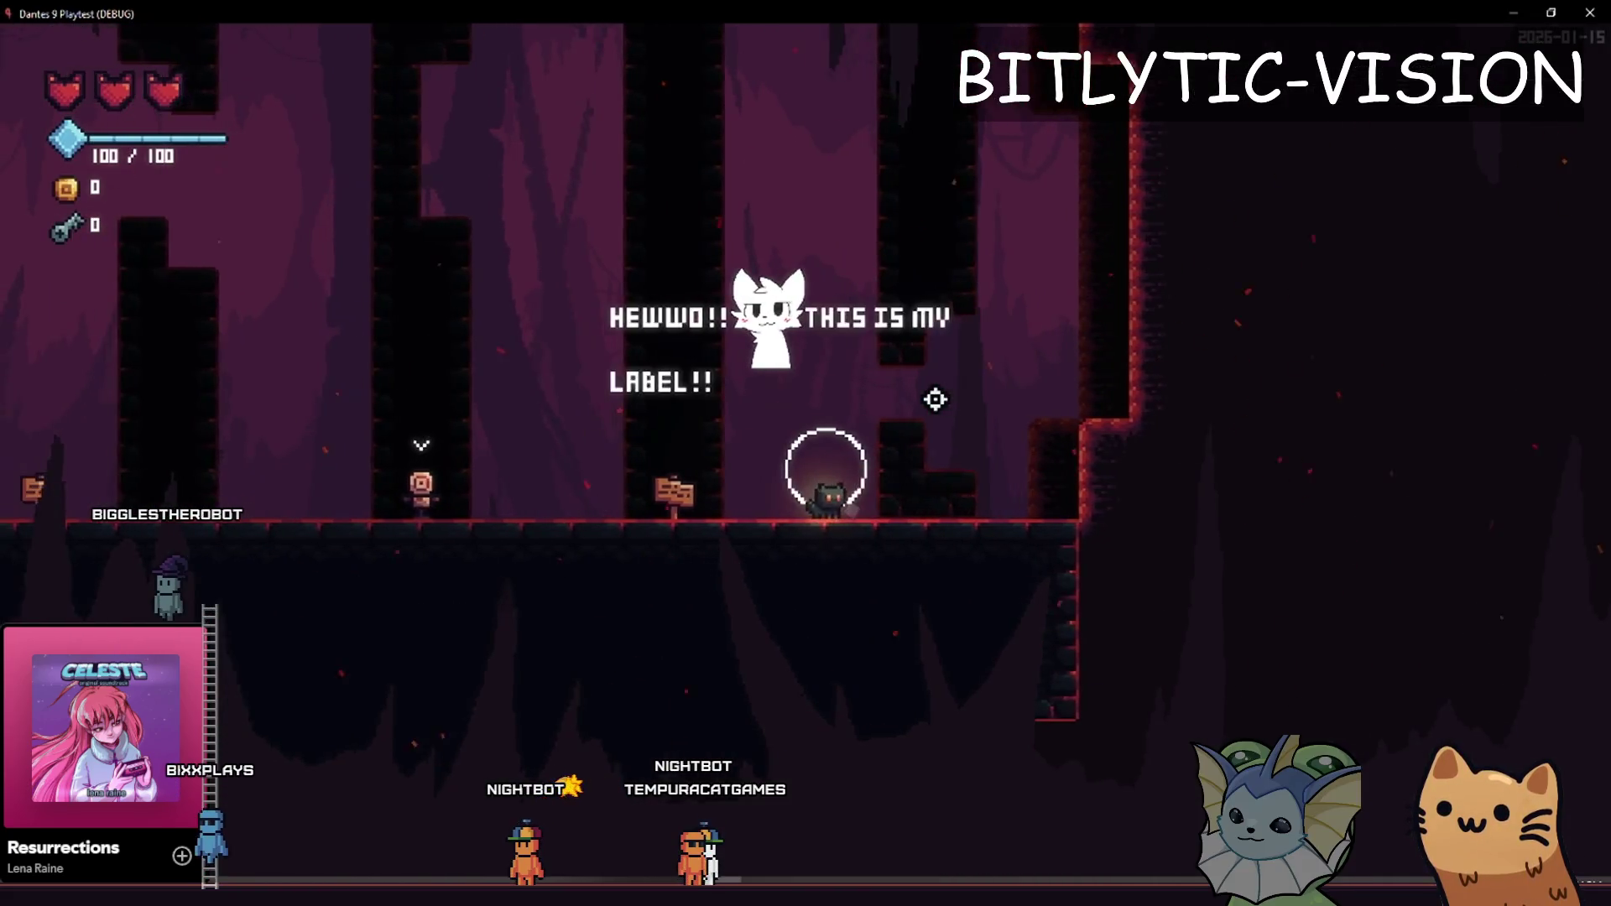
key(d)
key(a)
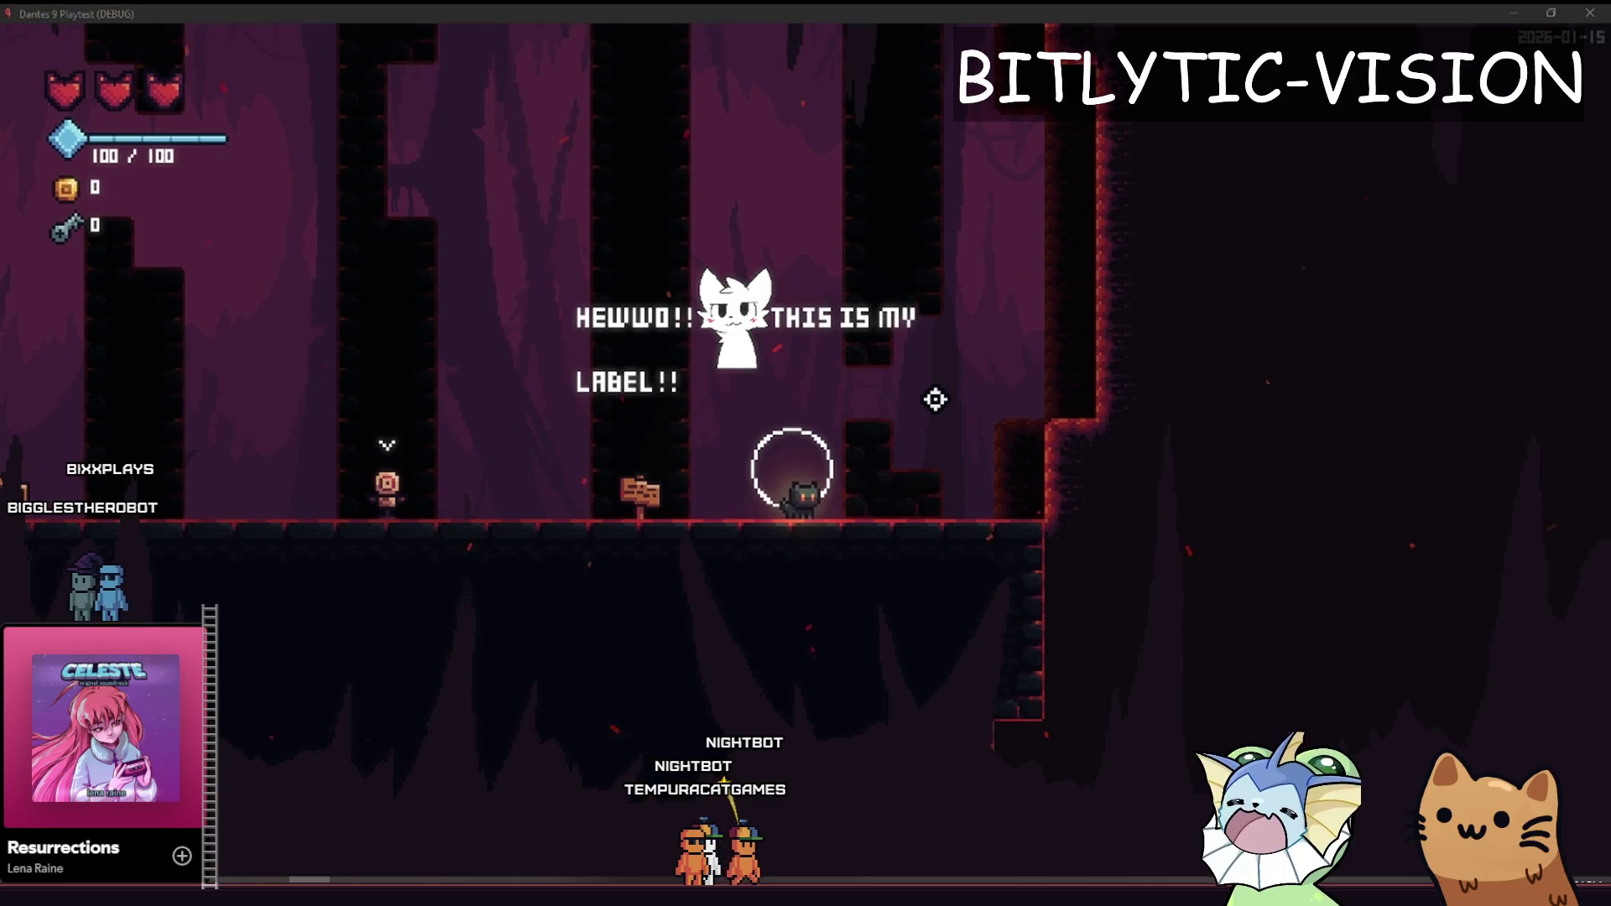
key(alt+Tab)
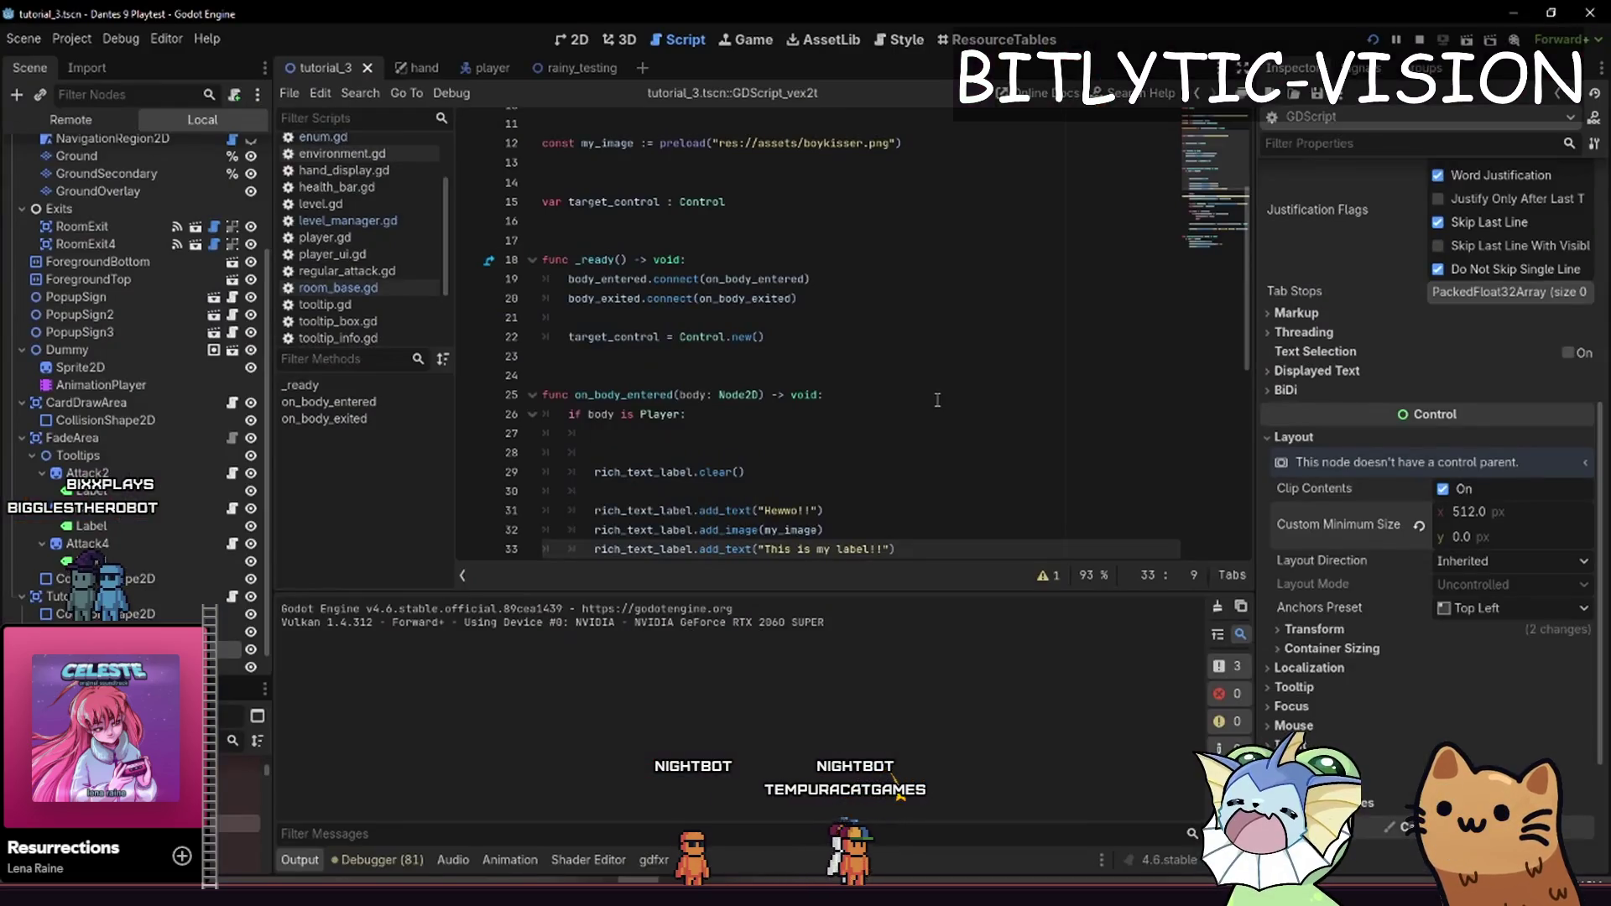
Remove the trailing comma from the add_image call, save, and run the game to check the label
key(Up)
key(End)
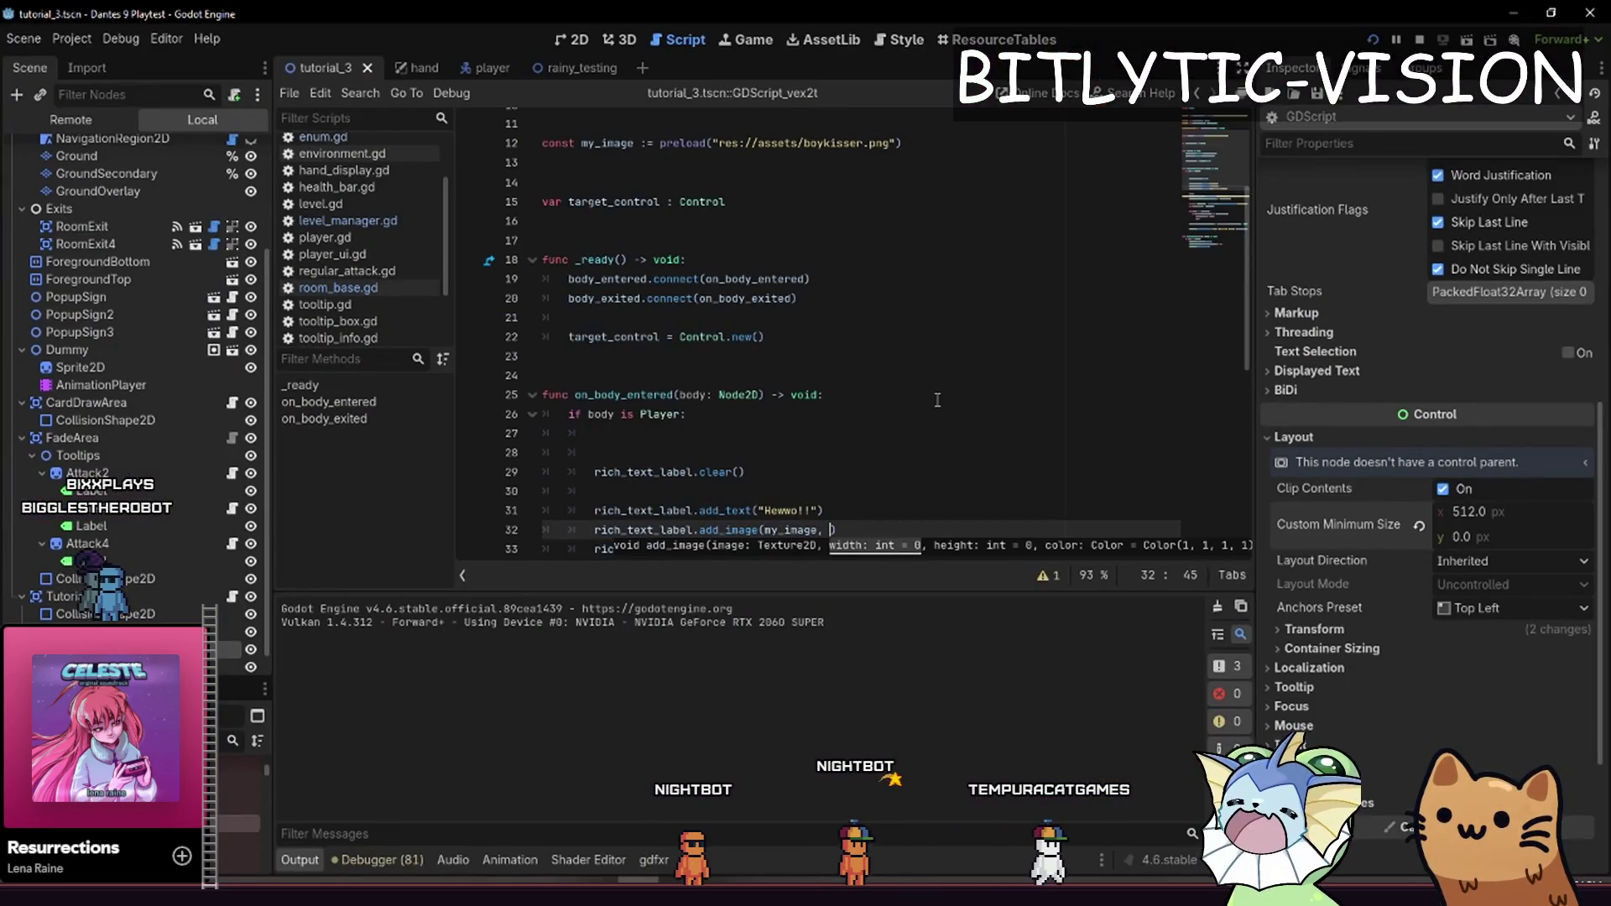
key(BackSpace)
key(BackSpace)
key(End)
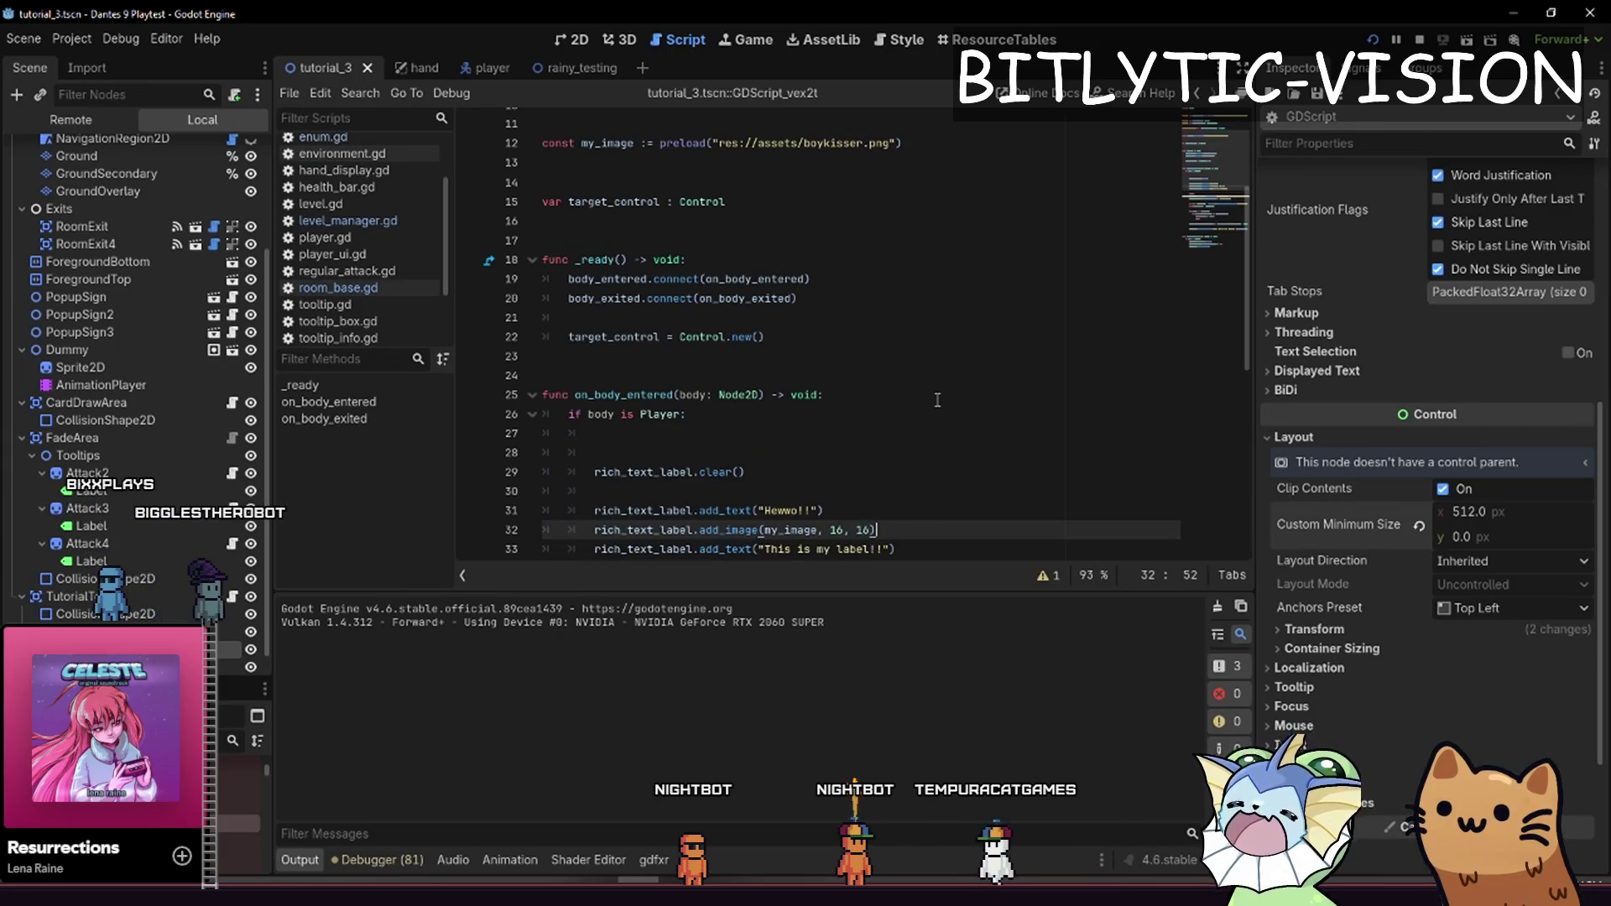
key(ctrl+s)
key(F6)
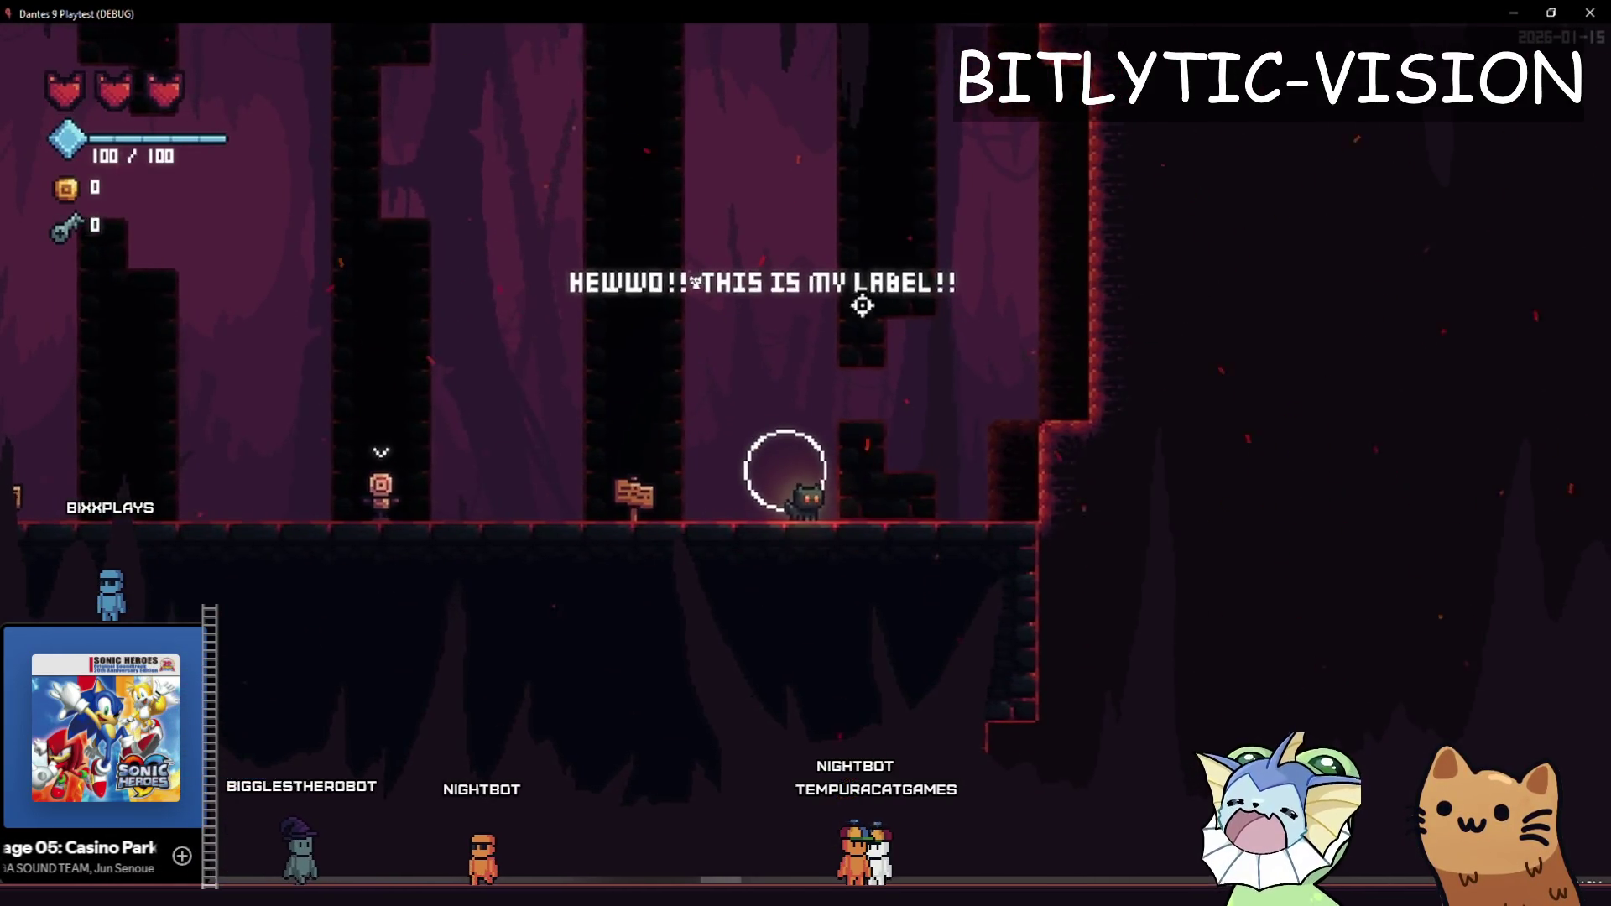
scroll(705, 313, up, 5)
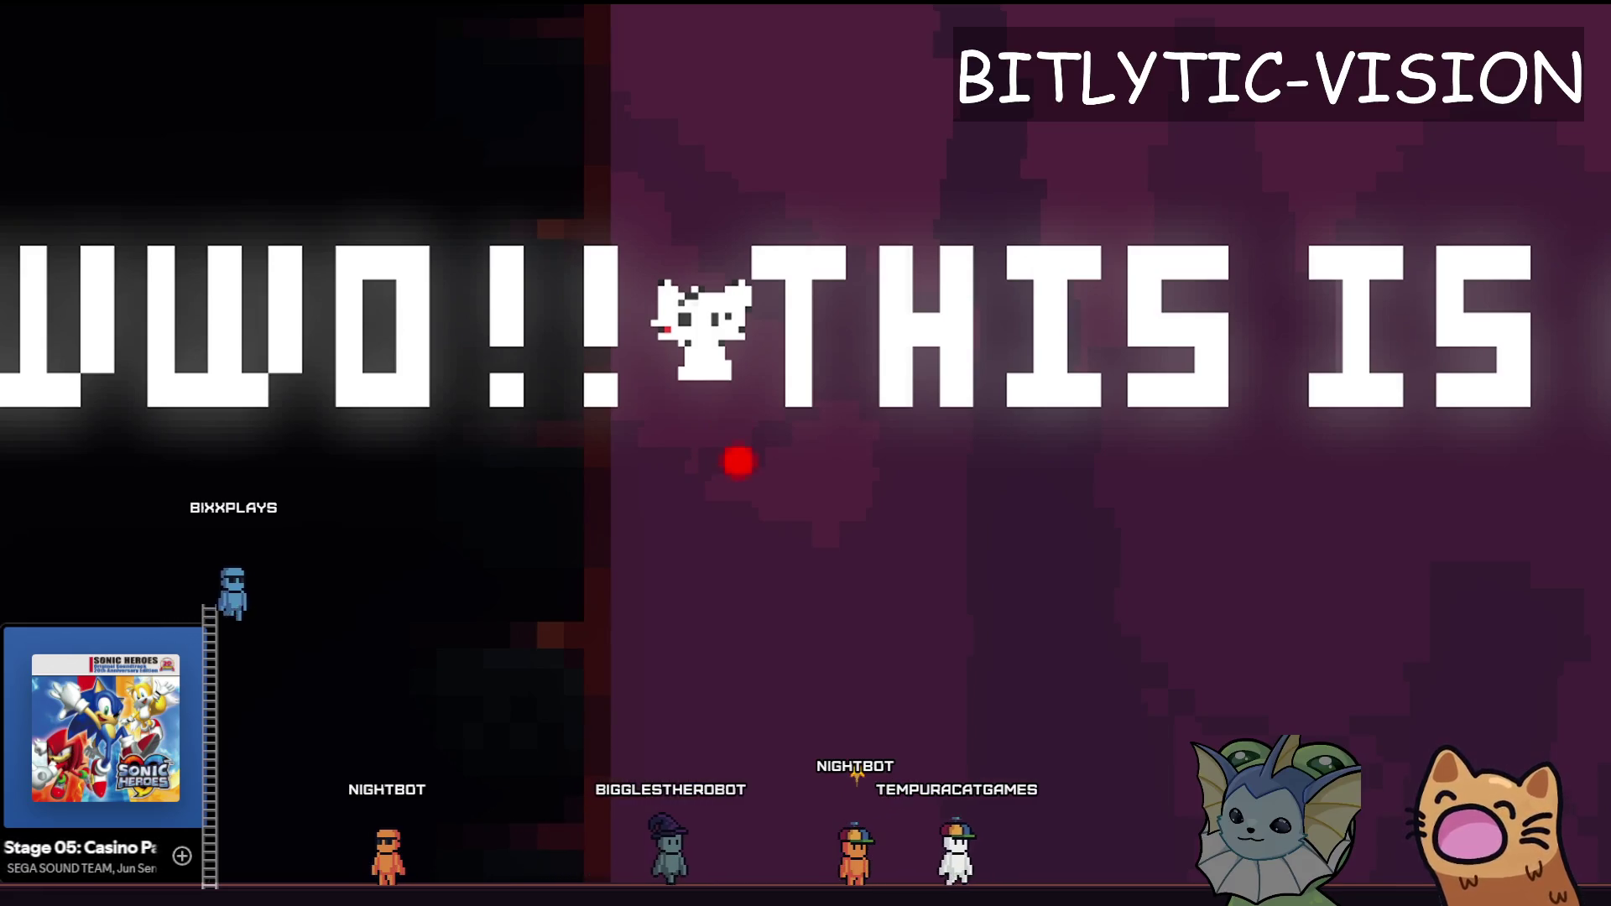
scroll(738, 461, down, 5)
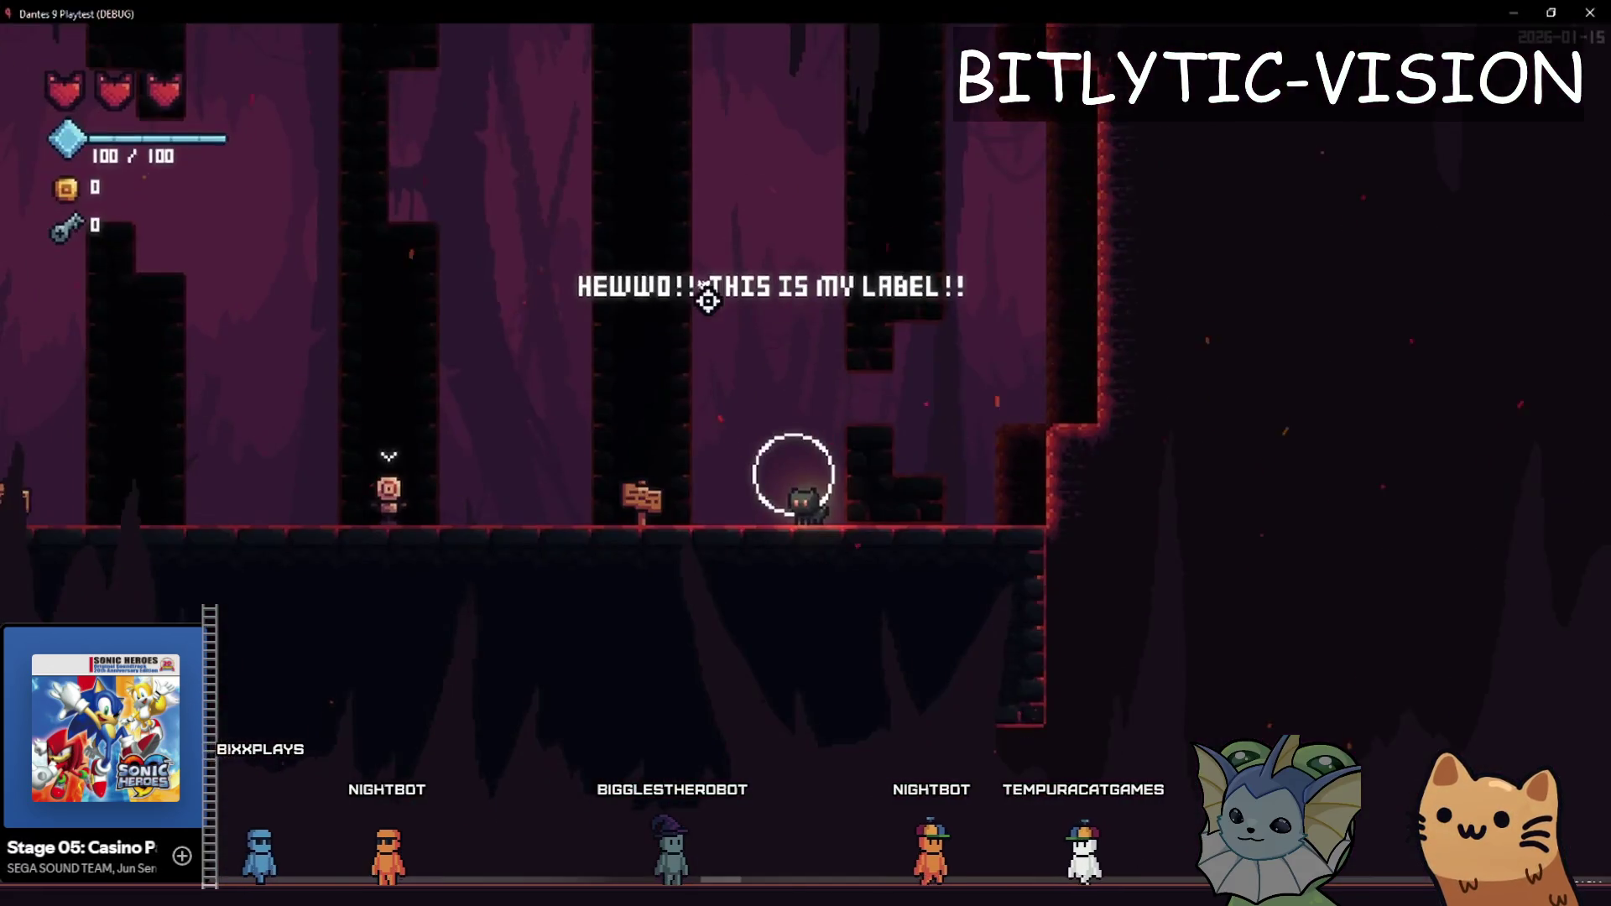
key(alt+Tab)
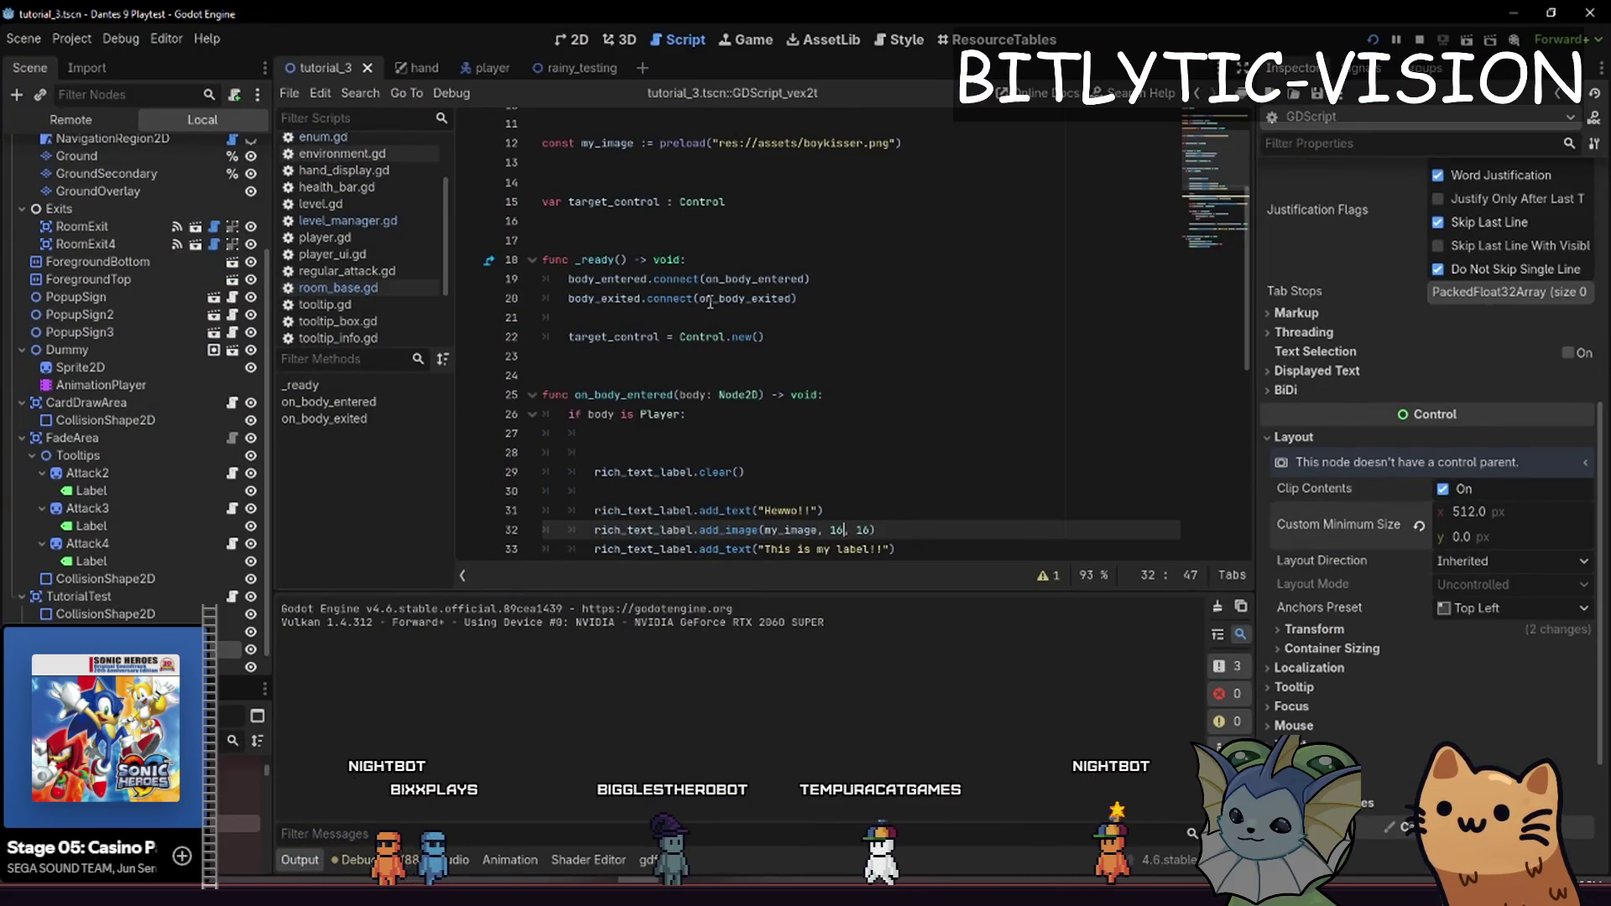
Change the add_image size to 32, 32 and playtest the larger image
key(BackSpace)
key(BackSpace)
key(BackSpace)
text(32, 32)$)
key(F5)
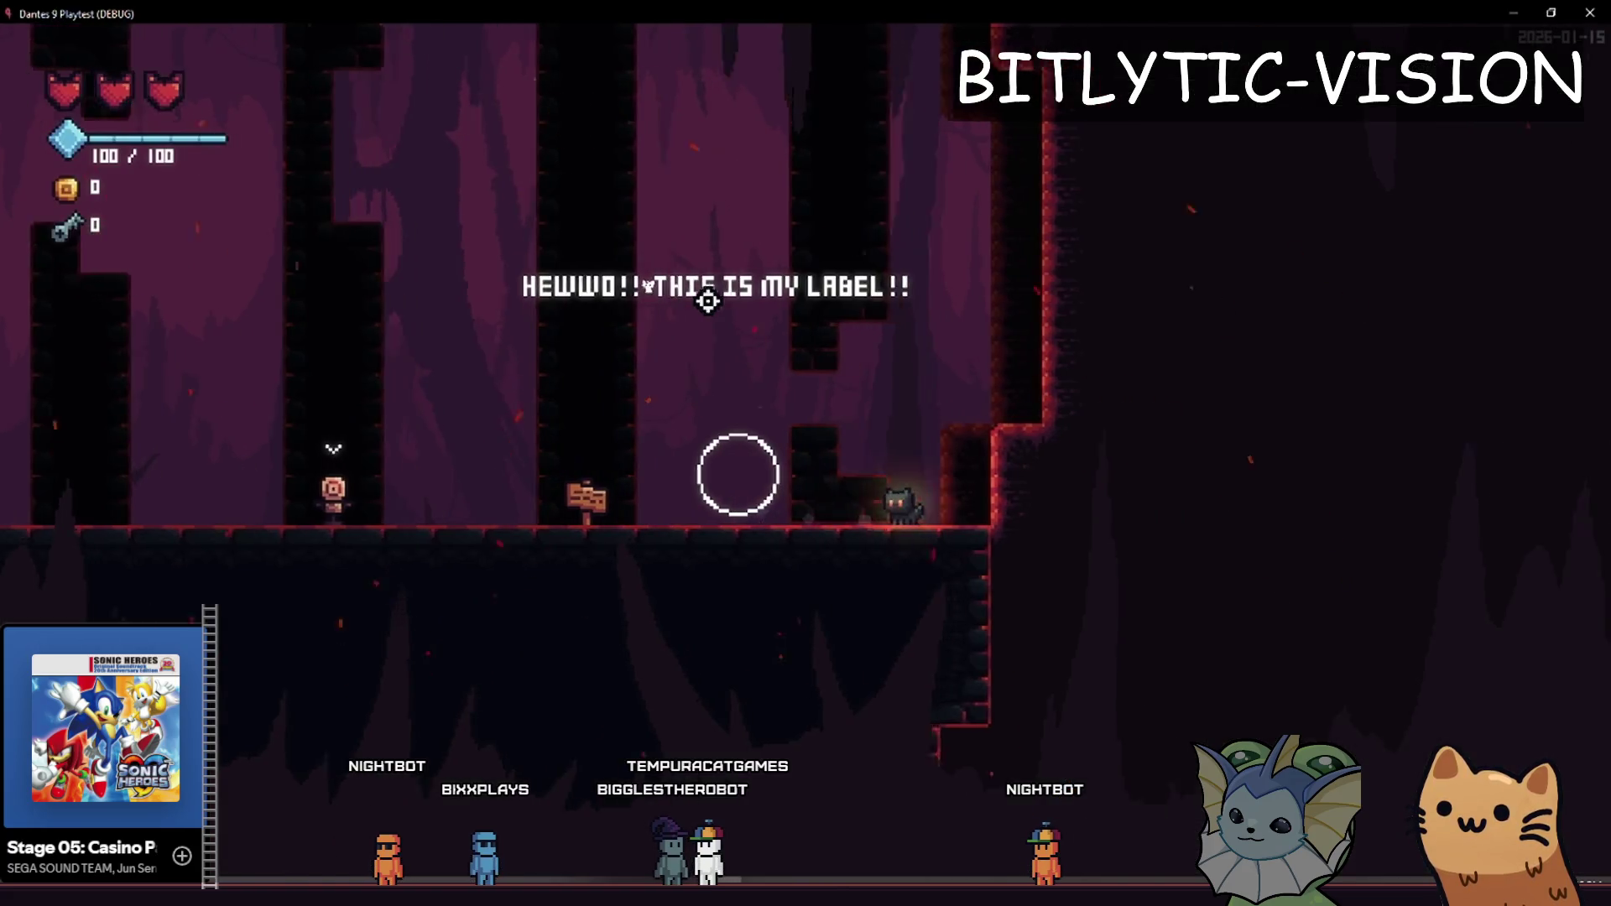
key(F8)
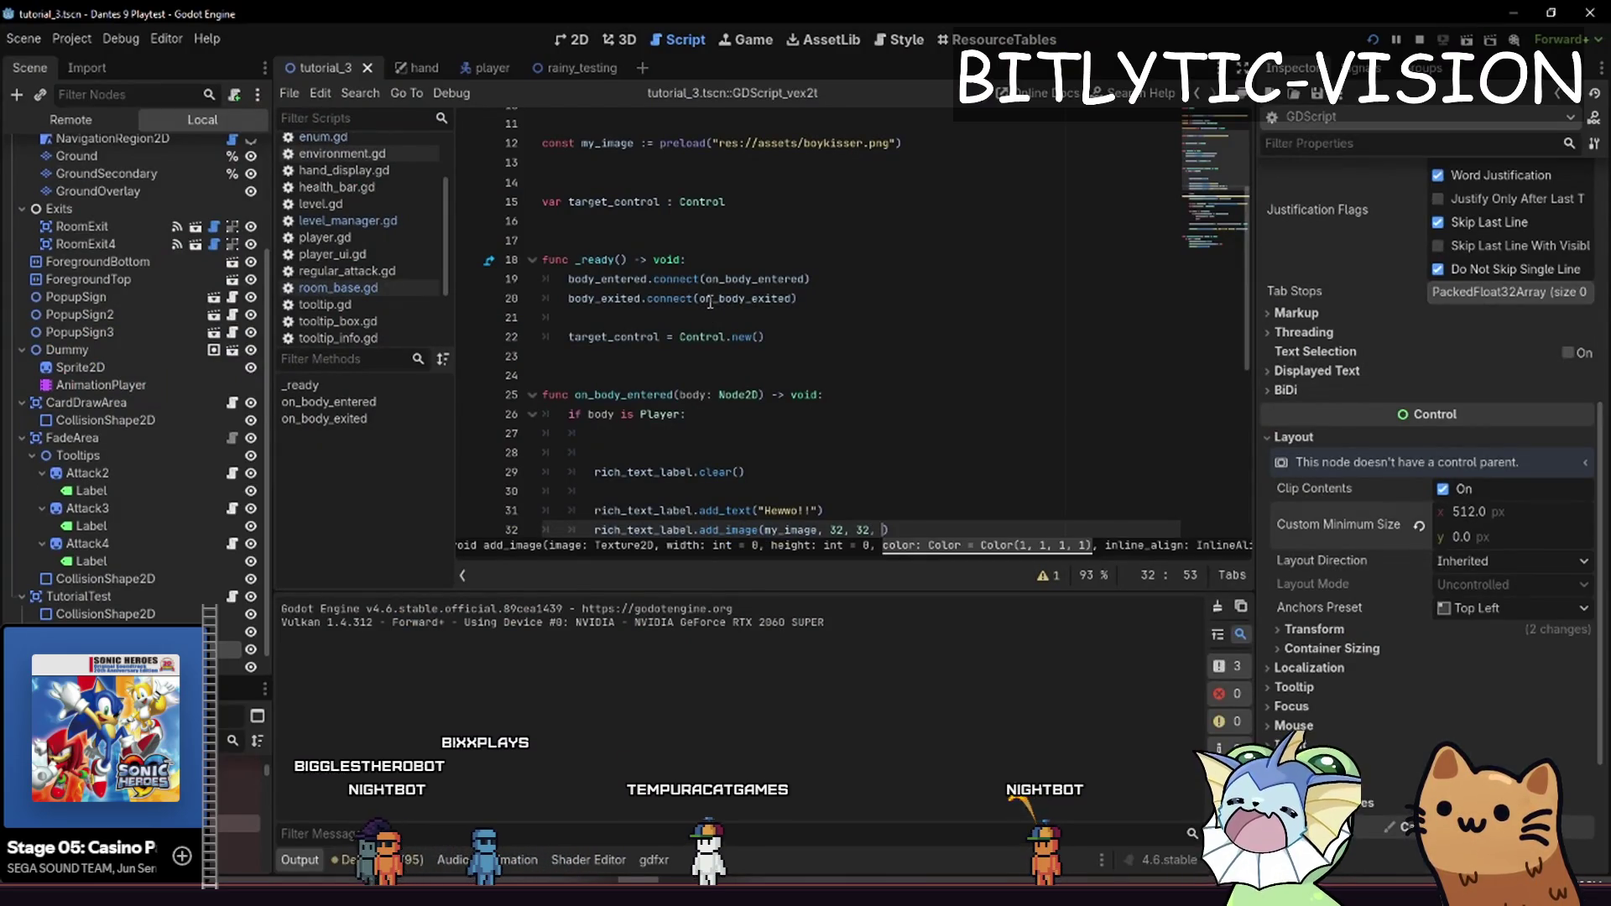
key(alt+F1)
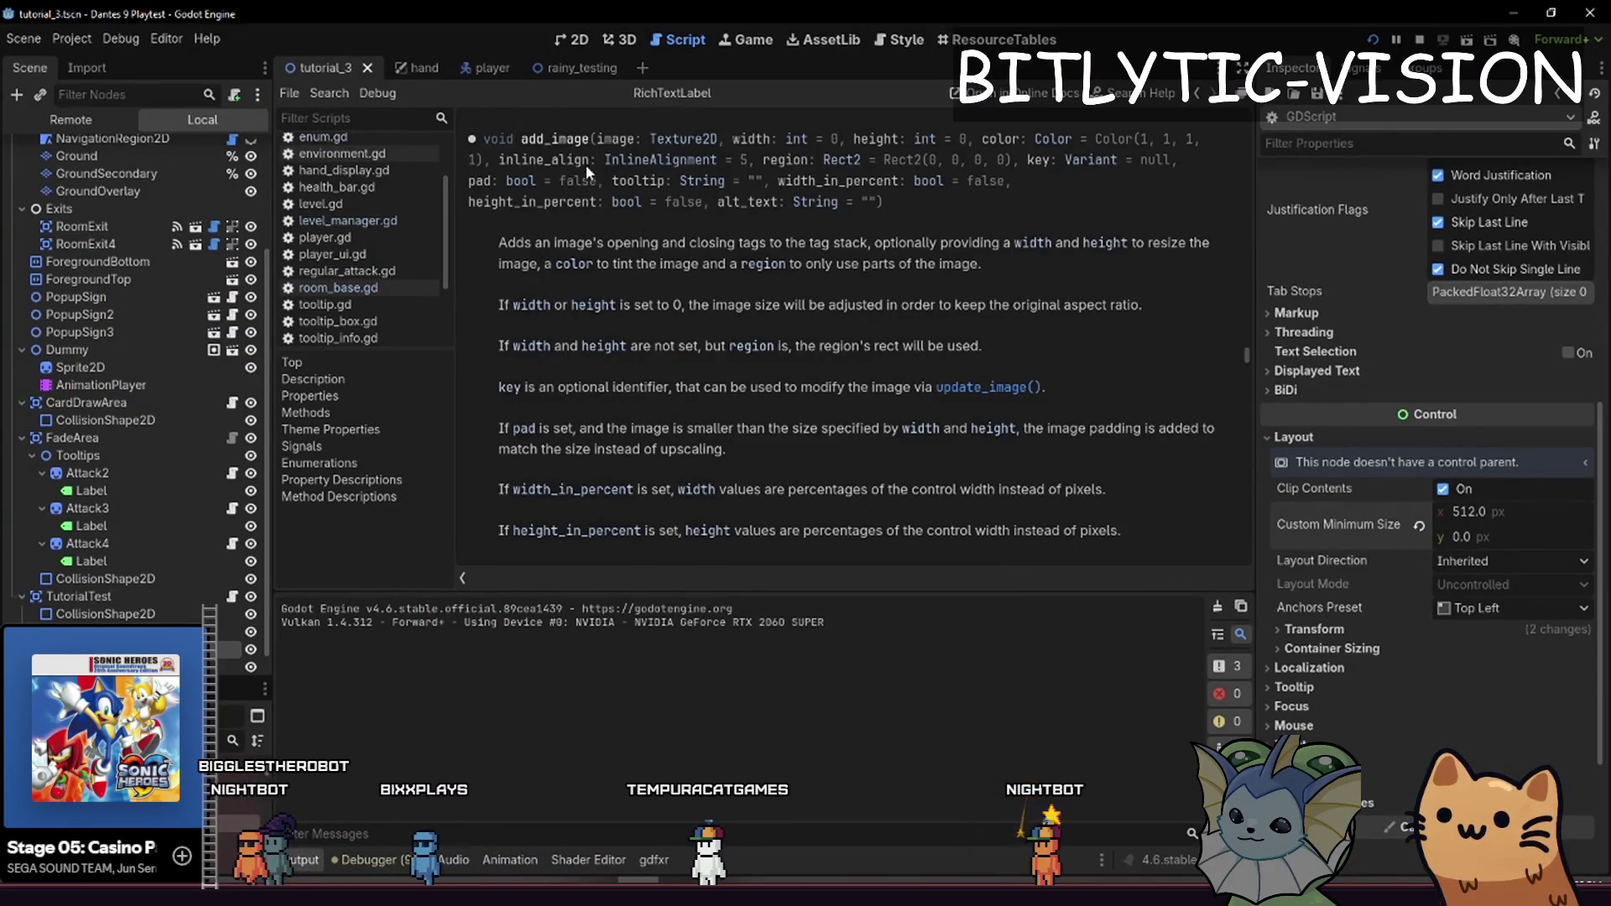
drag(582, 160, 753, 159)
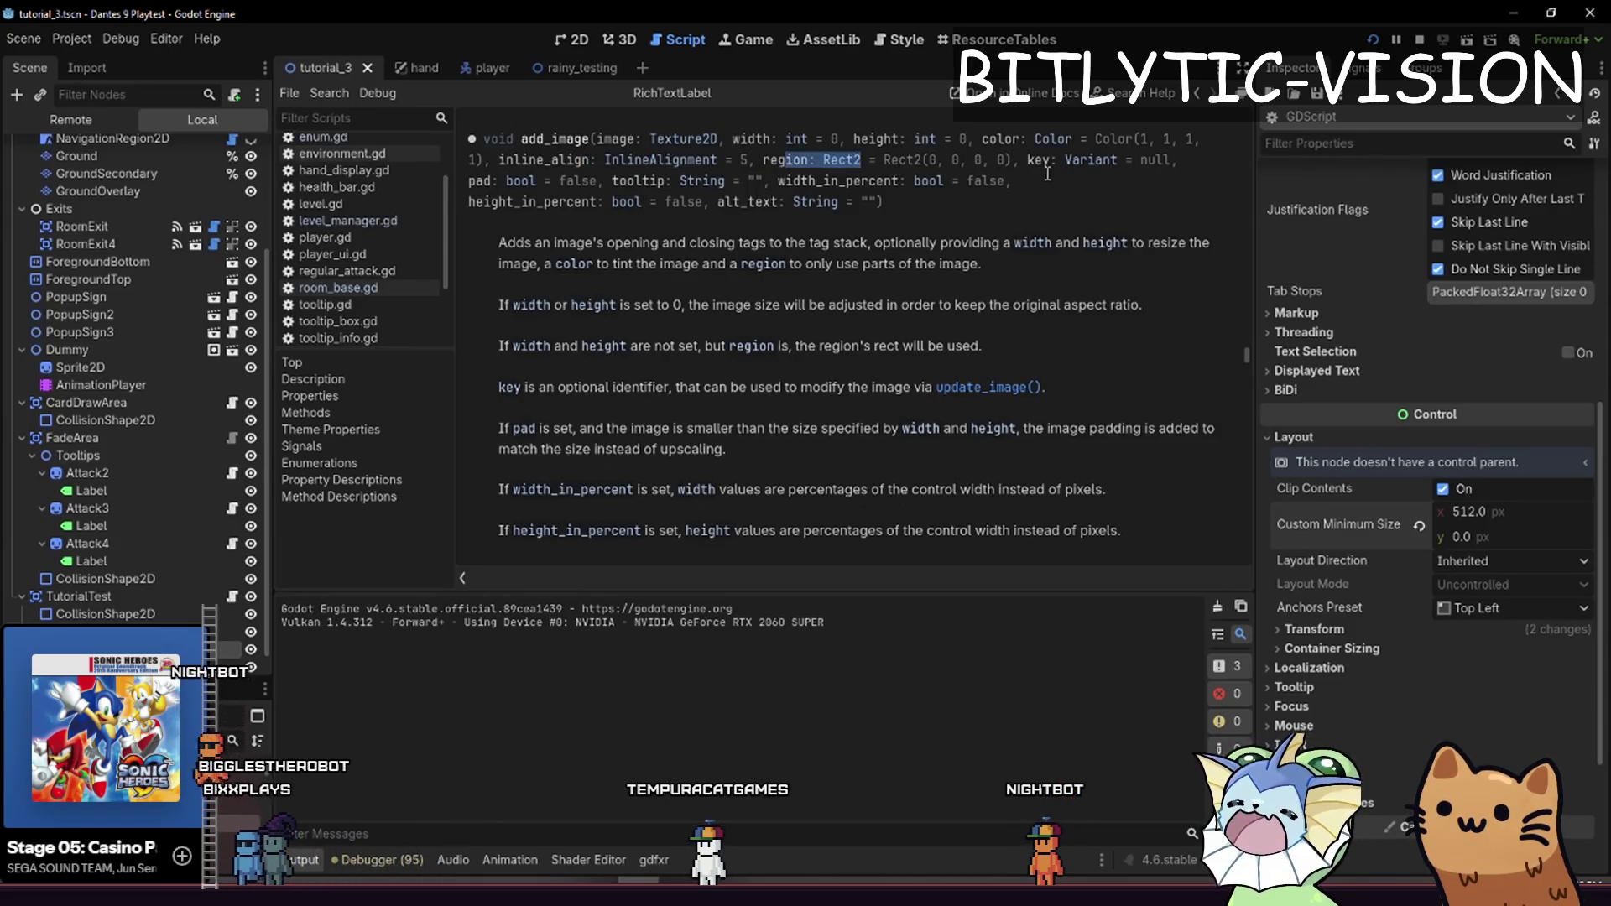
drag(1030, 161, 1037, 156)
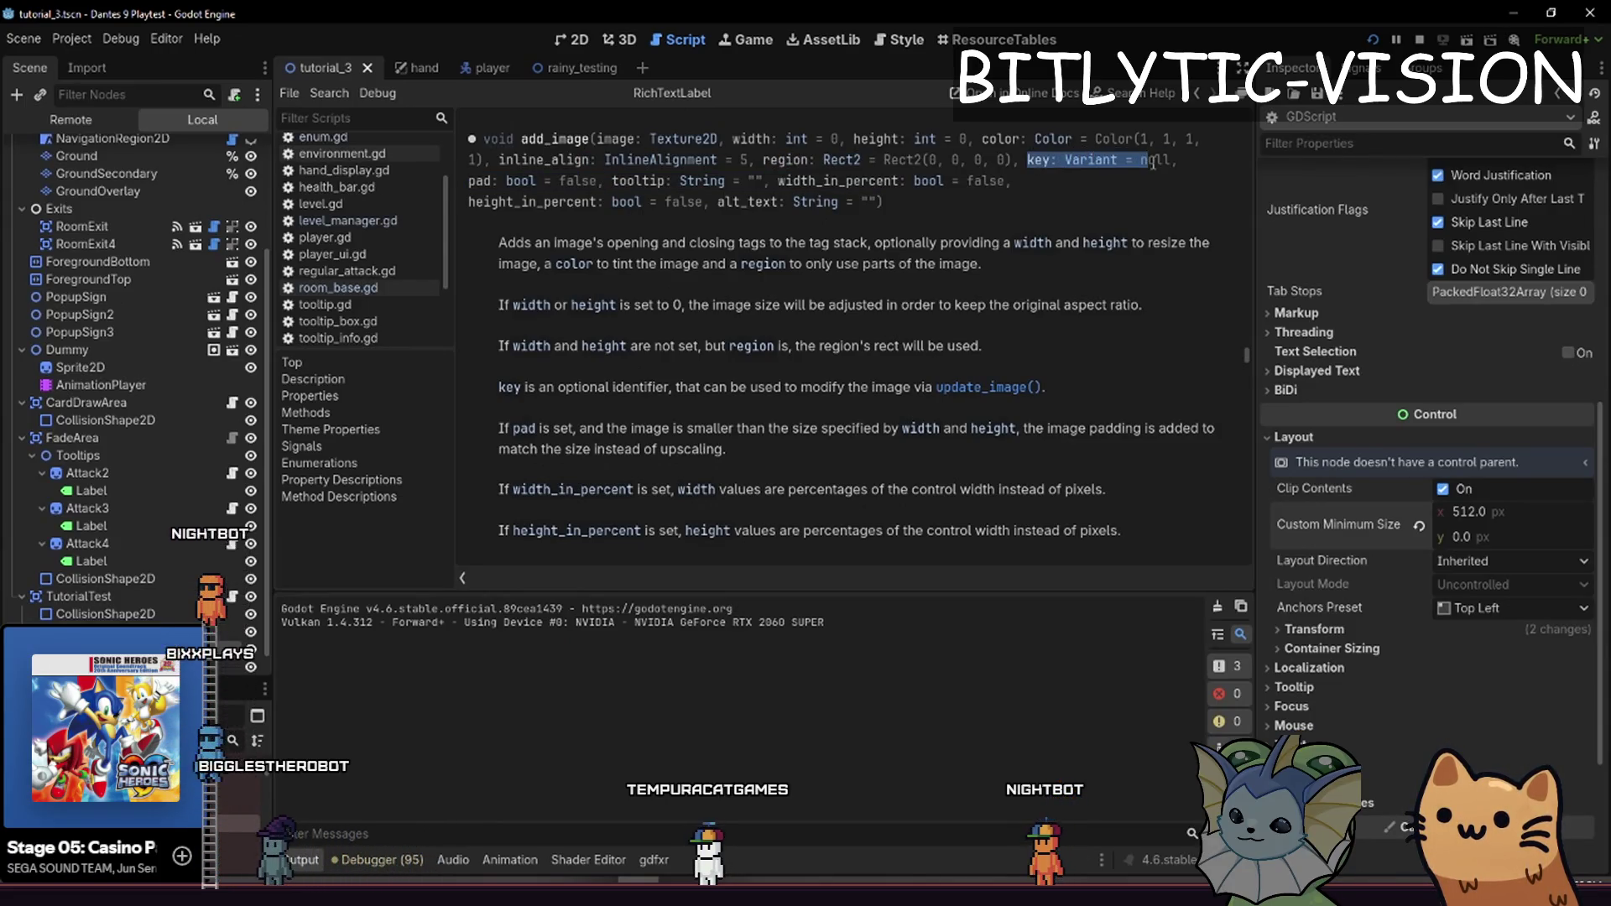
click(481, 183)
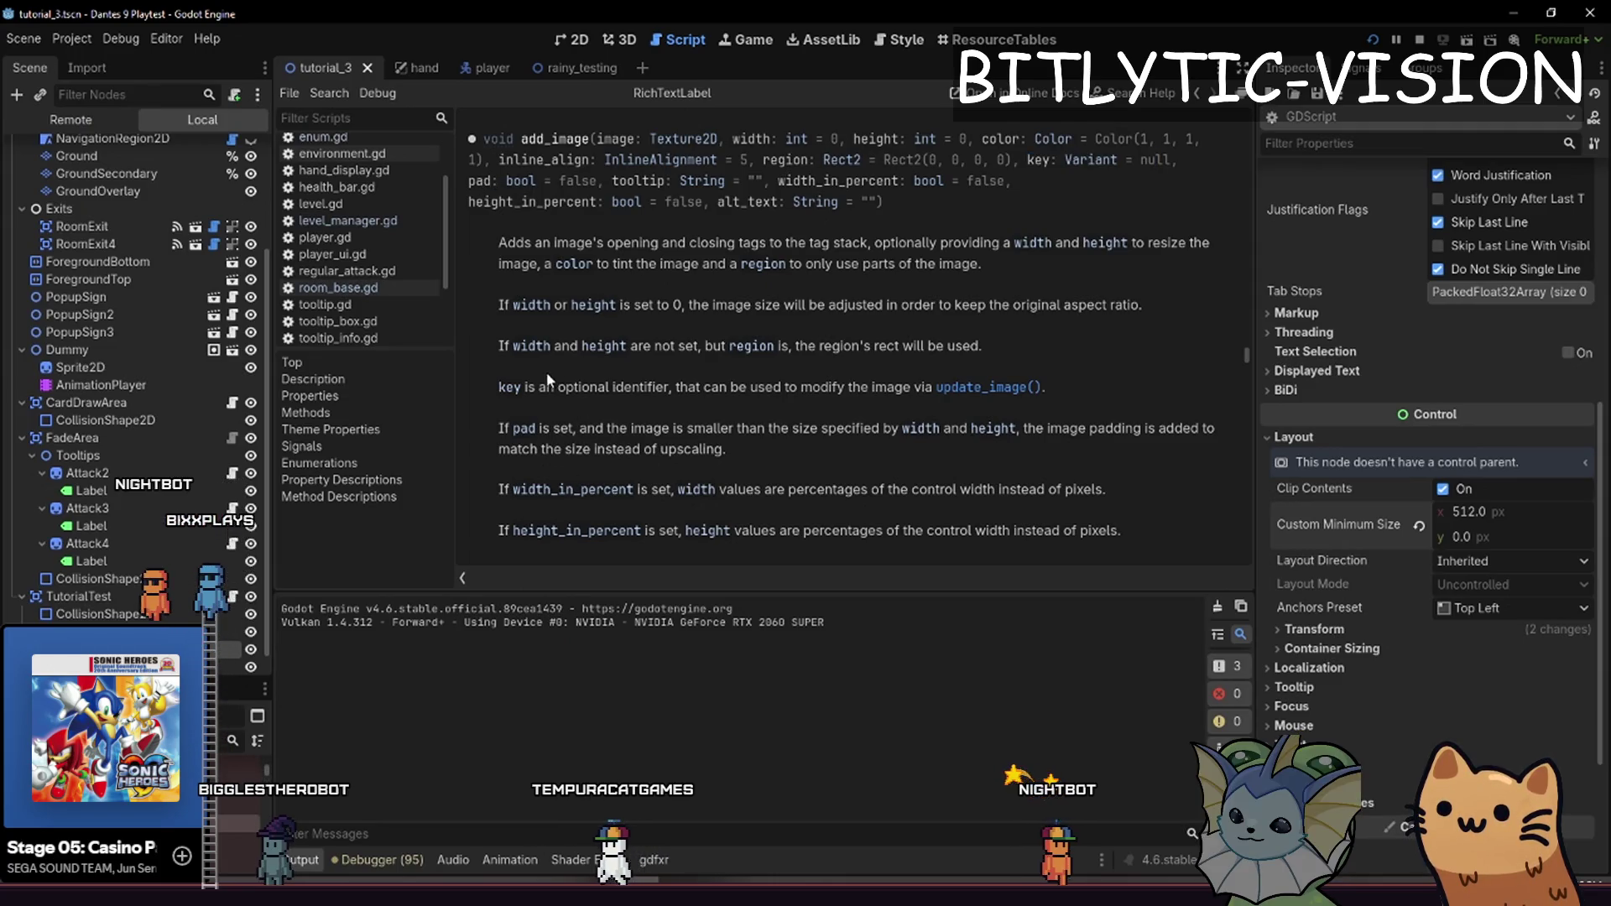
drag(538, 382, 499, 387)
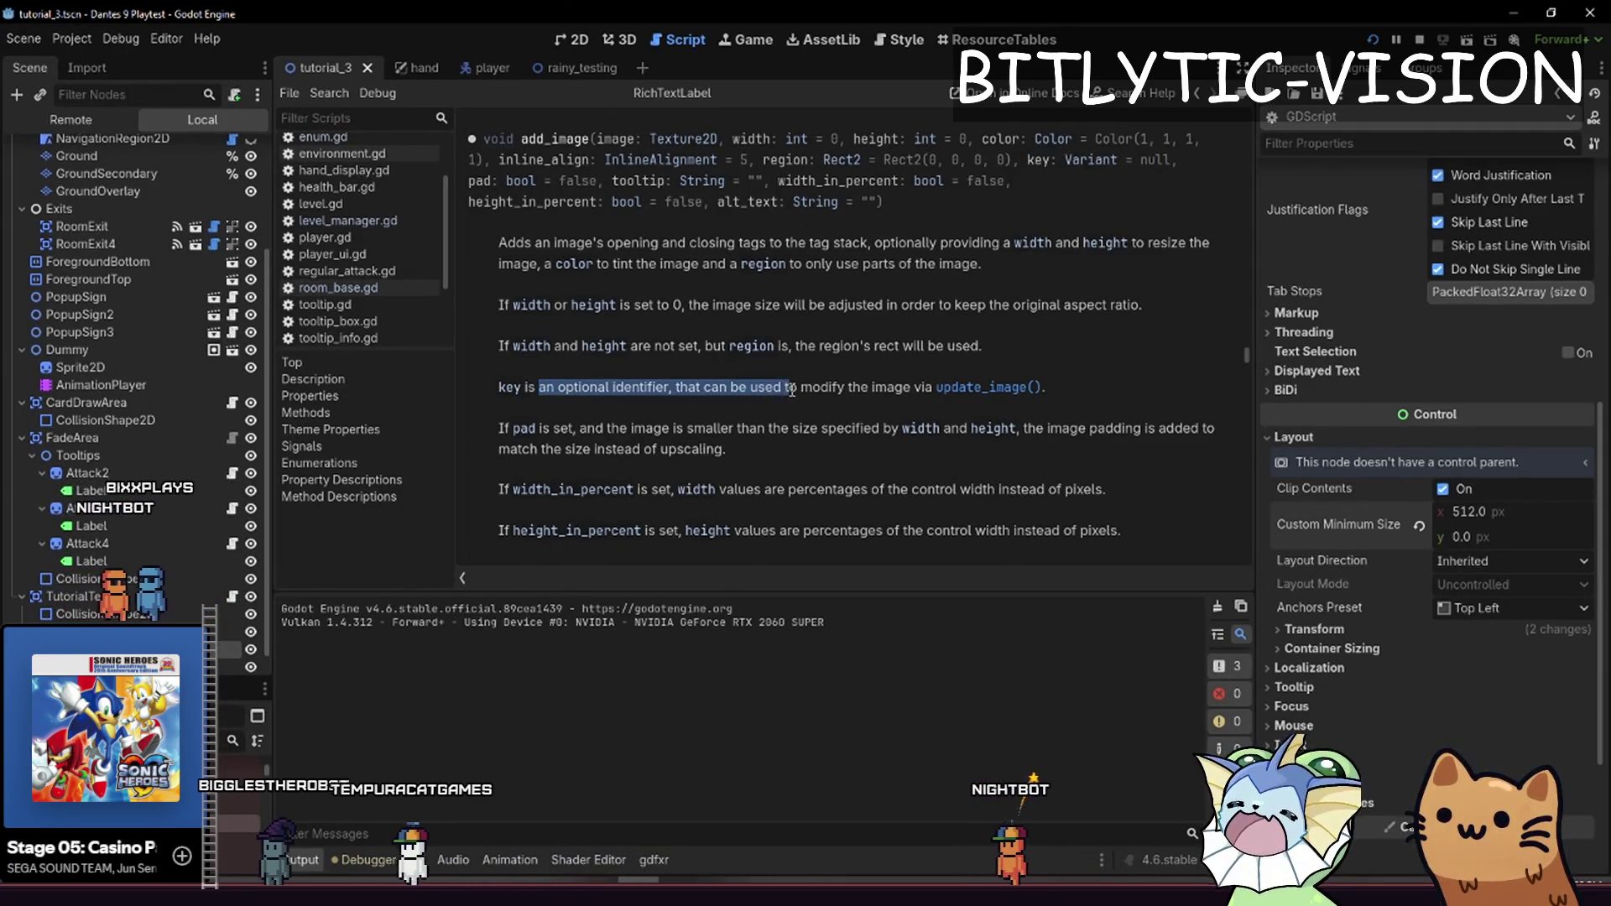
click(1008, 391)
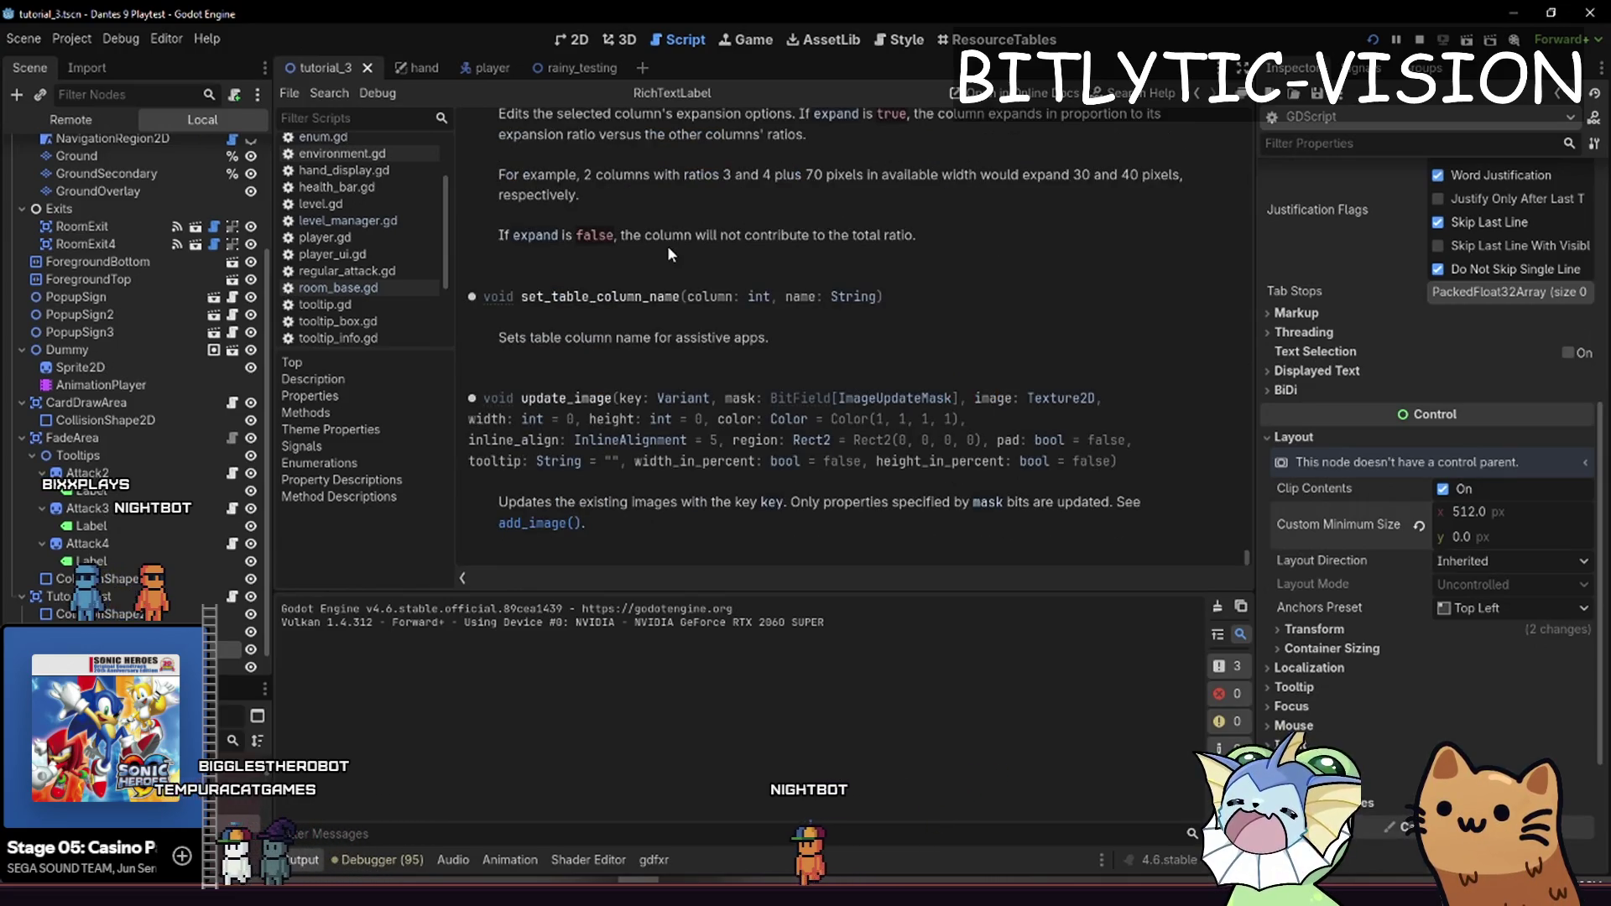
scroll(770, 330, up, 1)
scroll(770, 329, down, 1)
mouse_move(592, 405)
mouse_down()
mouse_move(712, 512)
mouse_move(594, 366)
mouse_up()
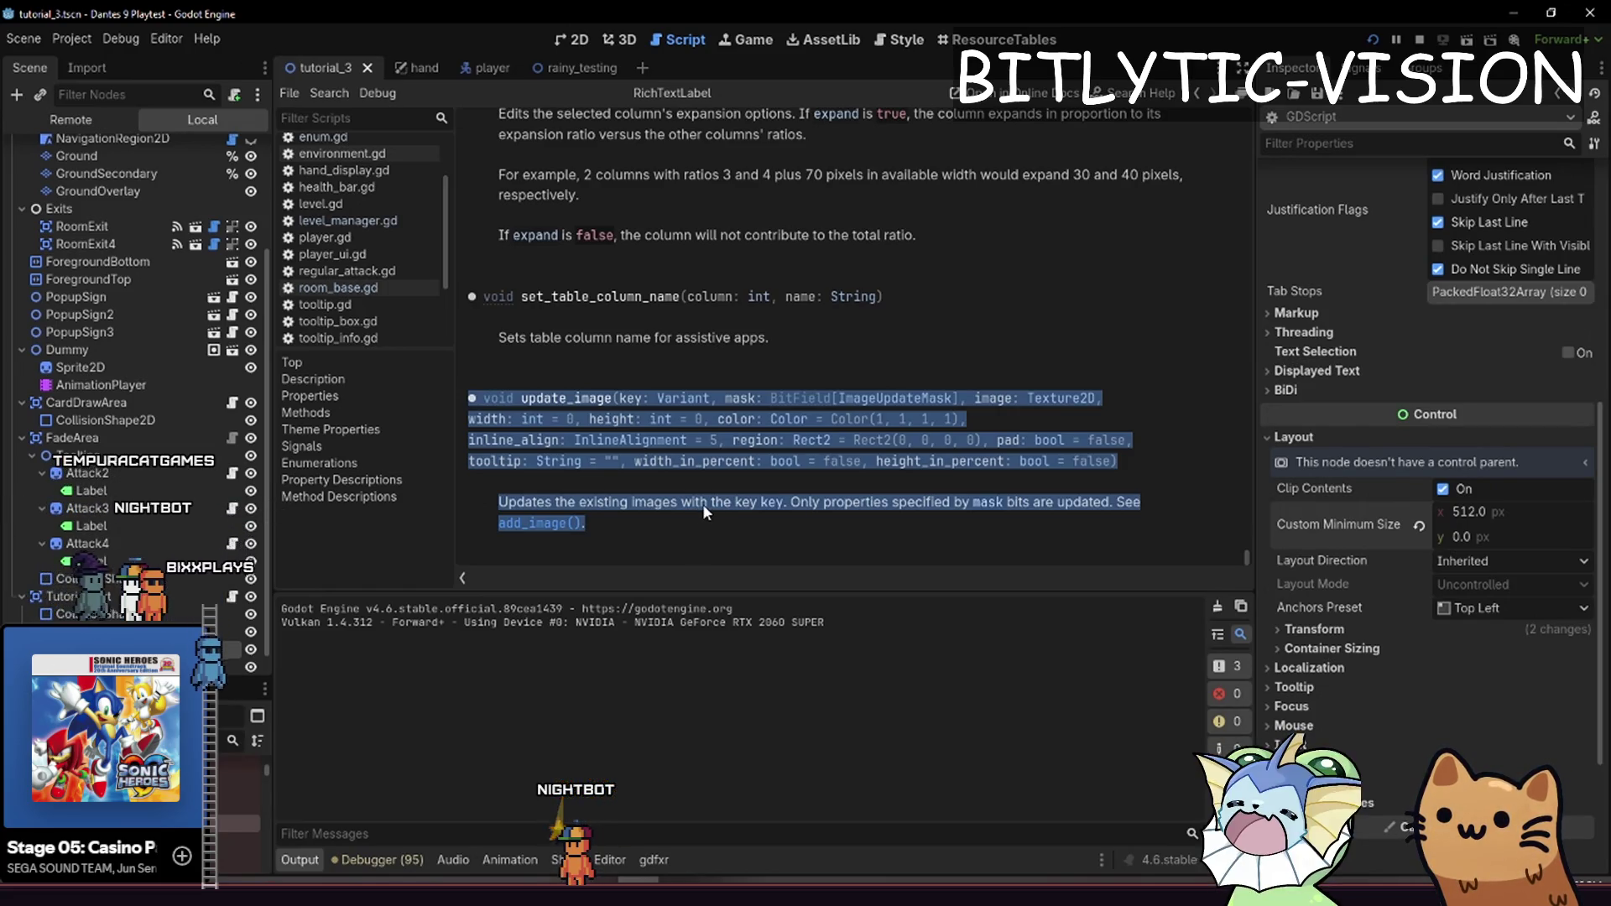
drag(573, 398, 698, 399)
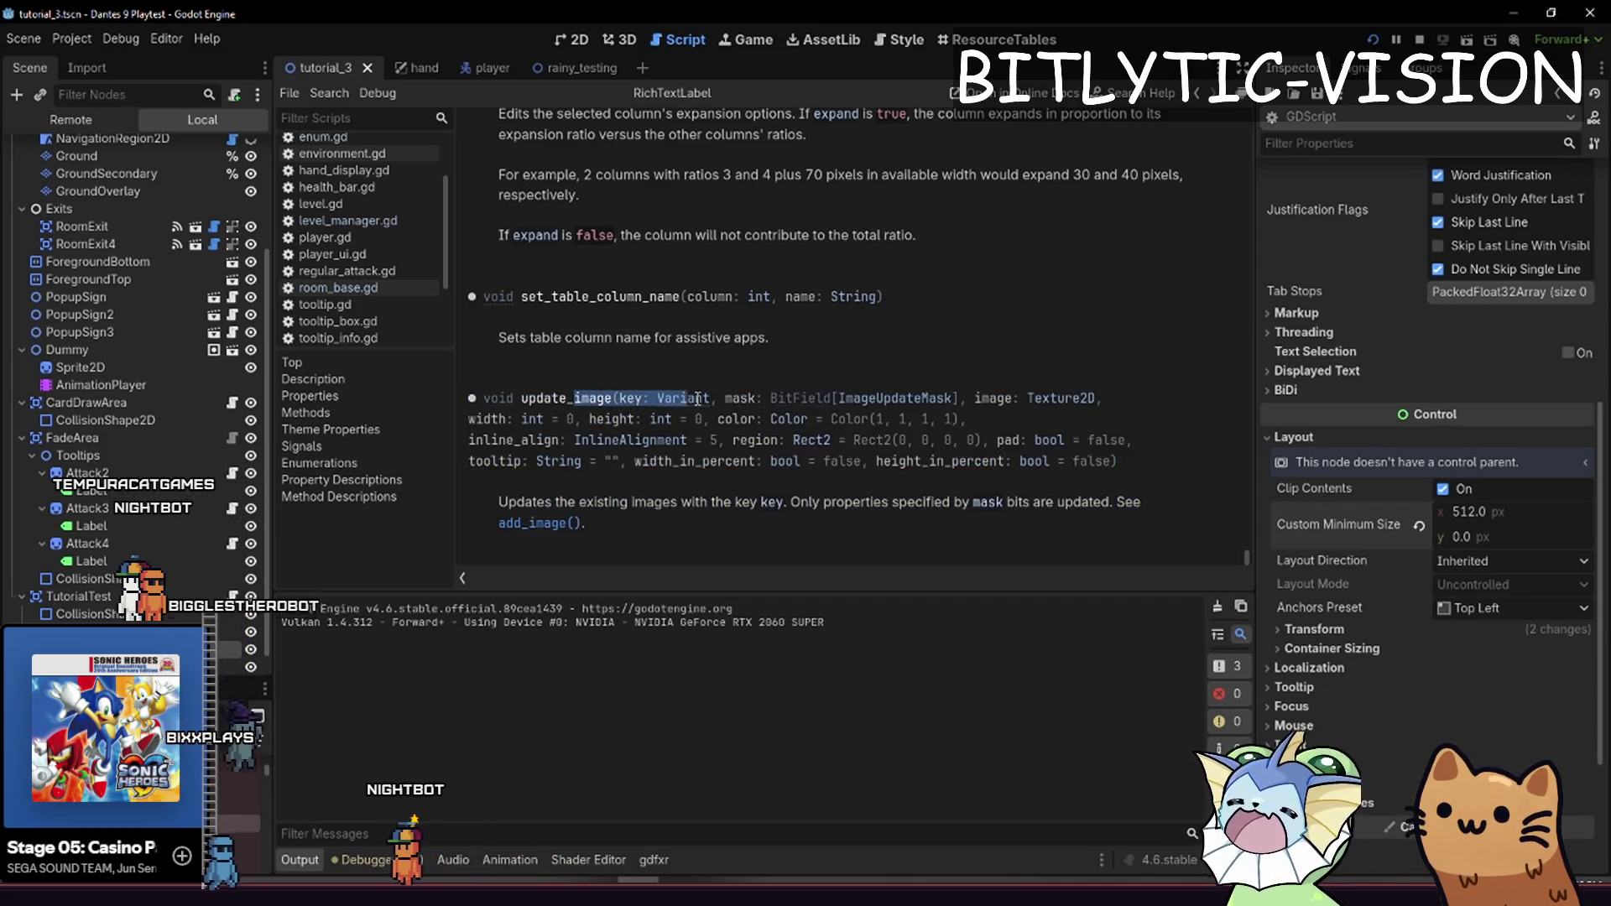
click(881, 399)
key(alt+Left)
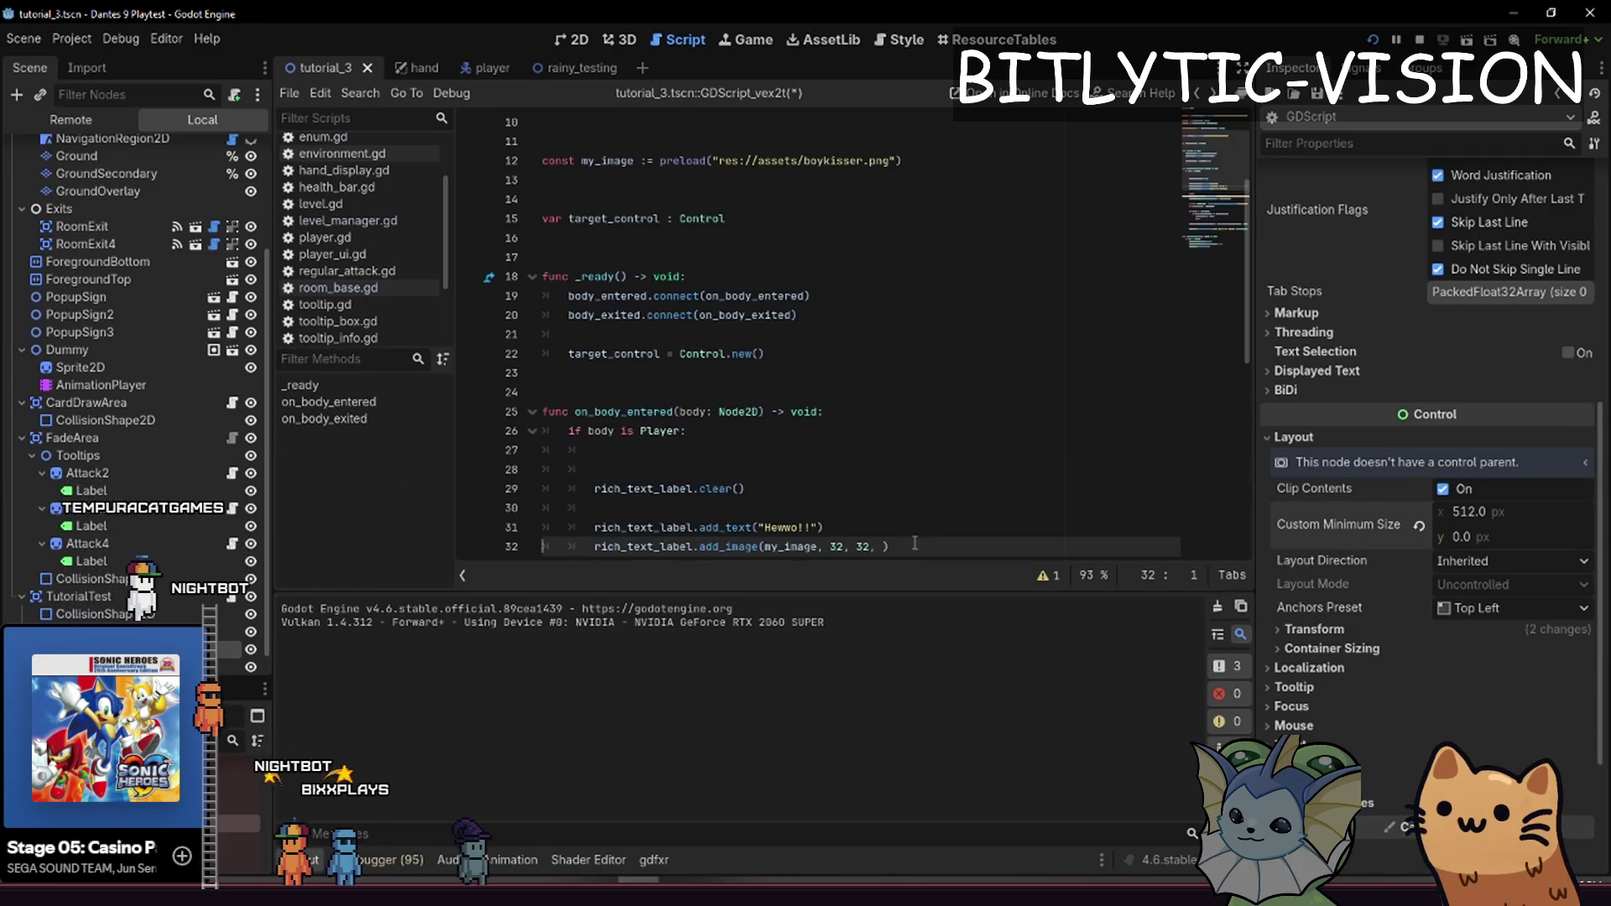
Look up the add_image documentation and its key parameter type from line 32
click(891, 505)
click(883, 546)
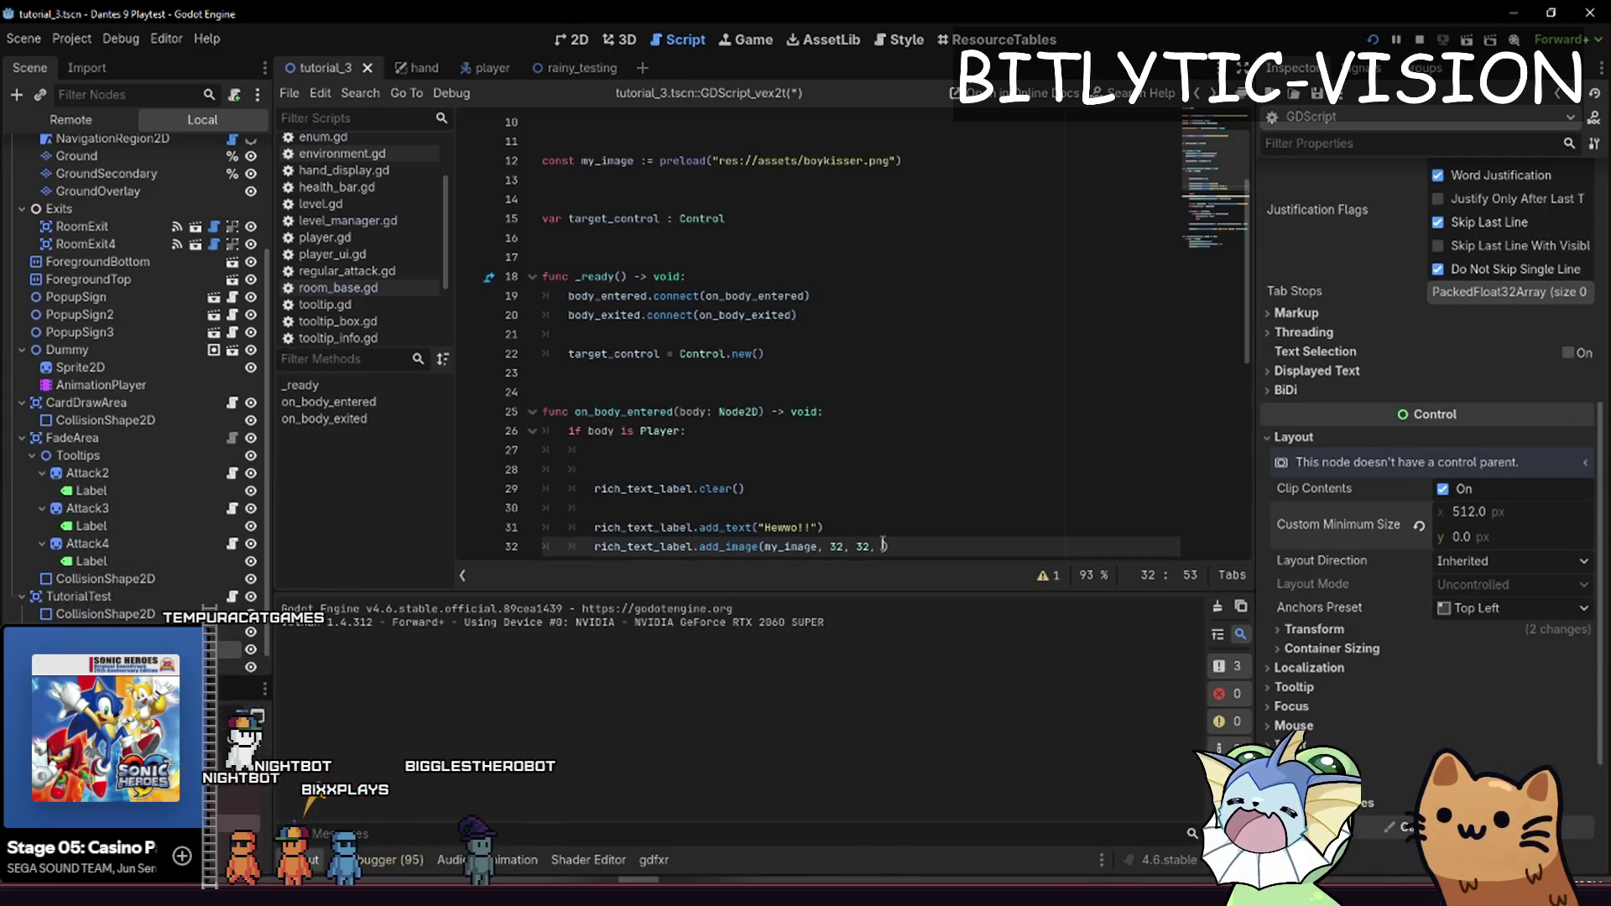
ctrl+click(738, 547)
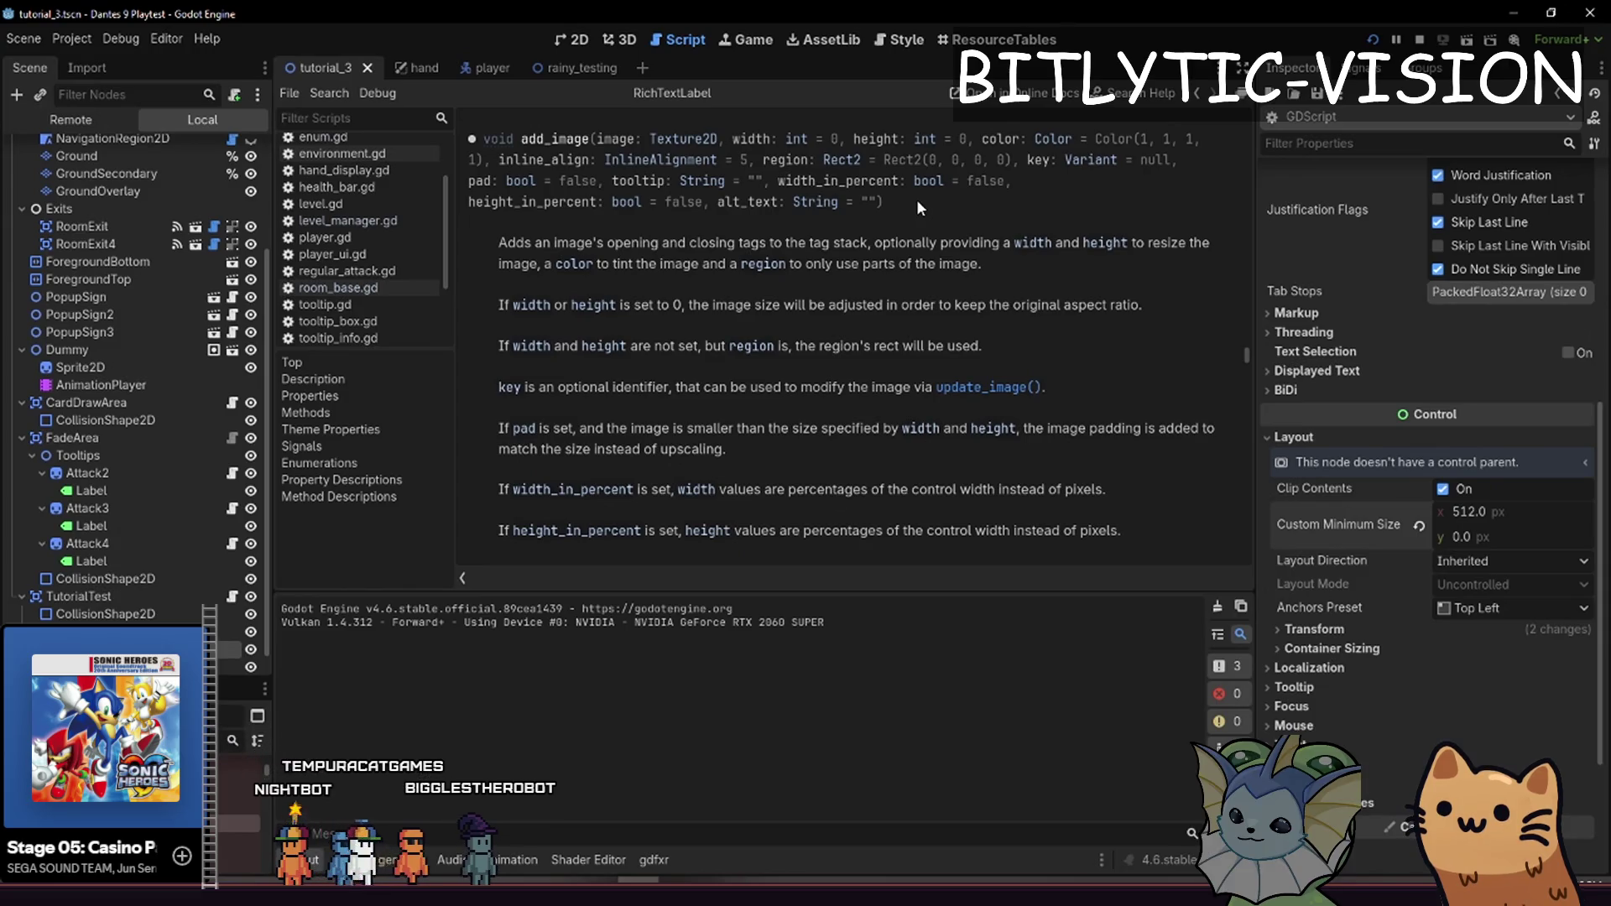
drag(1038, 165, 1052, 165)
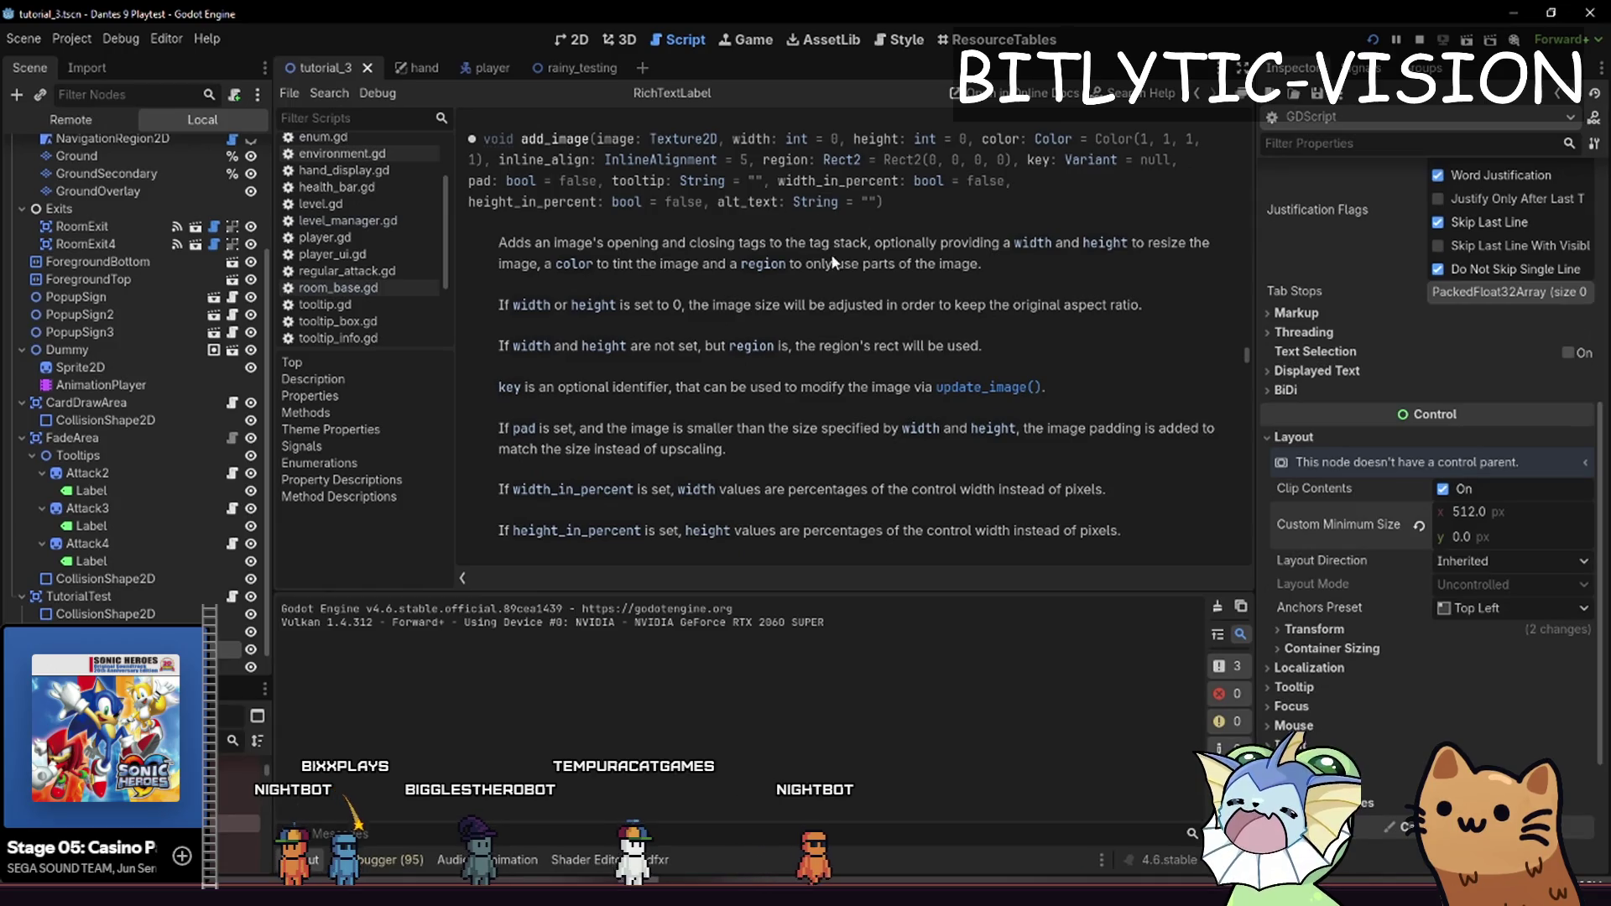
key(alt+Left)
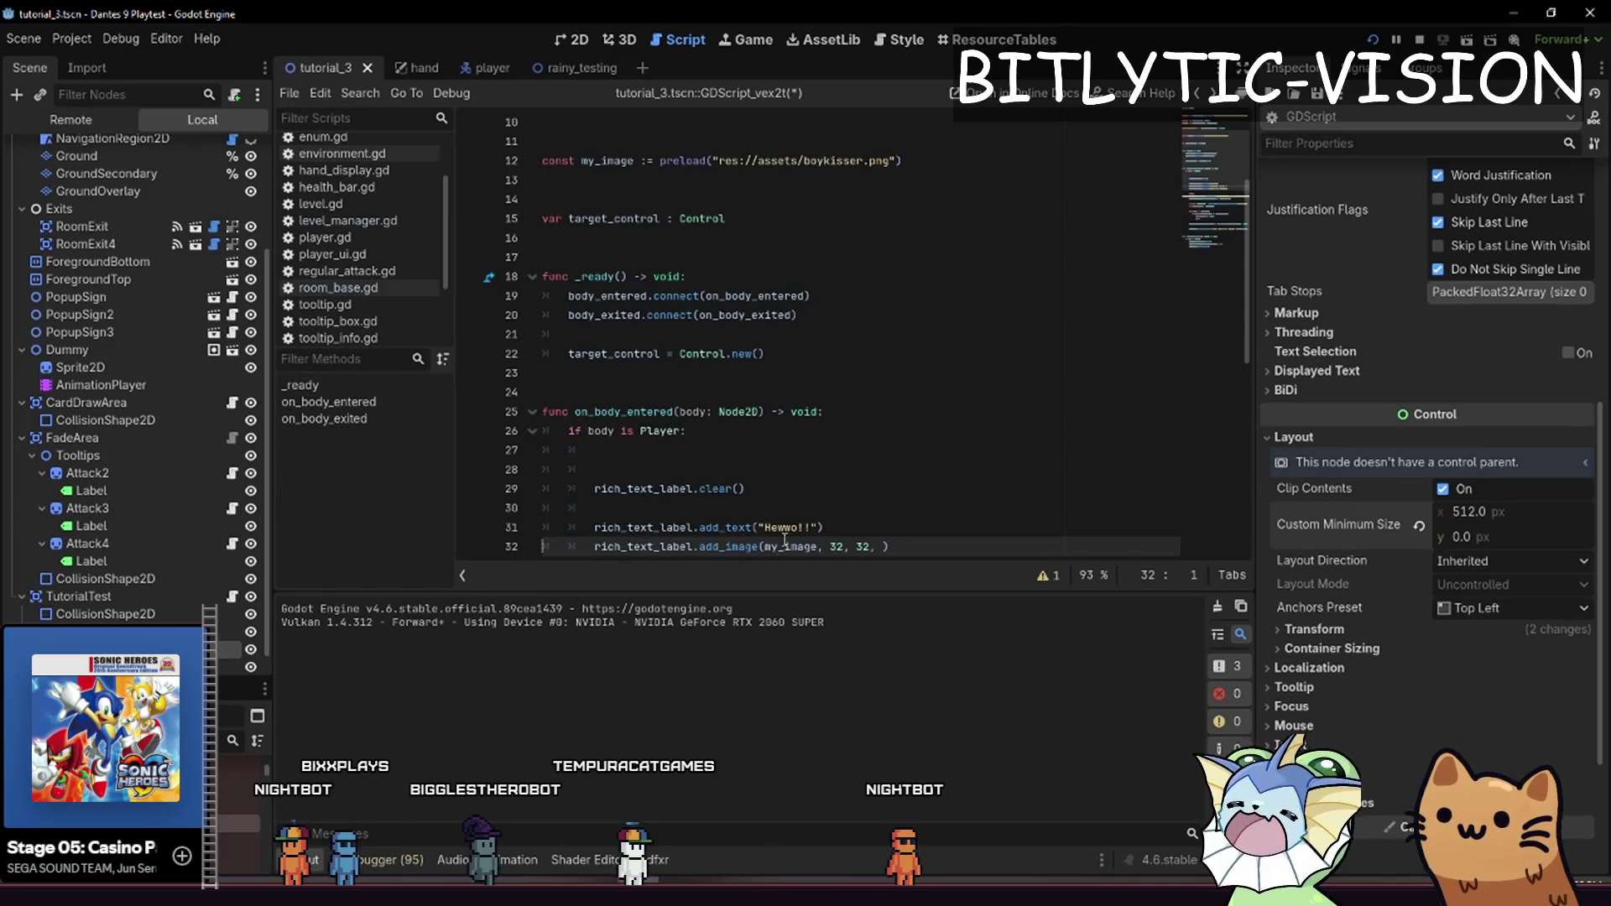
Read the update_image, ImageUpdateMask and add_image alt_text docs, then return to tutorial_3's script
ctrl+click(726, 547)
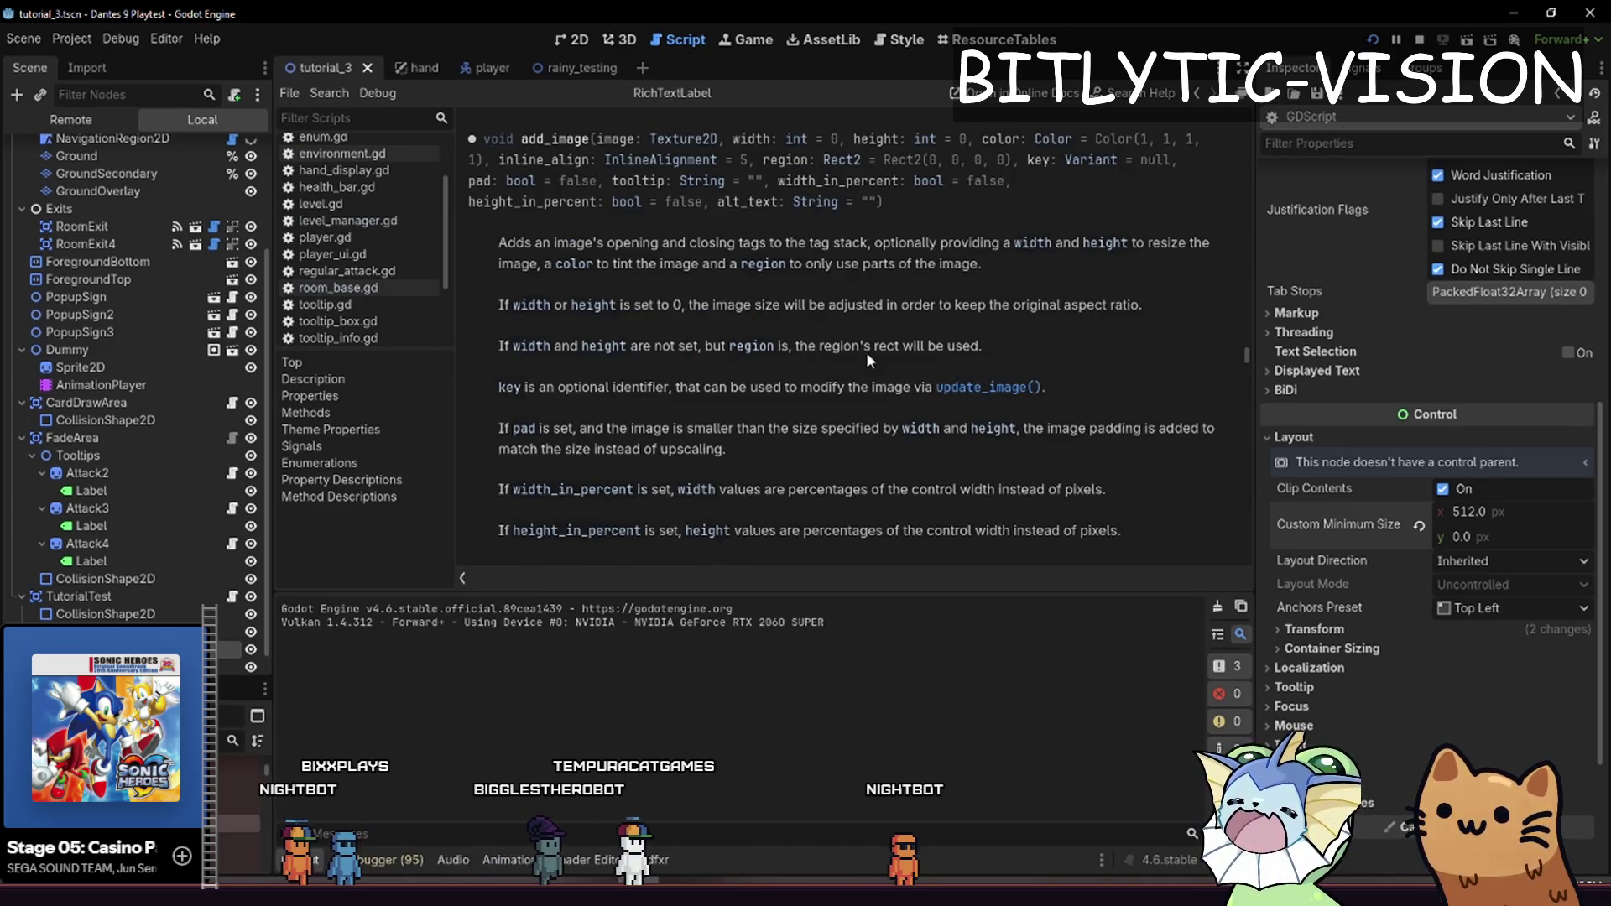
click(948, 387)
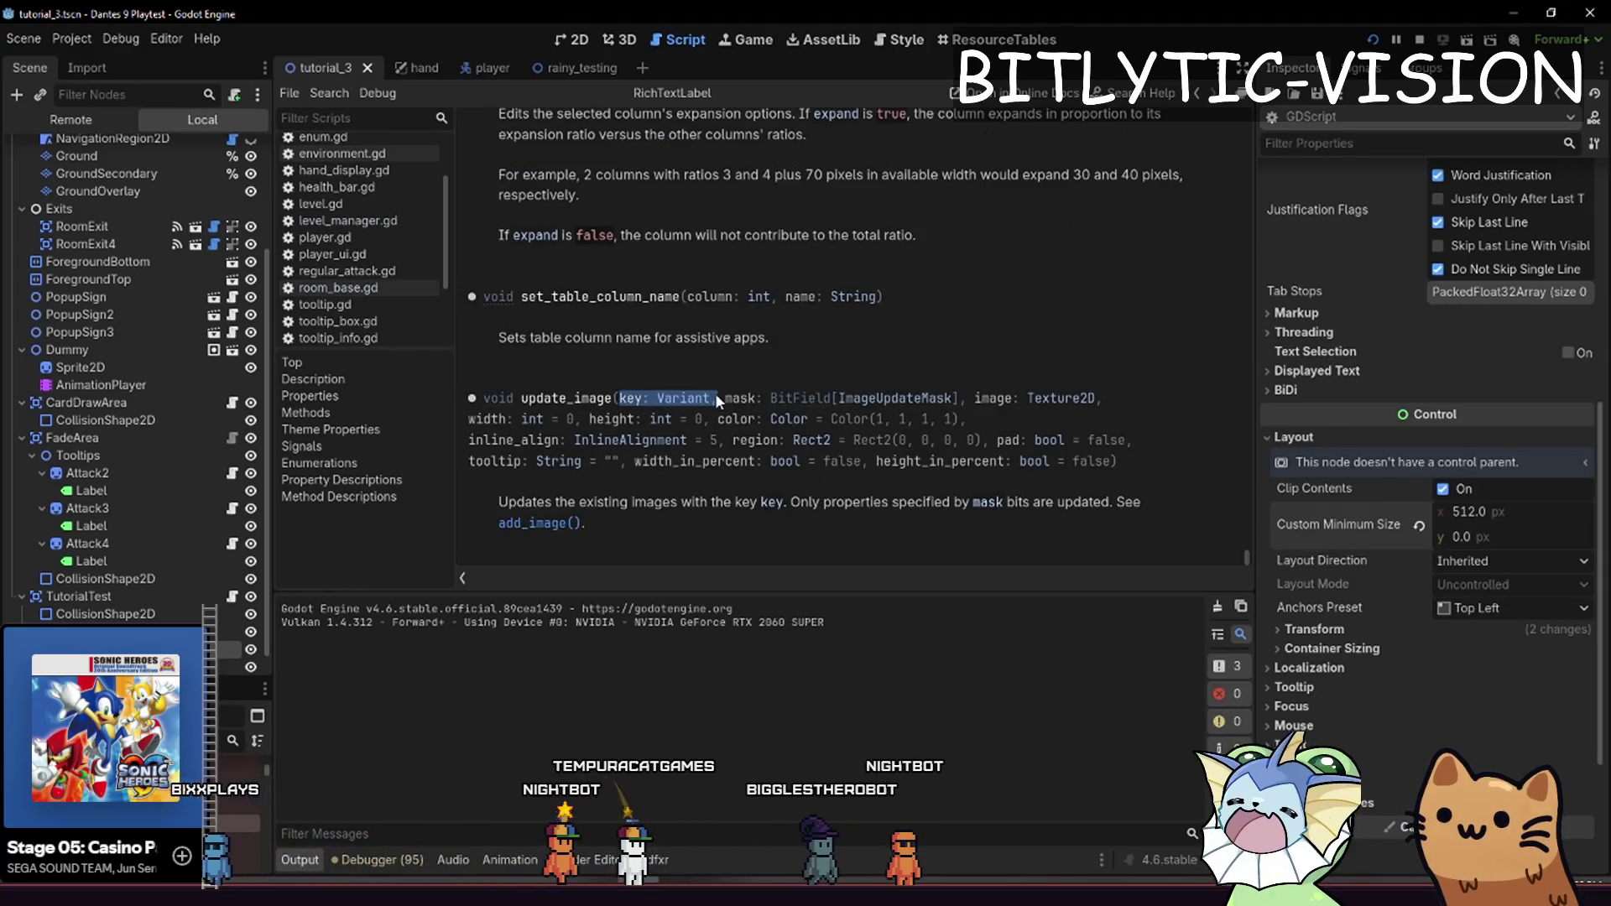
click(903, 398)
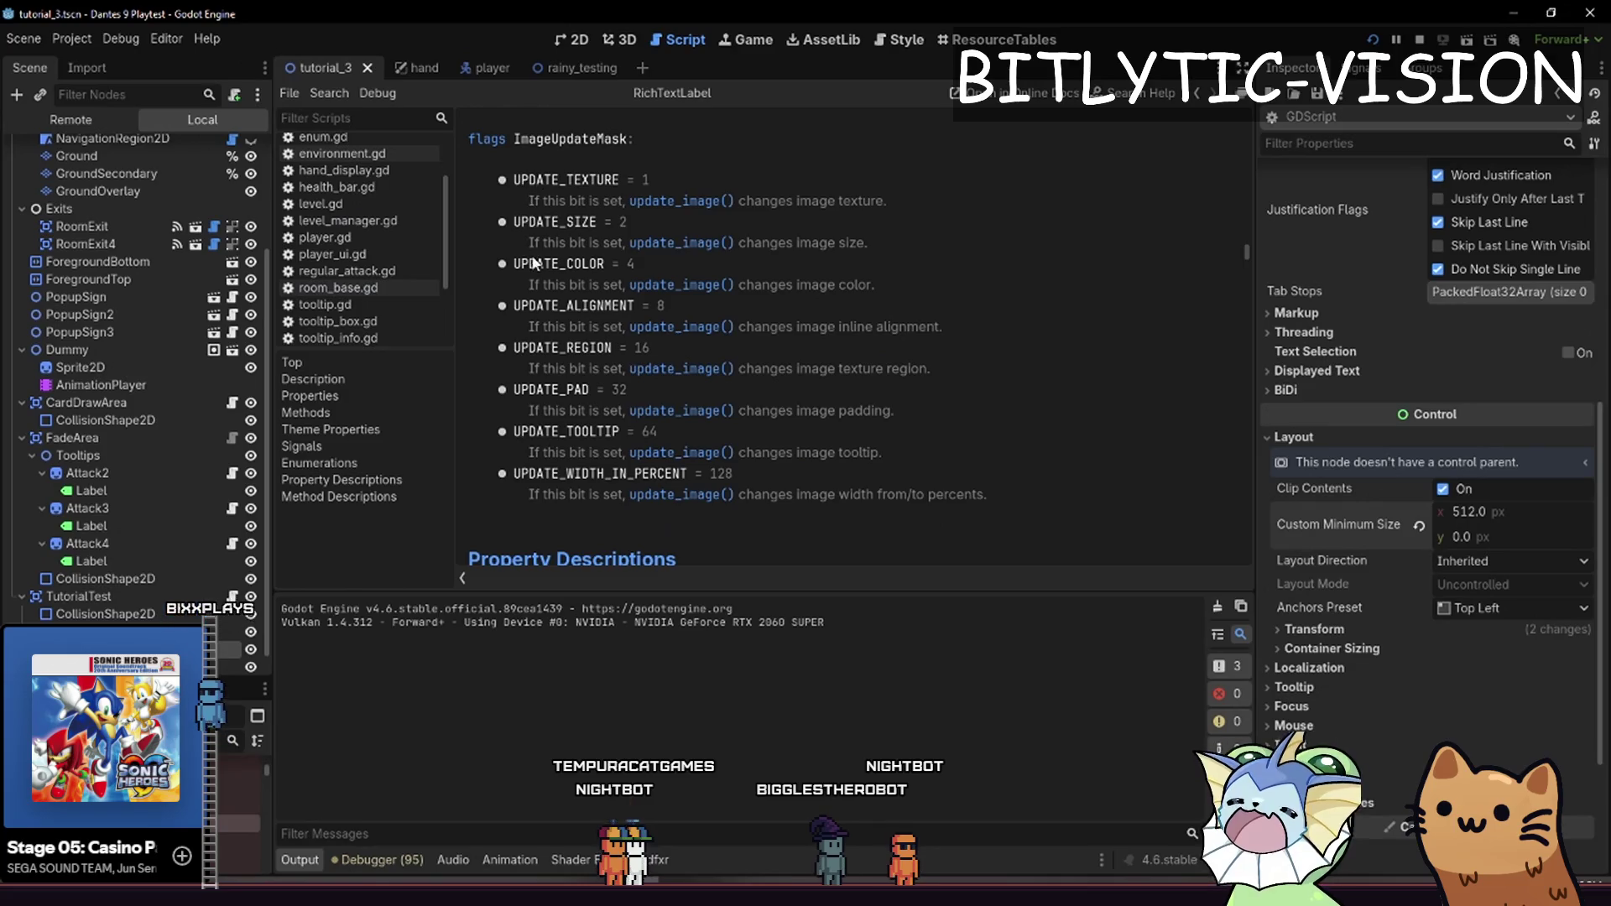
key(ctrl+w)
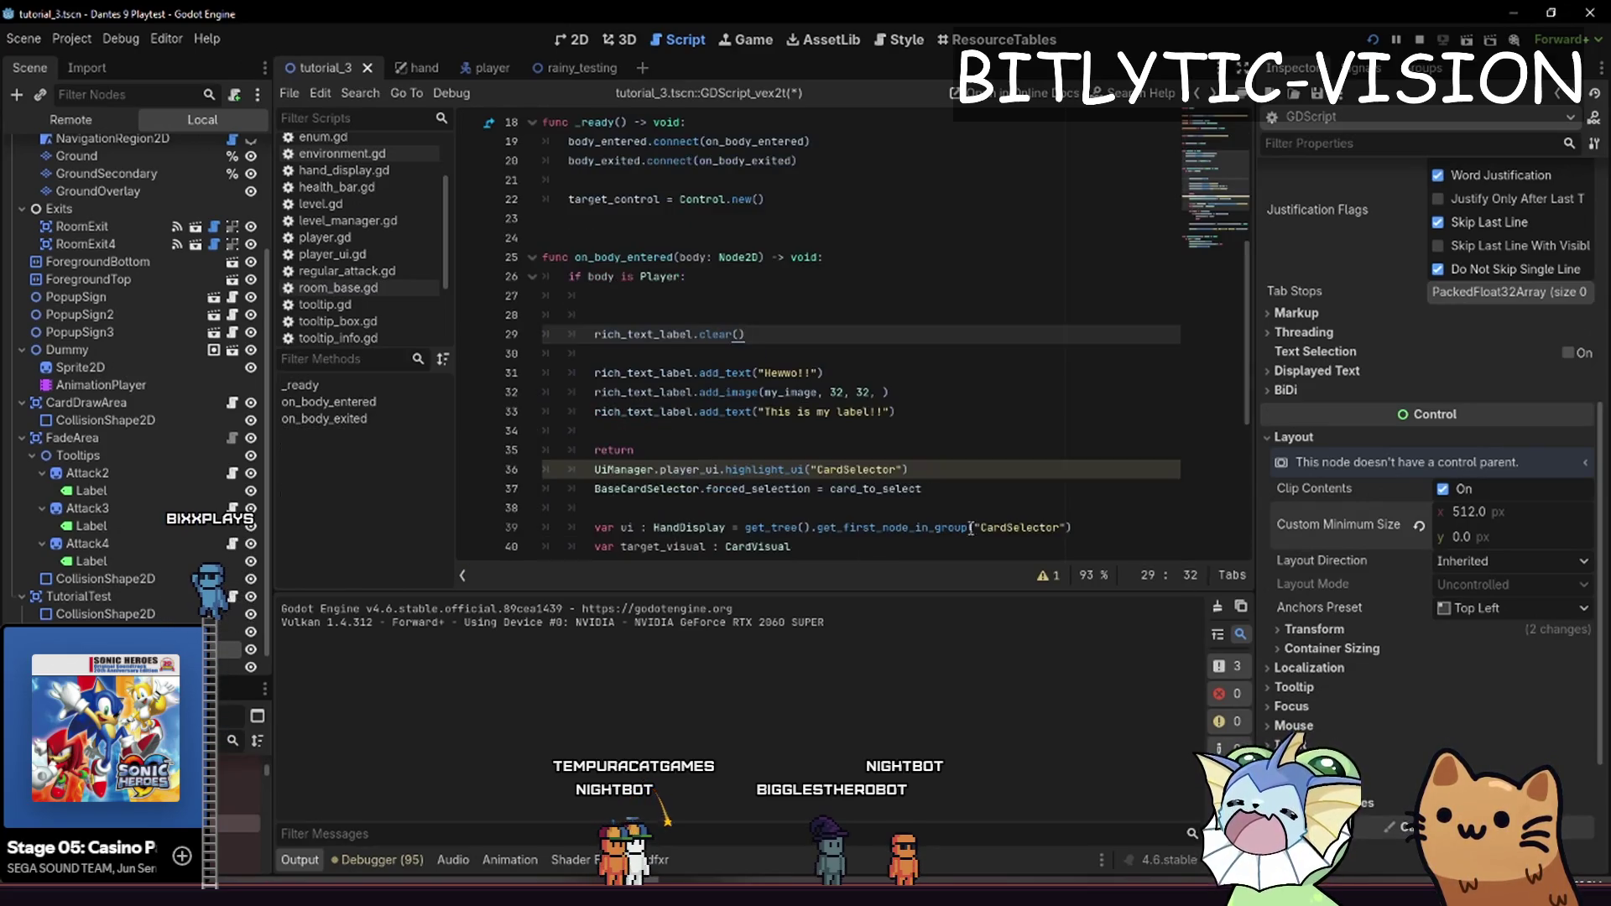
ctrl+click(739, 553)
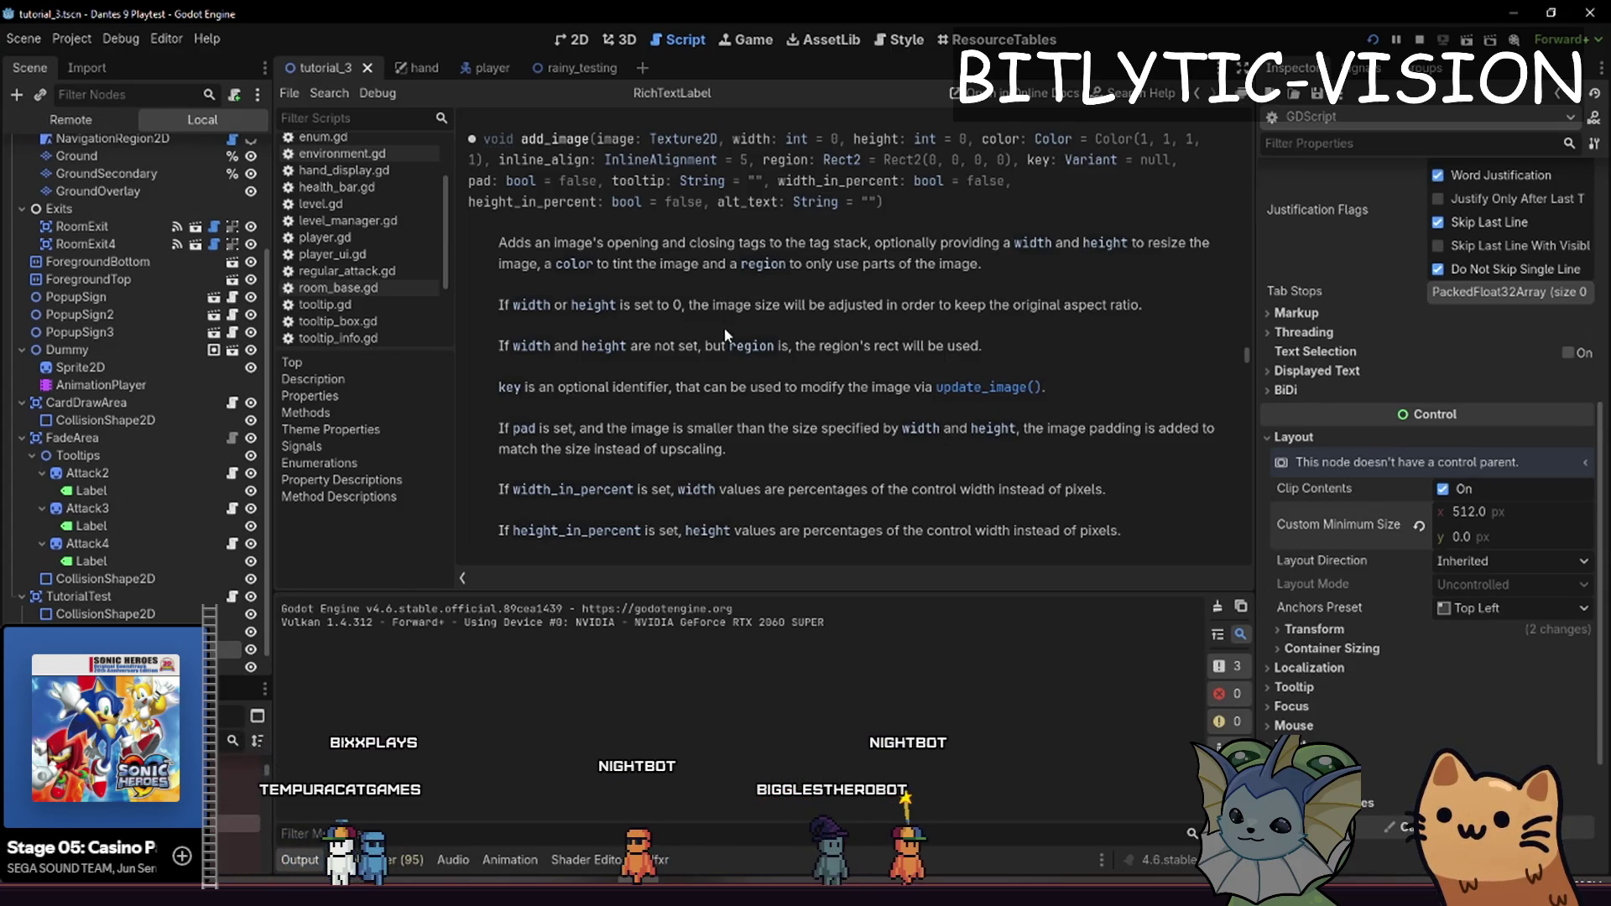
scroll(729, 331, down, 4)
scroll(755, 320, up, 3)
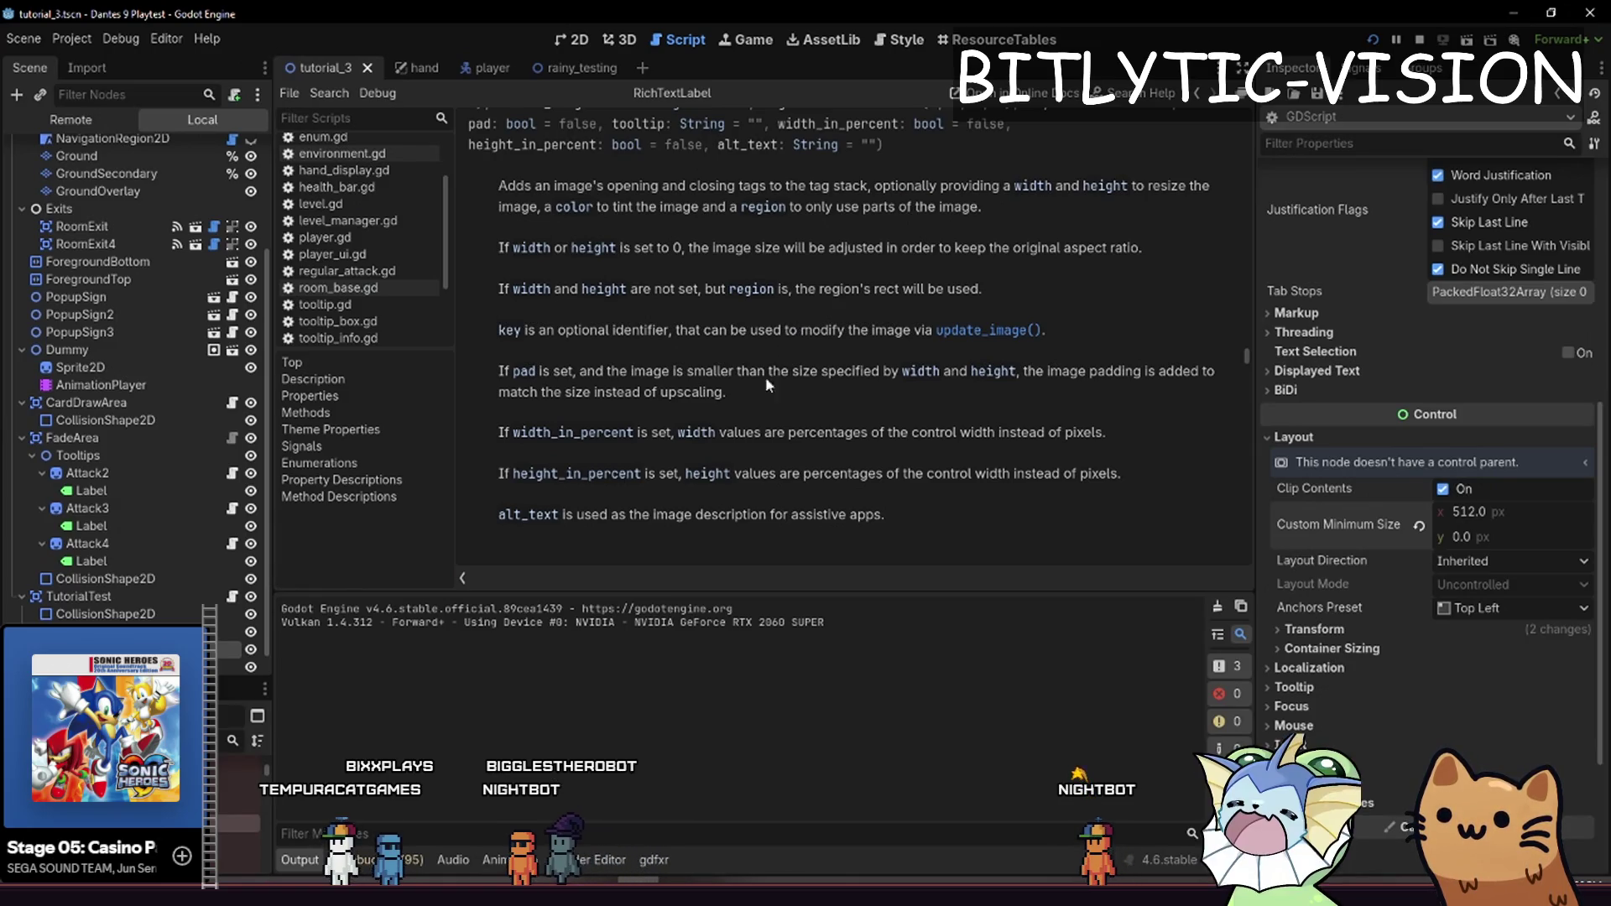
drag(498, 513, 726, 517)
click(726, 517)
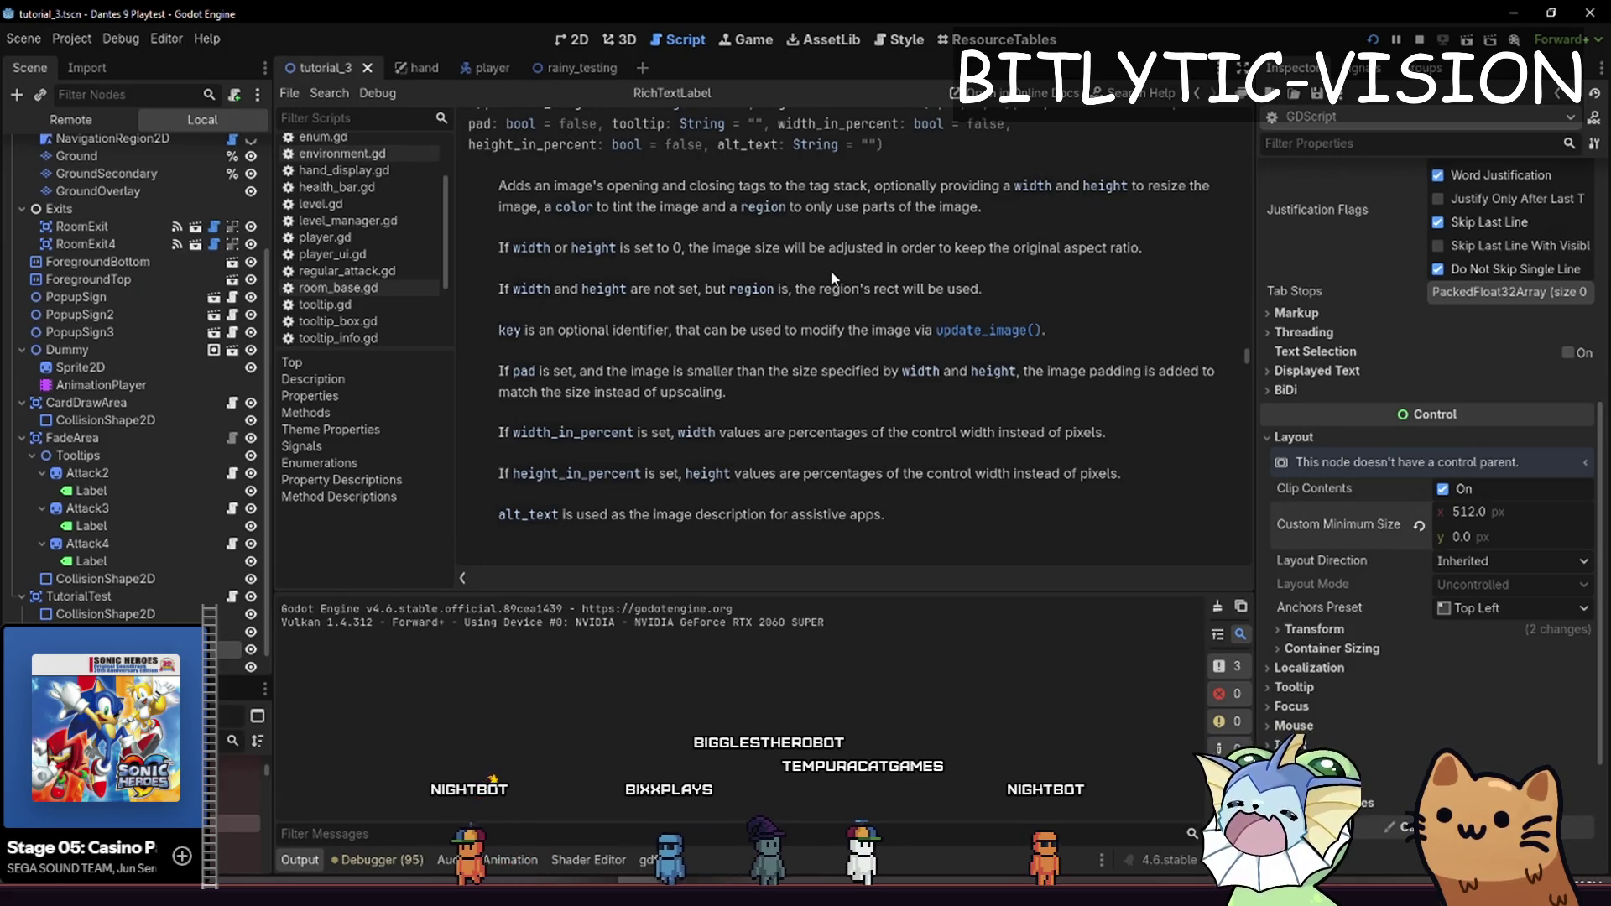
key(alt+Left)
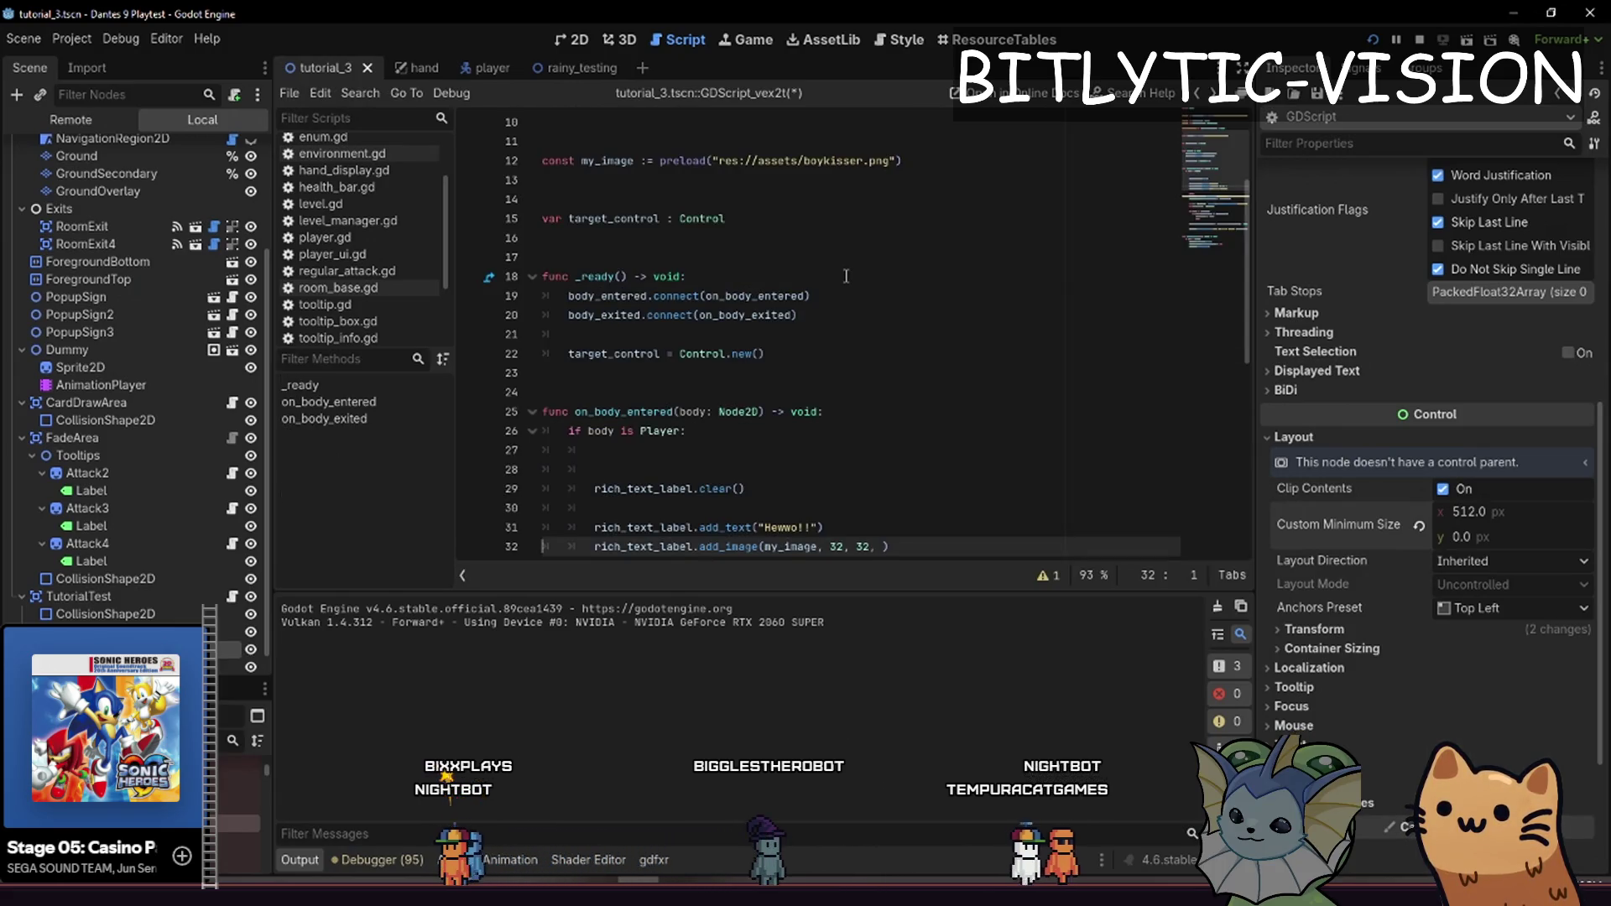
Delete empty line 27 in the body-entered handler and save with Ctrl+S
click(750, 451)
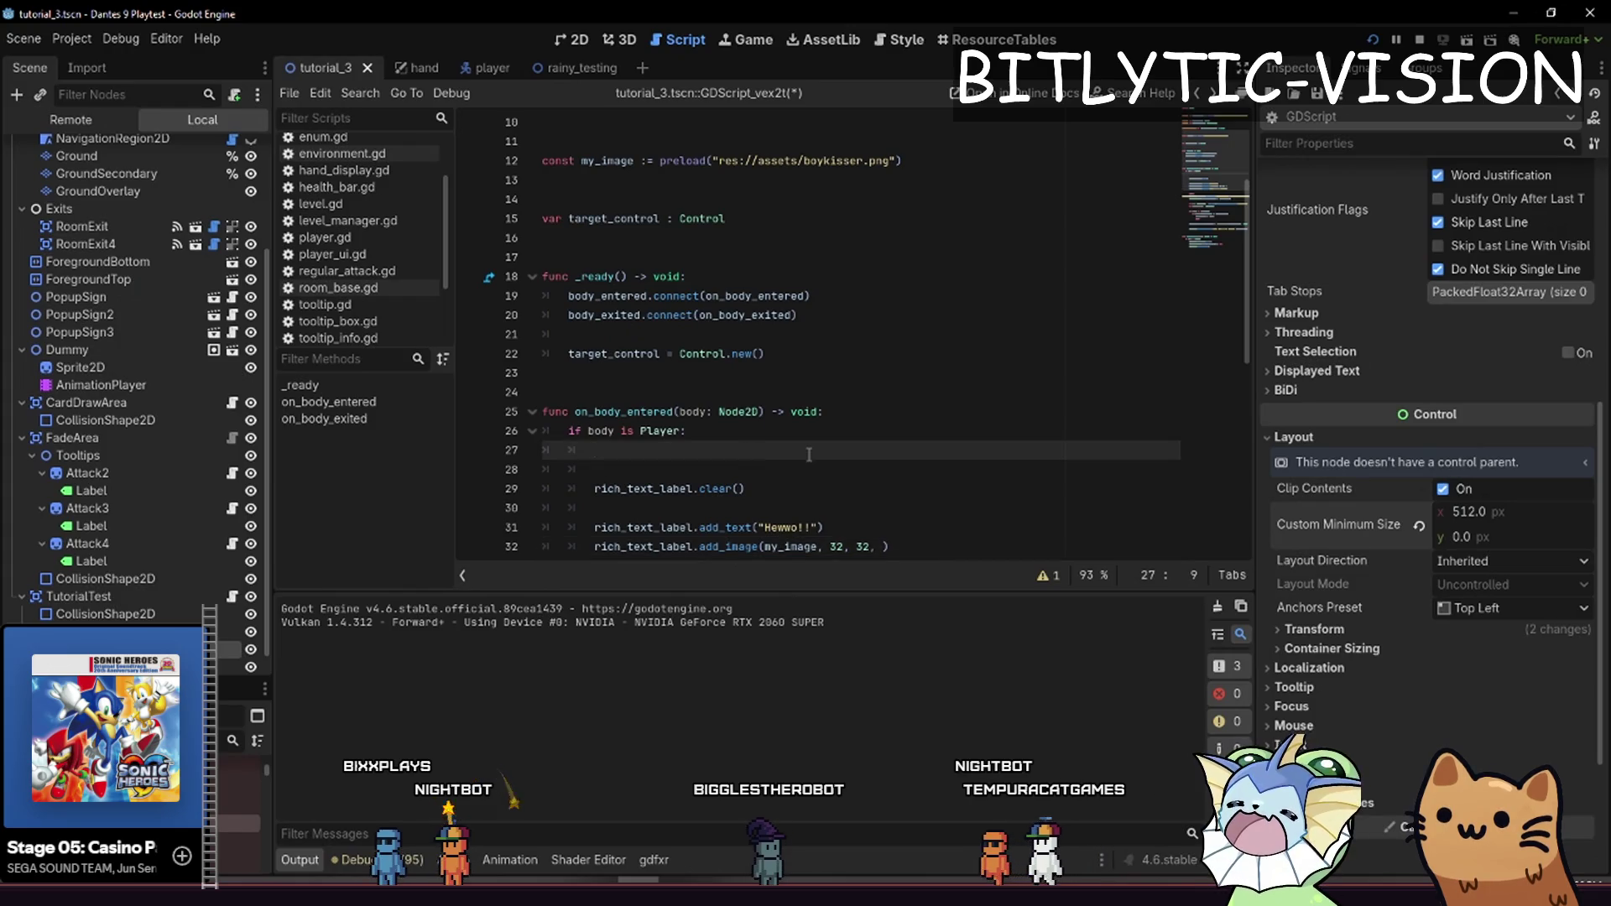
key(BackSpace)
key(Down)
key(Down)
key(Down)
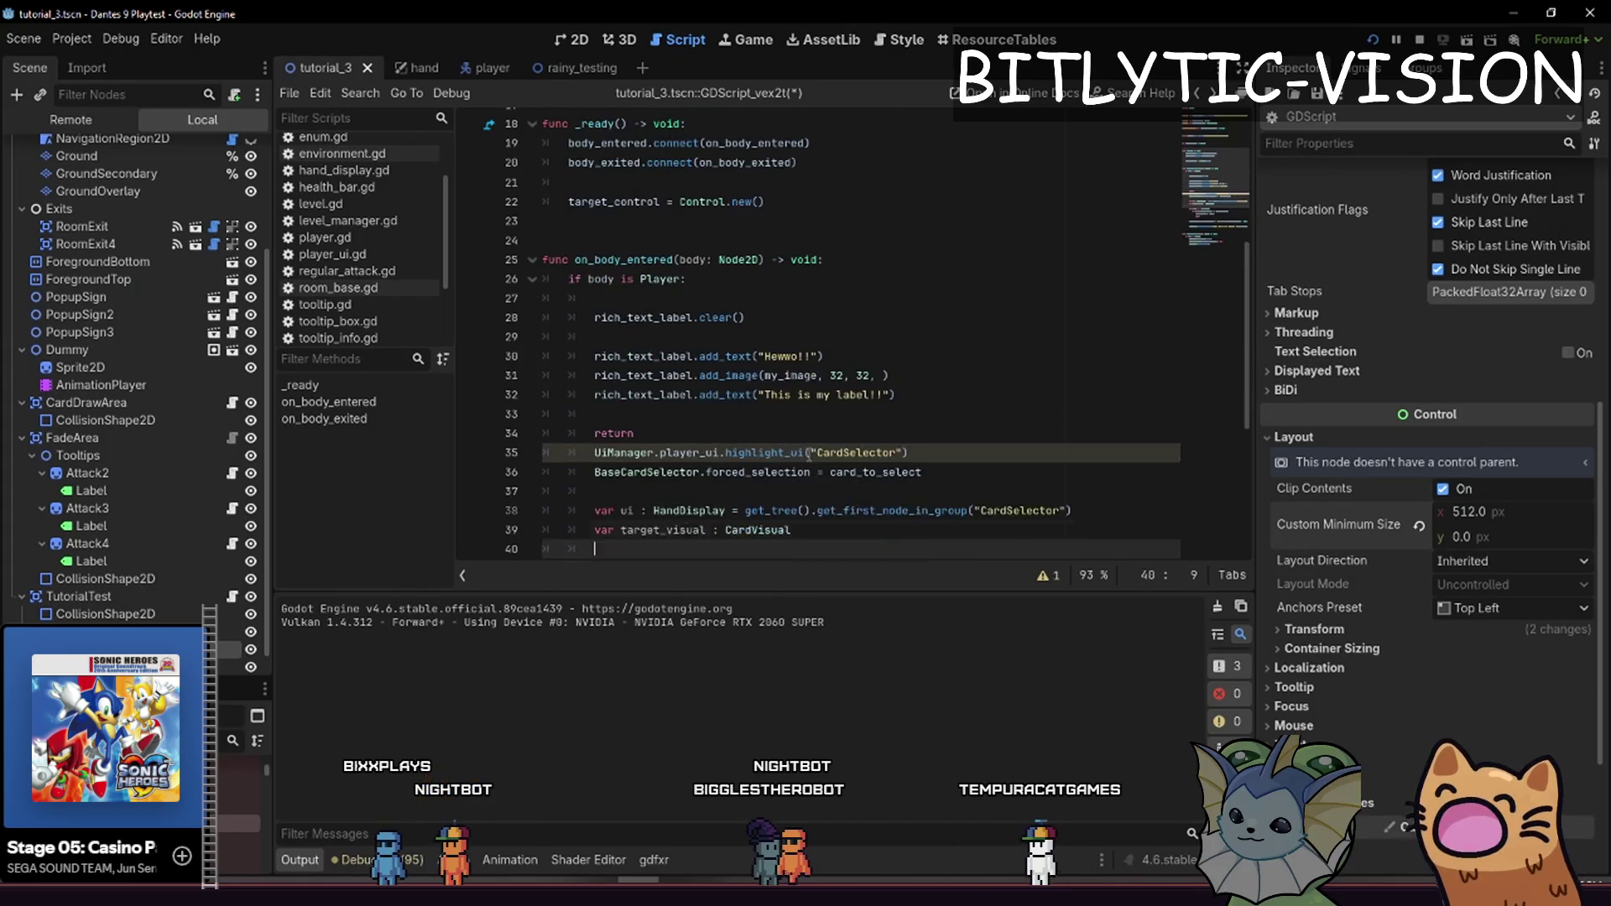
key(Up)
key(Up)
key(Up)
key(ctrl+s)
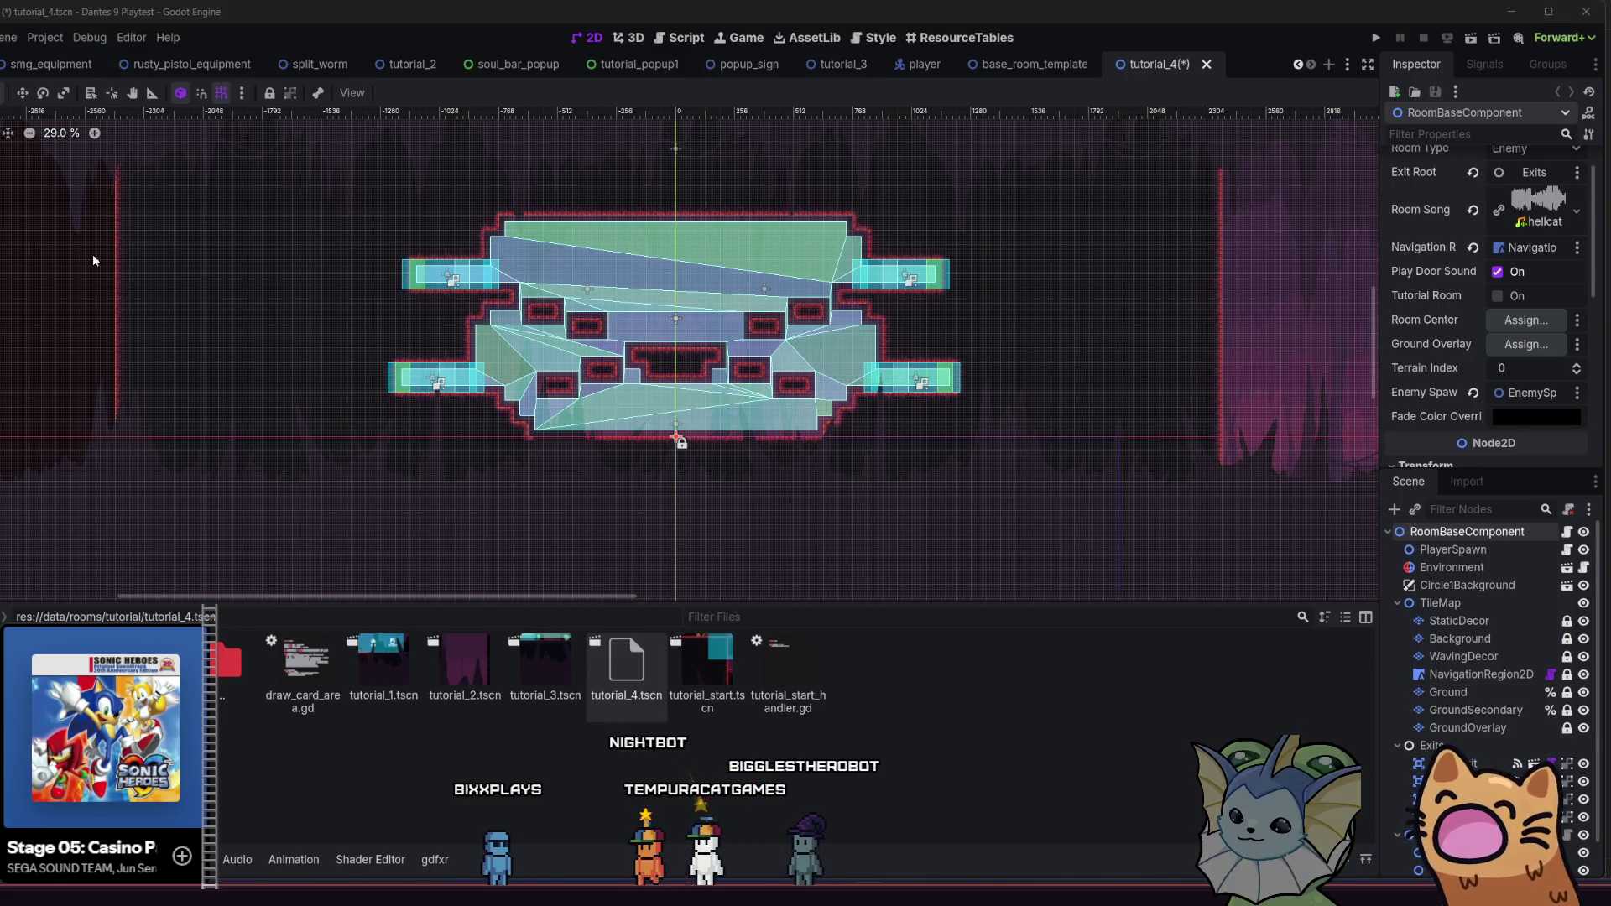
On the Ground layer, fill the outlined inner blocks and centre loop with solid tiles
scroll(547, 393, up, 6)
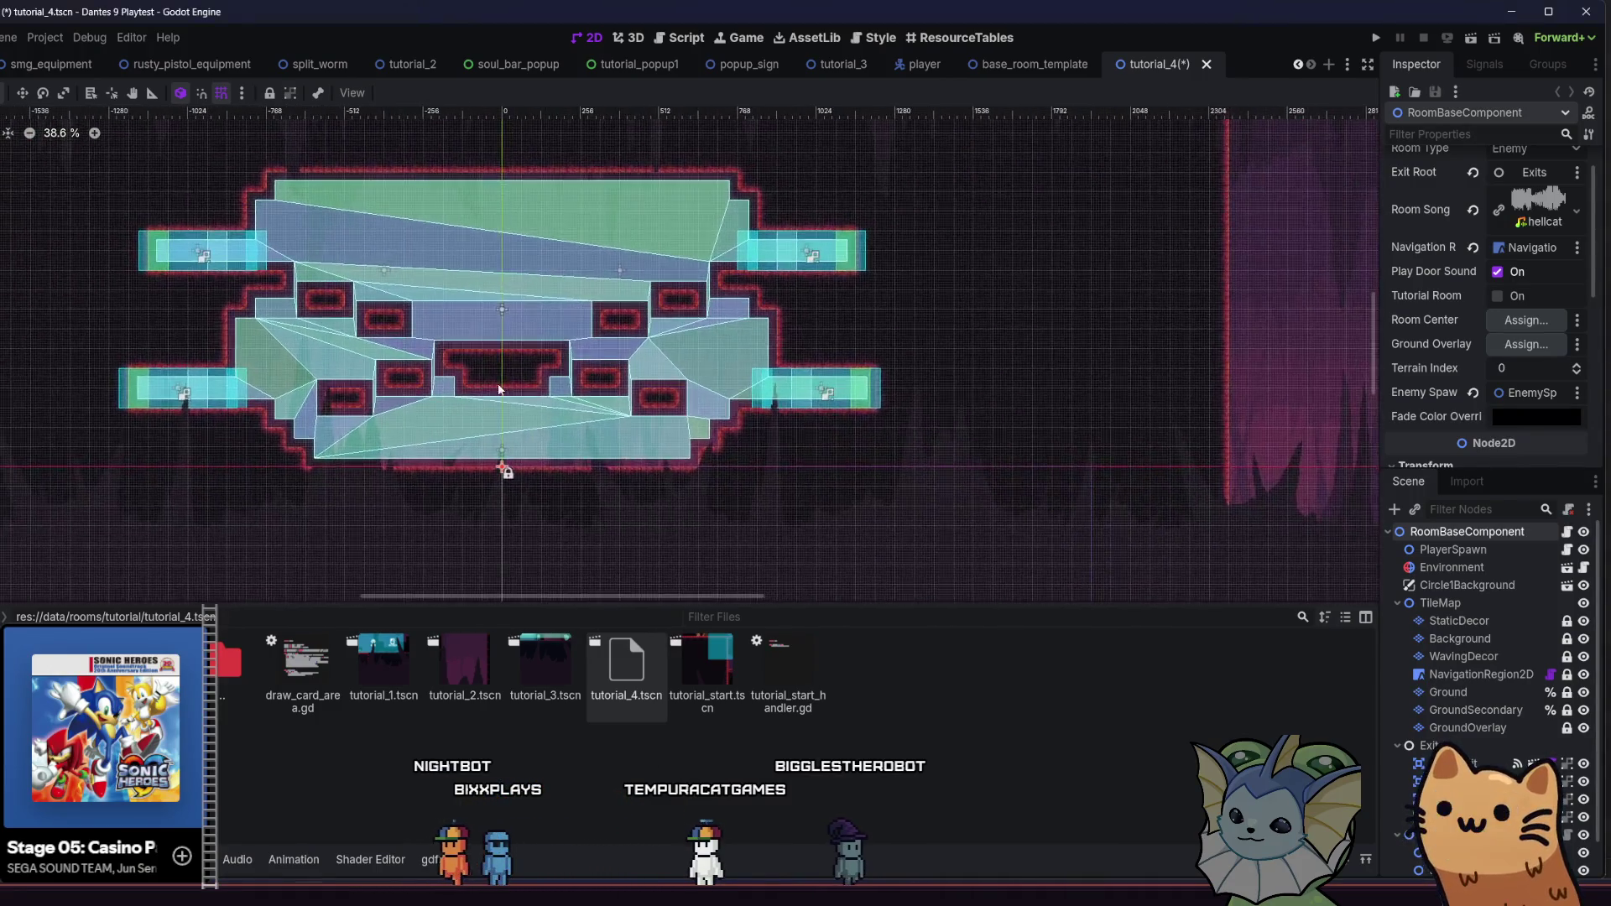
scroll(504, 467, down, 2)
click(799, 411)
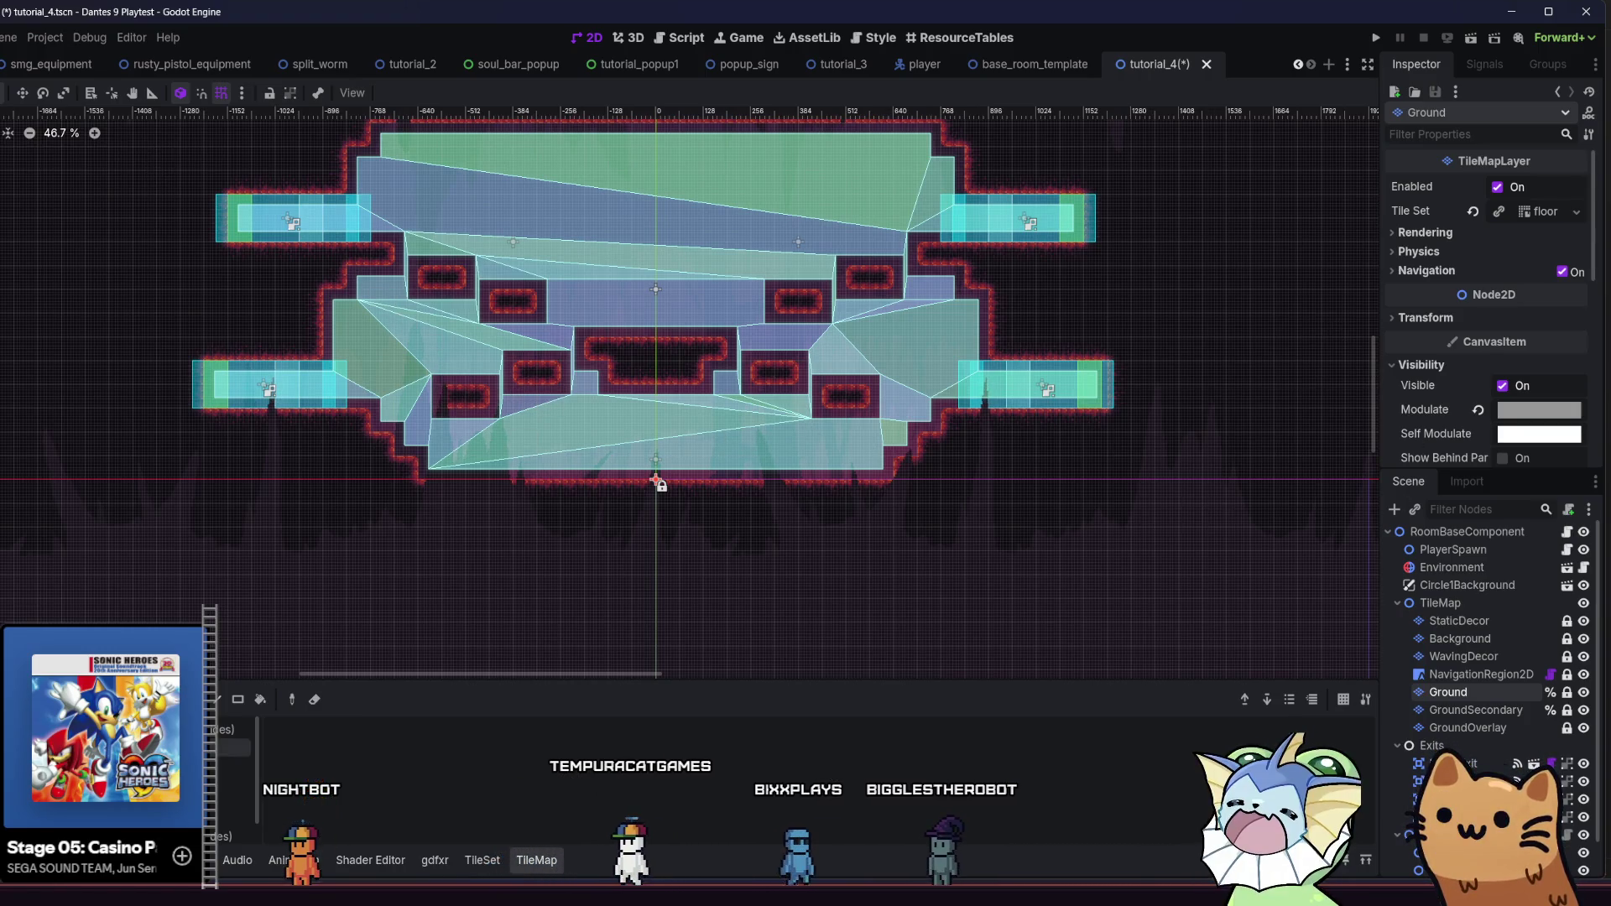
click(537, 373)
click(440, 277)
click(688, 354)
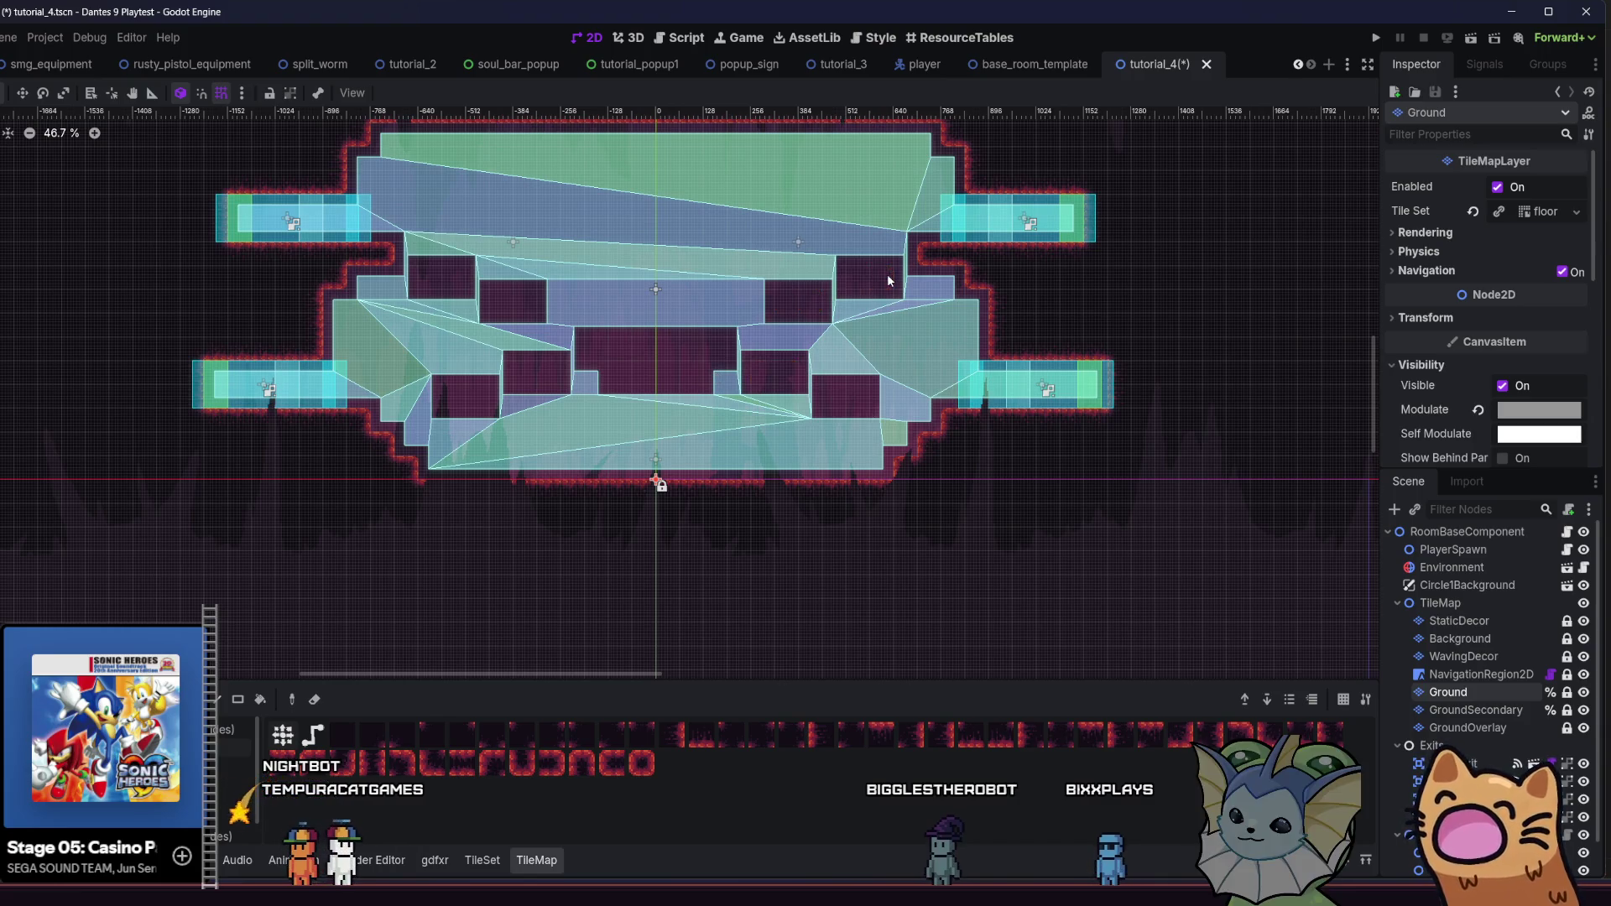
Select the NavigationRegion2D and rebake the navigation mesh for the filled room
scroll(761, 349, left, 2)
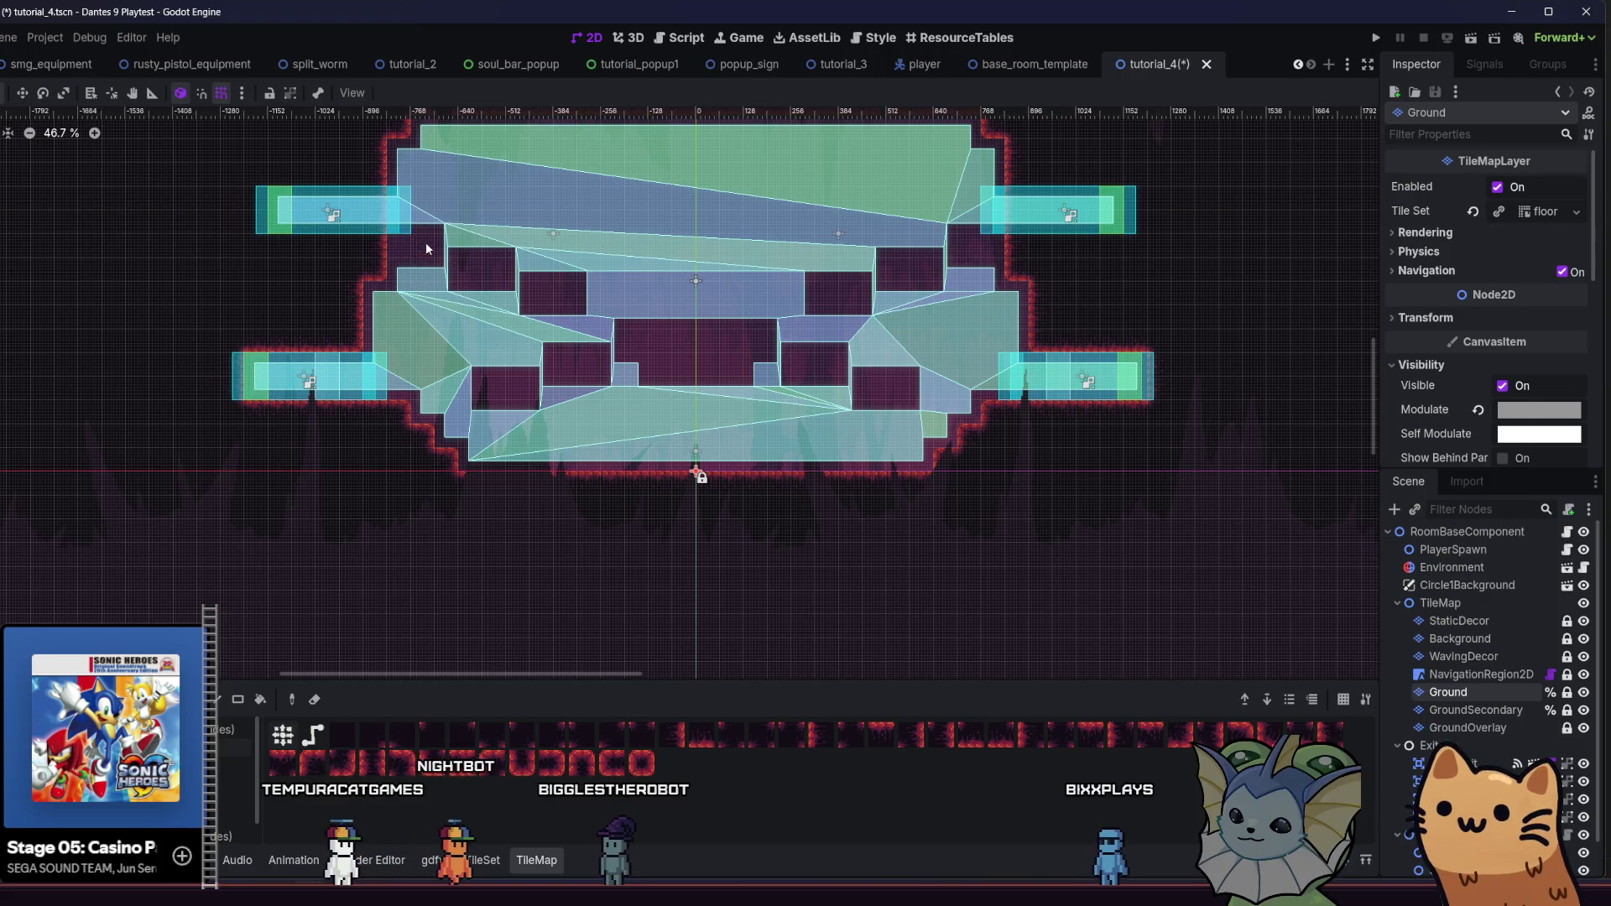
scroll(606, 406, up, 3)
scroll(606, 406, left, 2)
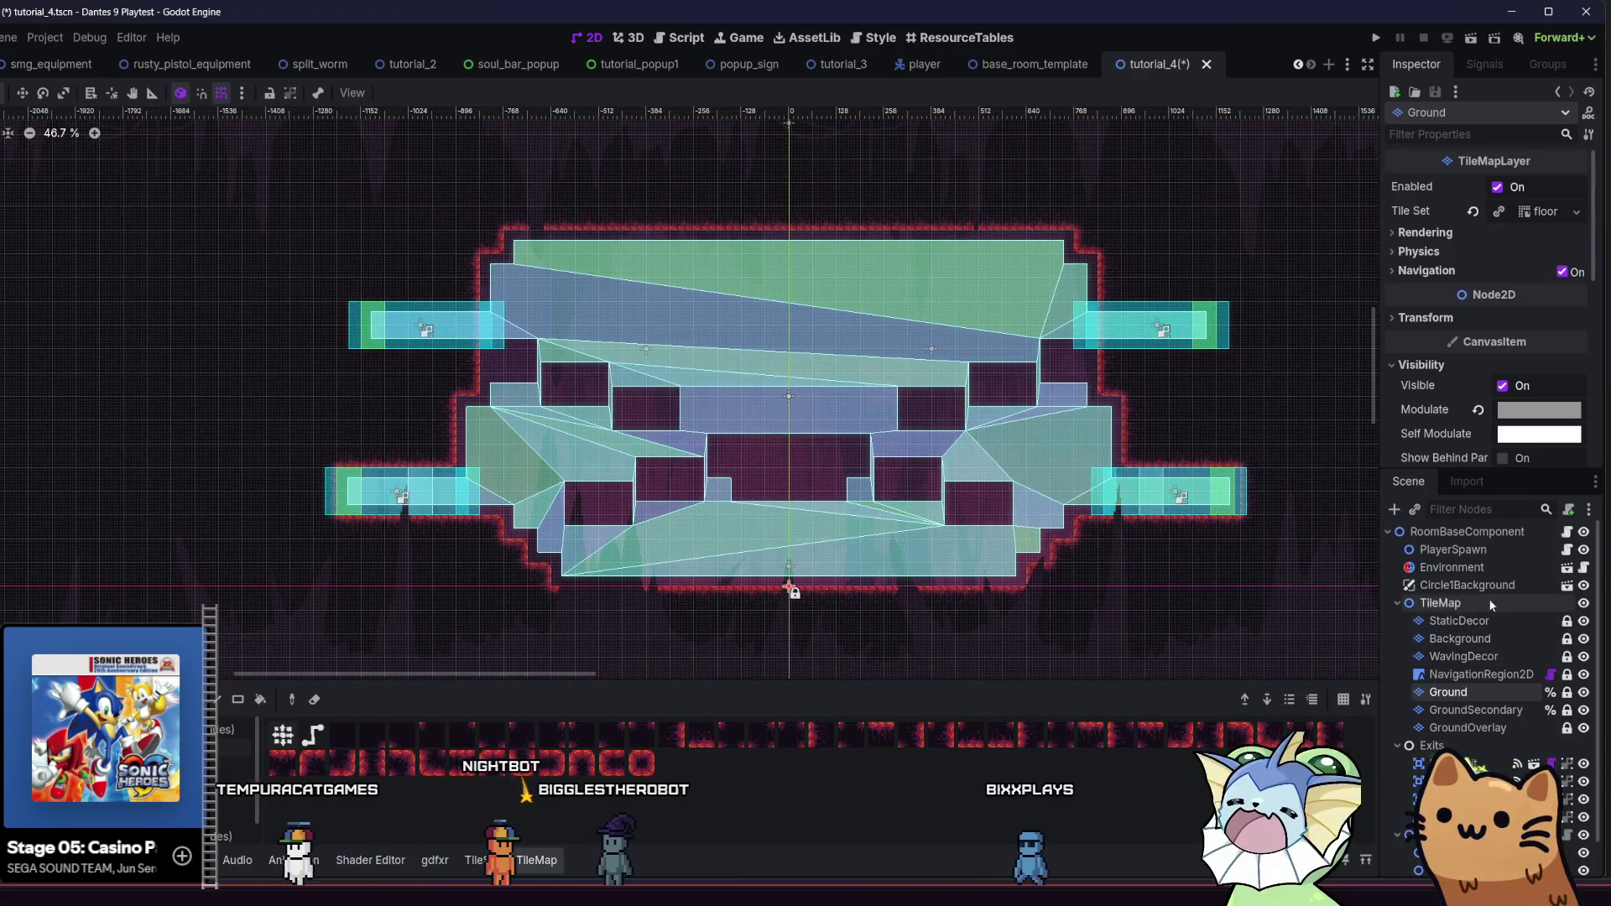
click(1466, 584)
click(1463, 656)
click(1482, 674)
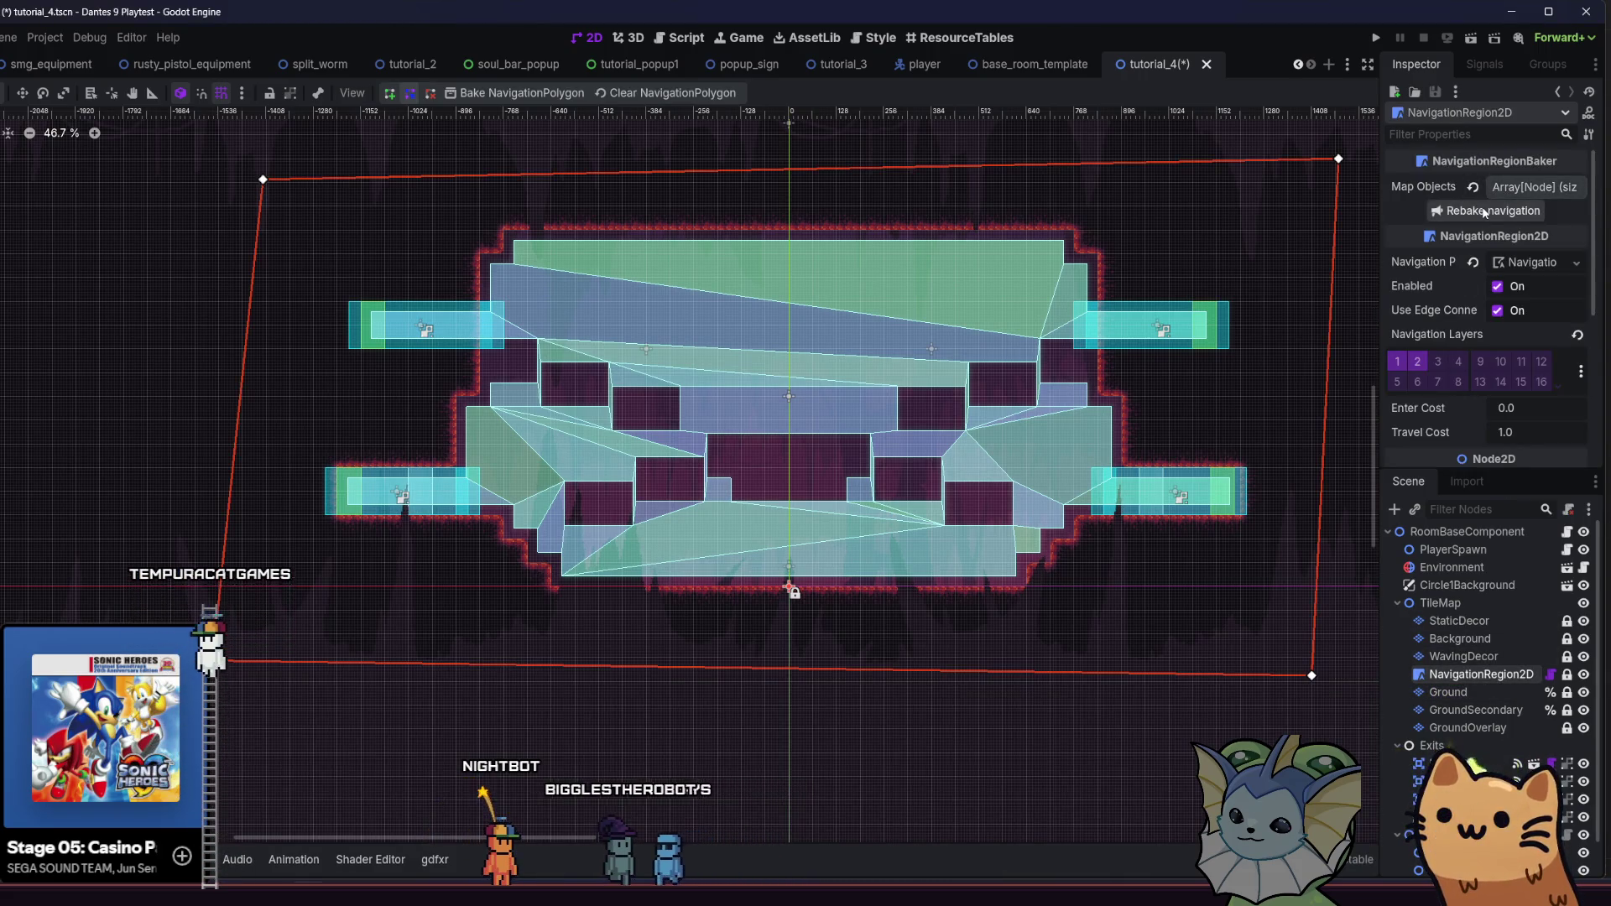
click(1489, 211)
Return to the Ground layer and hide the navigation overlay
scroll(1090, 503, right, 2)
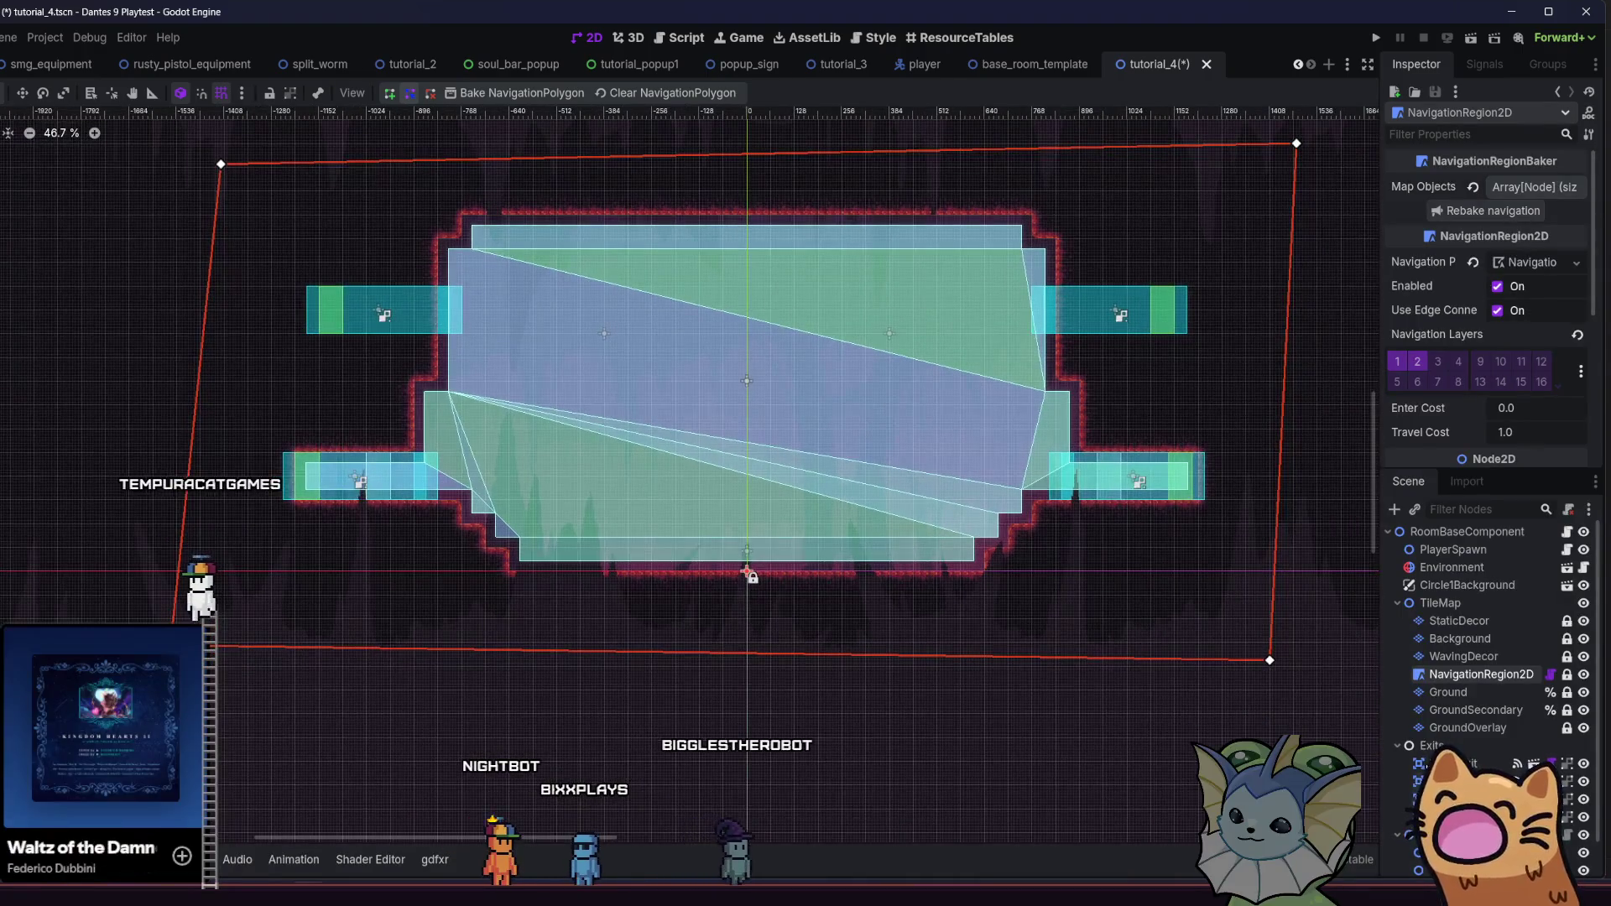
click(1450, 603)
key(Down)
key(Down)
key(Down)
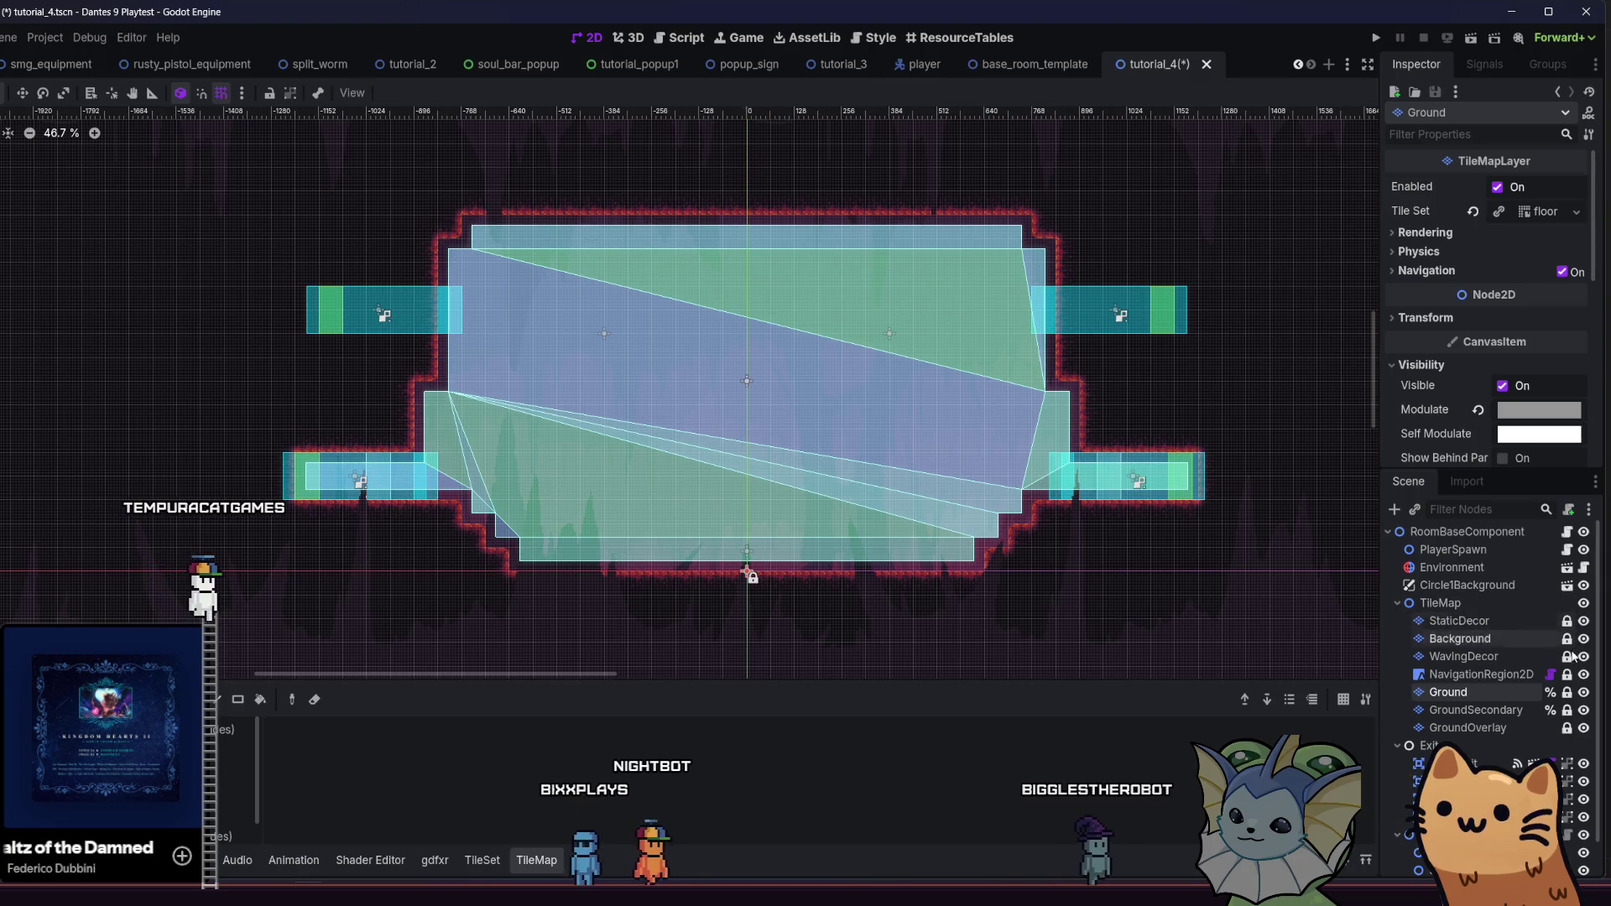
click(1583, 673)
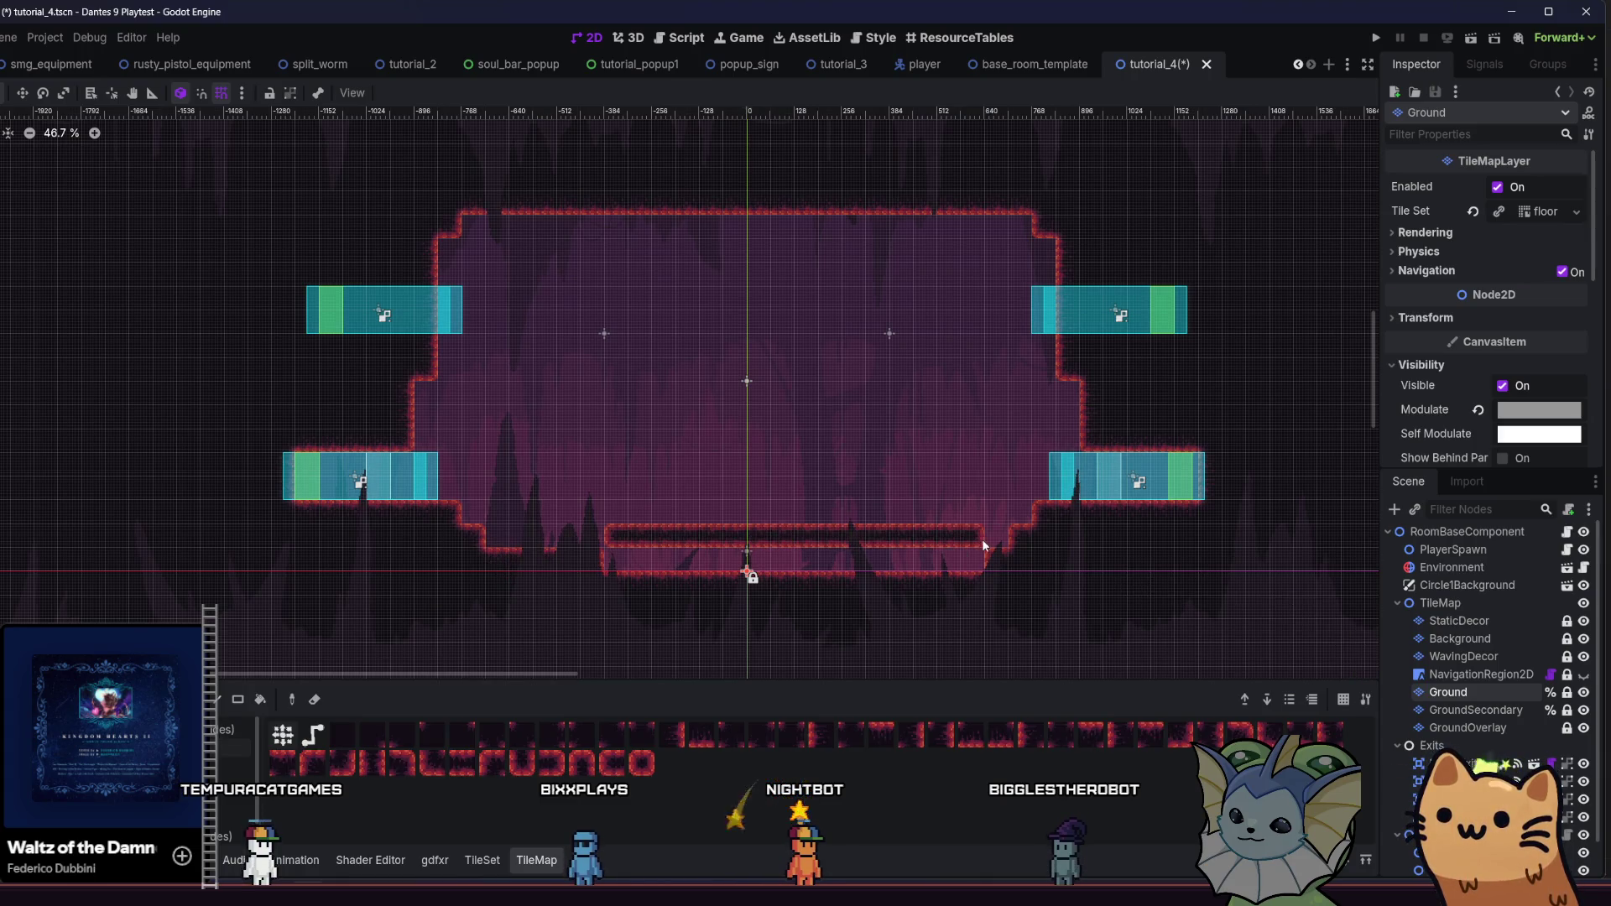
Erase the bottom platform and add wall tiles below the upper-left exit
drag(483, 550, 1057, 564)
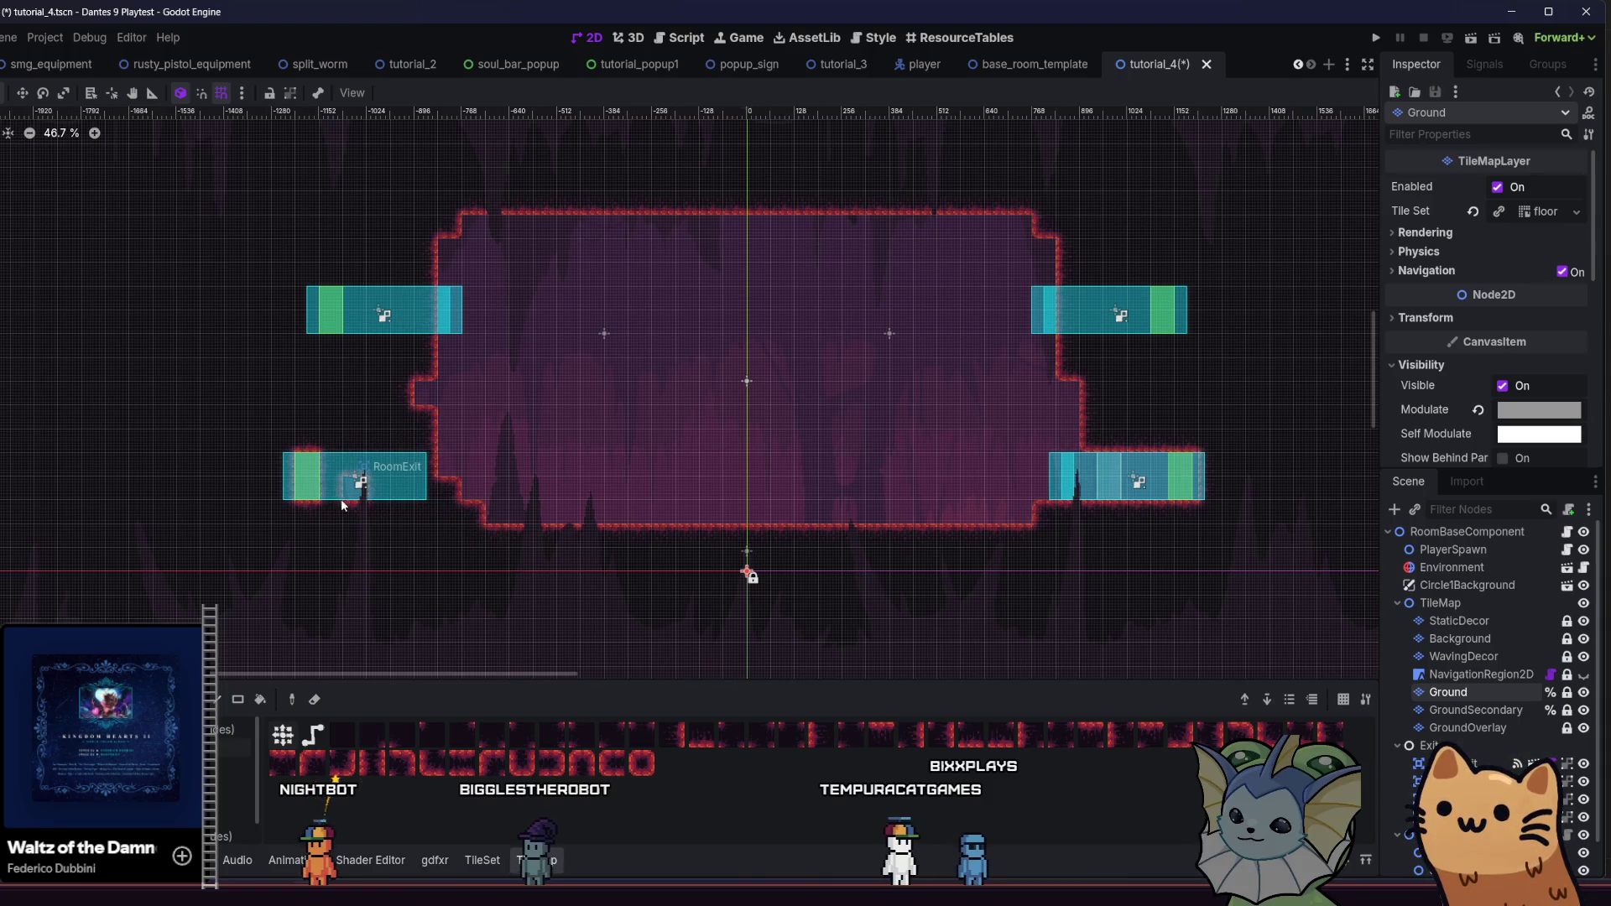
mouse_move(453, 468)
mouse_down()
mouse_move(401, 512)
mouse_move(317, 537)
mouse_move(256, 468)
mouse_move(121, 497)
mouse_move(158, 478)
mouse_move(274, 486)
mouse_up()
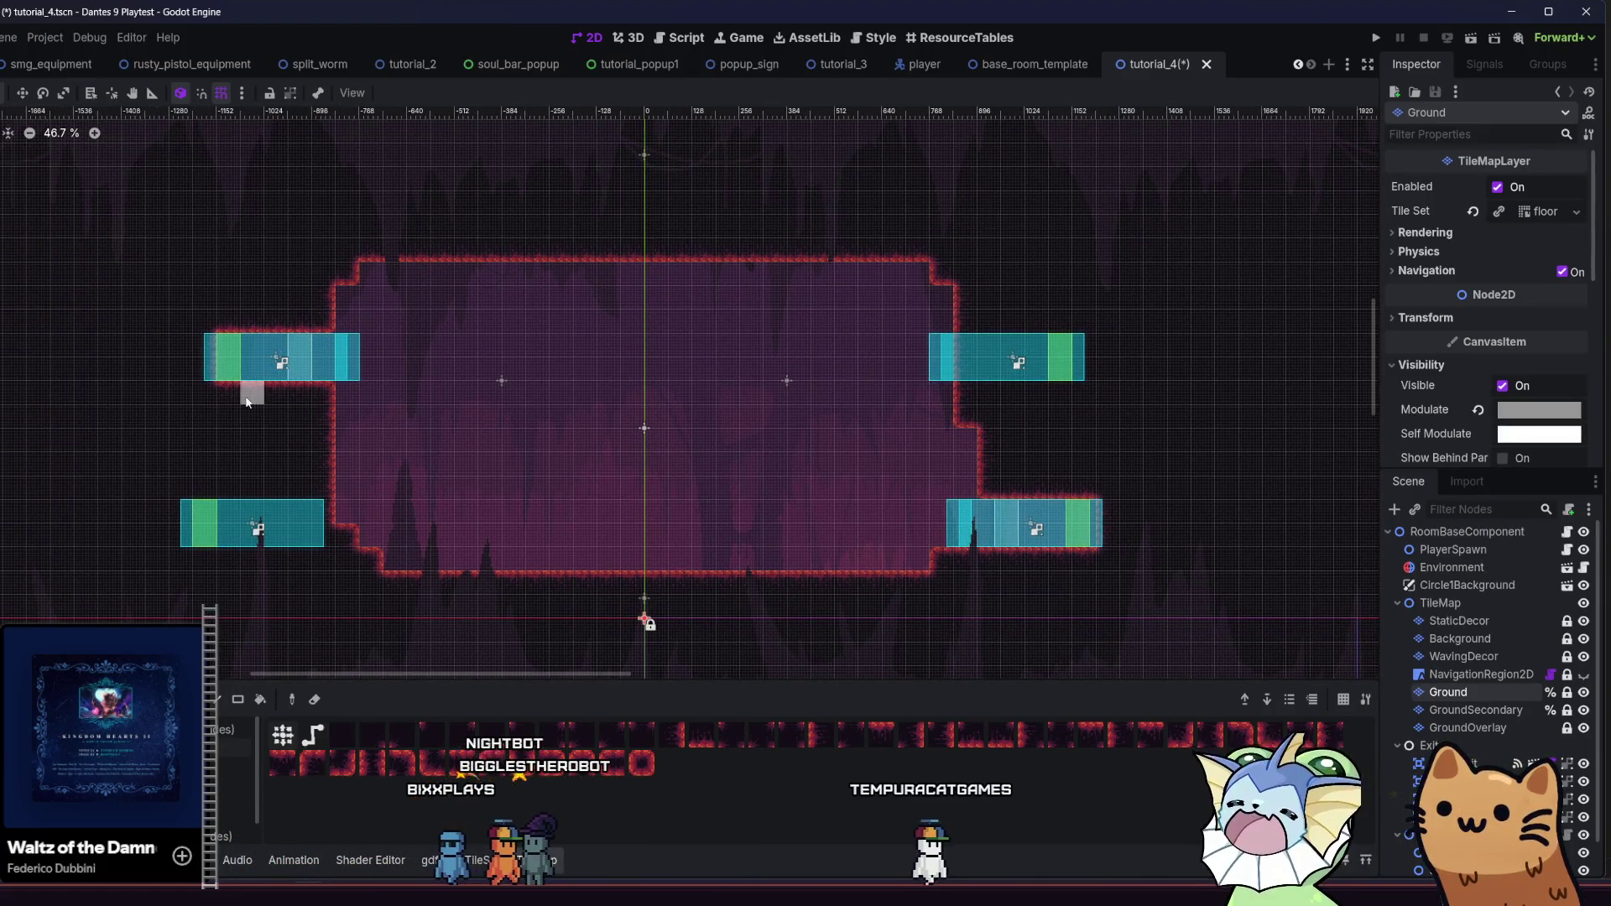
drag(341, 392, 364, 385)
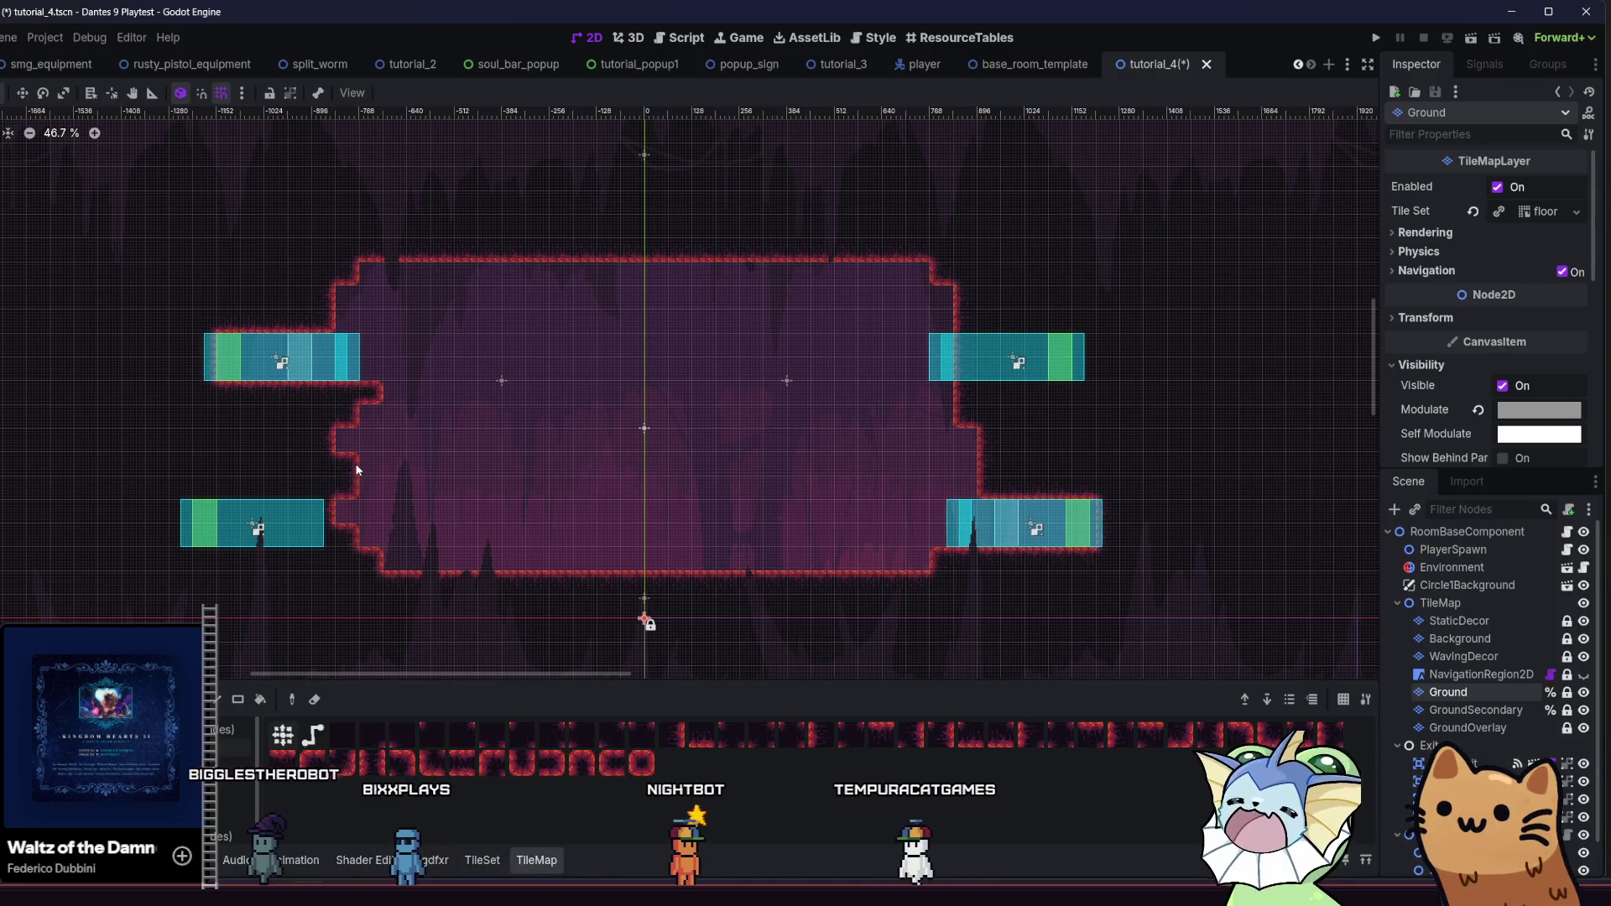
drag(359, 468, 349, 480)
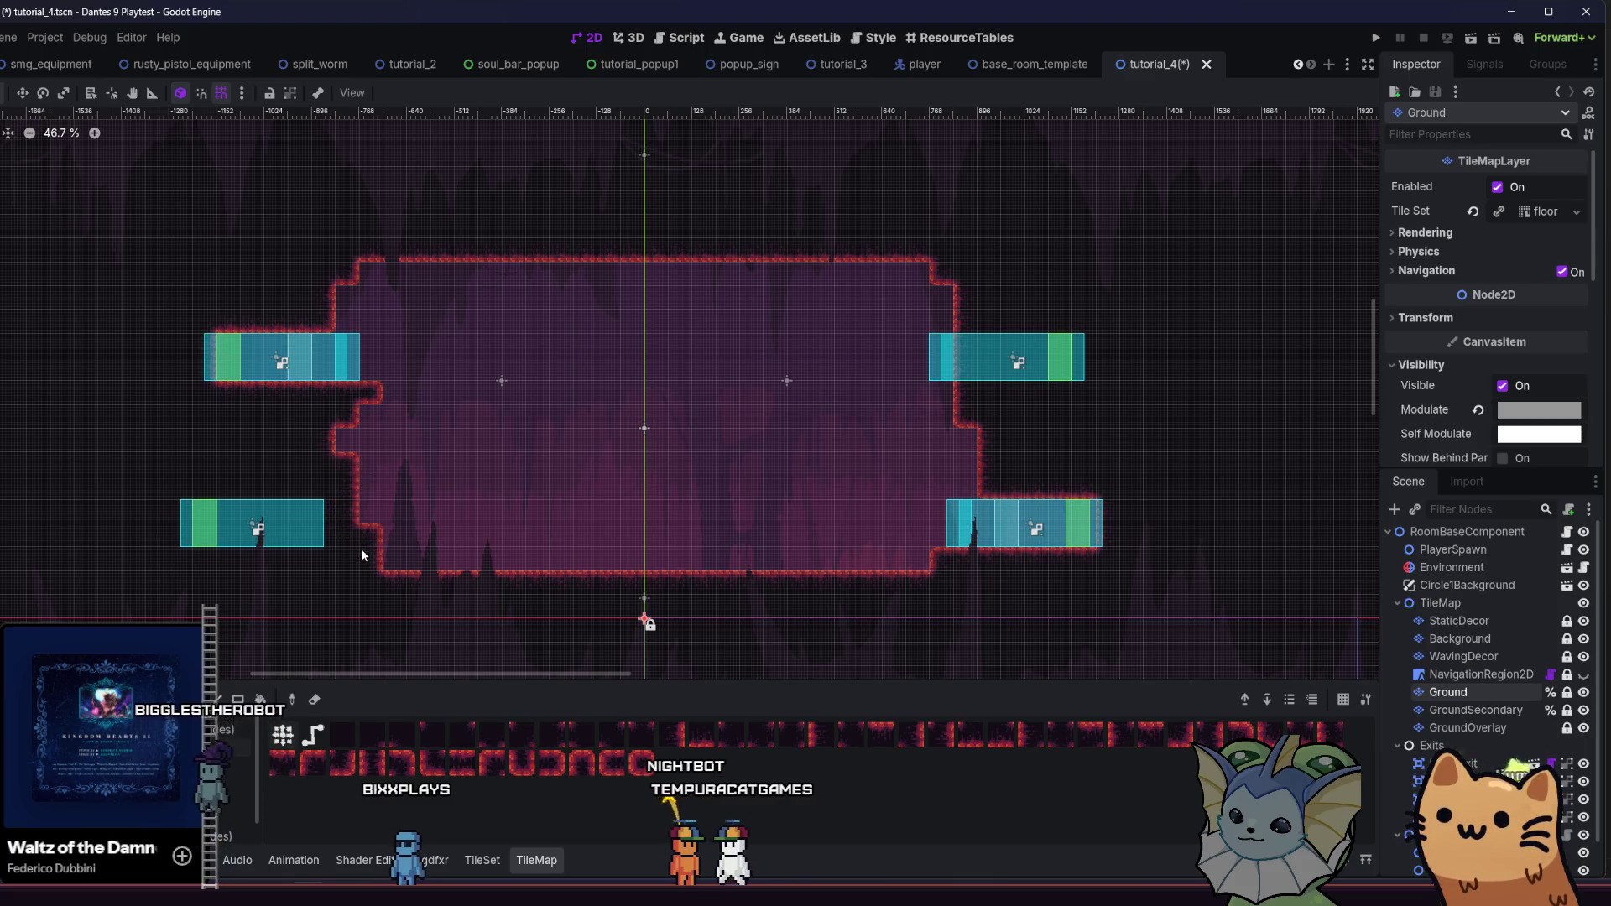
Extend the upper-left wall notch rightward and pan across the reshaped chamber
scroll(277, 470, right, 1)
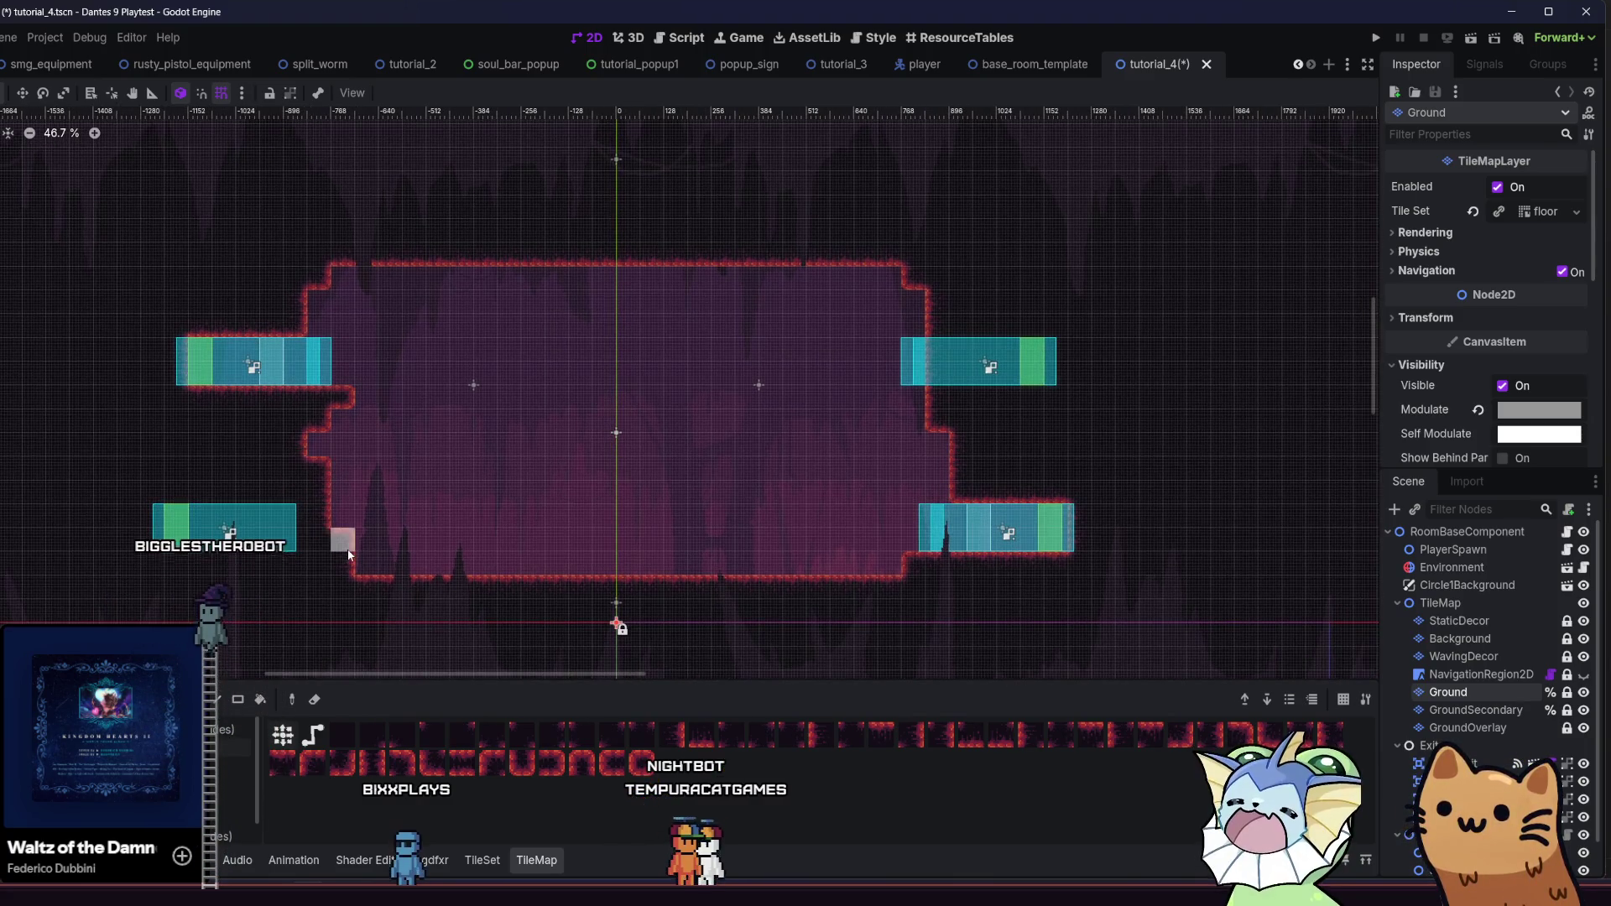
scroll(606, 521, left, 8)
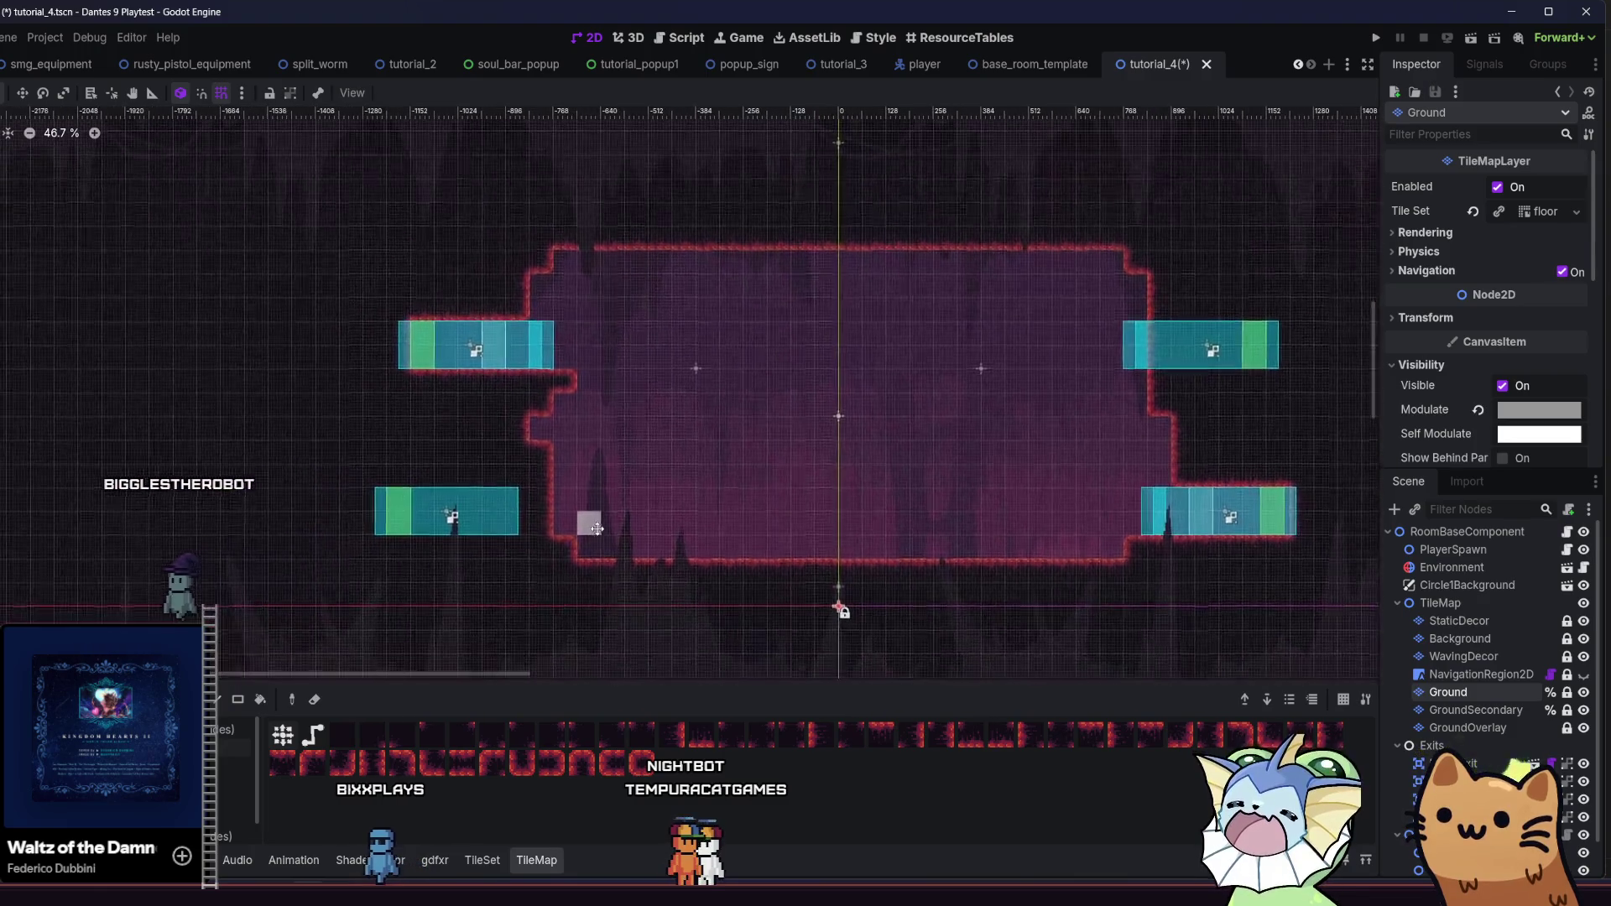
scroll(607, 521, right, 1)
mouse_move(557, 364)
mouse_down()
mouse_move(615, 369)
mouse_move(547, 492)
mouse_up()
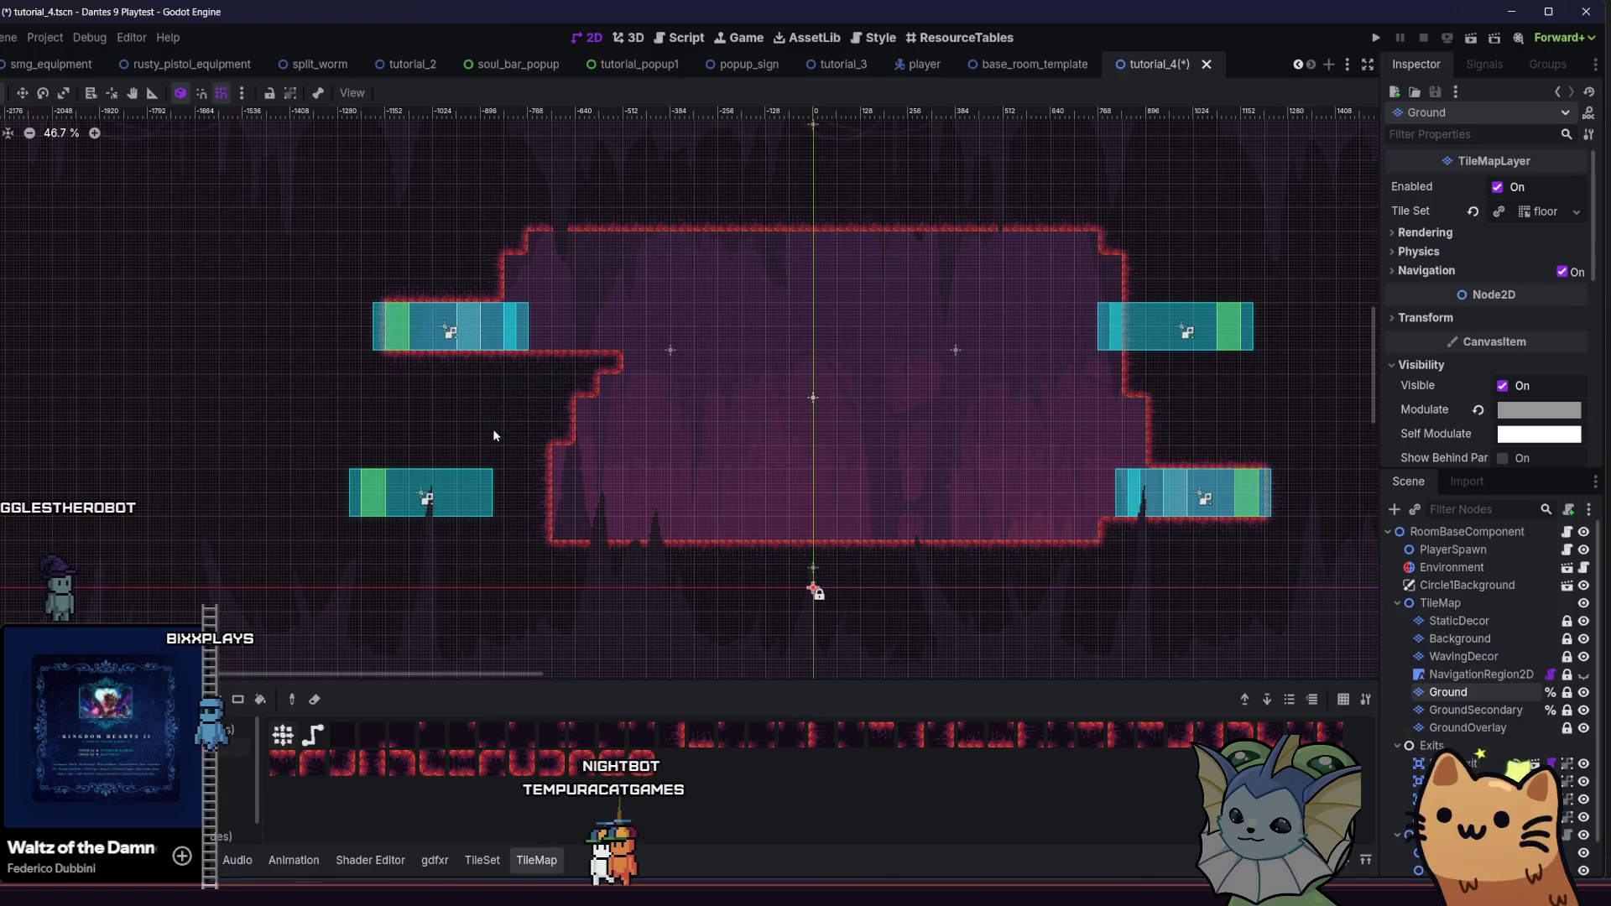
scroll(453, 449, right, 5)
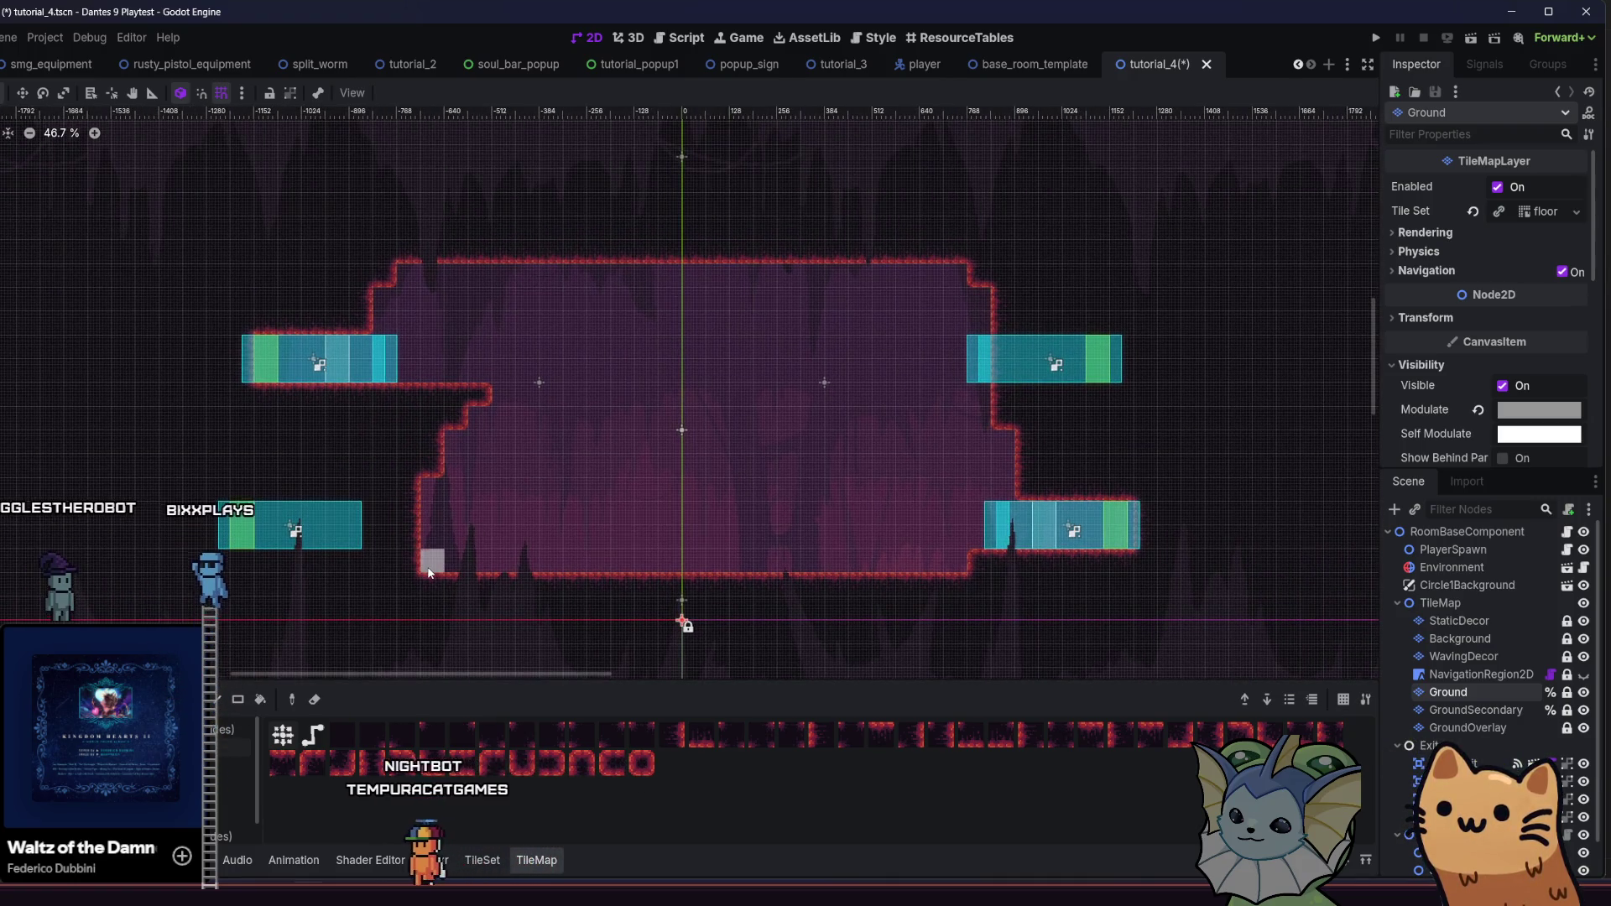
scroll(306, 566, right, 3)
scroll(294, 553, left, 5)
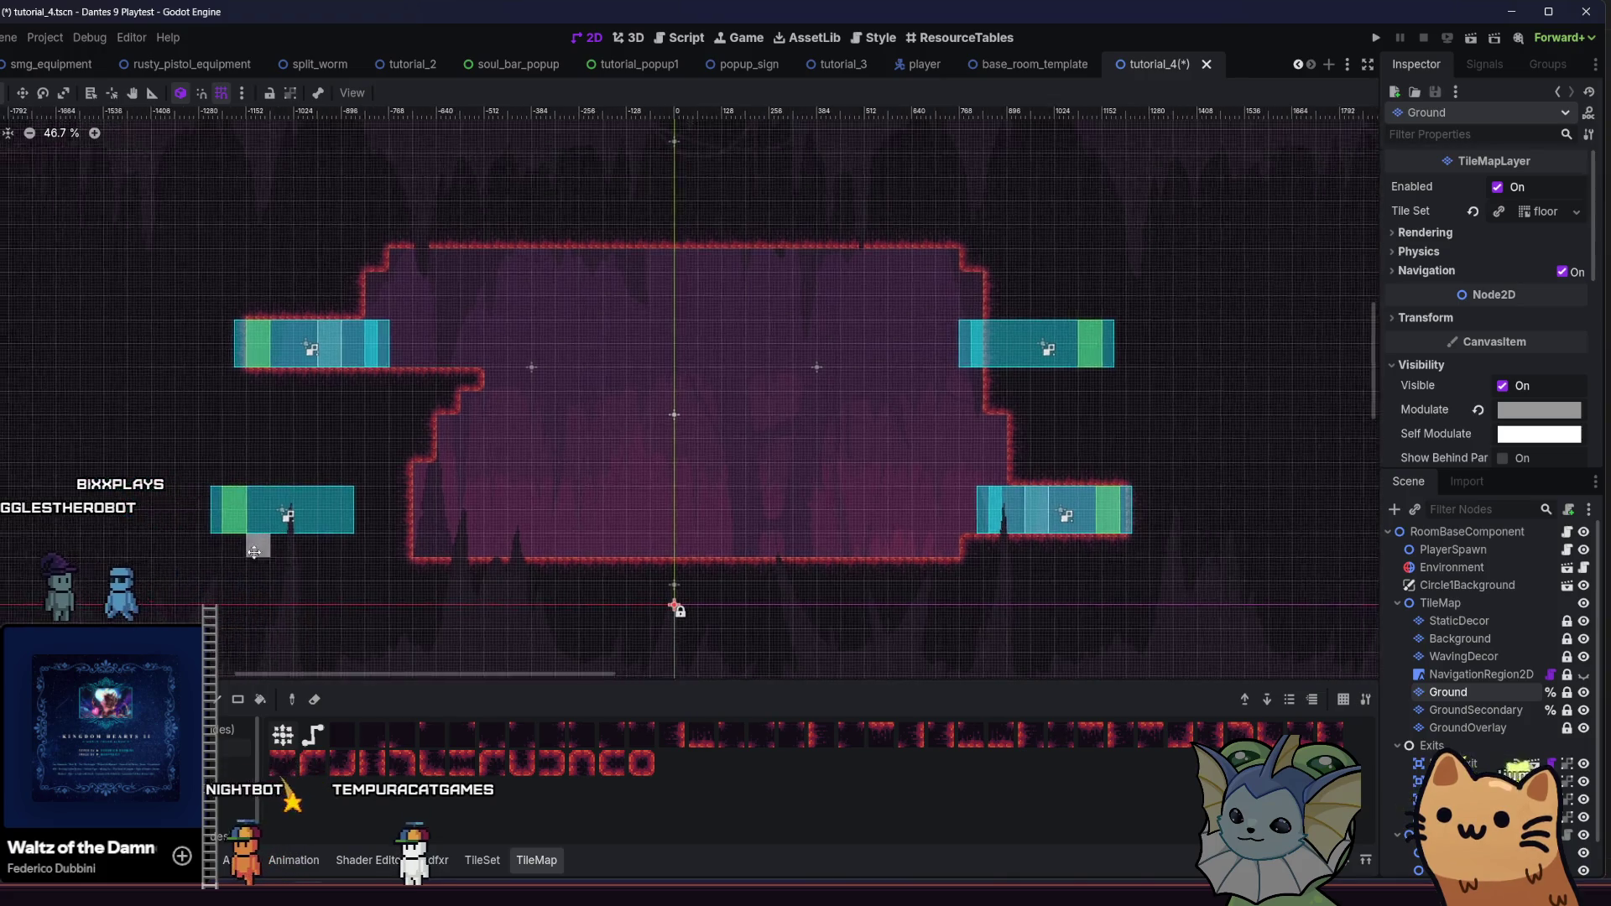
scroll(269, 537, down, 2)
scroll(251, 520, right, 2)
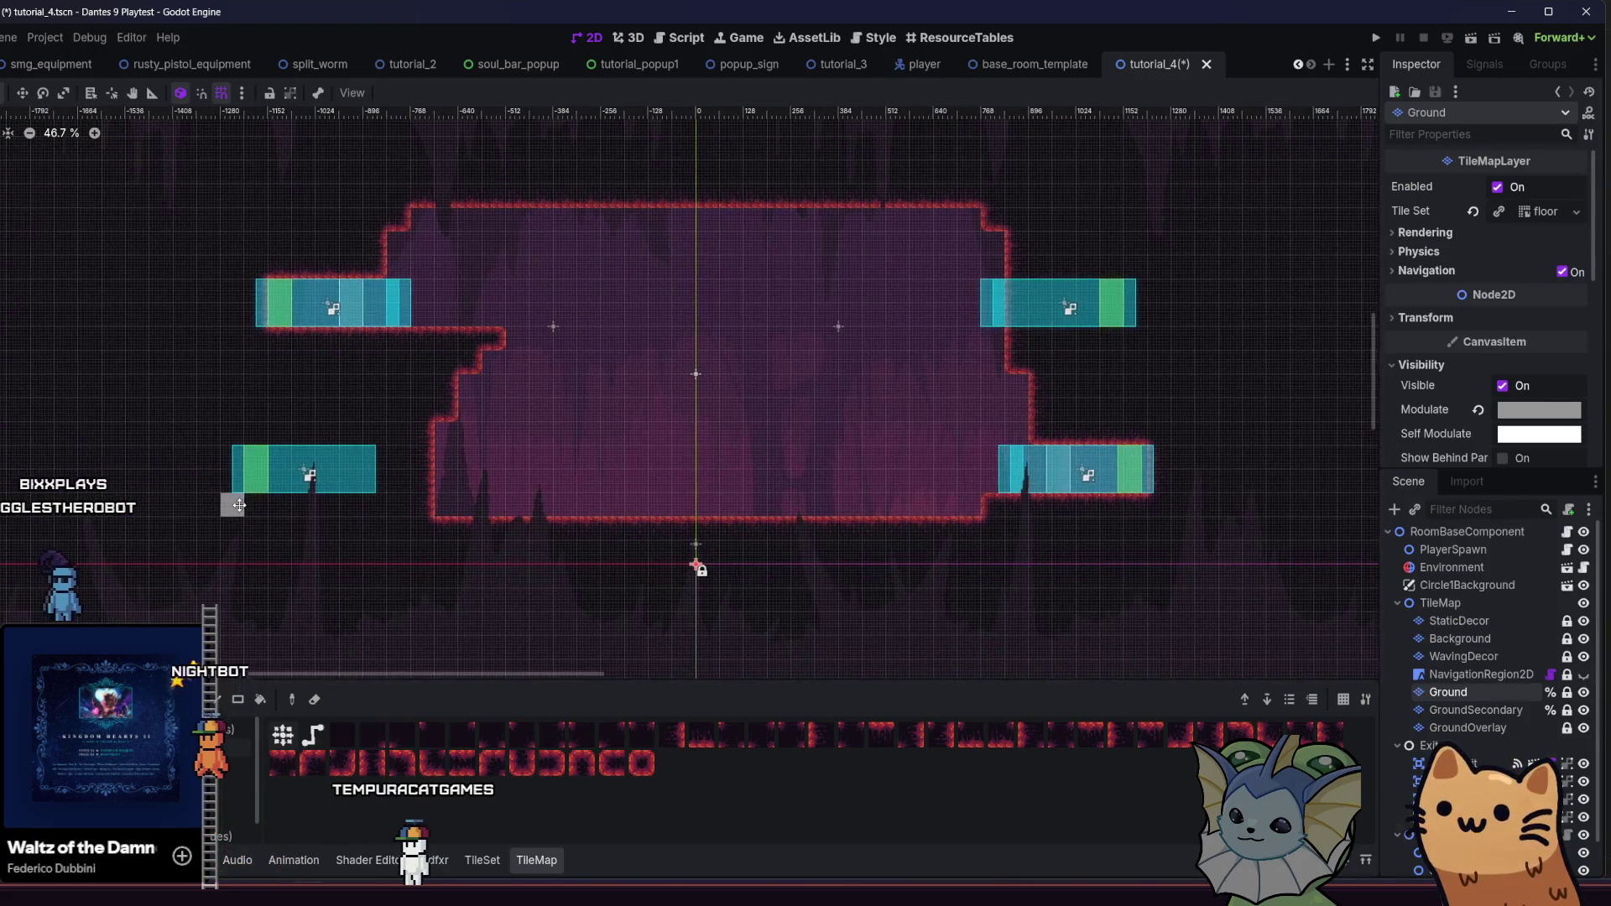
scroll(225, 505, right, 1)
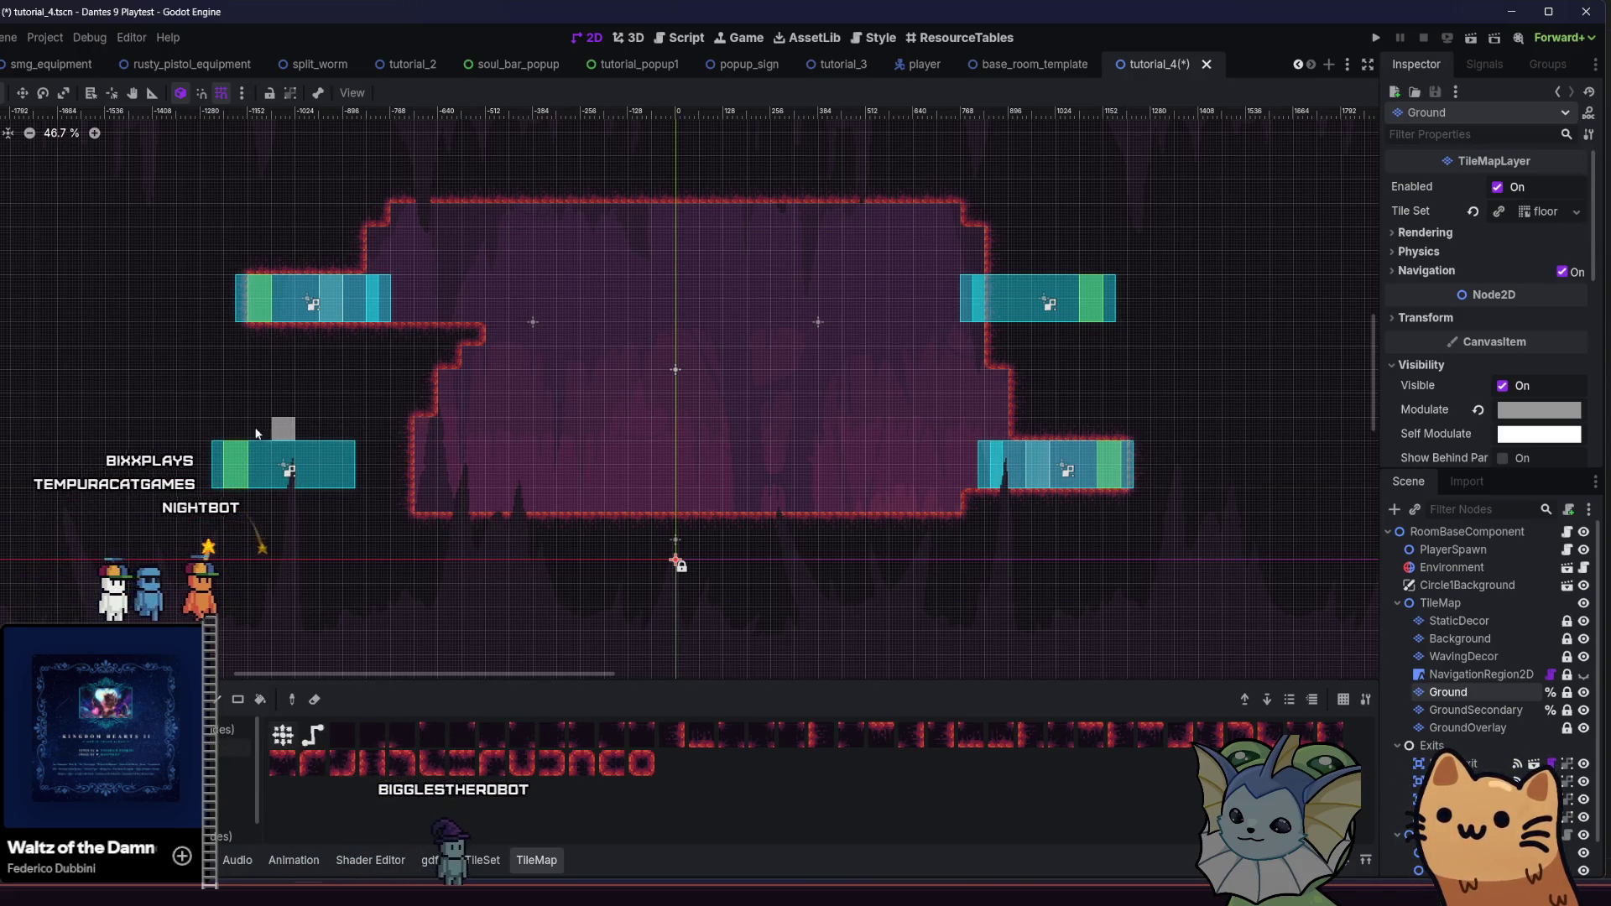
scroll(1065, 618, right, 1)
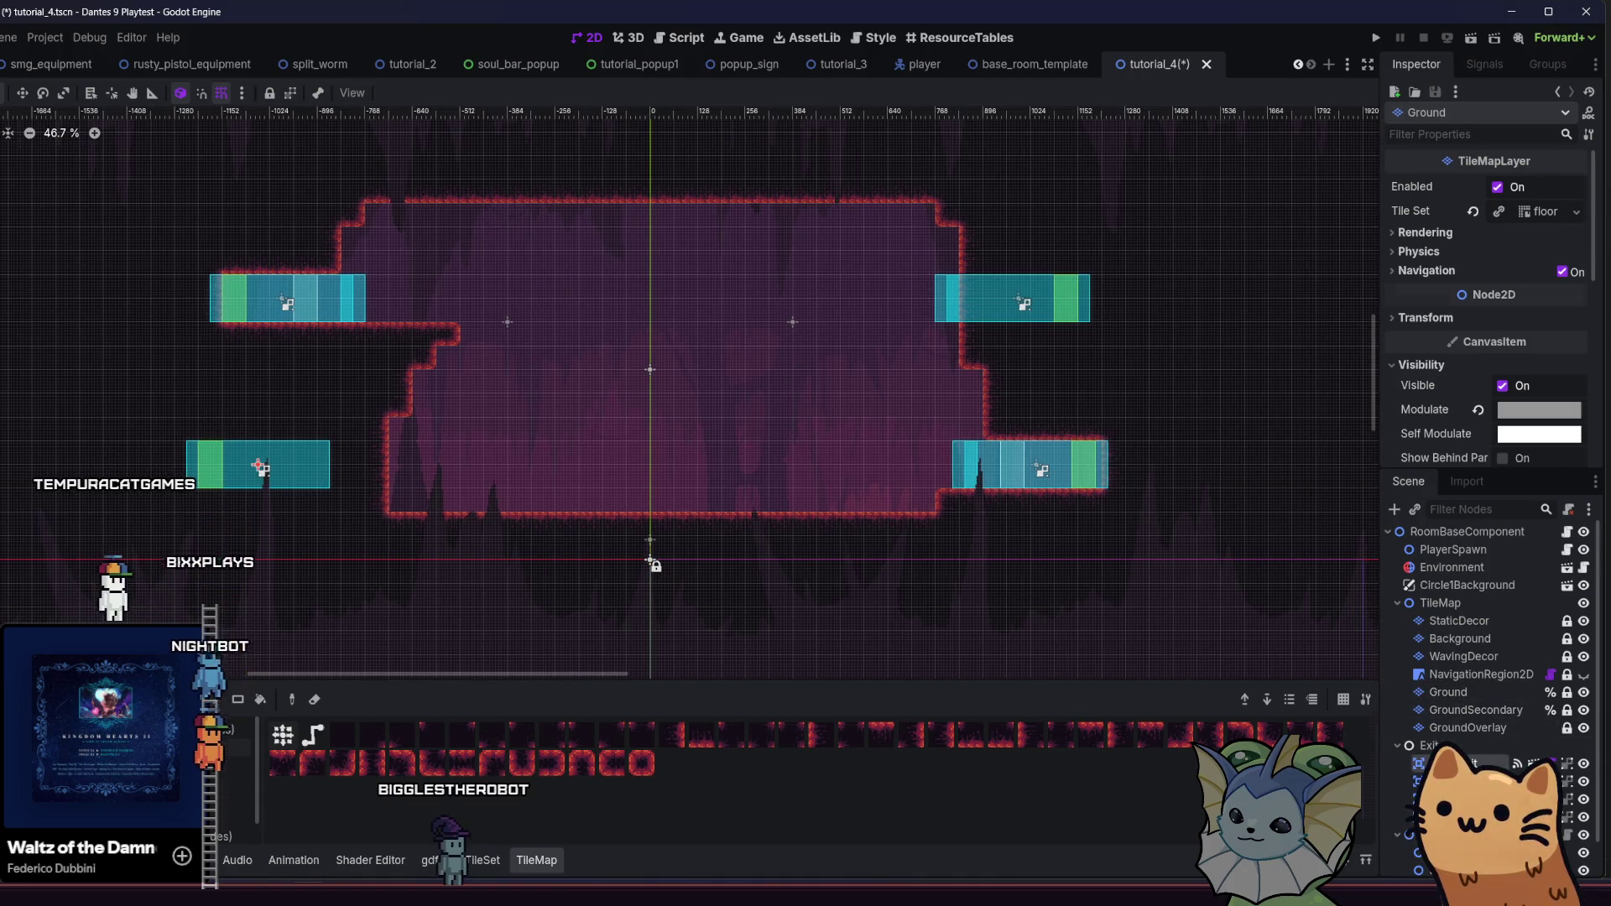
Delete the lower-left RoomExit and set RoomExit2's exit ID to South West
click(1452, 763)
key(Delete)
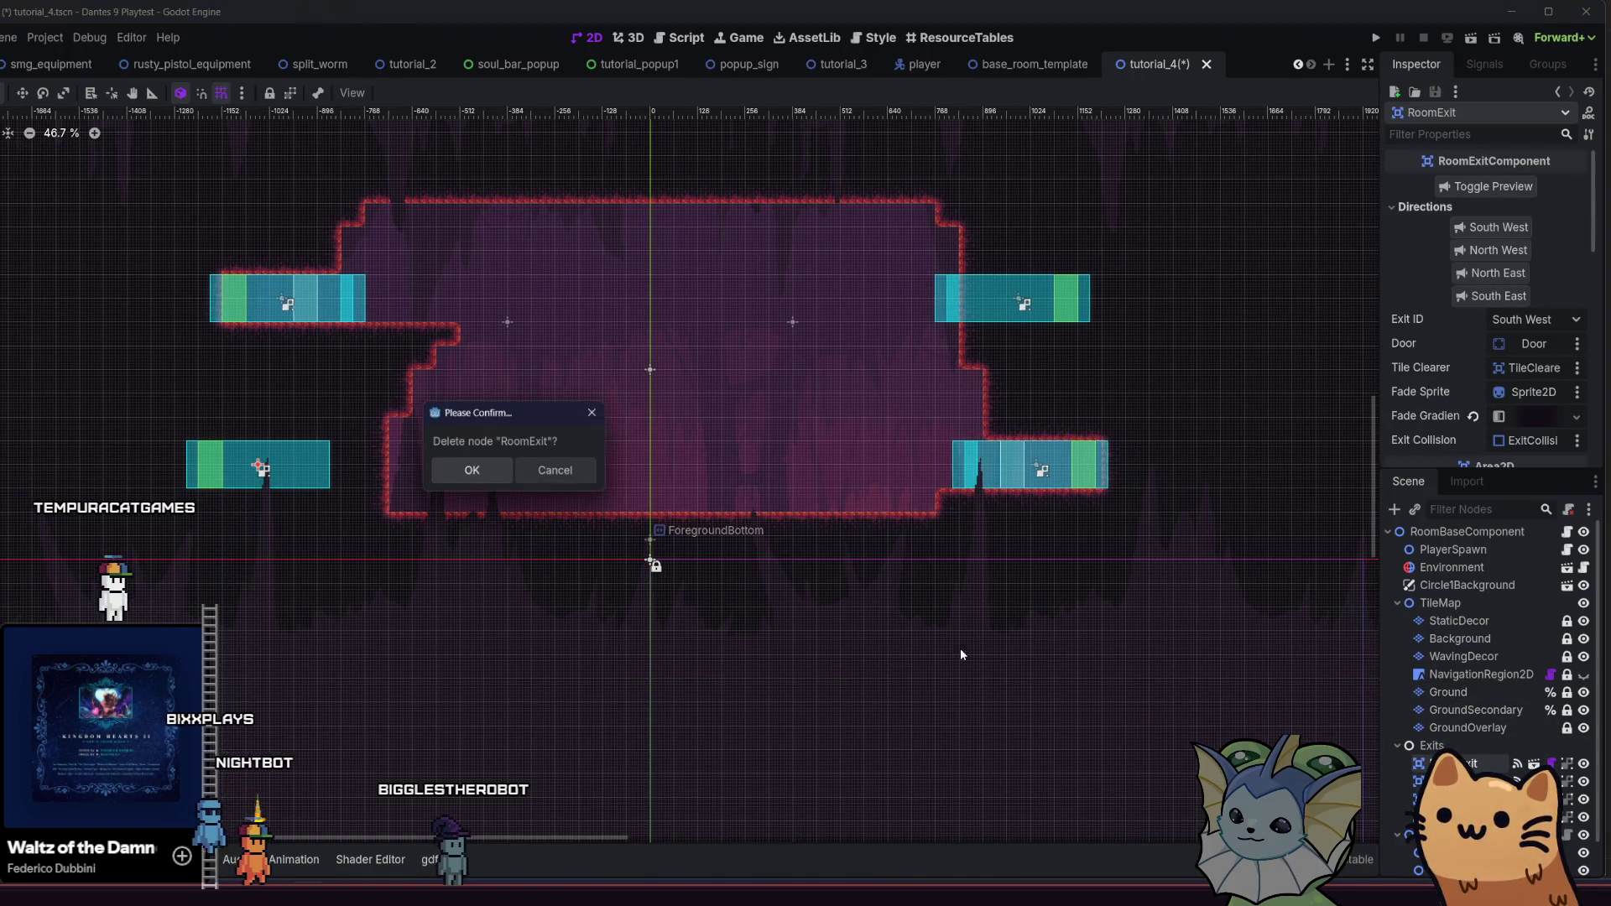
click(472, 472)
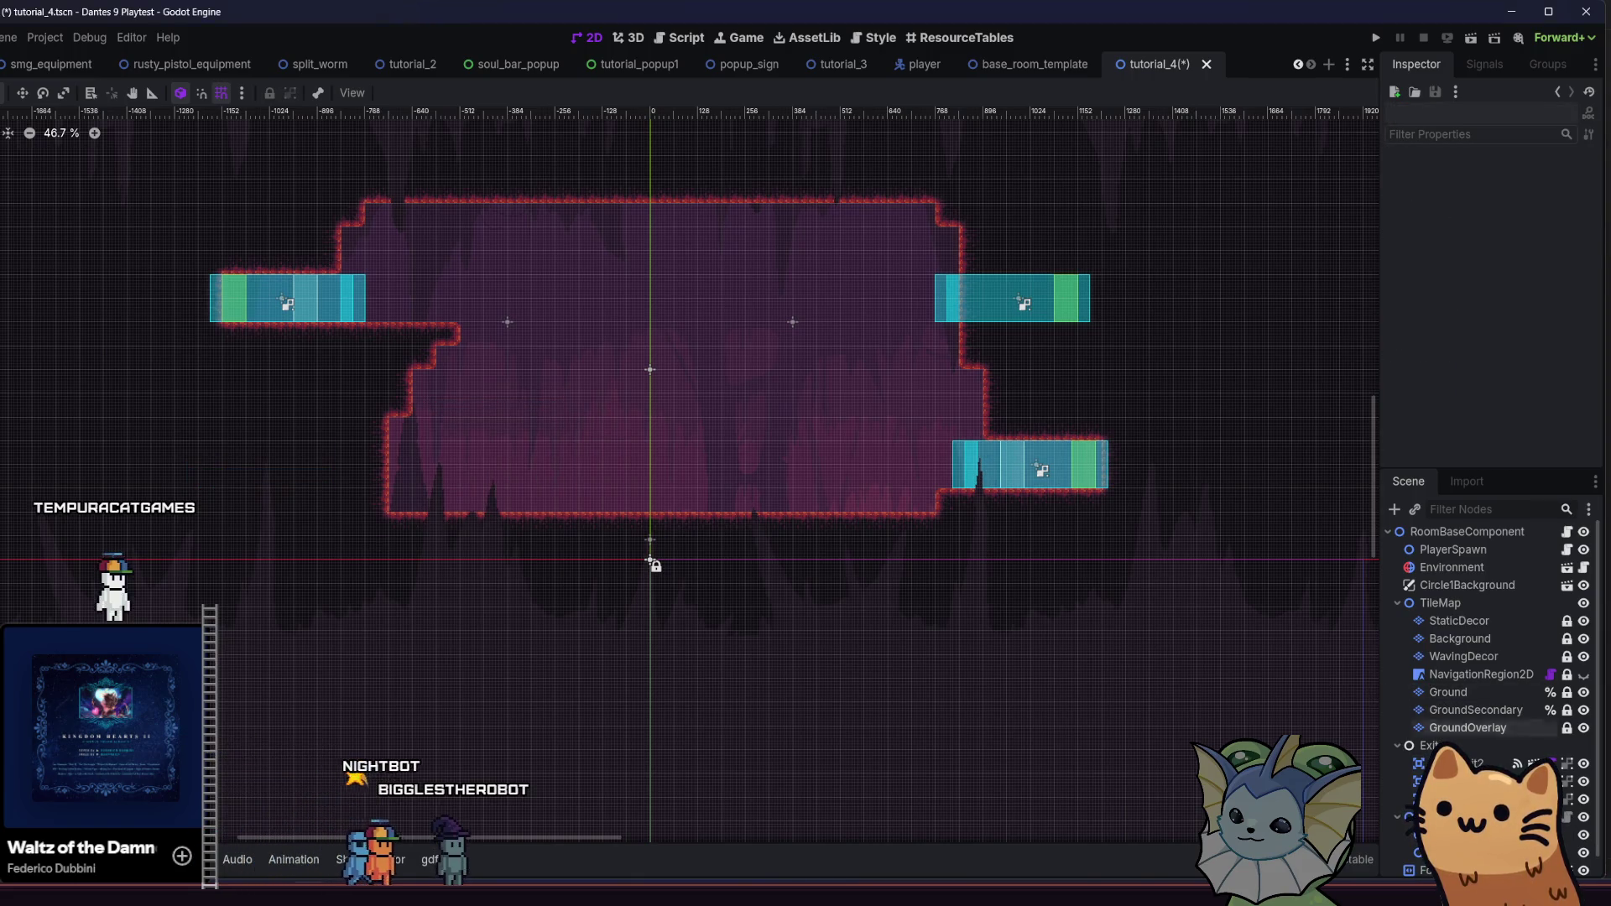
click(1468, 762)
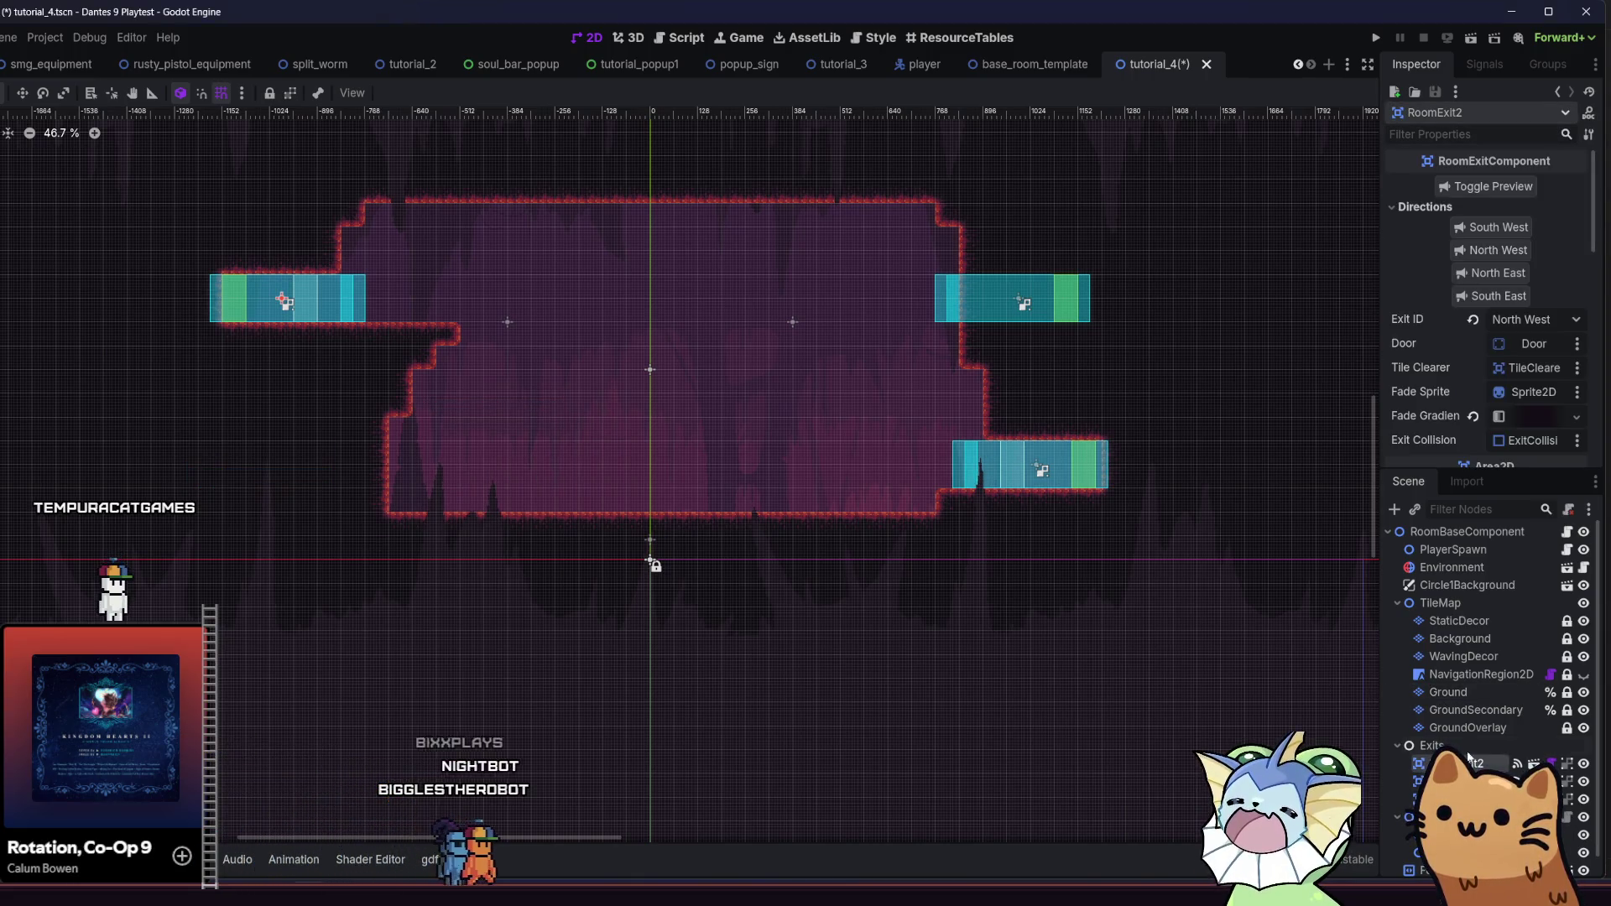
click(1527, 342)
key(Escape)
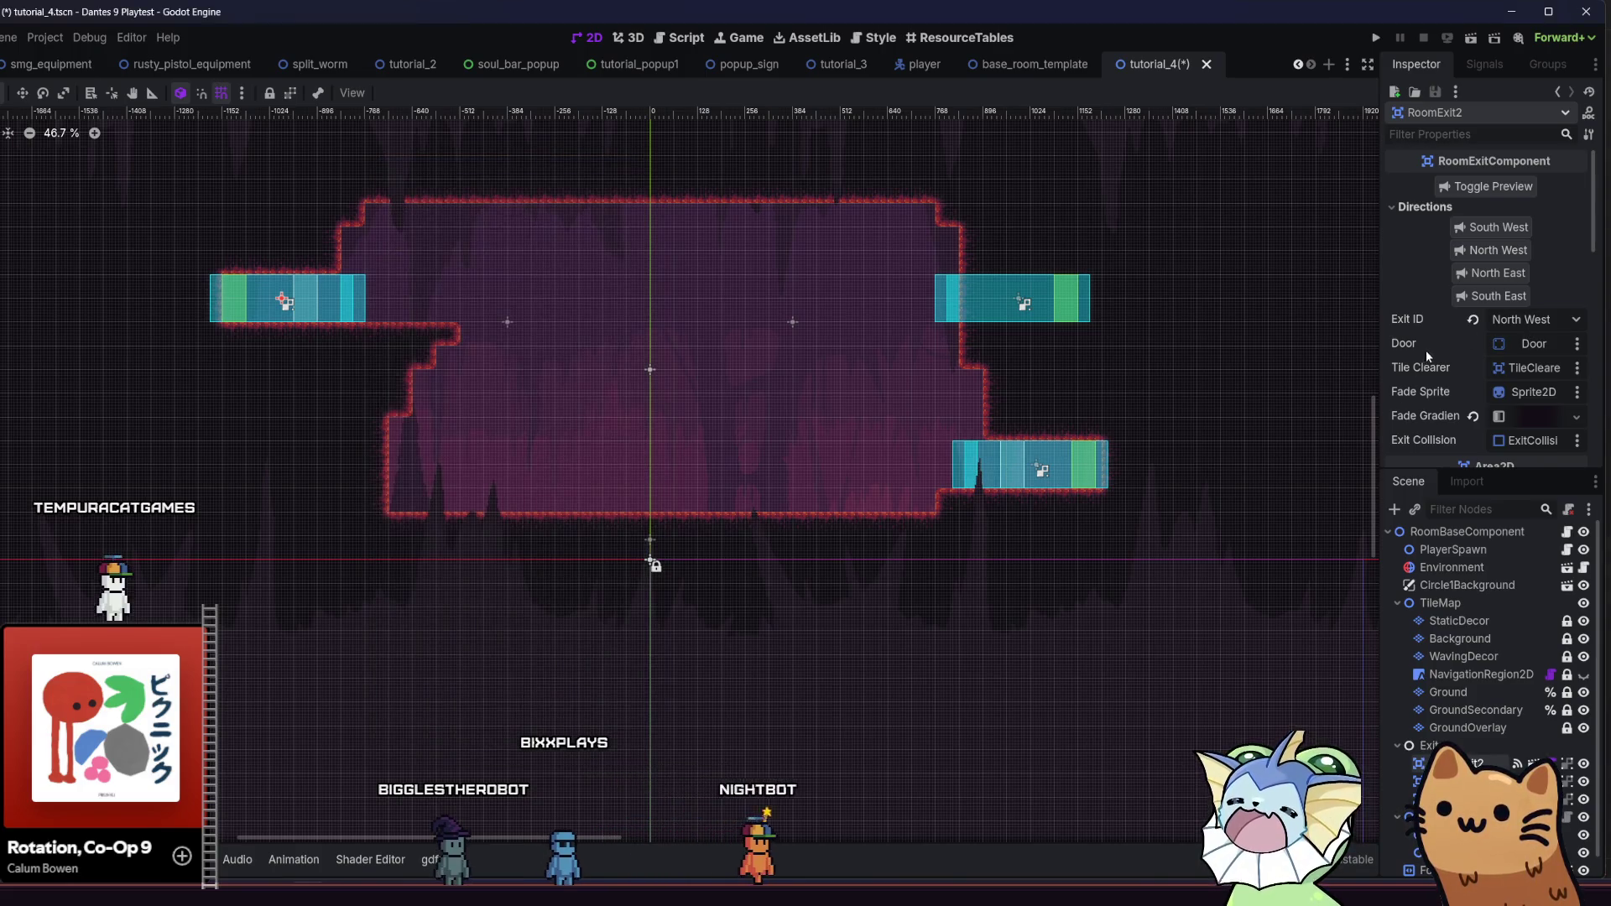
click(1520, 320)
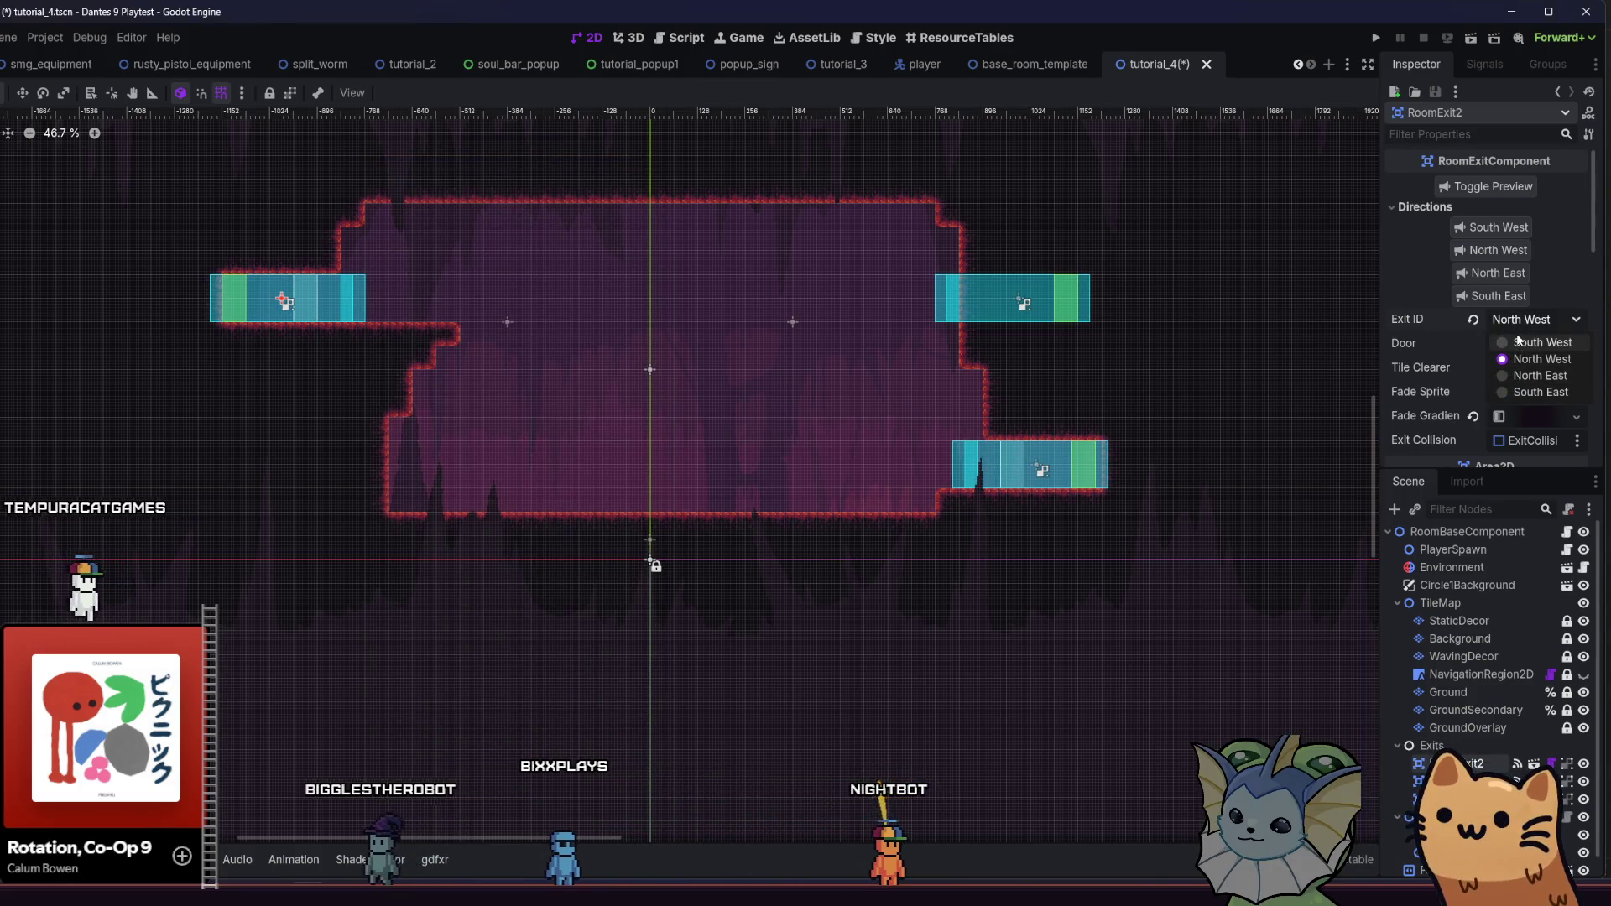
click(1520, 342)
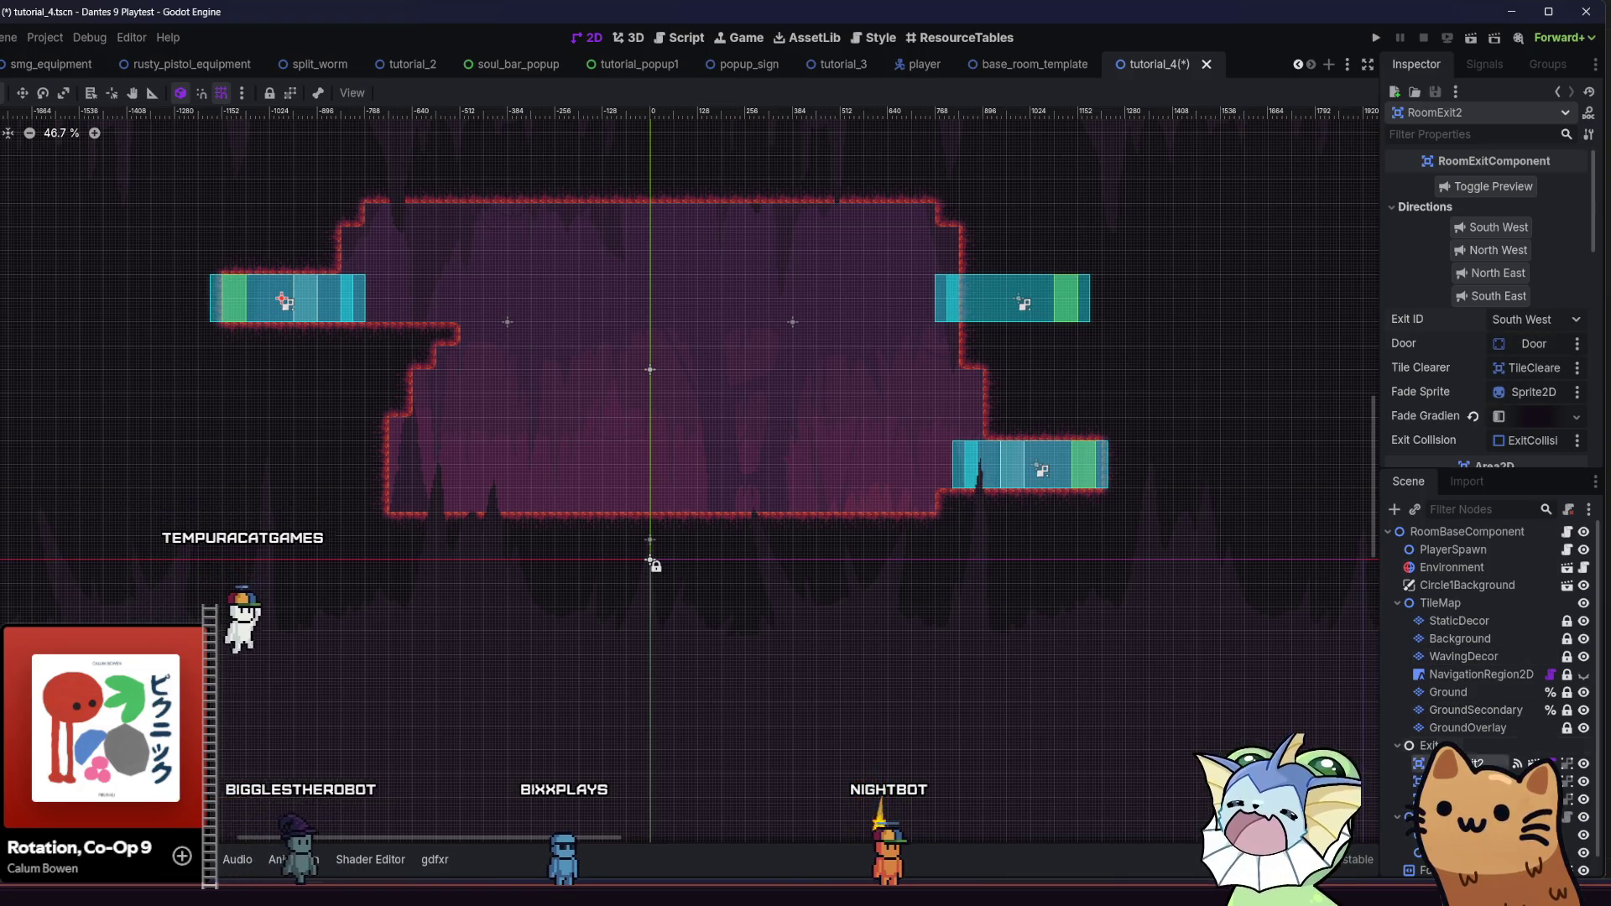
Delete RoomExit3, check RoomExit4's exit ID, and save tutorial_4
click(1460, 780)
key(Delete)
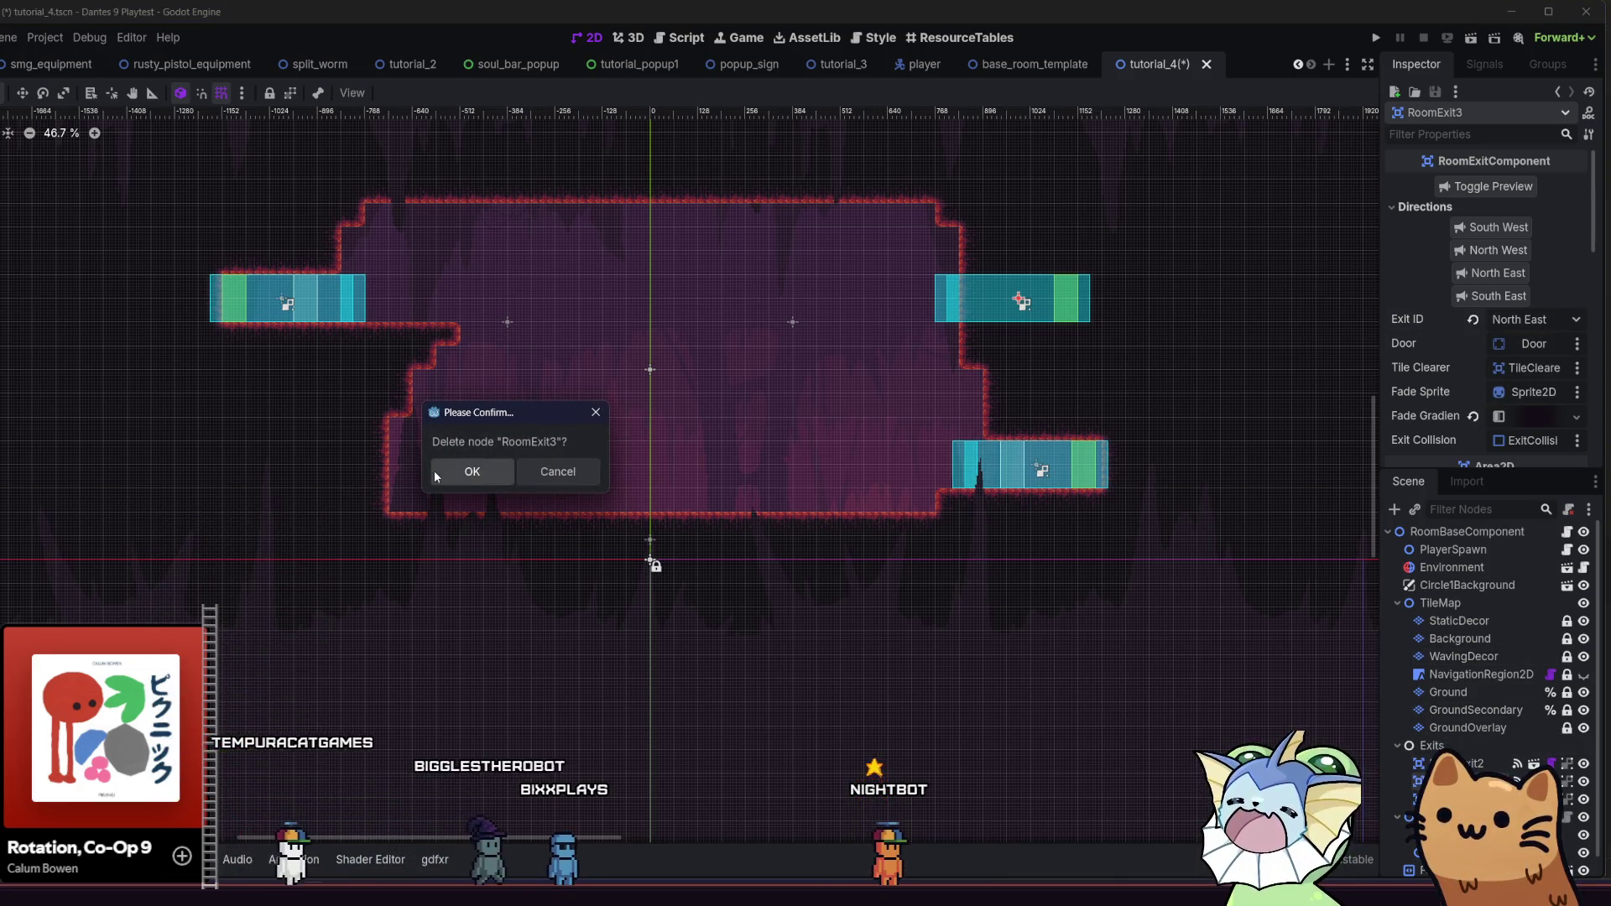
click(434, 476)
click(1460, 780)
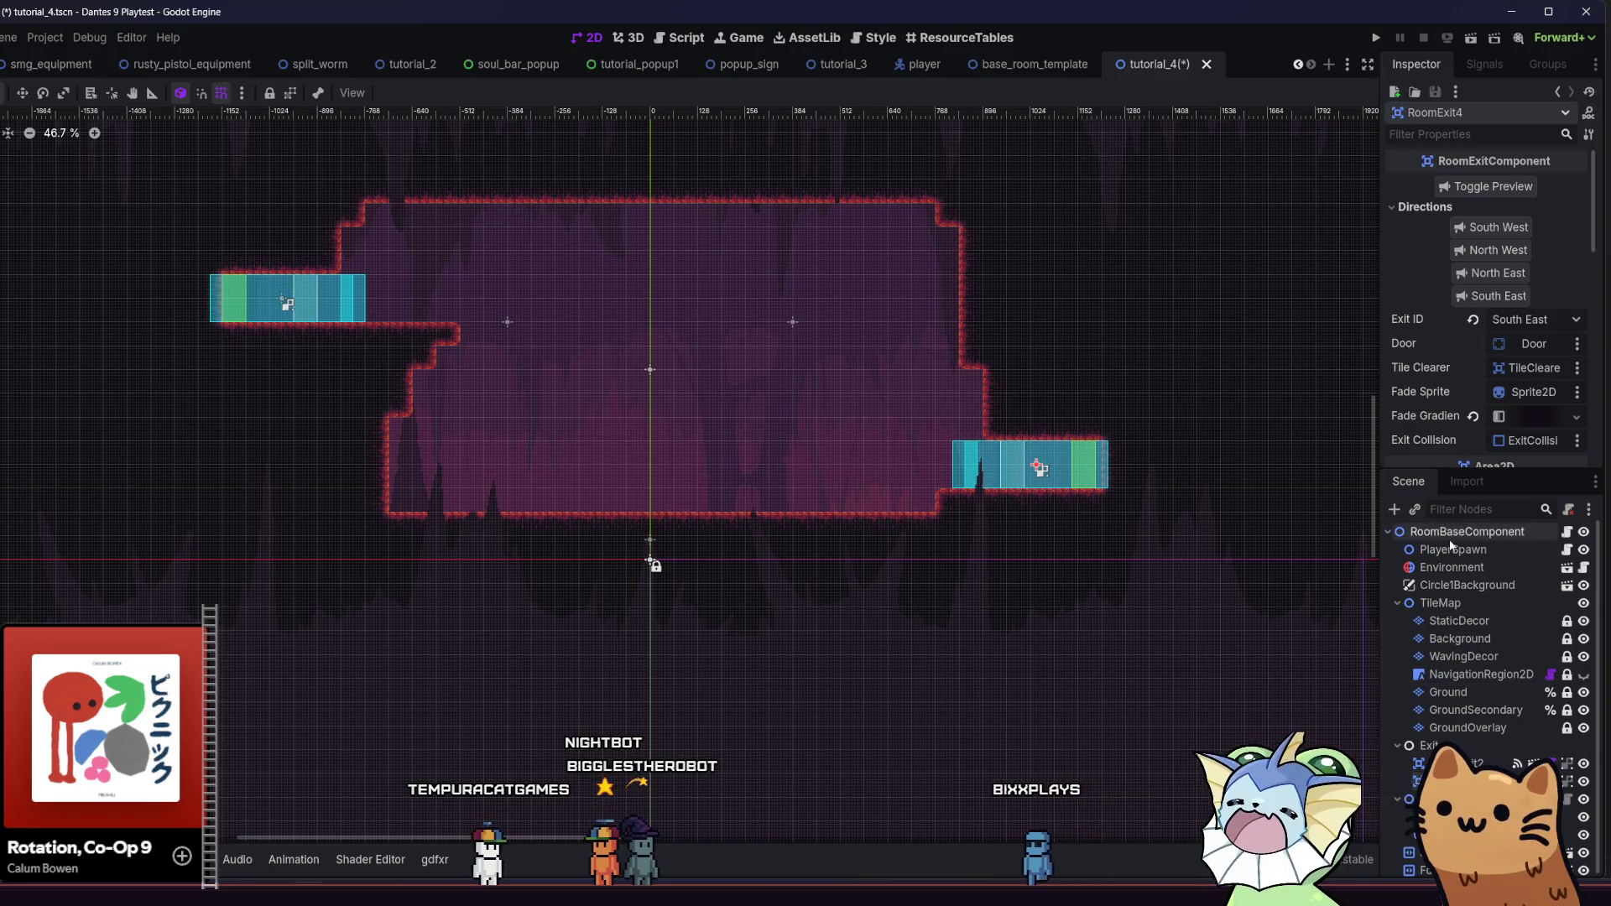
scroll(1130, 509, left, 2)
key(ctrl+s)
scroll(967, 581, left, 4)
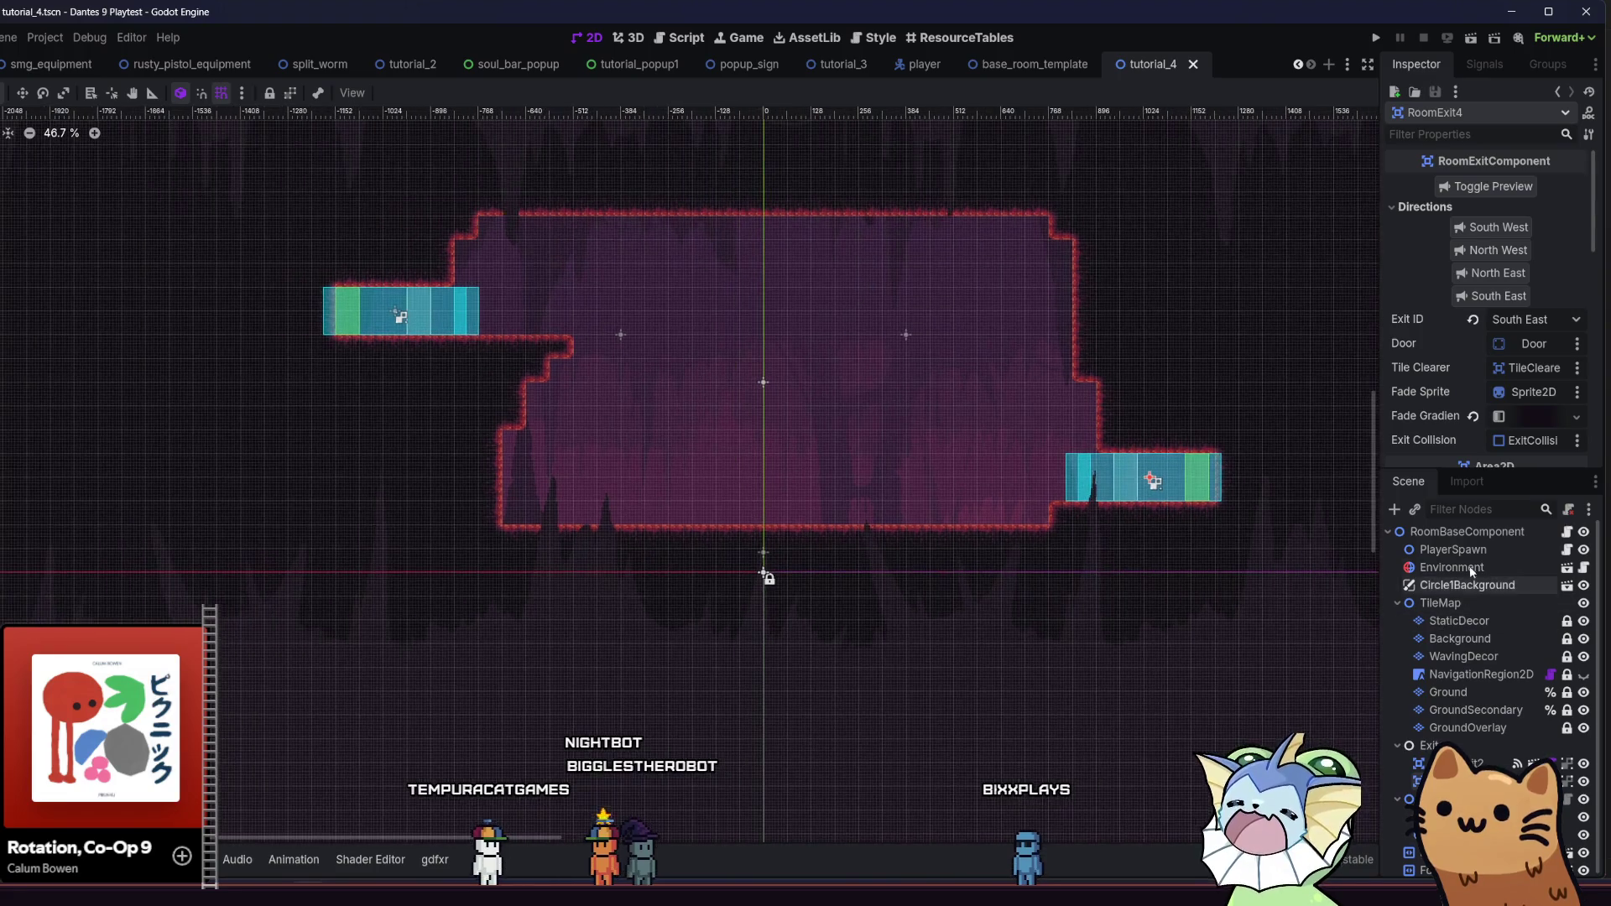
Remove the EnemySpawnHandler node and all its children from the room
click(1468, 532)
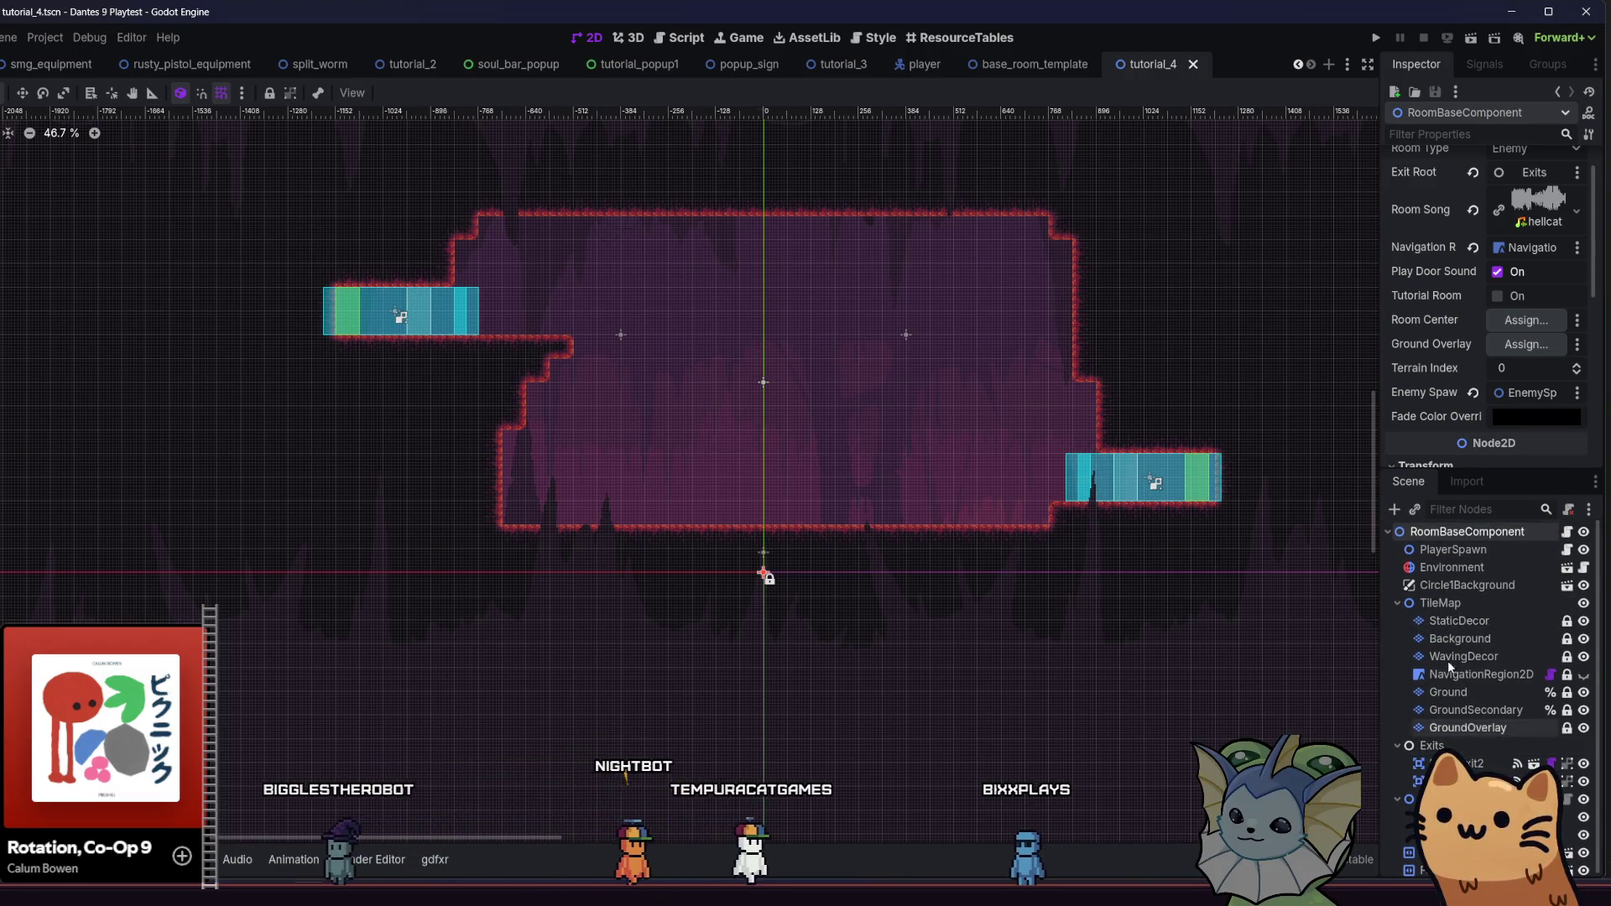
click(1464, 799)
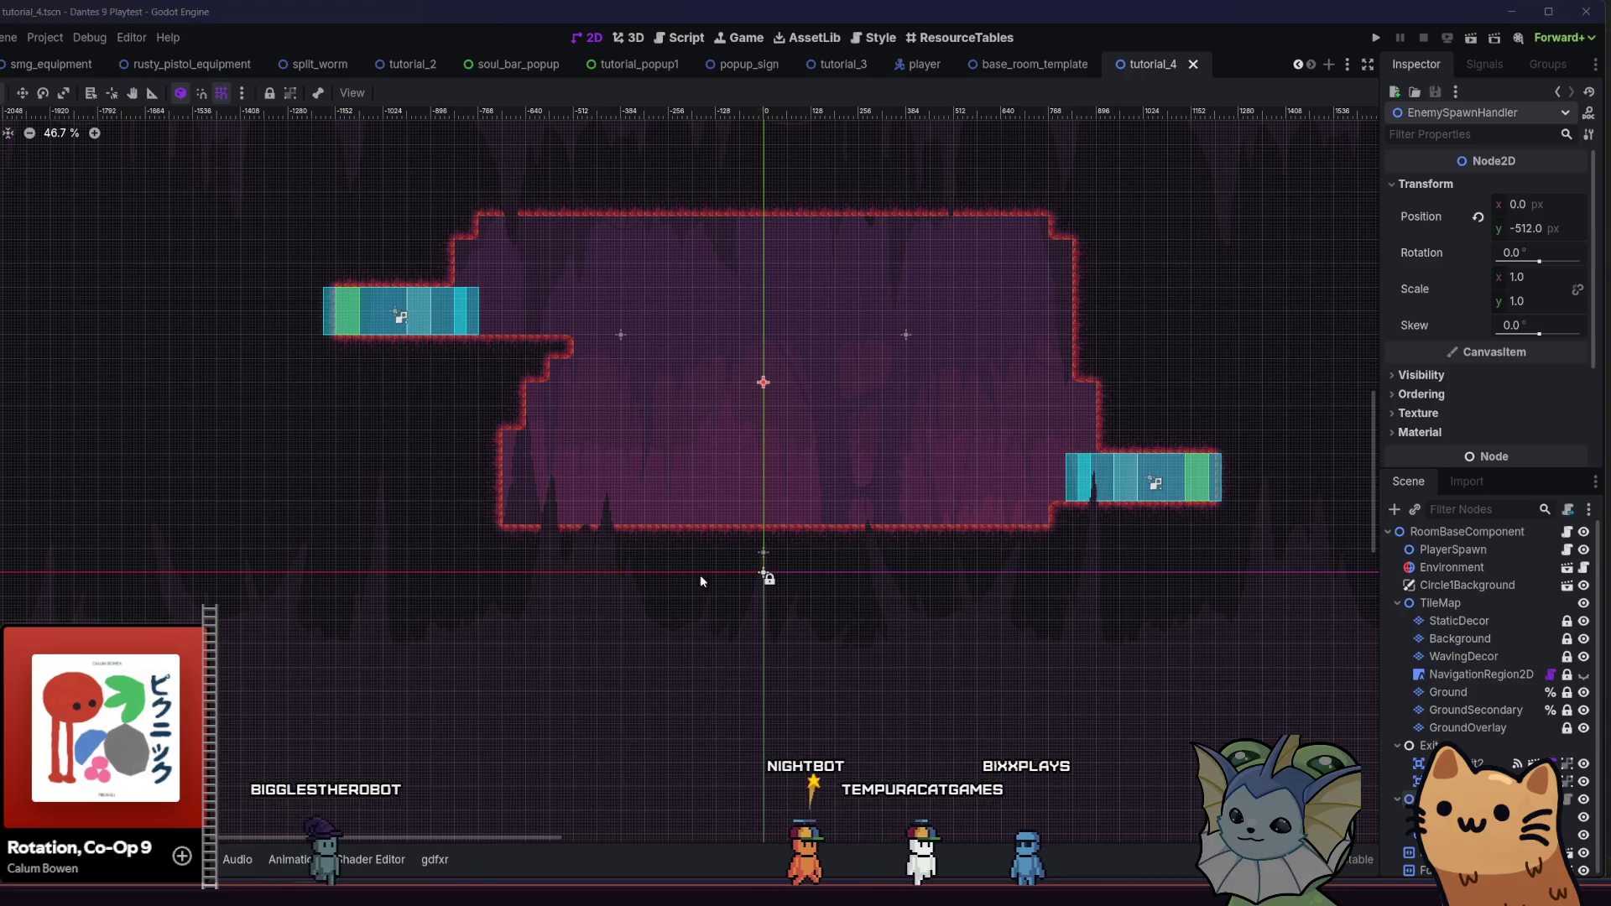
key(Delete)
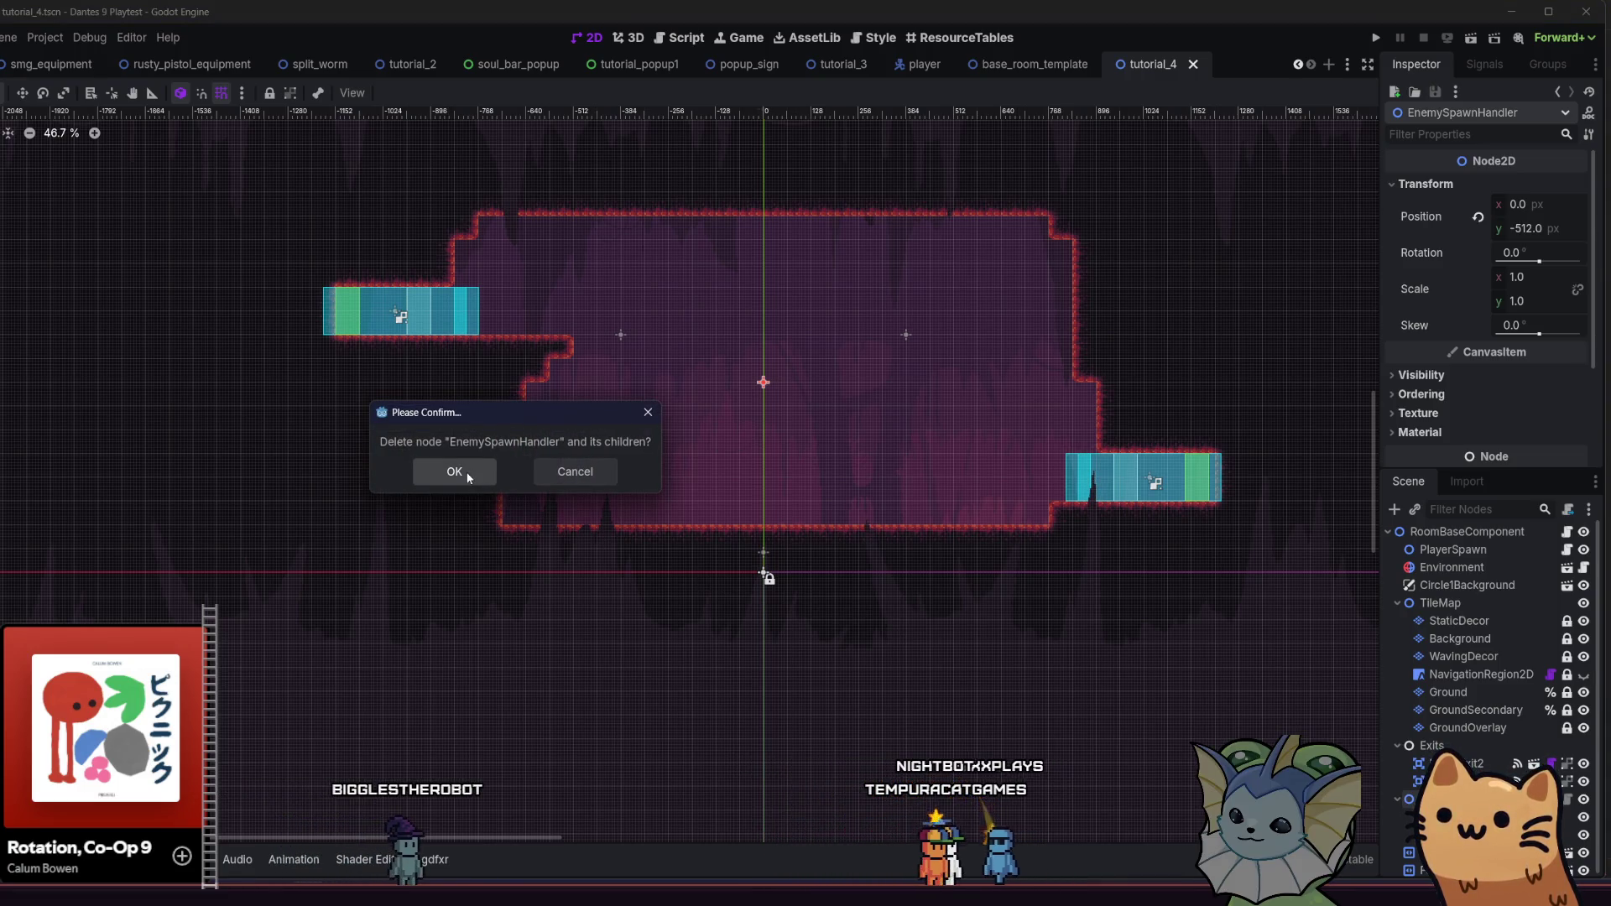
click(545, 479)
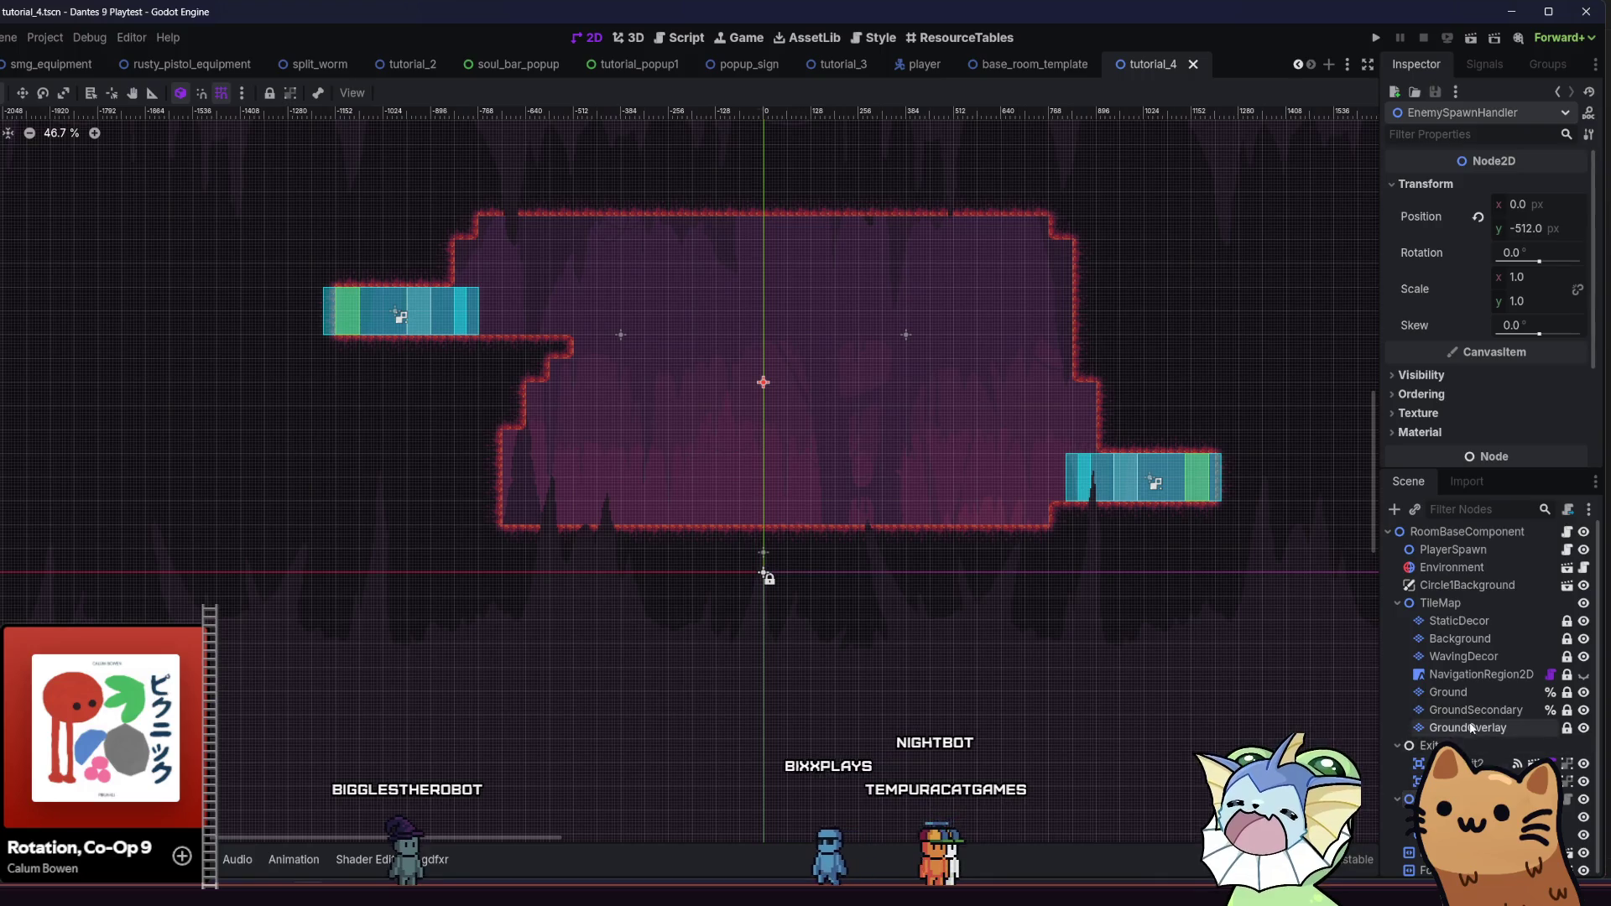
click(1441, 529)
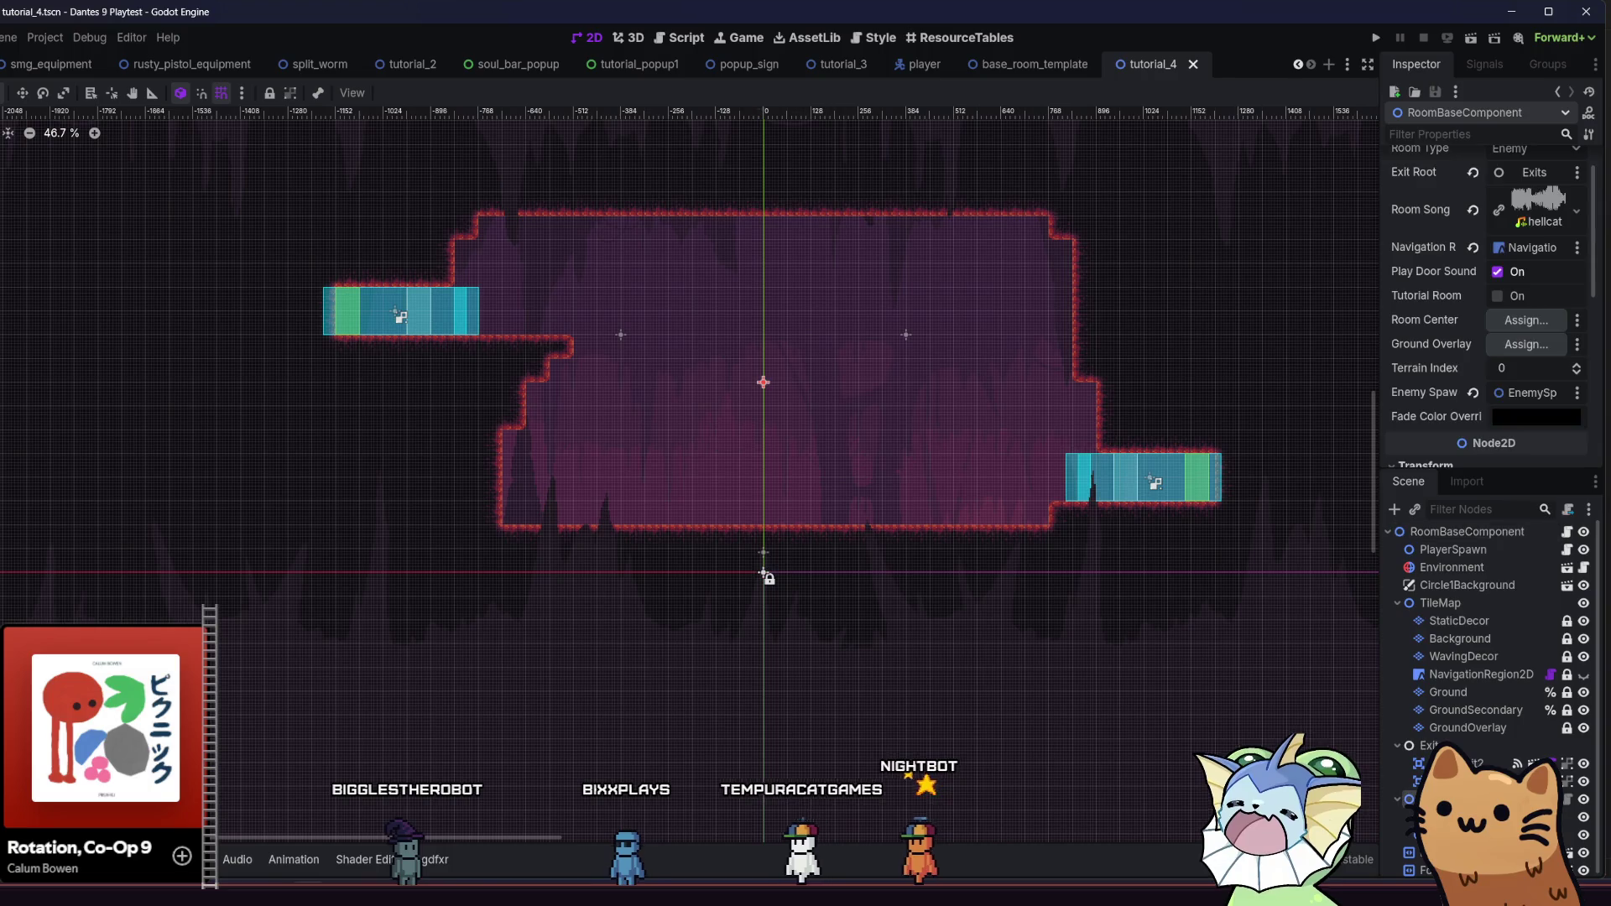
click(1442, 799)
key(Delete)
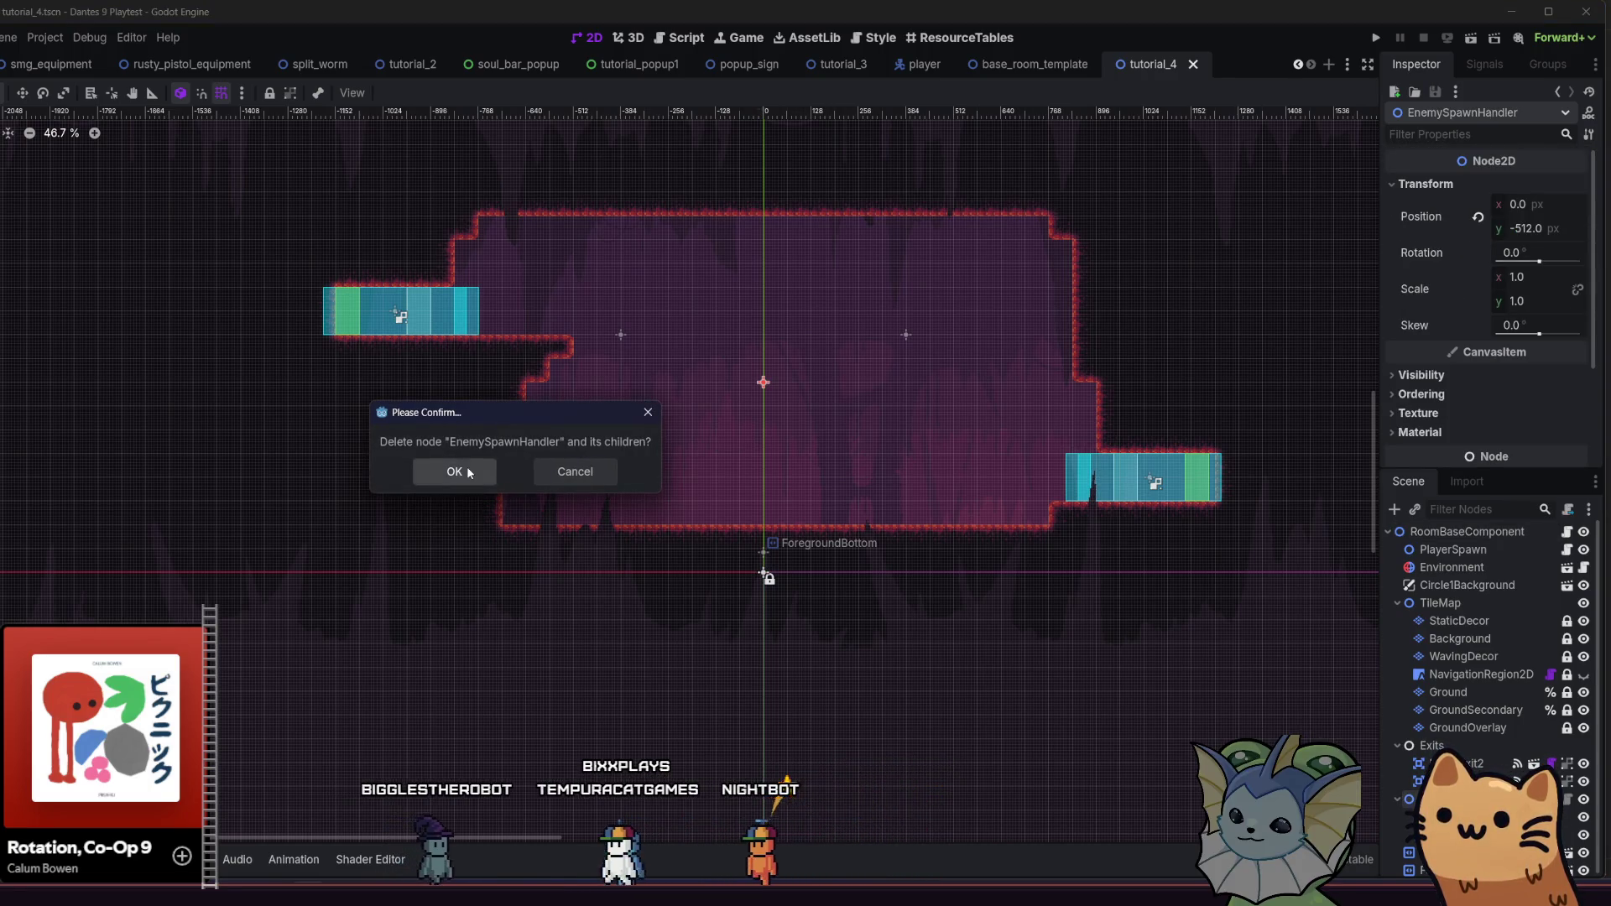
click(468, 472)
click(1393, 509)
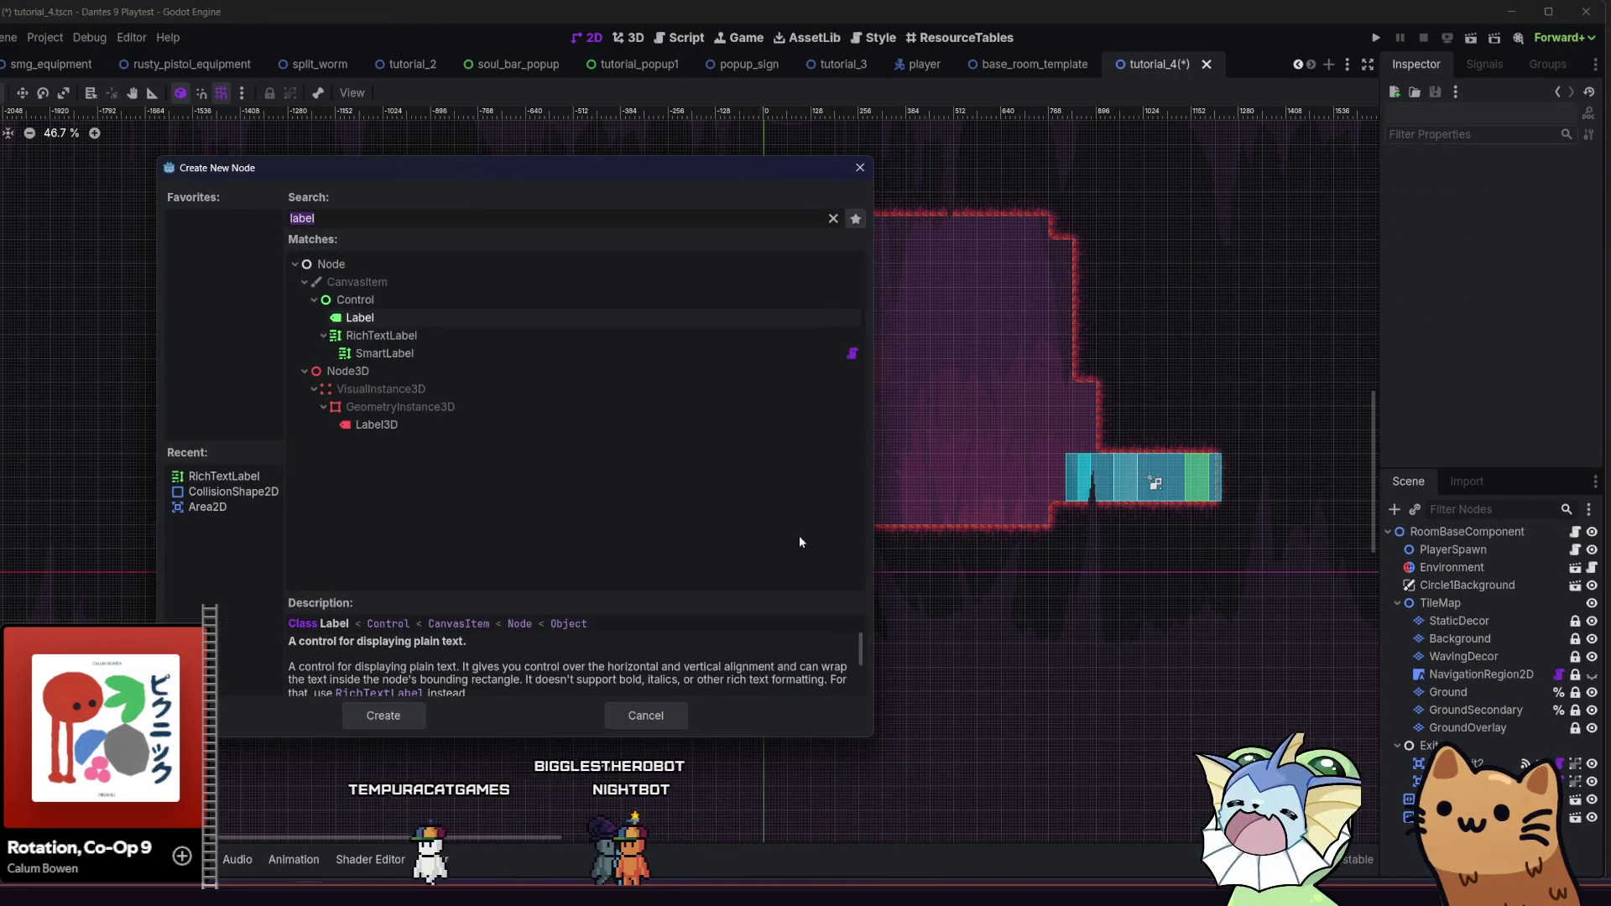
Instance moving_dummy.tscn, spread it and its duplicates along the floor, and save tutorial_4
key(Escape)
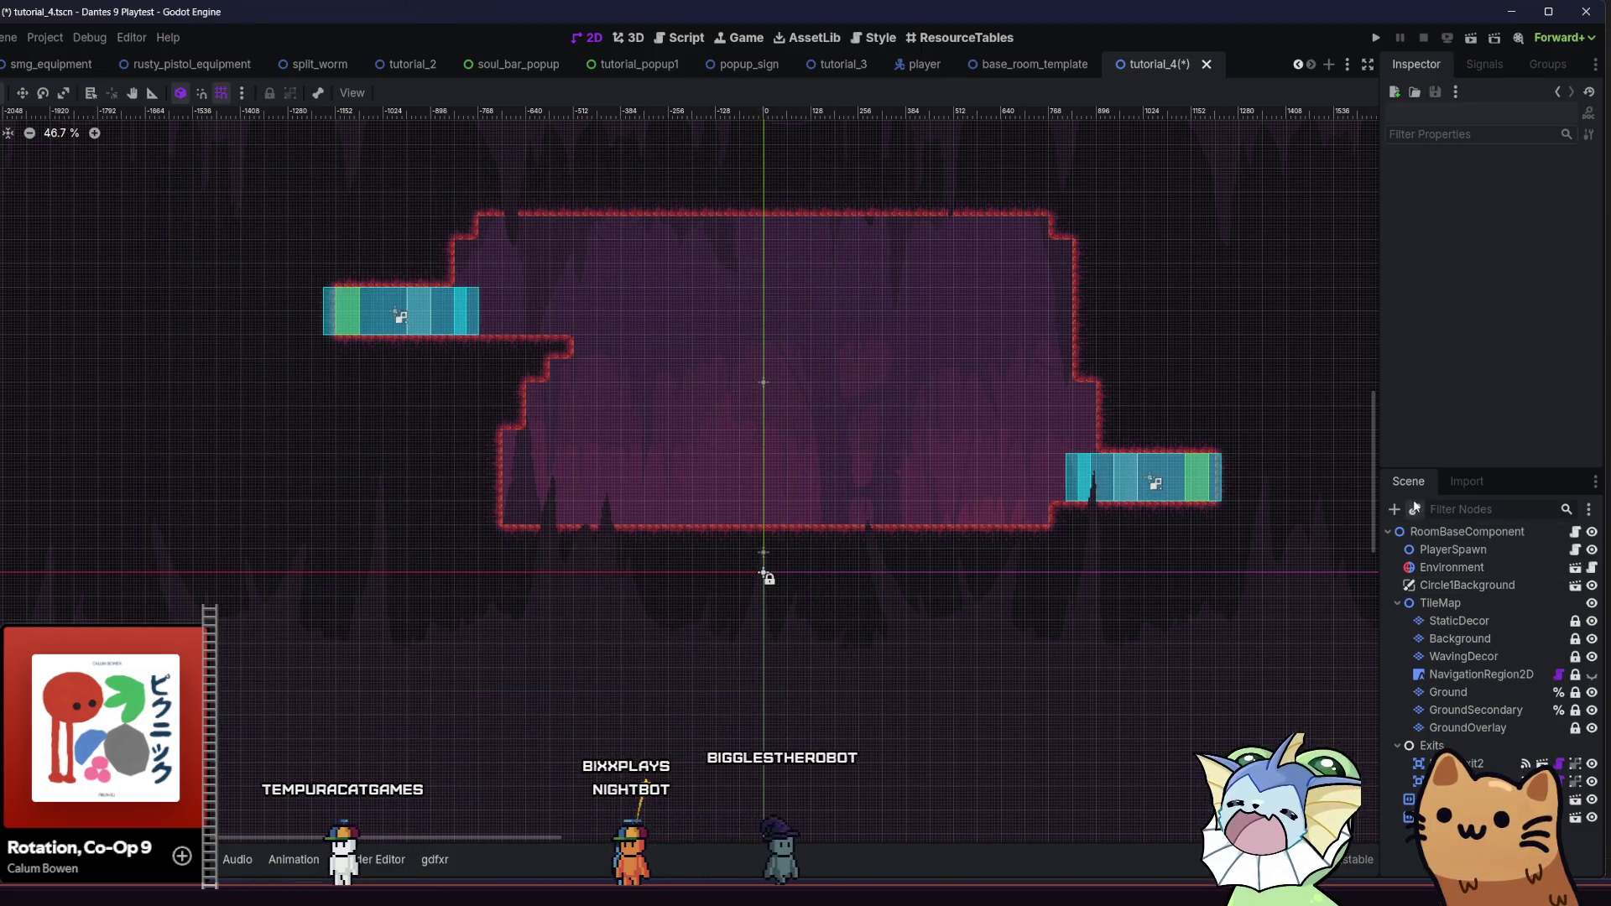
click(1414, 510)
text(moving)
double_click(435, 257)
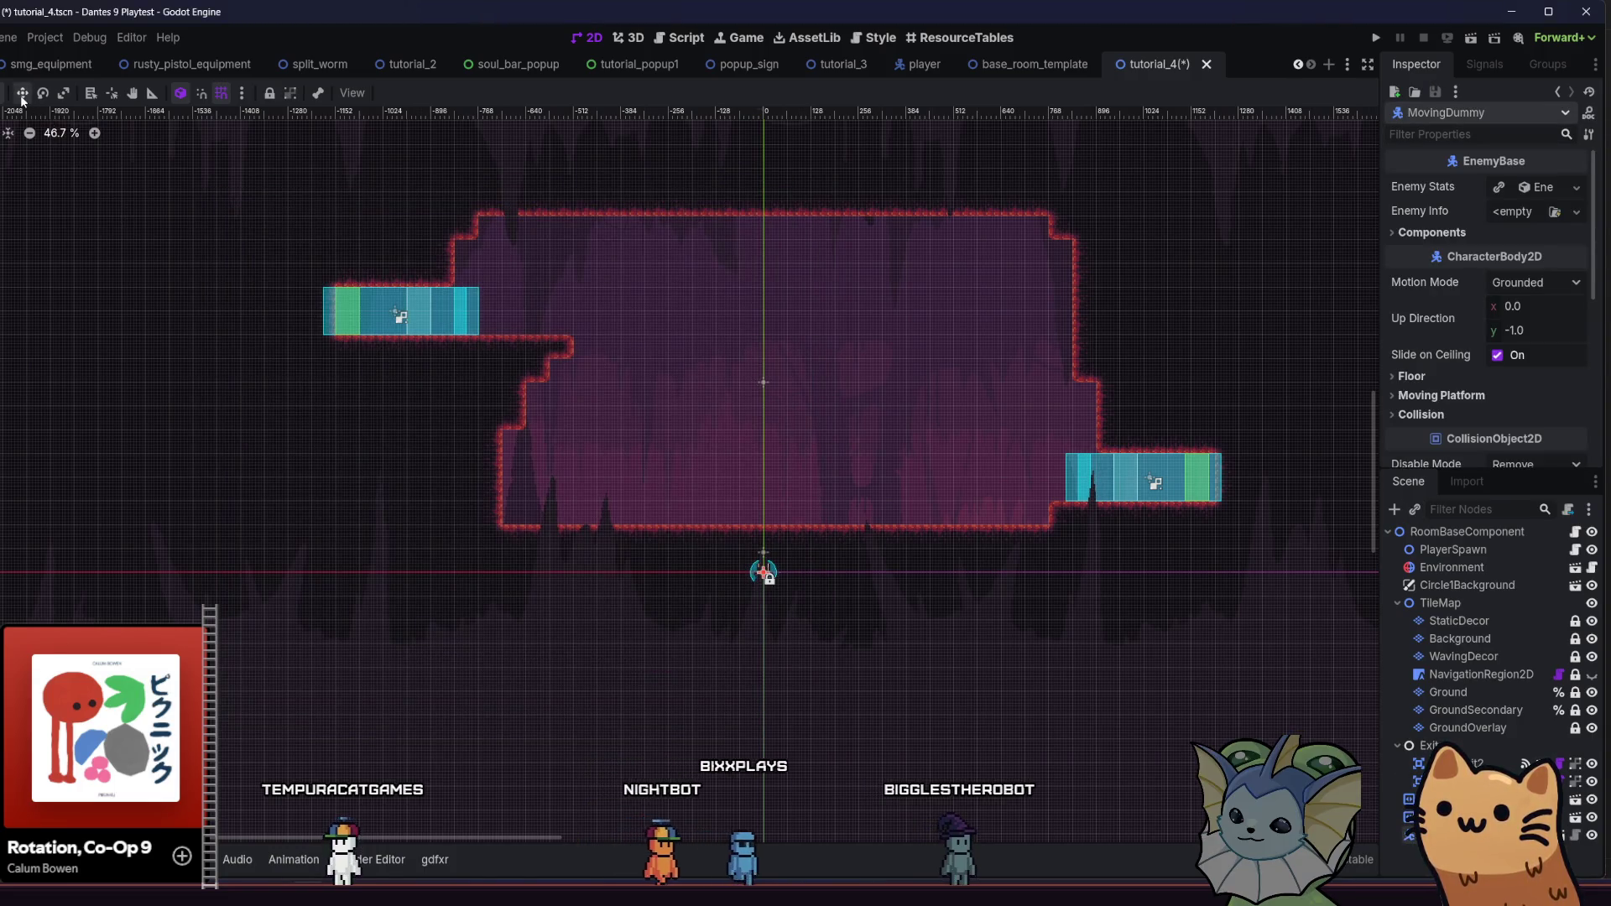
mouse_move(812, 656)
mouse_down()
mouse_move(766, 568)
mouse_move(687, 575)
mouse_move(1218, 596)
mouse_up()
scroll(687, 576, up, 4)
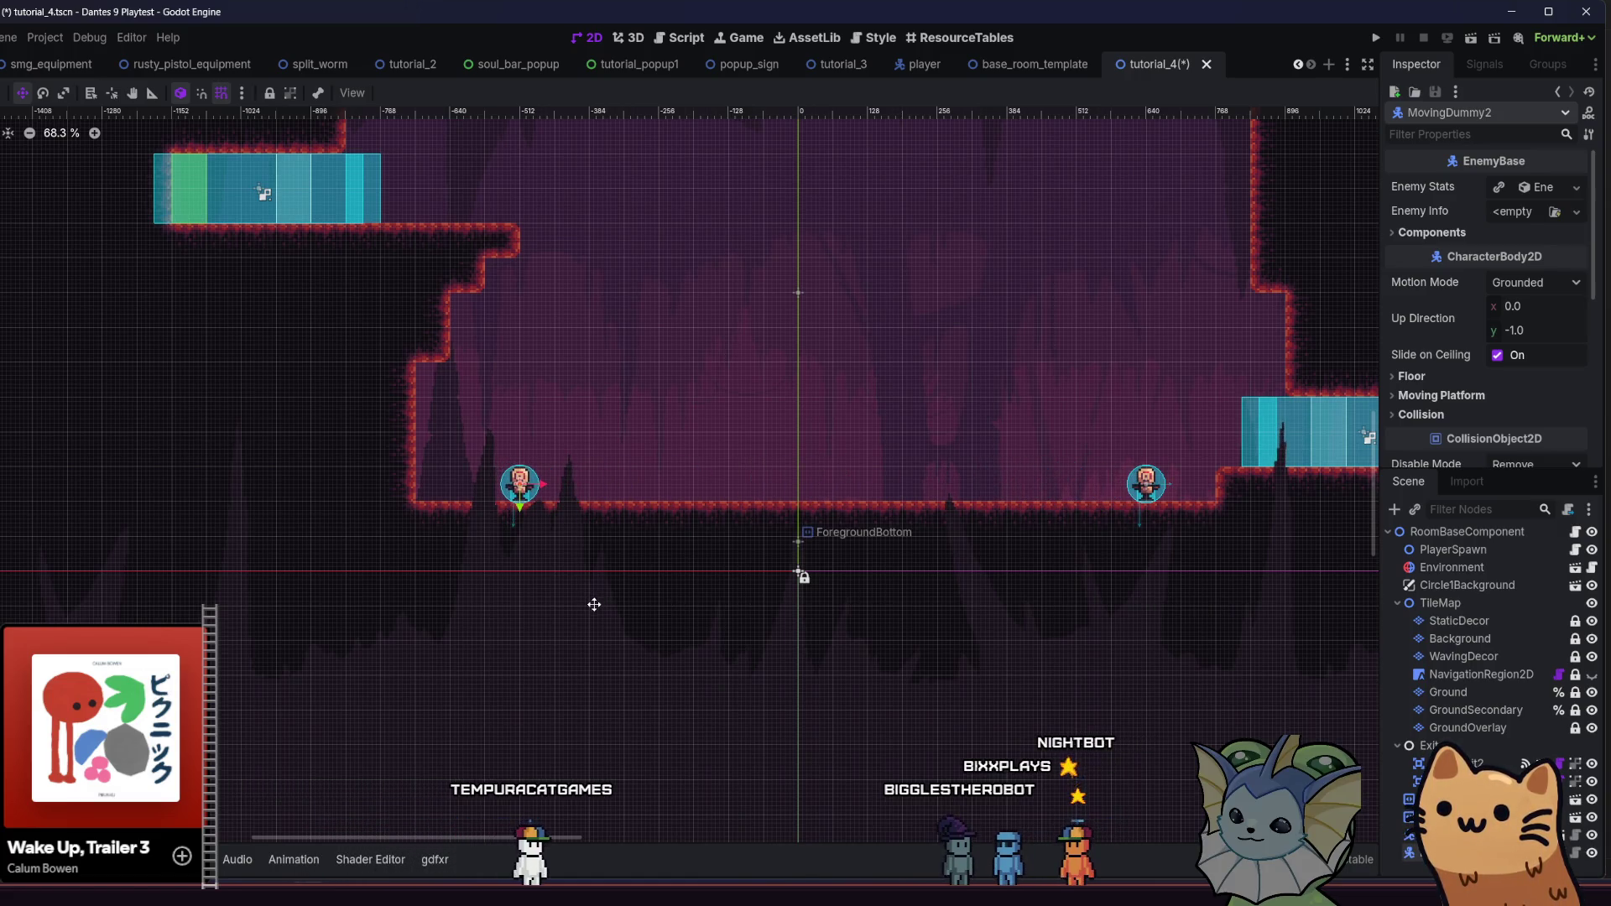
key(ctrl+d)
drag(532, 622, 790, 624)
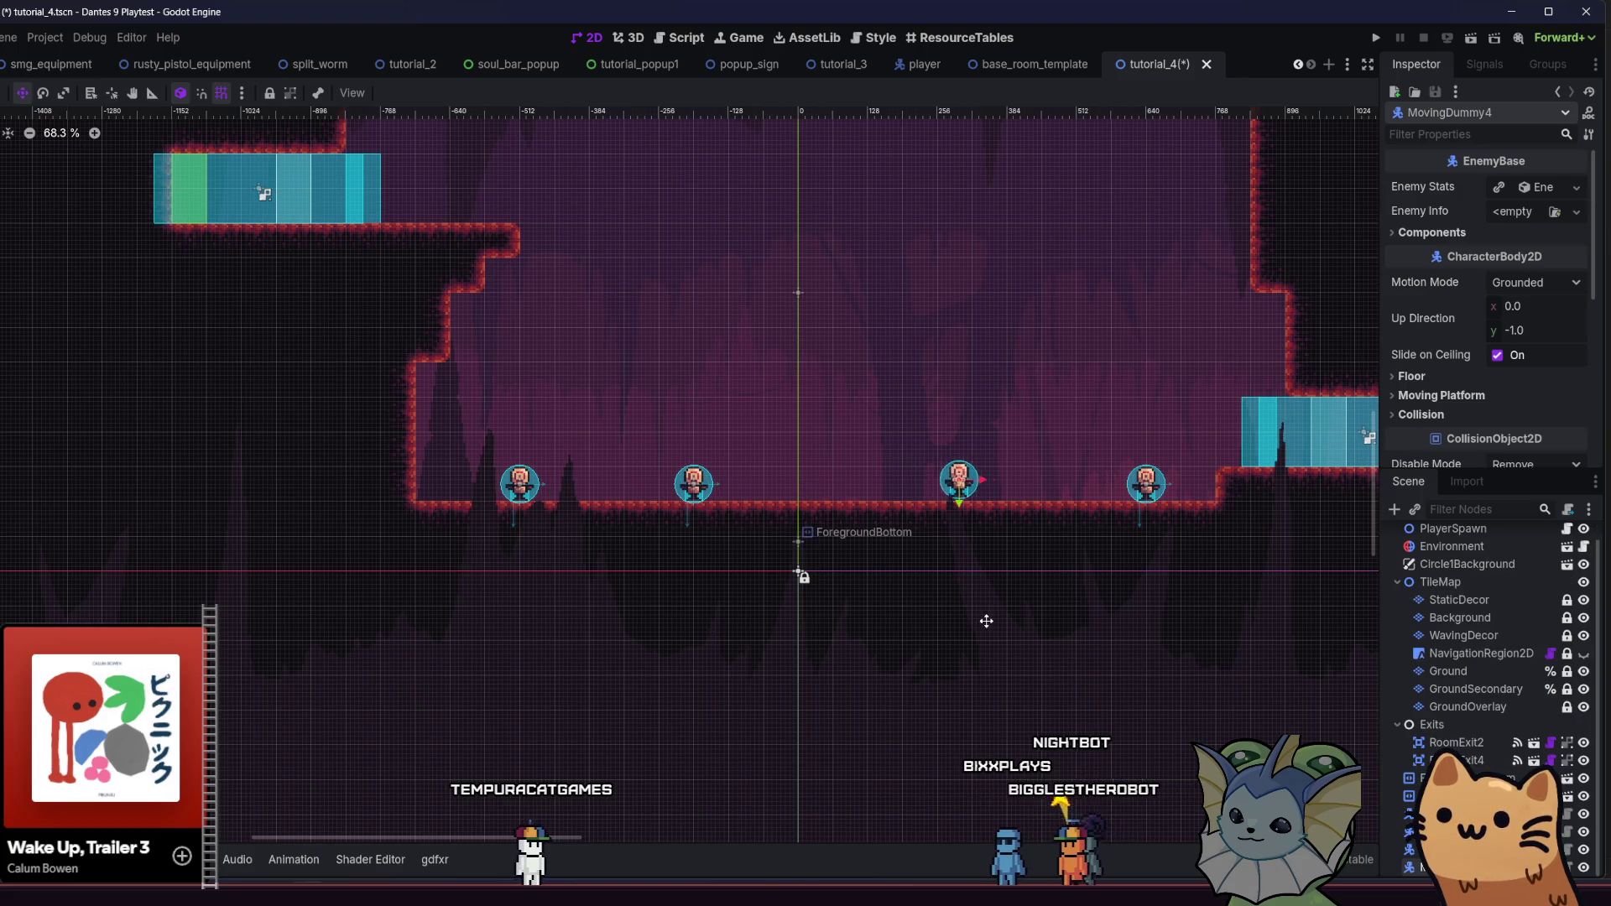
key(ctrl+s)
scroll(120, 221, up, 2)
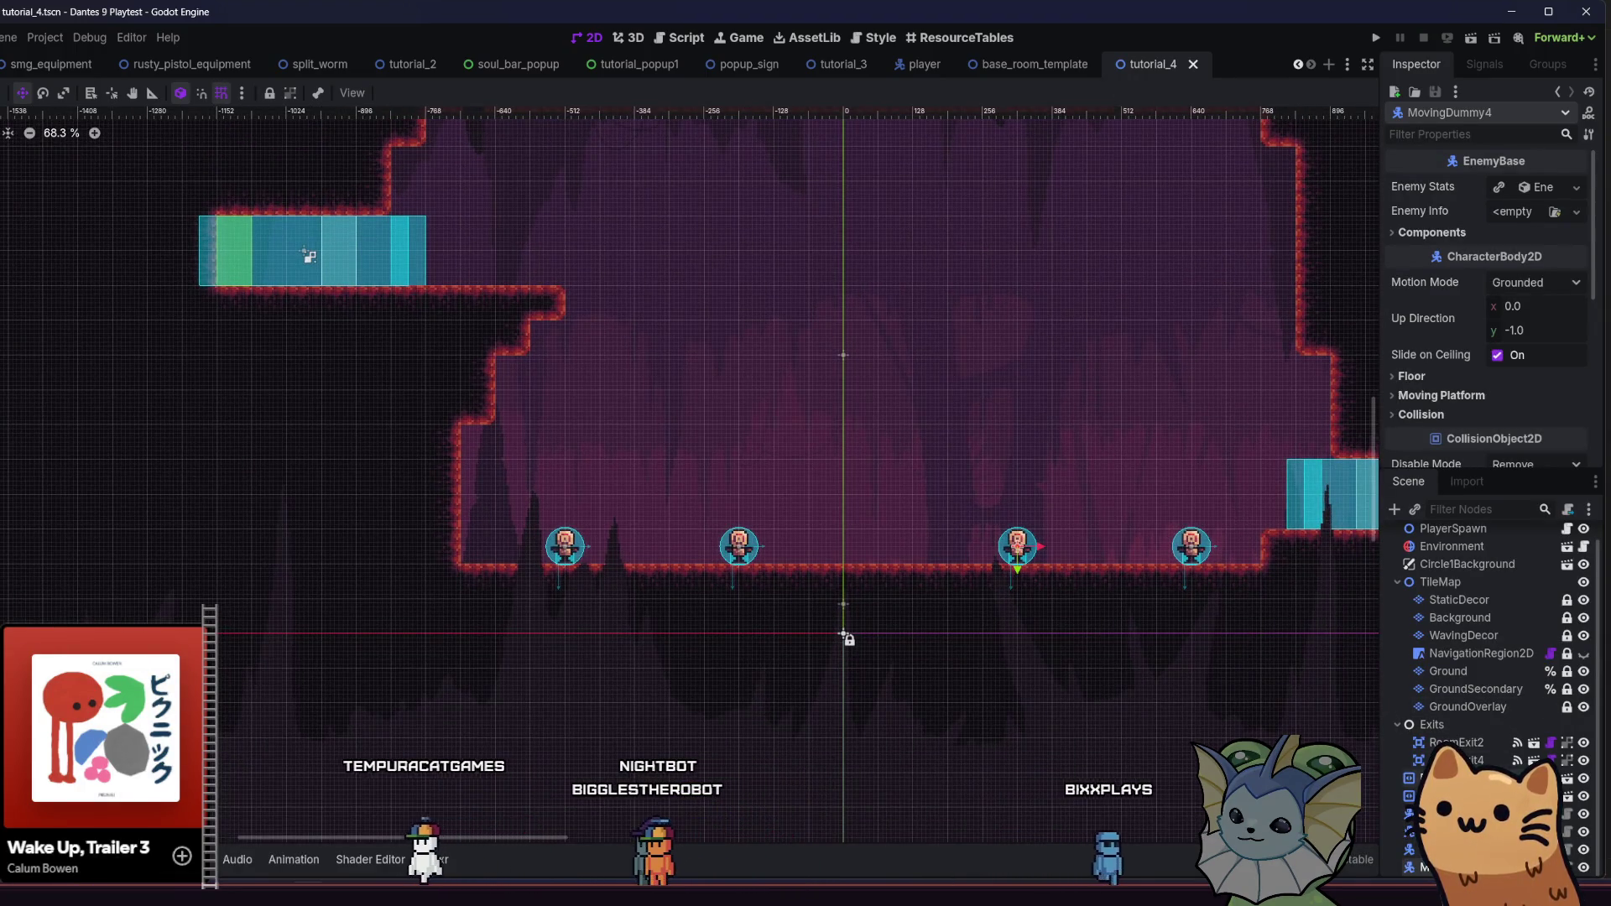
Save the repositioned PlayerSpawn and pick the Ground TileMapLayer for painting the jump pad
key(ctrl+z)
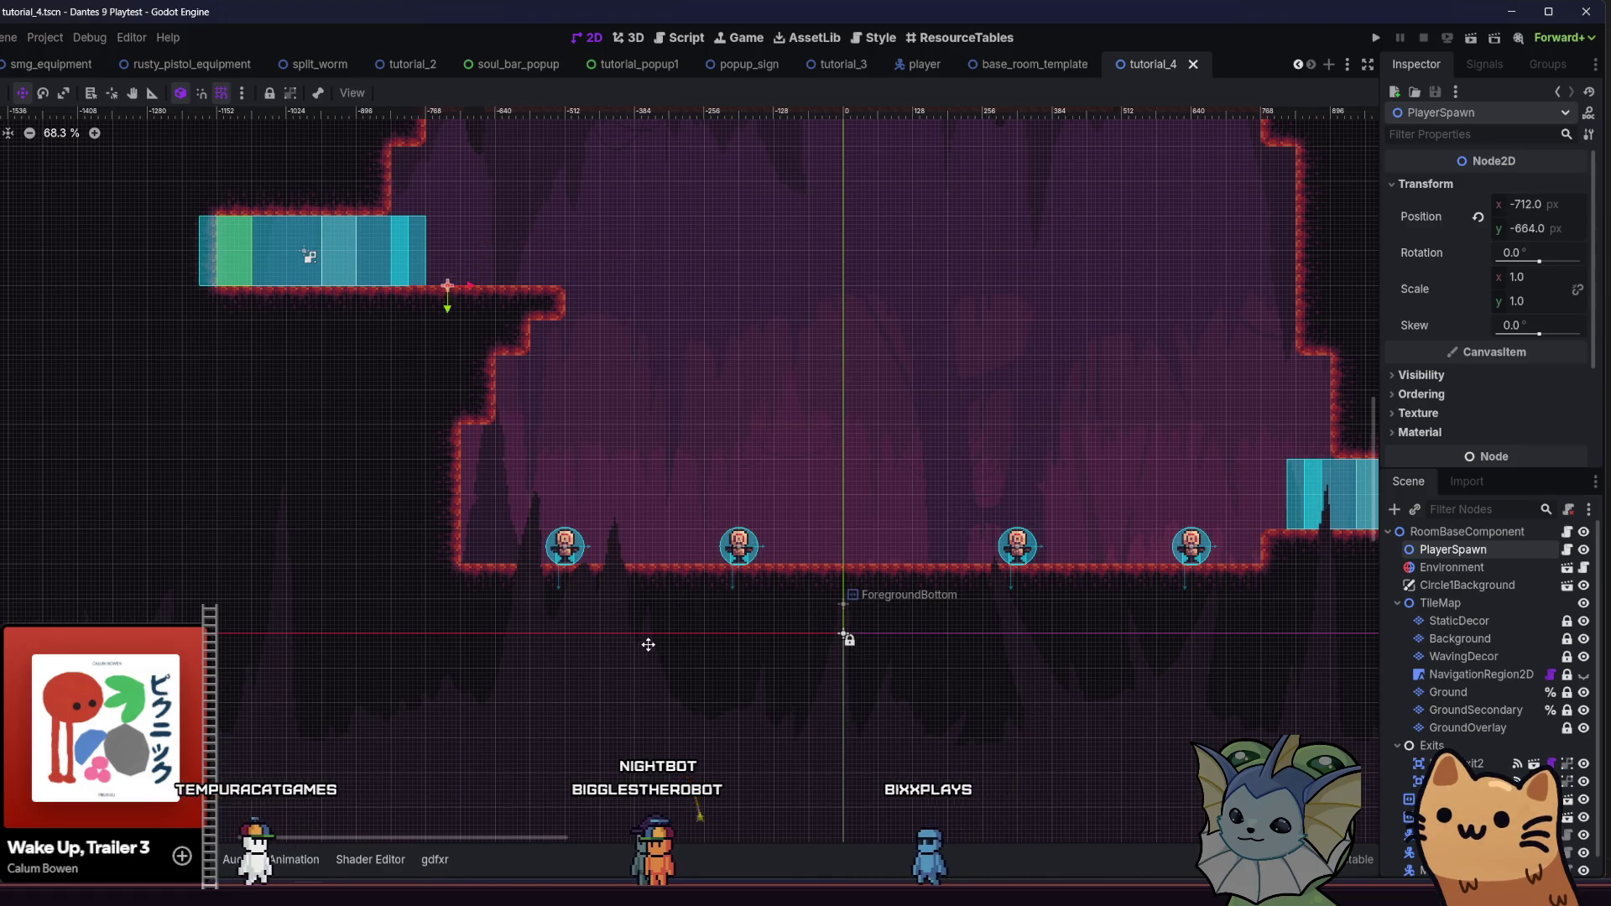
key(ctrl+s)
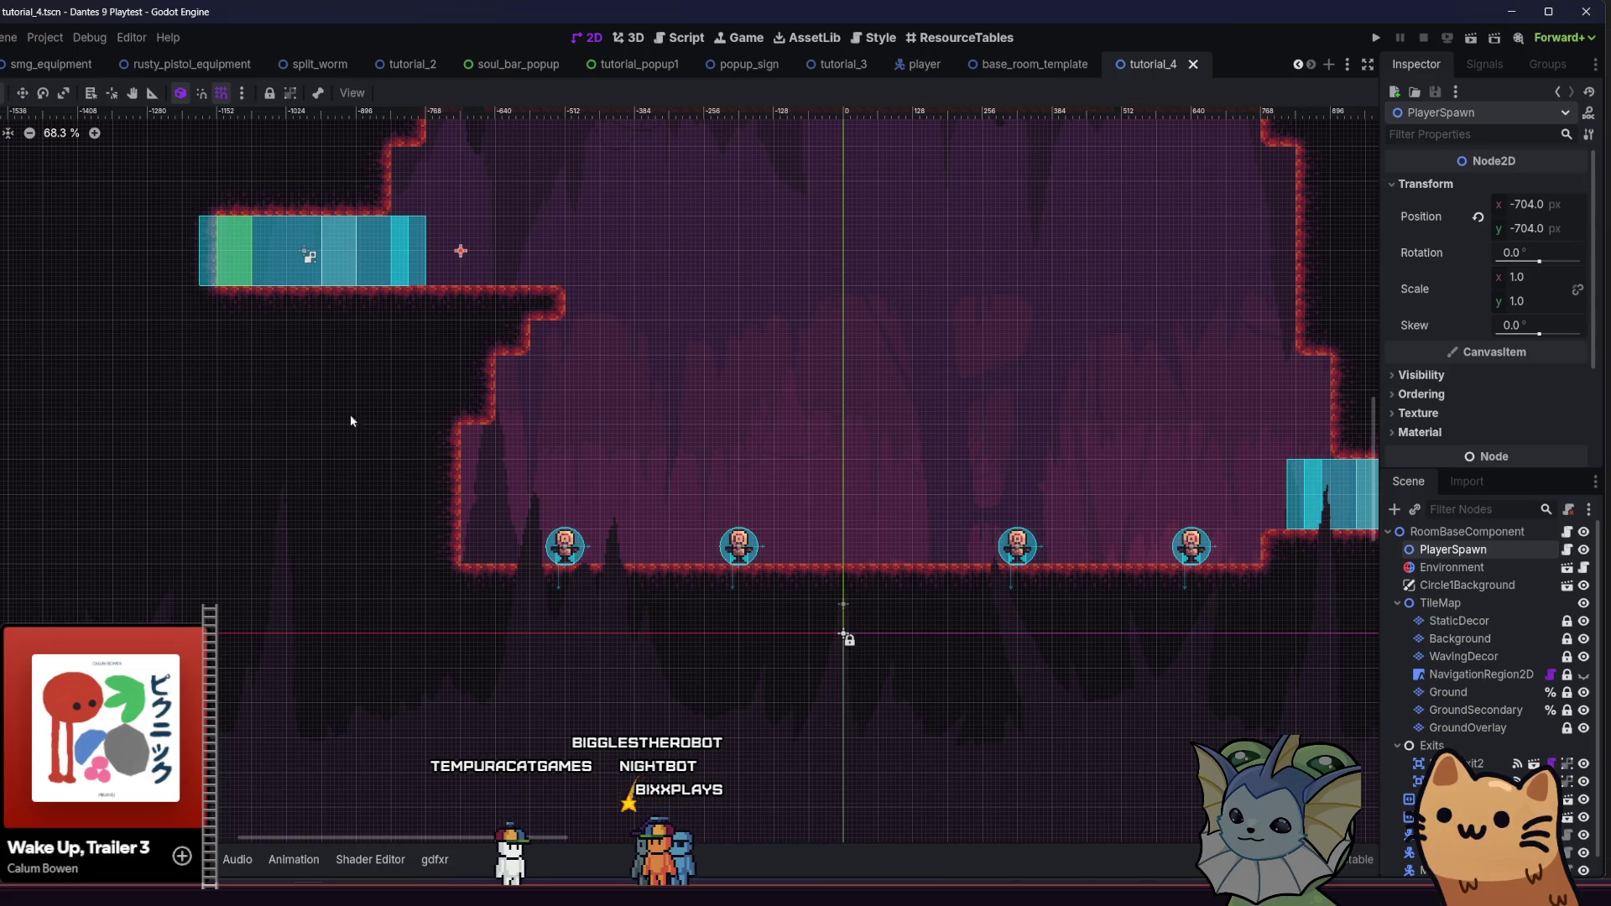
click(1448, 691)
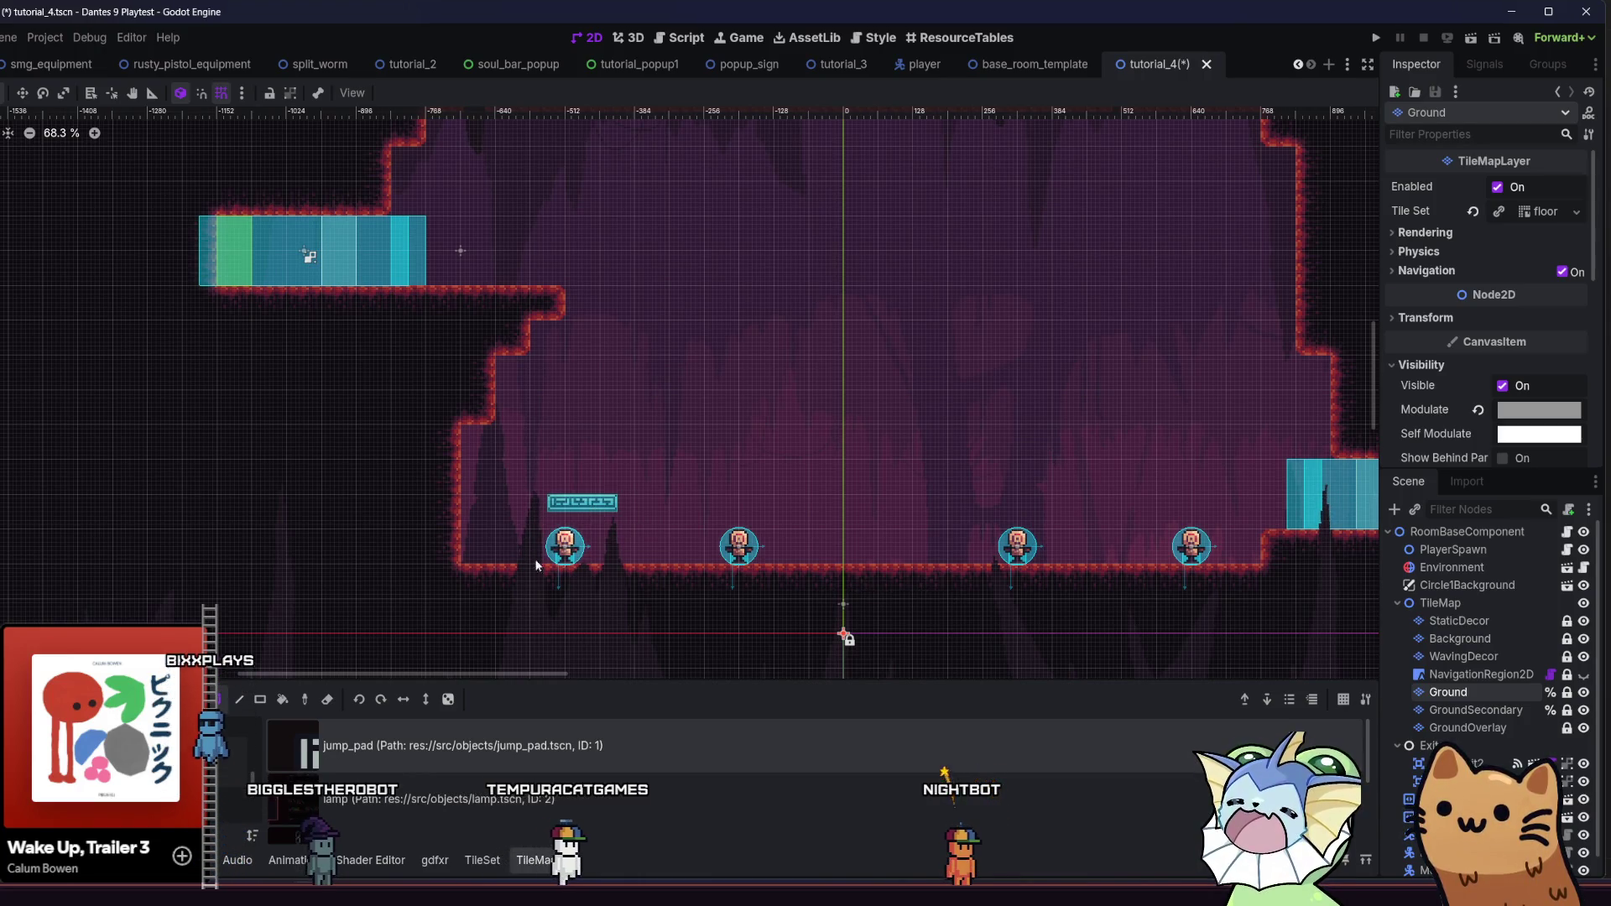
Pan around tutorial_4 to check the jump pad layout, then save the scene
drag(399, 601, 323, 600)
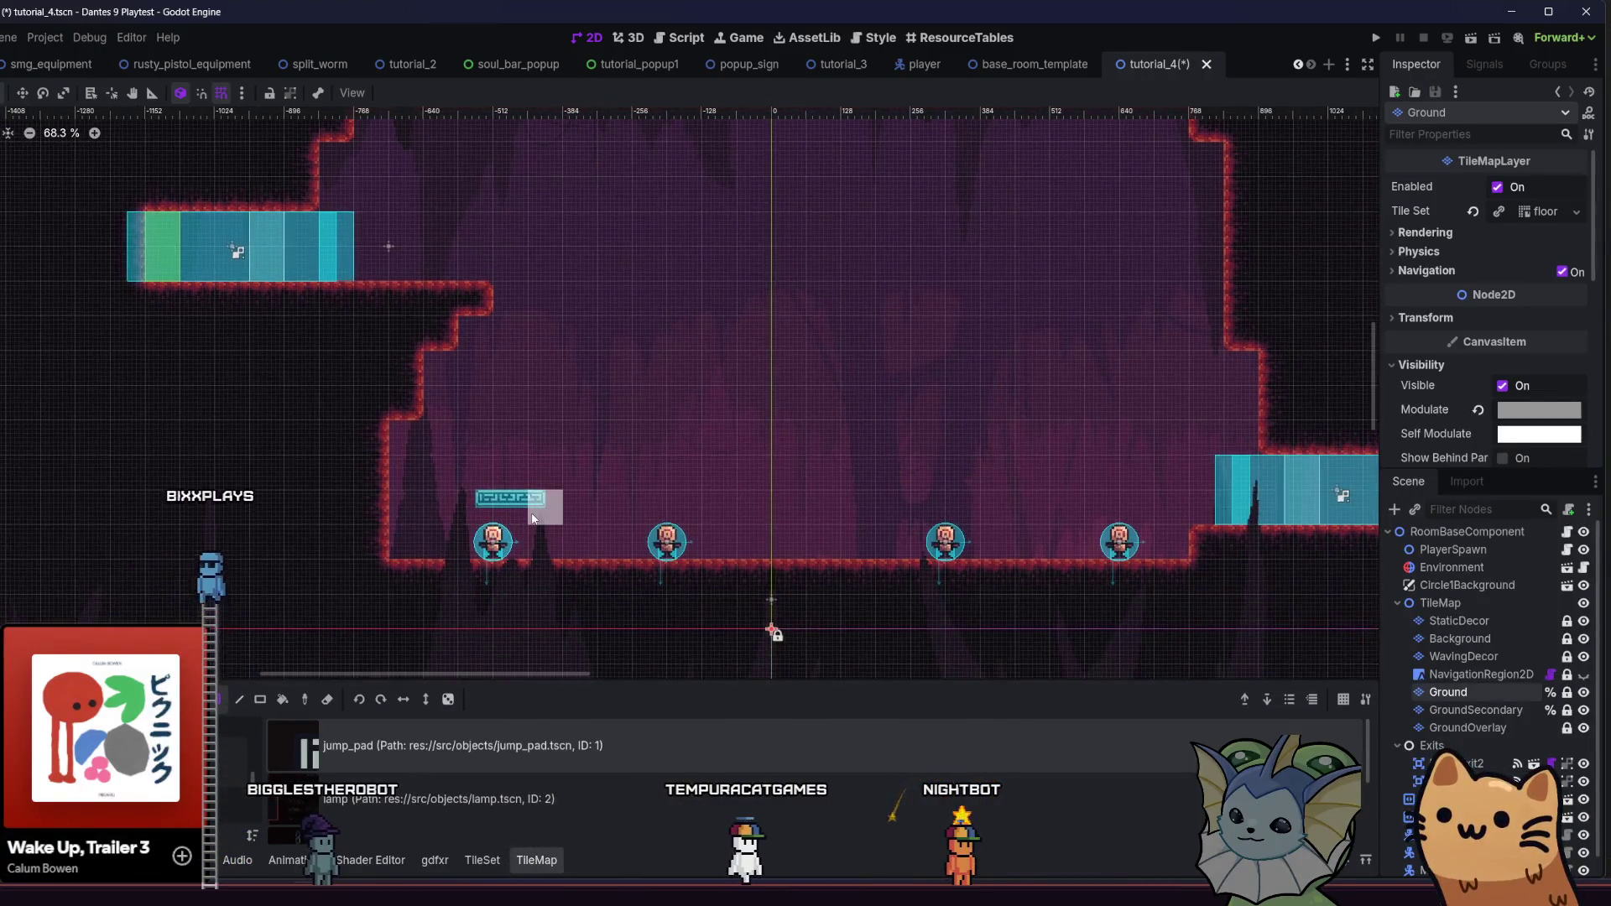
scroll(420, 602, down, 3)
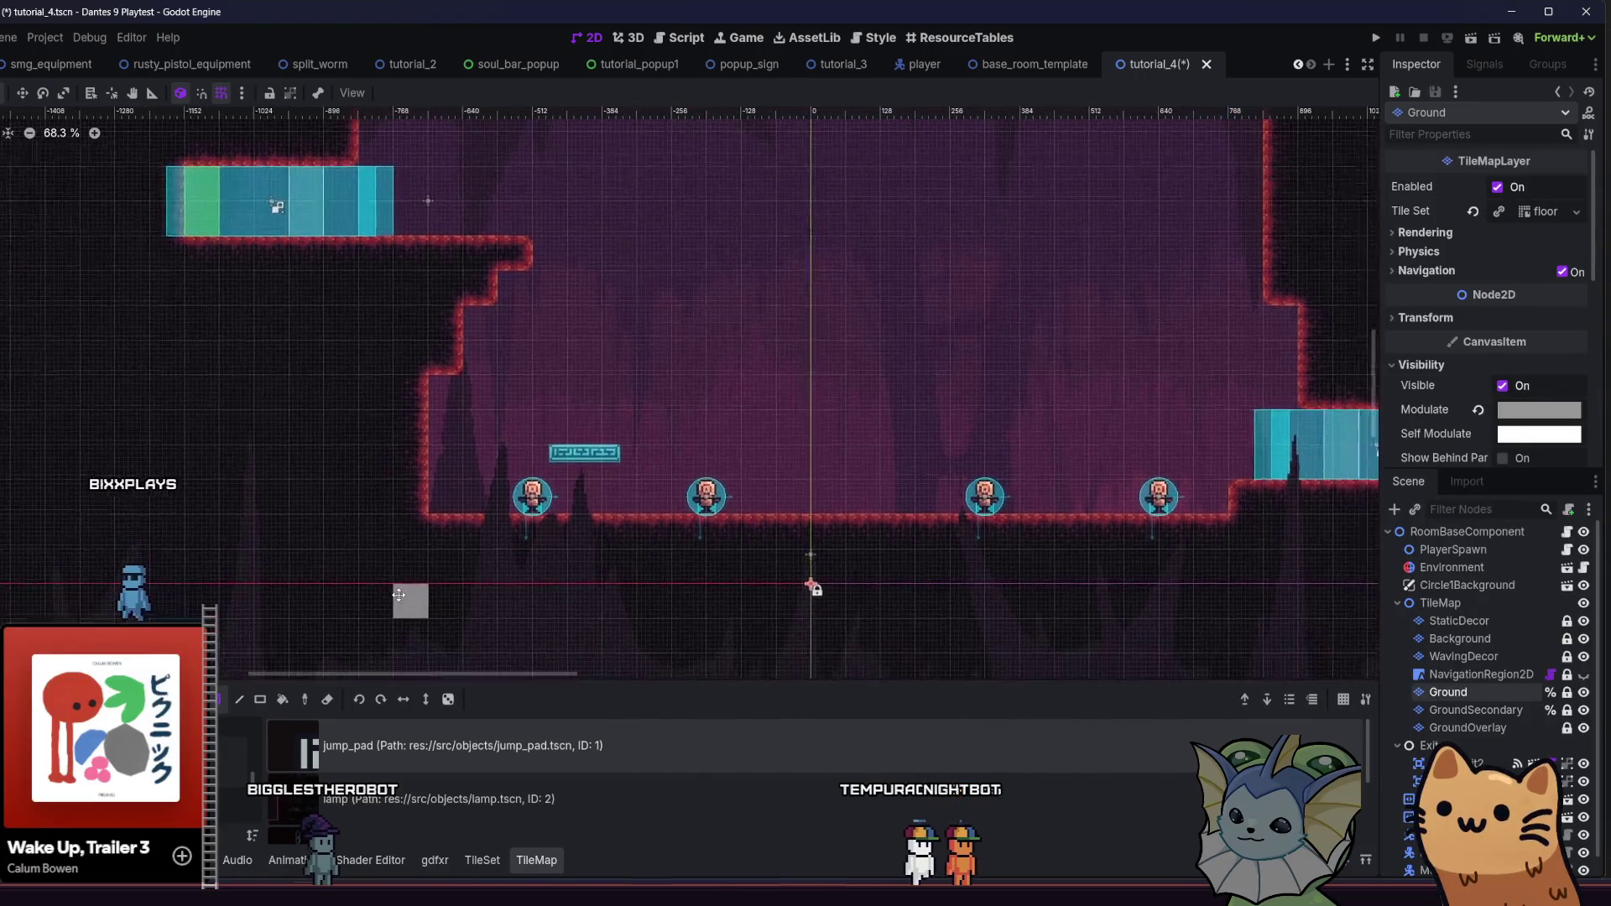
scroll(334, 550, right, 3)
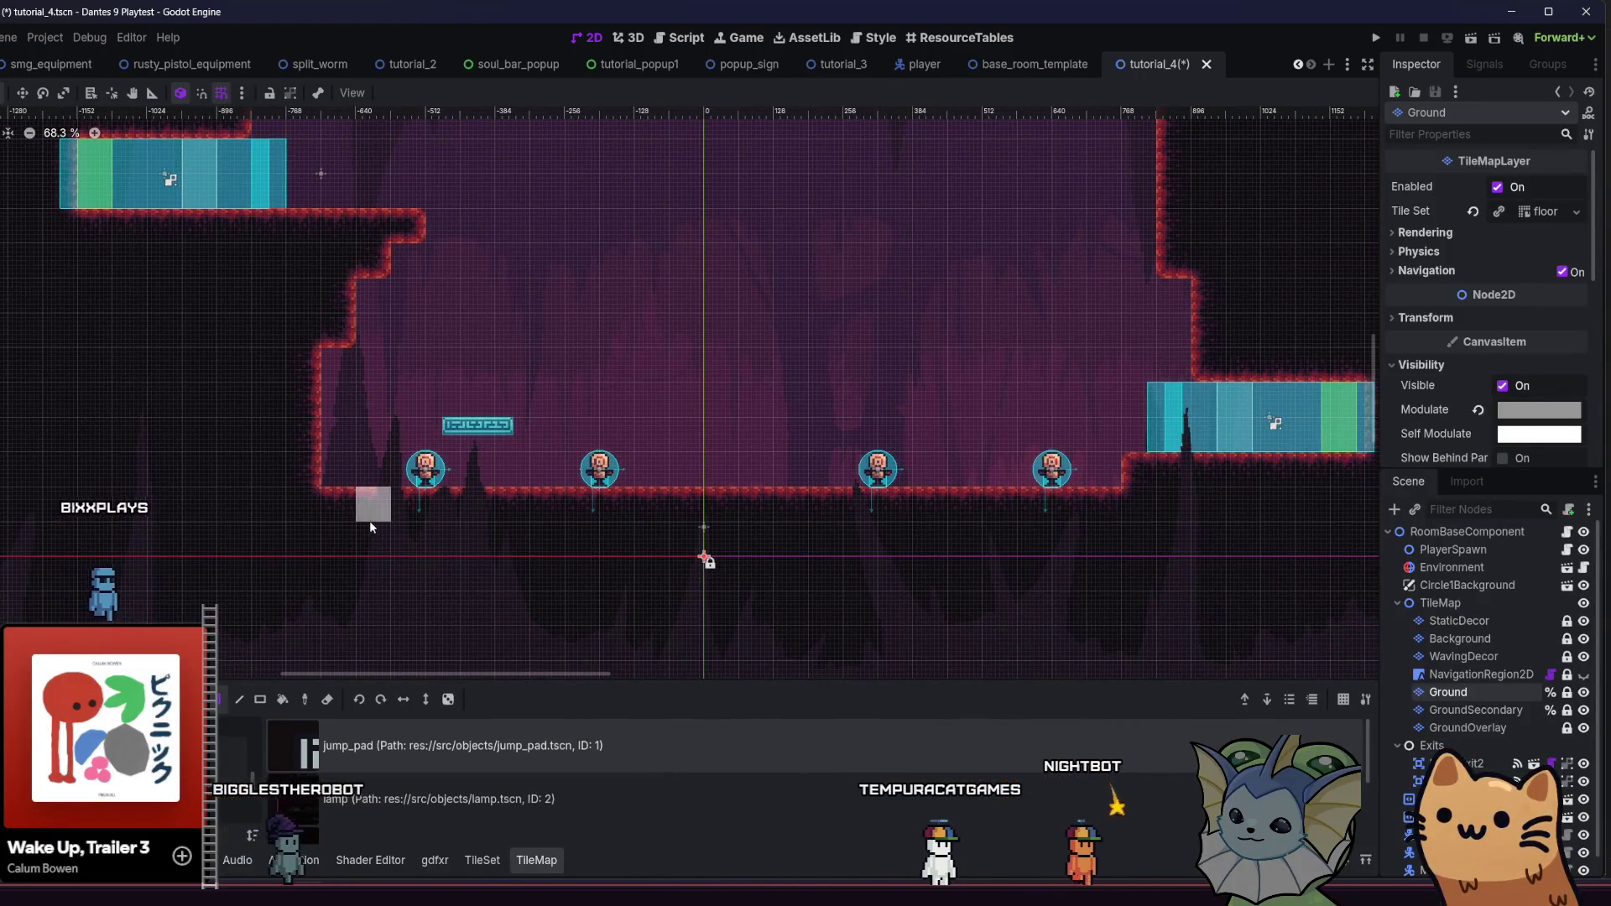
scroll(403, 558, up, 3)
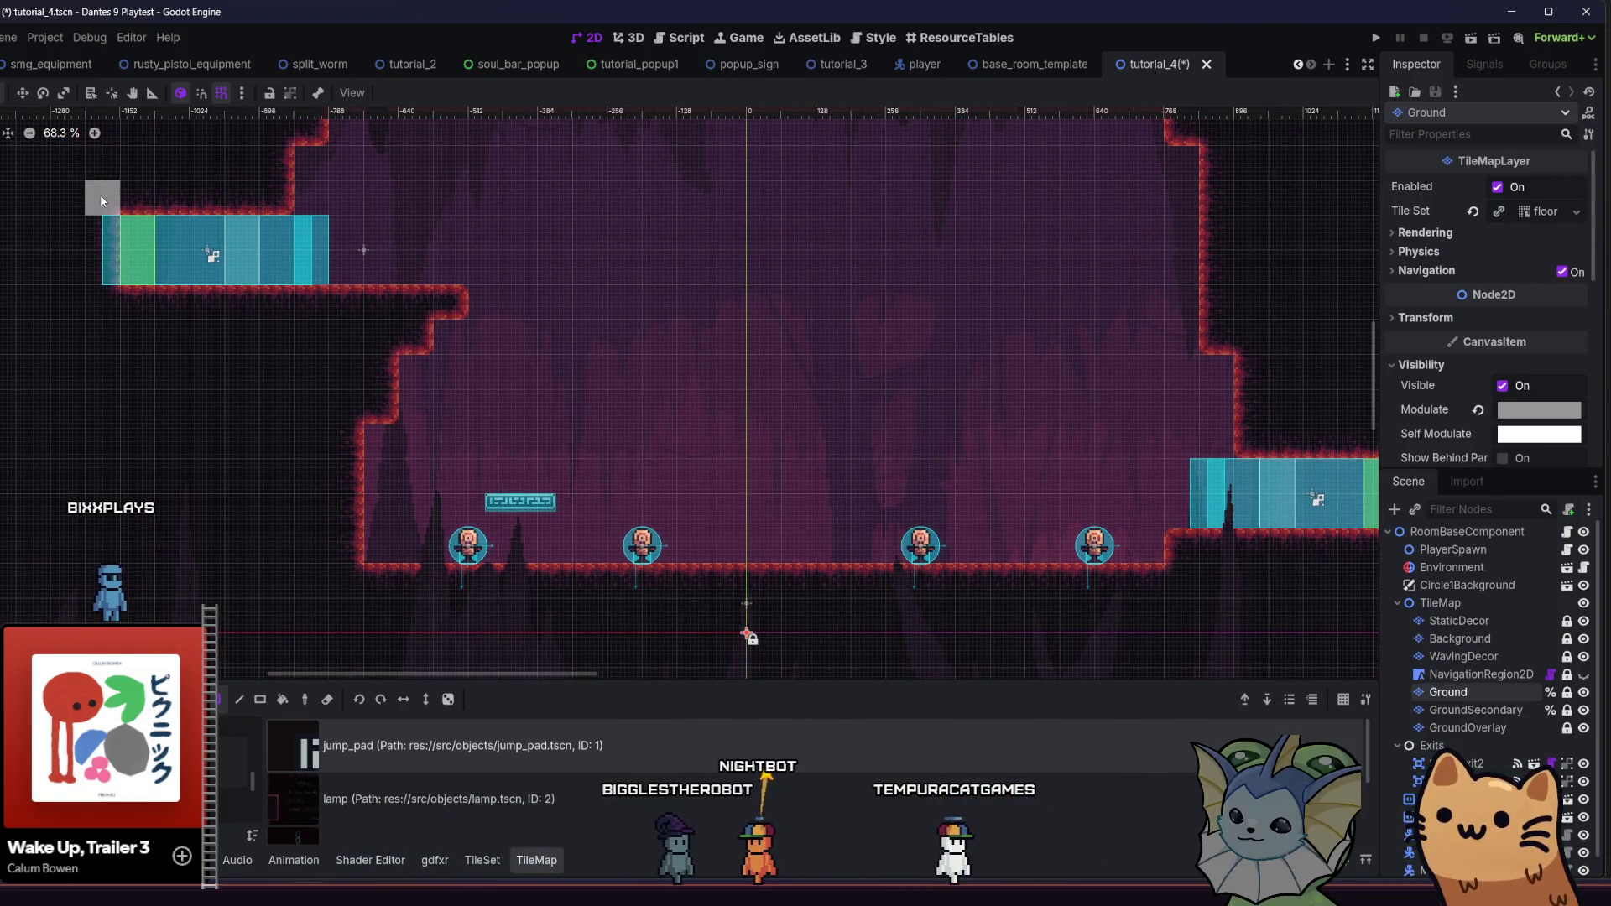
scroll(366, 392, left, 10)
scroll(366, 393, up, 2)
key(ctrl+s)
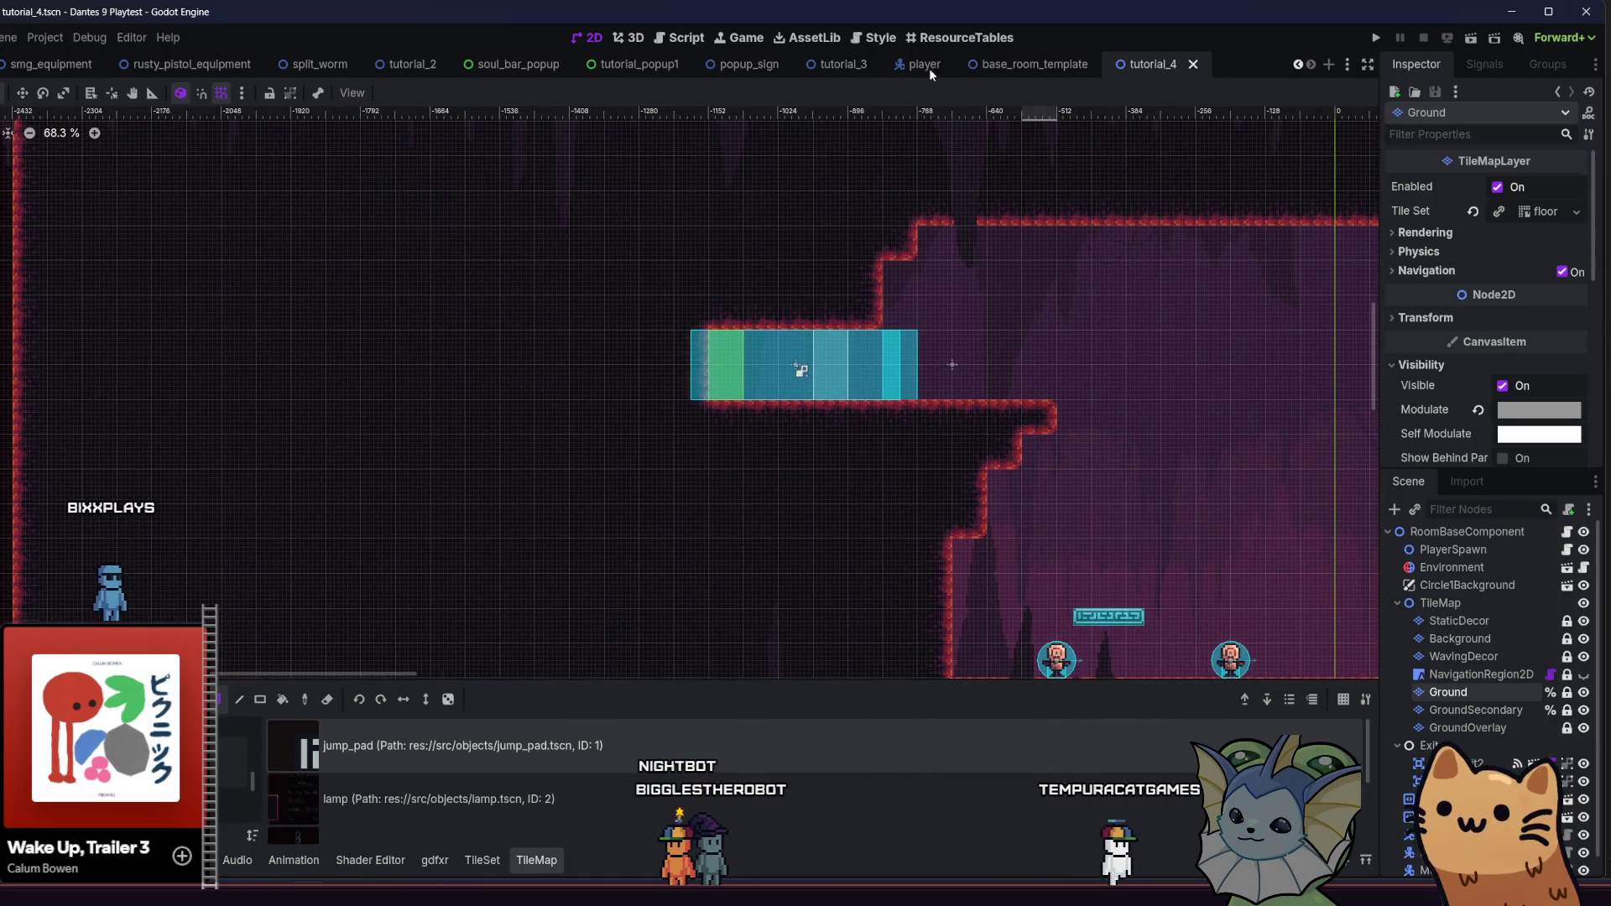
click(1477, 534)
Instance popup_sign.tscn under the room root, save tutorial_4, and show the project files
click(1393, 510)
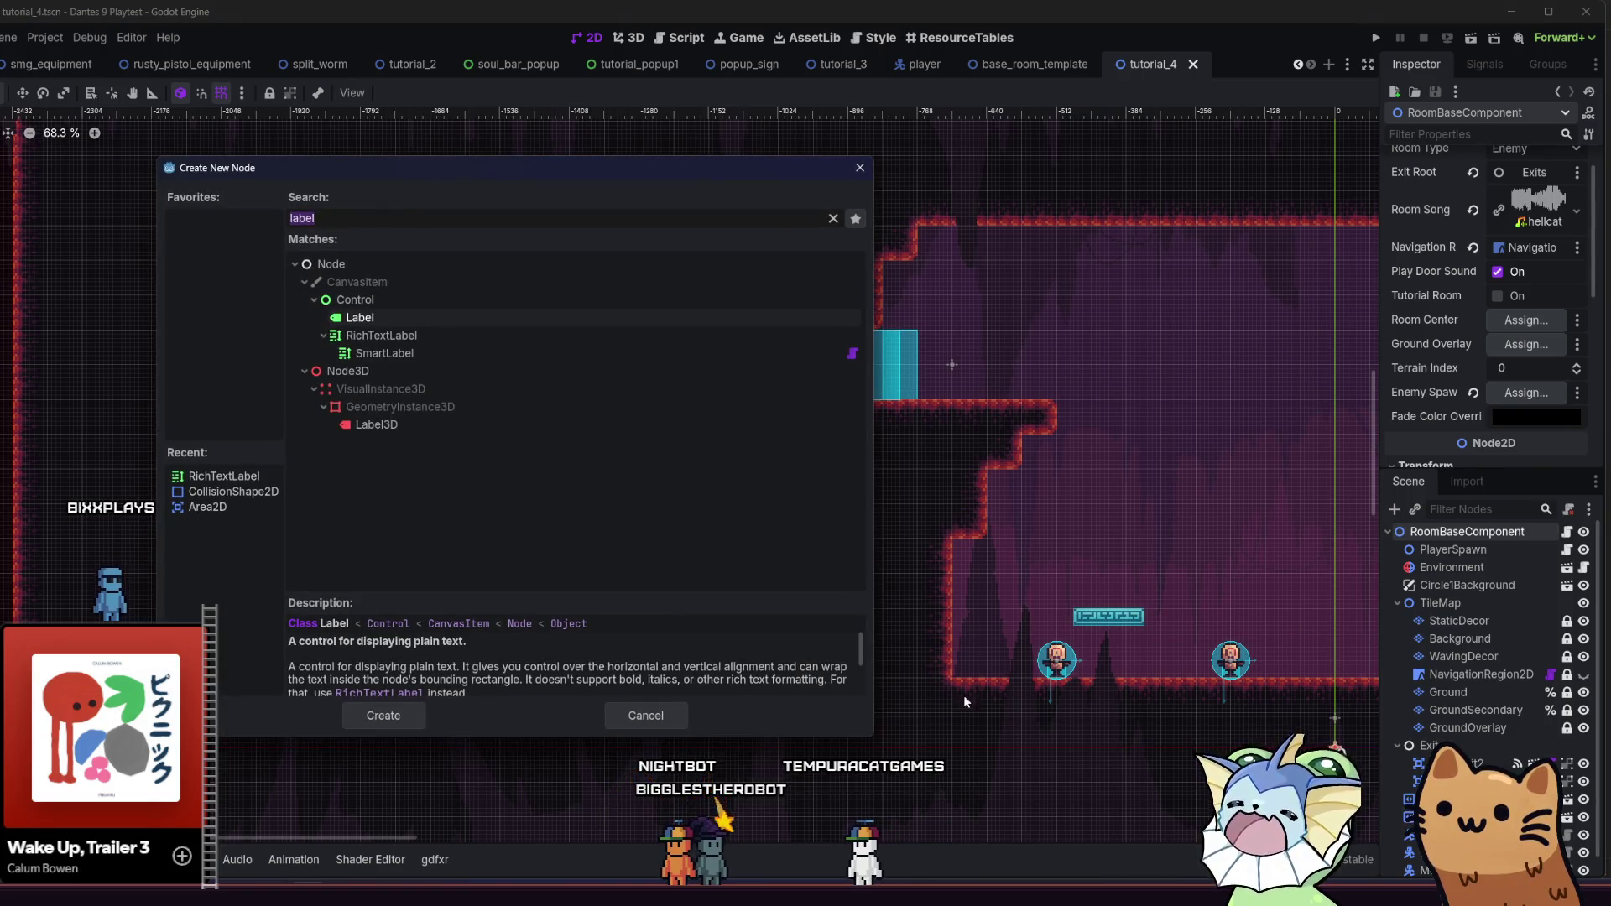
click(645, 715)
click(1415, 510)
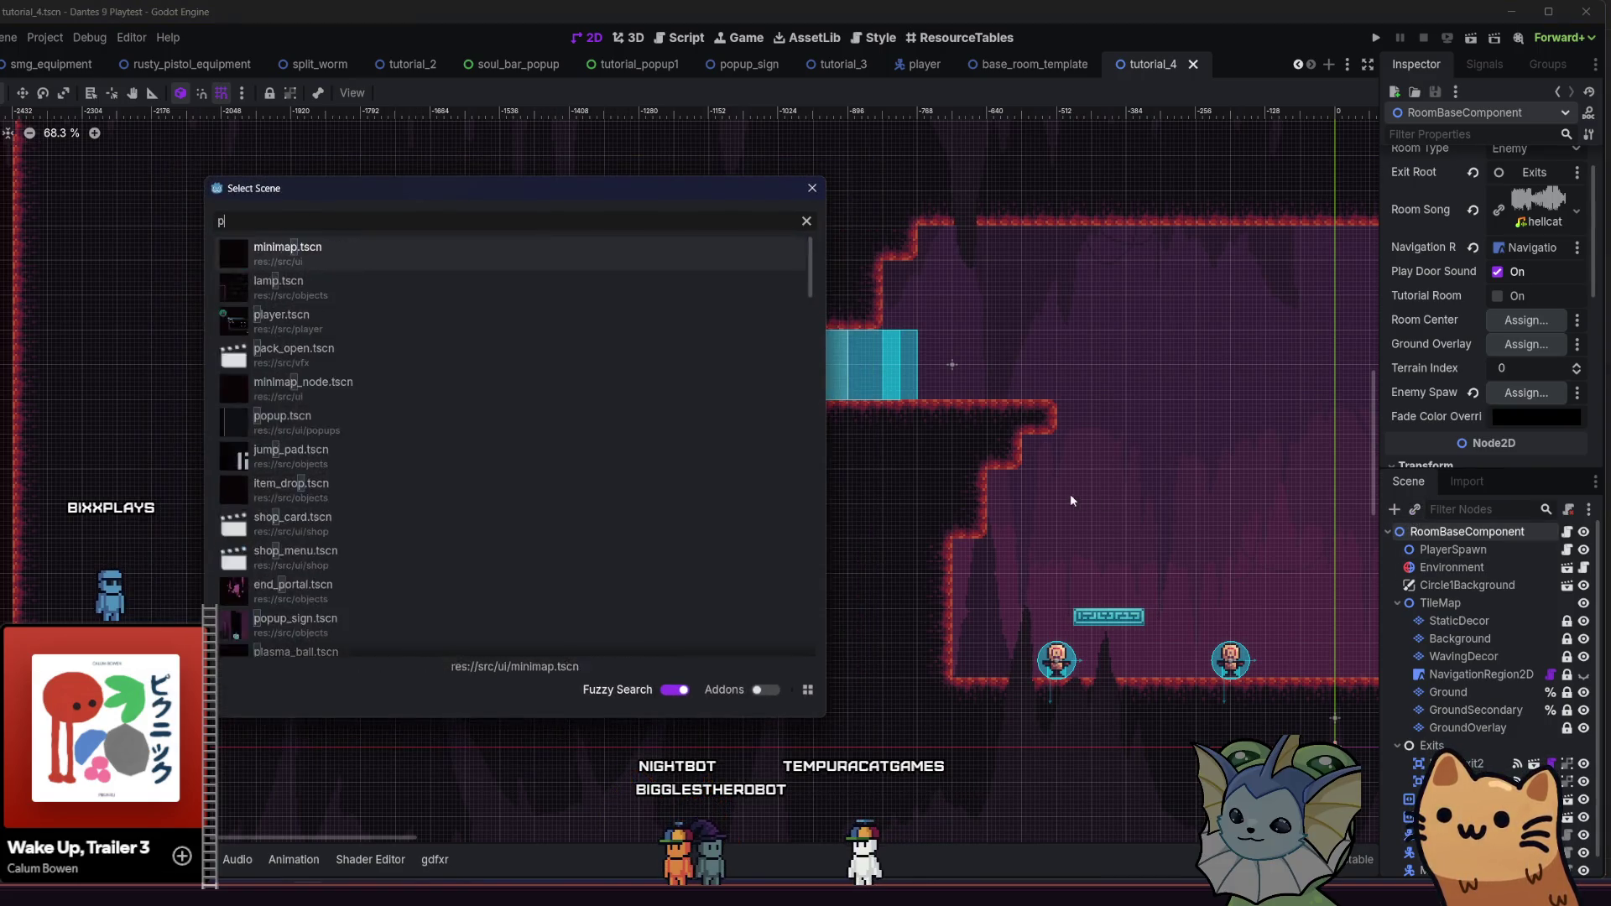
text(pop)
double_click(359, 281)
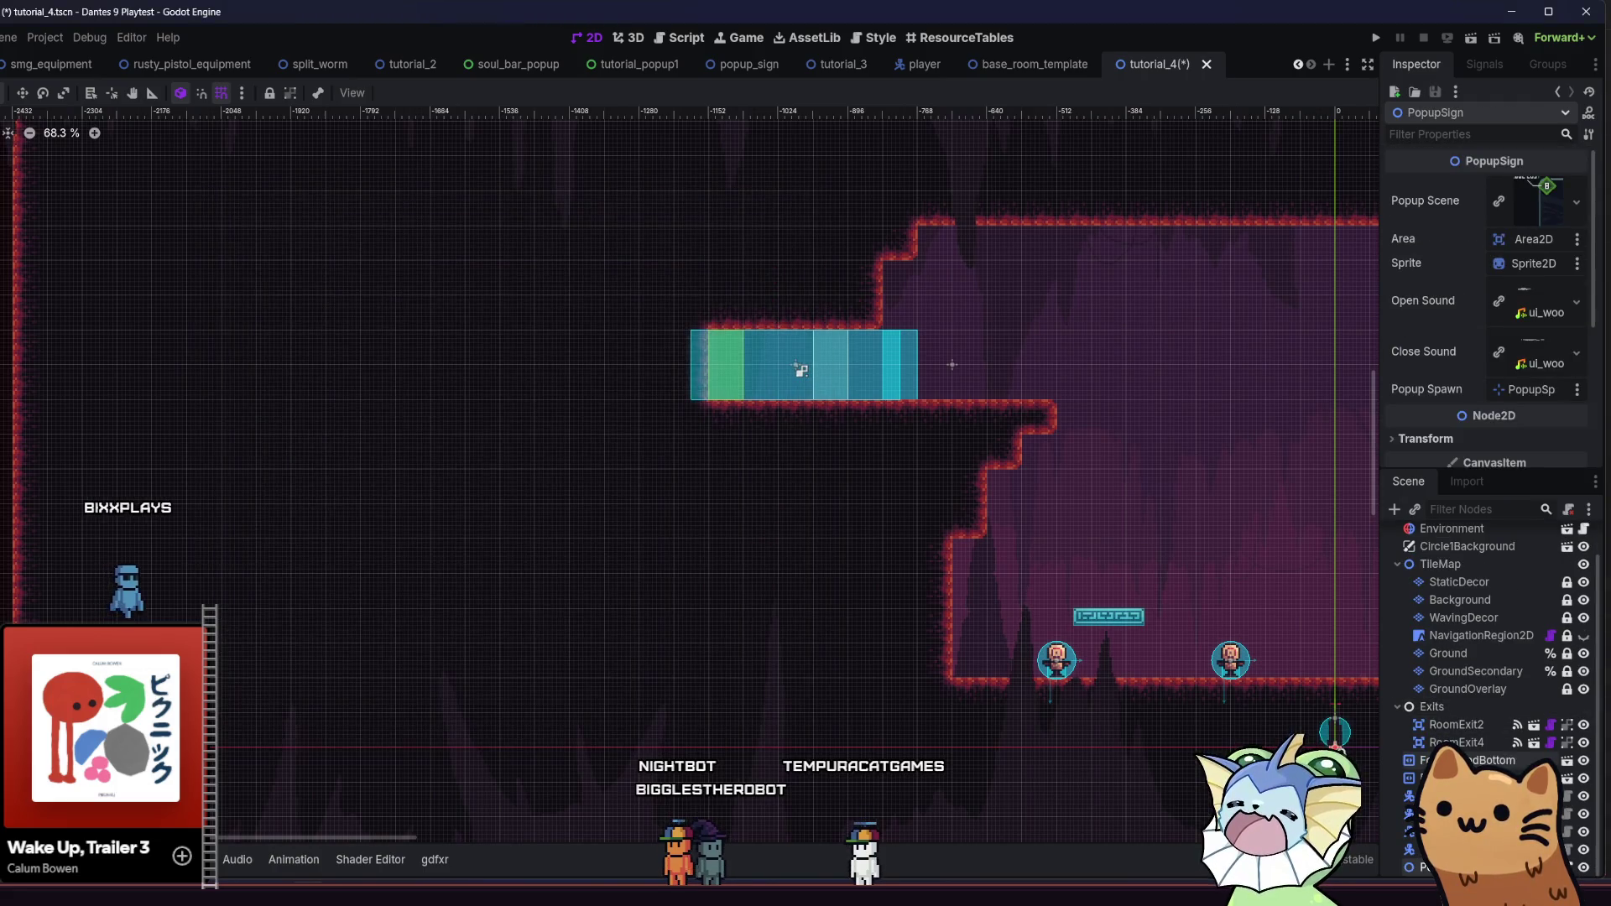
scroll(1482, 755, up, 2)
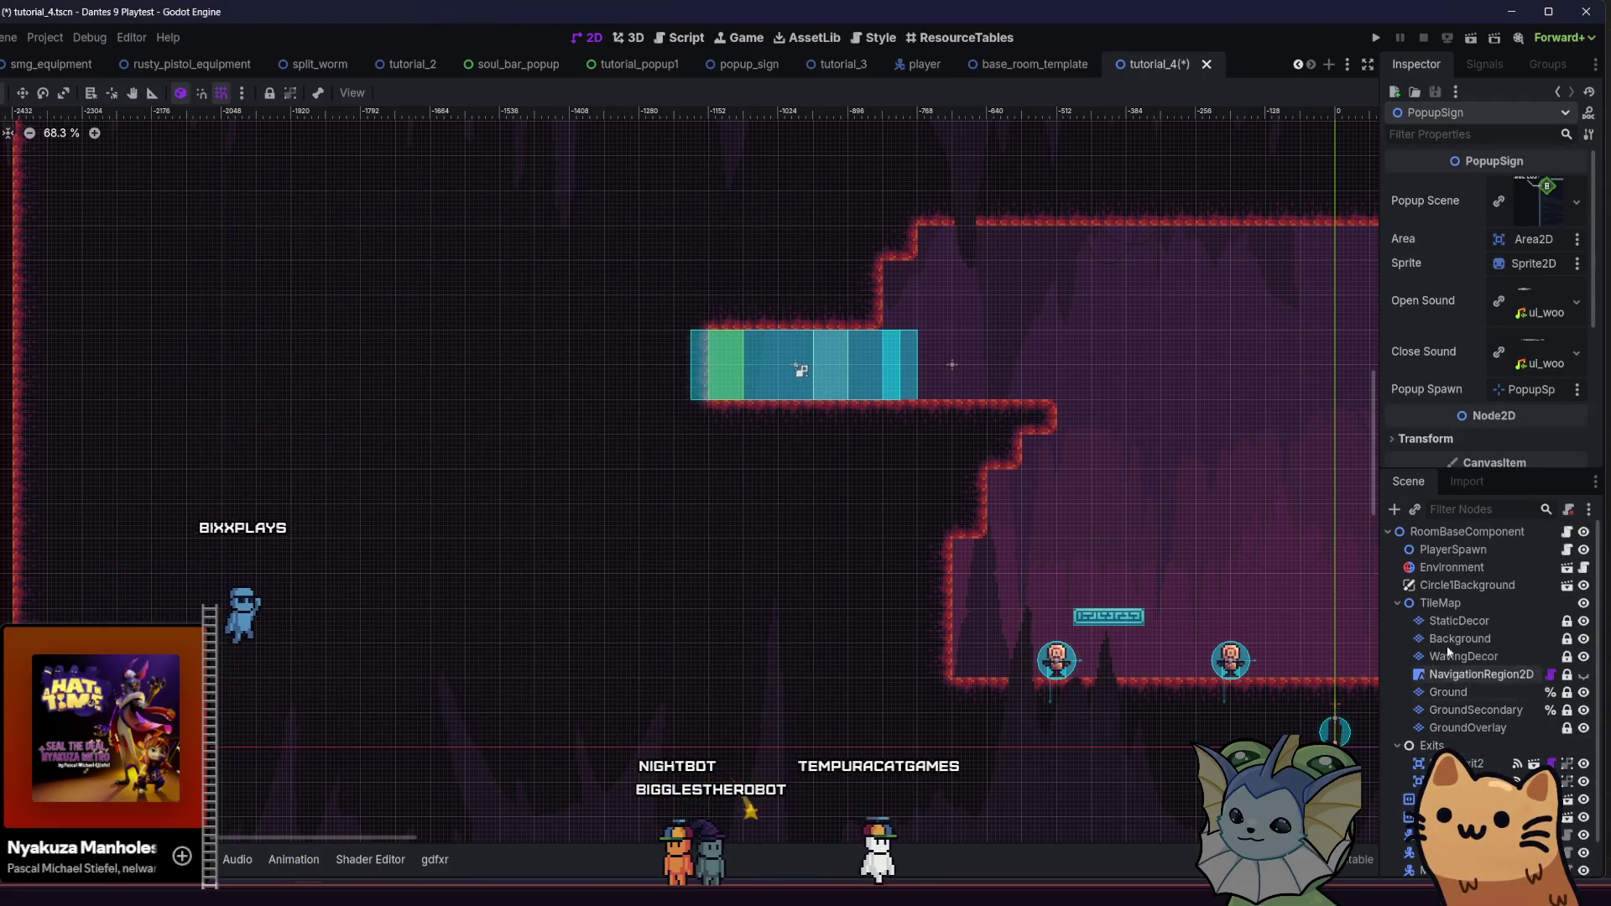
key(ctrl+s)
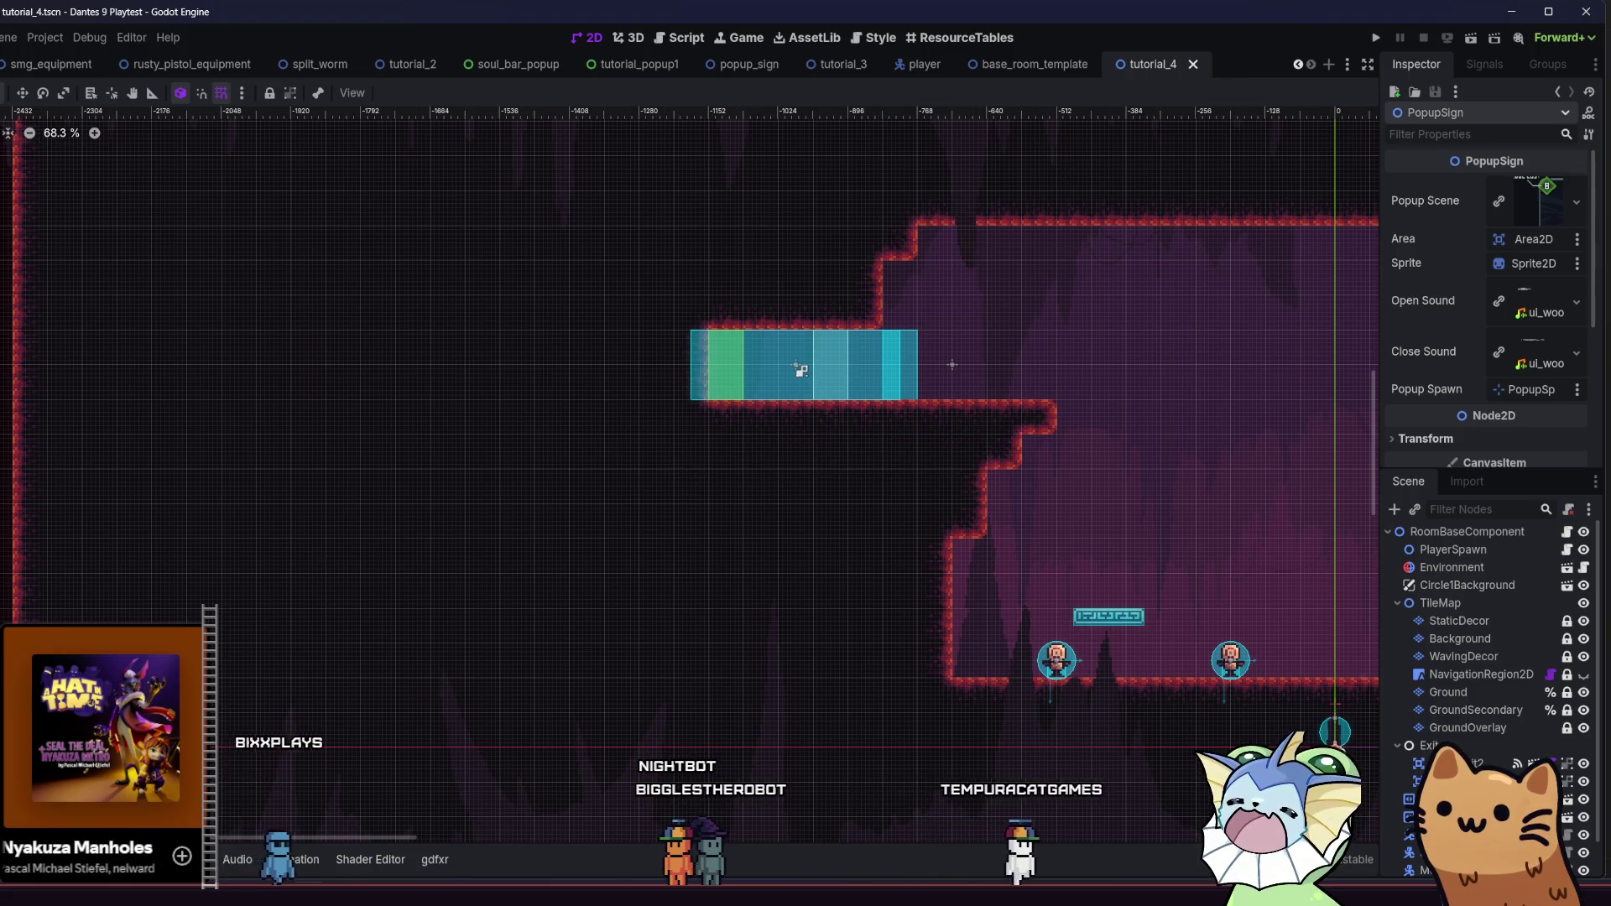
key(alt+f)
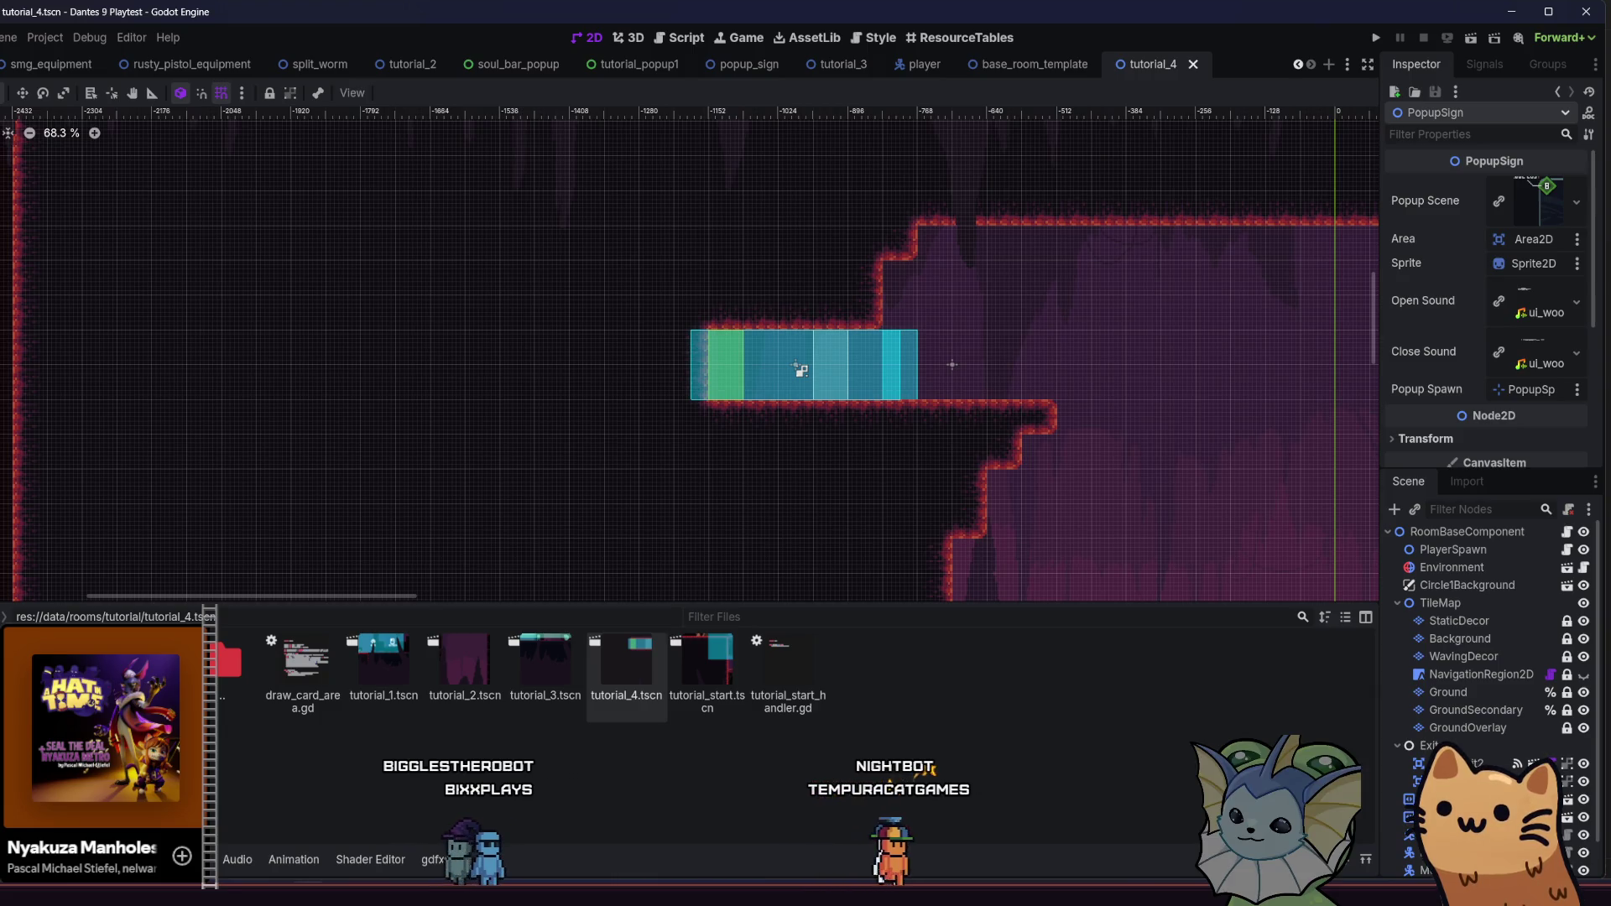
Begin duplicating popup.tscn as mana_drop_popup in the popups folder, then cancel
click(541, 676)
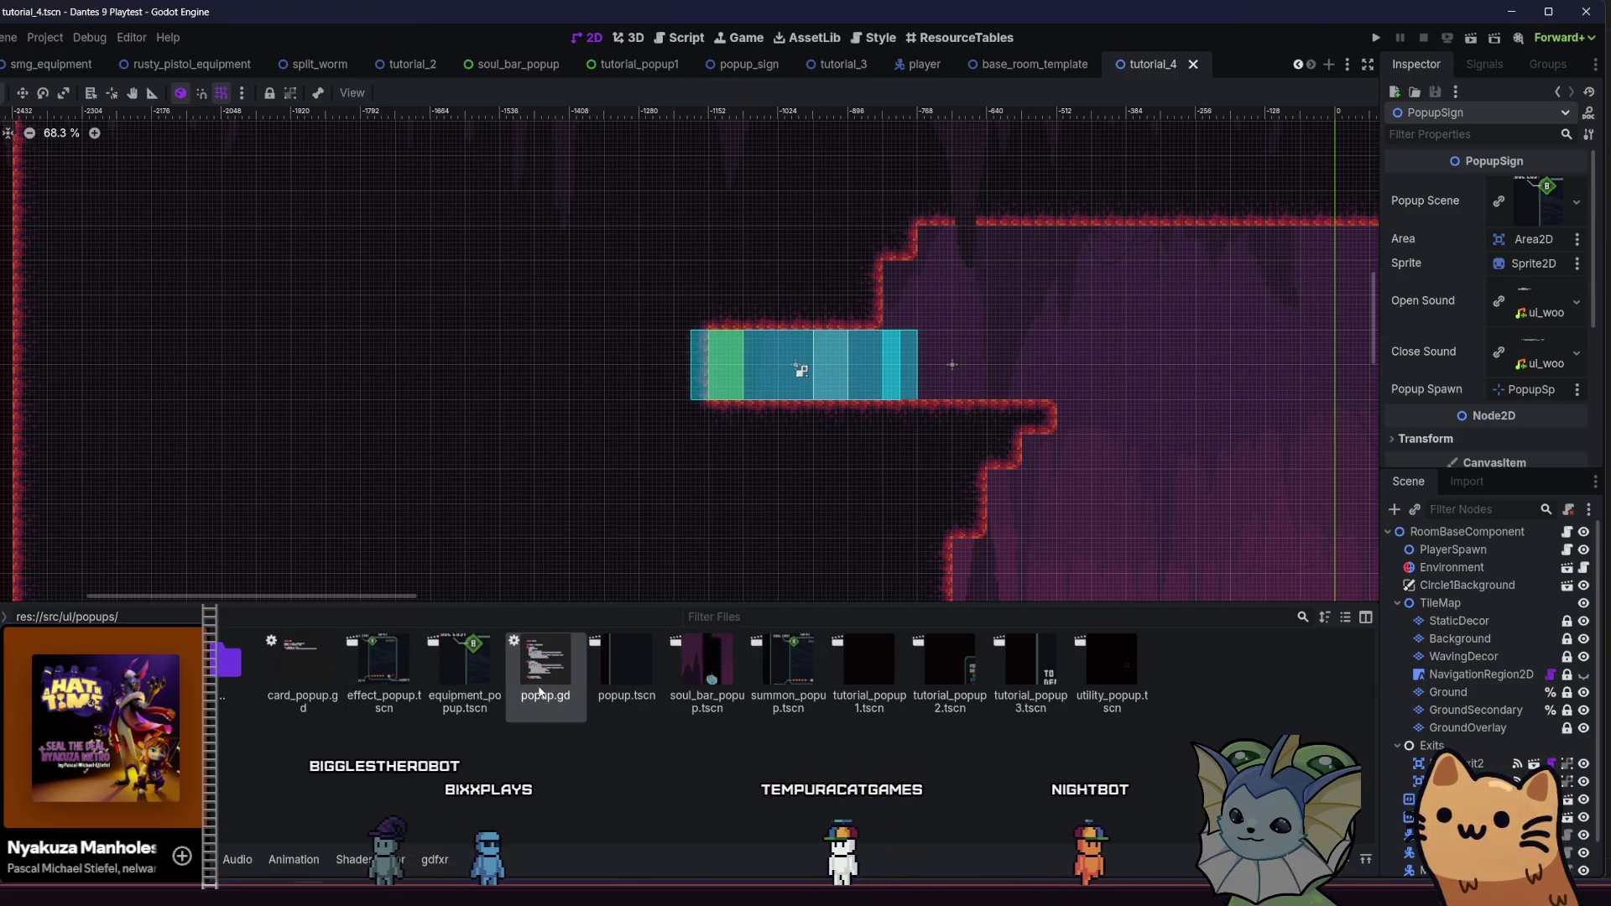
right_click(603, 686)
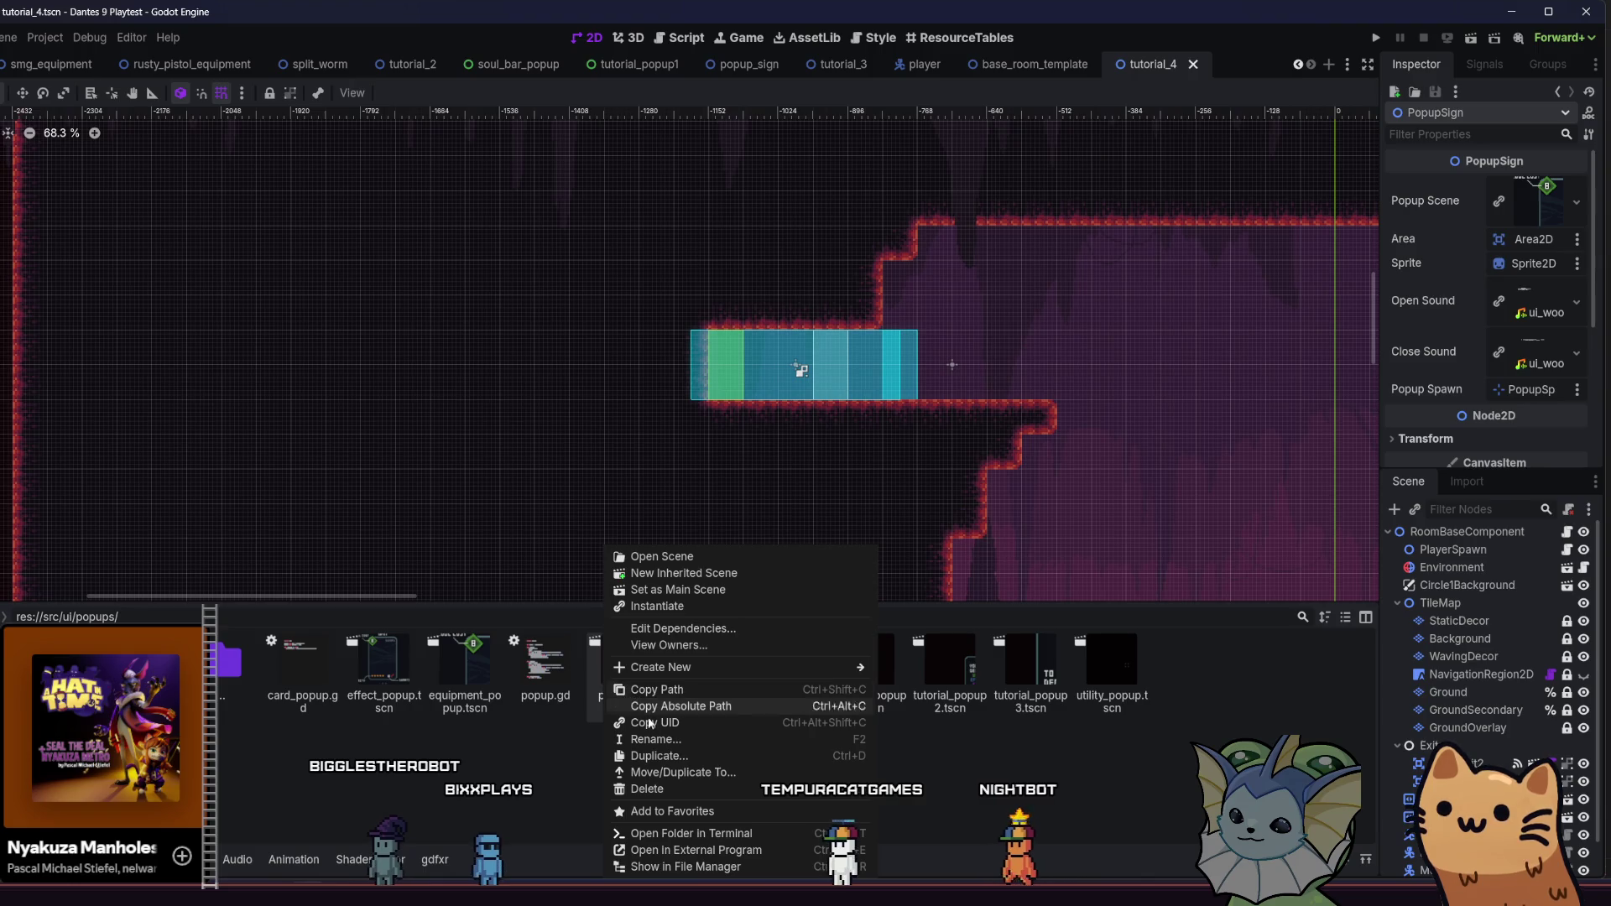
click(679, 758)
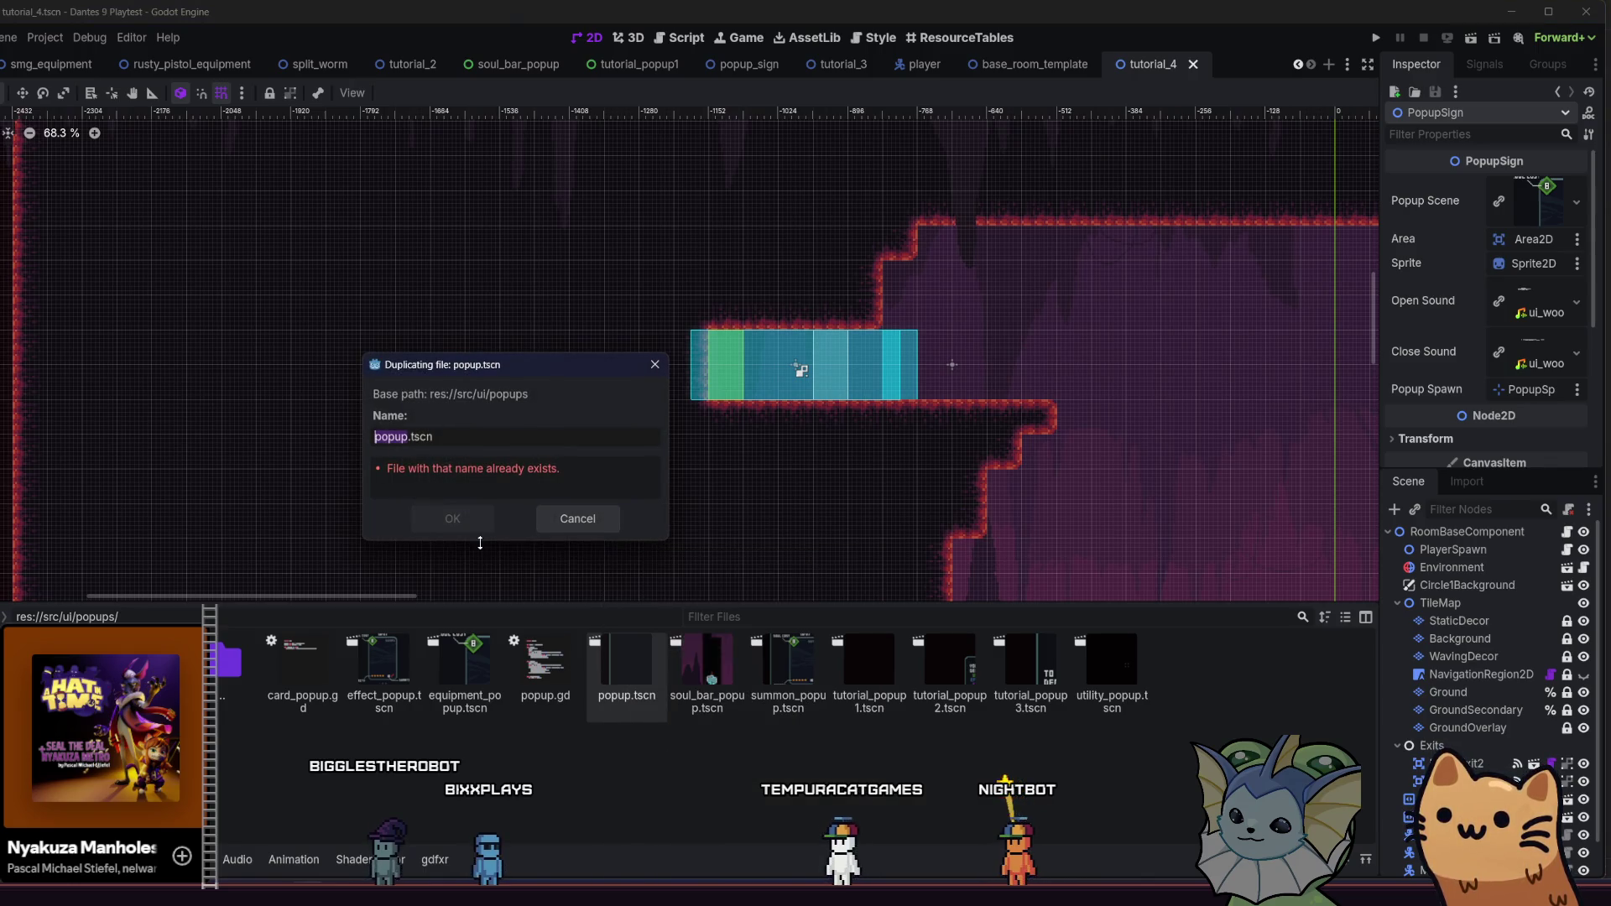
text(mana_drop_)
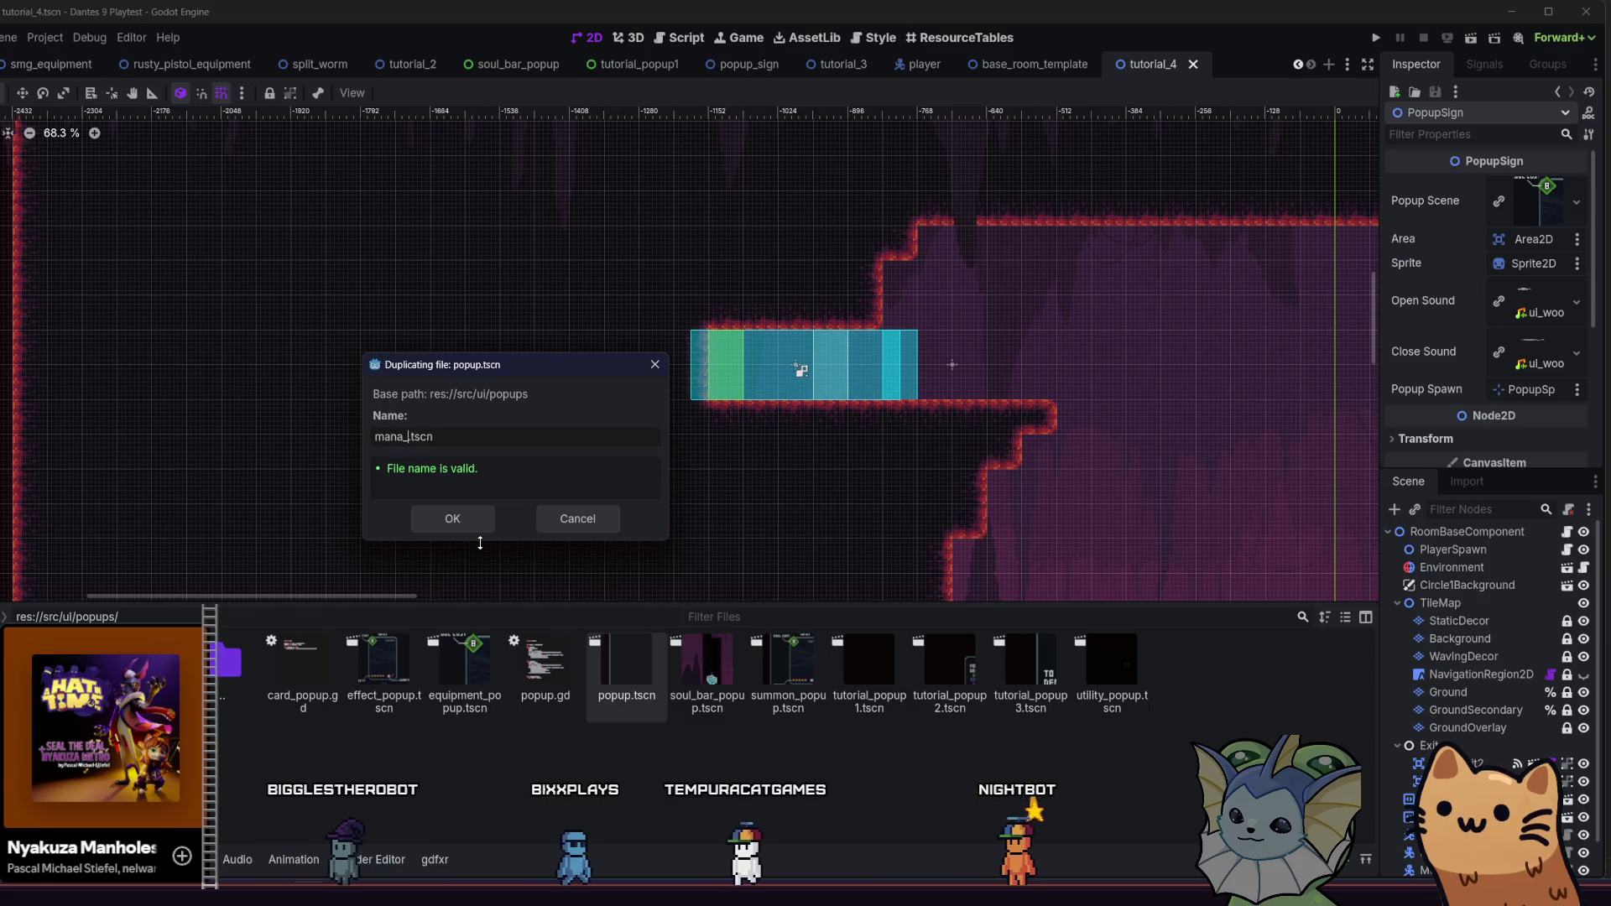
text(popup)
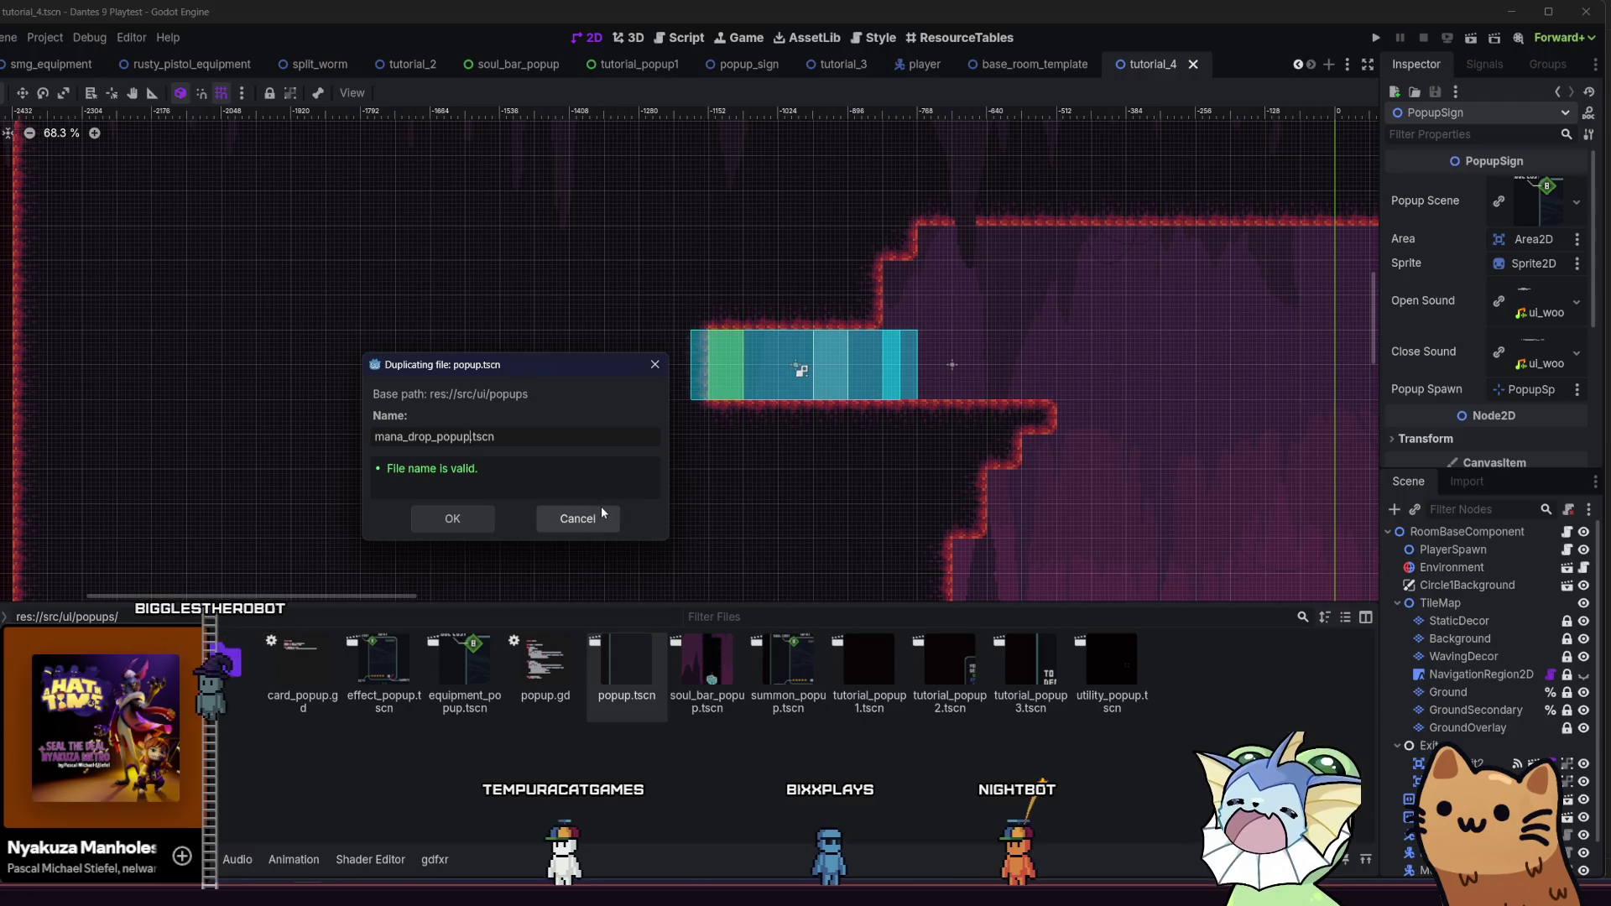
click(602, 513)
Duplicate soul_bar_popup.tscn as soul_drop_popup.tscn and open the copy
right_click(692, 681)
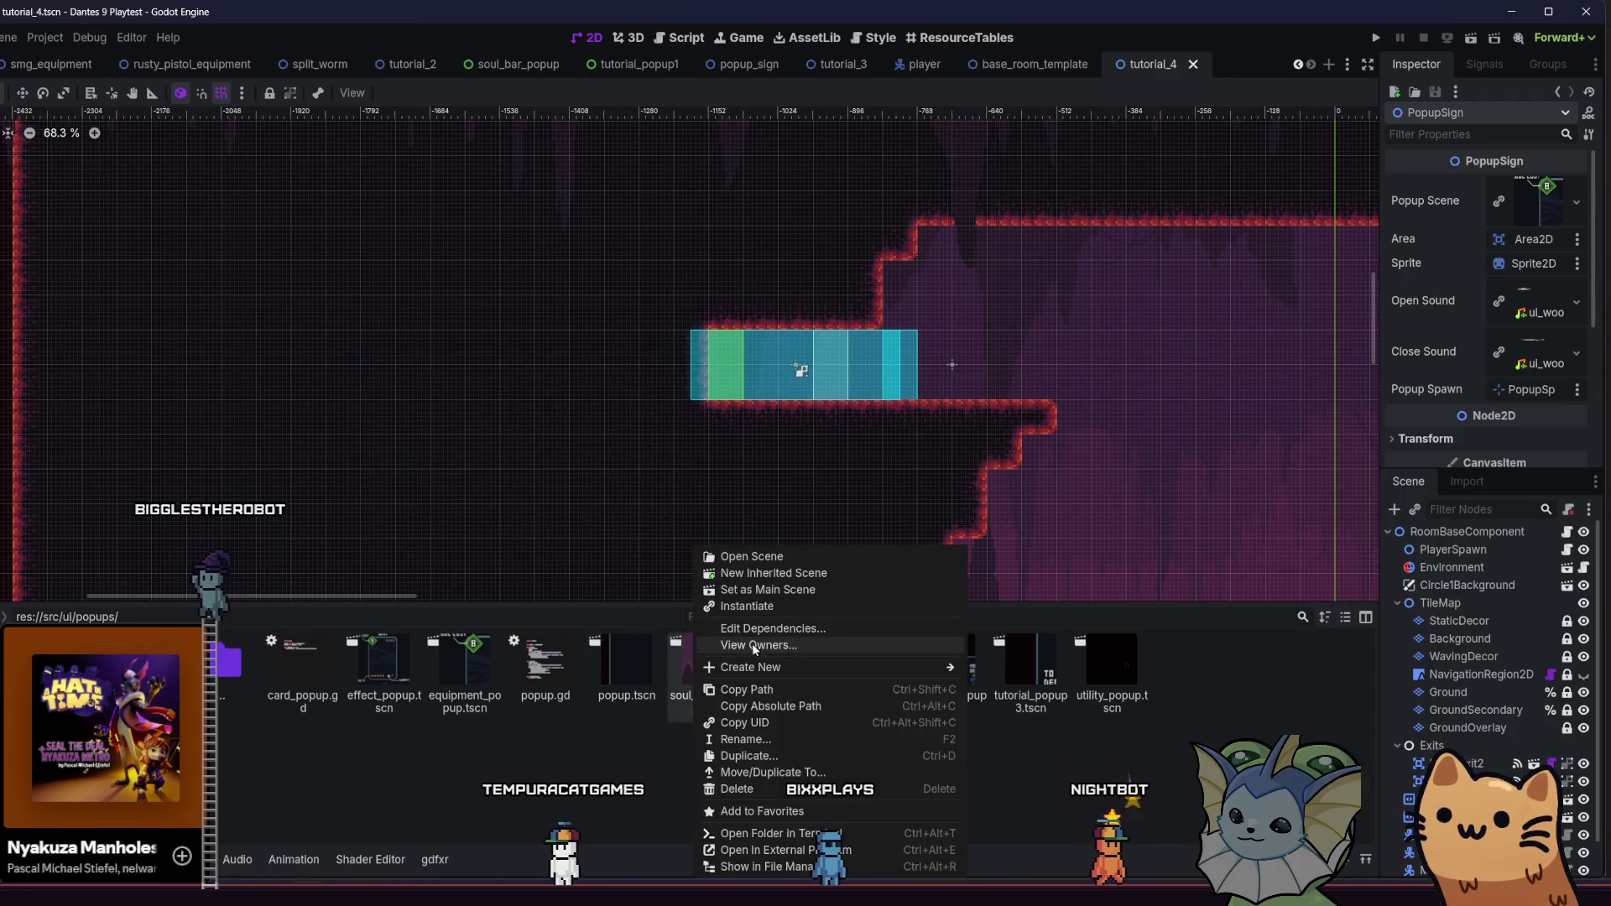
click(784, 754)
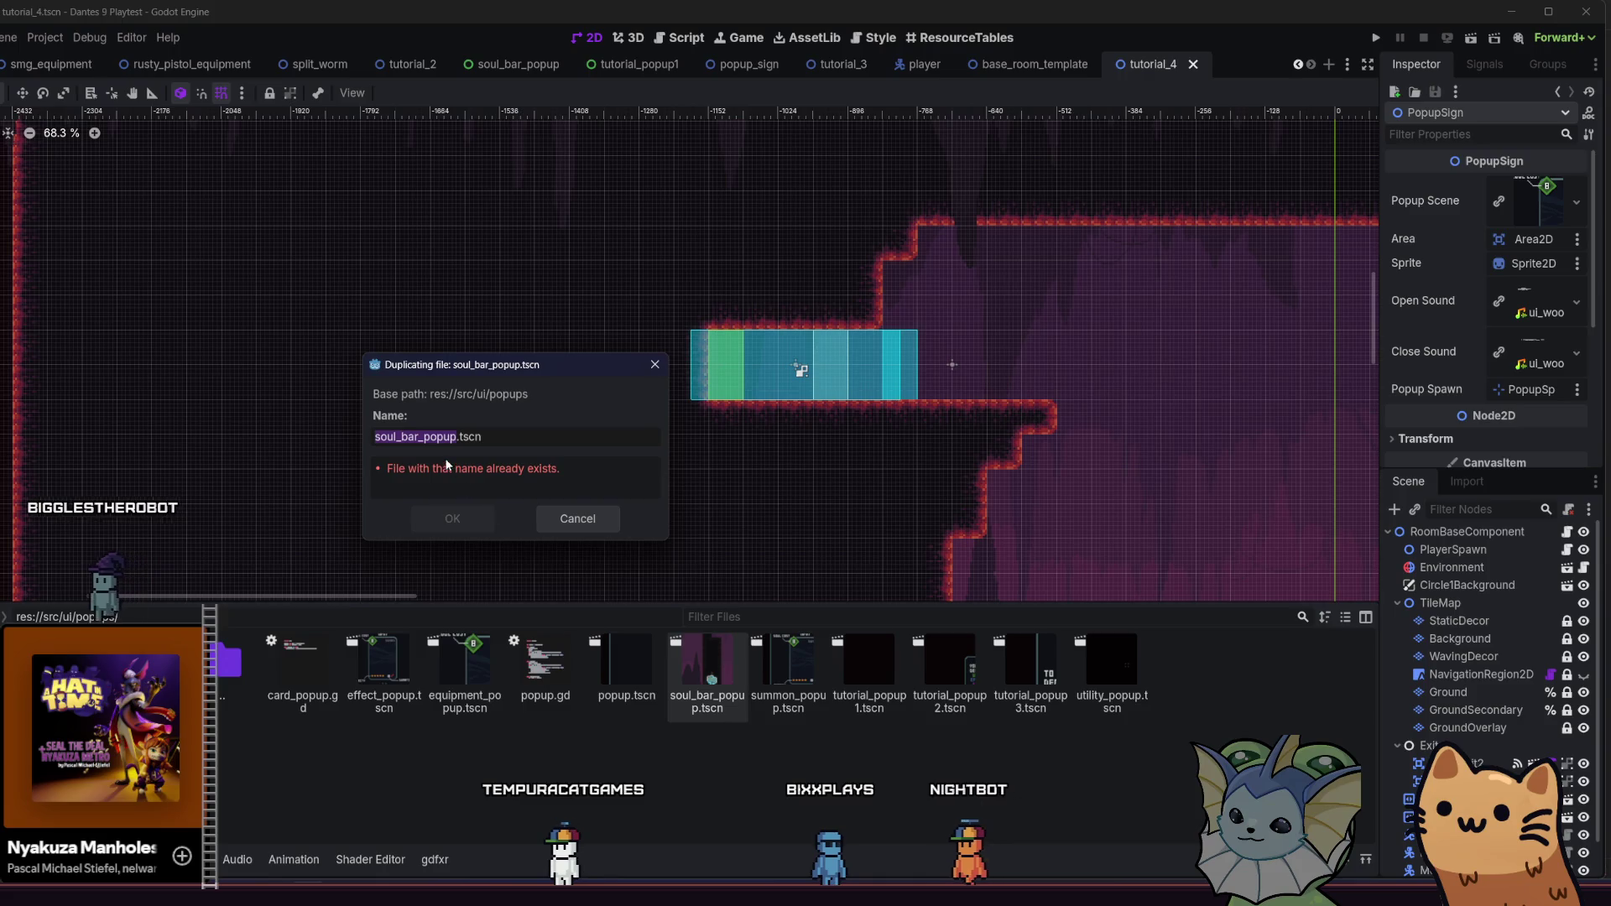
key(Right)
key(Left)
key(Left)
key(Left)
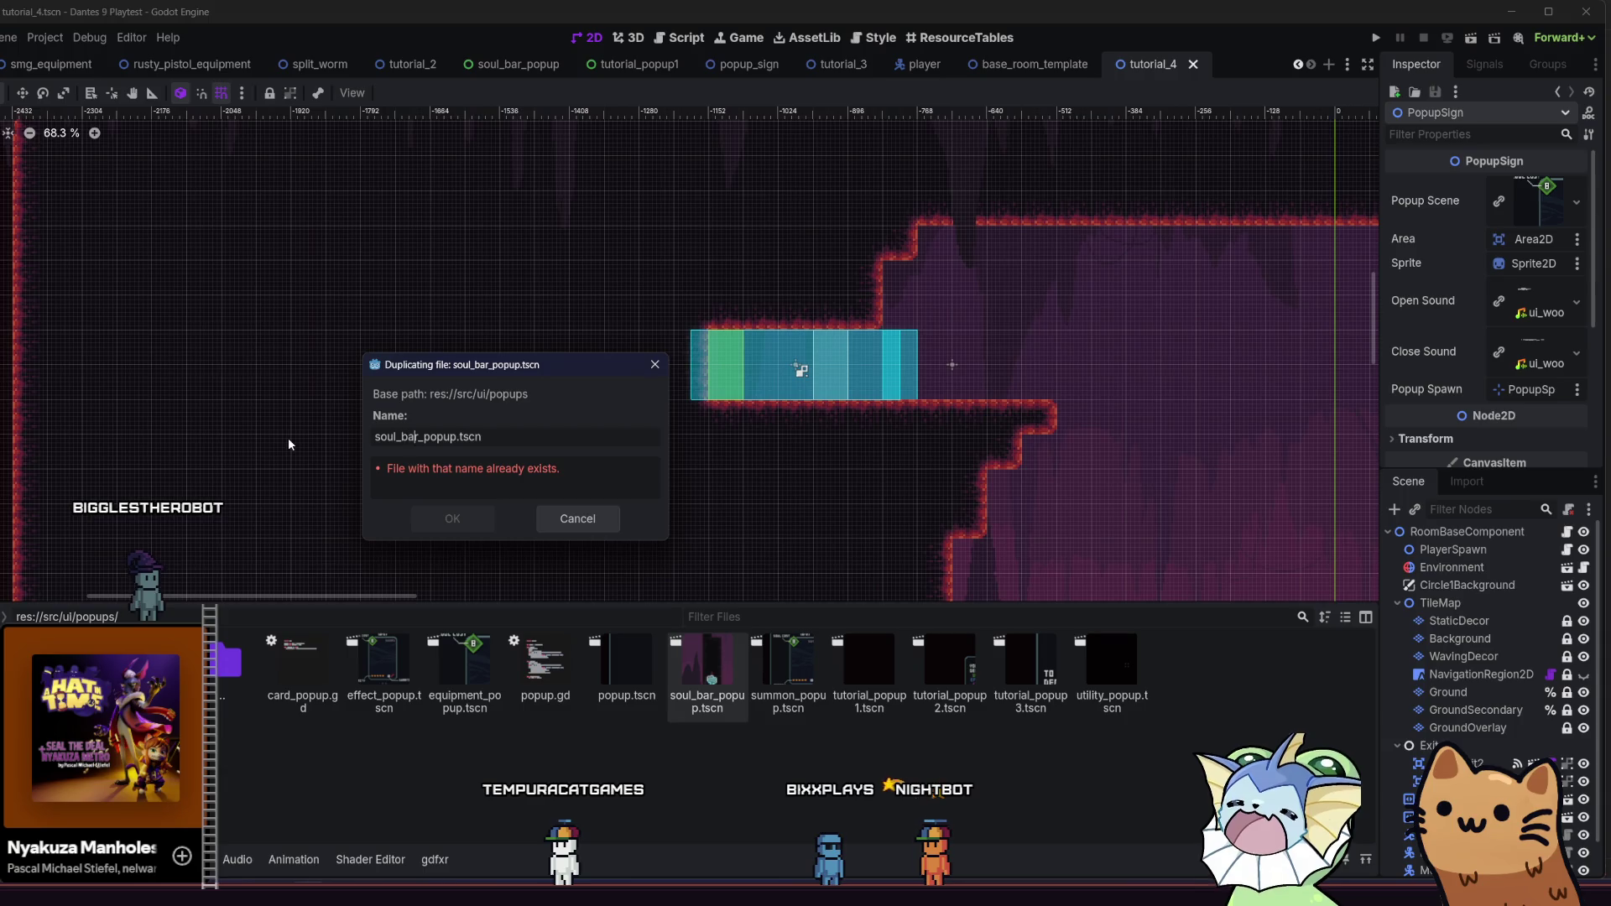
key(Left)
key(Left)
key(Left)
key(BackSpace)
key(BackSpace)
key(BackSpace)
text(drop)
key(Return)
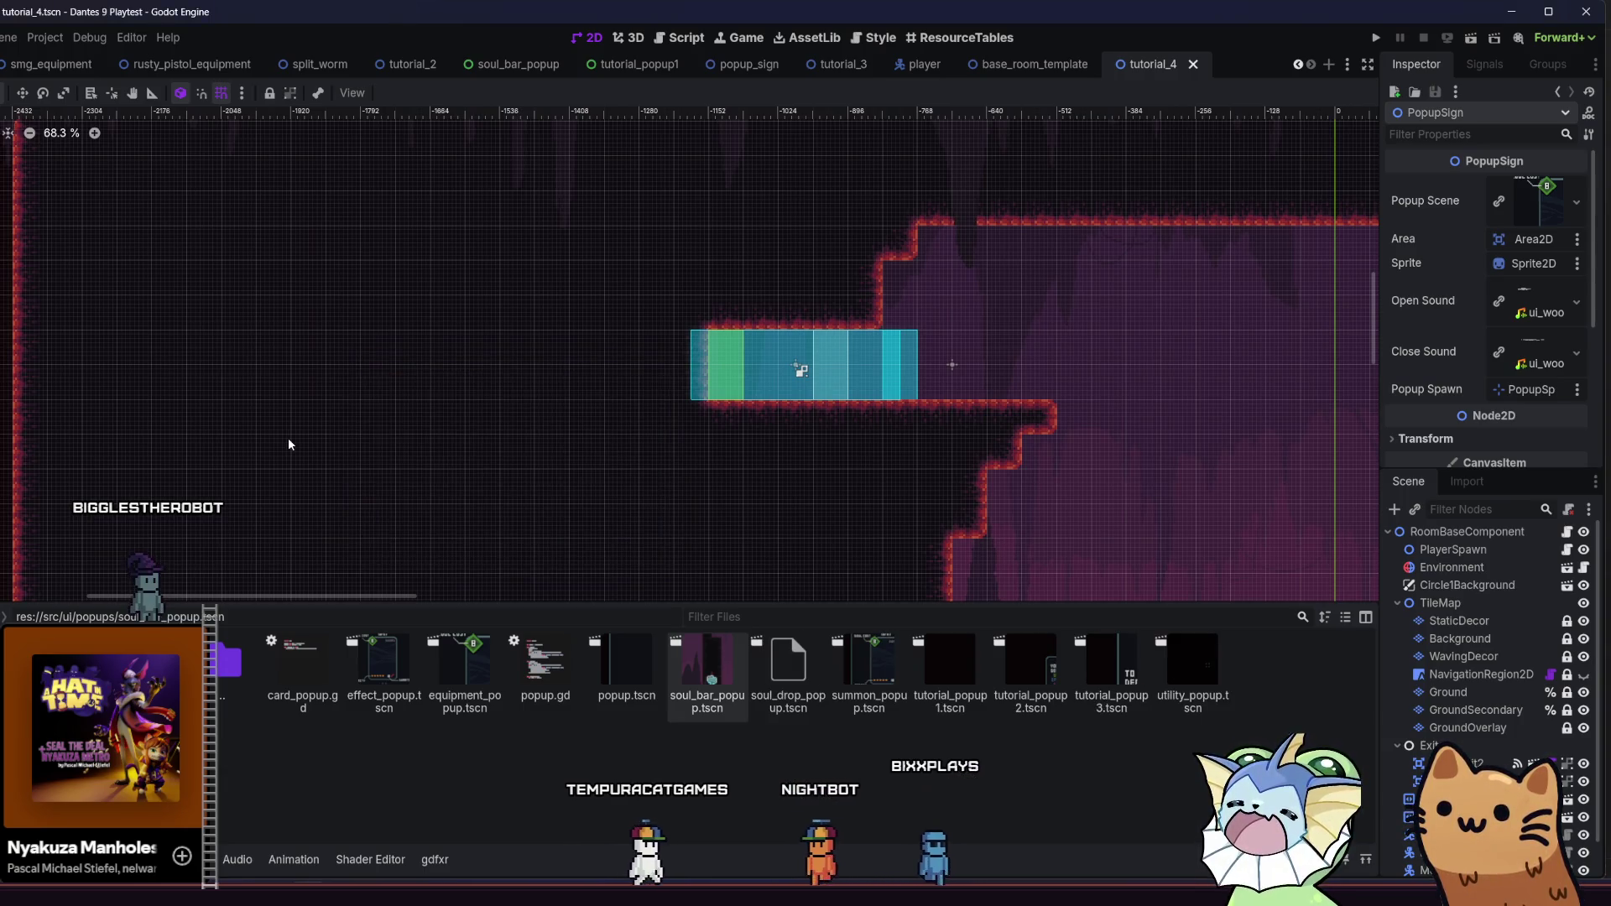
double_click(789, 678)
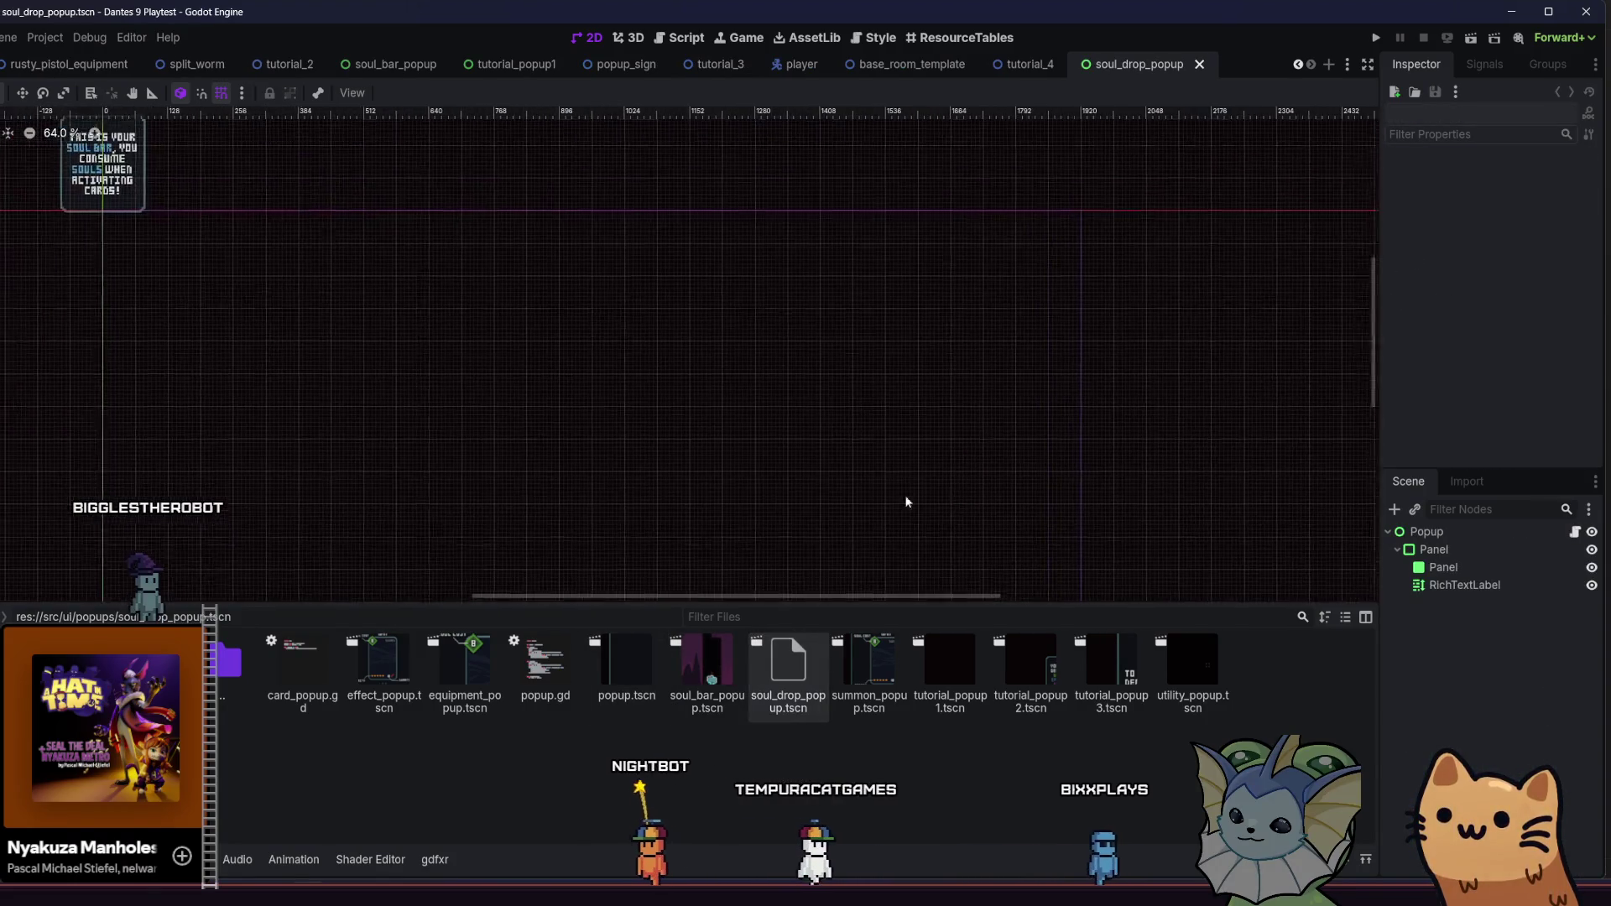
Rewrite the popup text to 'Killed enemies will drop Souls, Pick them up…' and save
drag(1448, 235, 1384, 236)
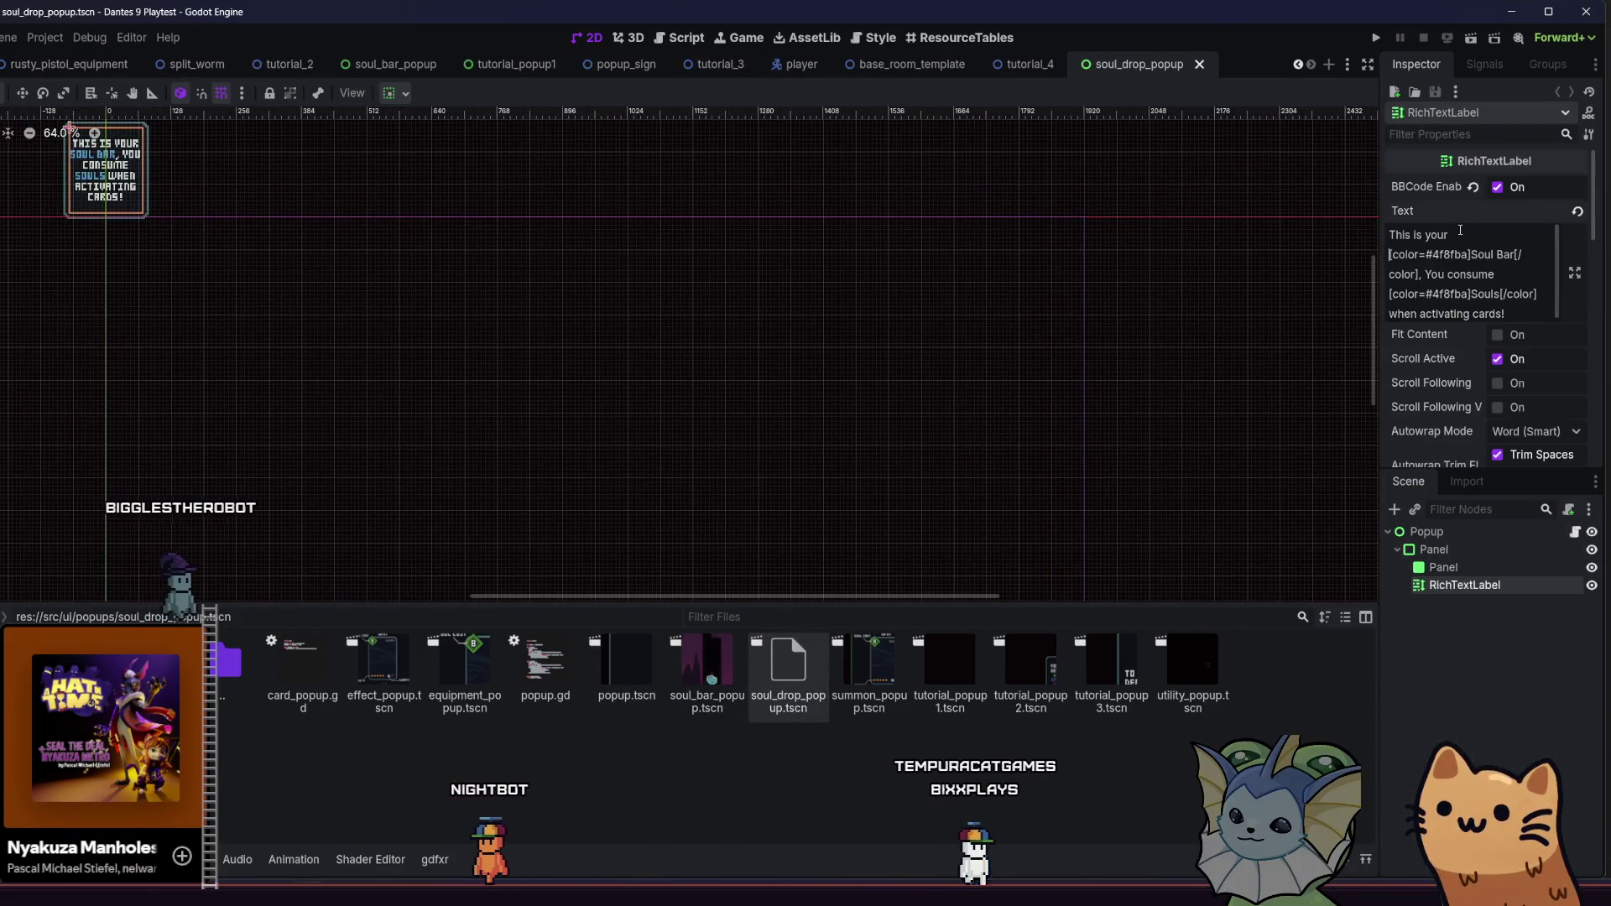
text(Killing enem)
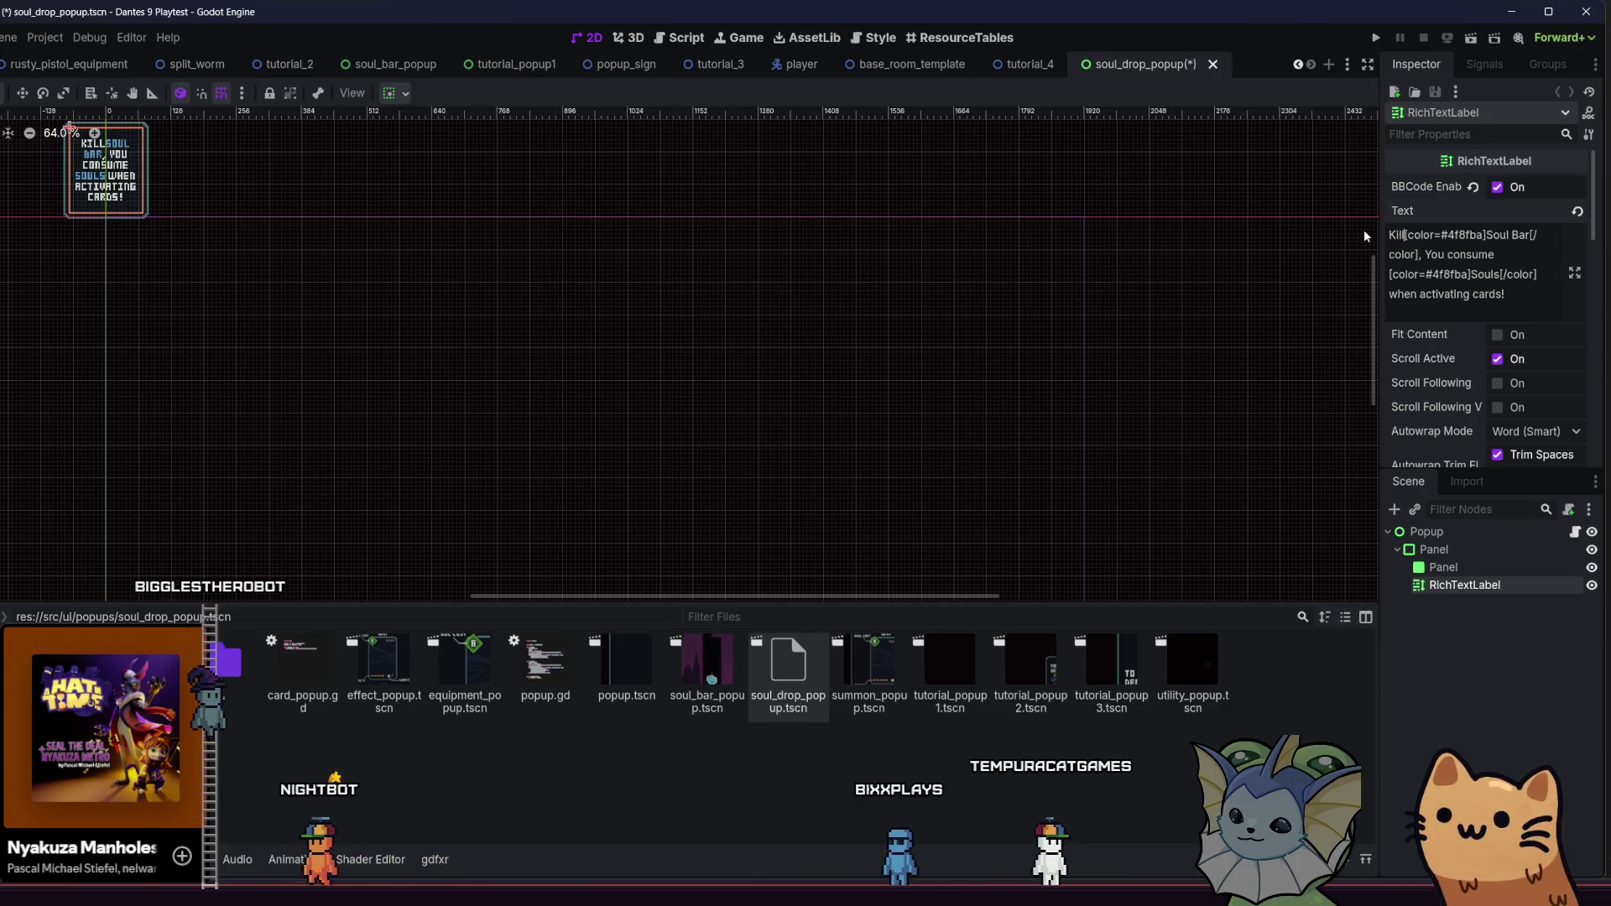
text(ies)
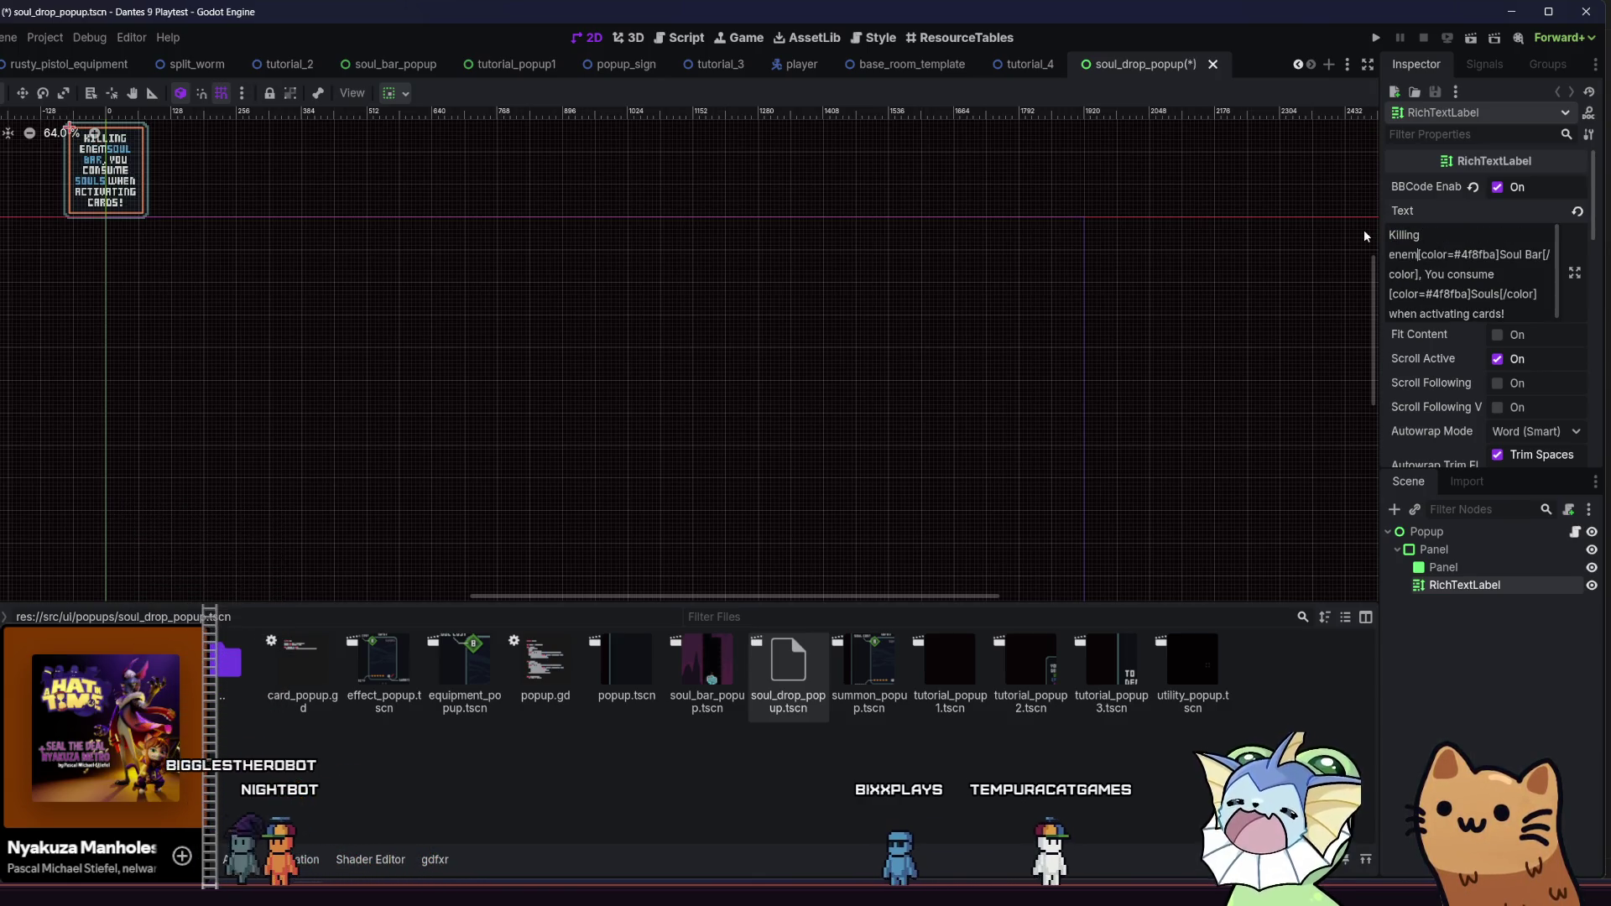
key(BackSpace)
key(BackSpace)
key(BackSpace)
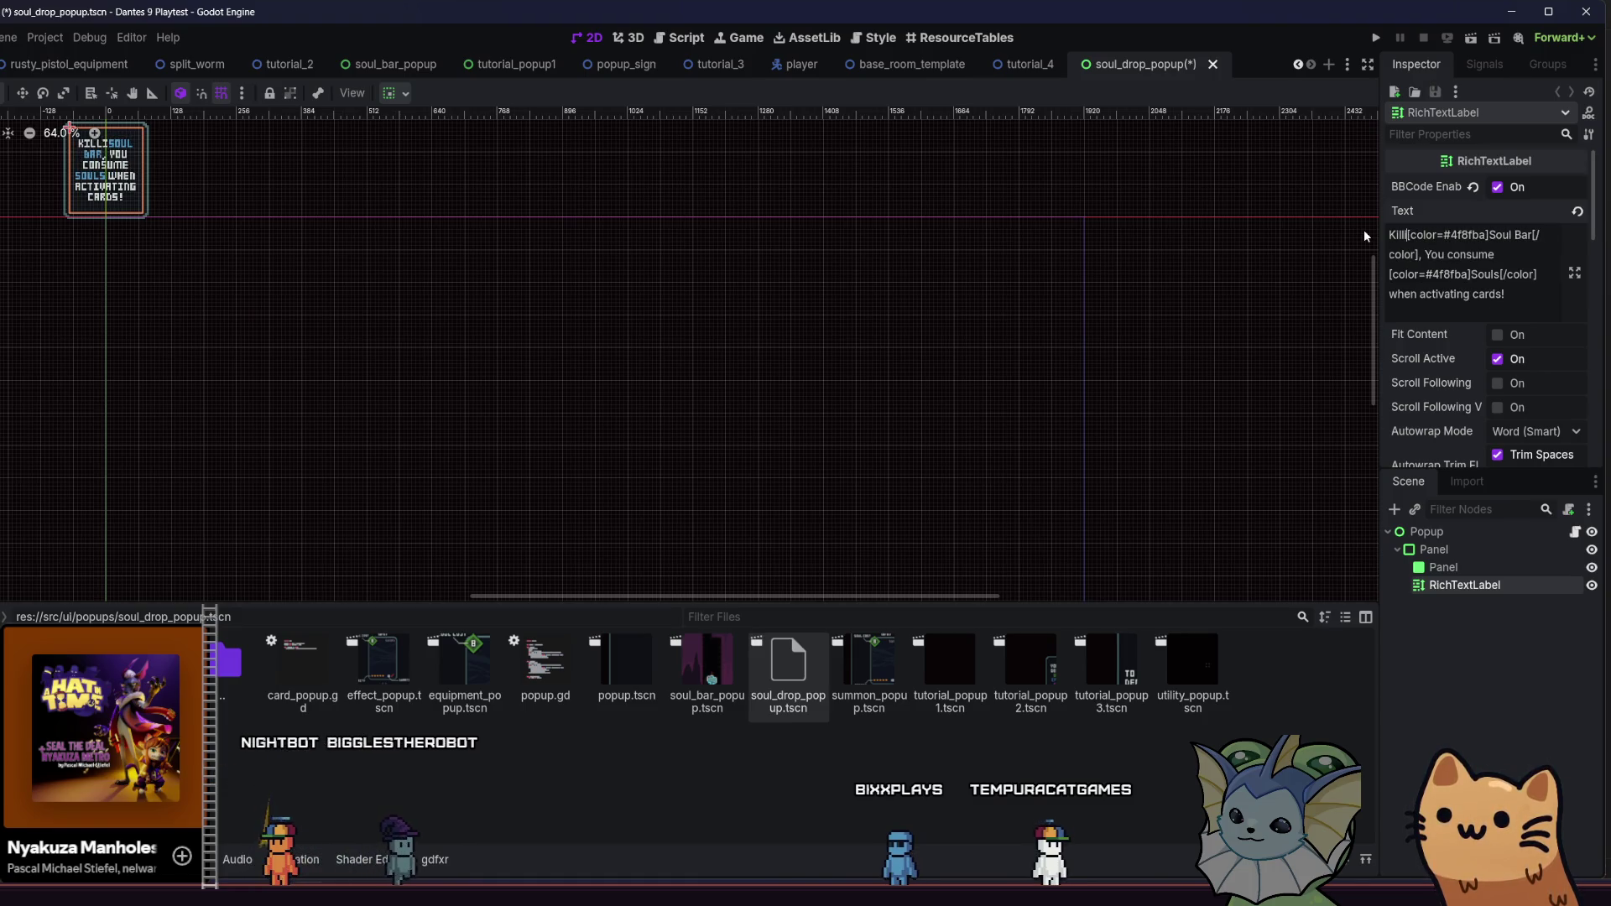
key(BackSpace)
text(ed enemies wi)
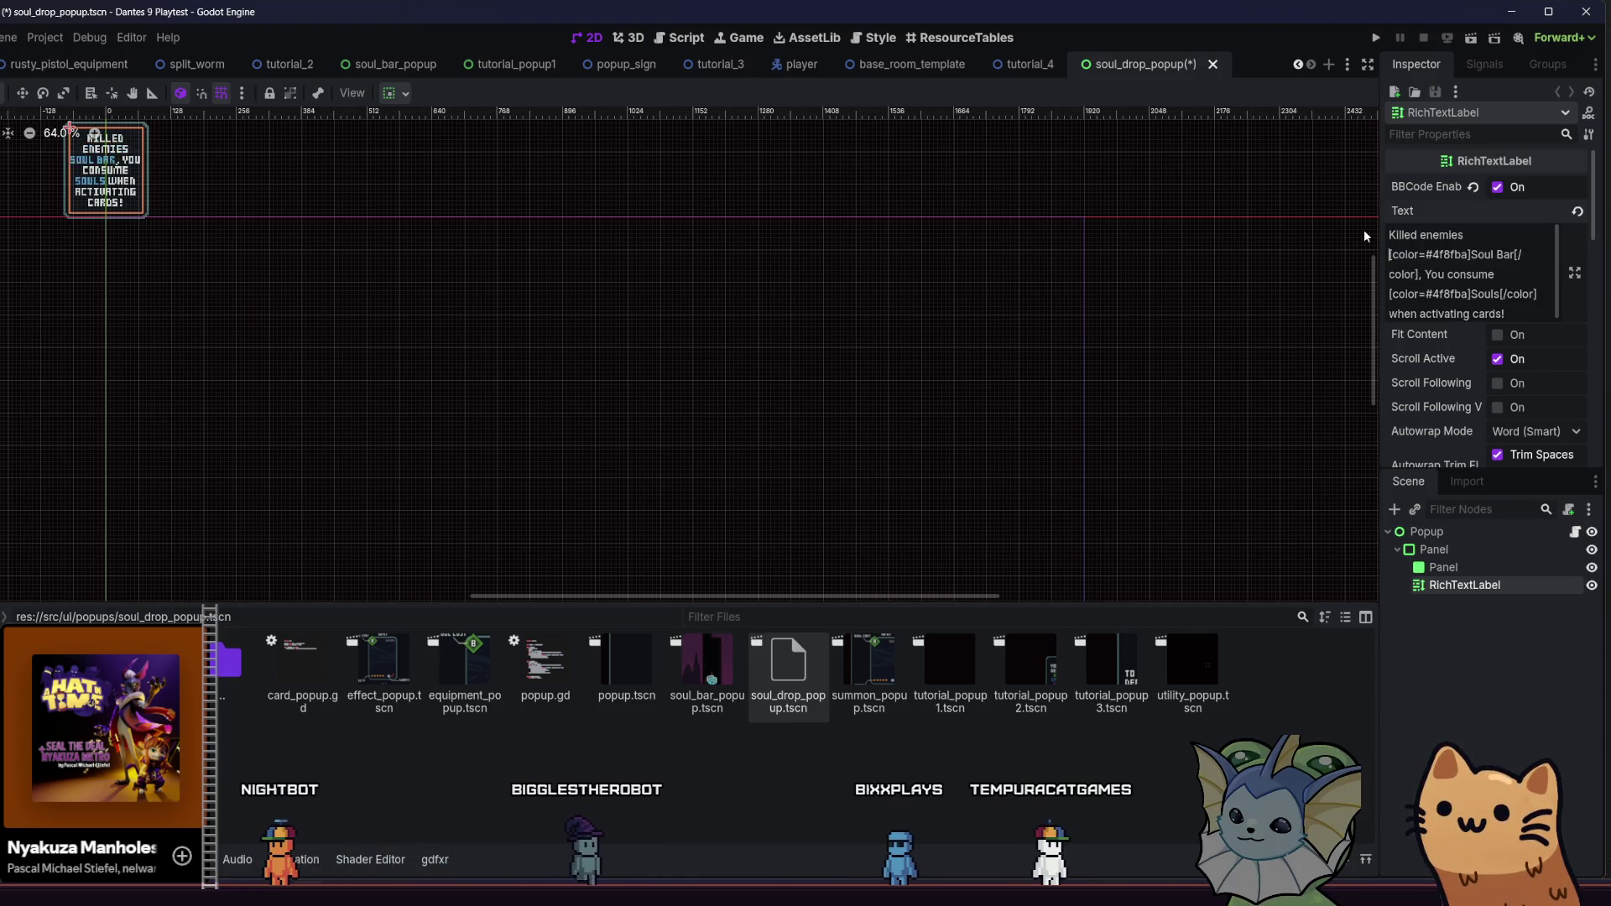
text(ll drop)
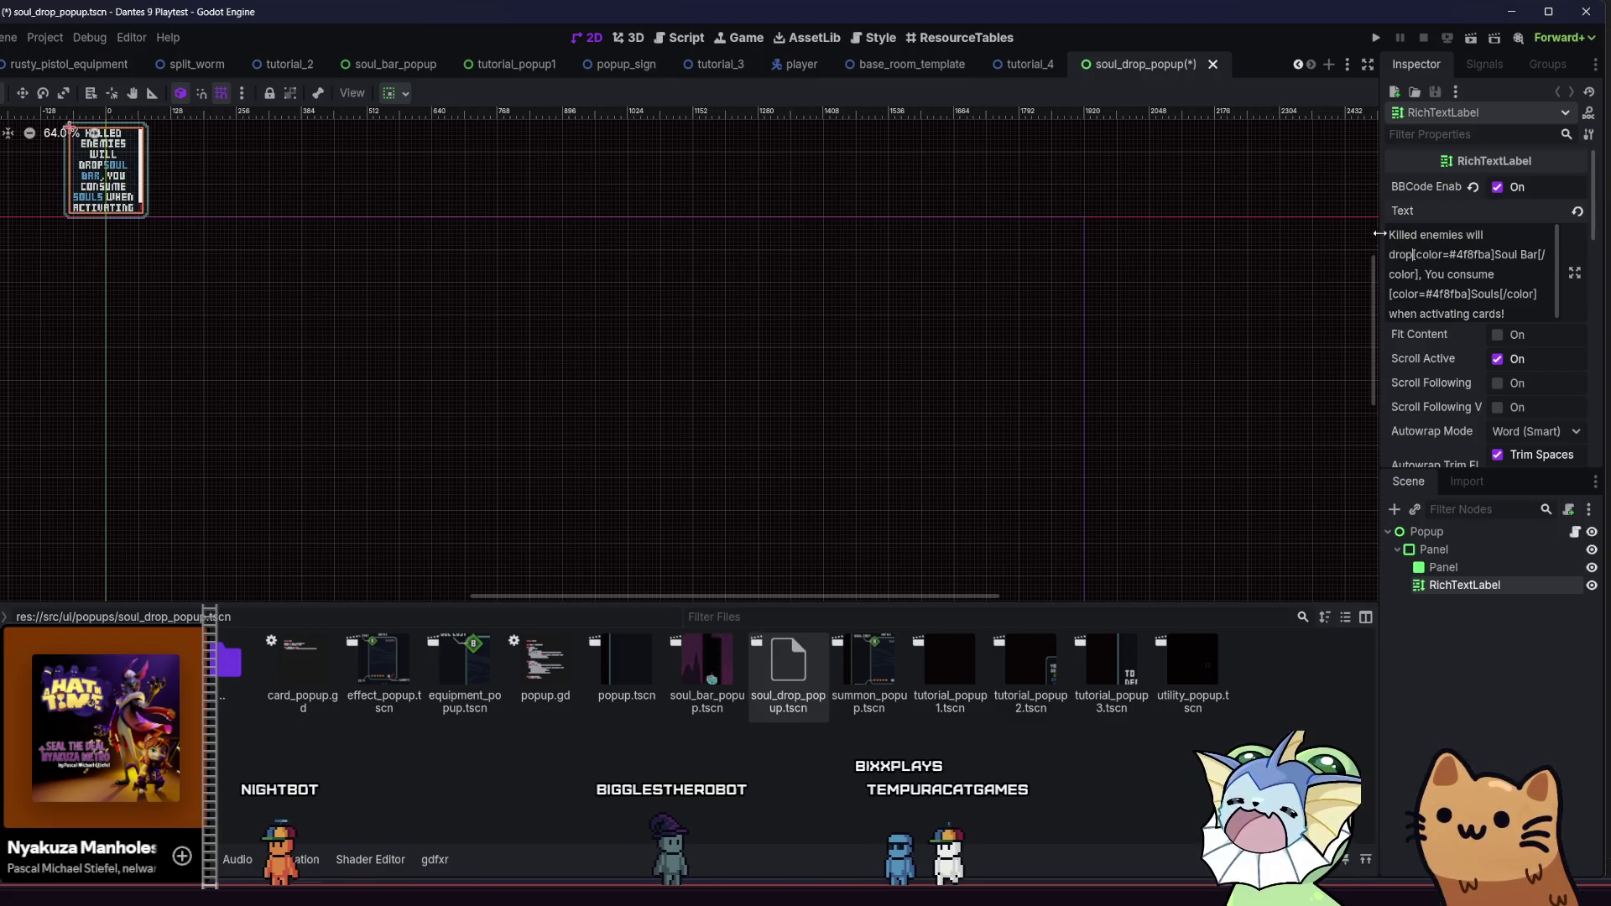
key(BackSpace)
key(BackSpace)
key(BackSpace)
mouse_move(1513, 314)
mouse_down()
mouse_move(1393, 294)
mouse_move(1426, 272)
mouse_up()
text(Pick them up)
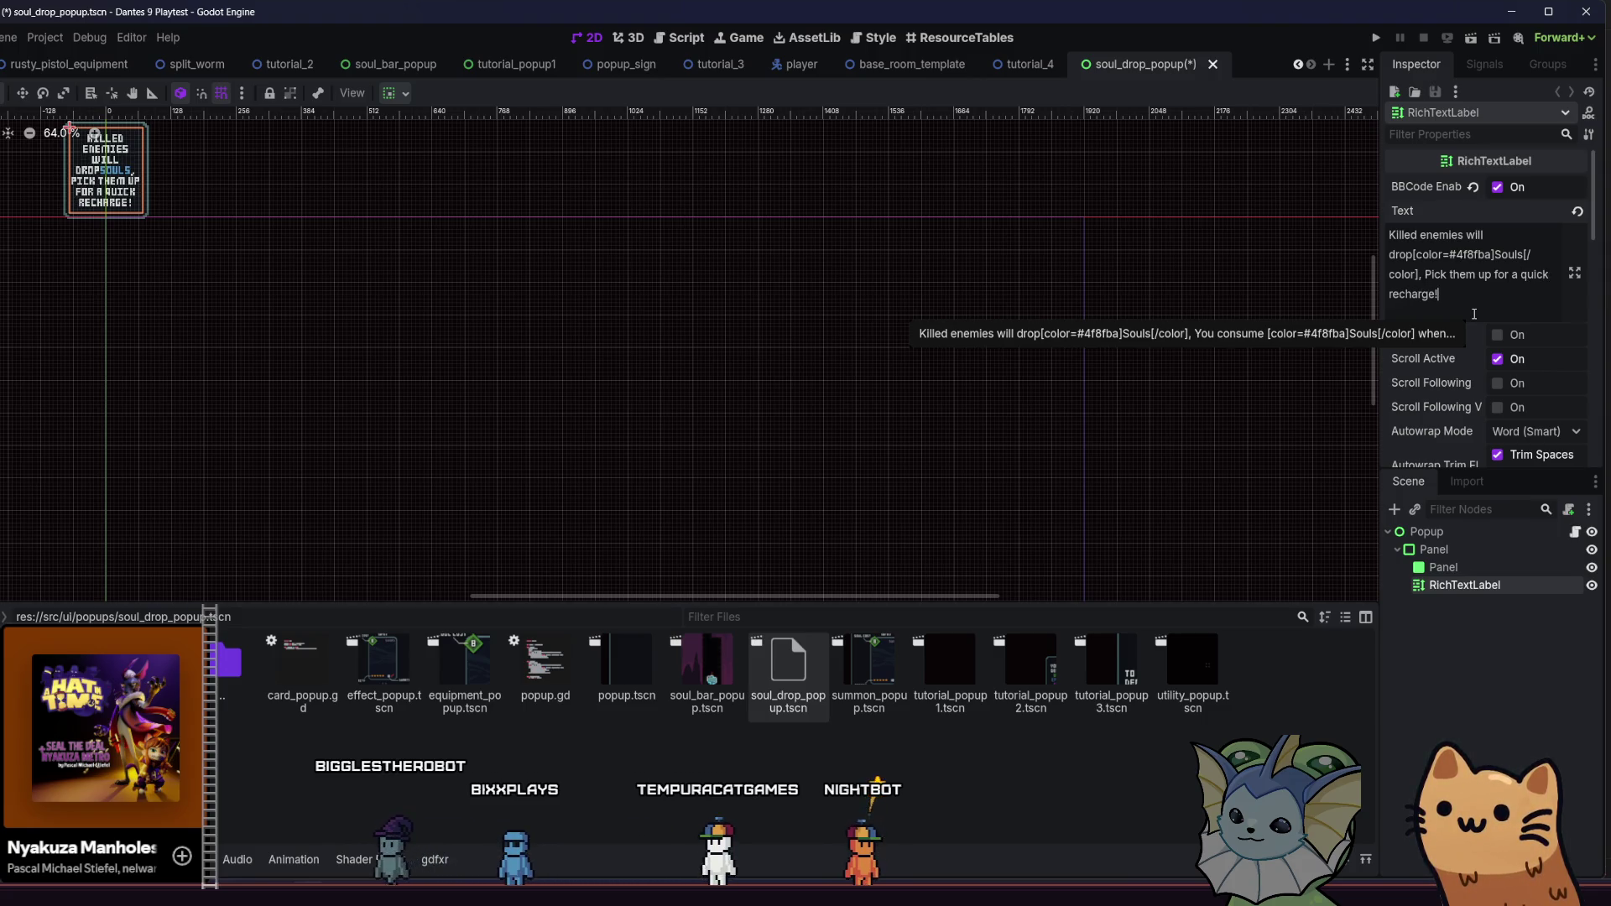
key(ctrl+s)
scroll(259, 209, up, 5)
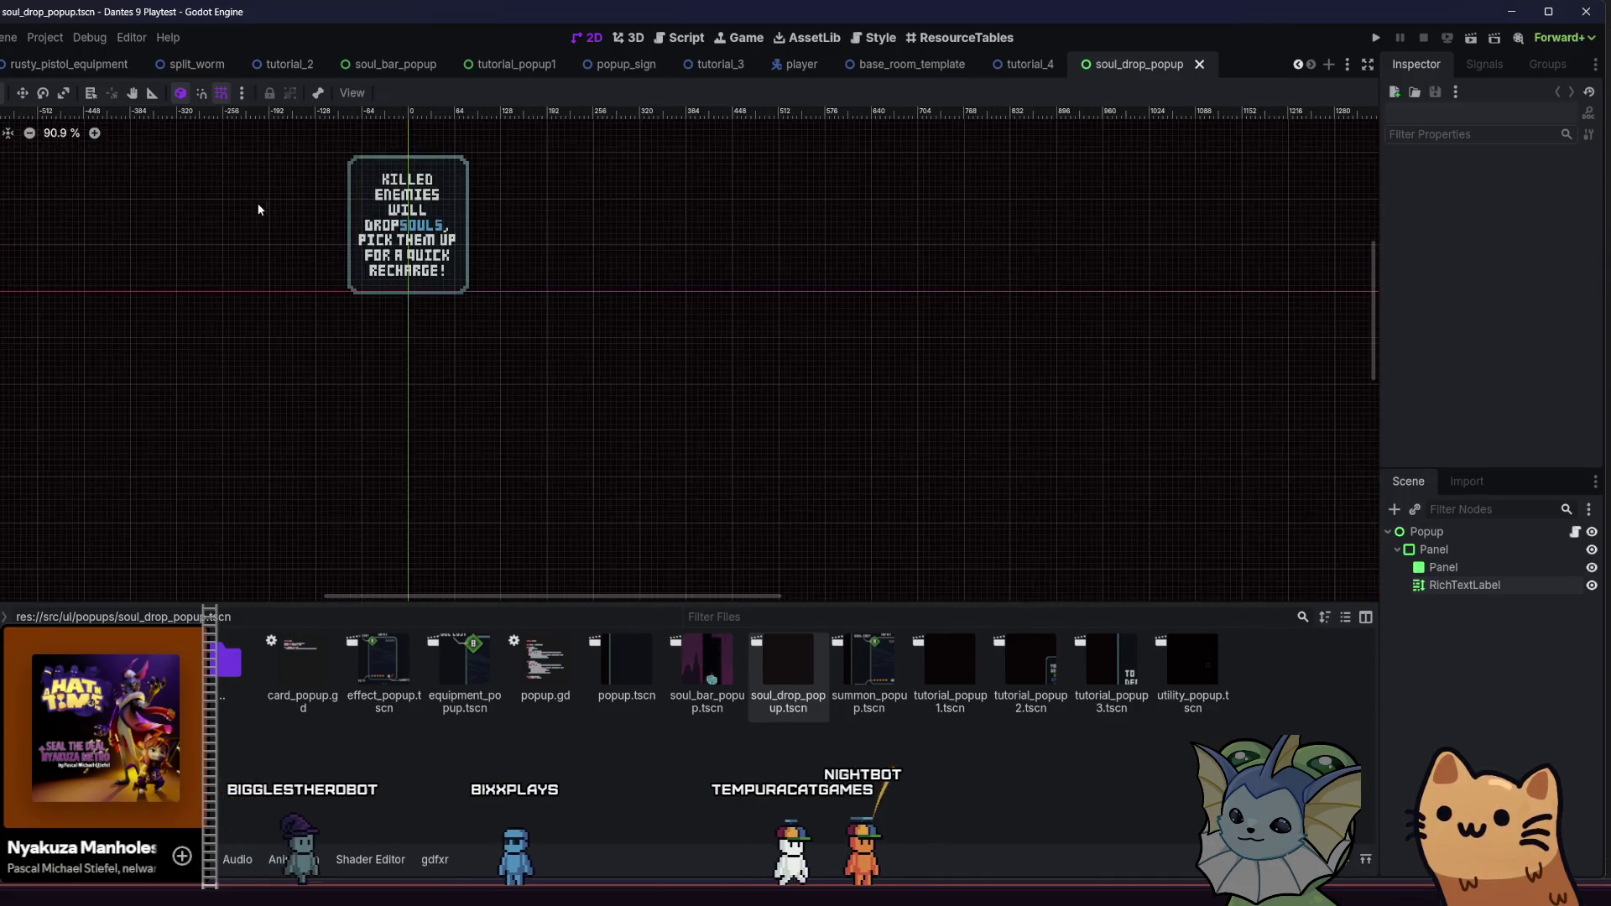
Add the missing space after 'drop' in the RichTextLabel, save, and return to tutorial_4
click(1464, 585)
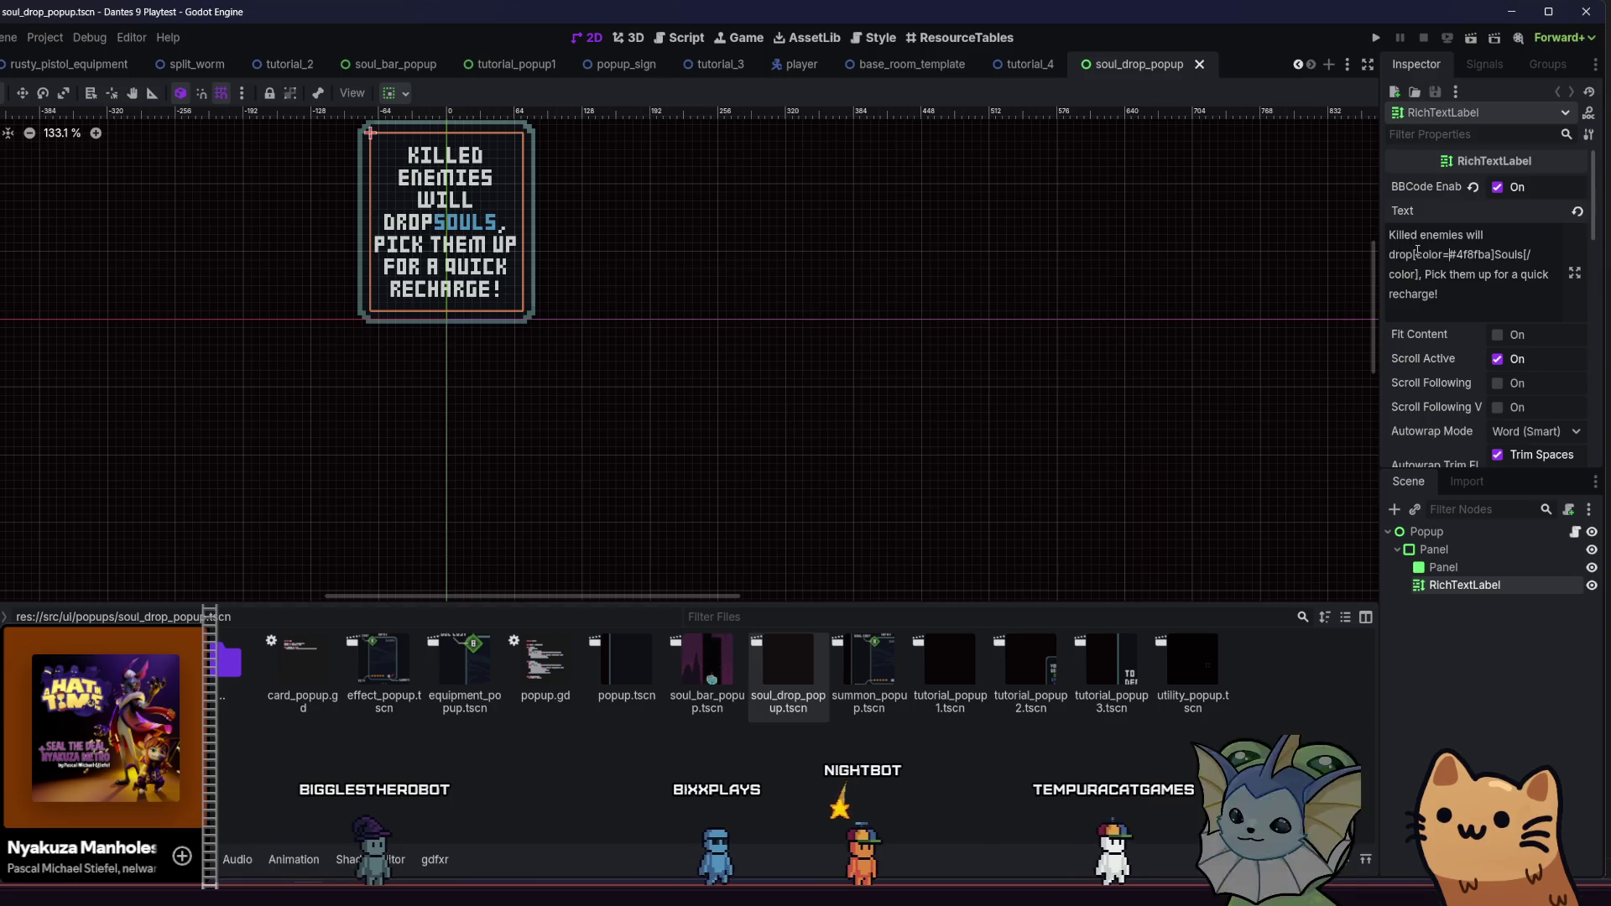
click(1418, 255)
key(ctrl+s)
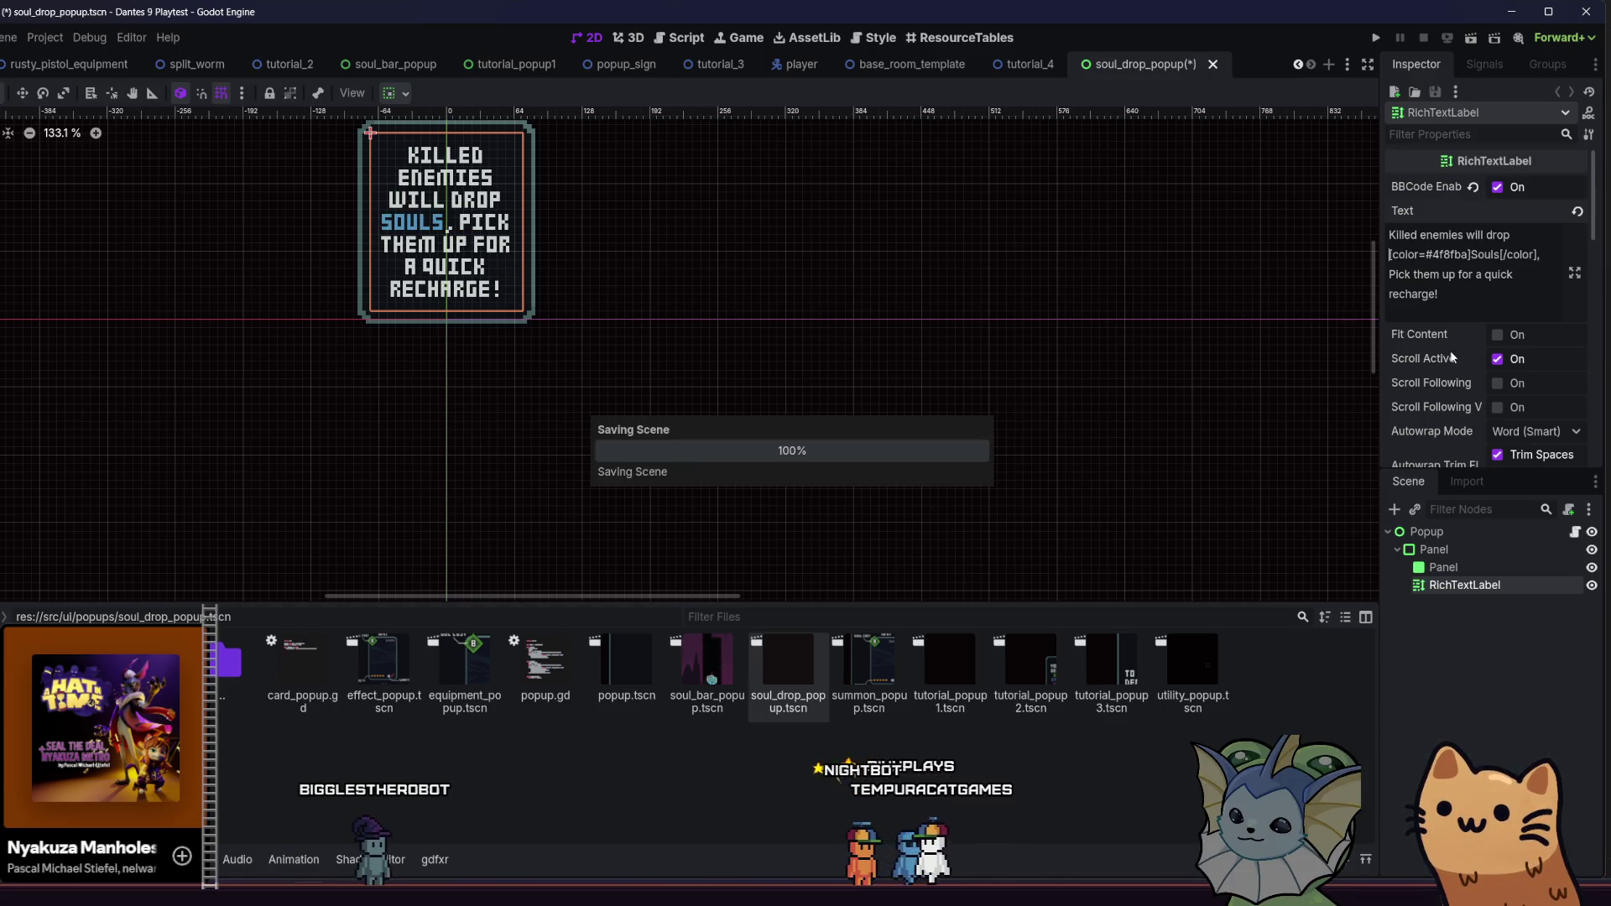
scroll(1068, 411, left, 5)
scroll(1068, 411, up, 3)
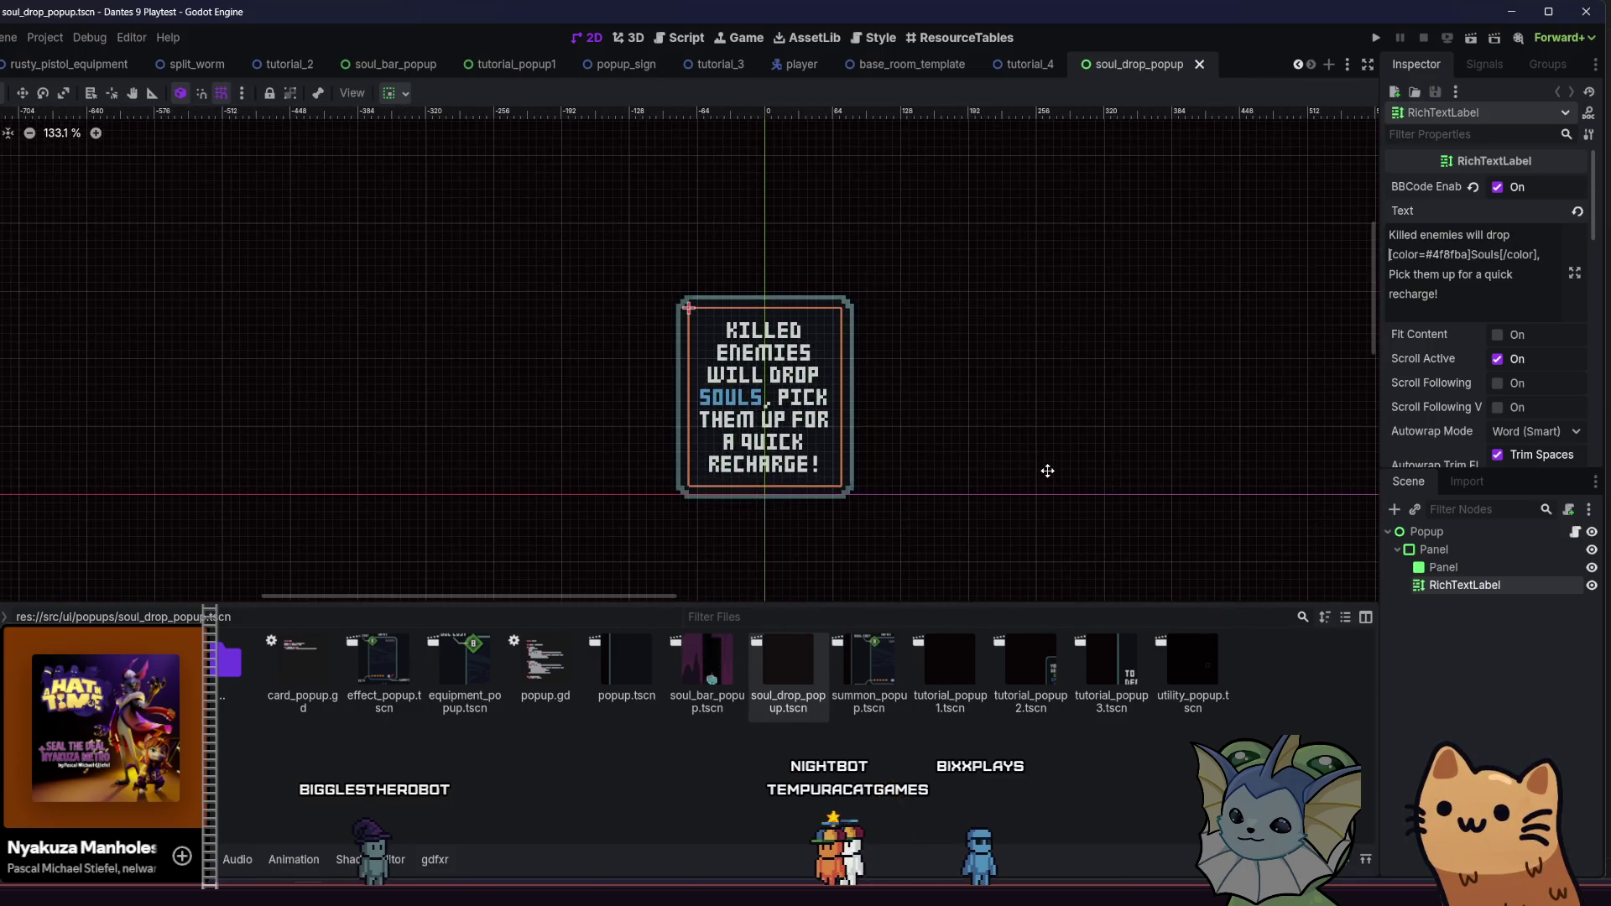
click(1007, 67)
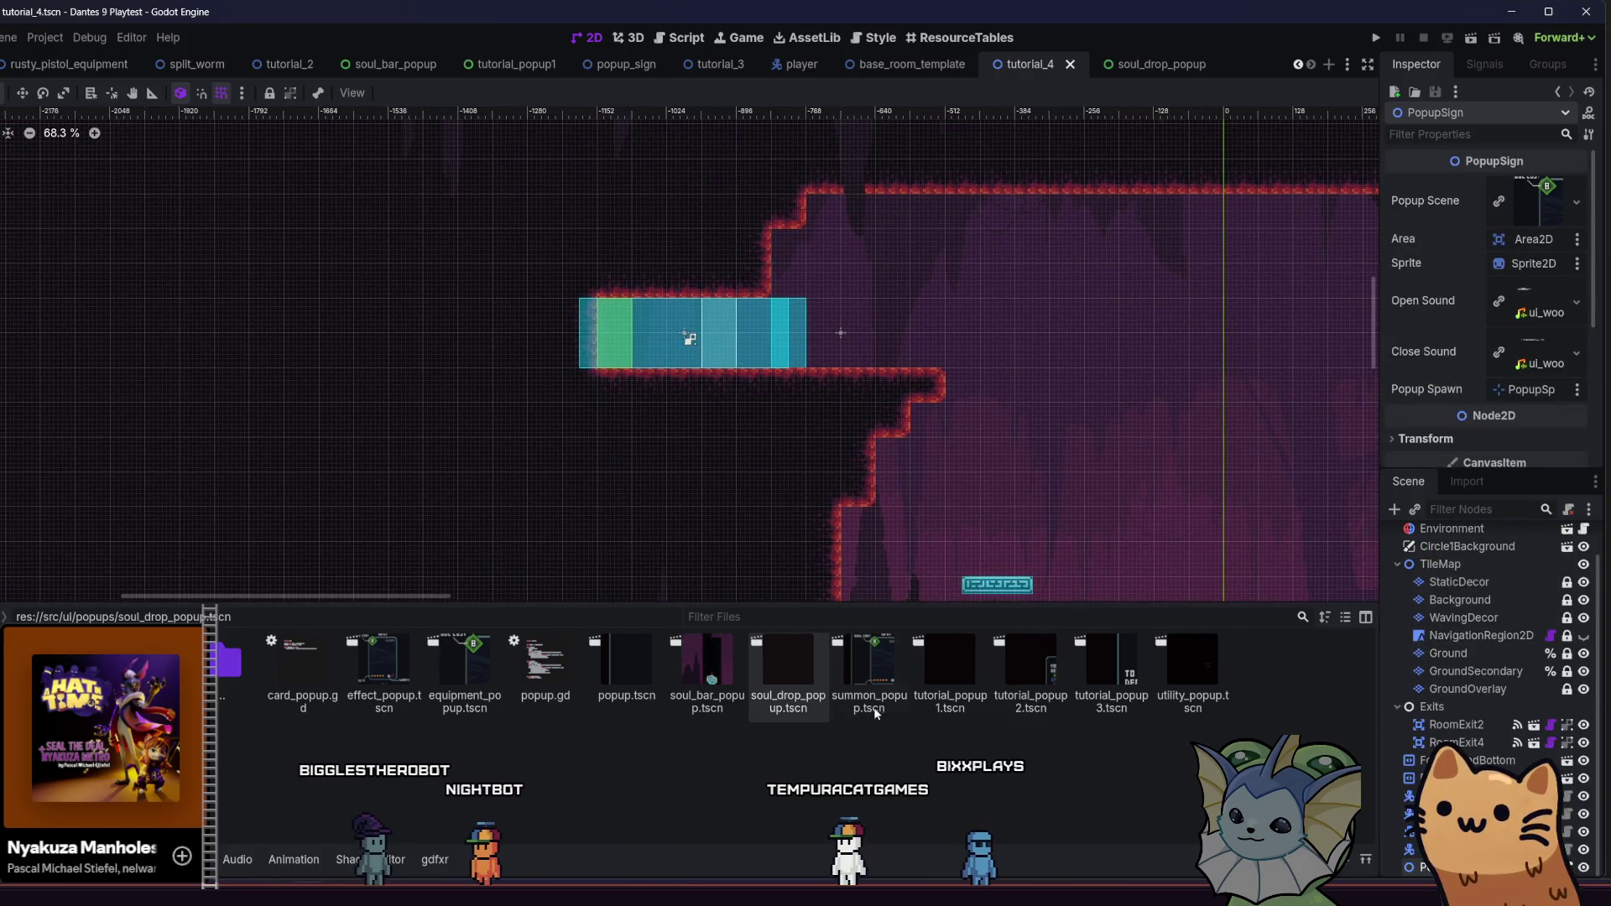
Set PopupSign's popup to soul_drop_popup.tscn, place it on the ledge, save, and run the scene
drag(795, 647, 1474, 289)
drag(1500, 214, 1500, 214)
mouse_move(686, 338)
mouse_down()
mouse_move(722, 388)
mouse_move(609, 269)
mouse_up()
scroll(849, 474, up, 1)
drag(850, 473, 872, 396)
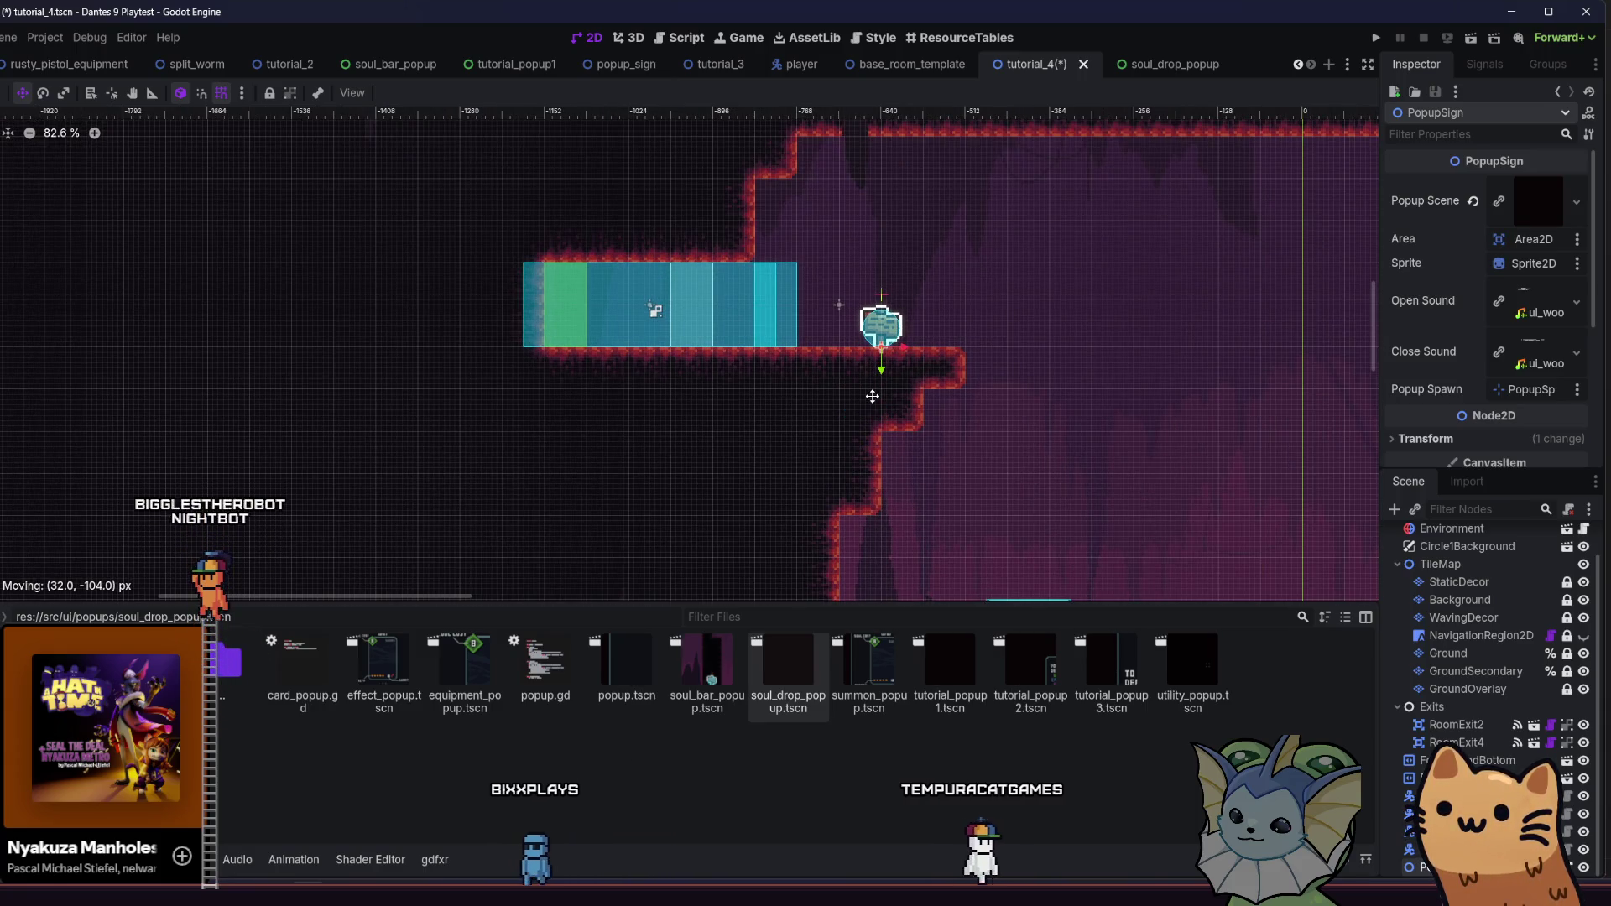
key(ctrl+s)
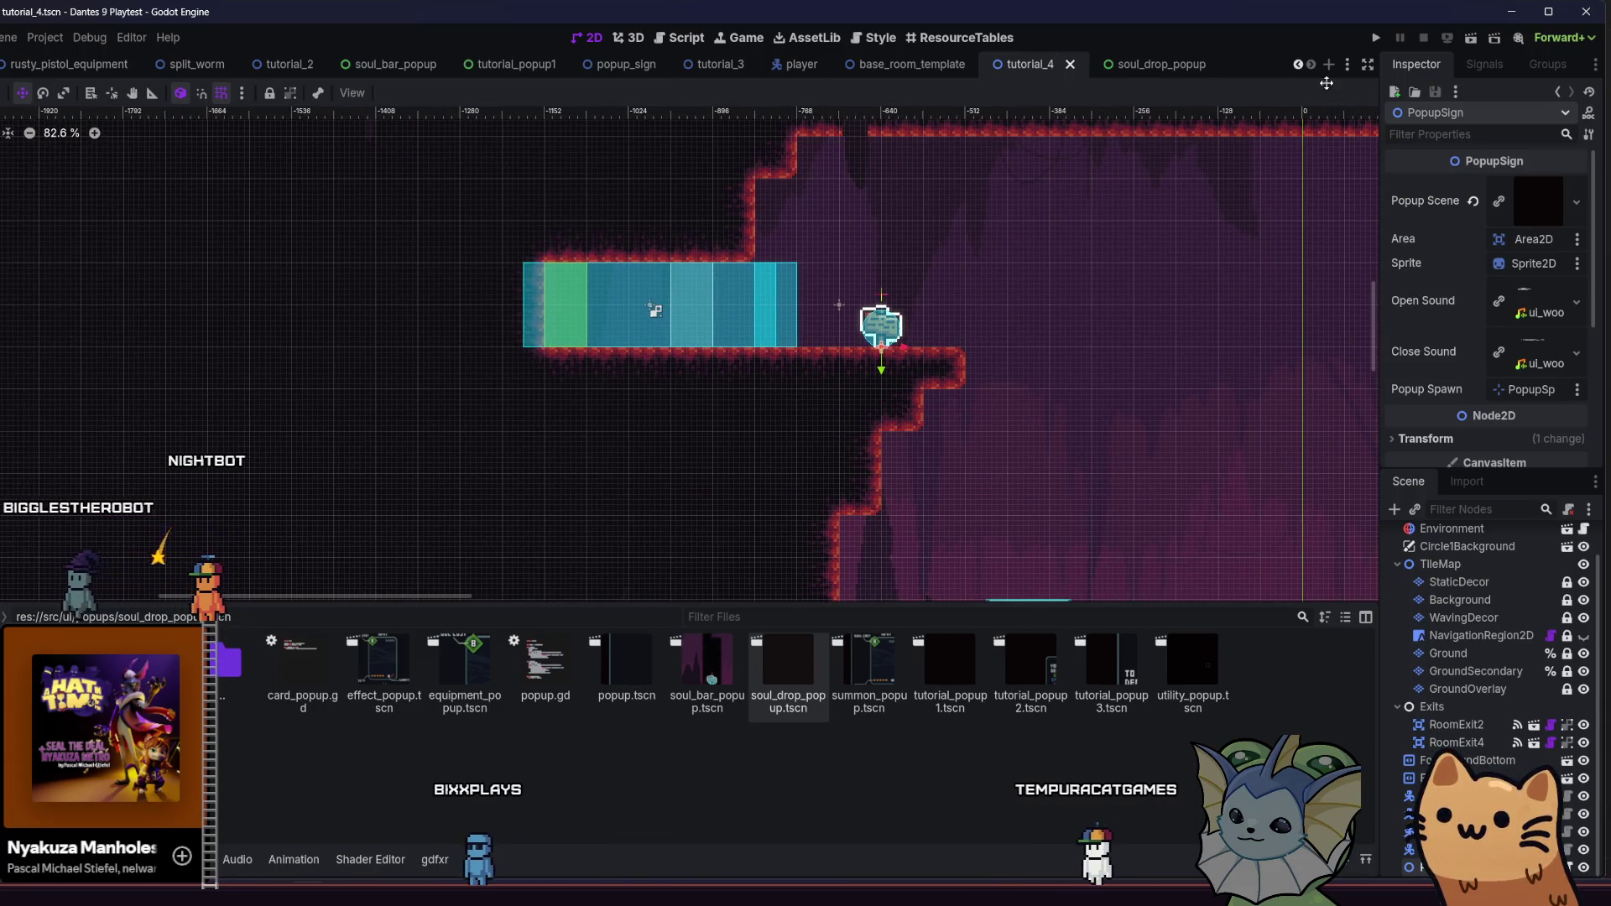
click(1478, 39)
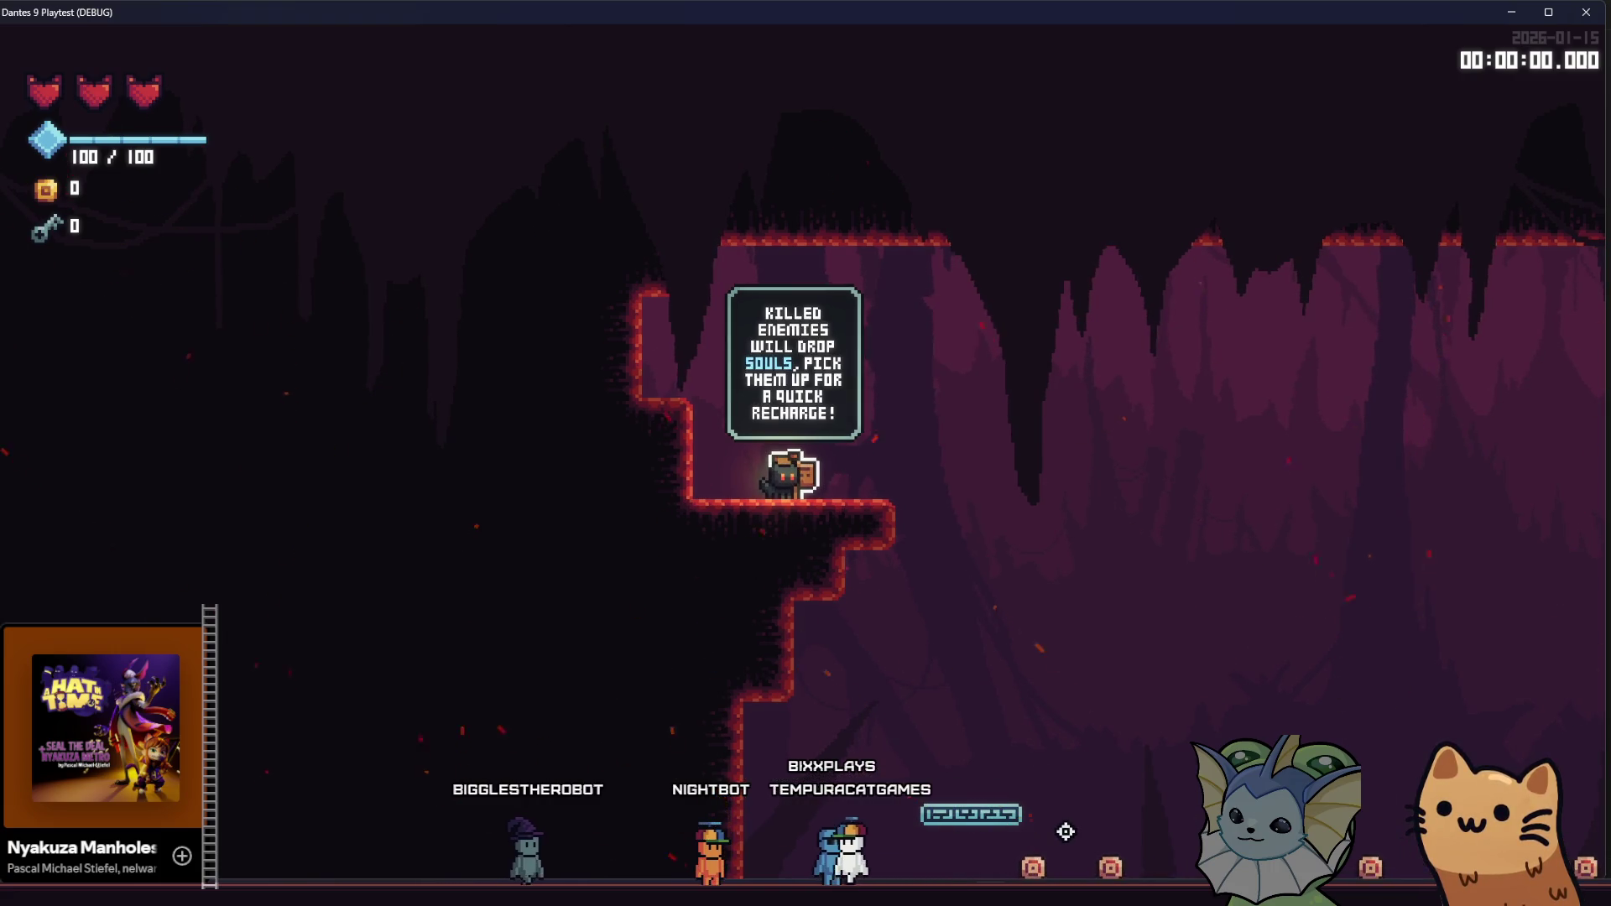
Jump off the sign ledge and defeat all the training dummies on the floor
key(d)
key(space)
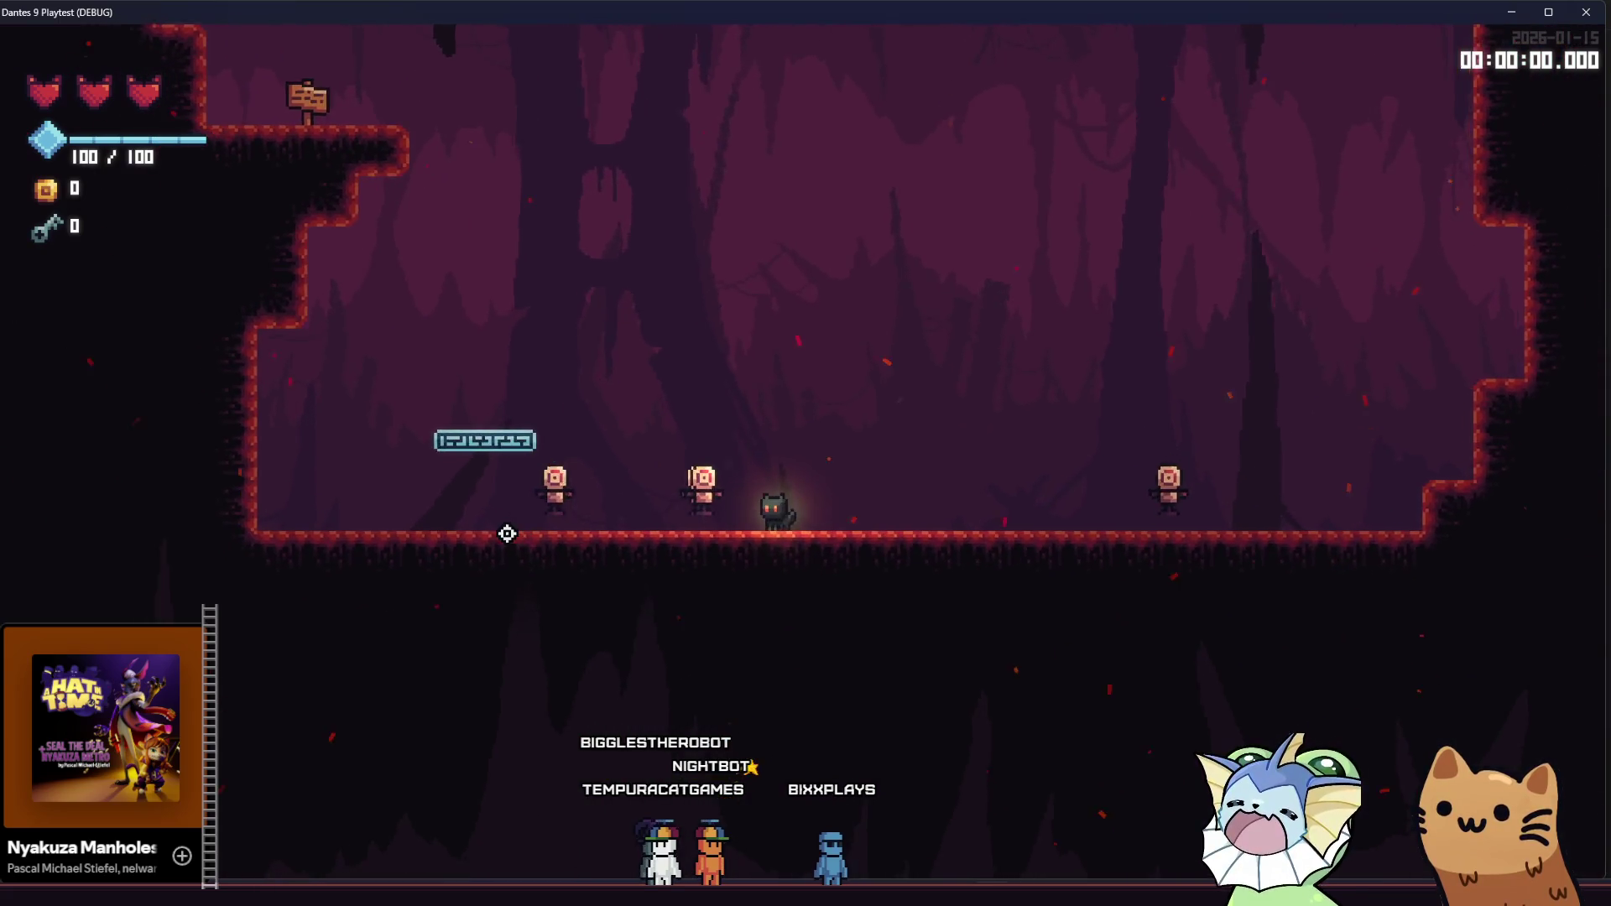
click(555, 479)
click(977, 453)
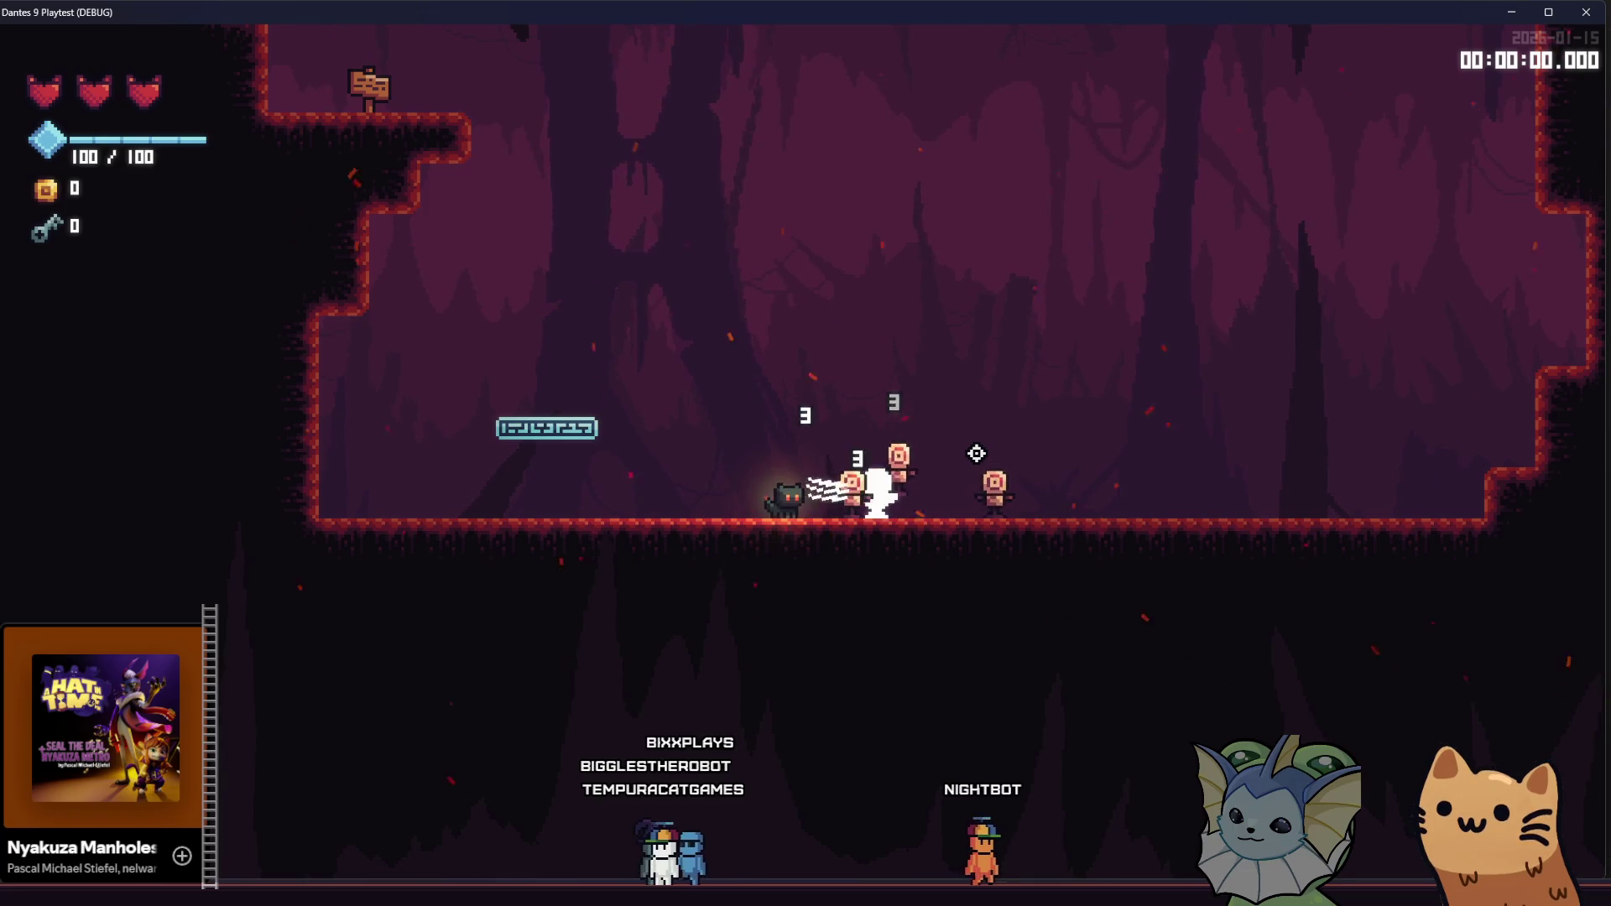
key(a)
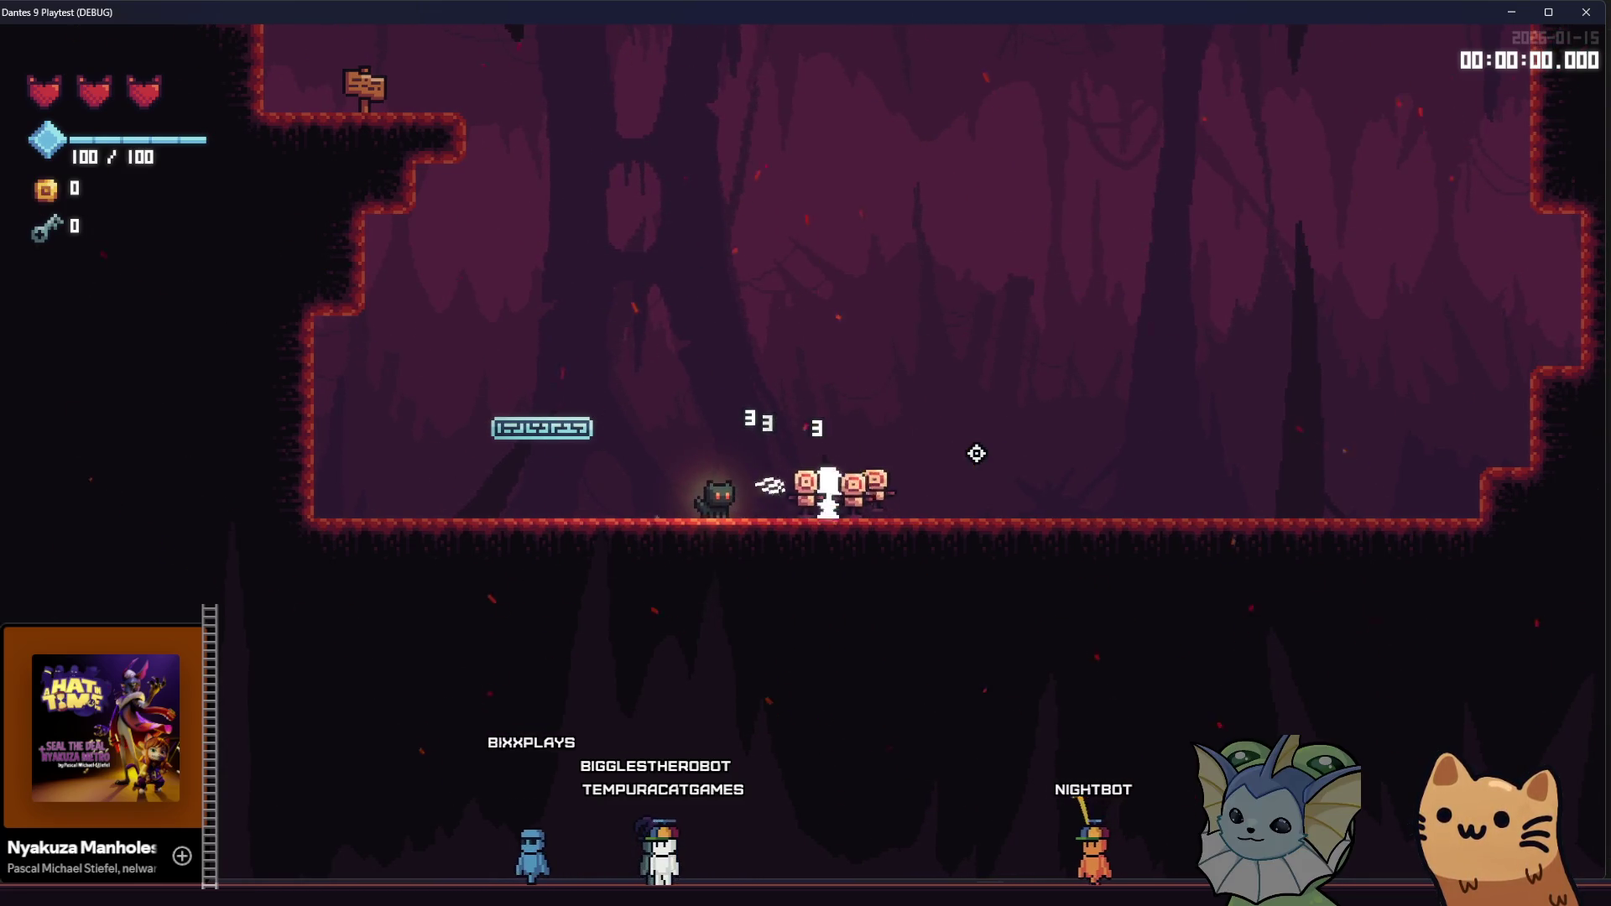
click(977, 453)
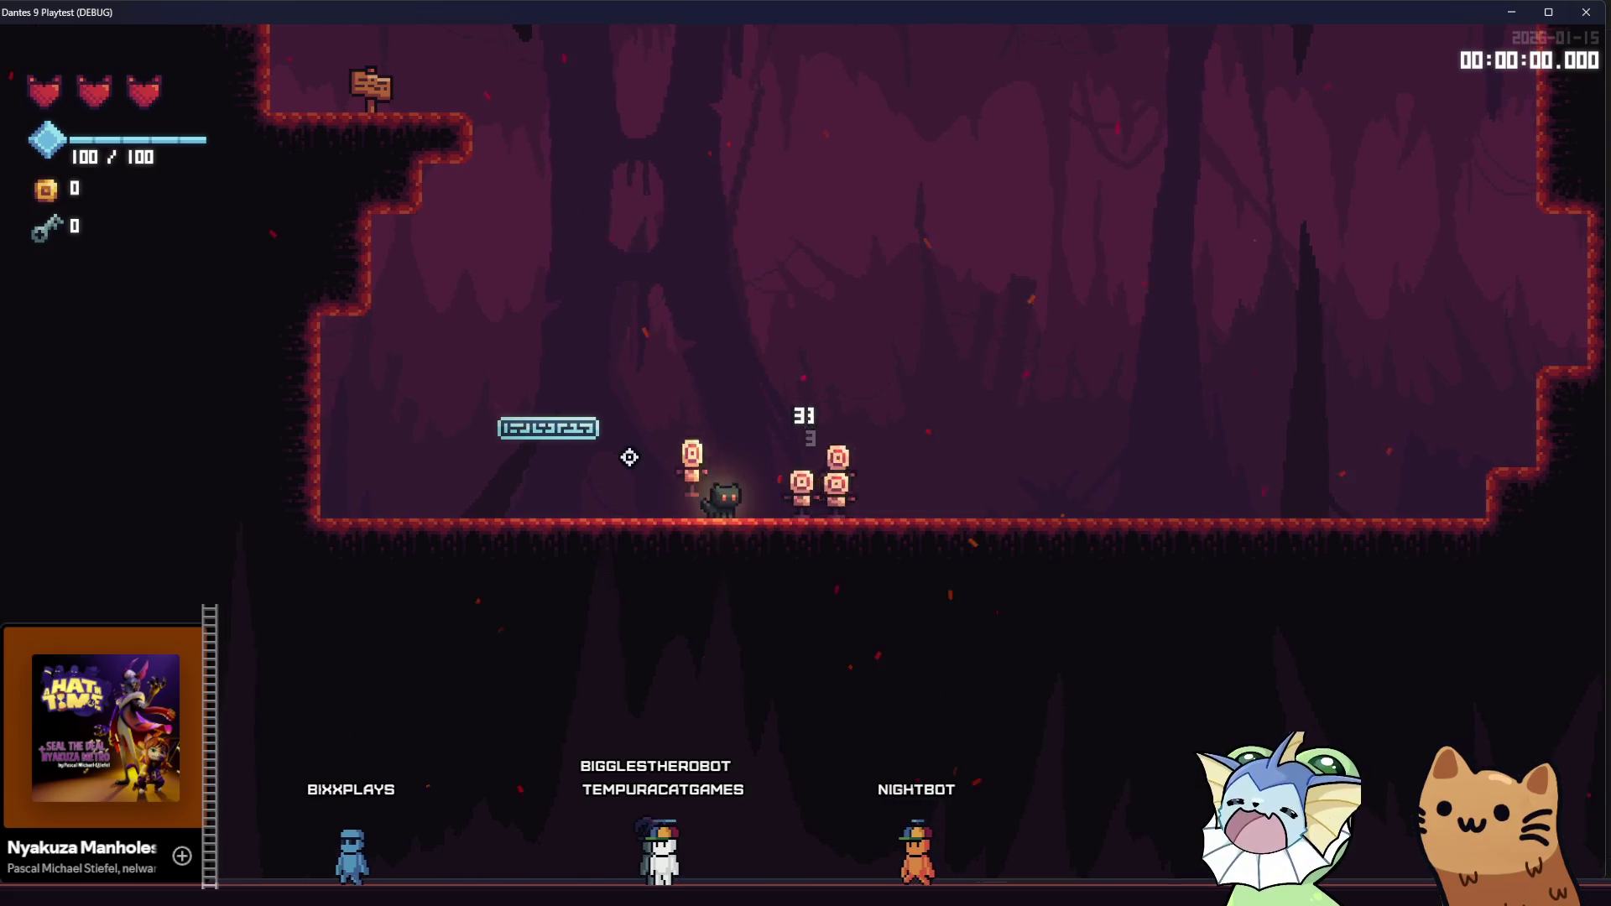
click(658, 457)
key(a)
click(540, 475)
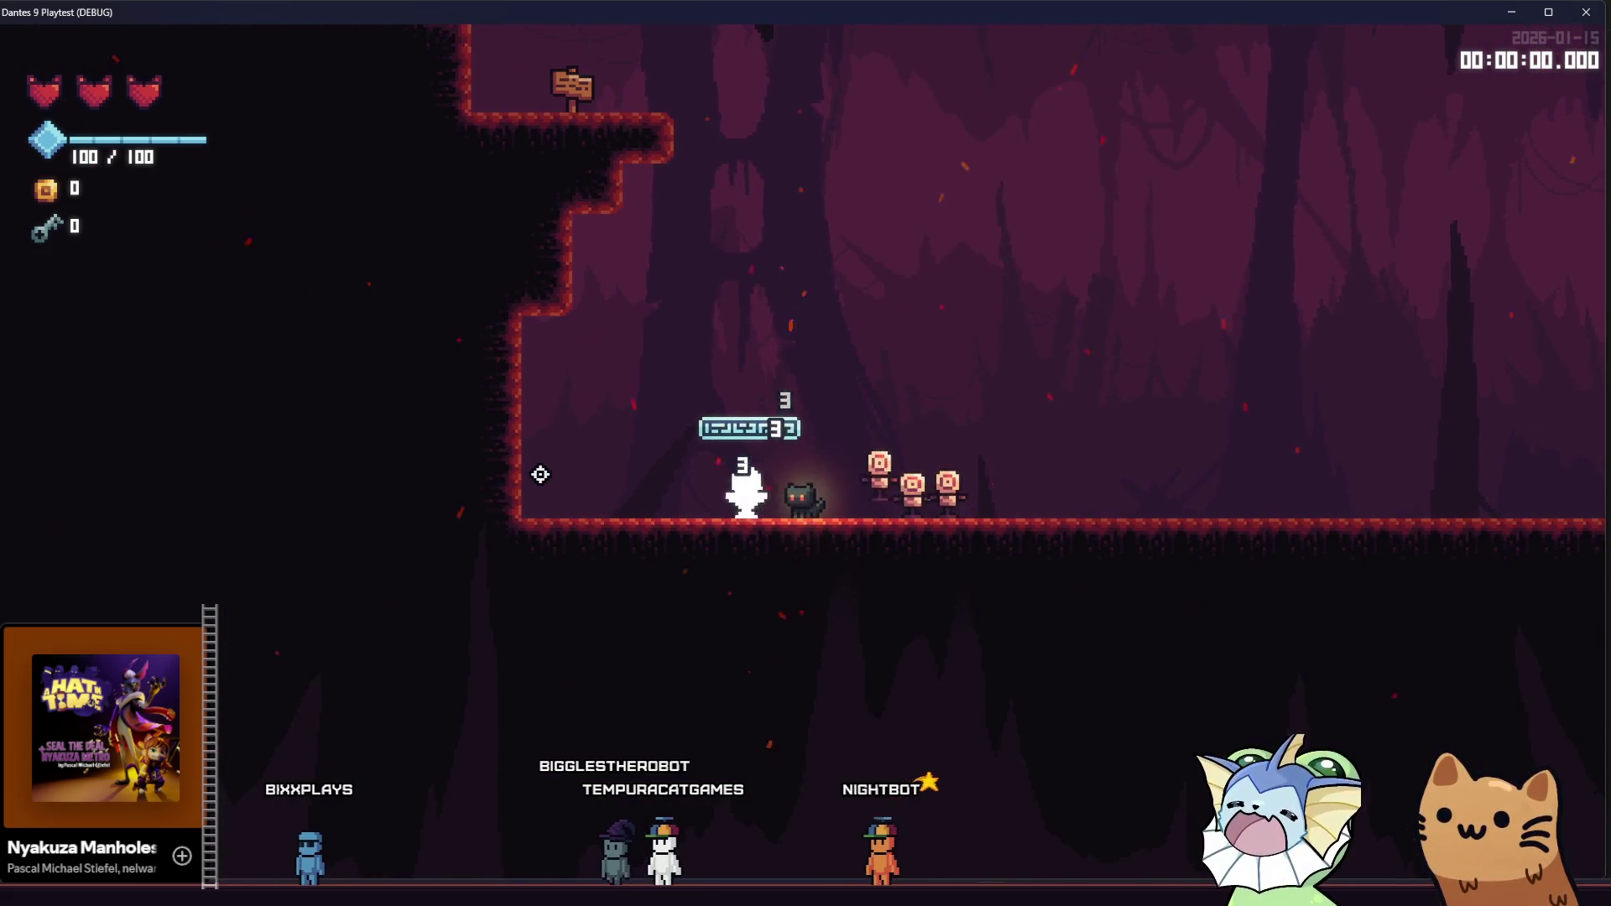
key(a)
click(864, 467)
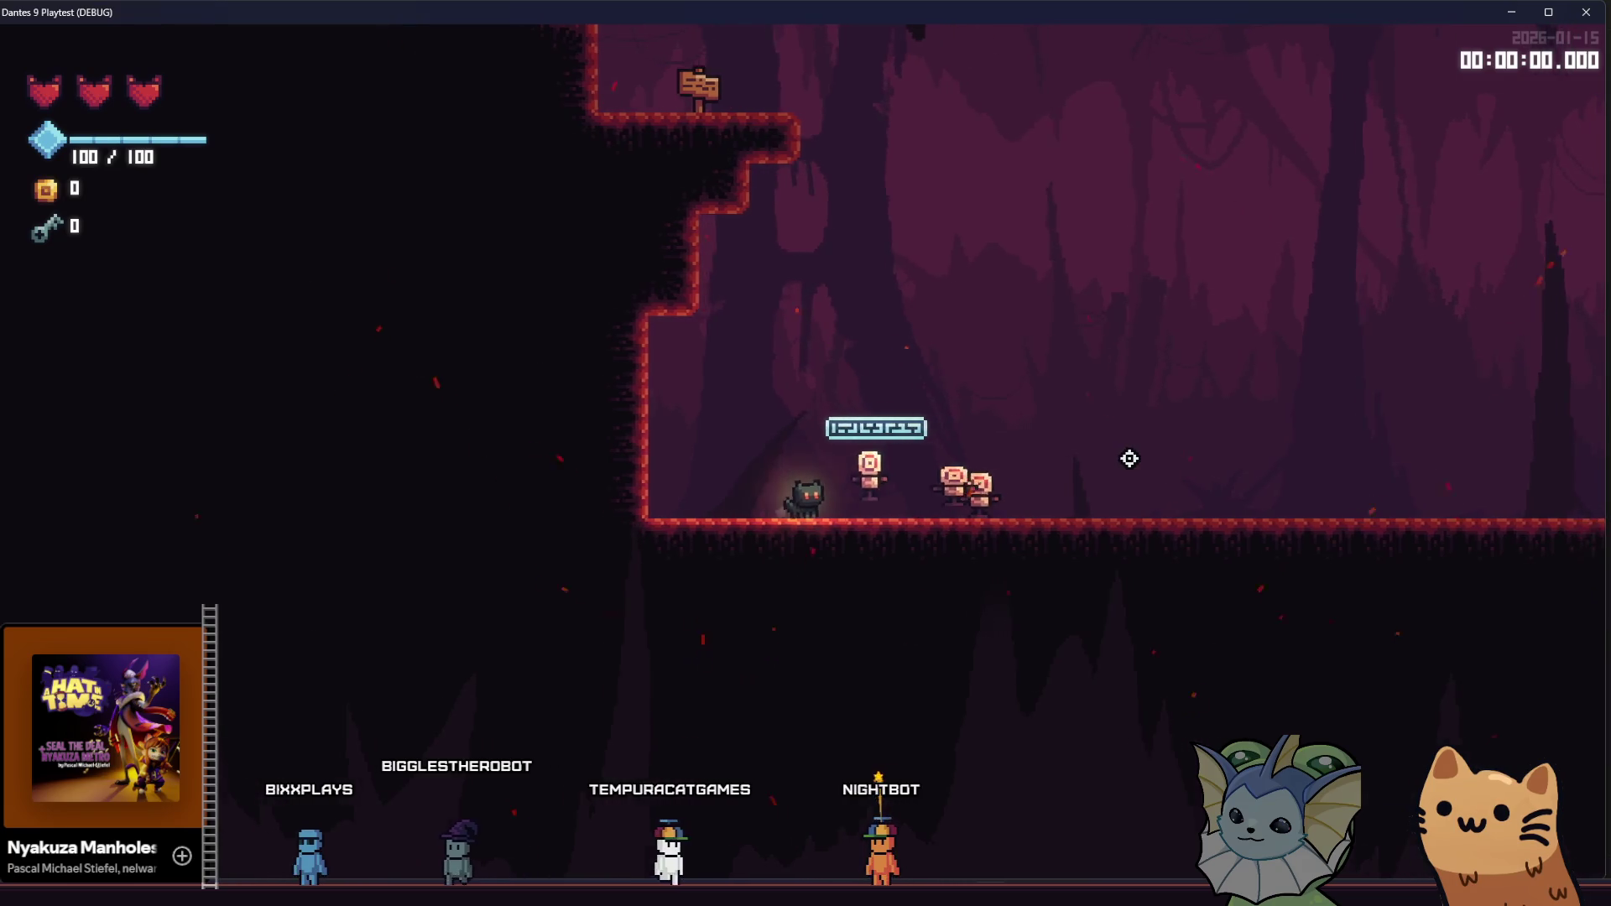
key(a)
click(1147, 453)
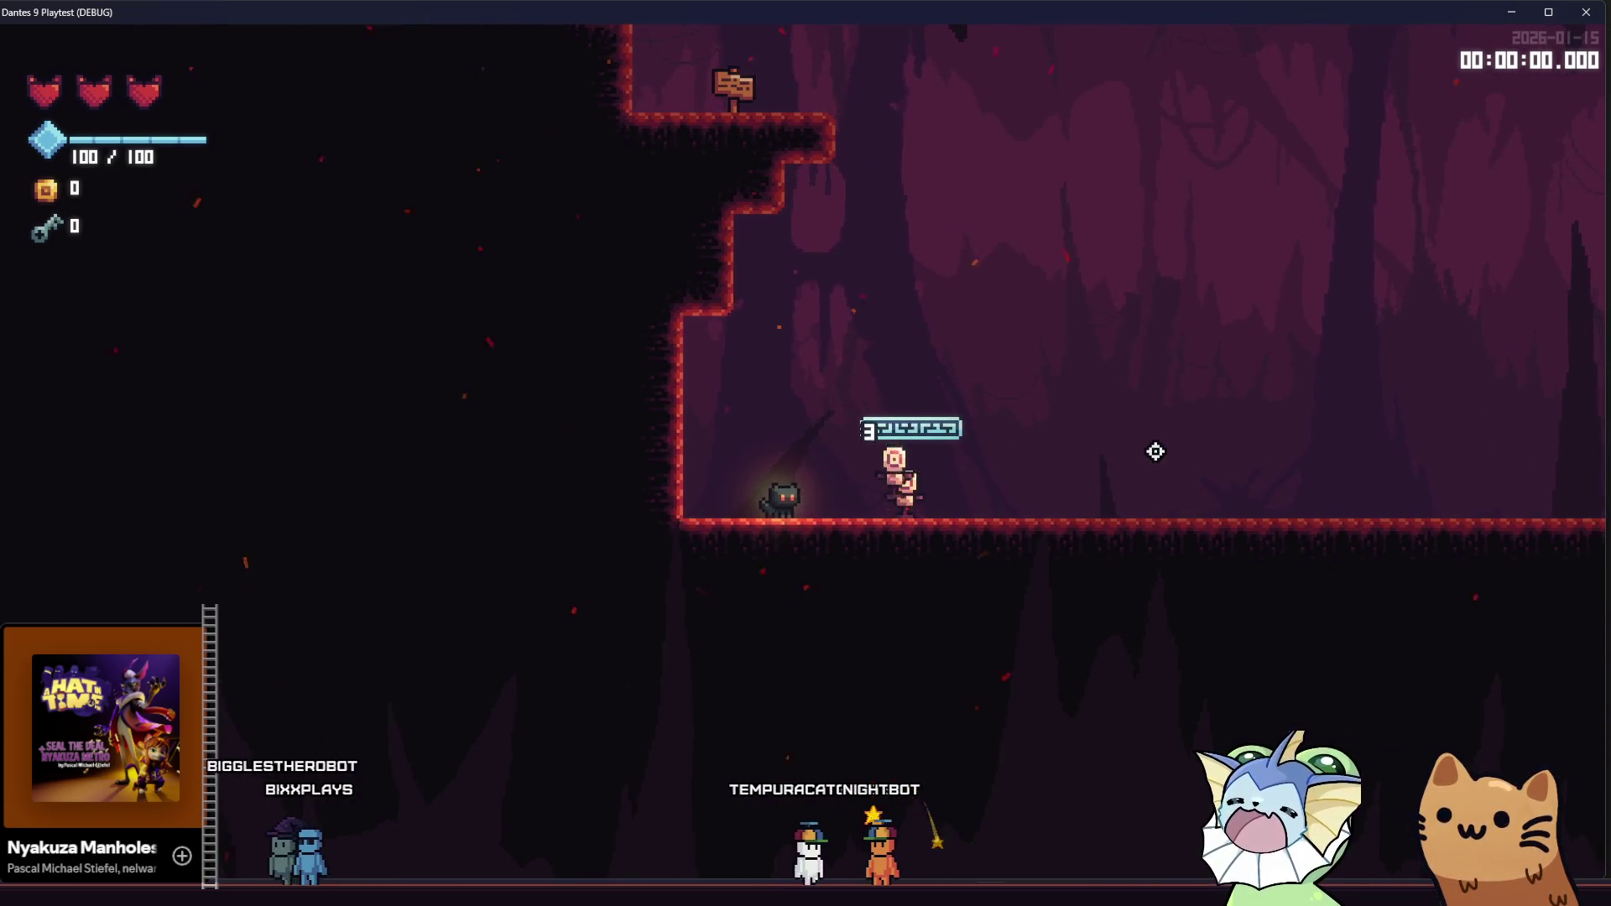
key(d)
click(838, 464)
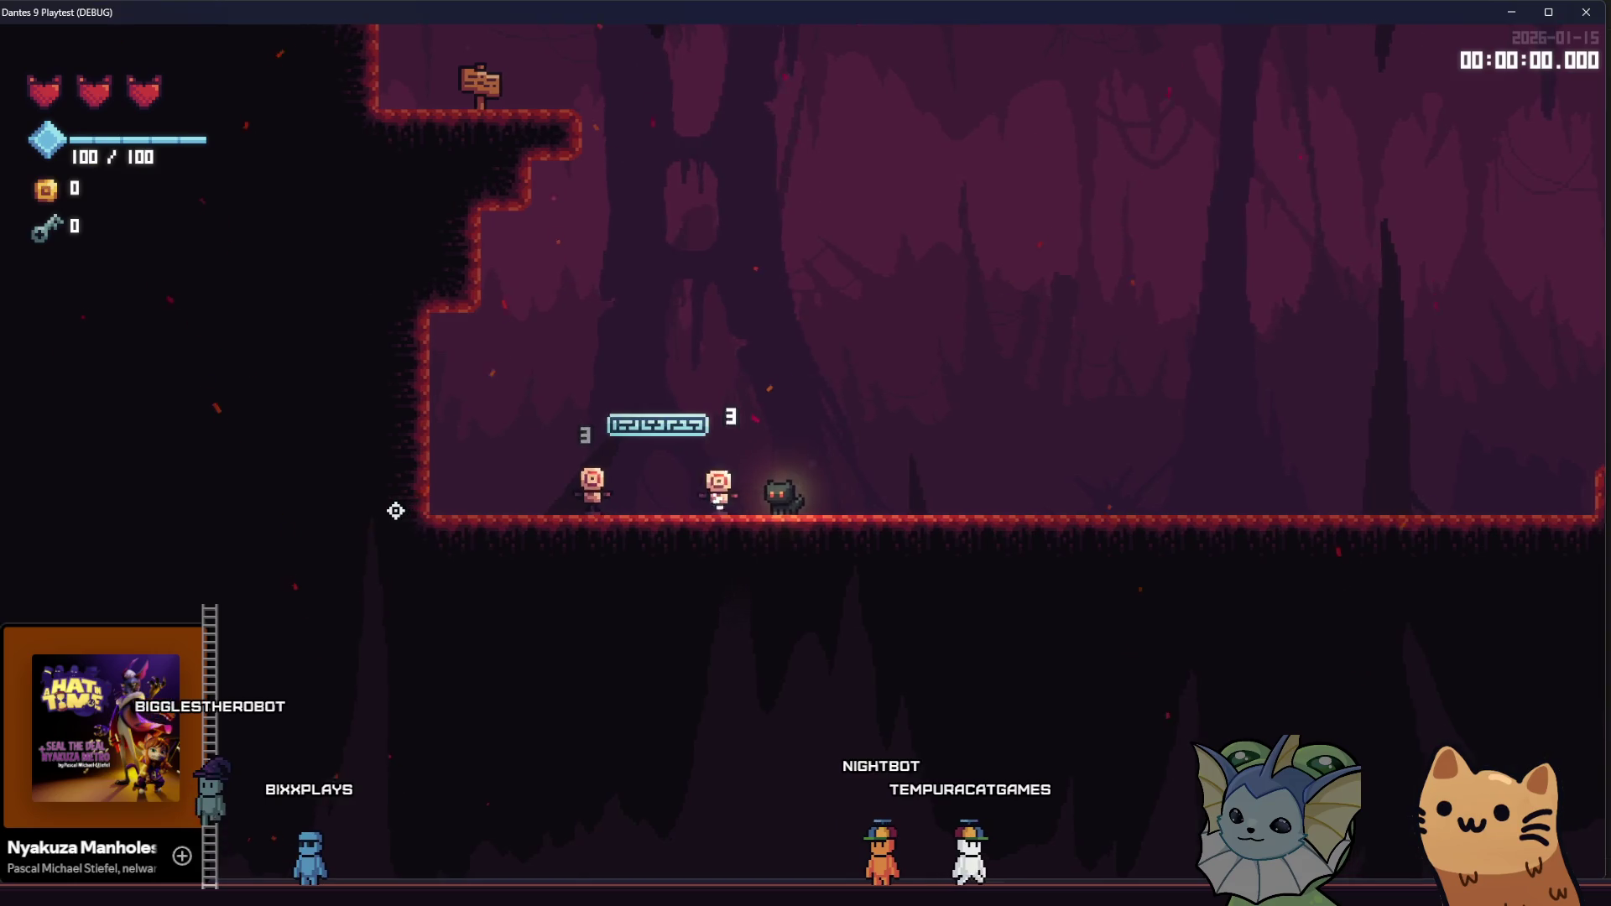
key(d)
key(a)
click(395, 510)
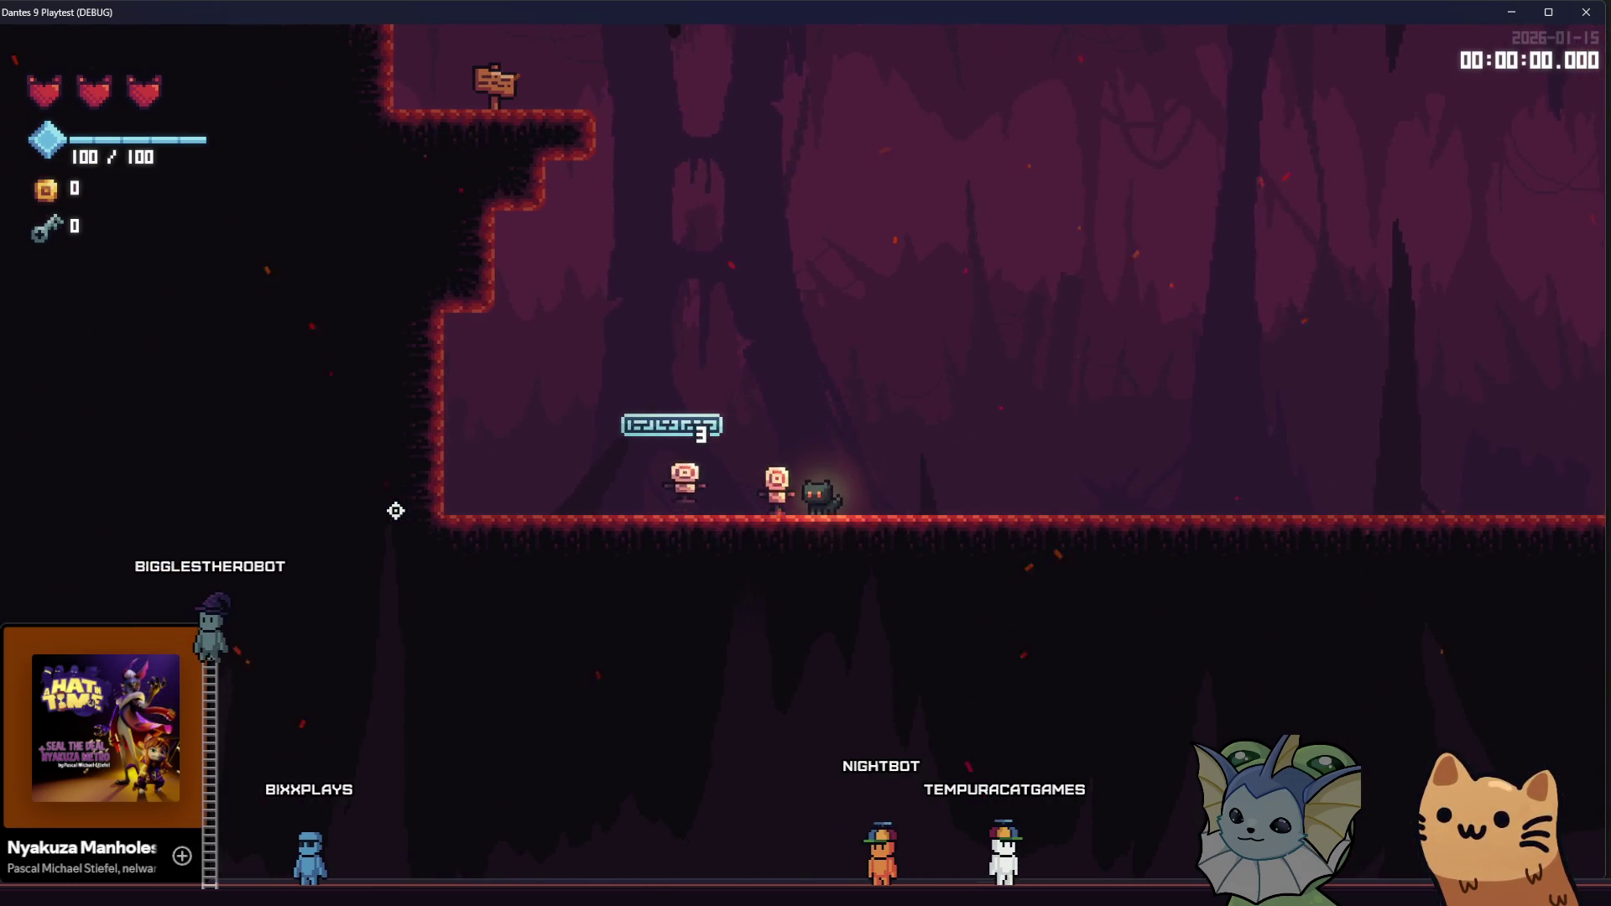
key(d)
click(395, 510)
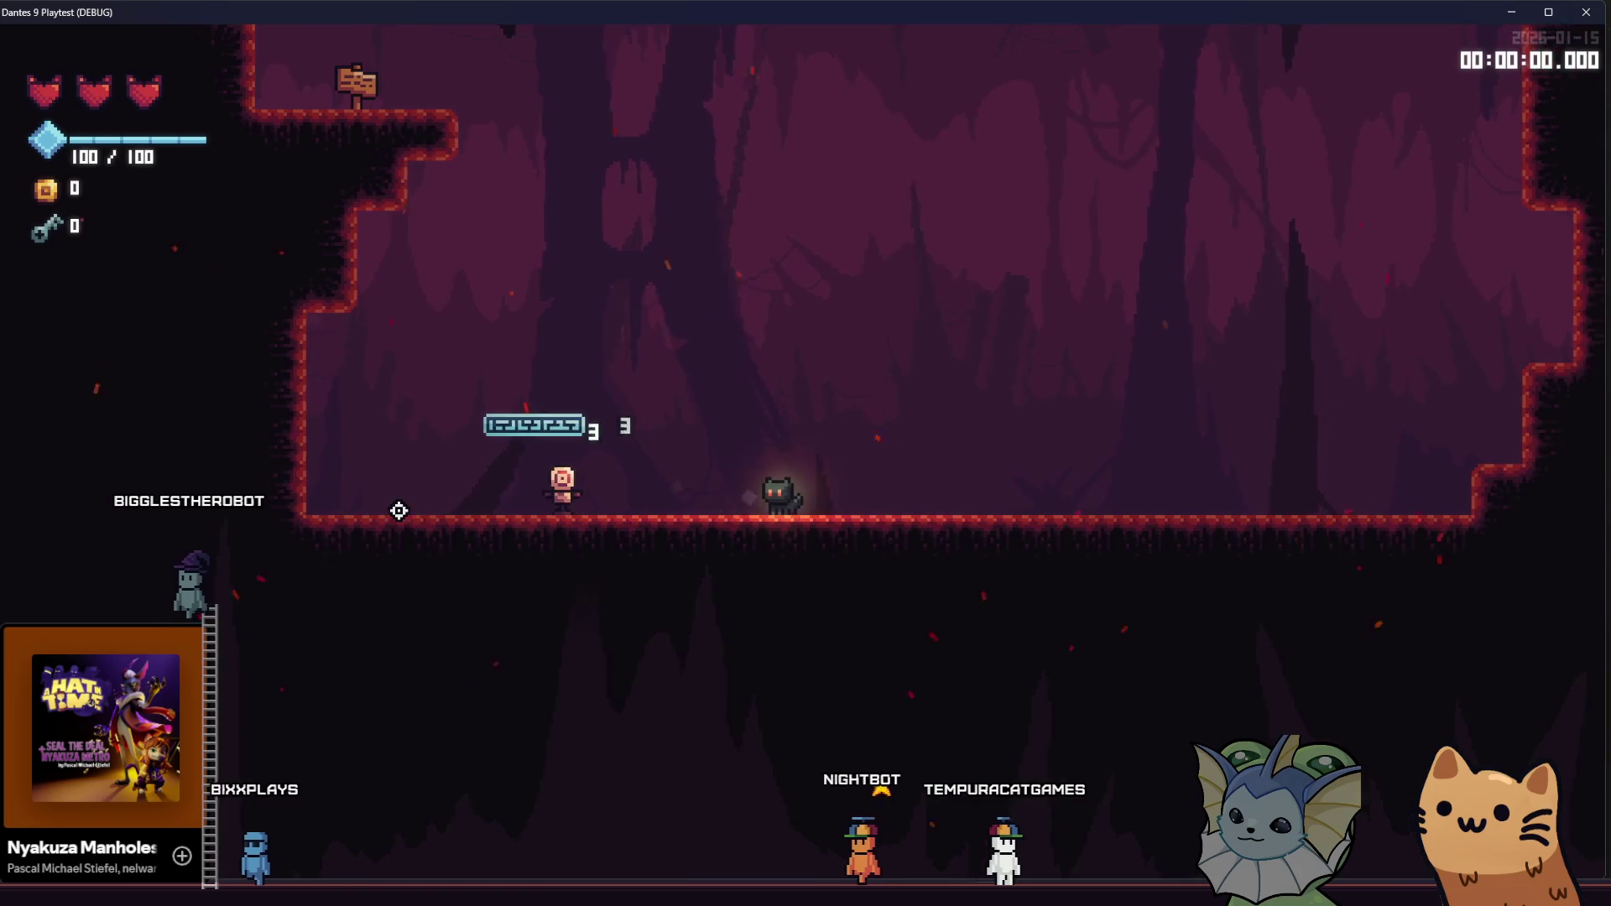
click(399, 510)
key(d)
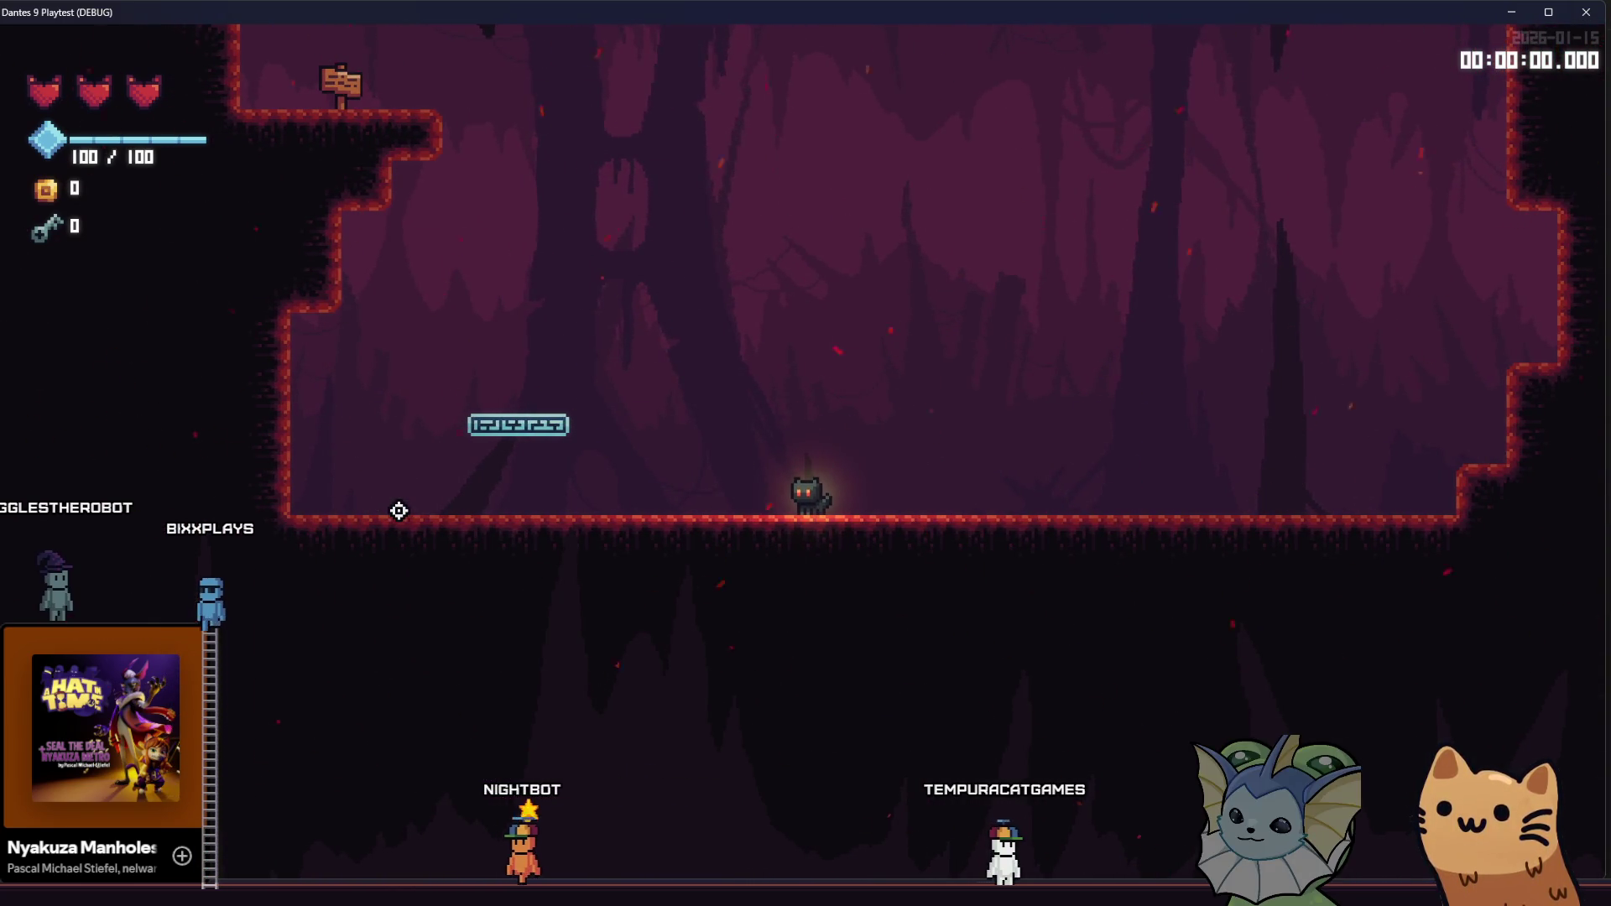
Climb back to the sign ledge, read the souls hint, and dismiss its message
key(space)
key(a)
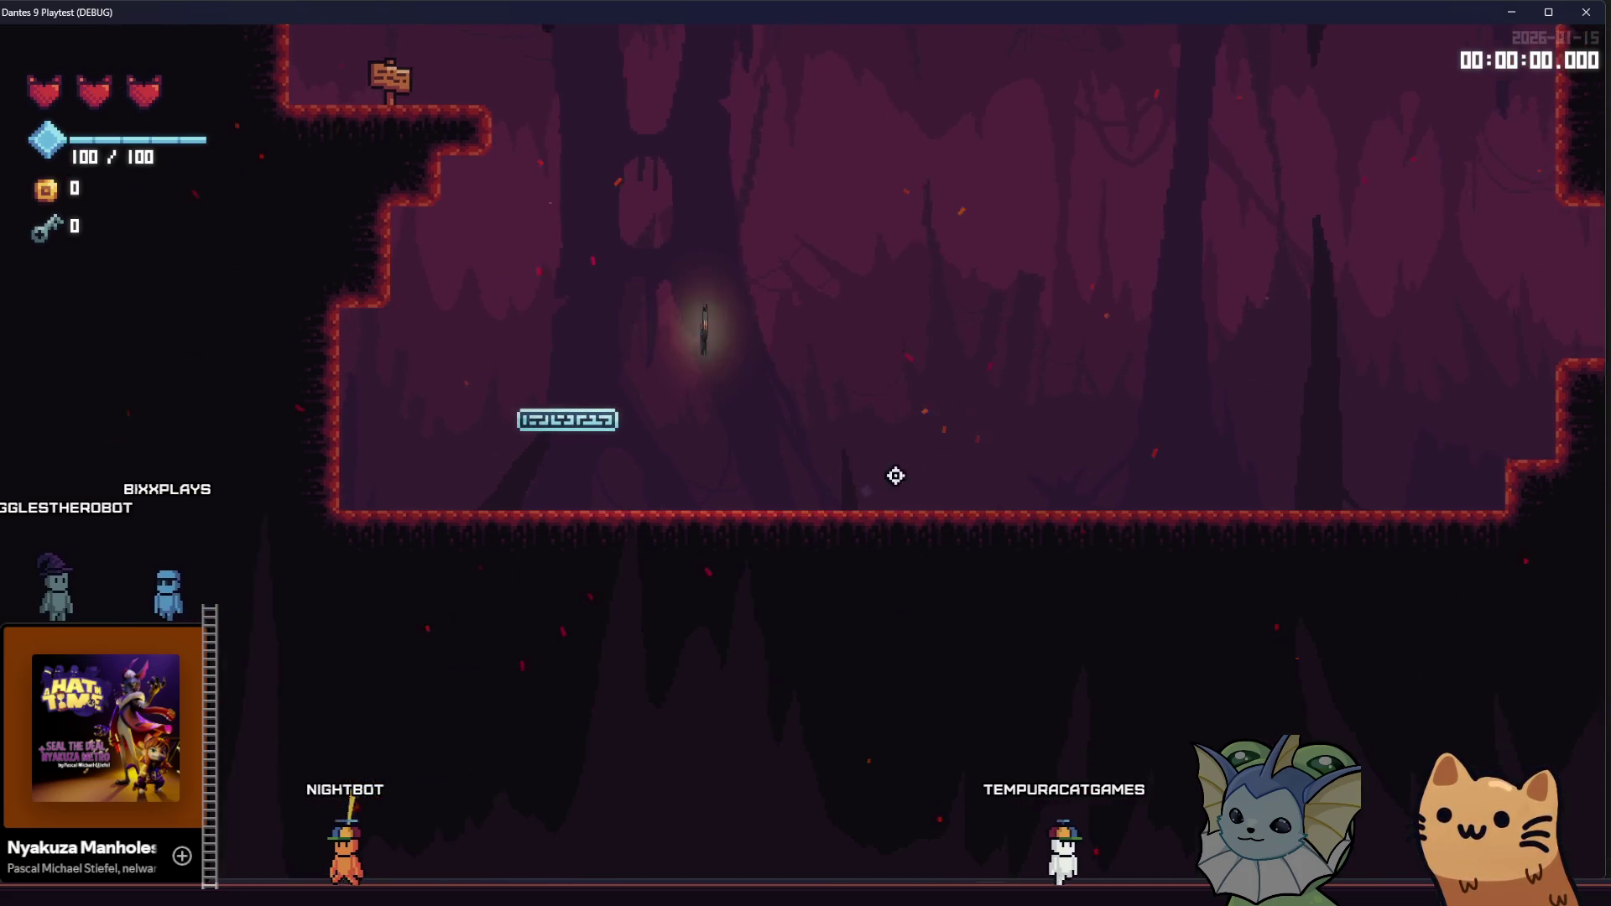
key(space)
key(a)
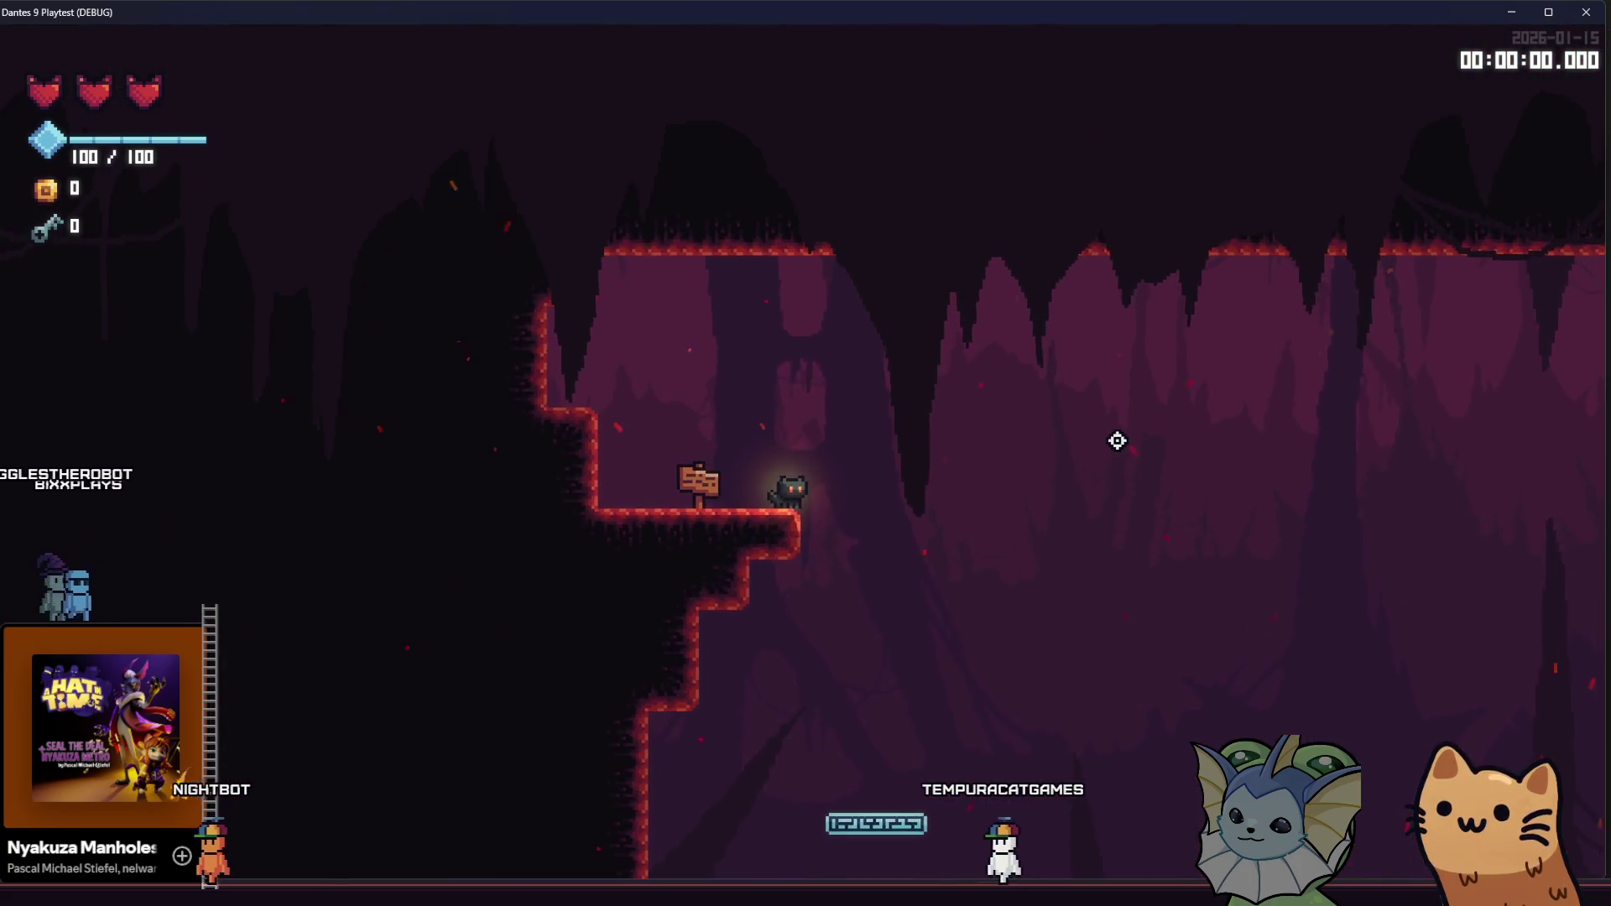
key(w)
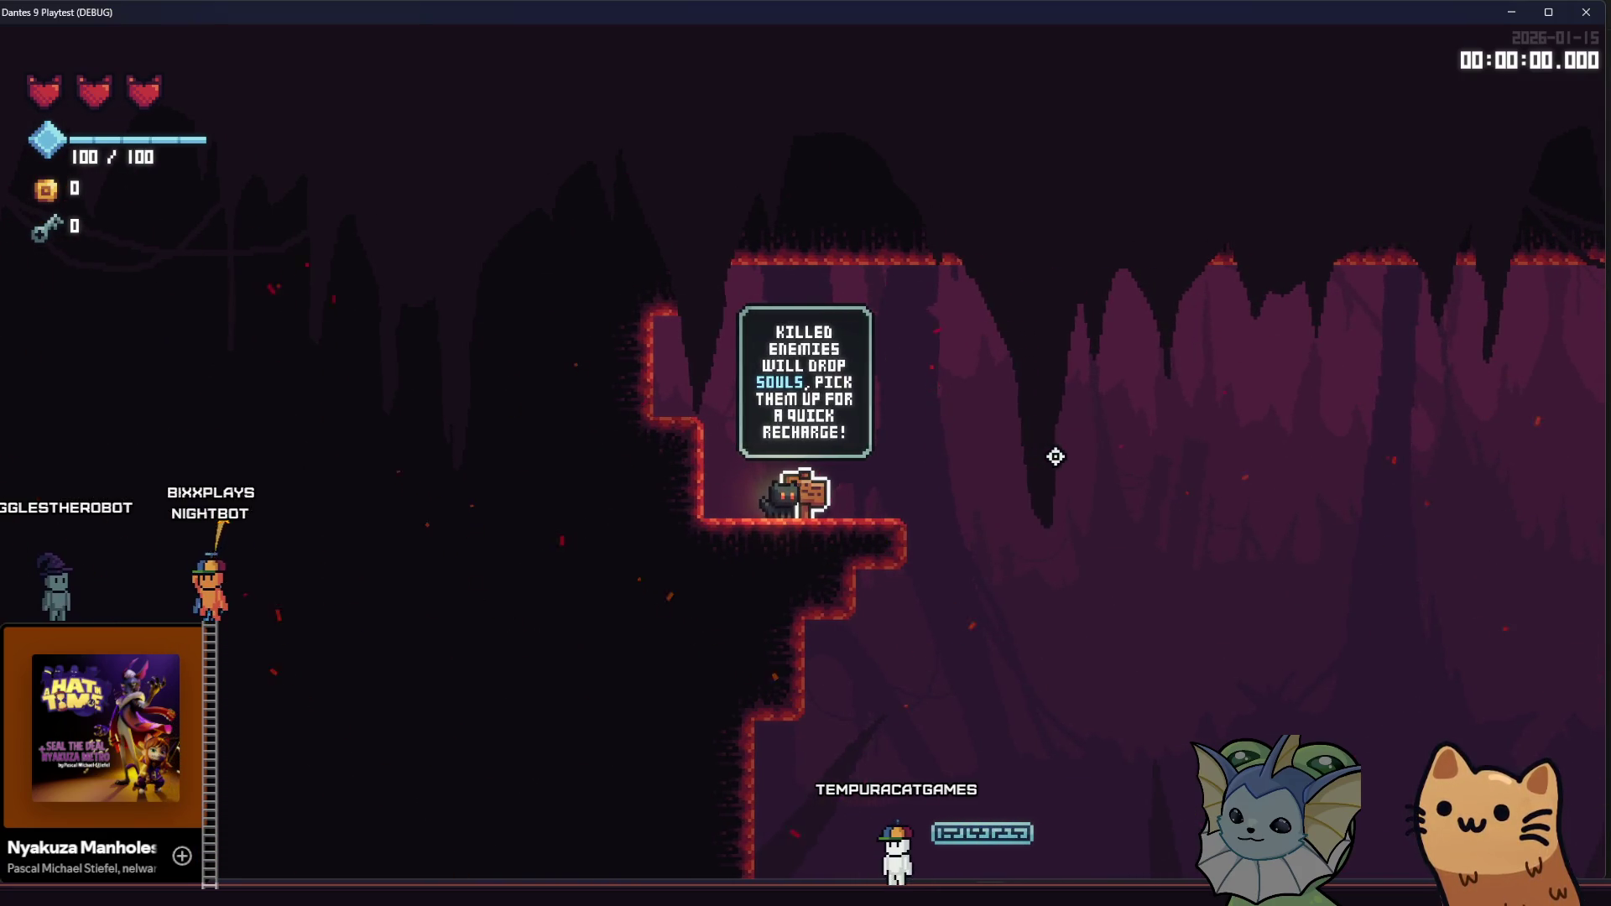
key(d)
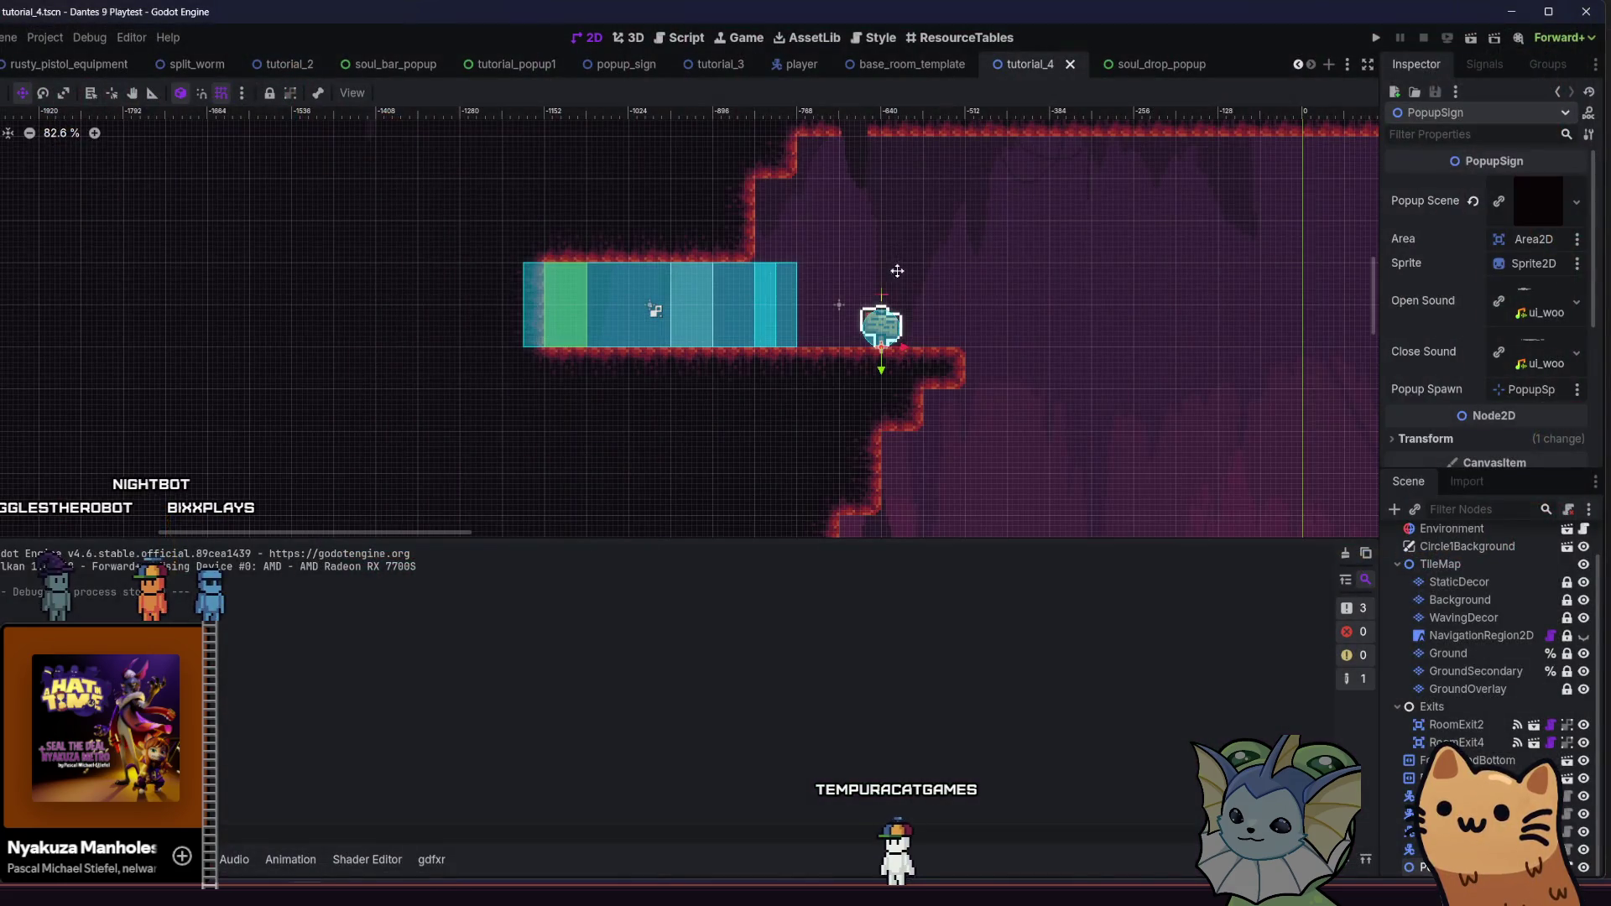
Select RoomBaseComponent and add a plain Node child found by searching 'node'
scroll(900, 260, right, 2)
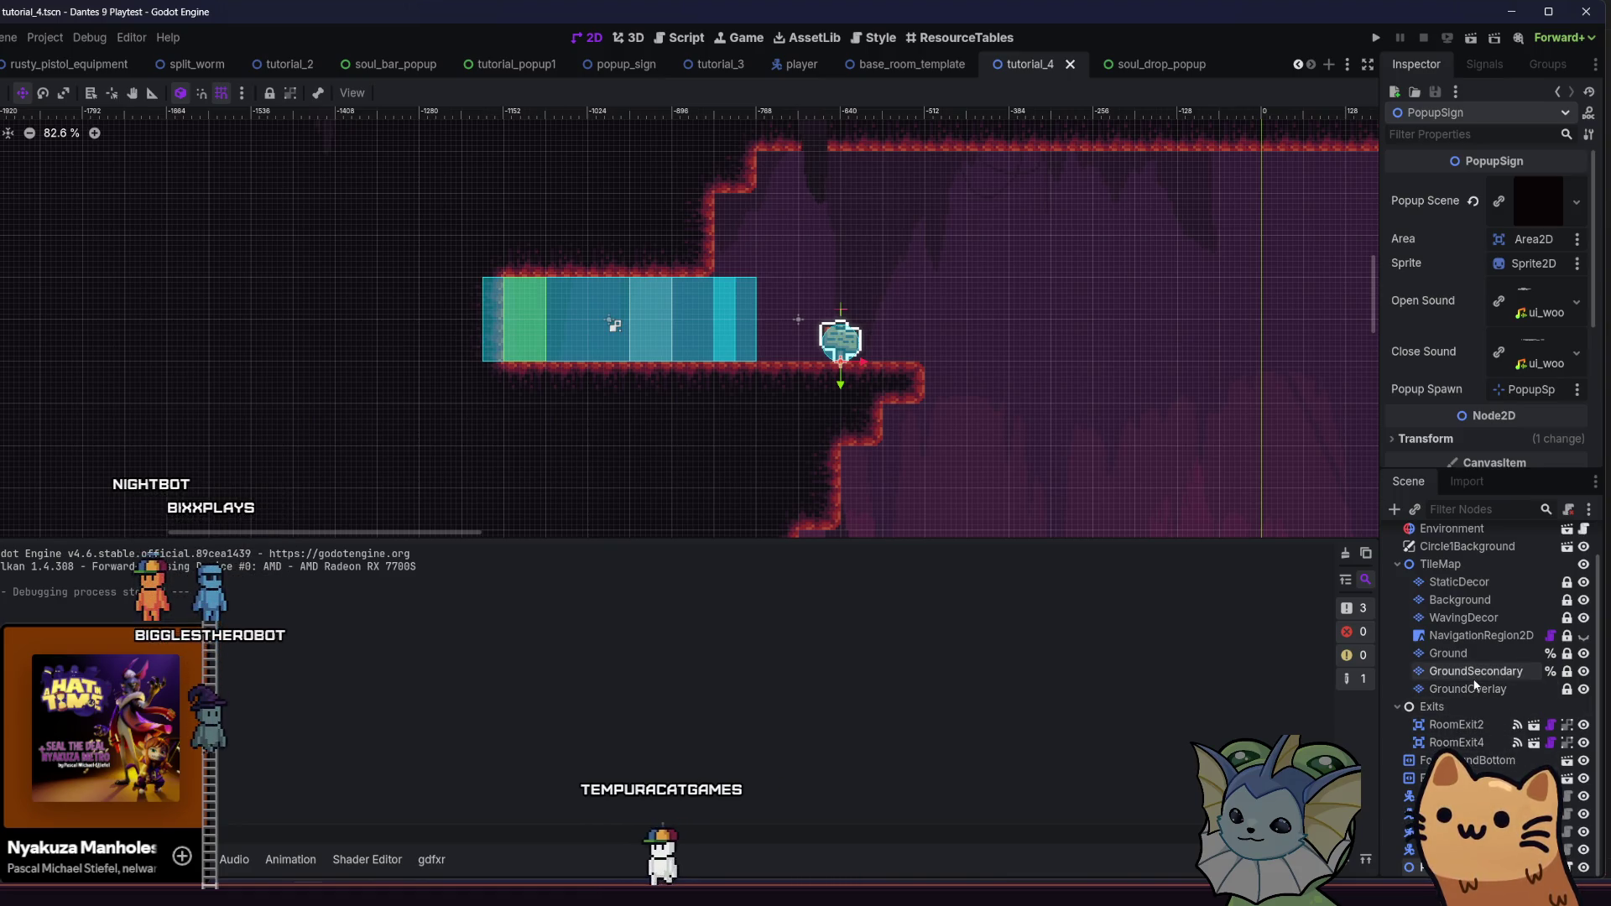
scroll(1439, 547, up, 2)
click(1466, 531)
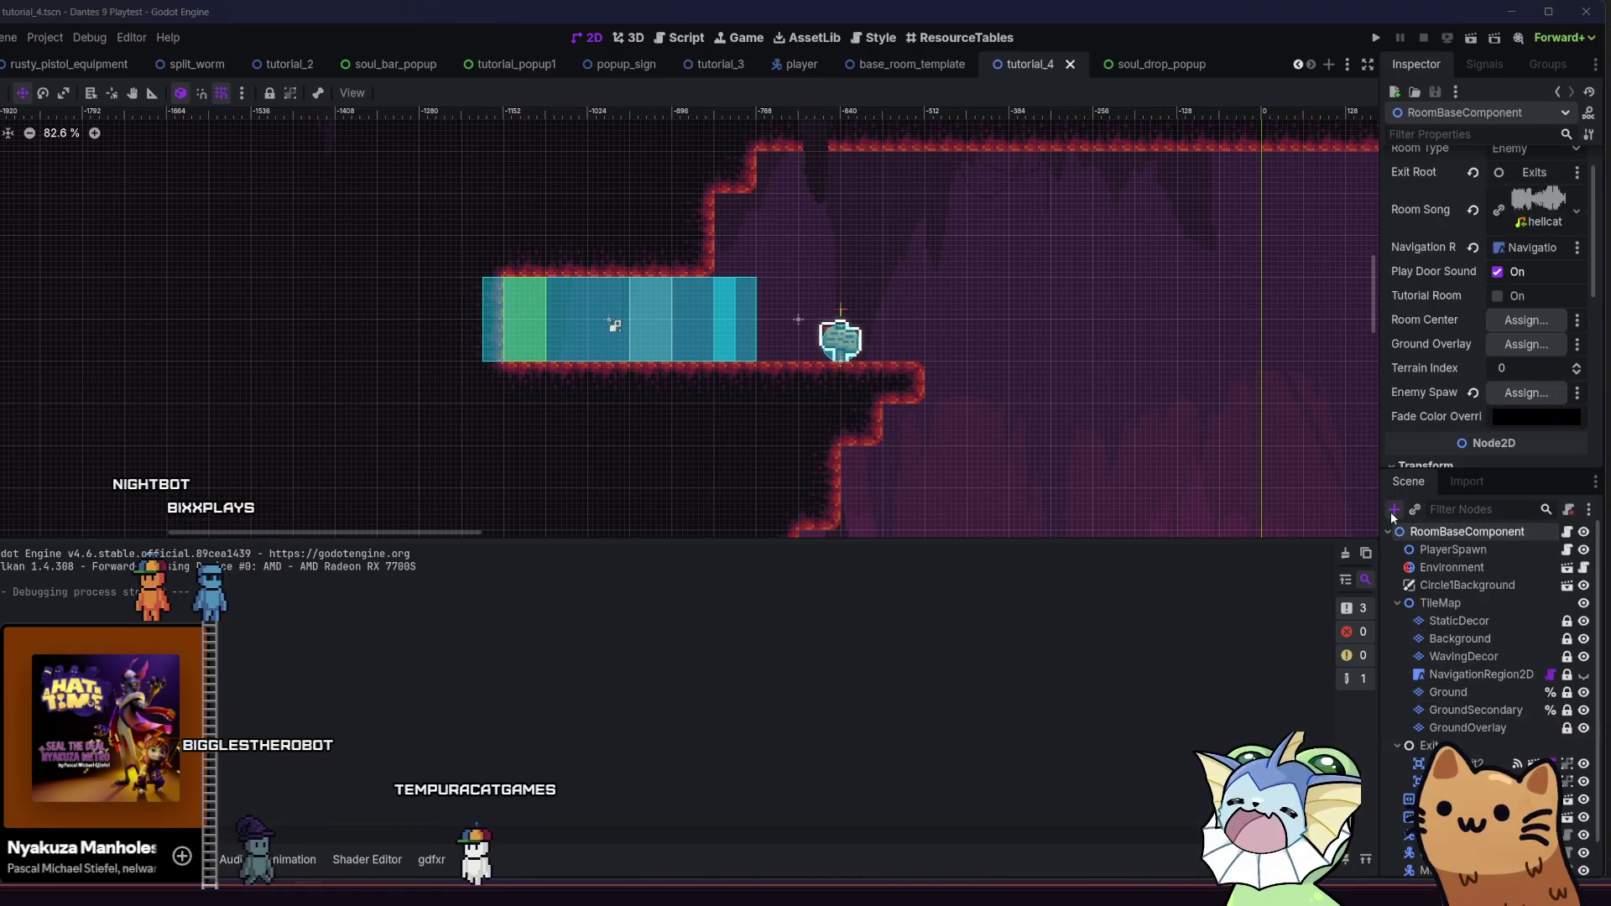
click(1391, 510)
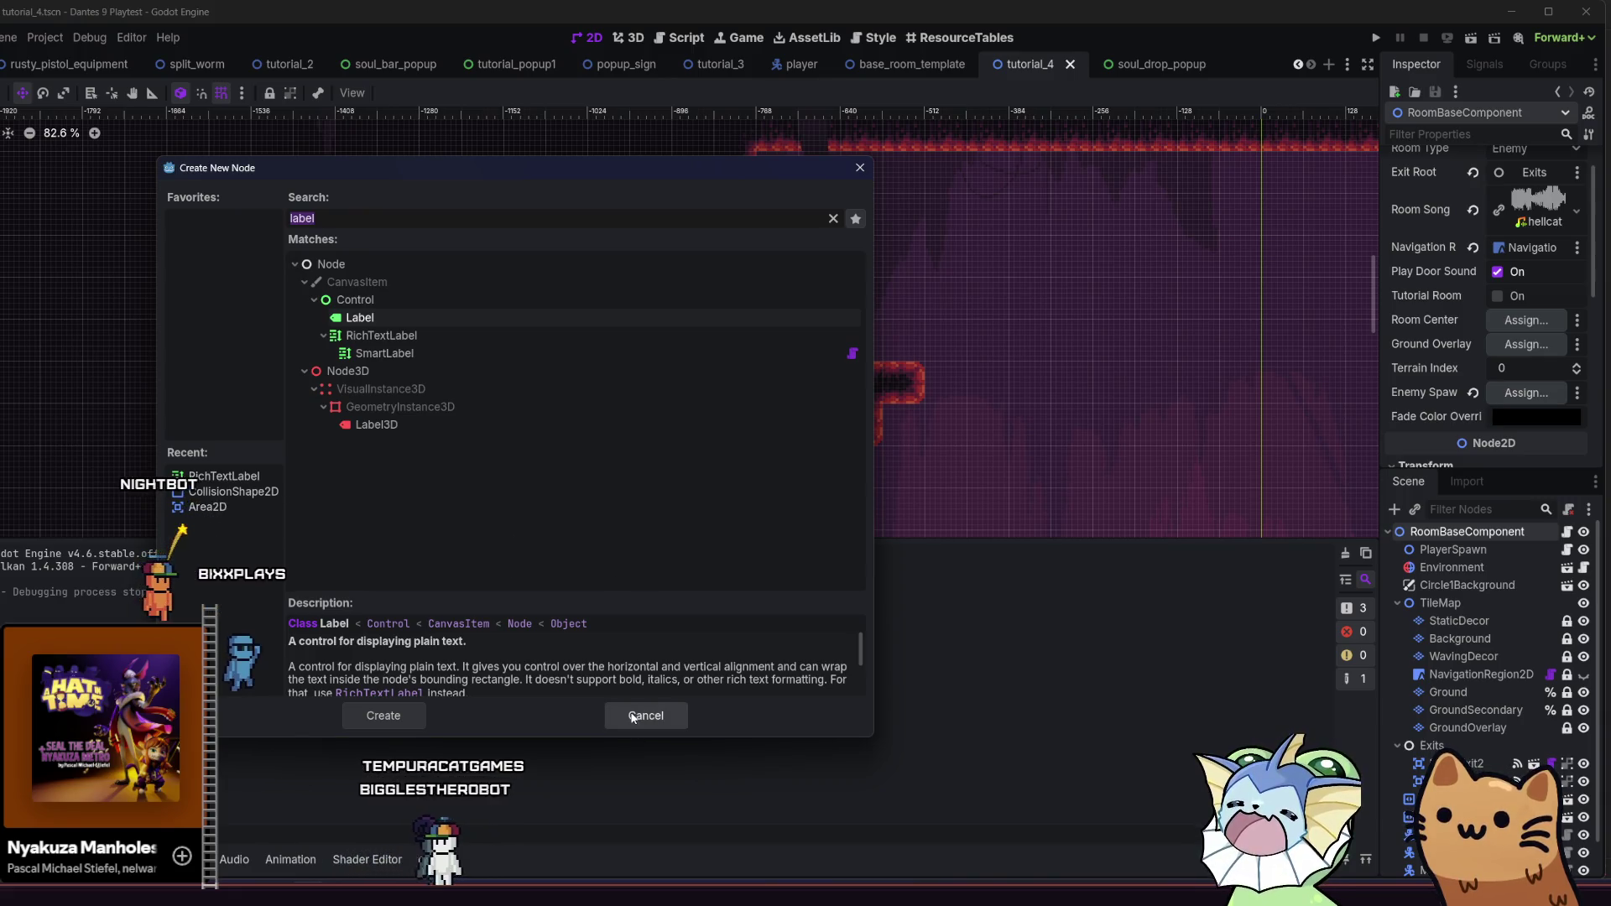
text(node)
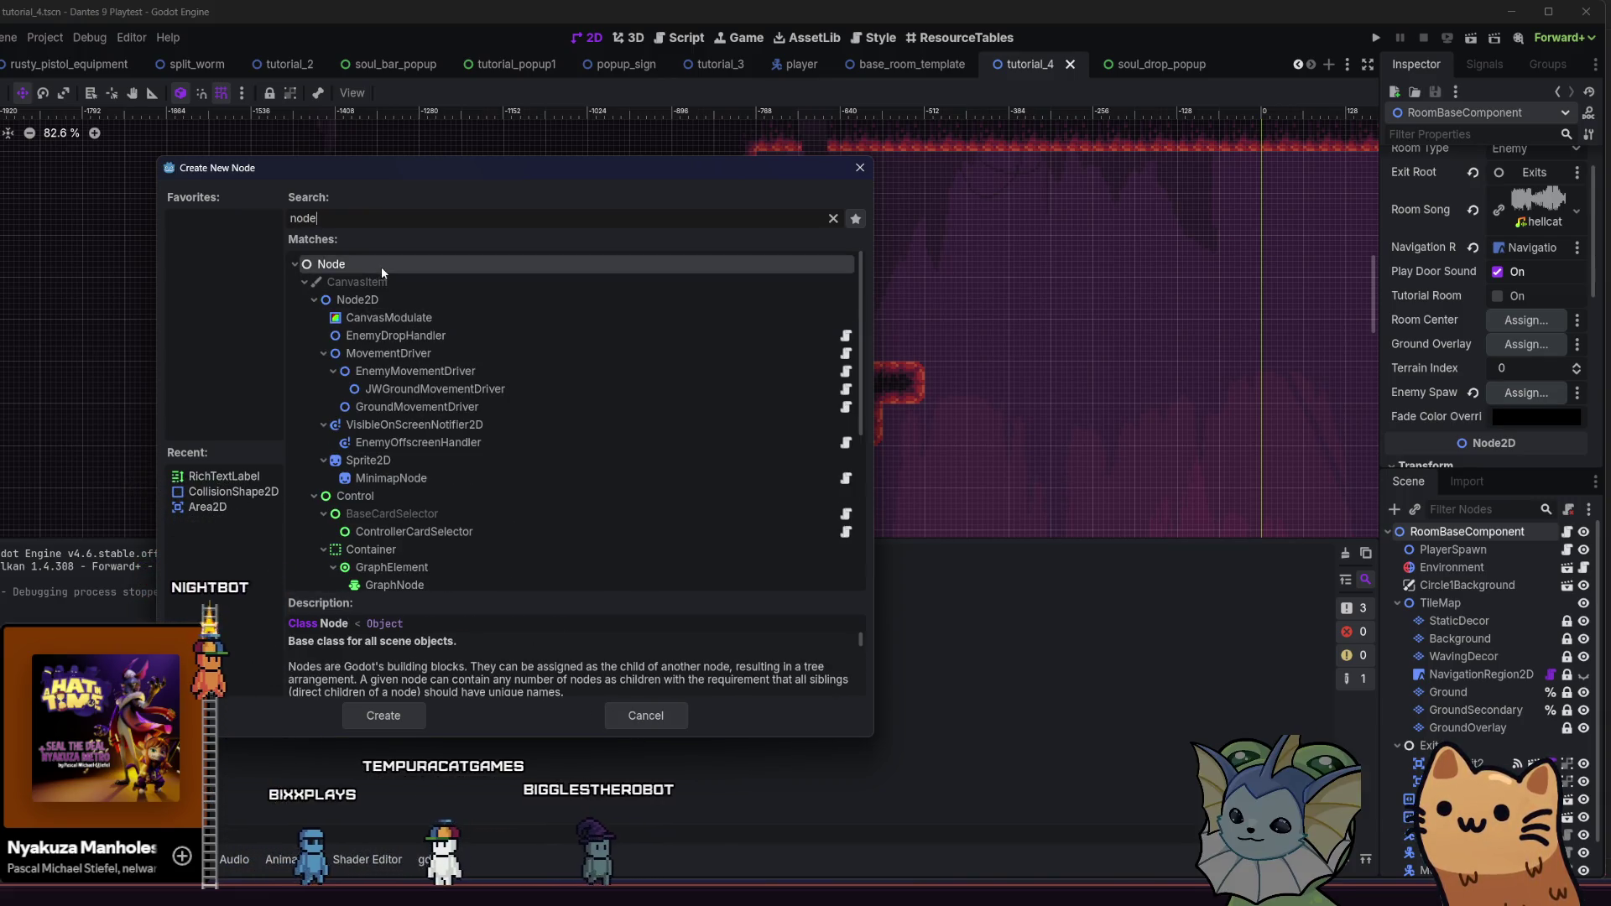
double_click(385, 265)
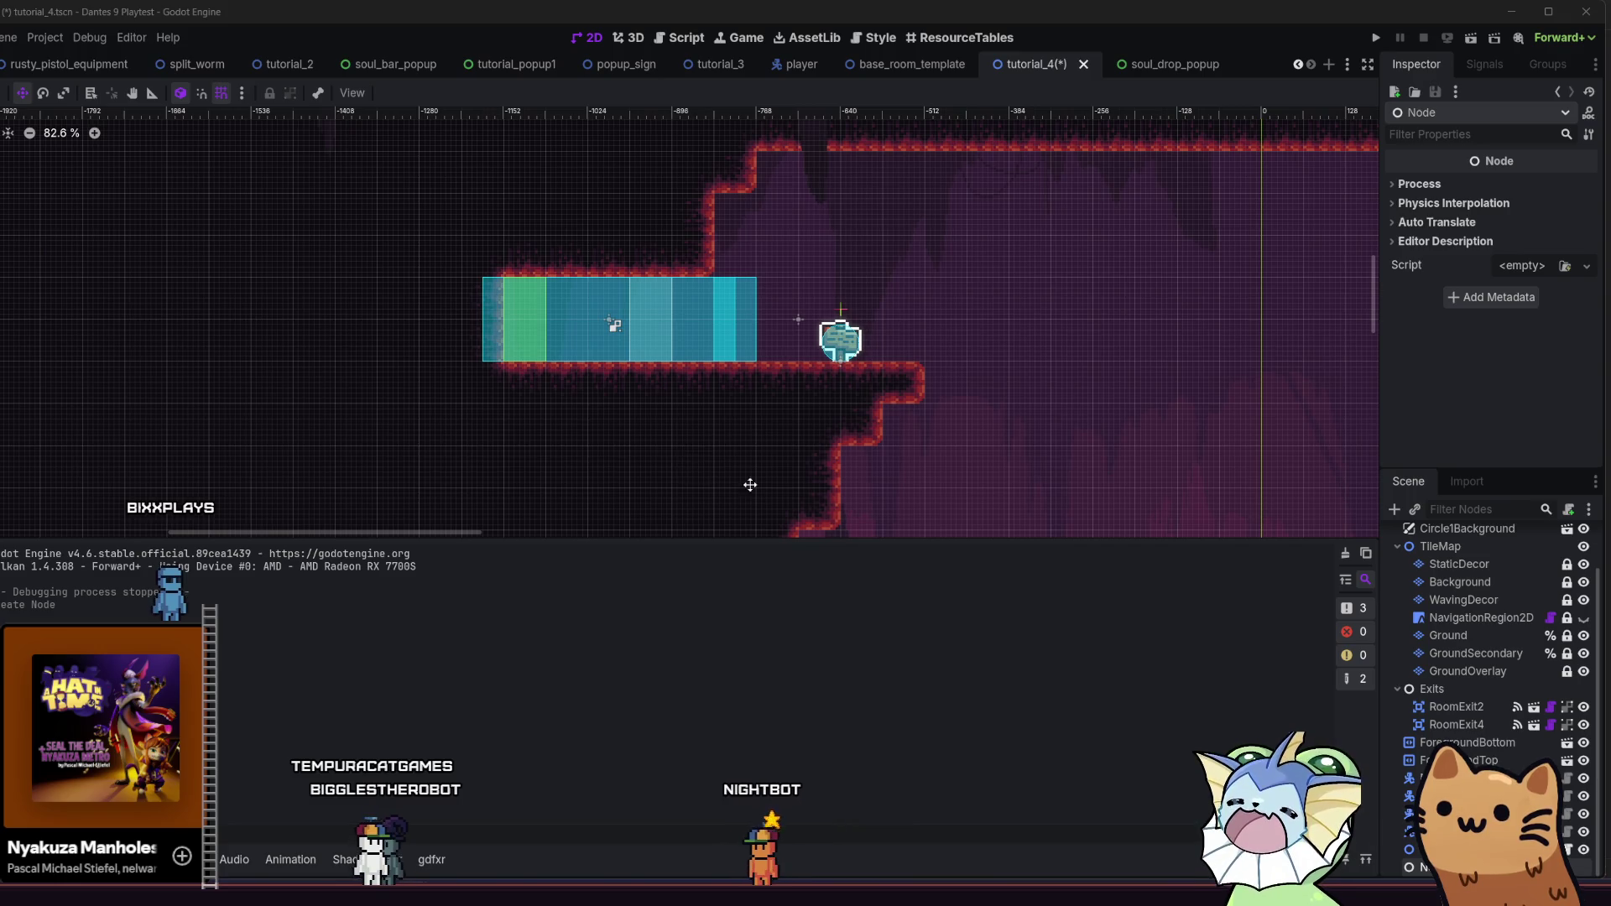
Start attaching a new script to the Node and browse to res://src/level_stuff/tutorial
click(1568, 511)
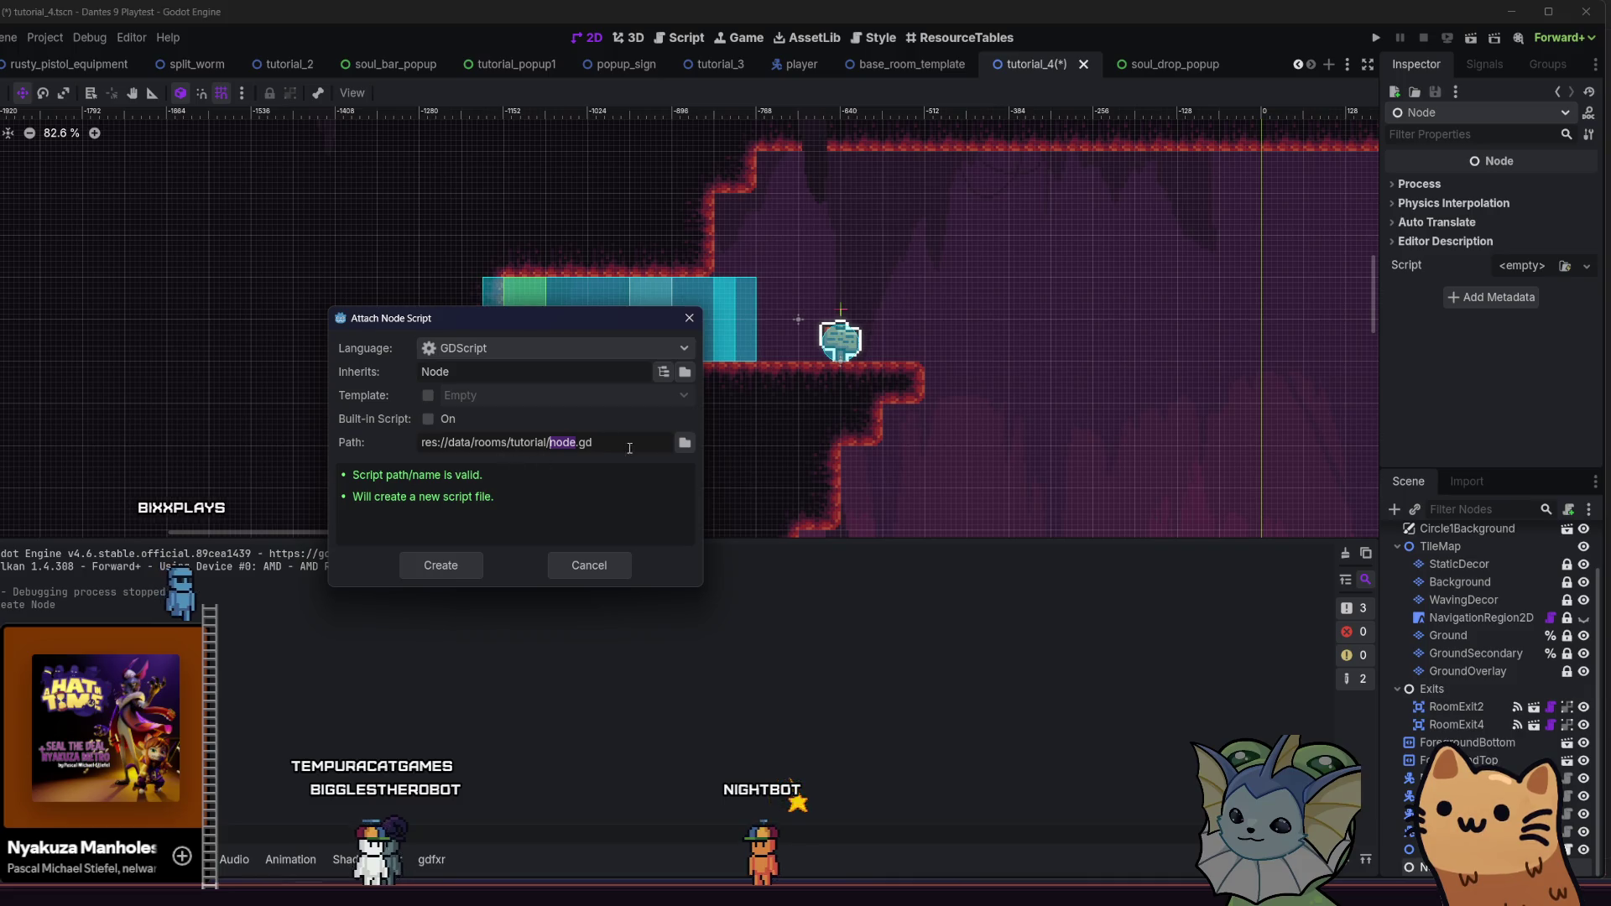
click(685, 442)
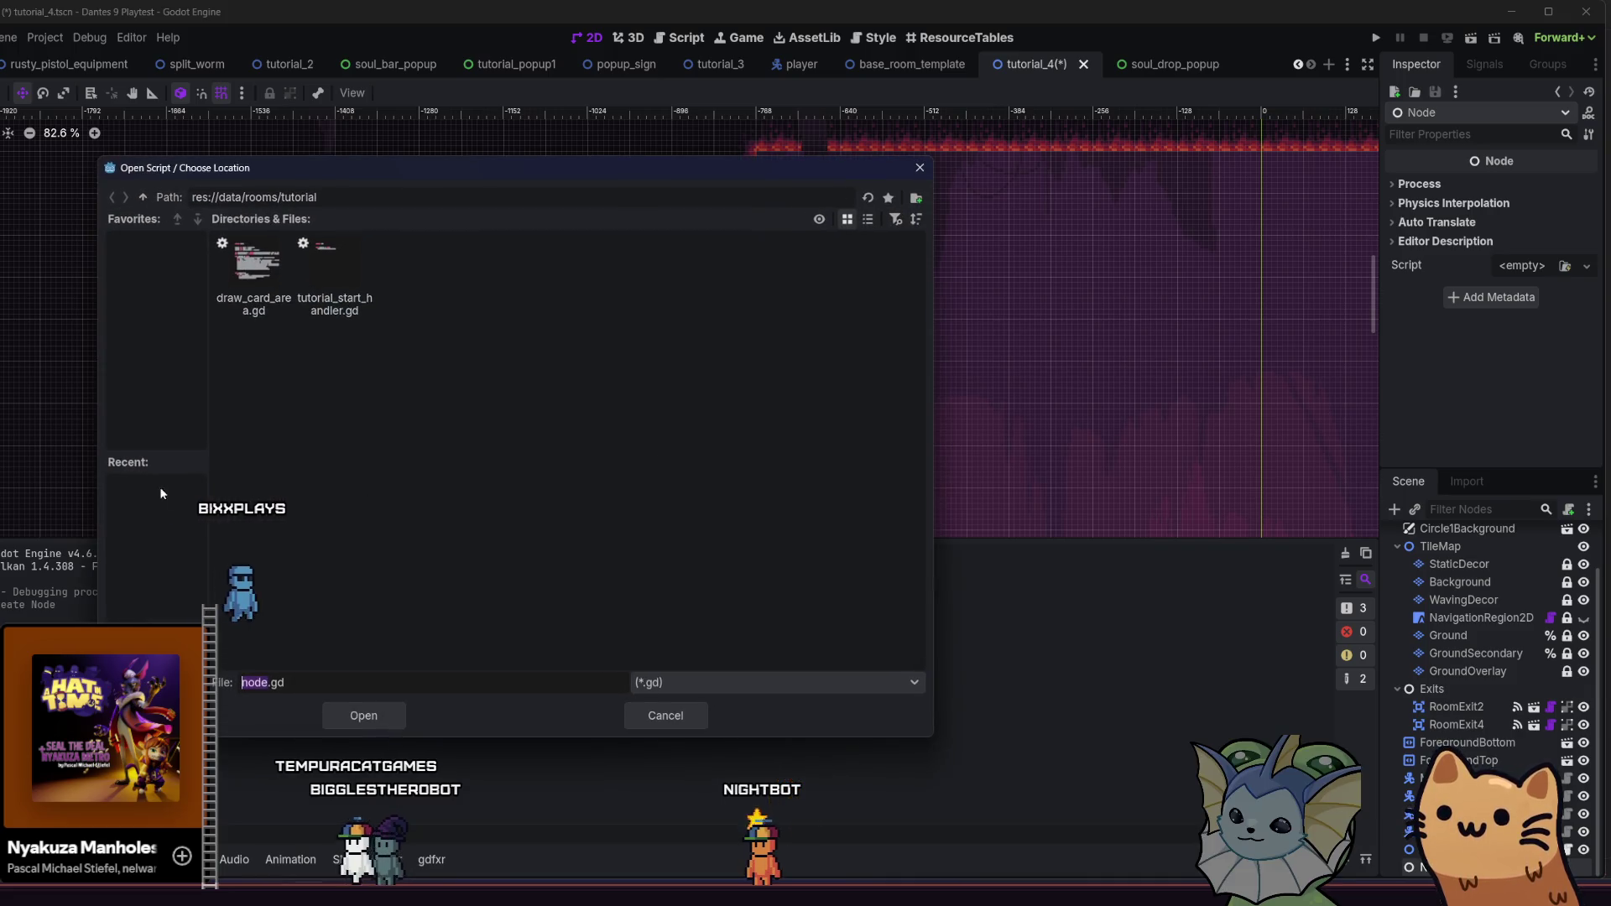
click(144, 198)
click(144, 198)
click(143, 198)
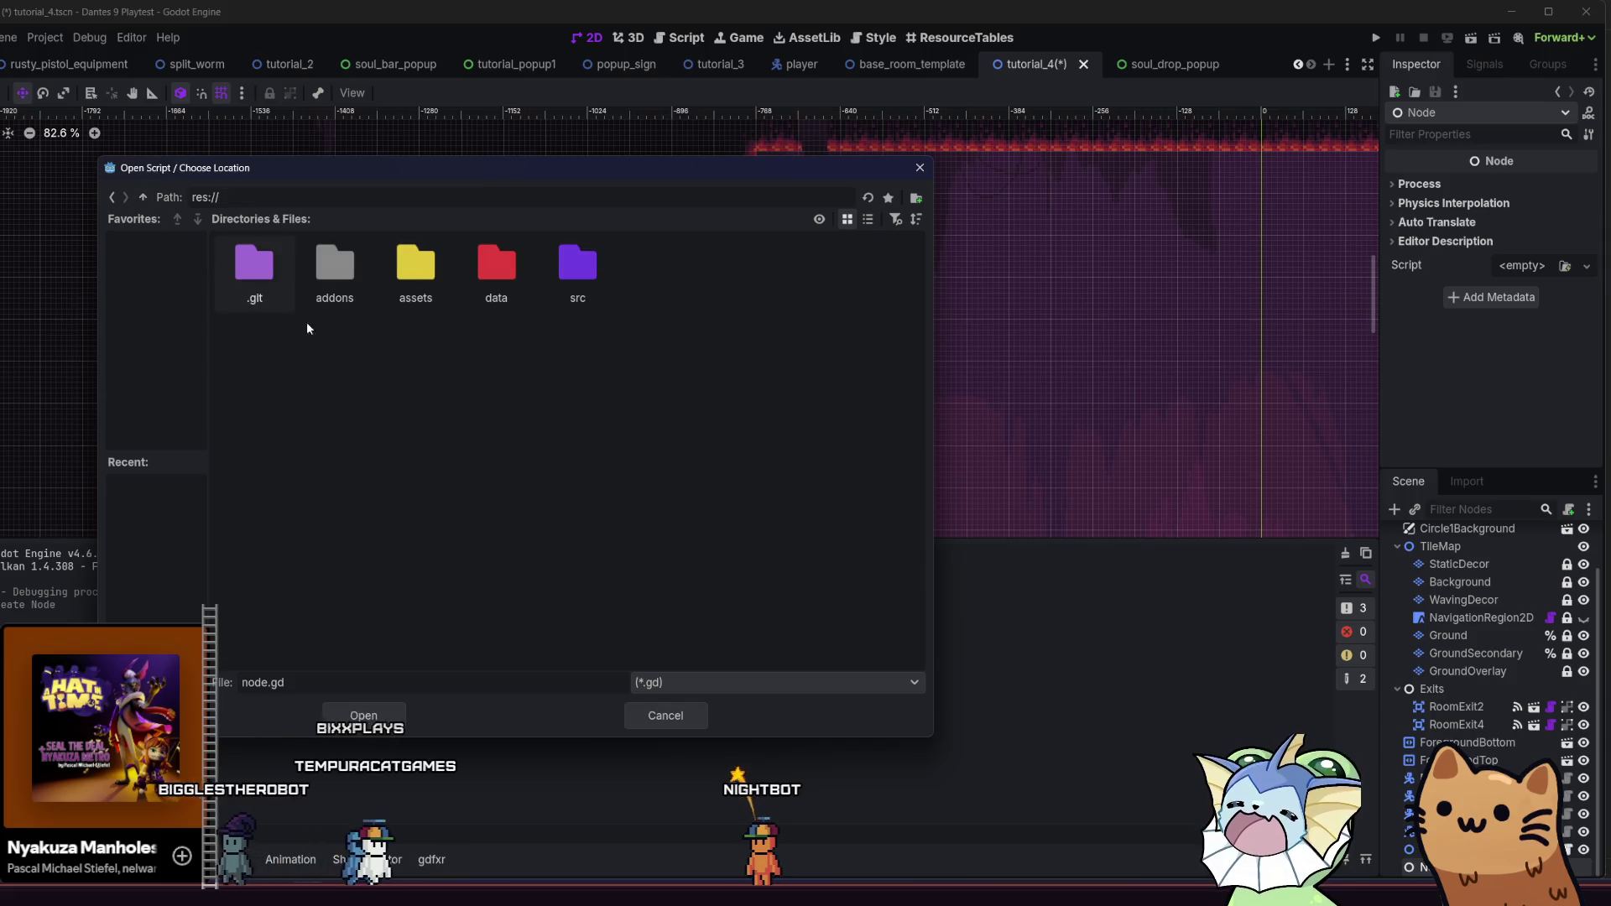
double_click(576, 276)
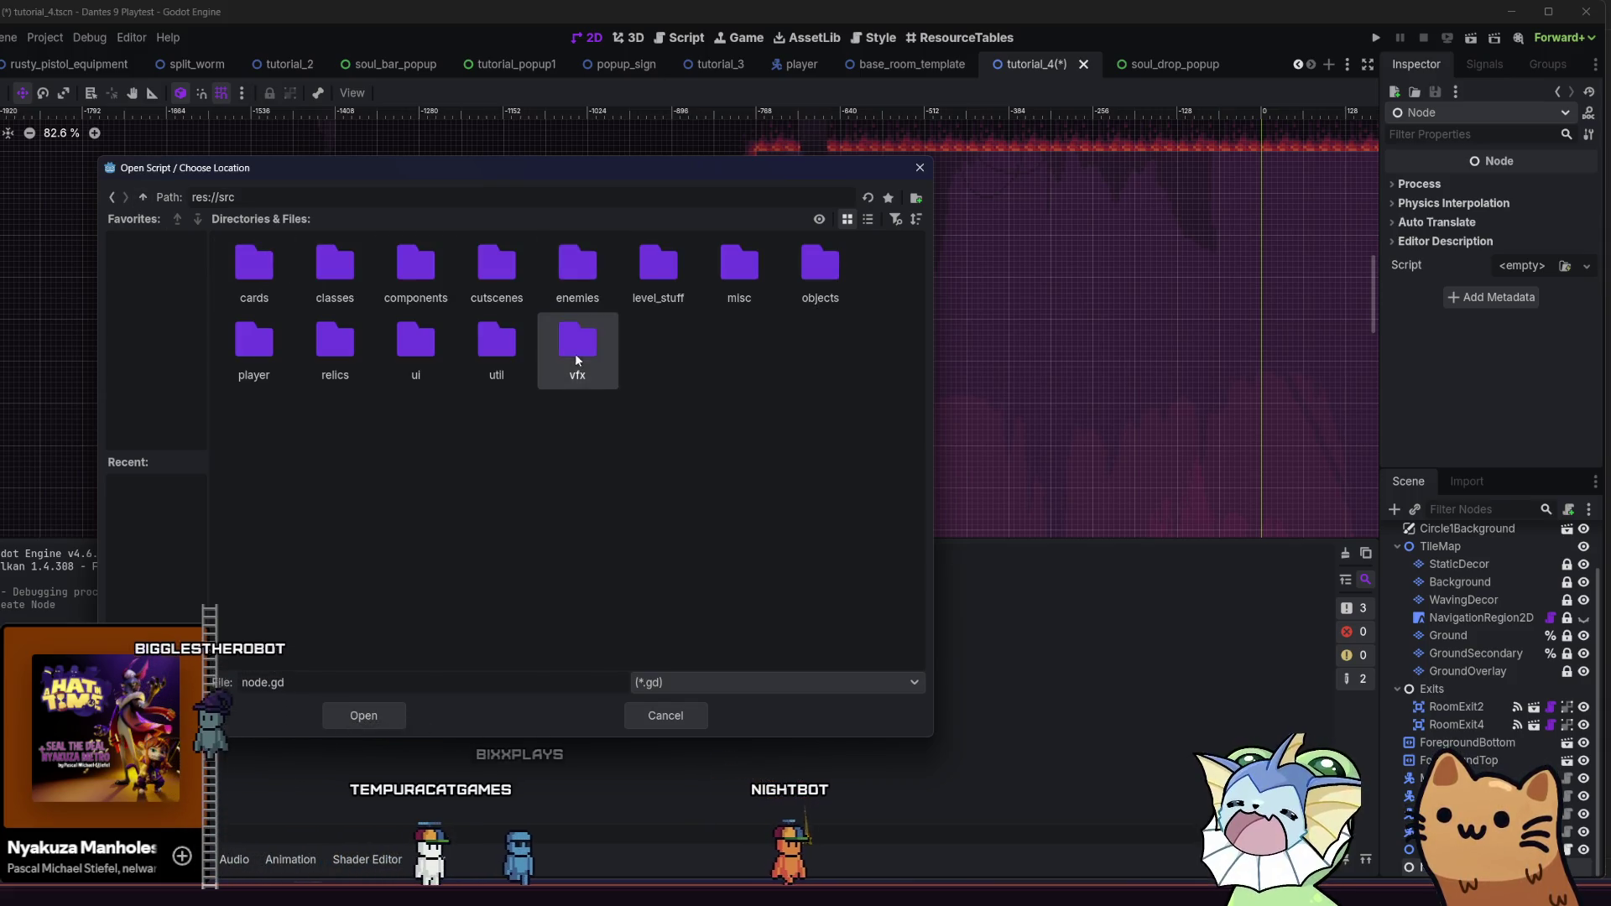
double_click(657, 268)
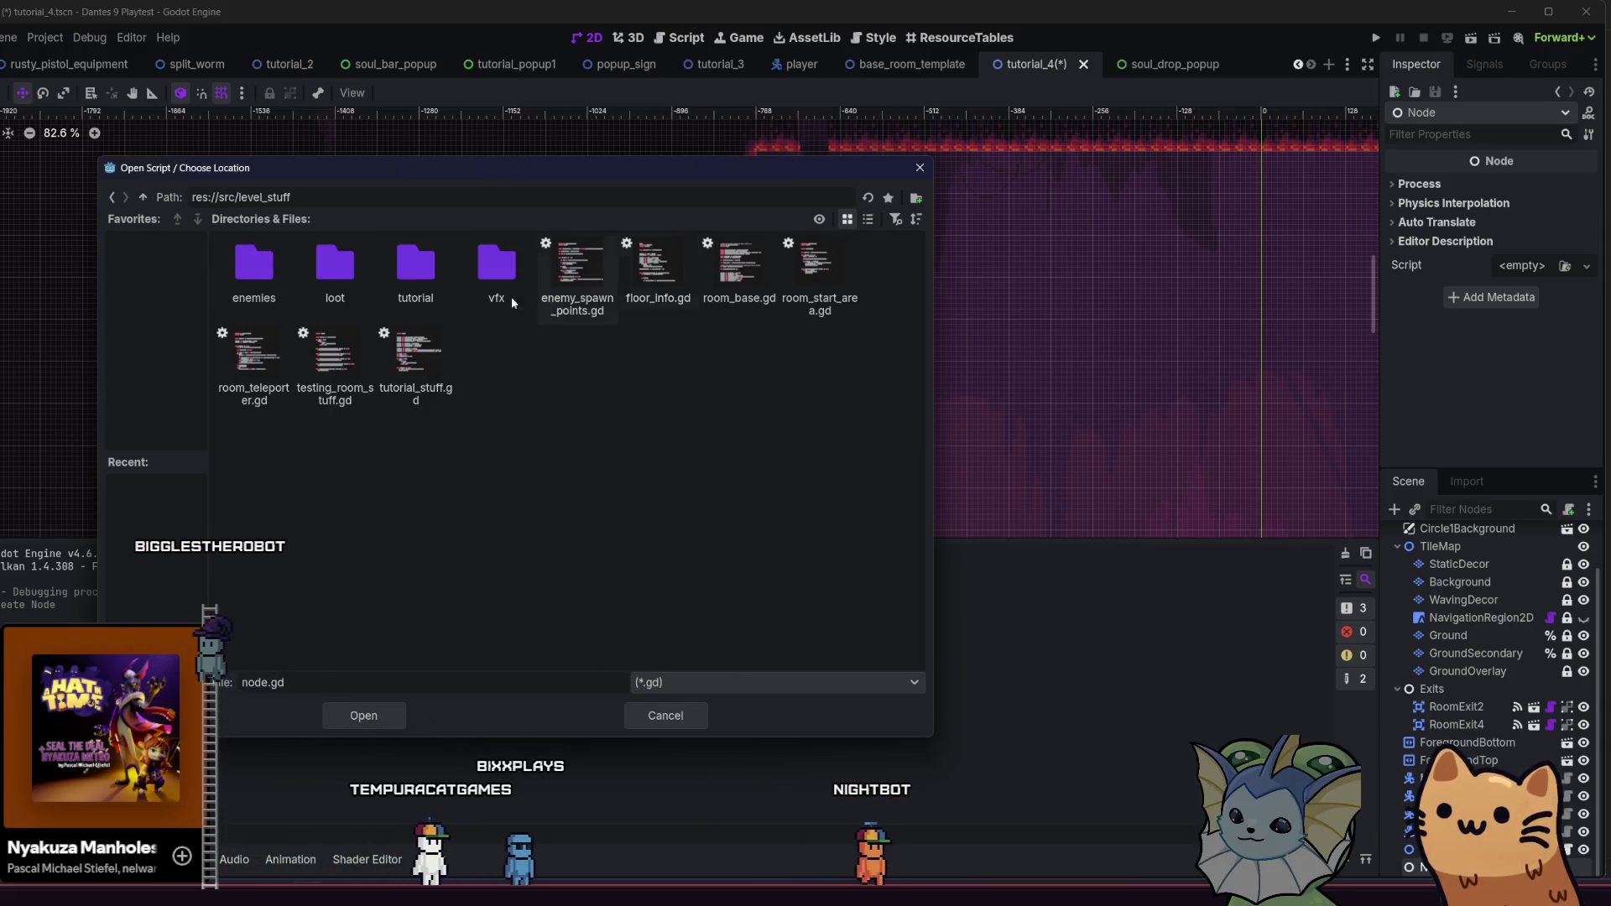
double_click(387, 276)
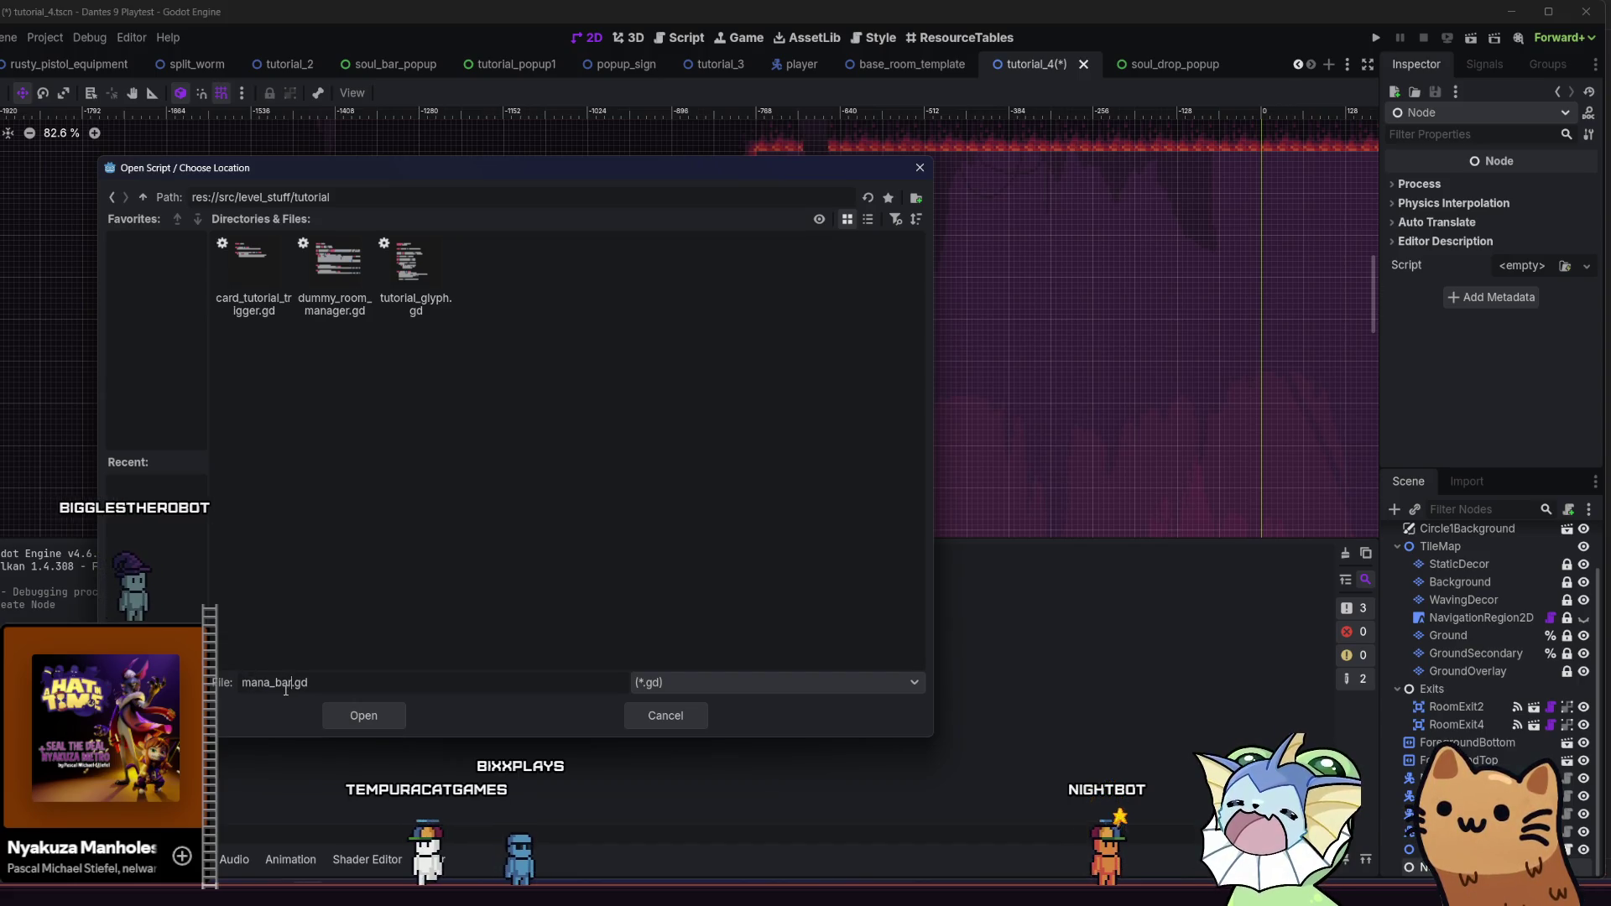
Name the script mana_pickup_room.gd and create it
key(BackSpace)
key(BackSpace)
key(BackSpace)
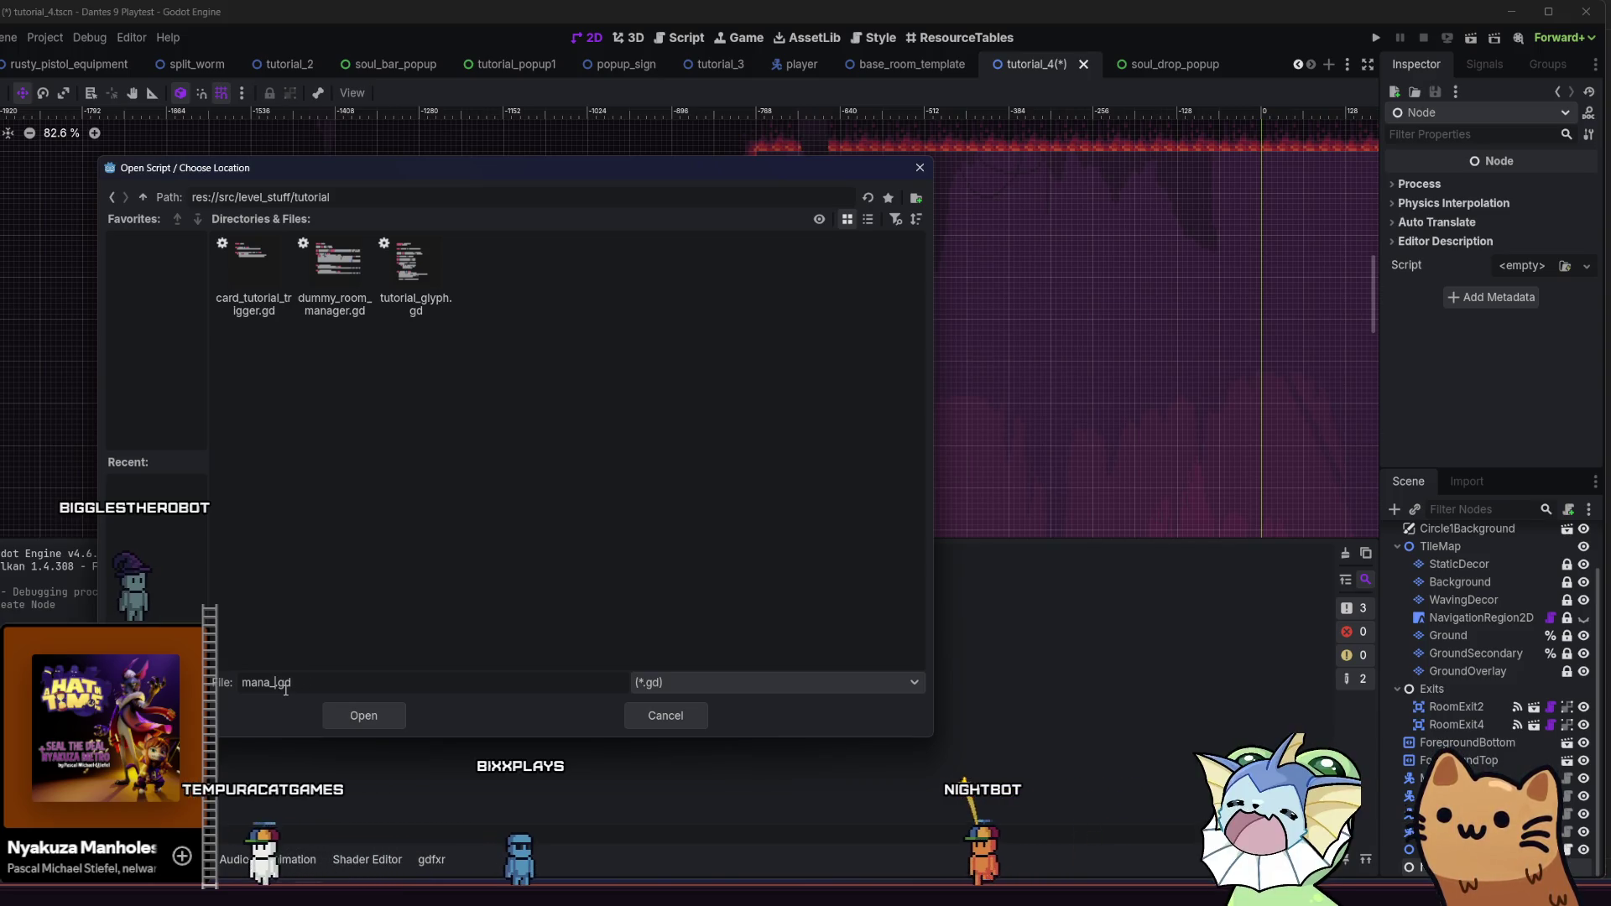
text(pick)
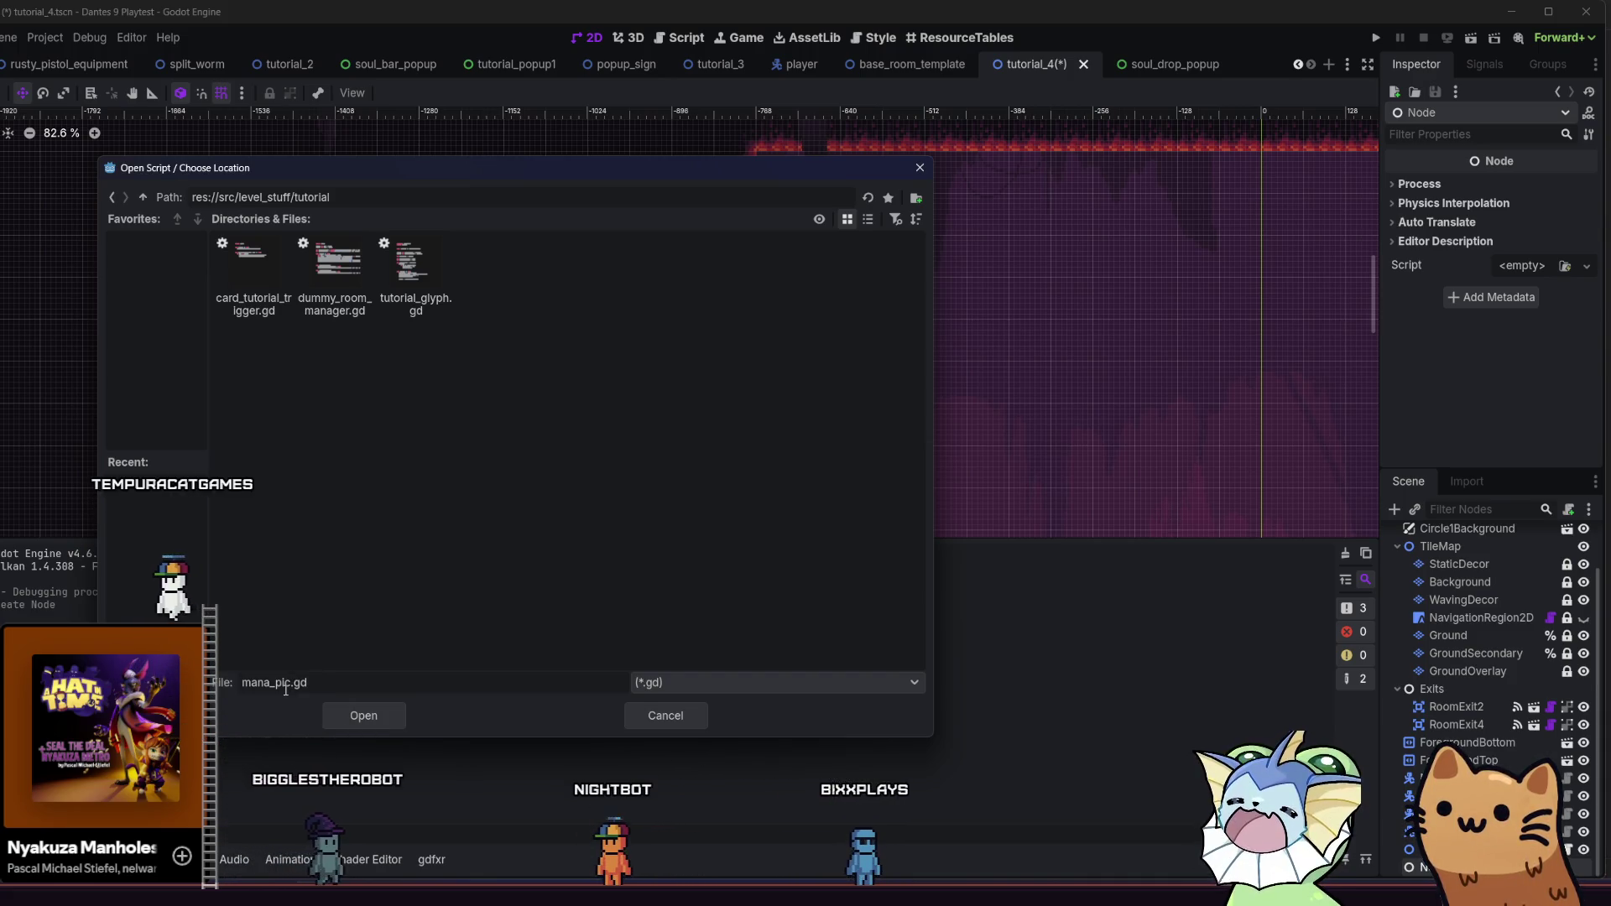
text(up_room)
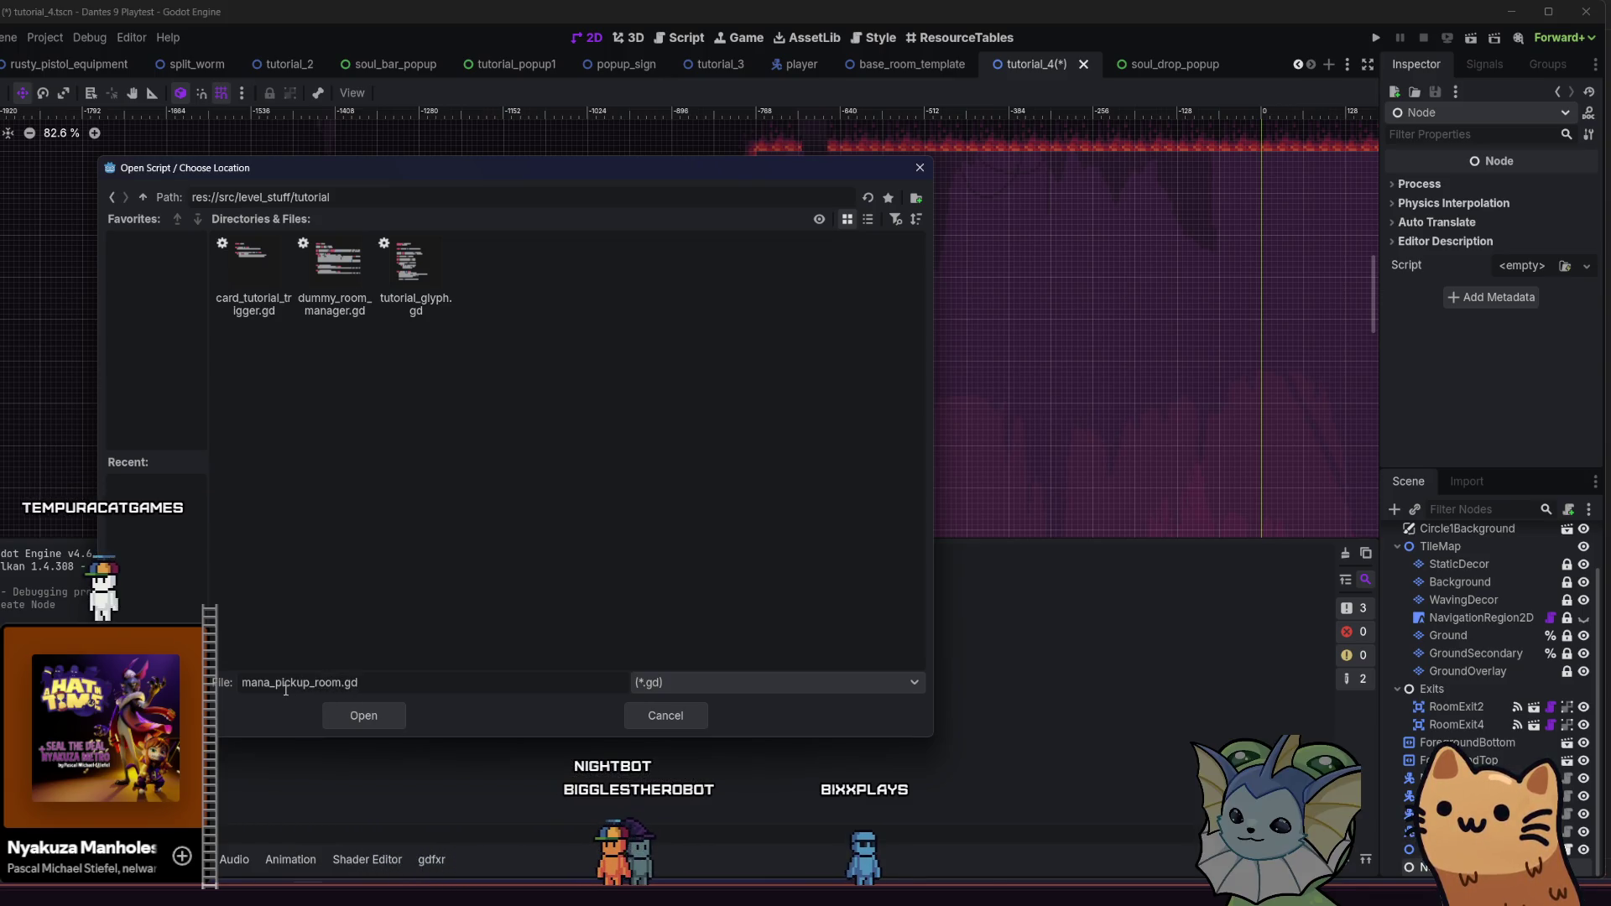
key(Return)
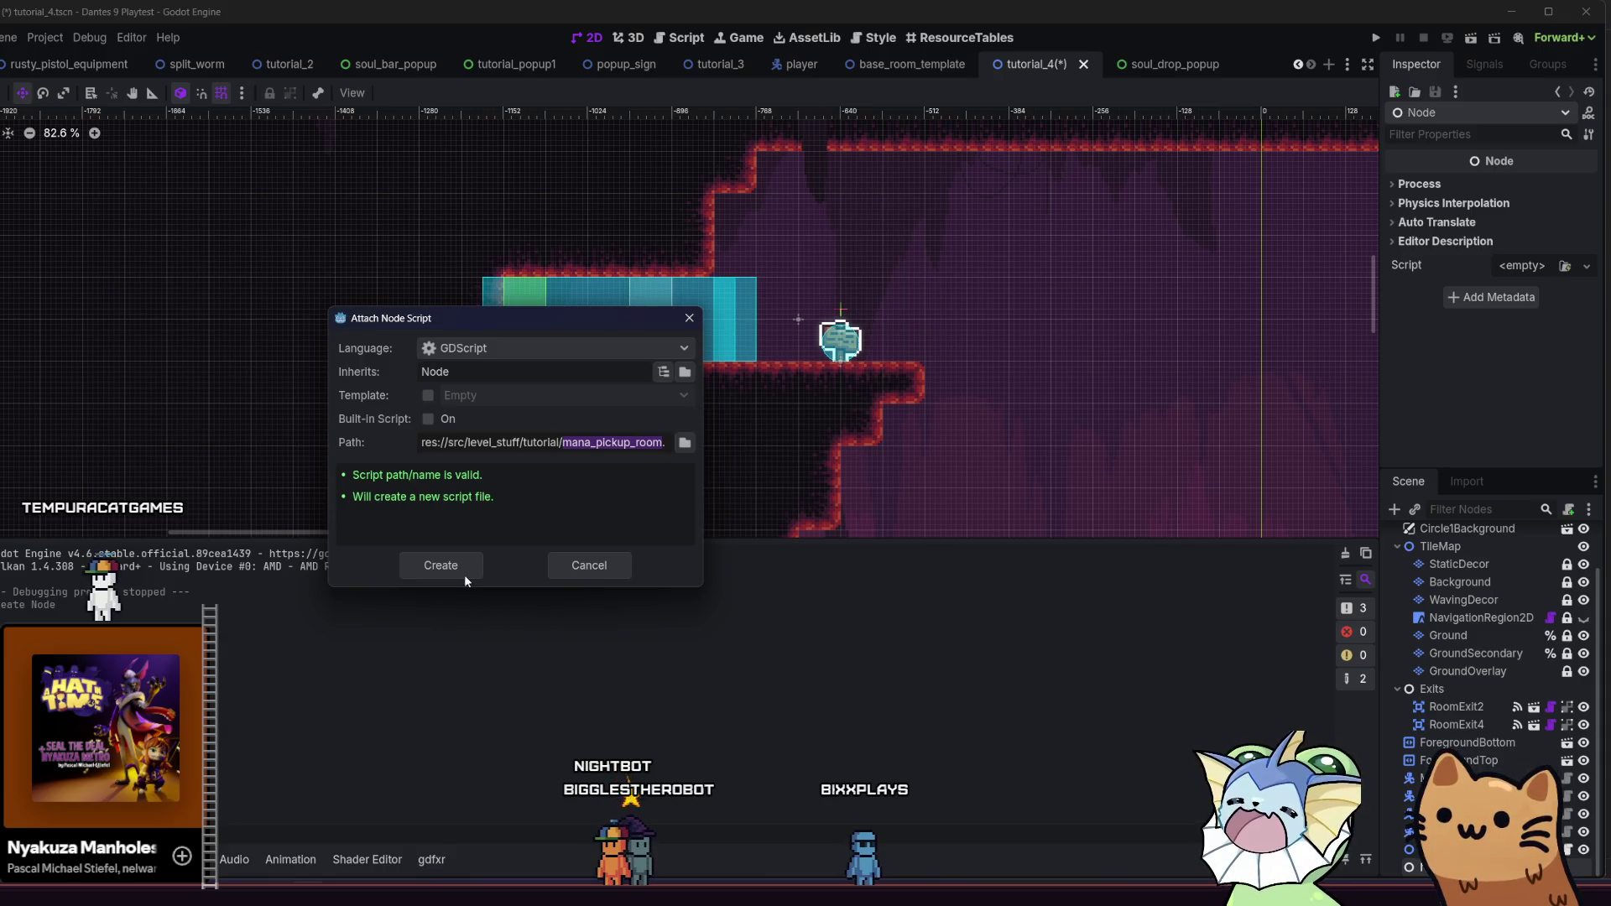
click(458, 570)
key(Down)
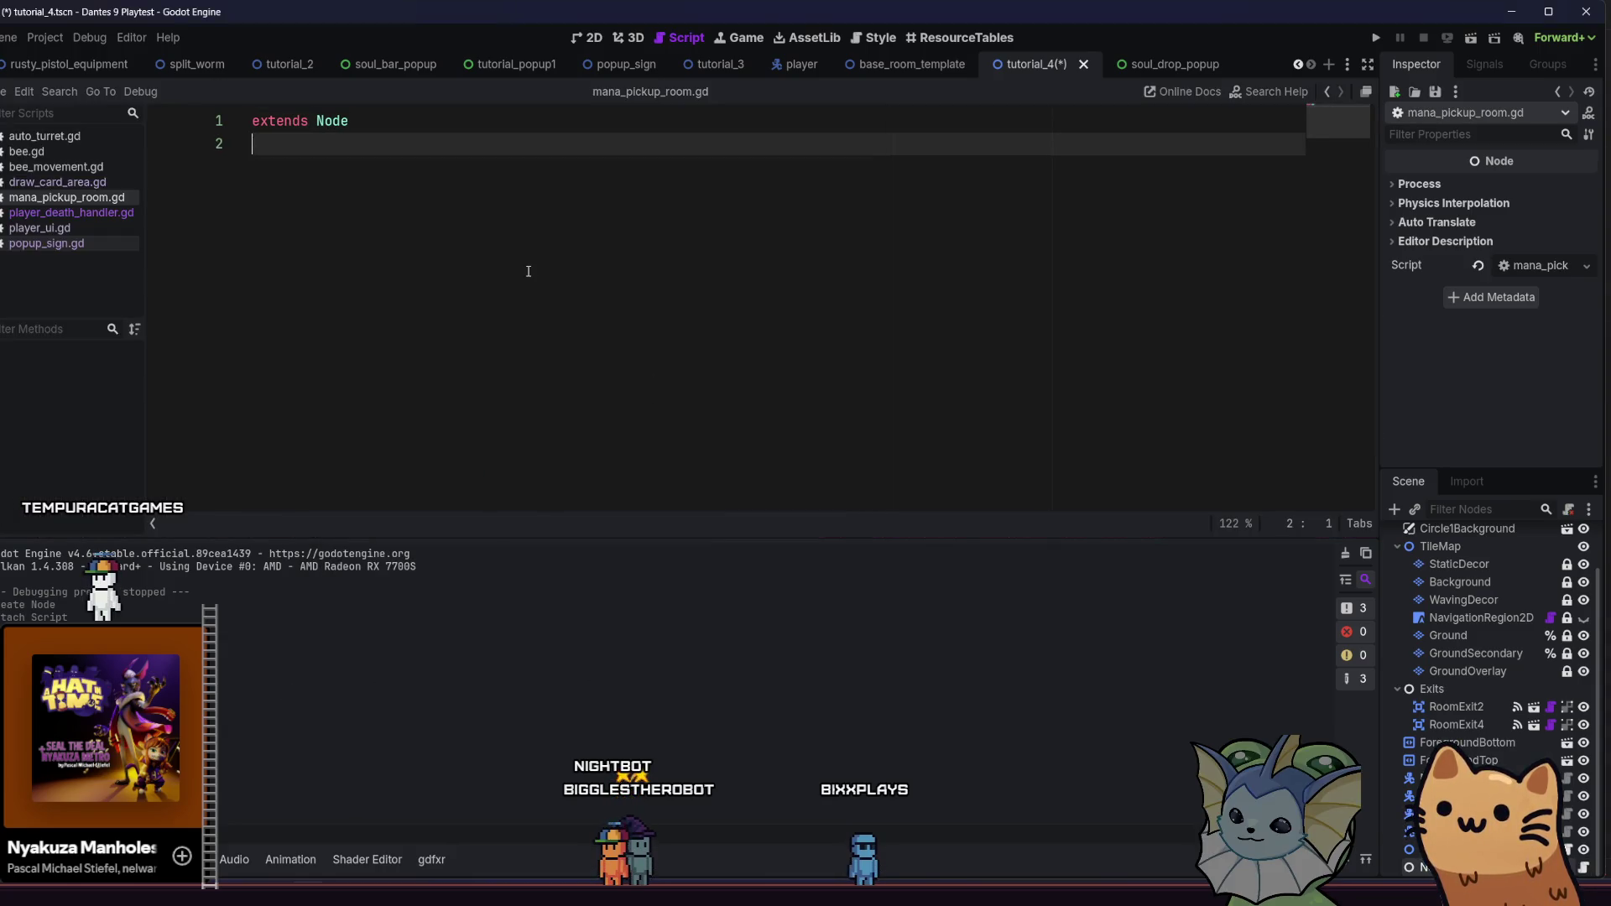
Save mana_pickup_room.gd and its scene, then review CardDrawArea's draw_card_area.gd _ready() connections in tutorial_3
key(Return)
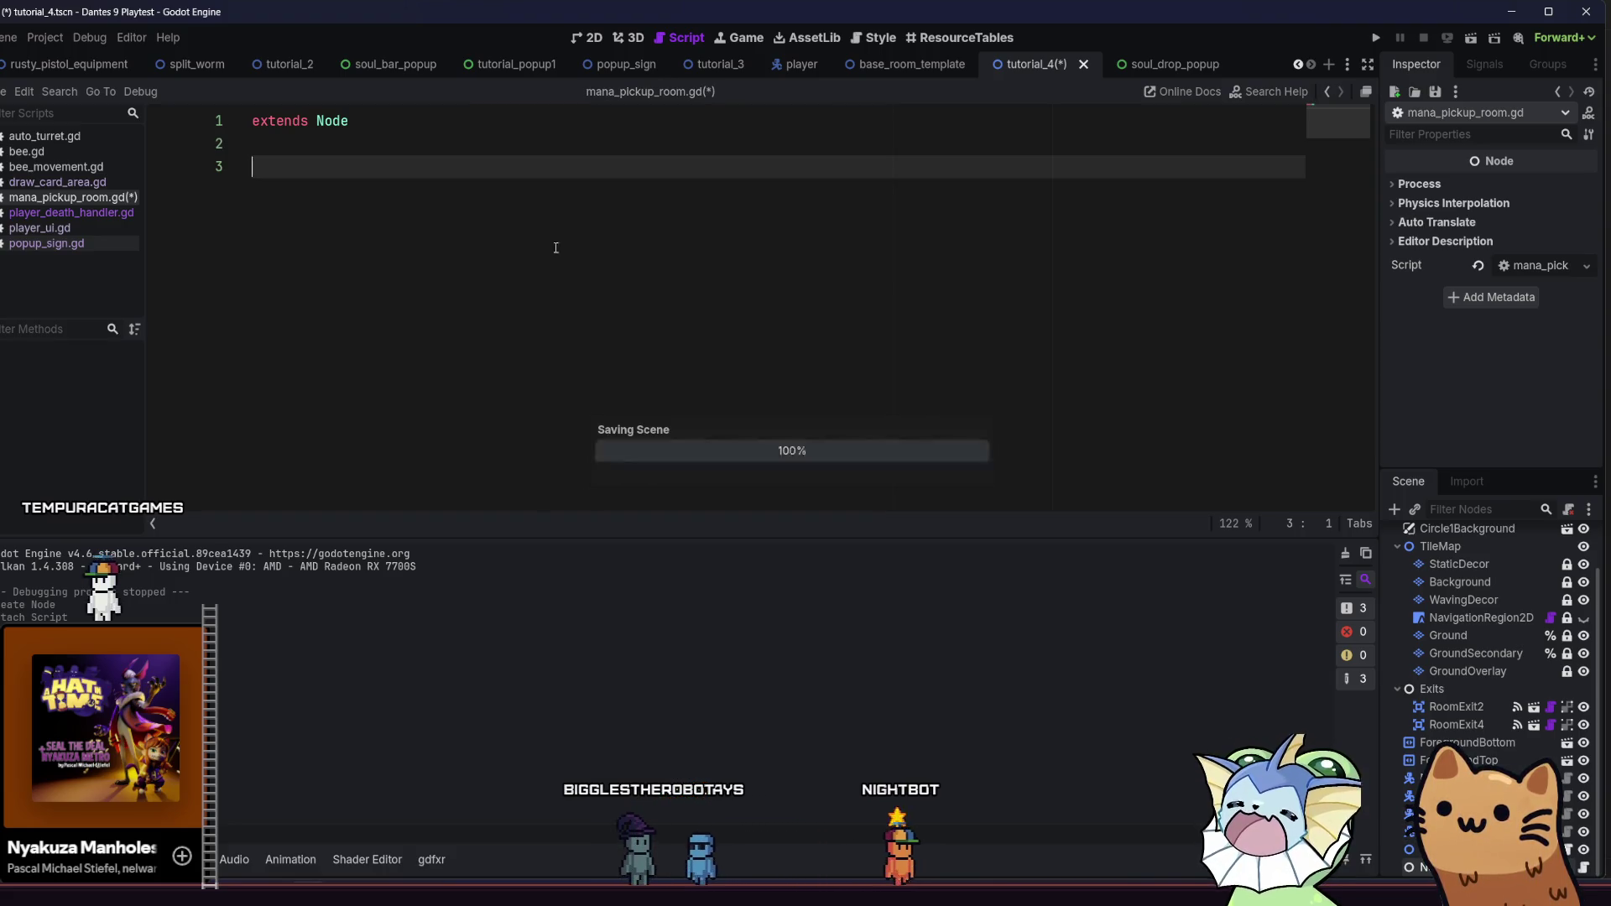
key(ctrl+s)
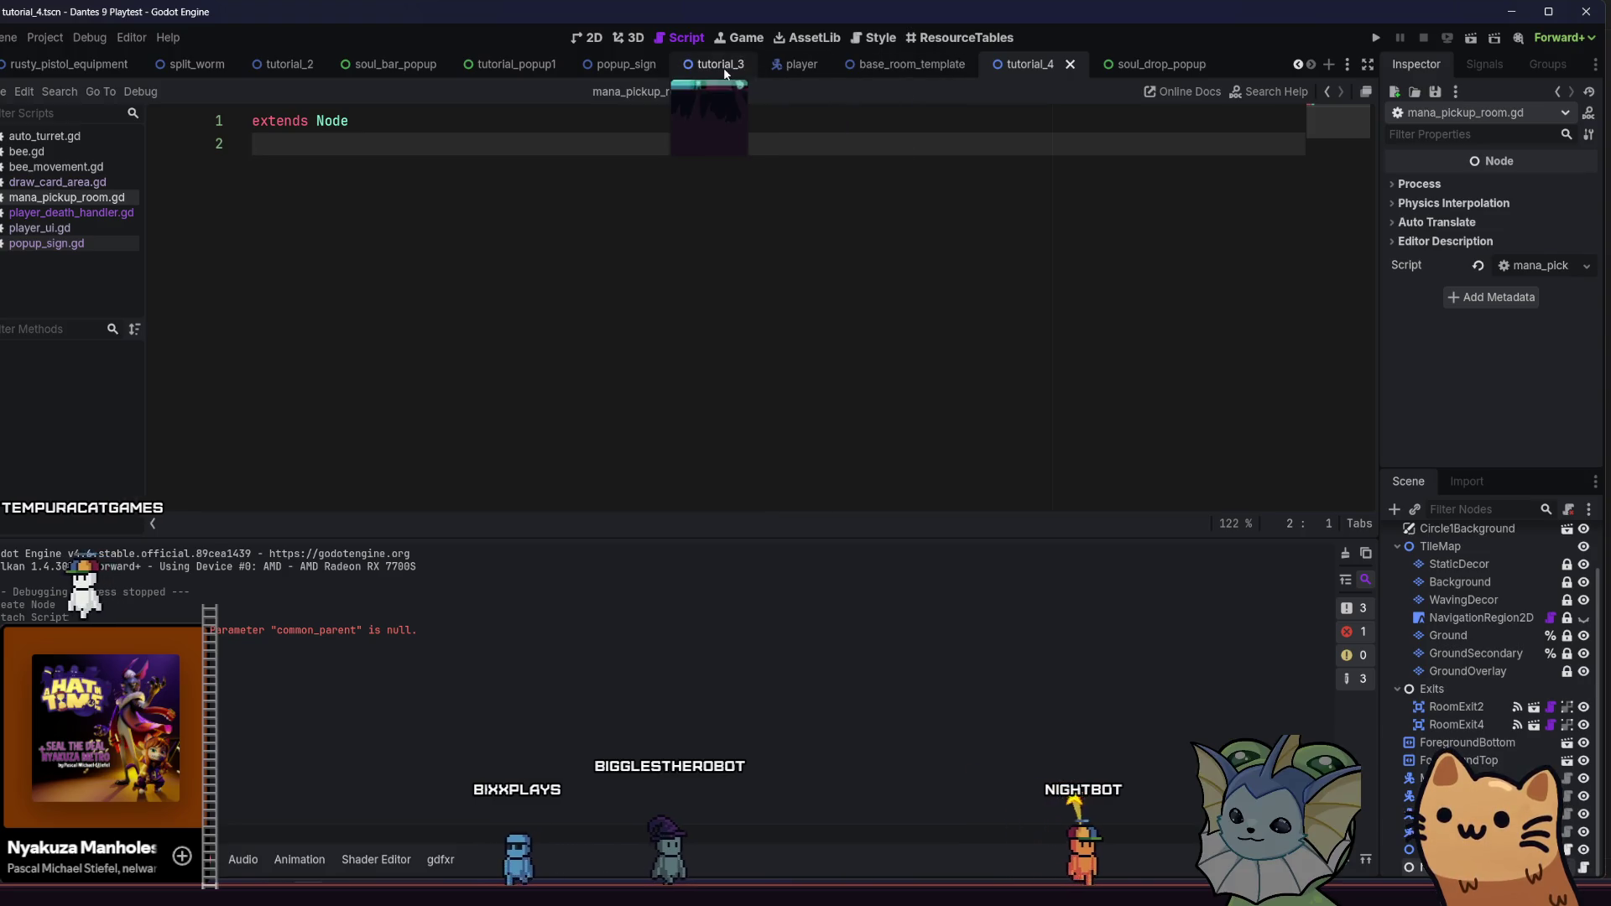
click(725, 72)
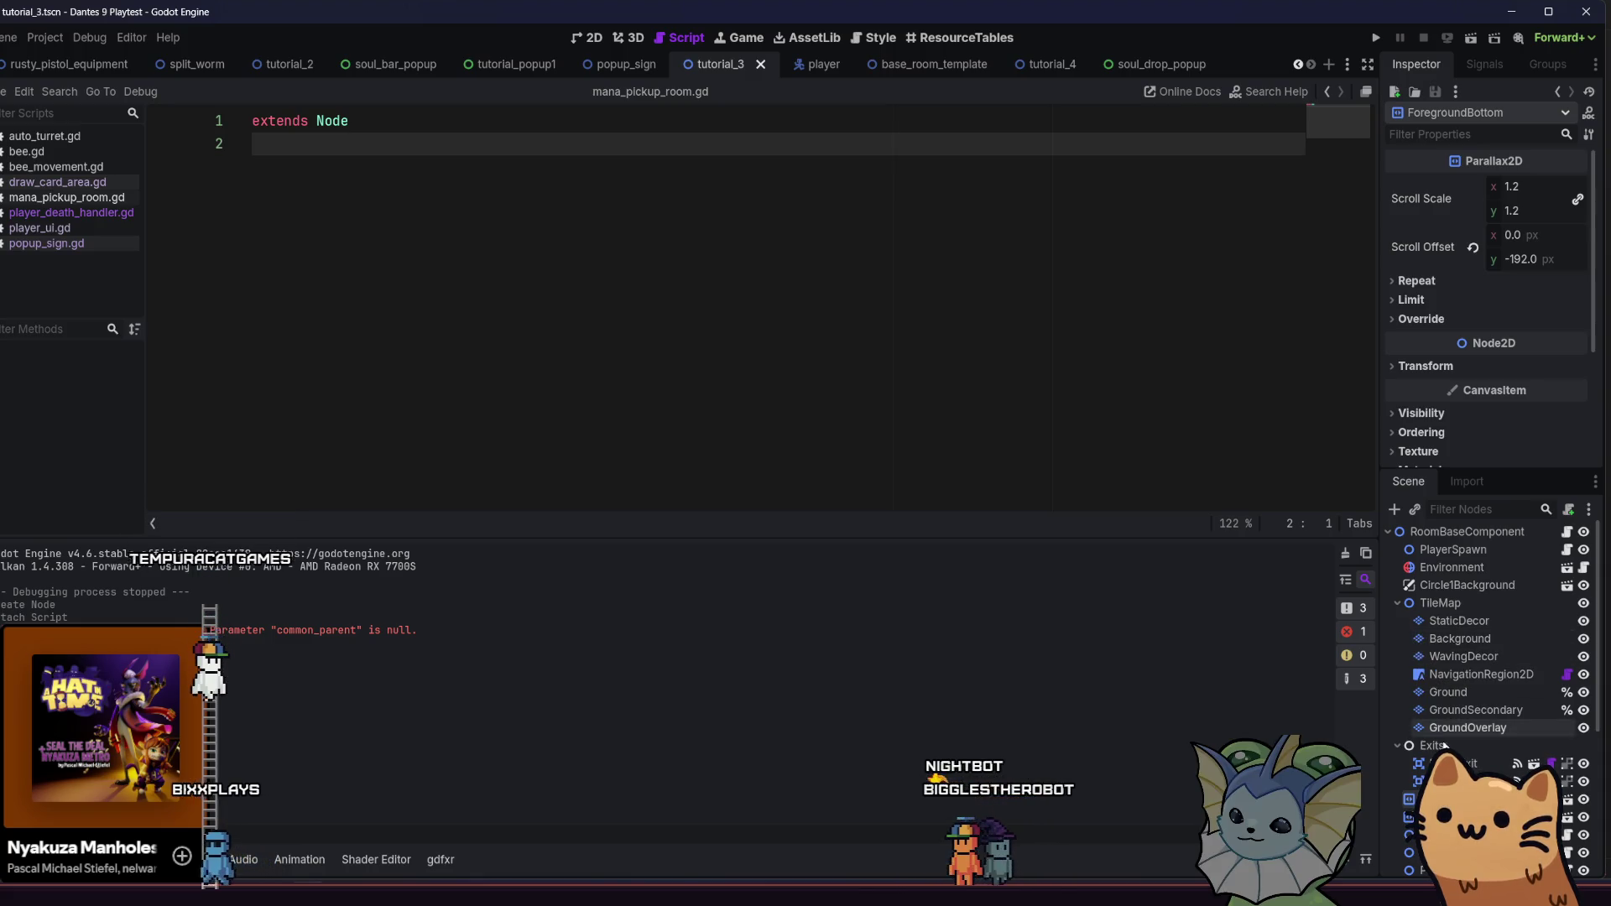
scroll(1451, 713, down, 5)
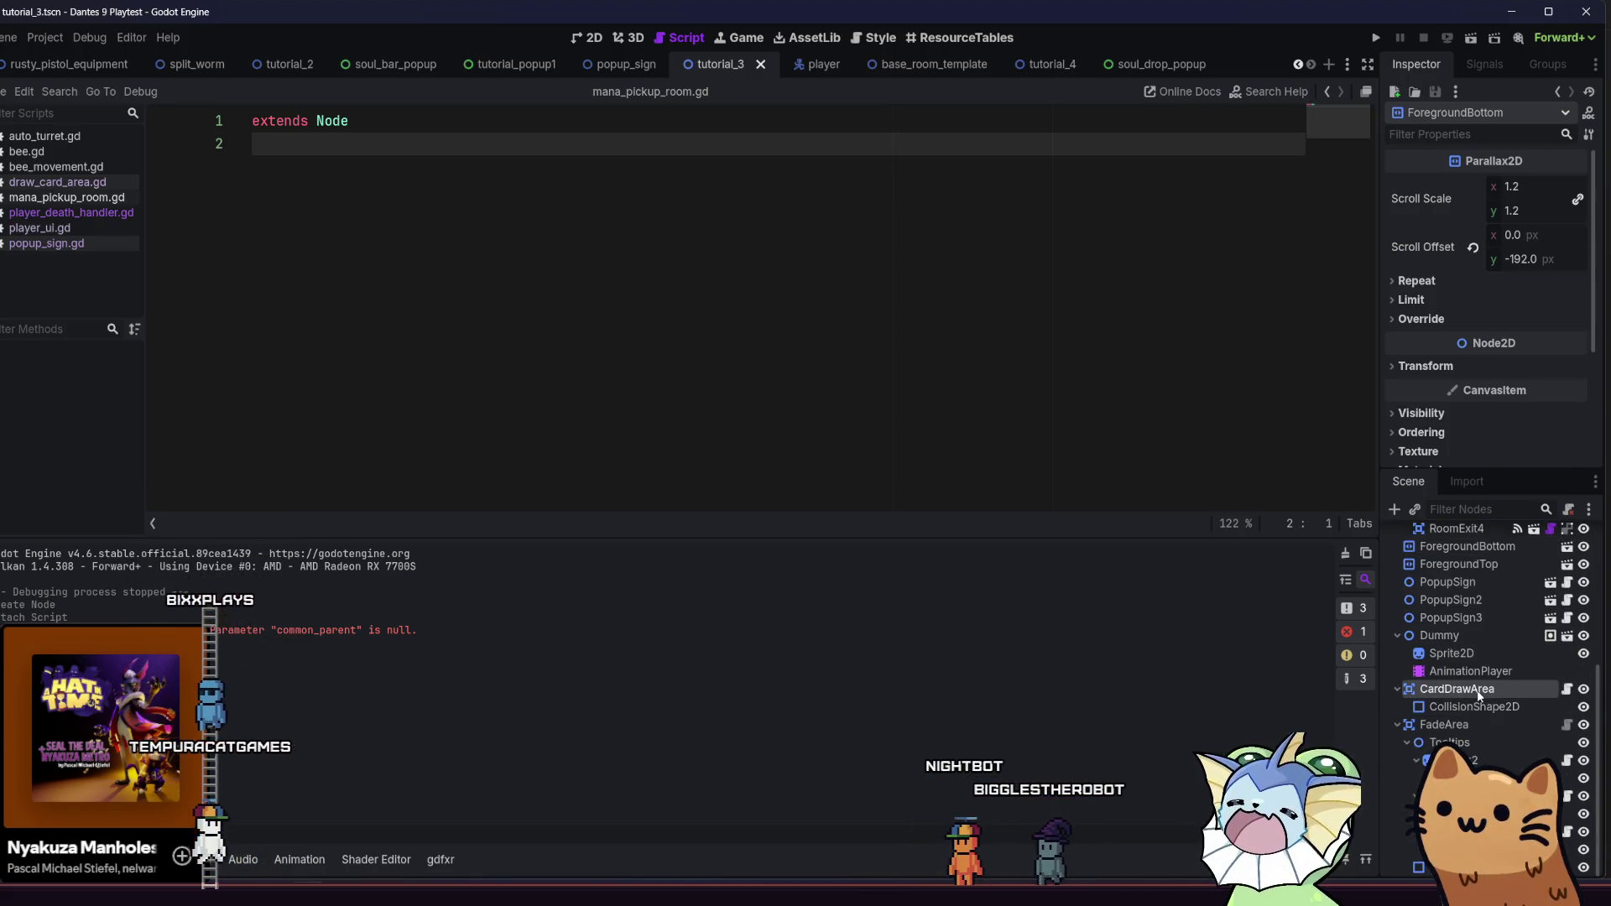
click(1474, 692)
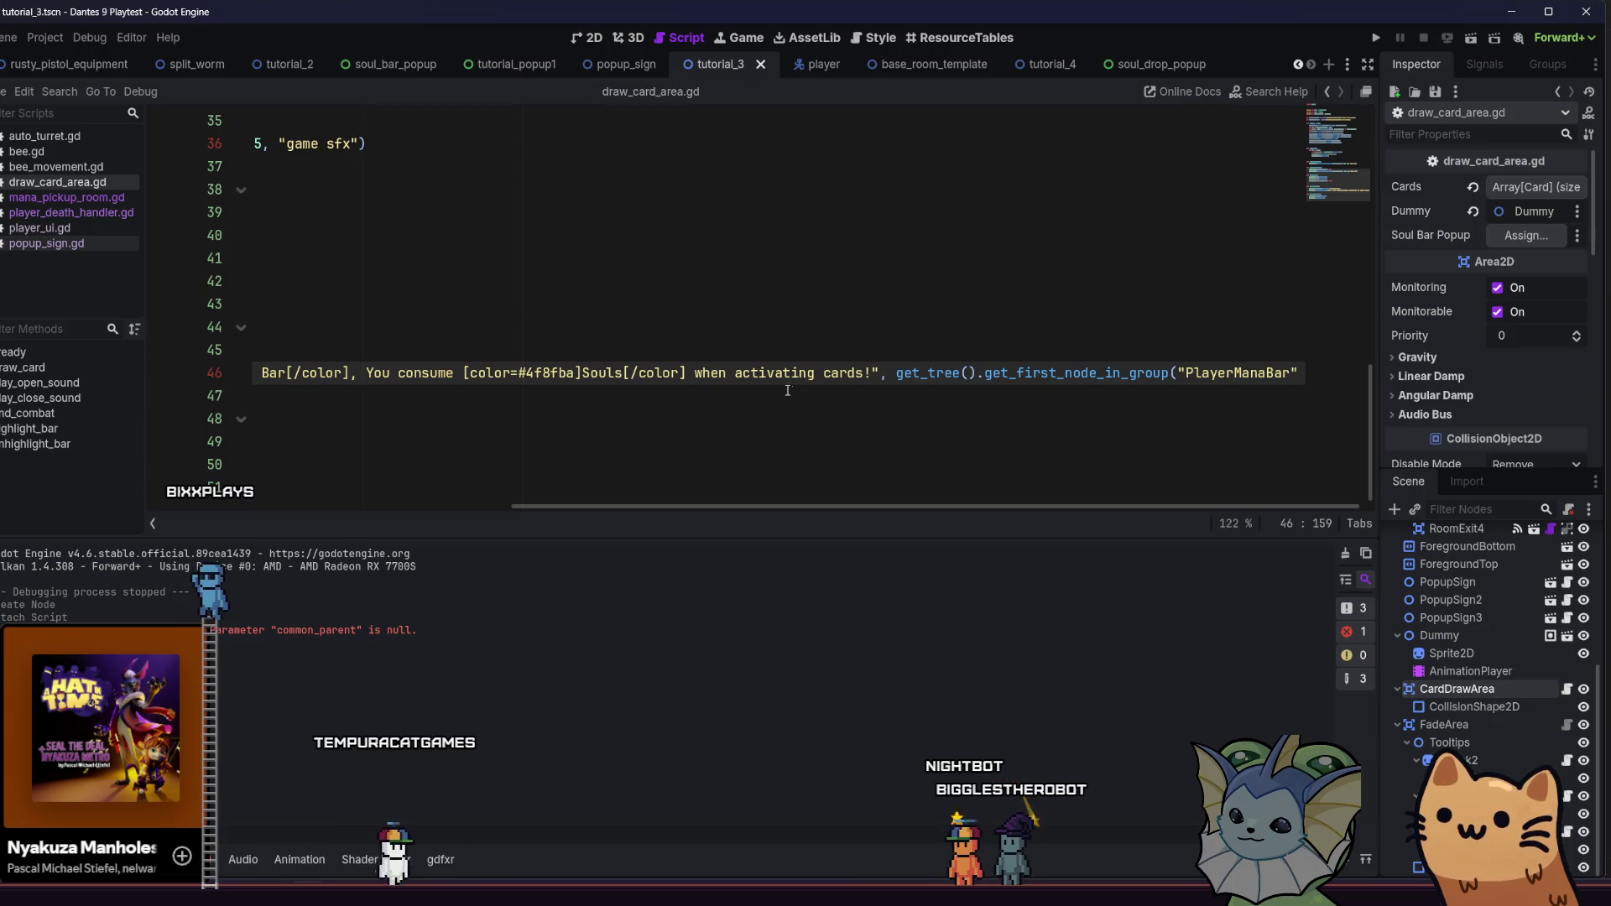
scroll(637, 386, left, 10)
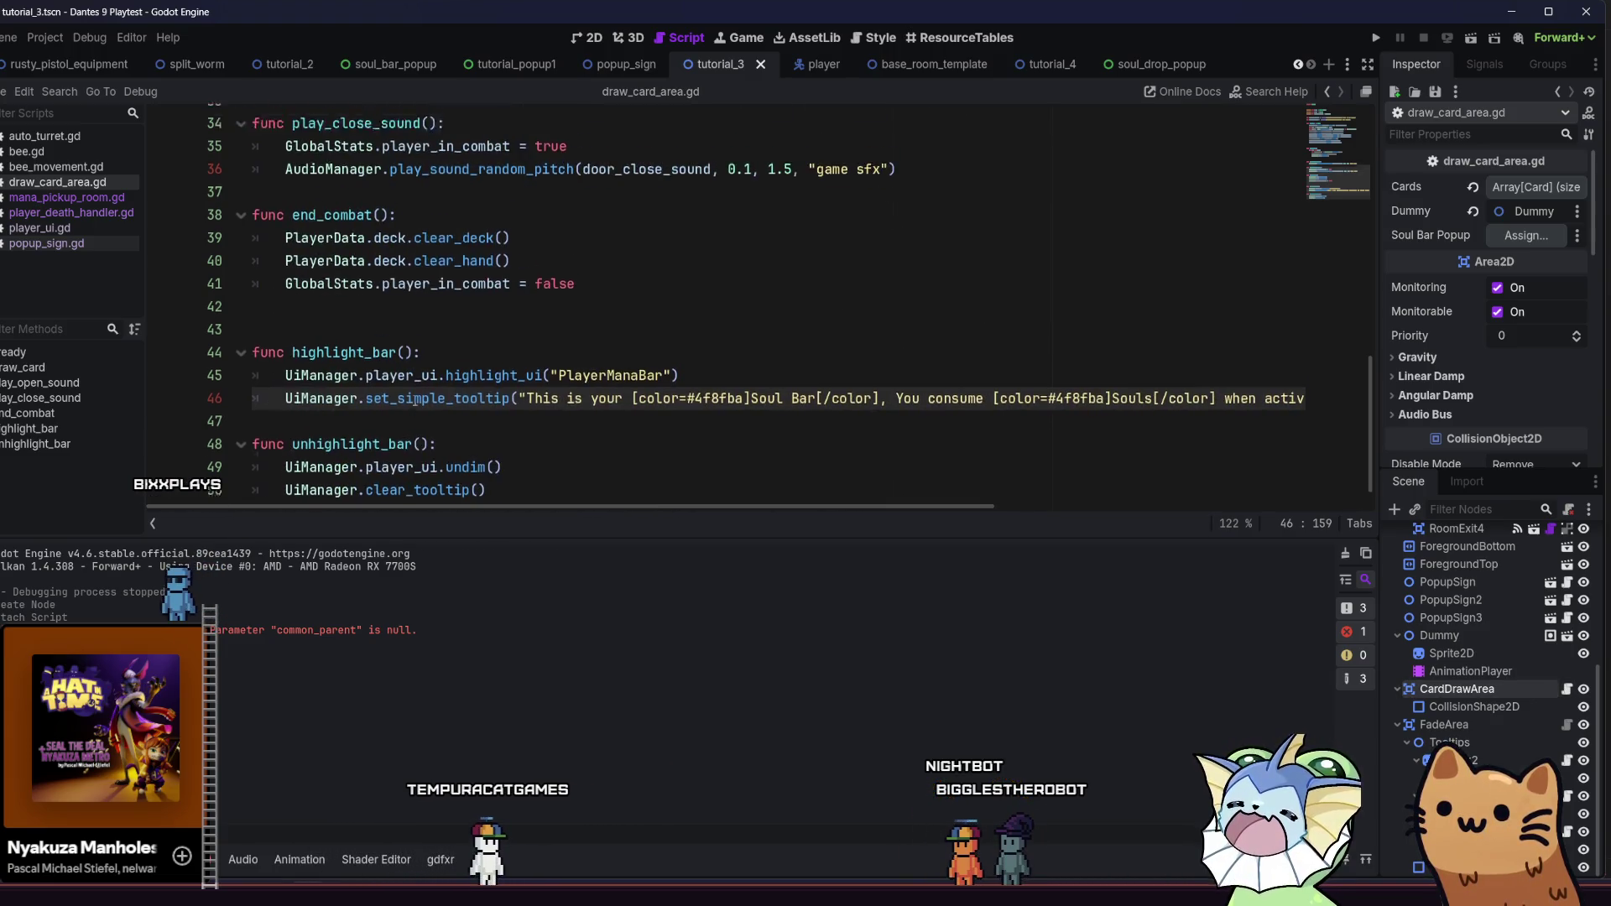
scroll(415, 400, up, 10)
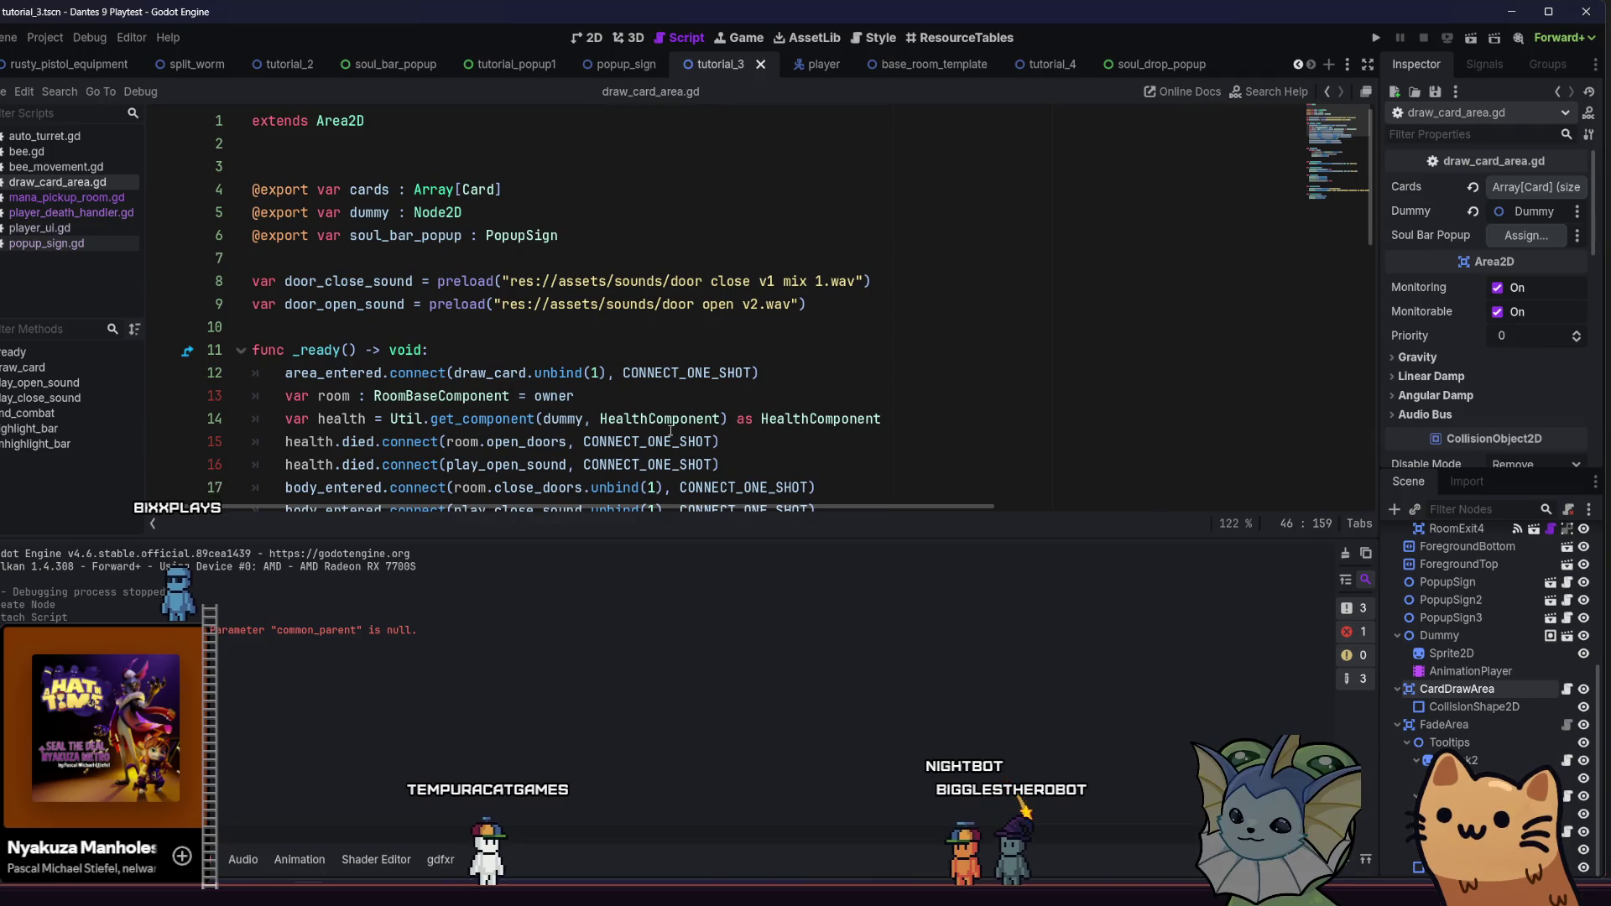
scroll(651, 409, down, 1)
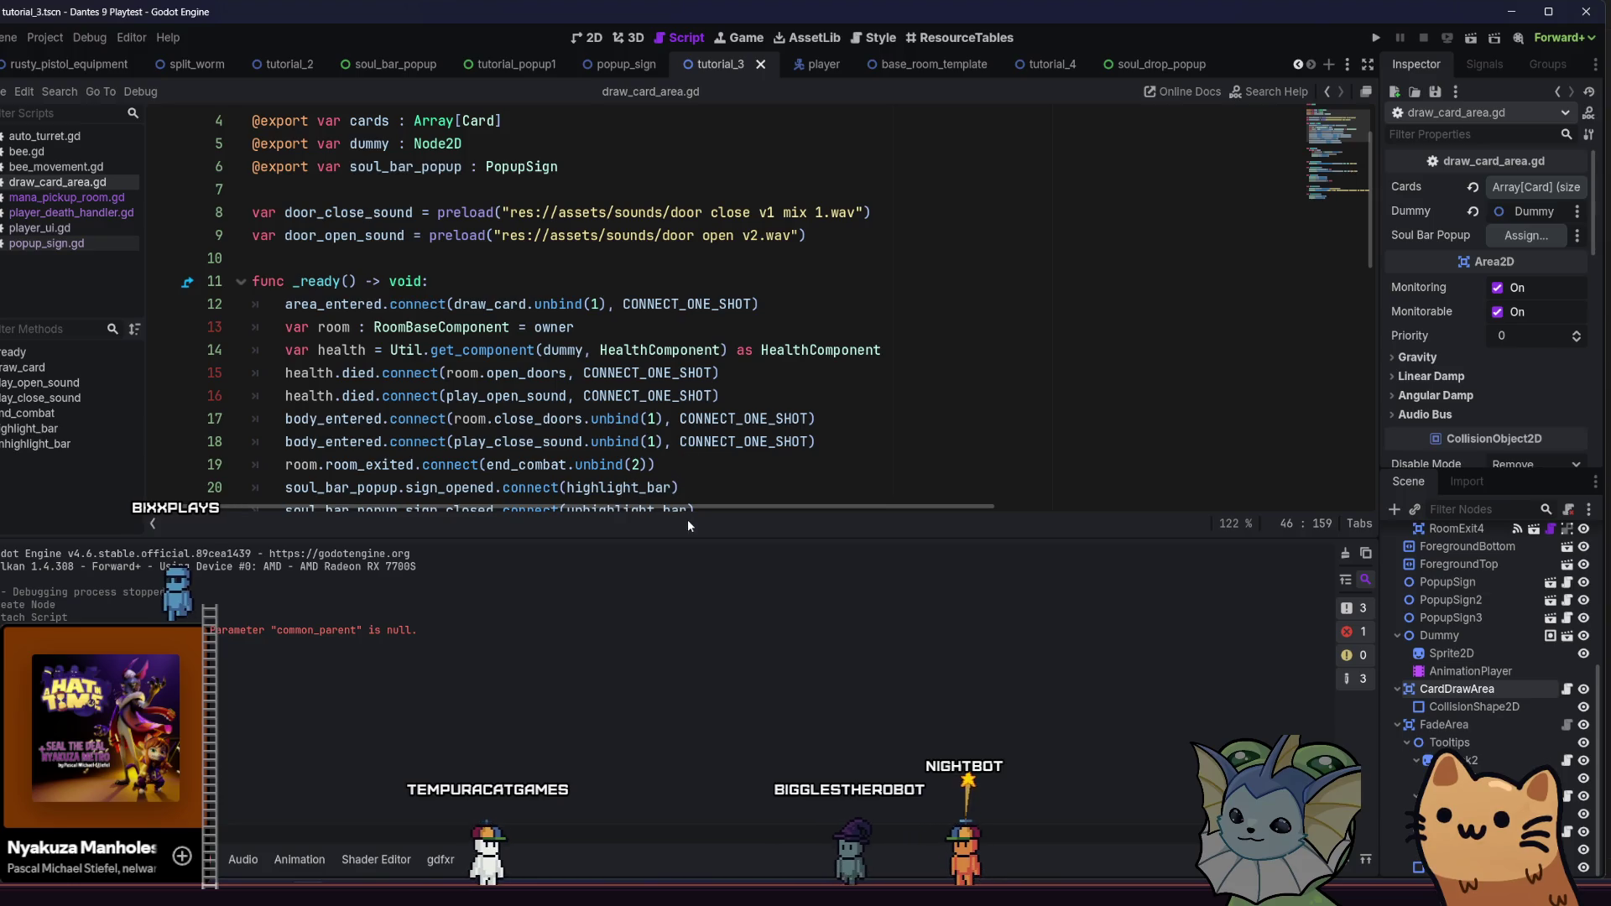
scroll(722, 444, down, 1)
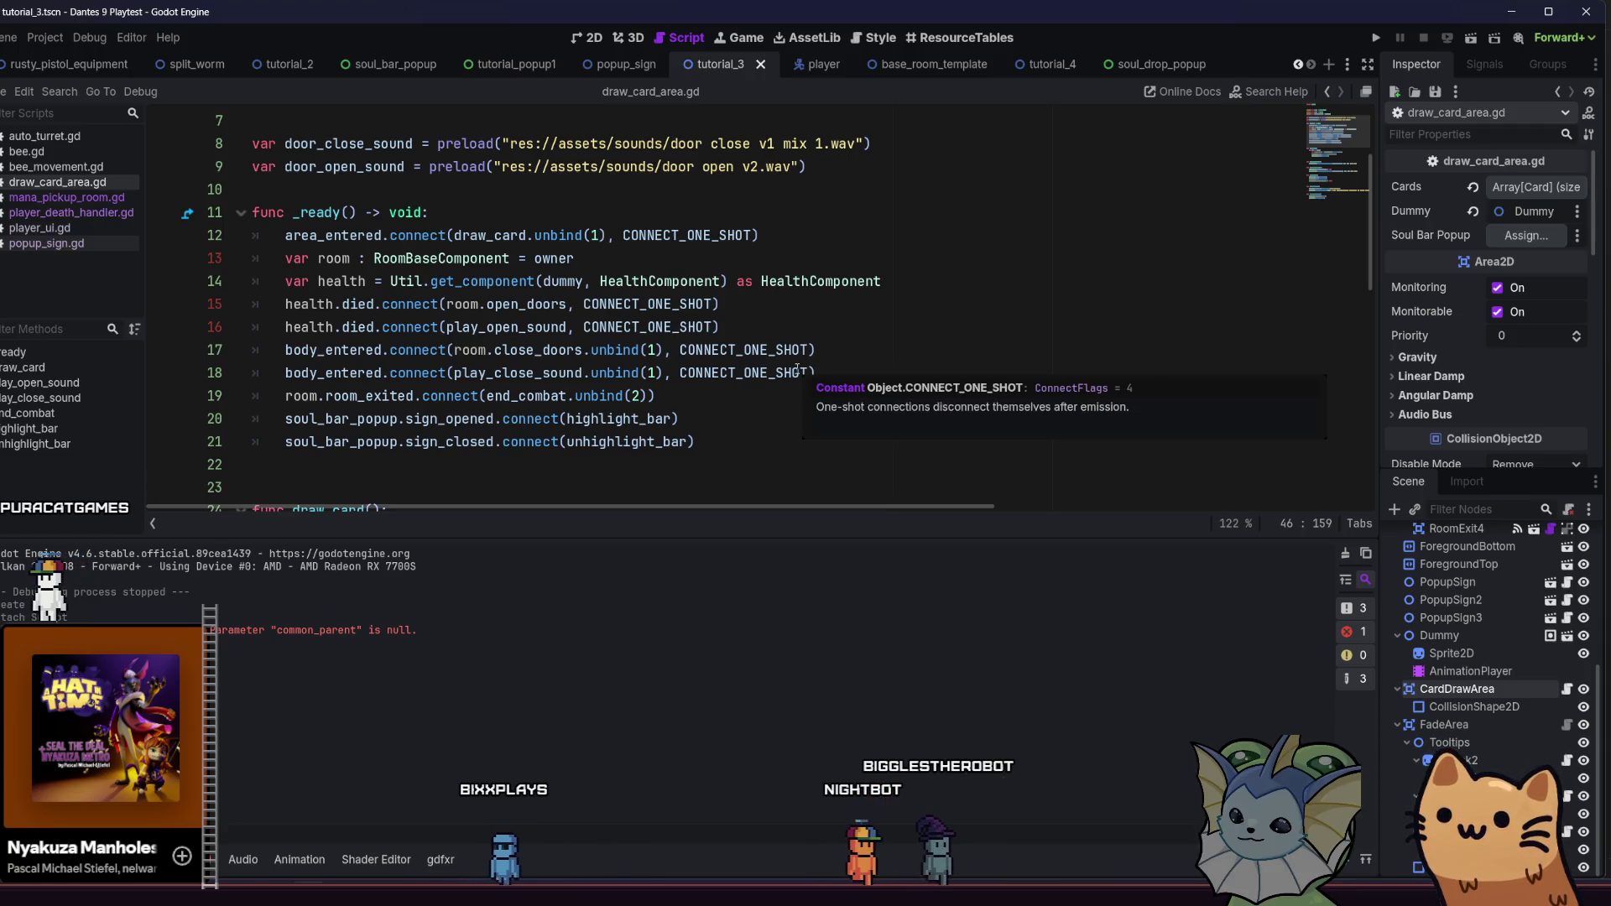
click(1034, 71)
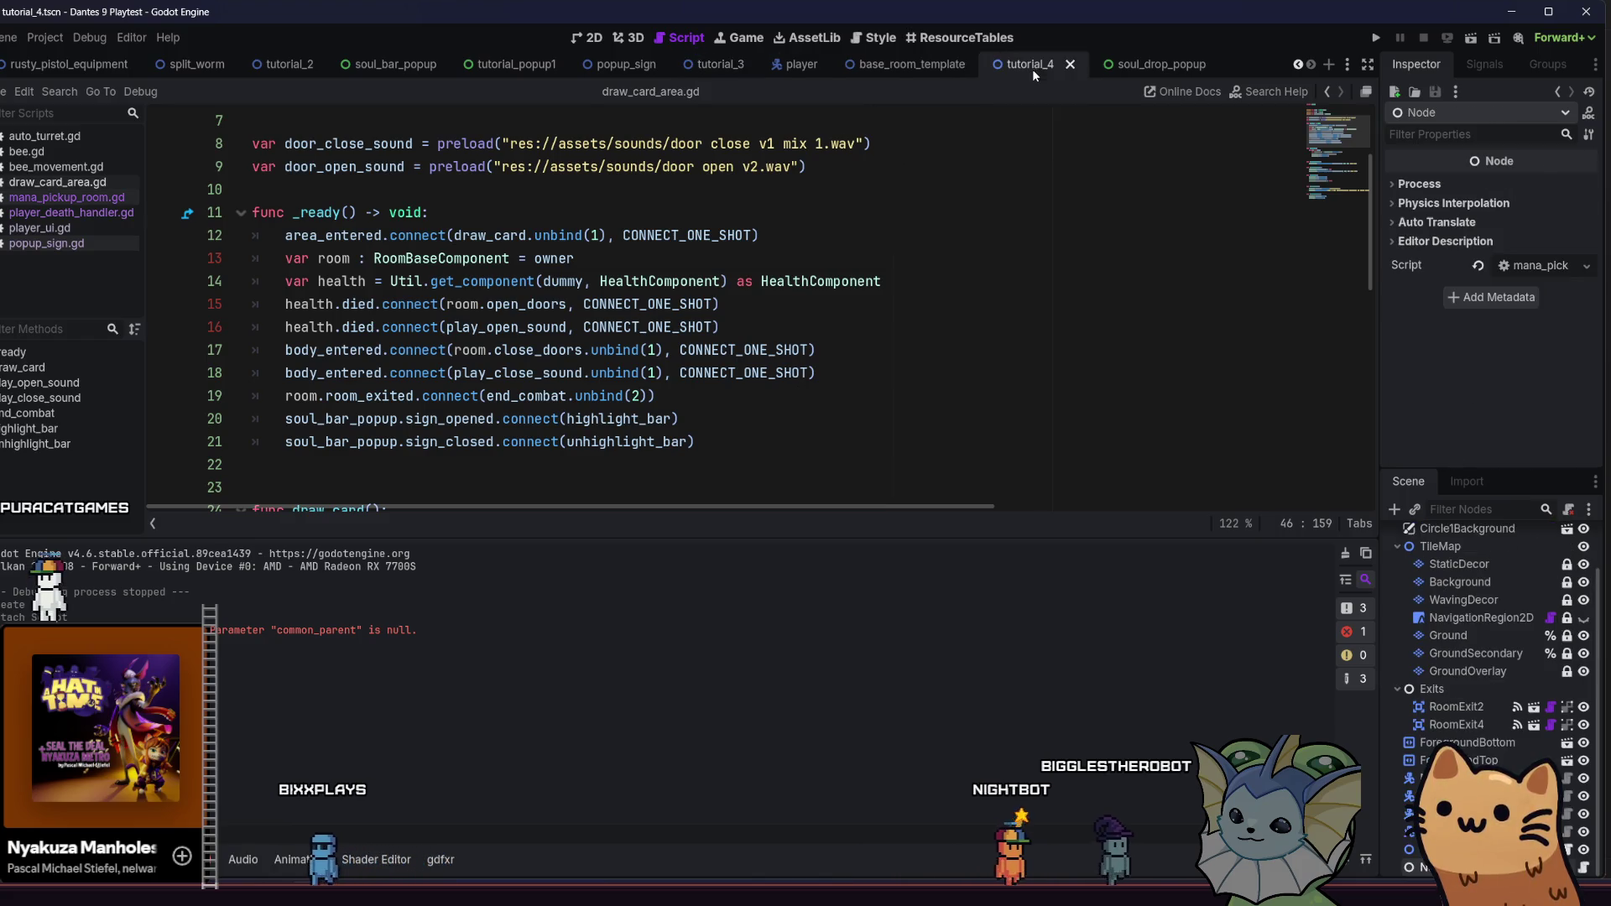
scroll(1472, 589, up, 1)
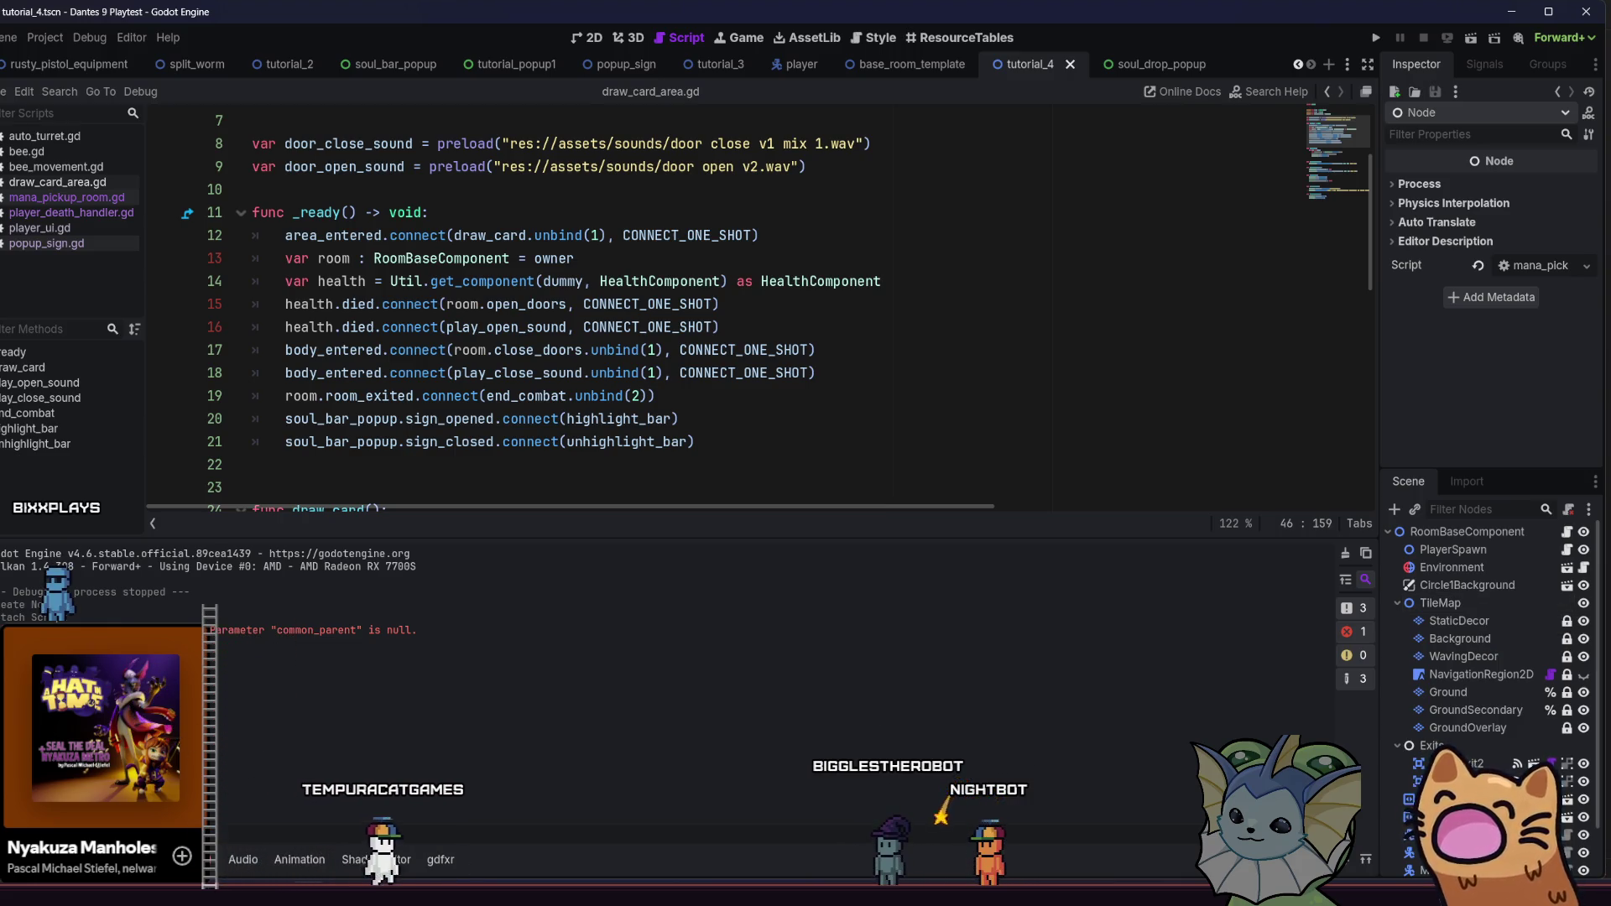
key(F5)
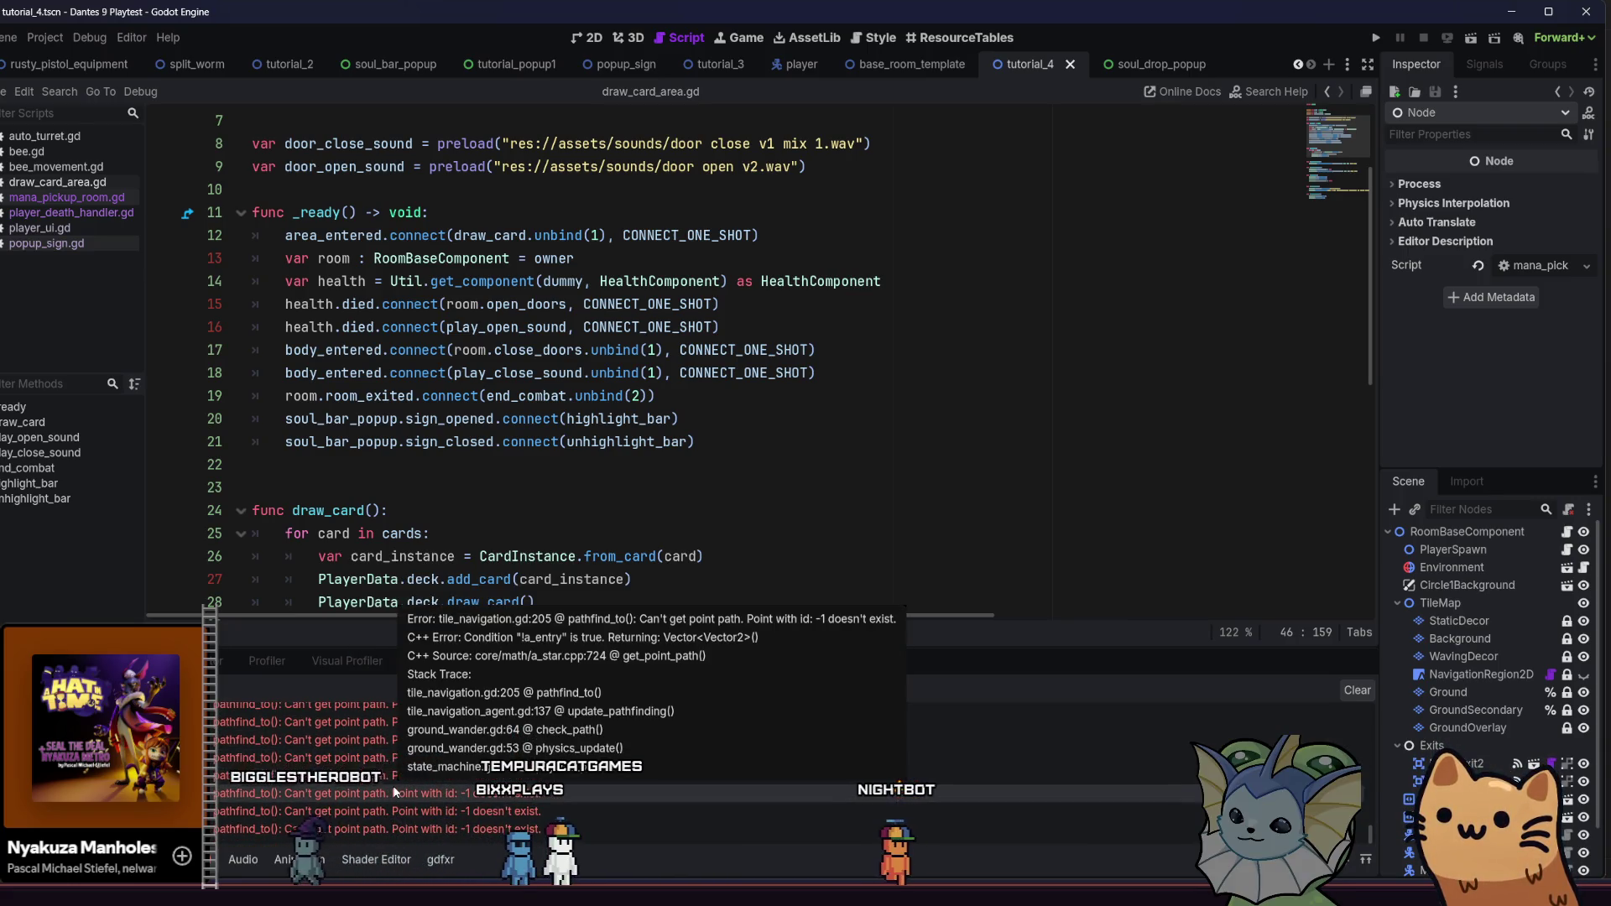
scroll(1477, 671, down, 2)
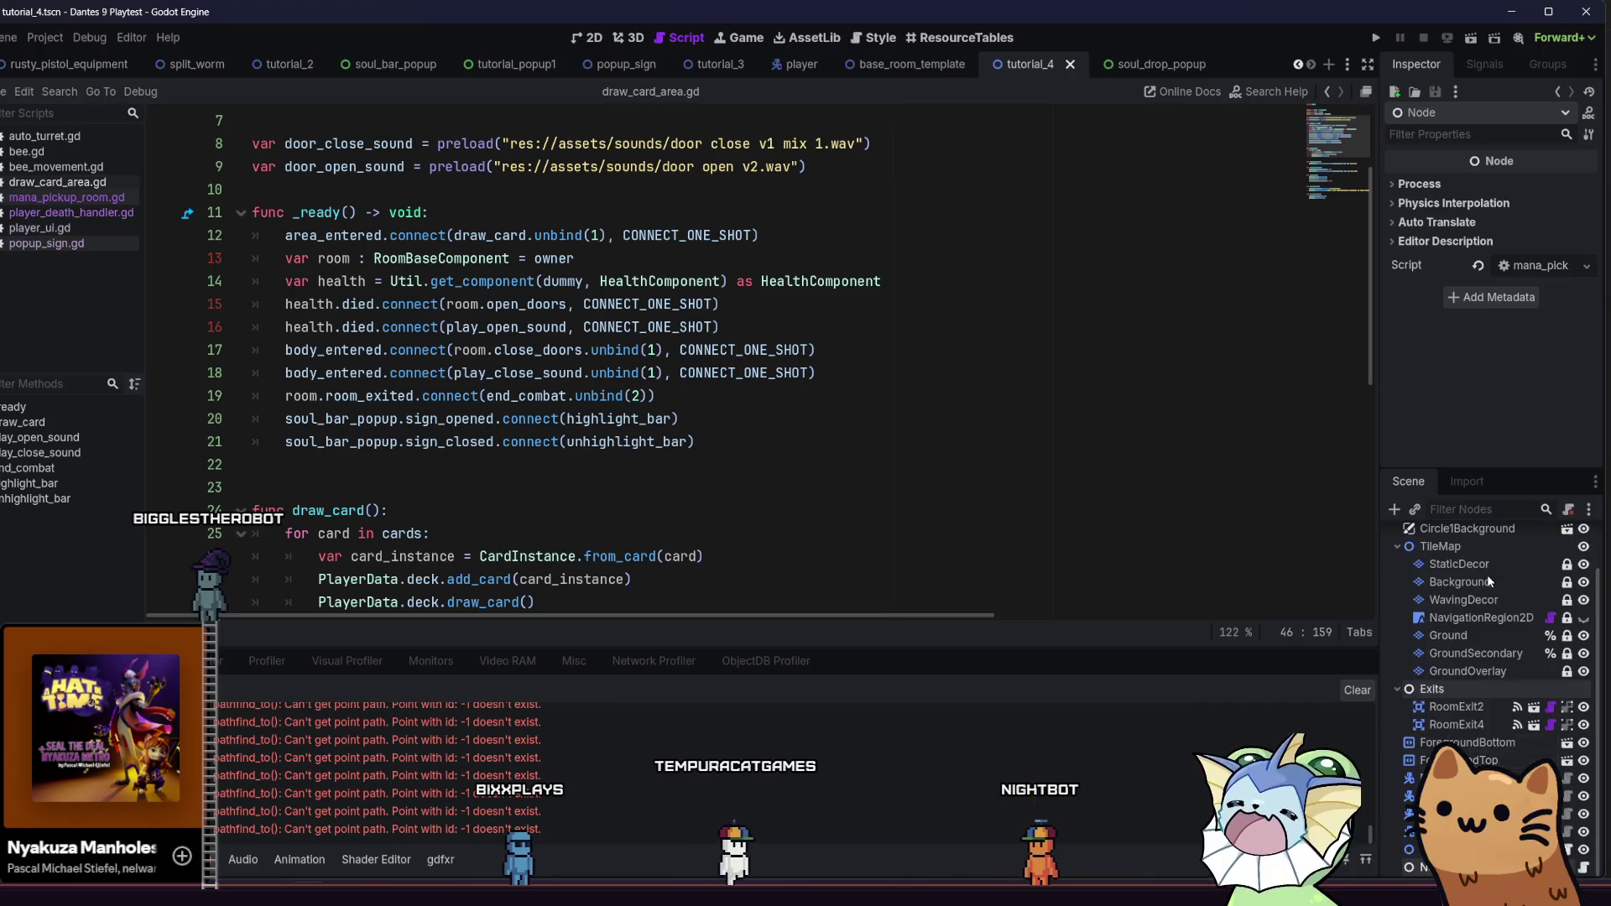
scroll(1494, 558, up, 2)
click(1503, 537)
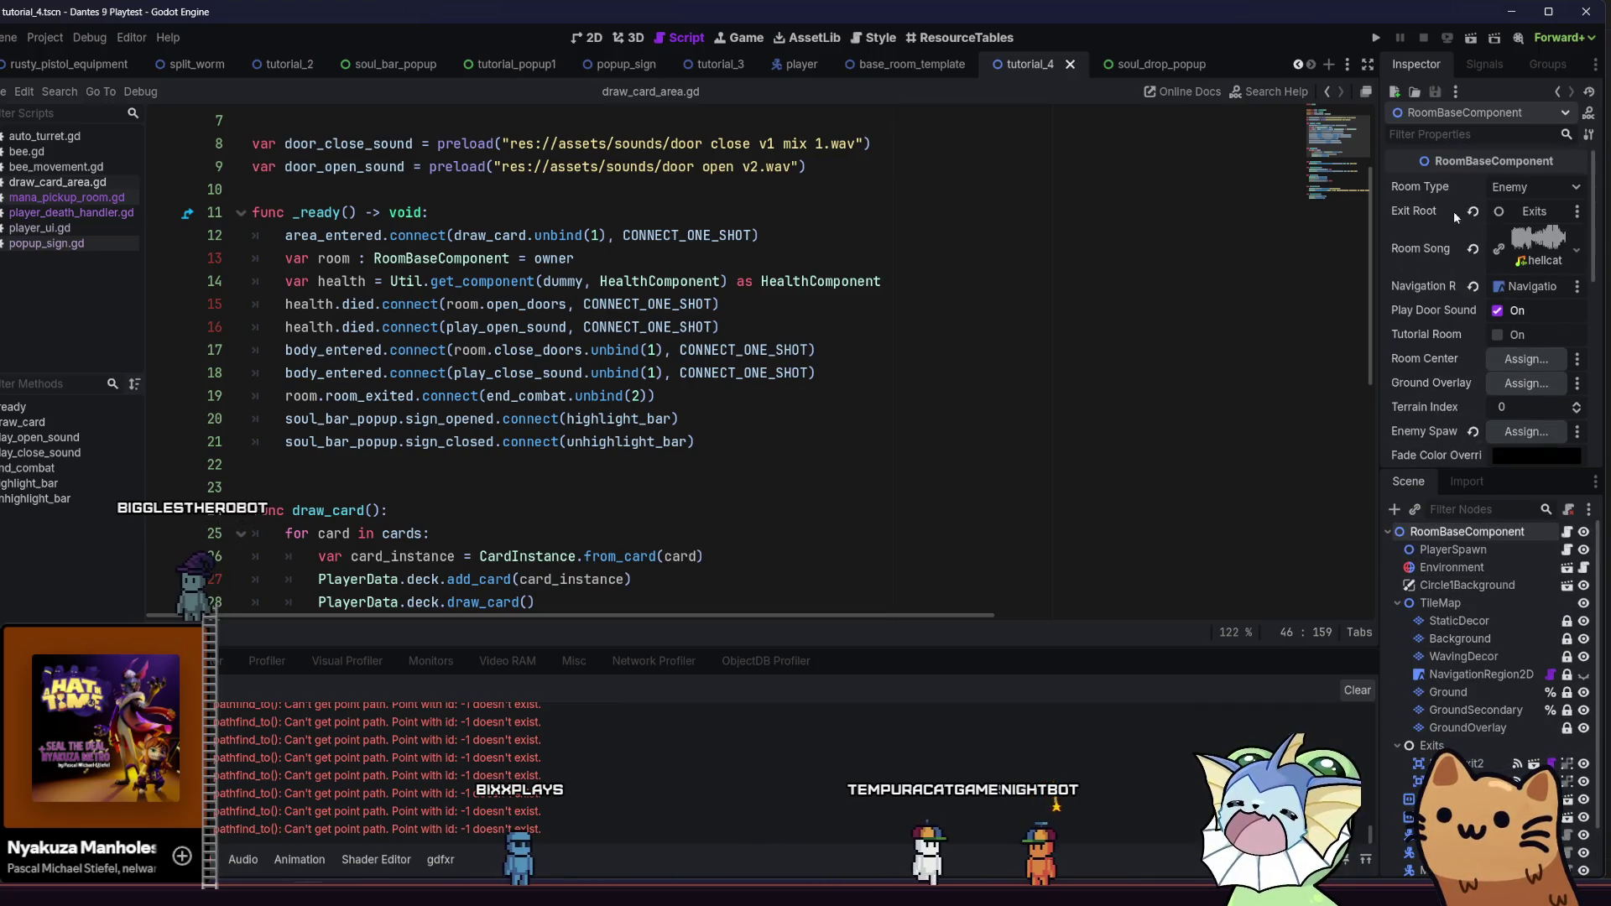
scroll(1433, 373, down, 3)
scroll(1483, 678, down, 2)
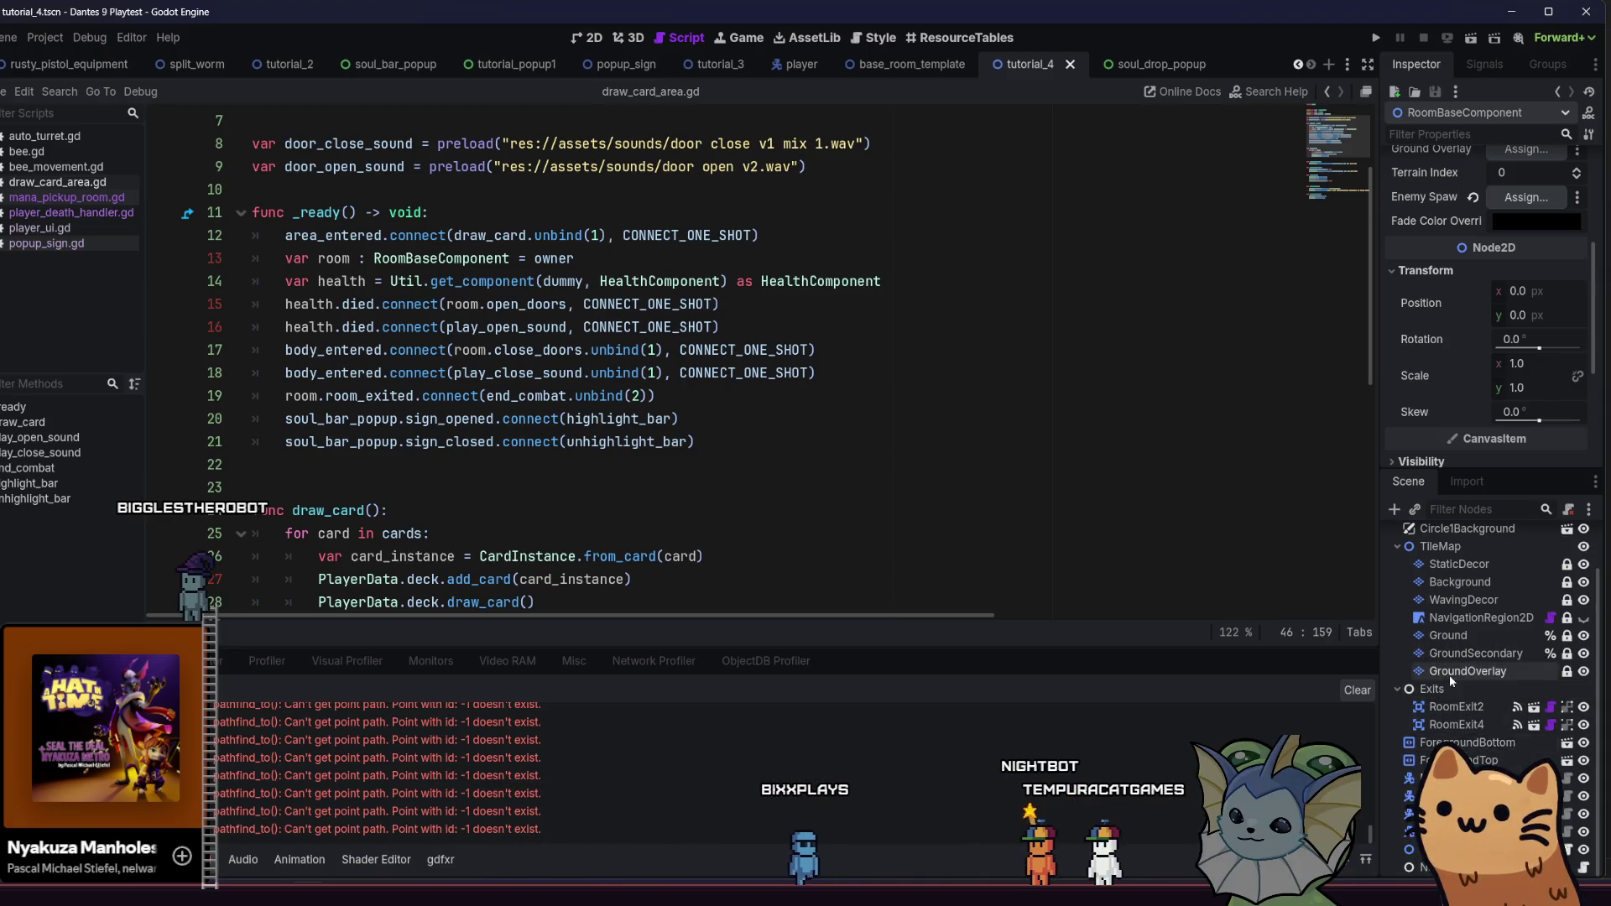
scroll(1448, 674, up, 2)
click(1395, 511)
text(enemy)
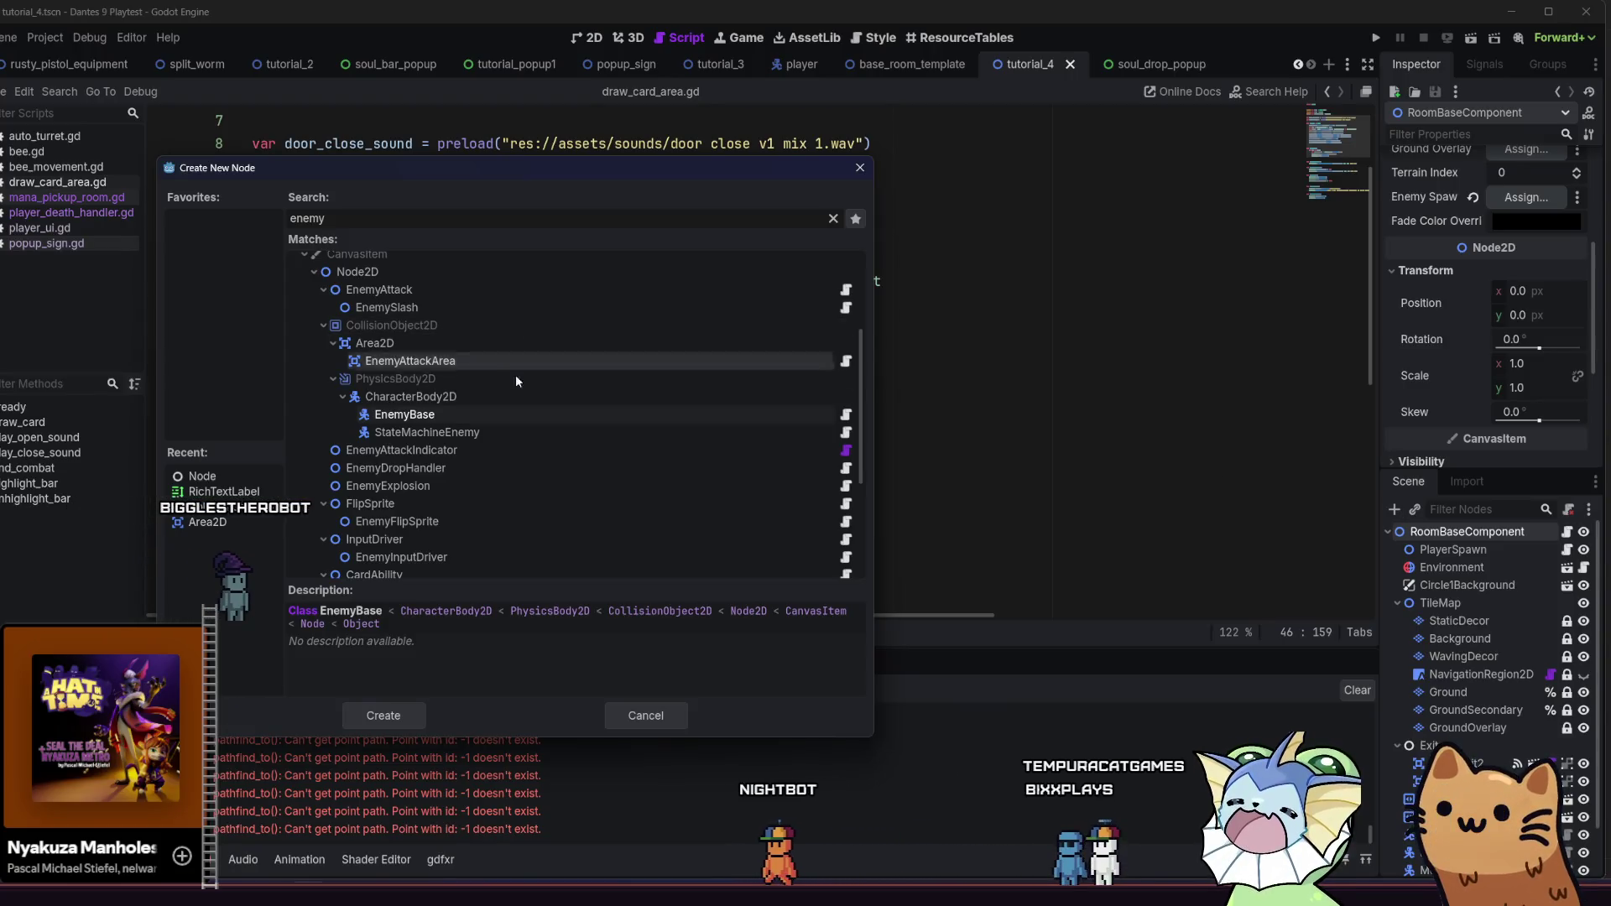
text(so)
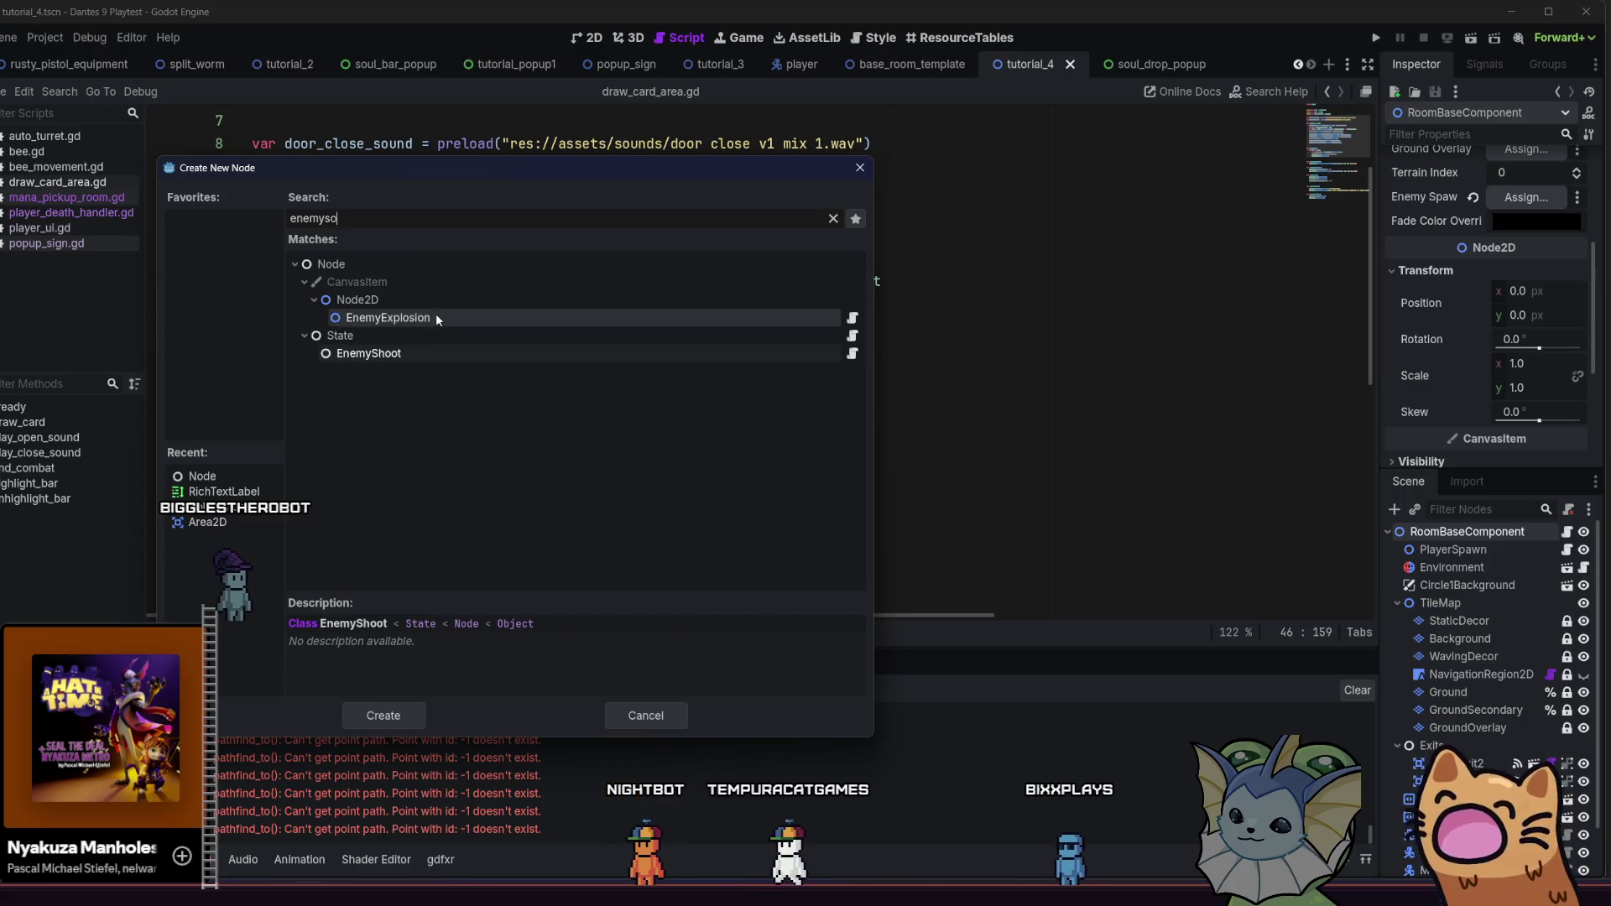
Search 'enemyspaw' in Create New Node and add an EnemySpawner node to tutorial_4
key(BackSpace)
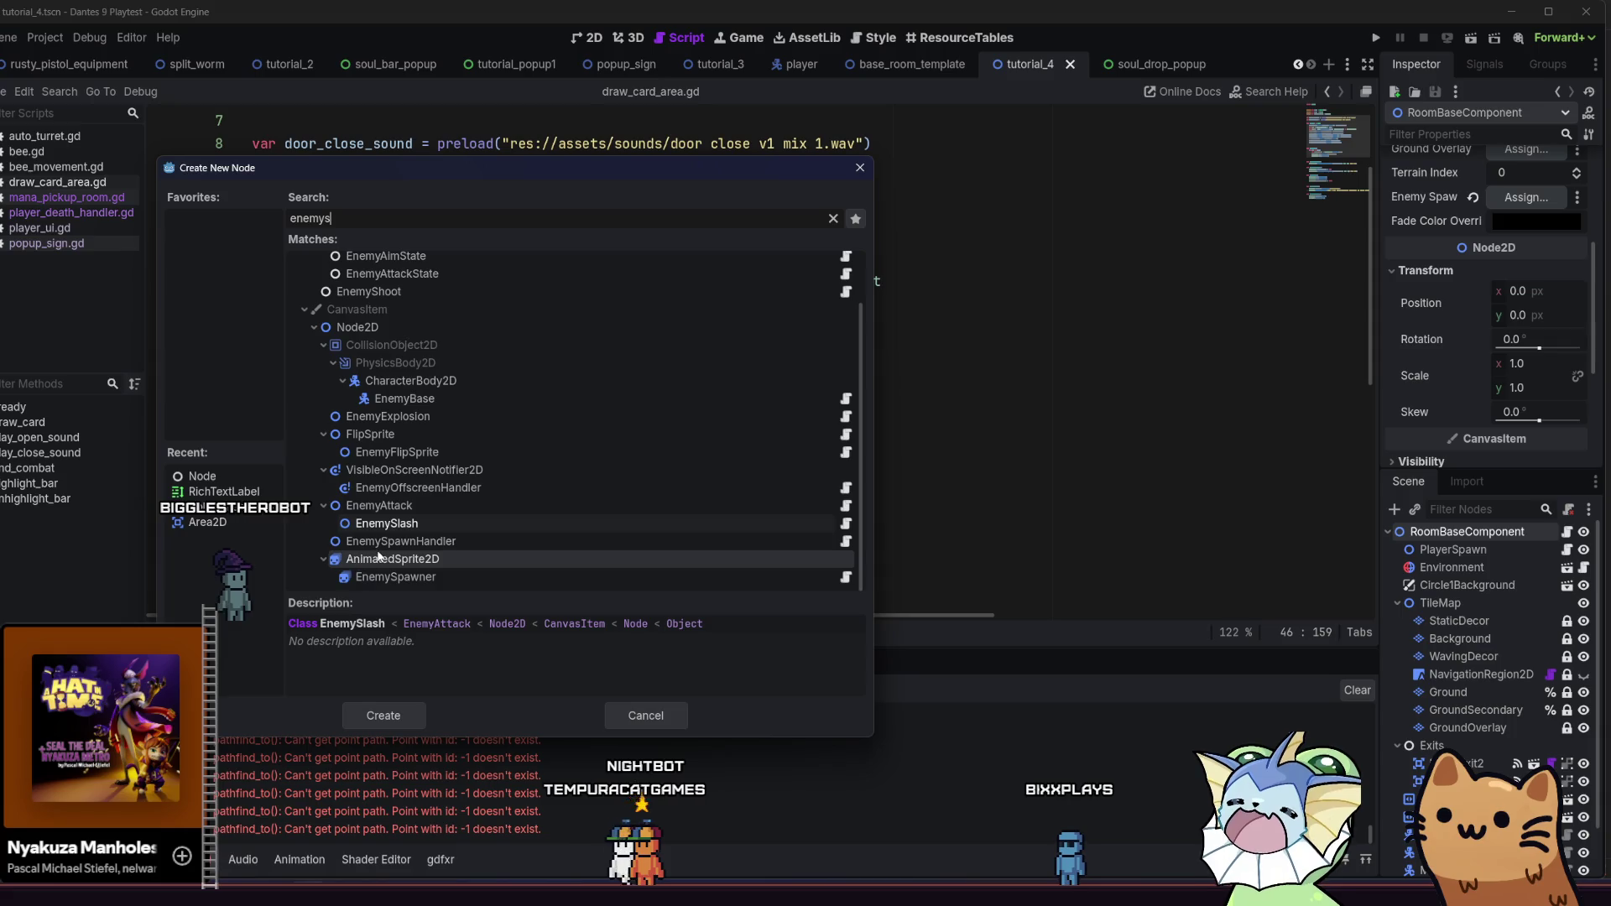
click(640, 712)
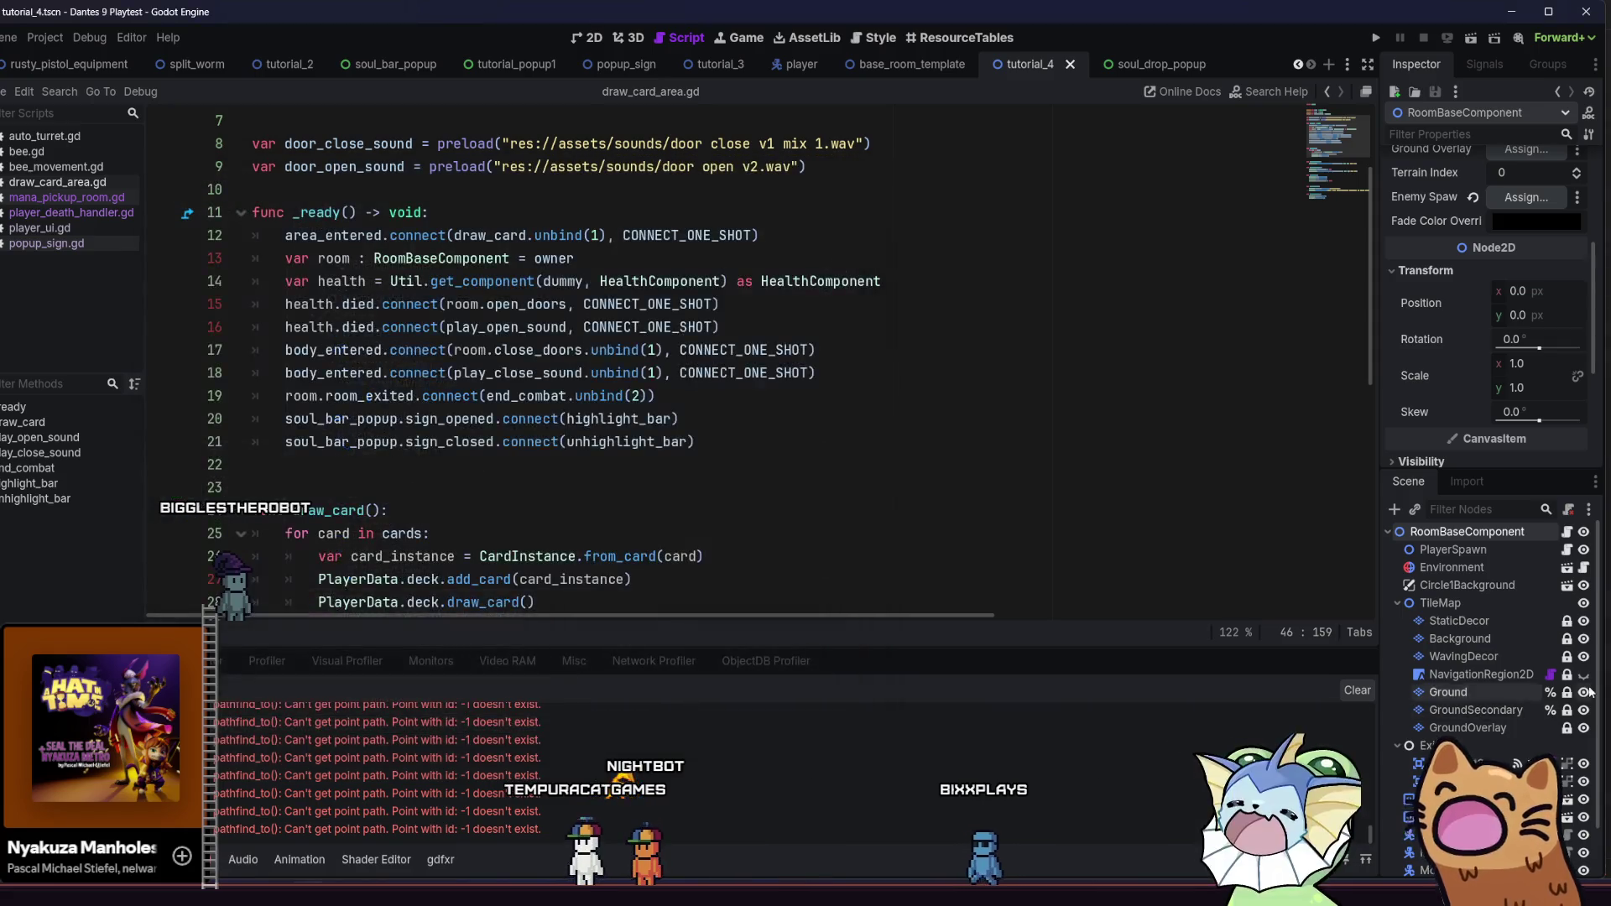
click(1395, 509)
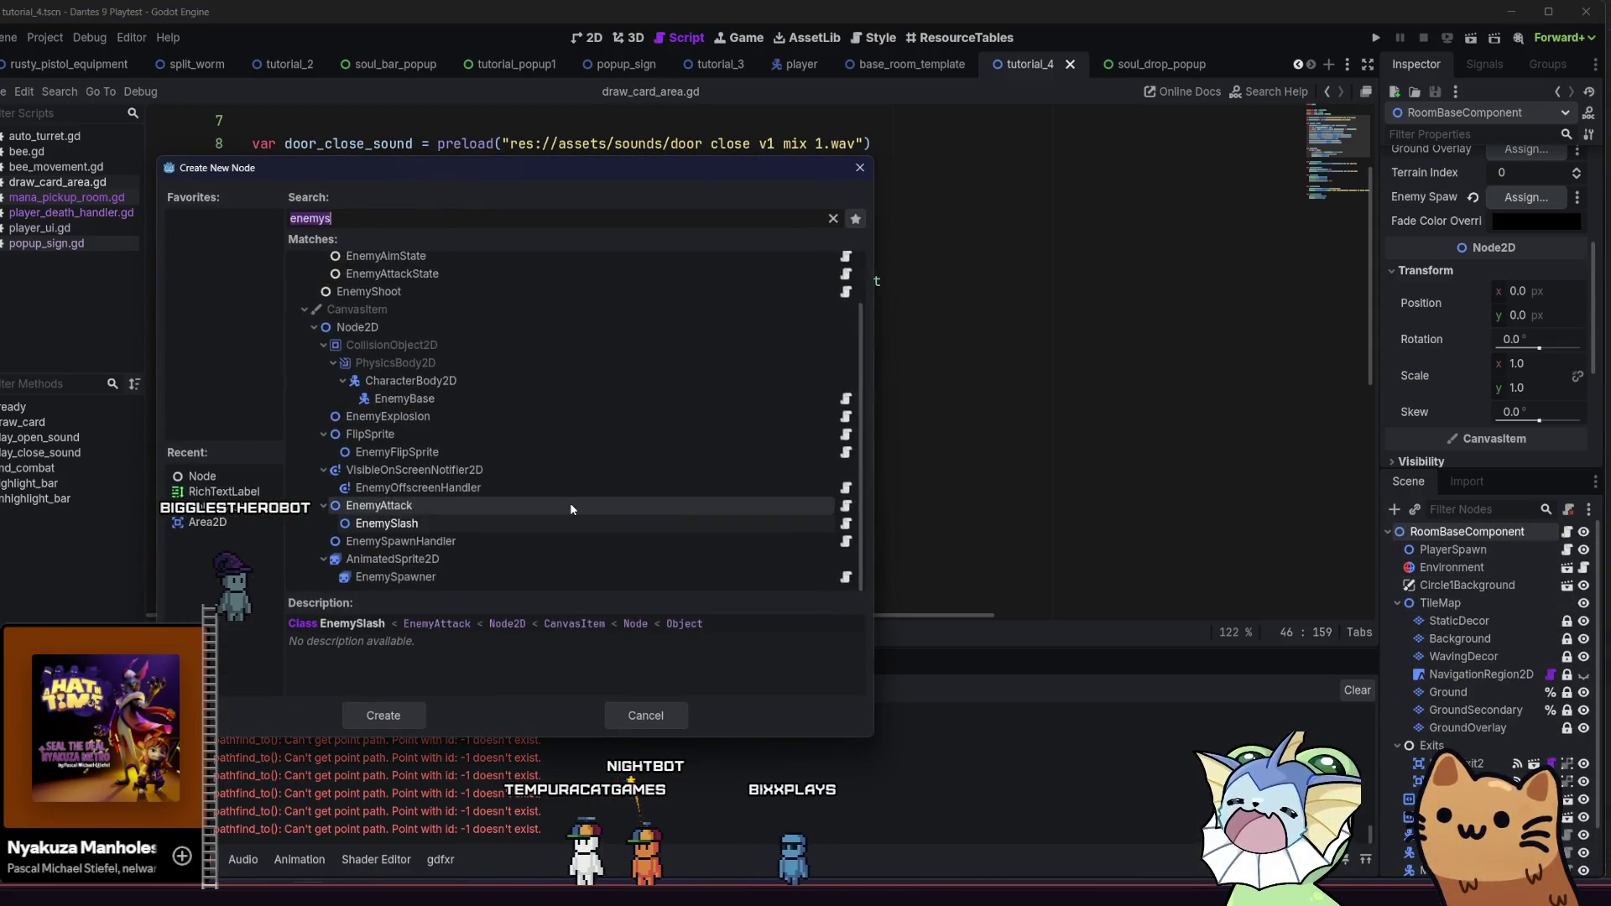
text(enemyu)
key(BackSpace)
text(spaw)
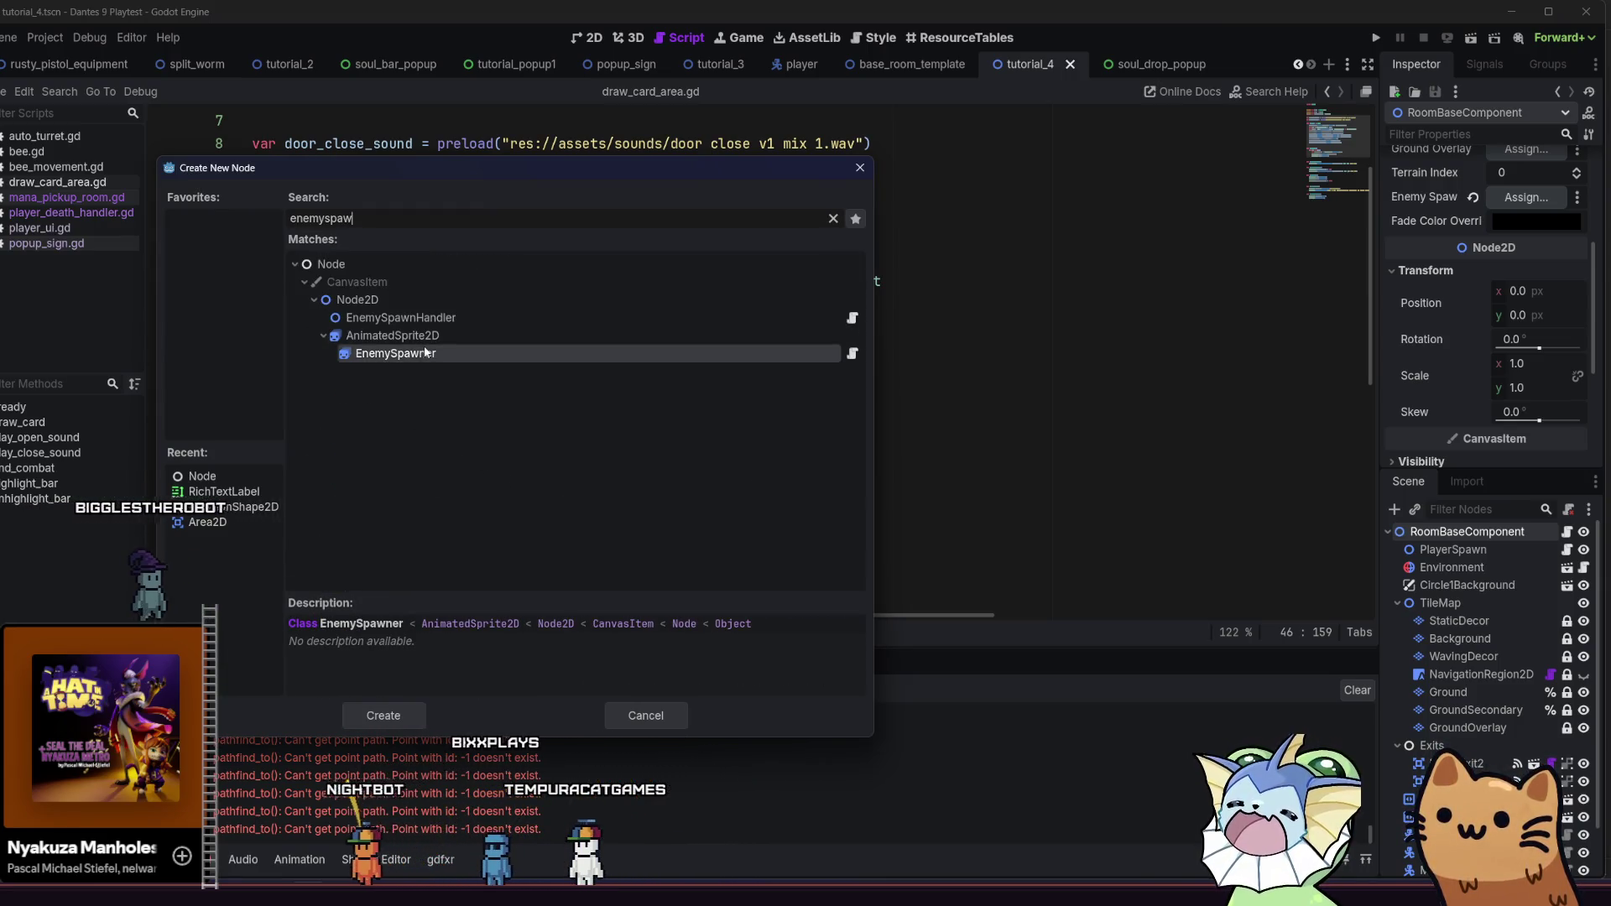
double_click(426, 356)
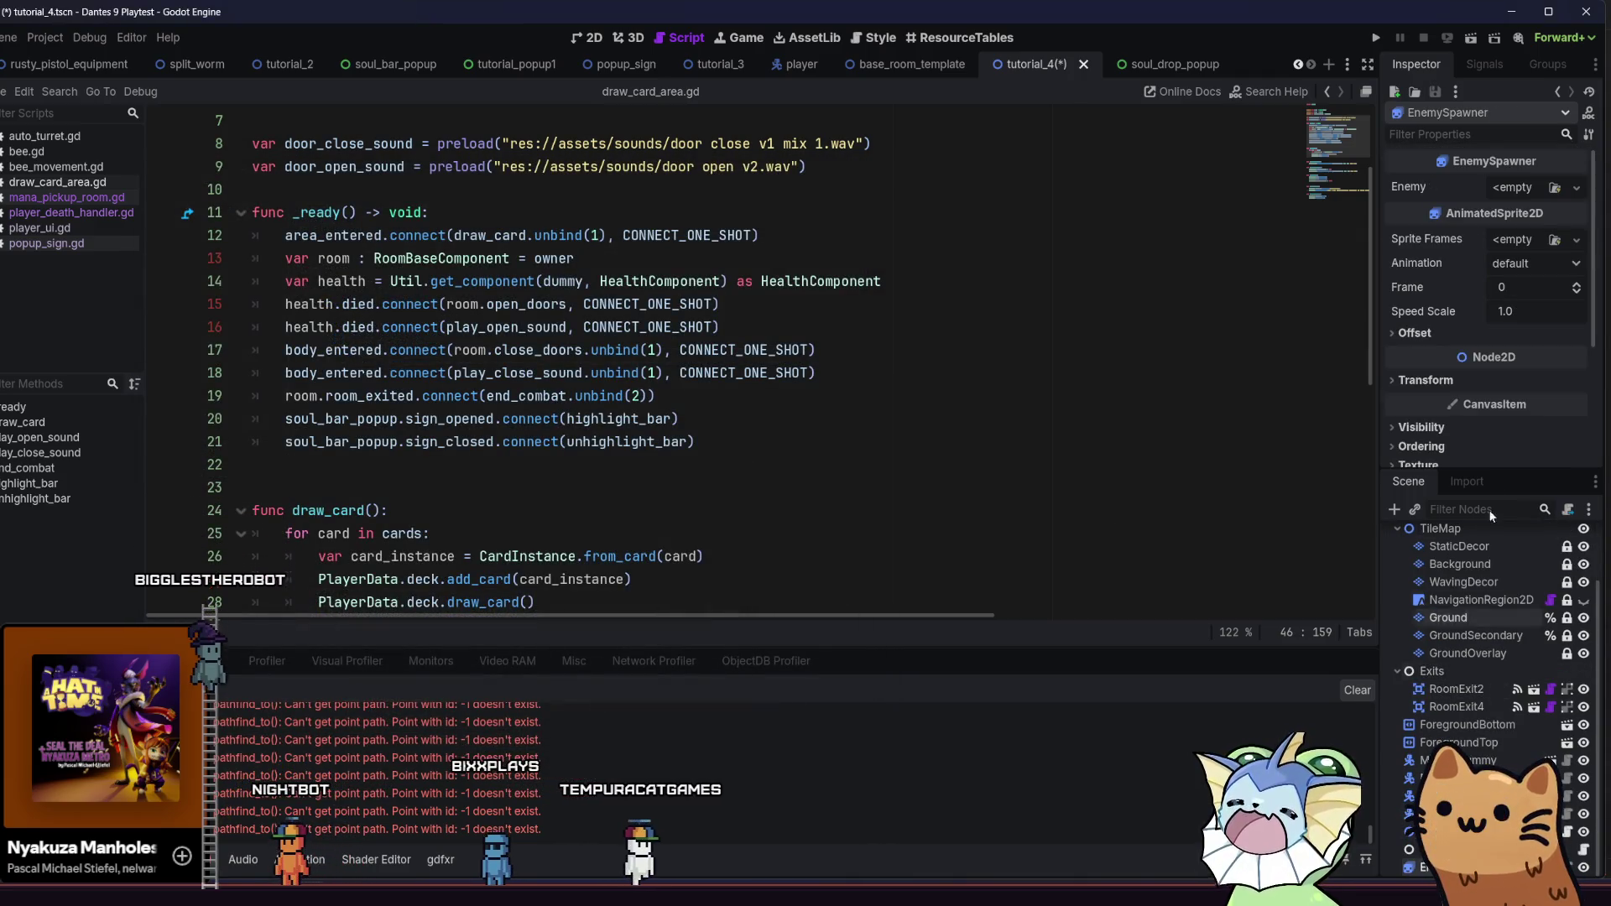
Assign moving_dummy as the EnemySpawner's Enemy and dismiss the Sprite Frames warning
click(1552, 188)
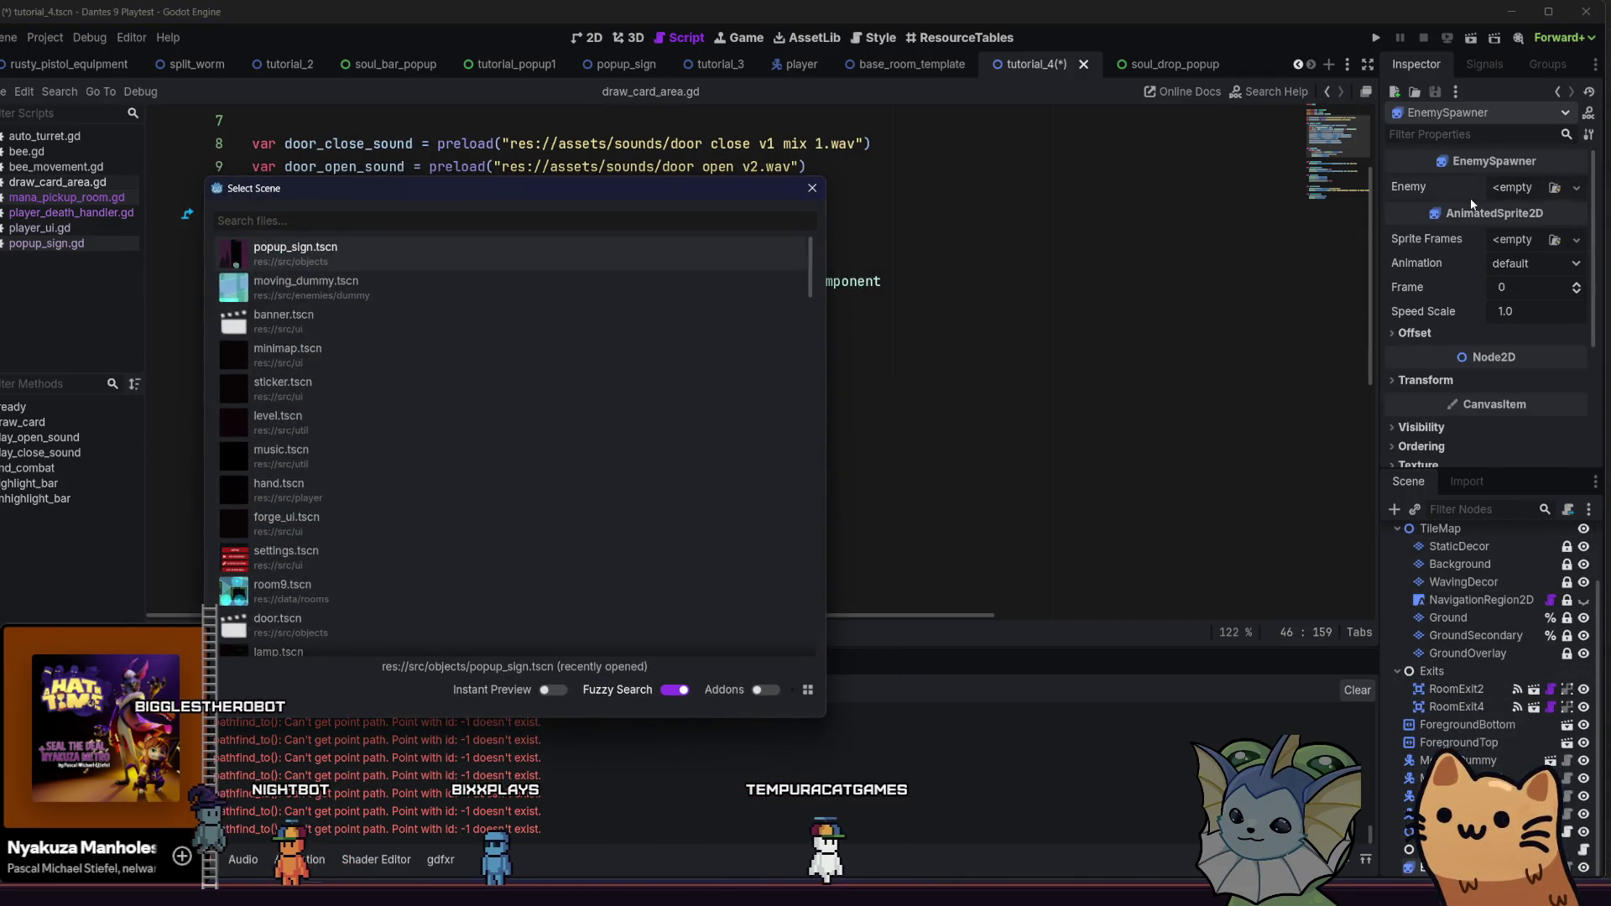
text(movin)
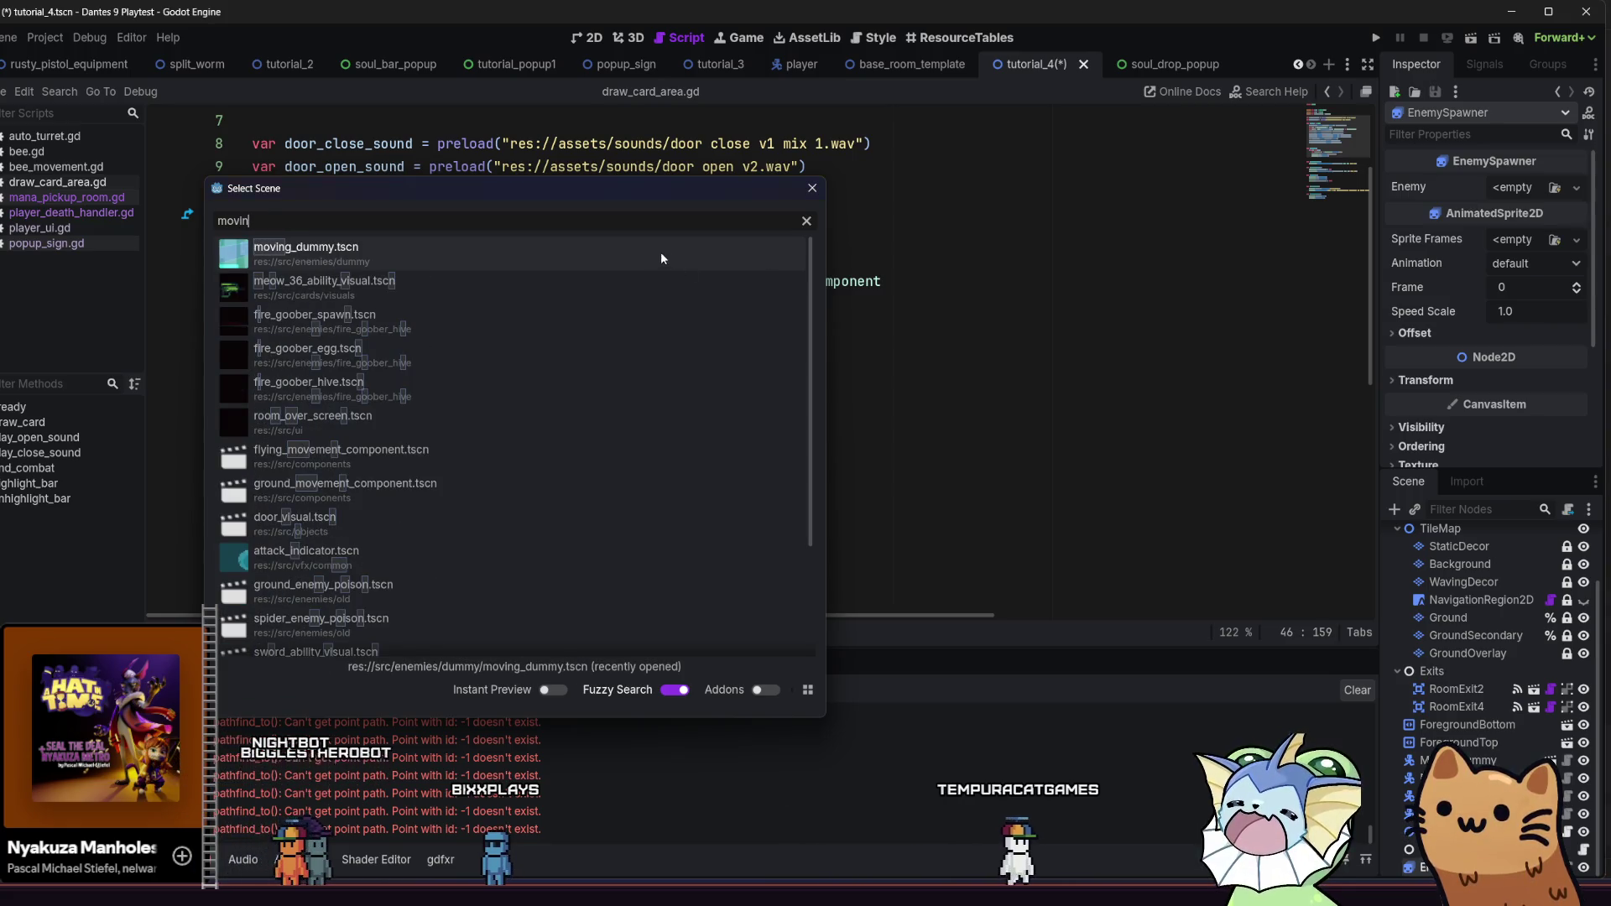
click(661, 252)
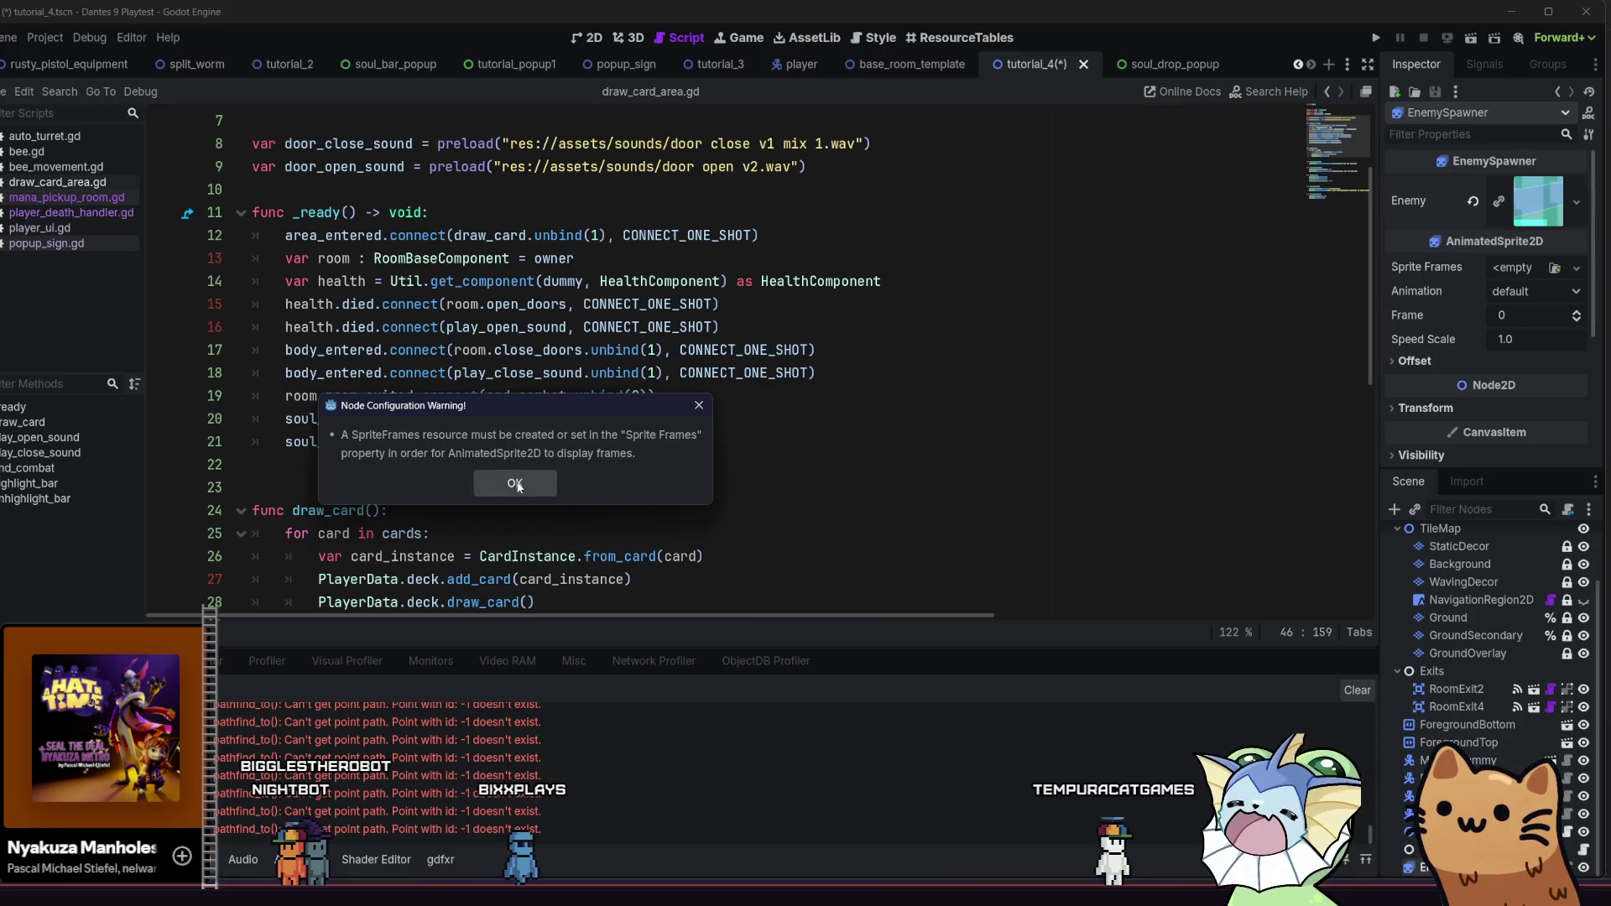
click(515, 484)
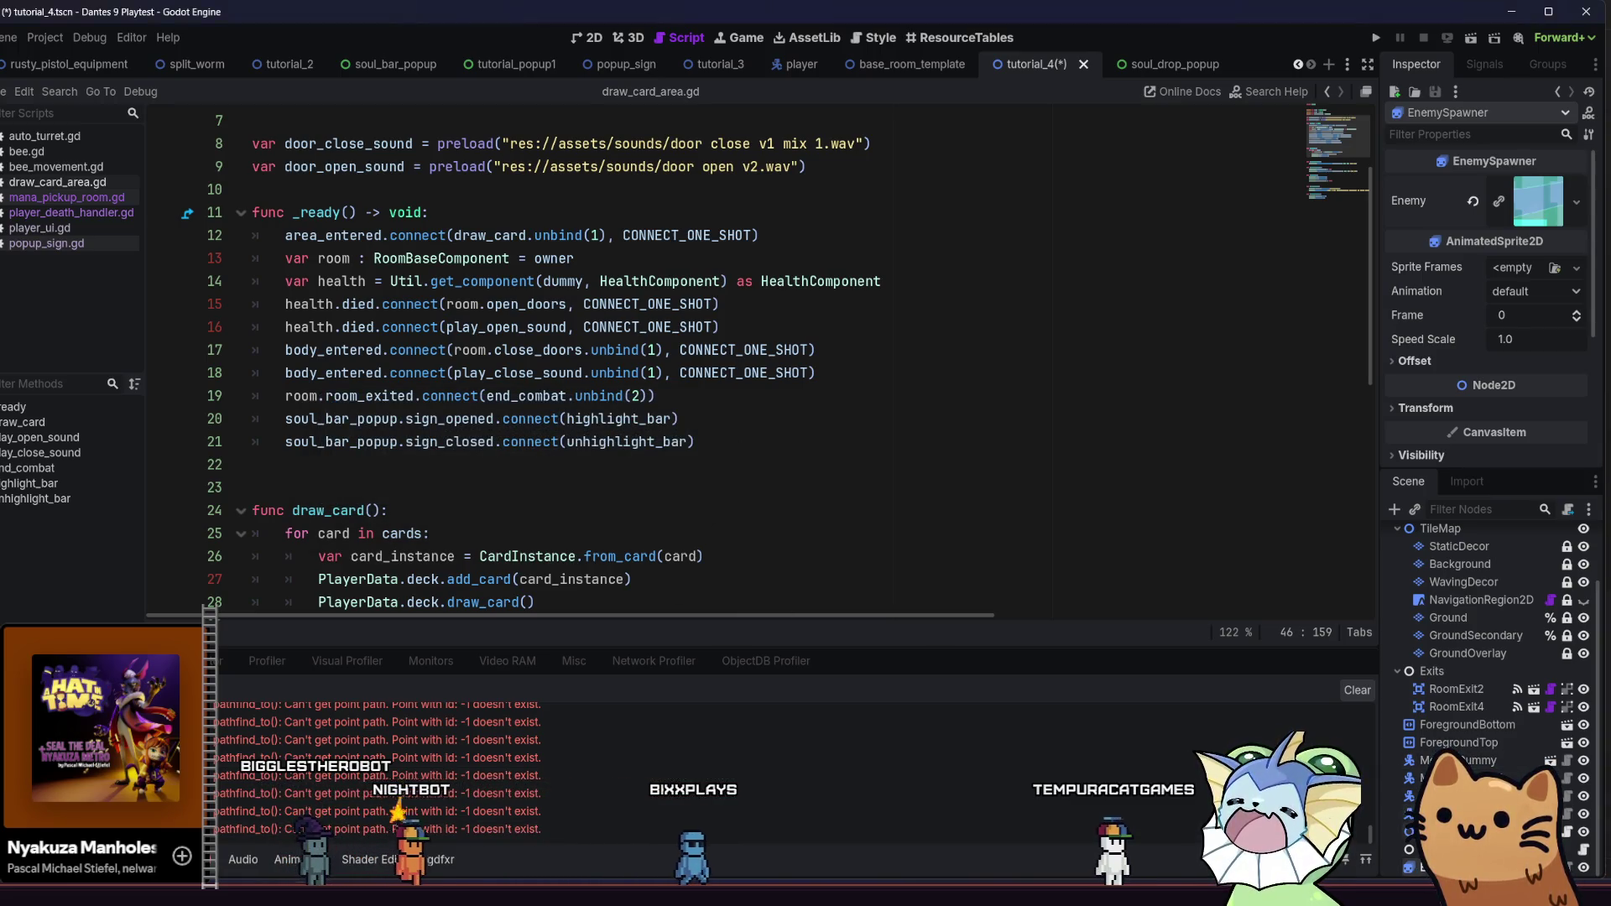
Replace EnemySpawner with an enemy_spawn.tscn instance whose Enemy is a slime scene
key(Delete)
click(469, 472)
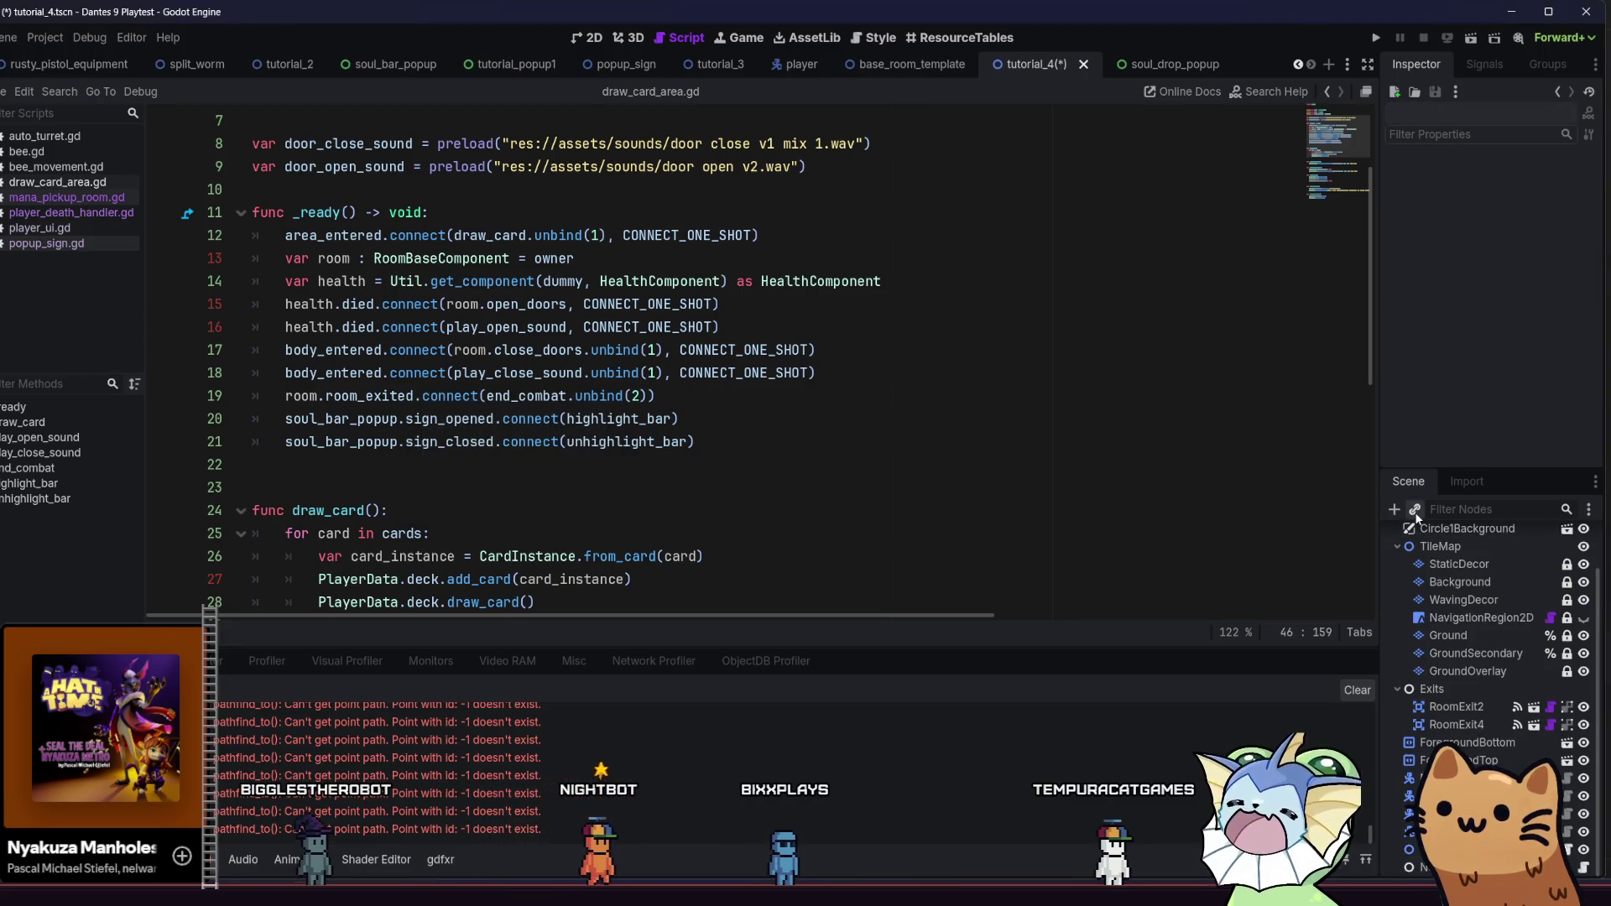
click(1414, 511)
text(ene)
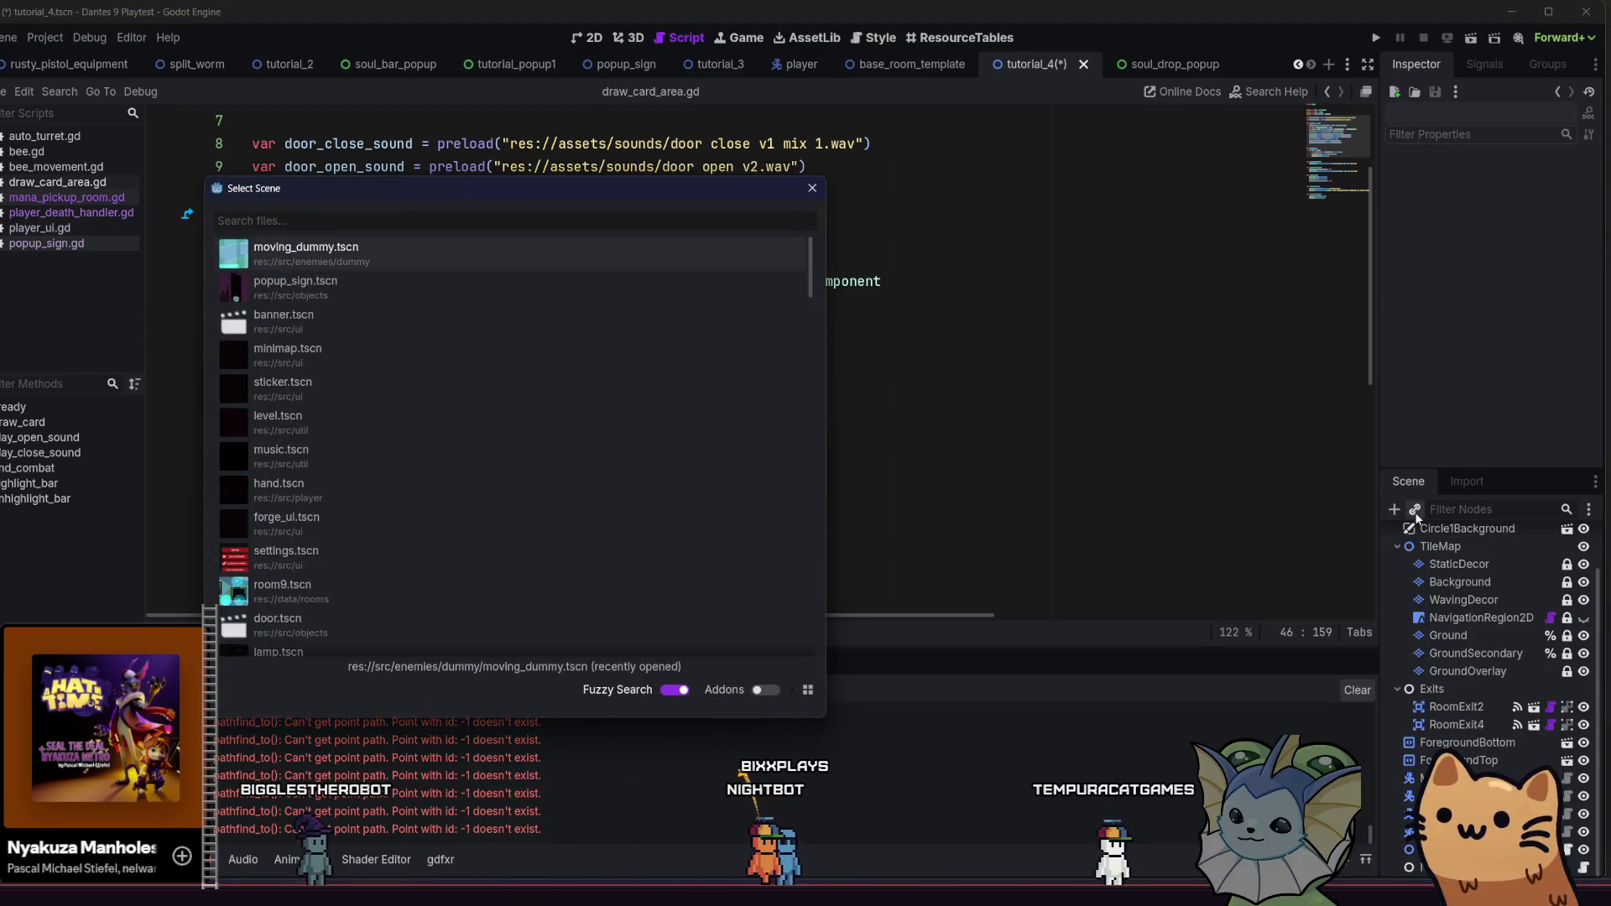
text(my)
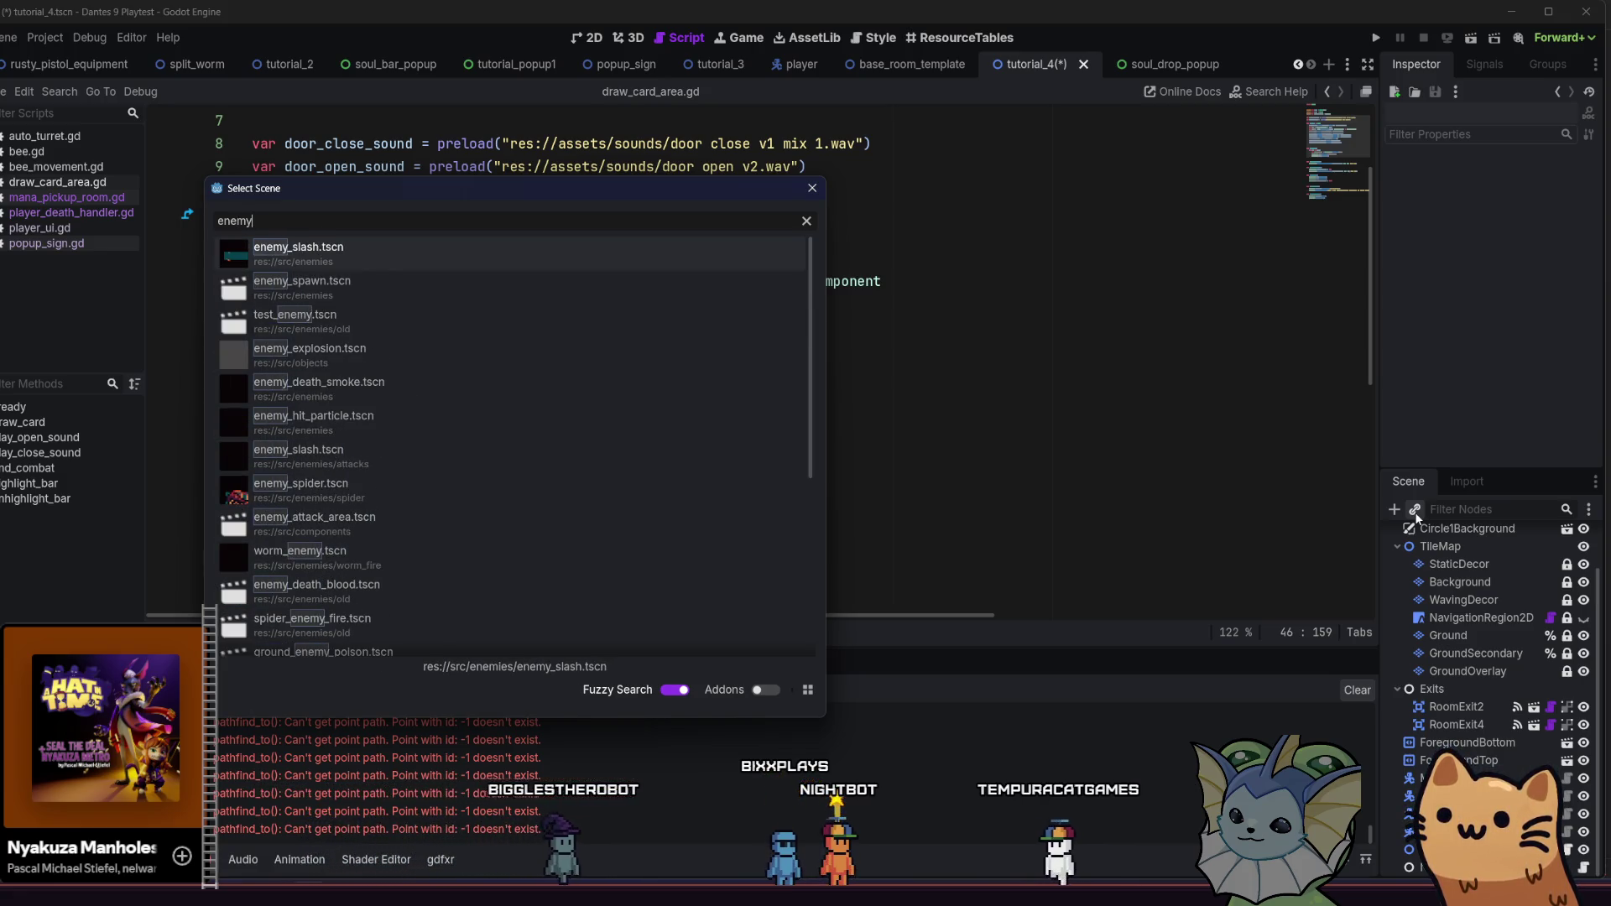
text(_spawn)
key(Return)
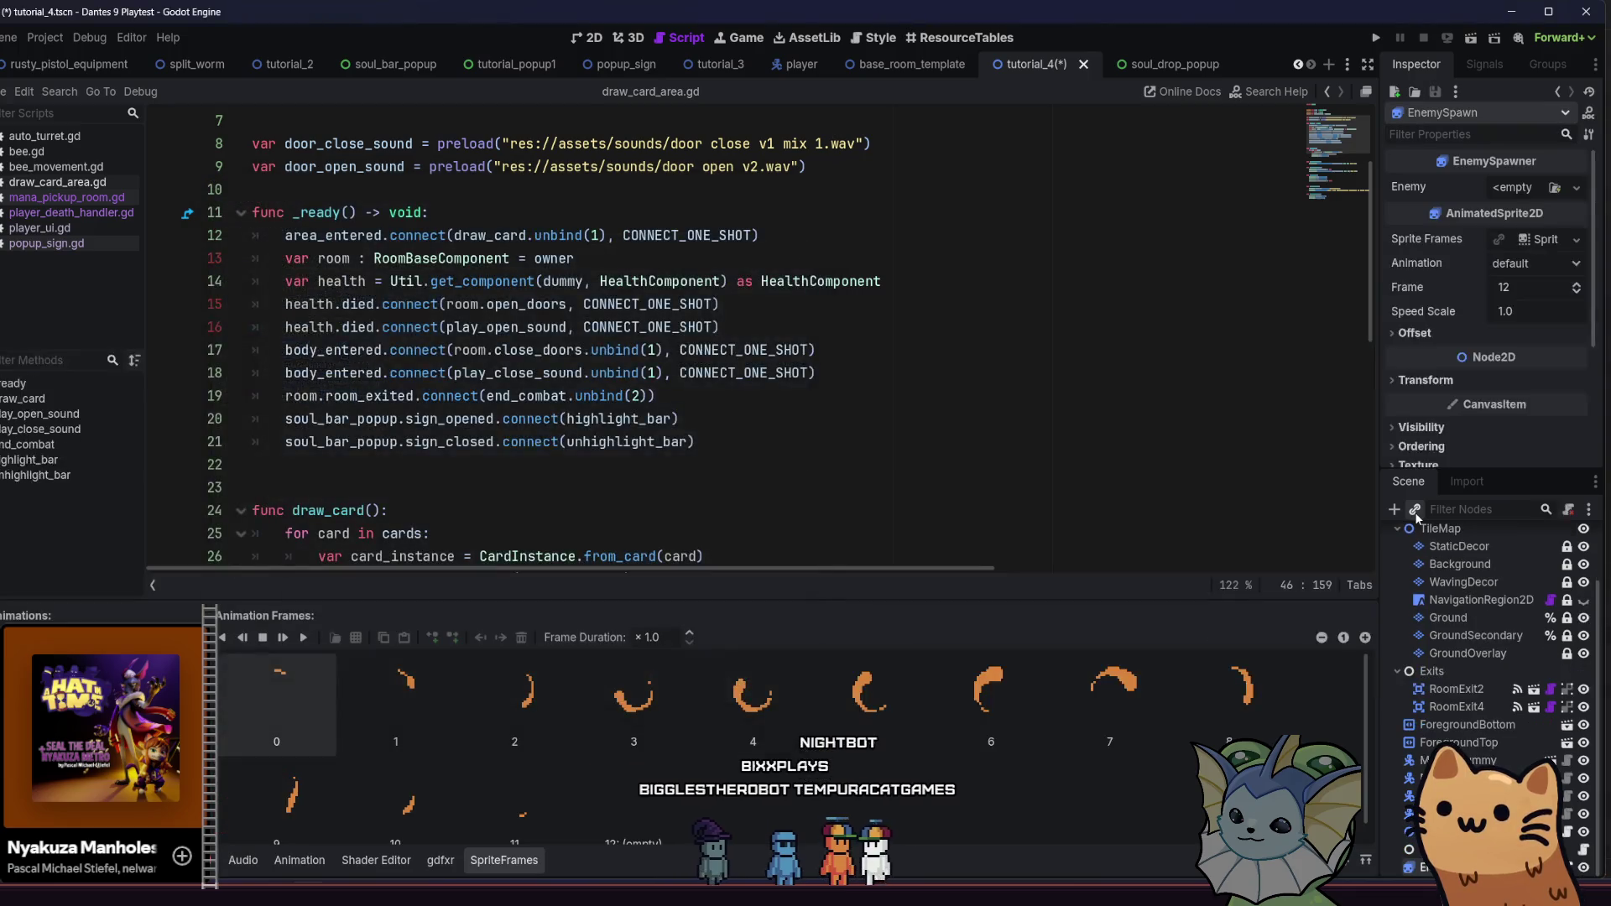
click(1556, 185)
text(slime)
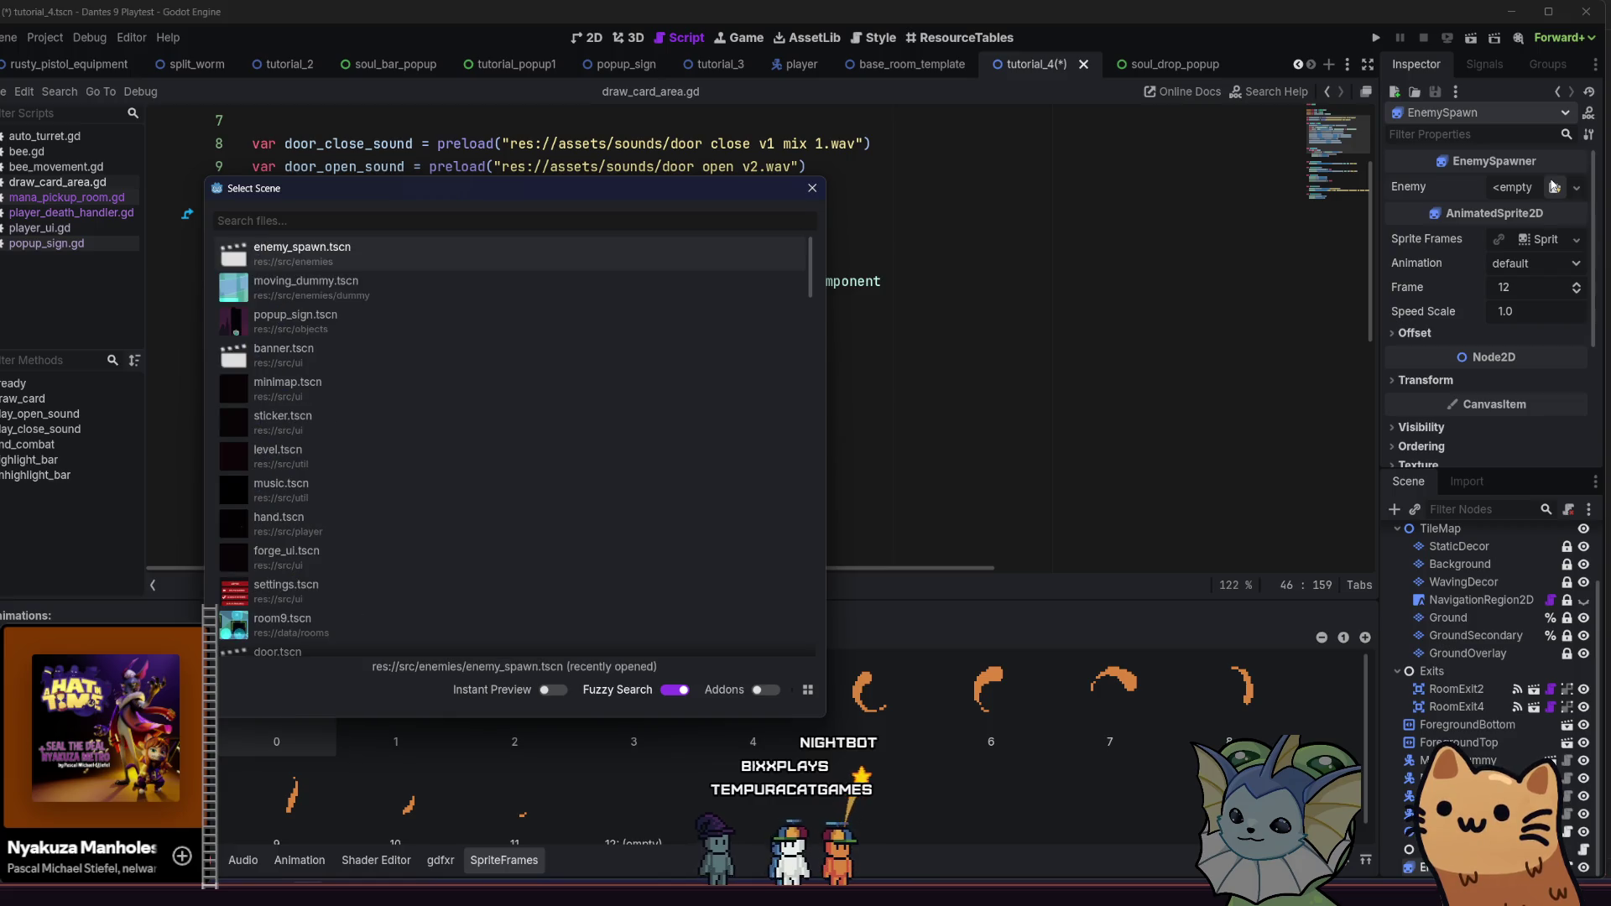
key(Return)
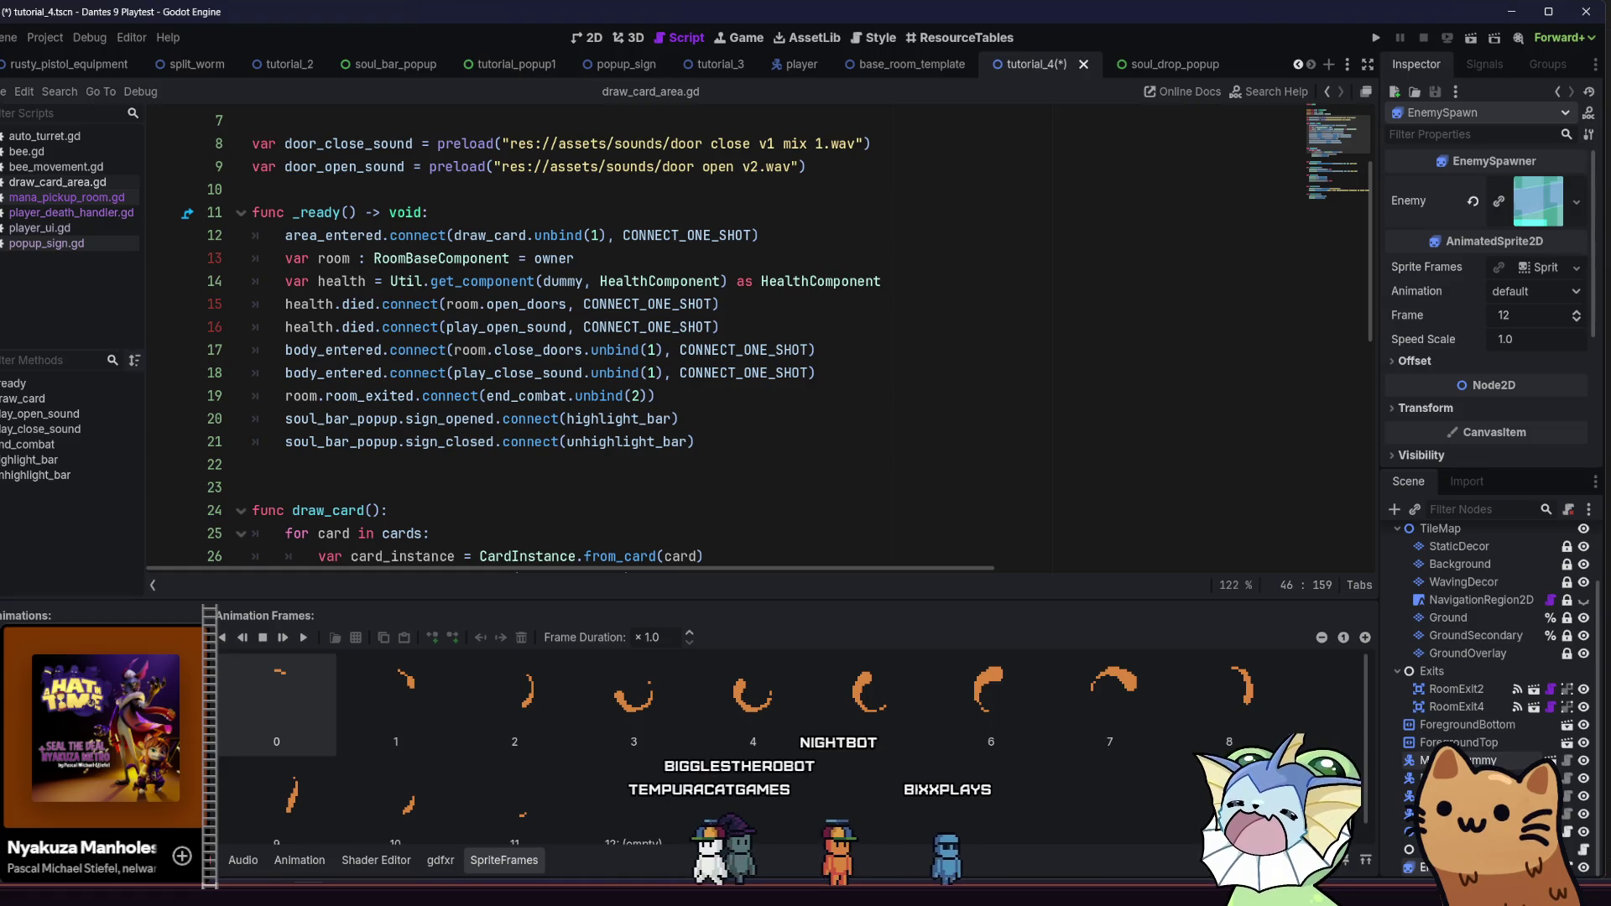
Delete the four existing enemy nodes, then undo the deletion
shift+click(1443, 795)
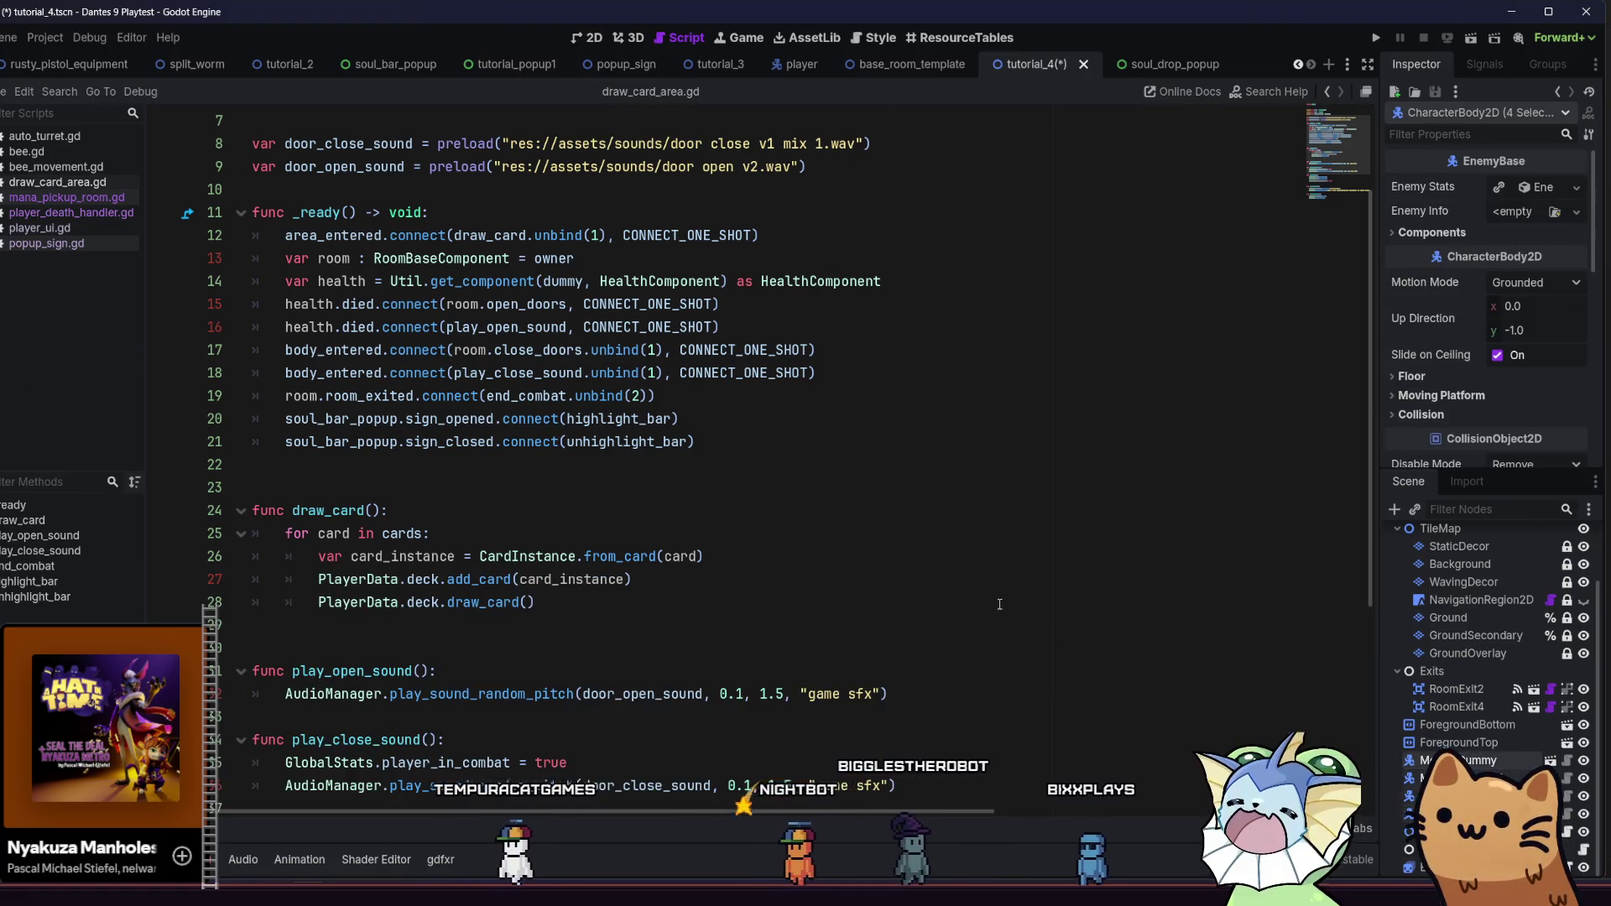
key(Delete)
click(487, 468)
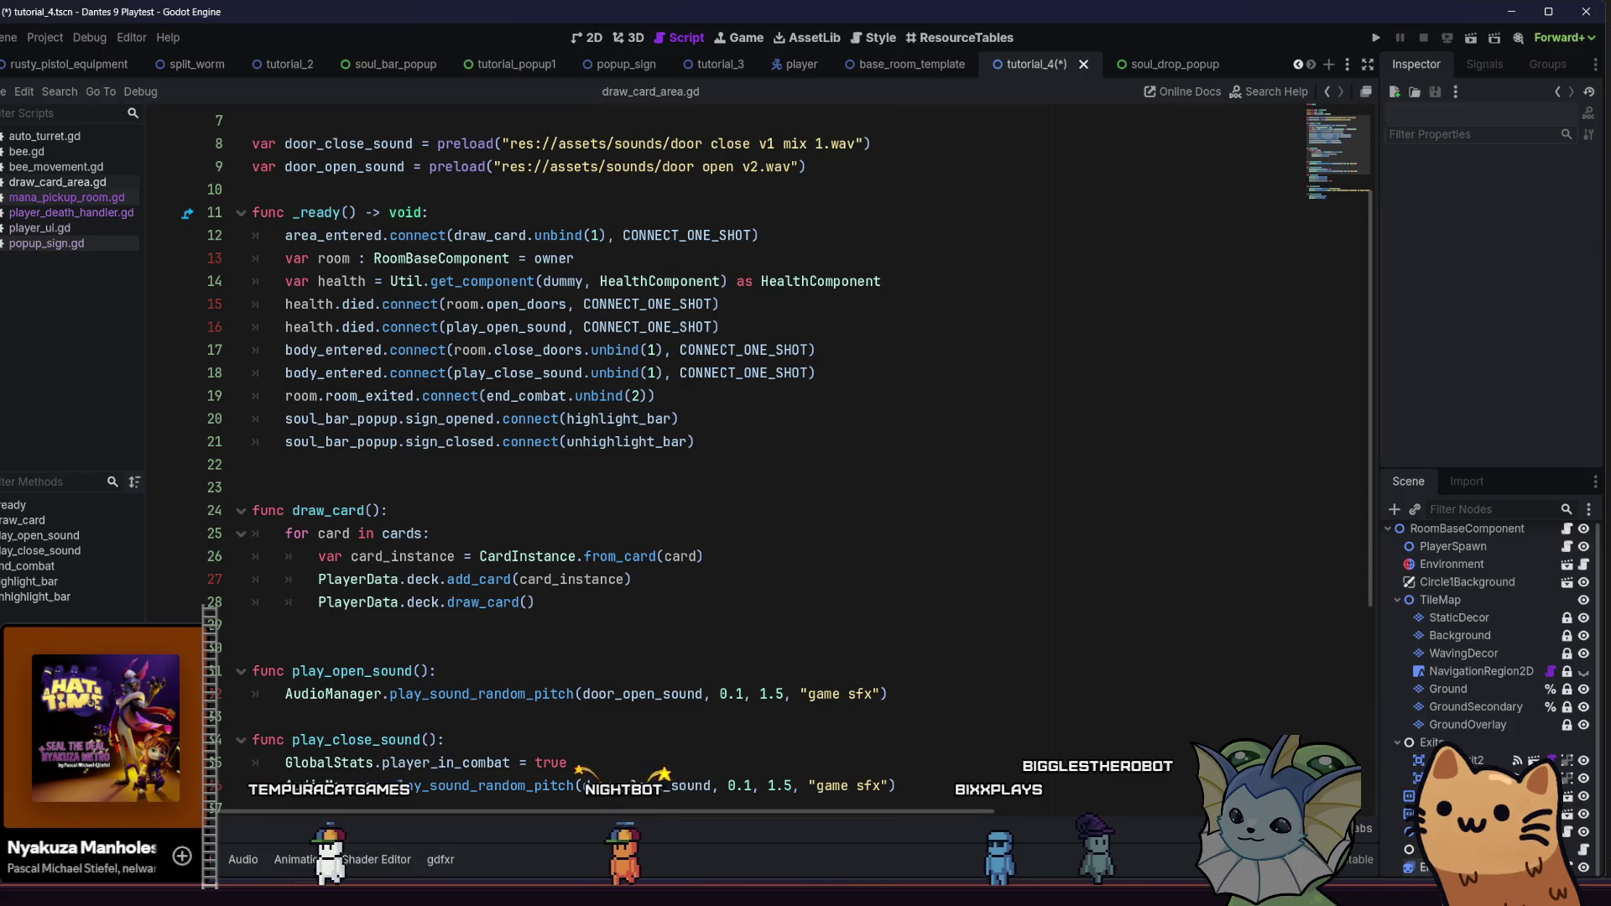
key(ctrl+z)
click(583, 40)
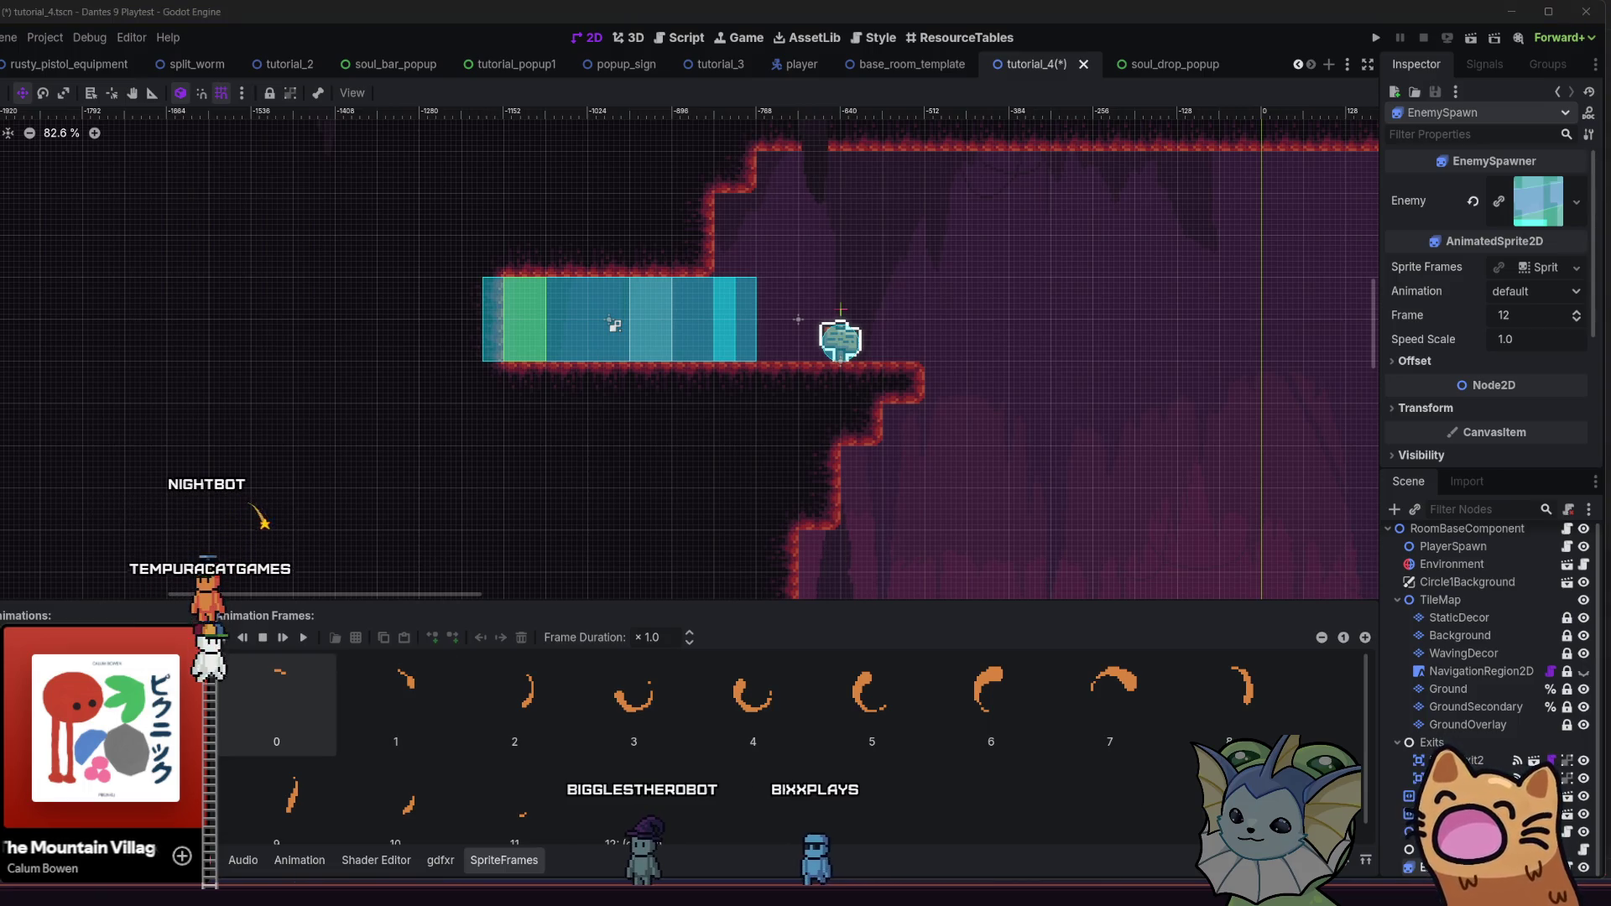
Raise the system volume slightly from the quick settings
key(super+a)
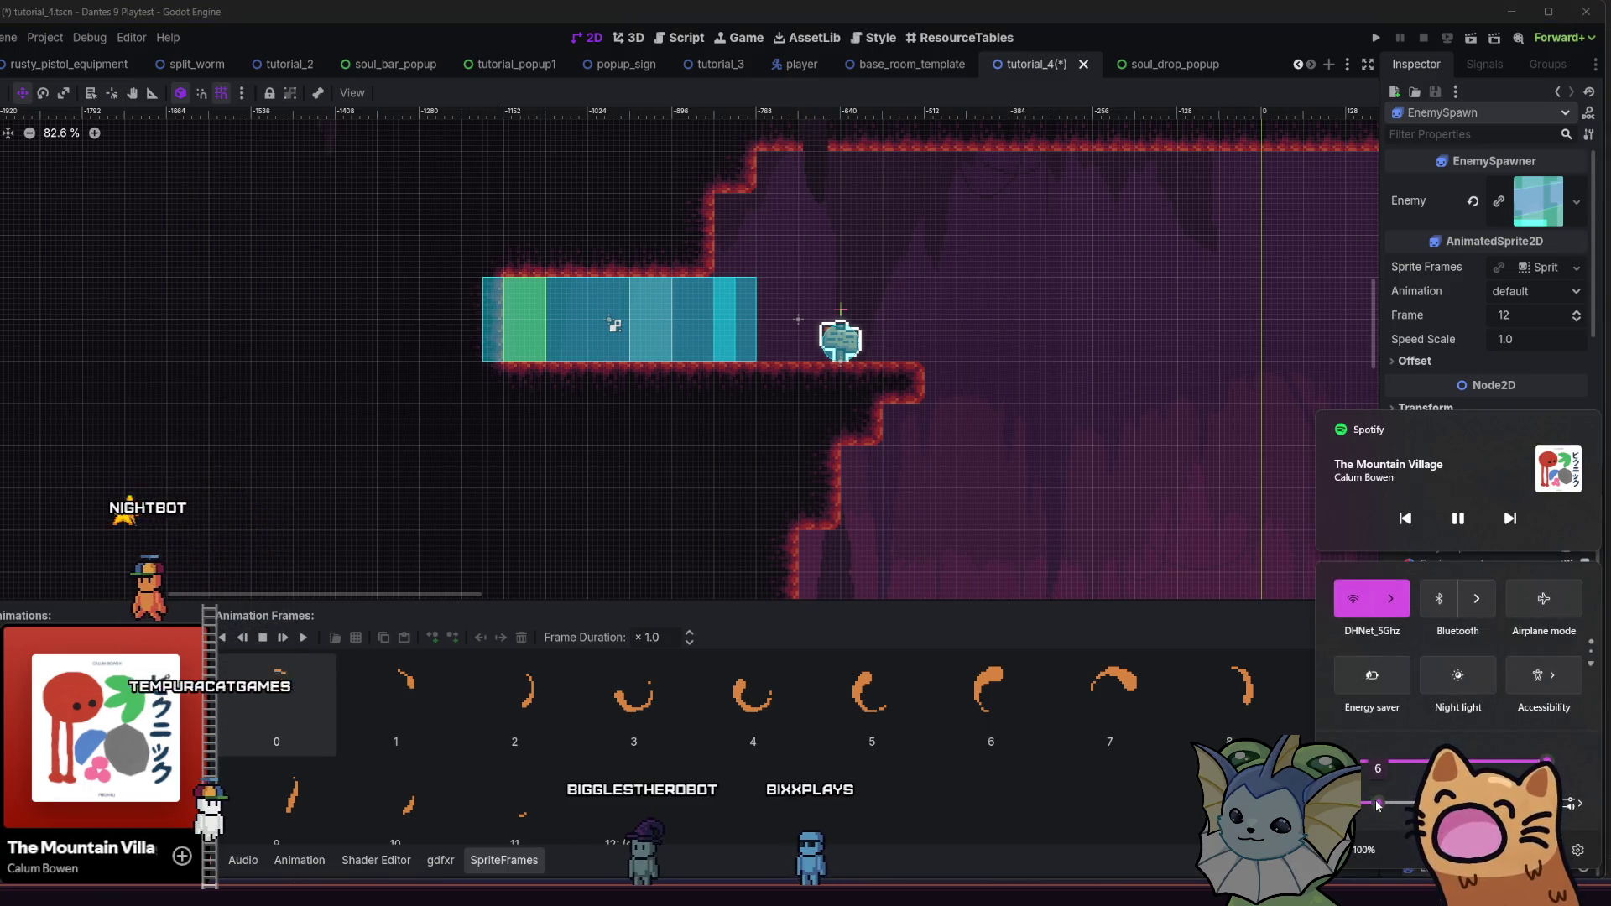
drag(1382, 803, 1385, 803)
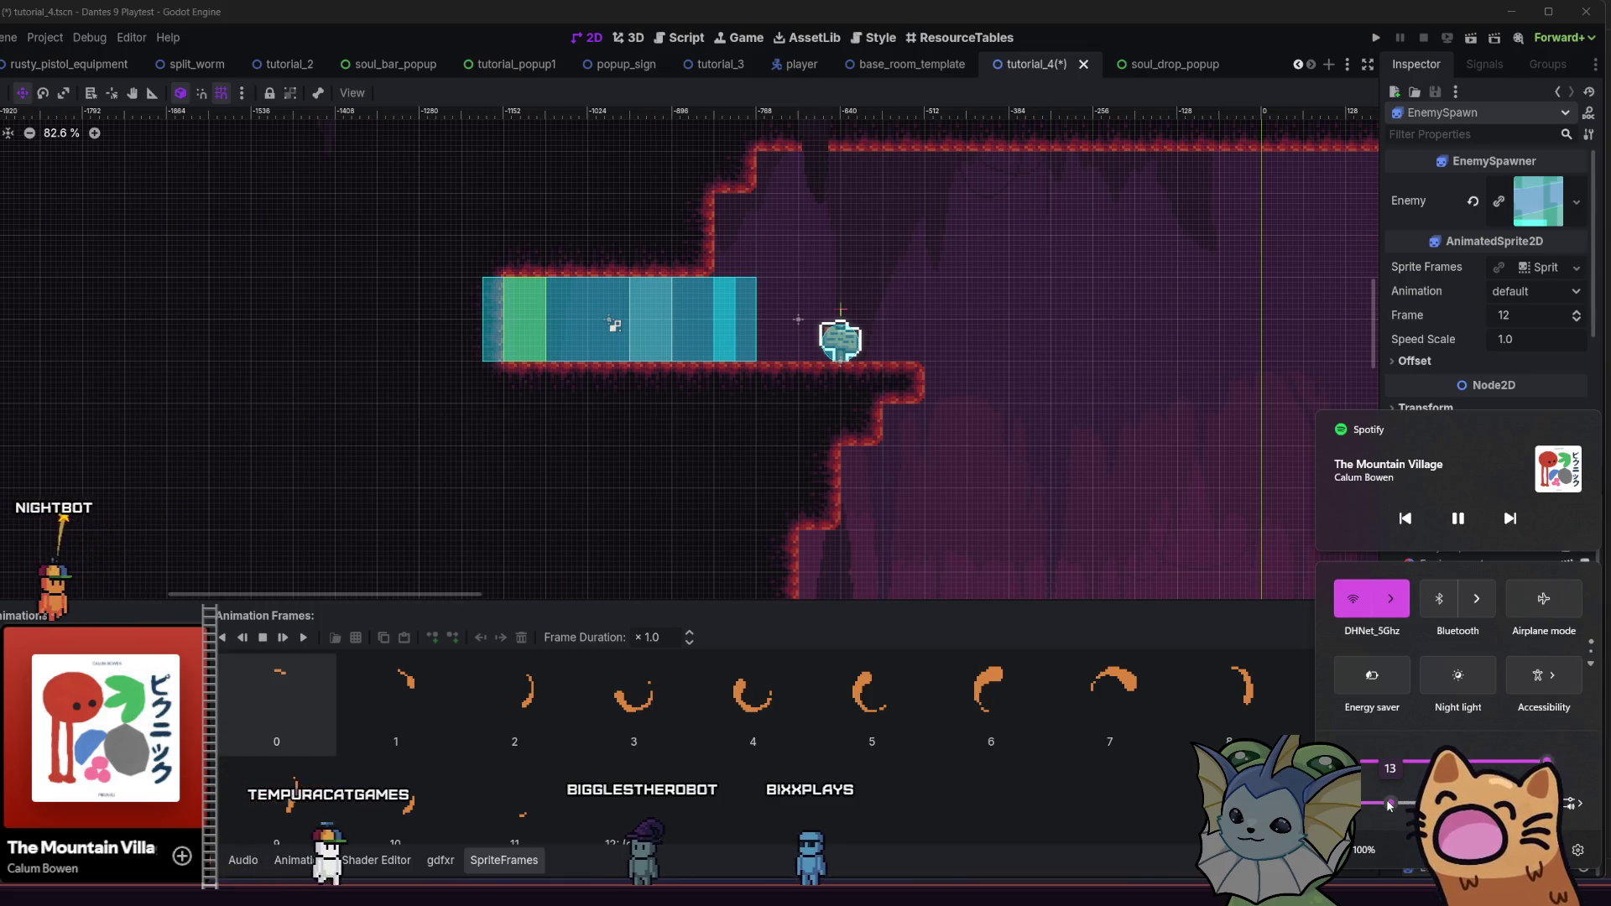
key(Escape)
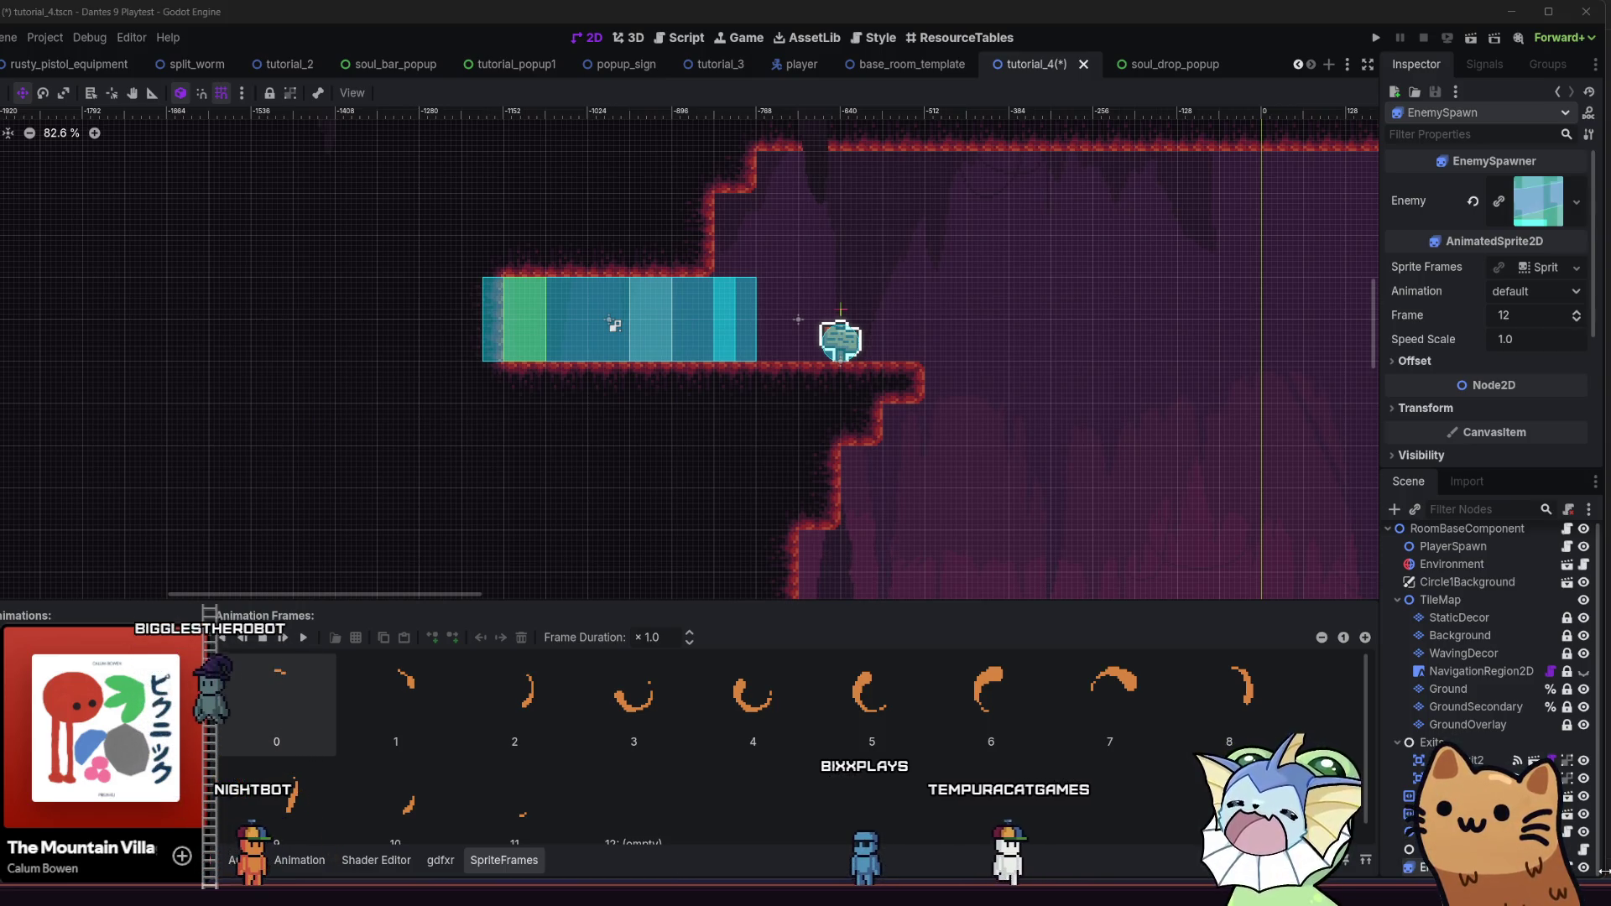
Move the enemy spawner up 240 px onto the lower cave floor
scroll(688, 353, right, 2)
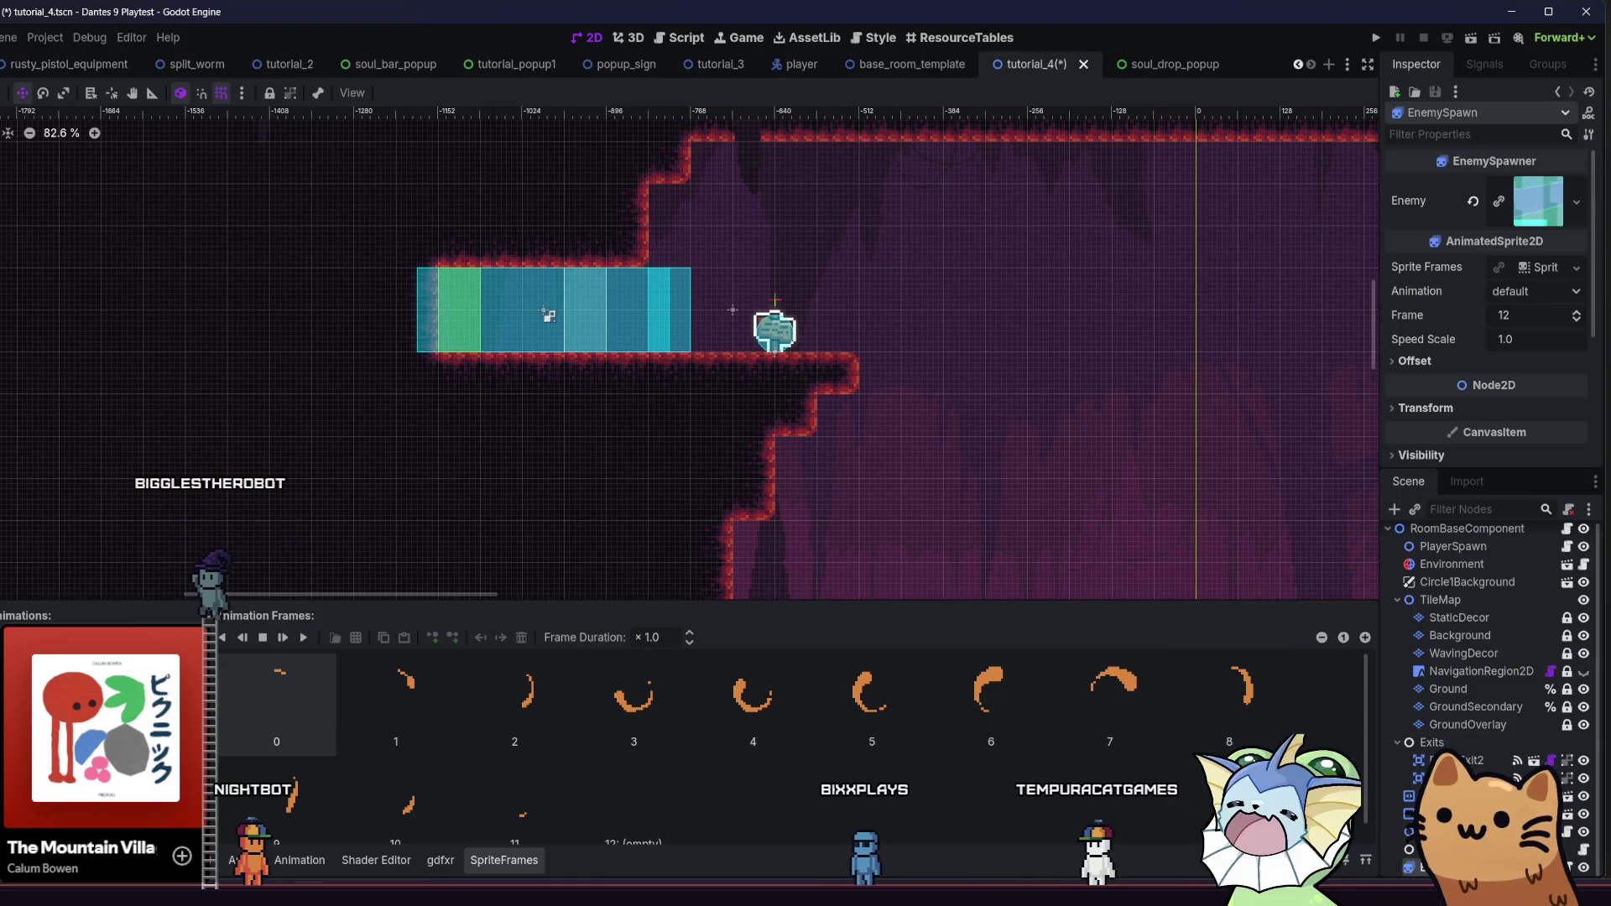
scroll(899, 360, down, 2)
scroll(716, 302, right, 2)
scroll(716, 302, down, 1)
drag(776, 484, 847, 403)
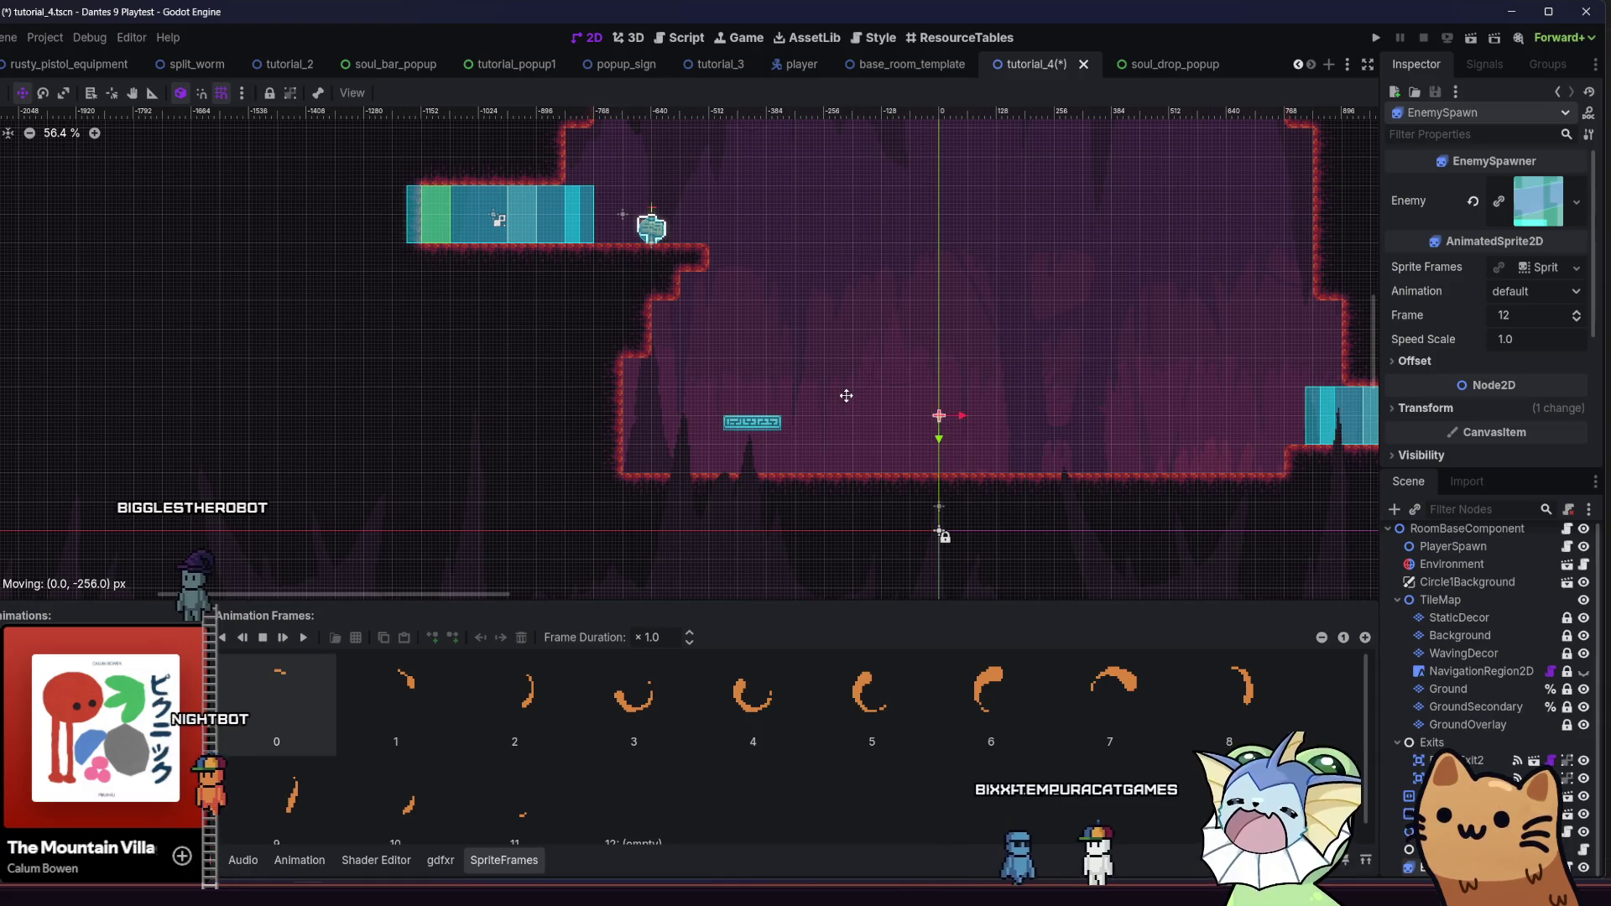
Duplicate the spawner three times along the floor (448 px left, 904 px right), then save and run
scroll(940, 415, up, 1)
key(ctrl+d)
drag(942, 415, 1038, 407)
scroll(1180, 576, up, 1)
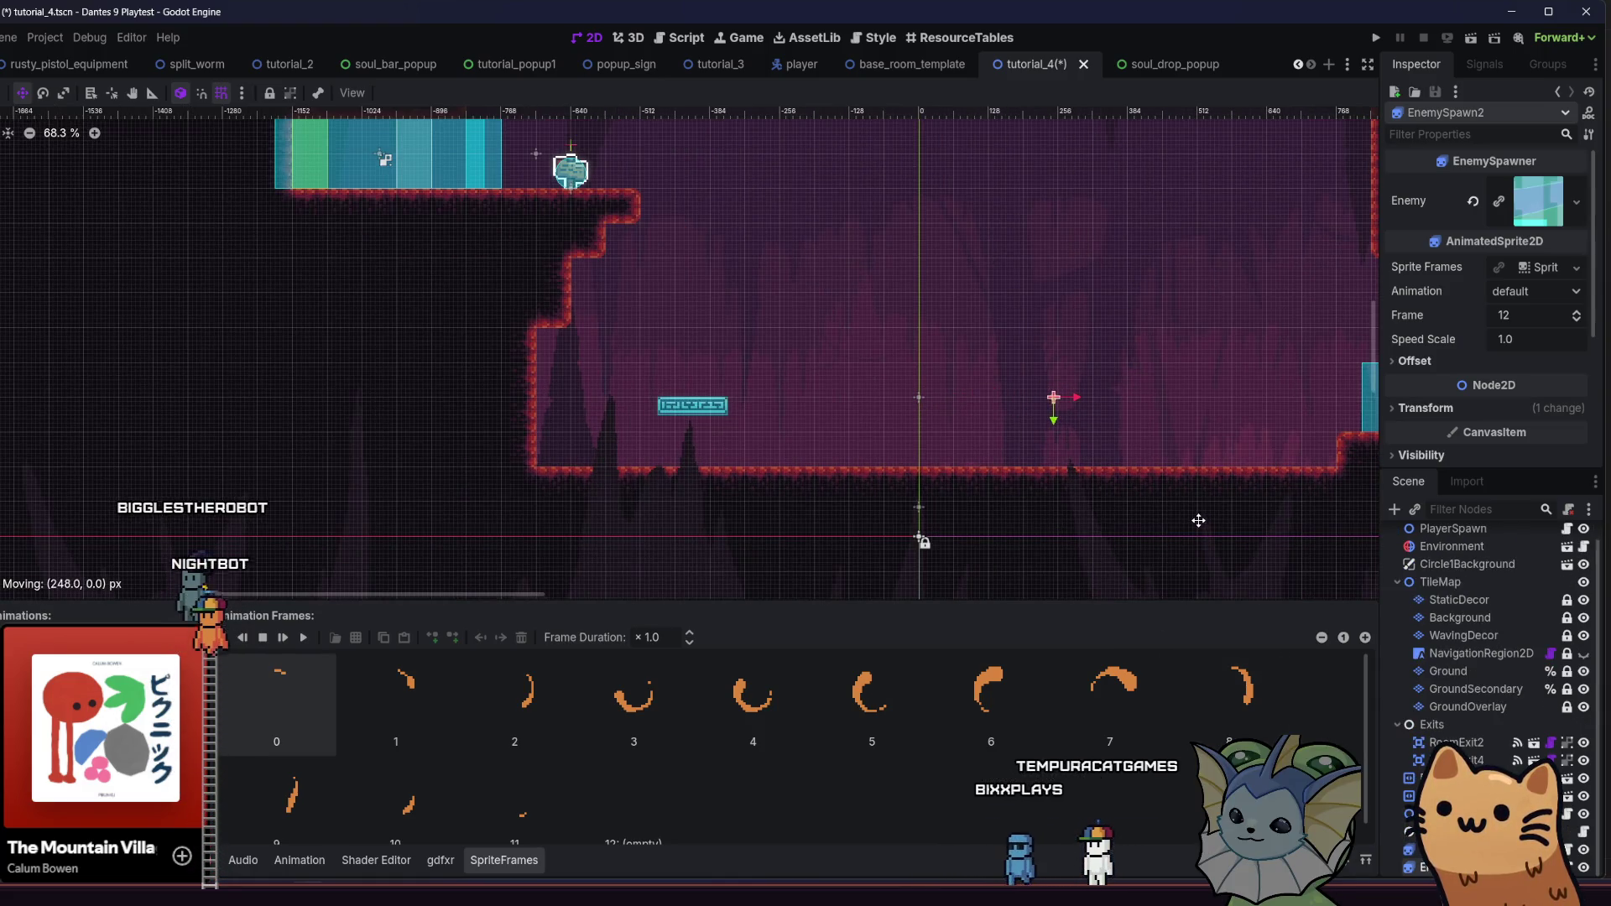
key(ctrl+d)
drag(1201, 520, 923, 520)
key(ctrl+d)
drag(791, 500, 1279, 501)
key(F6)
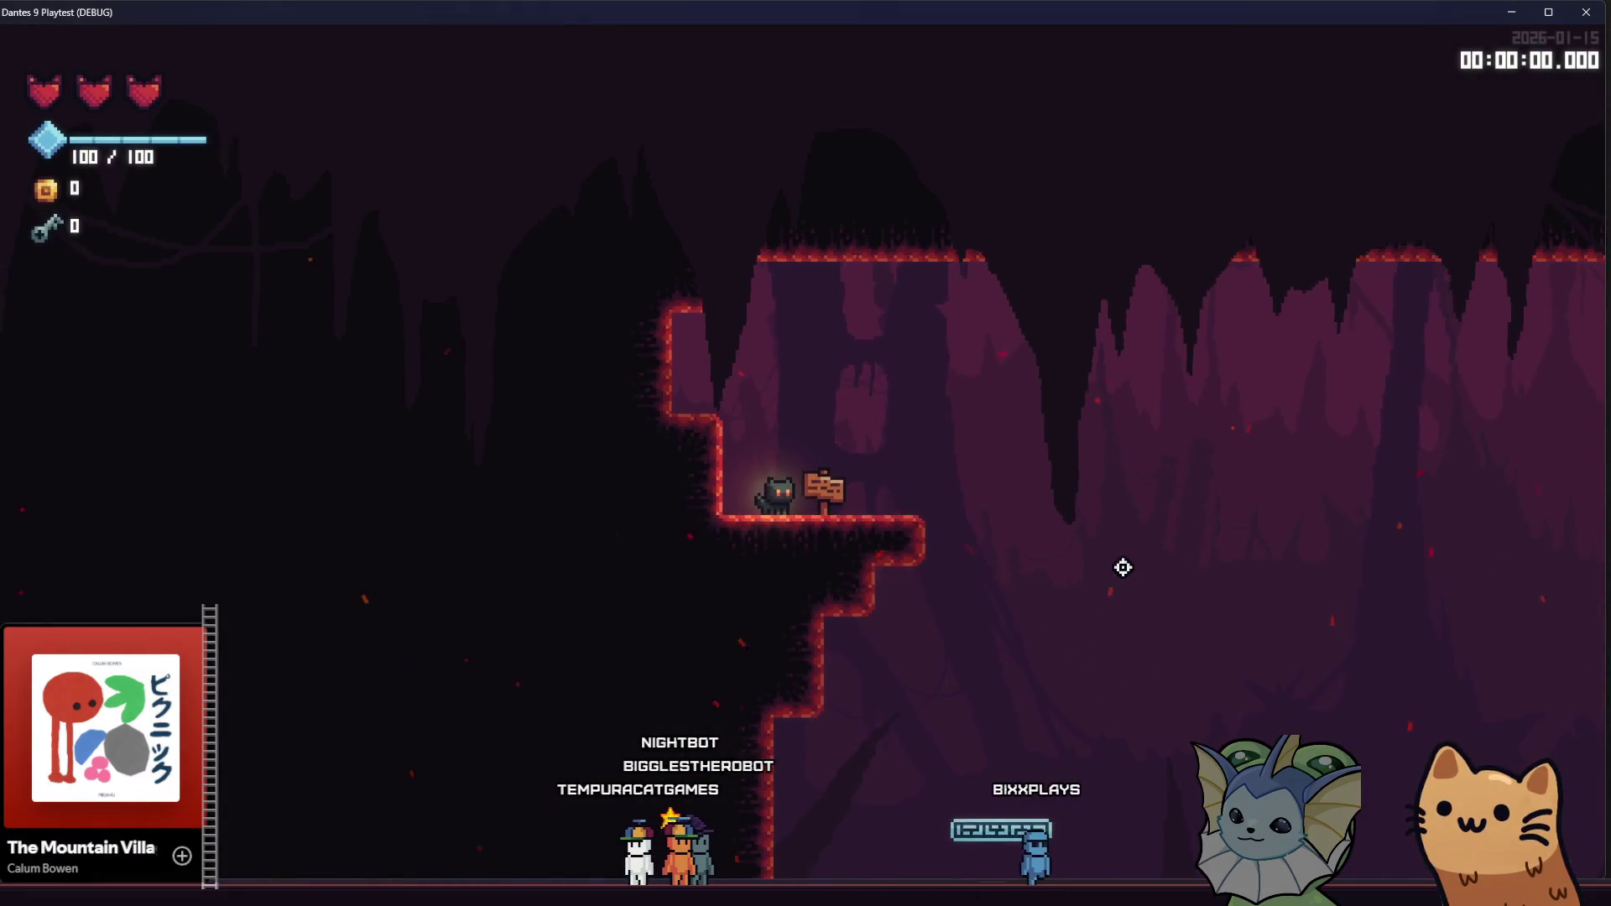
Walk the cat right down to the lower floor, then close the playtest window
key(Right)
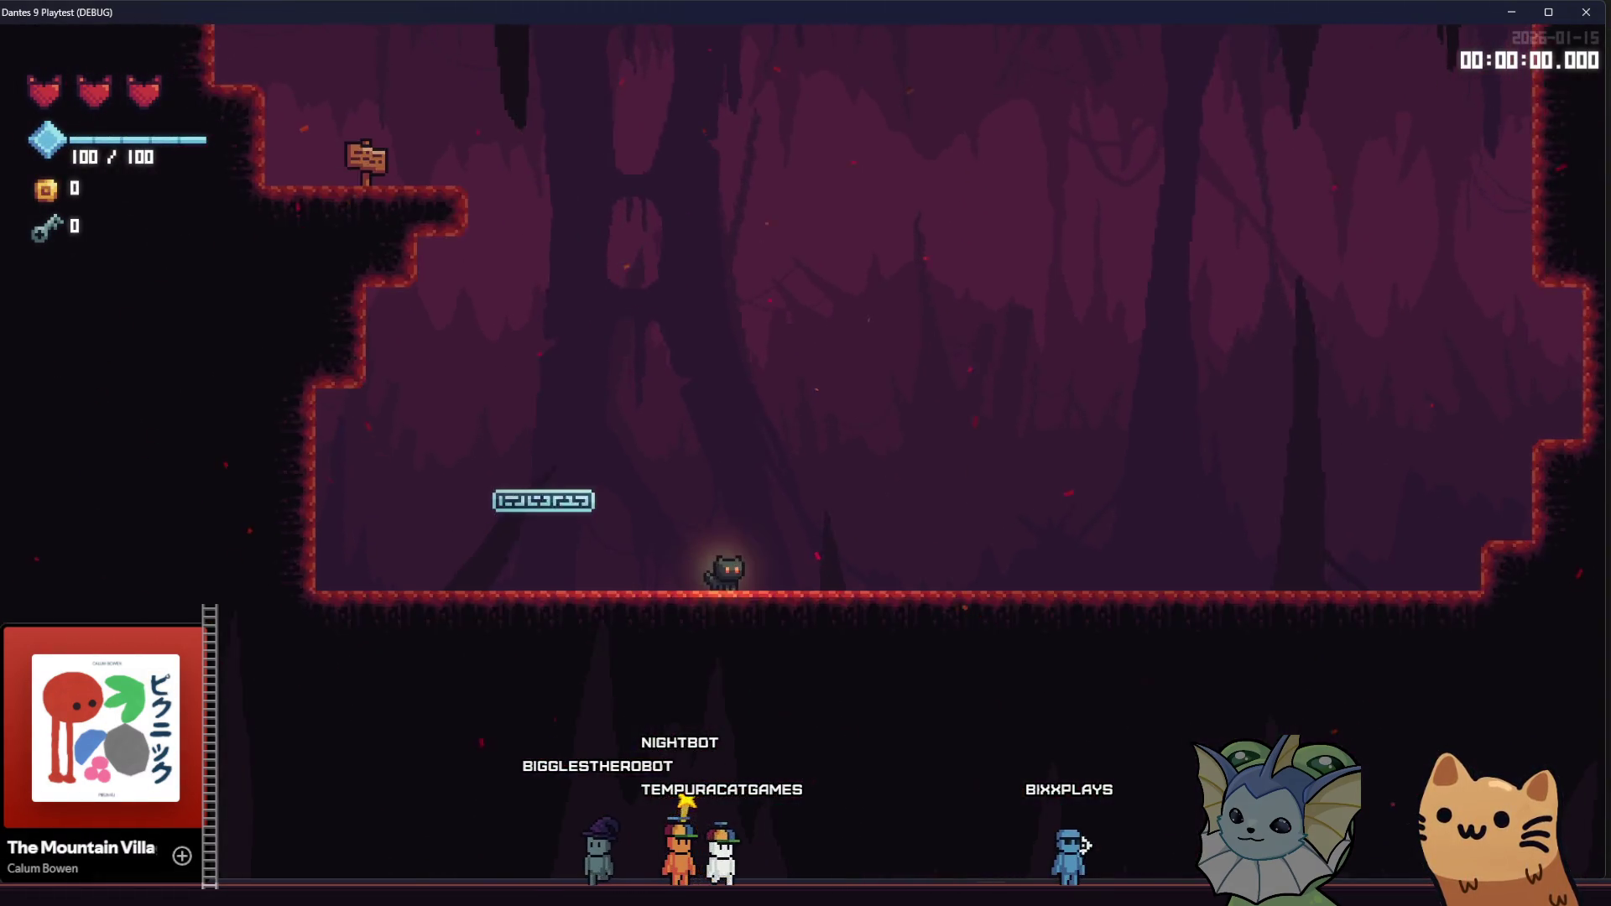
key(alt+F4)
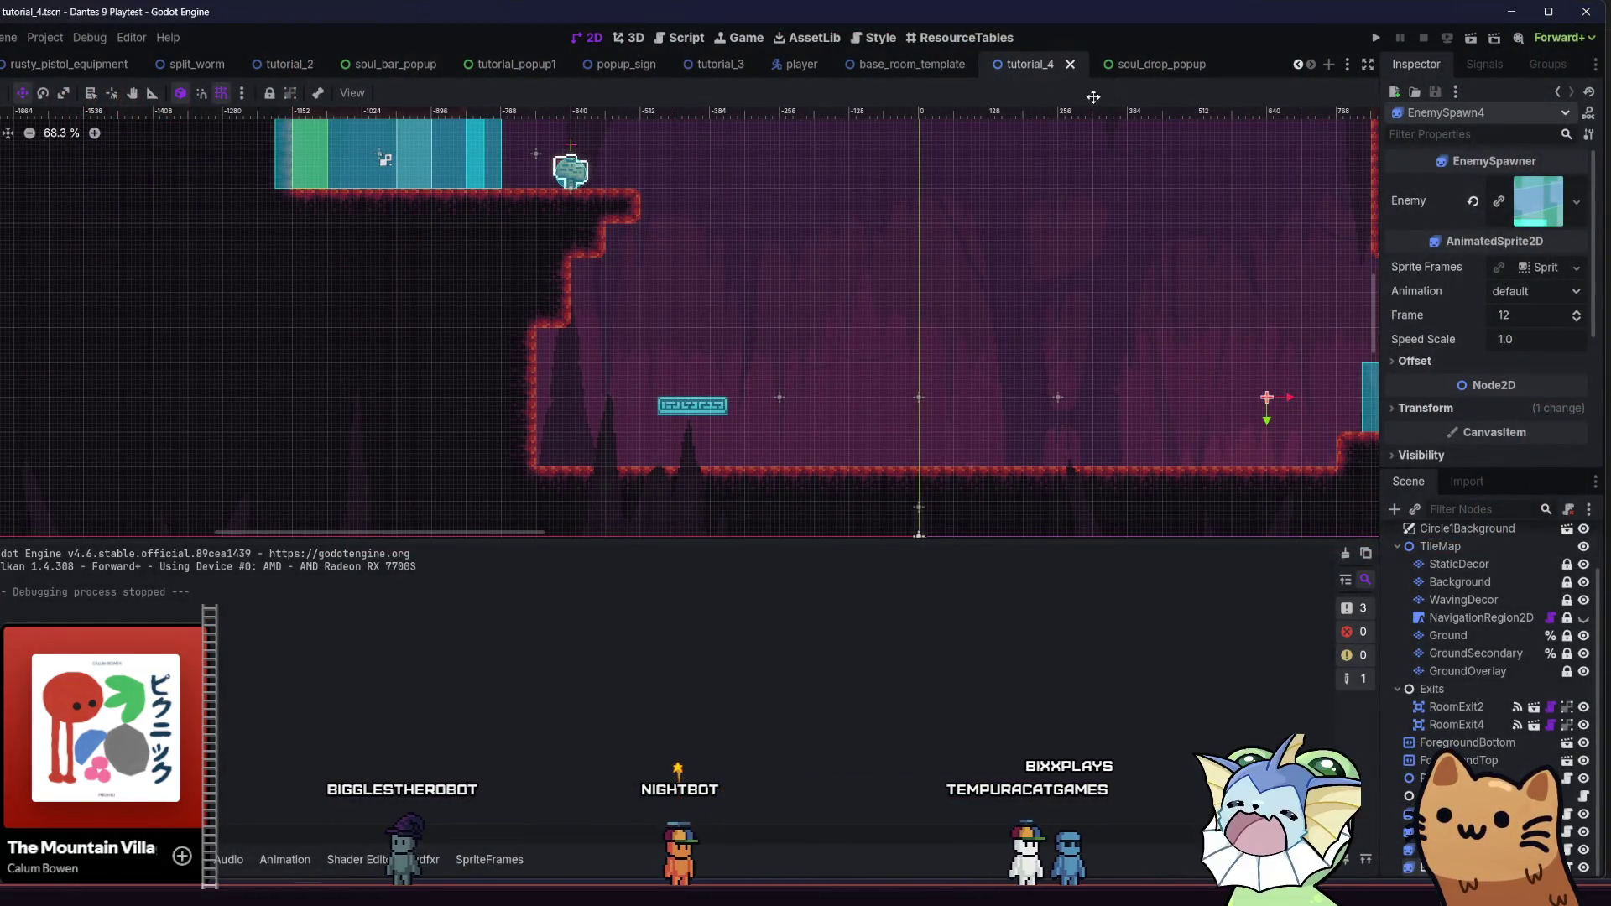
Quick-open tutorial_level.tscn, after briefly opening and closing tutorial_room
key(shift+alt+o)
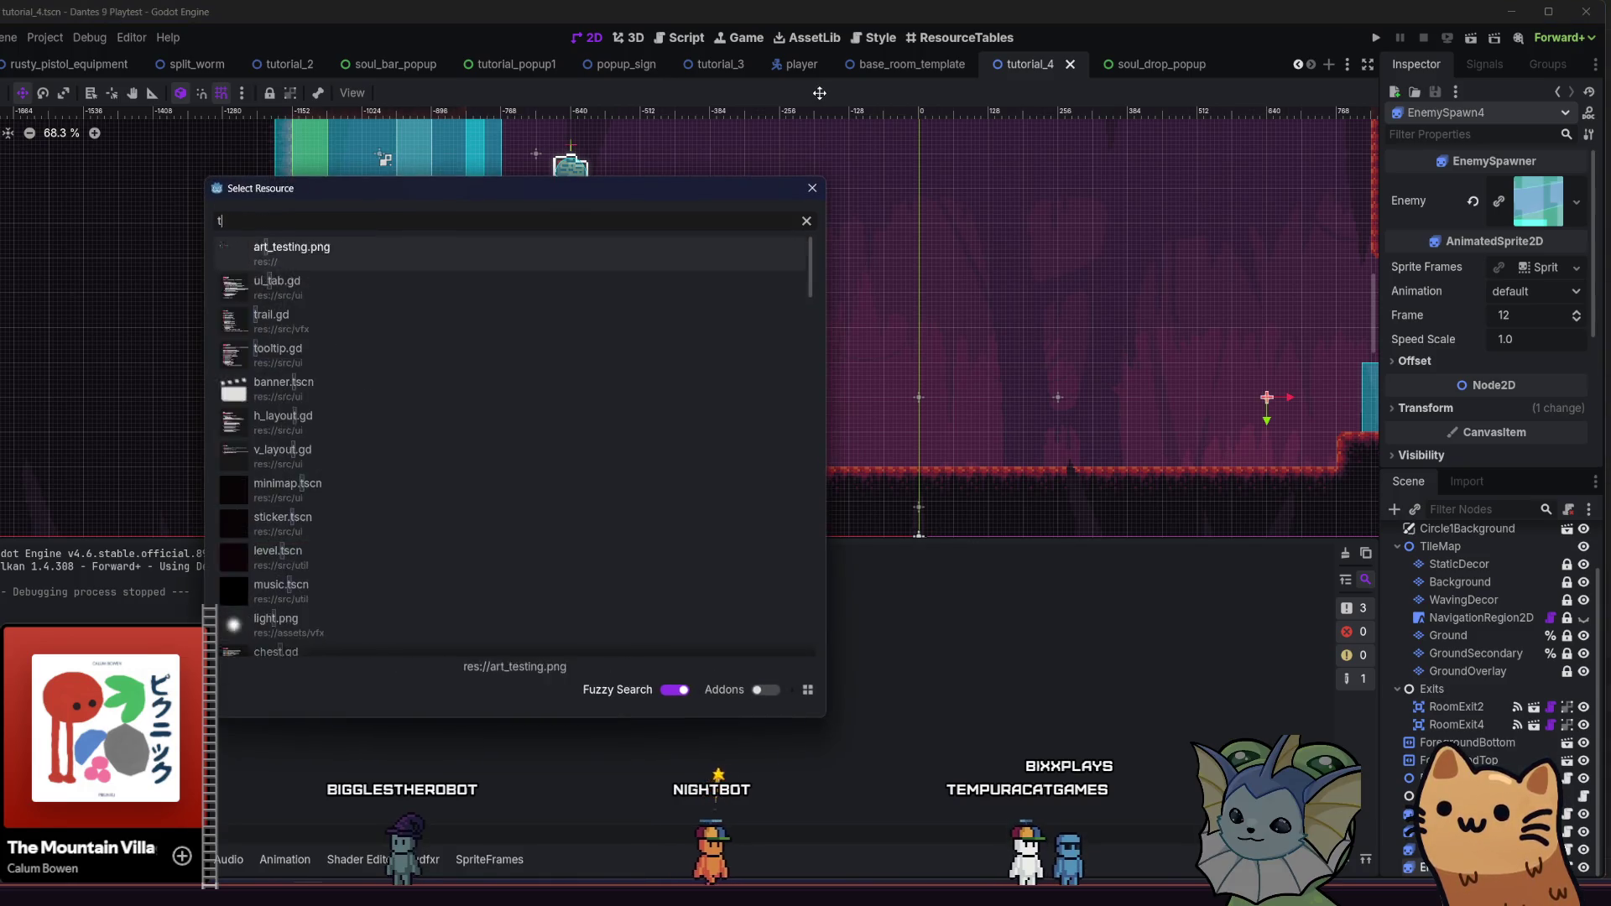
text(tutorial)
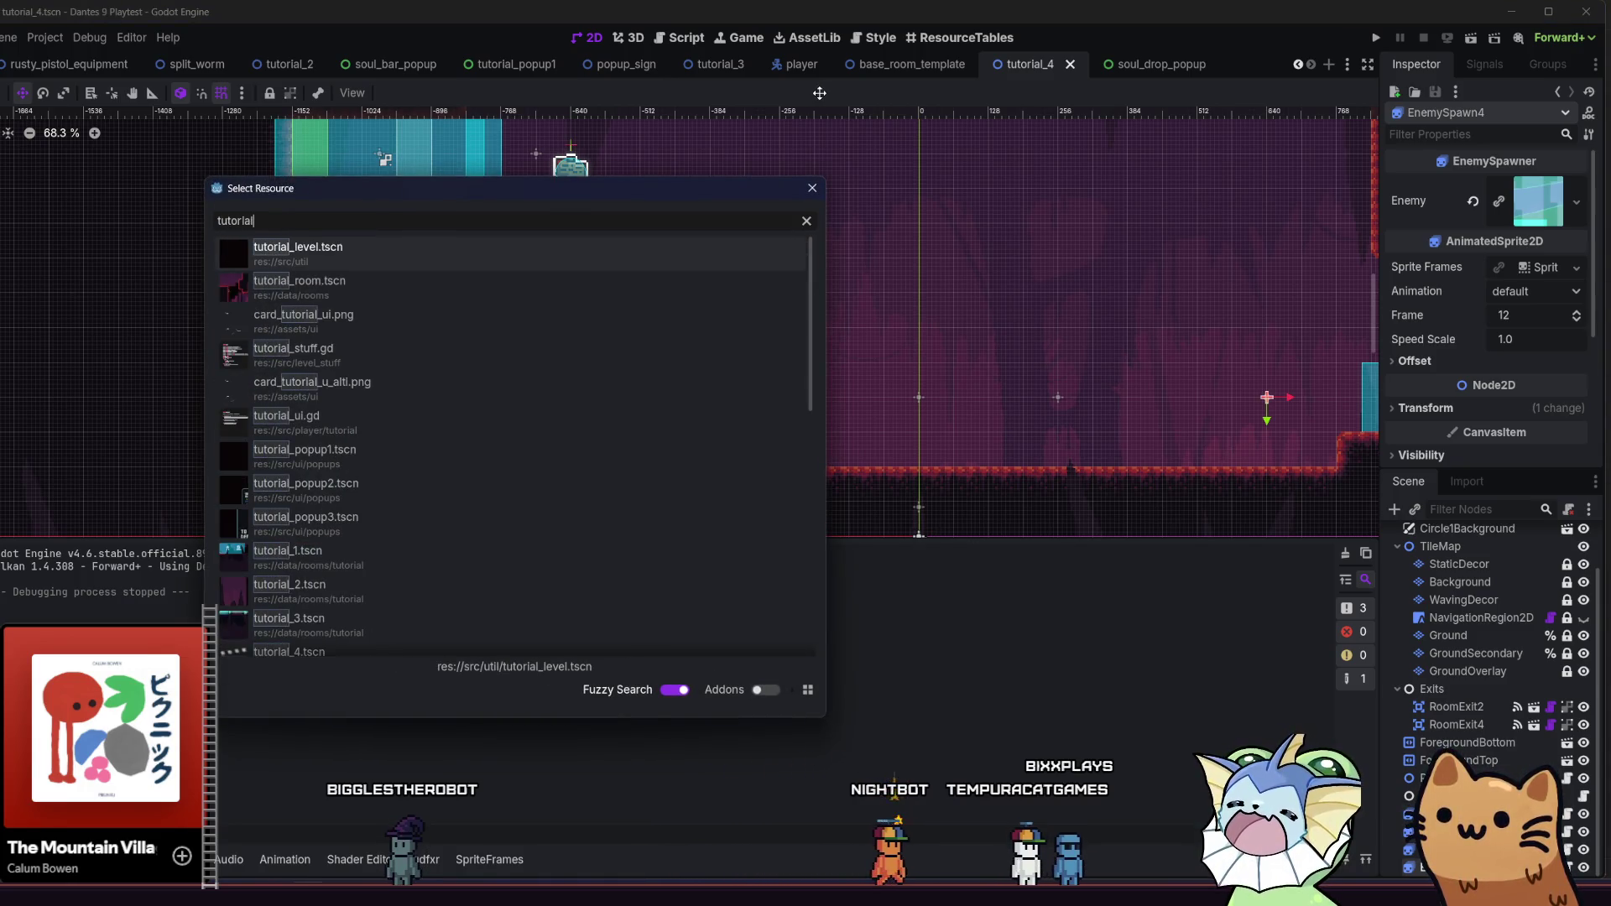
click(334, 277)
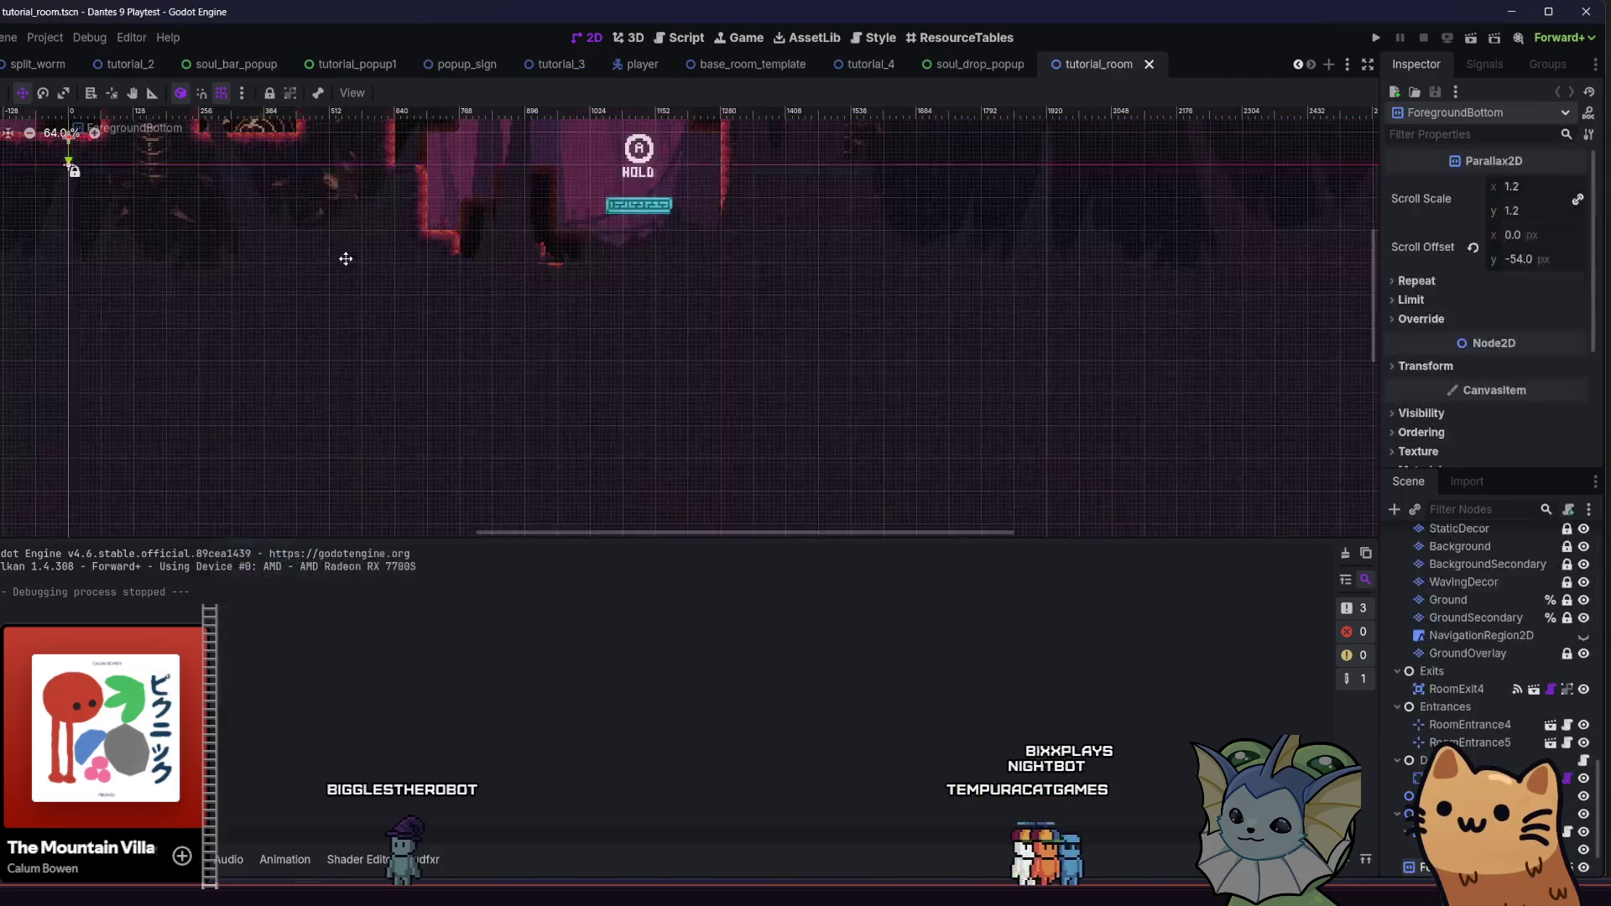
click(1150, 64)
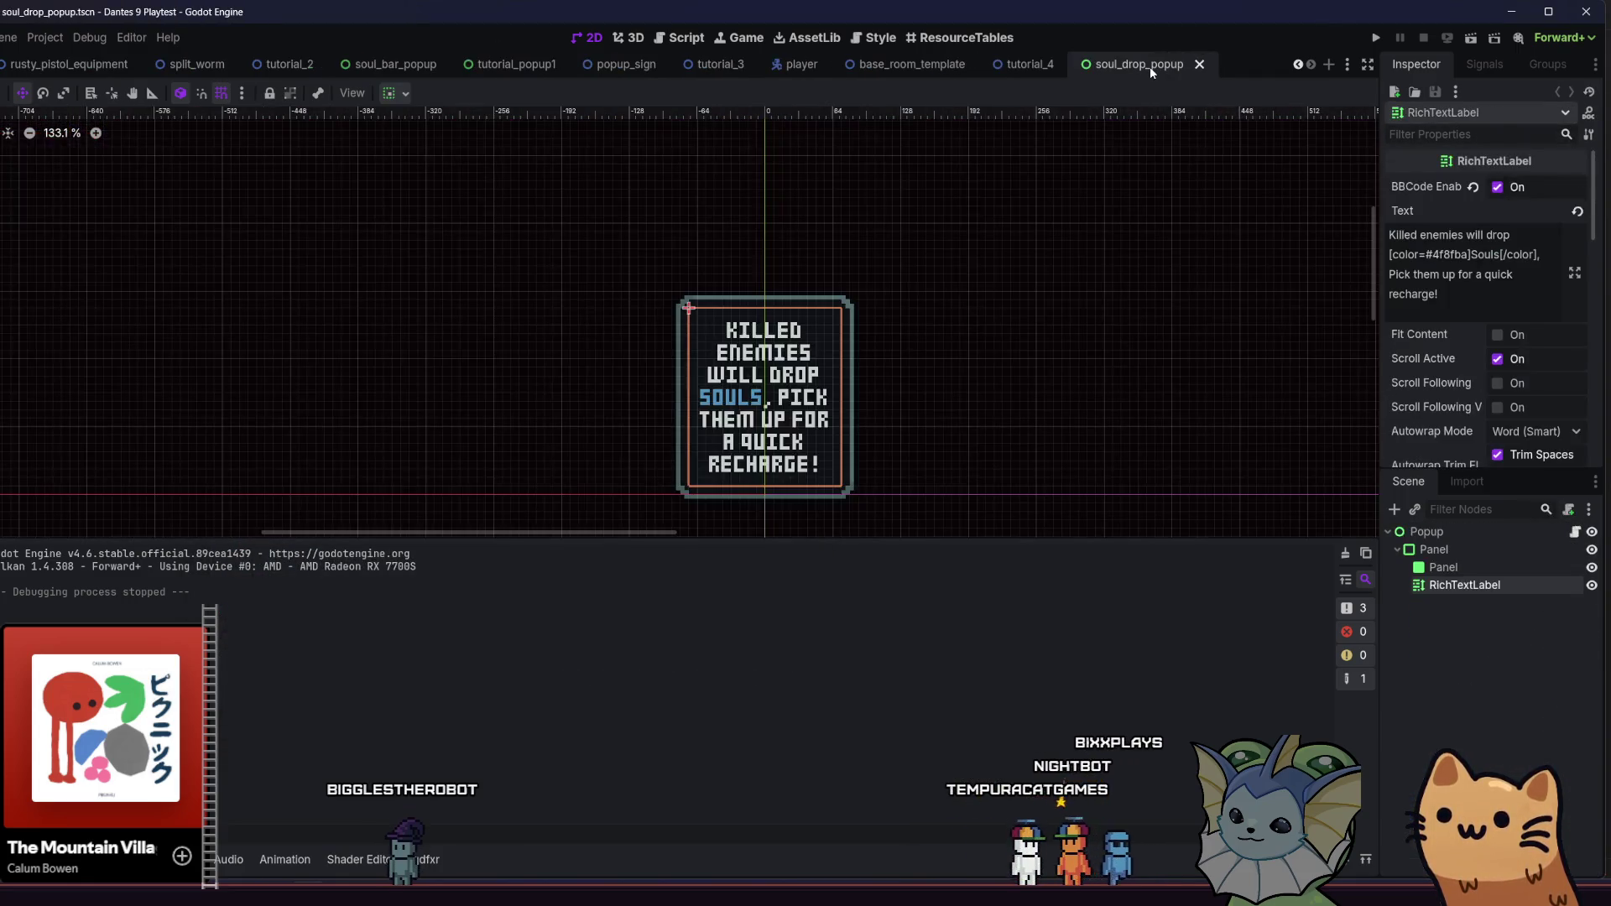
key(shift+alt+o)
text(tutorial)
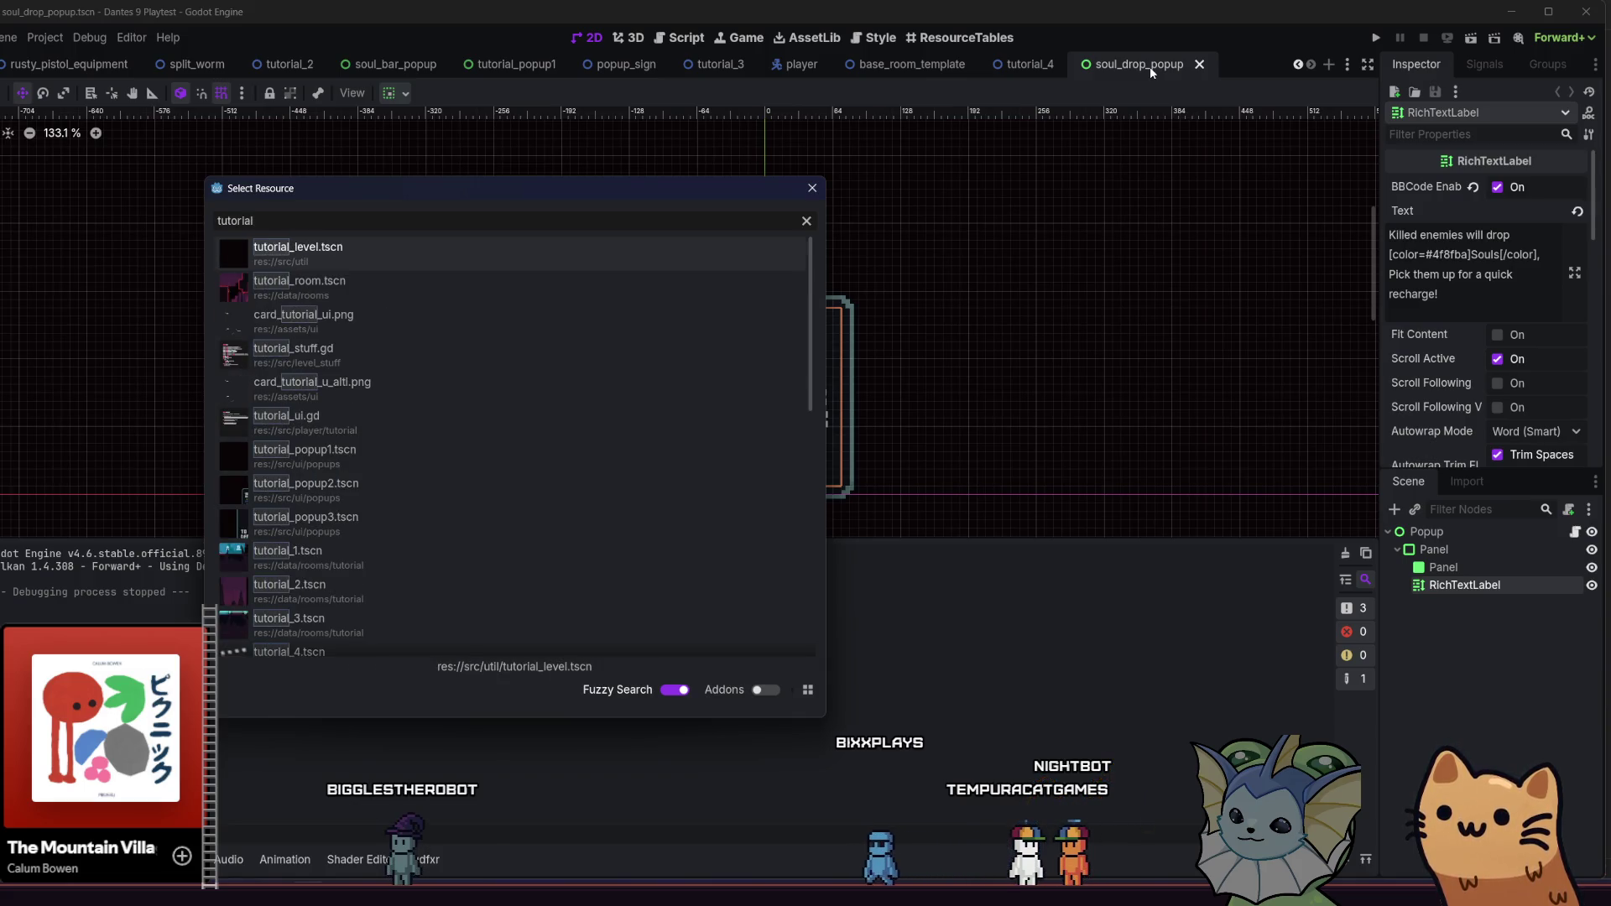
key(Return)
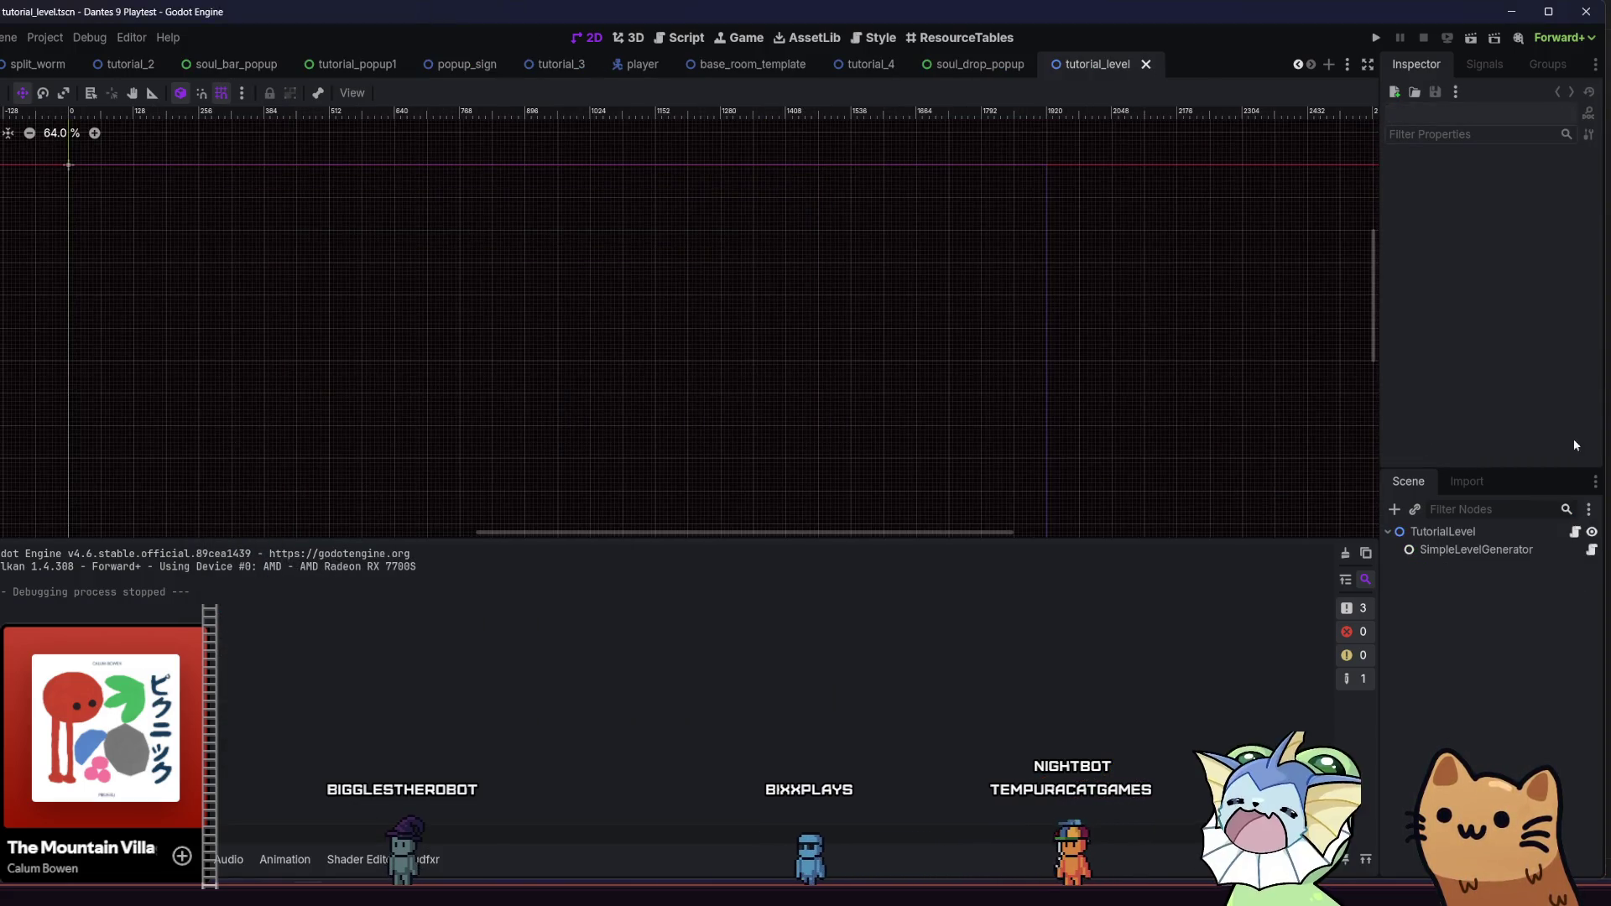
Add a fifth slot to SimpleLevelGenerator's Tutorial Room list and assign a tutorial room scene to it
click(1447, 535)
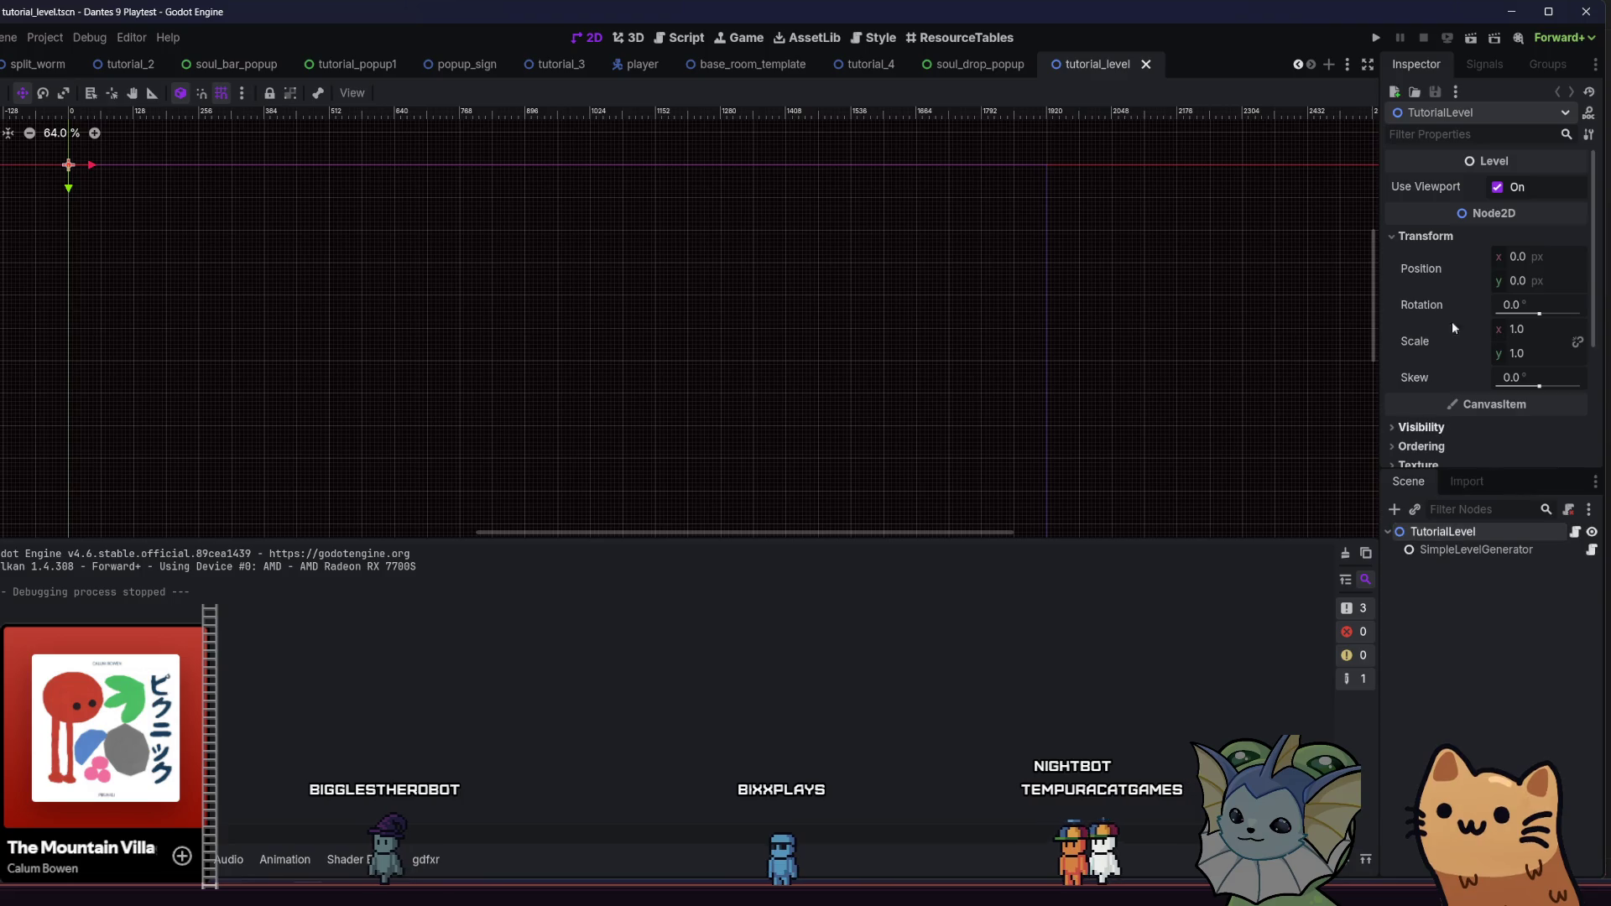
click(1435, 550)
click(1540, 187)
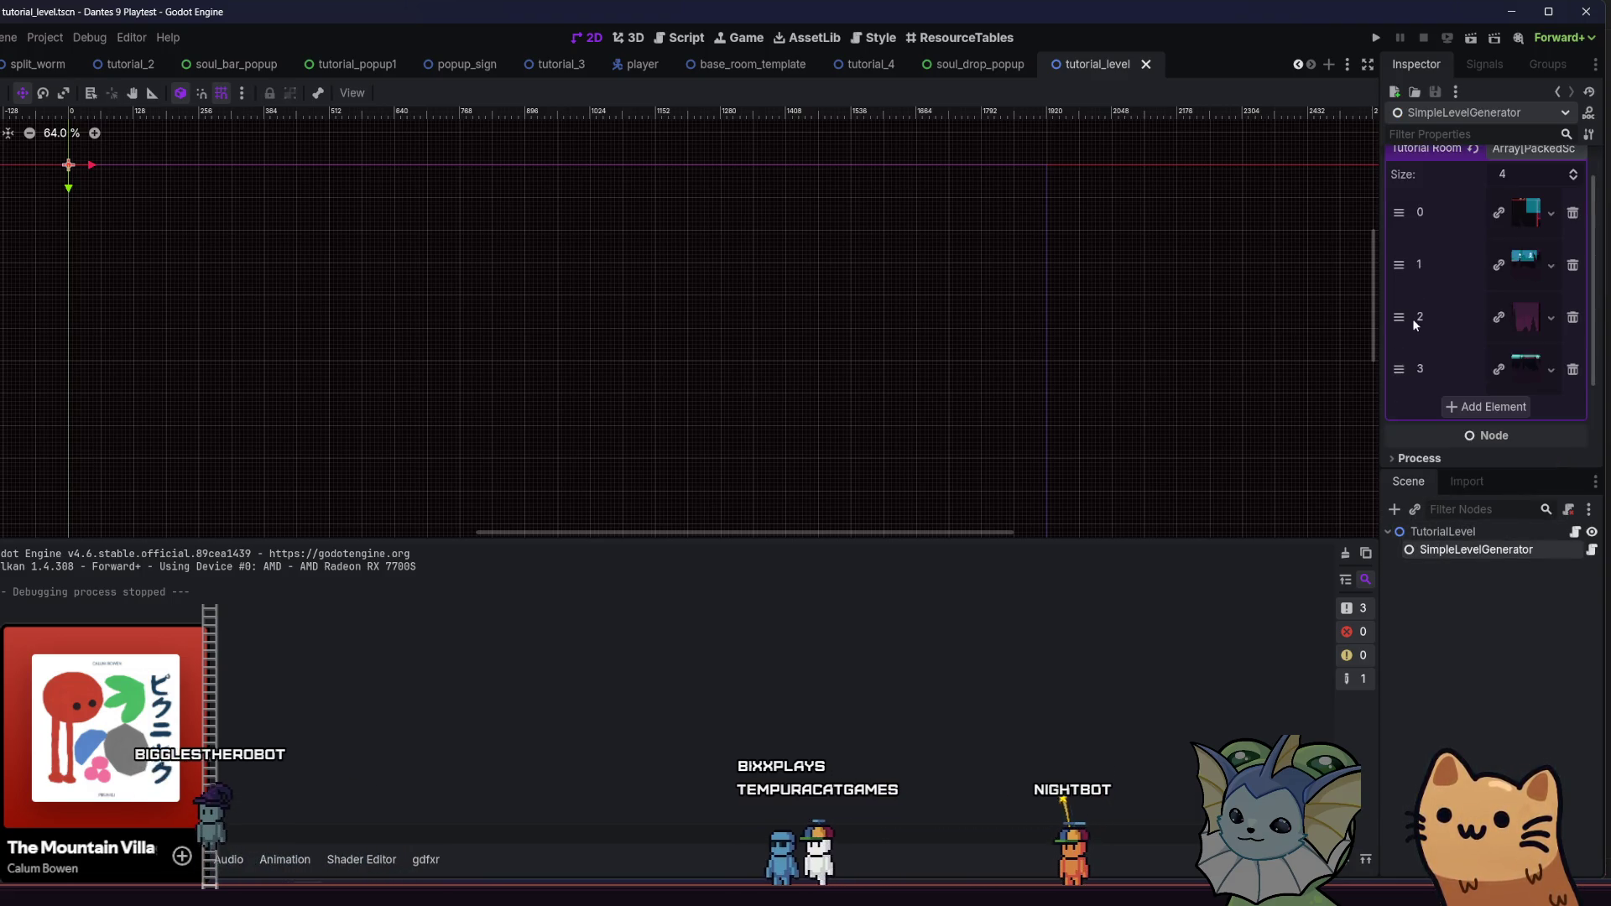
click(1502, 406)
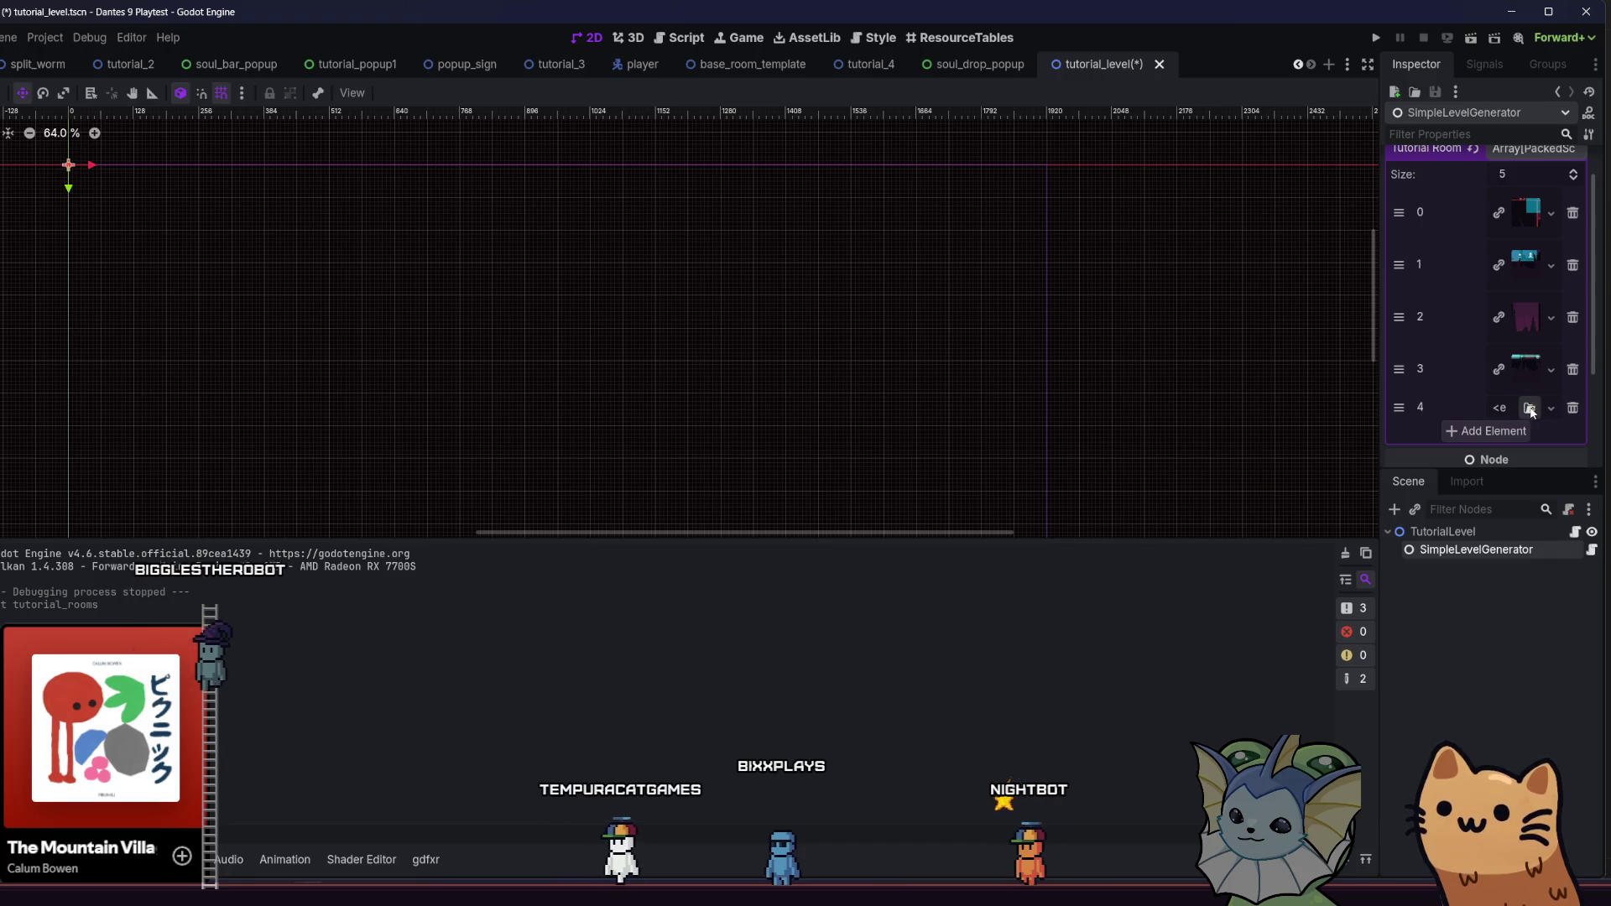
click(1529, 408)
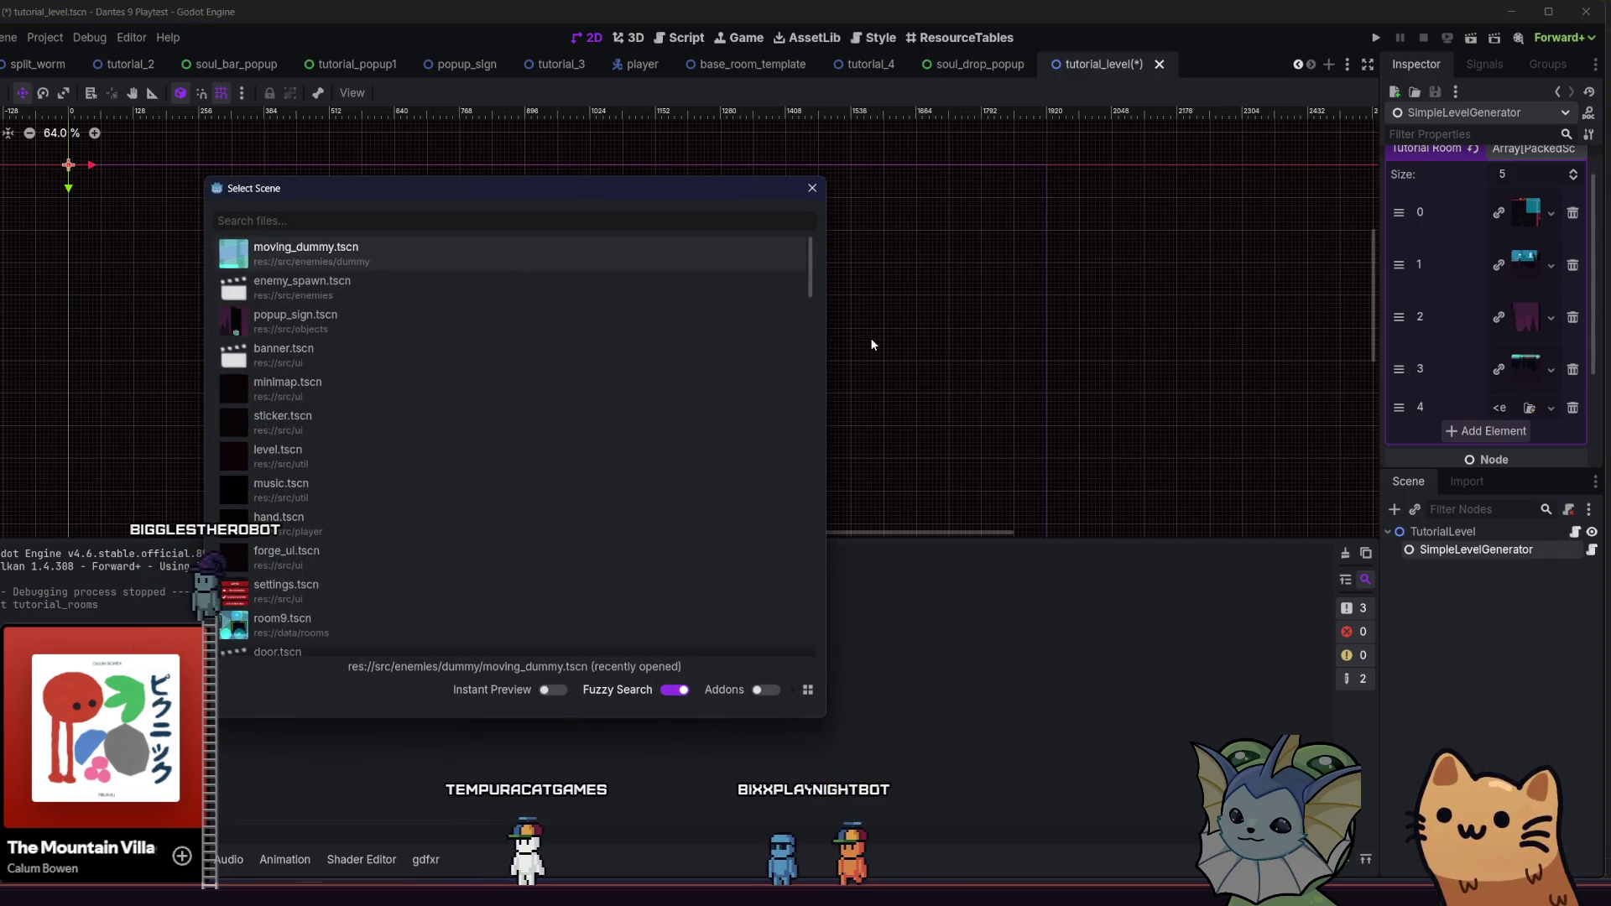
text(tutoria)
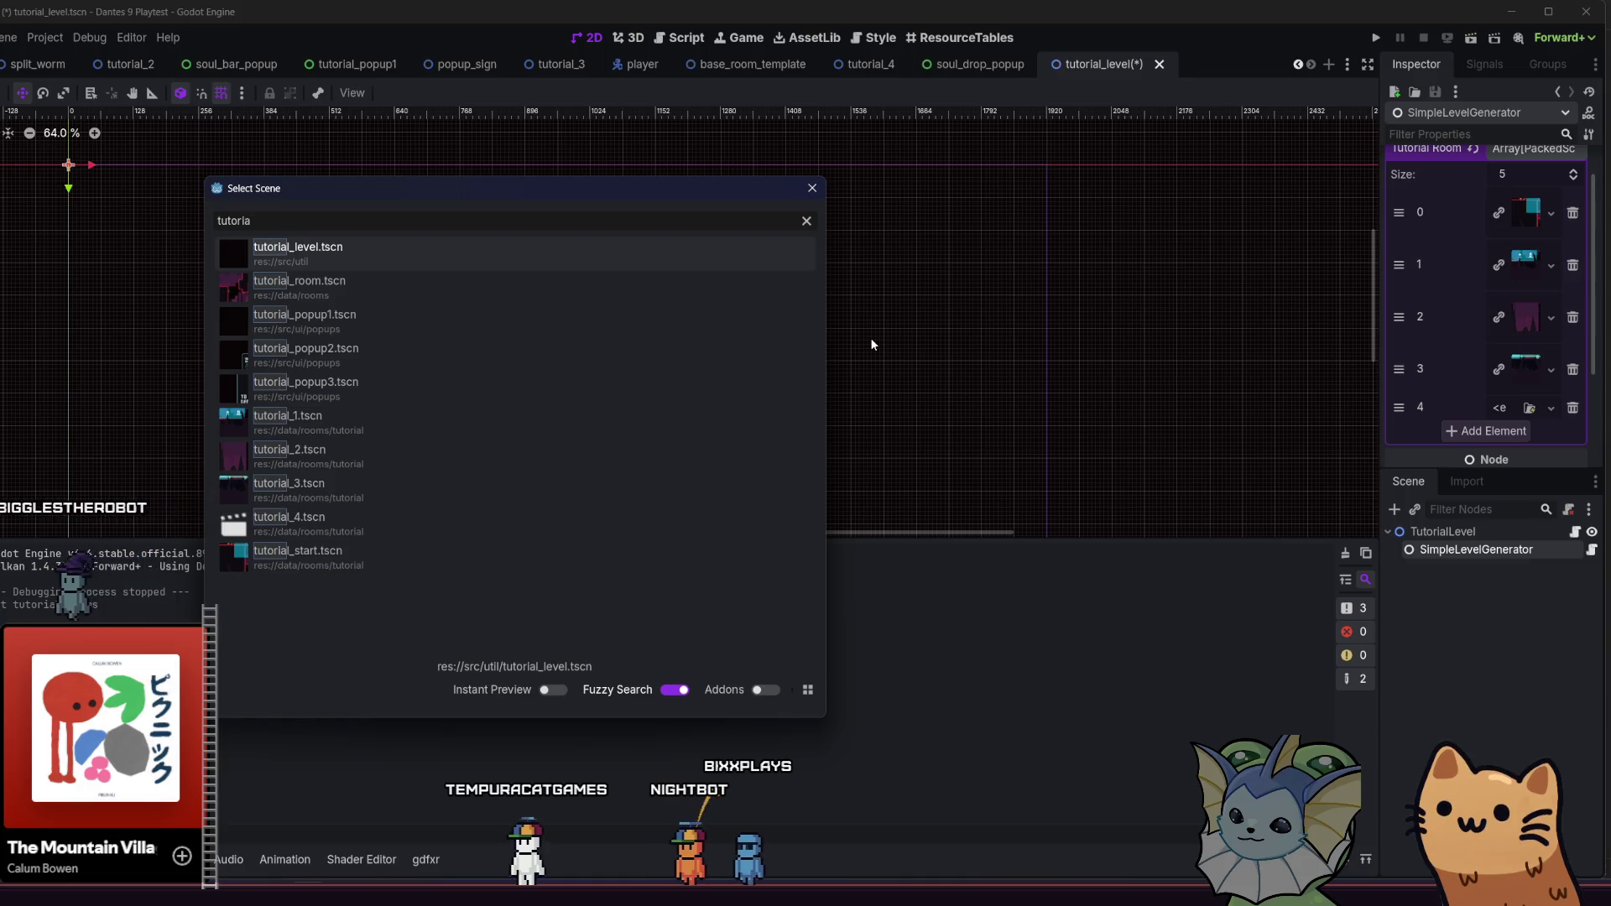
click(350, 516)
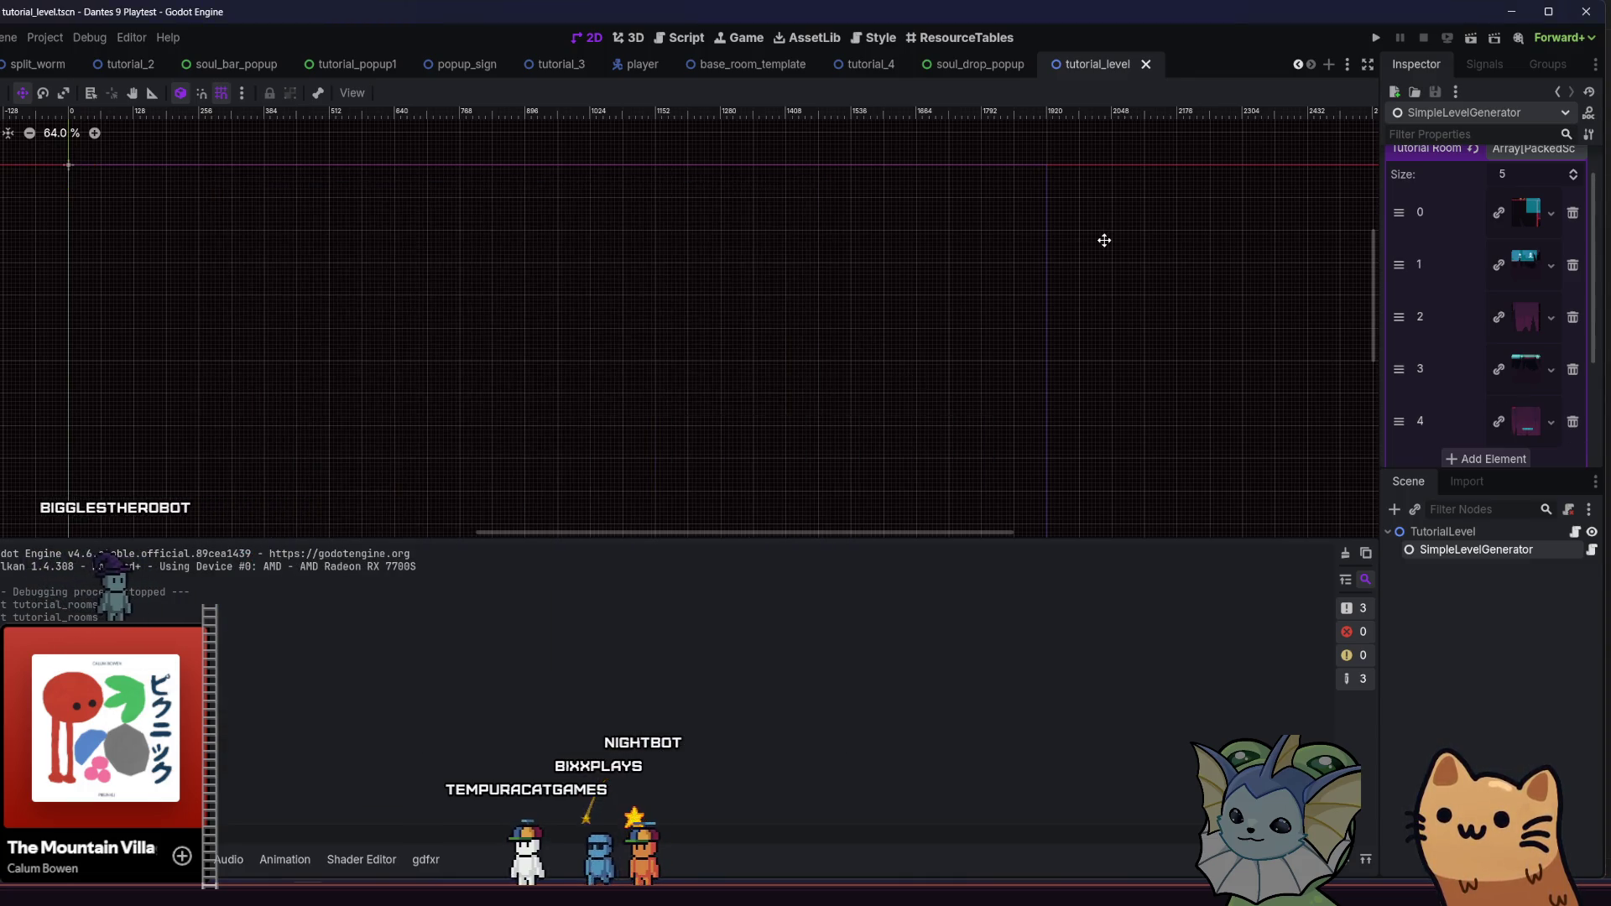
click(871, 68)
scroll(1446, 544, up, 2)
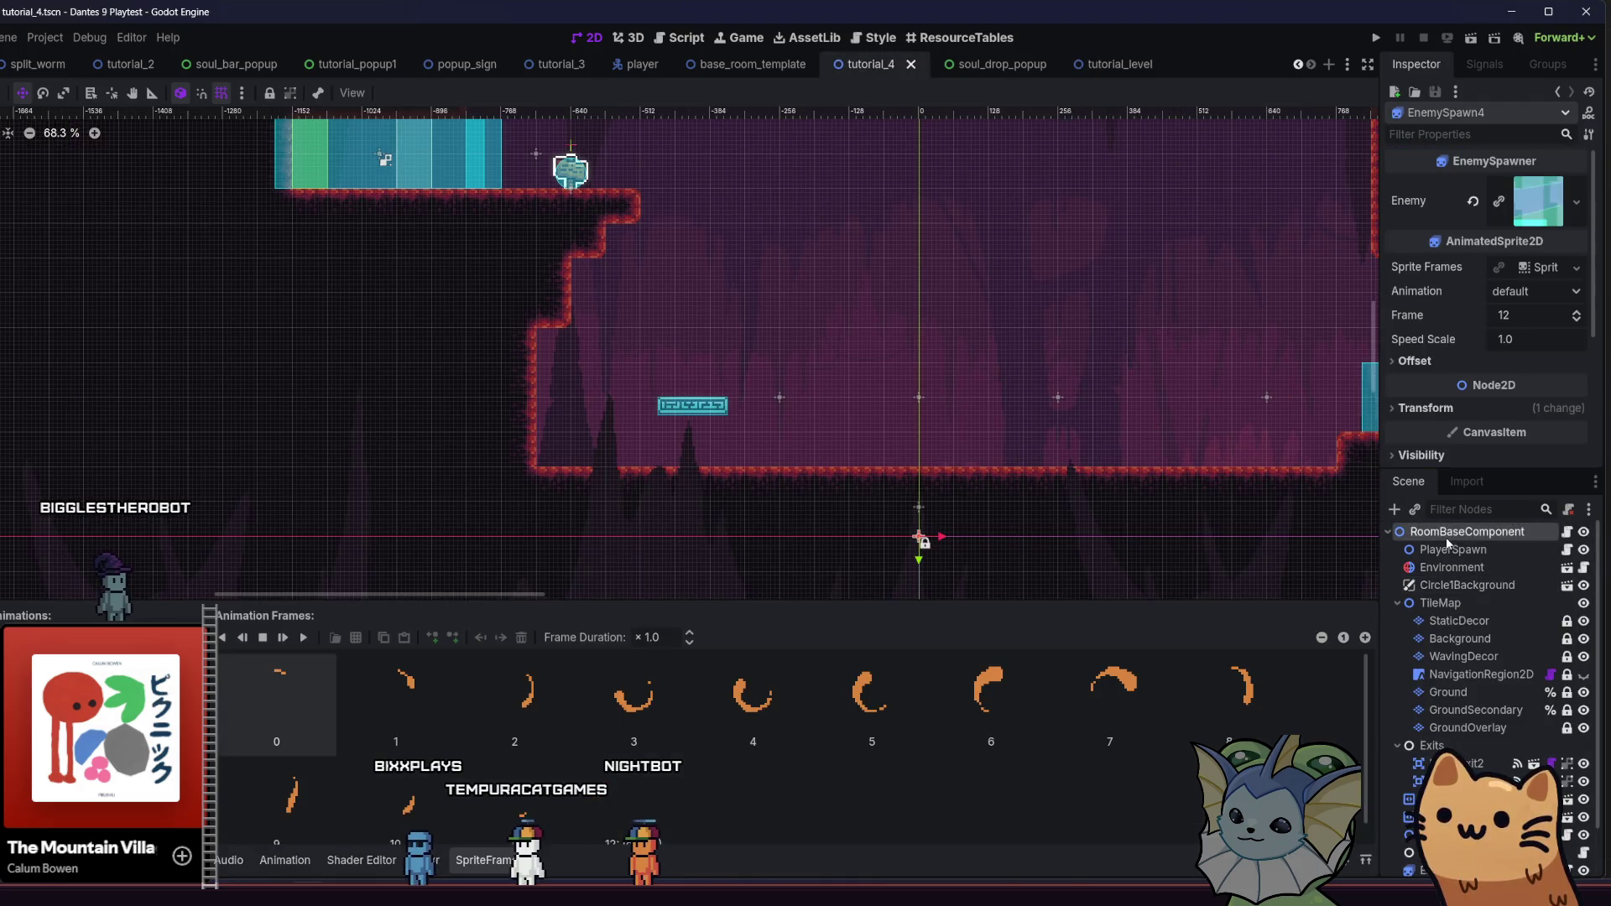
Rename tutorial_4's root node to ManaPickupRoom and save
double_click(1446, 533)
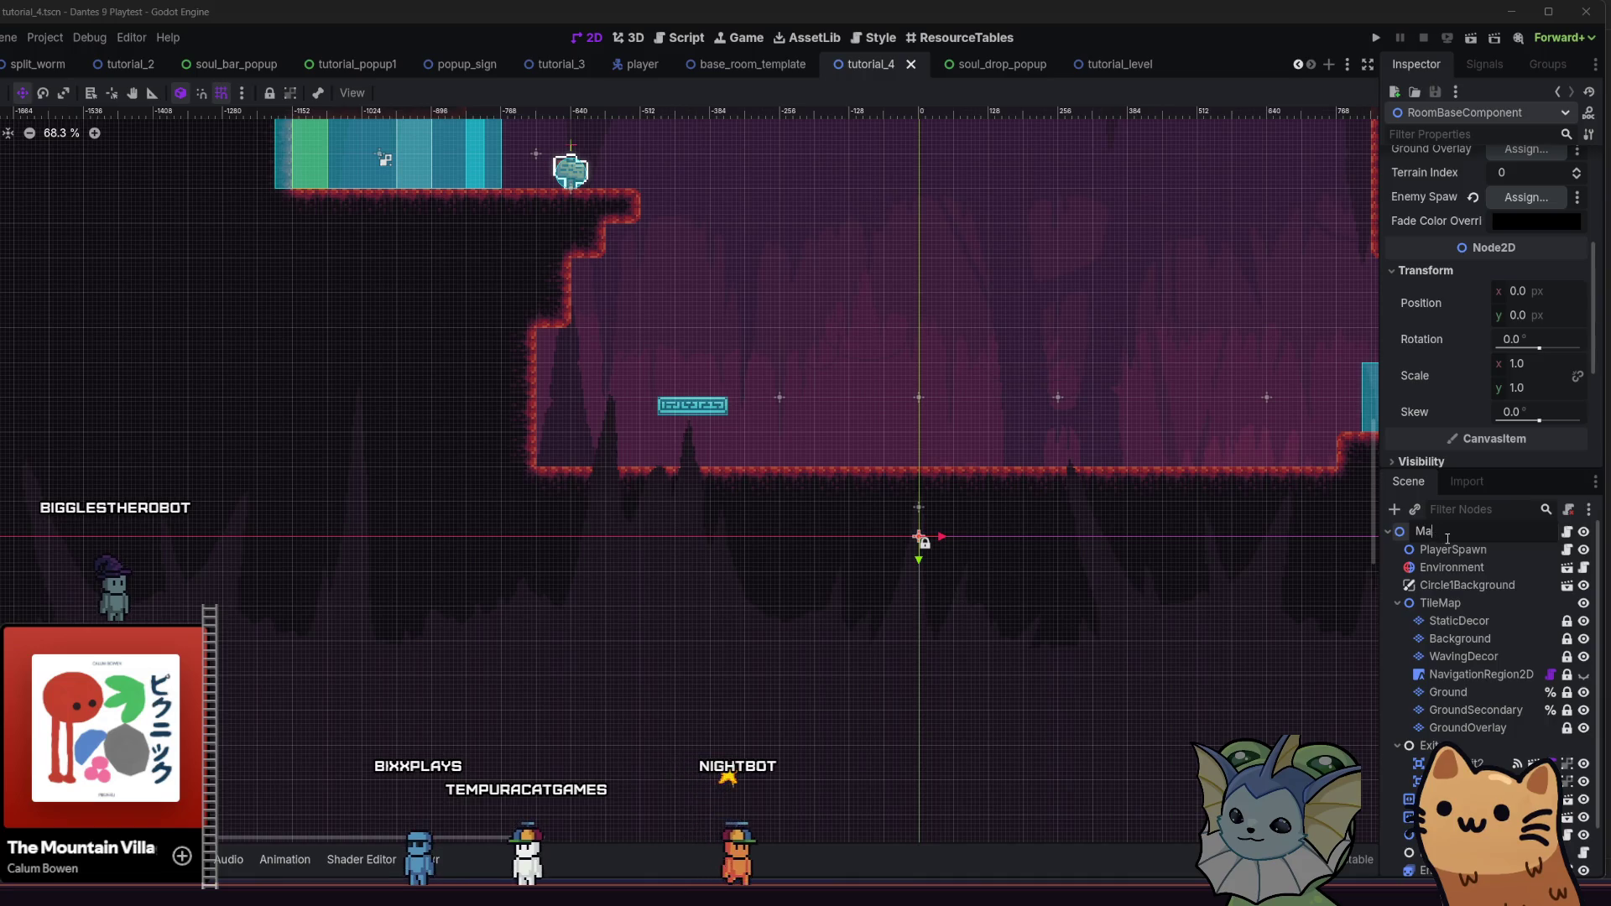
text(ManaPickupRoo)
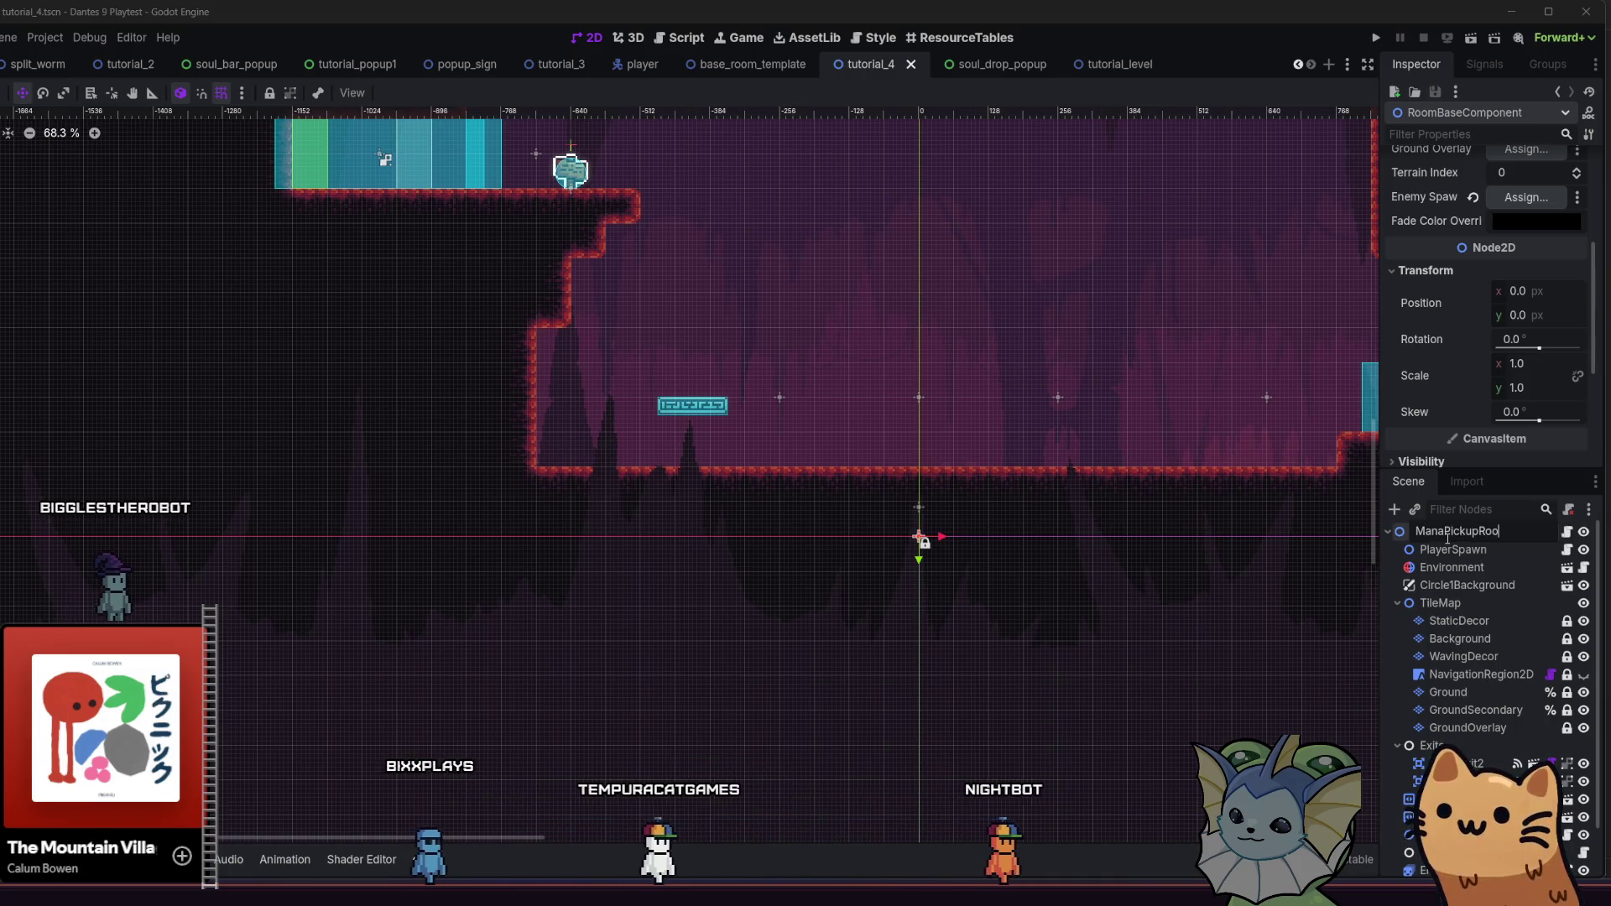
text(m)
key(Return)
key(ctrl+s)
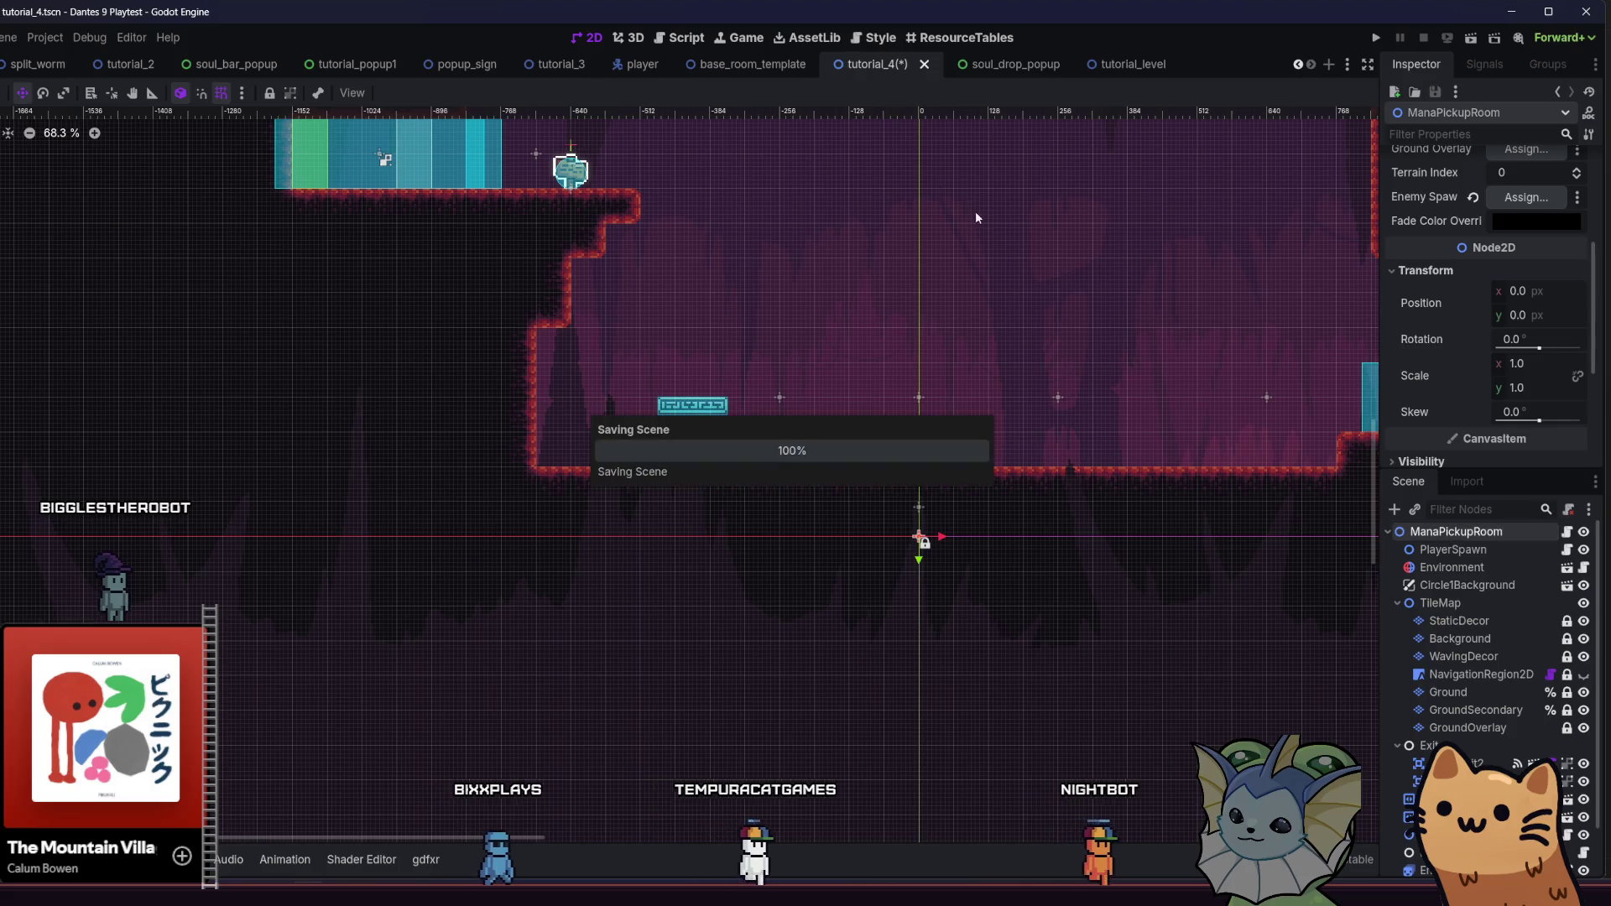
Rename tutorial_3's root node to CardSelectRoom and save
click(560, 67)
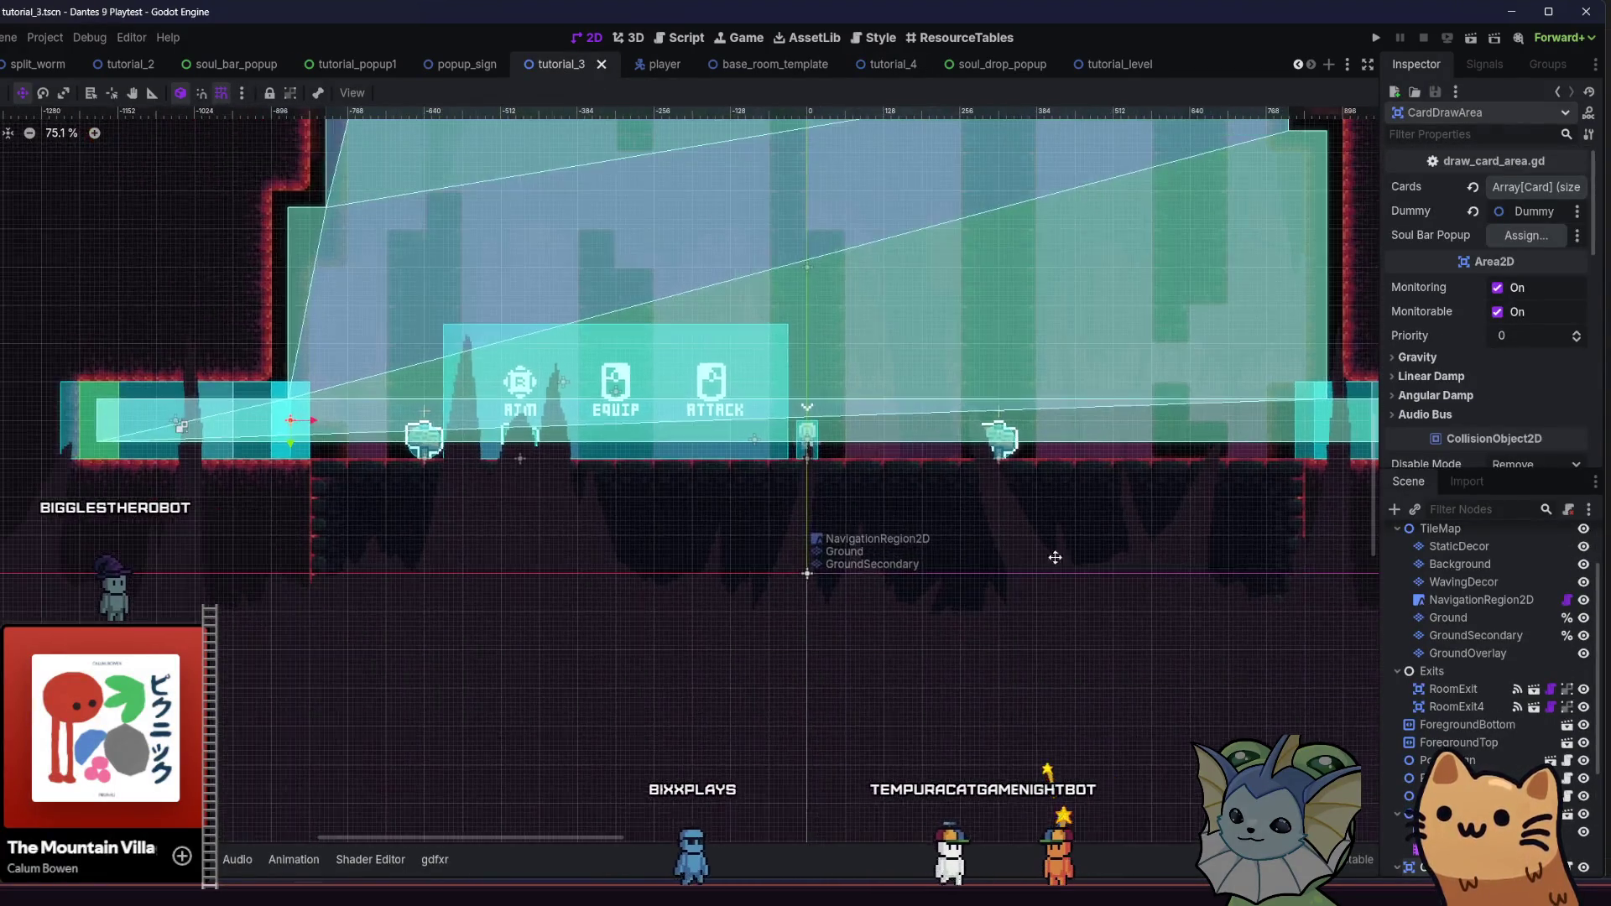
scroll(1483, 545, up, 2)
click(1474, 532)
text(CardSelectRoo)
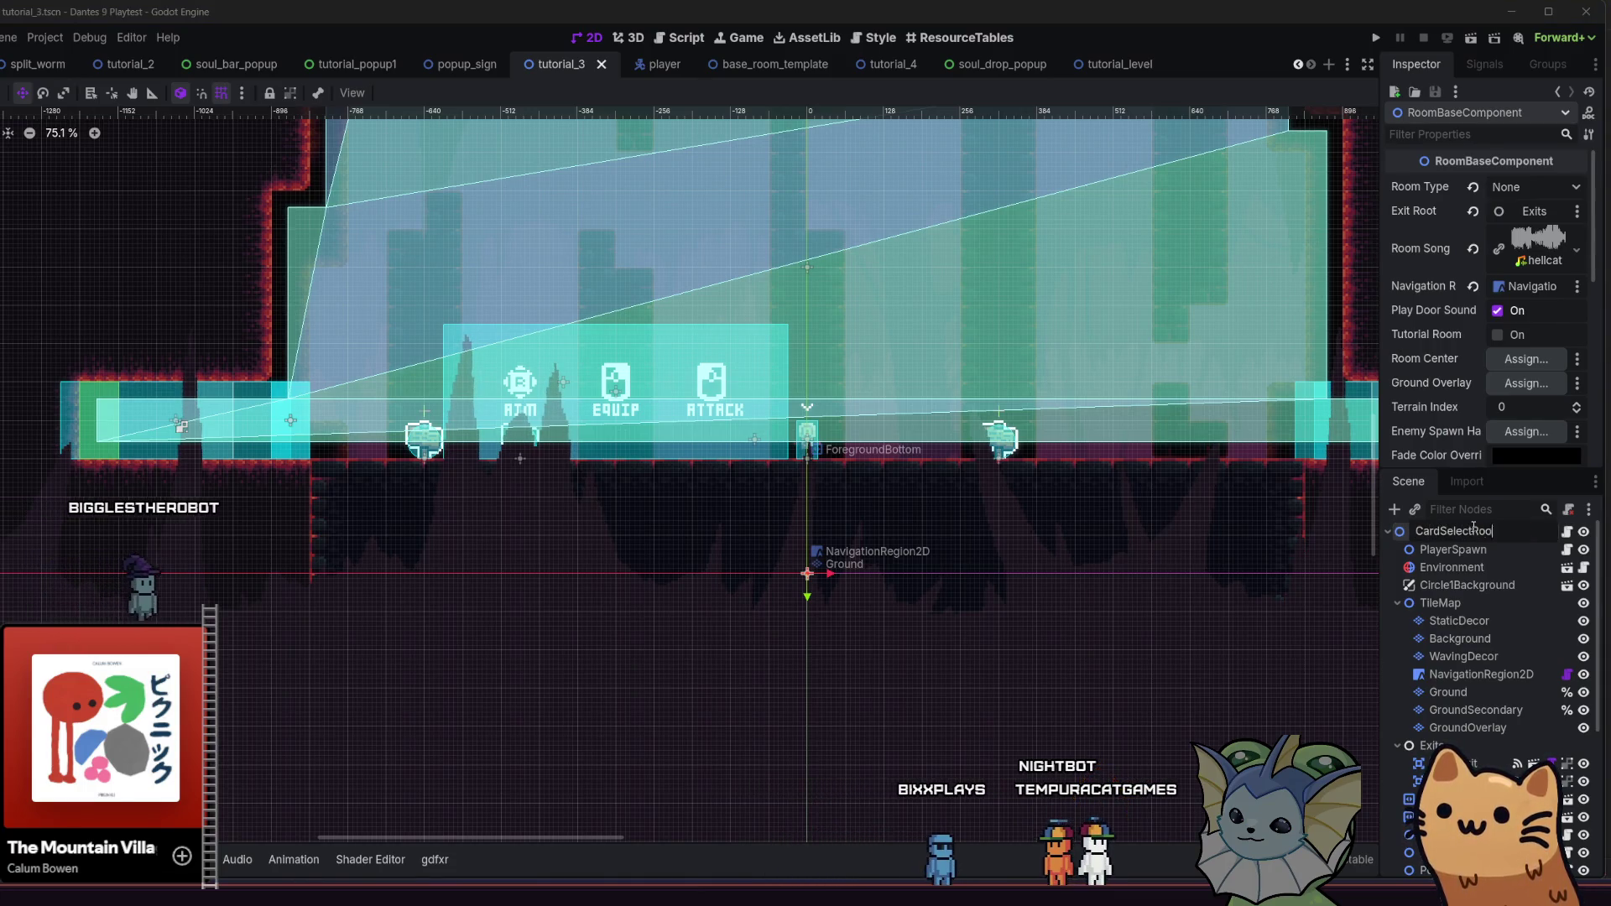
text(m)
key(Return)
key(ctrl+s)
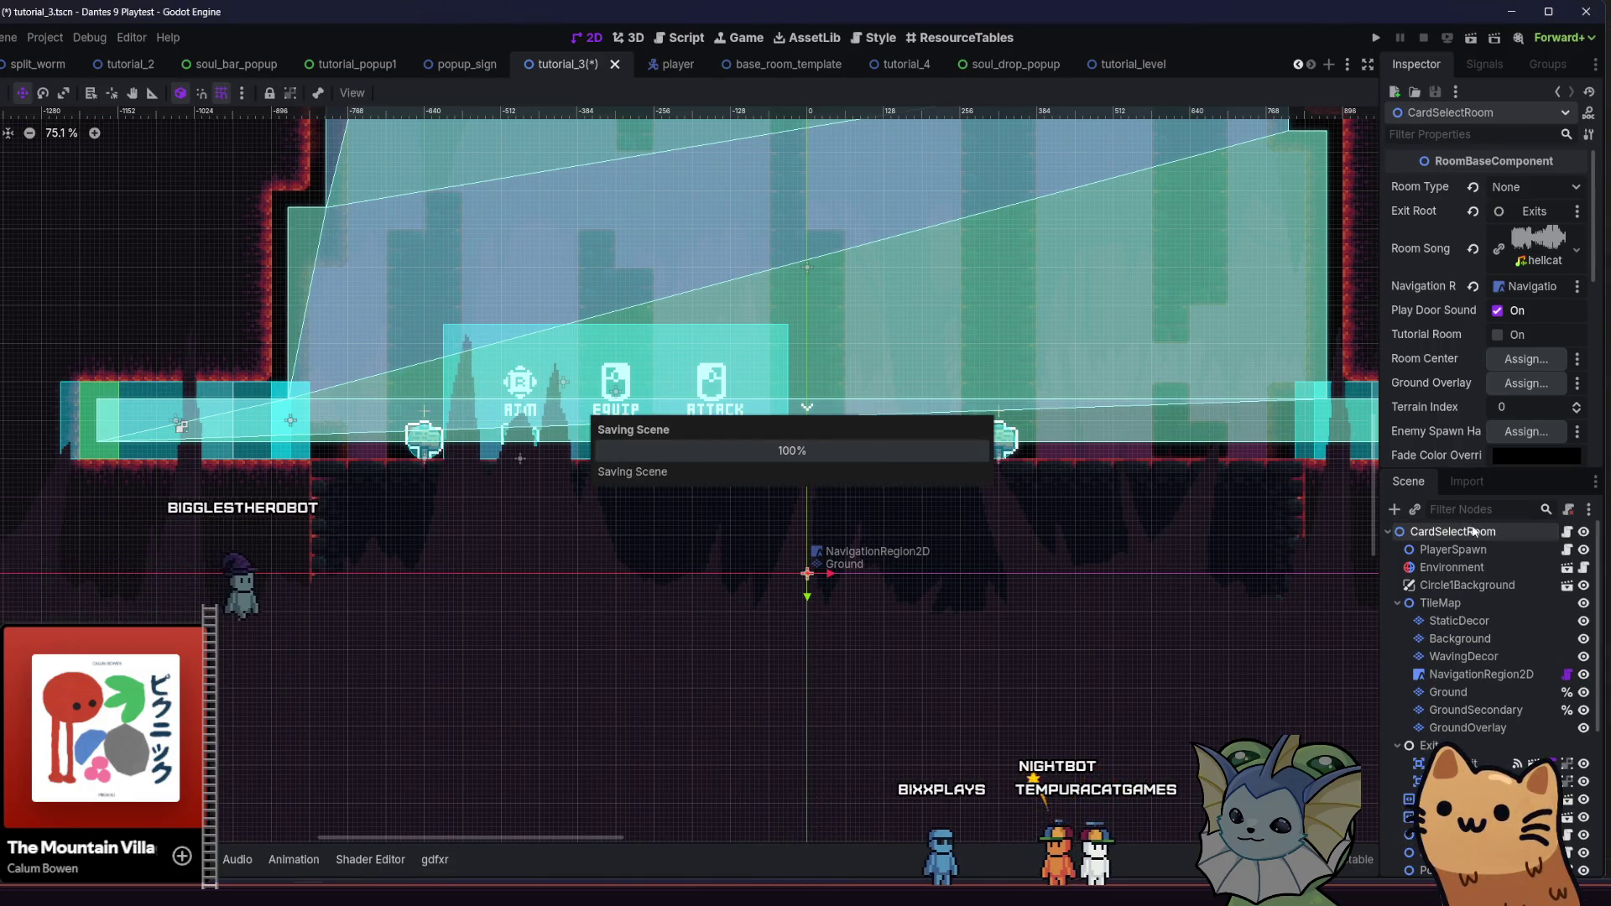
Rename tutorial_2's root node to EquipmentCardRoom and save
click(118, 65)
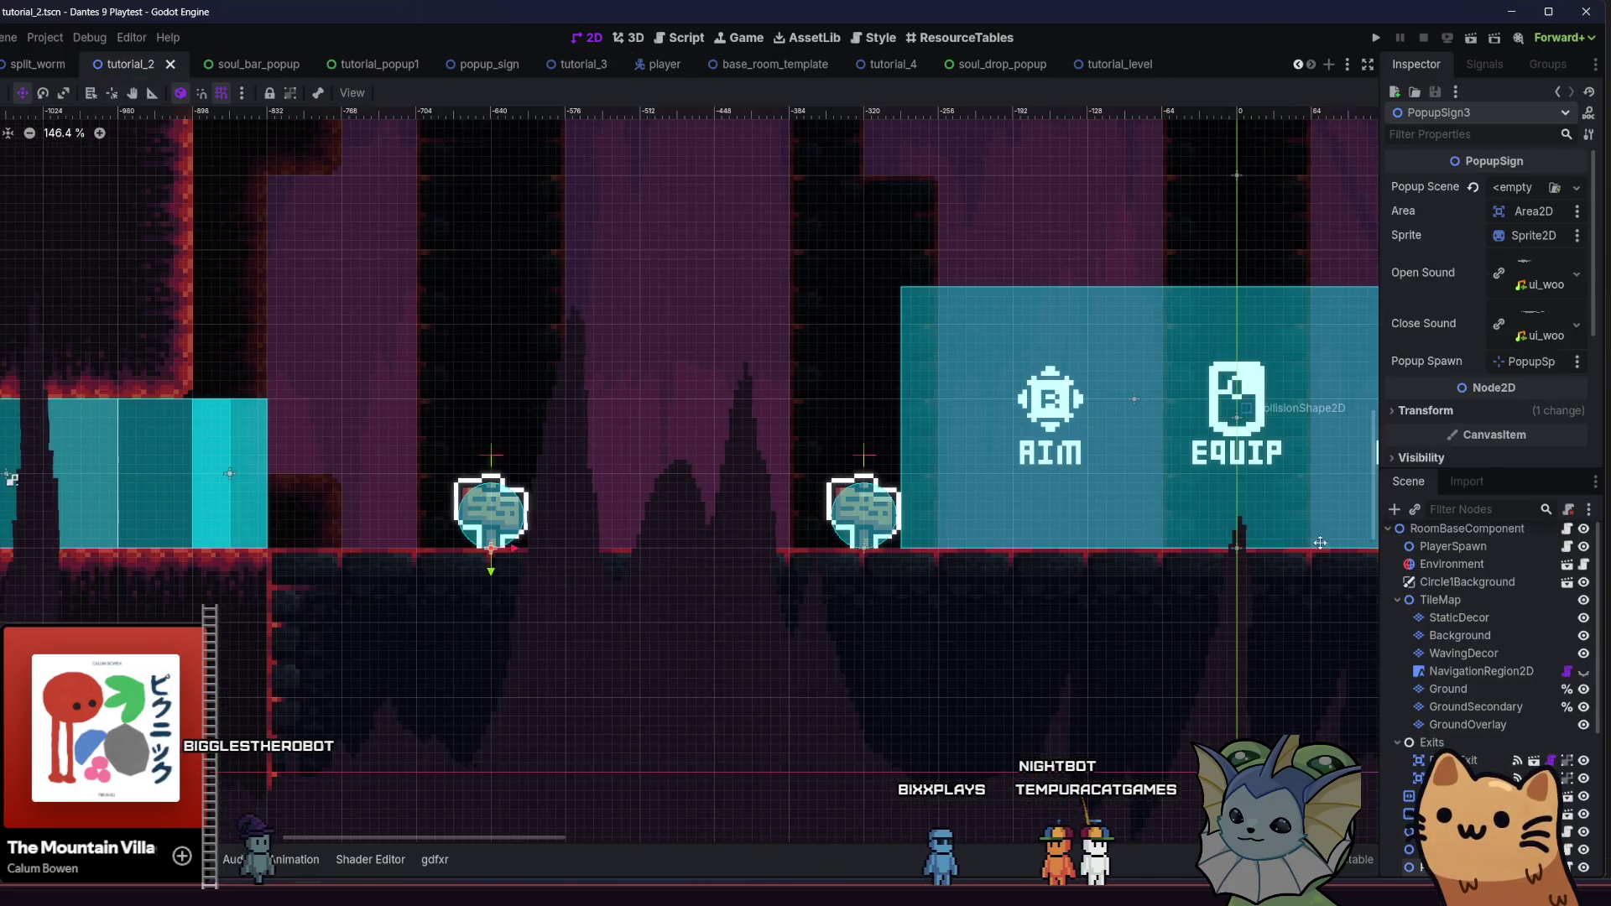
double_click(1470, 529)
text(Equipment)
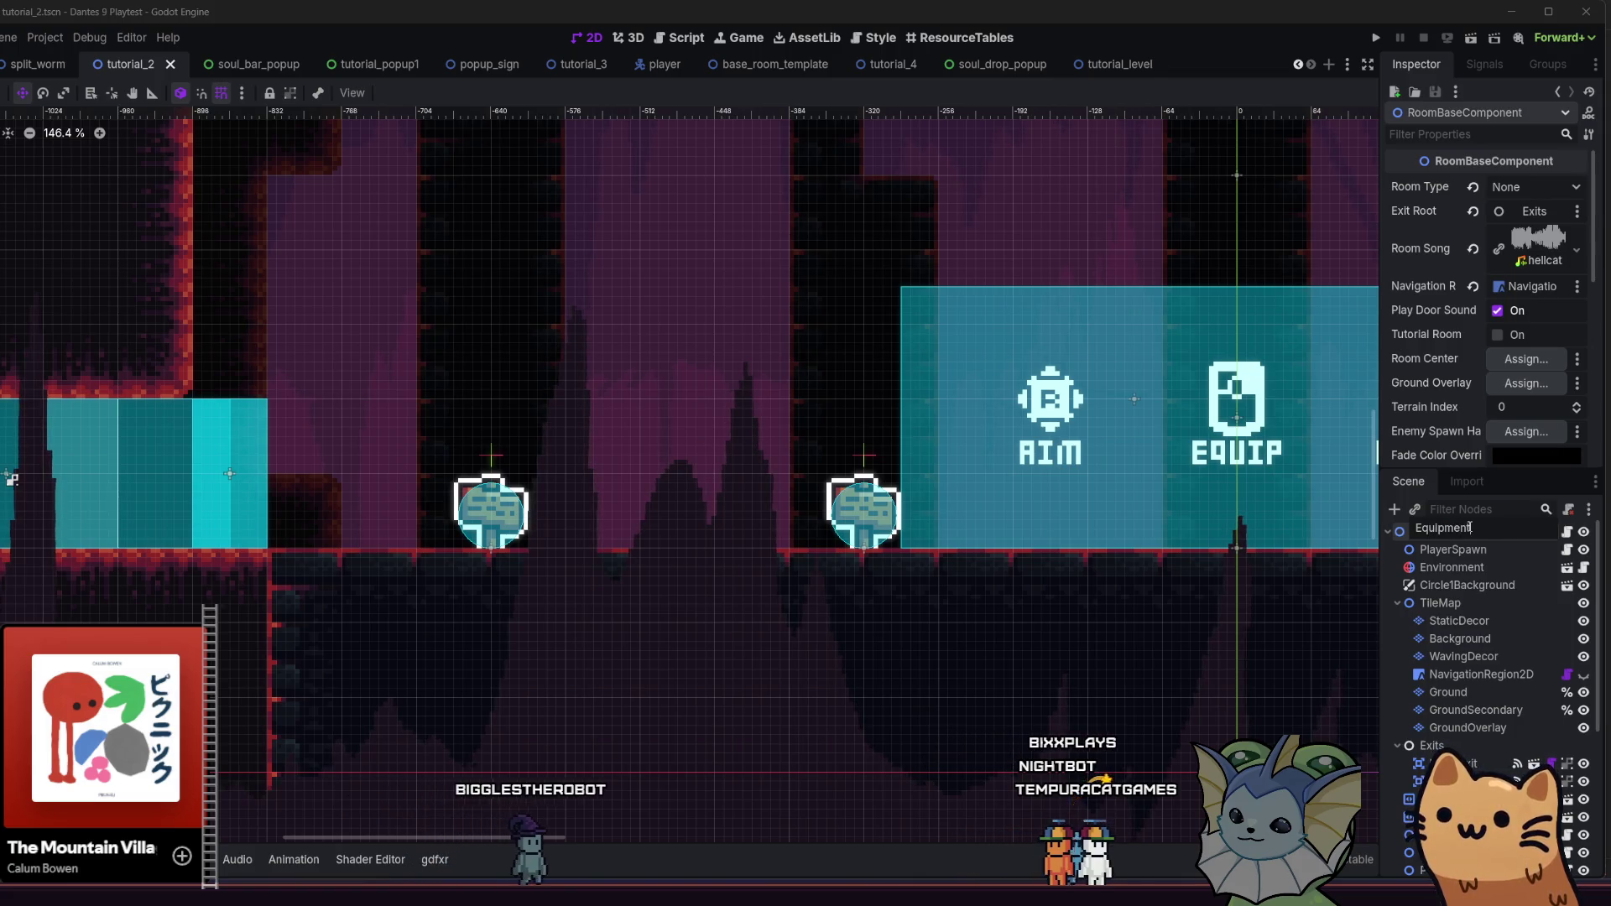
text(Car)
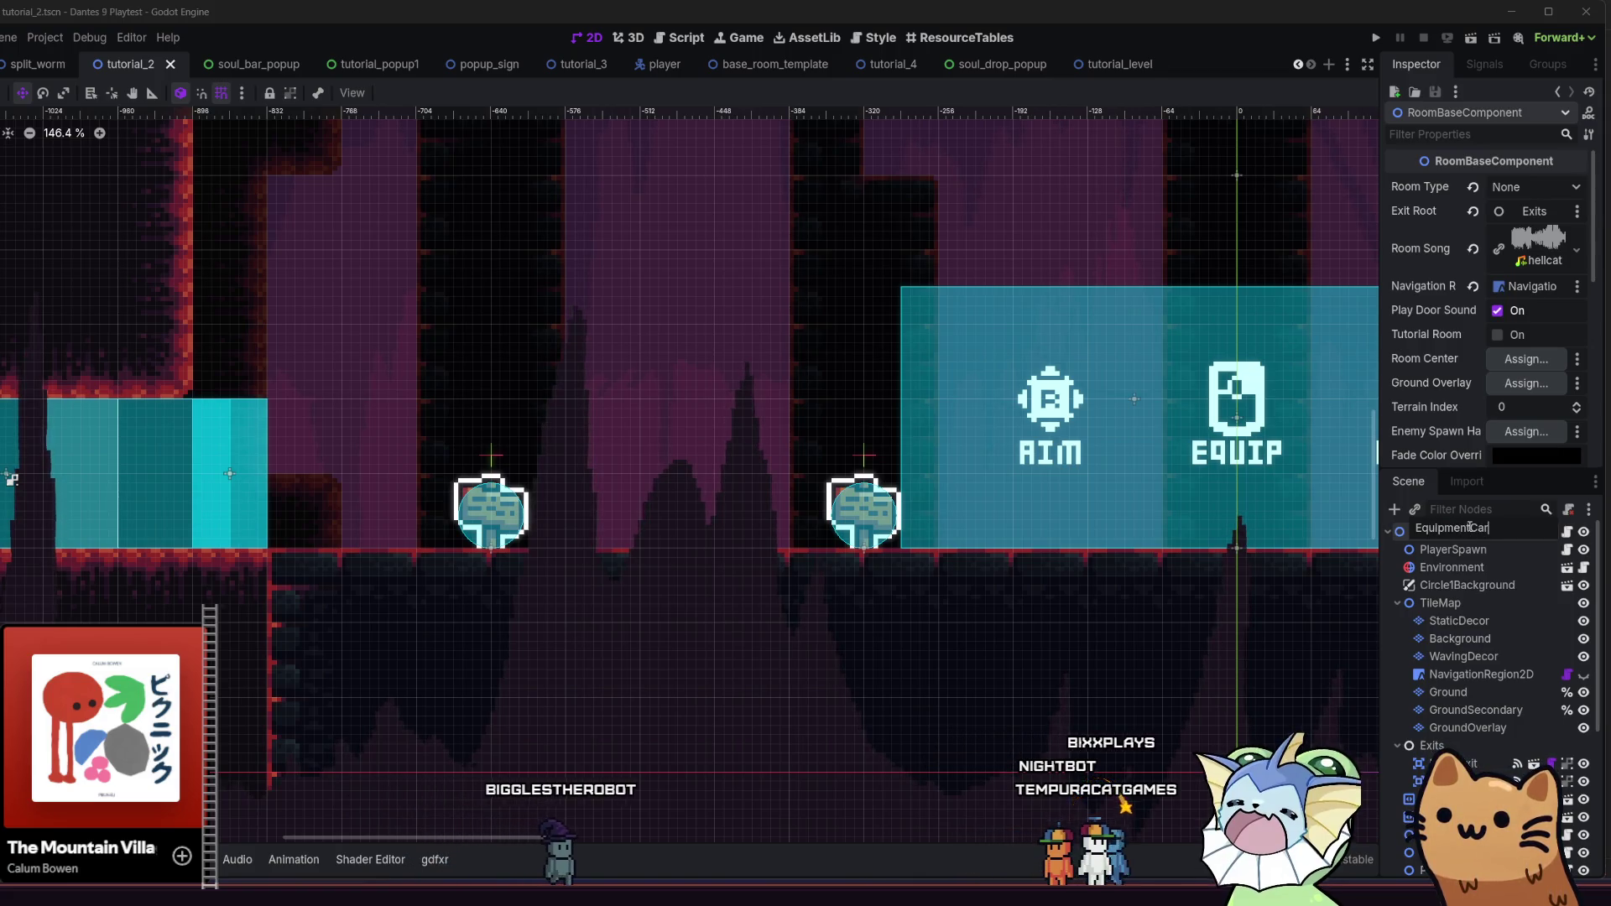
key(Return)
key(ctrl+s)
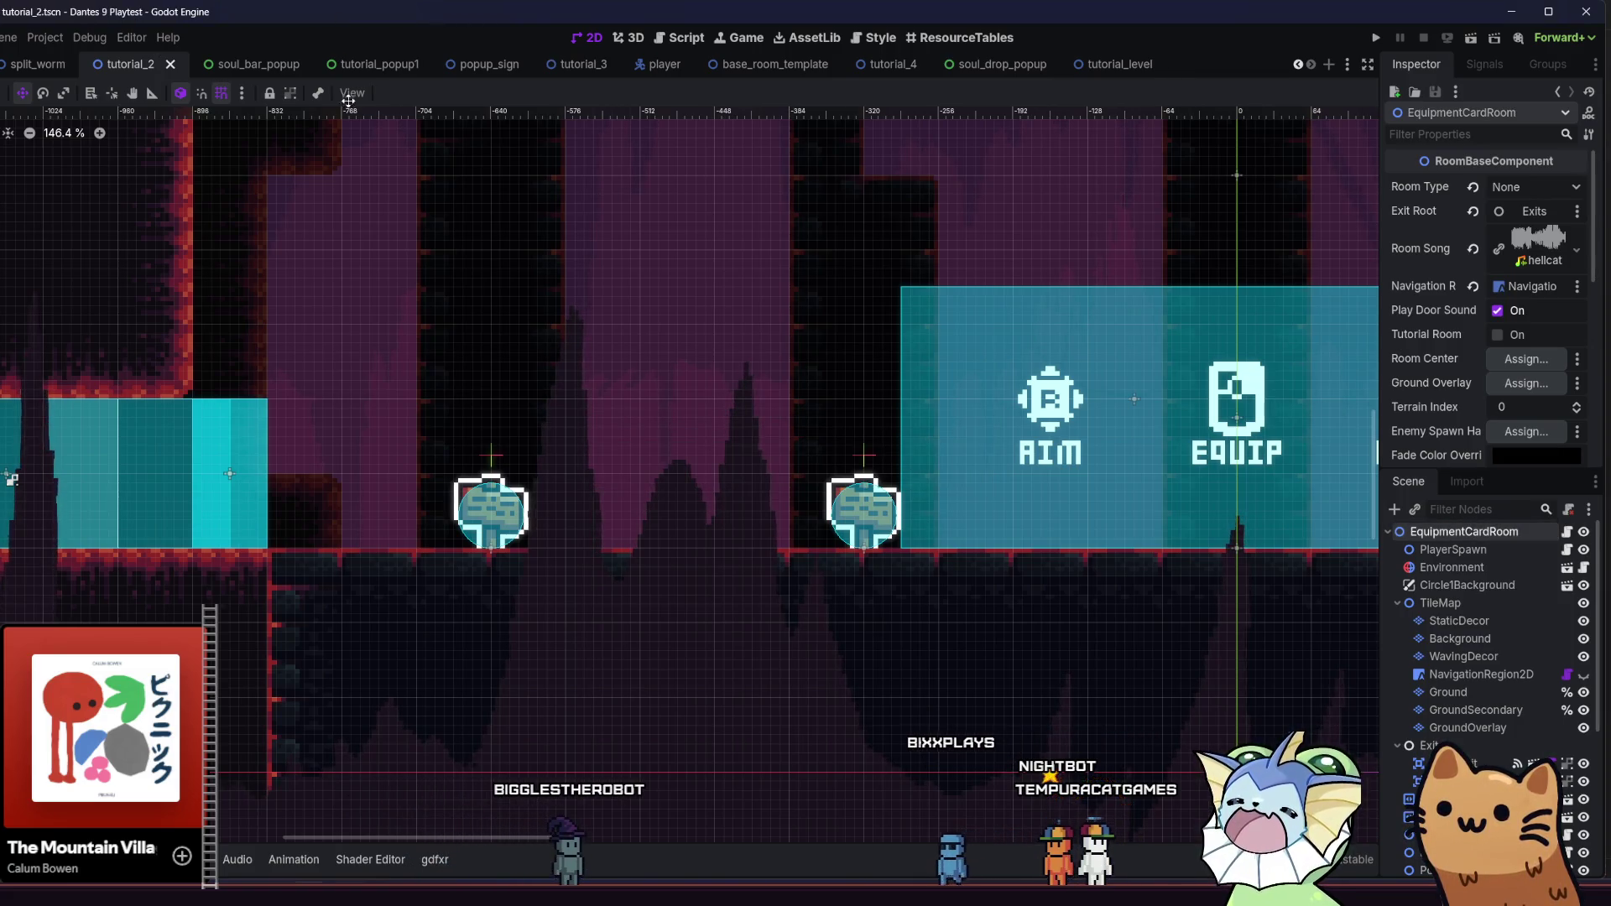
Open tutorial_start.tscn, rename its root to TutorialStart, save, and run the game
scroll(382, 72, up, 5)
scroll(381, 72, up, 1)
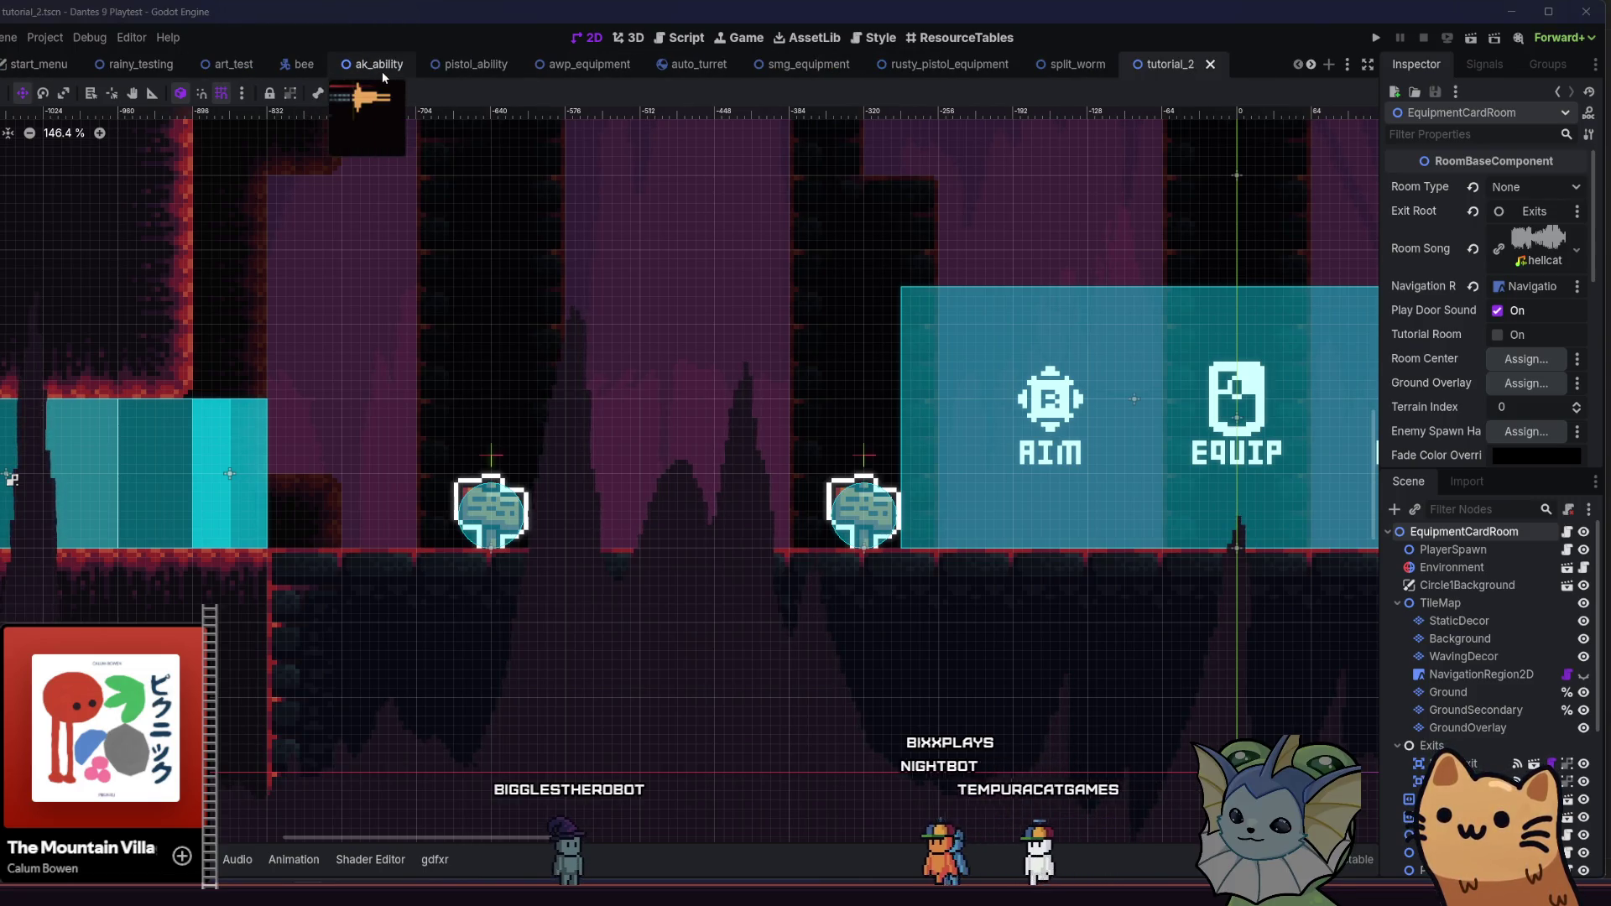
key(shift+alt+o)
text(tutorial_start)
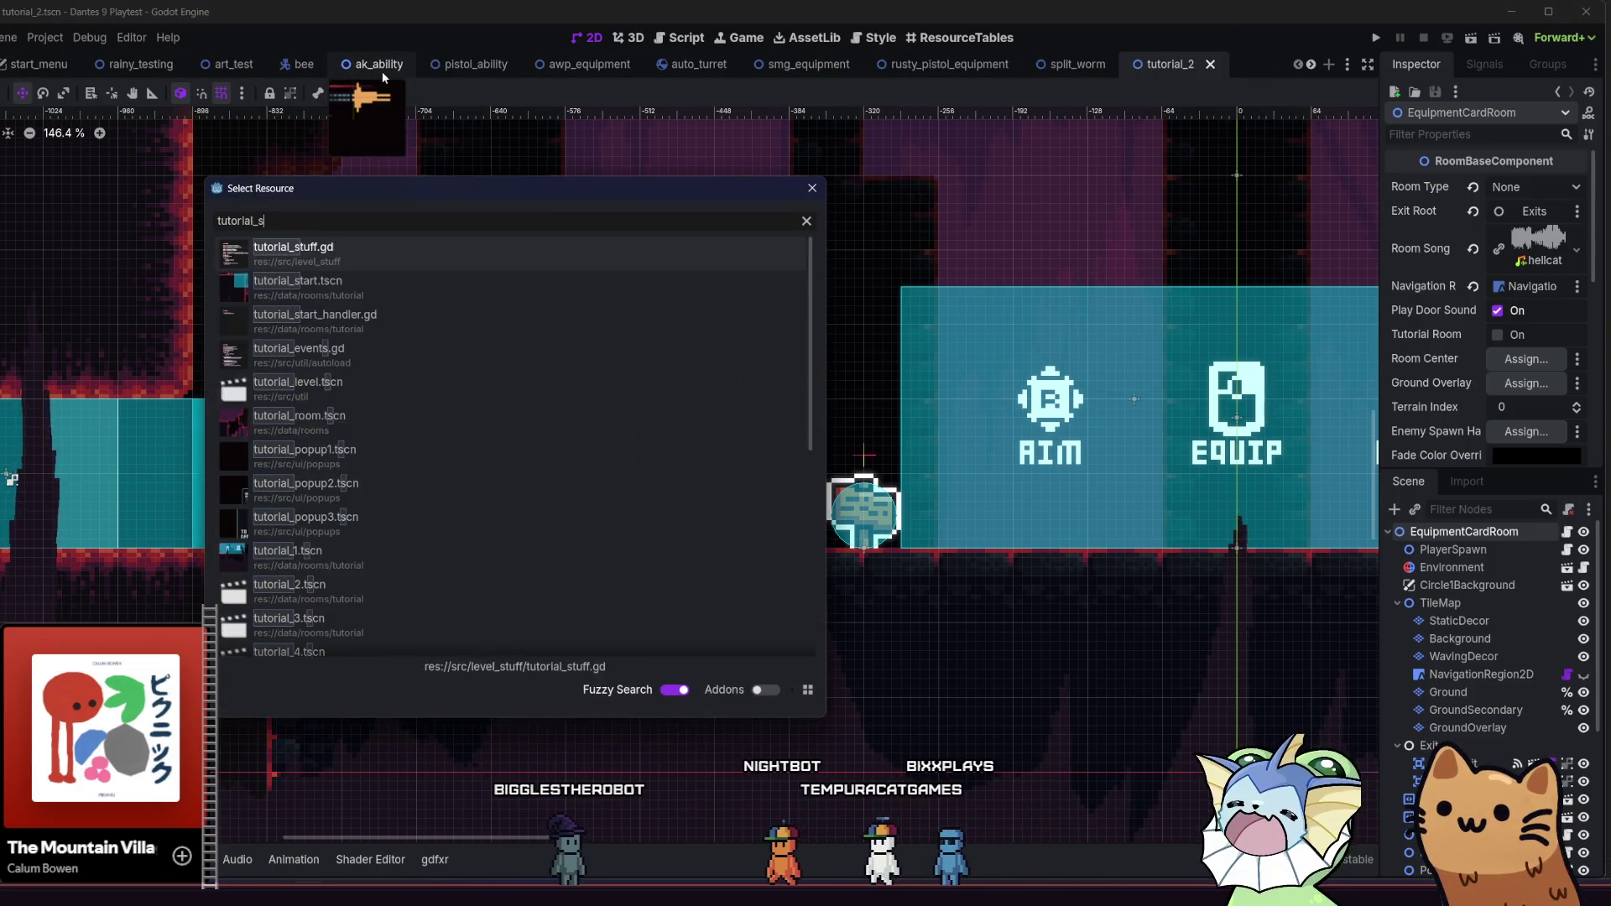
key(Return)
double_click(1441, 531)
text(Ruro)
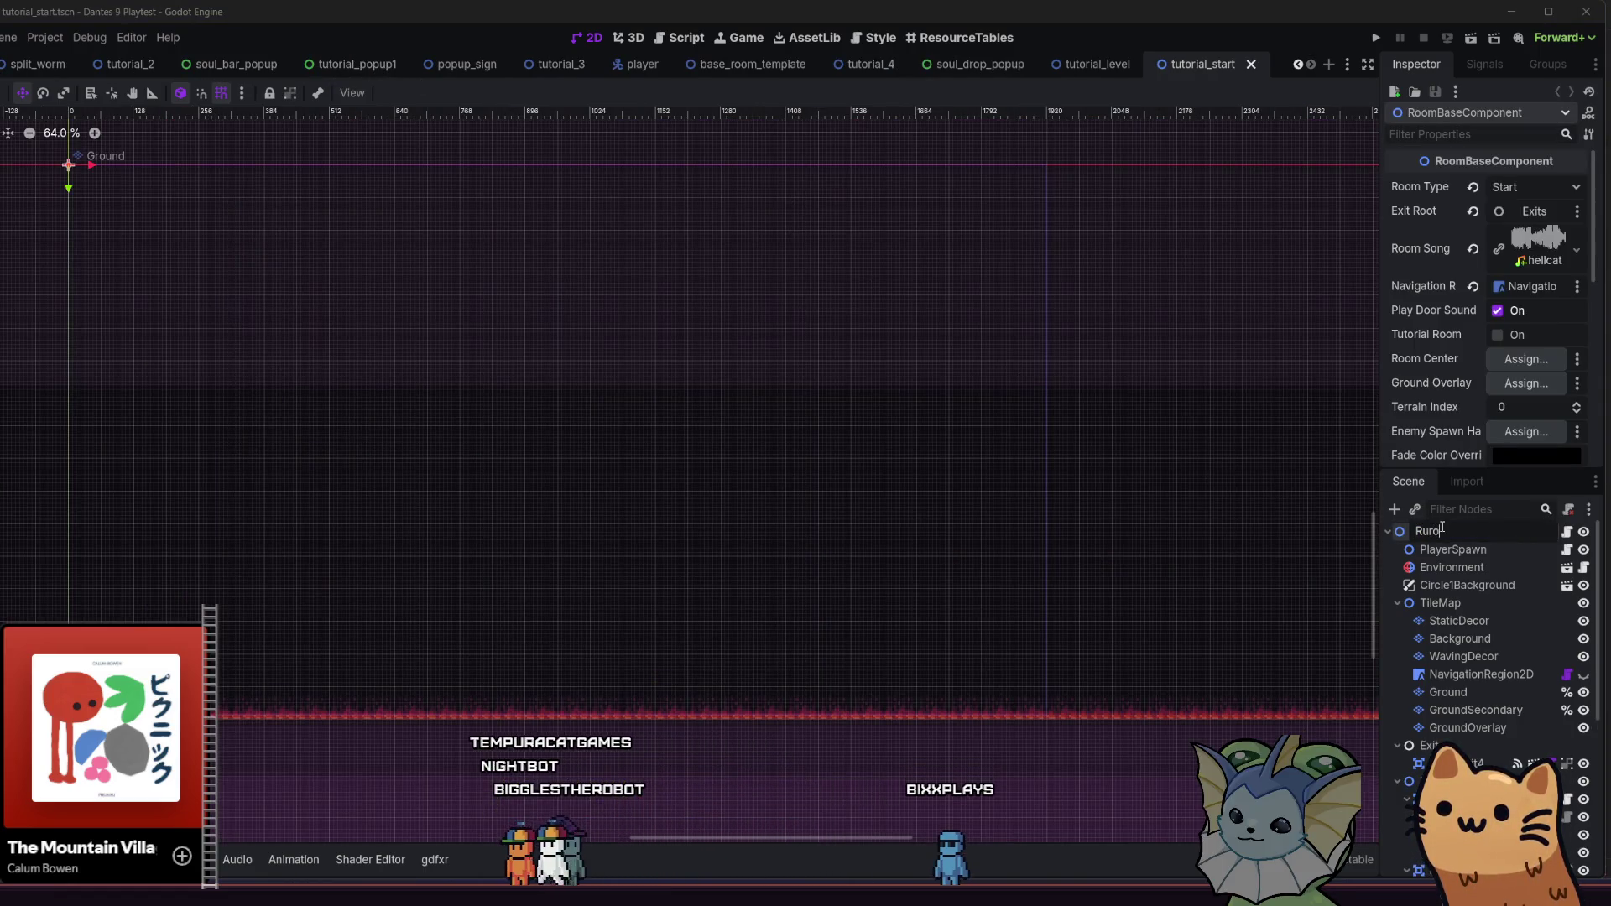
text(rialSta)
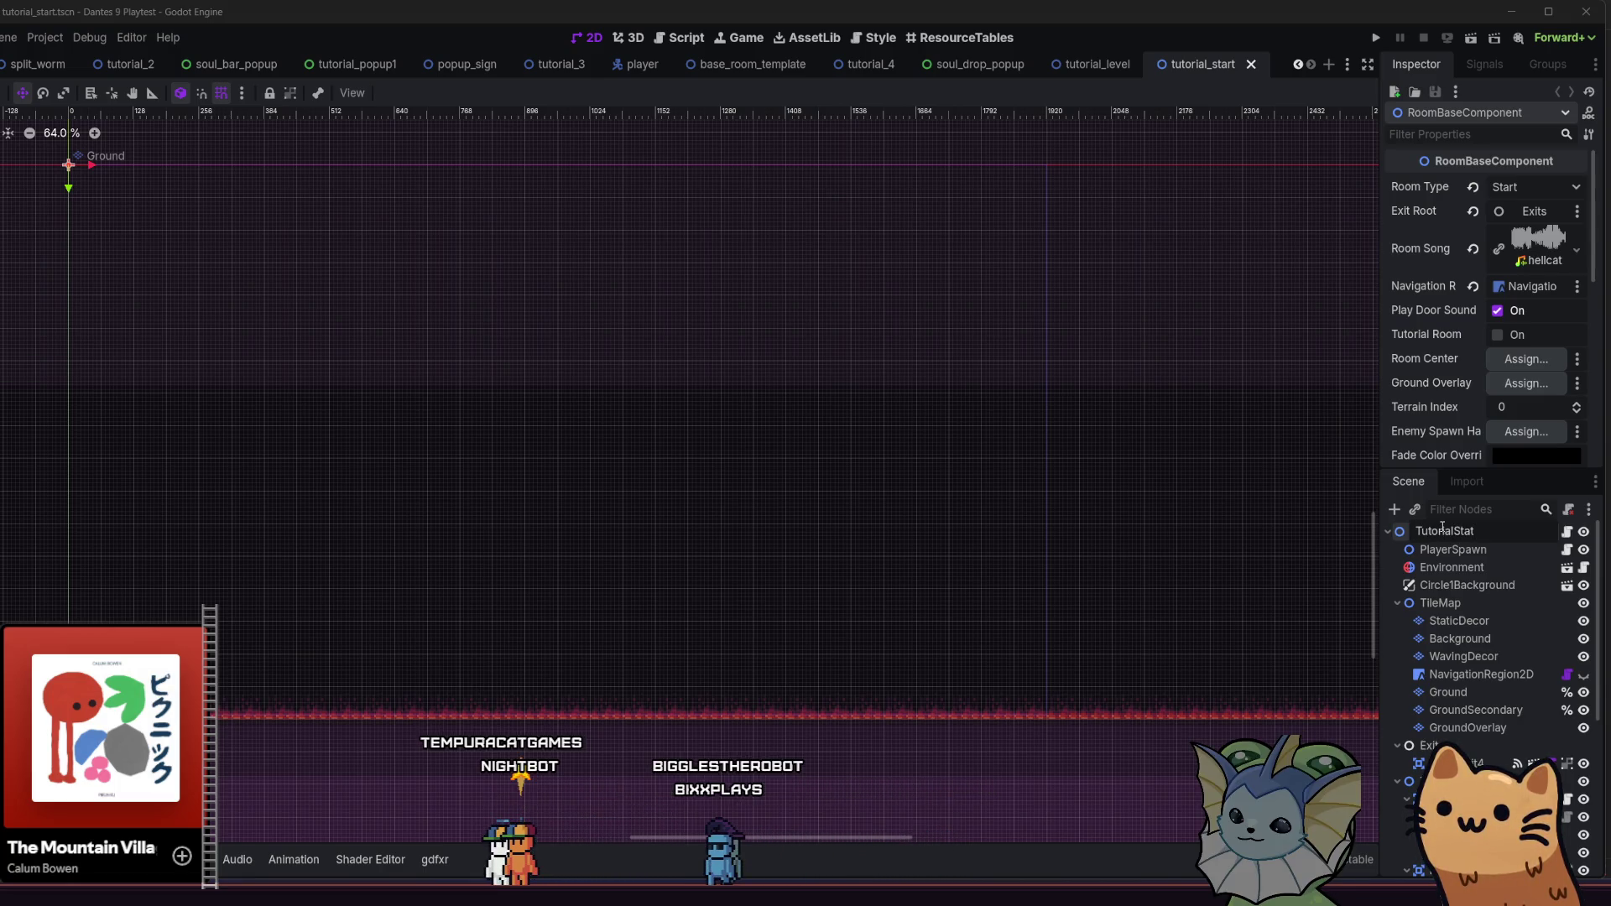
text(t)
key(Return)
key(ctrl+s)
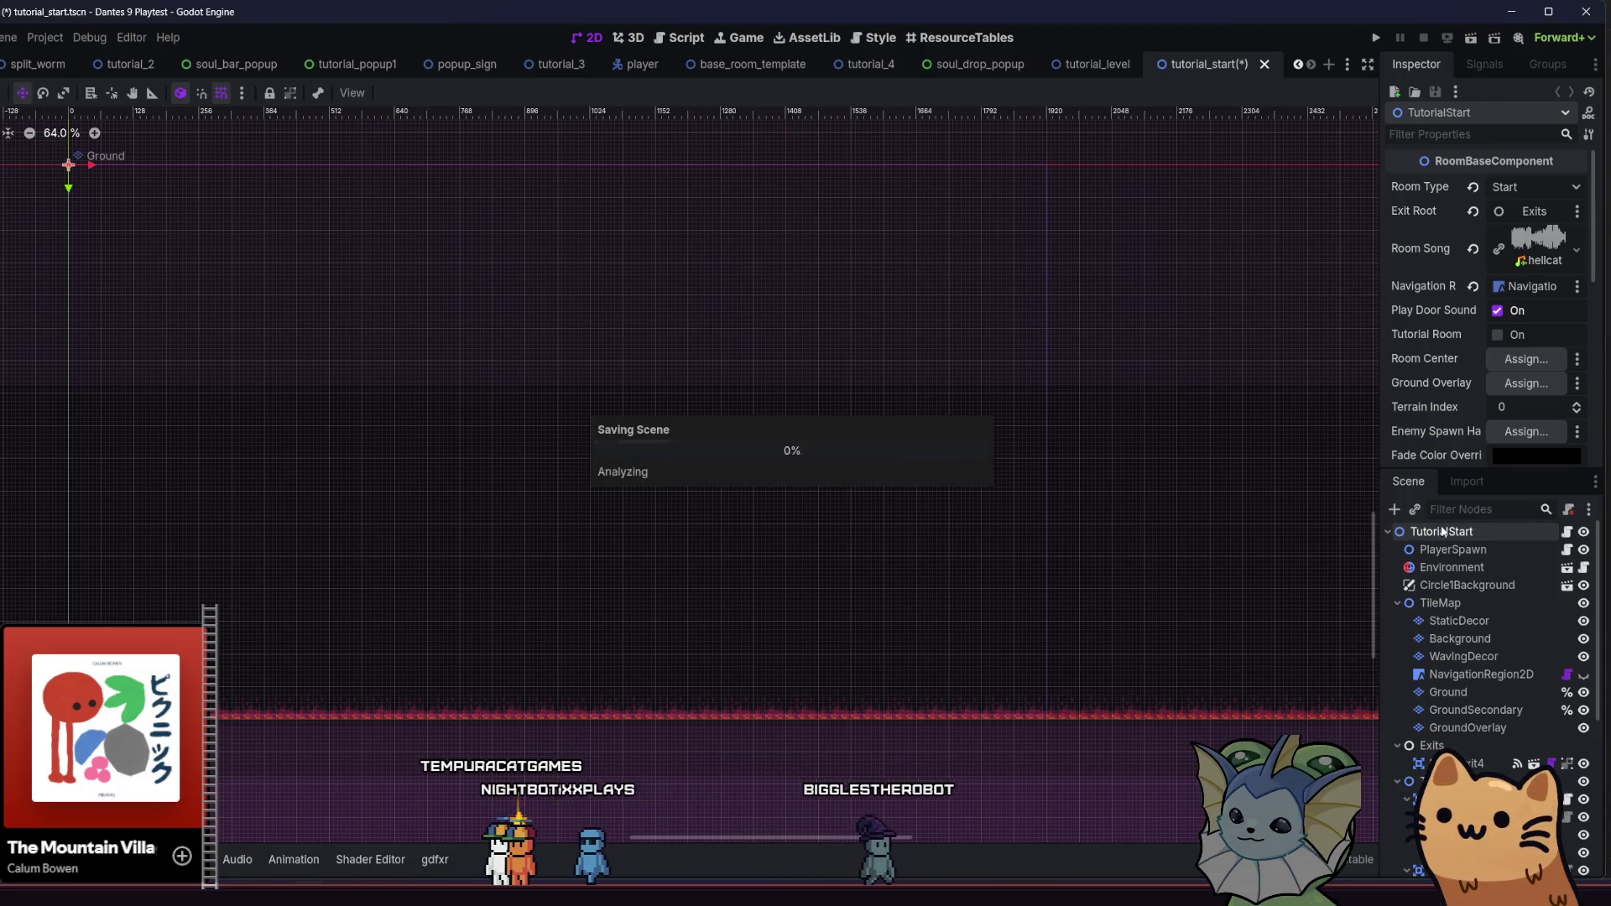
click(1374, 38)
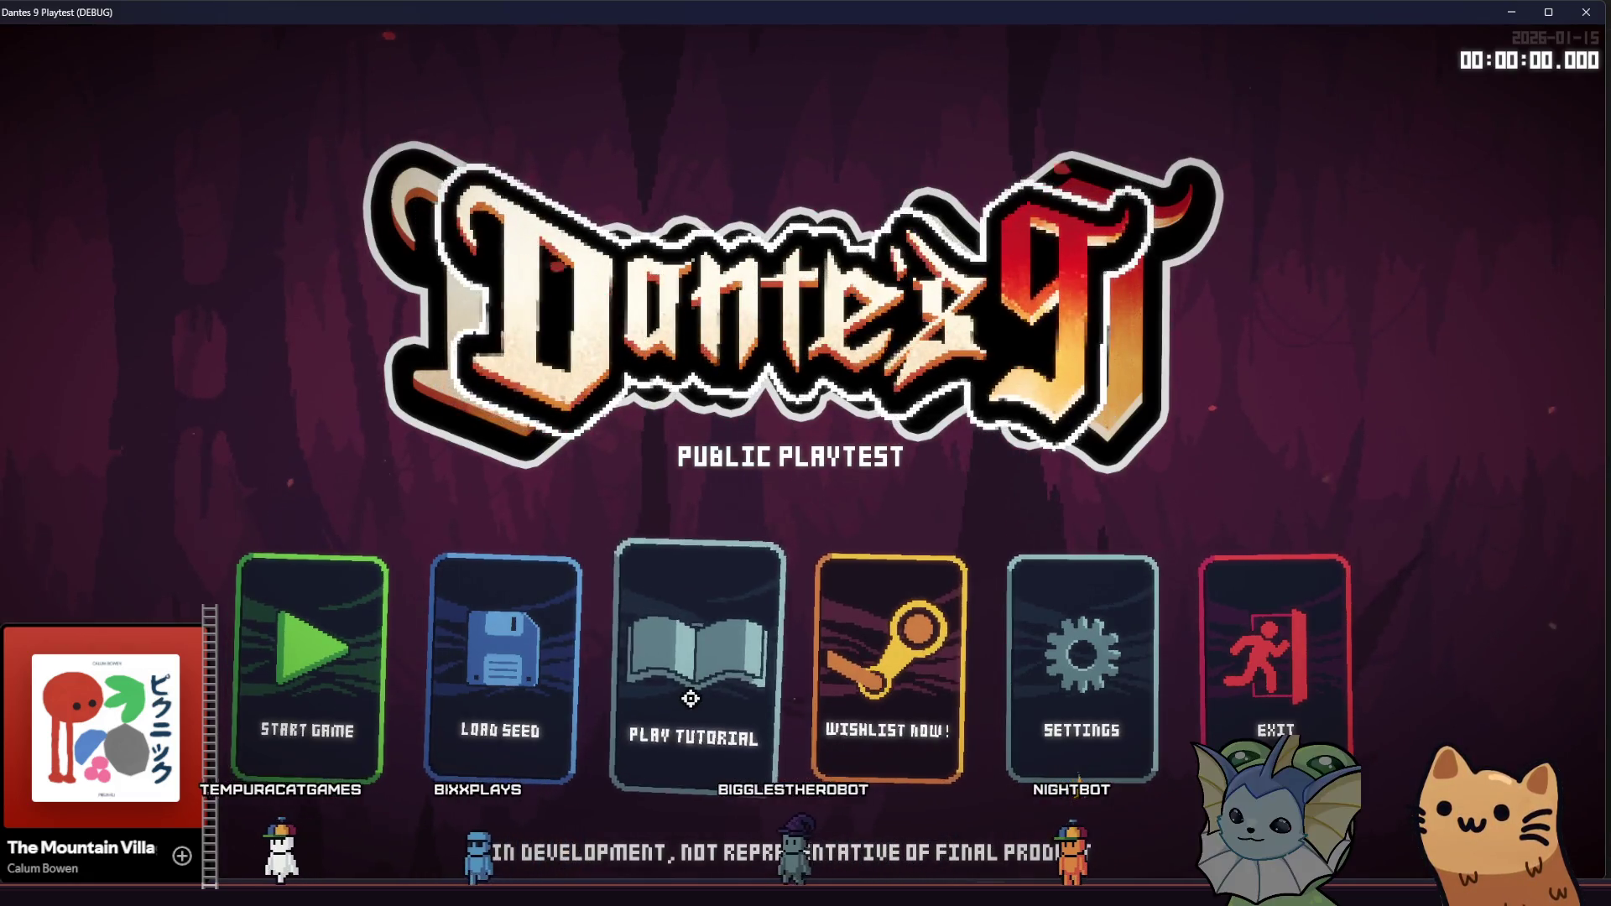
Start the tutorial from the main menu and run right into the next room
click(689, 698)
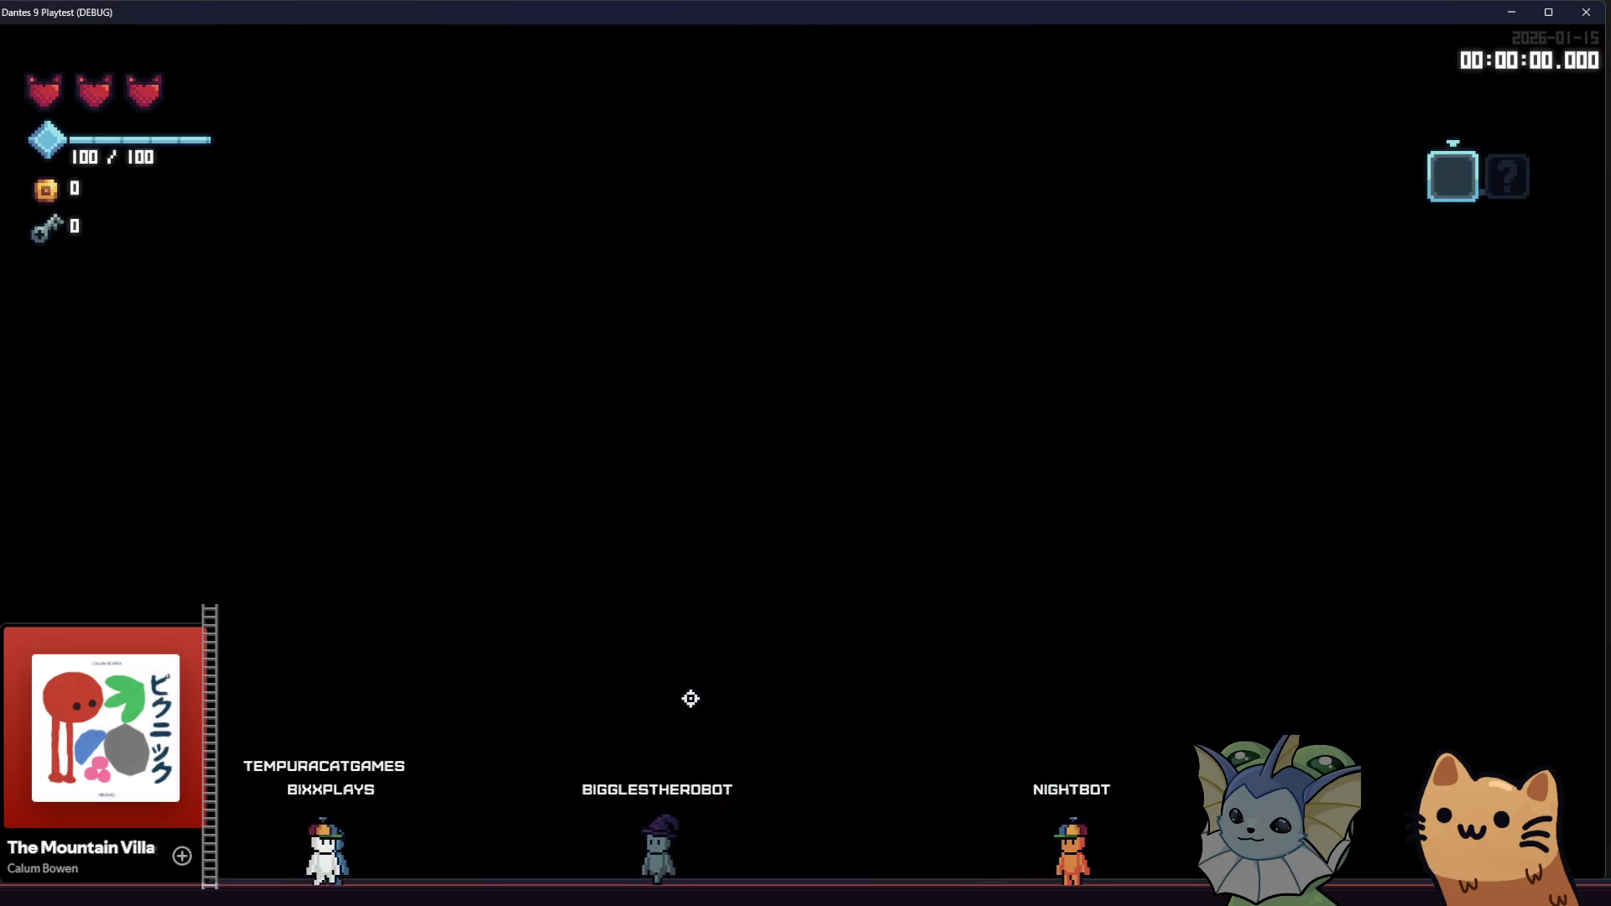
key(d)
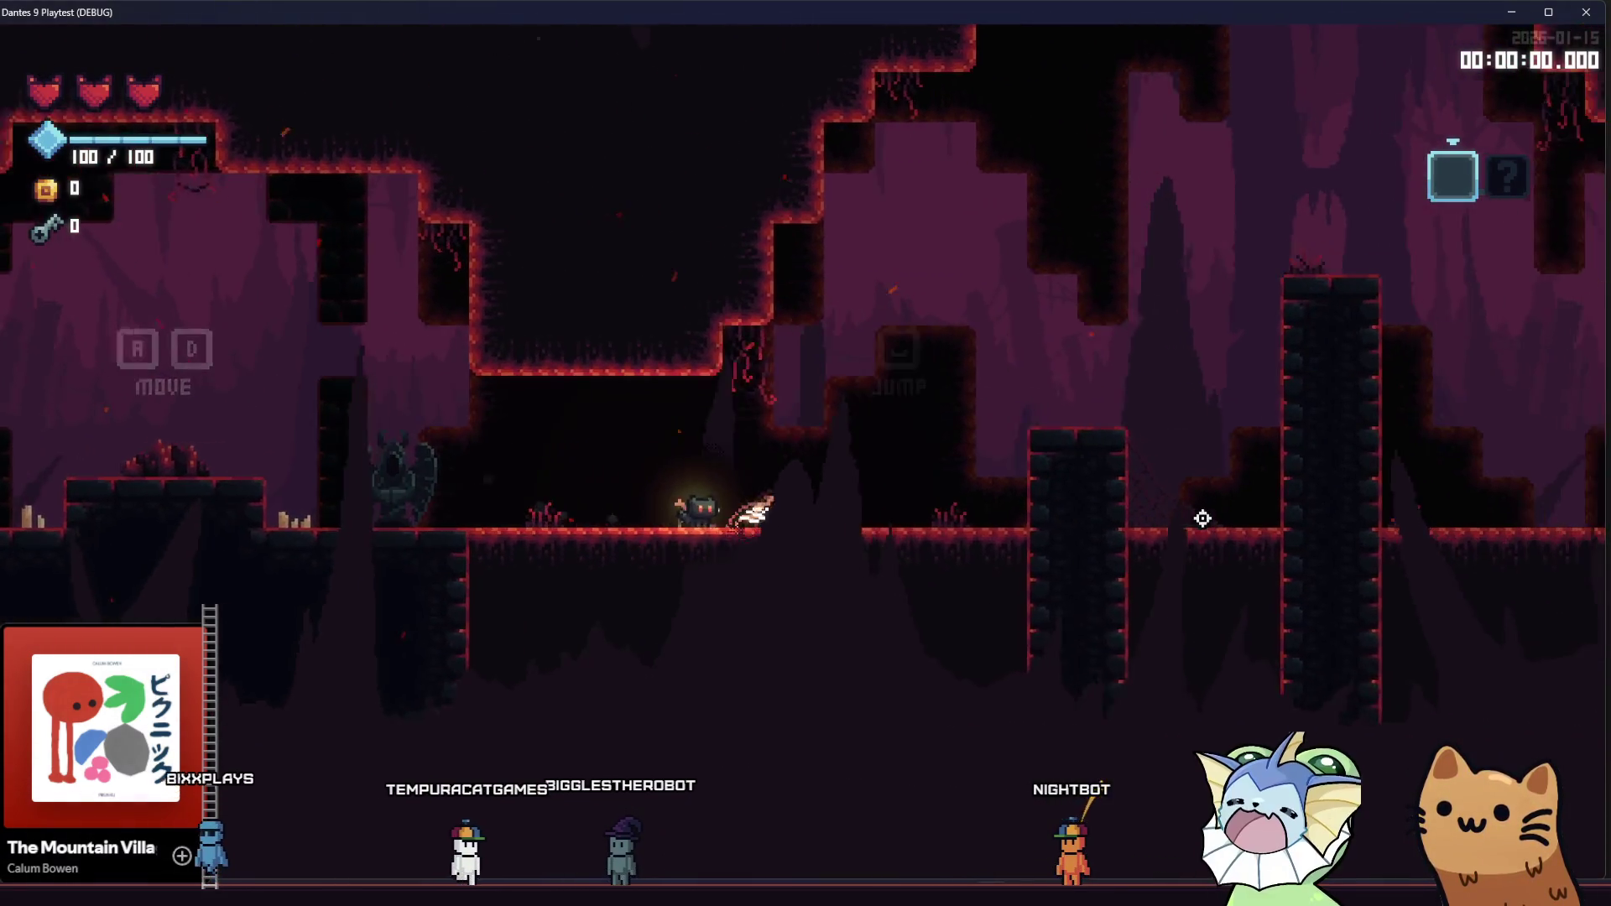
key(d)
key(space)
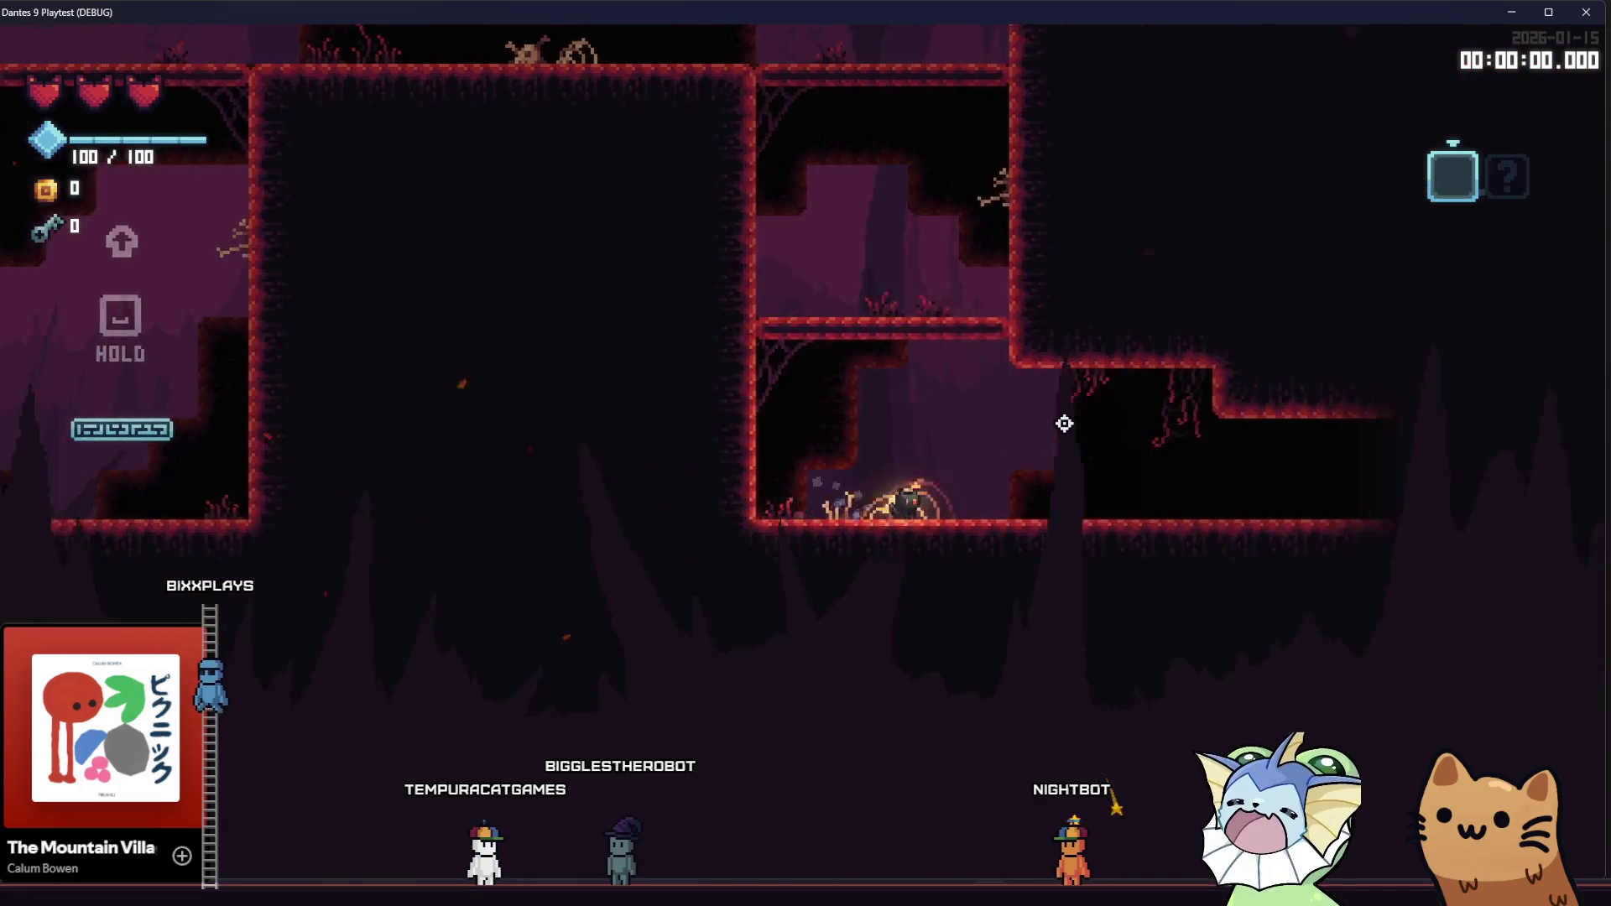
key(d)
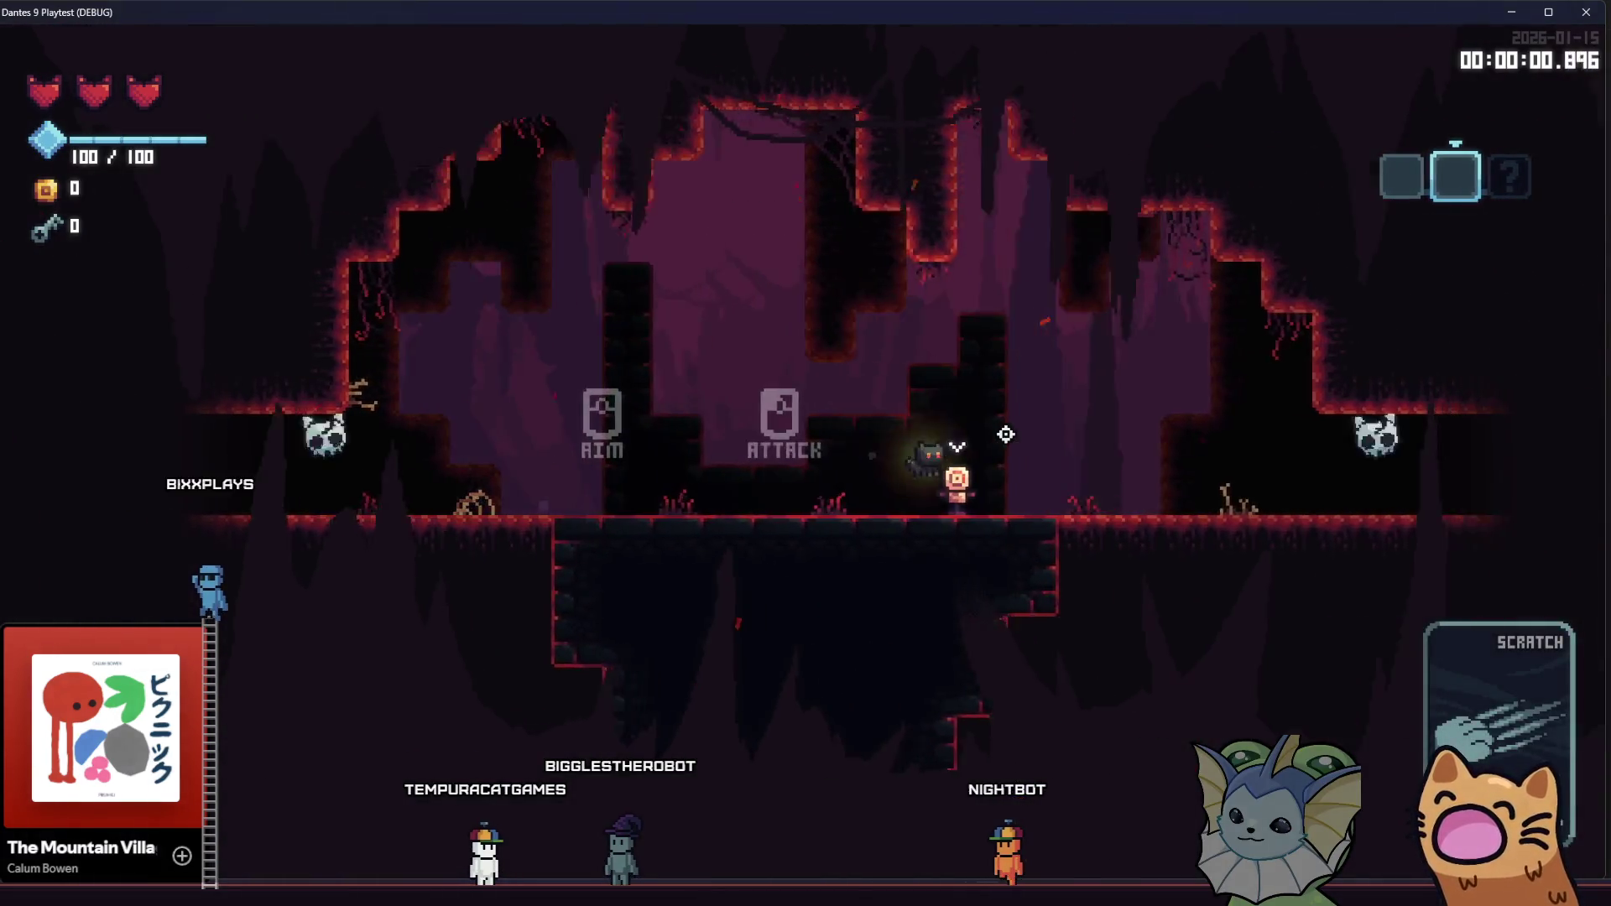
Hit the bullseye target dummy twice, move on, and fire the dealt Rusty Pistol
click(823, 460)
key(d)
click(684, 497)
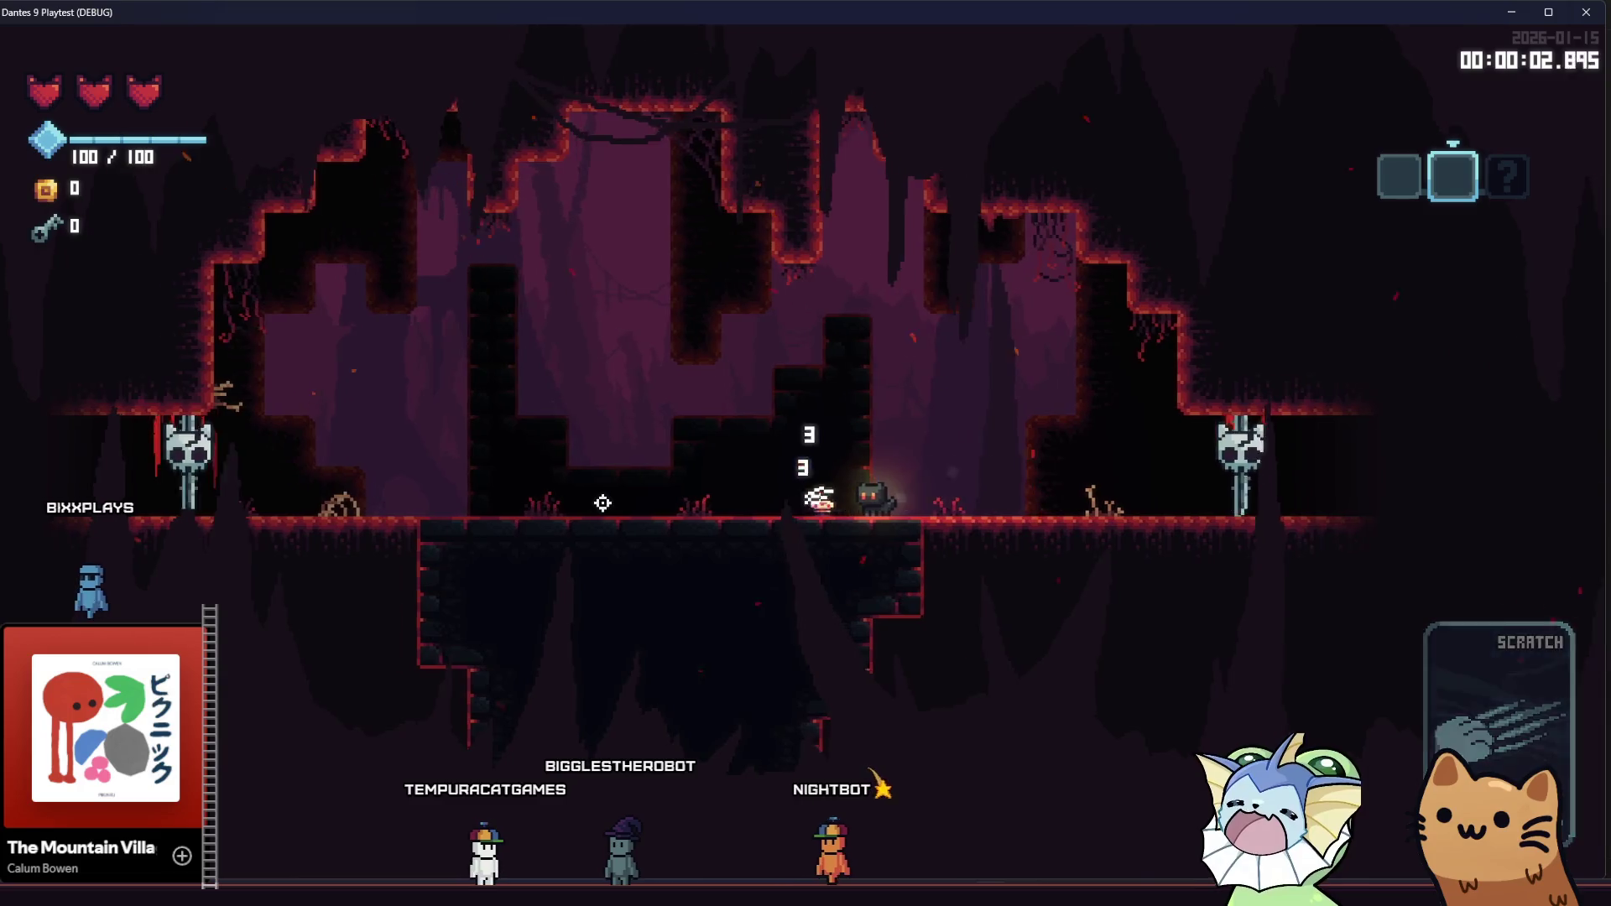
key(d)
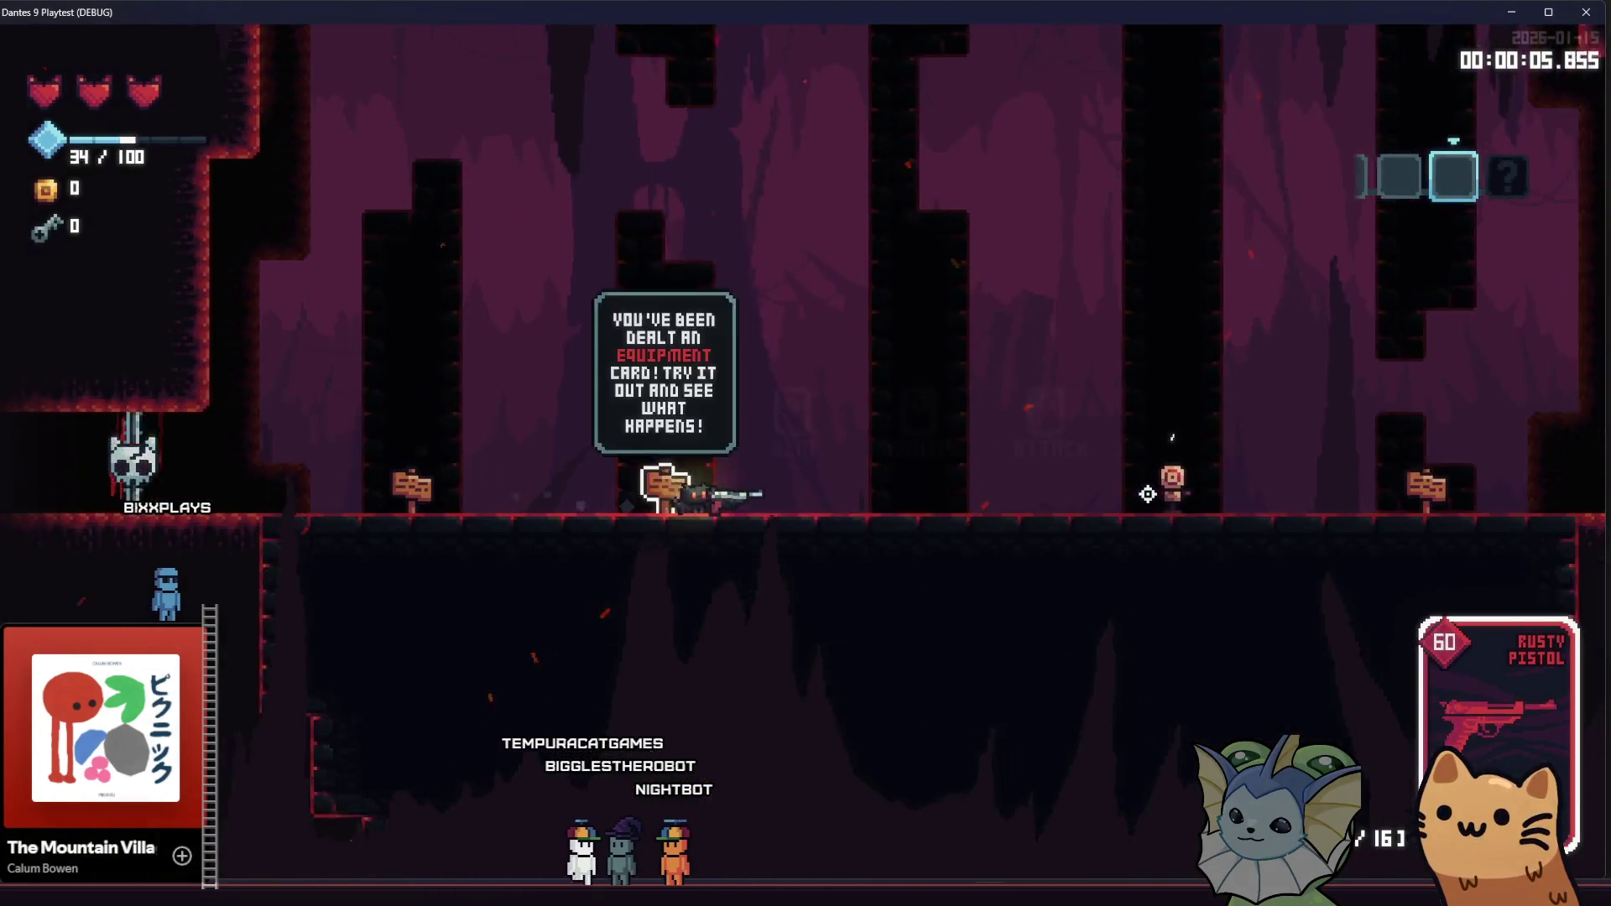
click(1146, 493)
key(d)
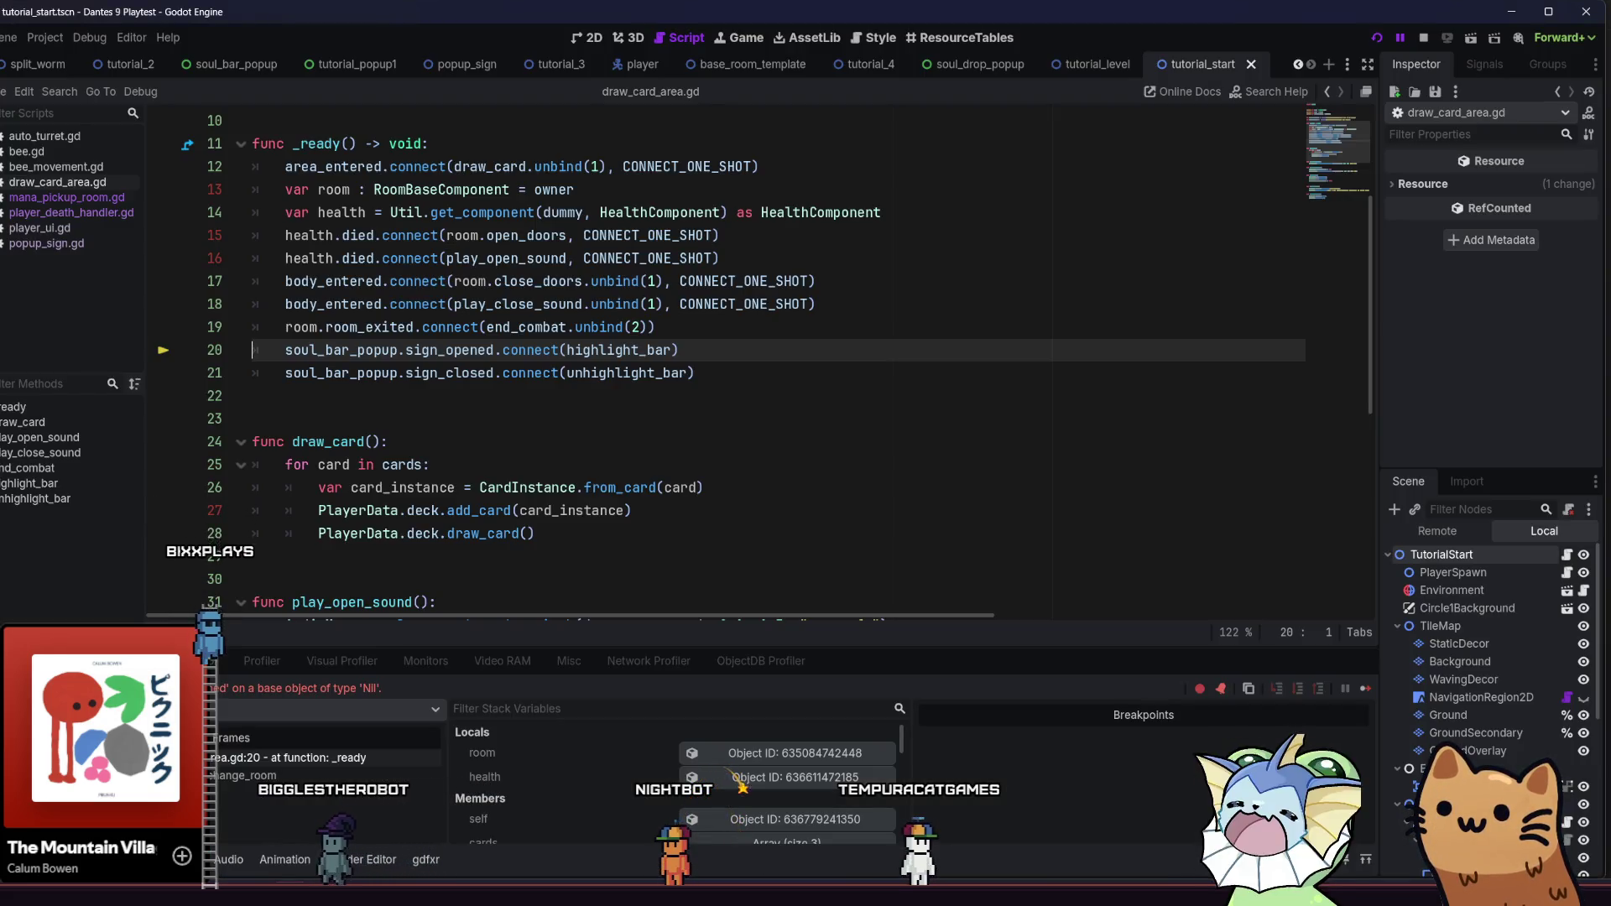
Insert an 'if soul_bar_popup:' line after line 19 of draw_card_area.gd
click(750, 380)
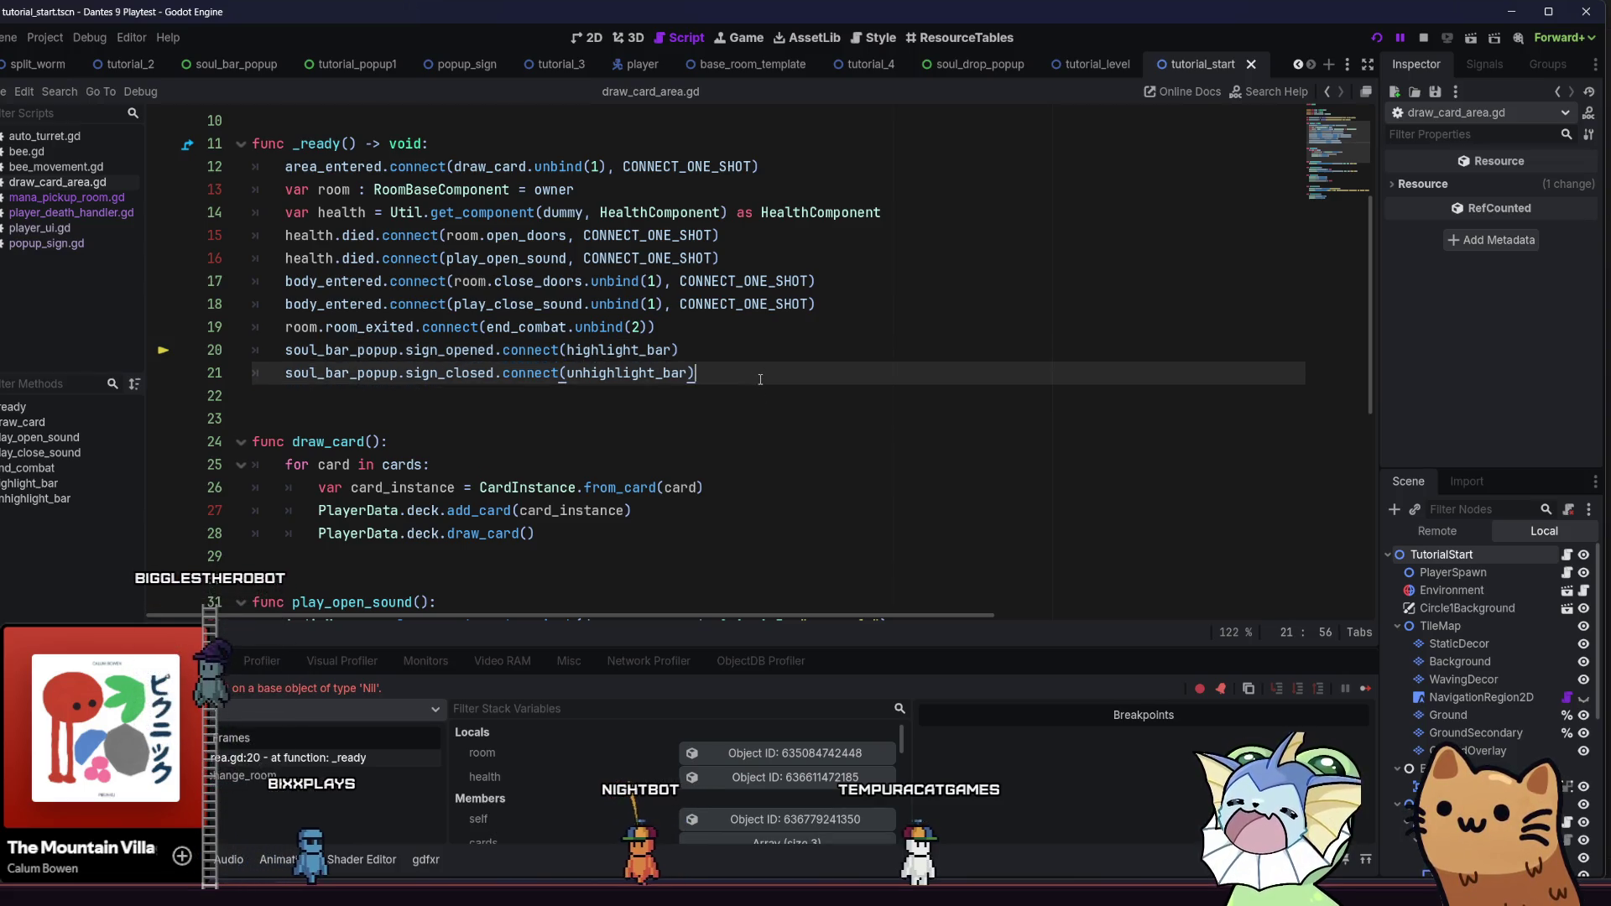
scroll(755, 382, up, 3)
scroll(760, 418, down, 1)
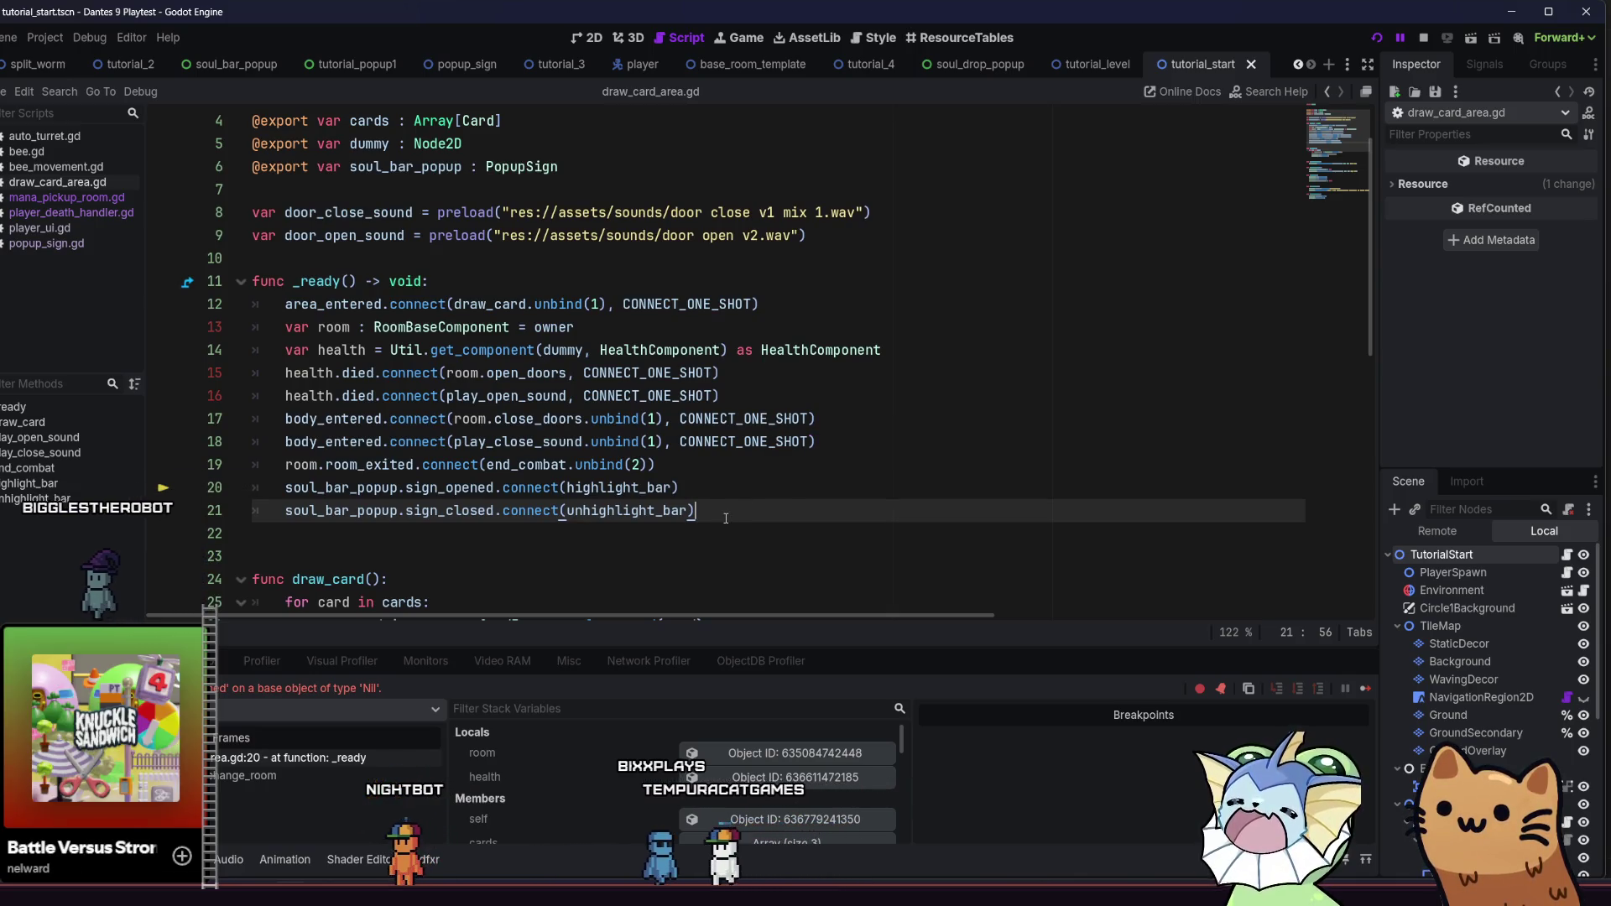
click(712, 464)
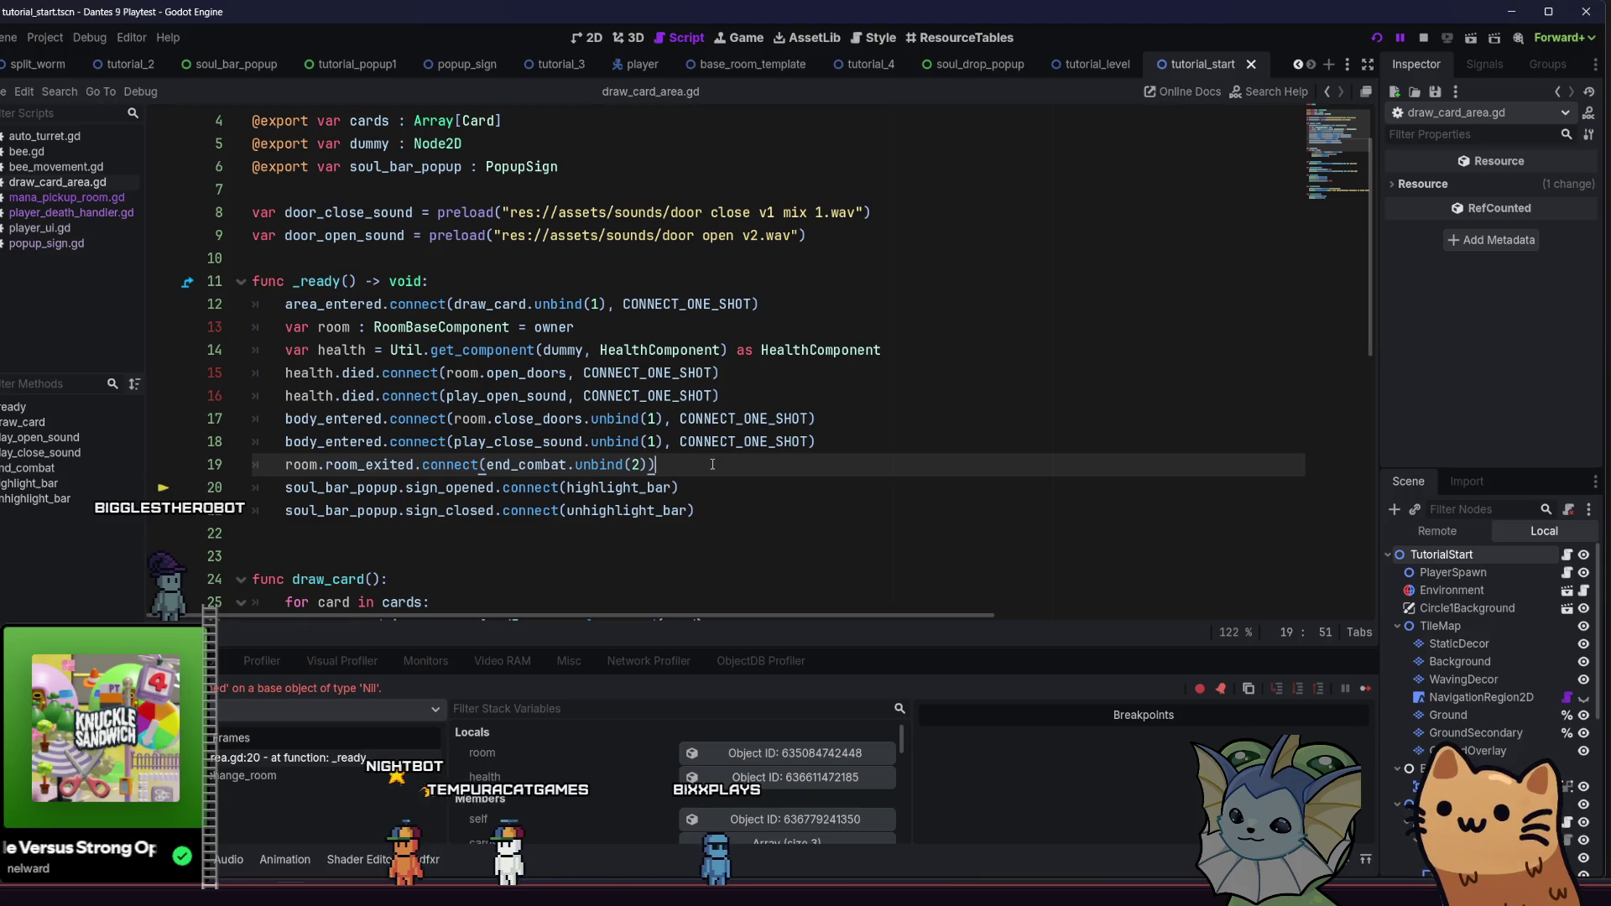
key(Return)
text(soul)
key(Return)
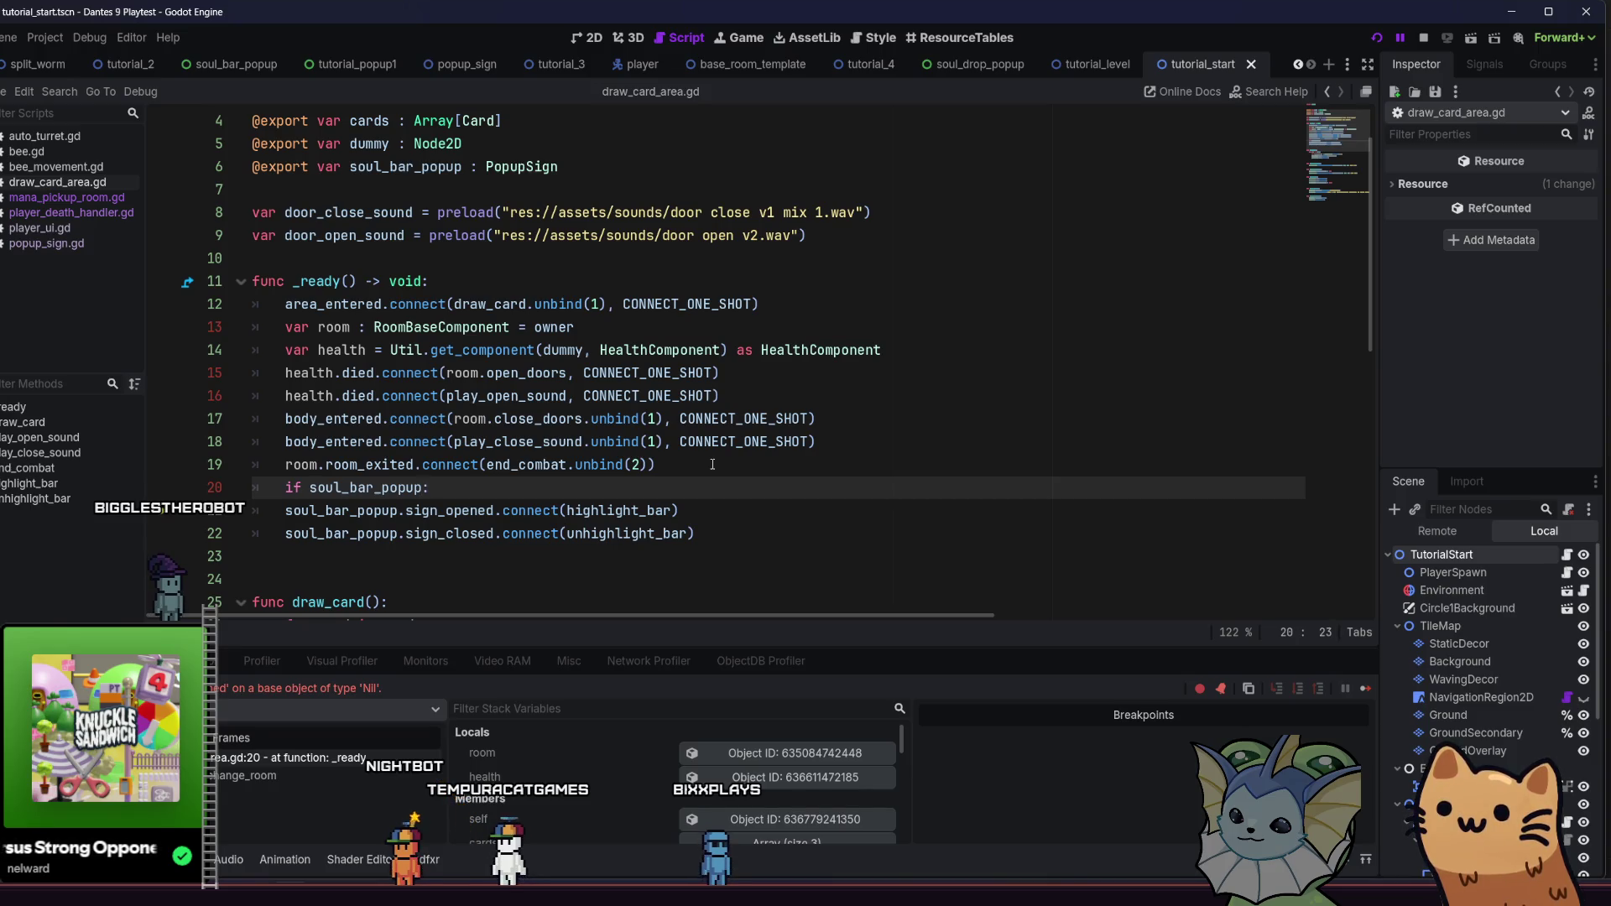
Indent the sign_closed connection under the new if, save, and relaunch the game
click(279, 518)
click(288, 534)
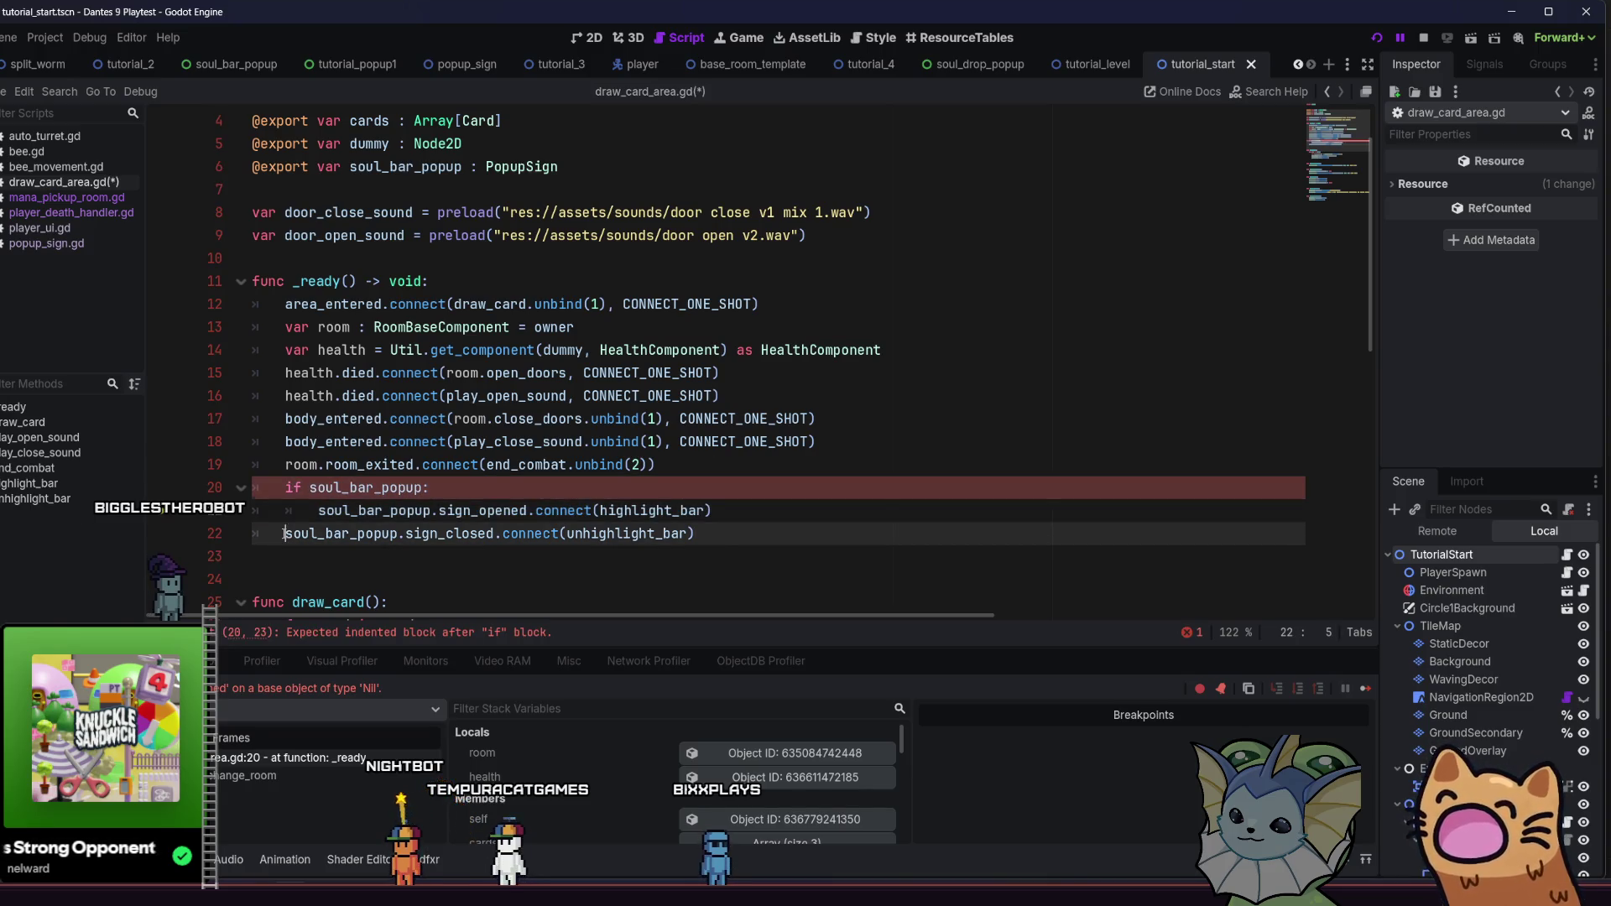
key(Tab)
click(1166, 510)
scroll(1166, 335, down, 7)
key(ctrl+s)
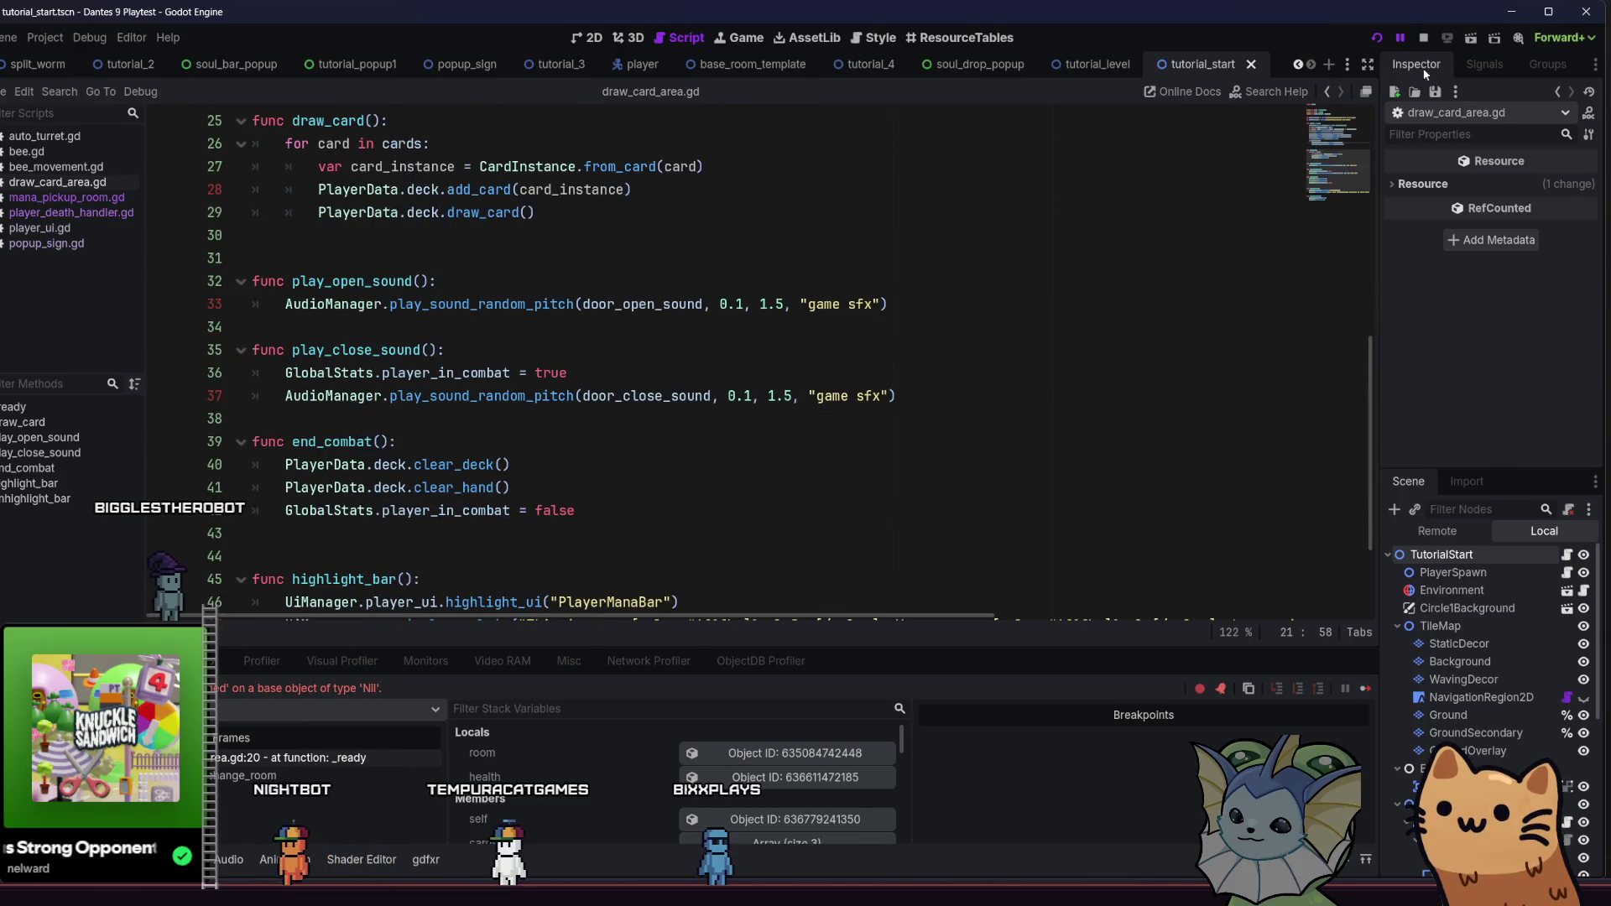
click(1380, 39)
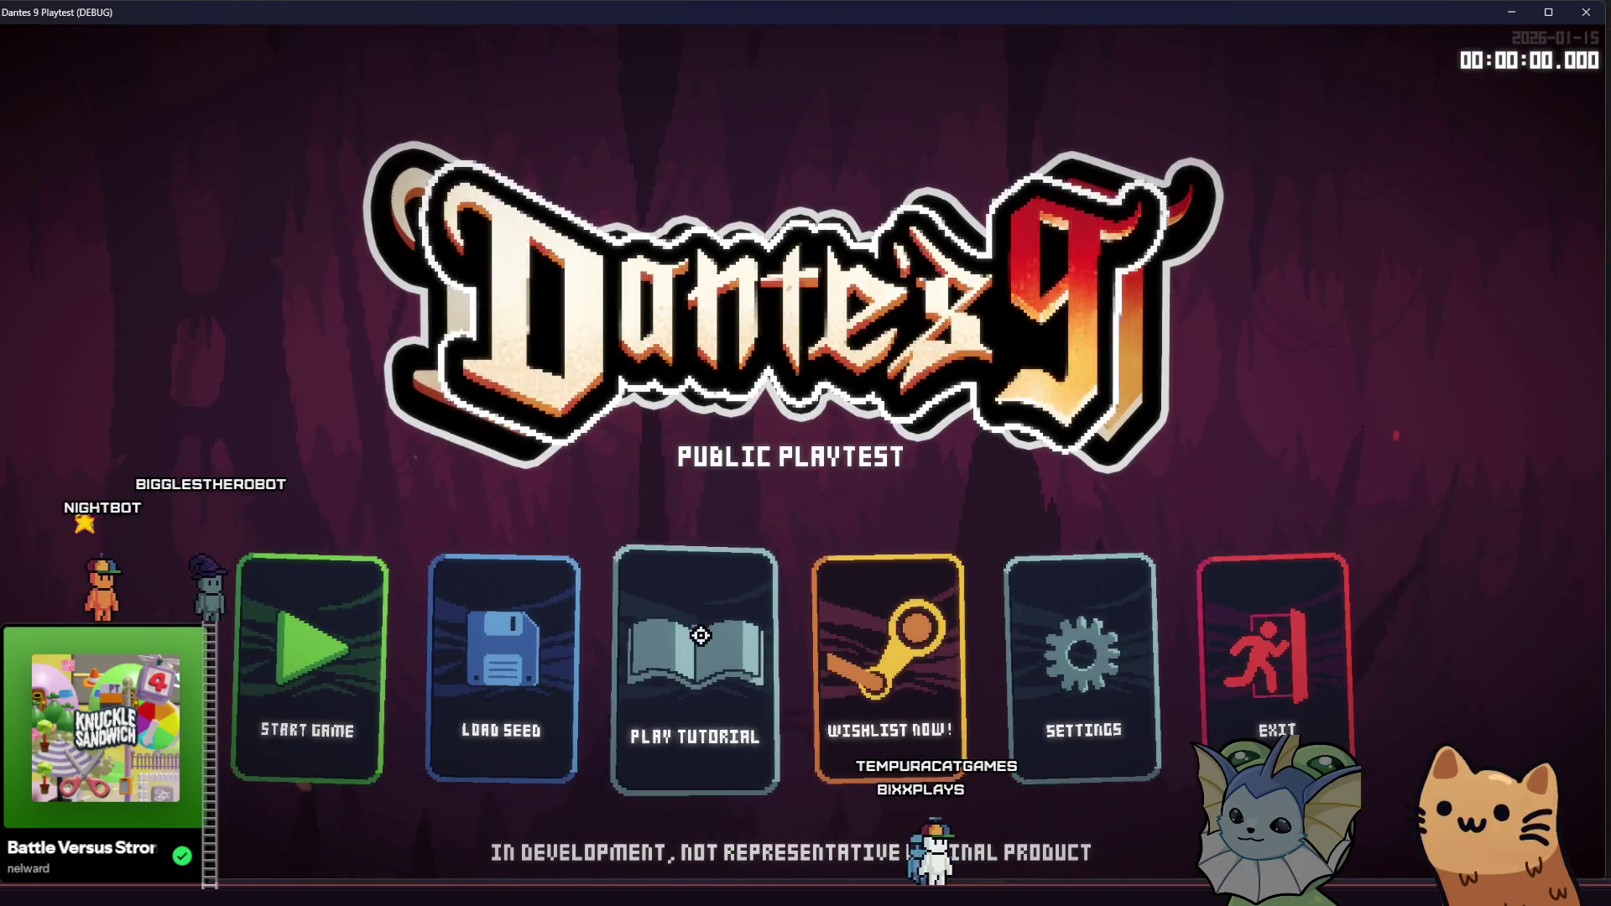
Start Play Tutorial, then run and jump through the first cave to the target dummy
click(720, 618)
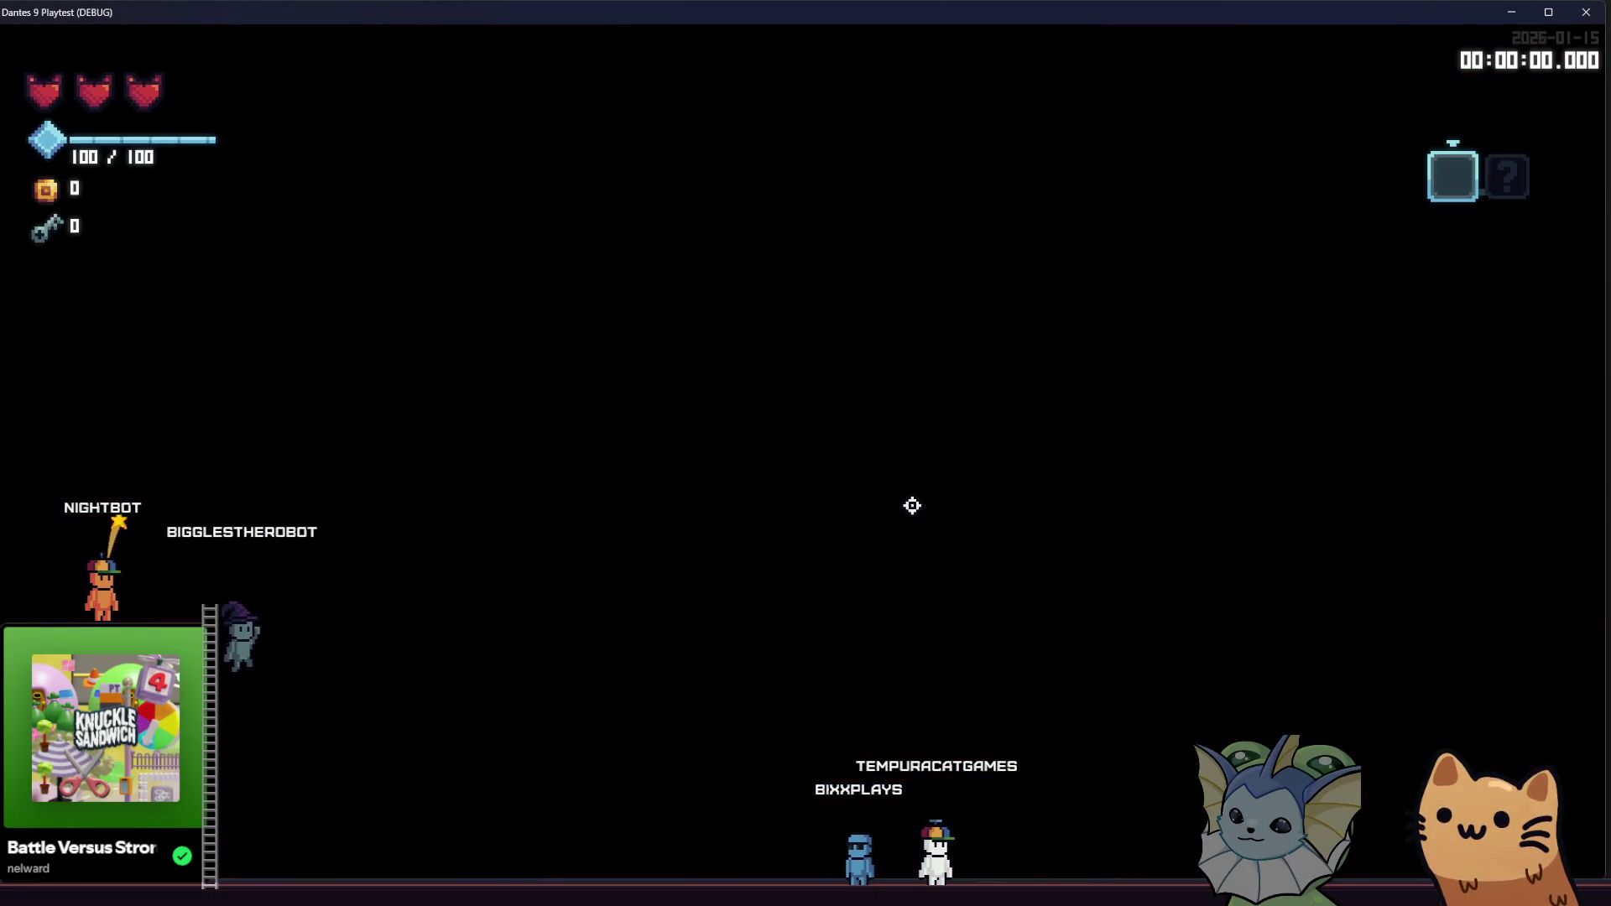
key(Right)
key(space)
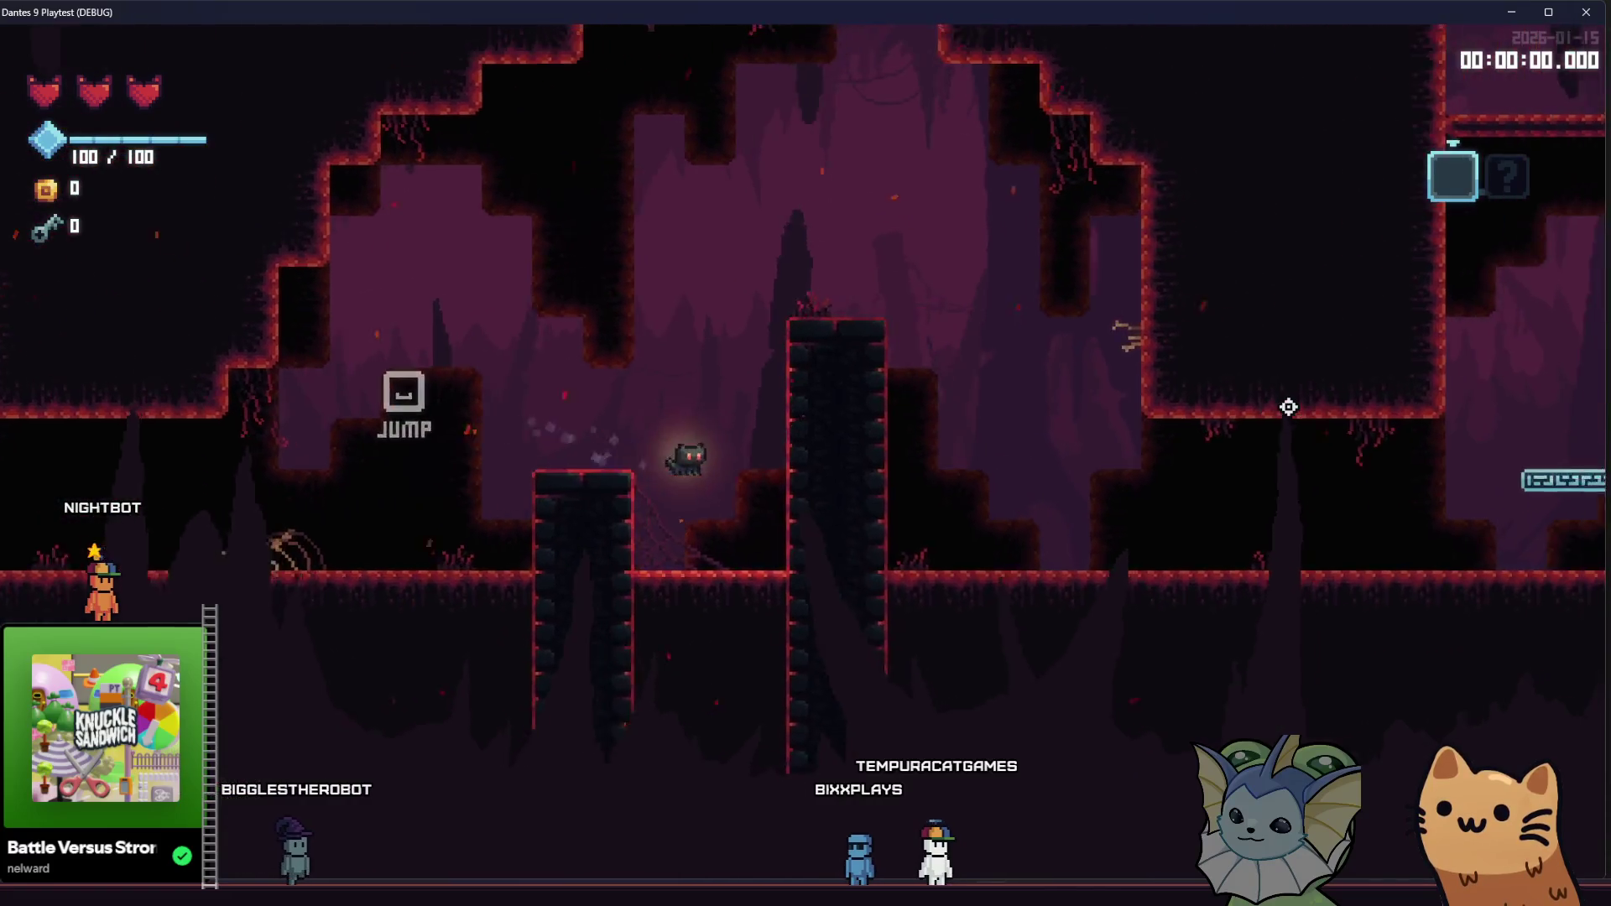
key(Right)
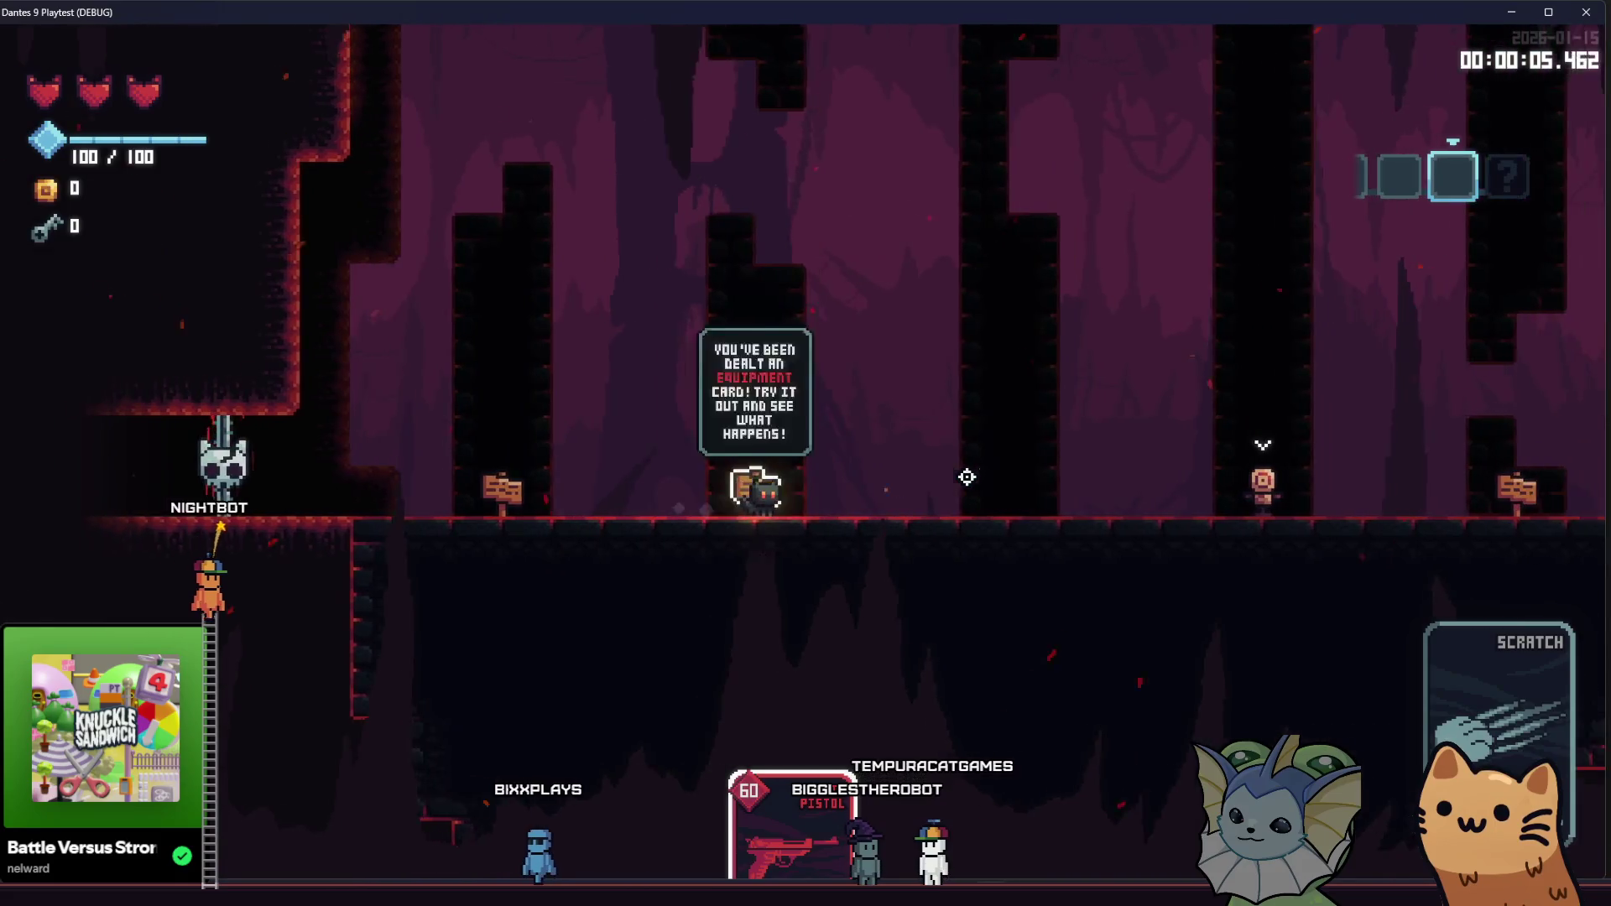
key(d)
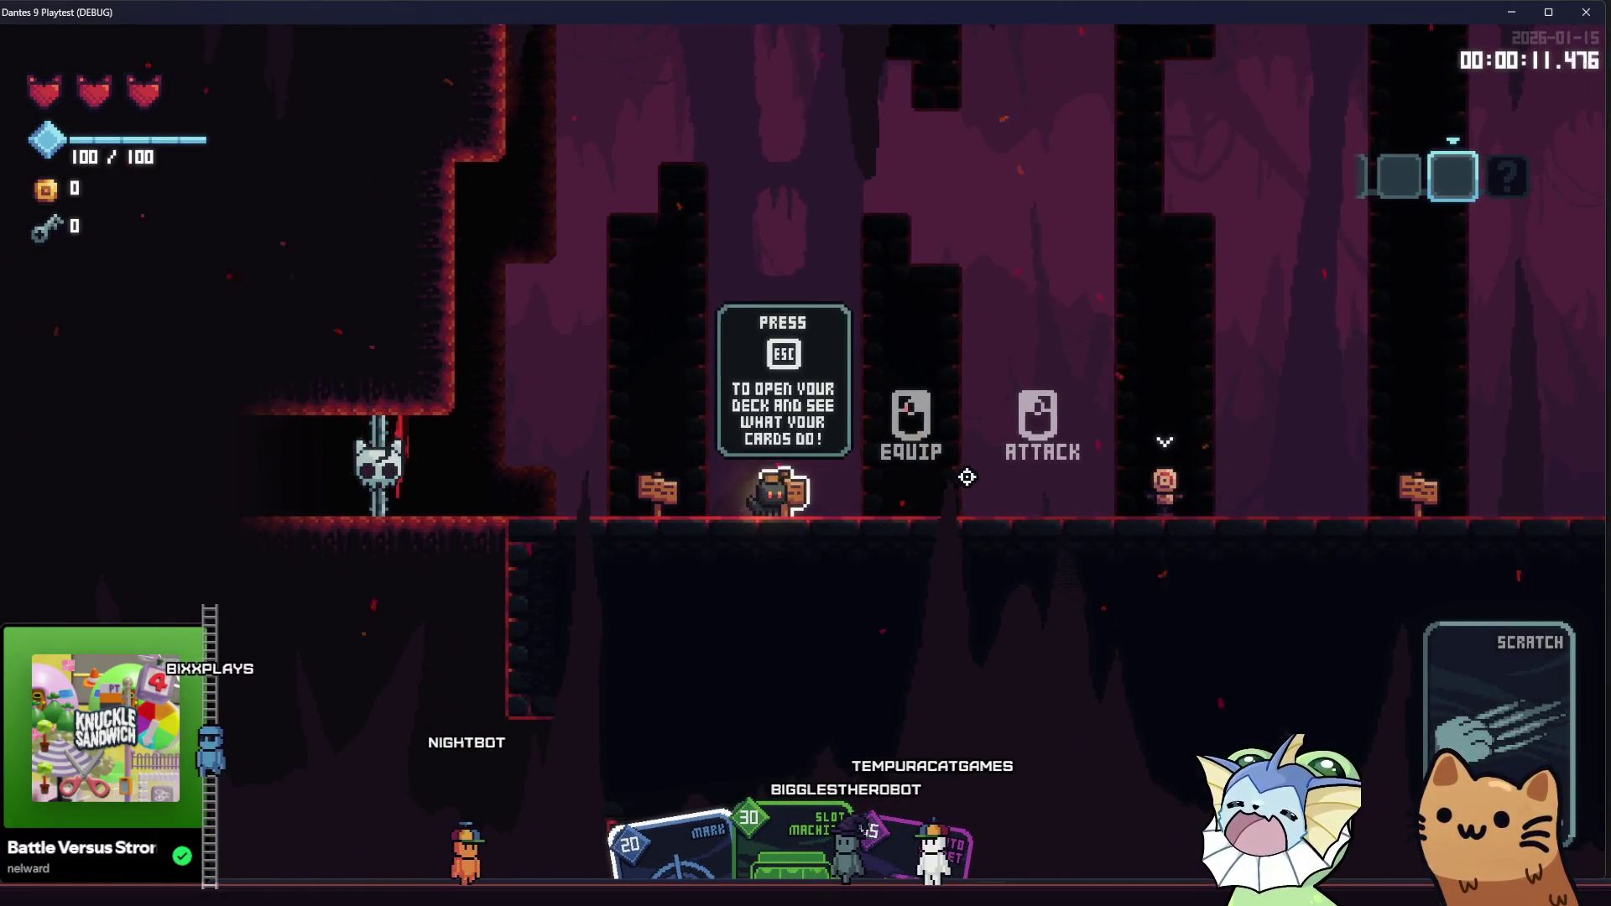
key(d)
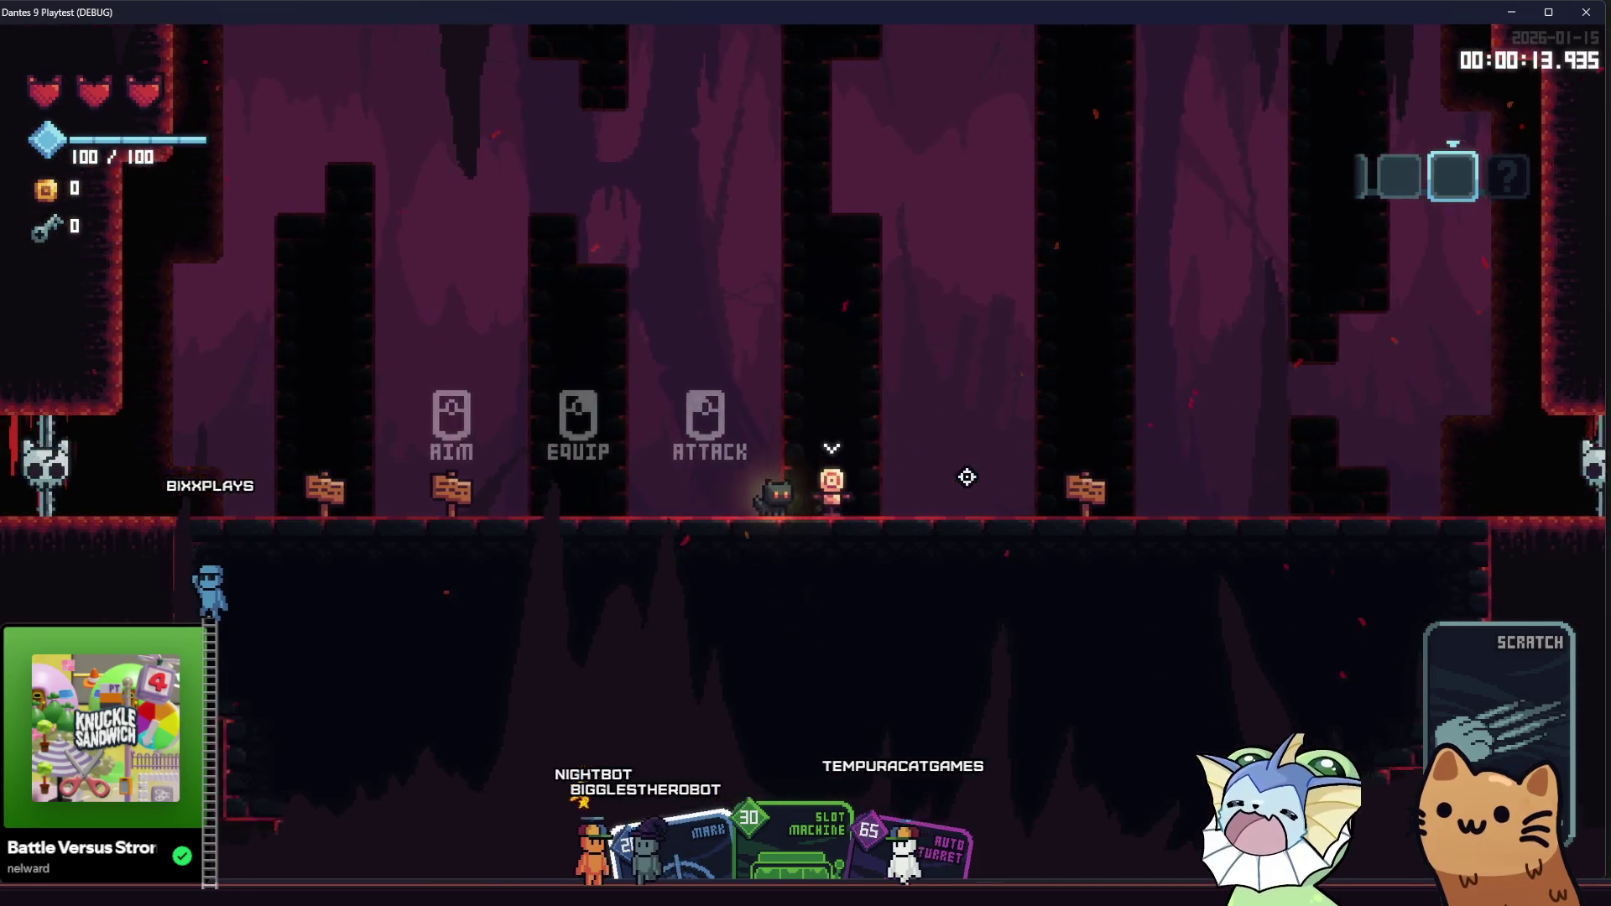
Play the Slot Machine card on the target dummy and walk on into the next area
click(966, 476)
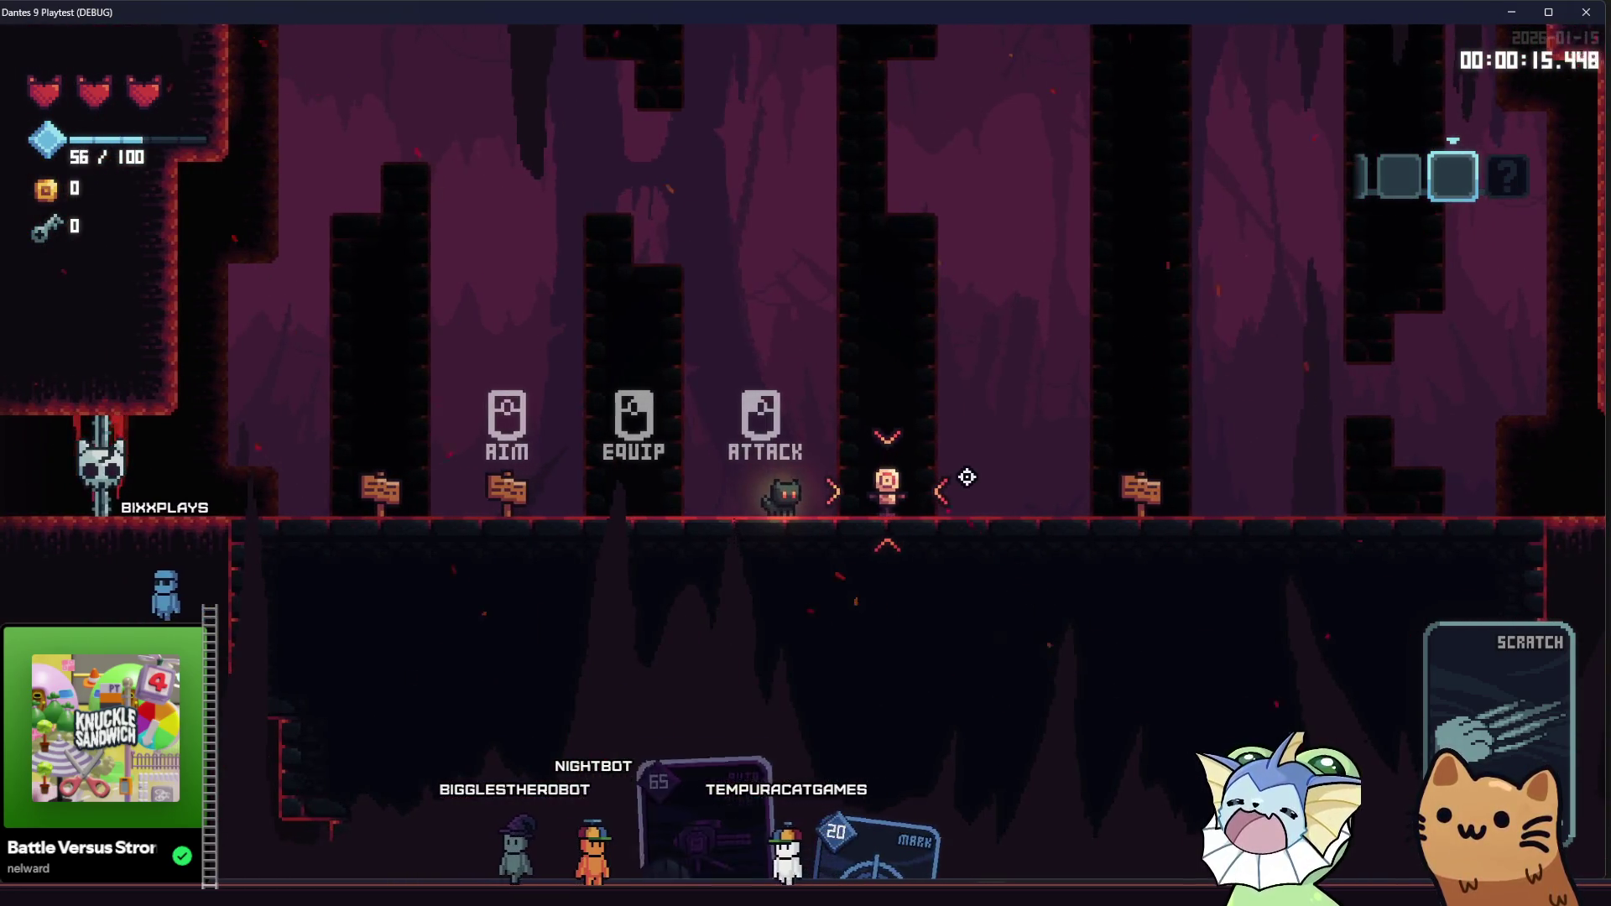
key(d)
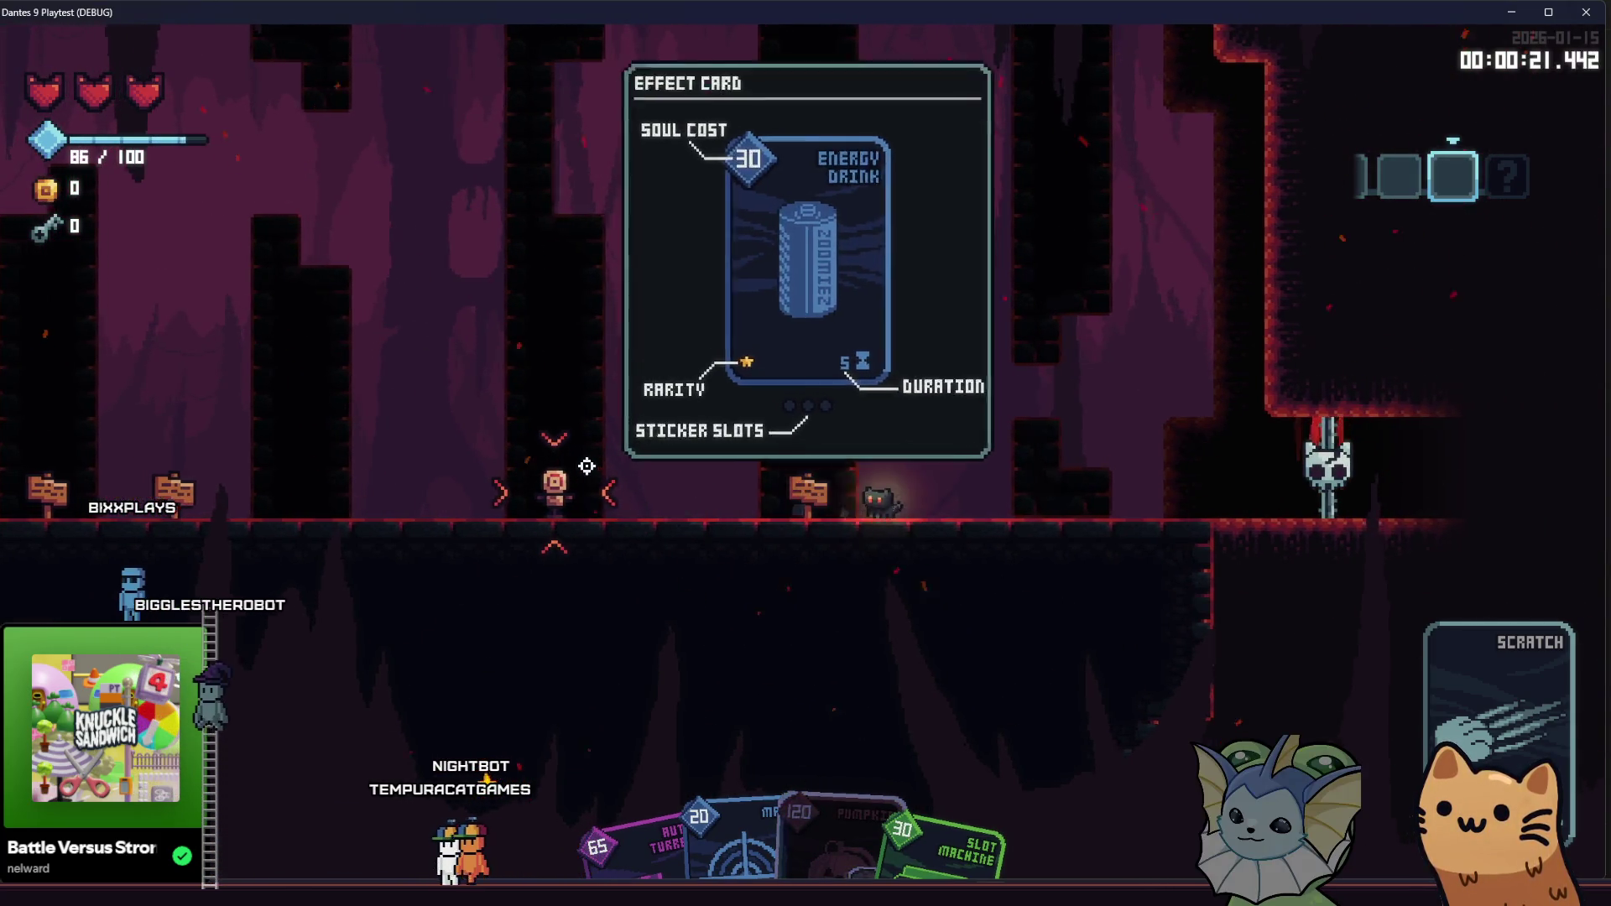
key(d)
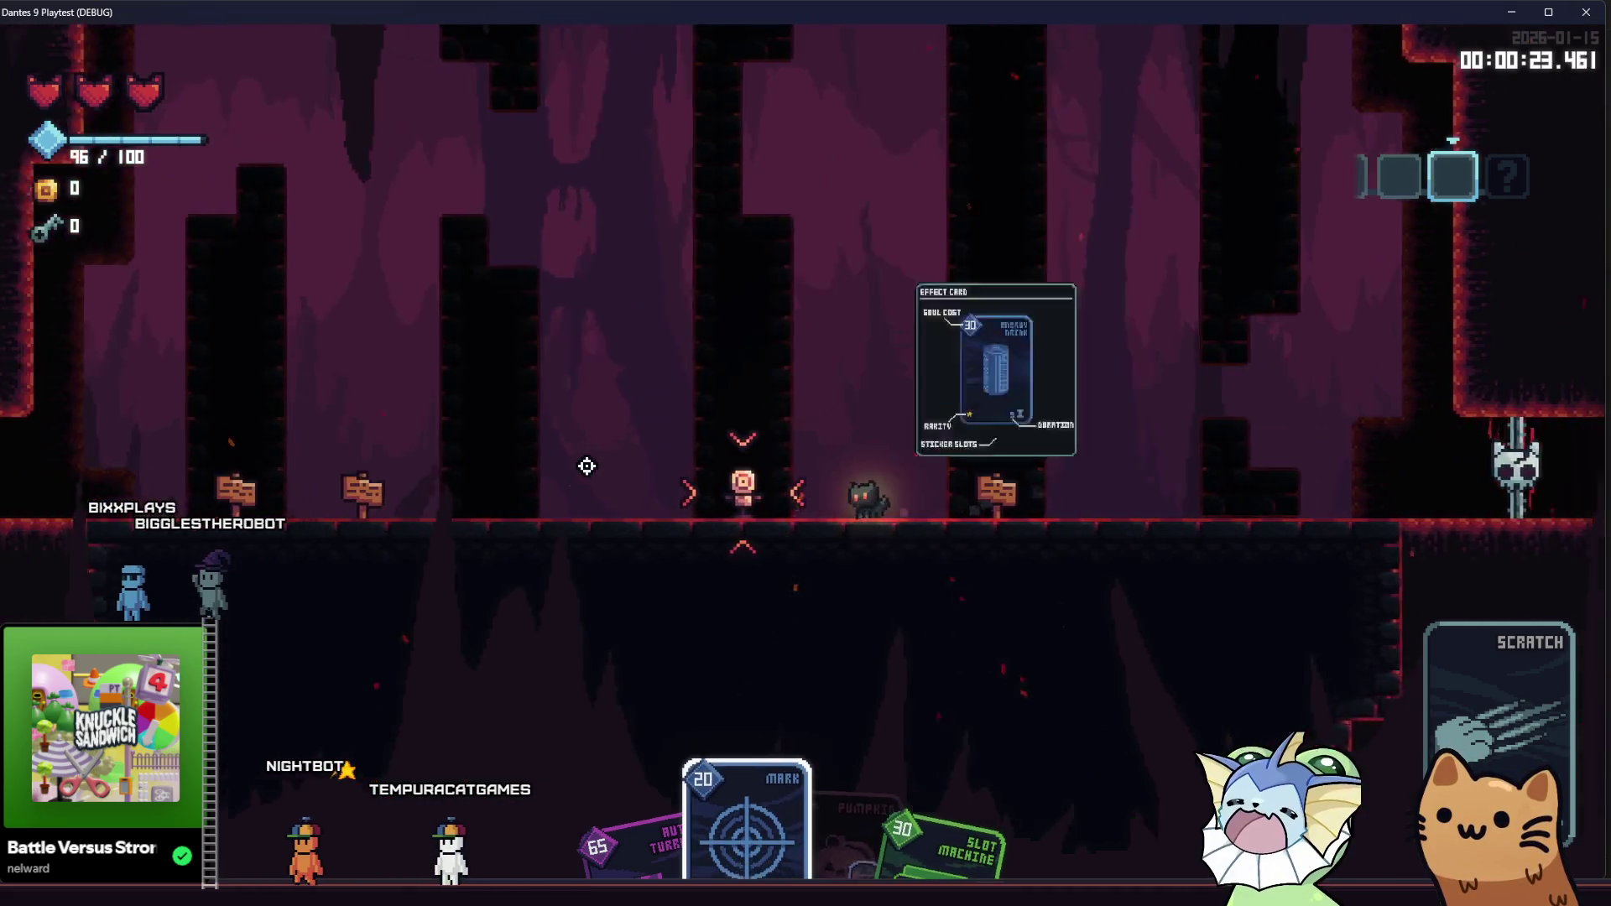
key(d)
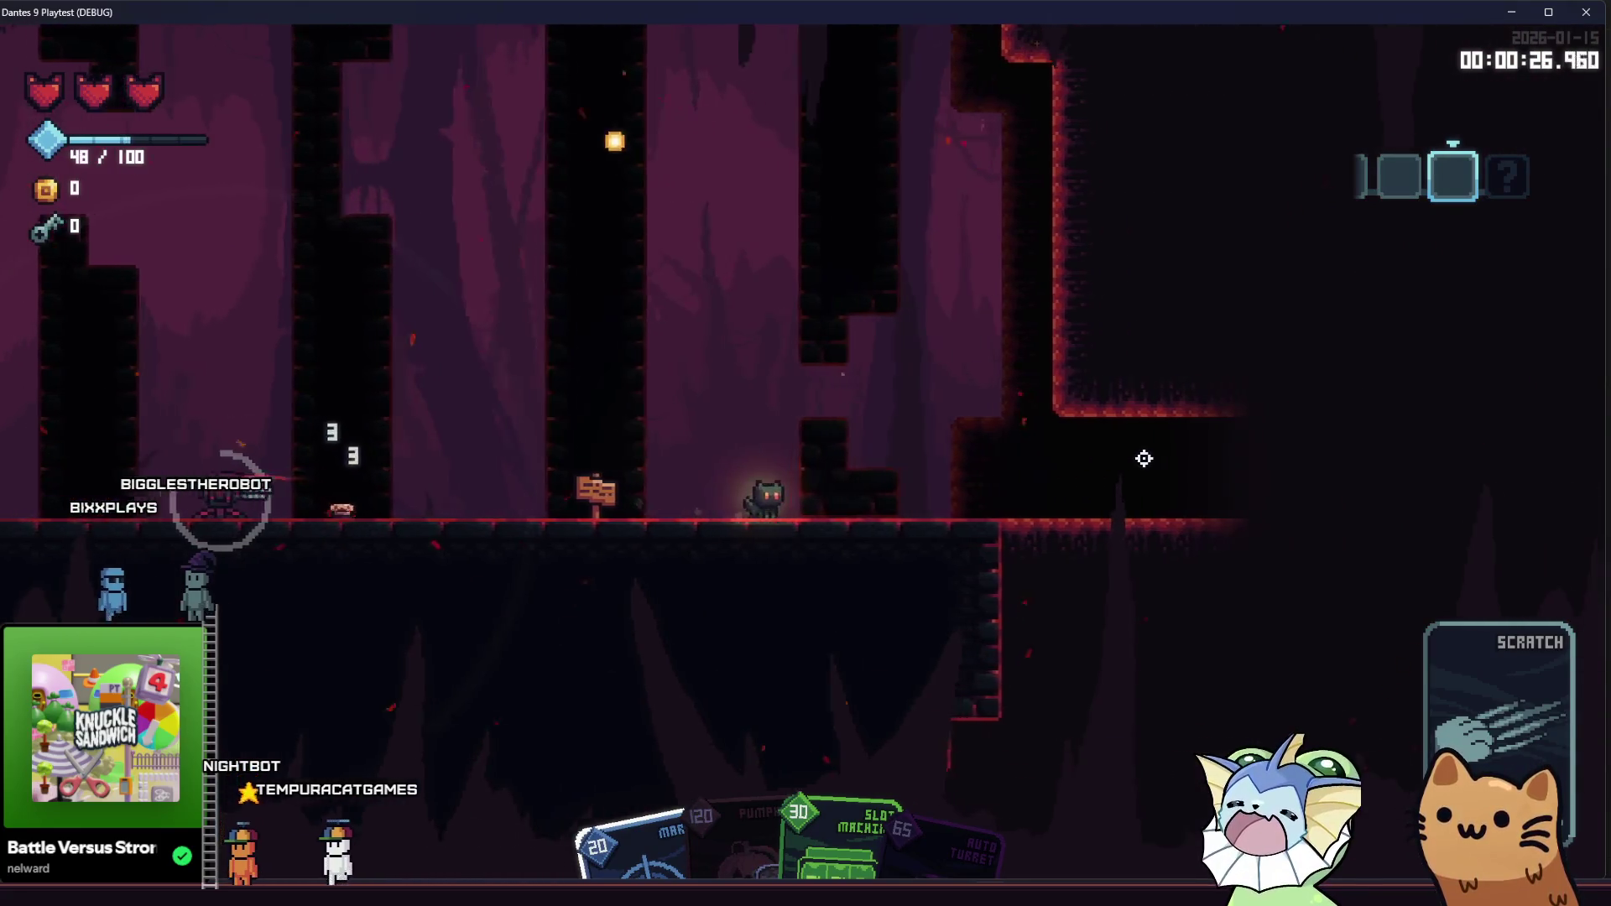
key(d)
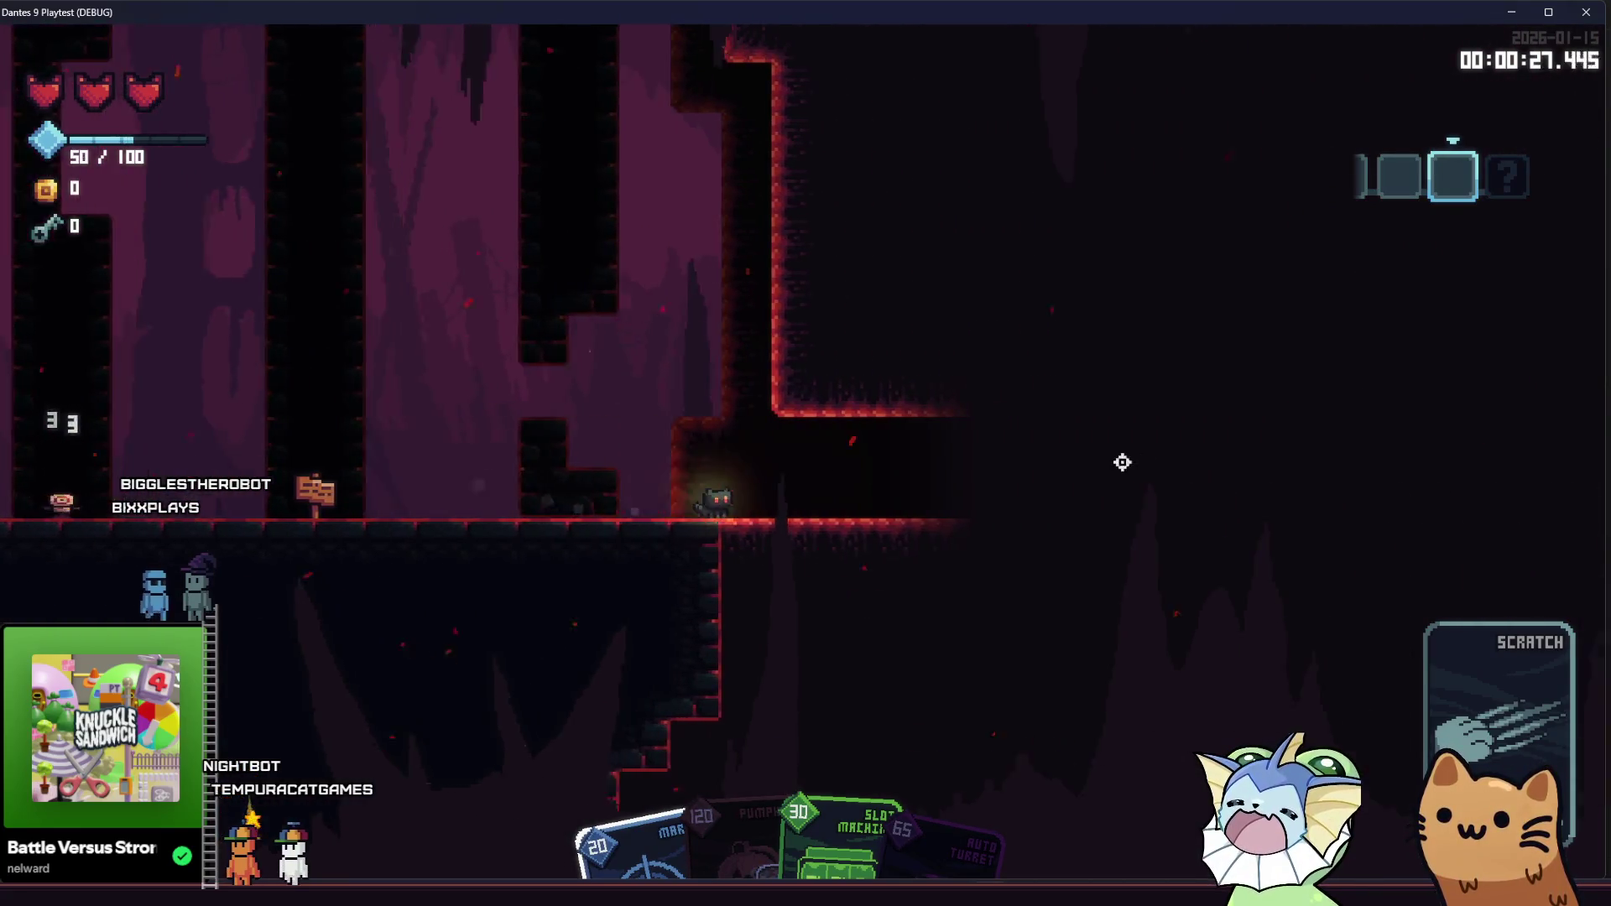
key(d)
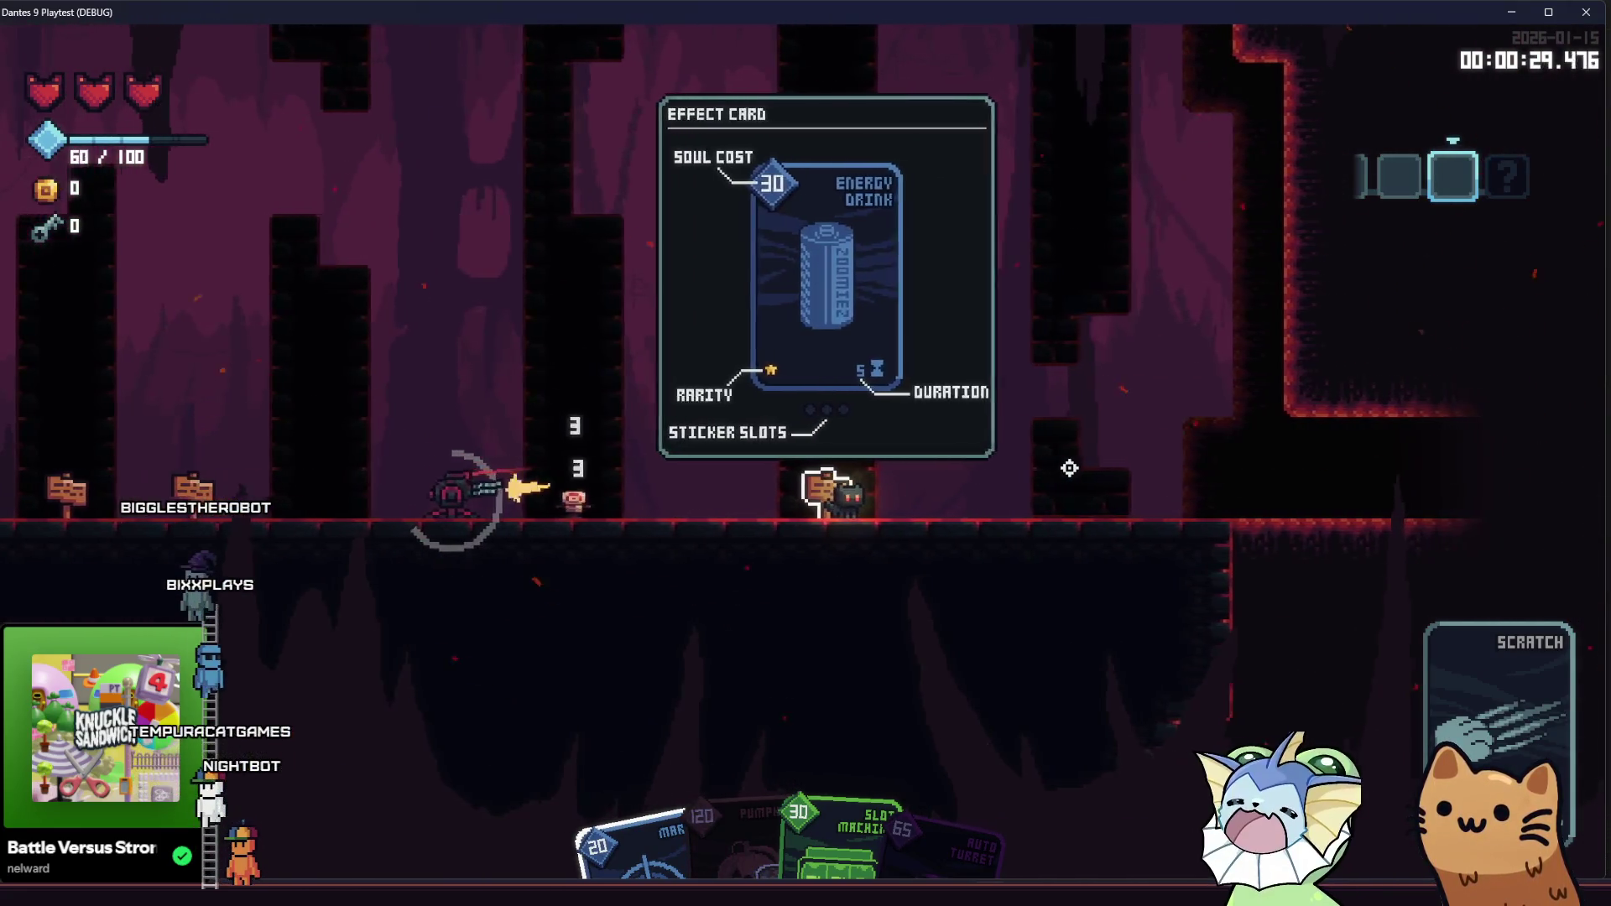
Walk through the dark room past the souls sign and drop down to the enemies
key(d)
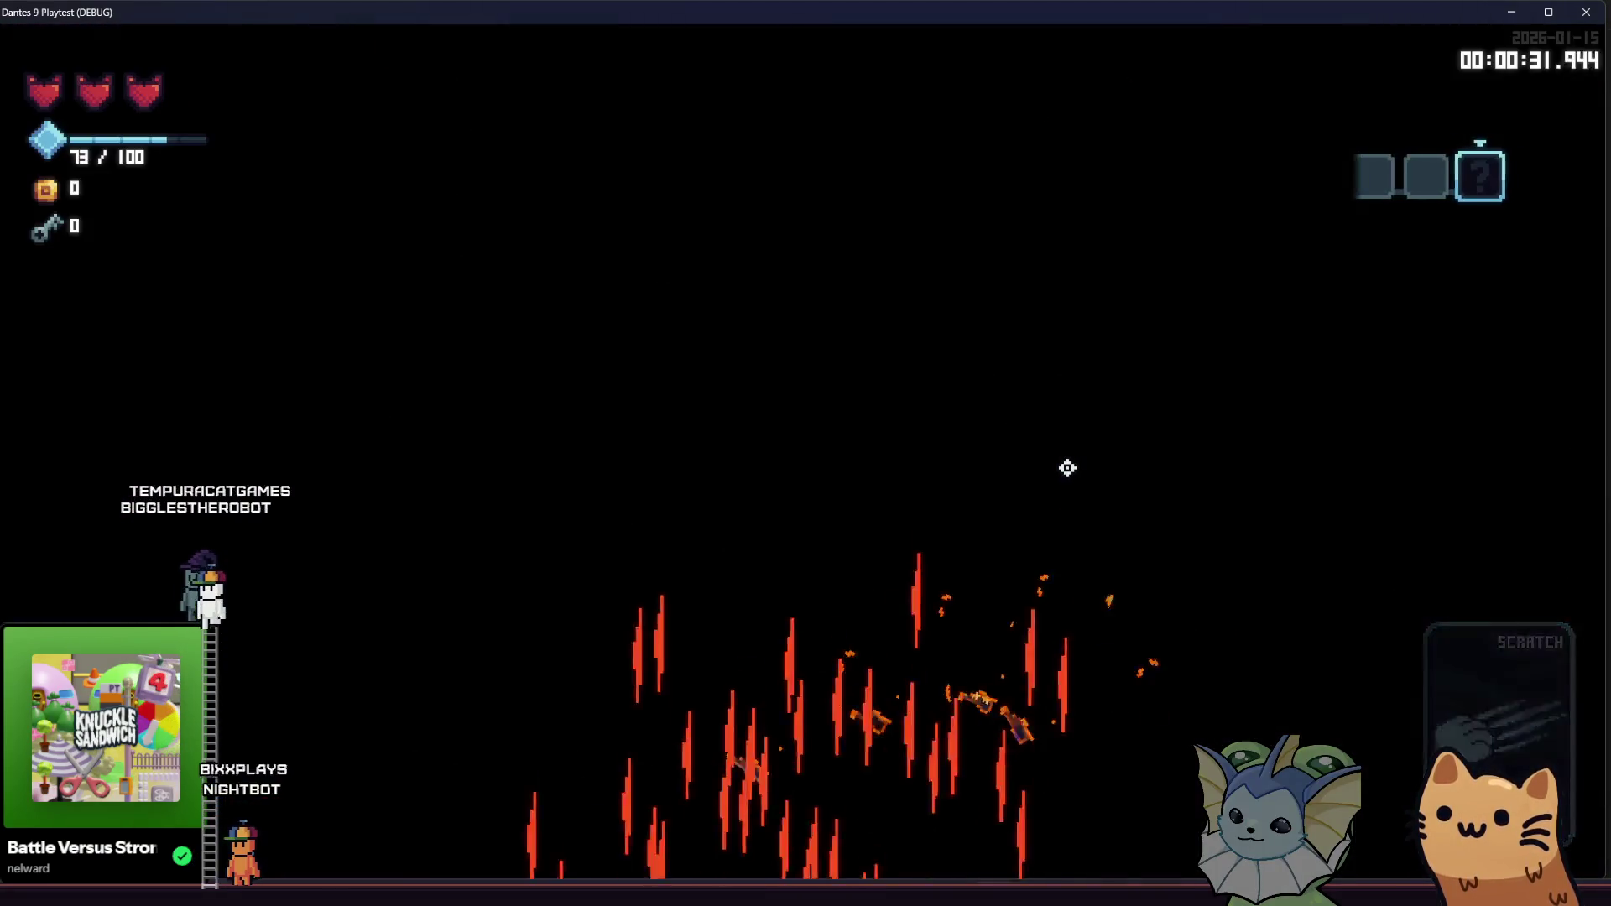
key(d)
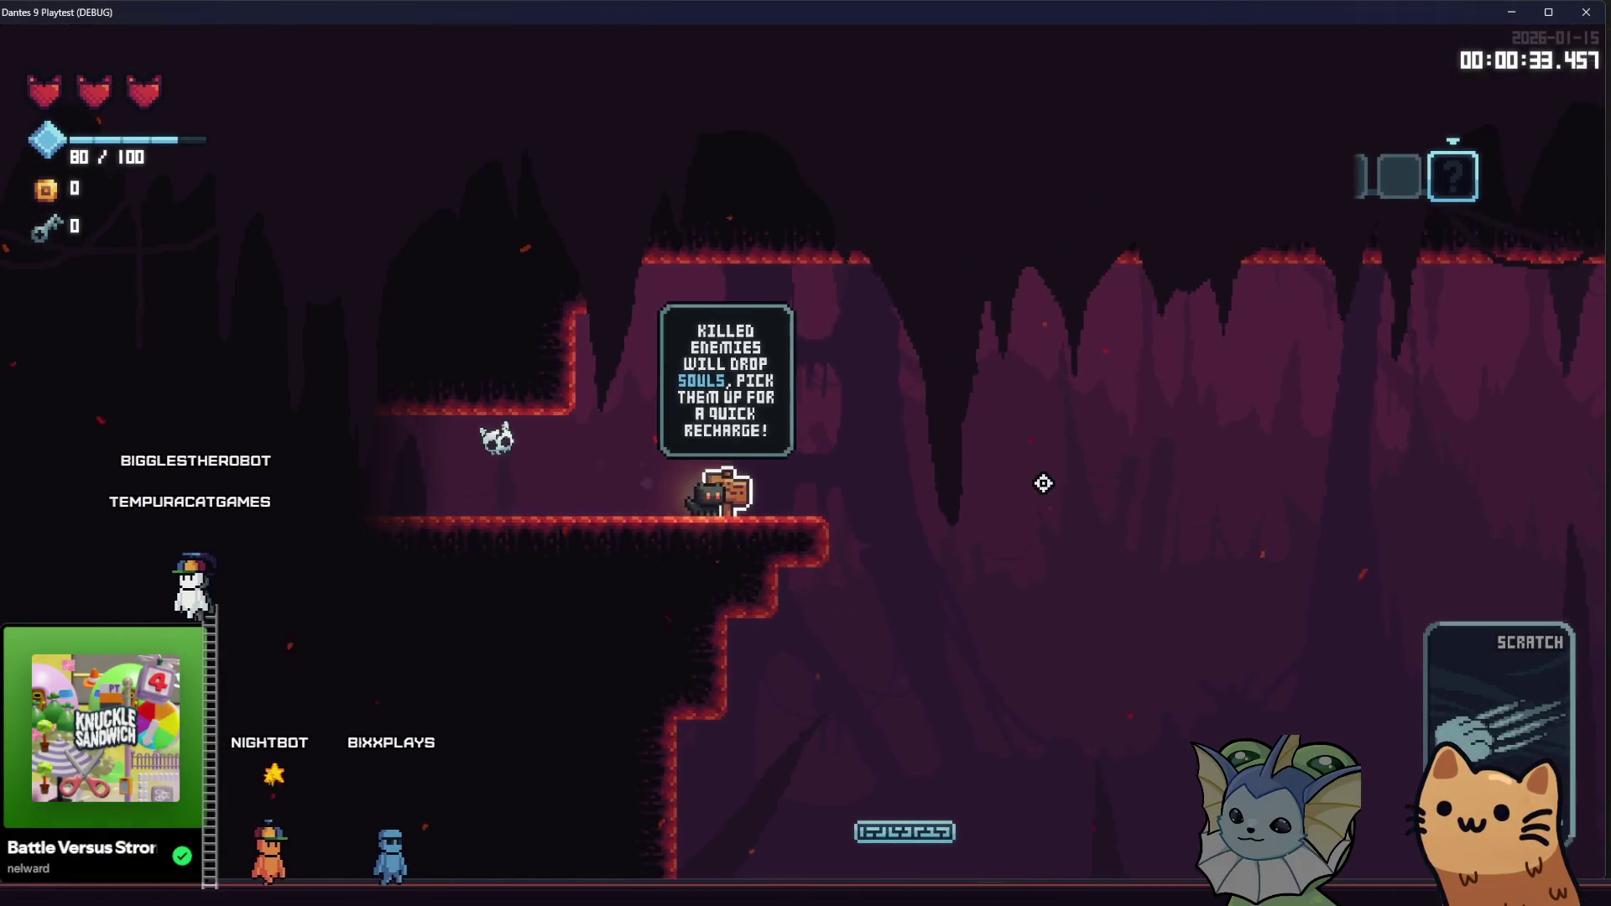
key(d)
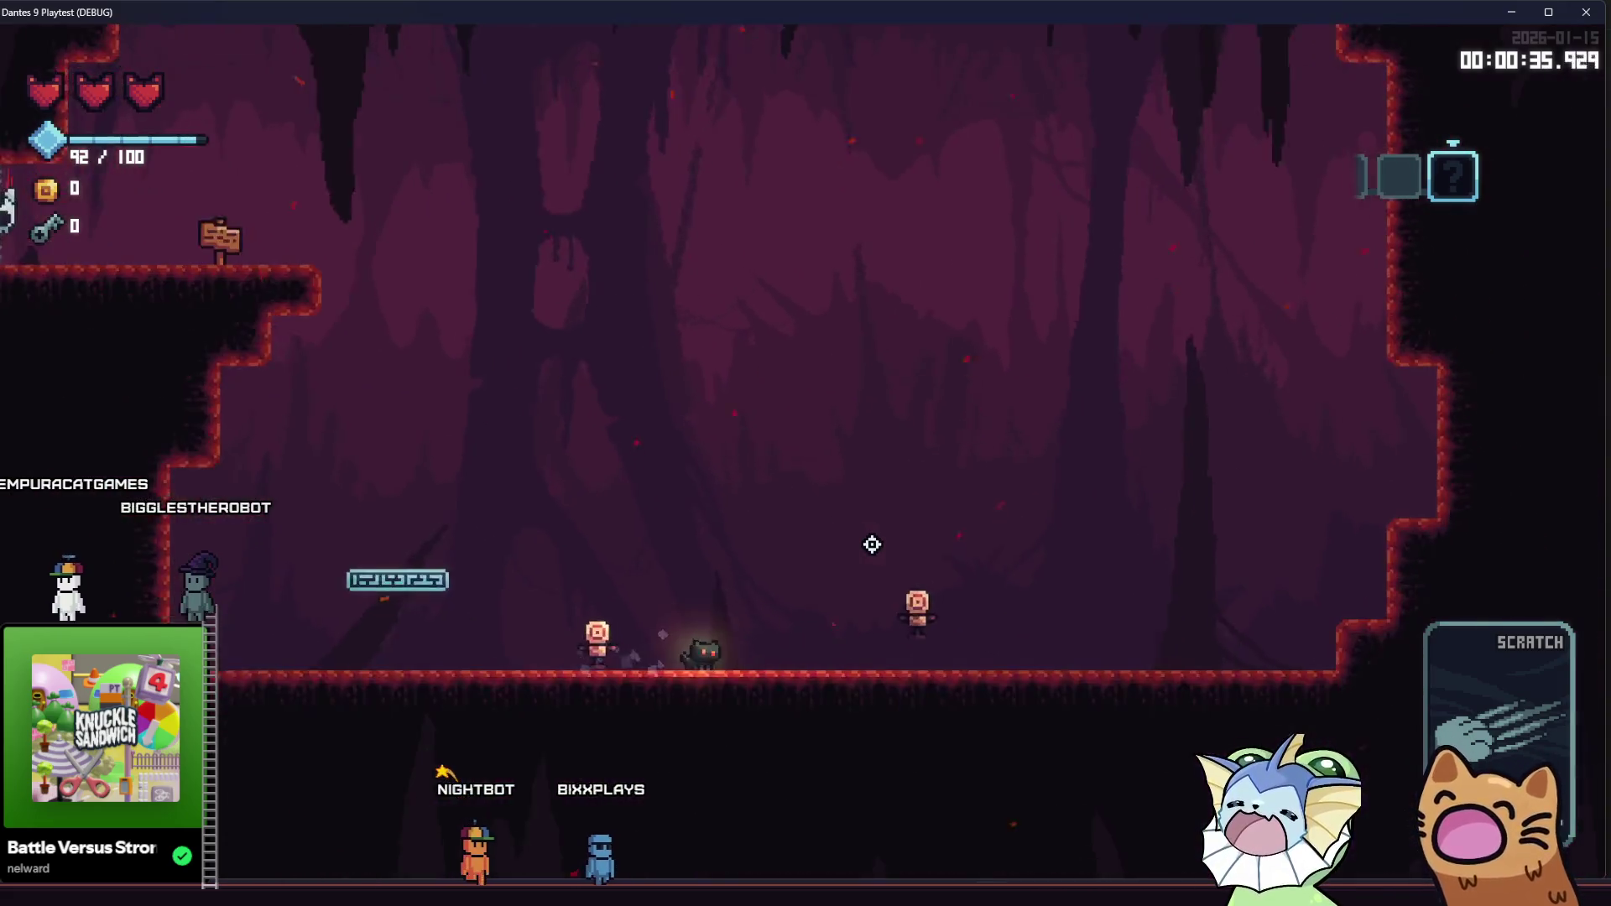
key(d)
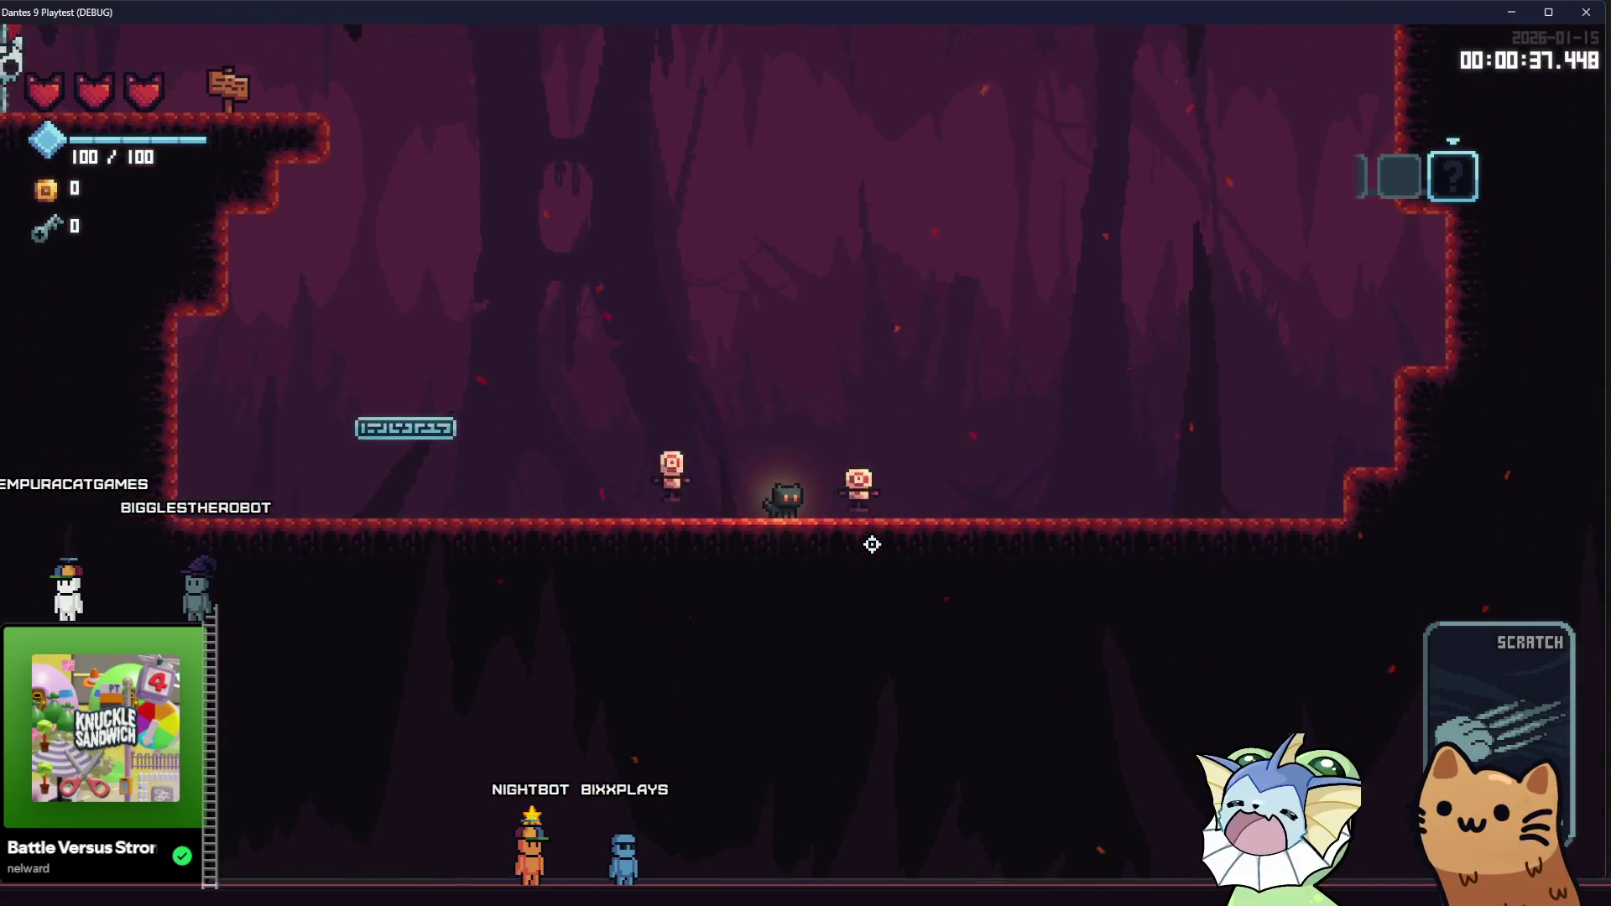
key(d)
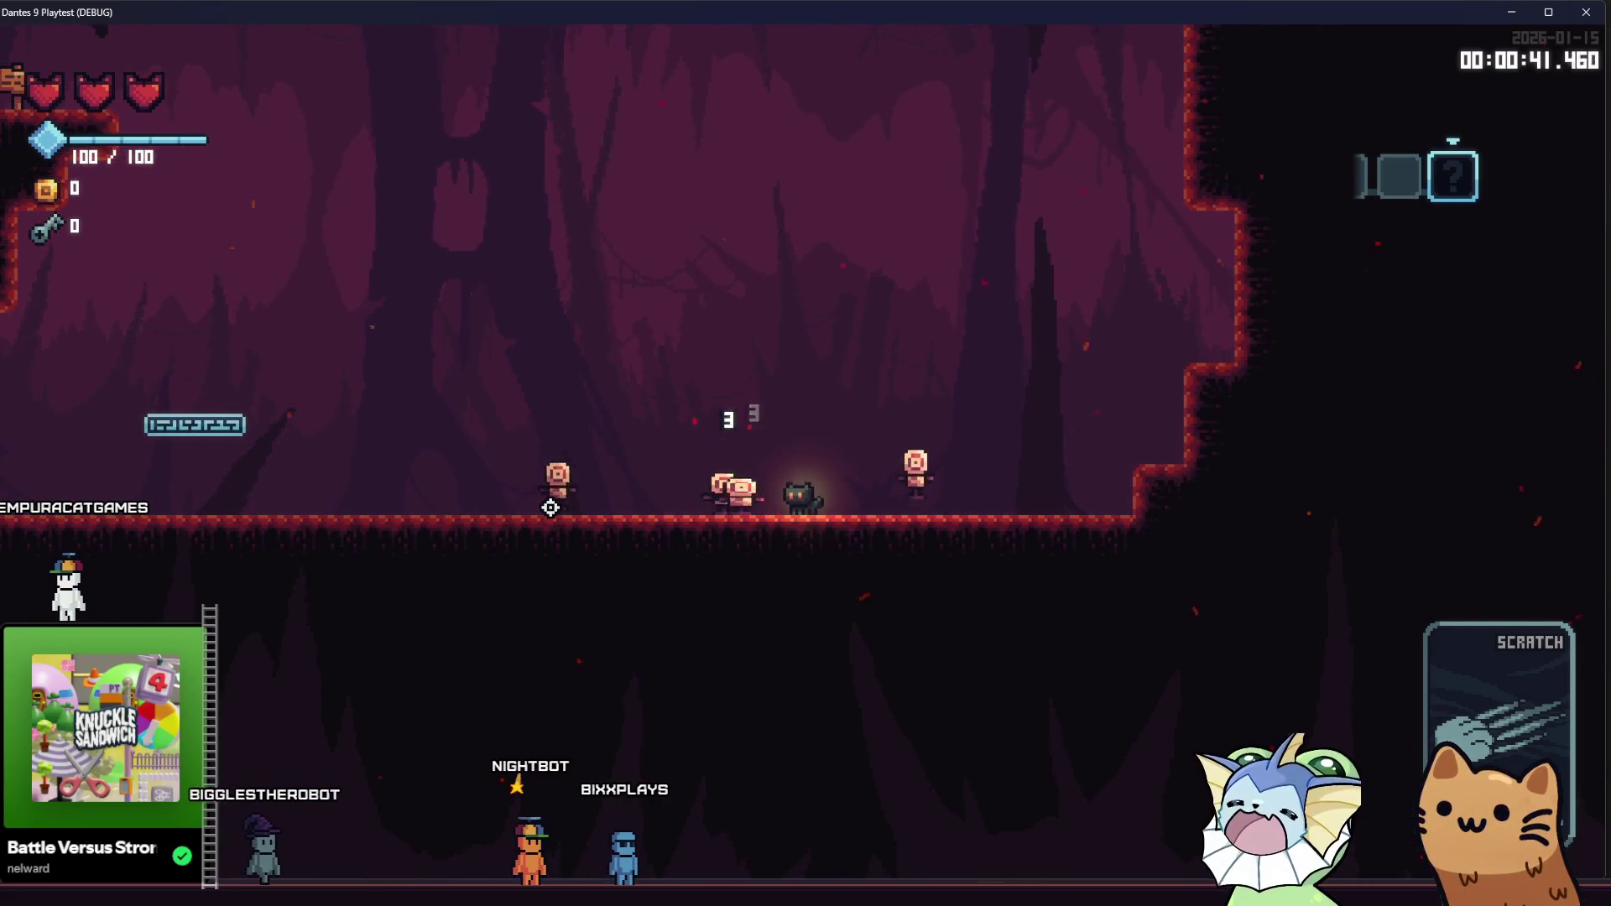
Slash the group of enemies until the defeated dummies drop blue soul orbs
click(550, 507)
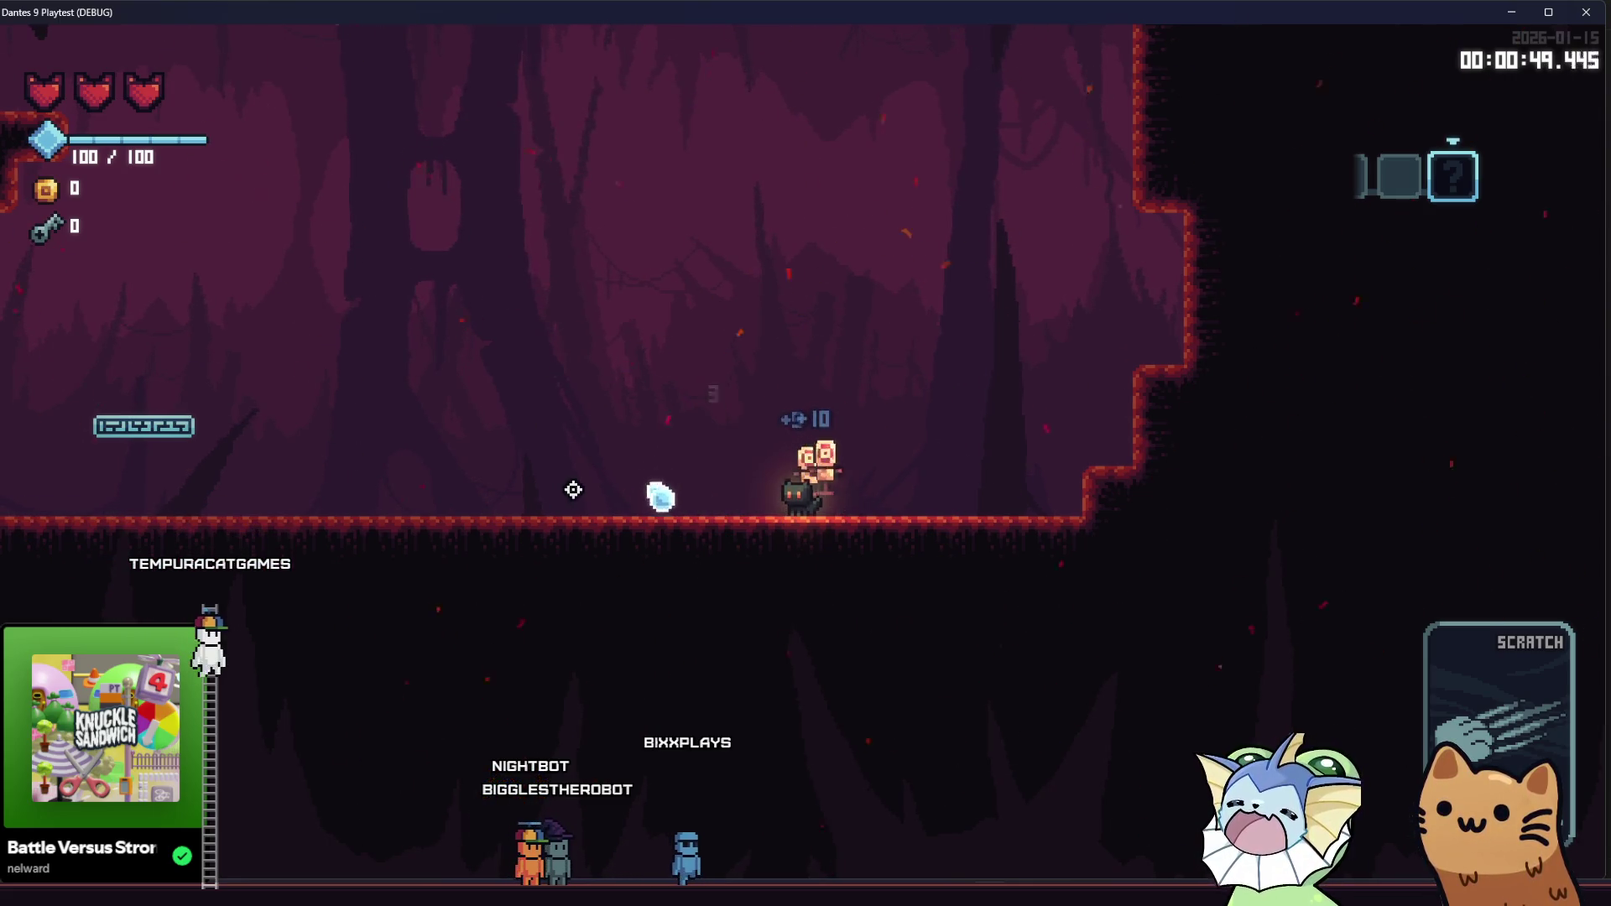
click(696, 493)
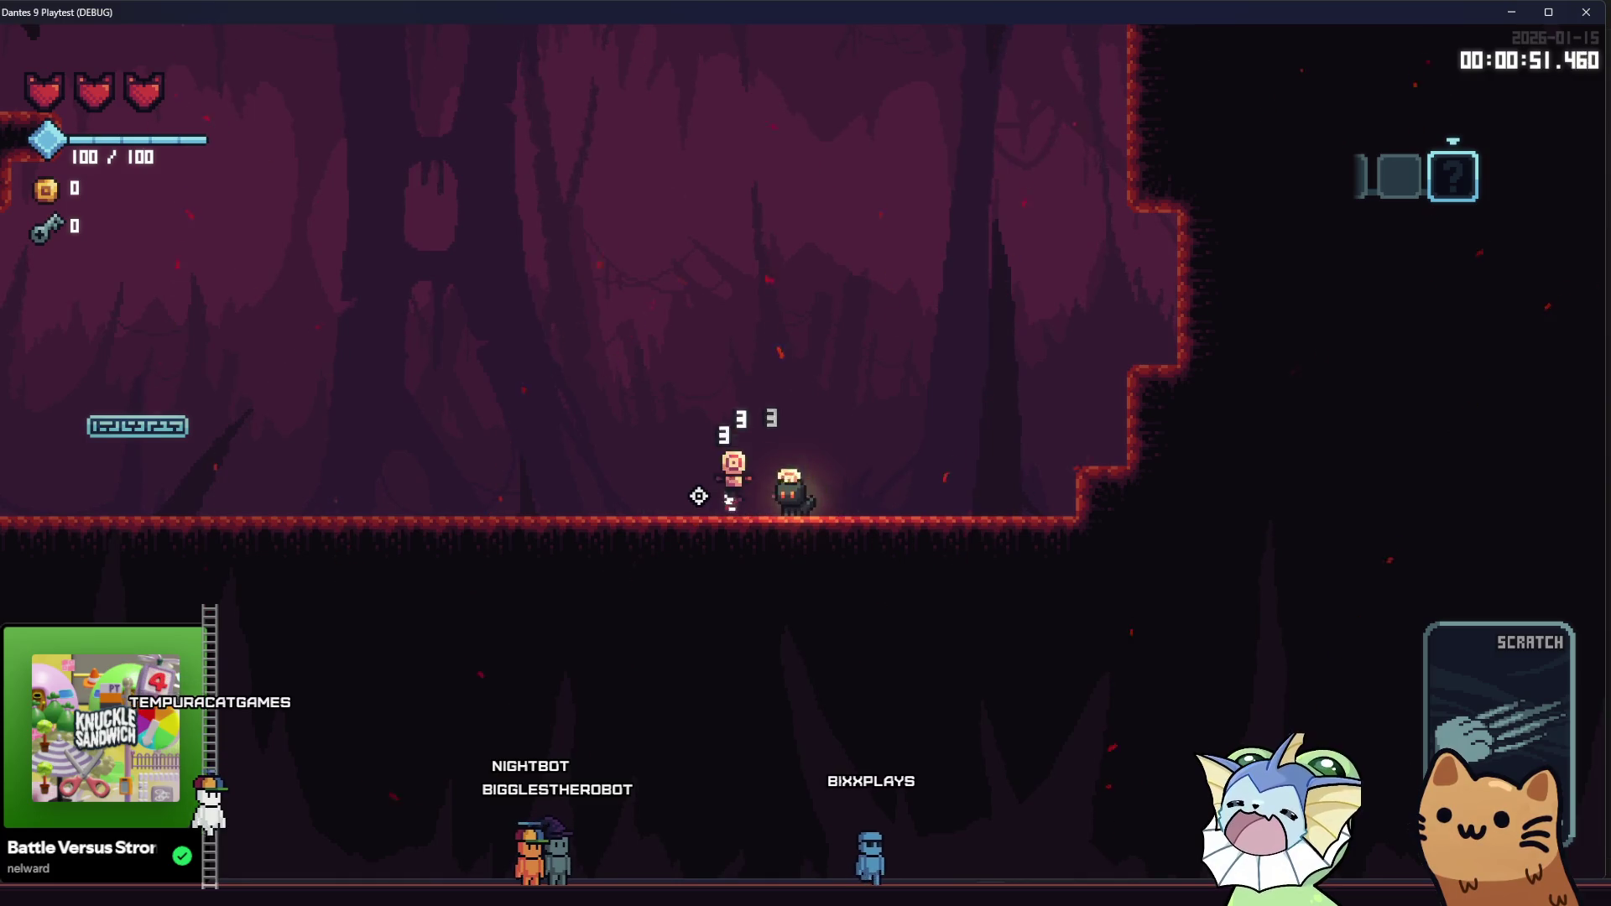
click(698, 496)
click(698, 496)
click(697, 492)
click(613, 472)
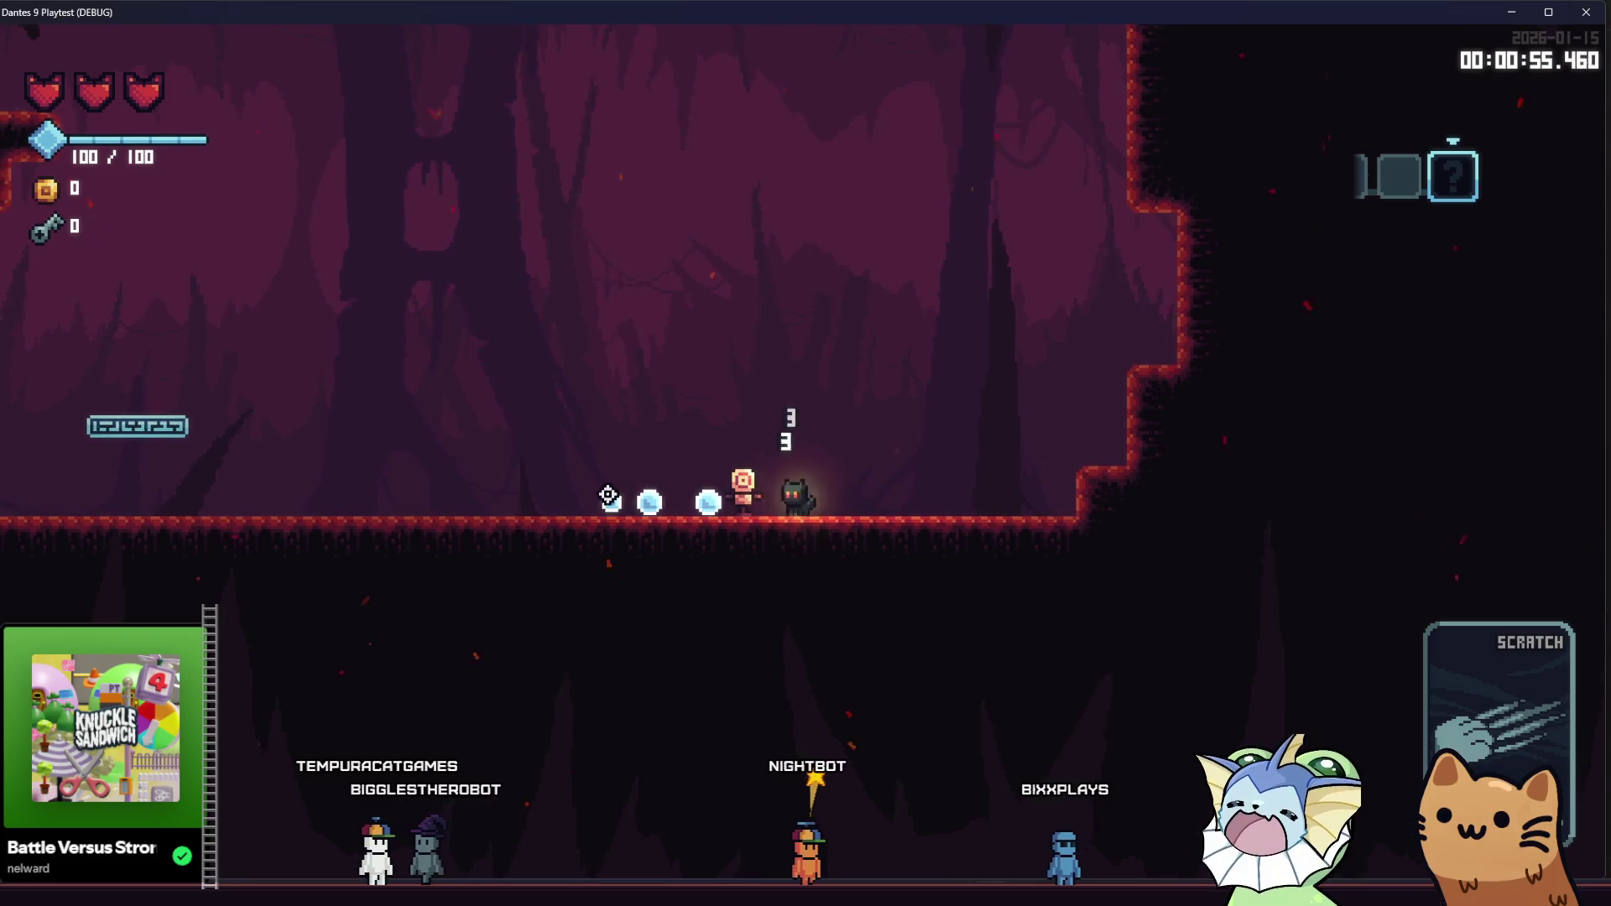
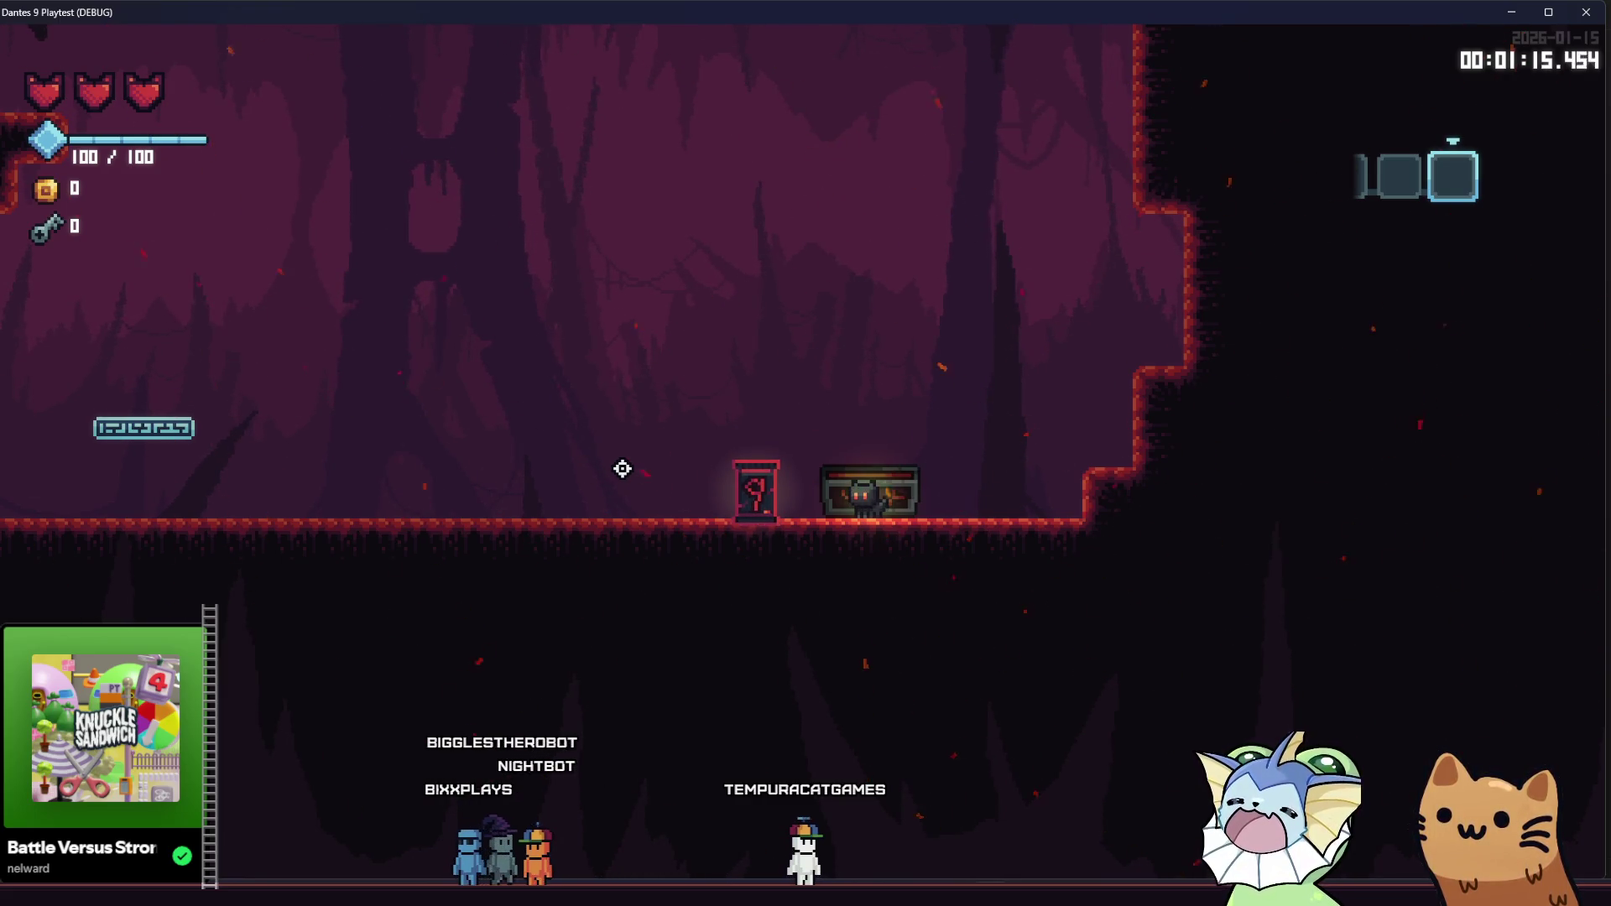
Walk the cat onto the card pack, open it and take one card
key(Left)
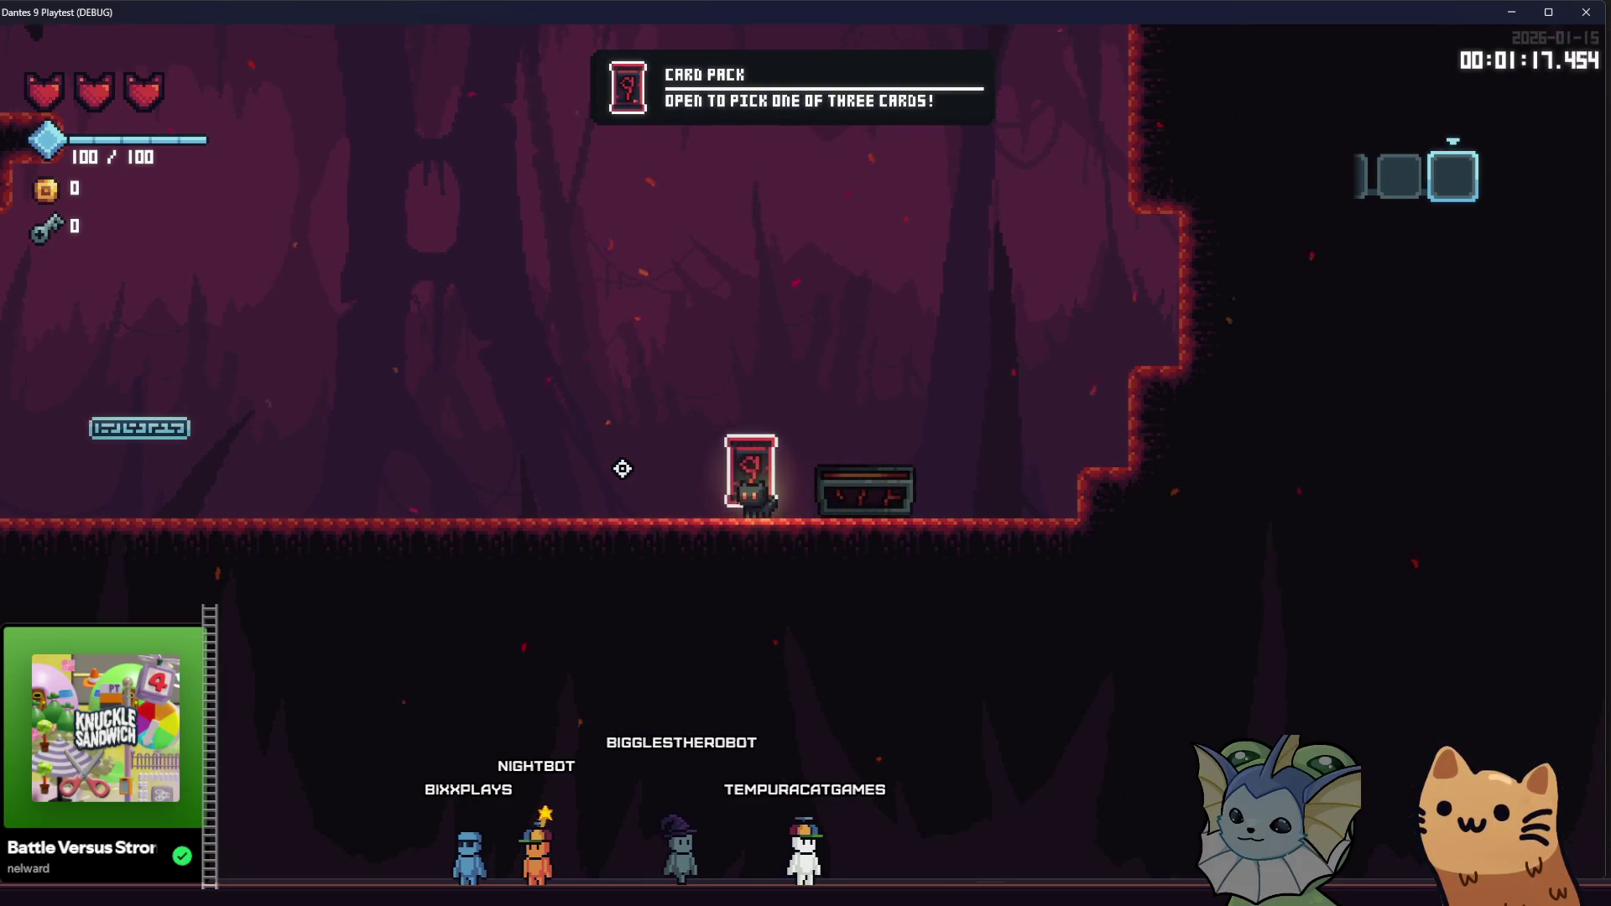
key(e)
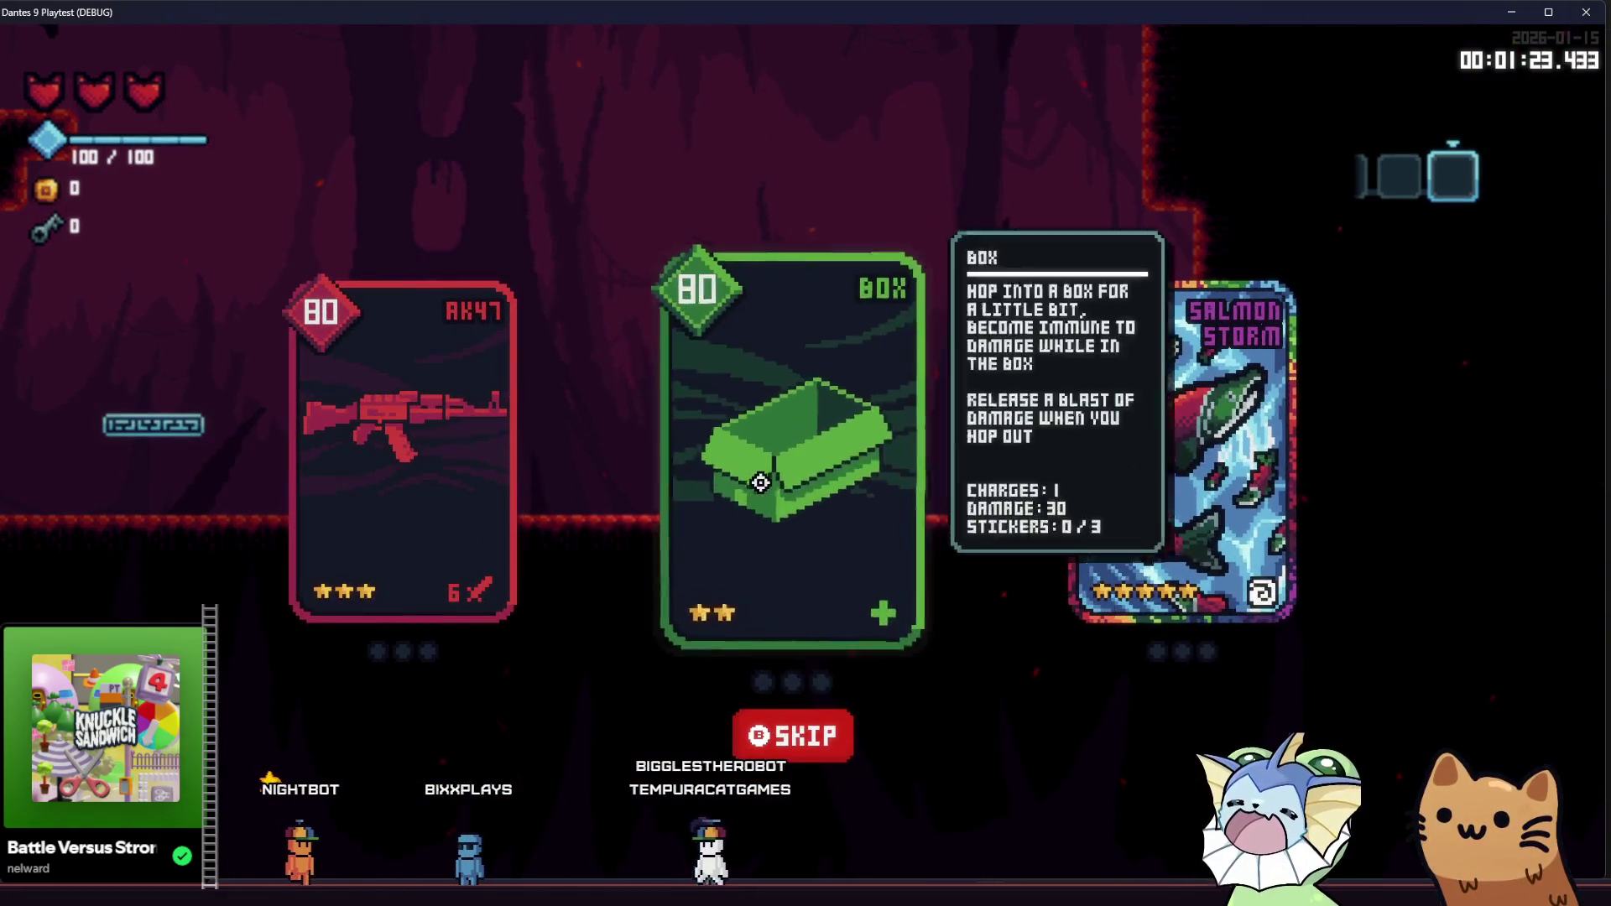
click(457, 459)
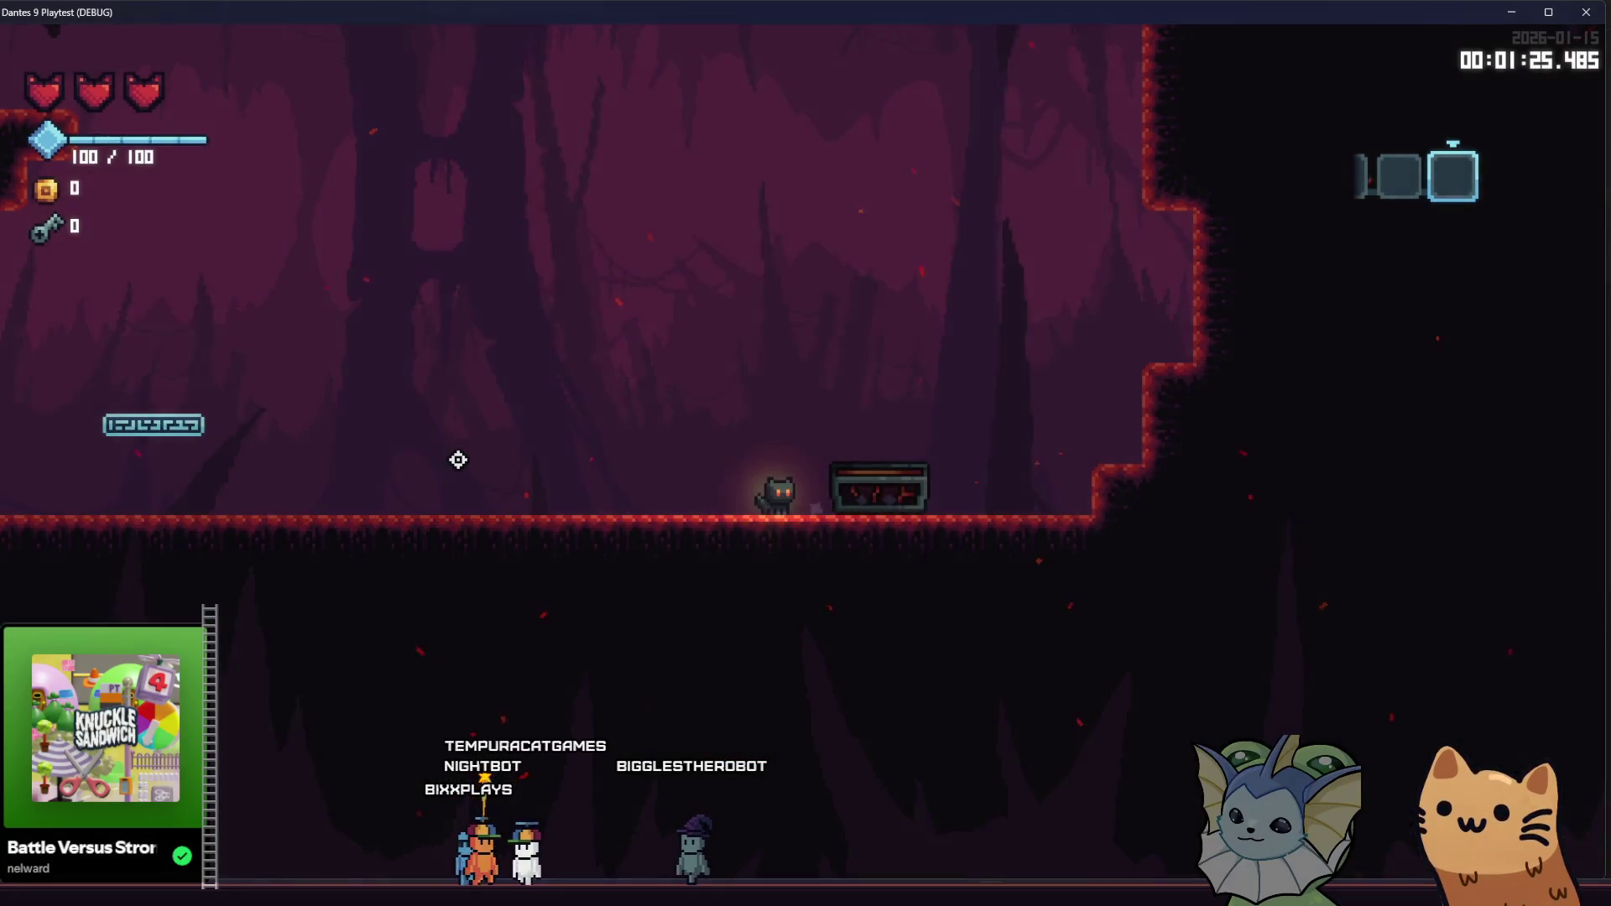
Jump up to the souls hint sign and walk right through the dark corridor, then close the game
key(a)
key(space)
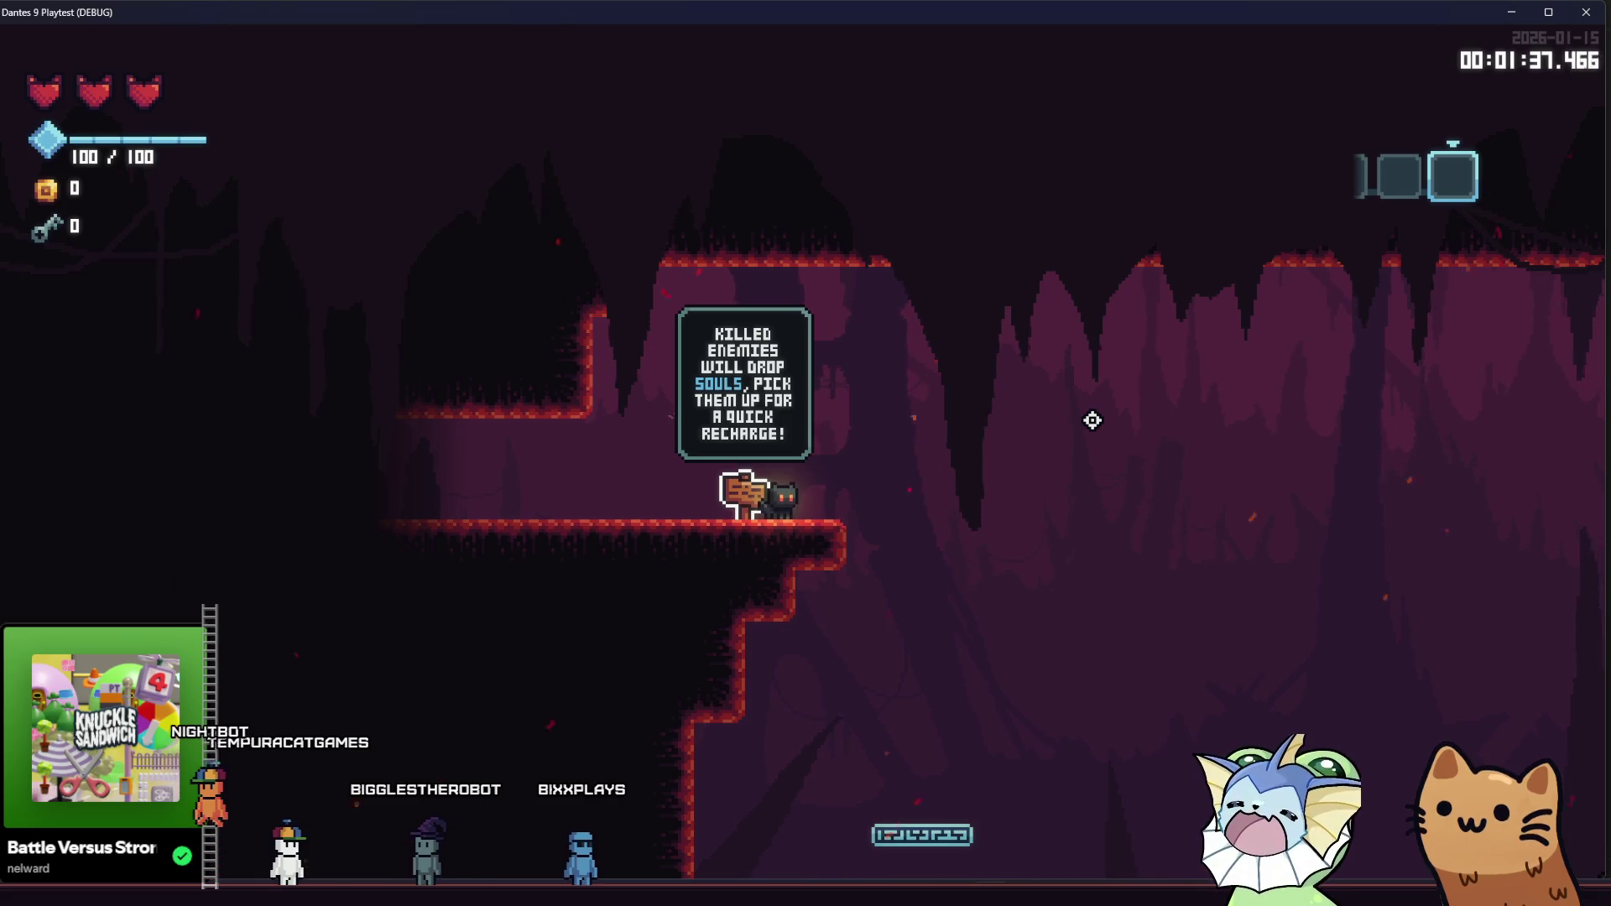
key(a)
key(d)
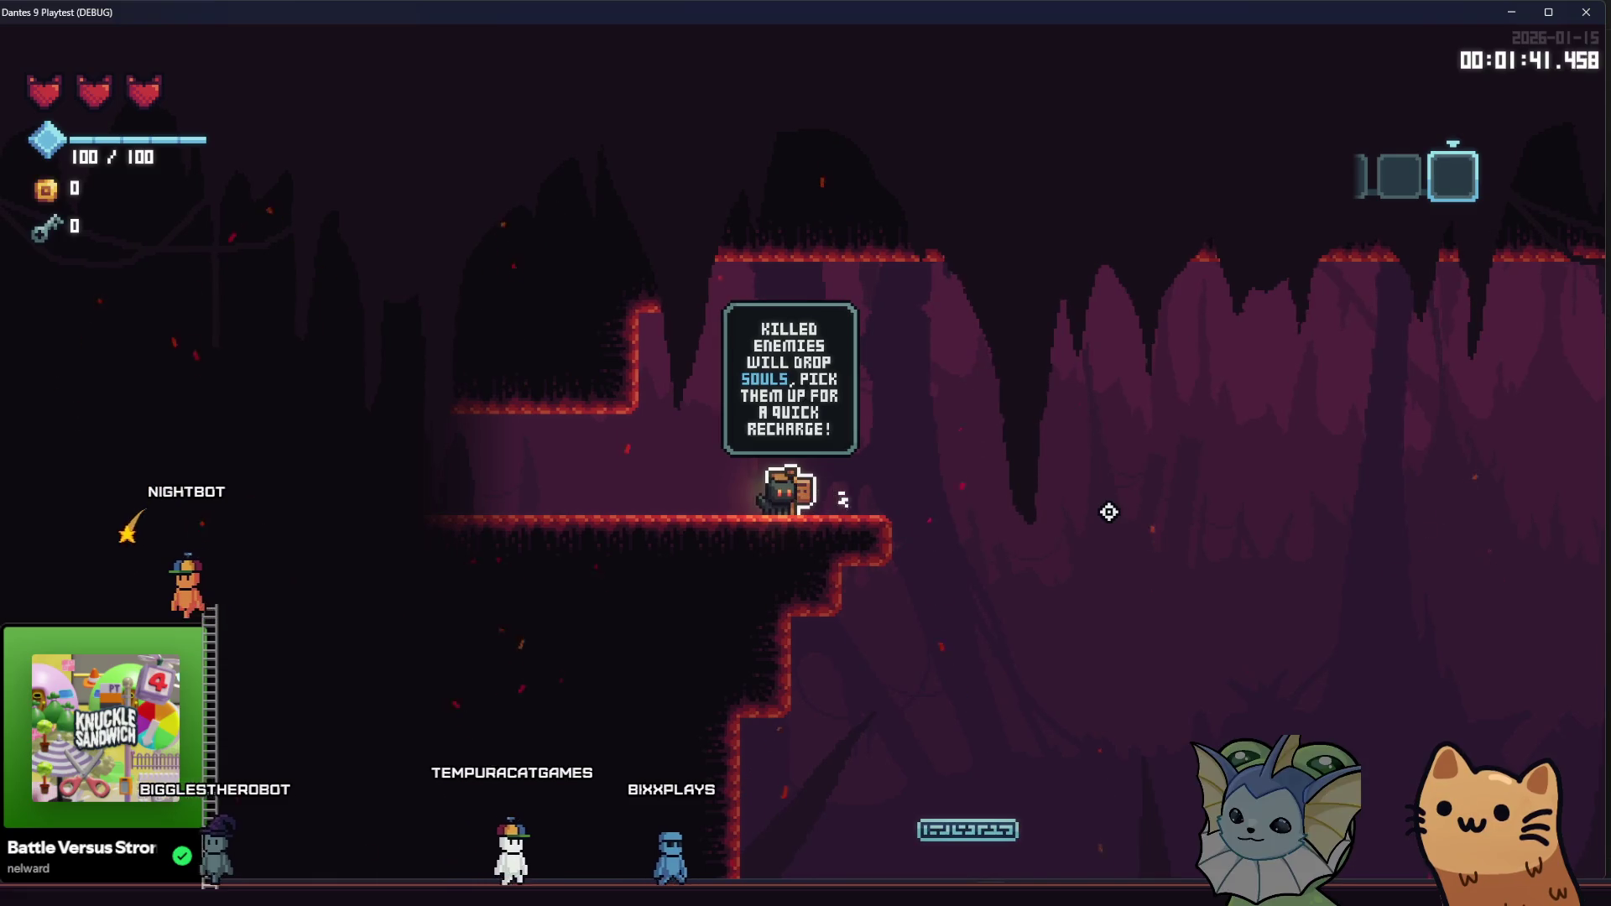
key(d)
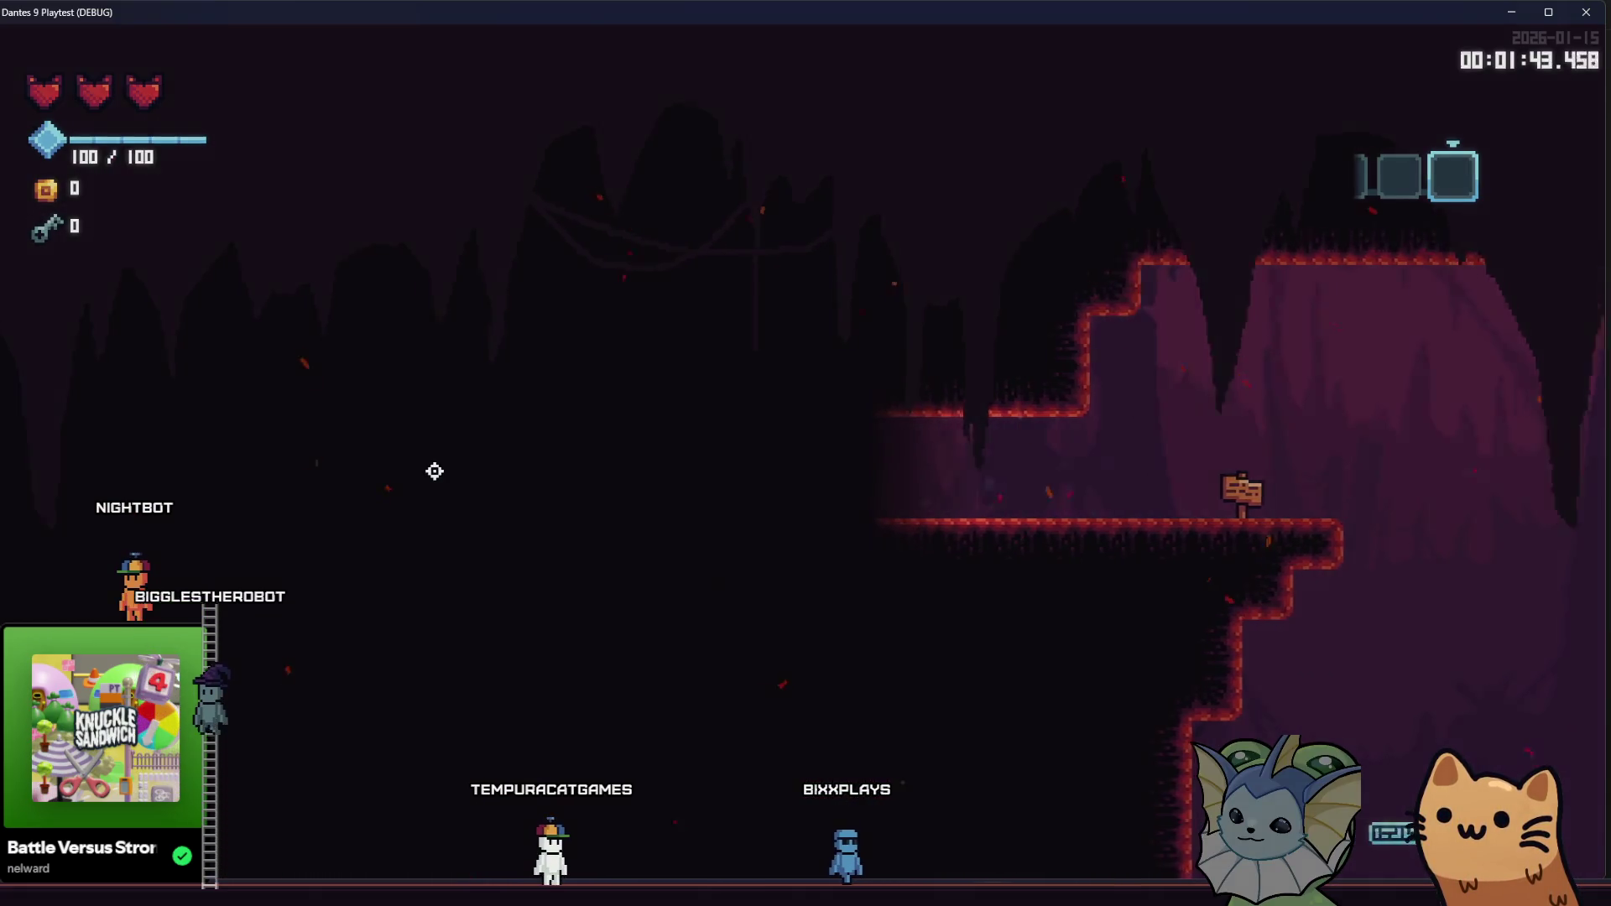
key(d)
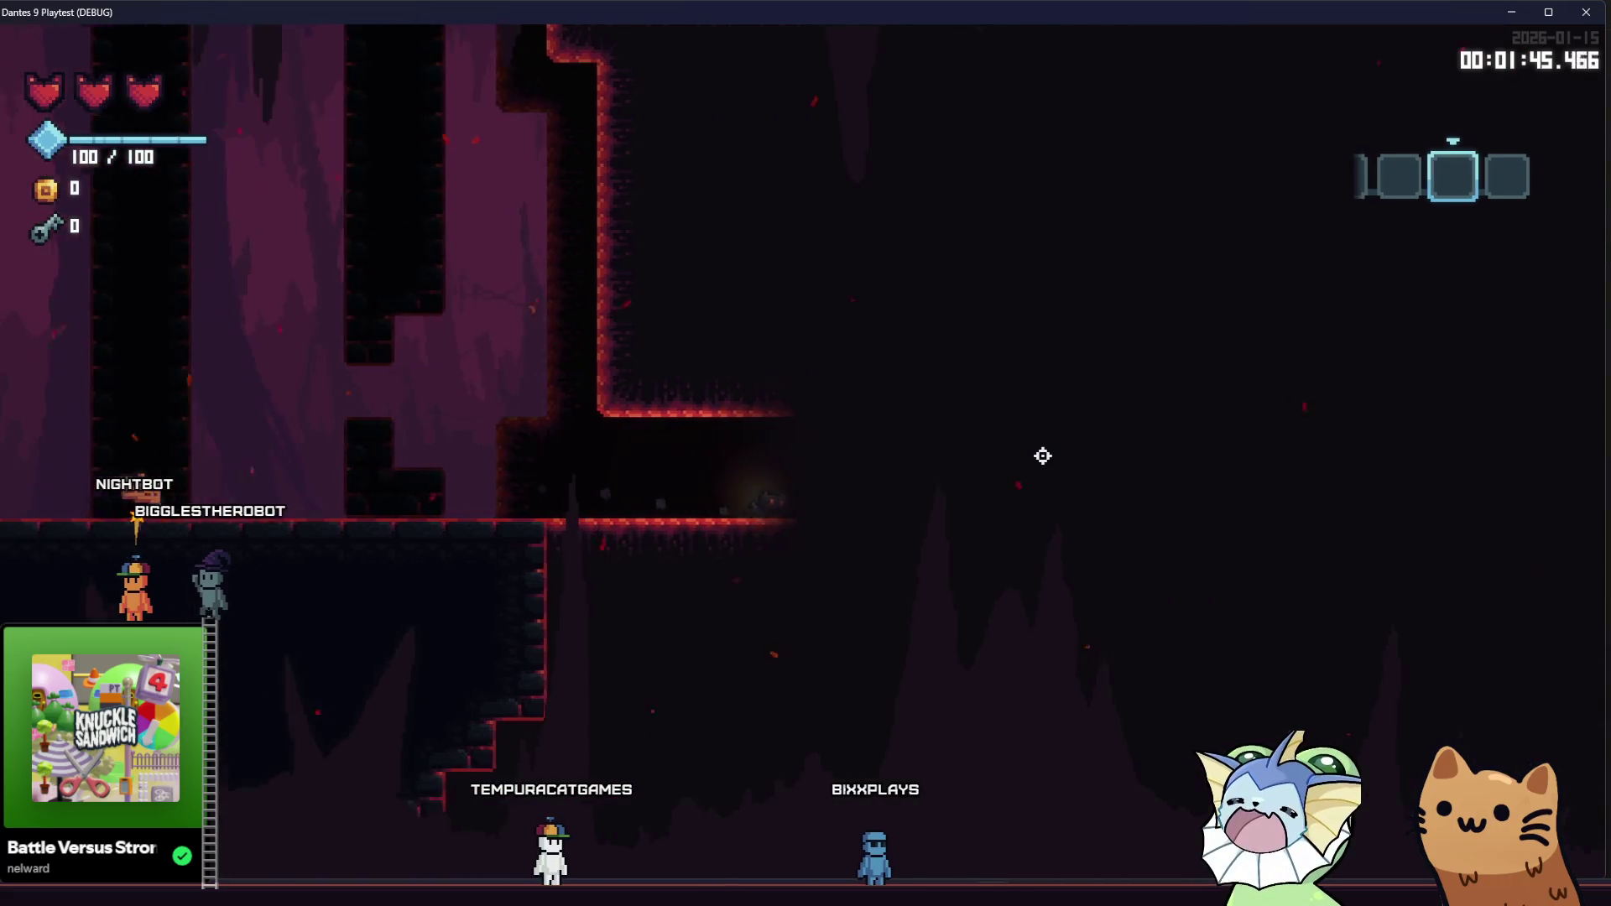
key(d)
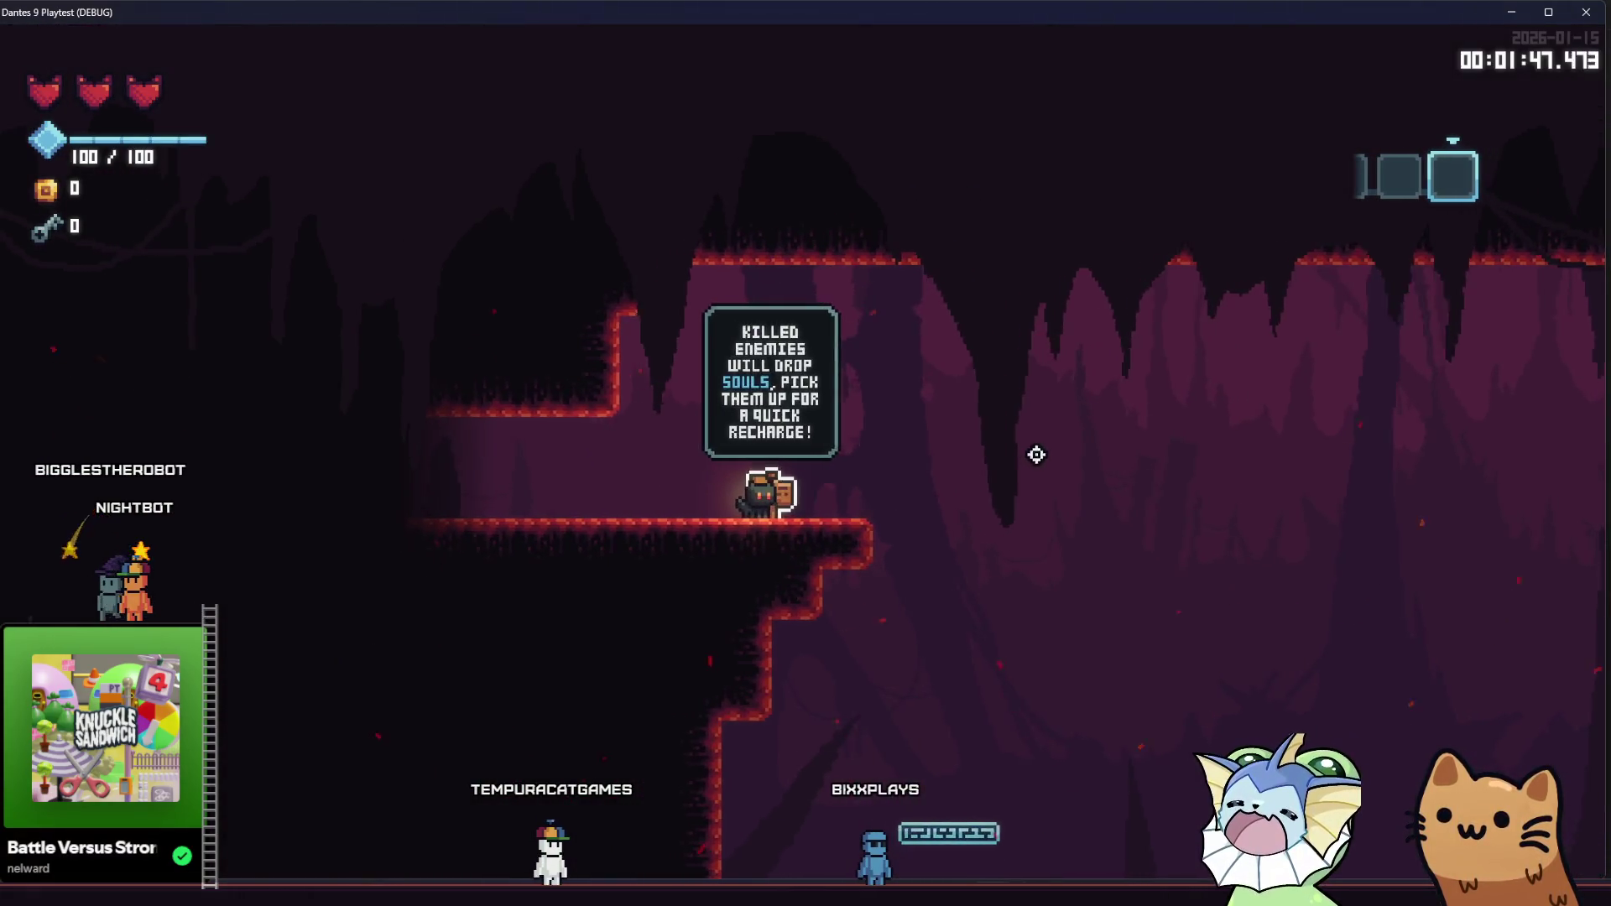
click(1595, 11)
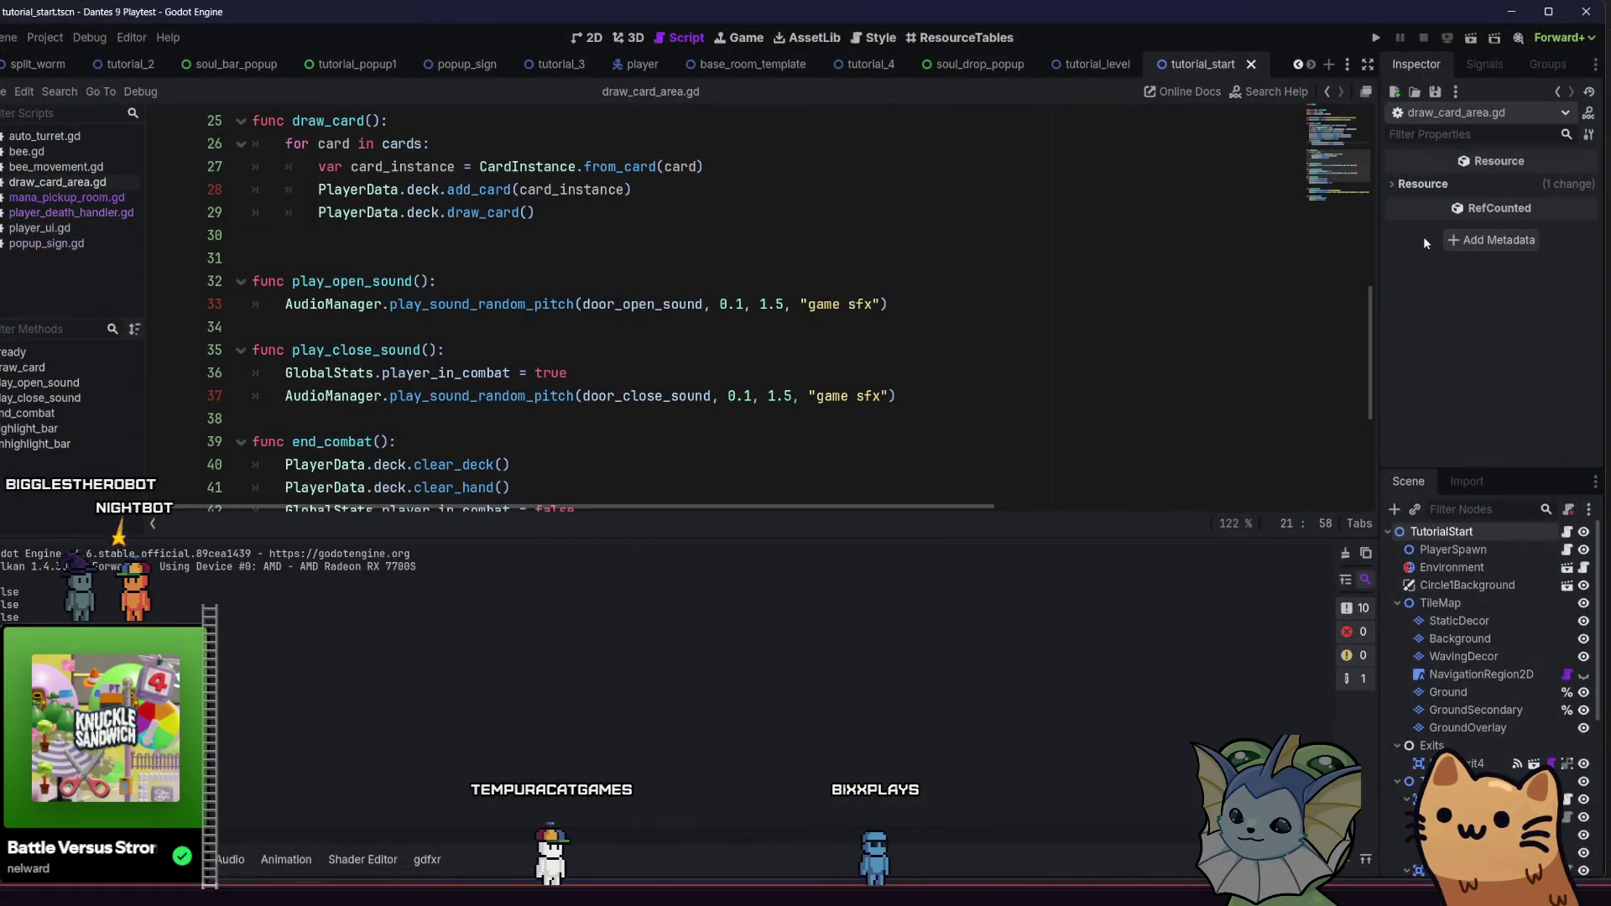
Open tutorial_start_handler.gd in the script editor
scroll(1214, 281, down, 4)
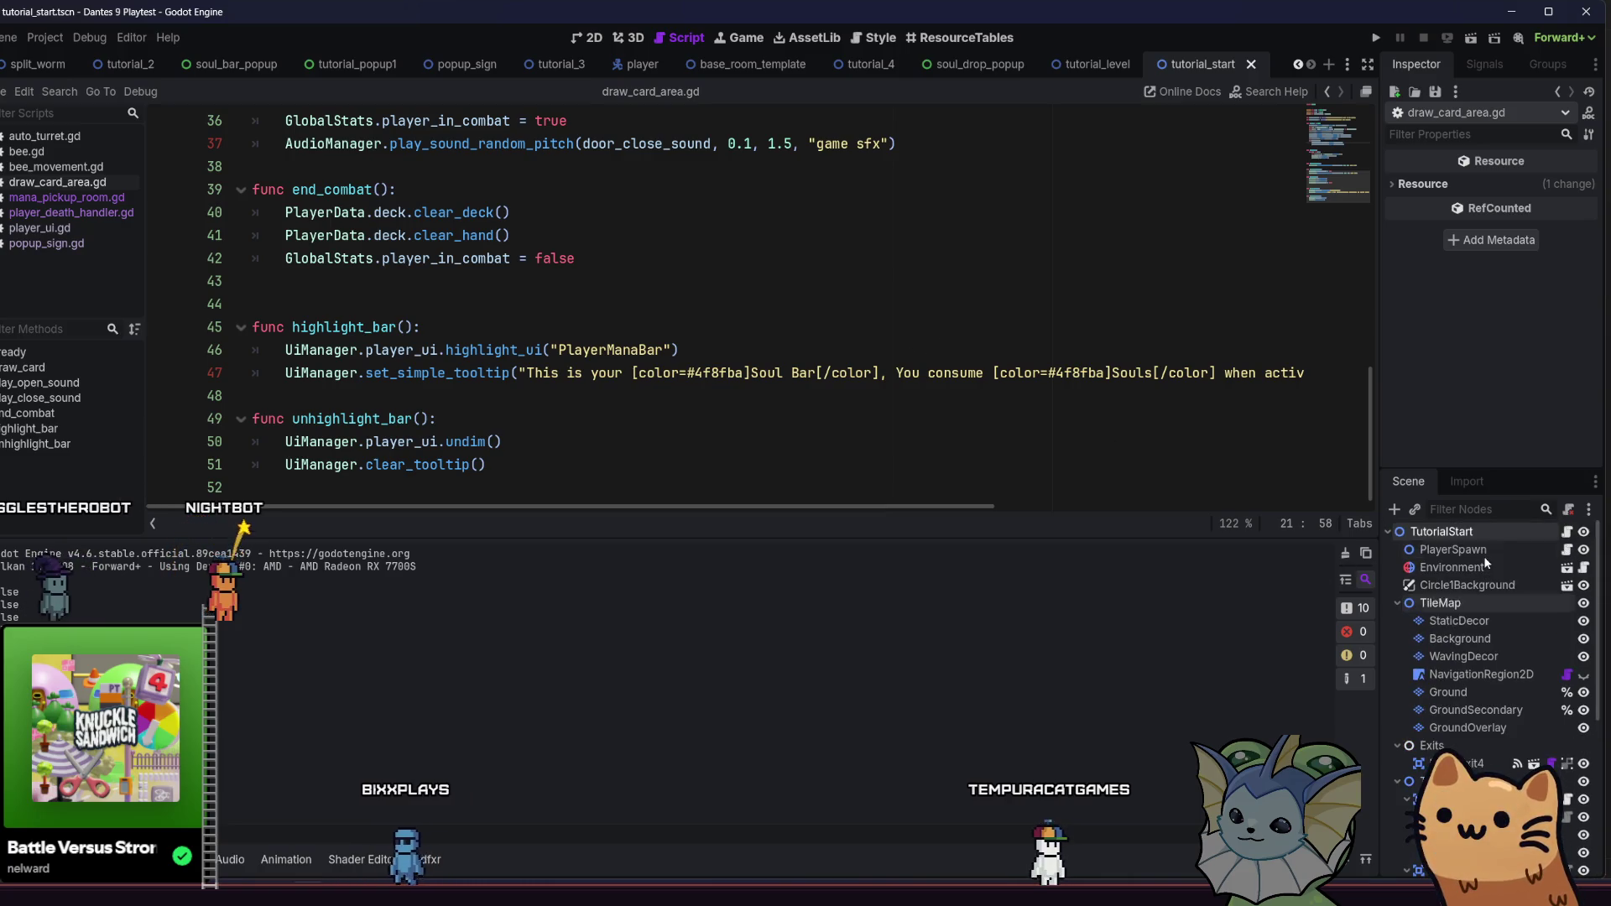
scroll(1482, 560, down, 10)
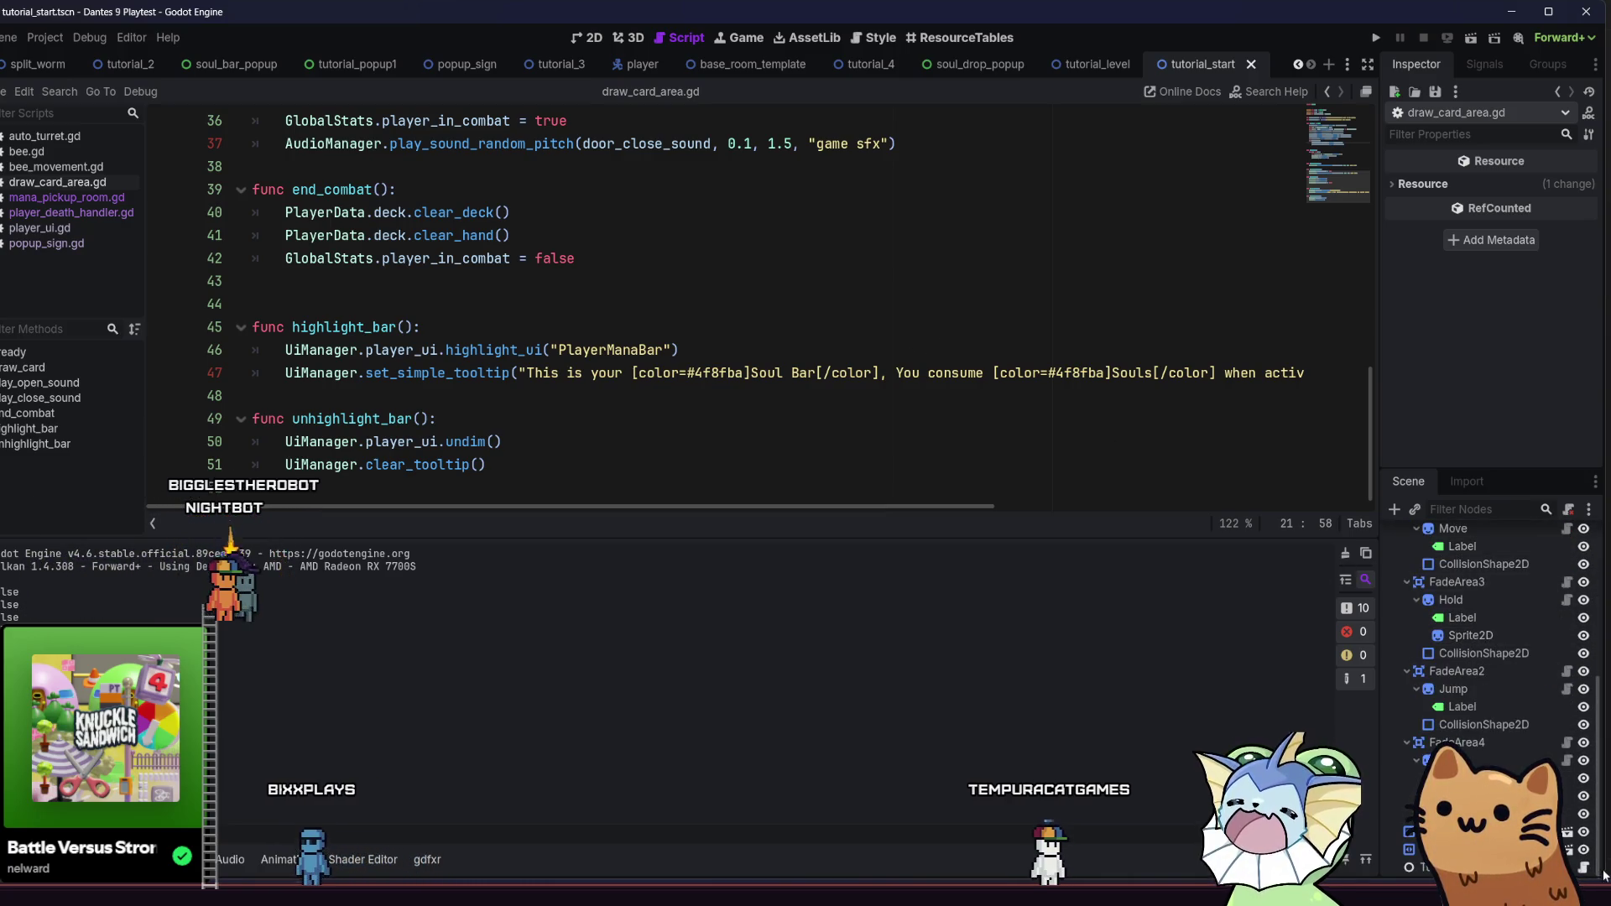
click(1584, 866)
click(680, 270)
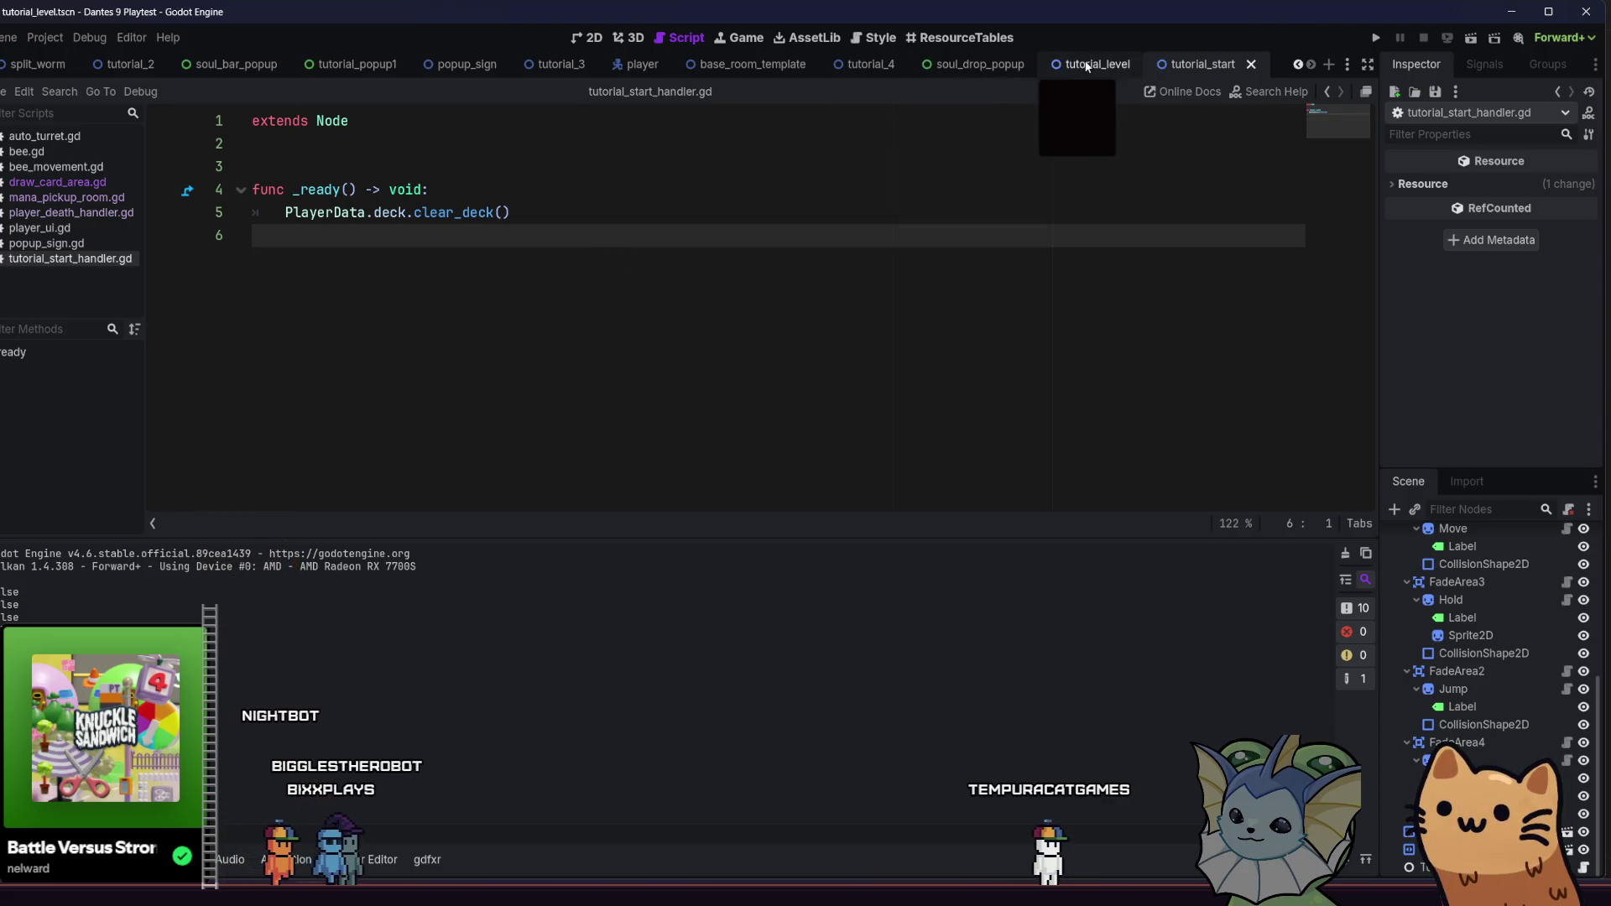
Switch to the tutorial_4 scene and open its mana_pickup_room.gd script
click(1091, 64)
click(892, 64)
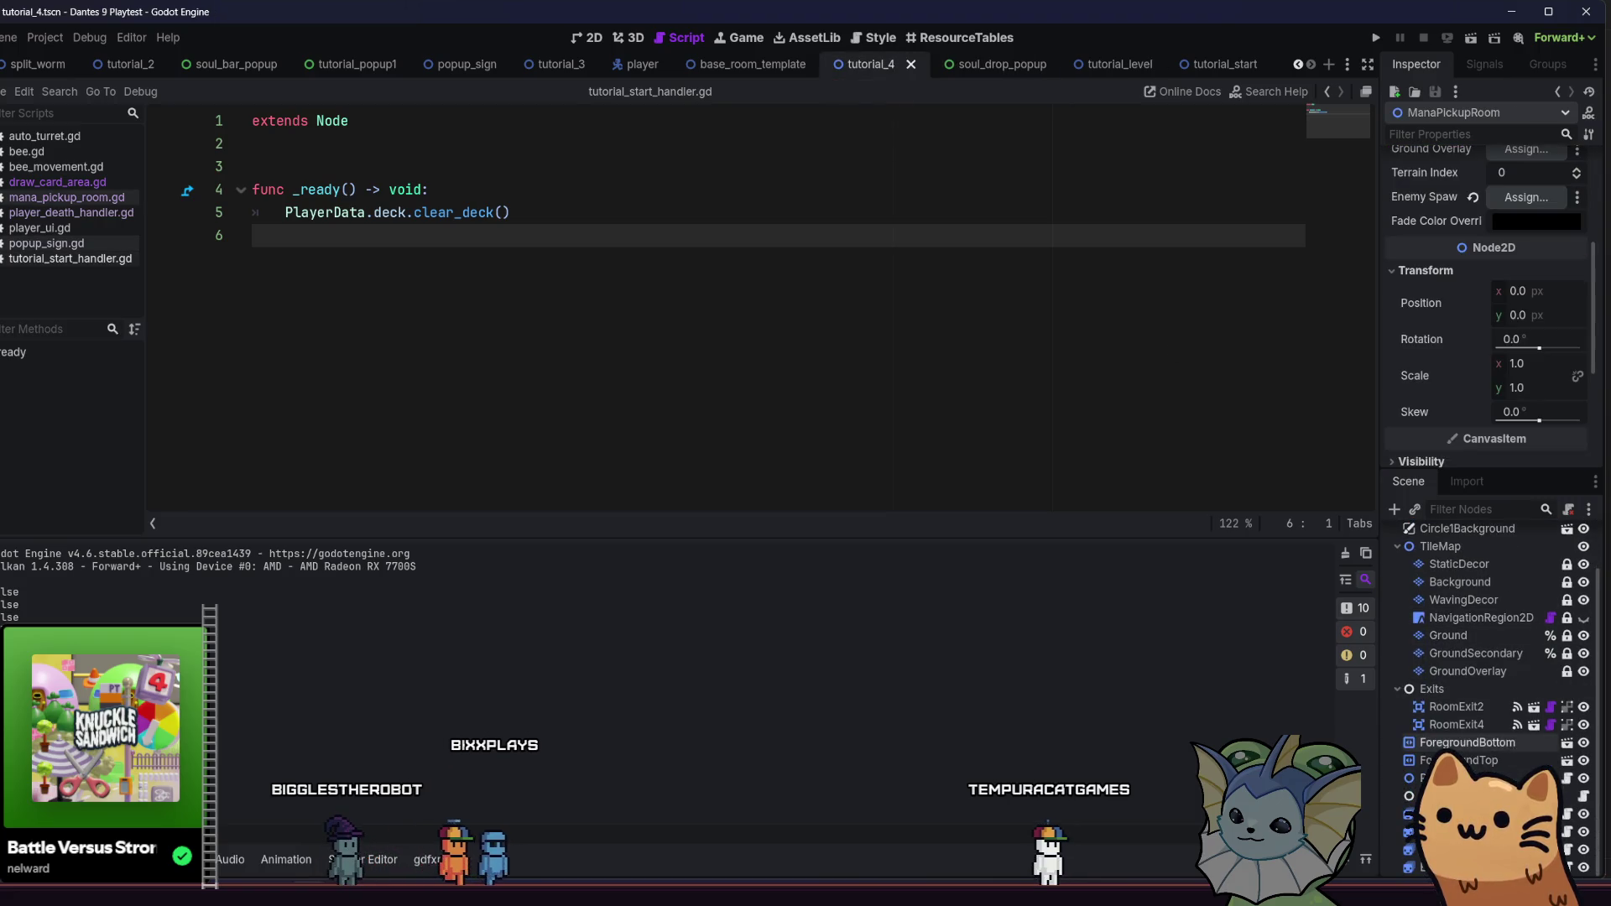
click(1582, 796)
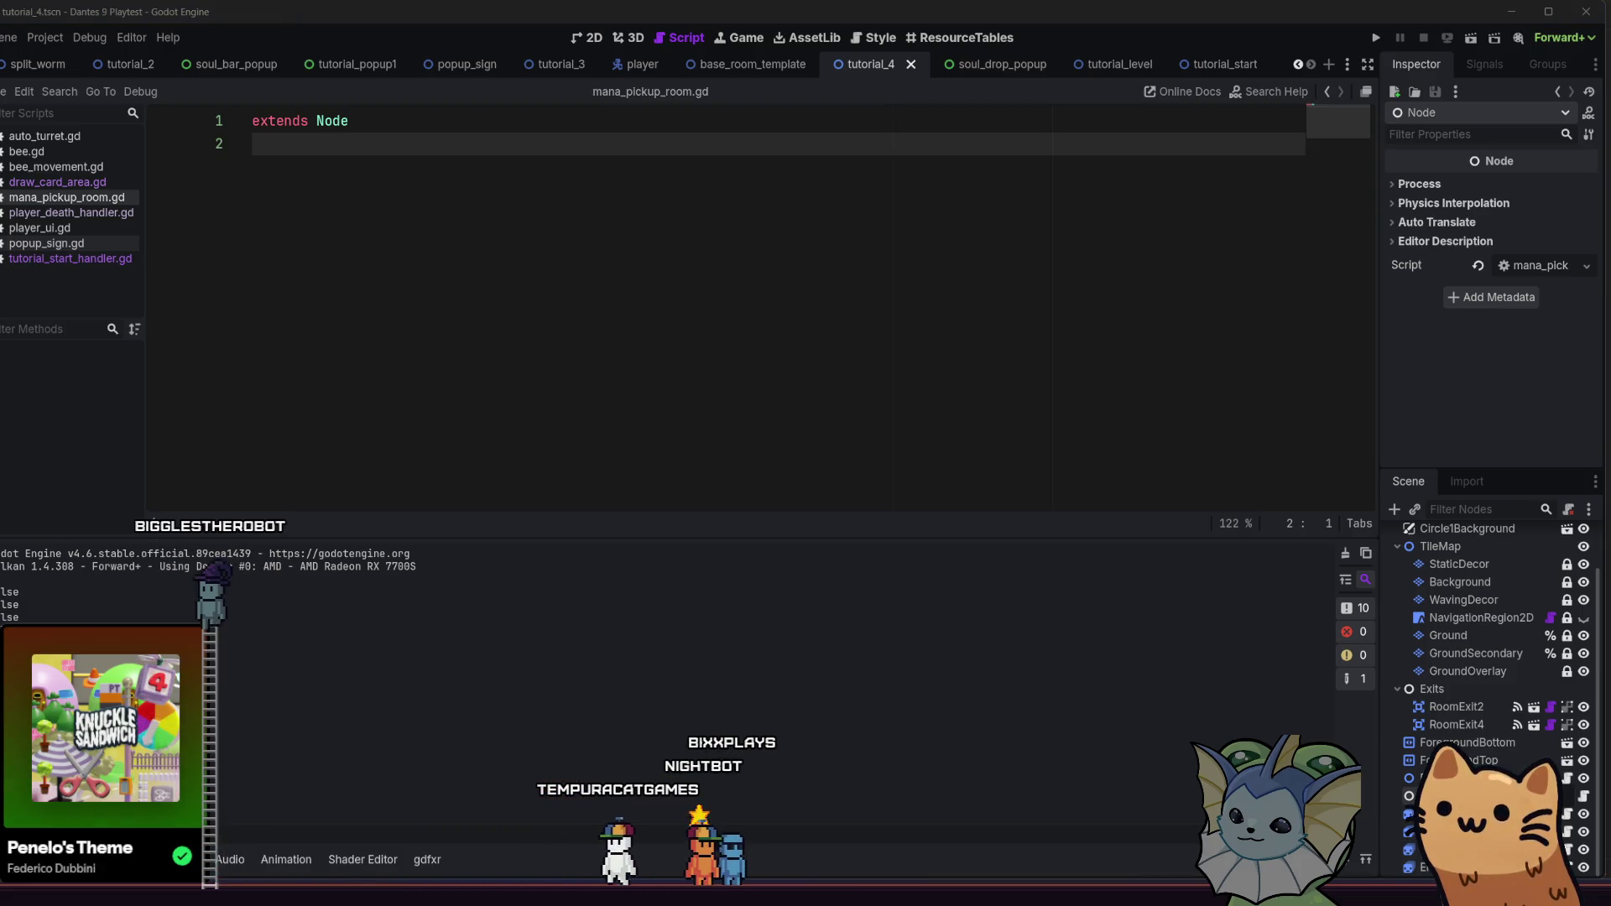
Rename the root node to Tutorial4handler and add a _ready() function below extends Node
key(Return)
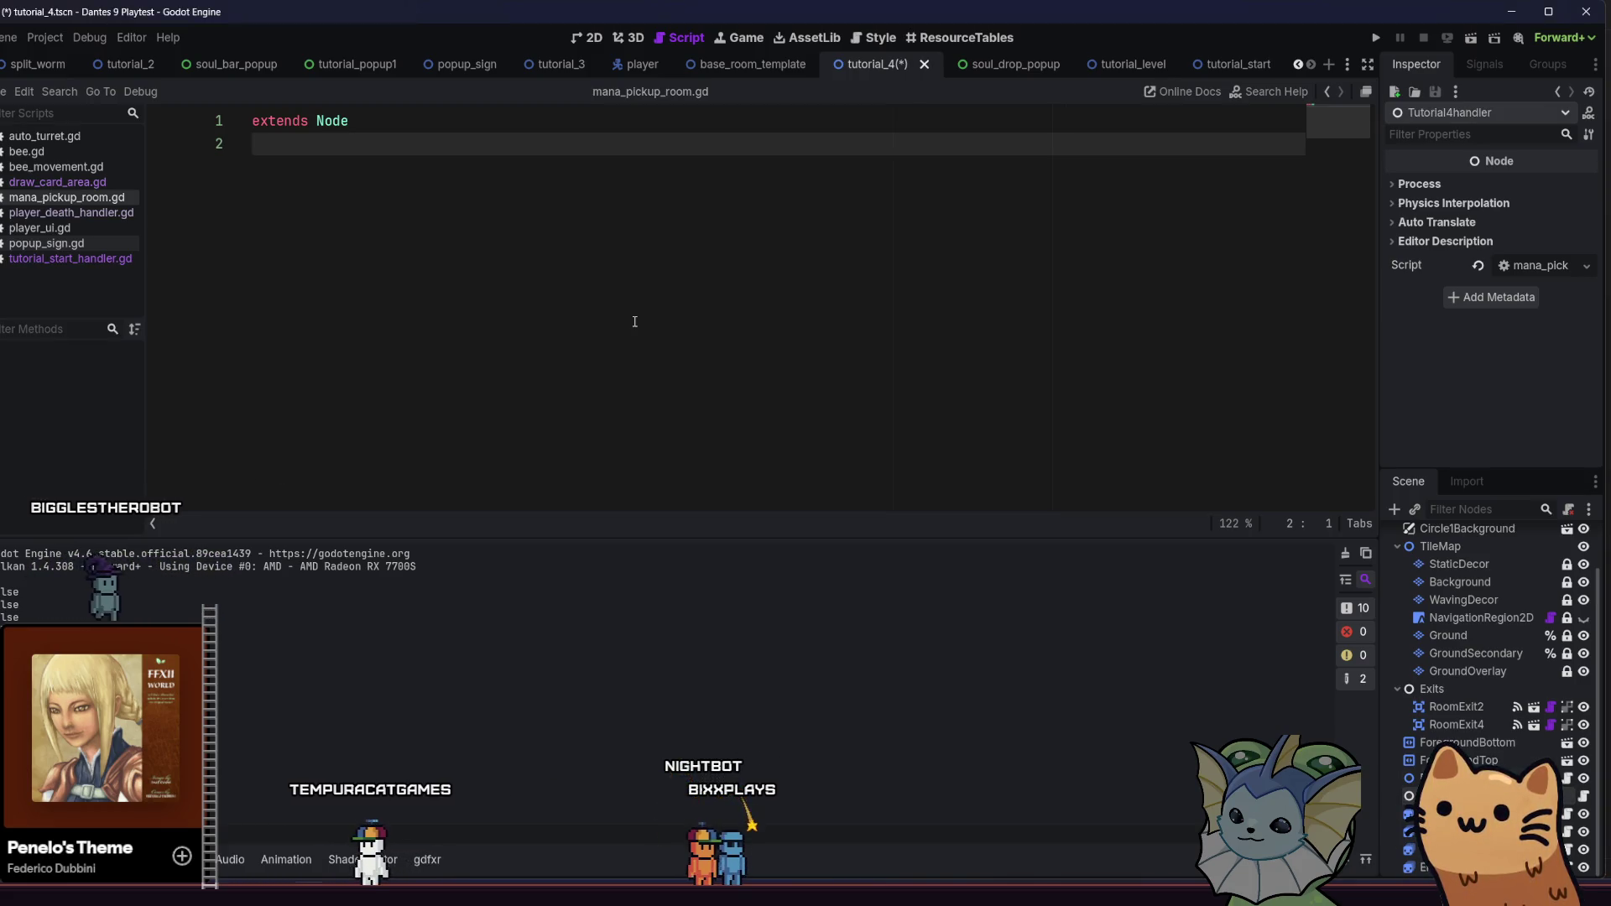
key(Return)
key(Return)
text(func _r)
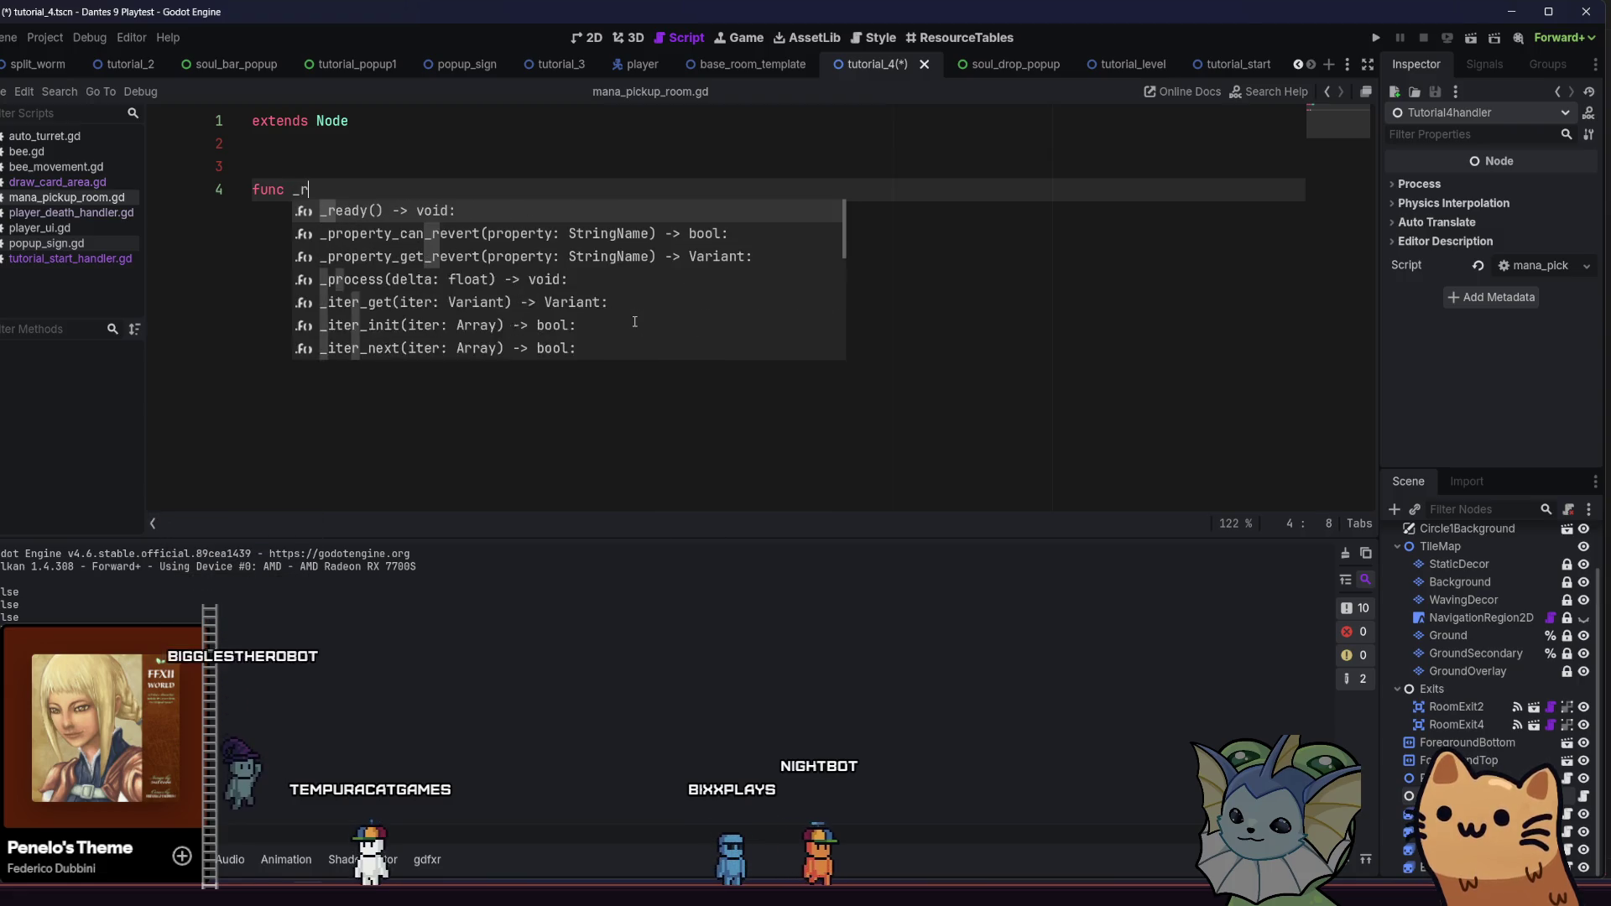
key(Return)
key(Return)
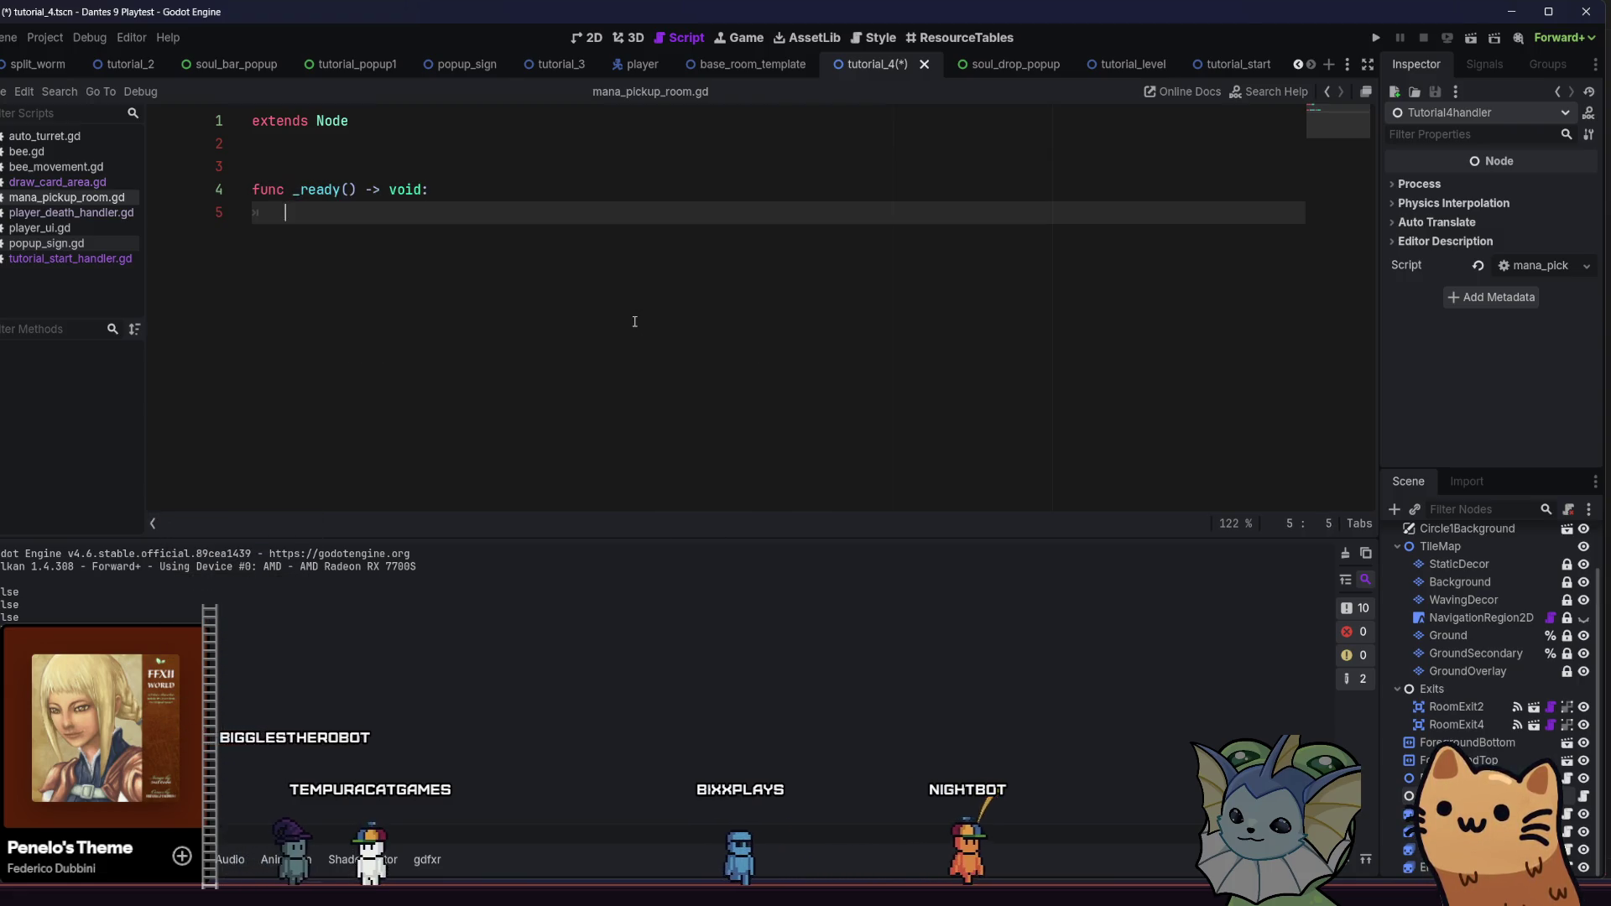
text(room)
Draft a Player.deck reference on line 5, trying members like start and gets
key(BackSpace)
key(BackSpace)
key(BackSpace)
text(var room =)
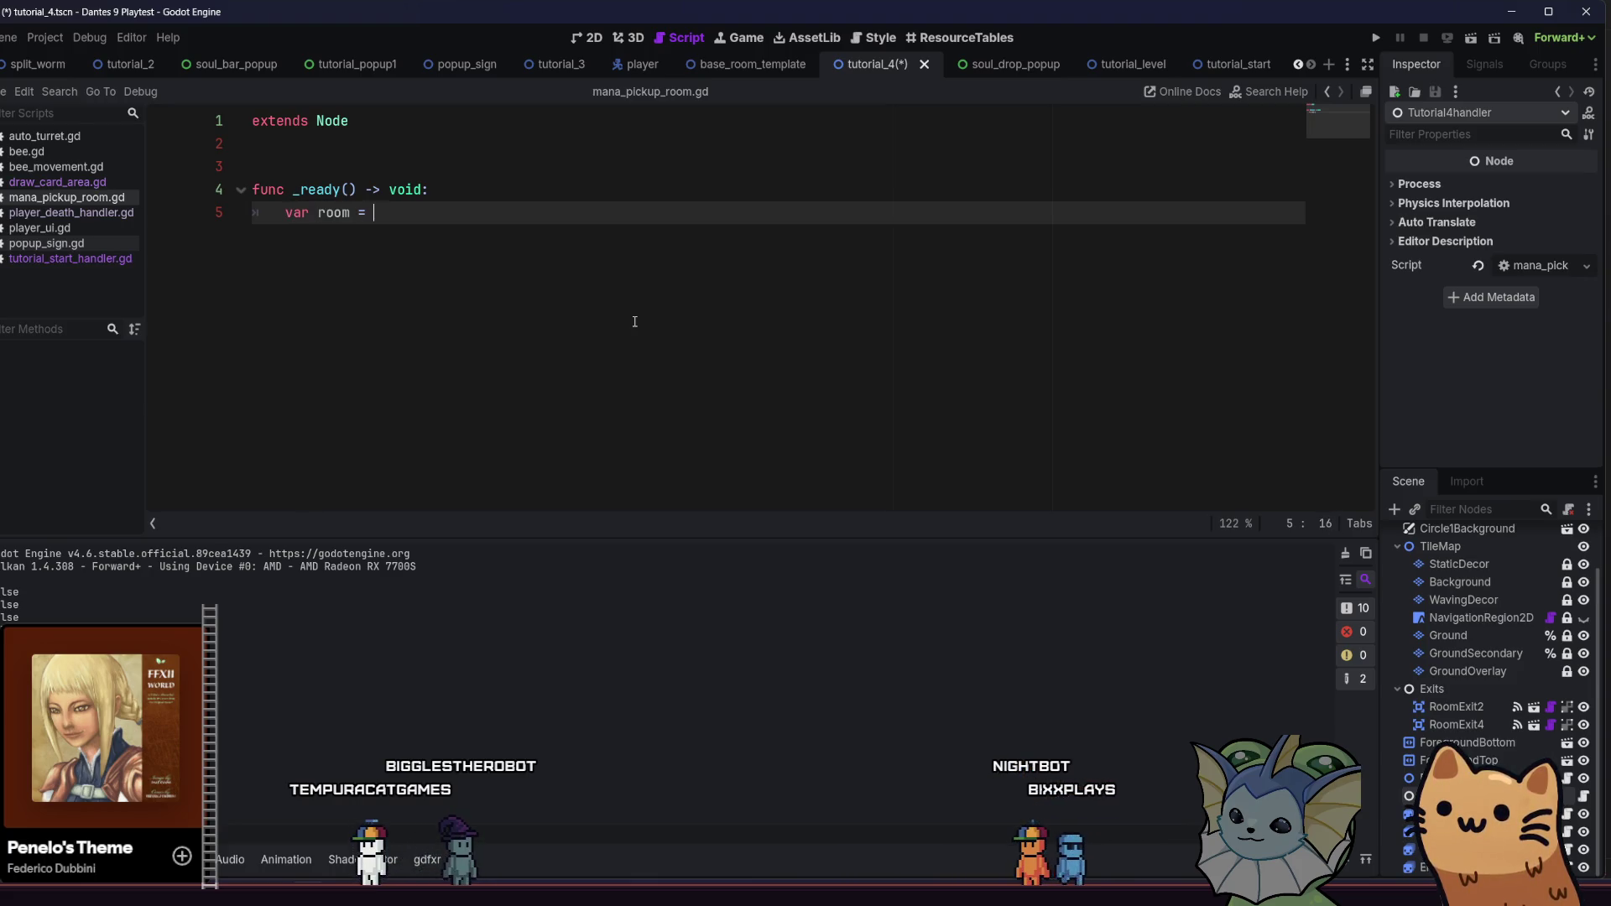
key(BackSpace)
key(BackSpace)
key(BackSpace)
text(r)
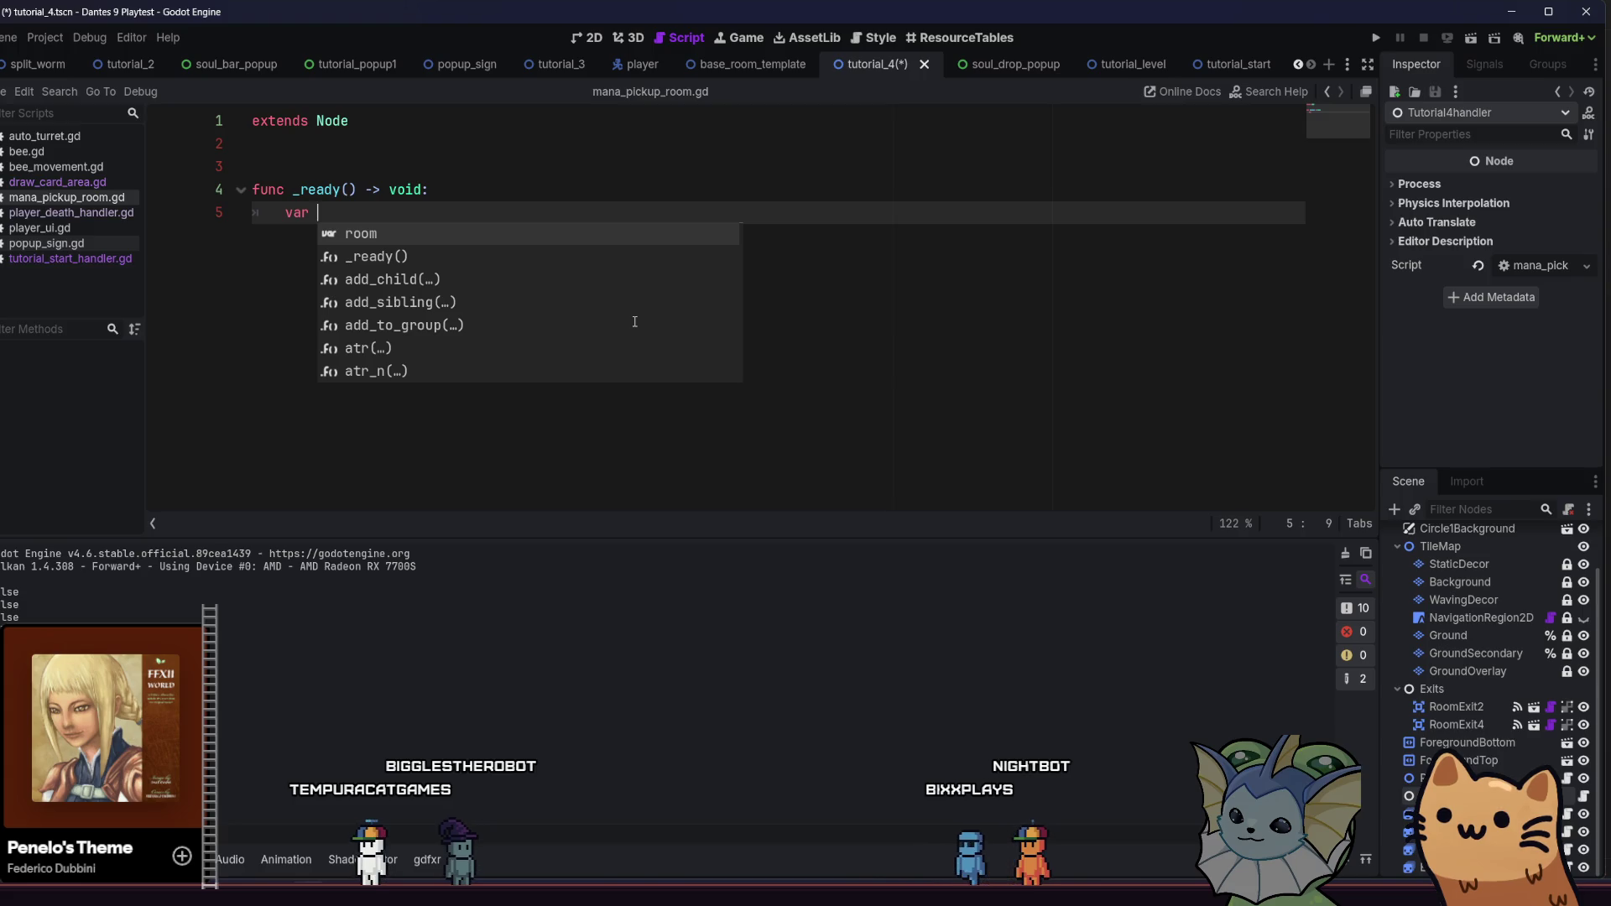
key(BackSpace)
key(BackSpace)
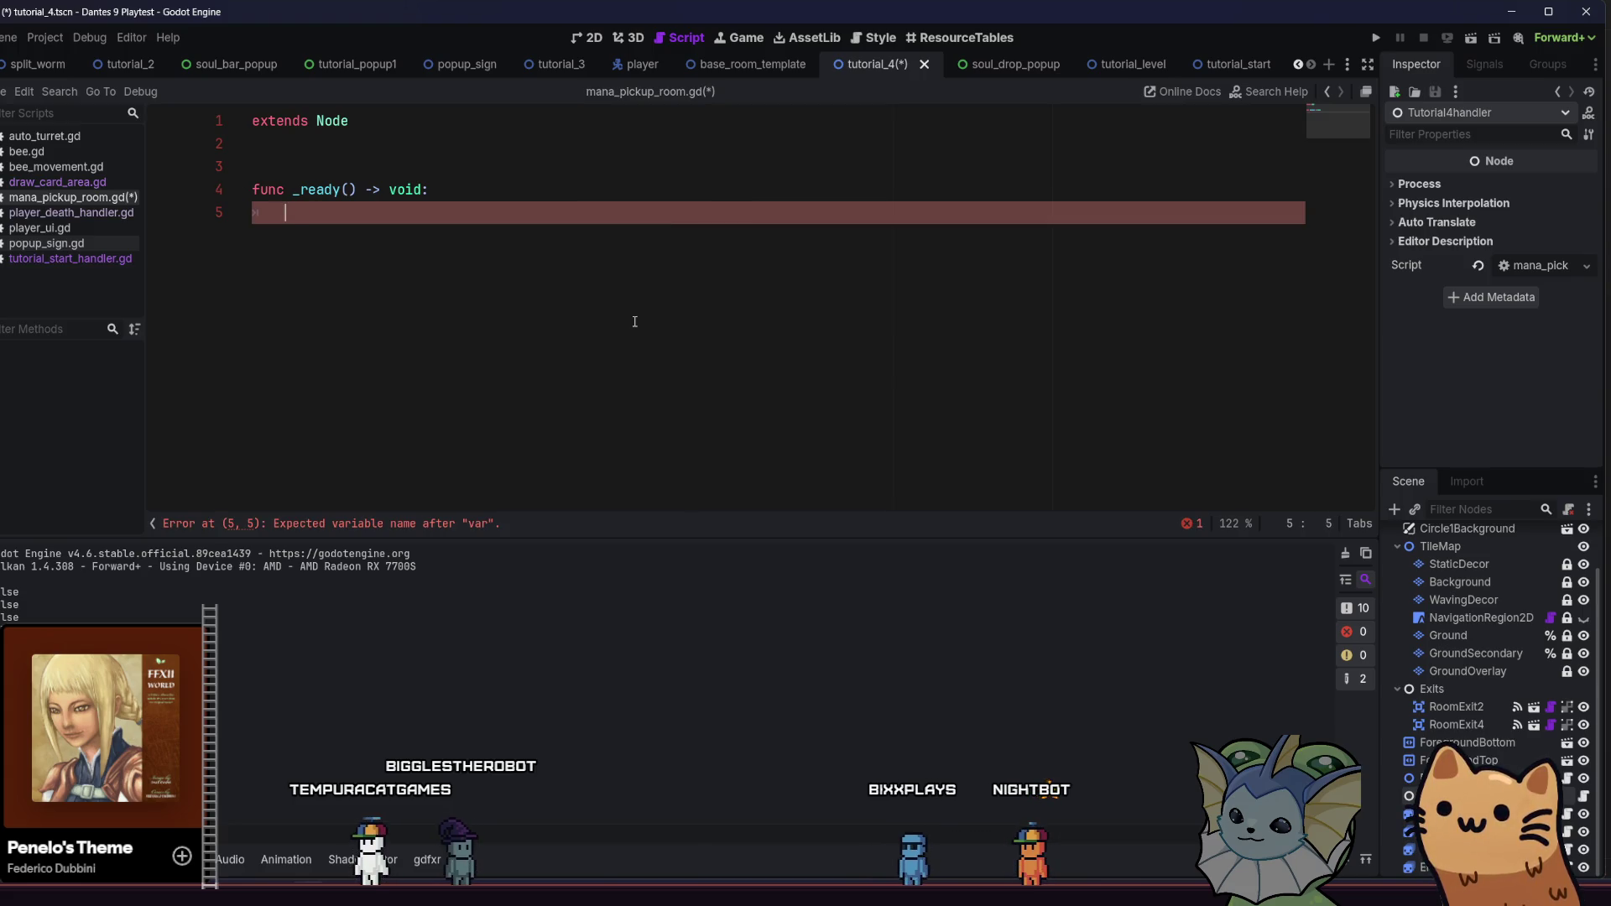
text(Player.deck)
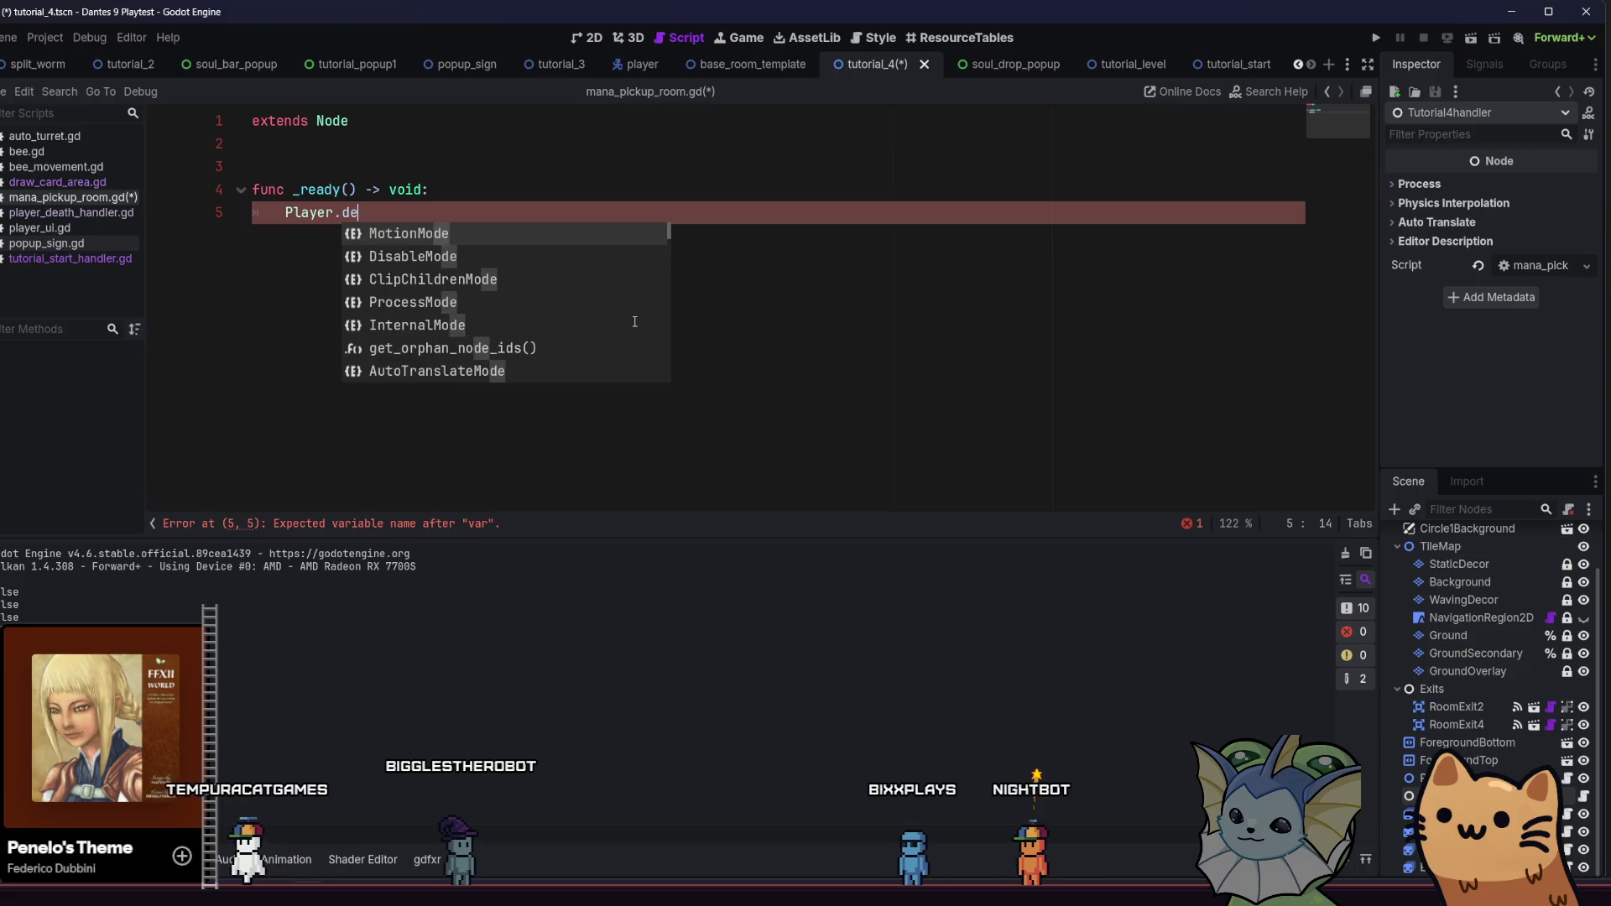
key(BackSpace)
key(BackSpace)
key(BackSpace)
text(start)
key(BackSpace)
key(BackSpace)
key(BackSpace)
key(BackSpace)
key(BackSpace)
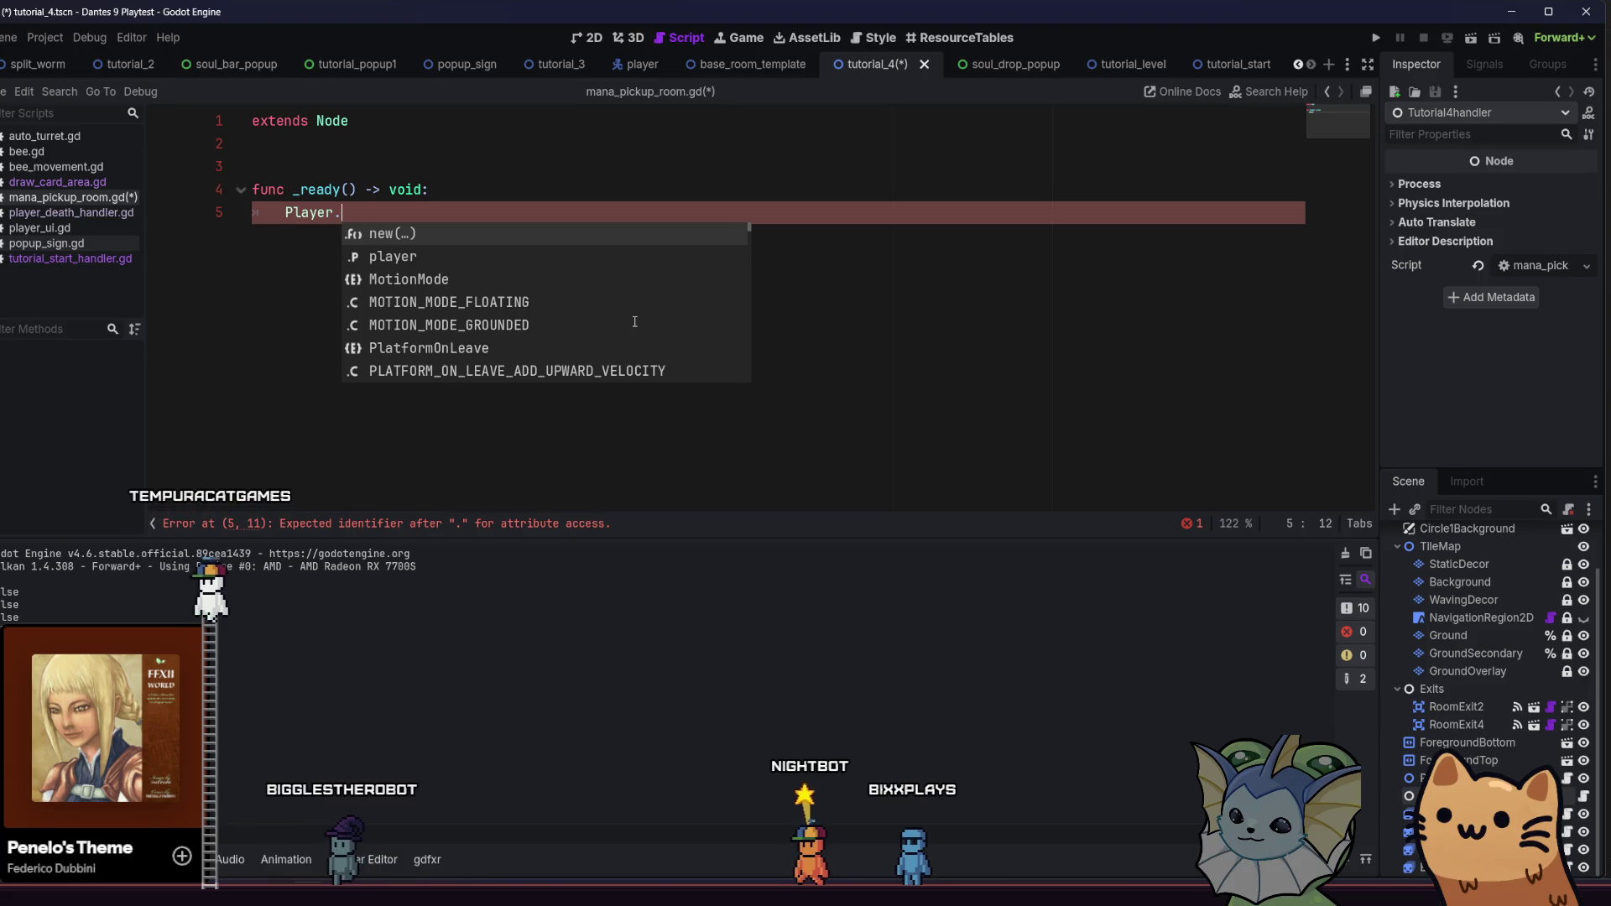
text(gets)
Replace it with a stats reference and accept GlobalStats from autocomplete
key(BackSpace)
key(BackSpace)
key(BackSpace)
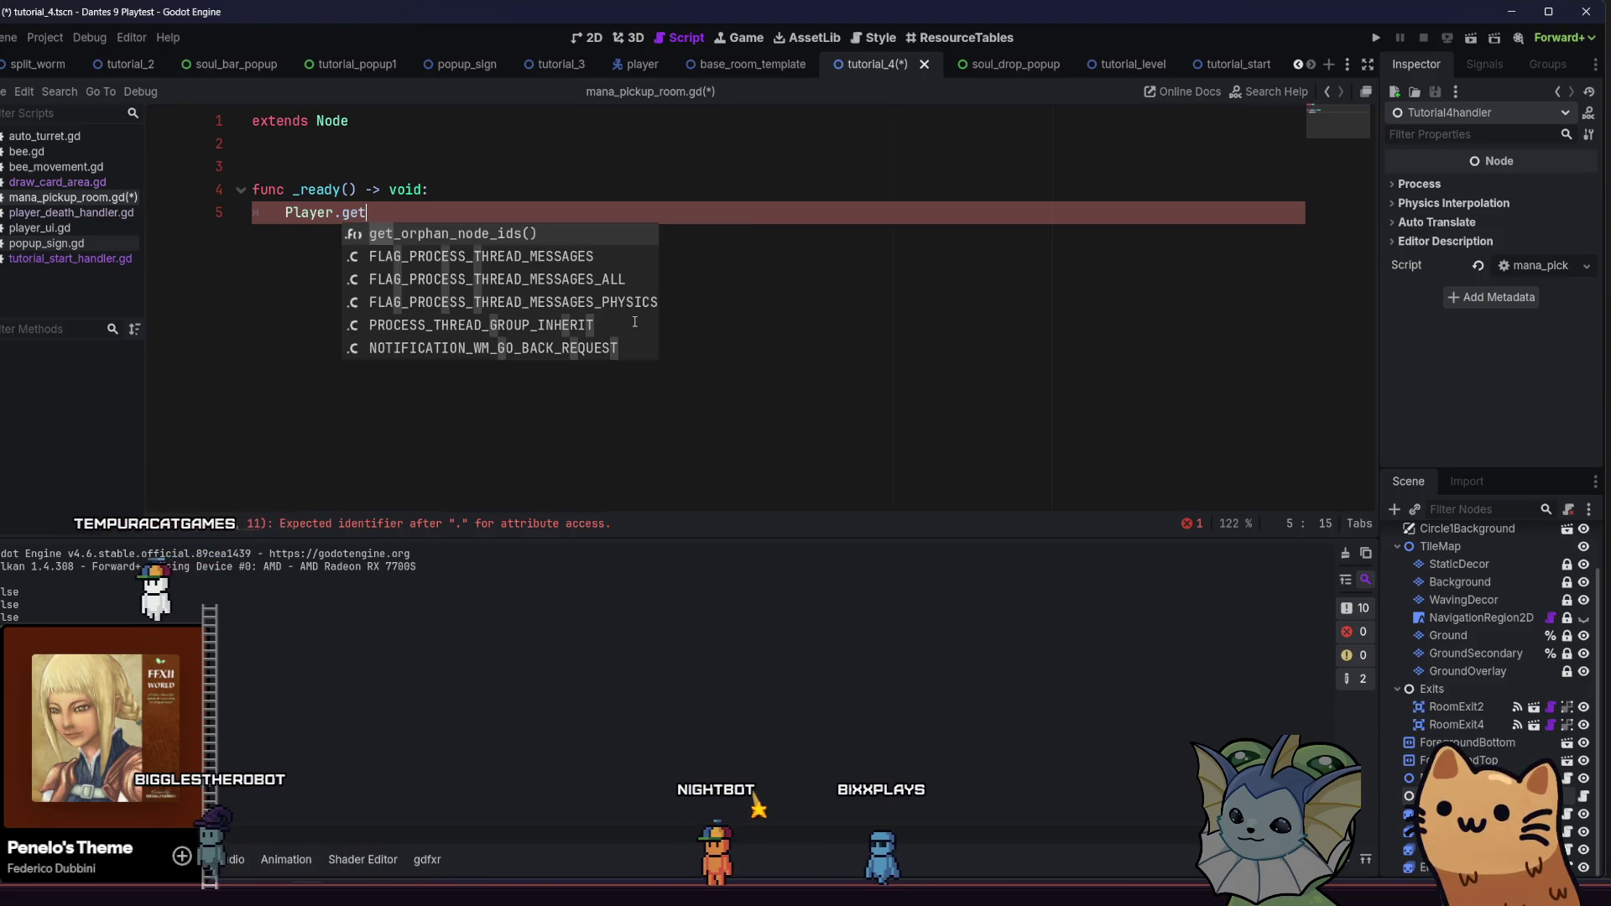
text(sta)
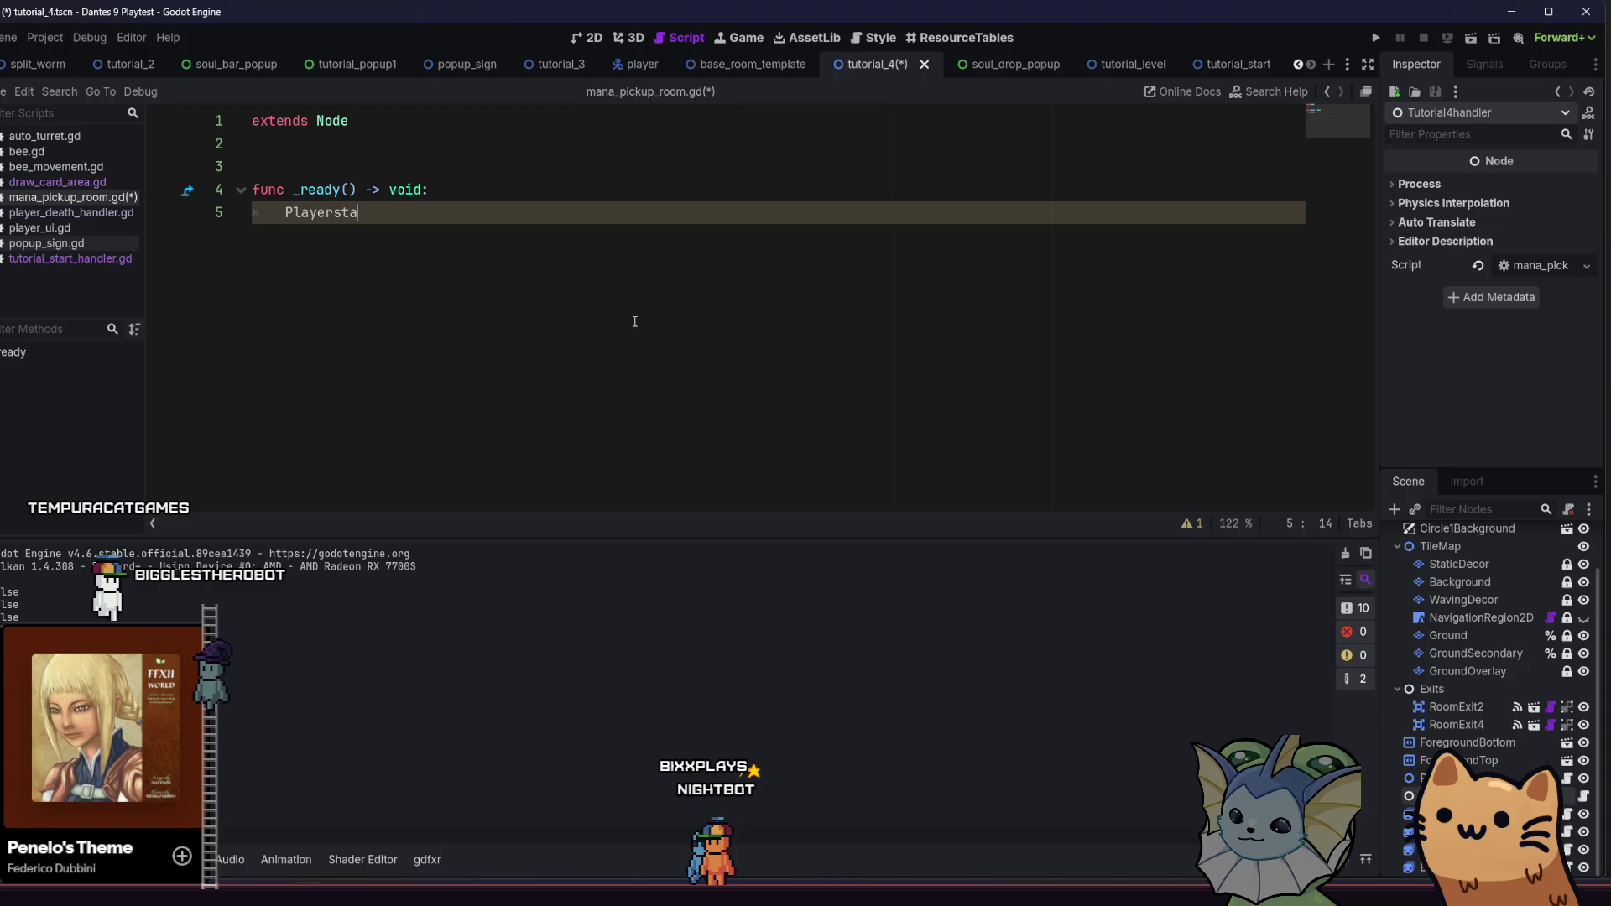
text(t)
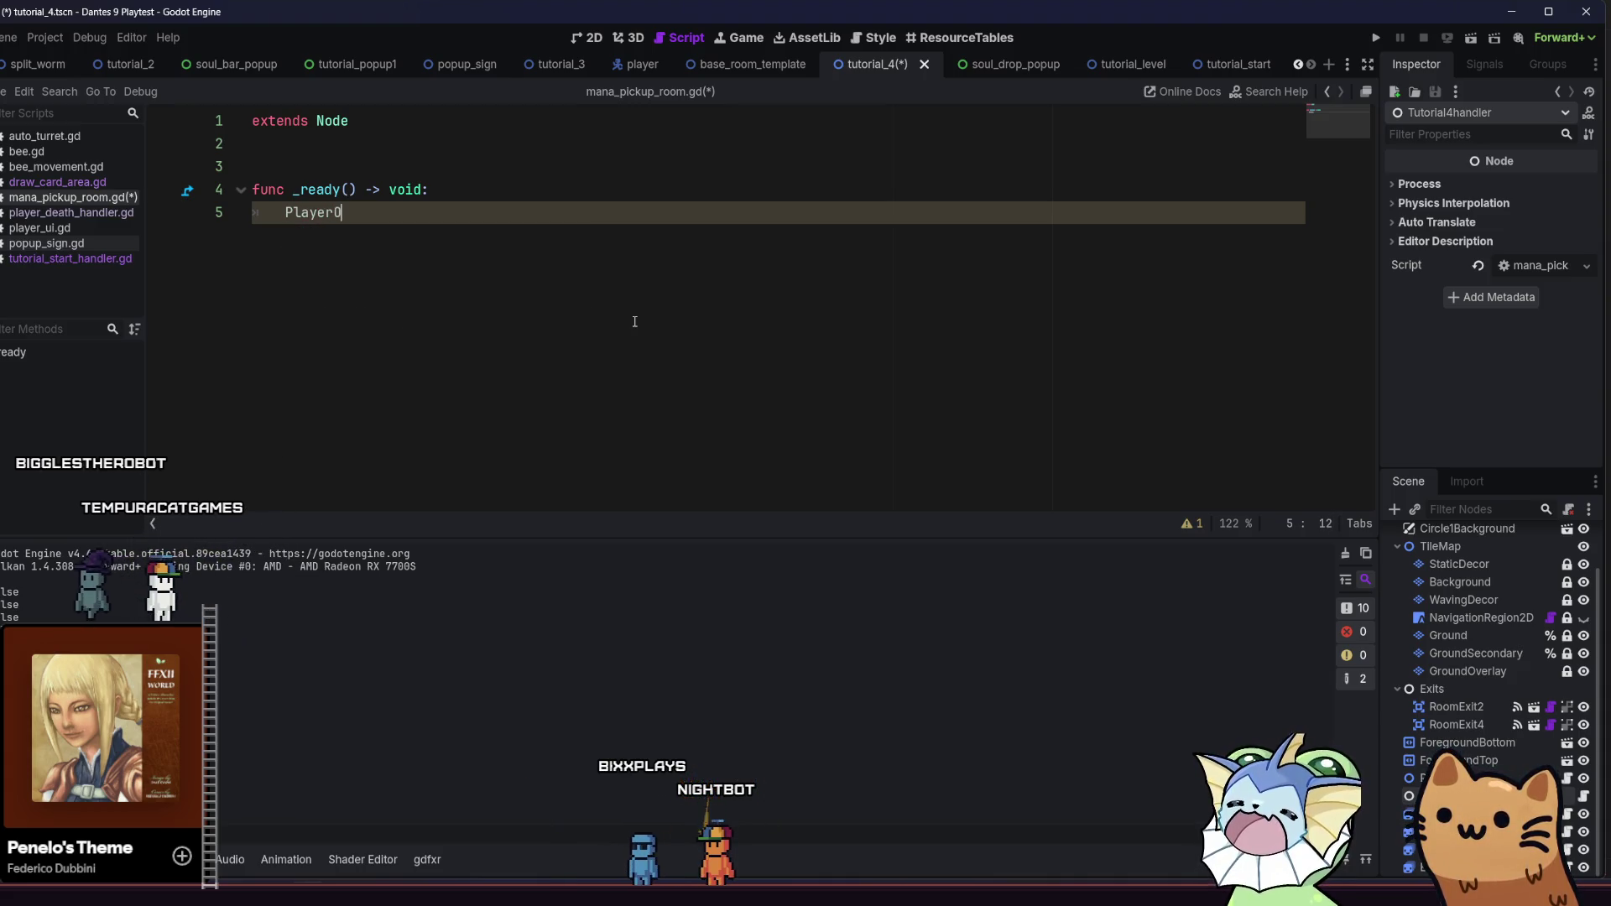
key(BackSpace)
text(In)
key(BackSpace)
key(BackSpace)
key(BackSpace)
text(tats)
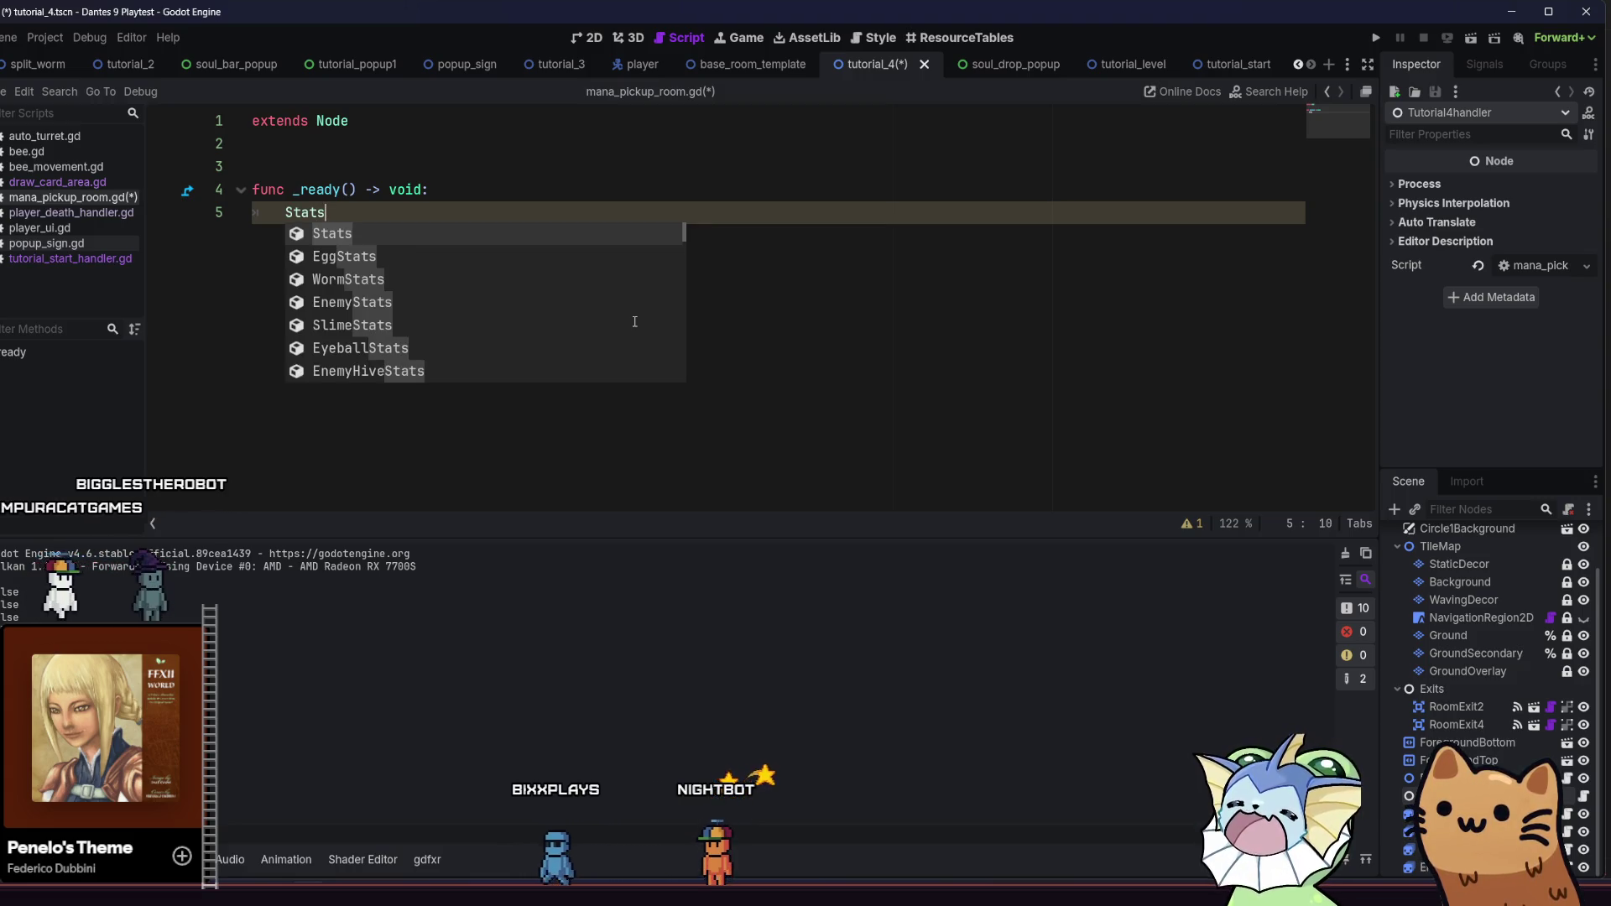
key(Down)
key(Down)
key(Down)
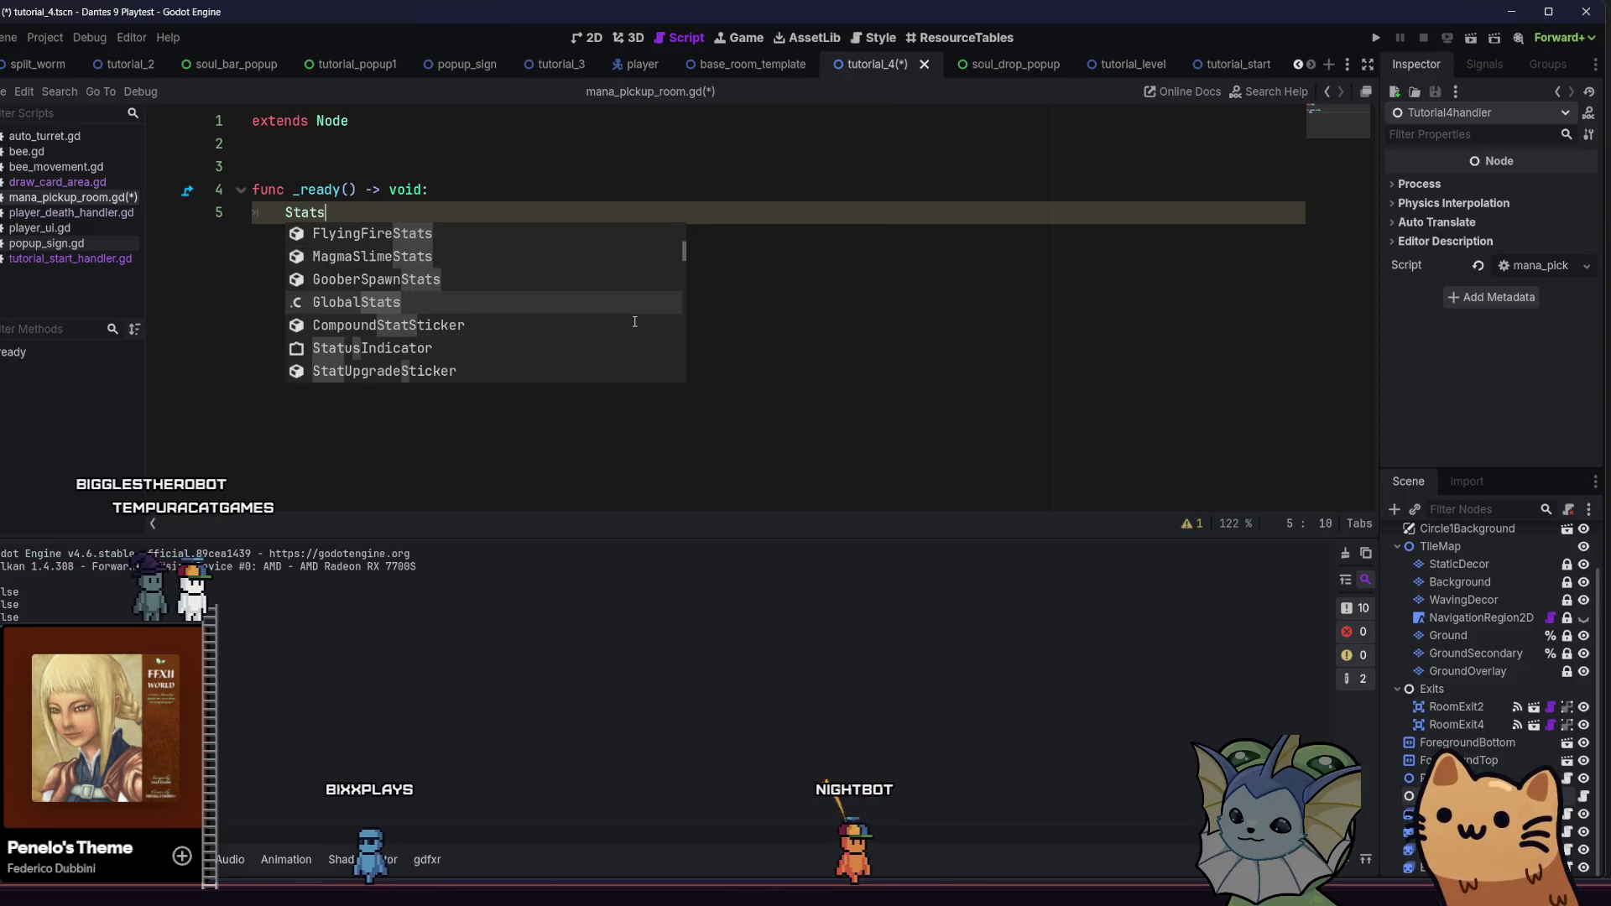
key(Return)
Swap GlobalStats for Stats and browse the matching class suggestions
text(.)
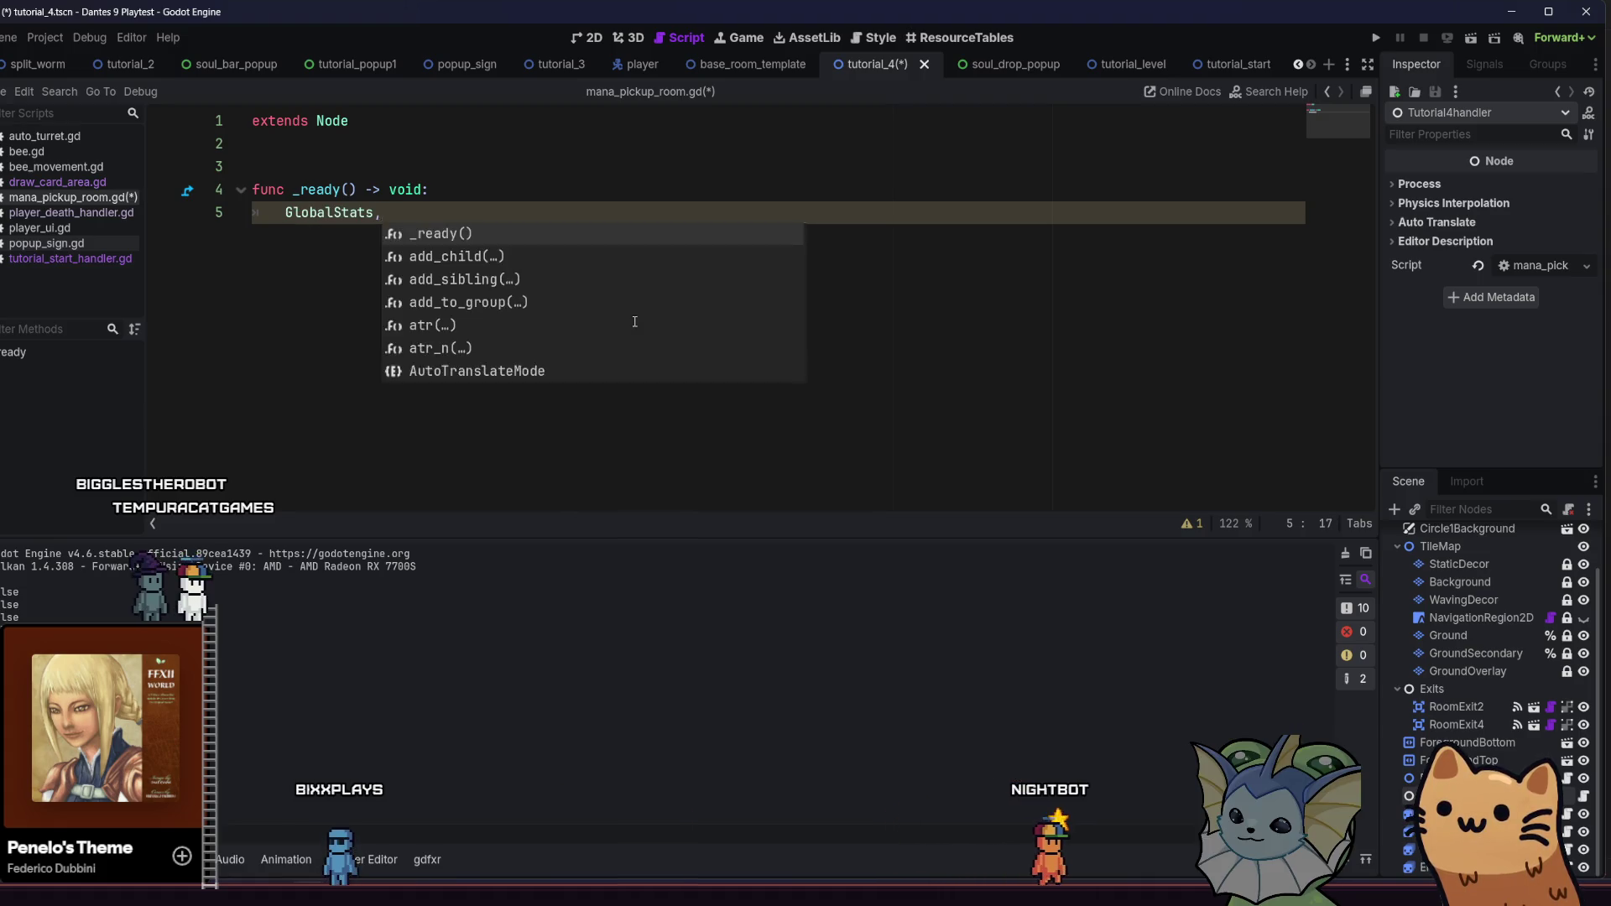
text(pl)
key(BackSpace)
key(BackSpace)
key(BackSpace)
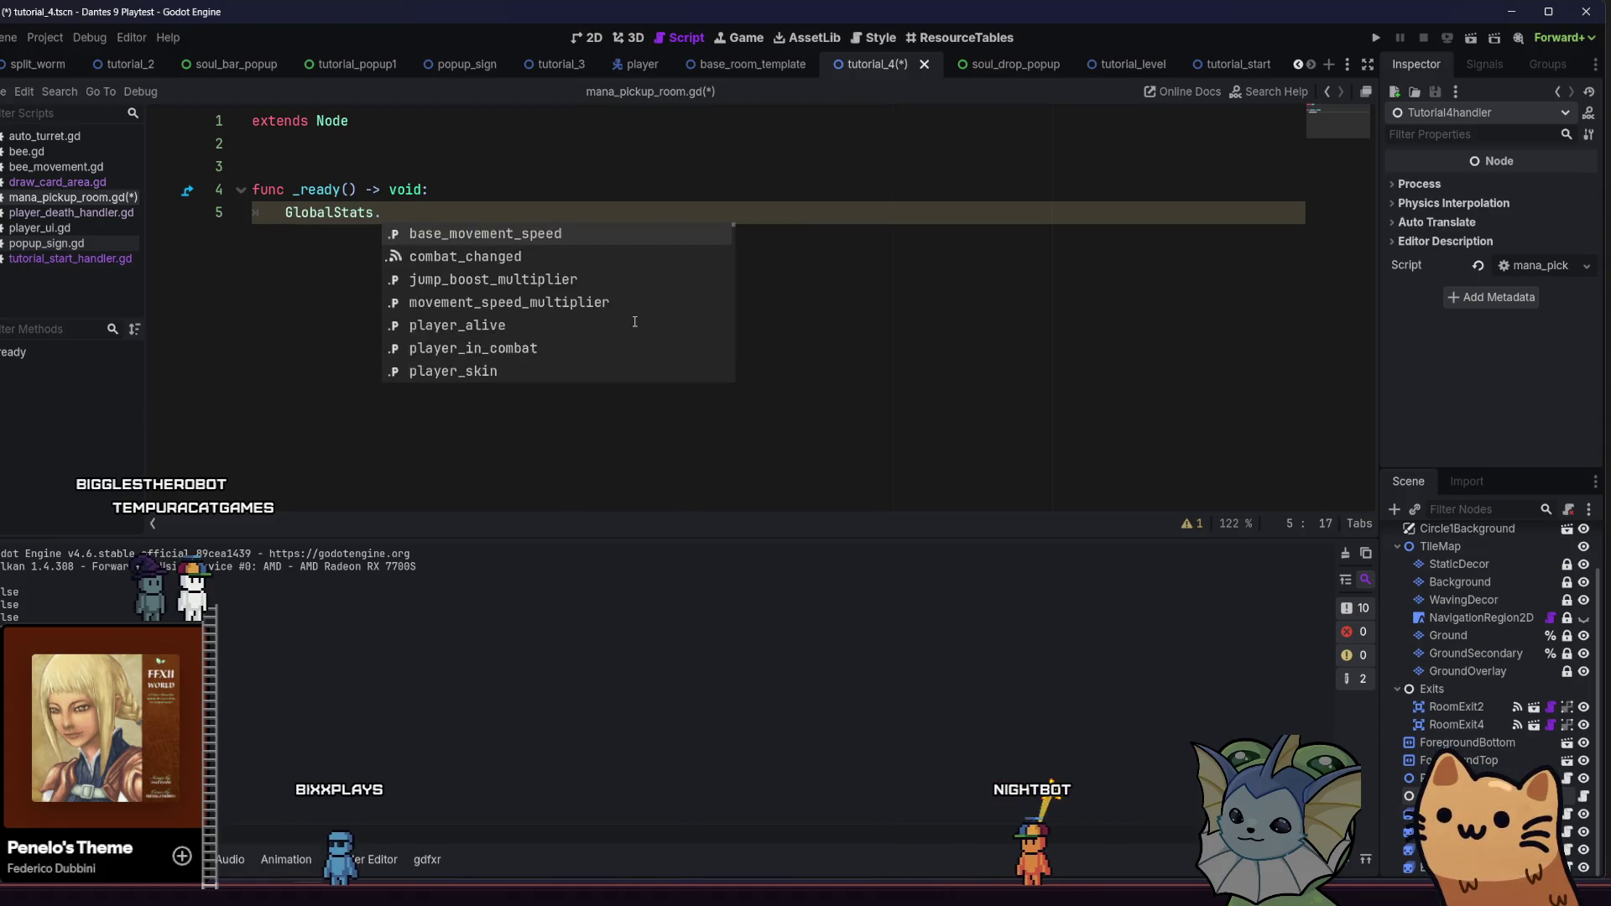
key(BackSpace)
key(BackSpace)
key(BackSpace)
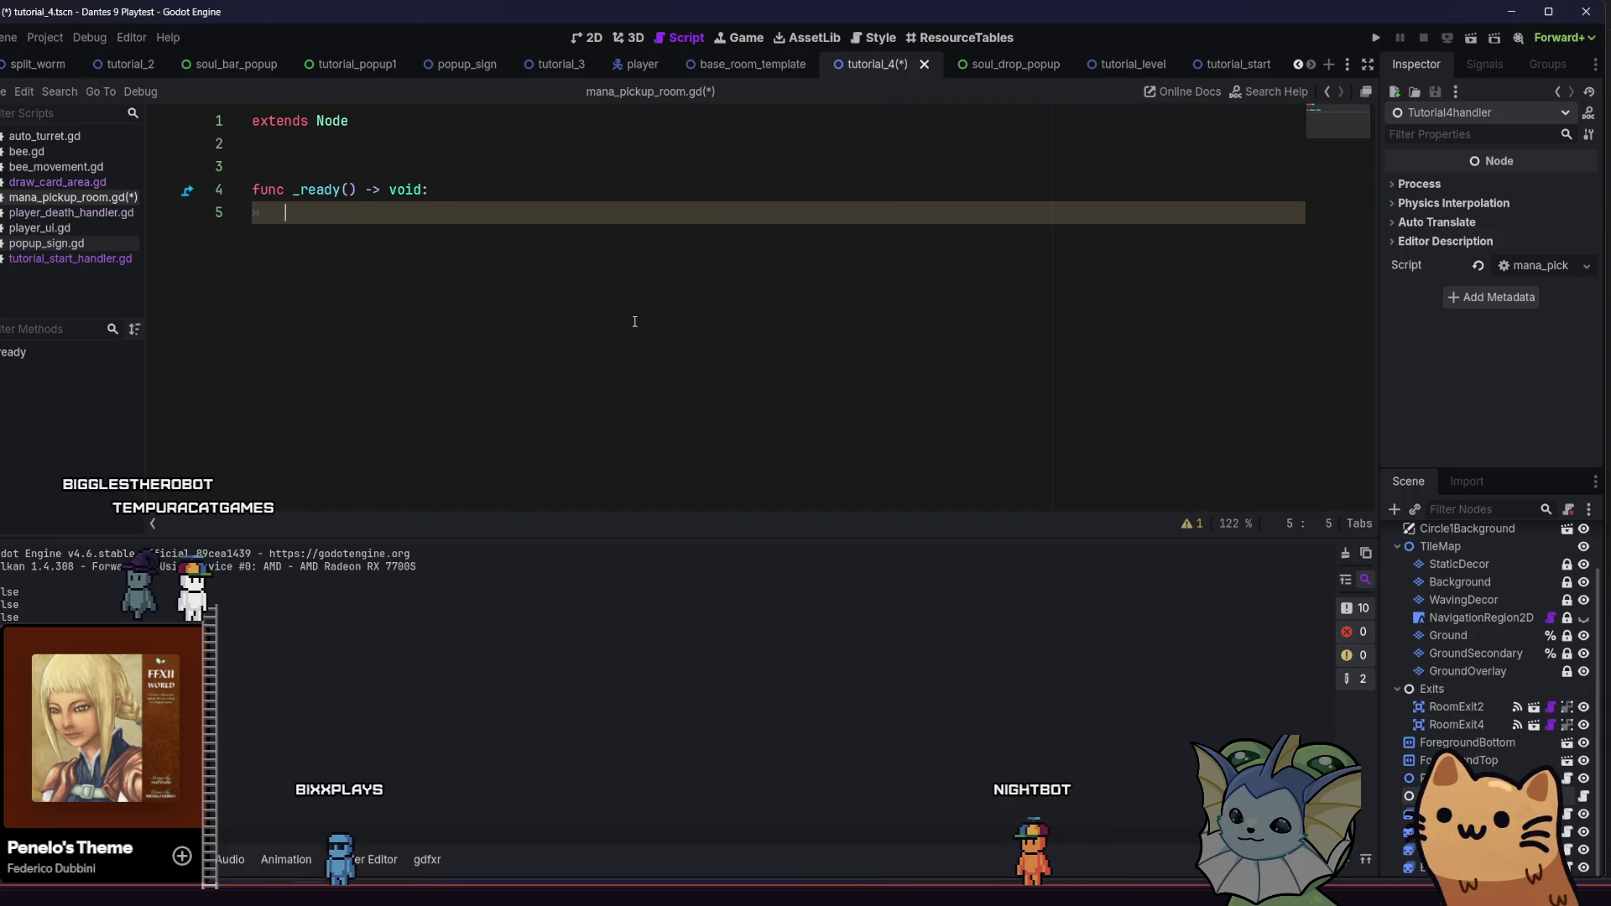
text(Stats)
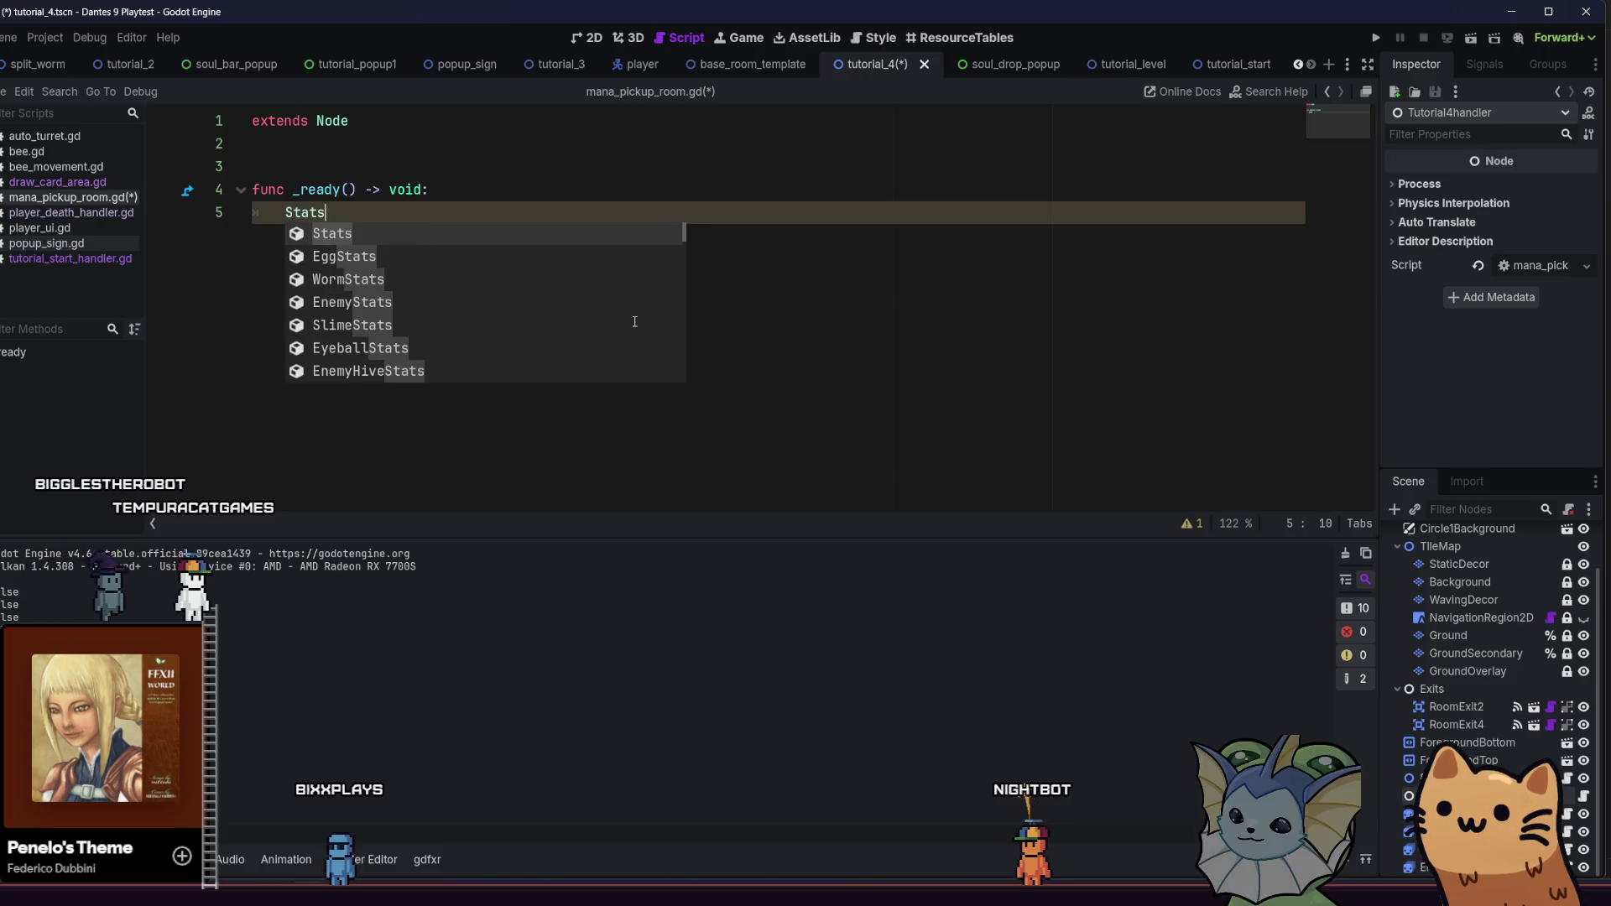
key(Down)
key(Down)
key(Down)
key(Down)
key(Down)
key(Down)
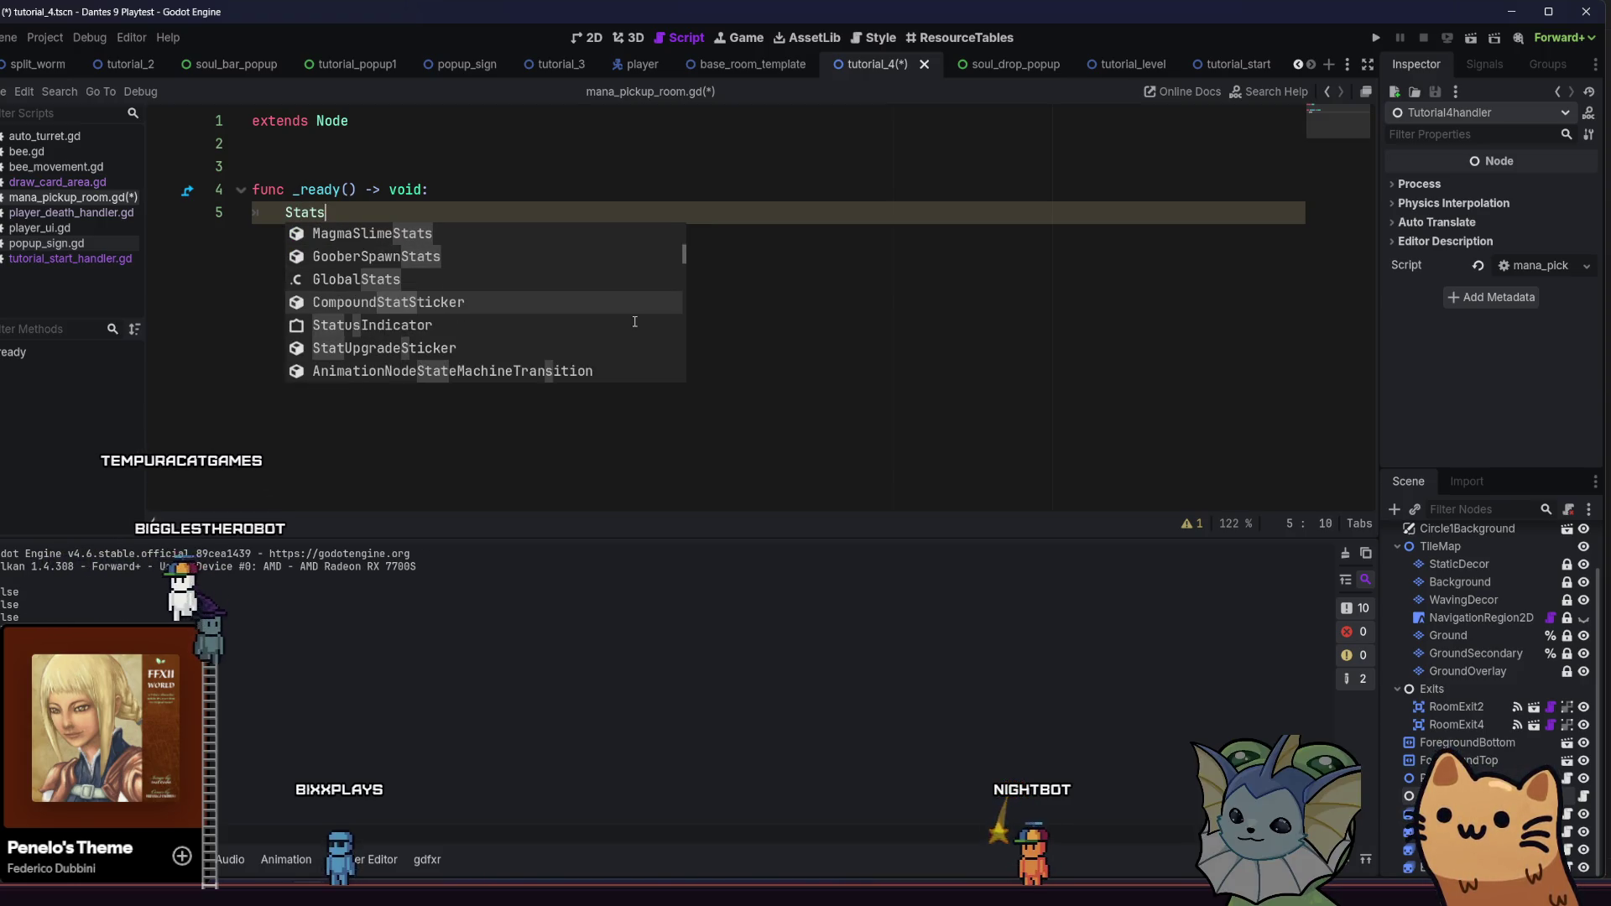
key(Down)
key(Down)
key(Down)
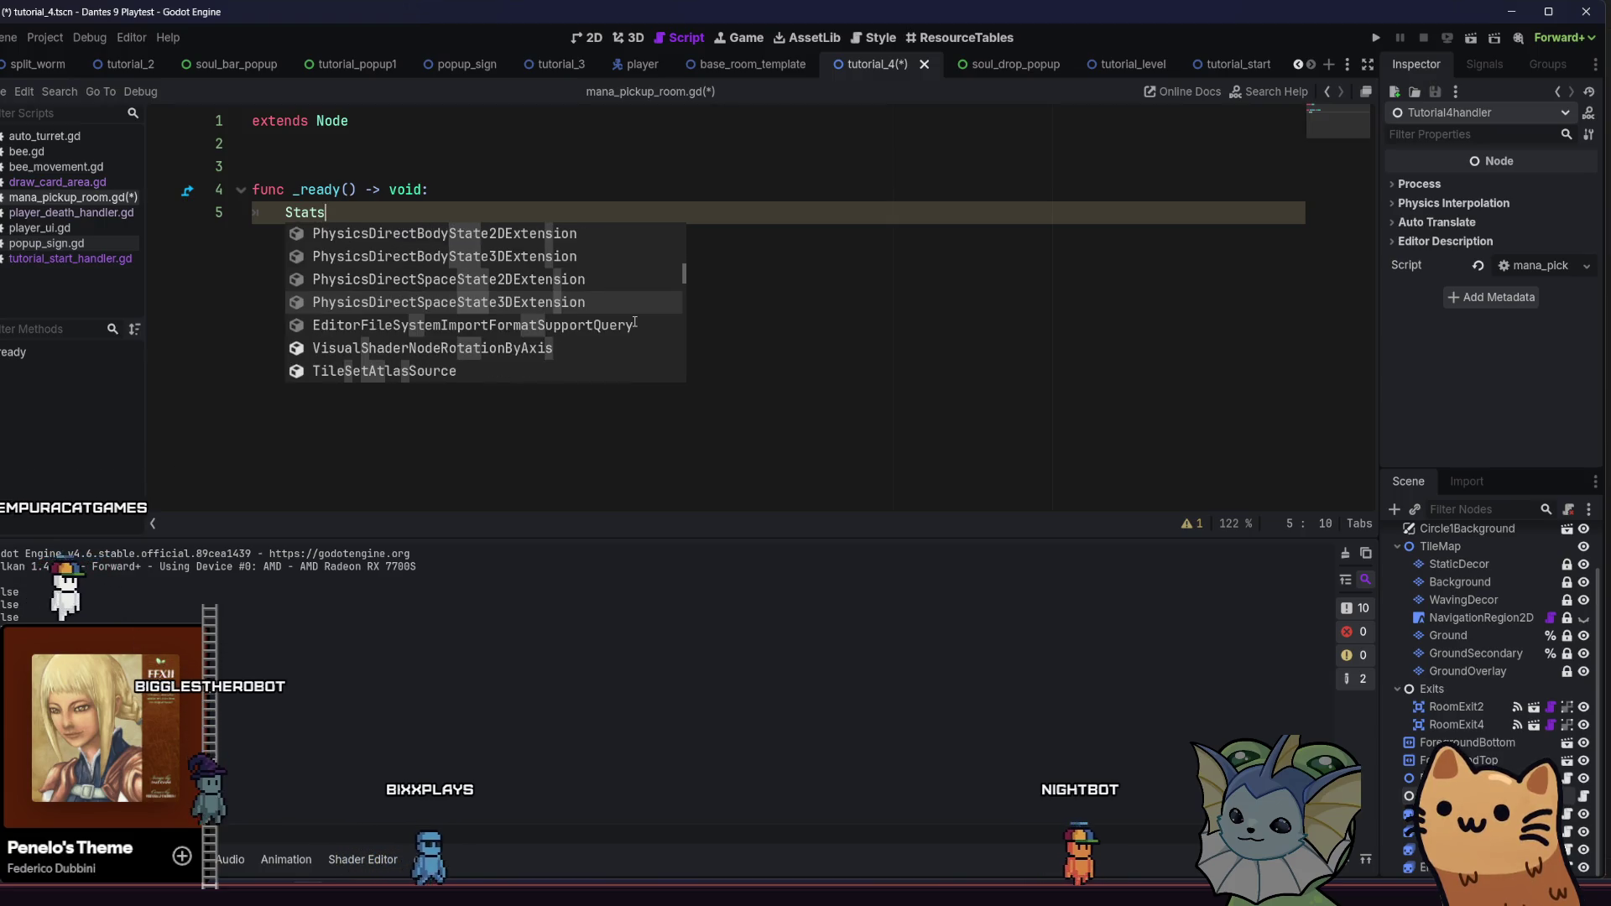
key(Up)
key(Up)
key(Up)
key(Up)
key(Up)
key(Up)
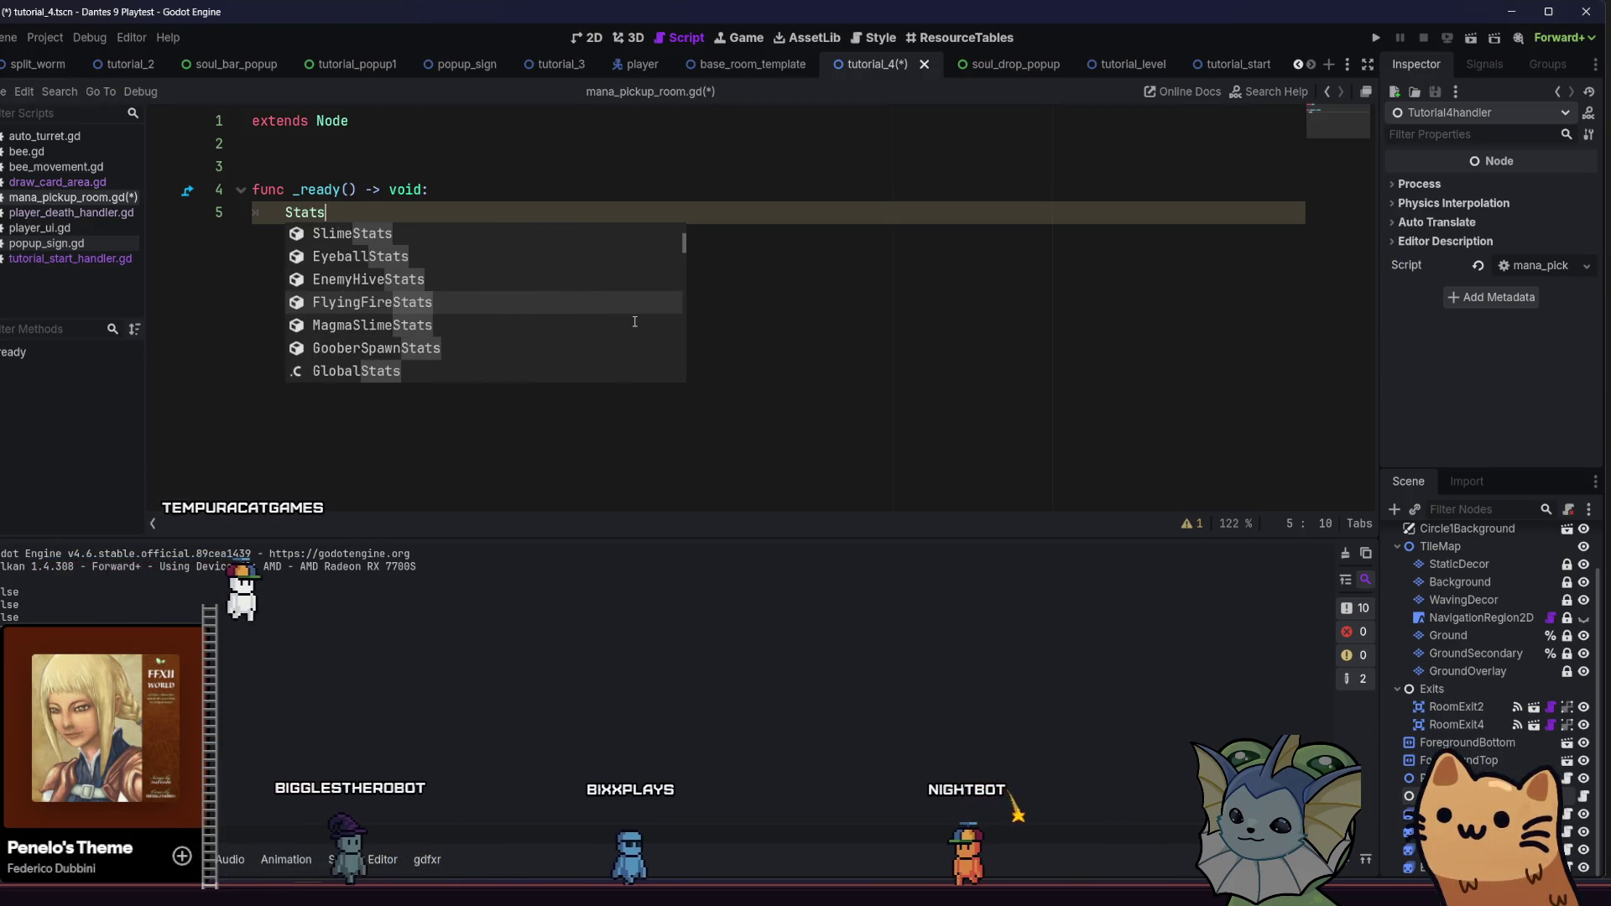
Rewrite line 5 as PlayerData.deck. after briefly trying StatInfo
key(BackSpace)
key(BackSpace)
key(BackSpace)
key(BackSpace)
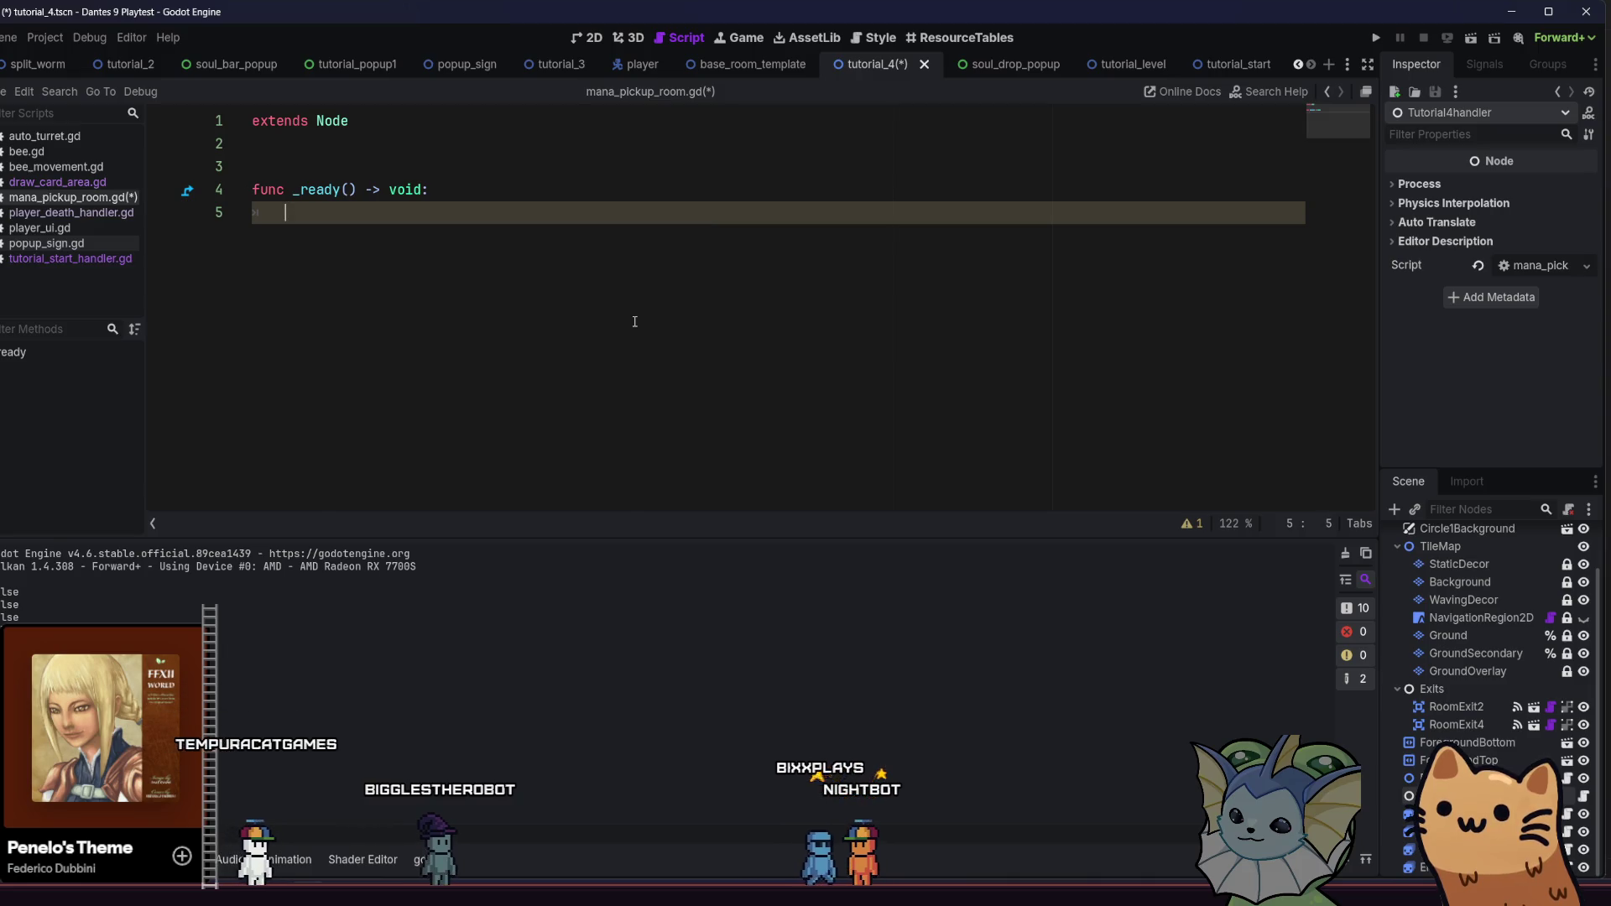
text(Info)
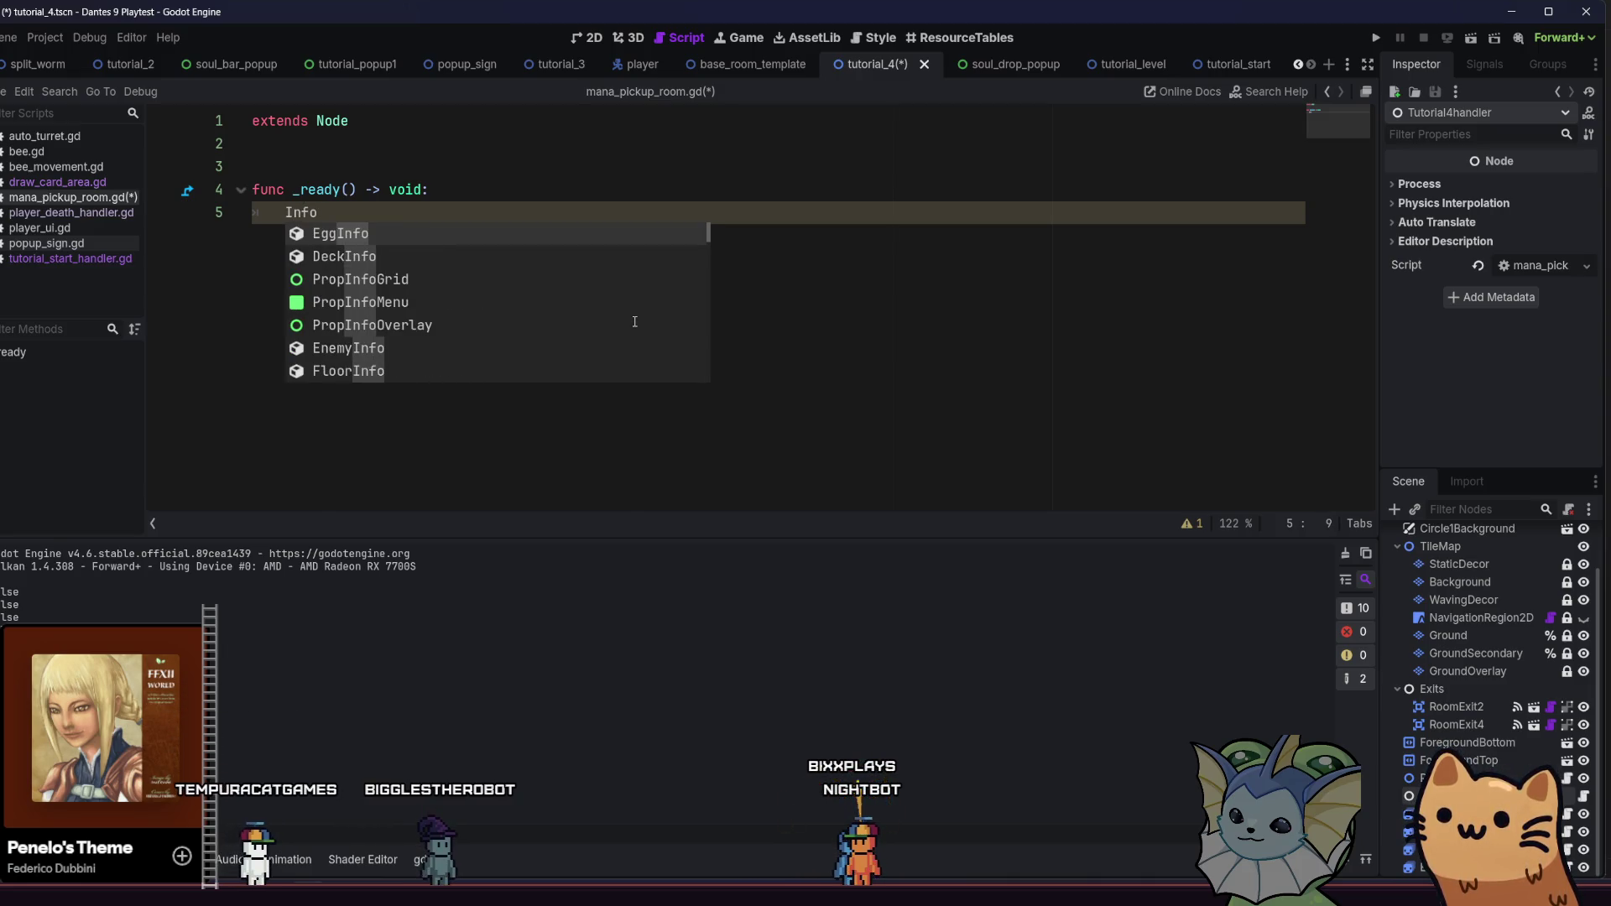
key(BackSpace)
key(BackSpace)
key(BackSpace)
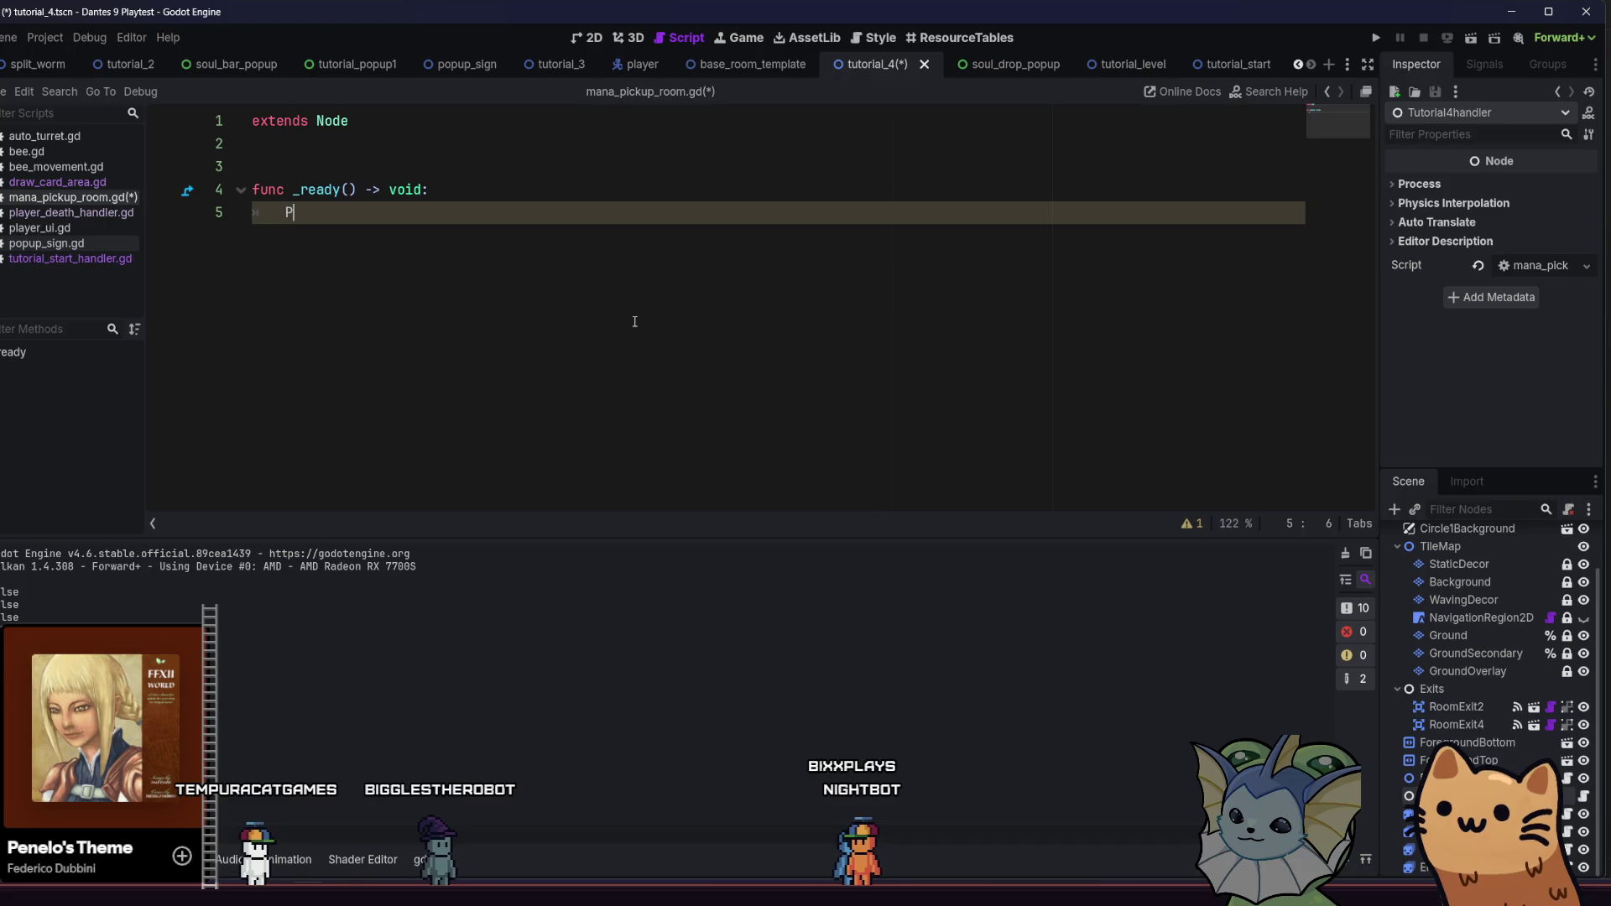
text(layerData.)
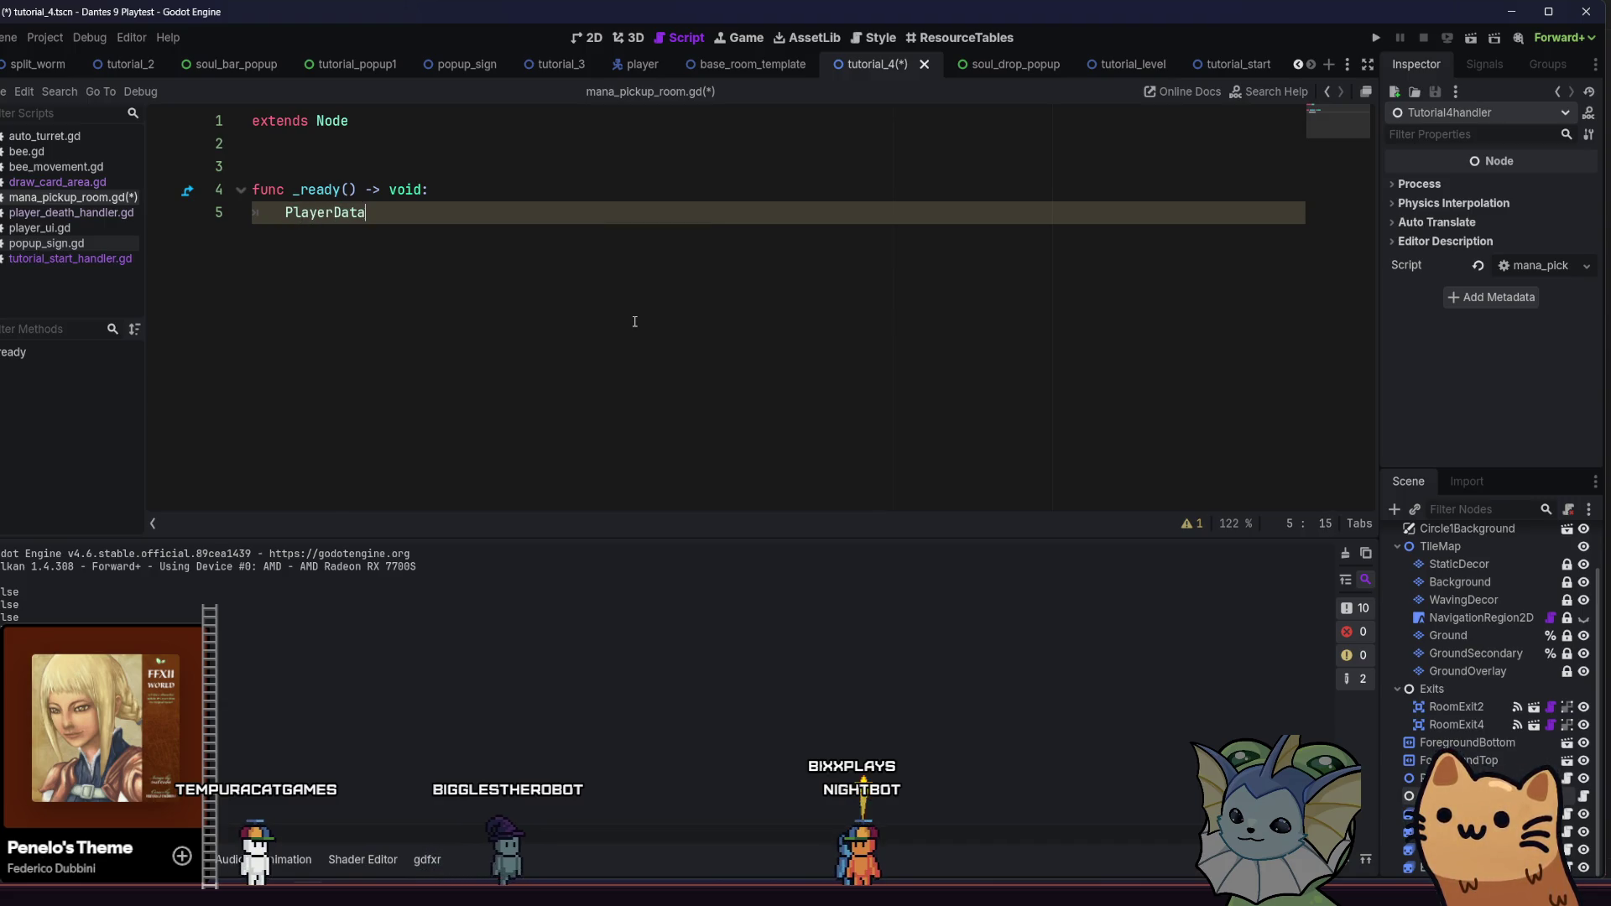
text(st)
key(BackSpace)
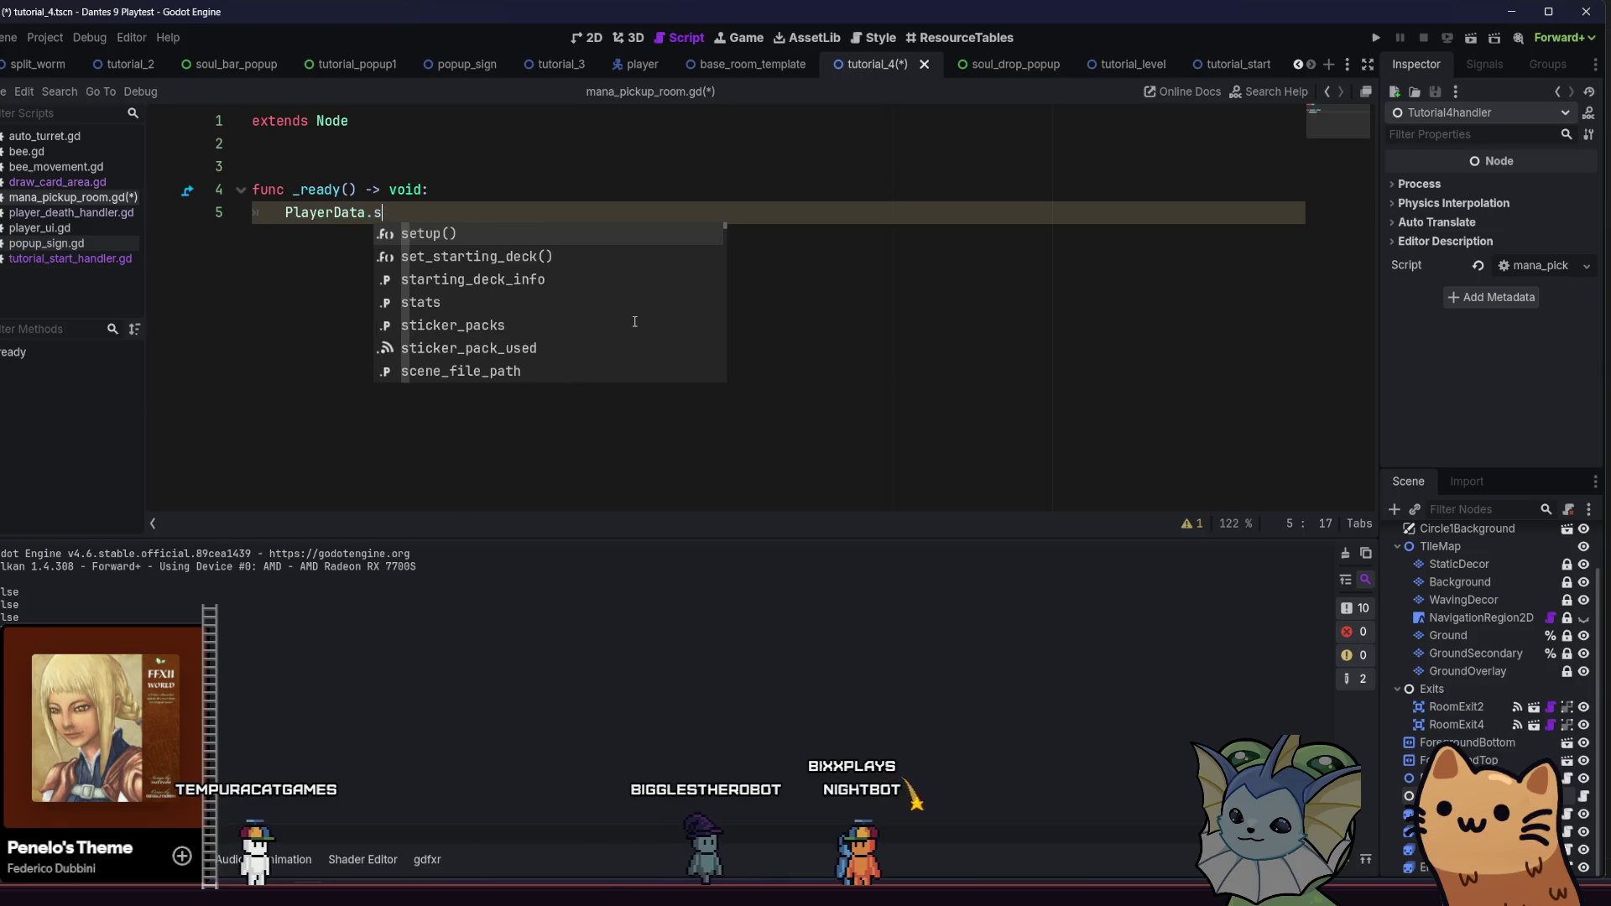
key(BackSpace)
text(deck.)
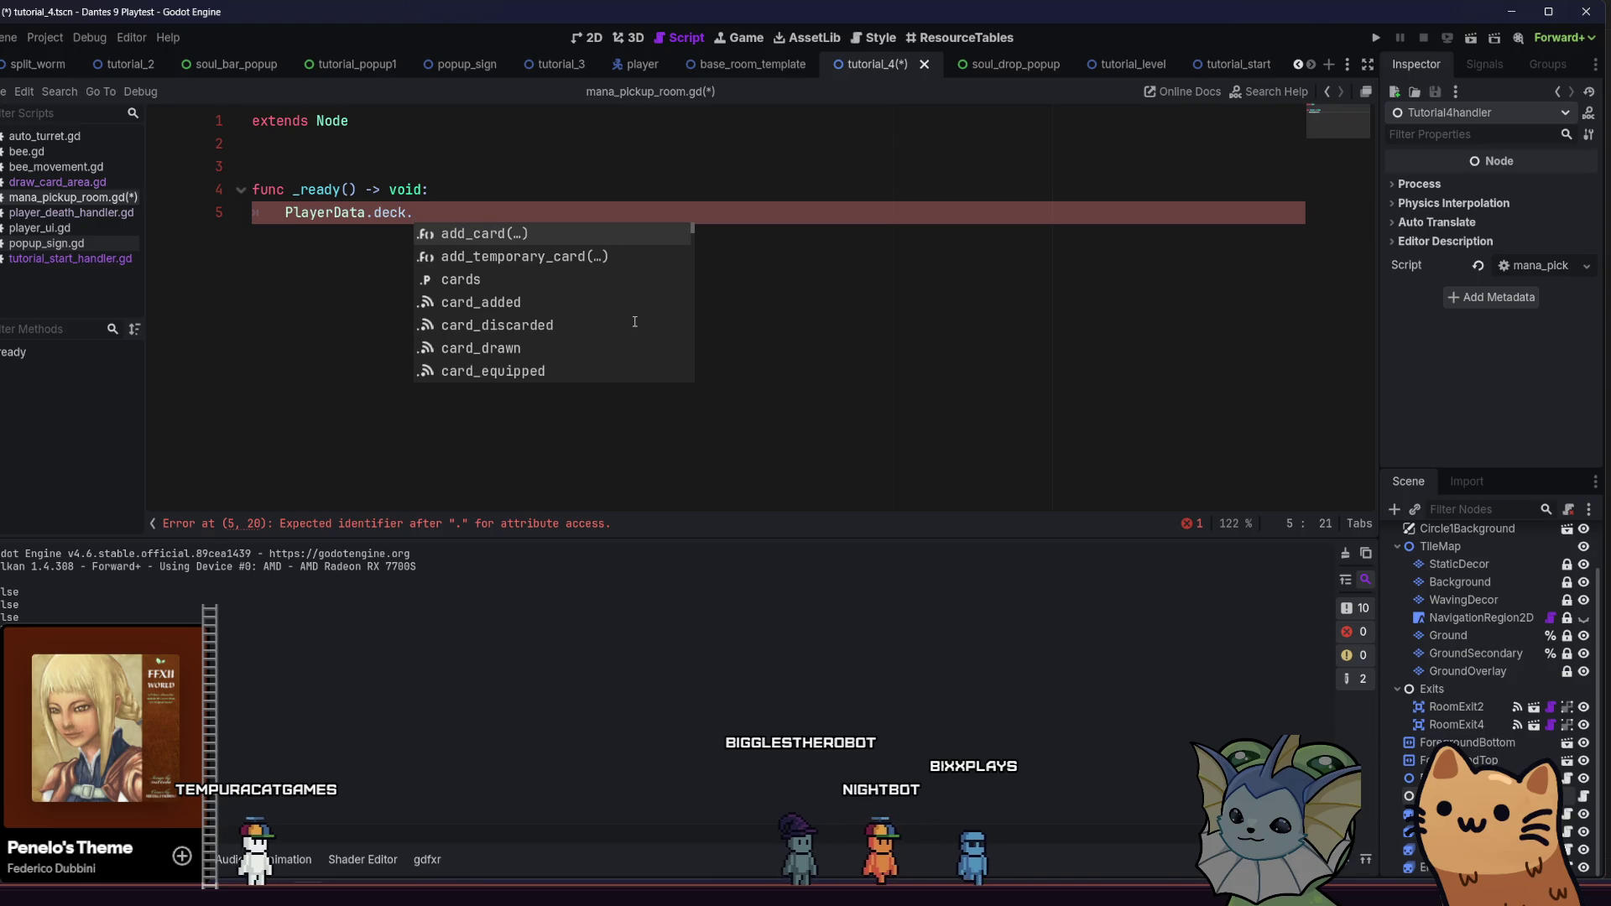
text(d)
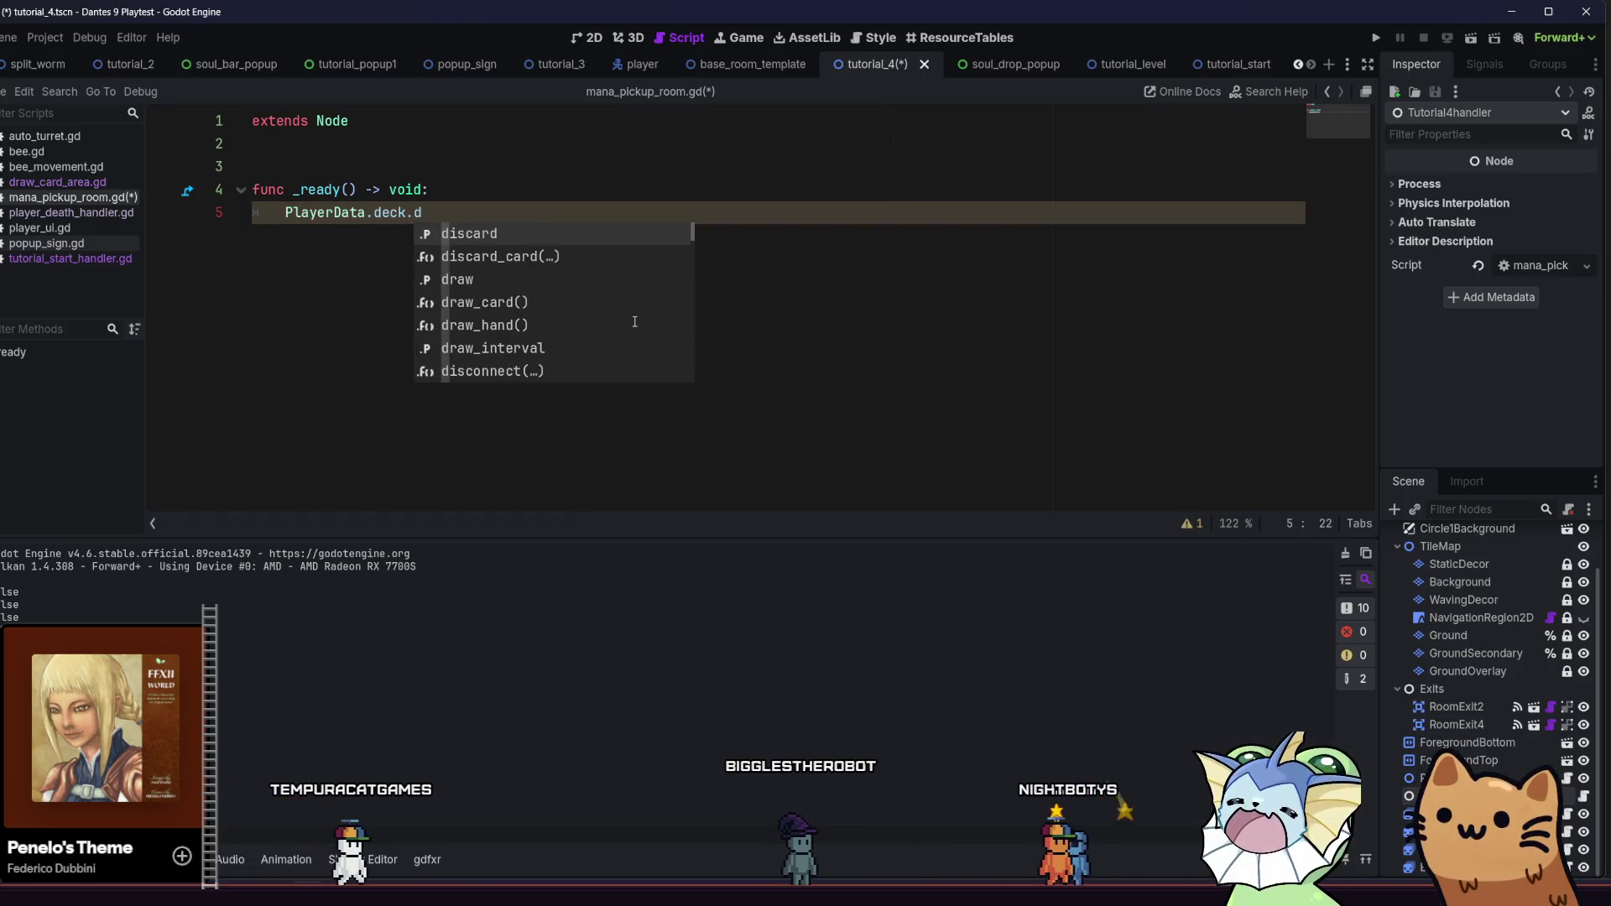
Browse the deck's autocomplete list of methods and signals, then remove the trailing dot
scroll(635, 285, down, 3)
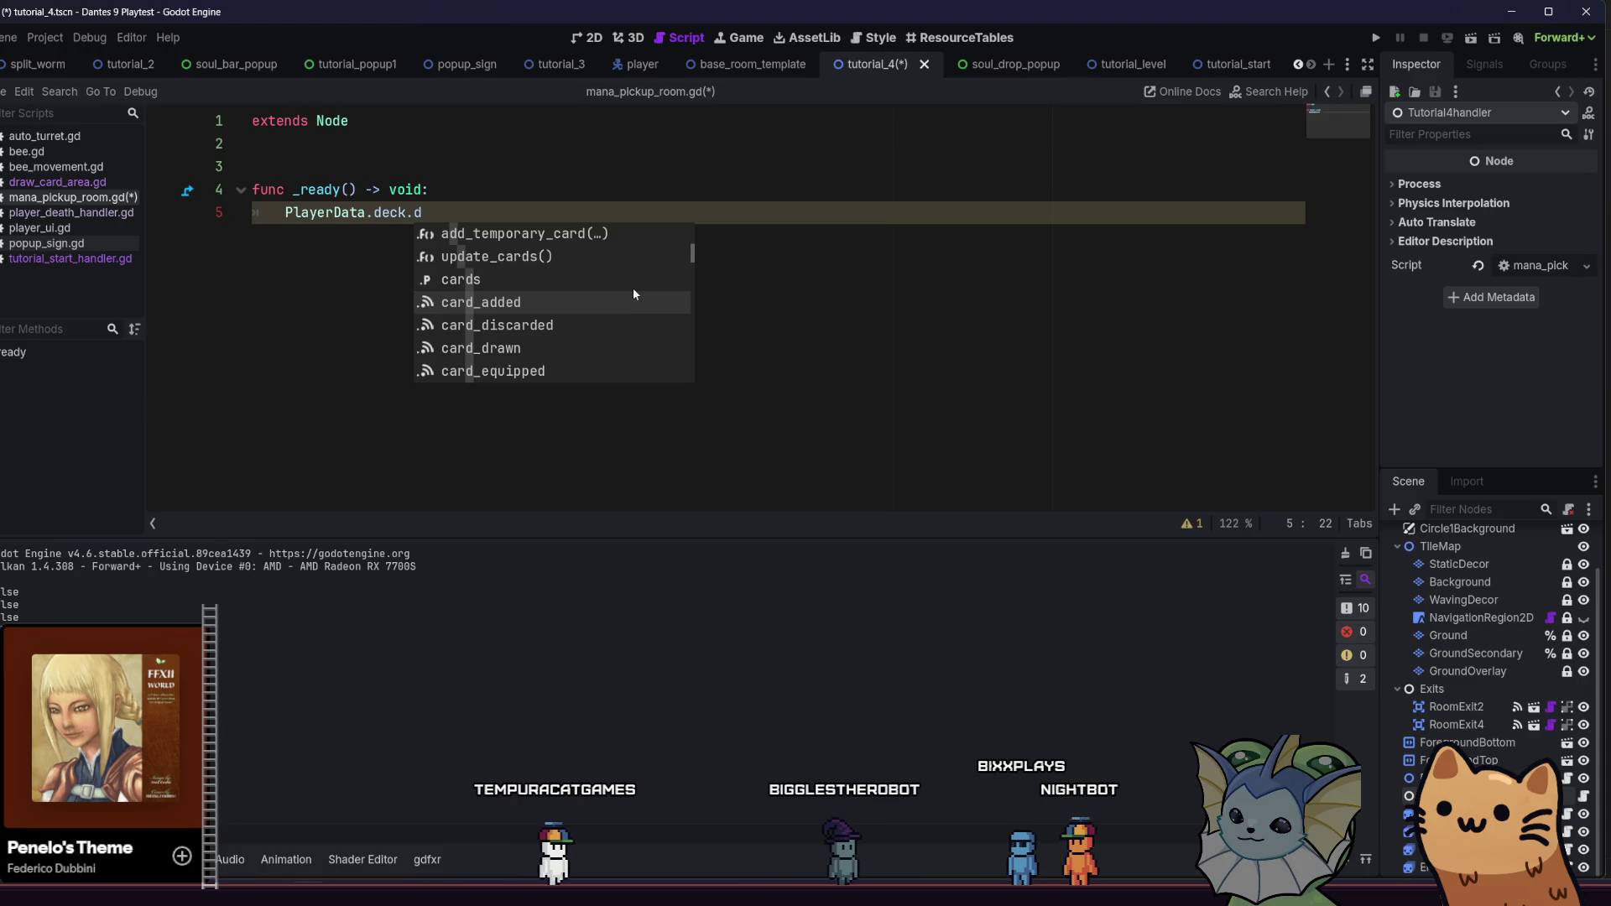
scroll(632, 294, down, 3)
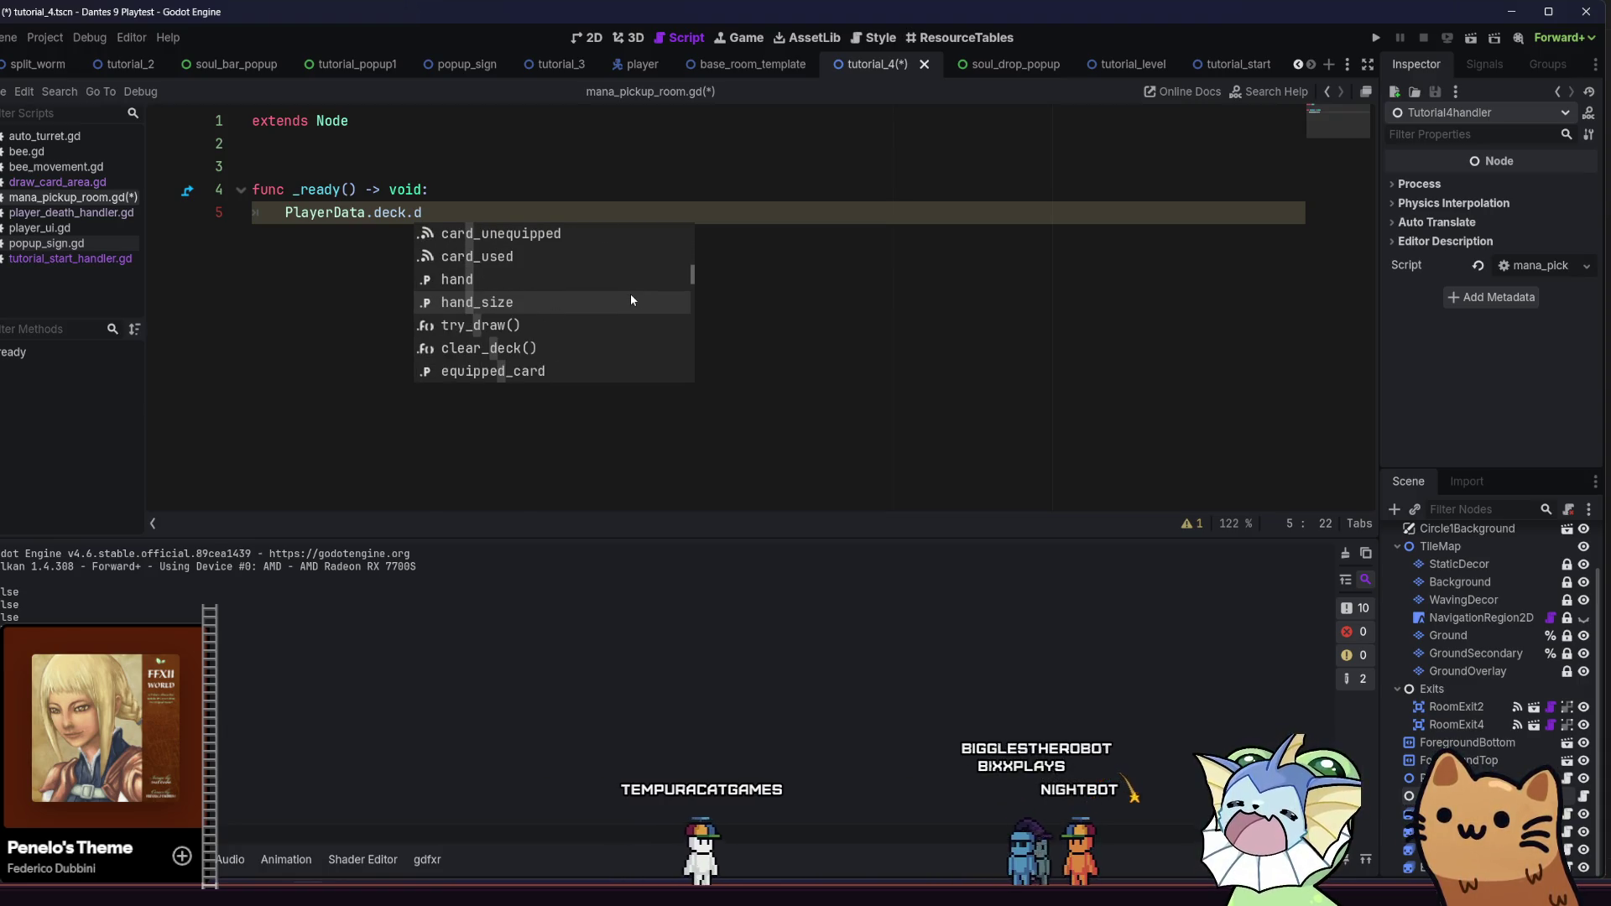
scroll(638, 319, down, 3)
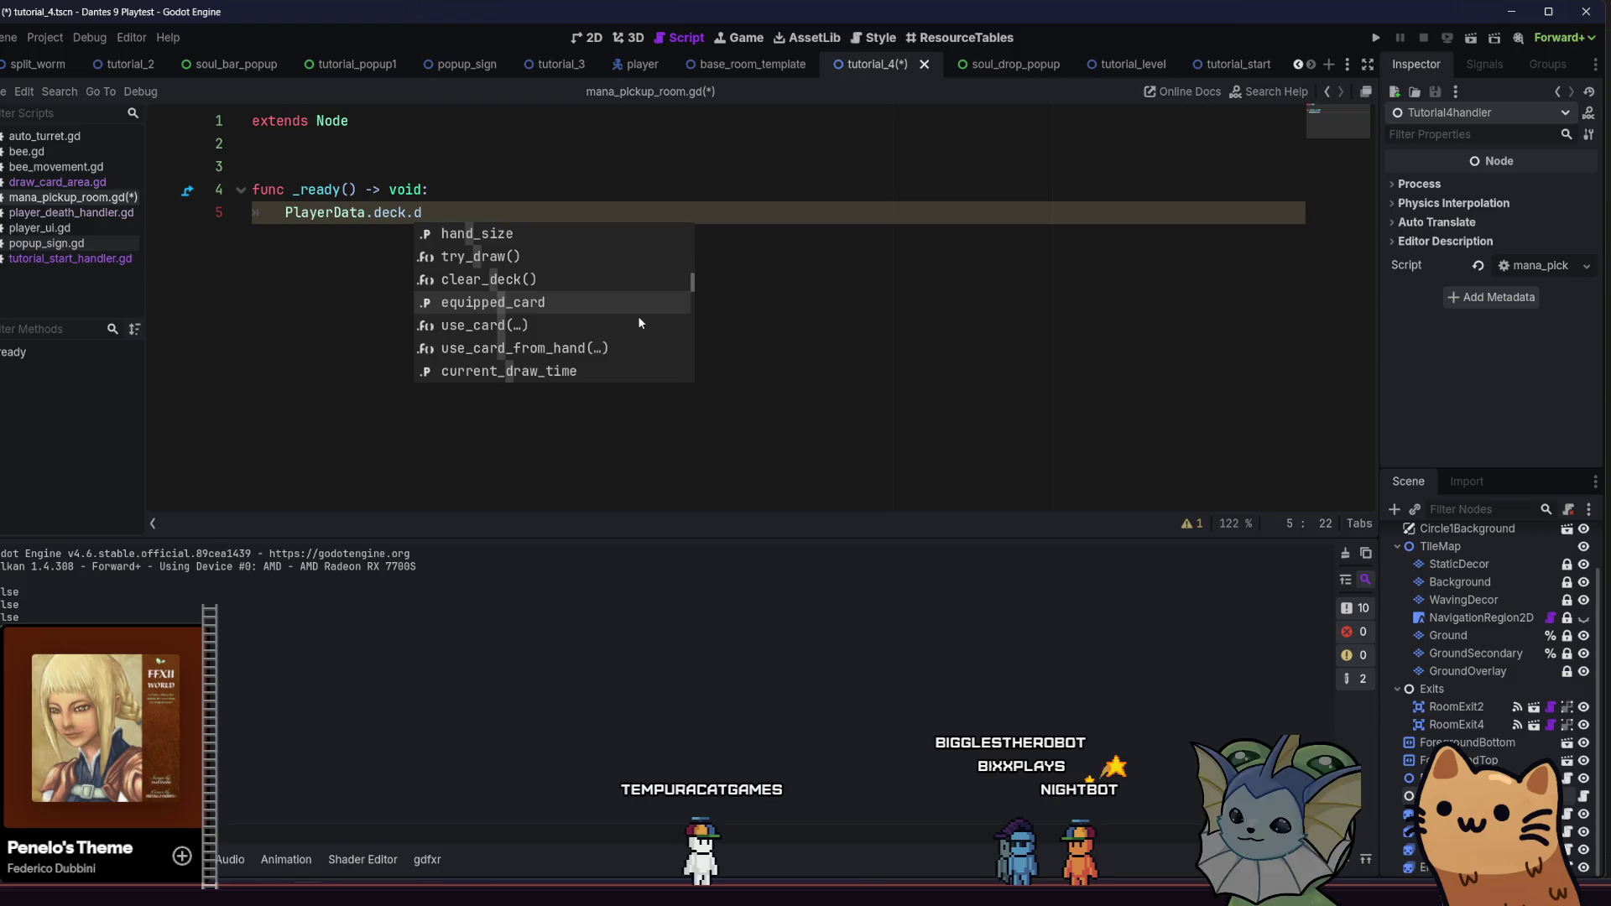
scroll(639, 323, down, 4)
scroll(638, 319, down, 2)
key(BackSpace)
key(Down)
key(Down)
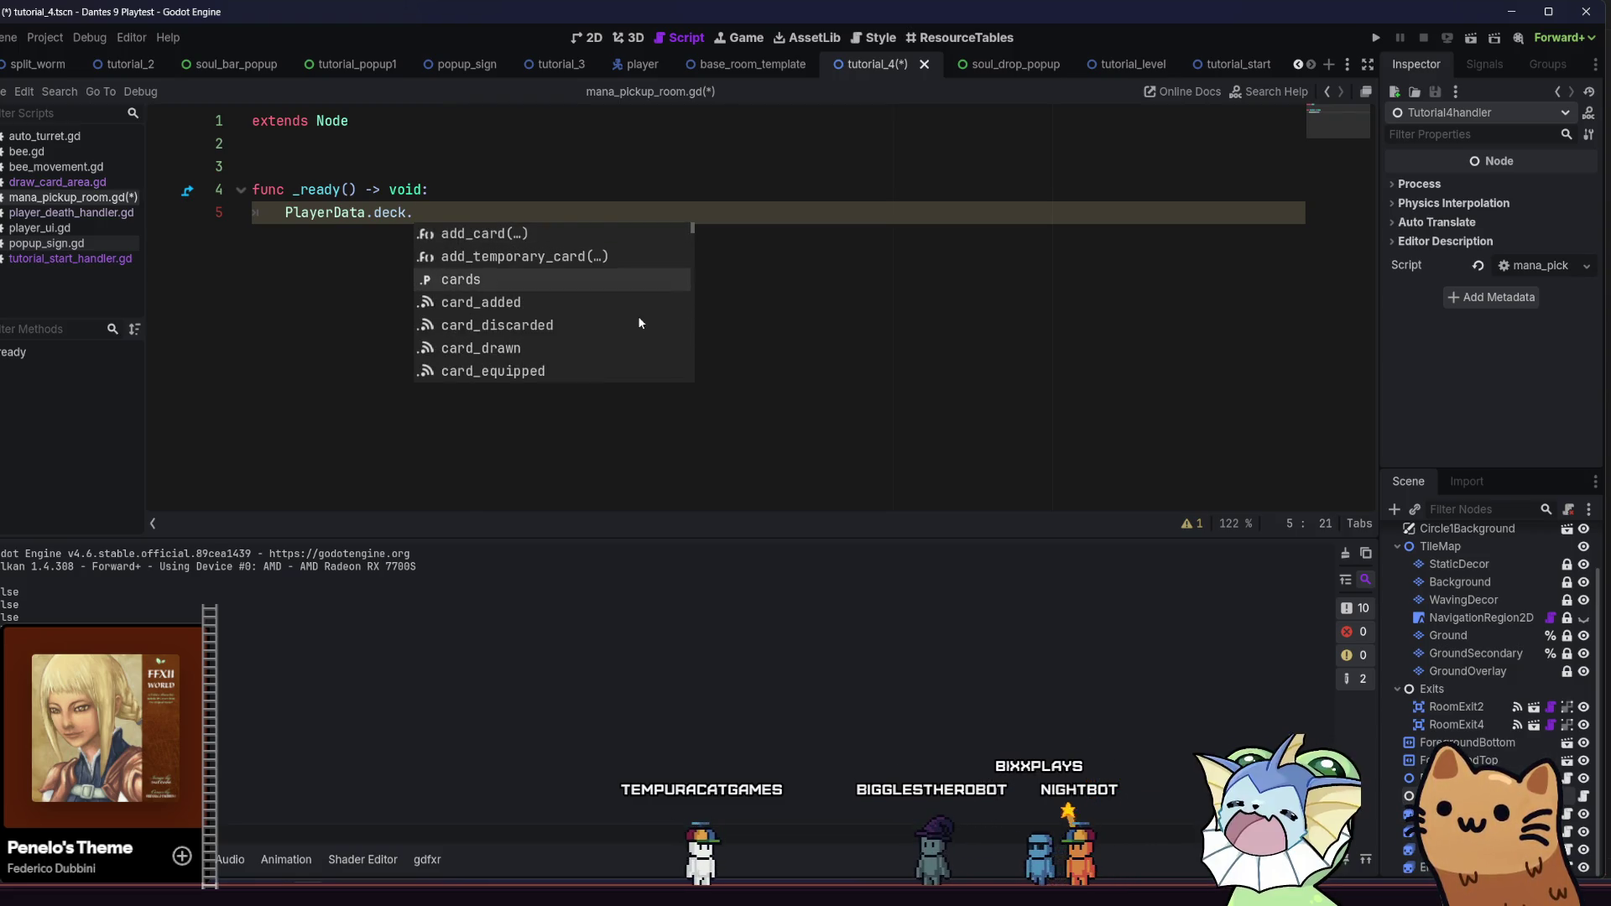
key(Down)
key(Down)
key(Down)
key(Down)
key(Down)
key(Down)
key(Down)
key(Down)
key(Down)
key(Down)
key(Down)
key(Down)
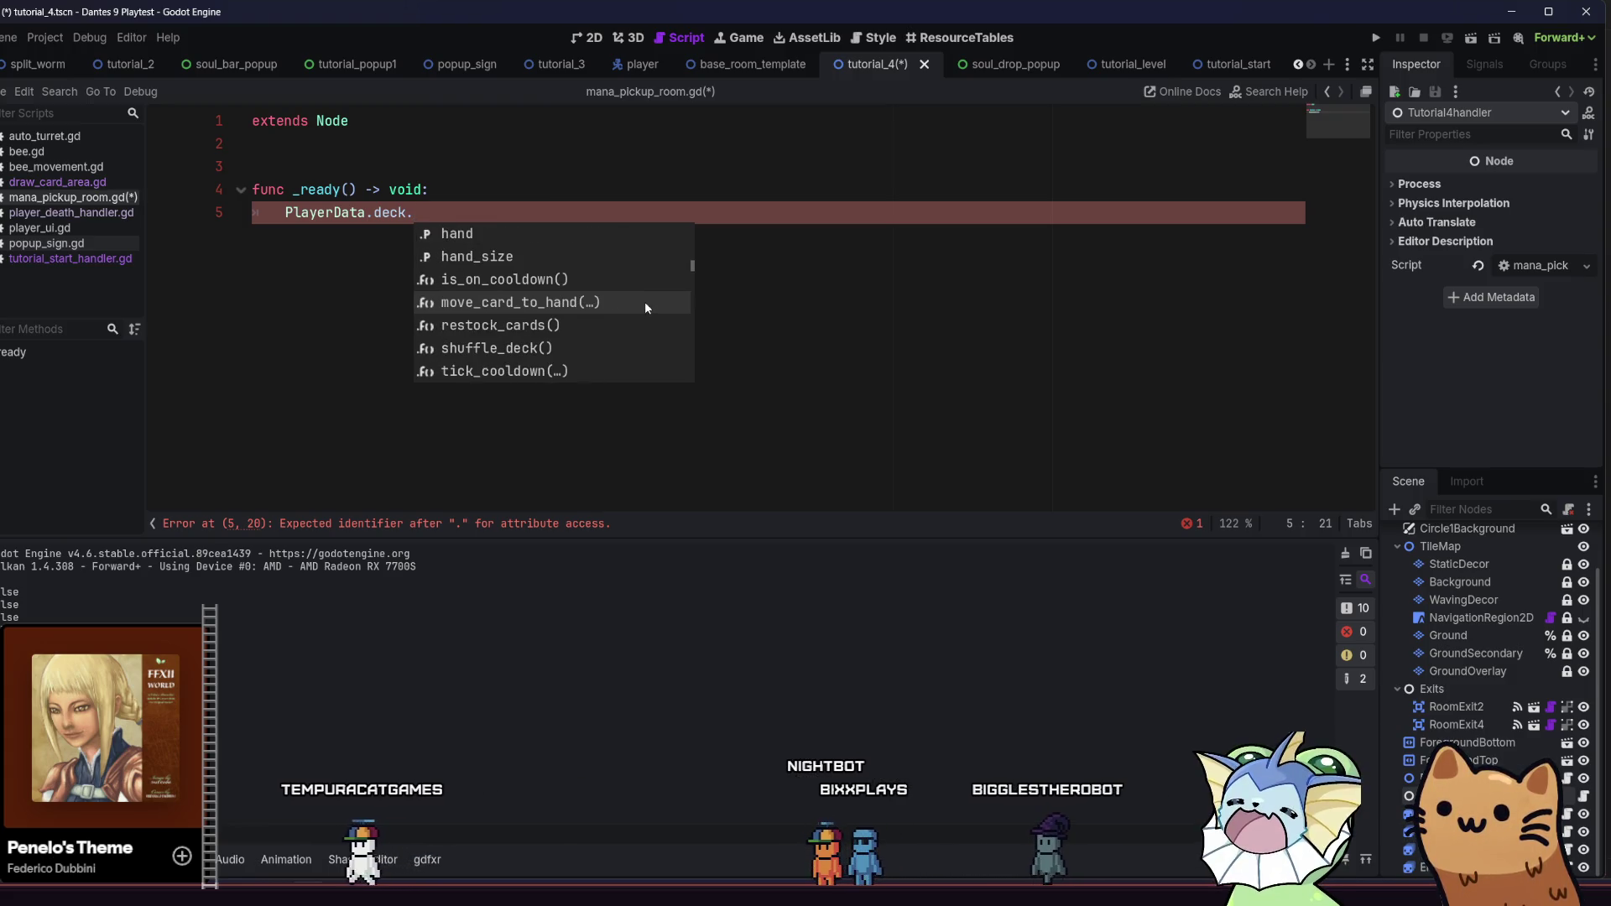
key(Down)
key(Down)
key(Down)
key(Down)
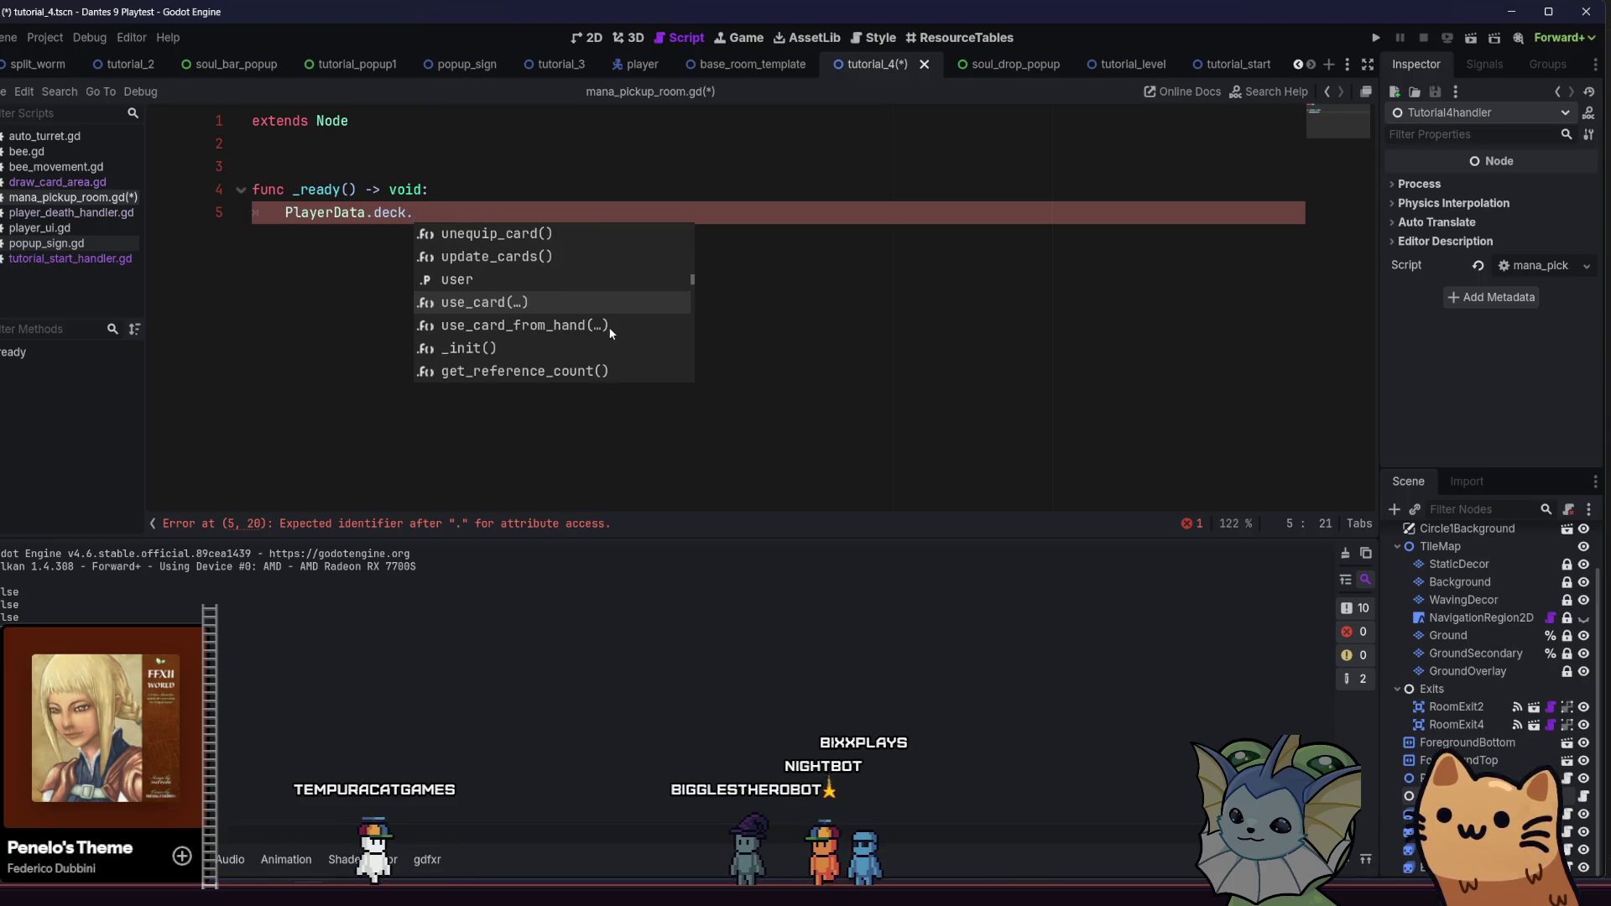
key(Down)
key(Down)
key(Down)
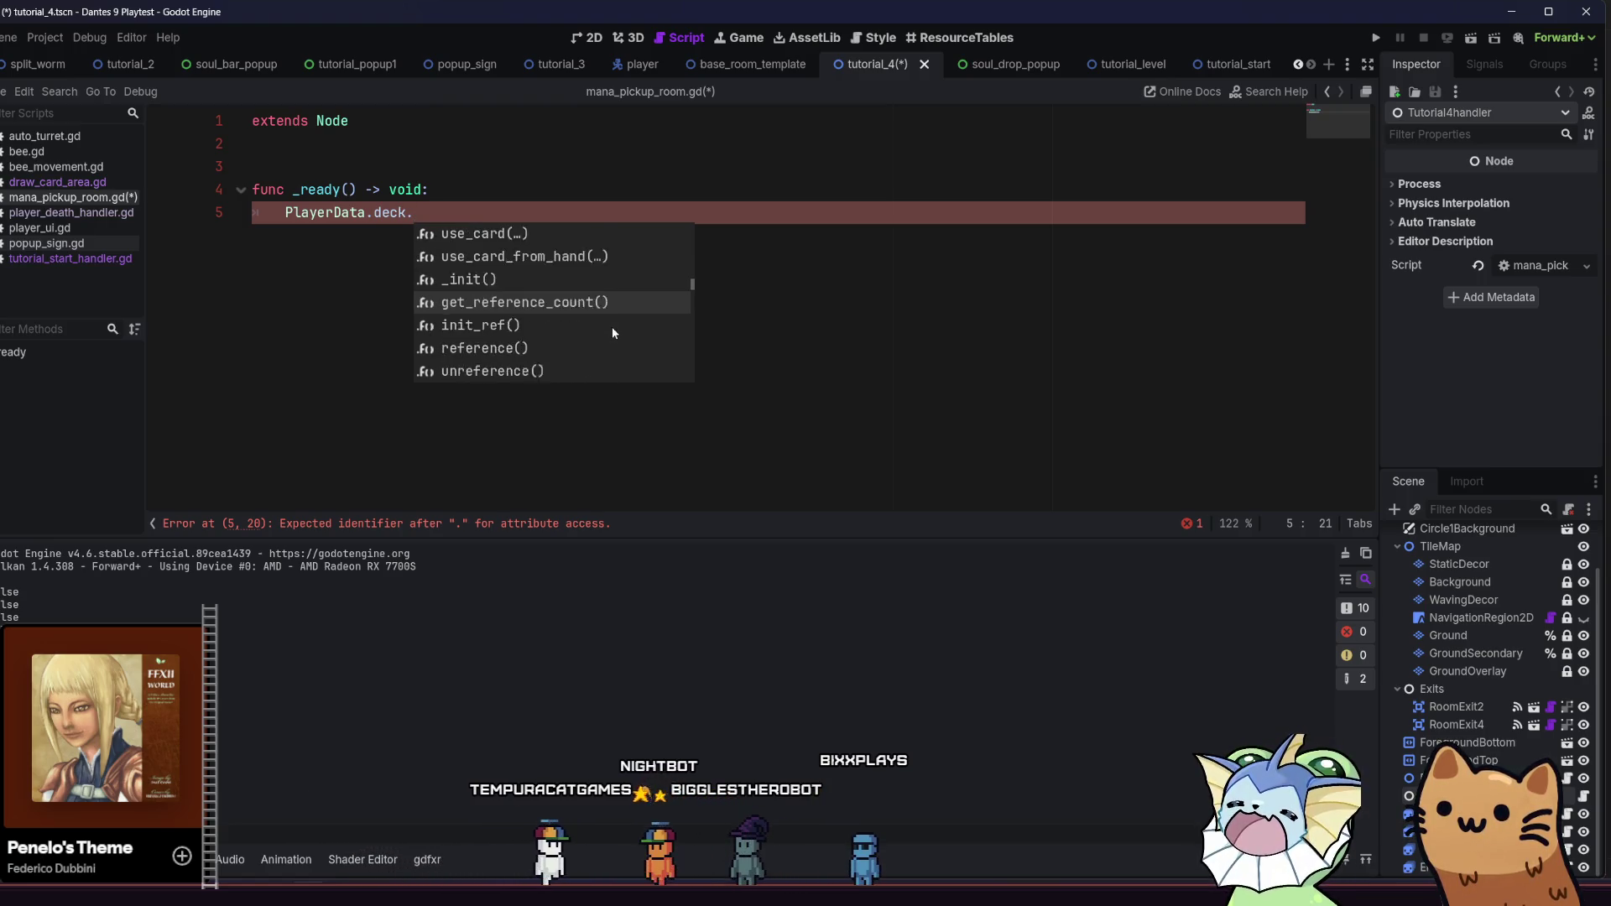
key(Down)
key(Down)
key(Down)
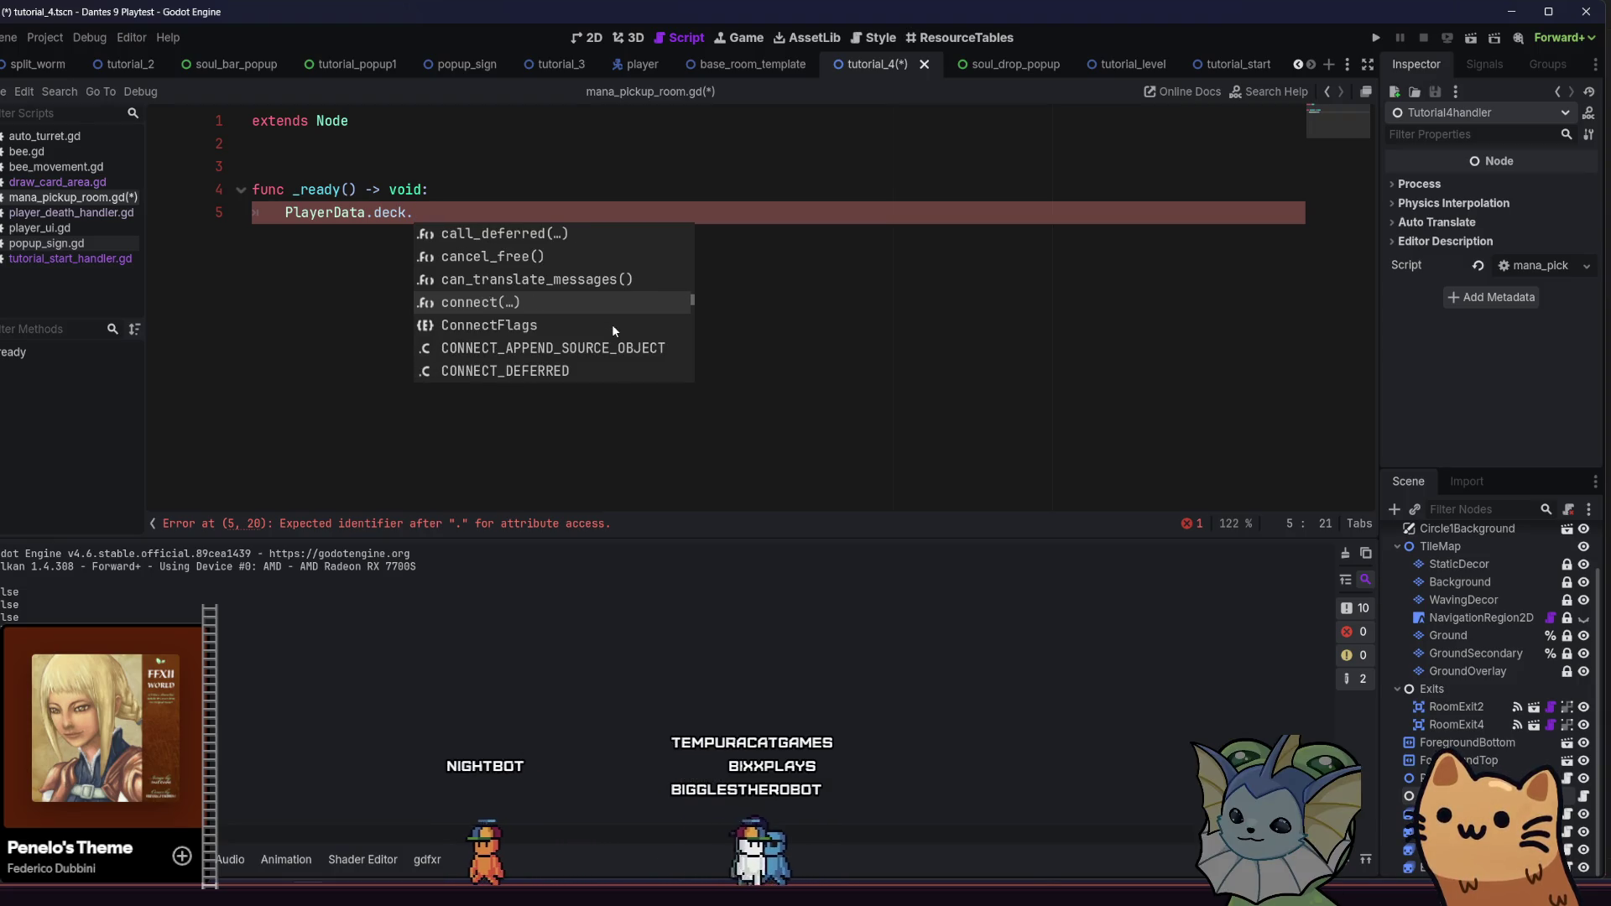
key(Down)
key(Down)
key(Down)
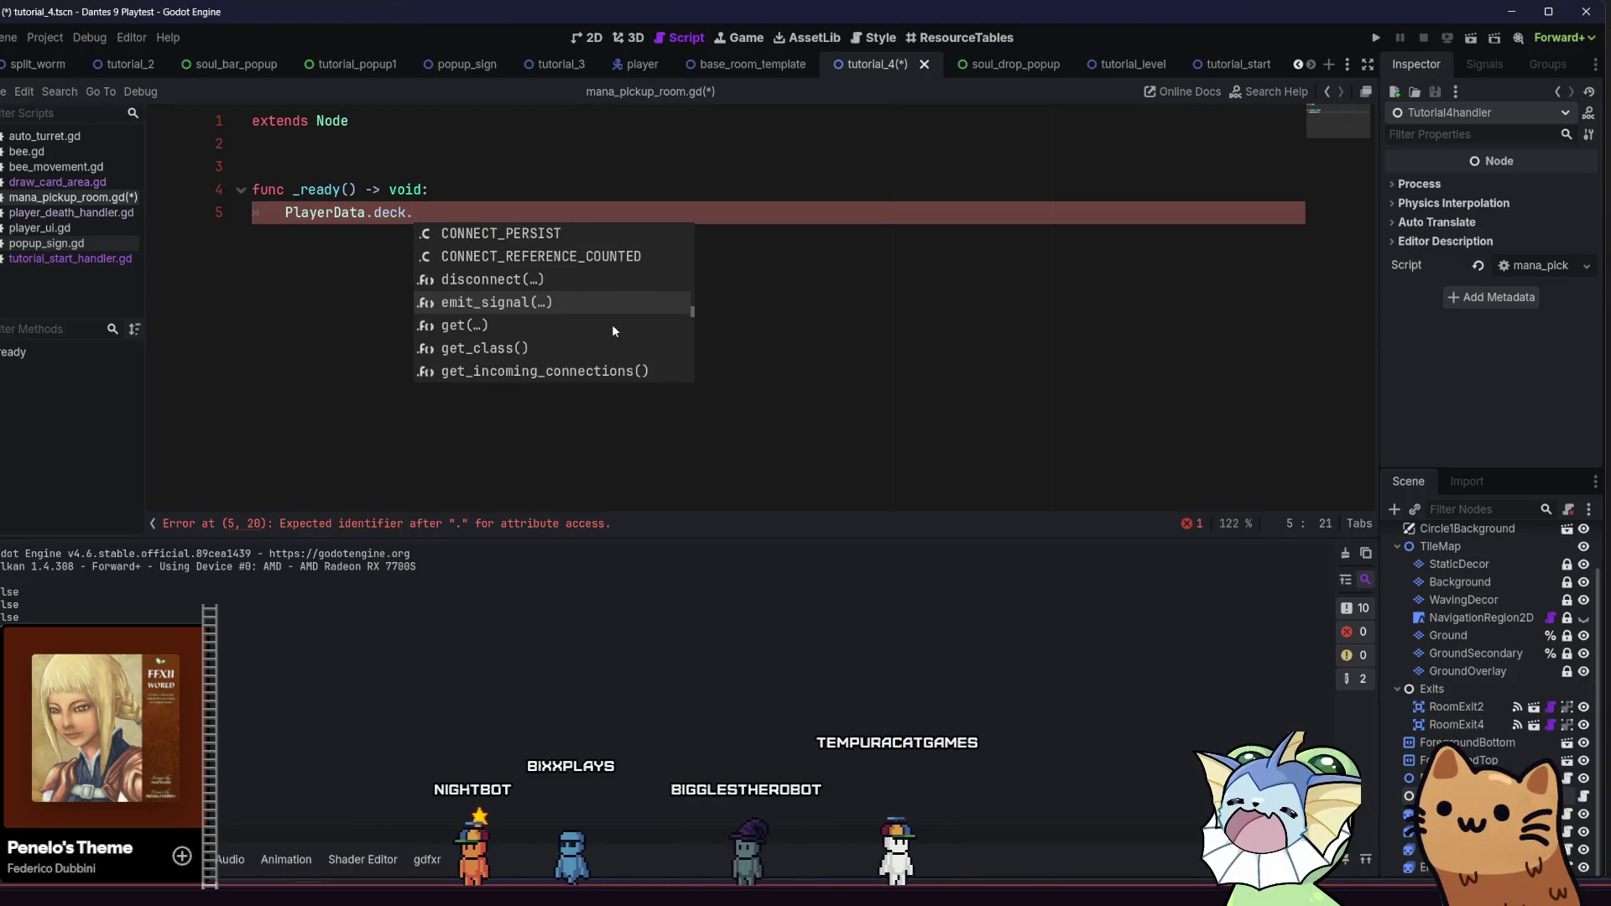
key(Page_Up)
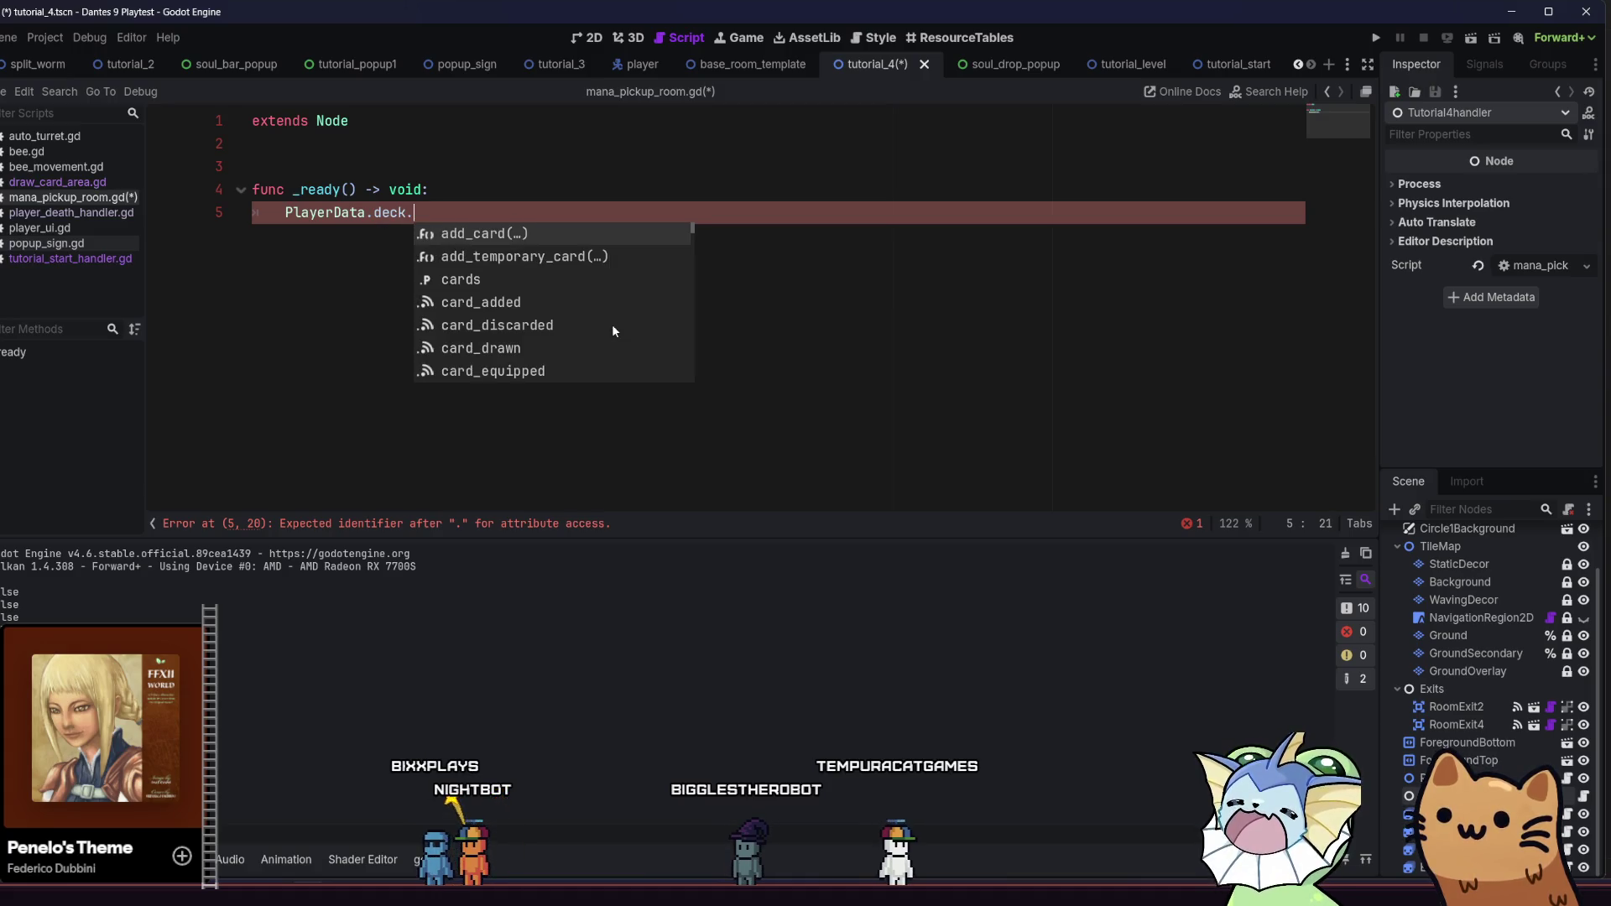
key(BackSpace)
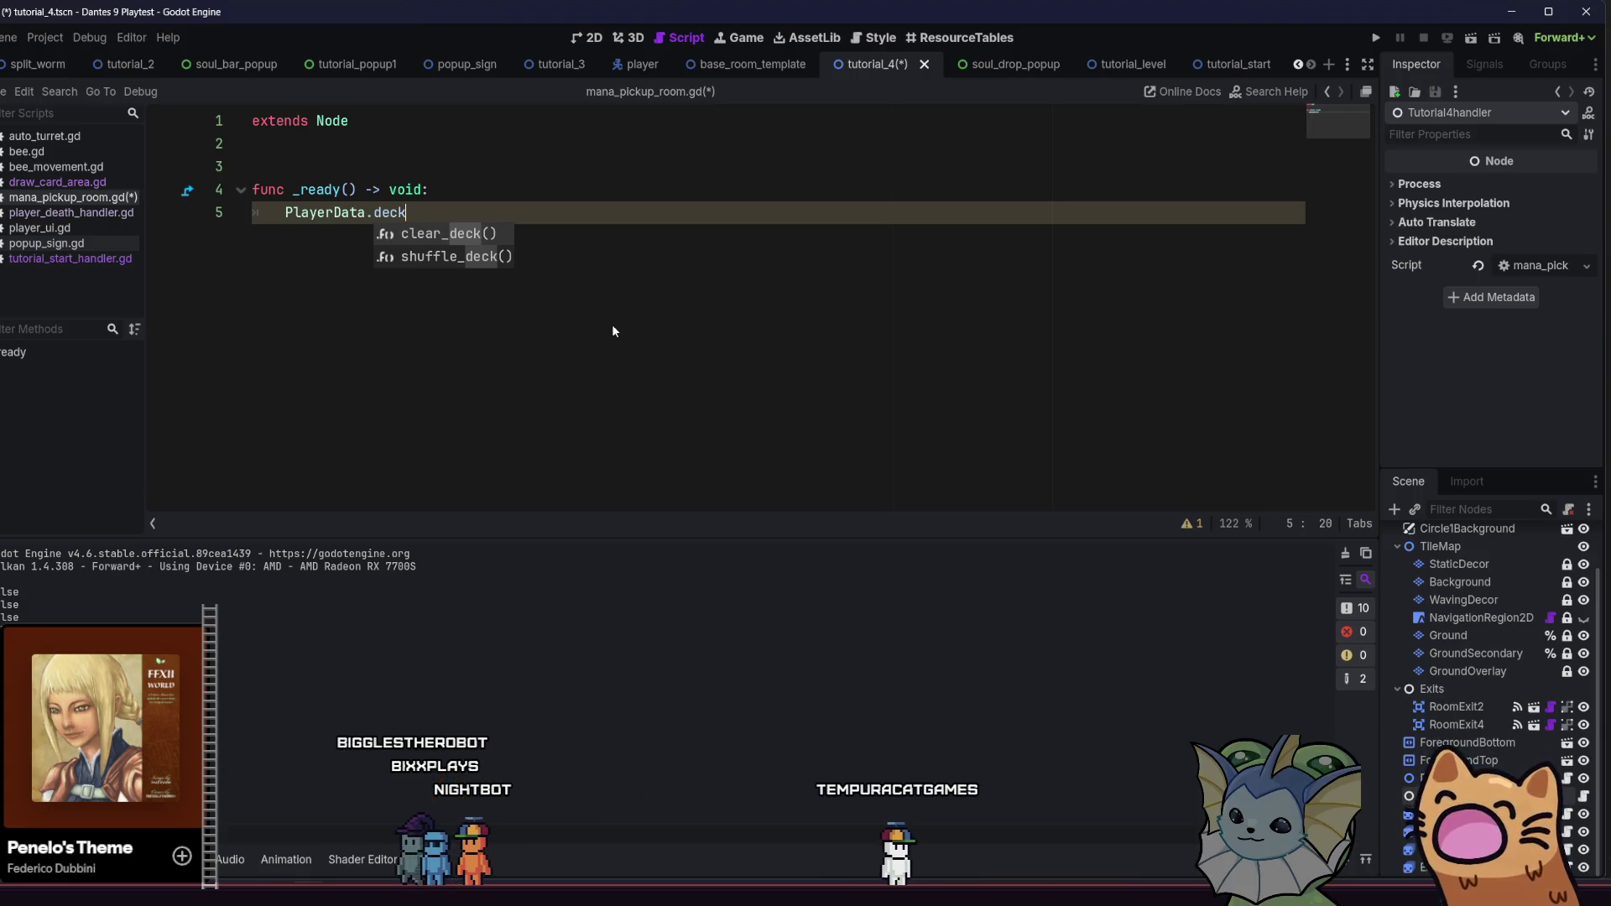
Try deck member names such as clear and reset after PlayerData.deck
text(.)
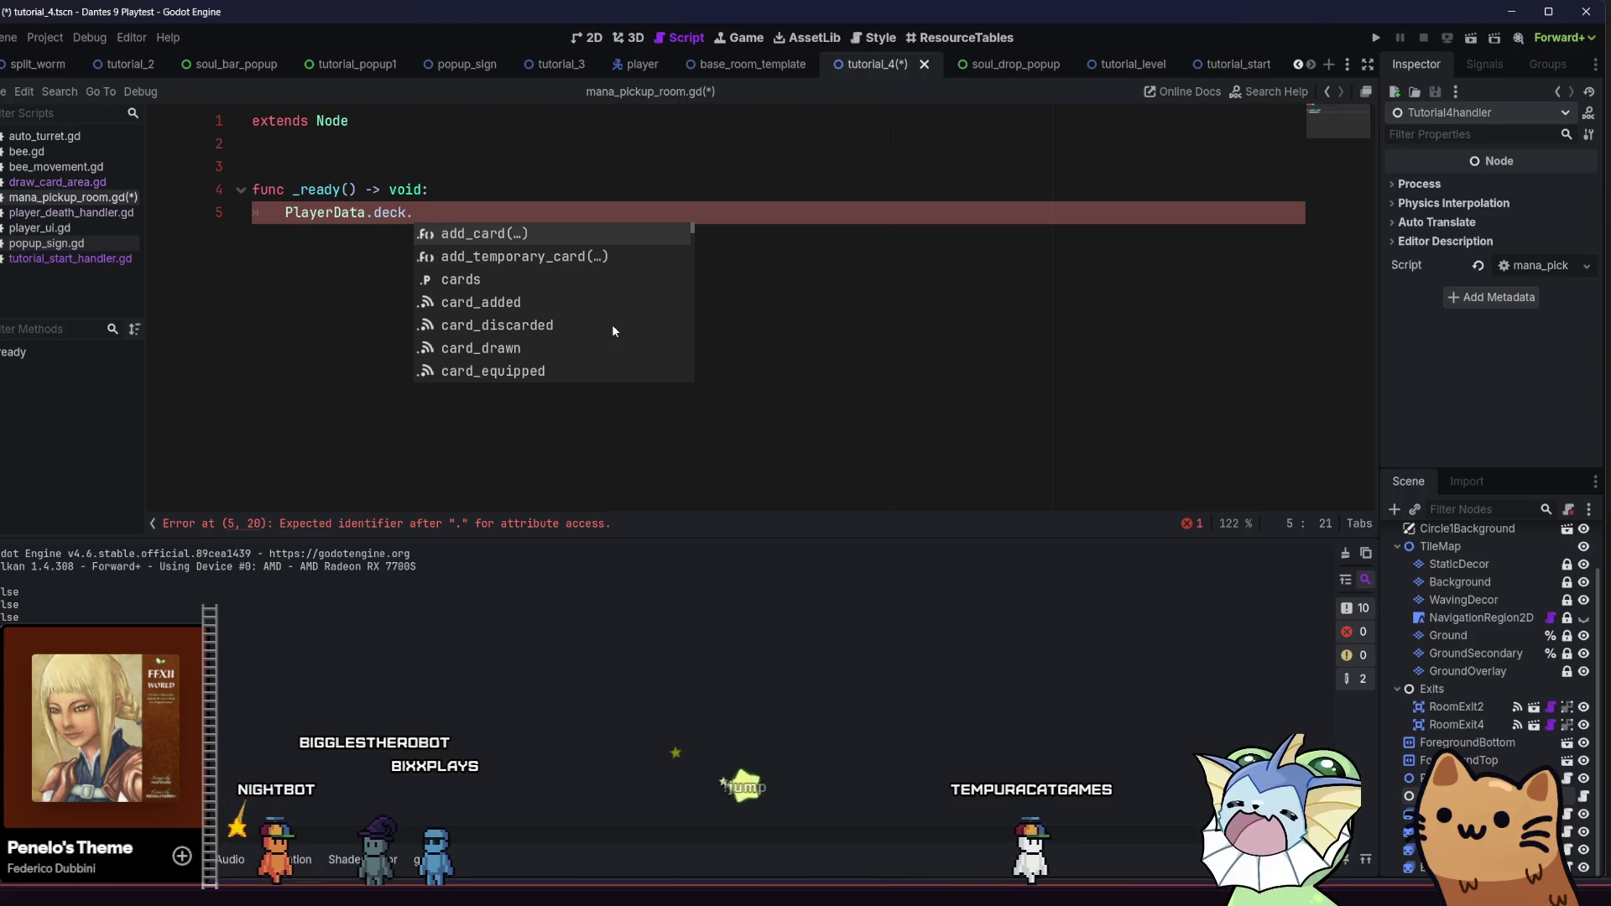
text(clea)
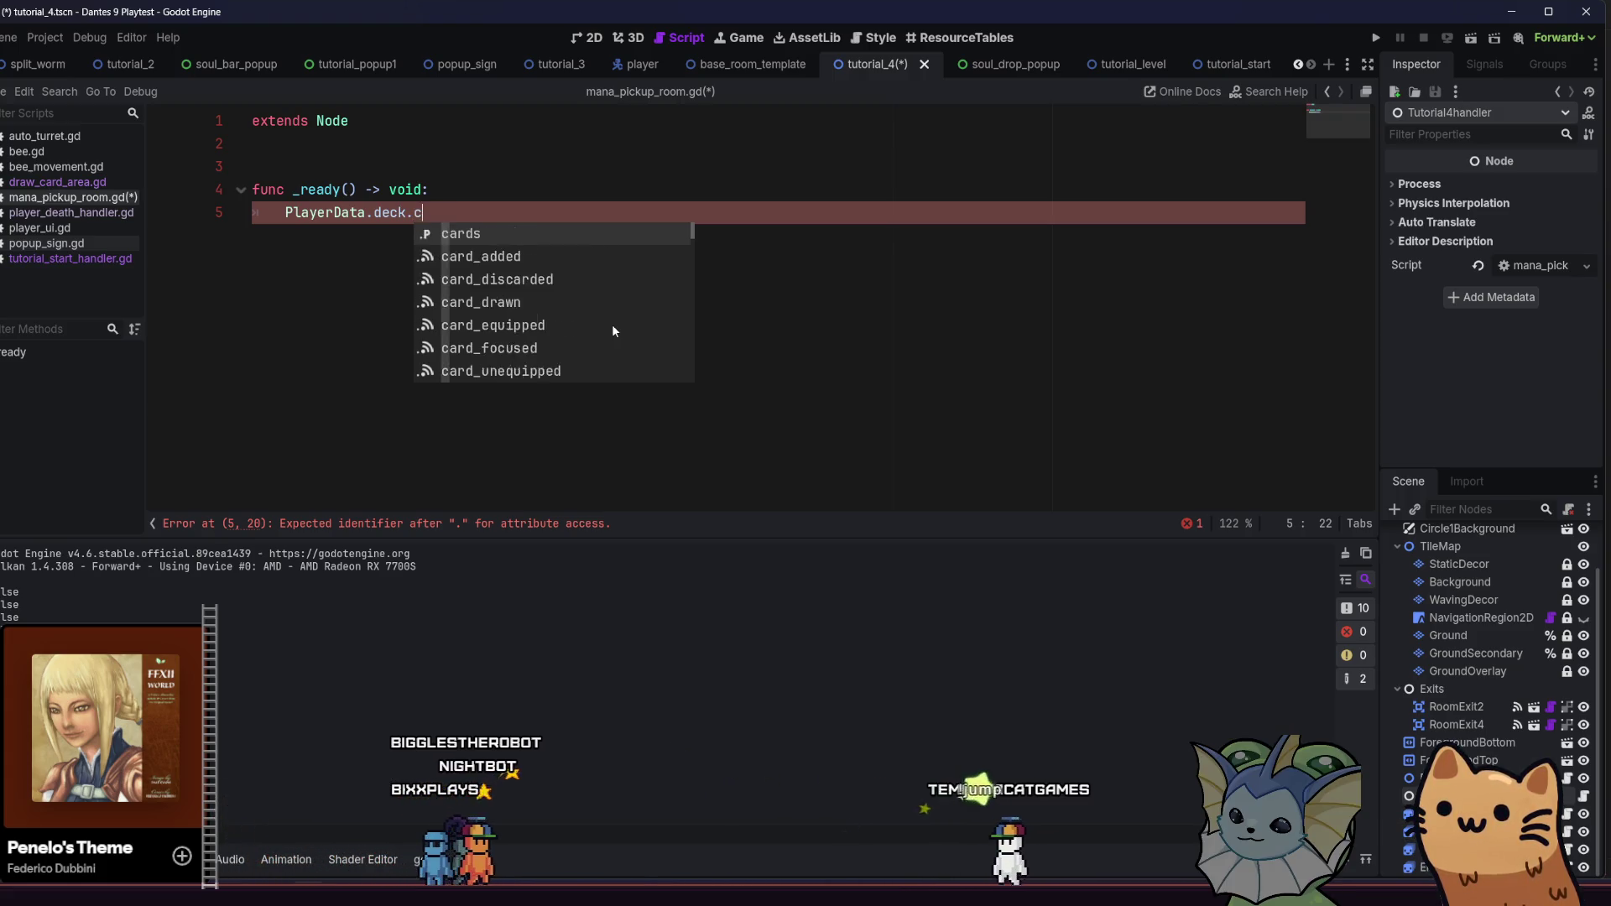
key(BackSpace)
key(BackSpace)
key(BackSpace)
text(res)
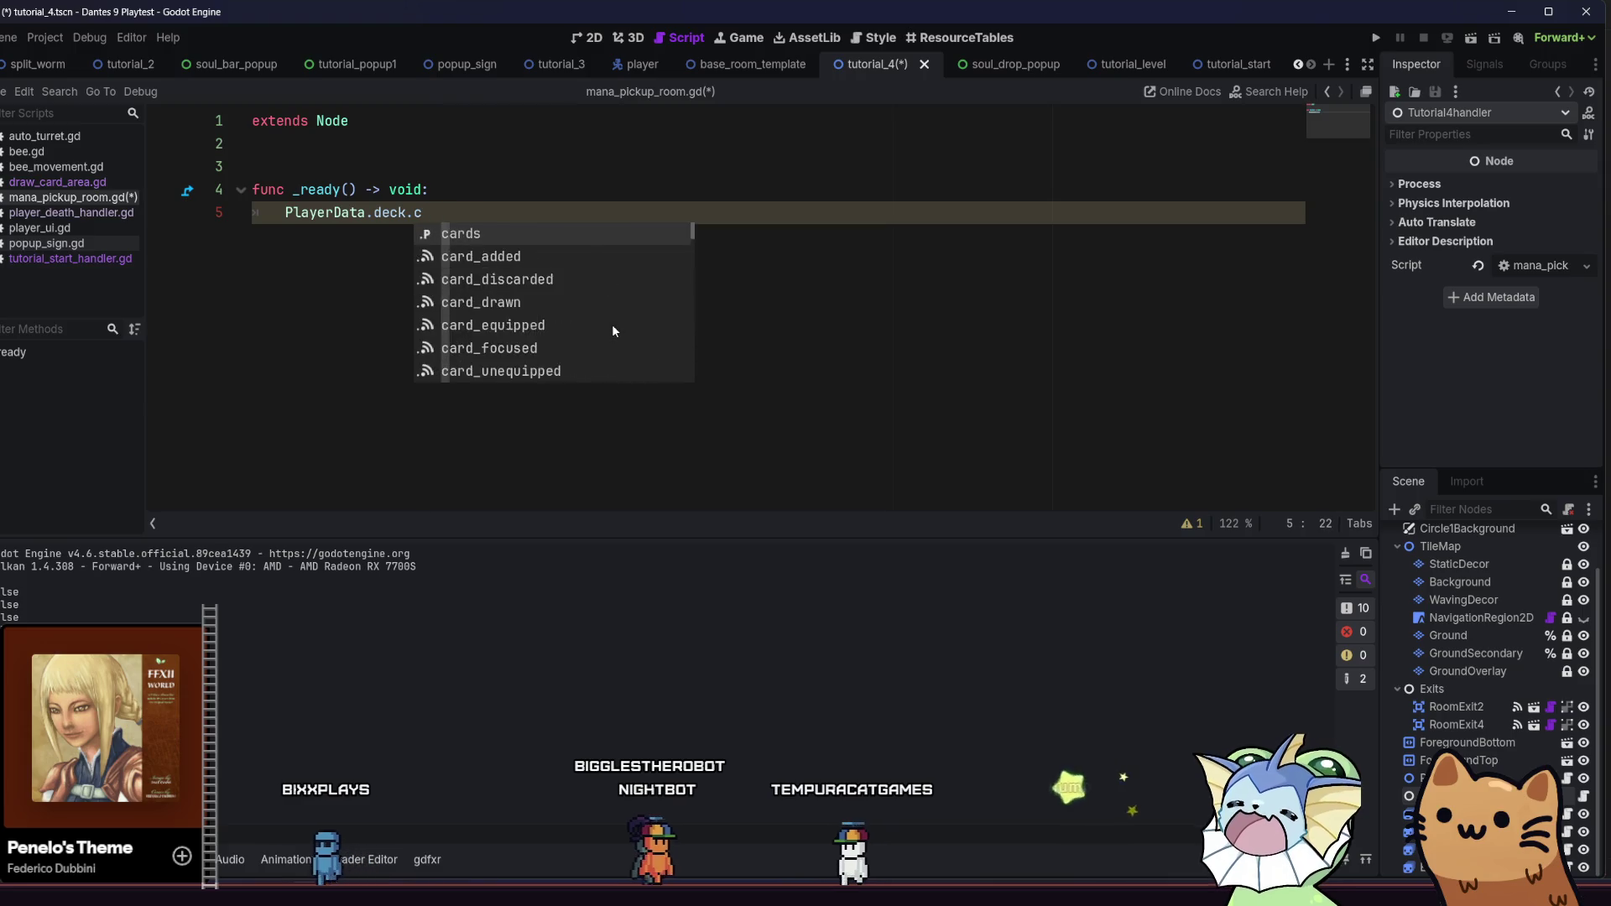
key(BackSpace)
key(BackSpace)
key(BackSpace)
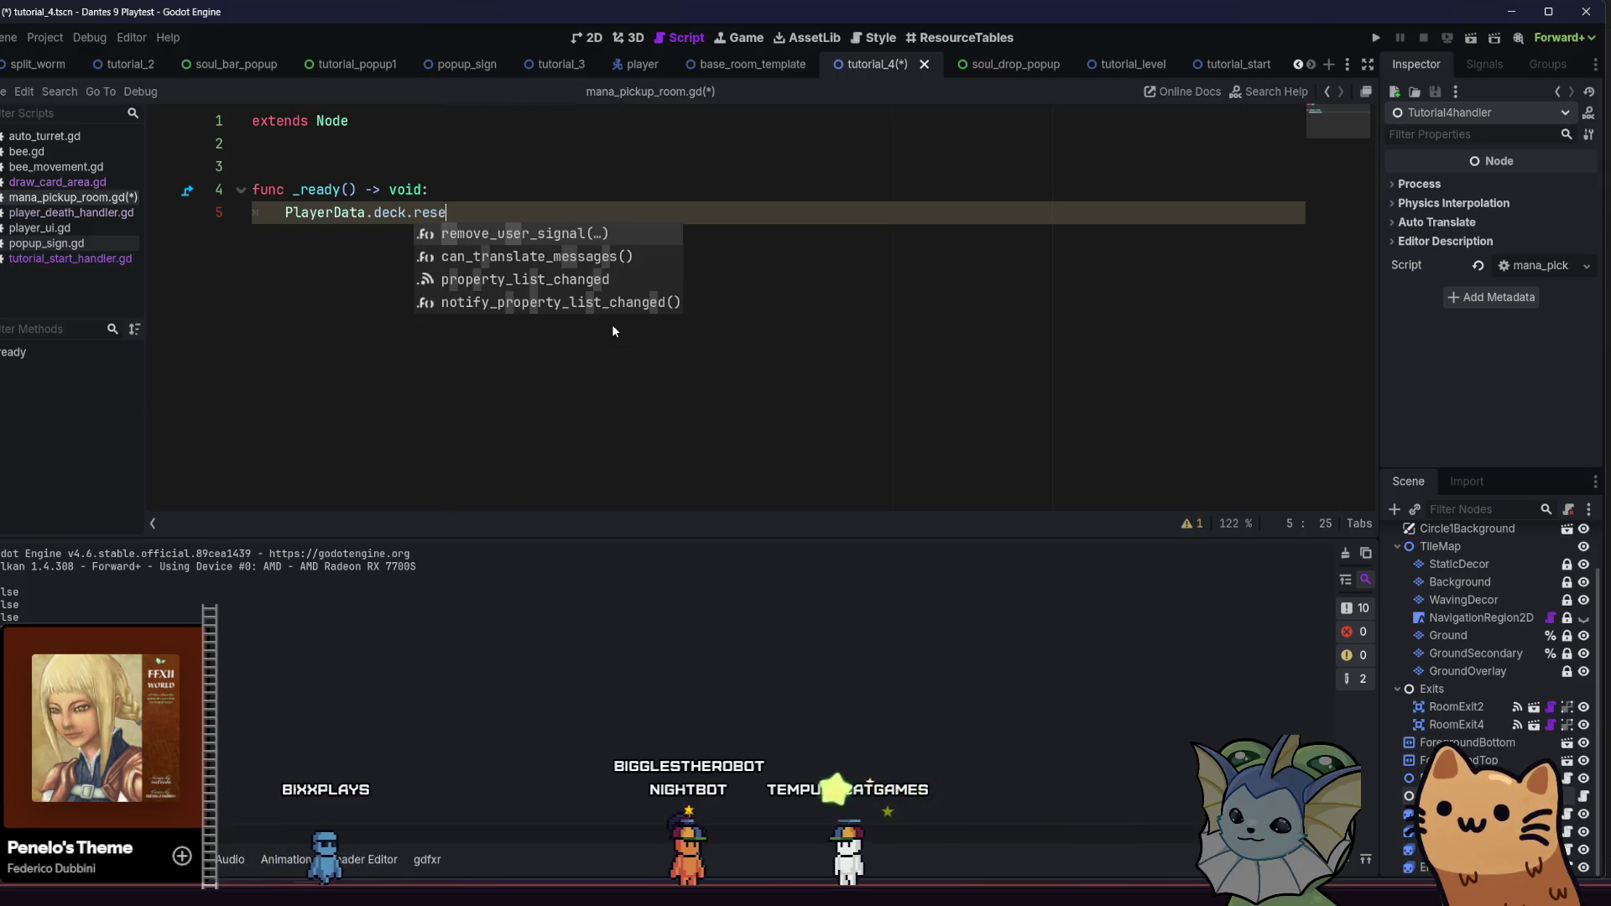
text(clear)
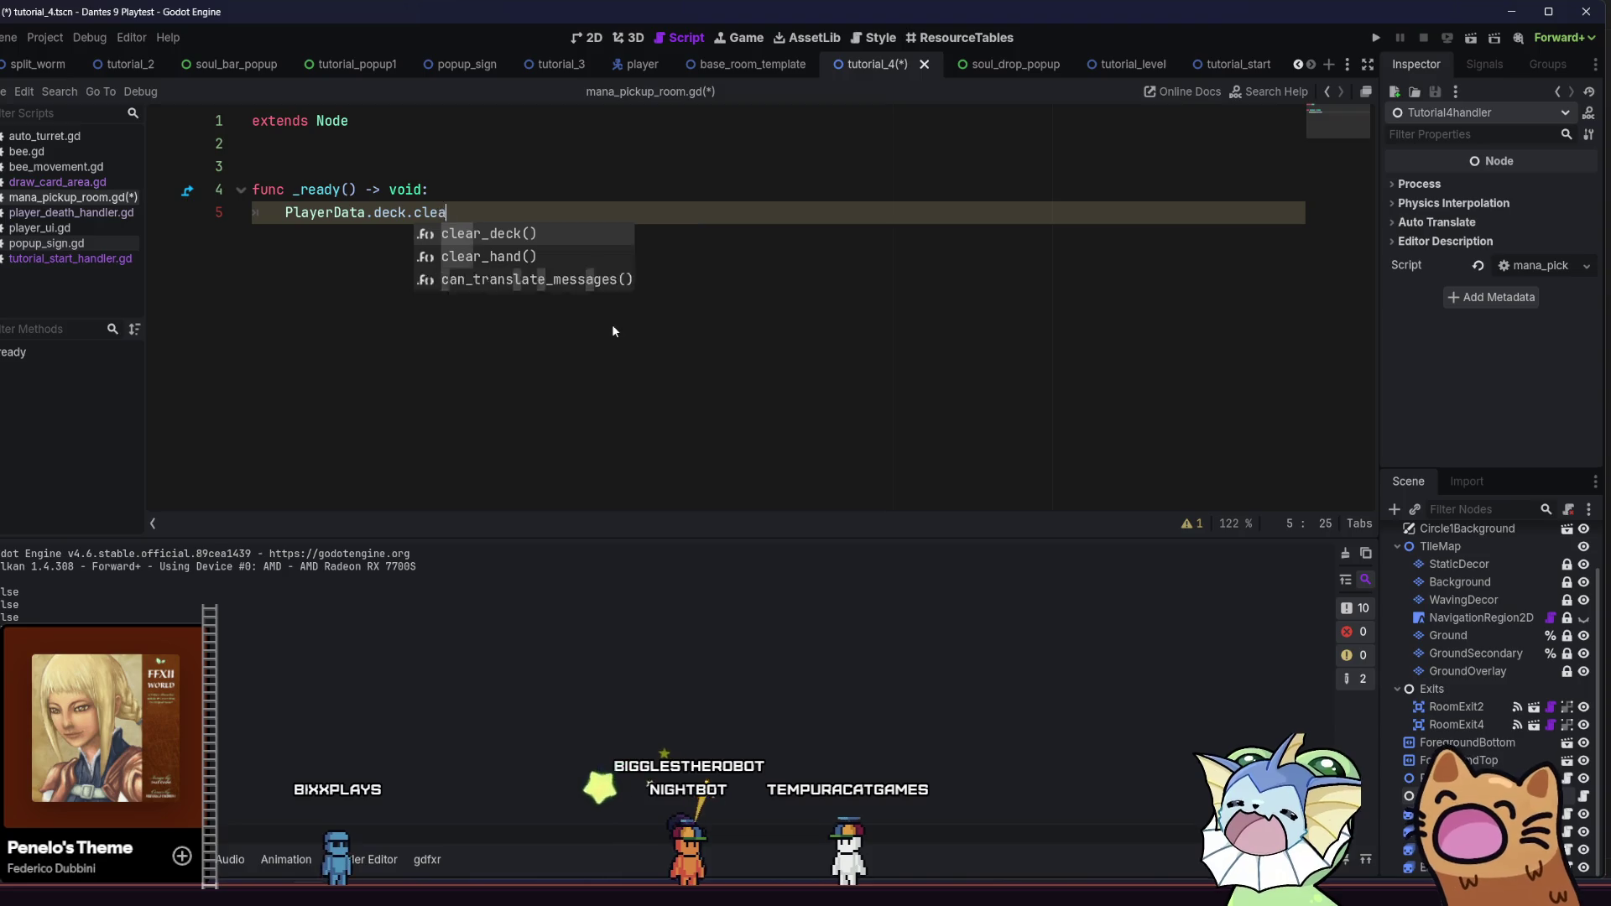
key(BackSpace)
key(BackSpace)
key(BackSpace)
text(rese)
key(BackSpace)
Try def and add members on the deck and bring the suggestions back up
key(BackSpace)
key(BackSpace)
key(BackSpace)
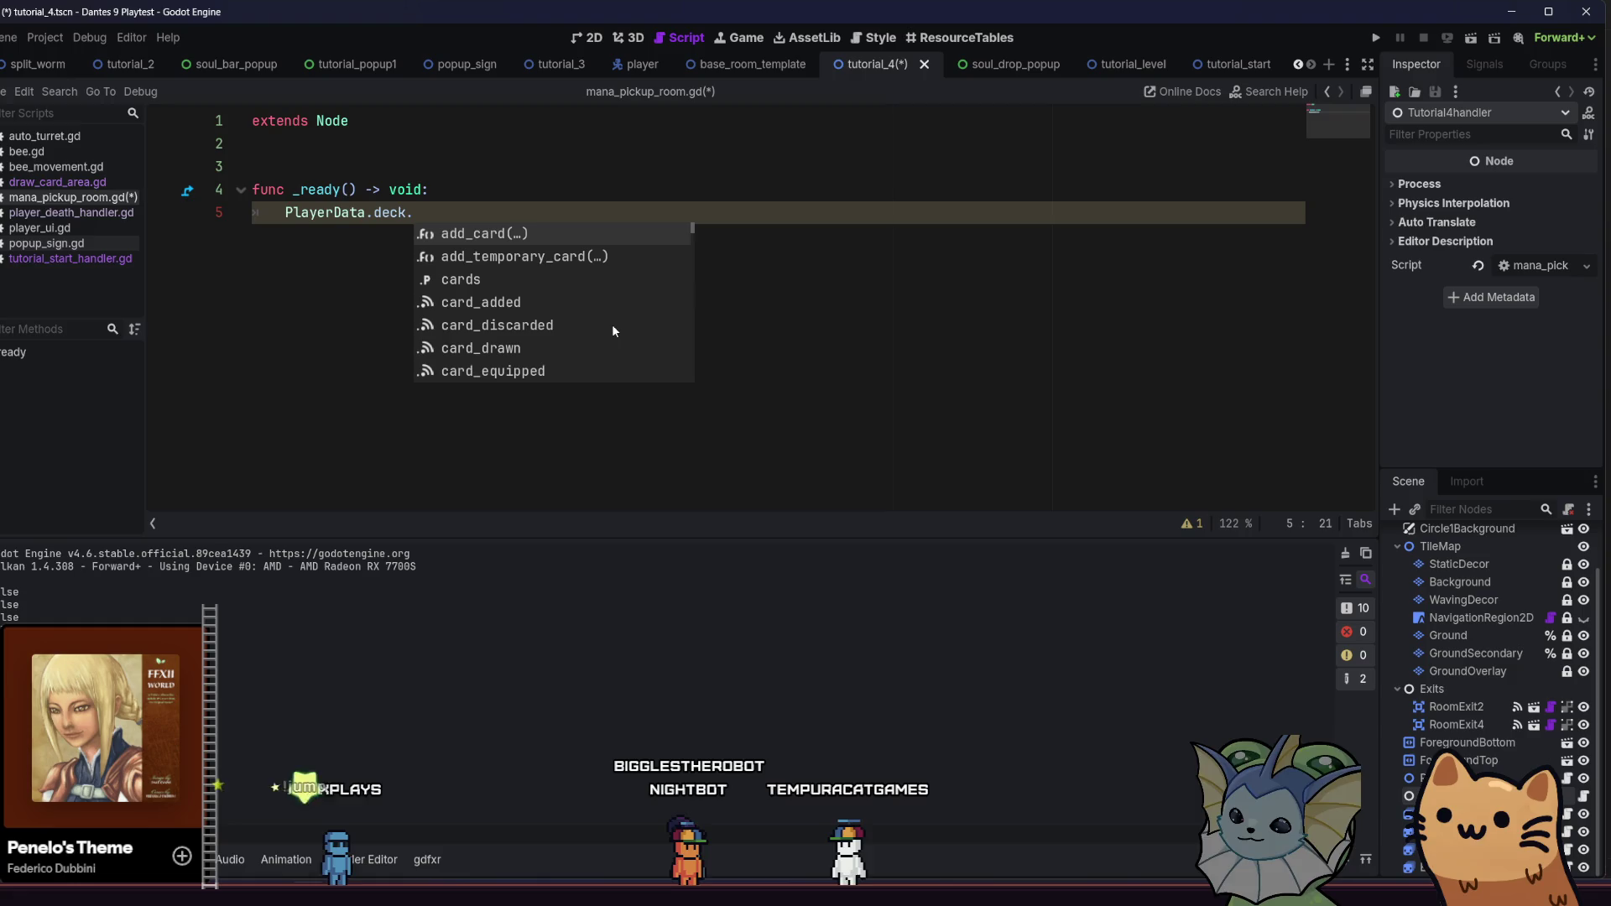
text(deck)
key(BackSpace)
key(BackSpace)
key(BackSpace)
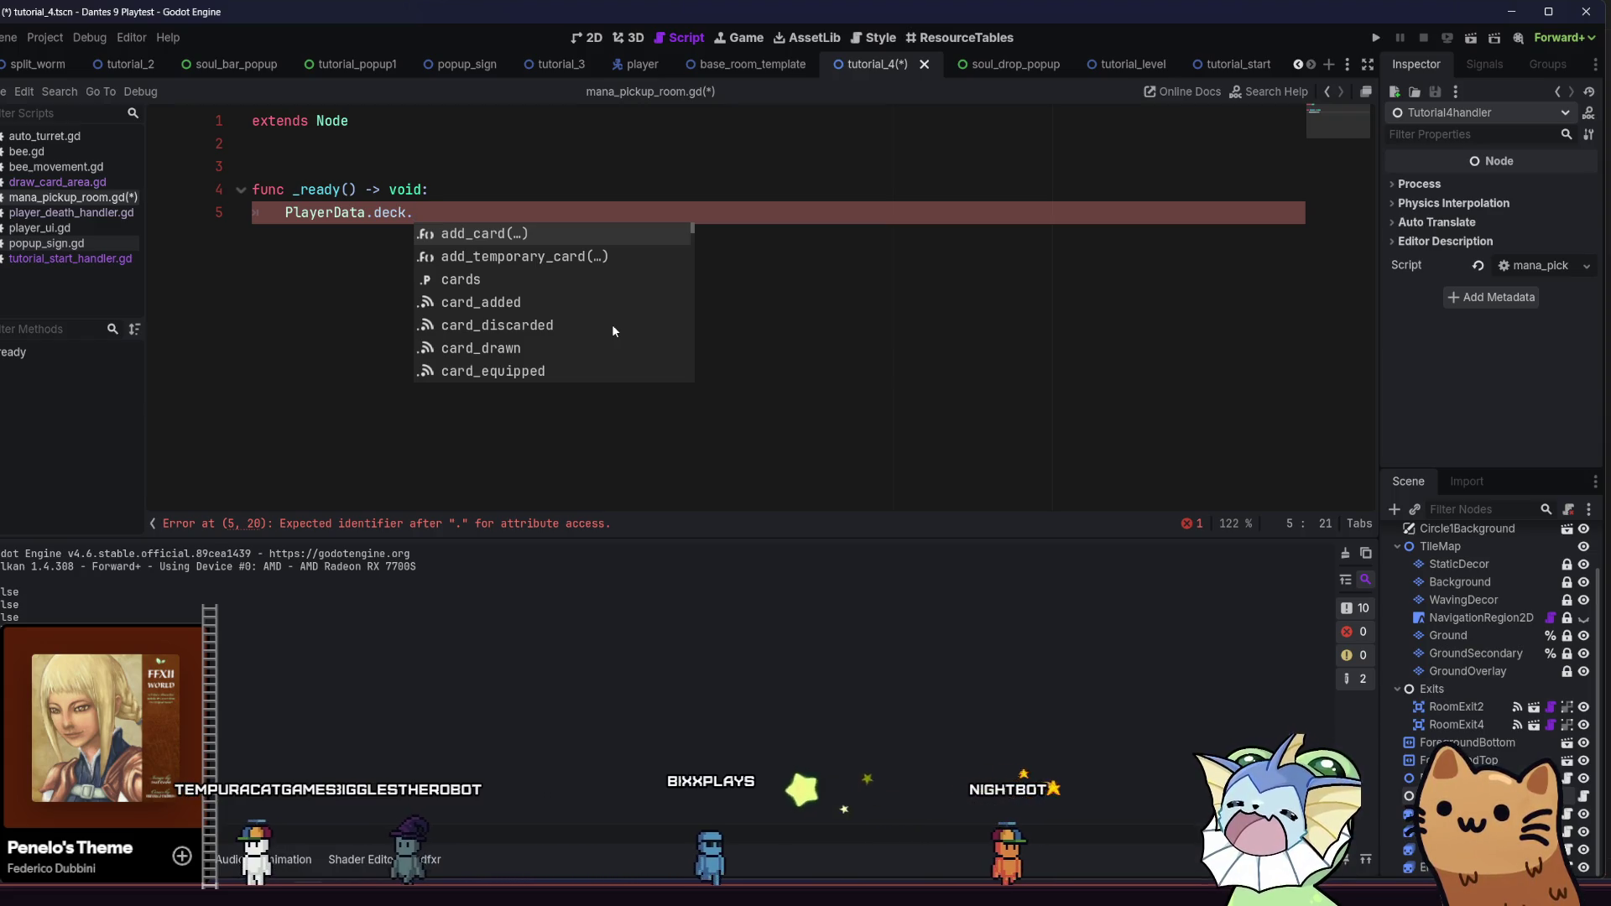
text(def)
key(BackSpace)
key(BackSpace)
key(BackSpace)
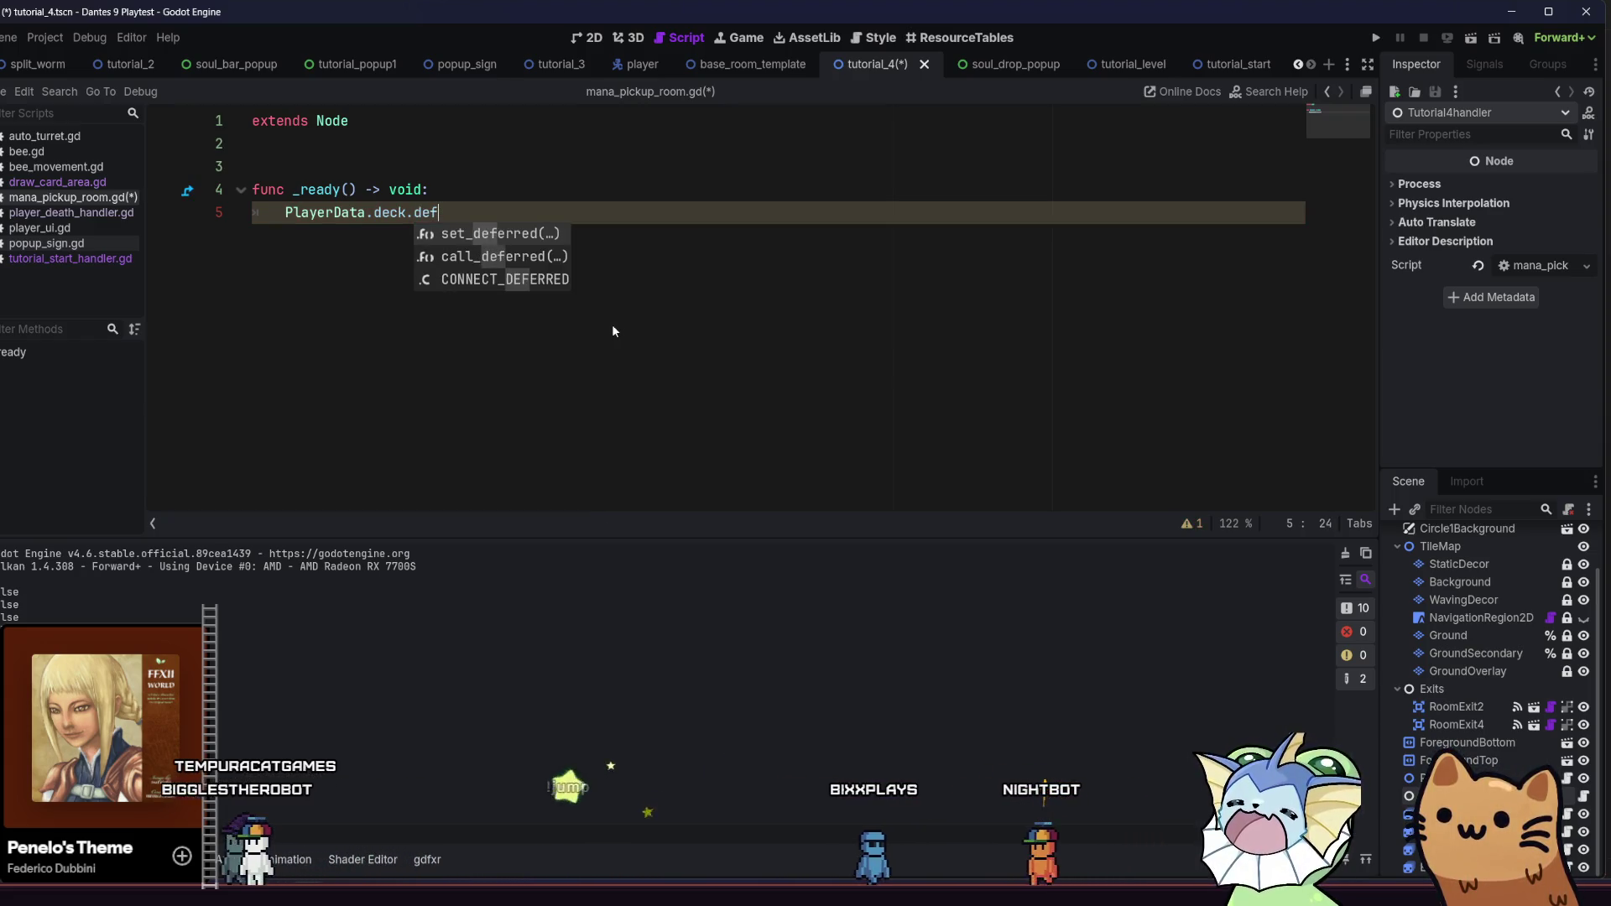
text(ad)
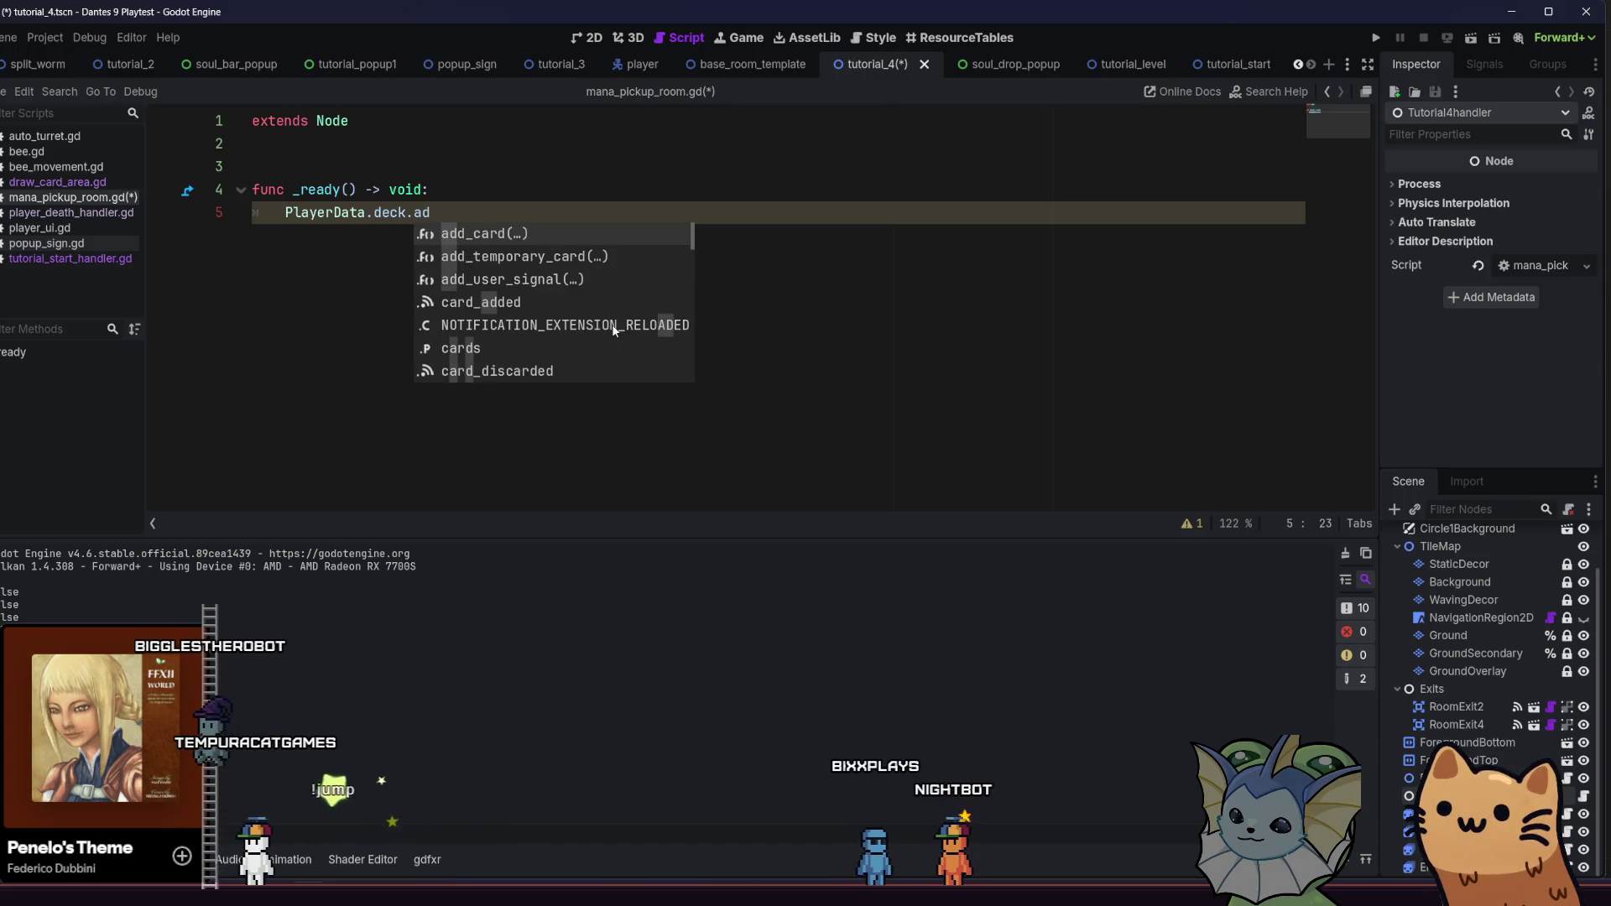
key(BackSpace)
key(BackSpace)
key(BackSpace)
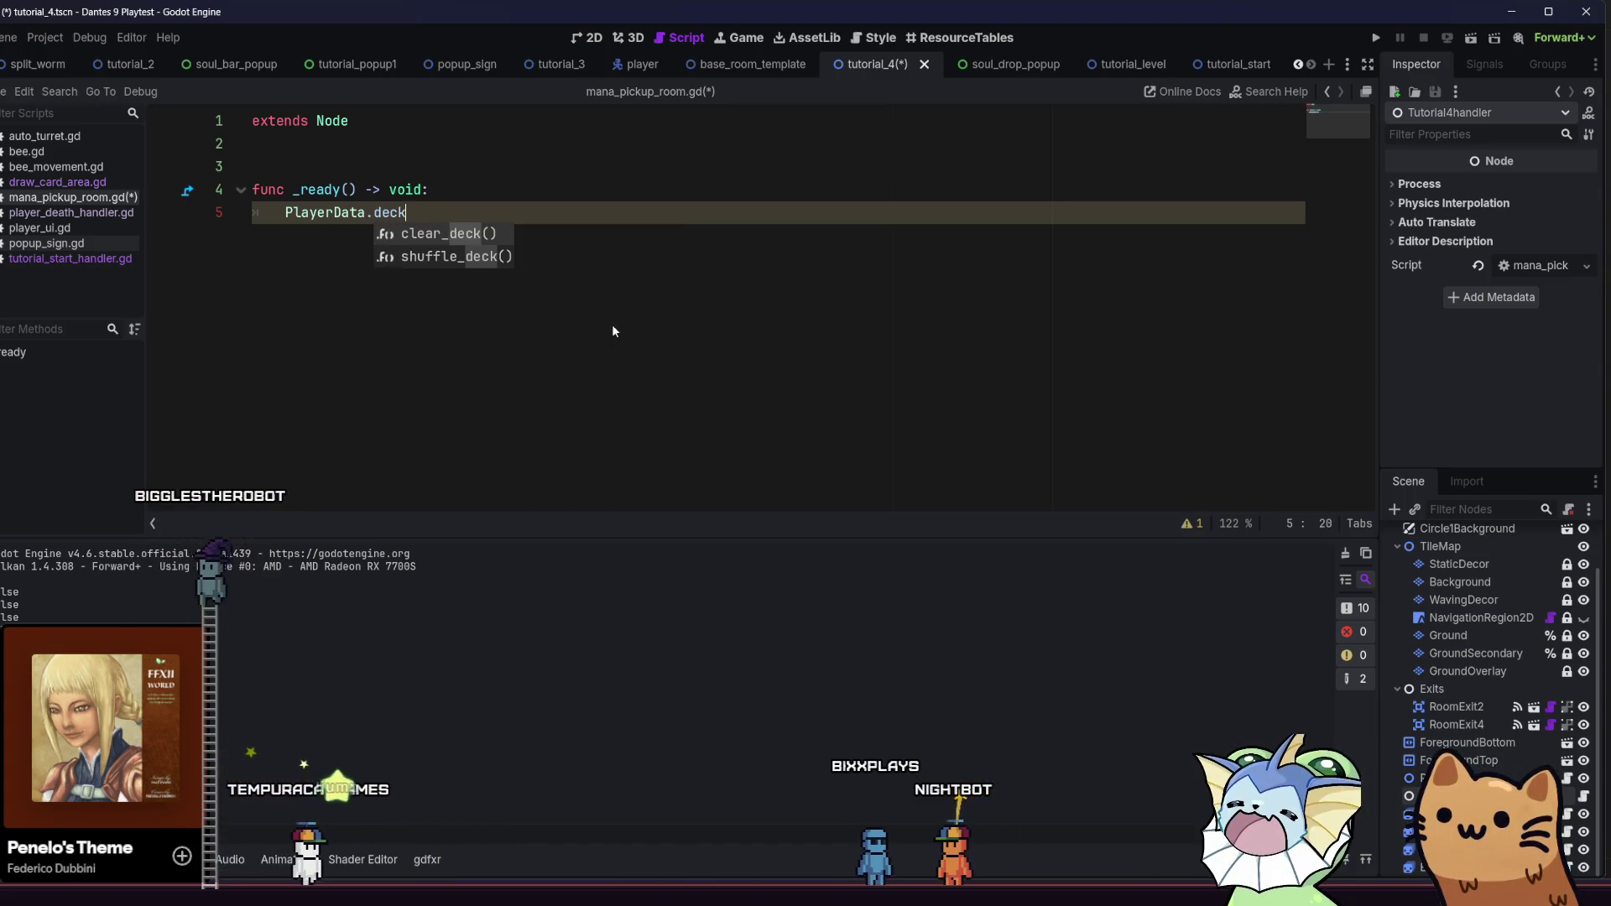
text(.ad)
key(BackSpace)
key(BackSpace)
key(BackSpace)
key(BackSpace)
key(BackSpace)
Complete the line as PlayerData.set_starting_deck() and save the script
text(set)
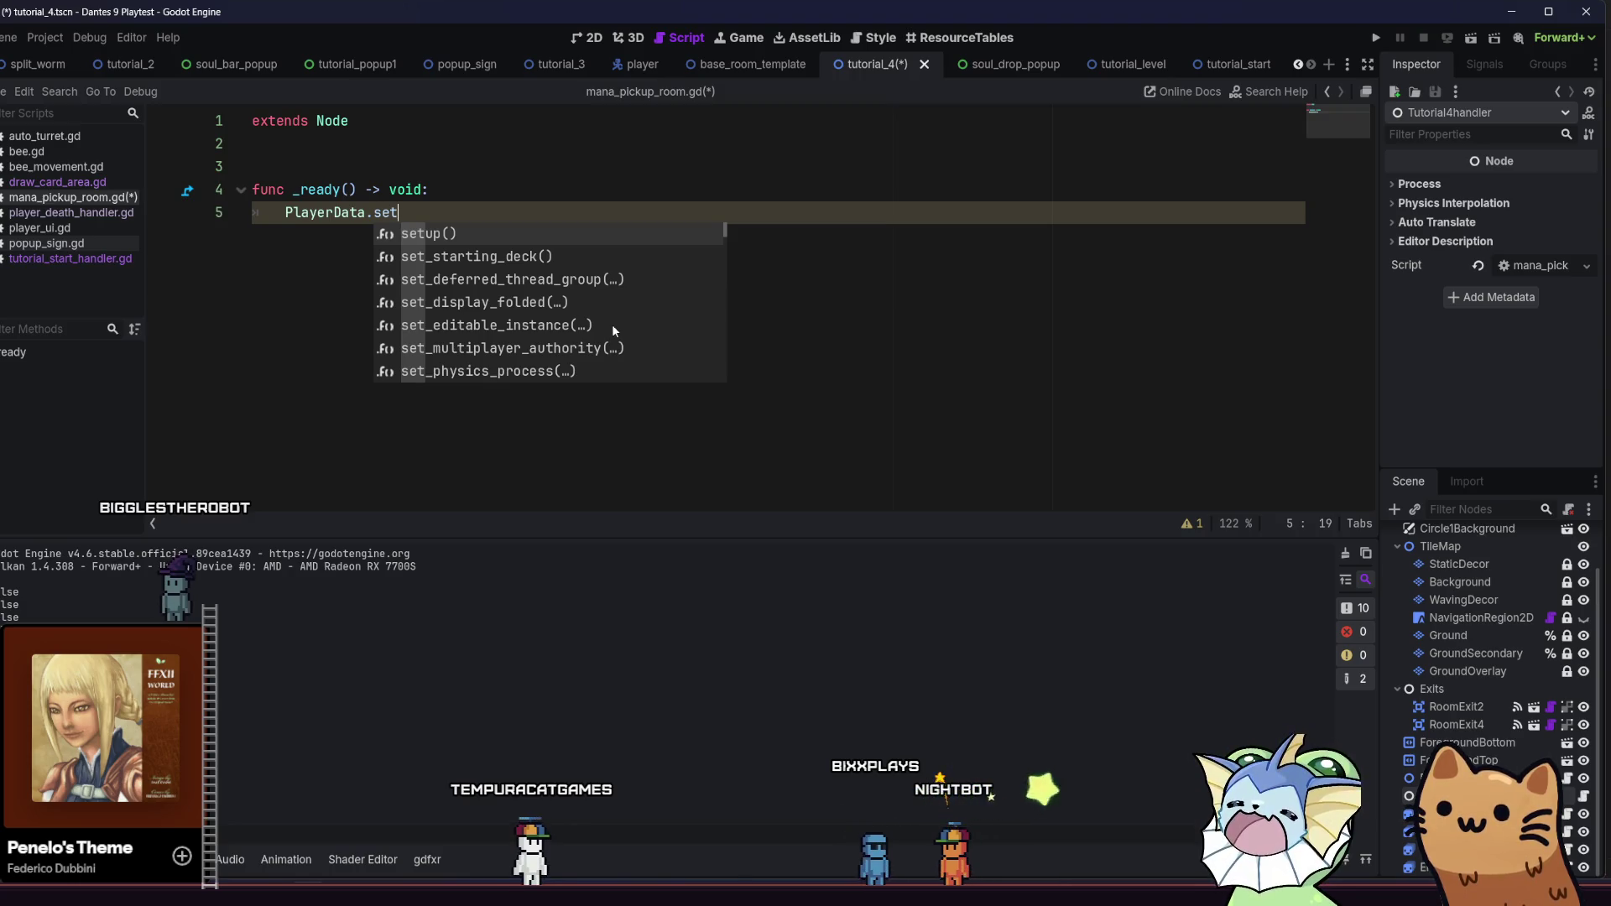
key(BackSpace)
key(BackSpace)
key(BackSpace)
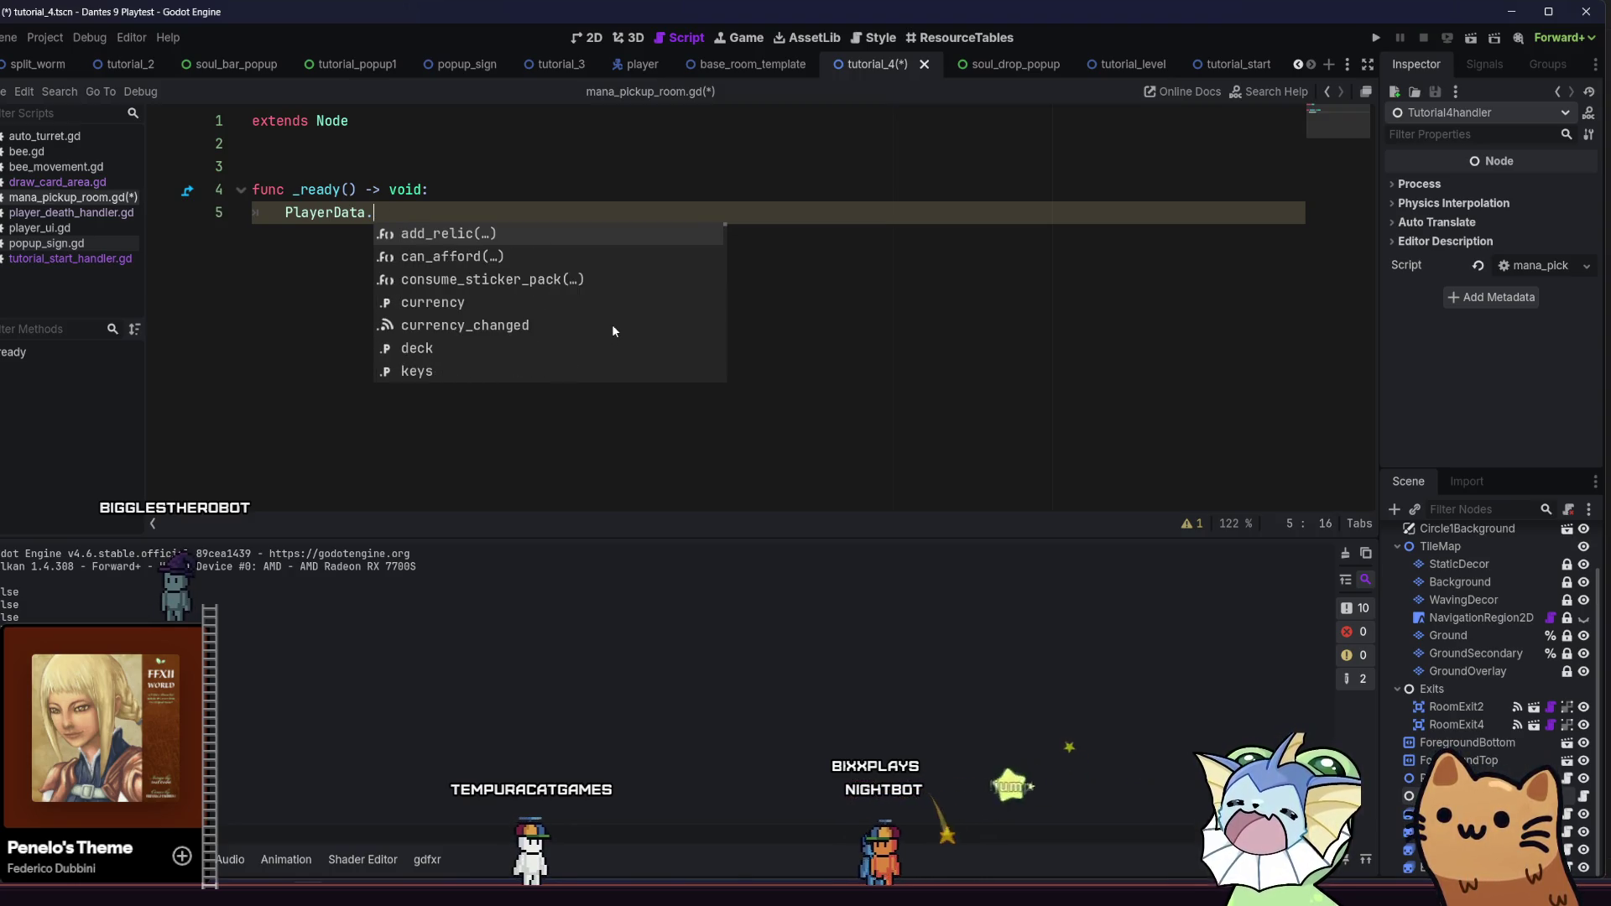
text(set_)
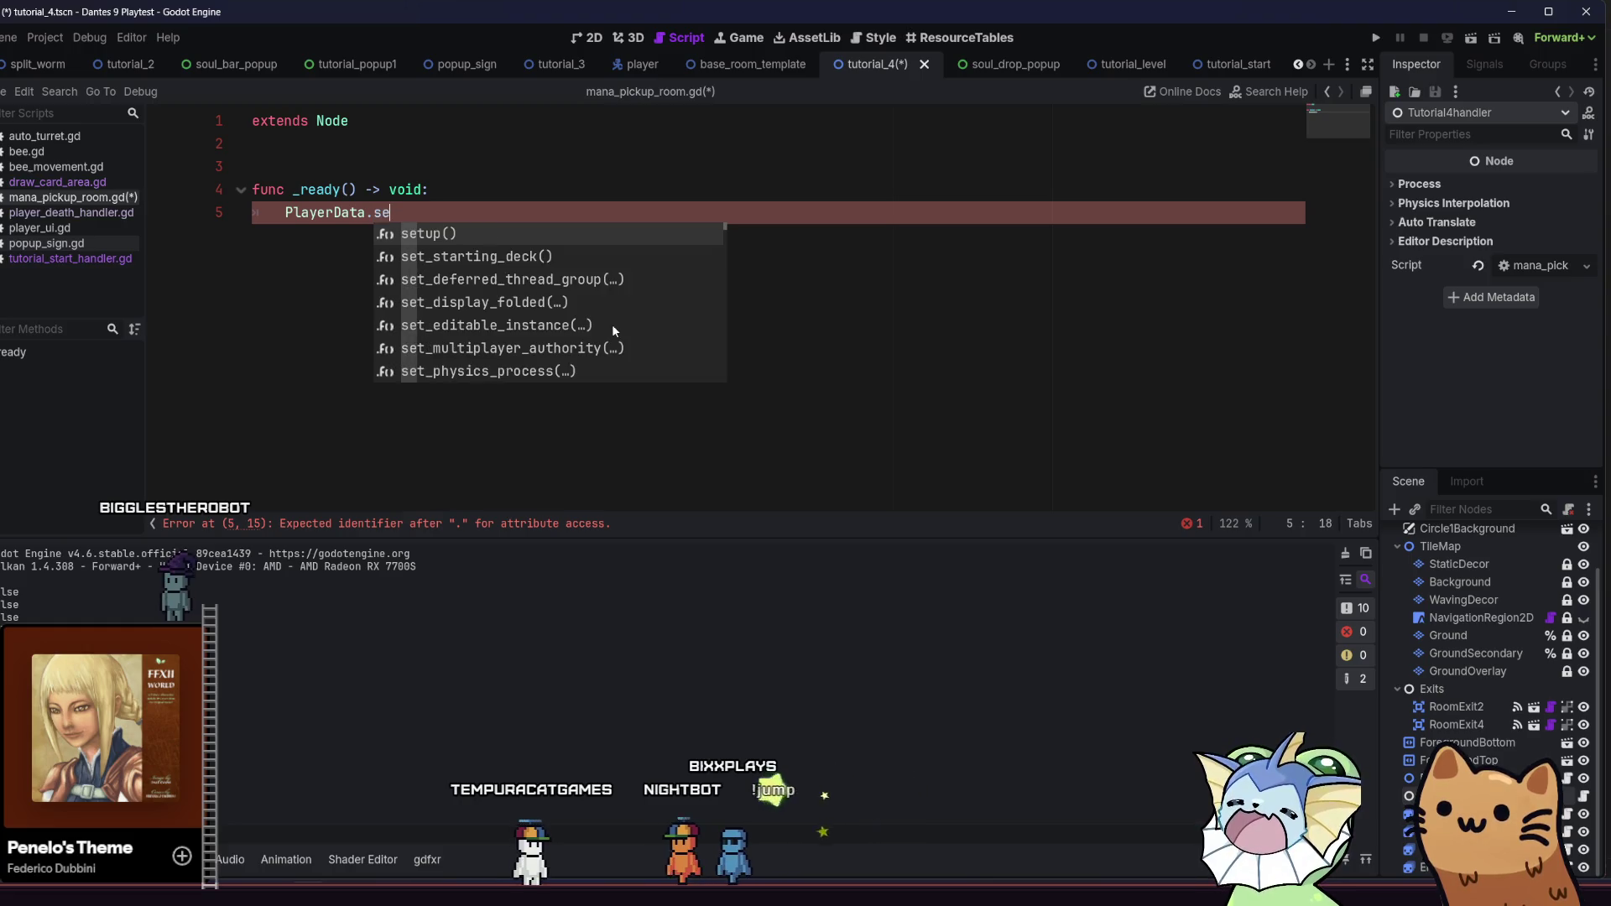
key(Return)
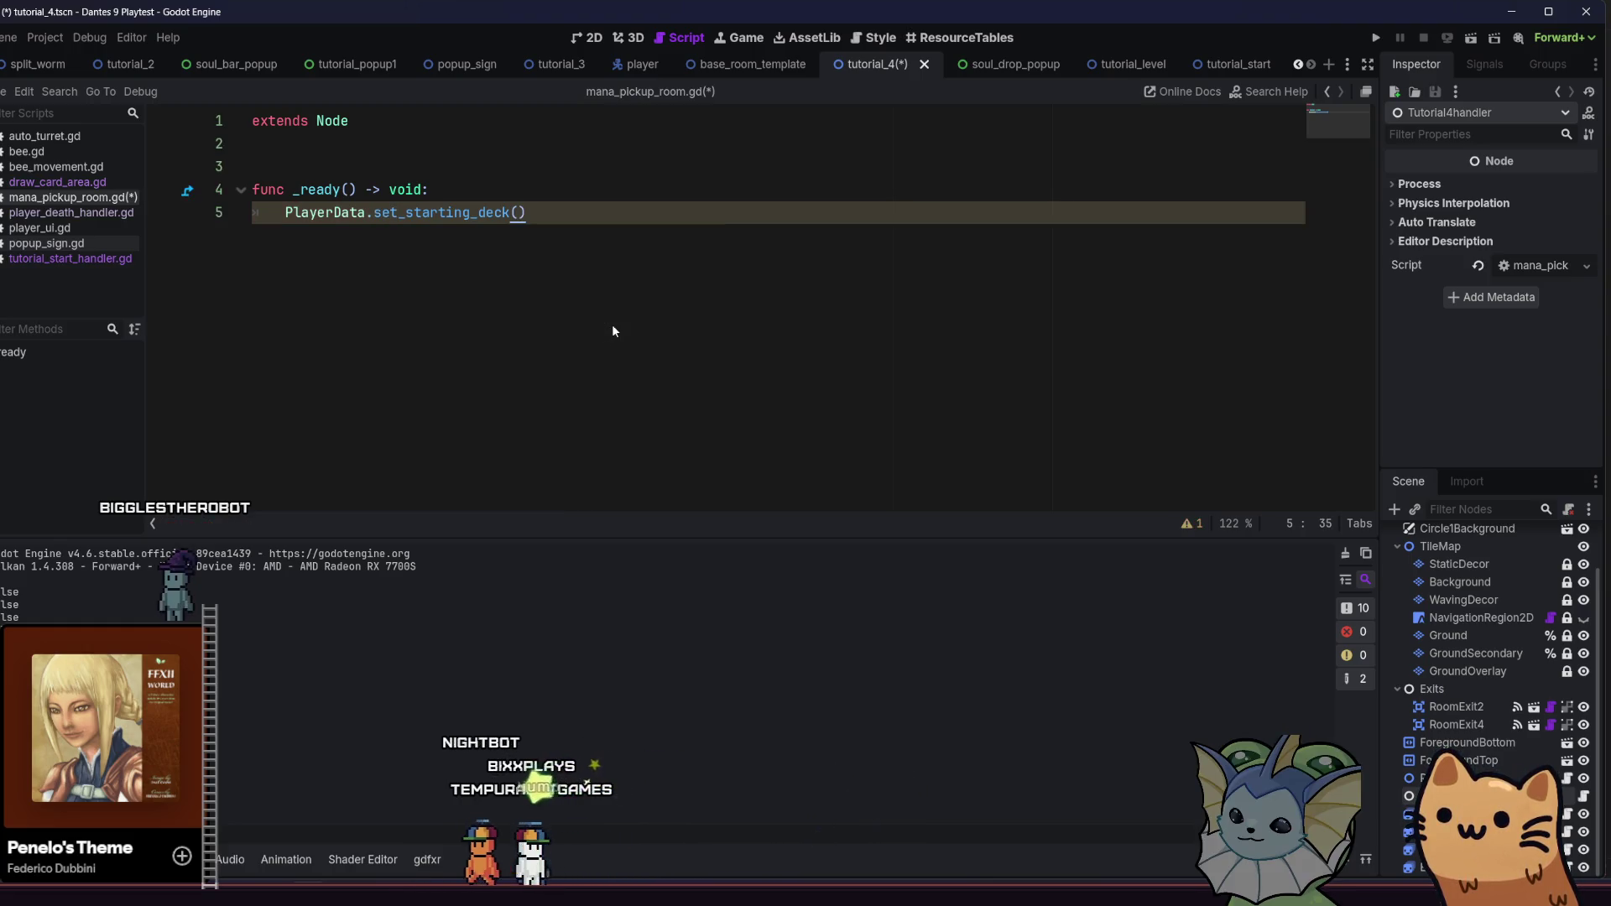
key(ctrl+s)
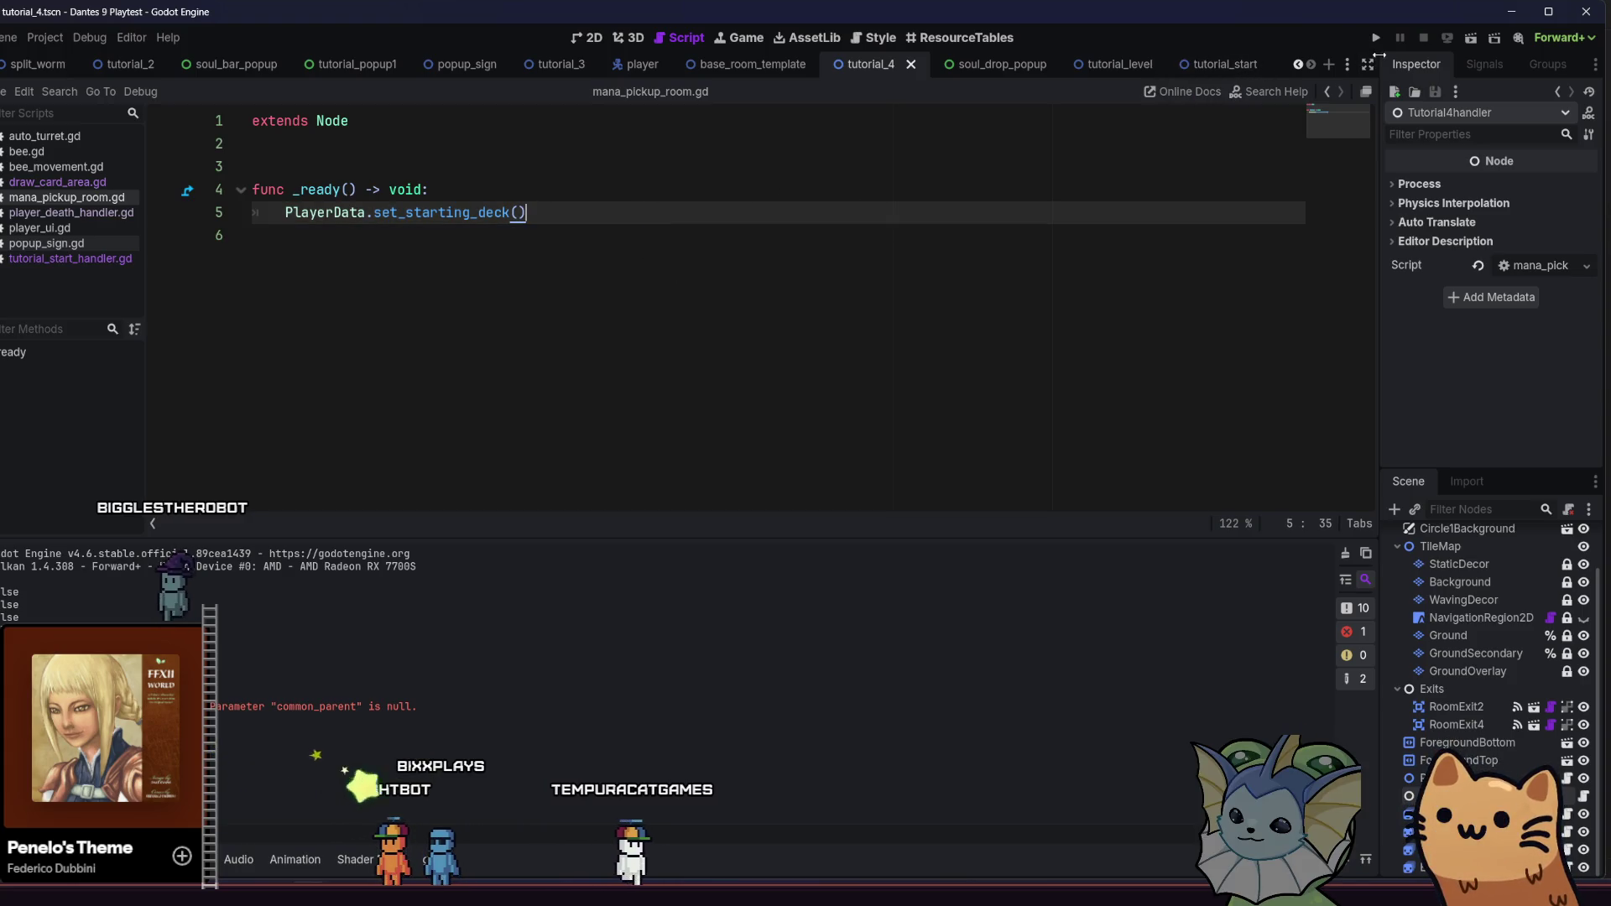
Run the project and choose Play Tutorial from the main menu
click(1376, 40)
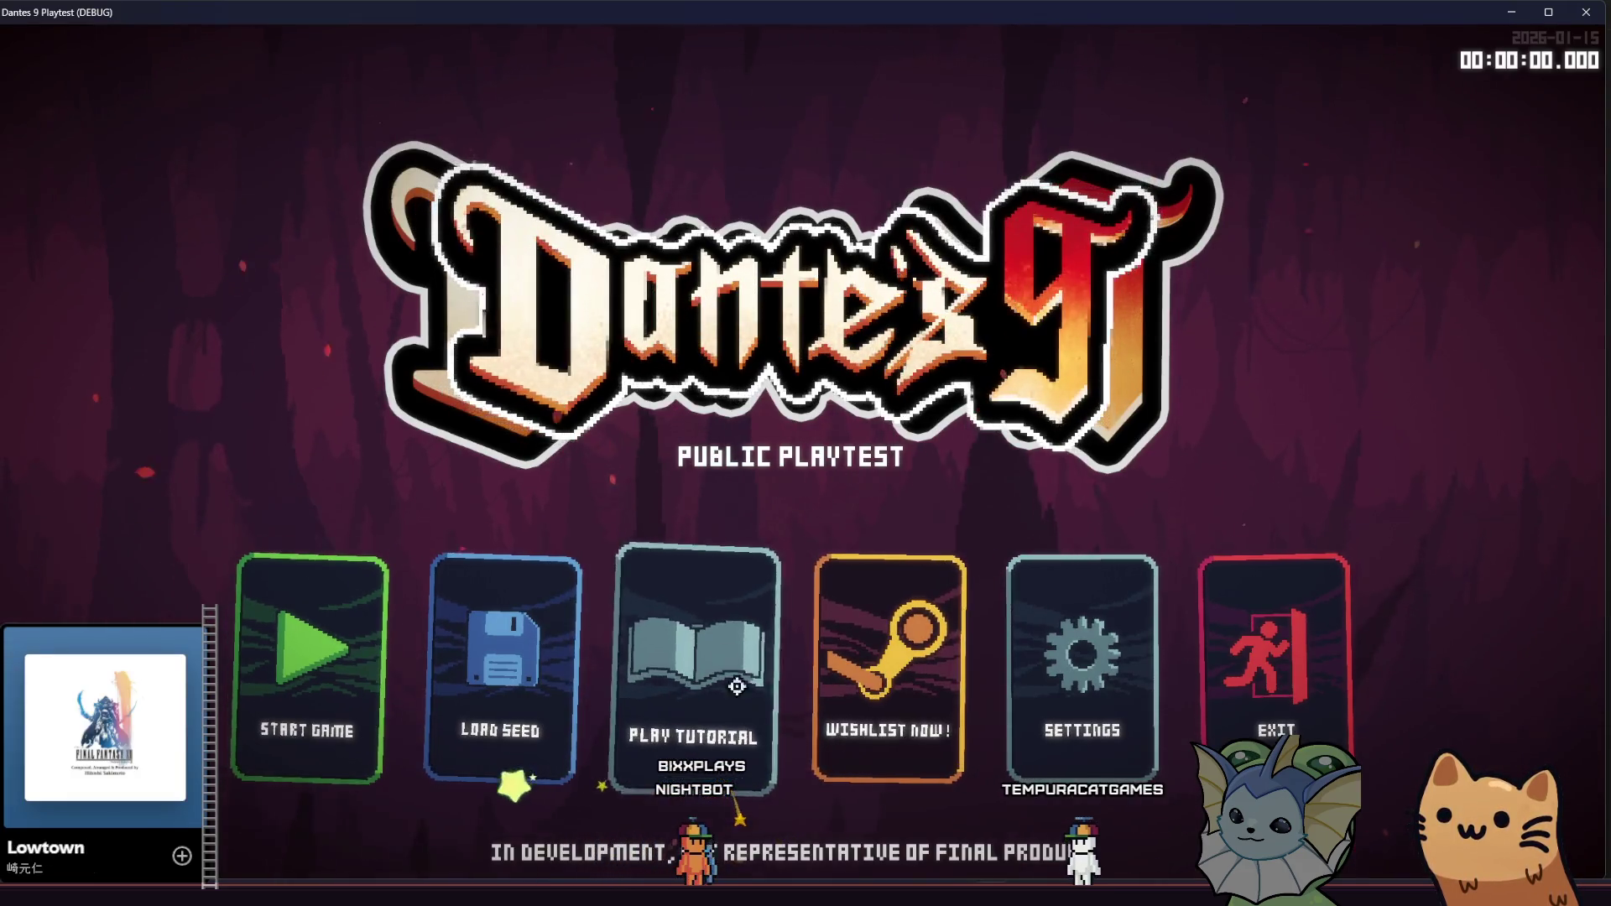
click(726, 667)
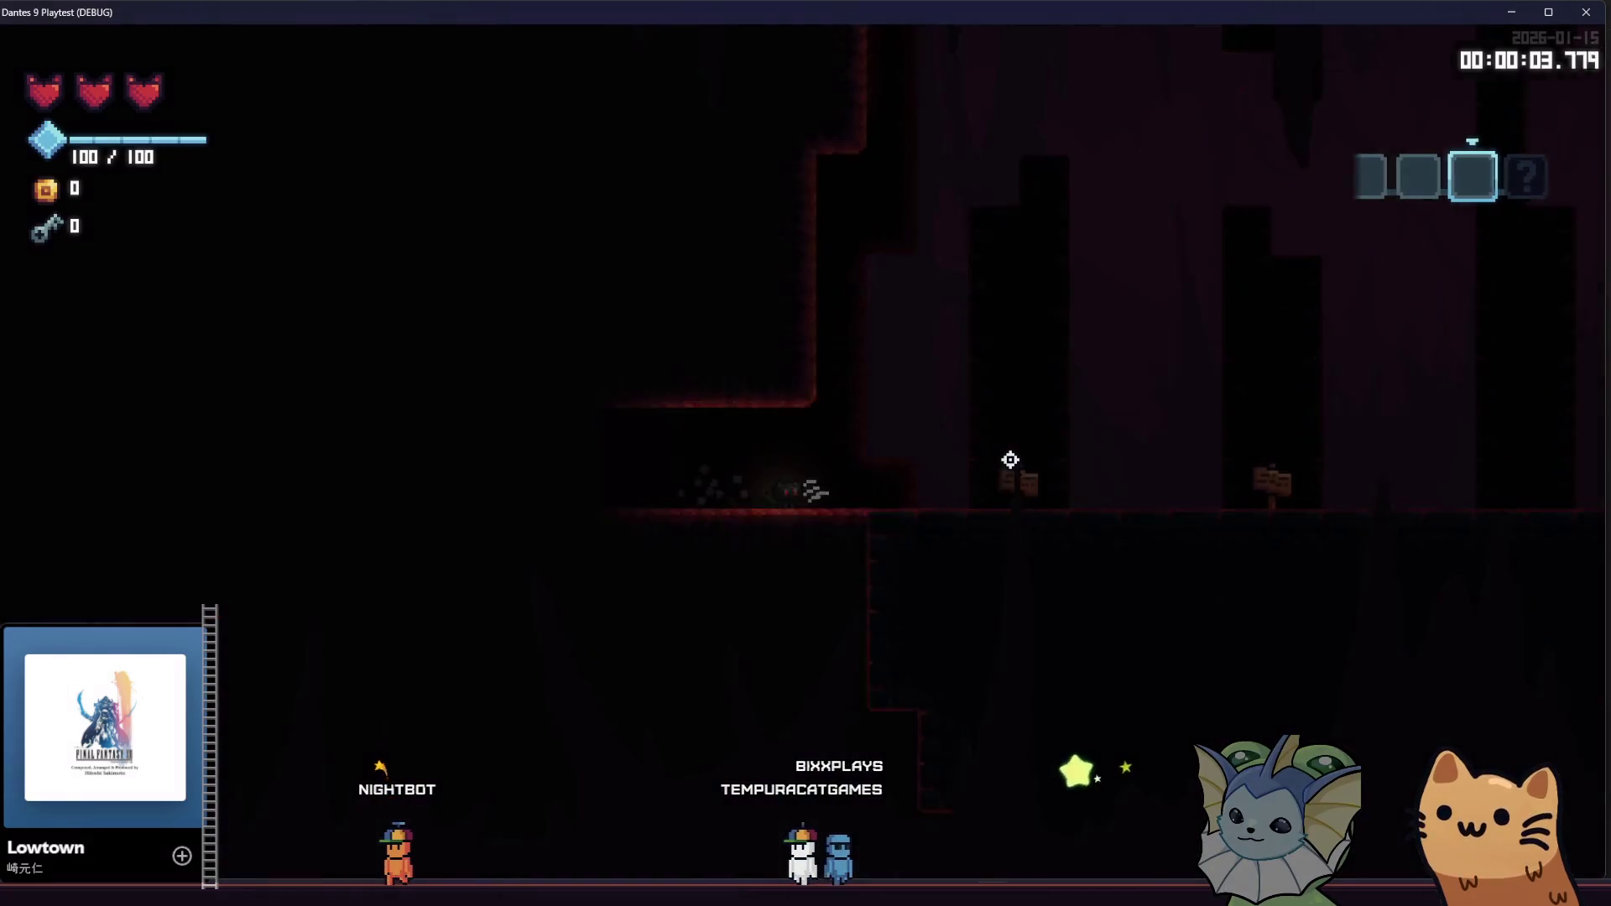
Shoot the practice target and move right through the rooms to the signpost
click(1016, 463)
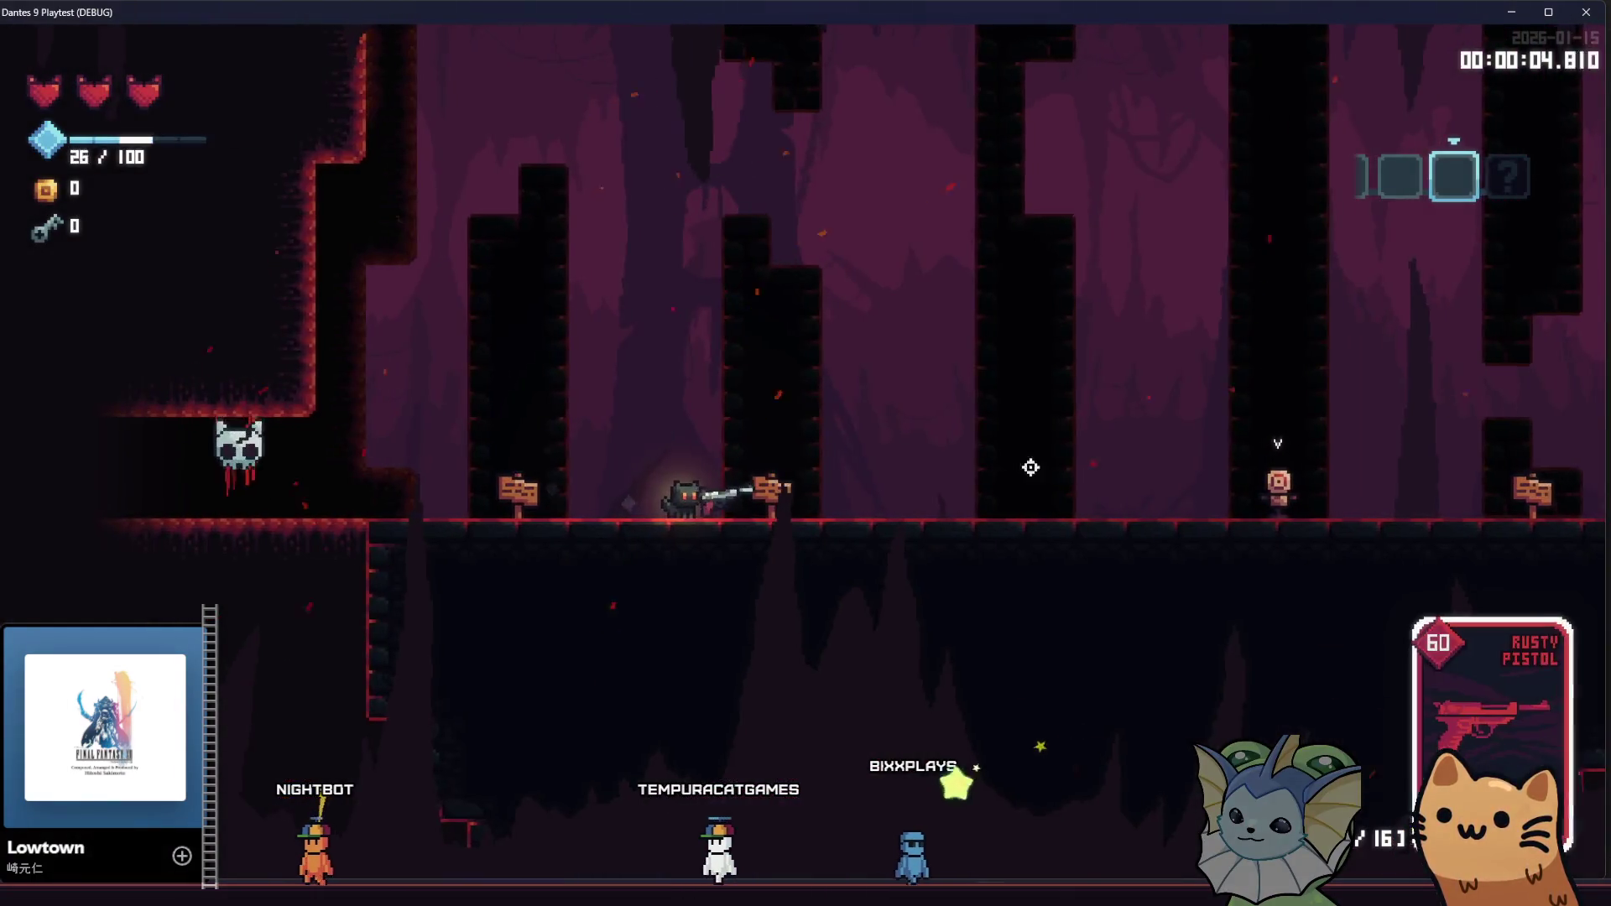
key(d)
click(1208, 500)
click(1208, 500)
click(1192, 500)
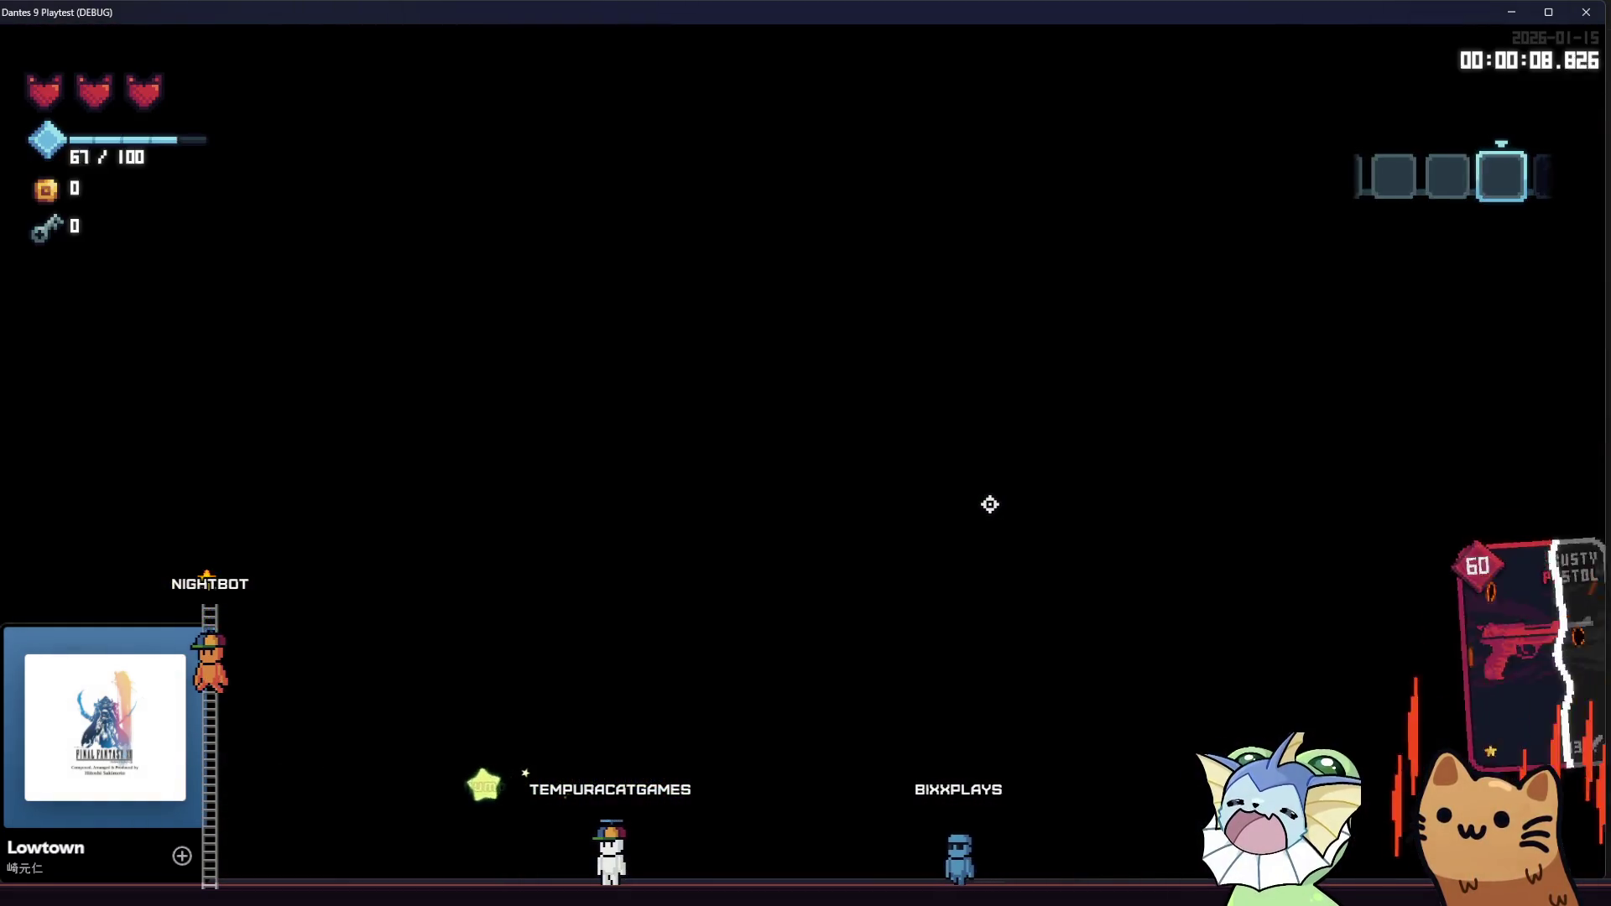
key(d)
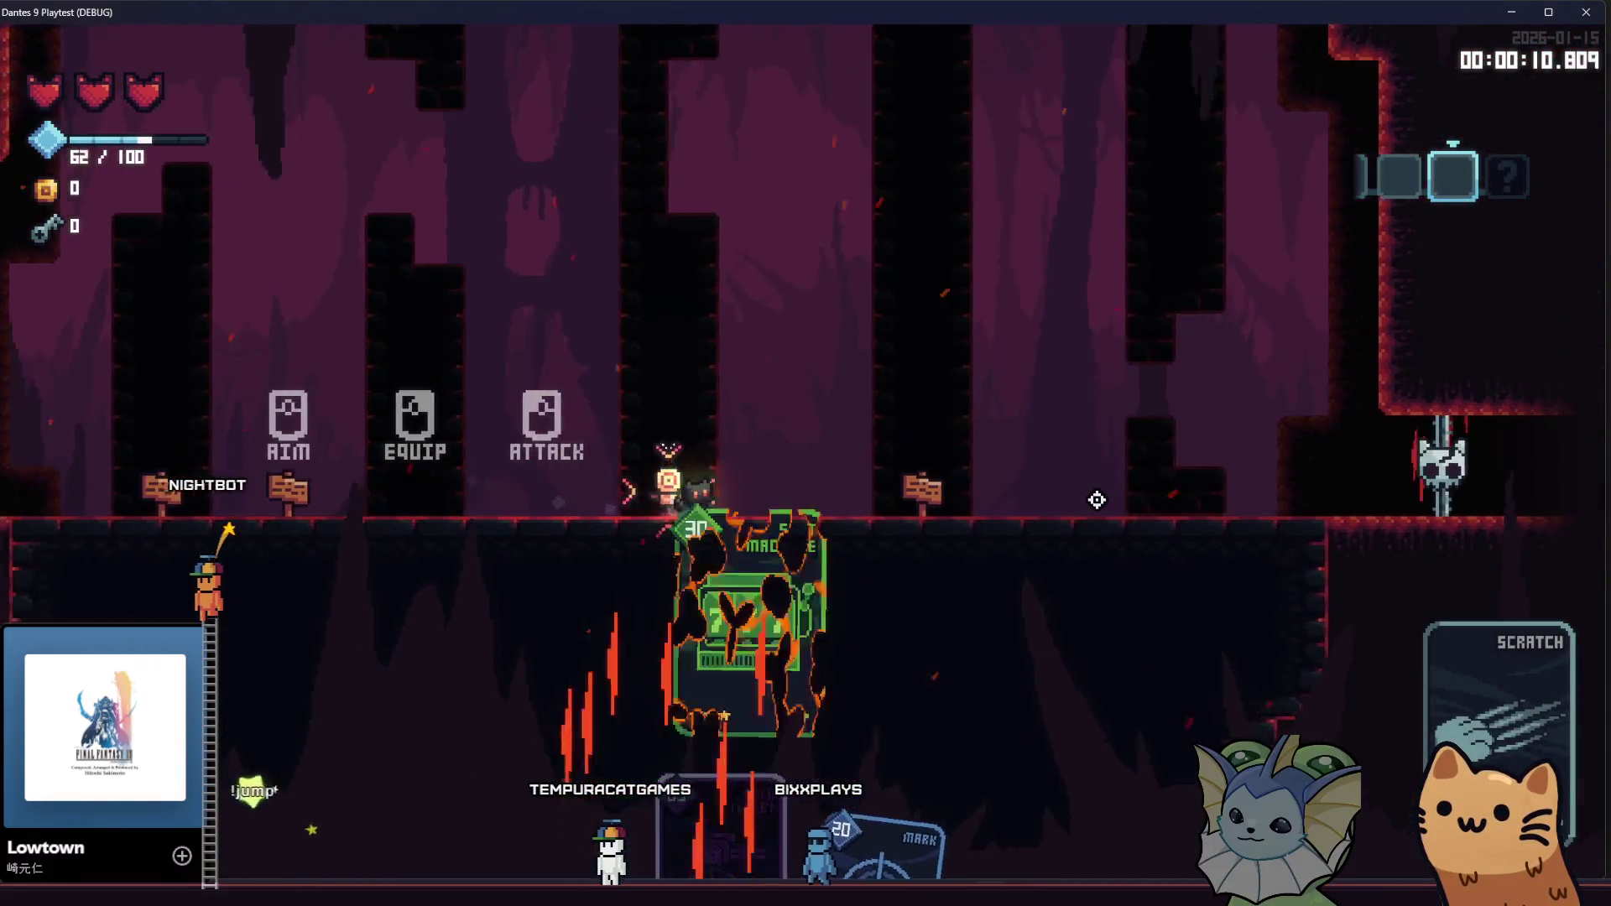
key(a)
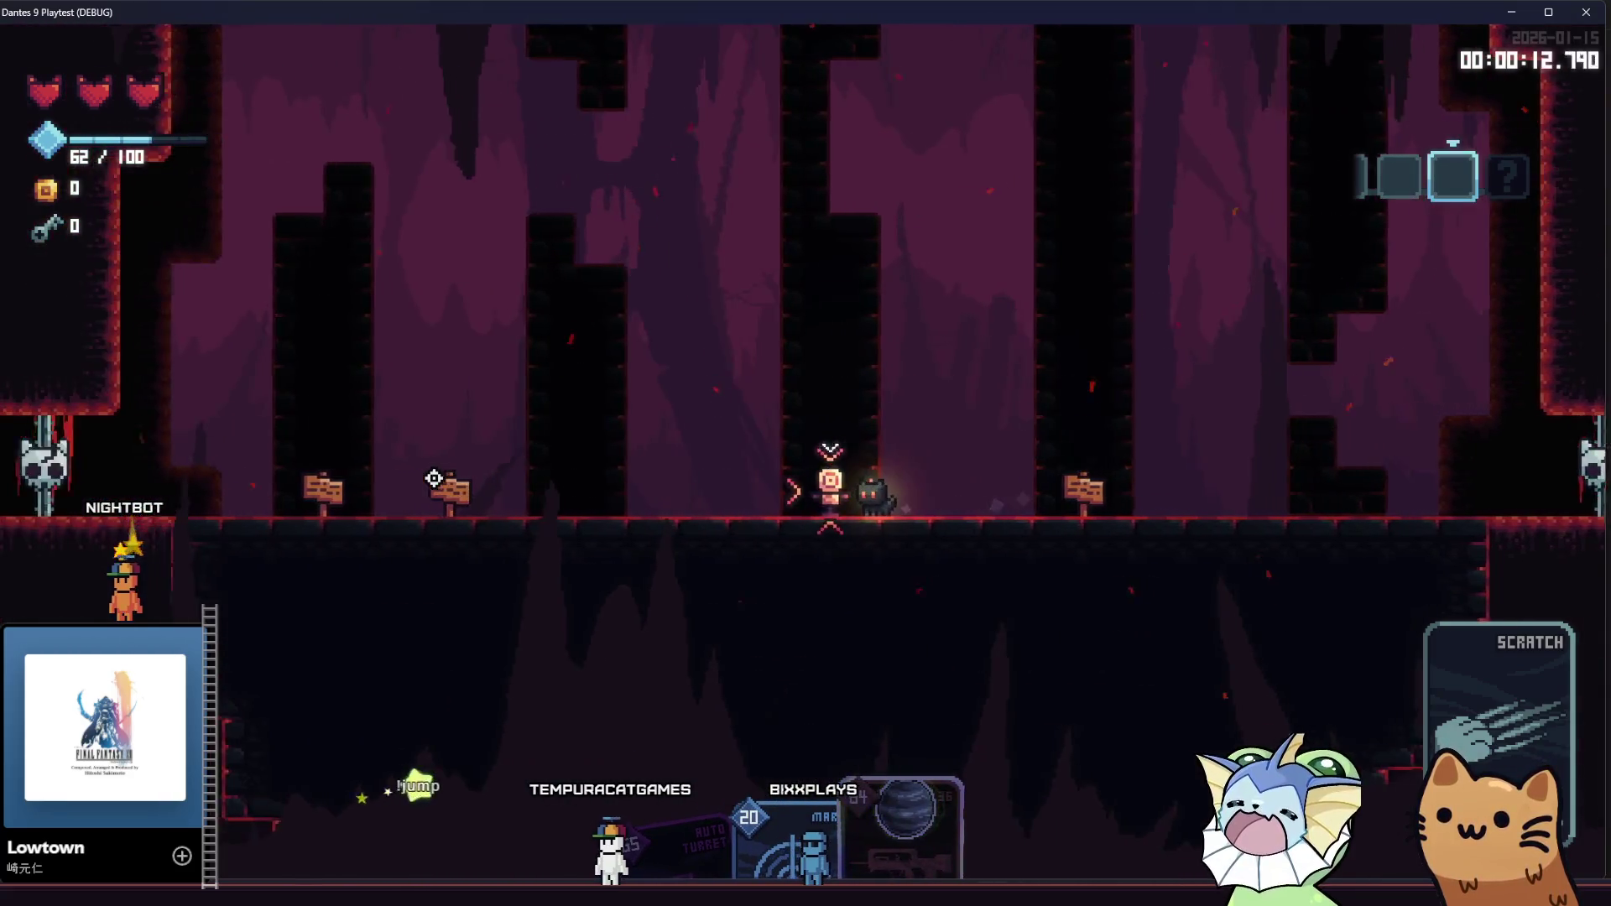
key(d)
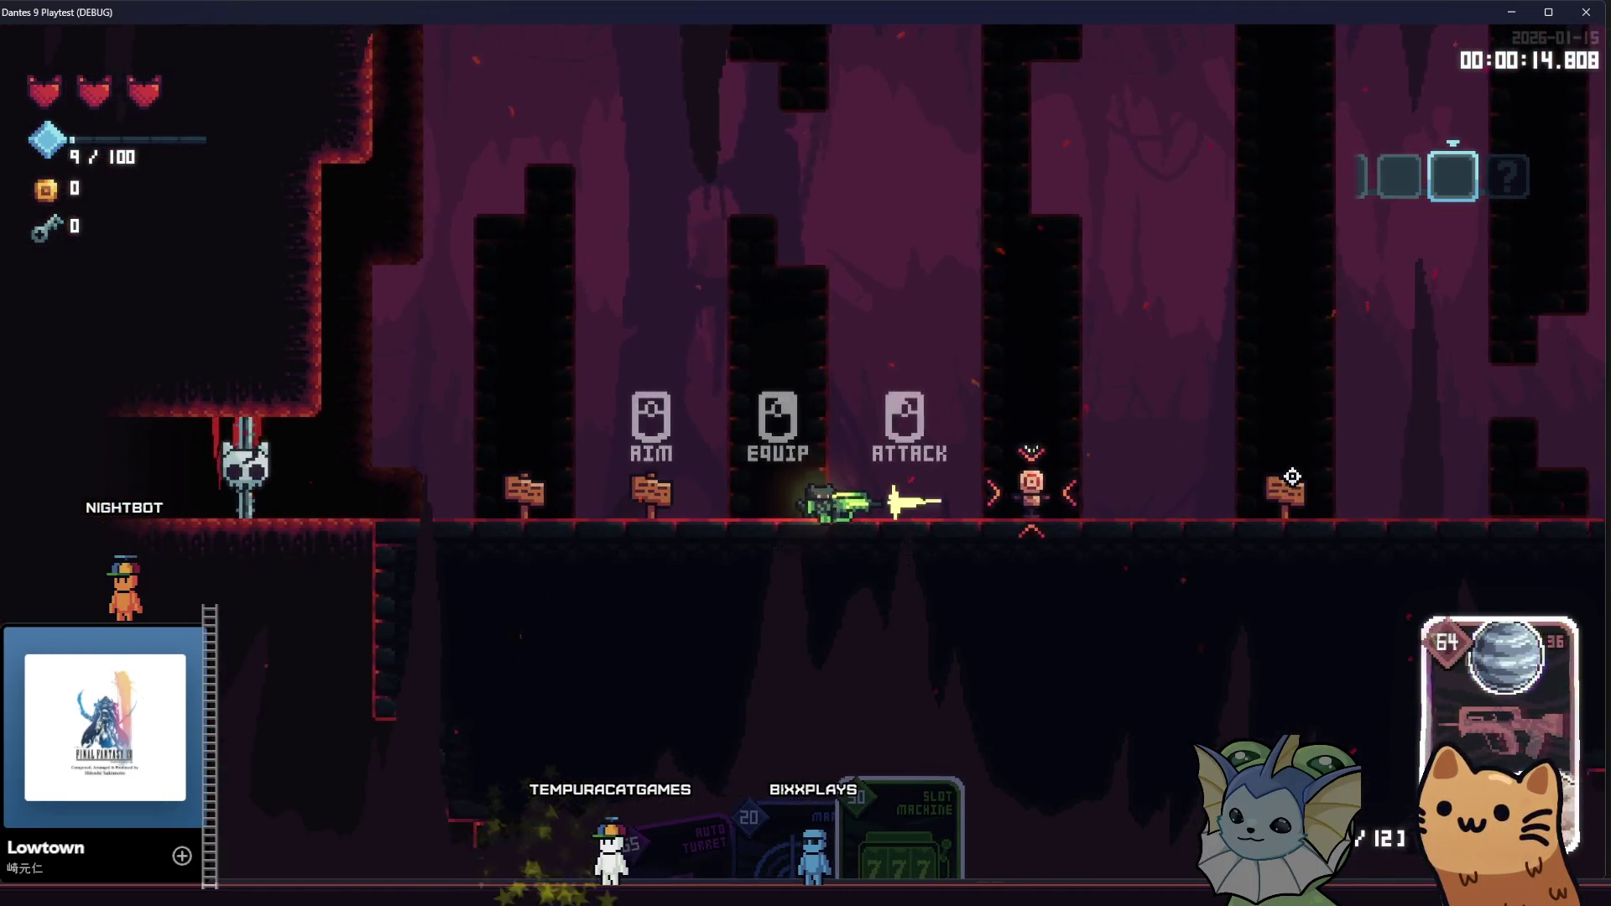
click(1216, 475)
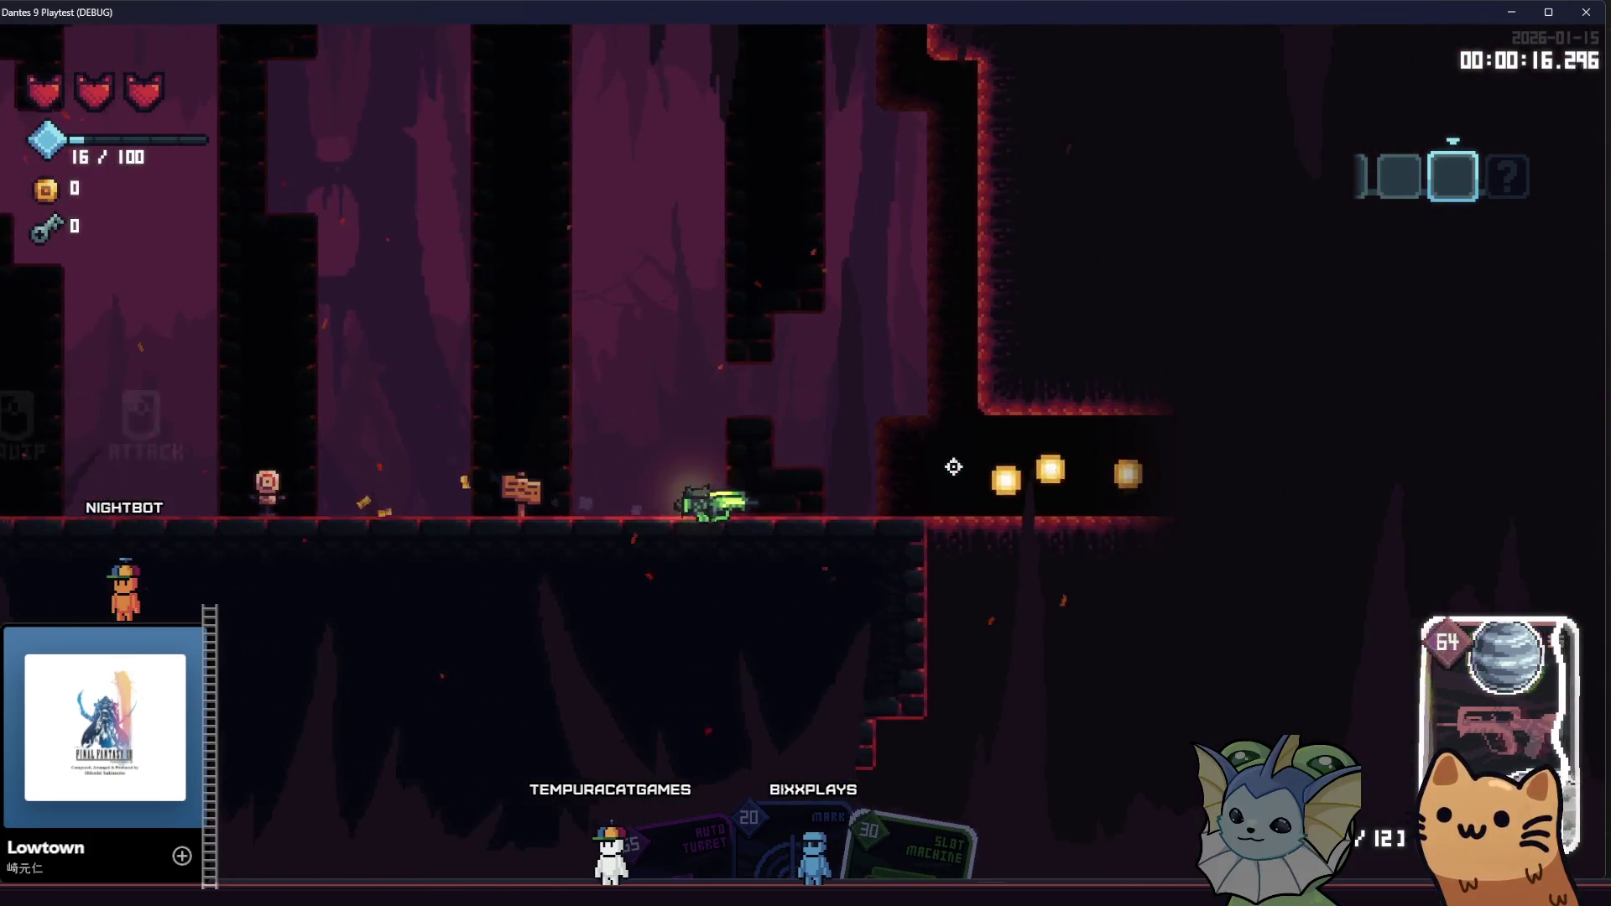
key(d)
click(260, 467)
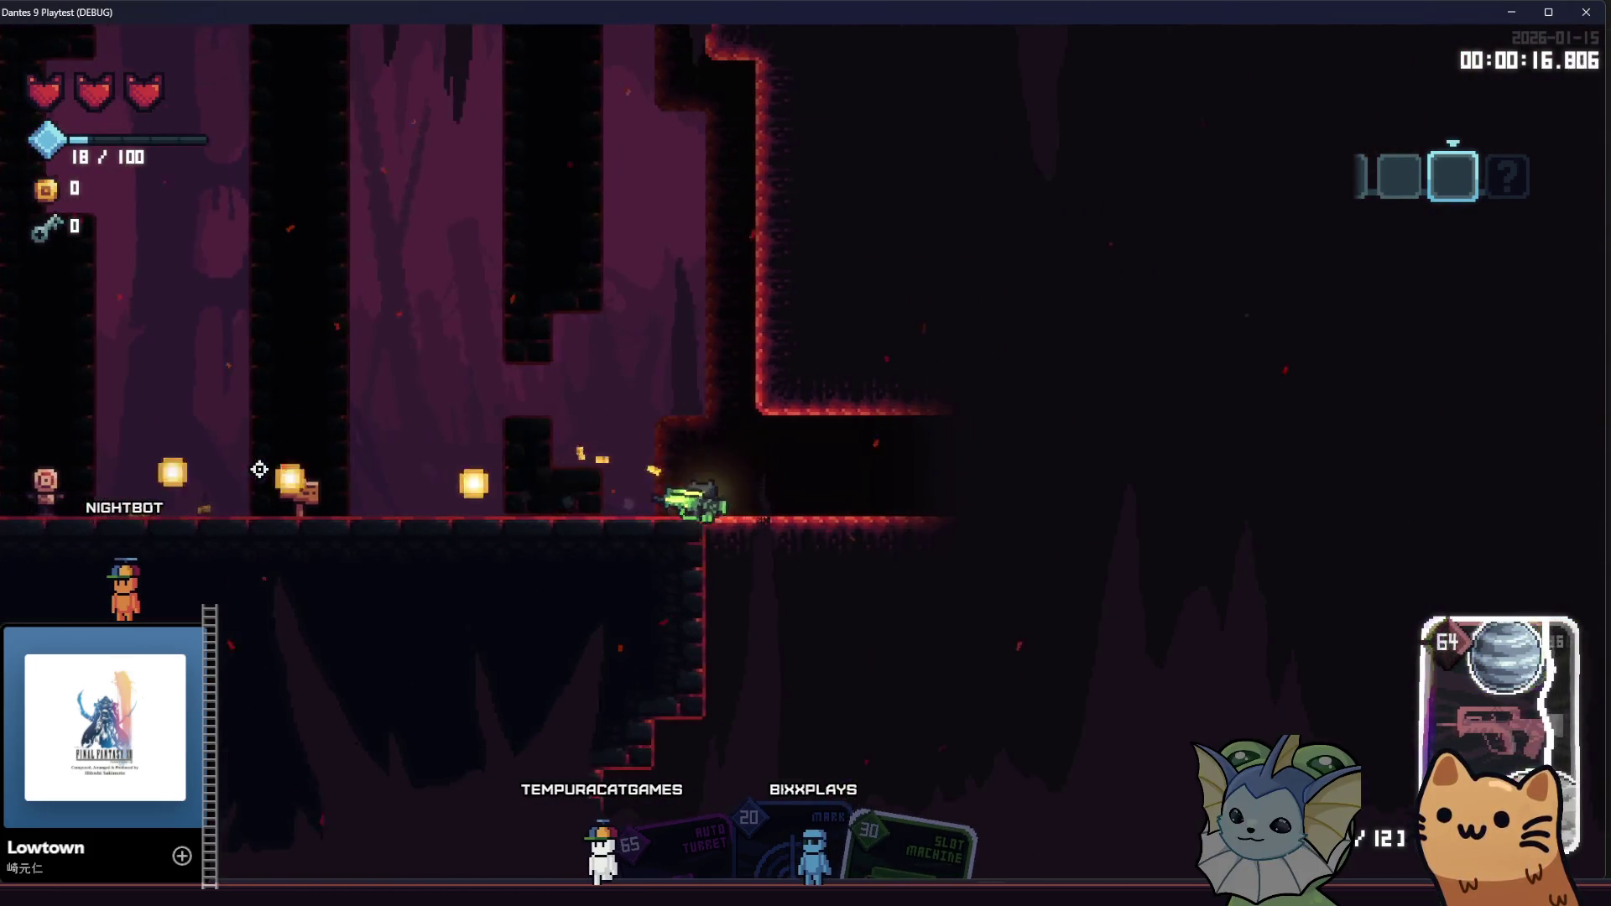
key(d)
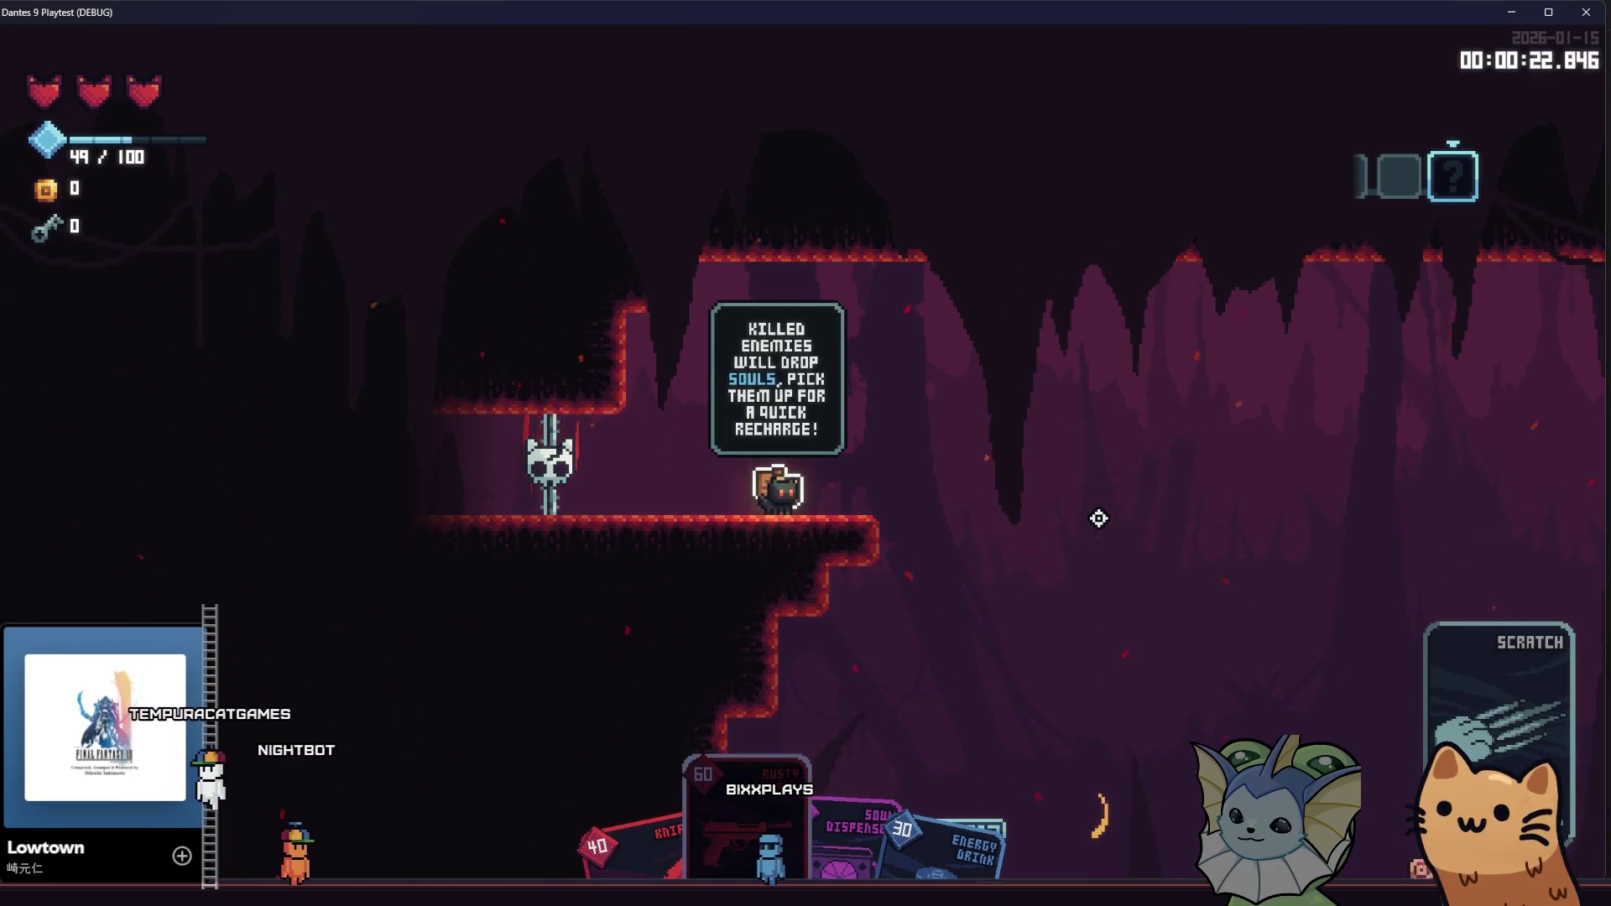
Play the Soul Dispenser card and kill the enemies with the Rusty Pistol
key(d)
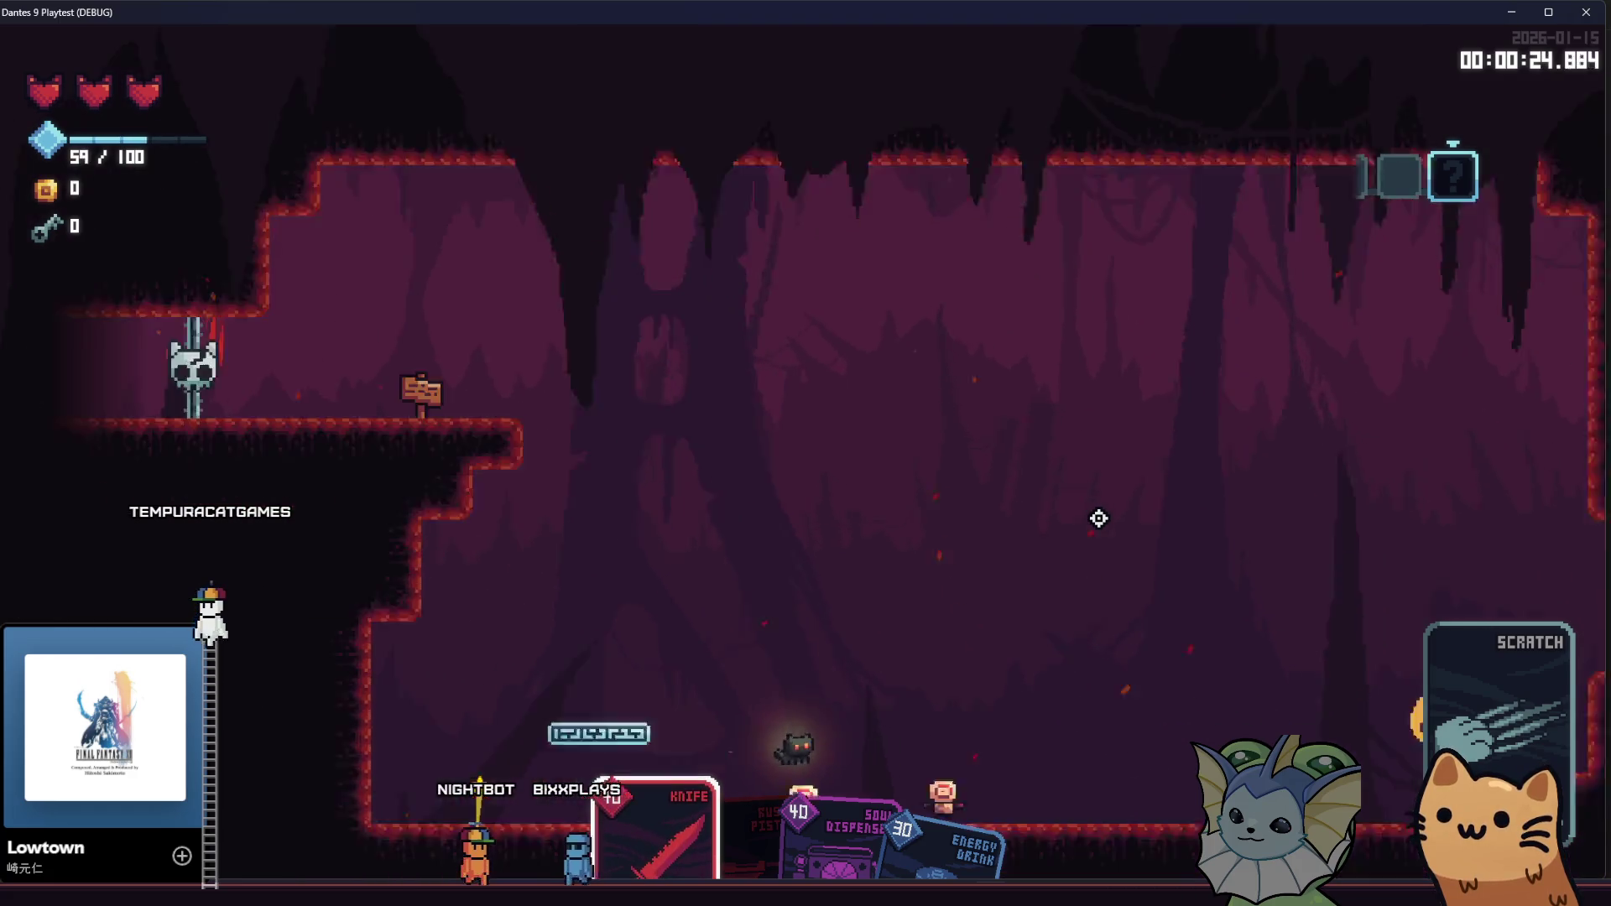
scroll(1098, 519, down, 2)
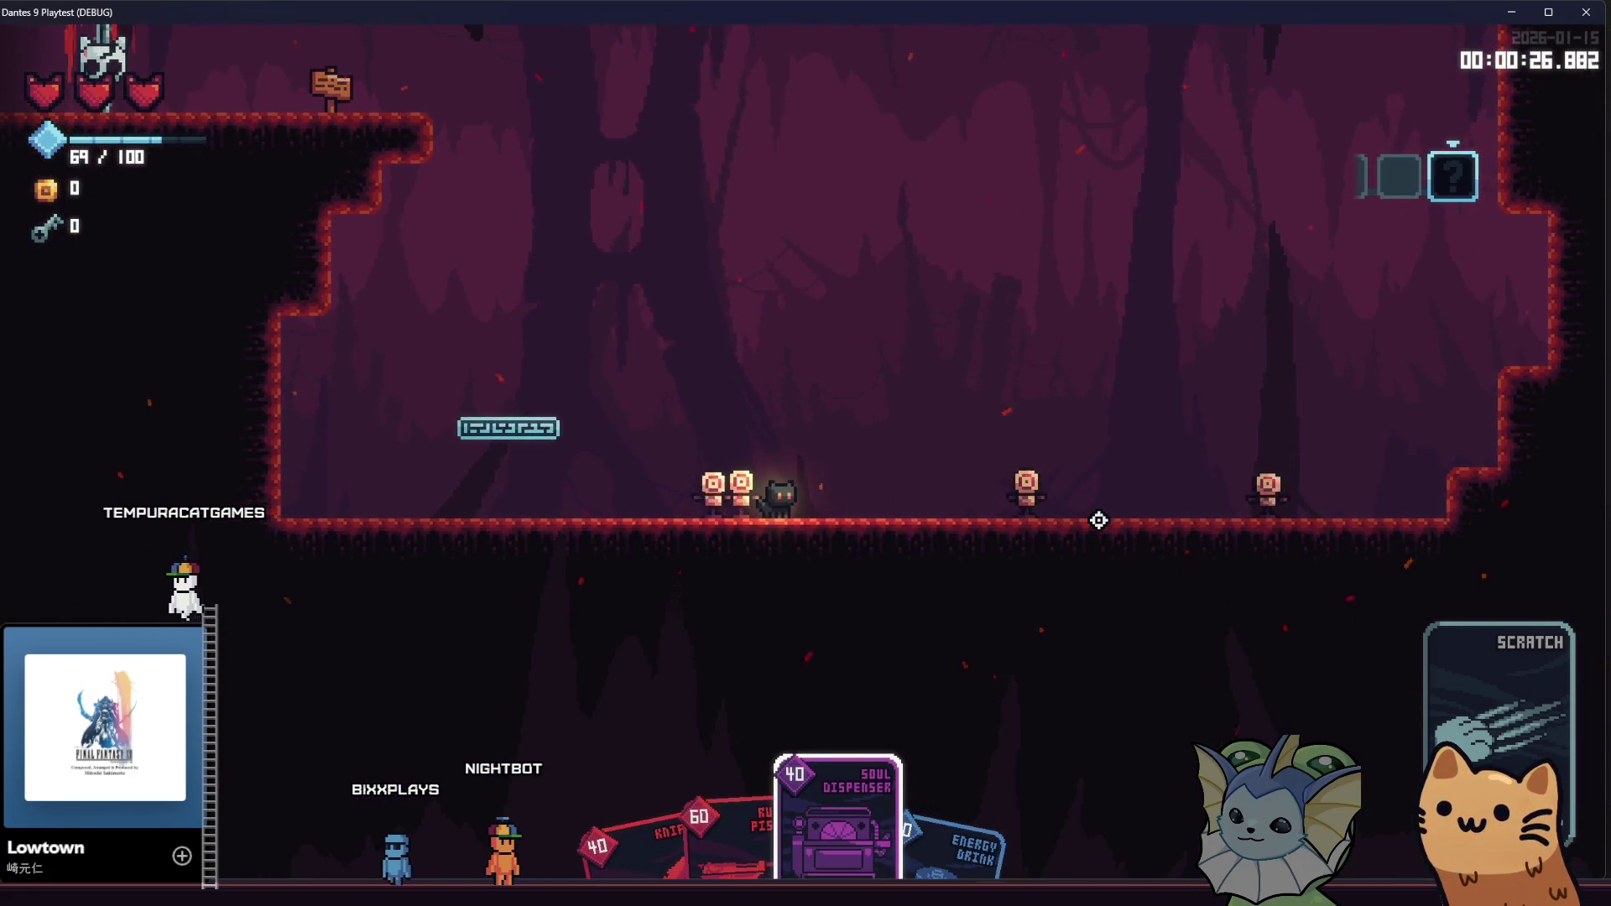
click(1098, 519)
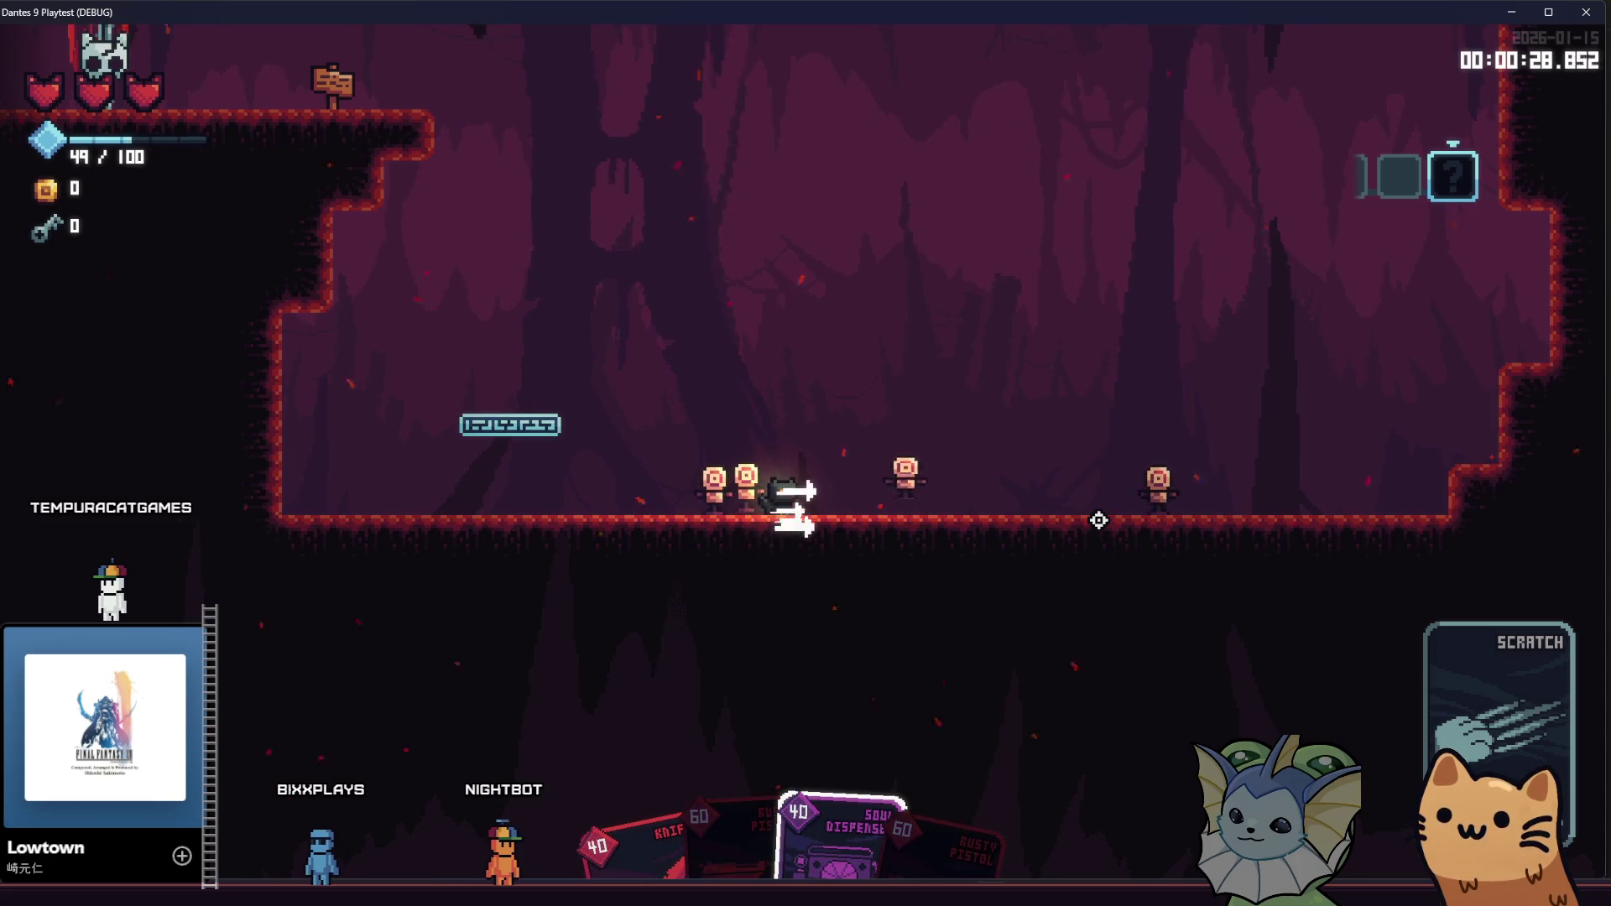
scroll(1098, 519, up, 1)
key(d)
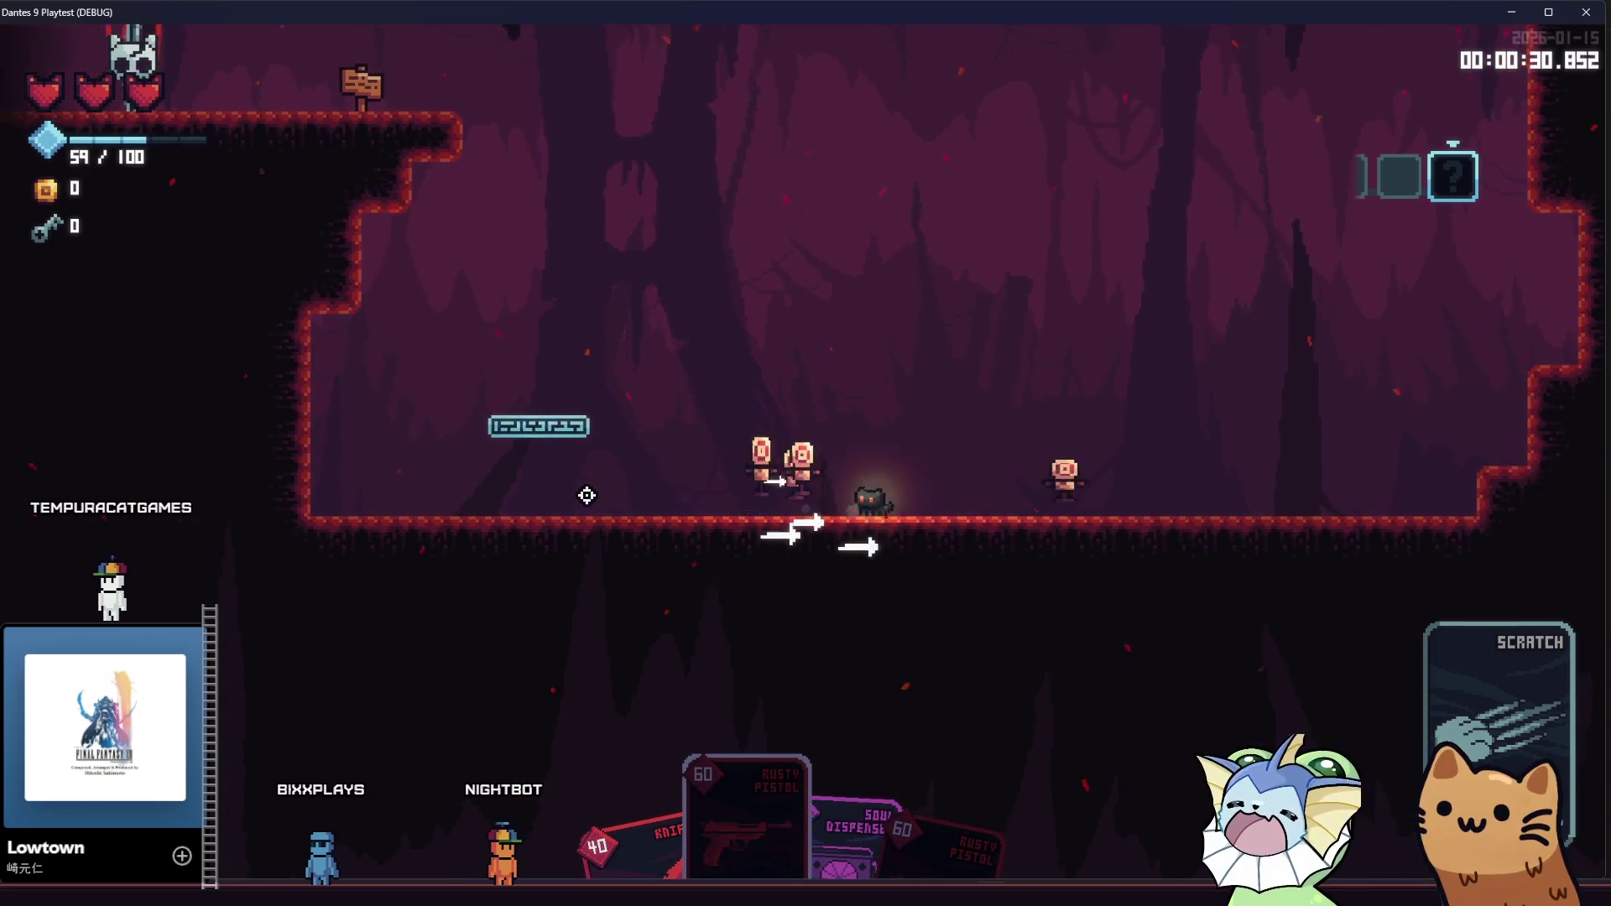
click(587, 493)
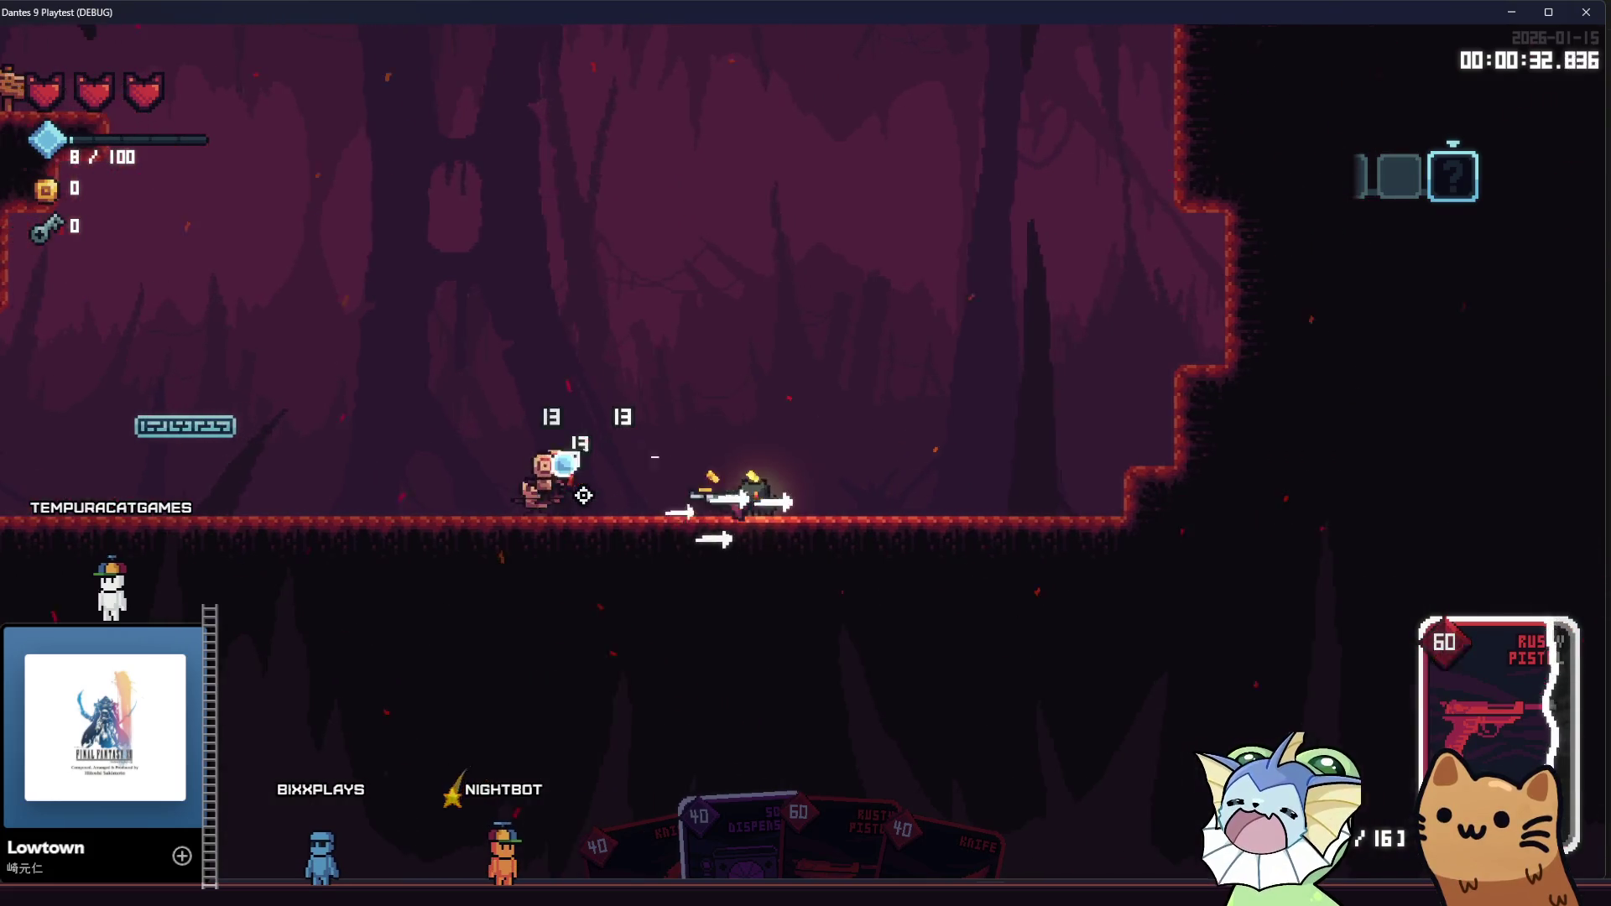
click(507, 493)
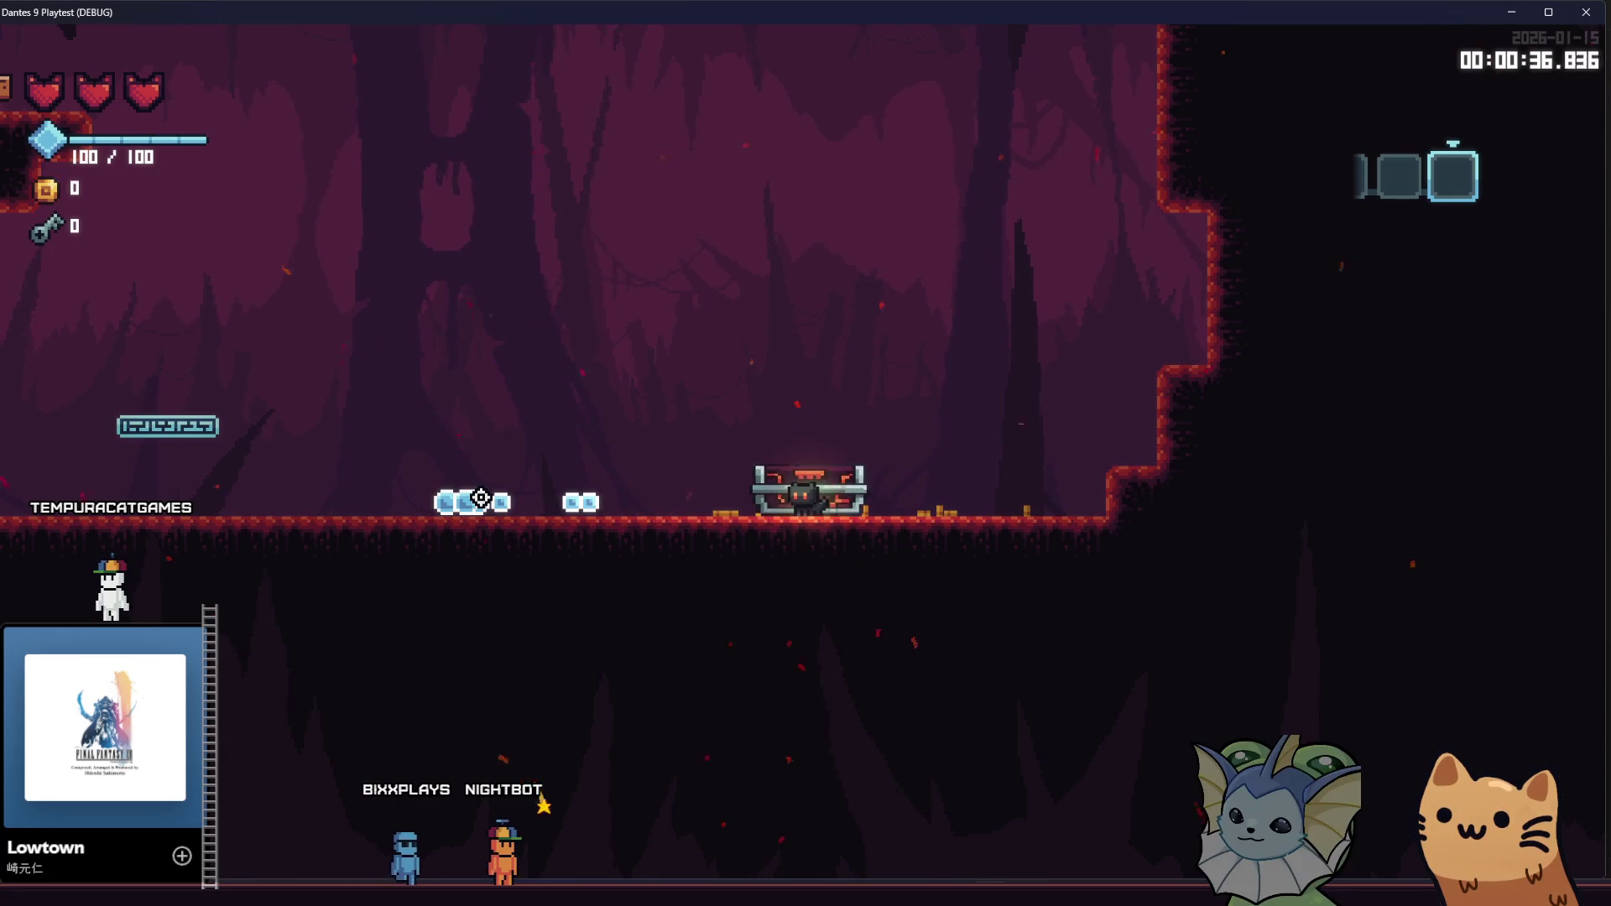
key(a)
Open the reward chest and take the AK47 card
key(d)
key(e)
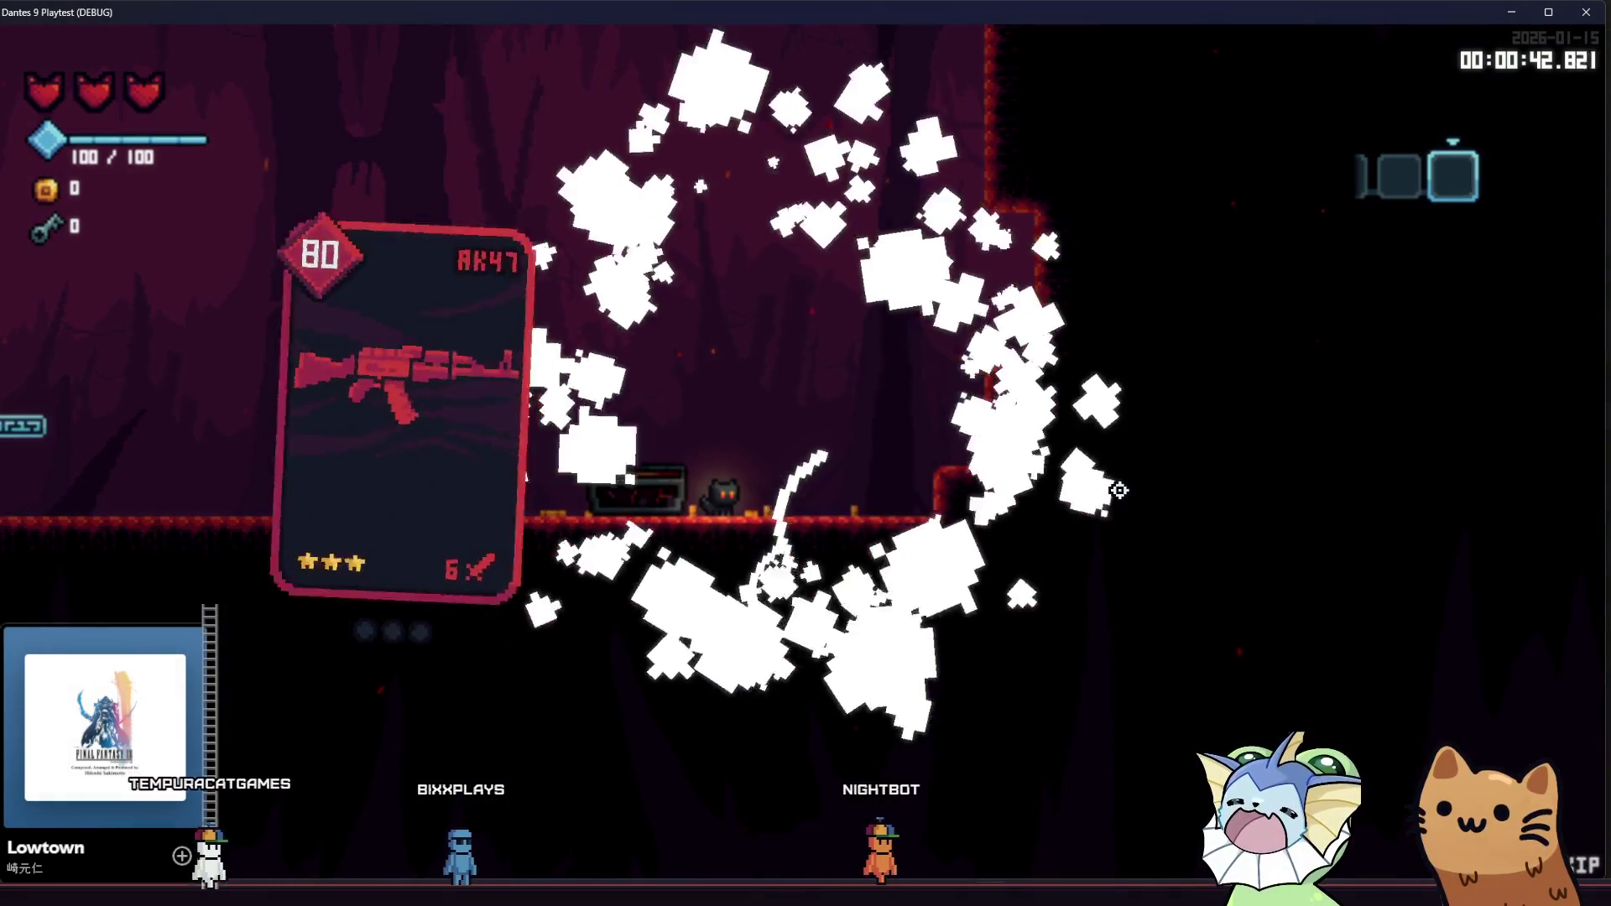
mouse_move(1310, 443)
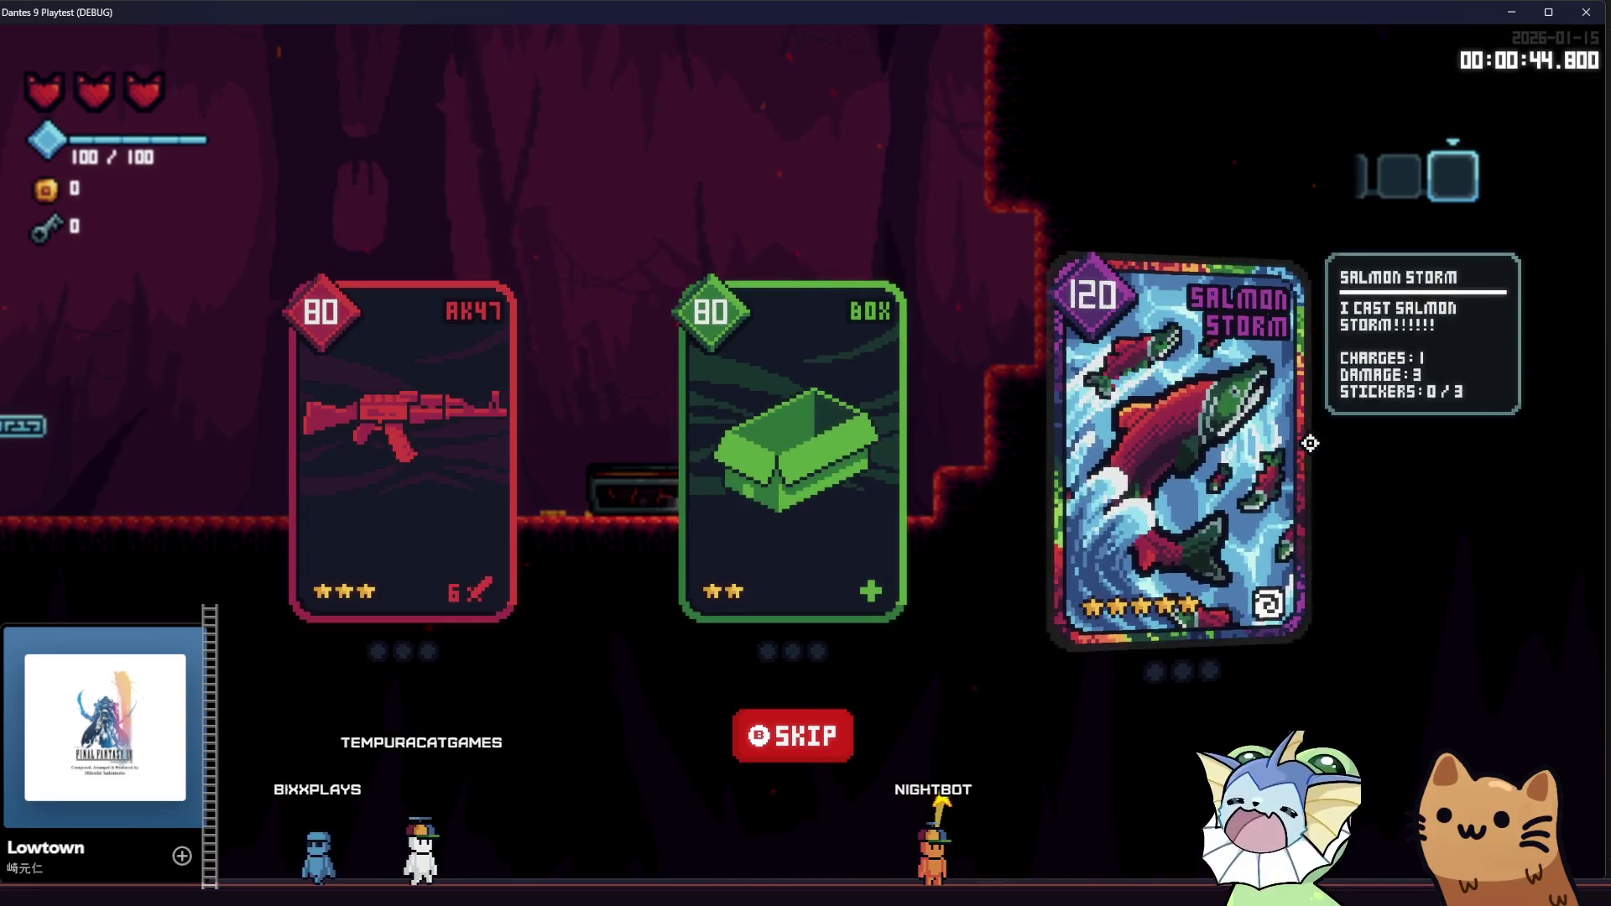
click(407, 445)
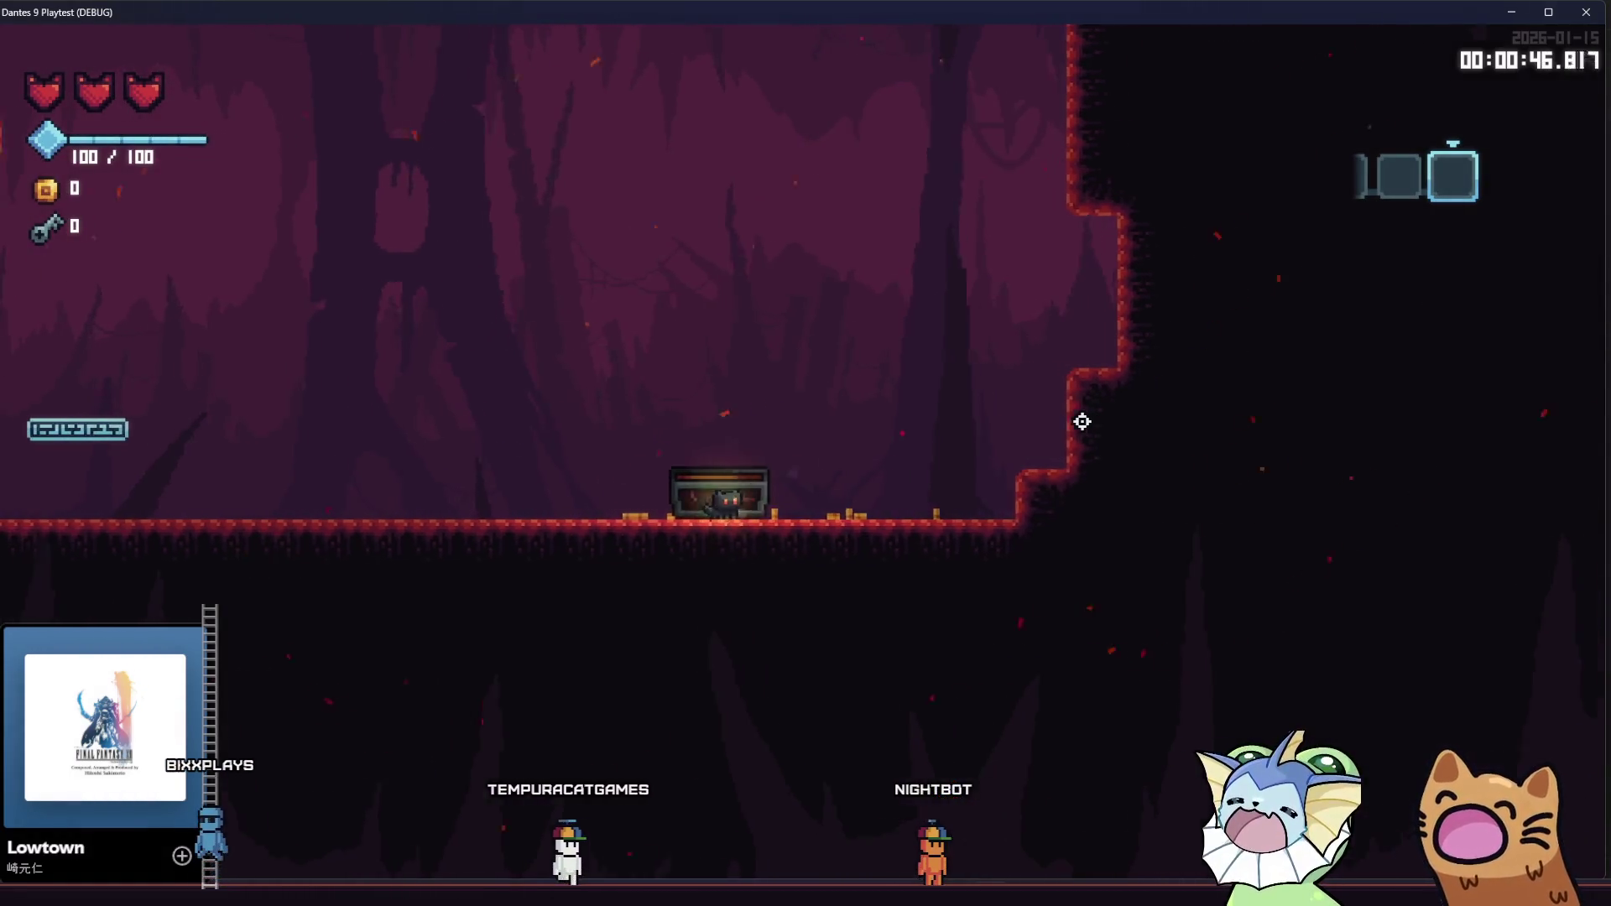
Jump back up to the sign ledge, then drop to the lower cave floor
key(a)
key(space)
key(d)
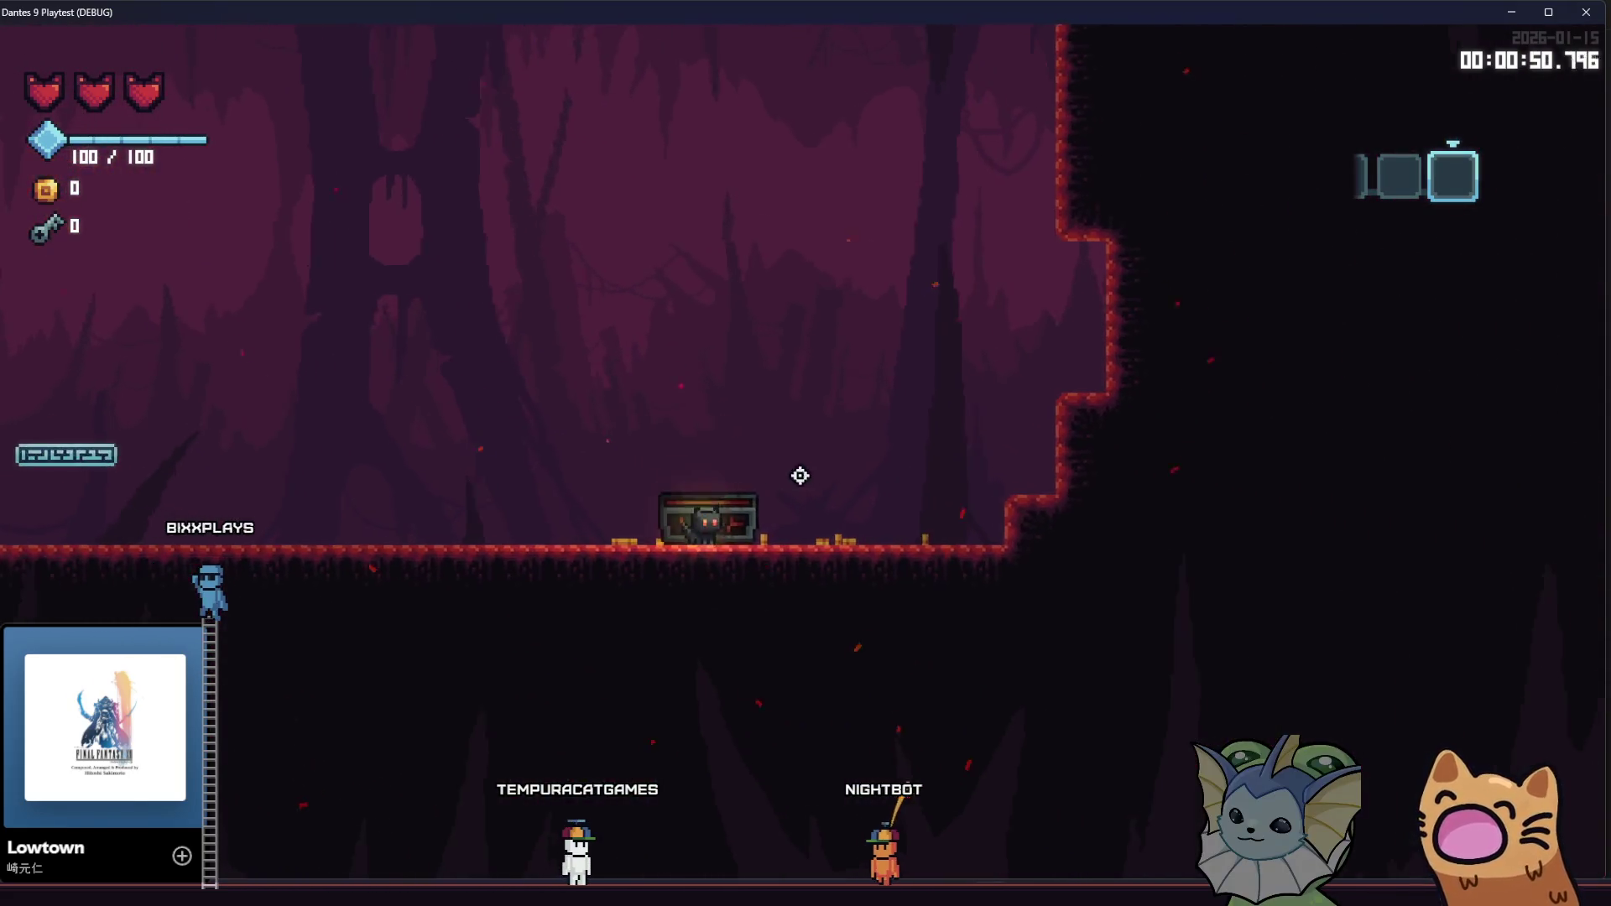
key(a)
key(space)
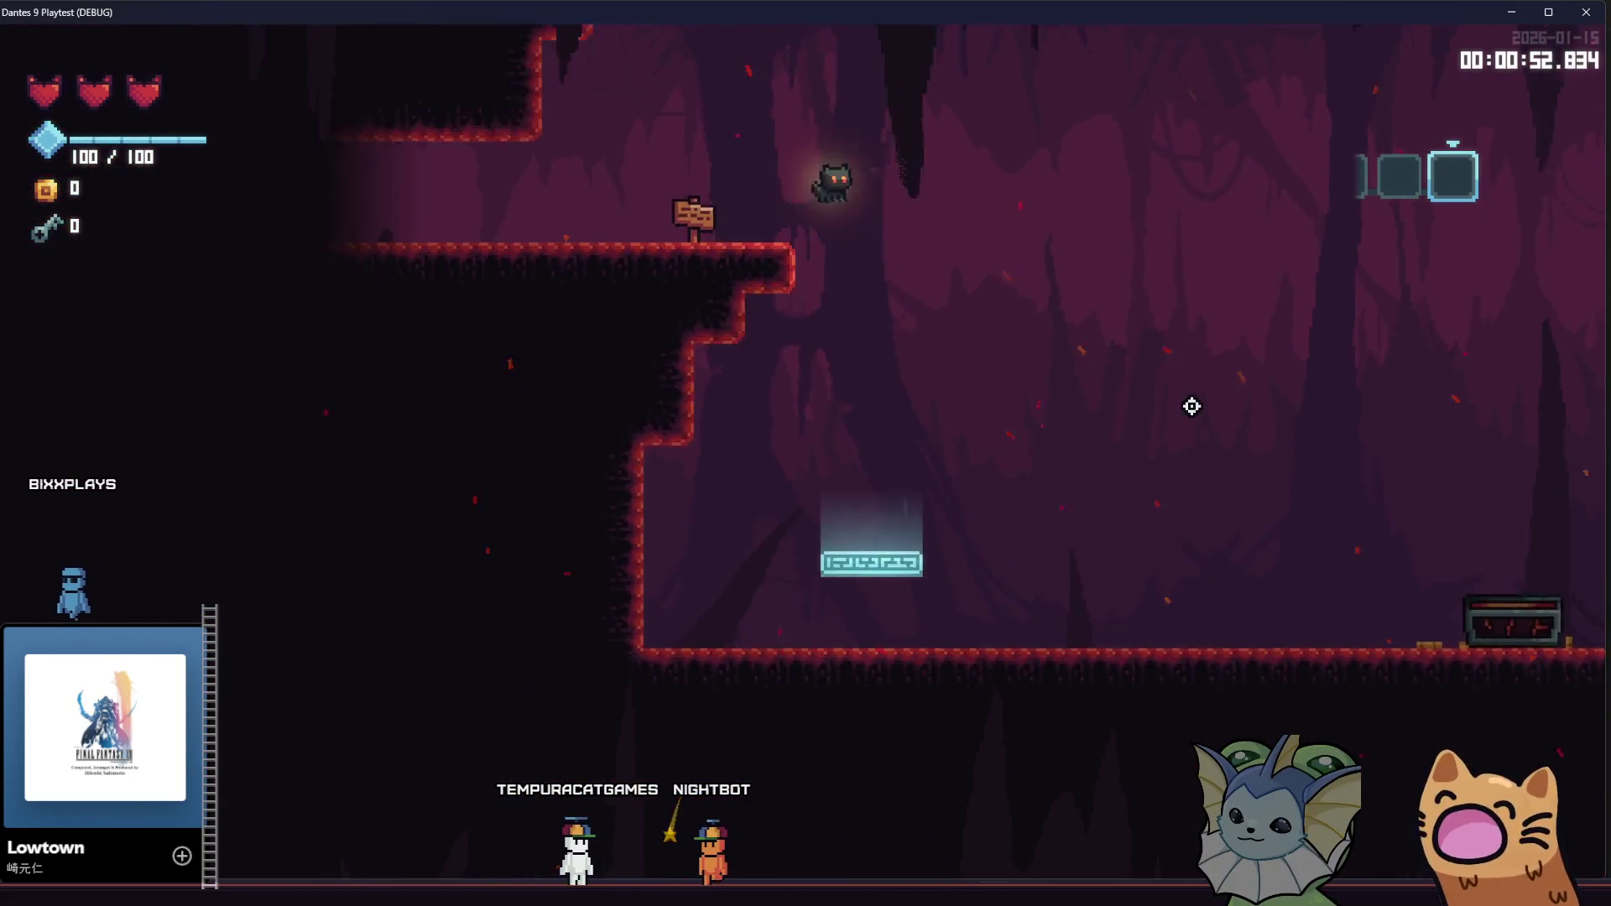
key(a)
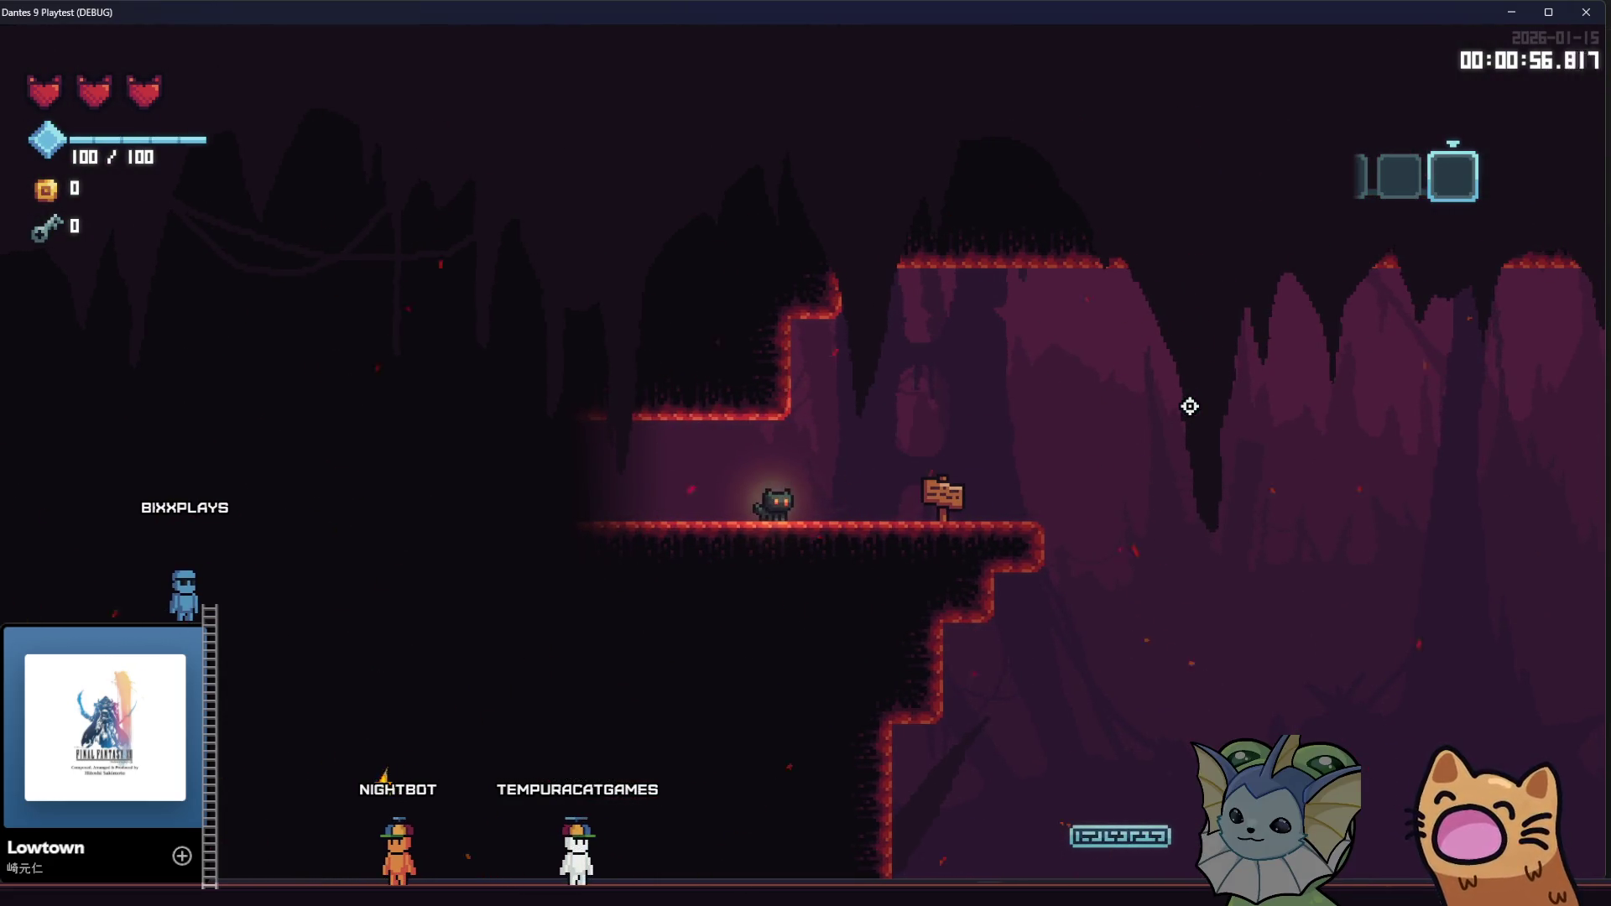
key(d)
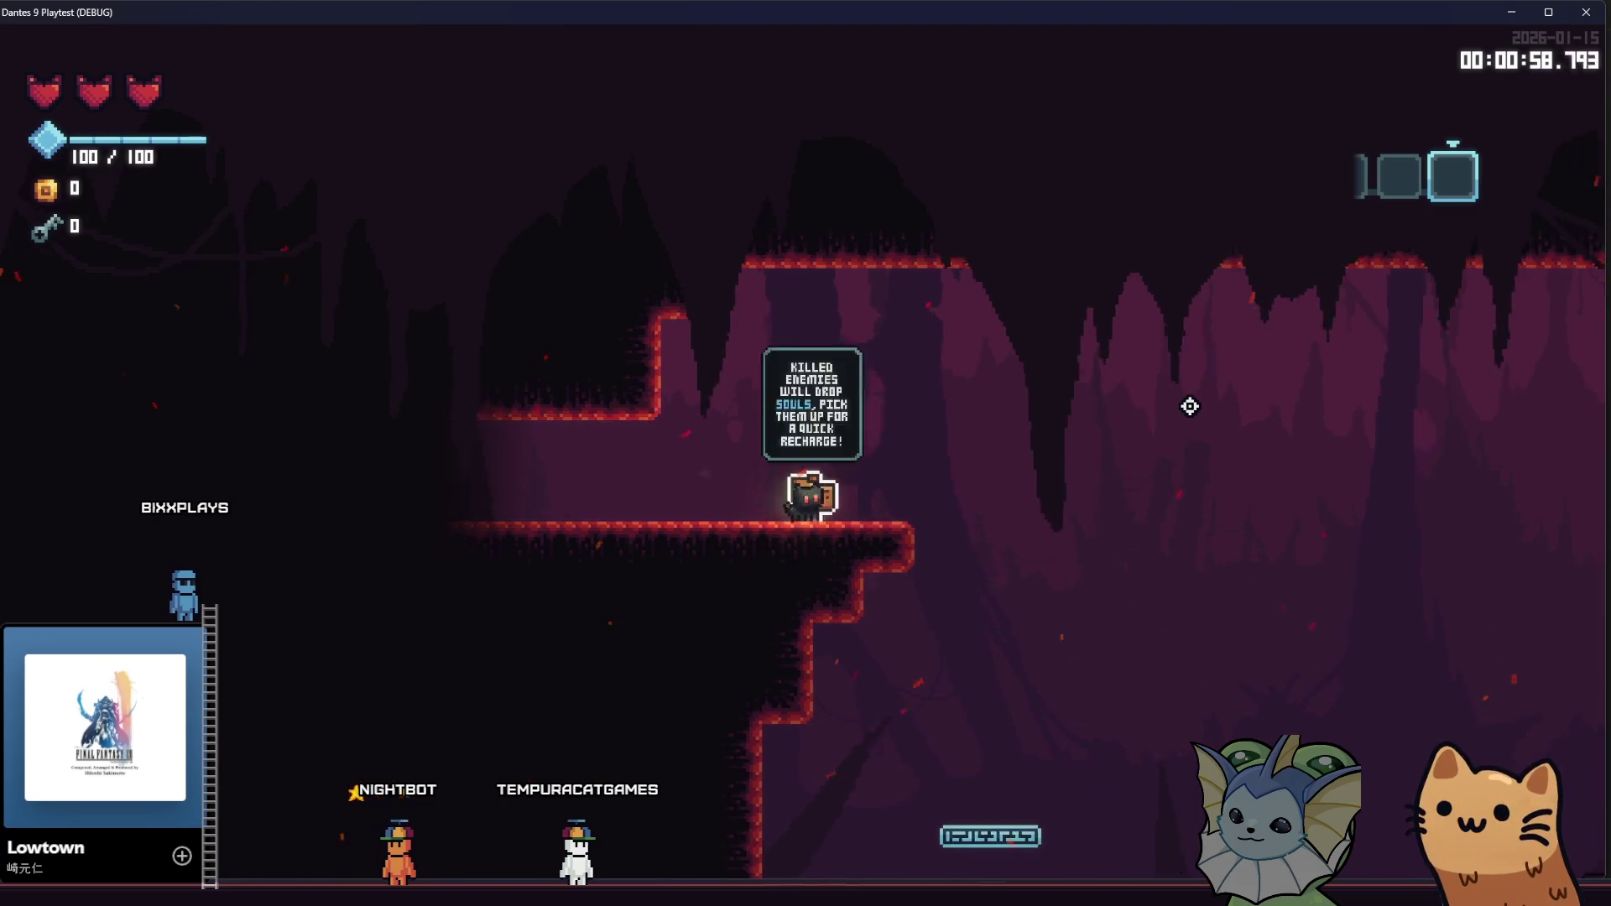
key(d)
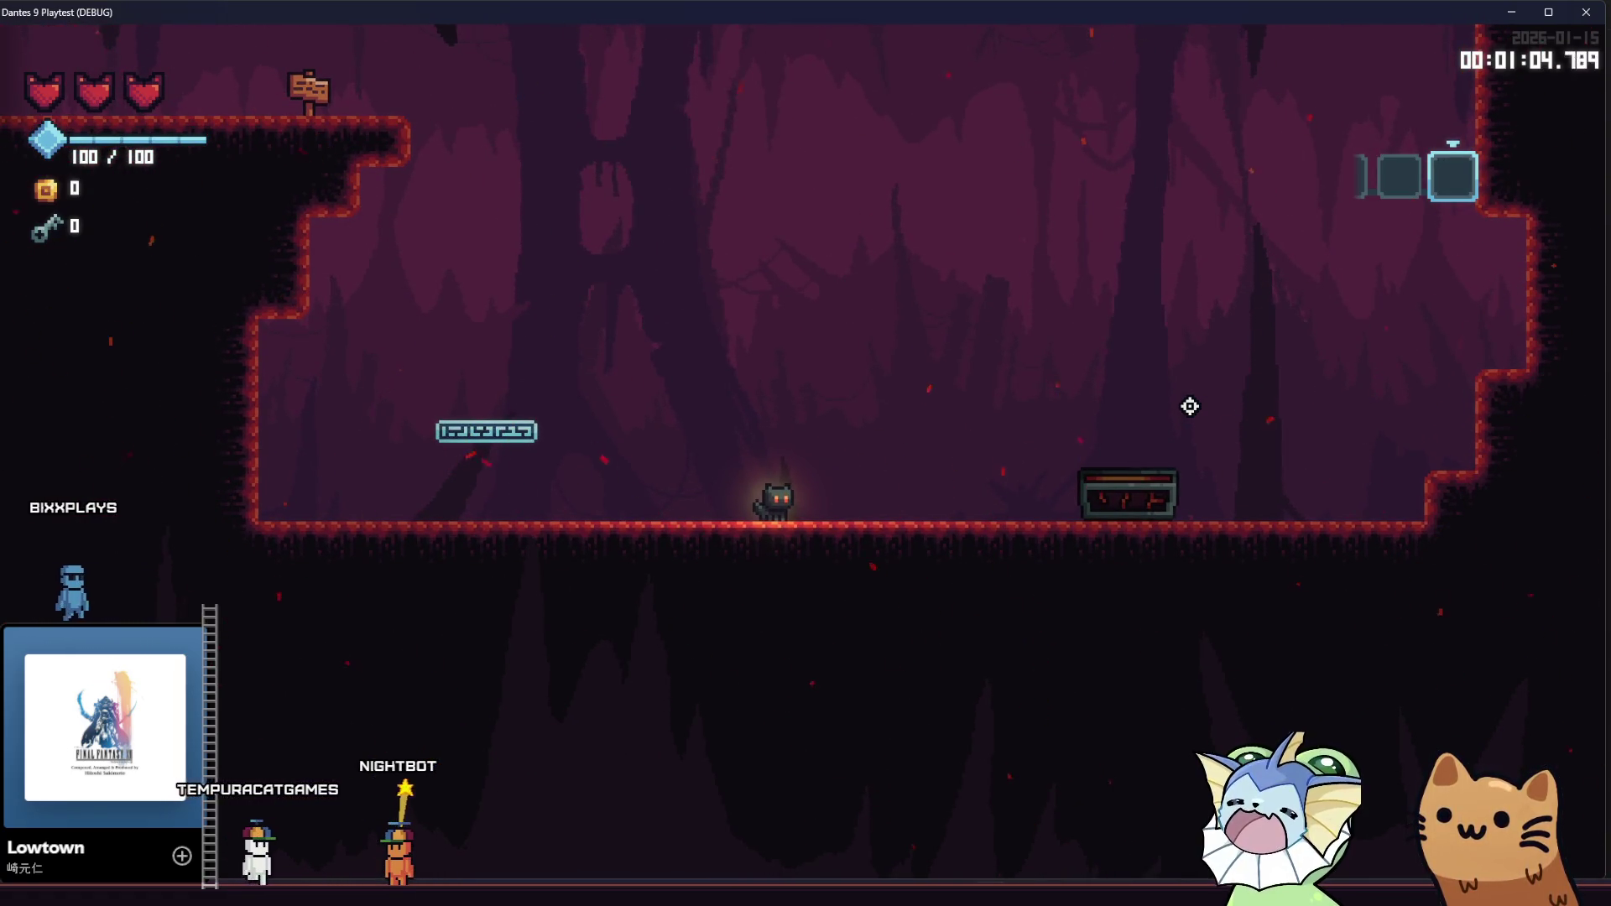
Jump the cat onto the upper ledge to read the signpost tip
key(a)
key(space)
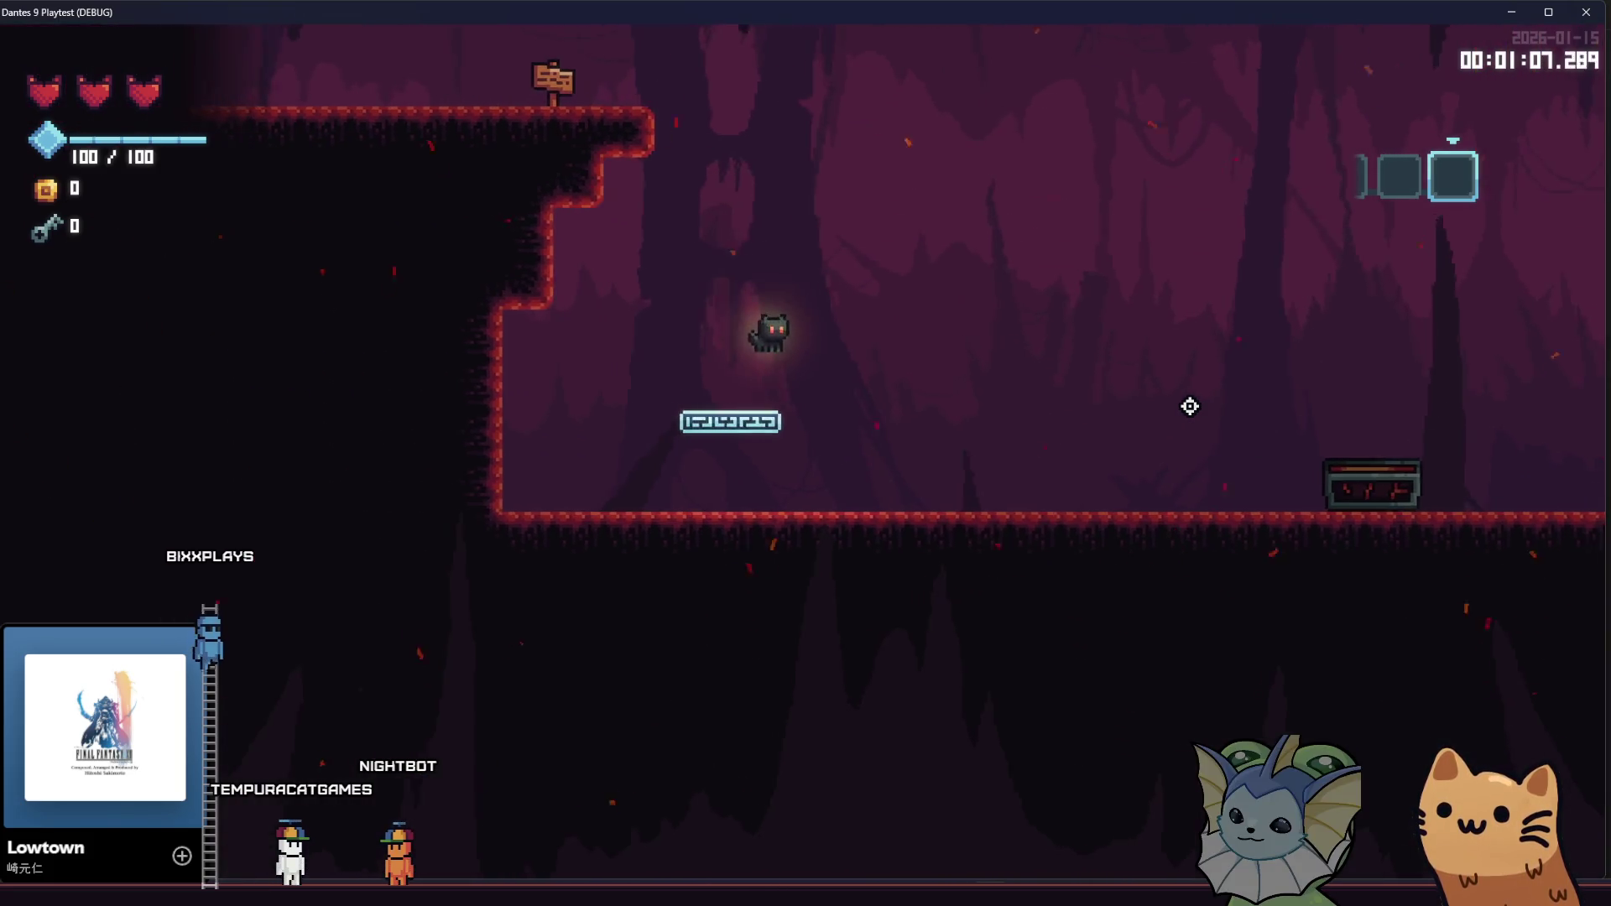
key(space)
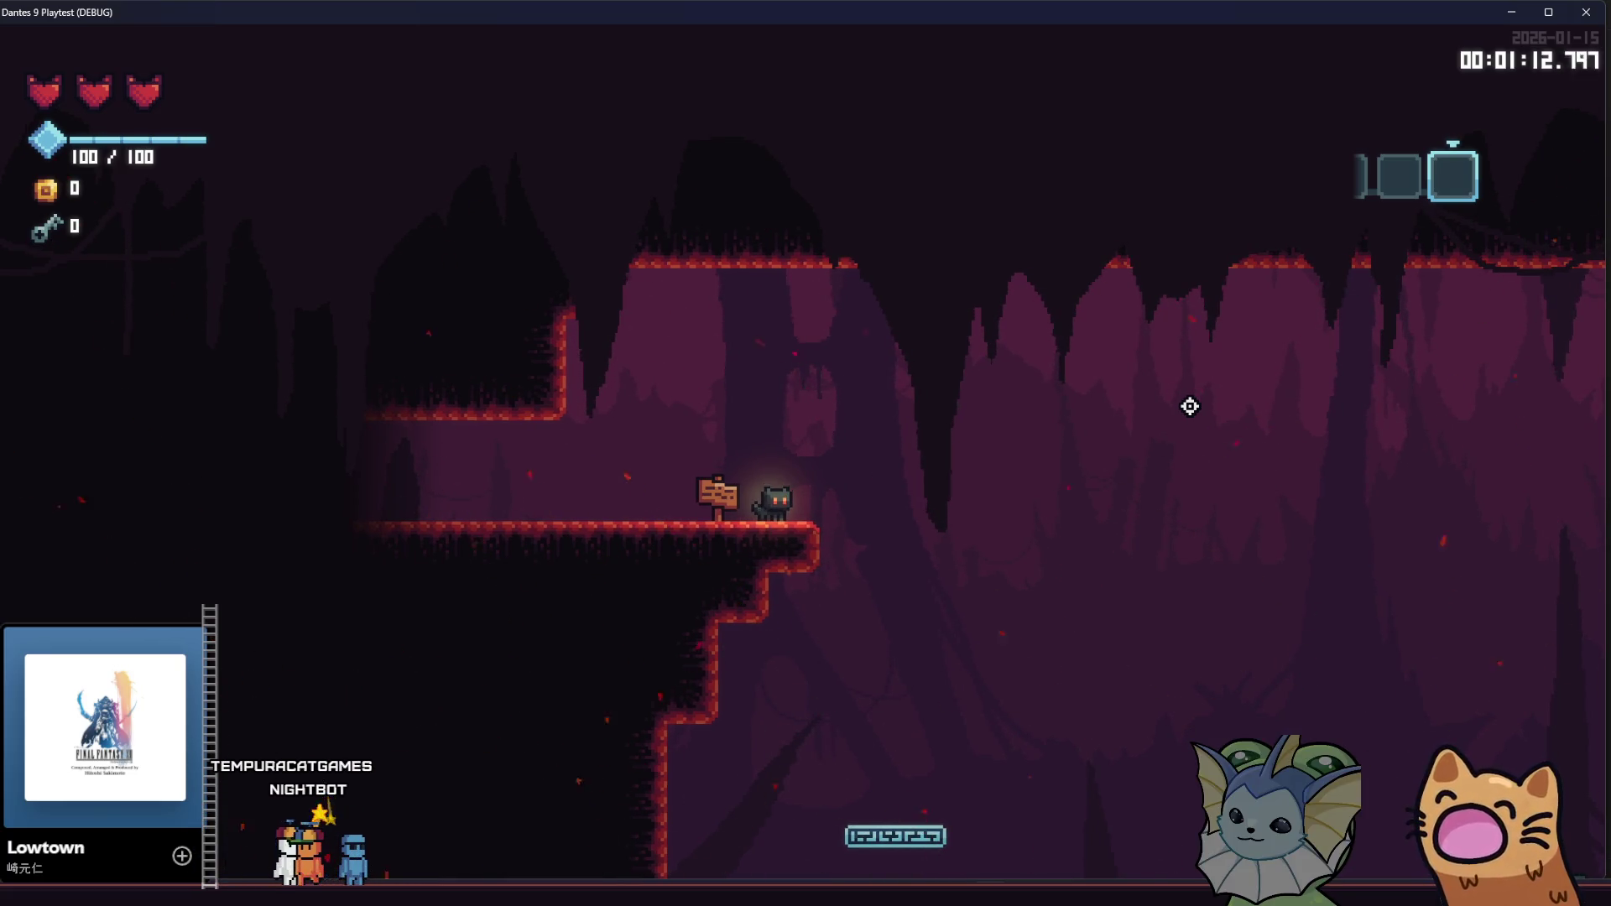
key(a)
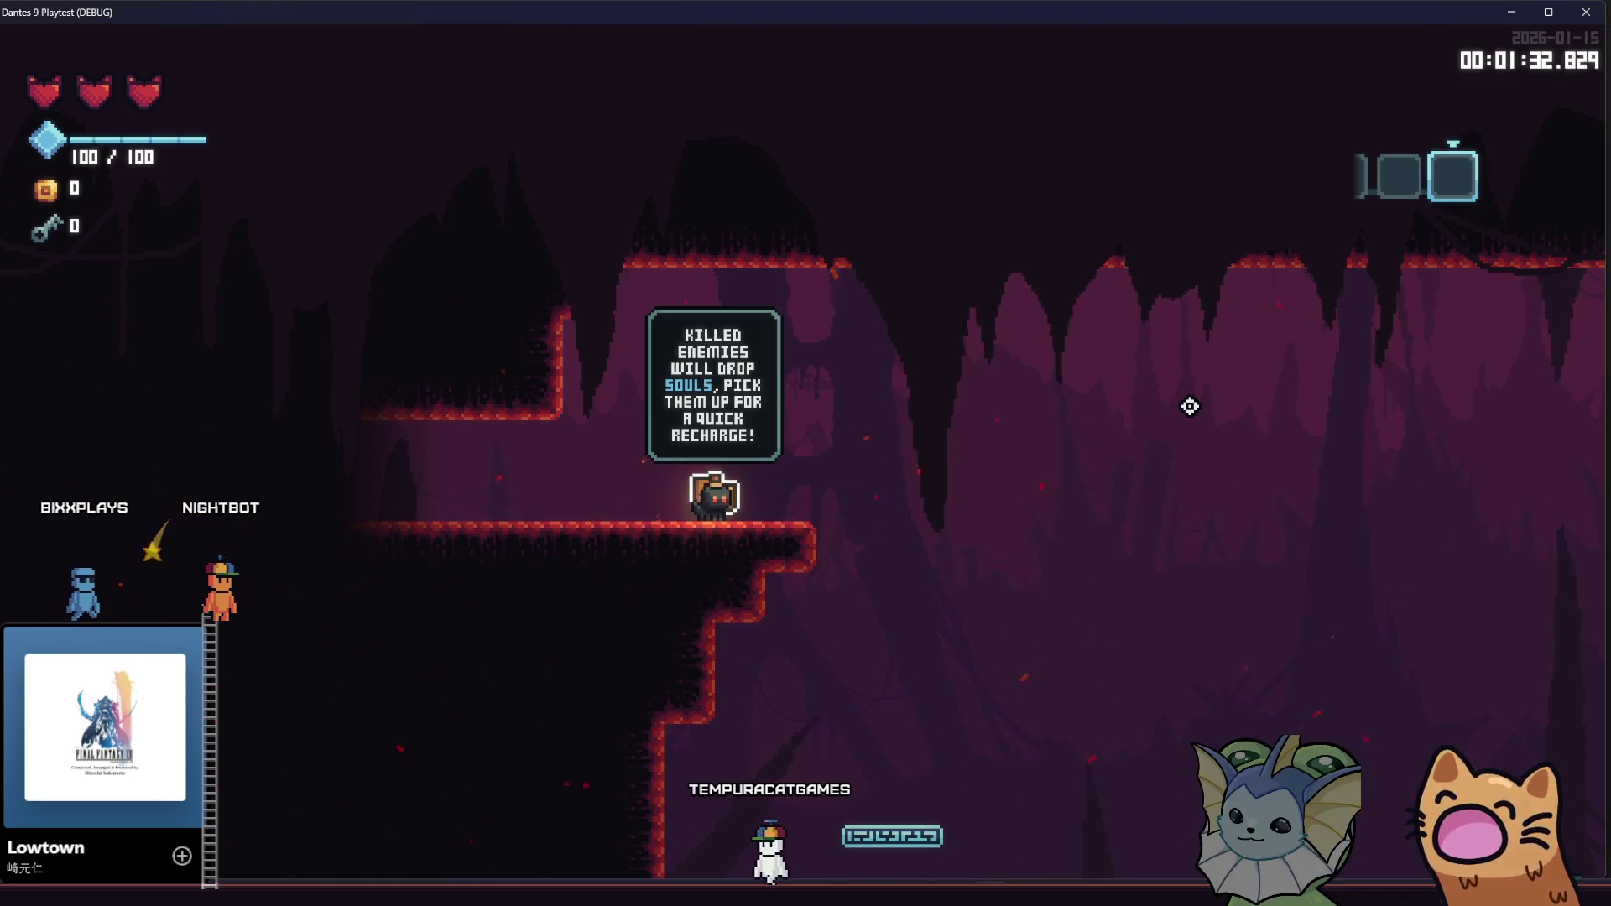
key(d)
key(a)
key(space)
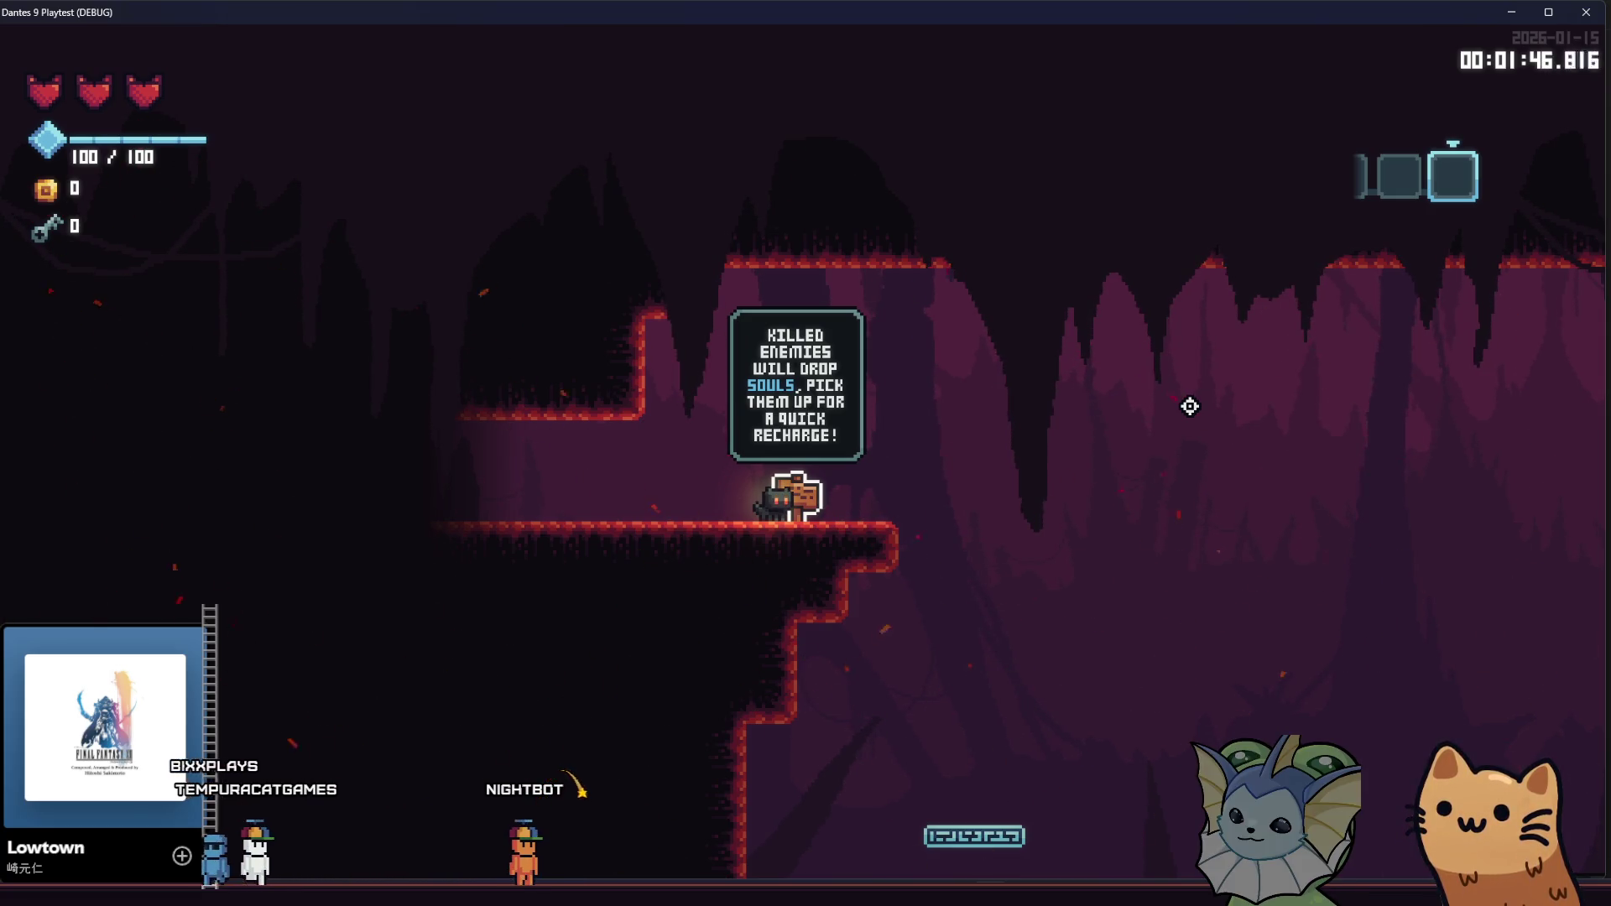
Walk left past the effect card tip to the next tutorial sign
key(a)
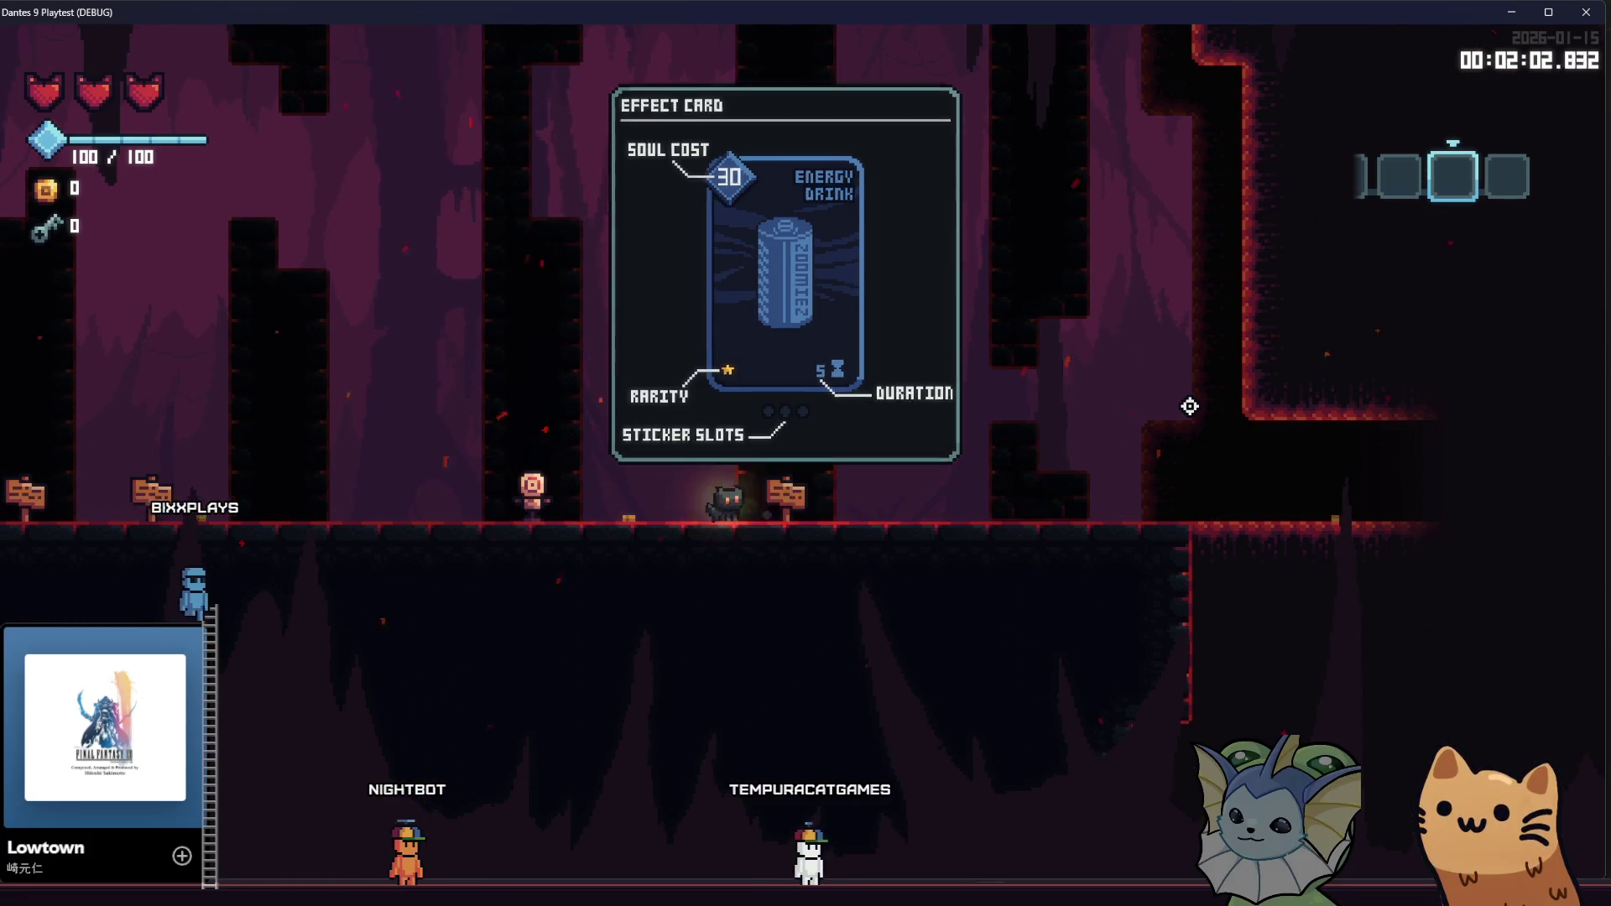
key(a)
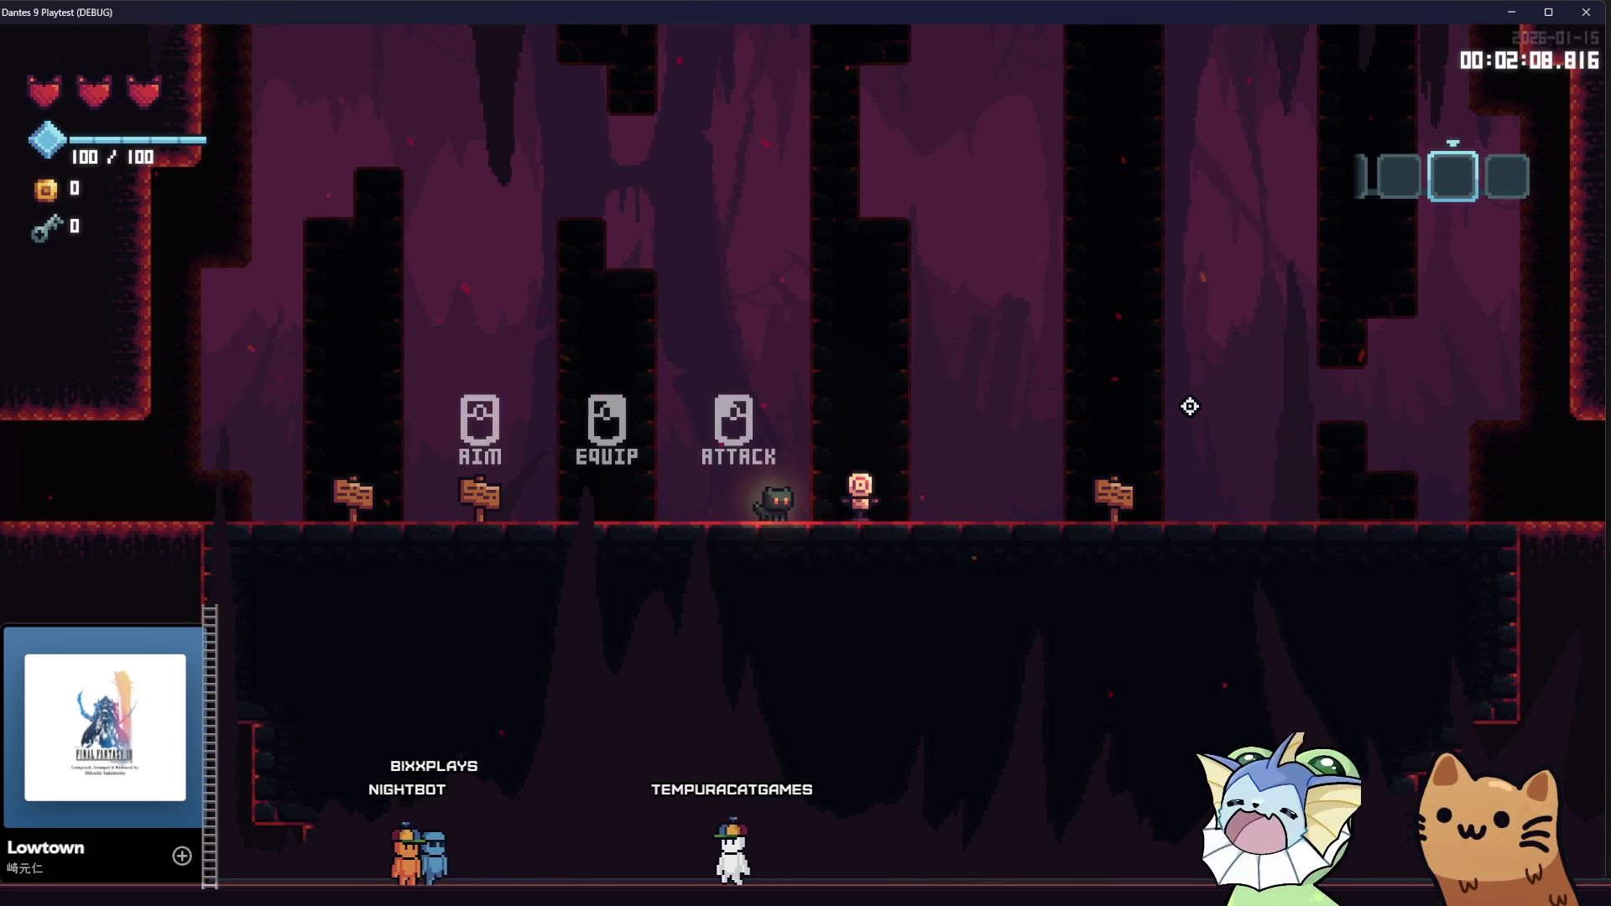
key(a)
key(a)
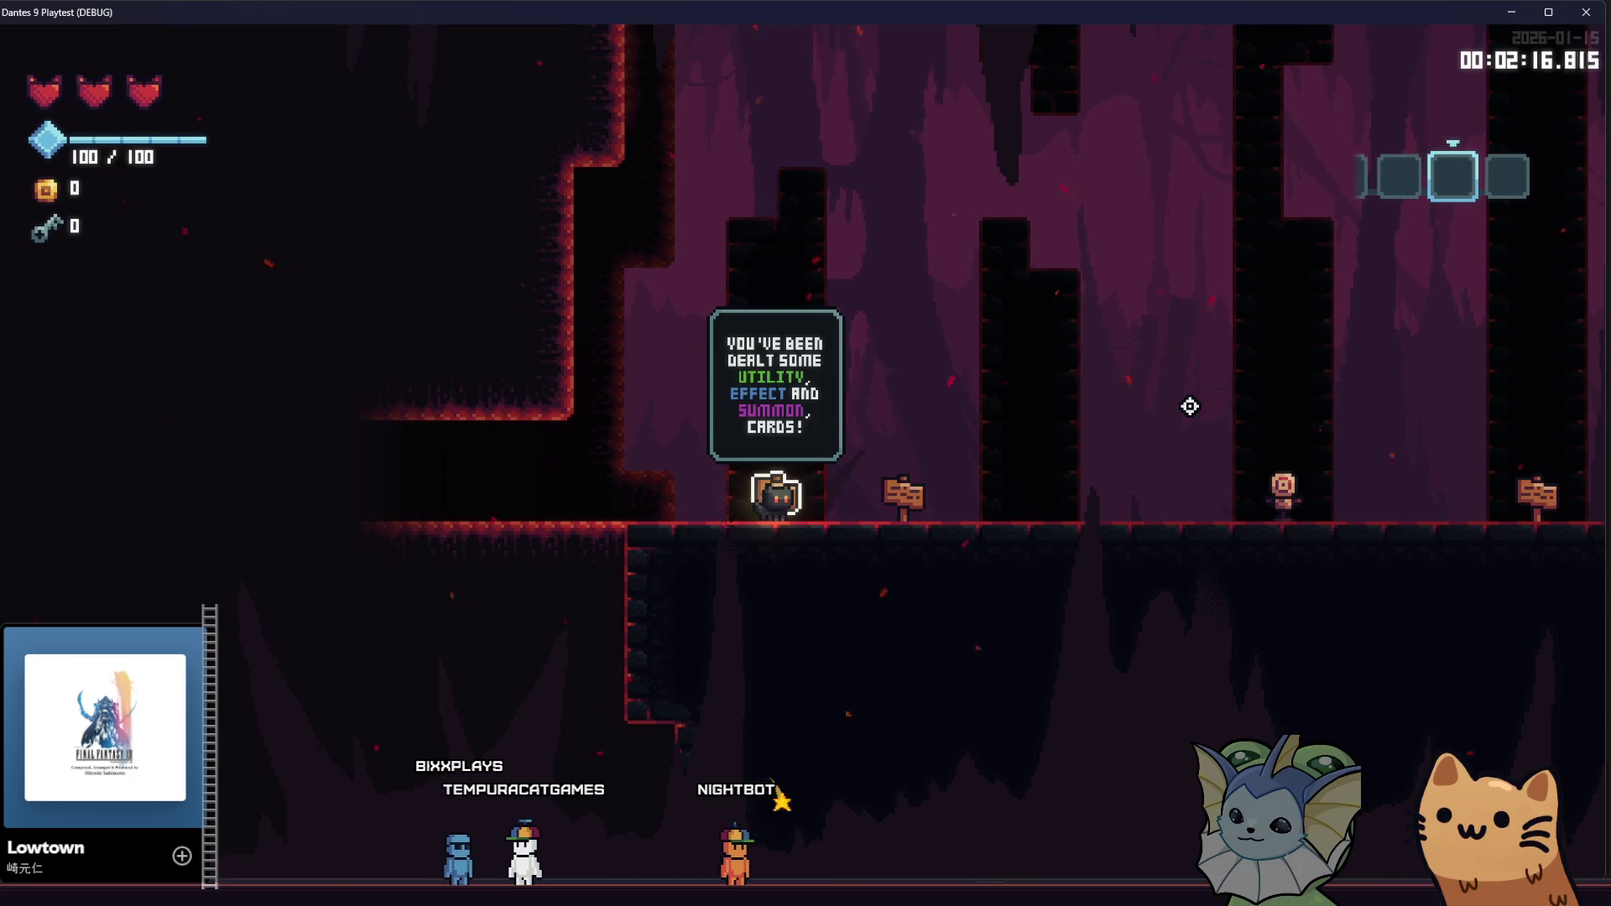
key(d)
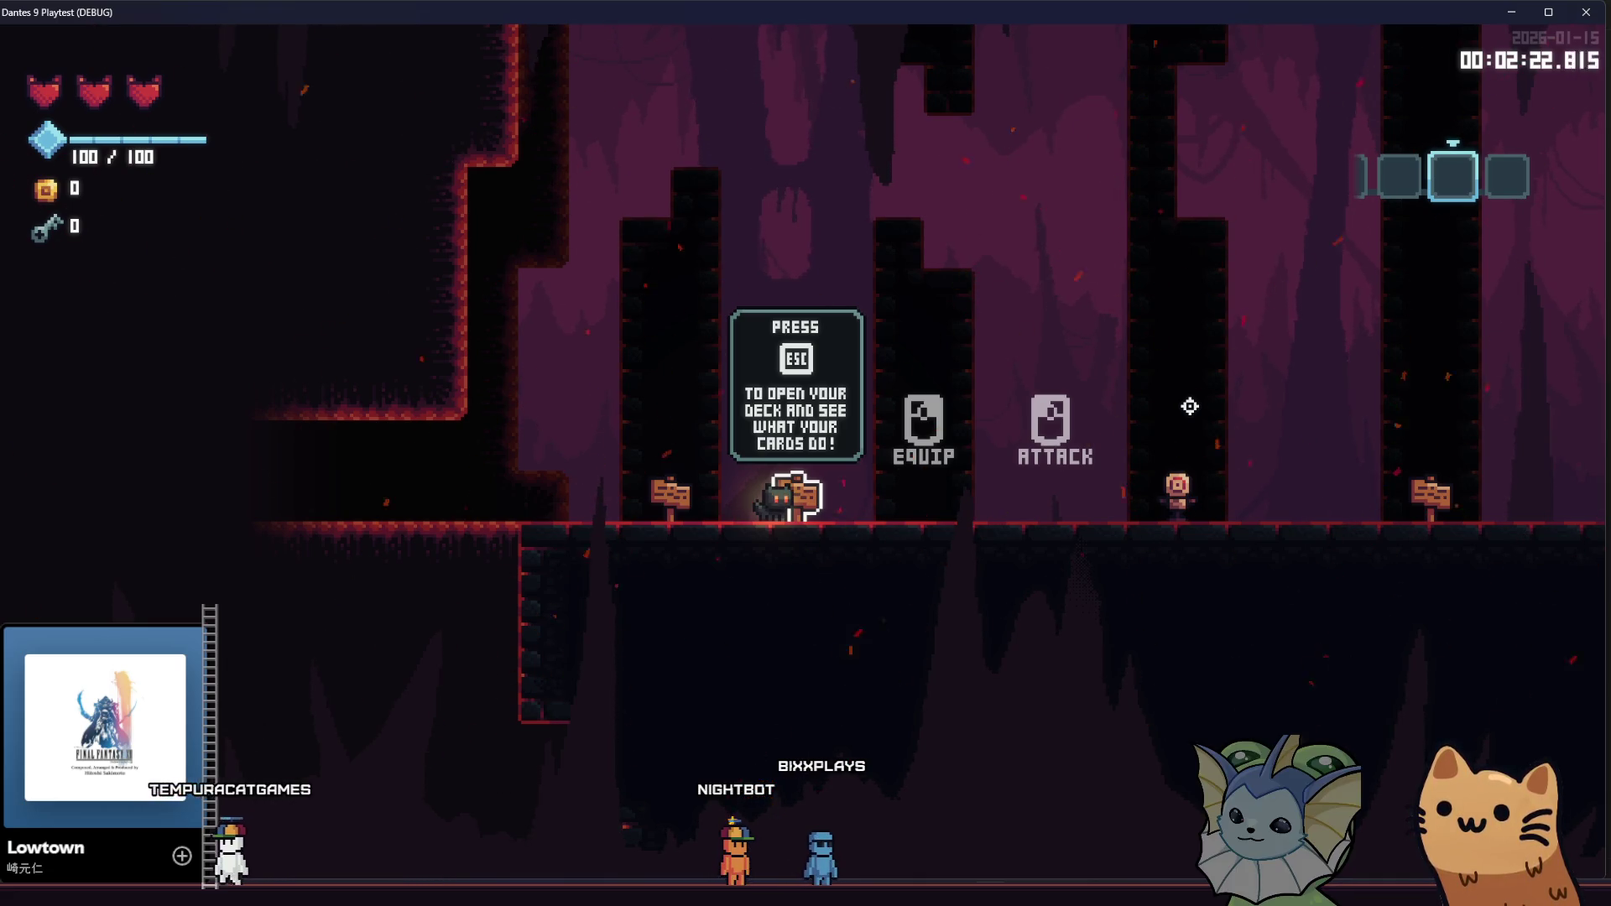
Open the Deck menu to review the seven cards, including Energy Drink, then close it
key(d)
key(Escape)
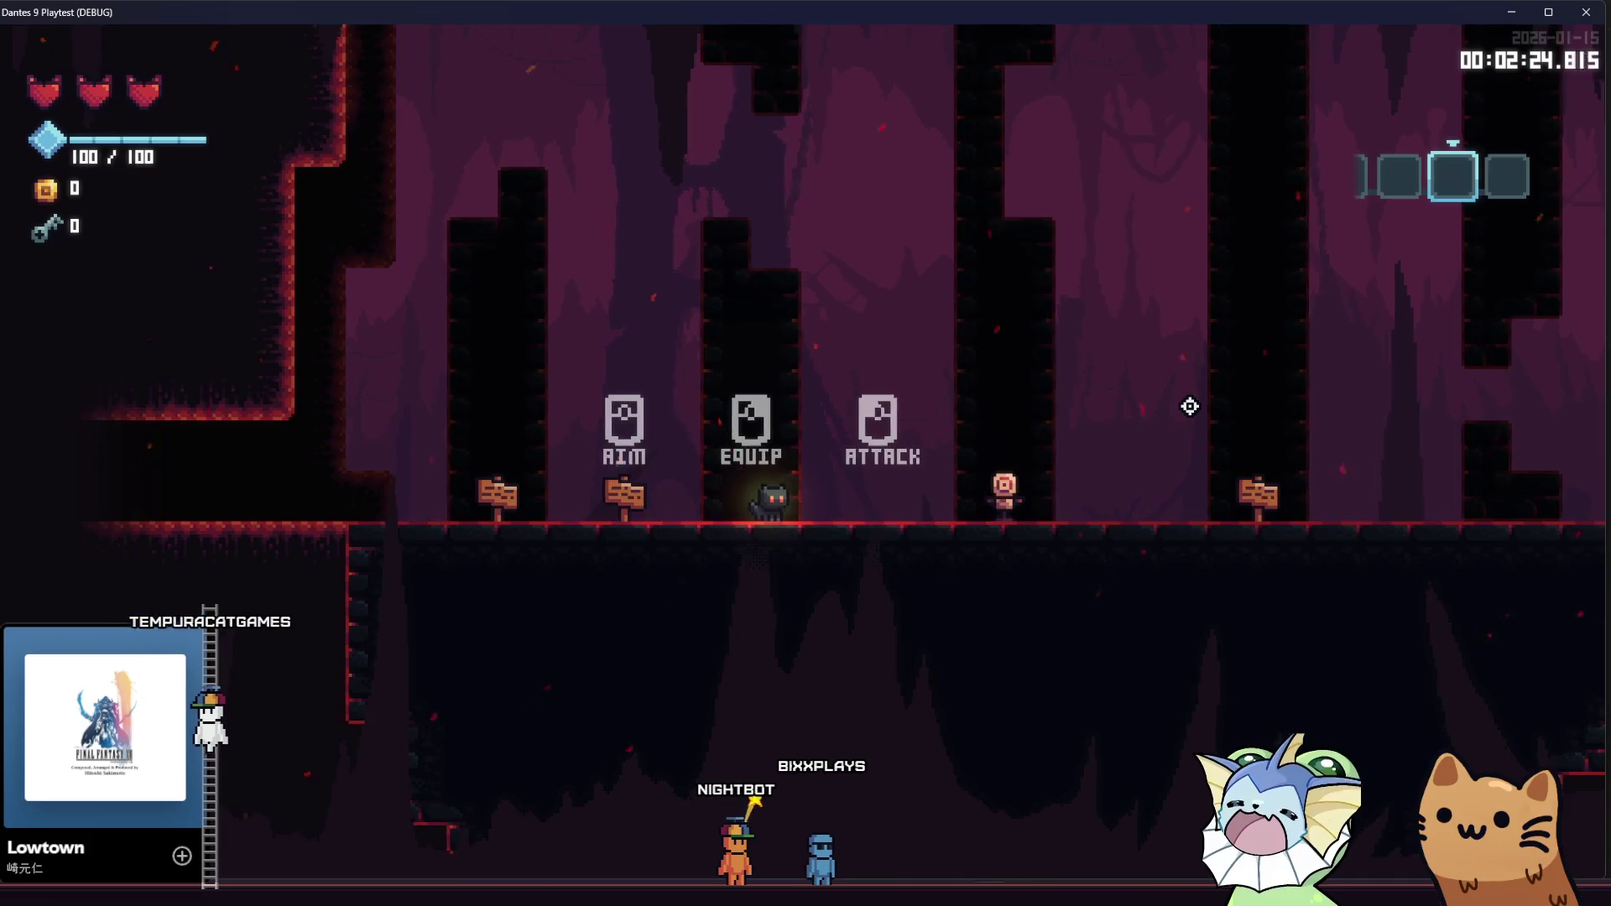
key(Escape)
key(Escape)
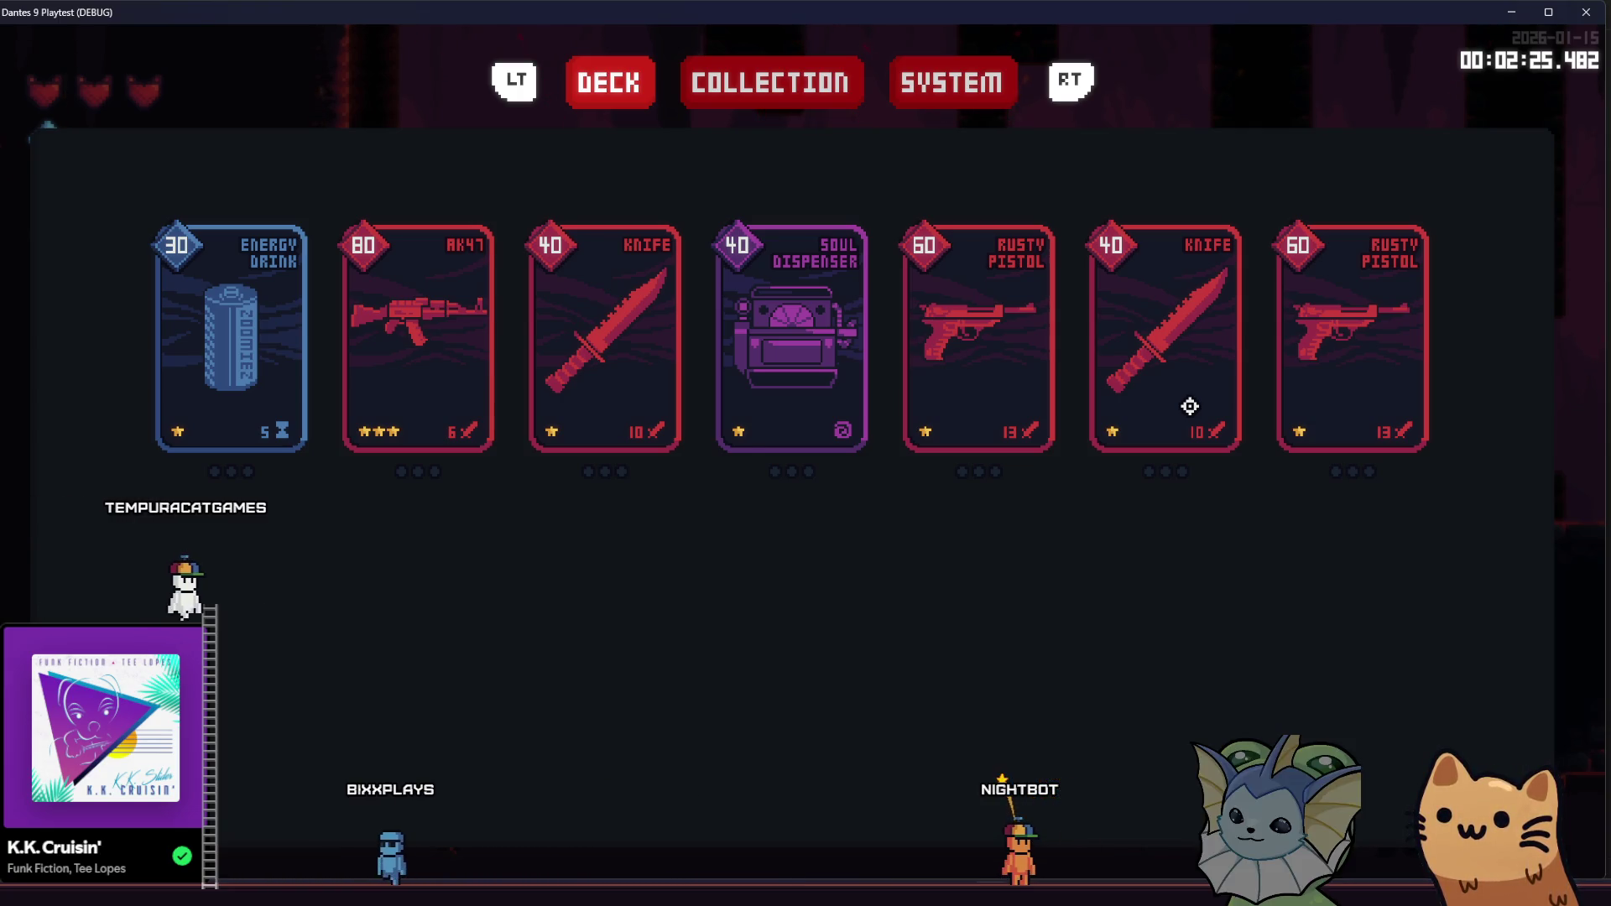
key(Escape)
Walk the cat through the exit and steer it onto the lit platform in the next room
key(a)
key(d)
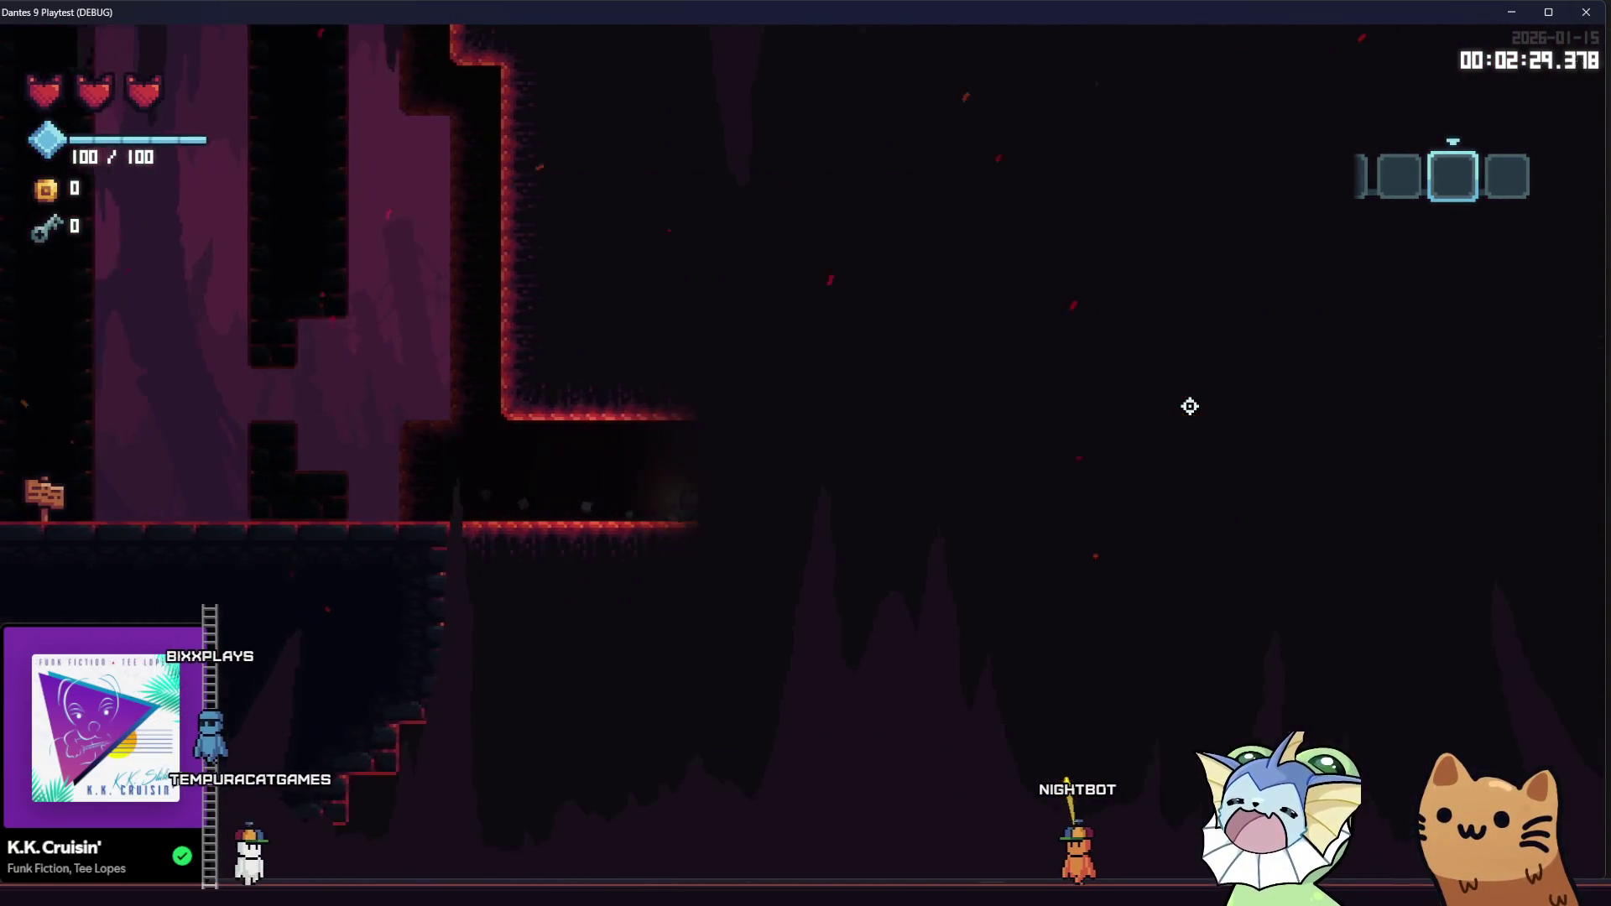
key(d)
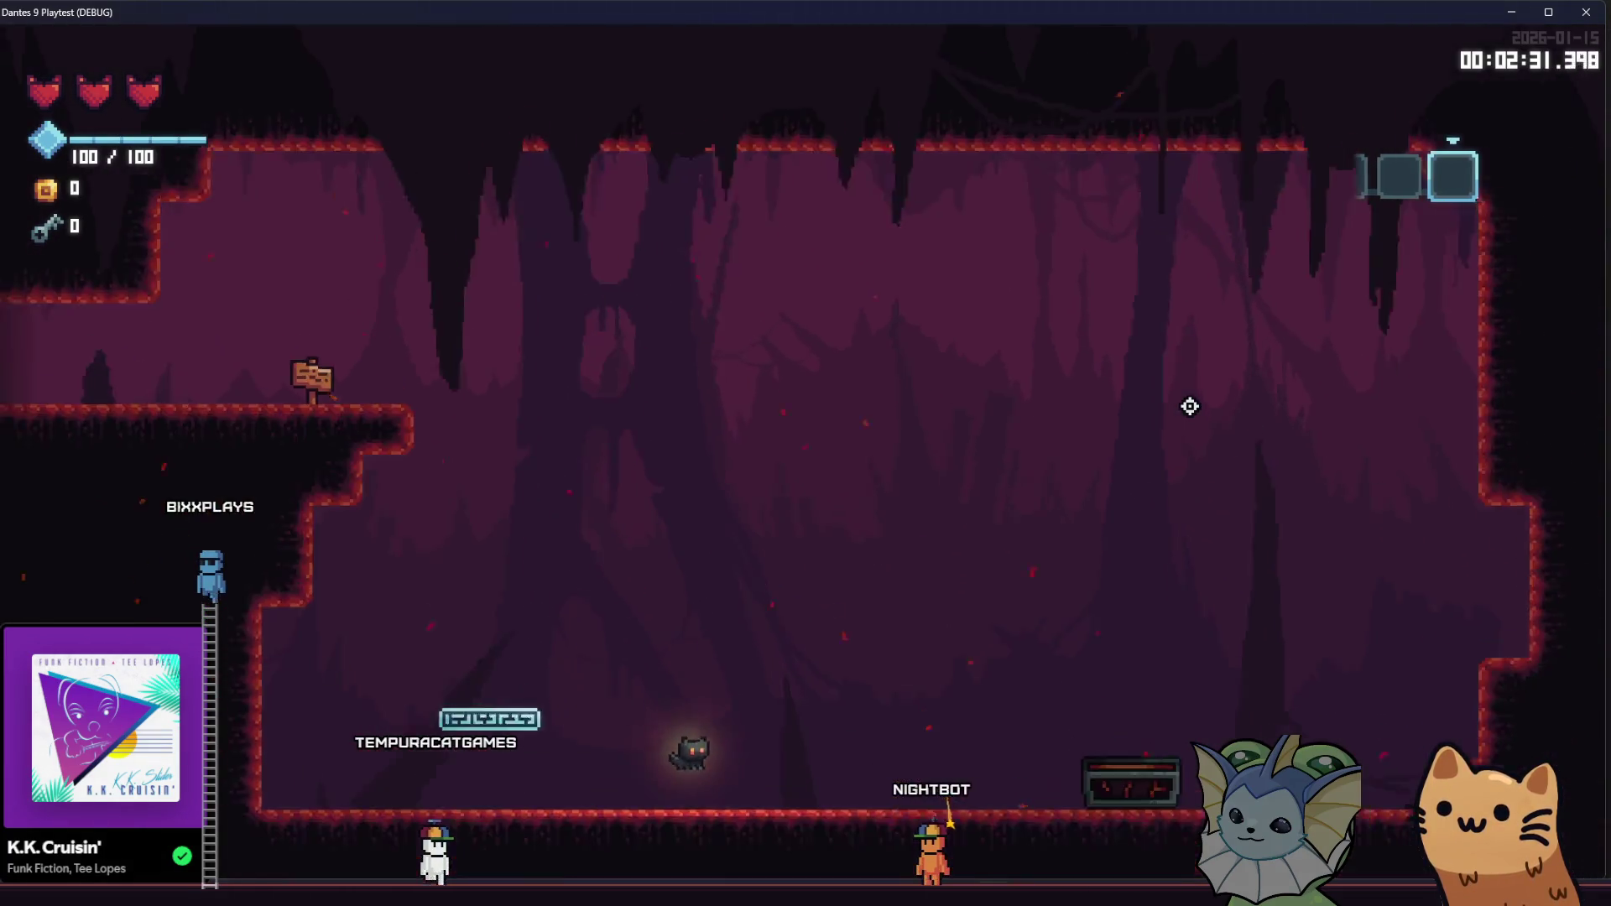
key(d)
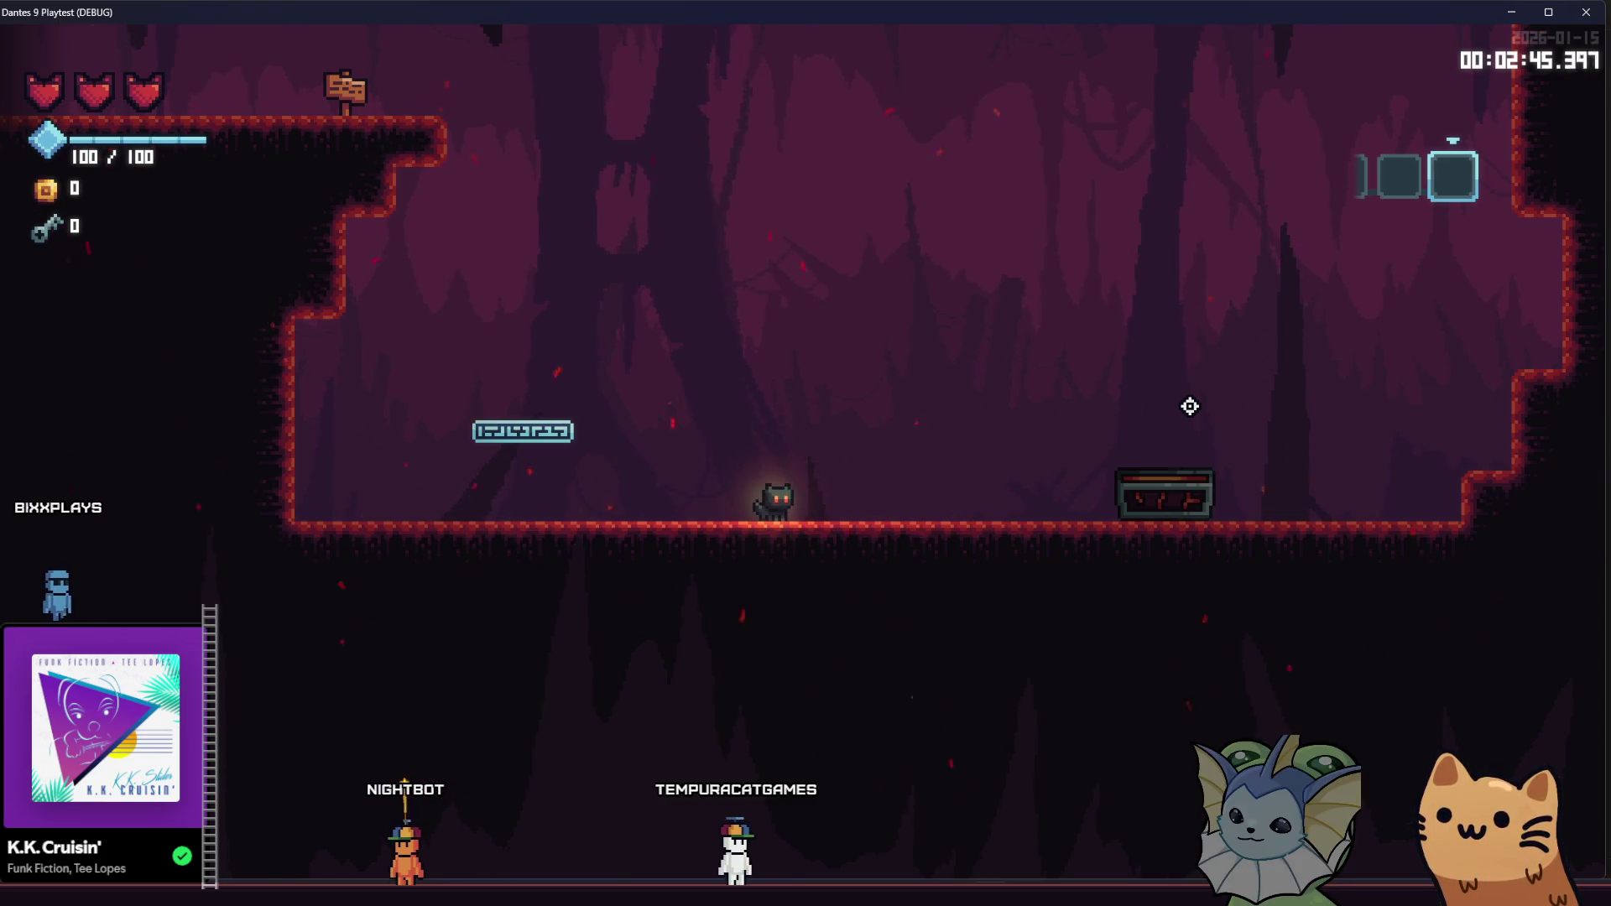
View the Tab room map overlay, close it, then stop the game with F8
key(Tab)
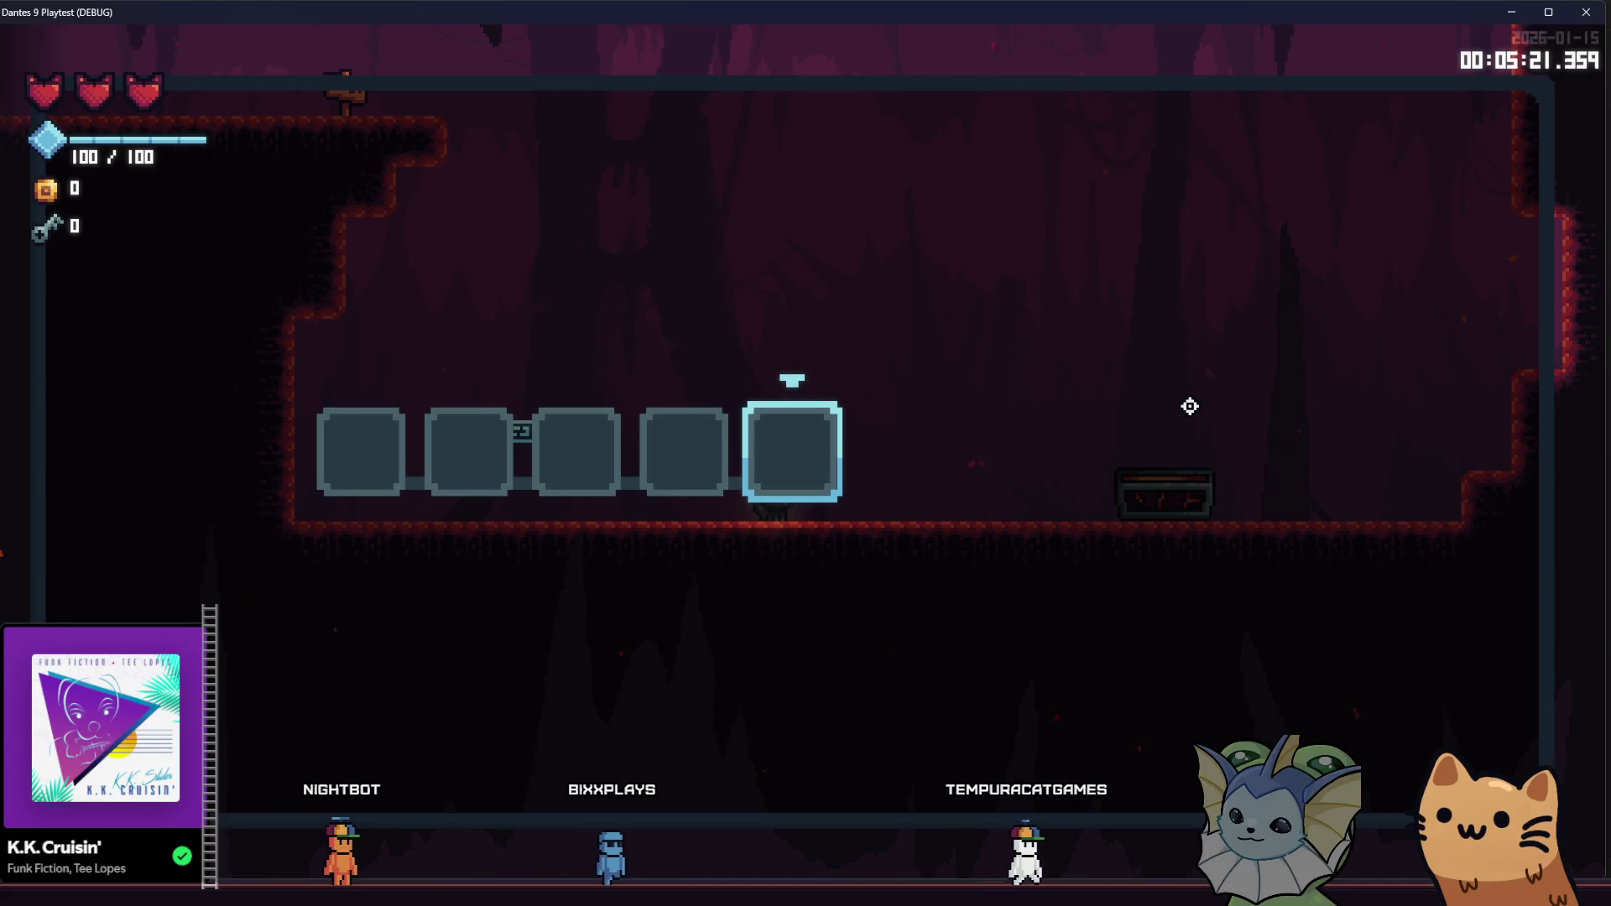
key(Tab)
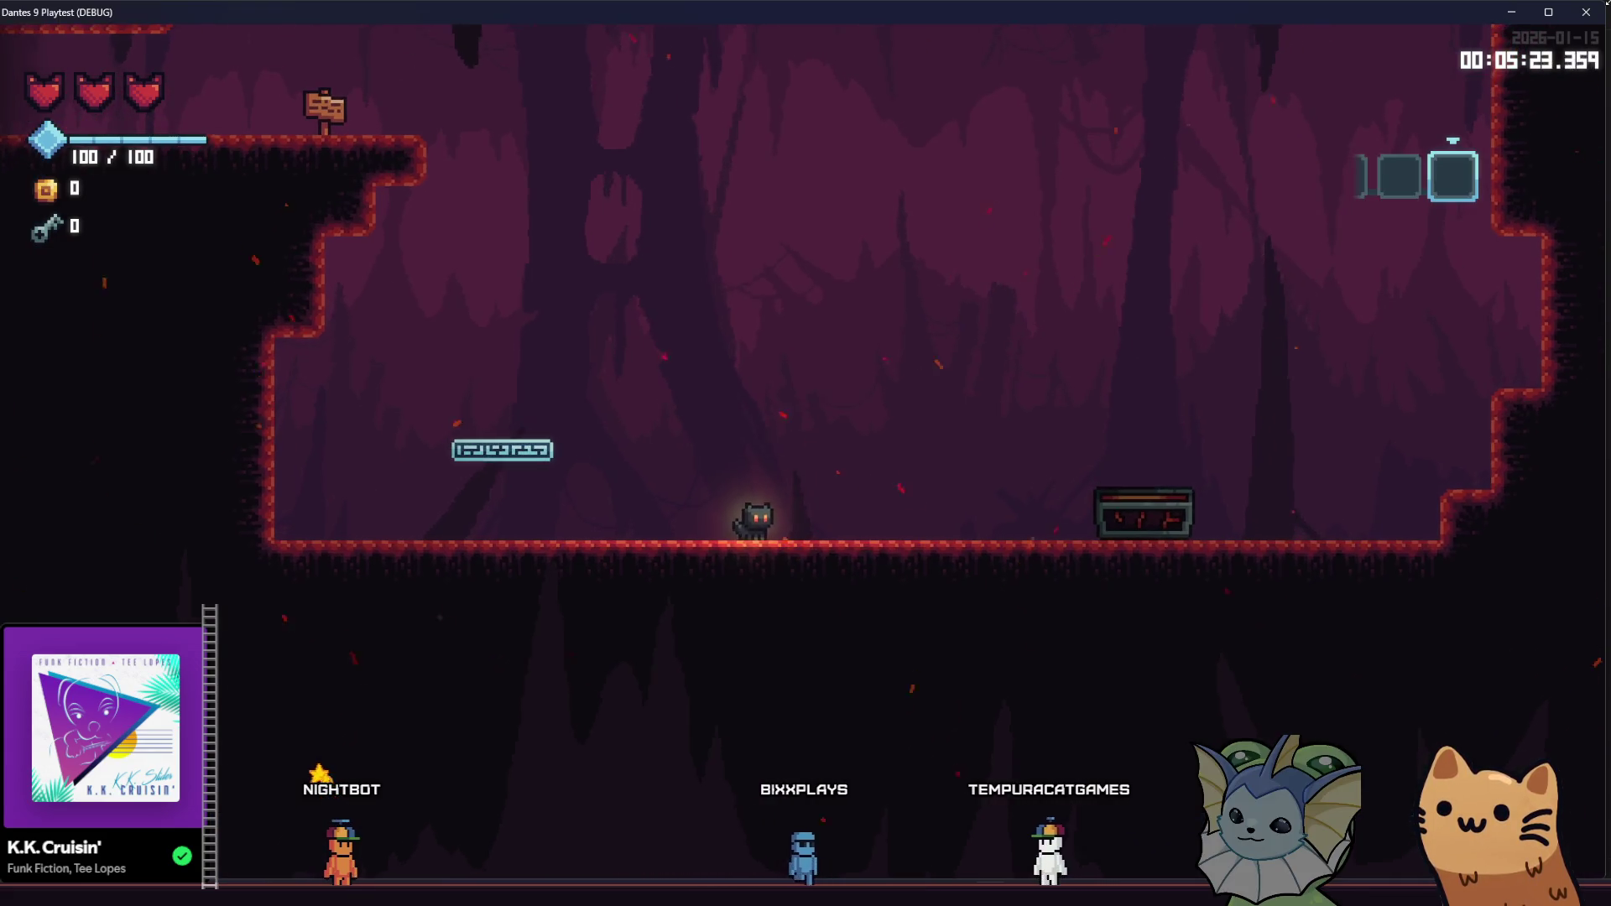
key(F8)
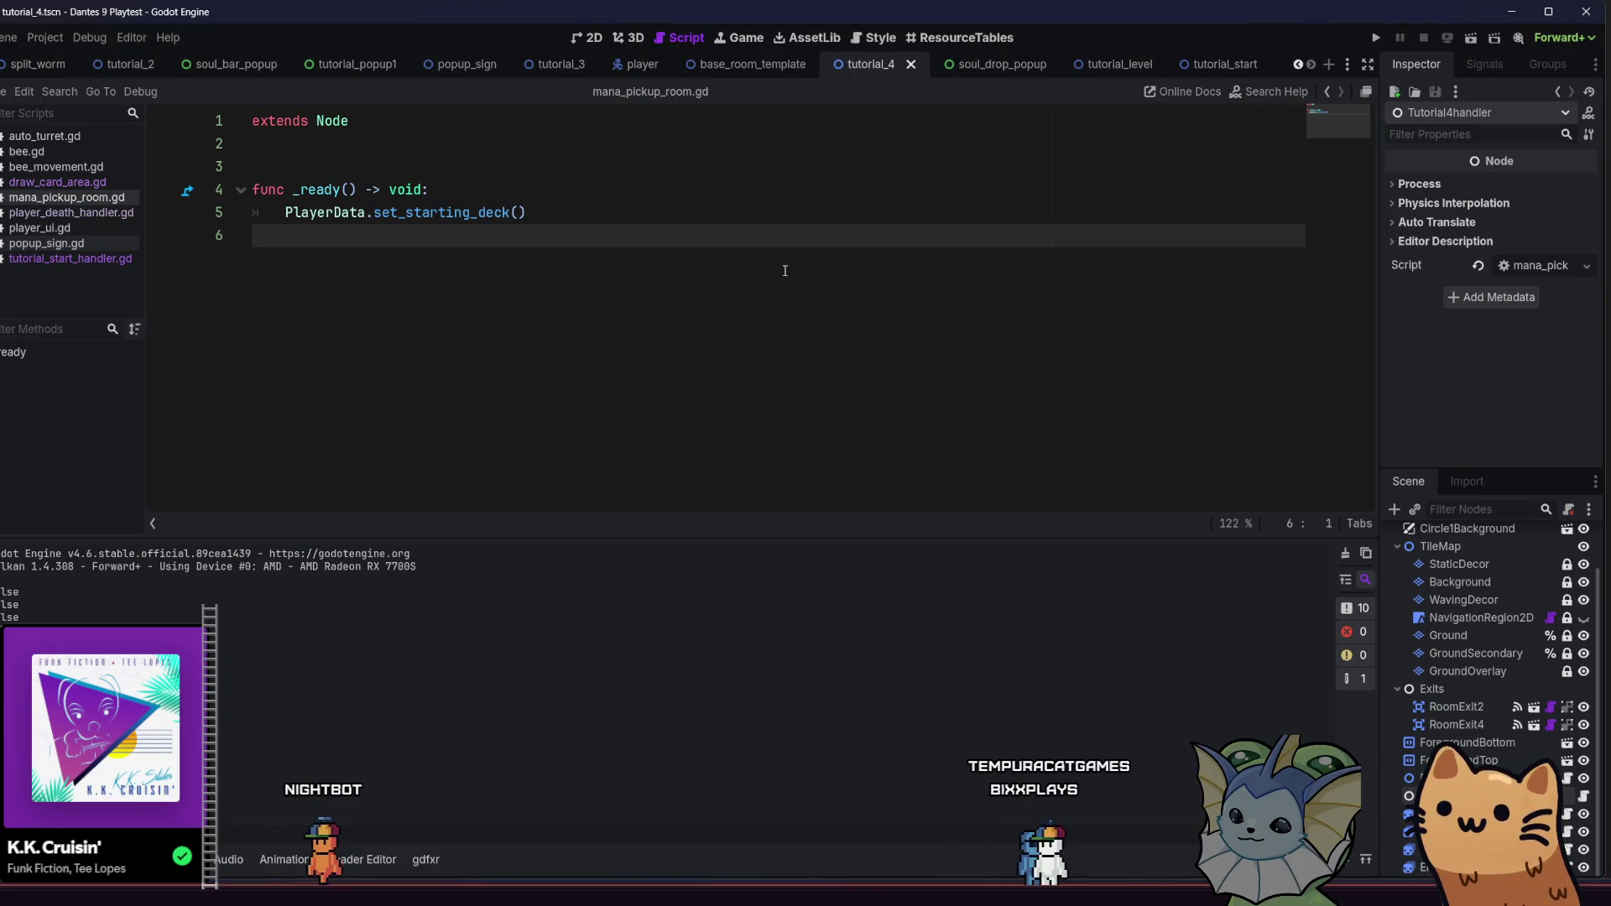
In tutorial_4's 2D view, delete the RoomExit4 exit and select the ManaPickupRoom root node
click(587, 37)
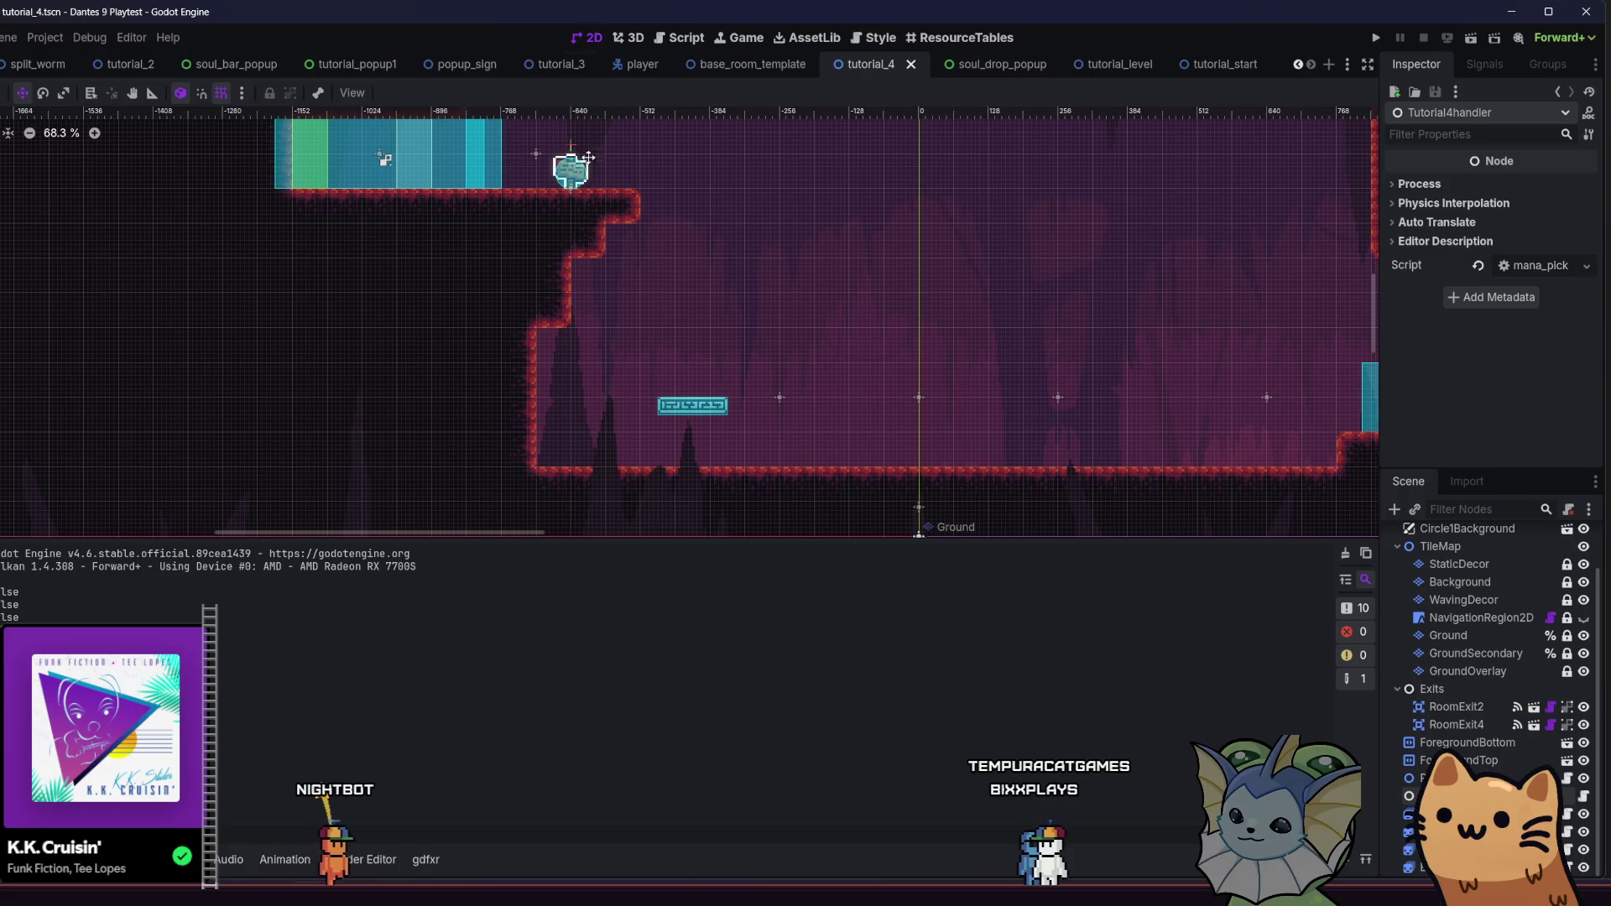
scroll(469, 356, down, 2)
scroll(469, 355, right, 3)
scroll(461, 385, up, 1)
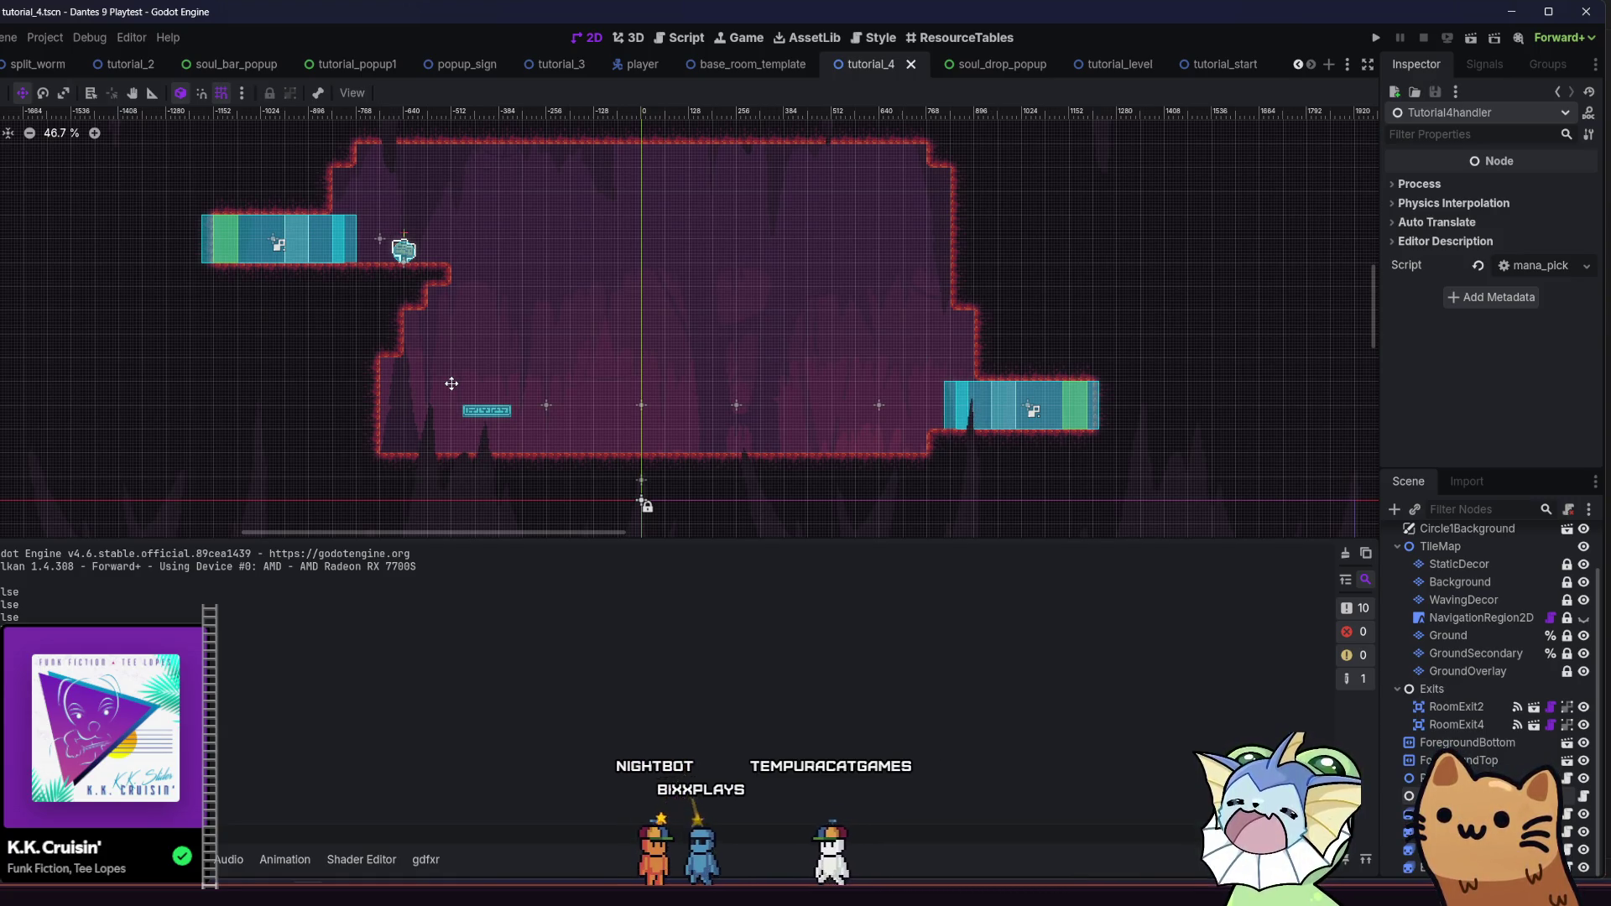
key(Delete)
scroll(942, 502, down, 1)
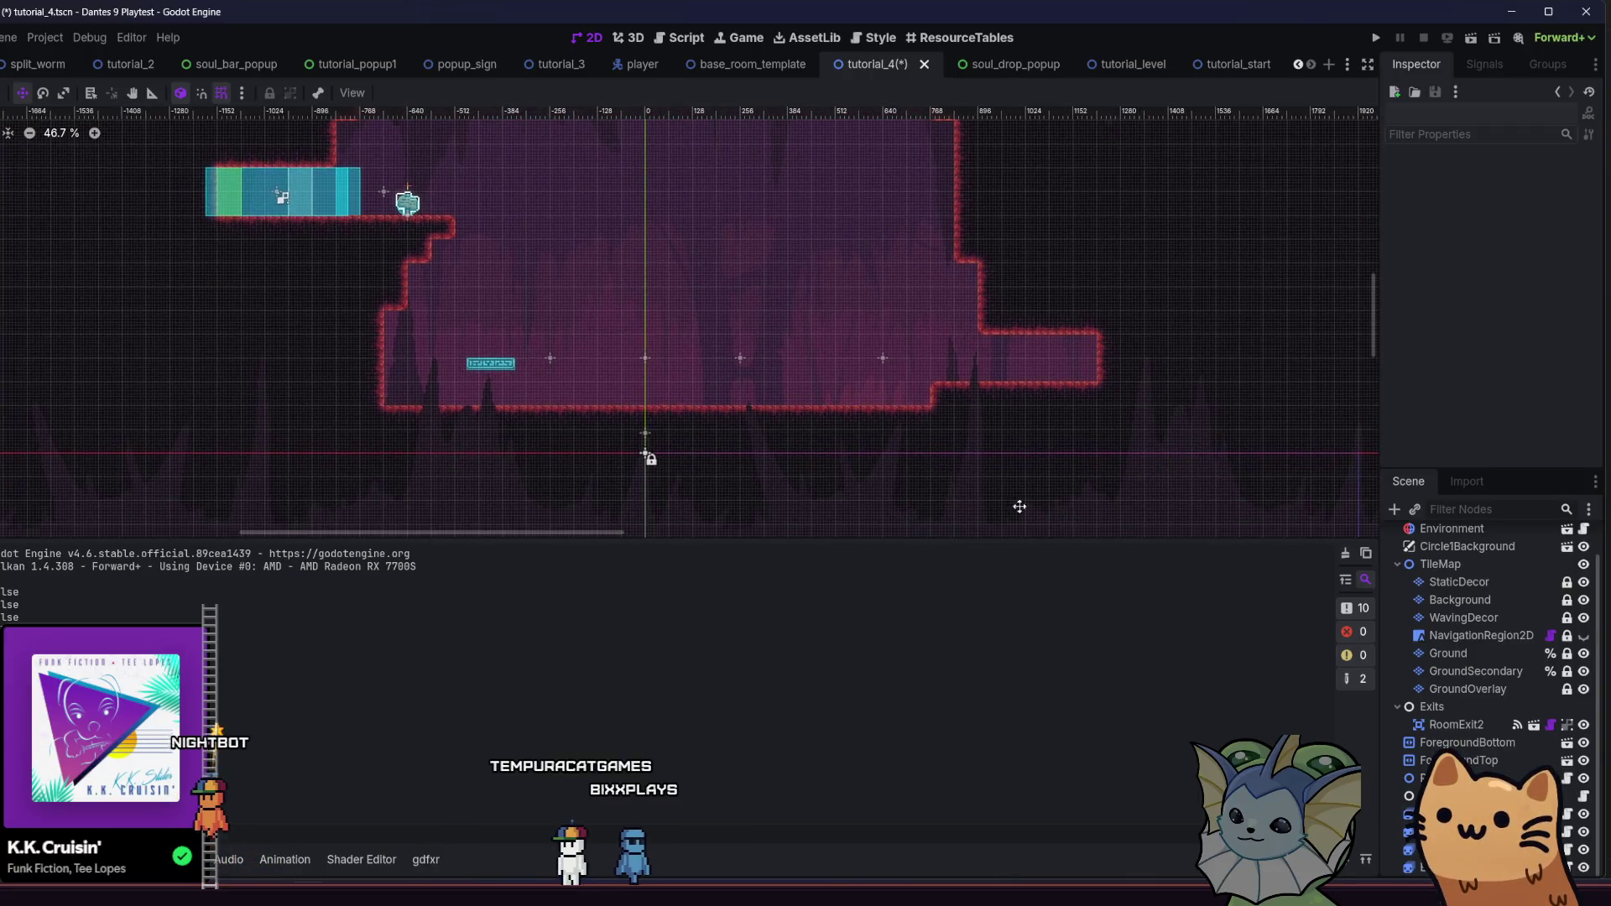
scroll(1464, 620, up, 2)
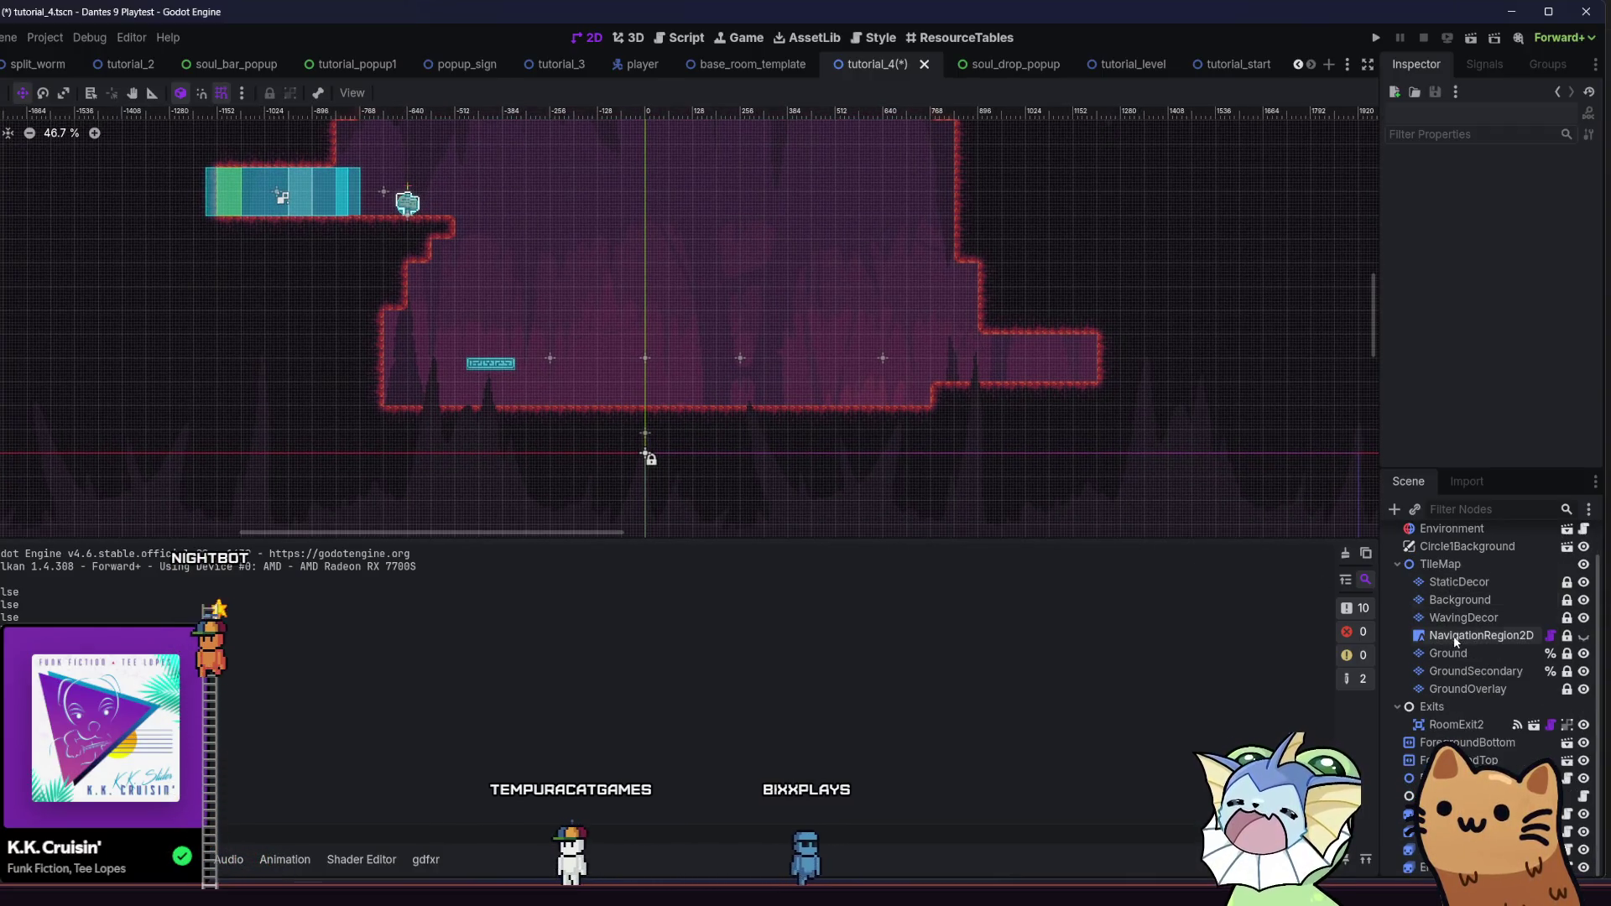
click(1430, 531)
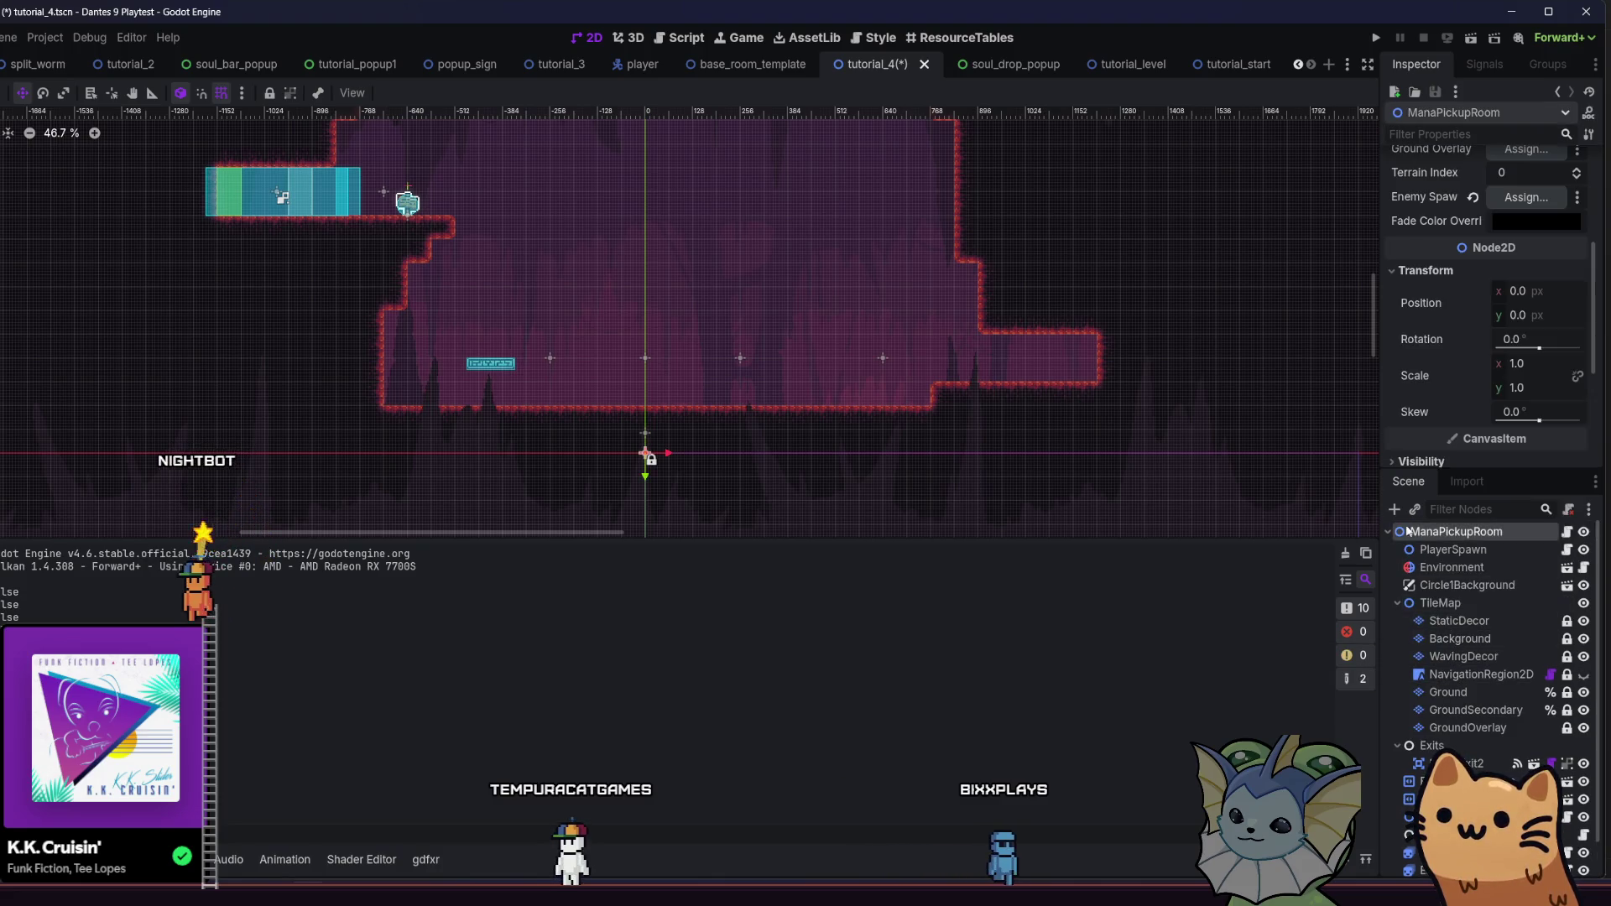
Instance room_teleporter.tscn onto tutorial_4's right-hand ledge and save the scene
click(1394, 510)
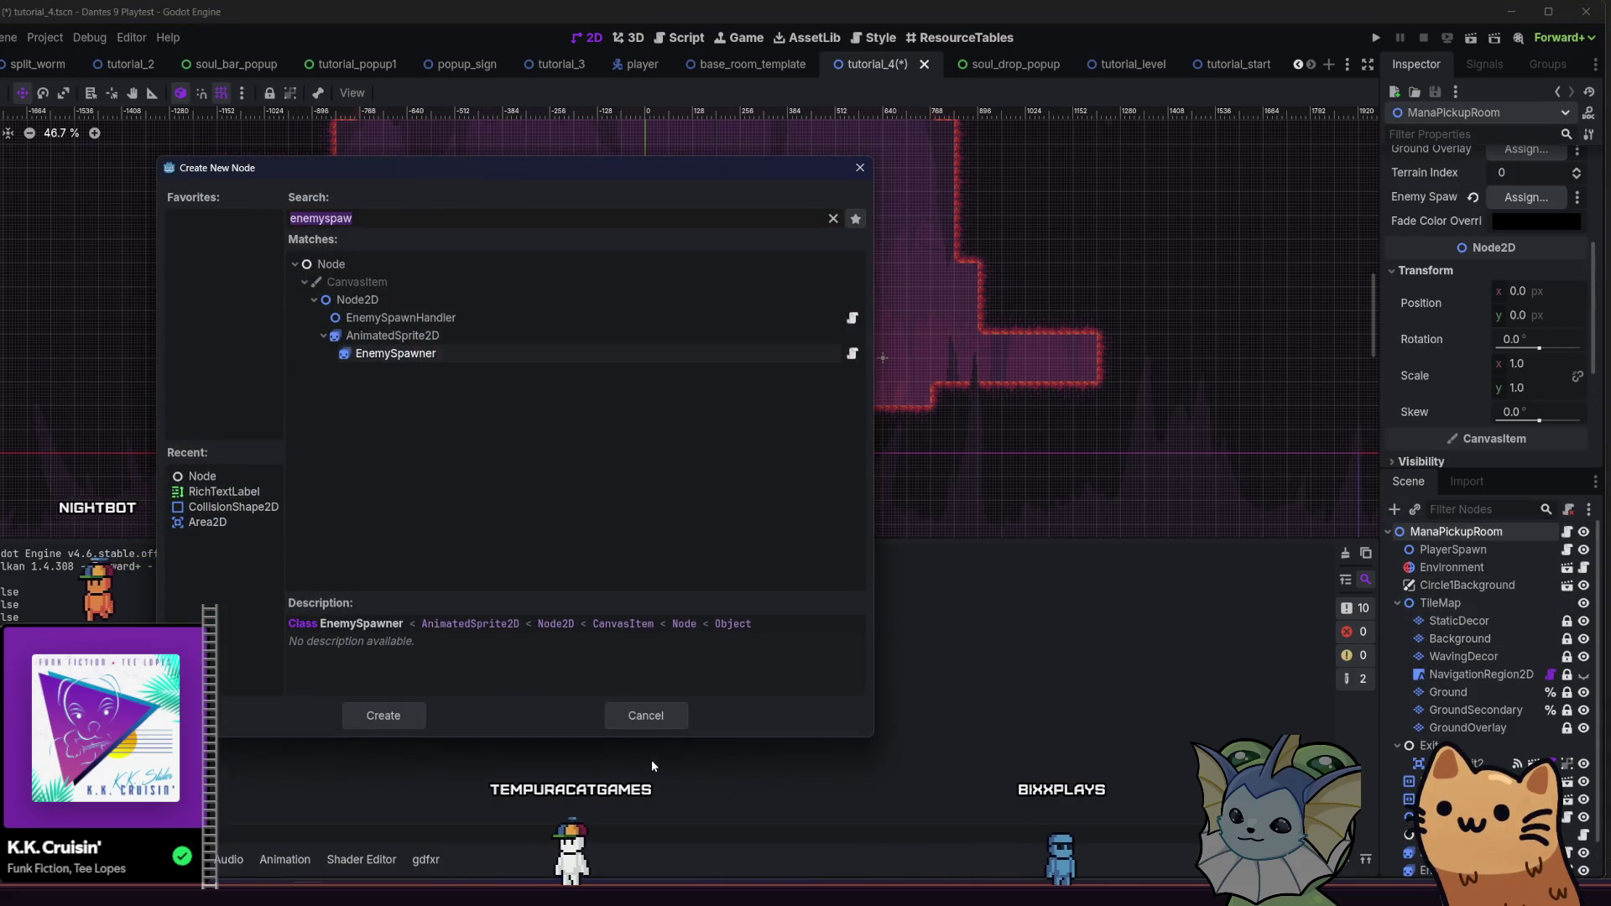
click(646, 715)
click(1414, 509)
text(te)
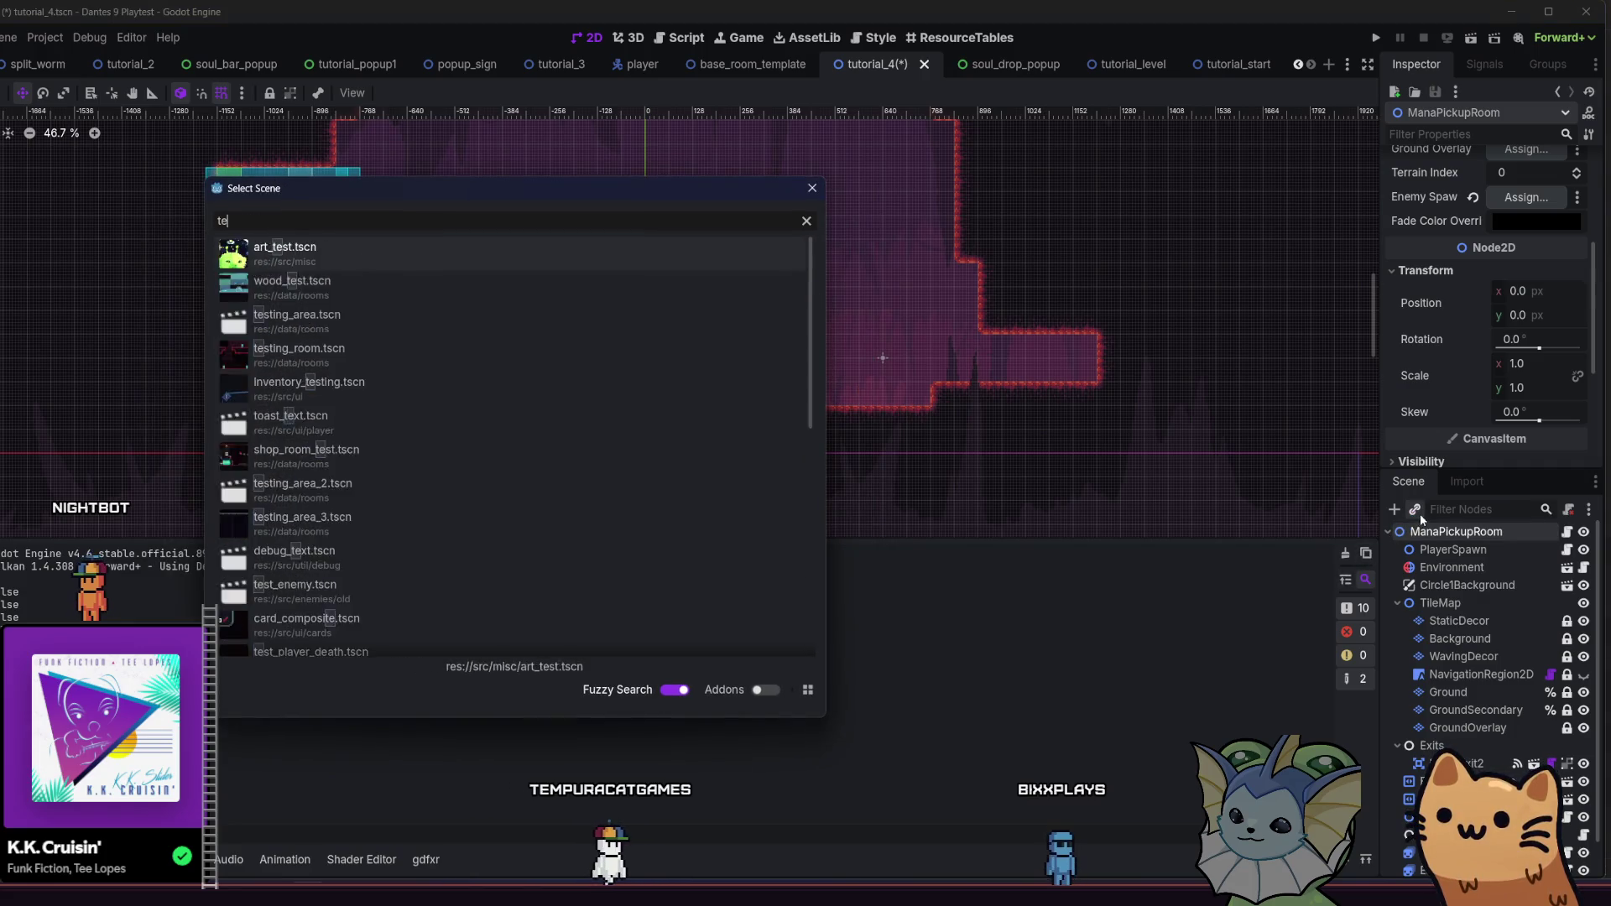
text(le)
key(Return)
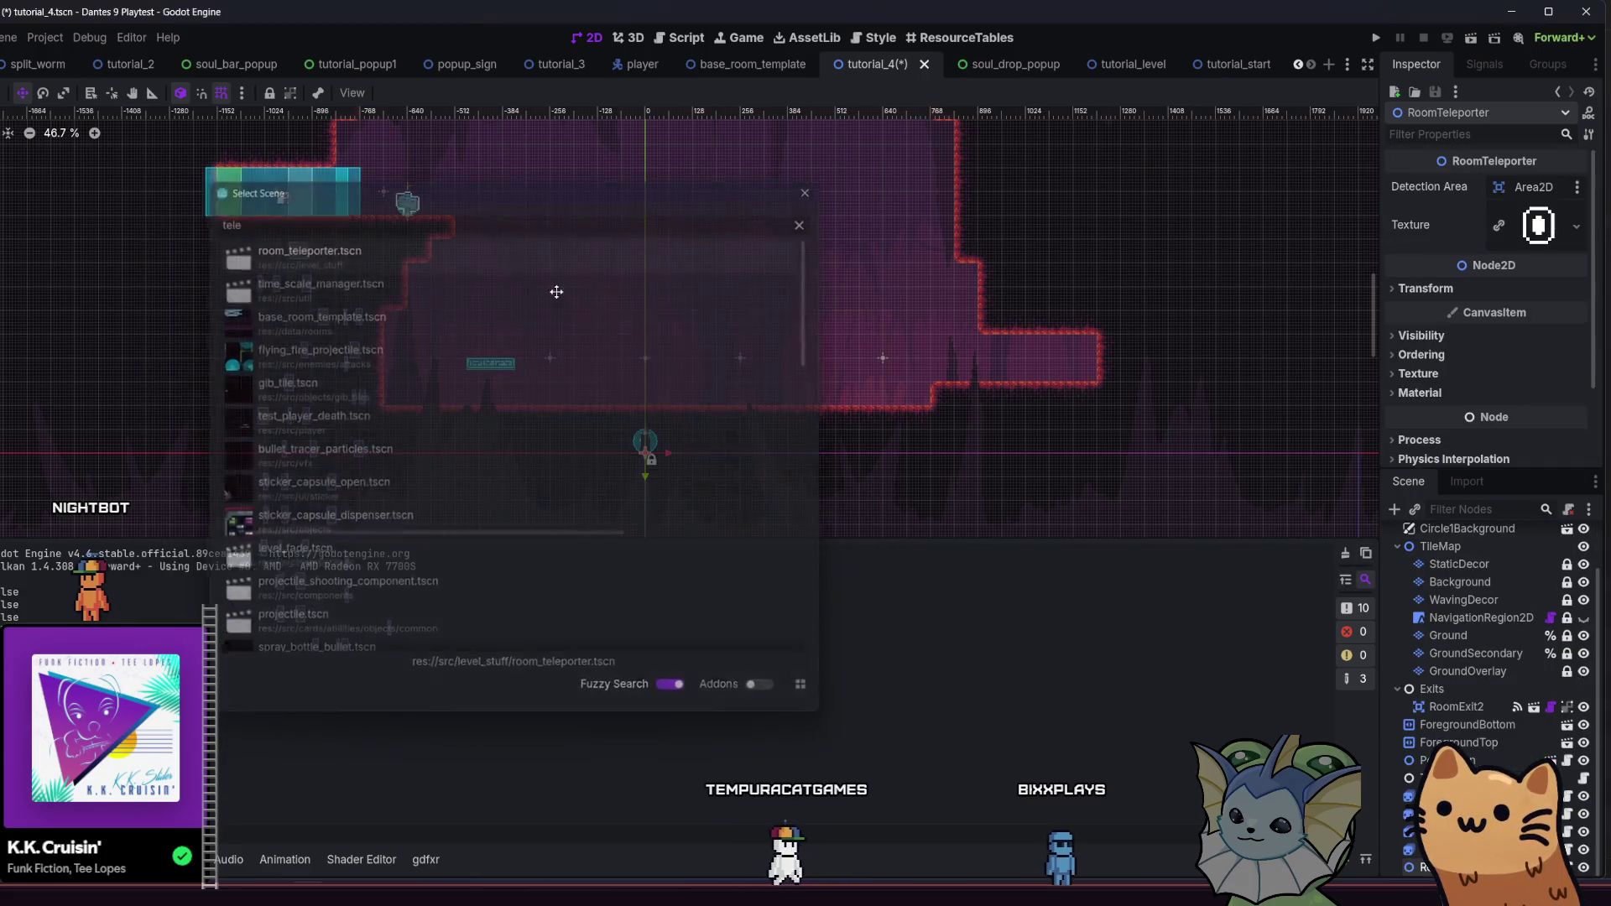
mouse_move(1426, 868)
mouse_down()
mouse_move(1466, 743)
mouse_move(1468, 847)
mouse_up()
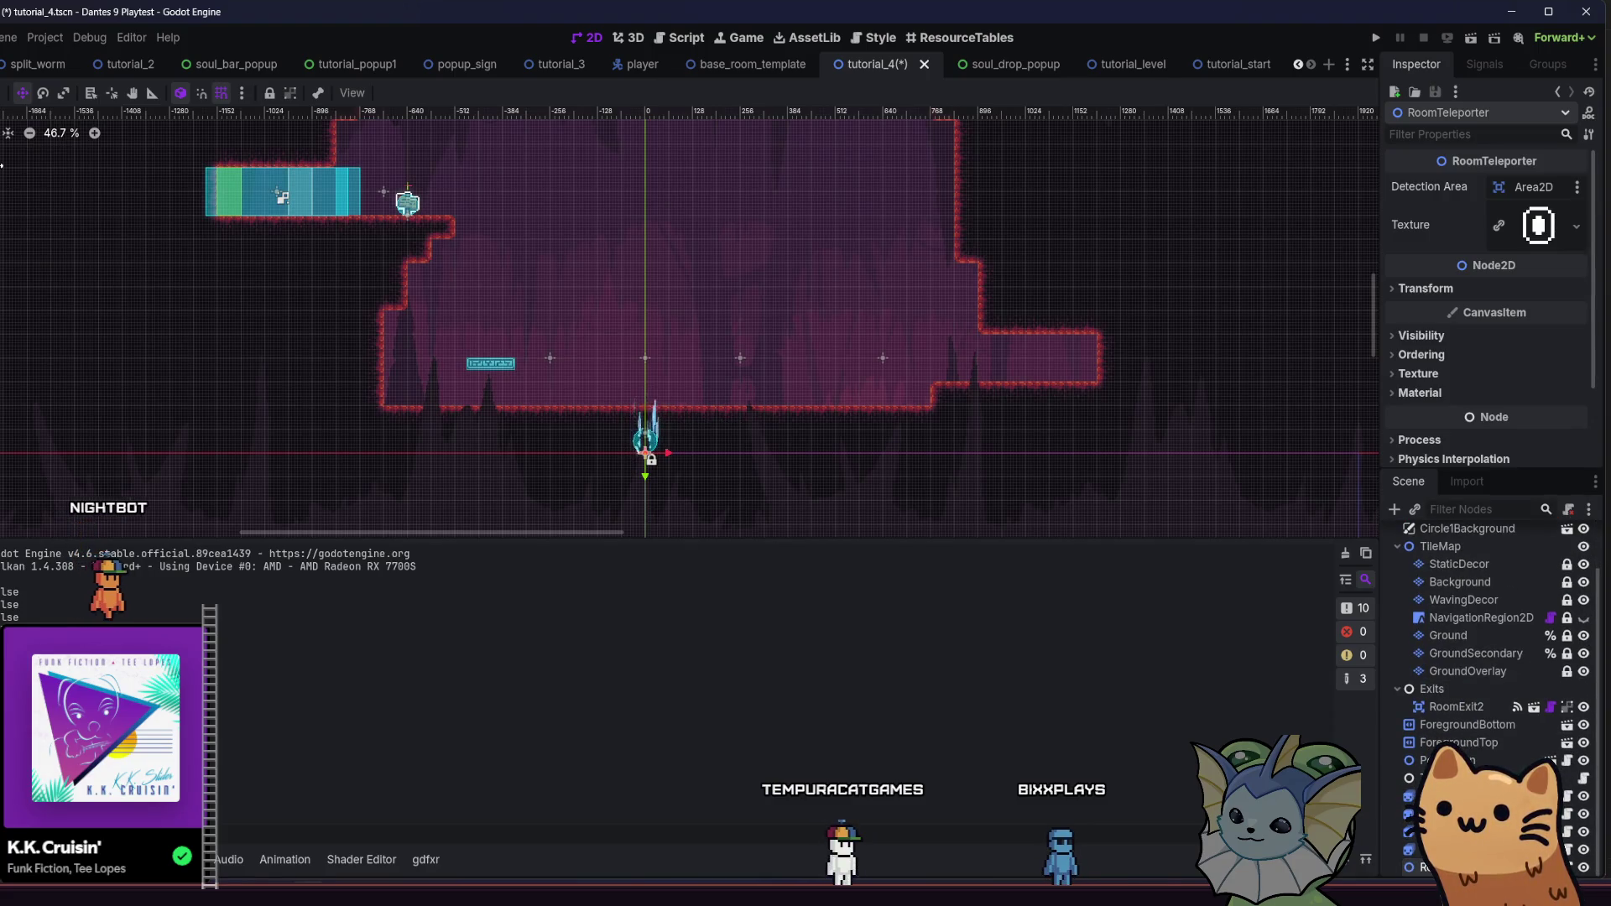
mouse_move(377, 379)
mouse_down()
mouse_move(791, 306)
mouse_move(782, 289)
mouse_move(807, 303)
mouse_up()
key(ctrl+s)
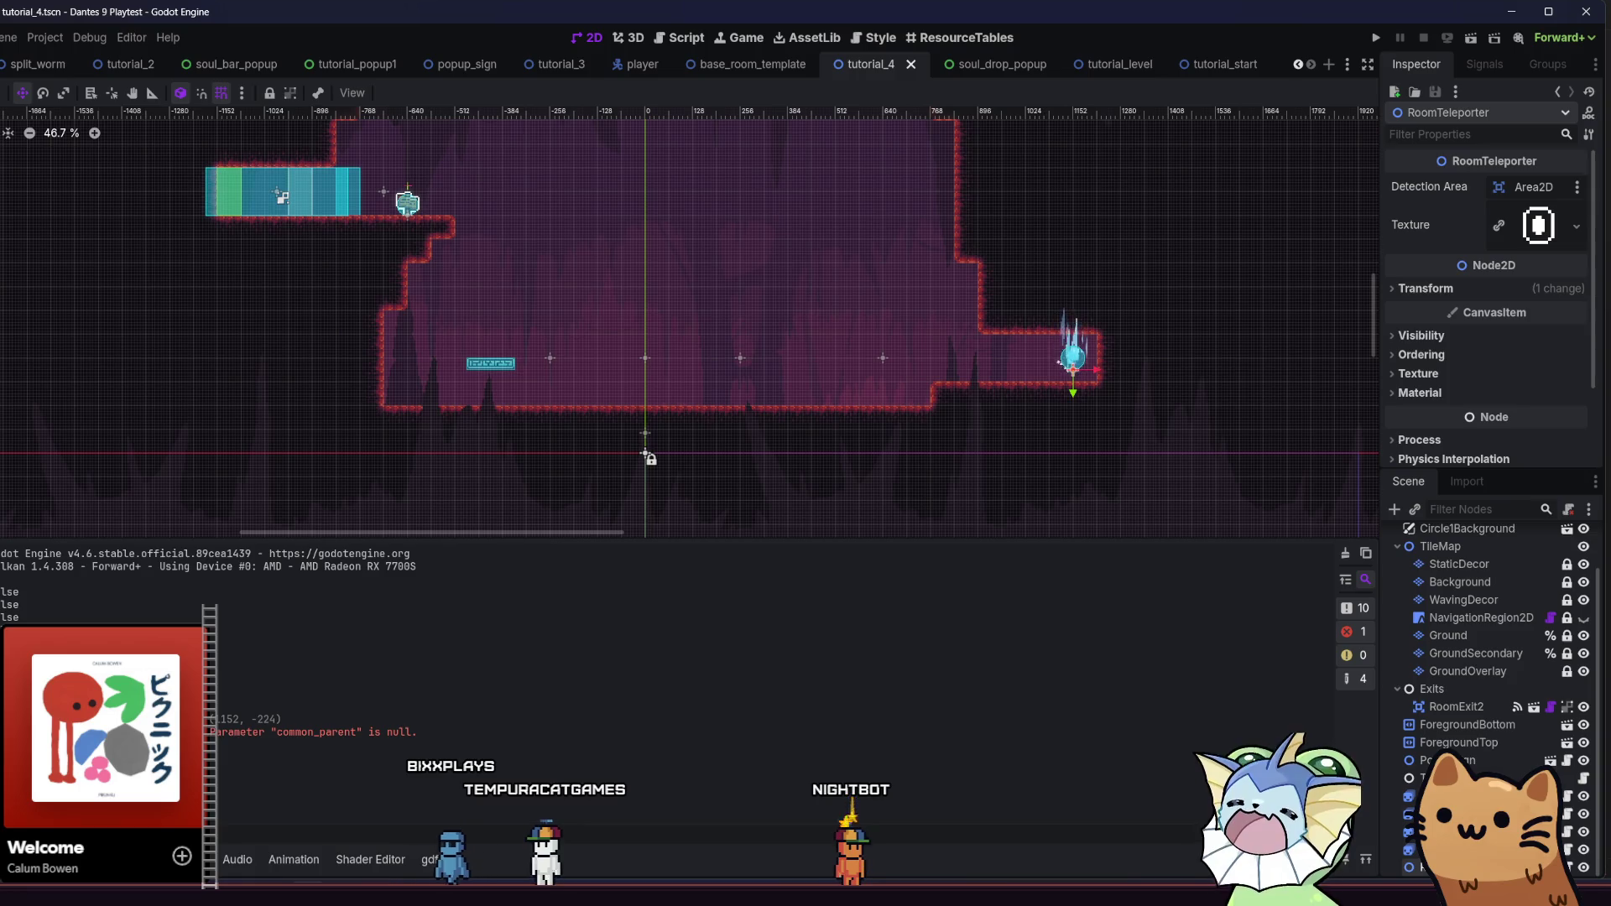
key(alt+f)
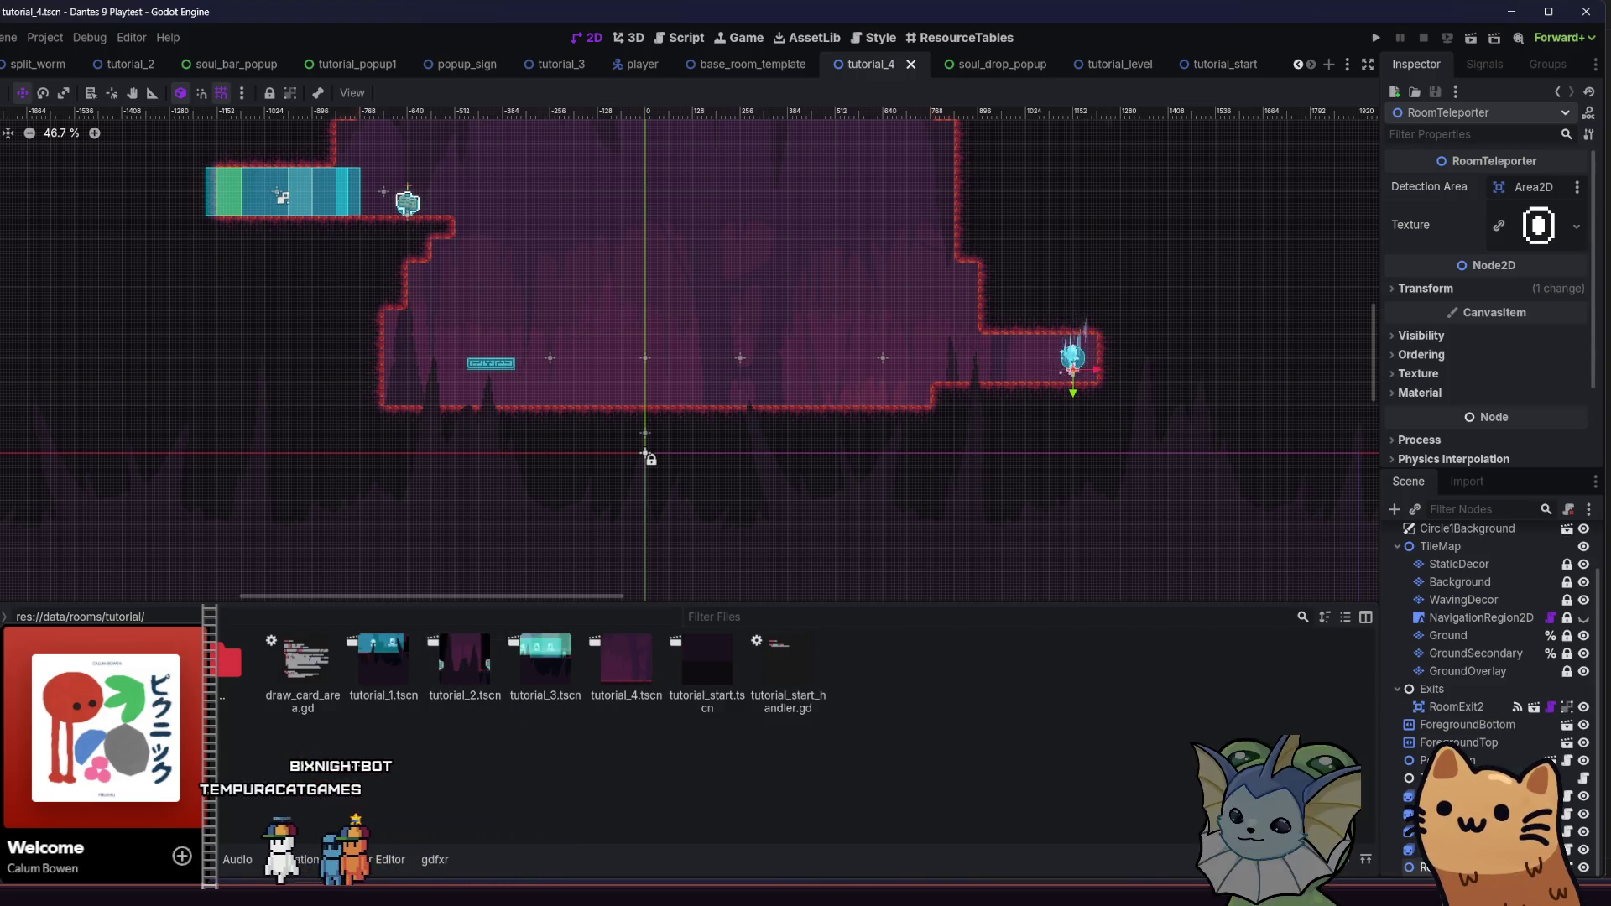
Duplicate base_room_template.tscn under the new name tutorial_5
right_click(544, 667)
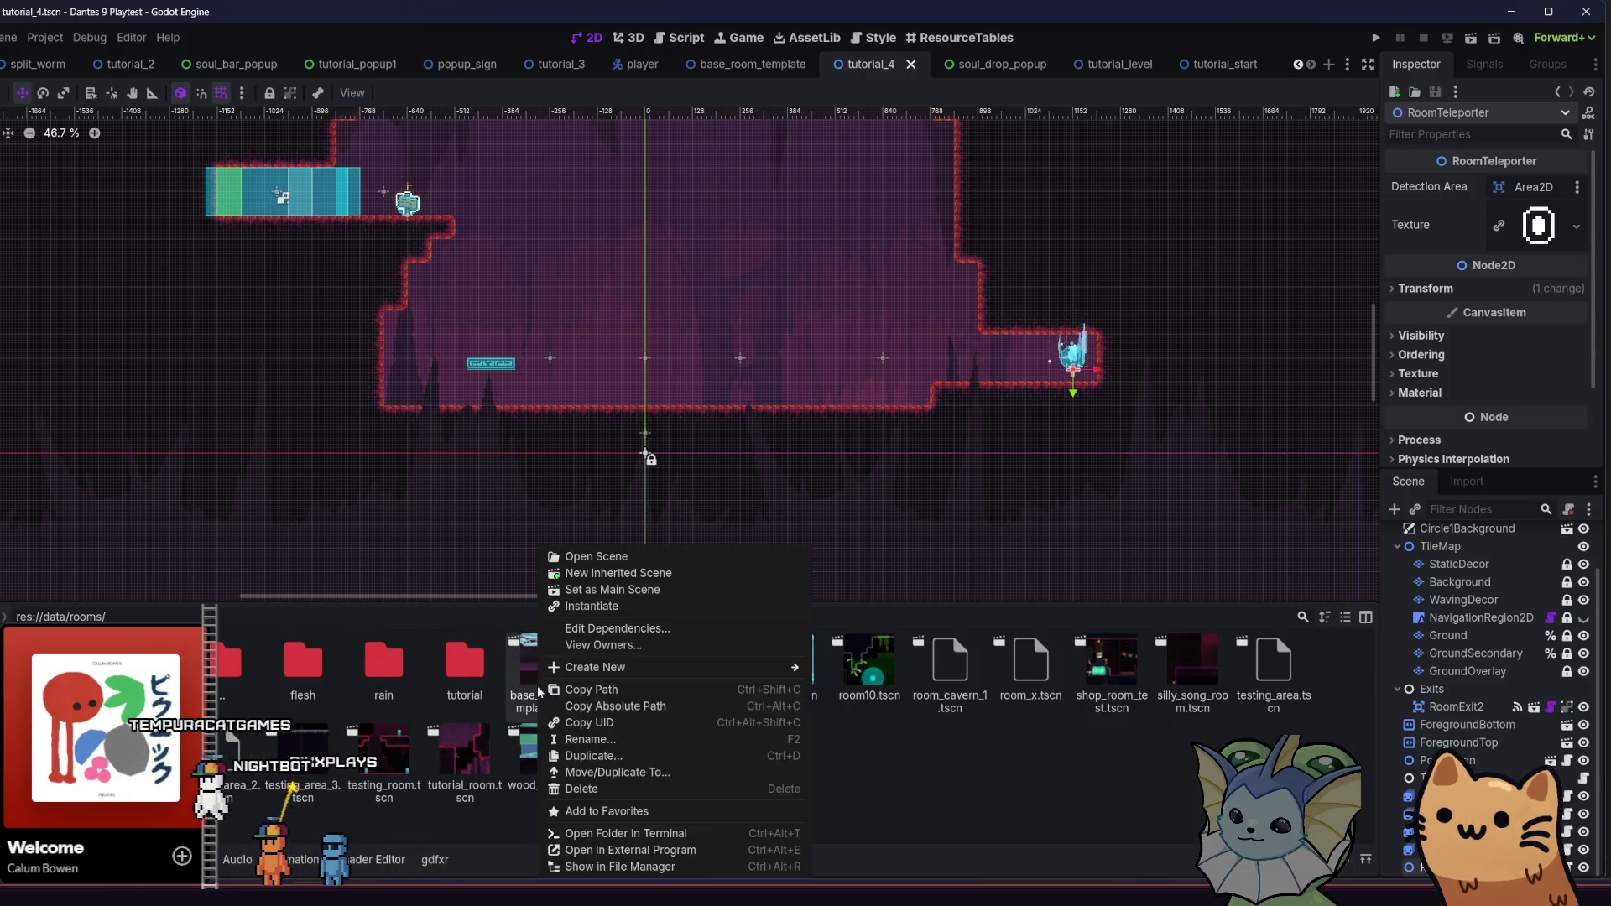
click(615, 755)
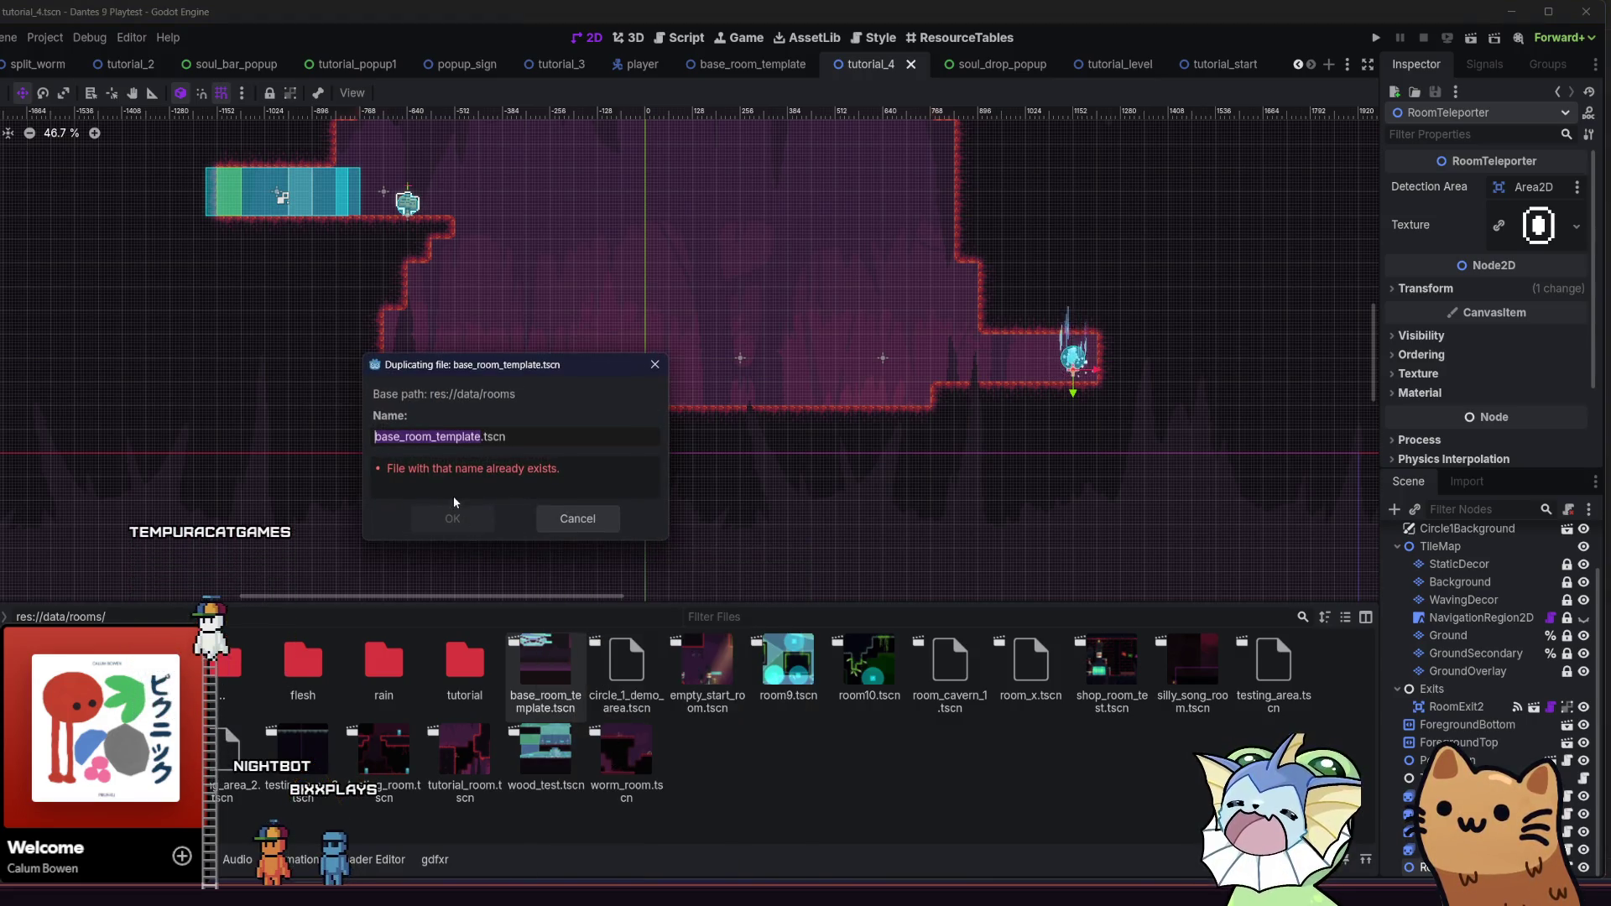
text(te)
key(BackSpace)
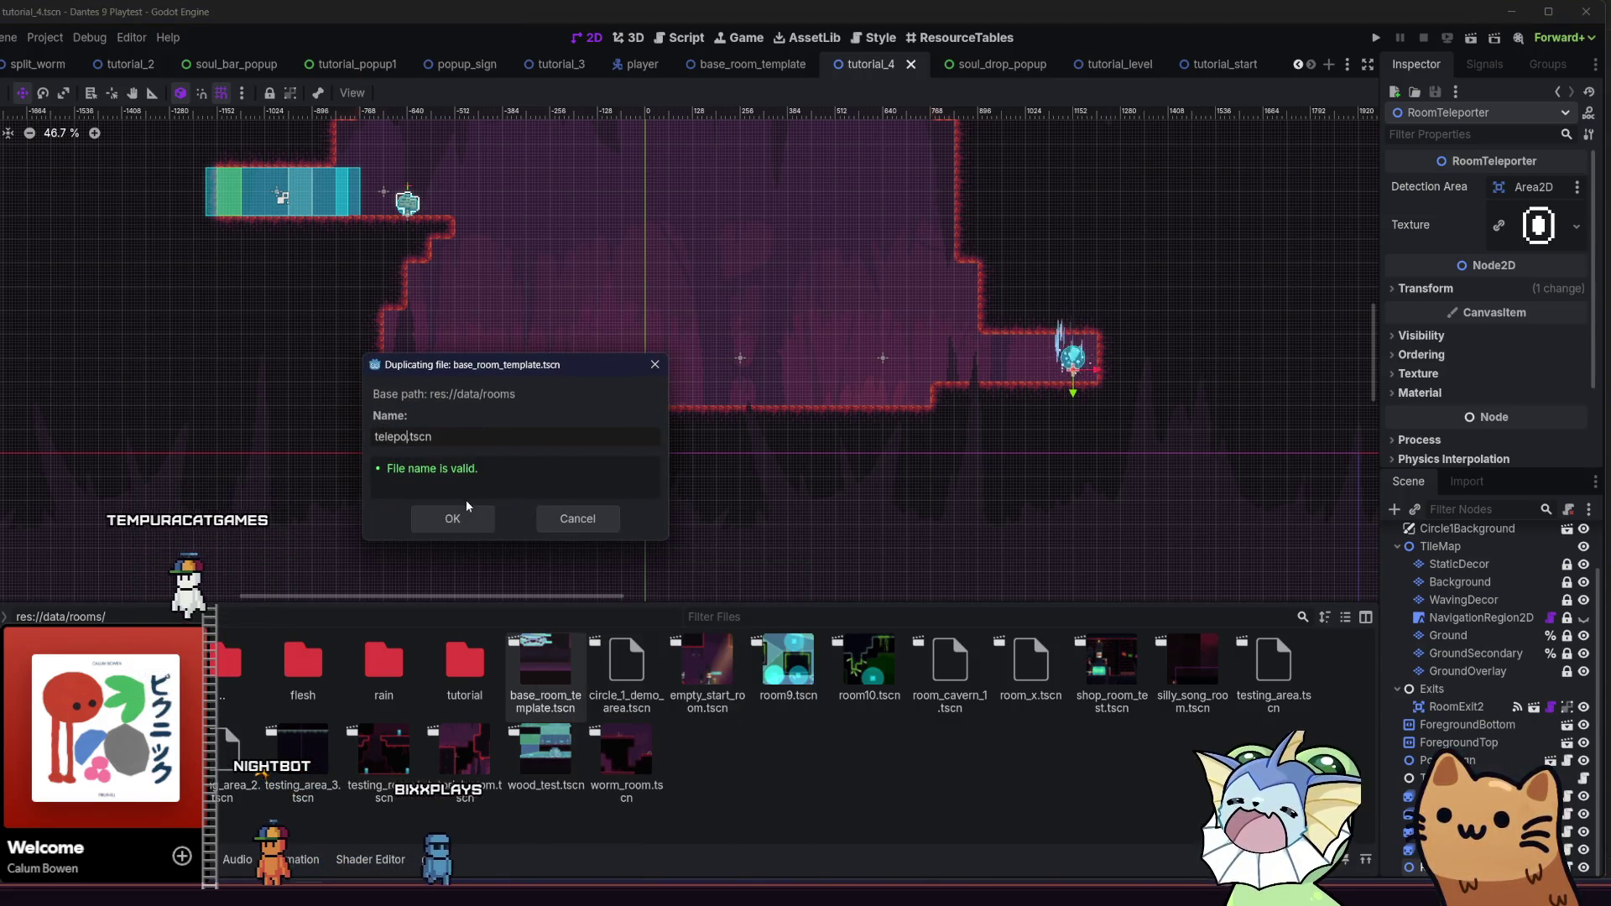
text(utorial5)
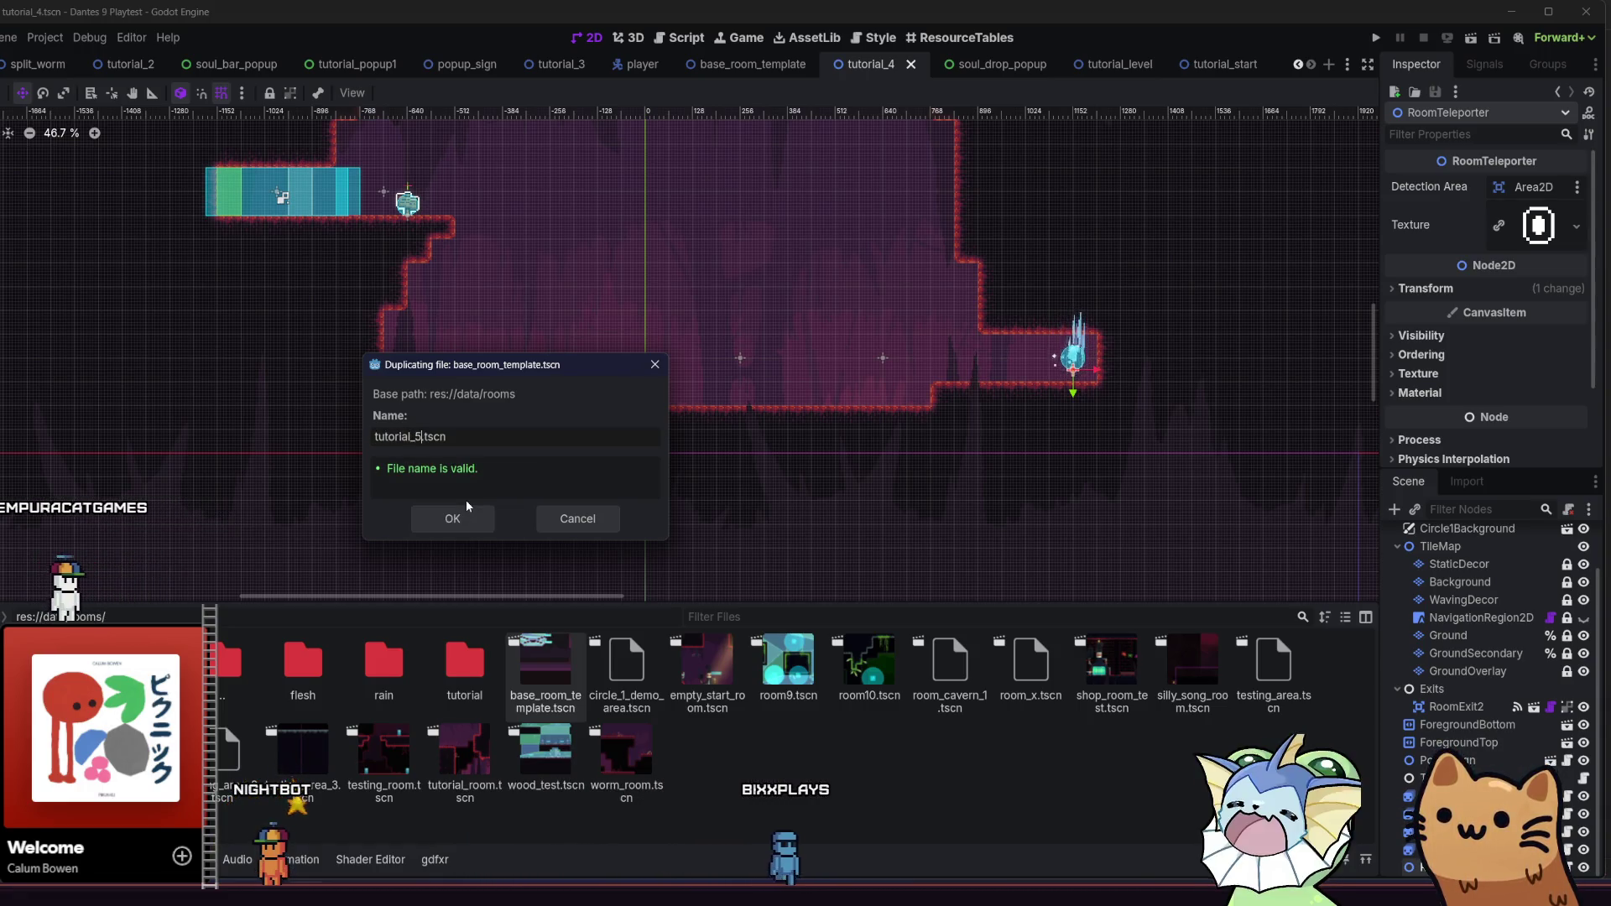
click(467, 508)
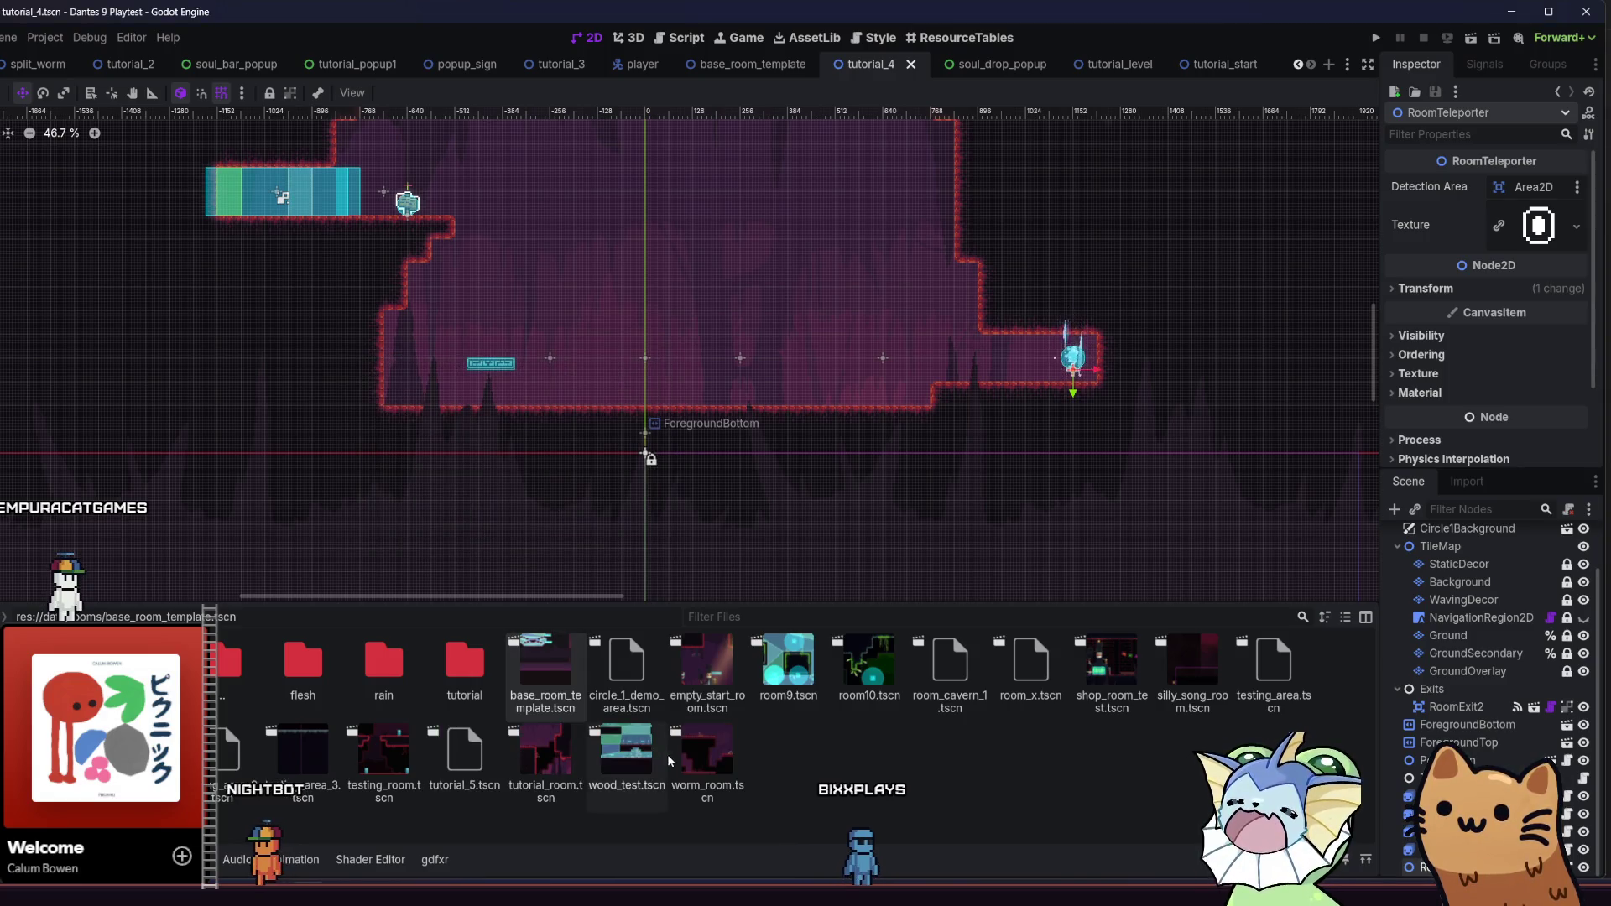
Move tutorial_5.tscn into the tutorial folder and open the scene
drag(464, 759, 464, 689)
click(455, 471)
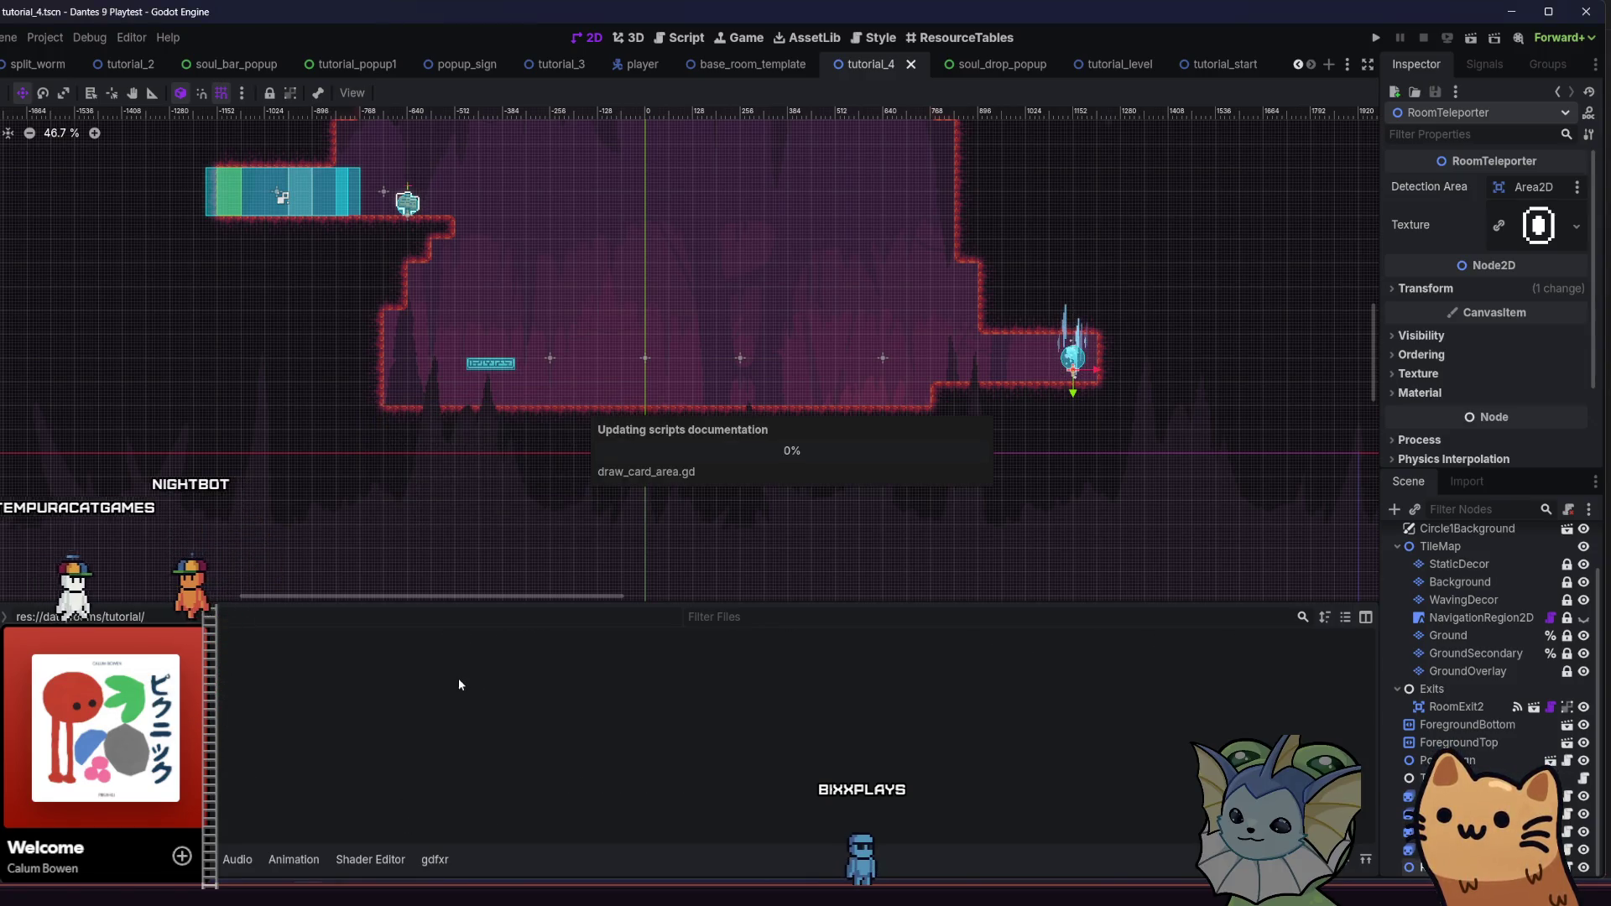
double_click(458, 678)
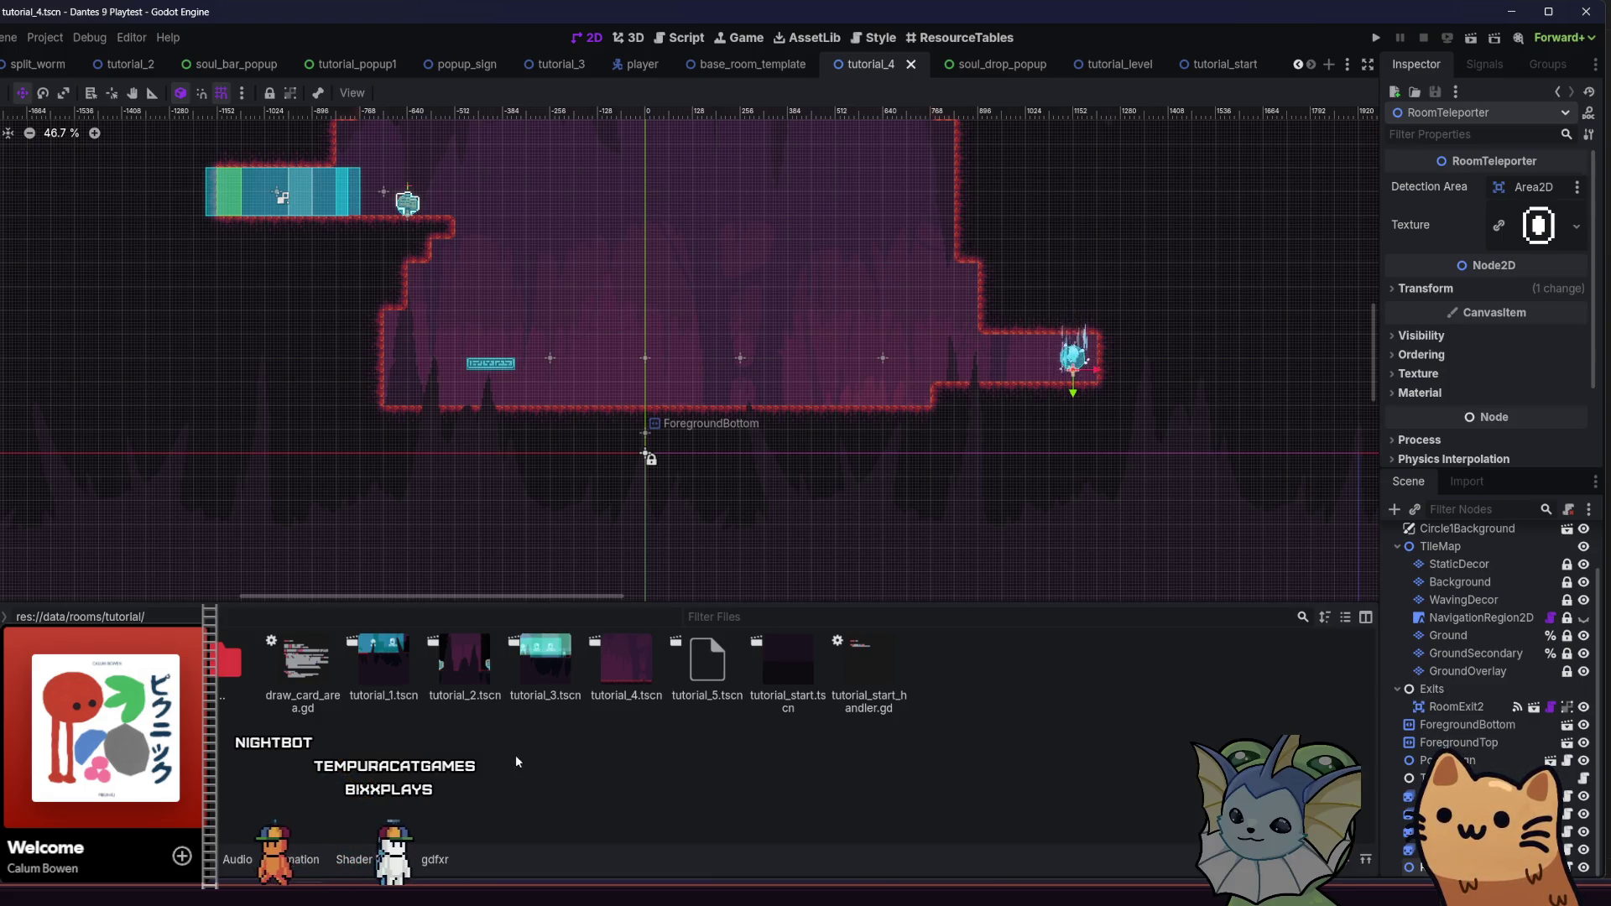
double_click(726, 644)
Instance room_teleporter.tscn under tutorial_5's root, place it mid-room, and save
scroll(583, 400, down, 2)
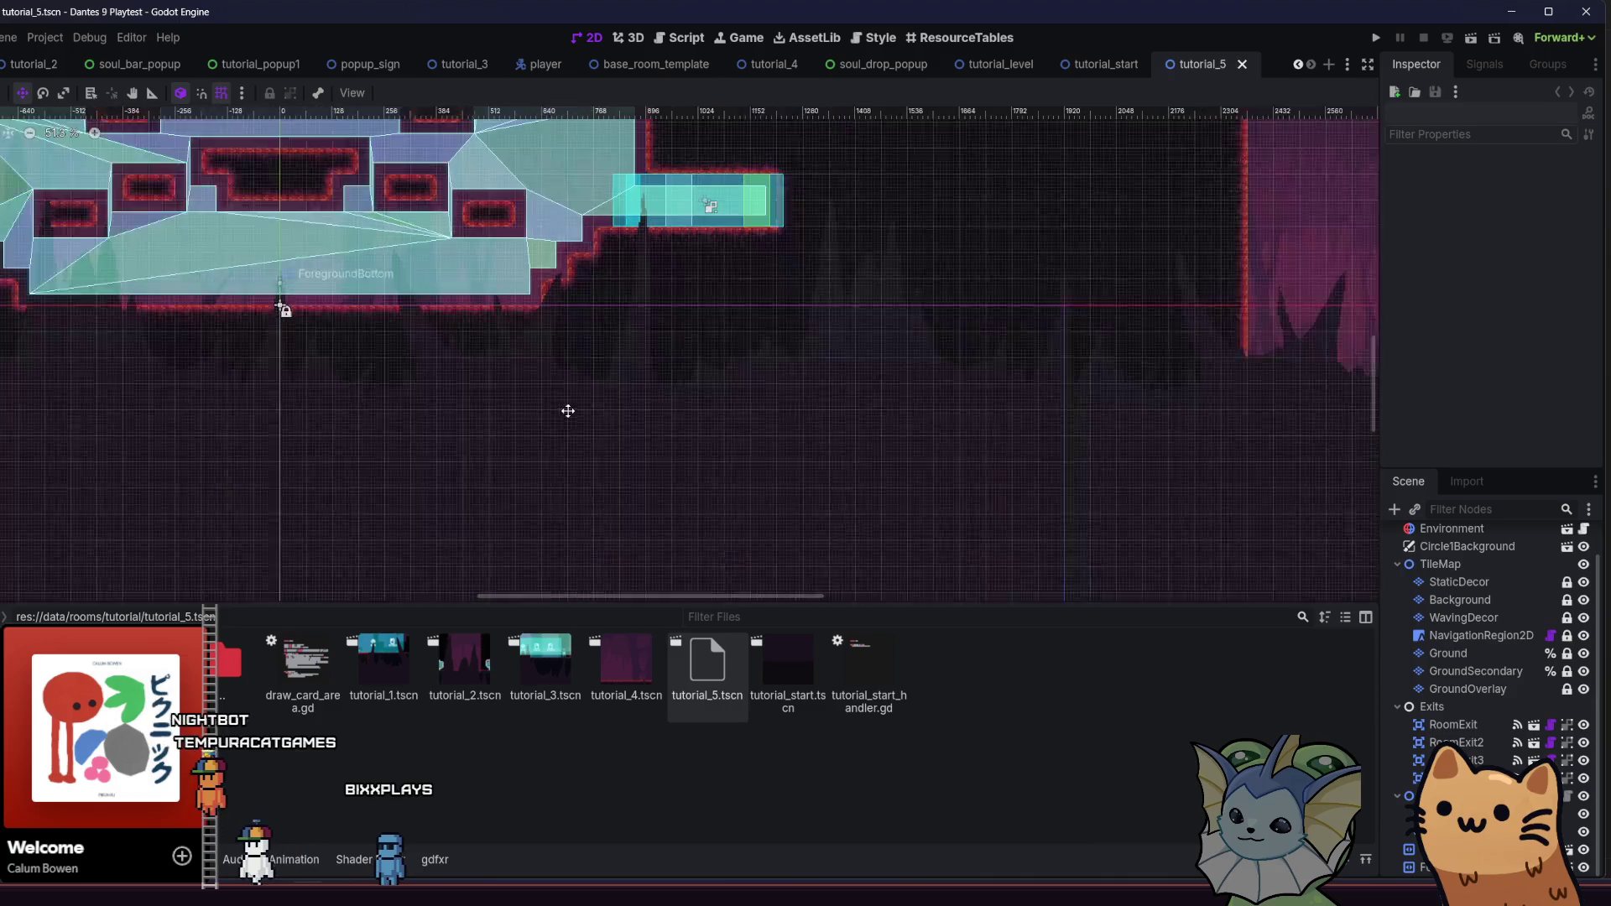
scroll(839, 518, left, 5)
scroll(1460, 571, up, 2)
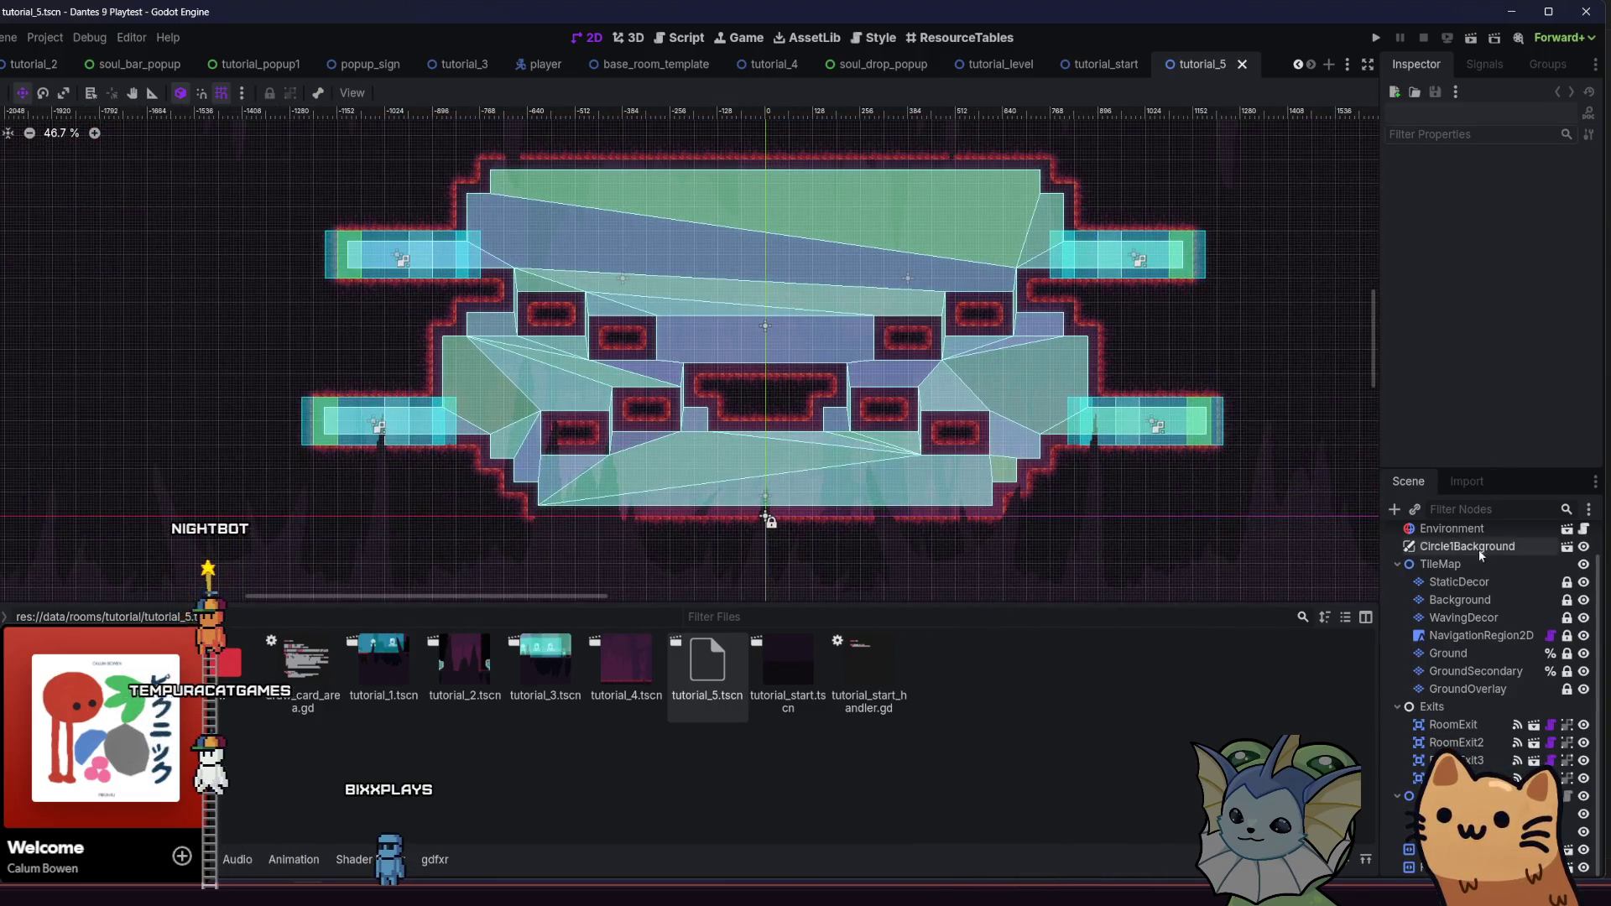
click(1426, 531)
click(1413, 509)
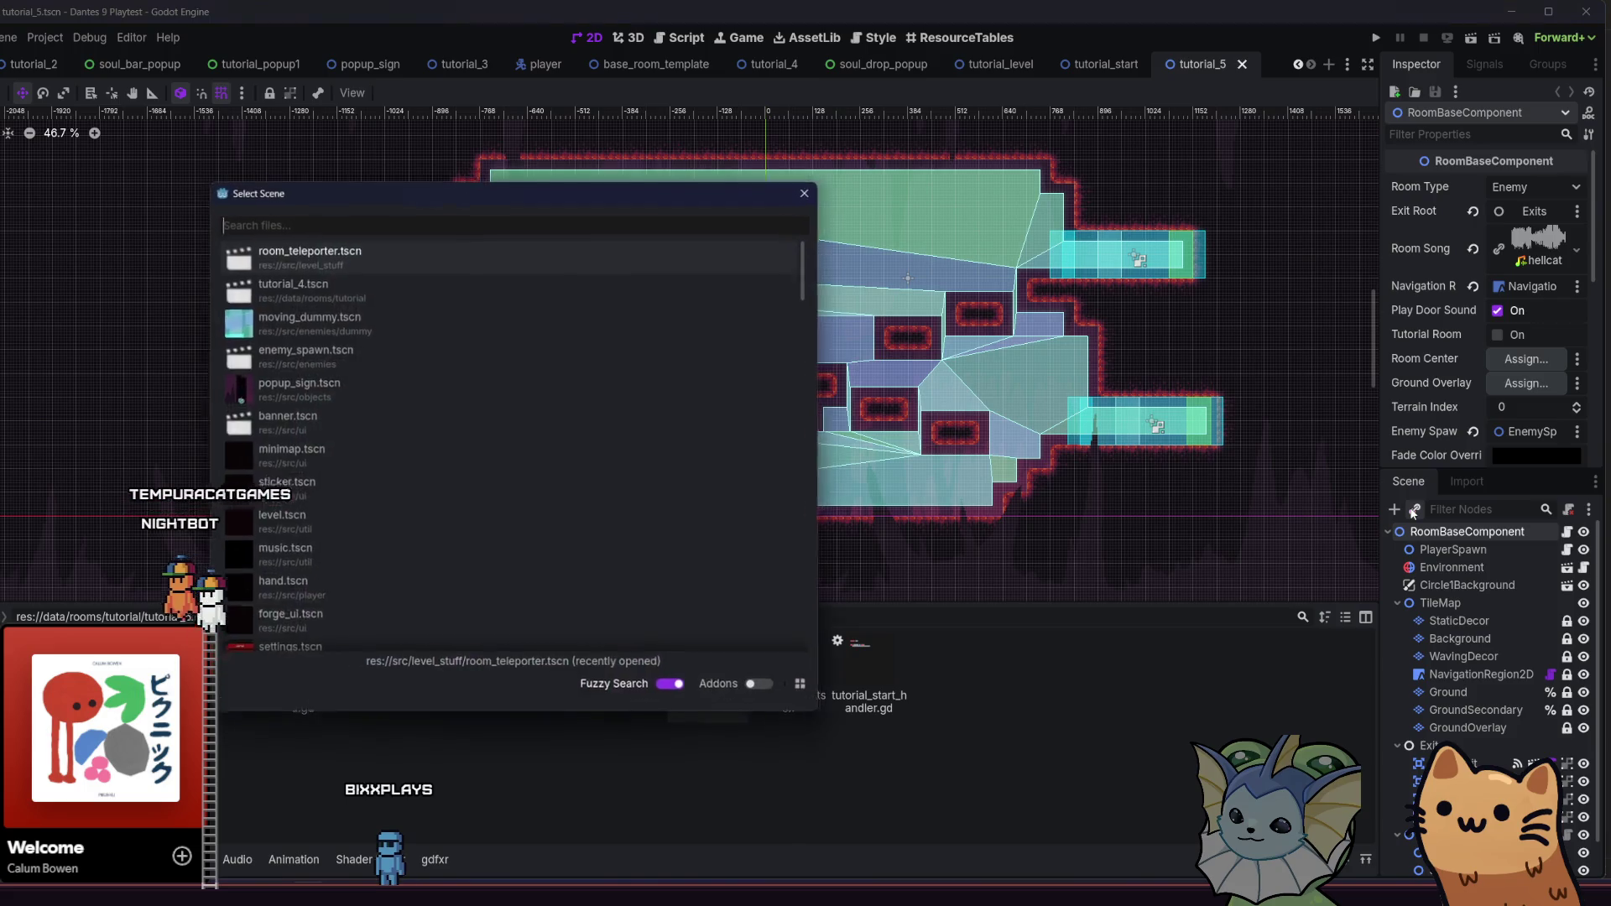
text(tele)
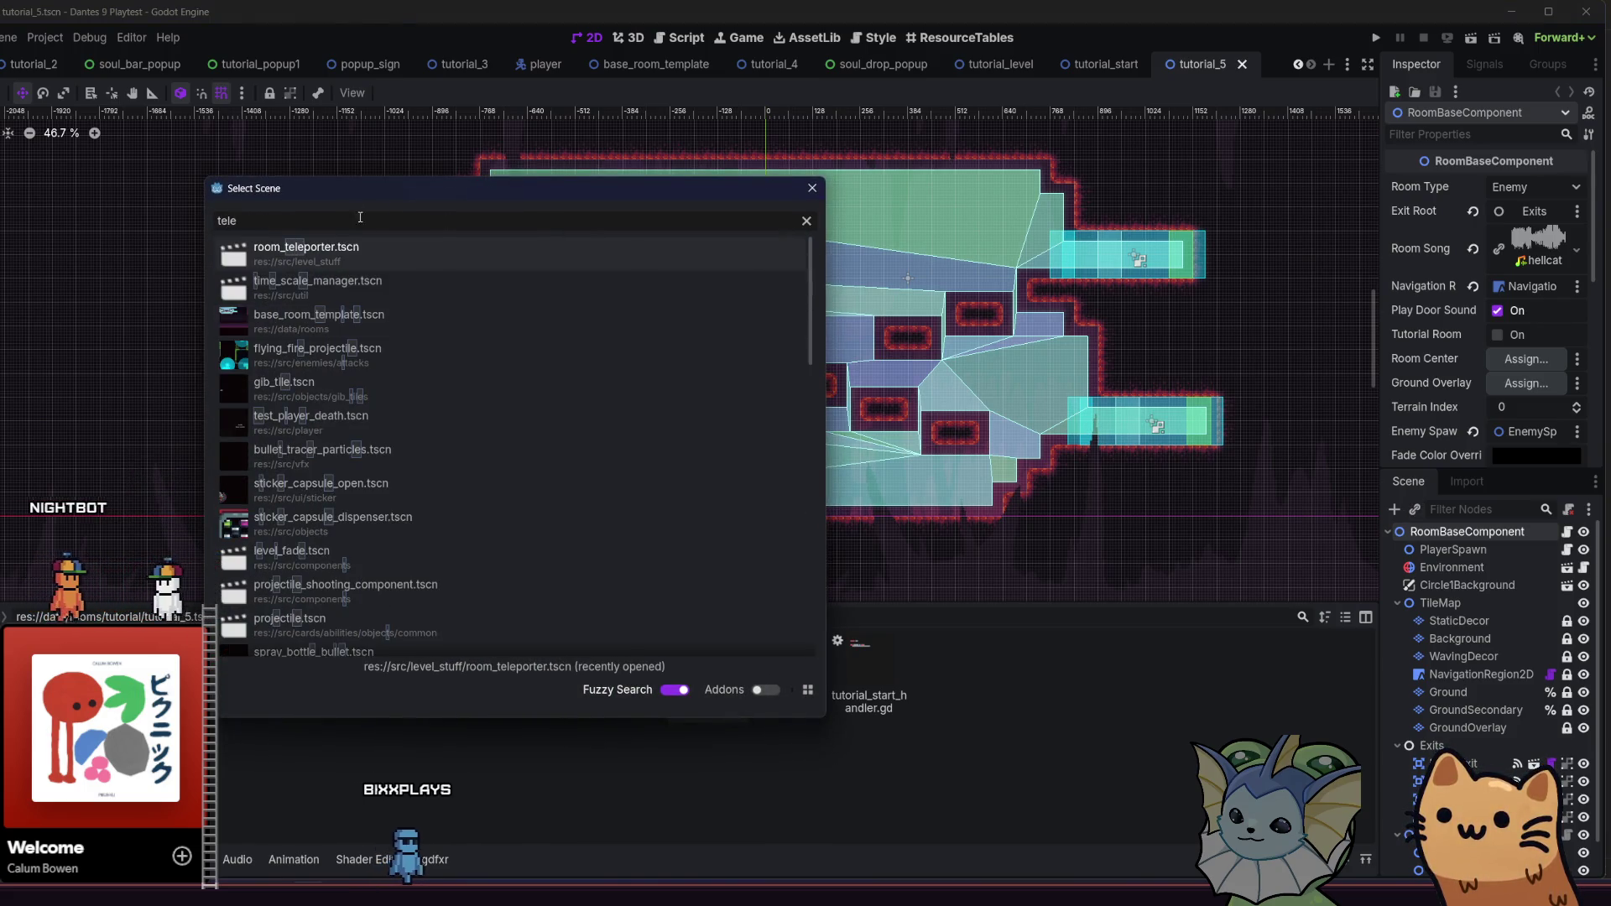
key(Return)
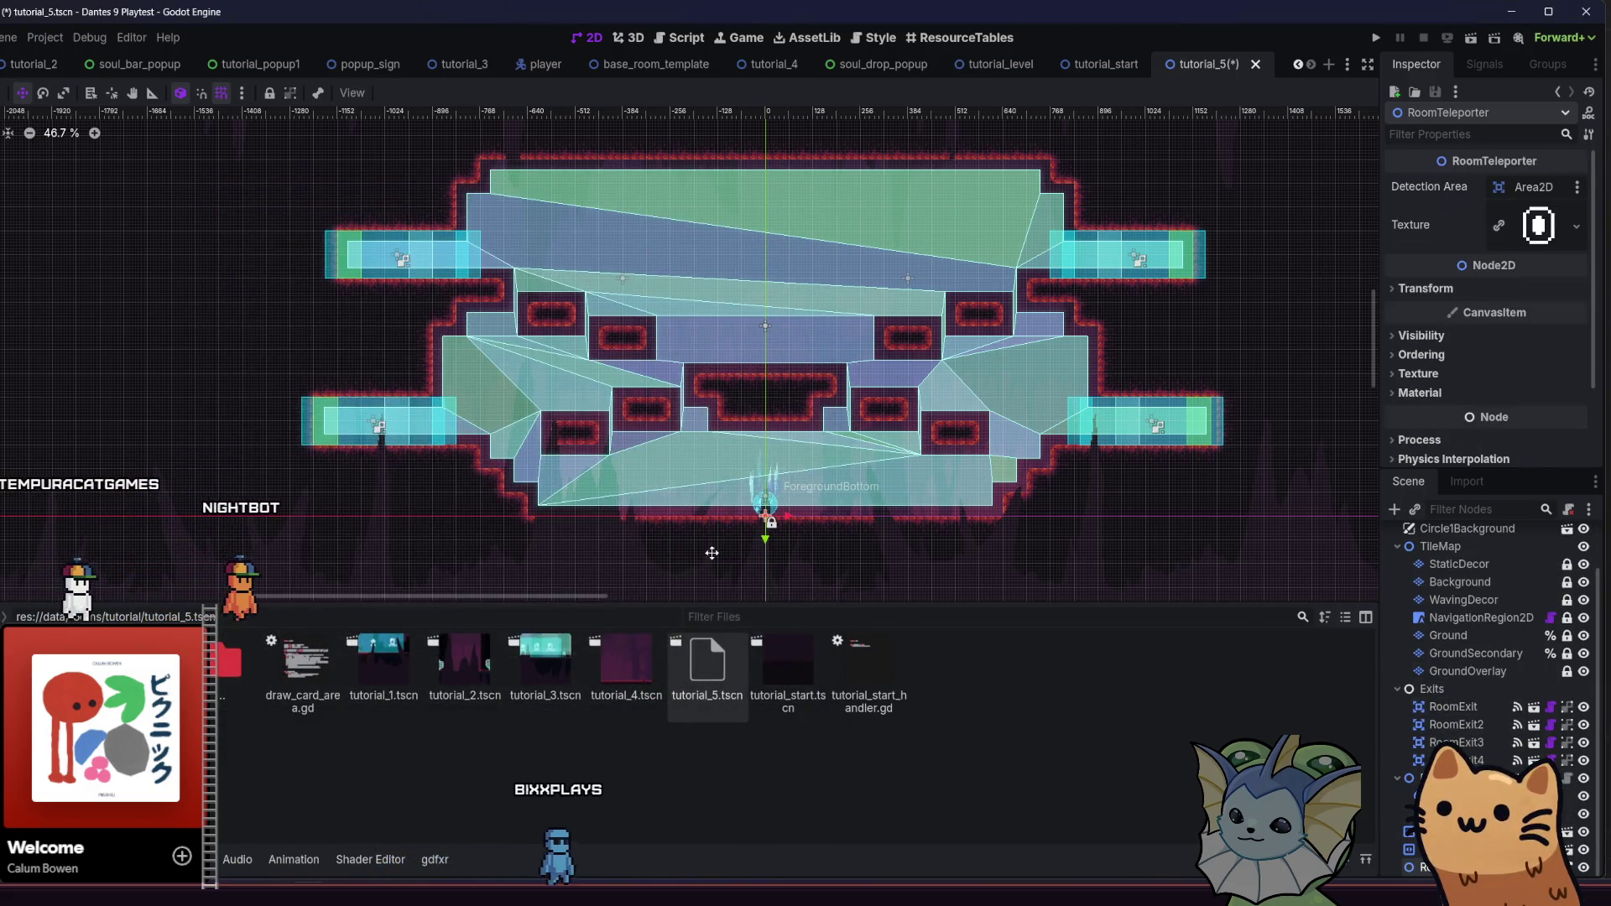
drag(765, 508, 768, 357)
drag(560, 295, 534, 293)
key(ctrl+s)
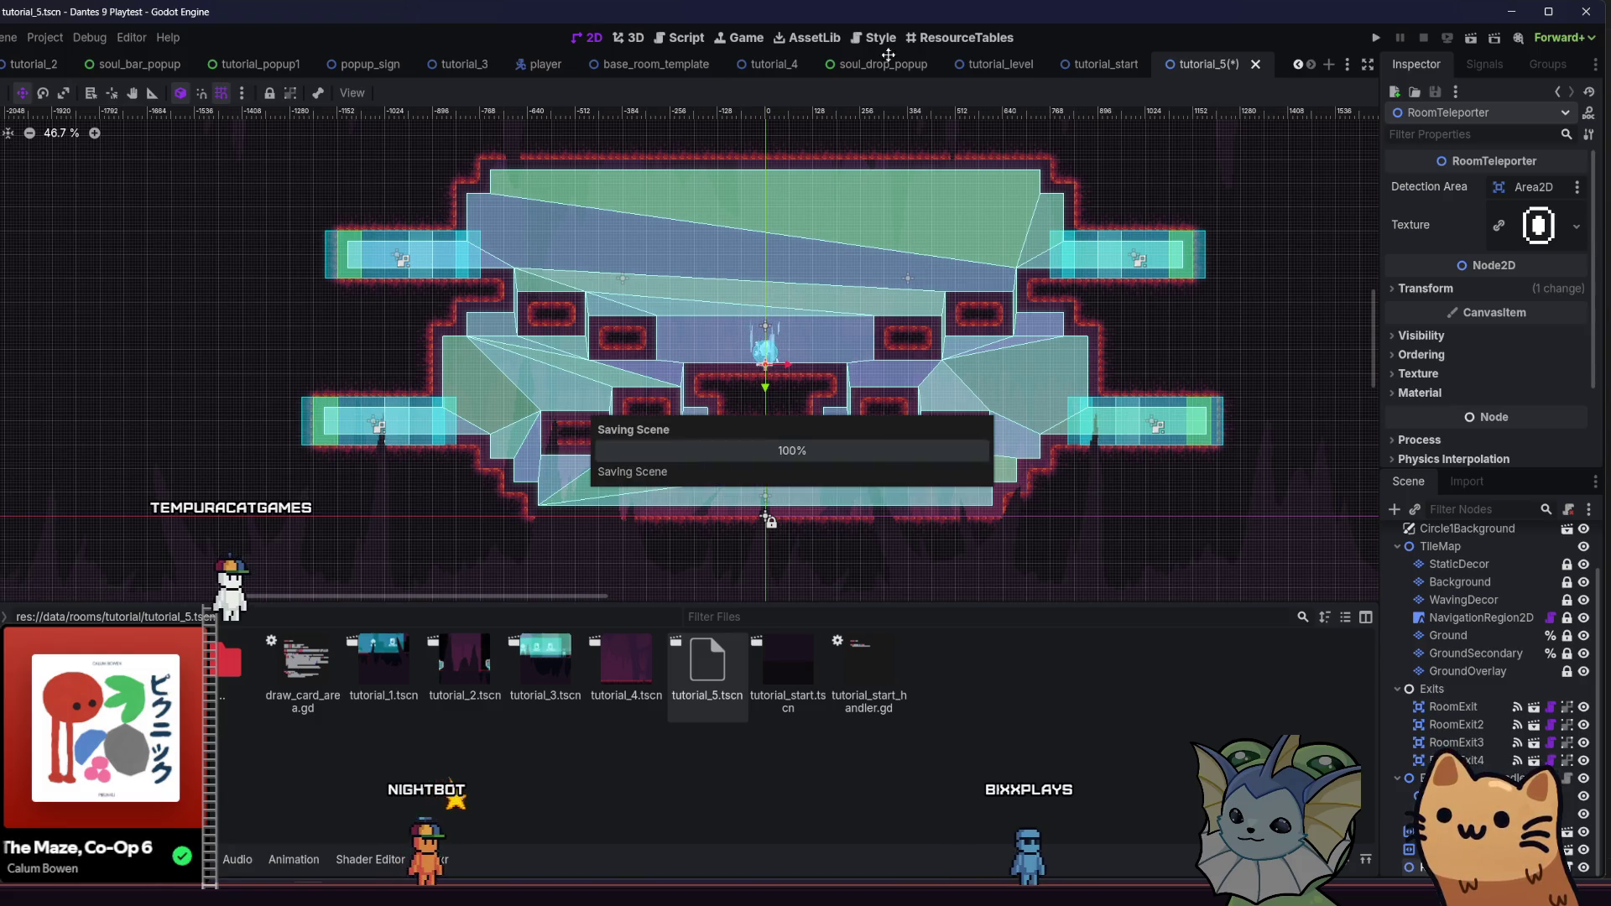
key(ctrl+shift+Tab)
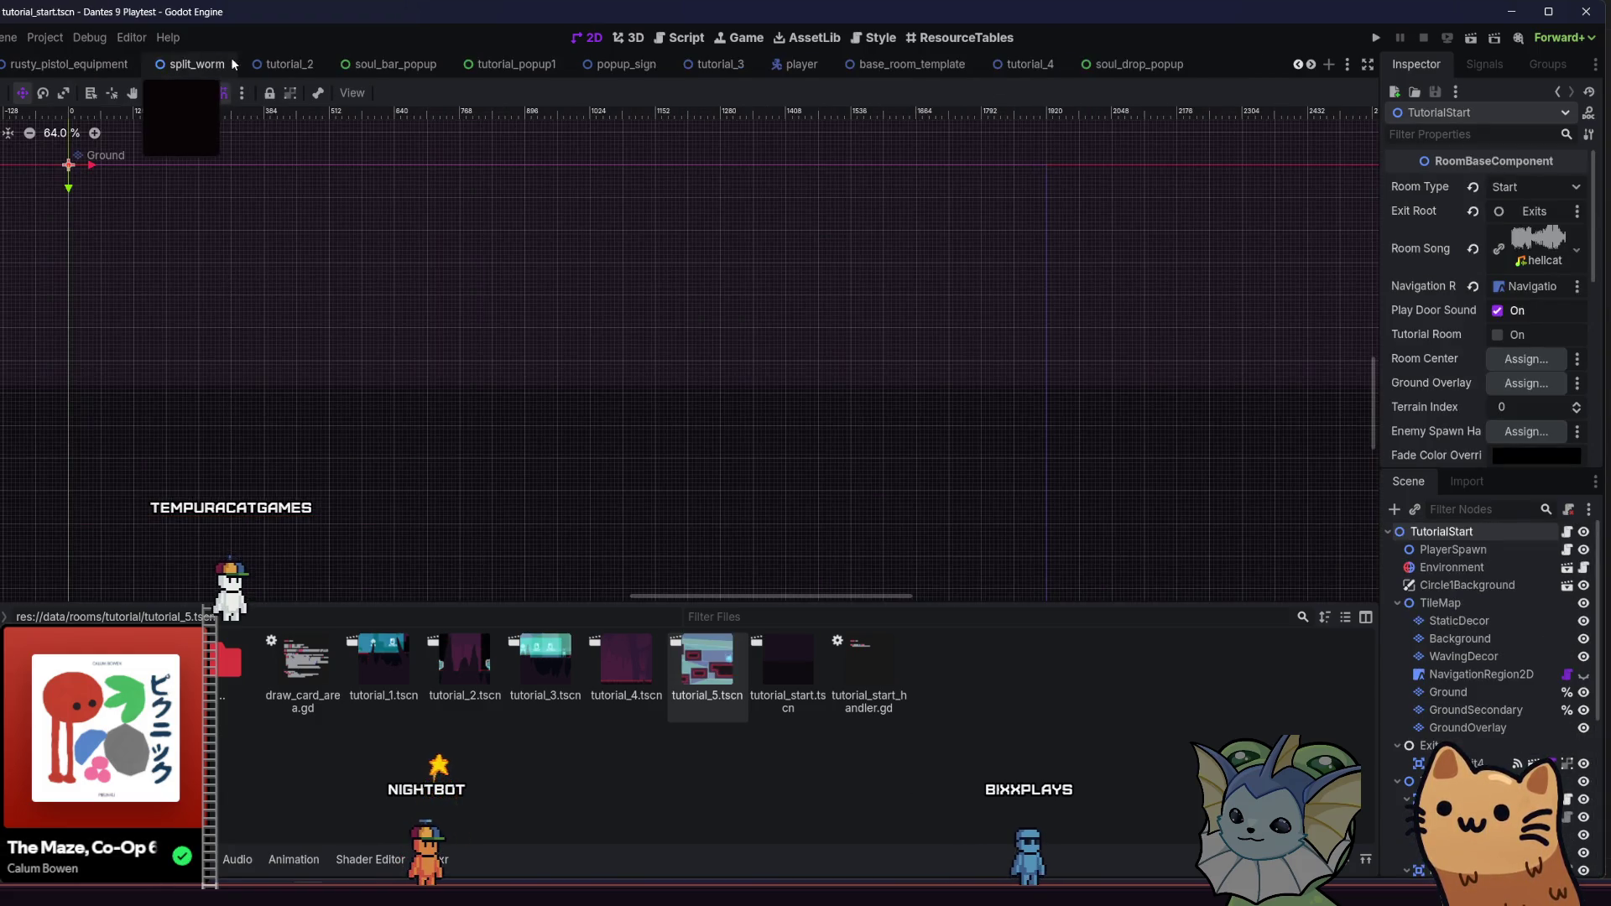
Open the tutorial_level scene's level generator script
click(1028, 71)
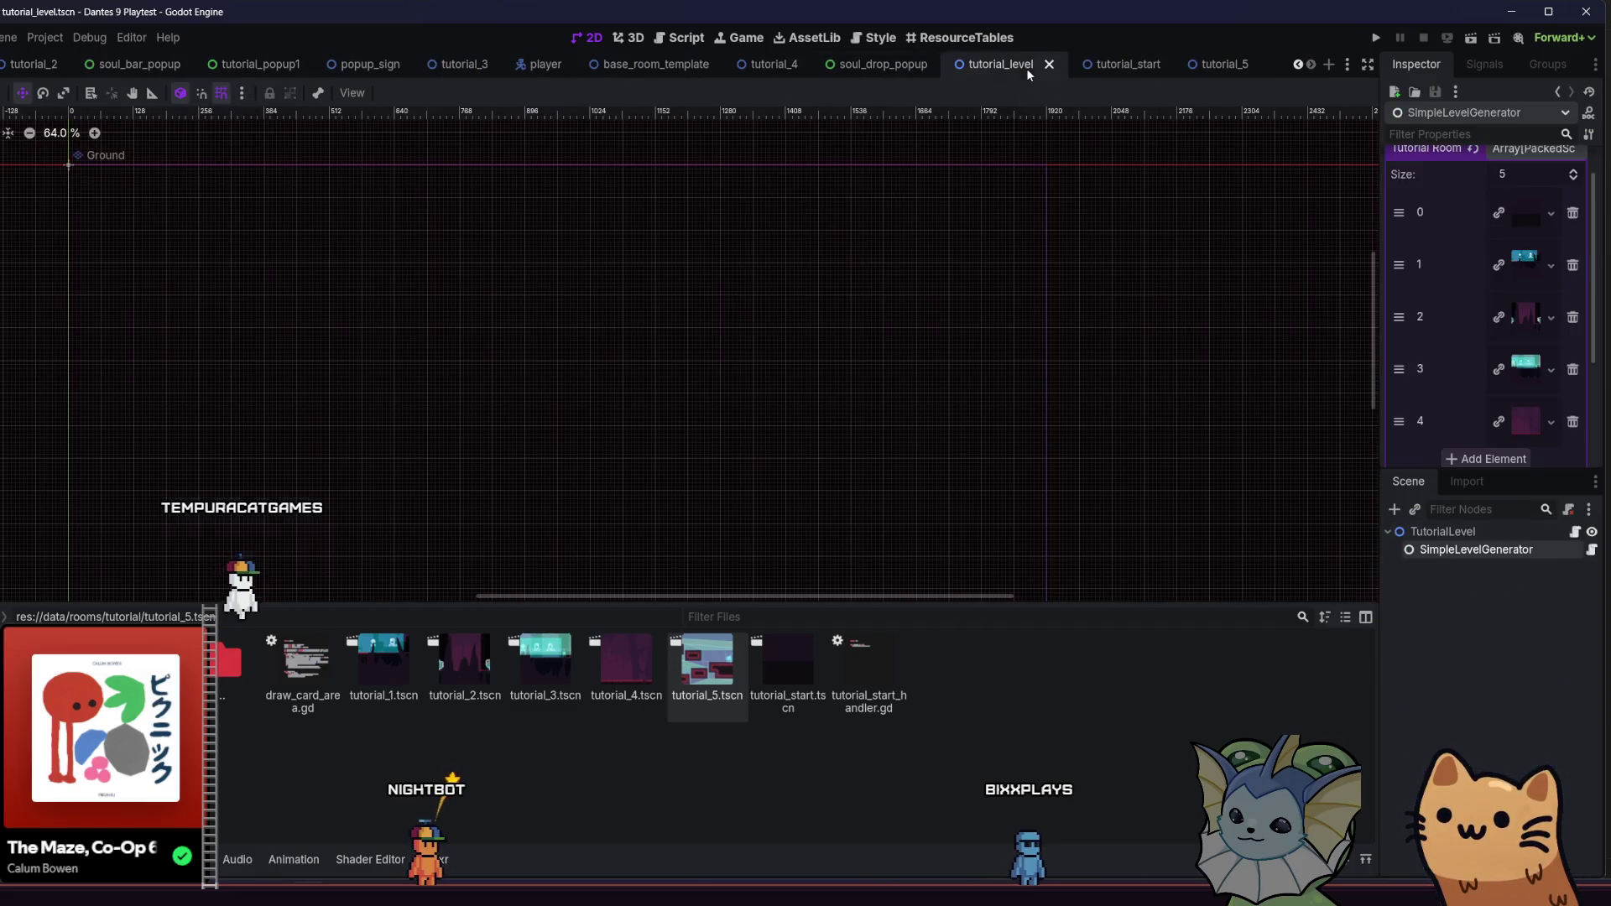
click(1592, 550)
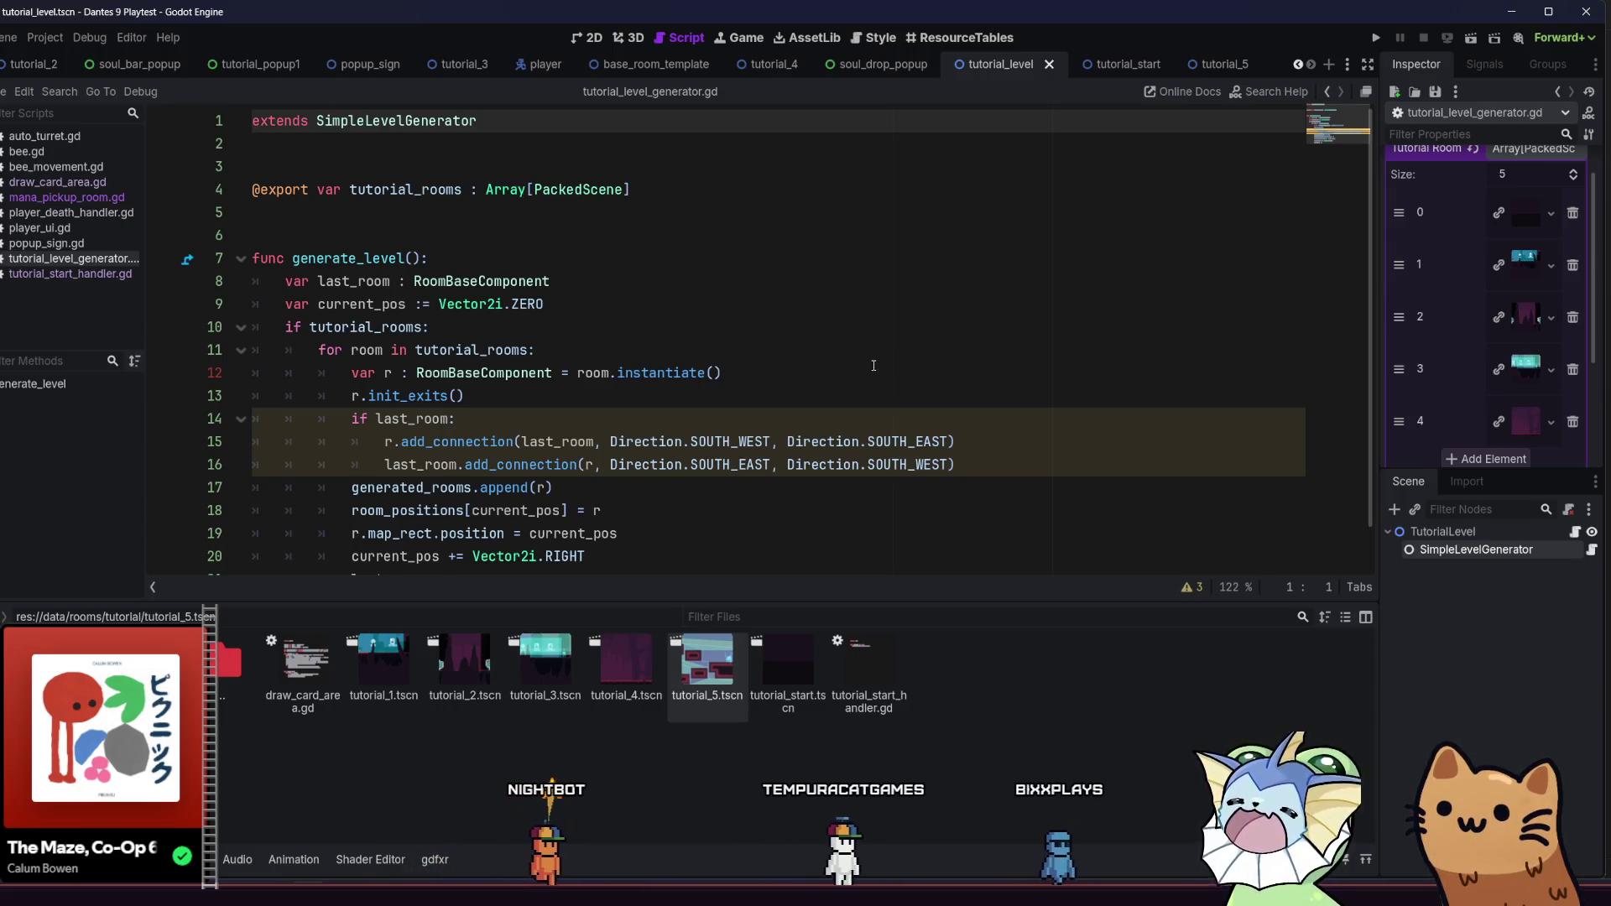
scroll(963, 346, down, 1)
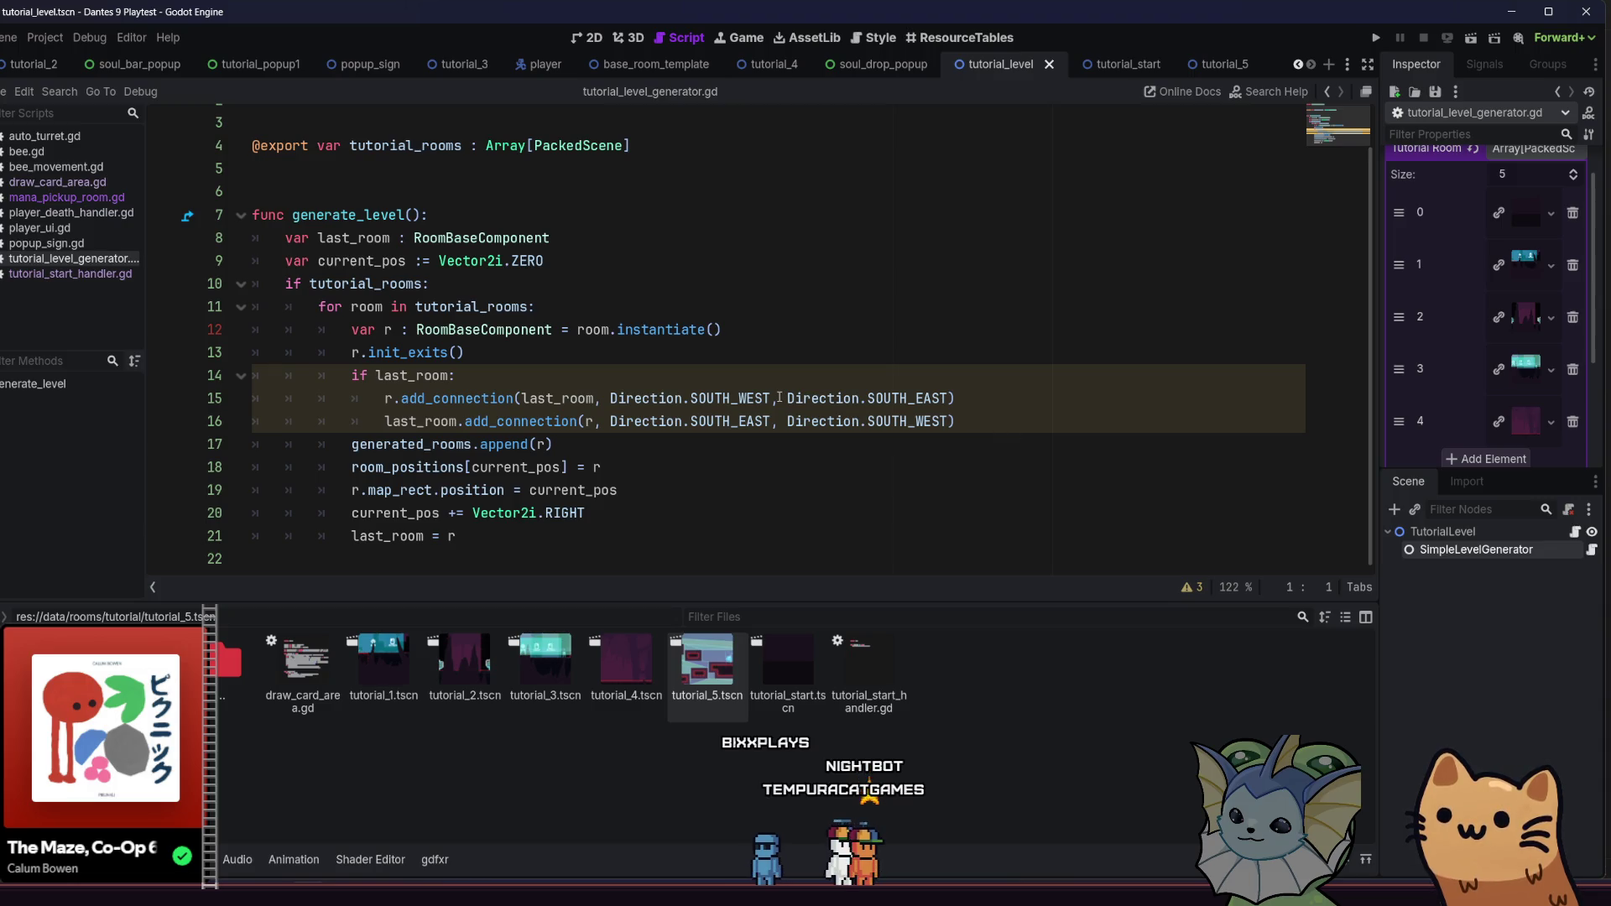
scroll(770, 389, up, 1)
click(707, 191)
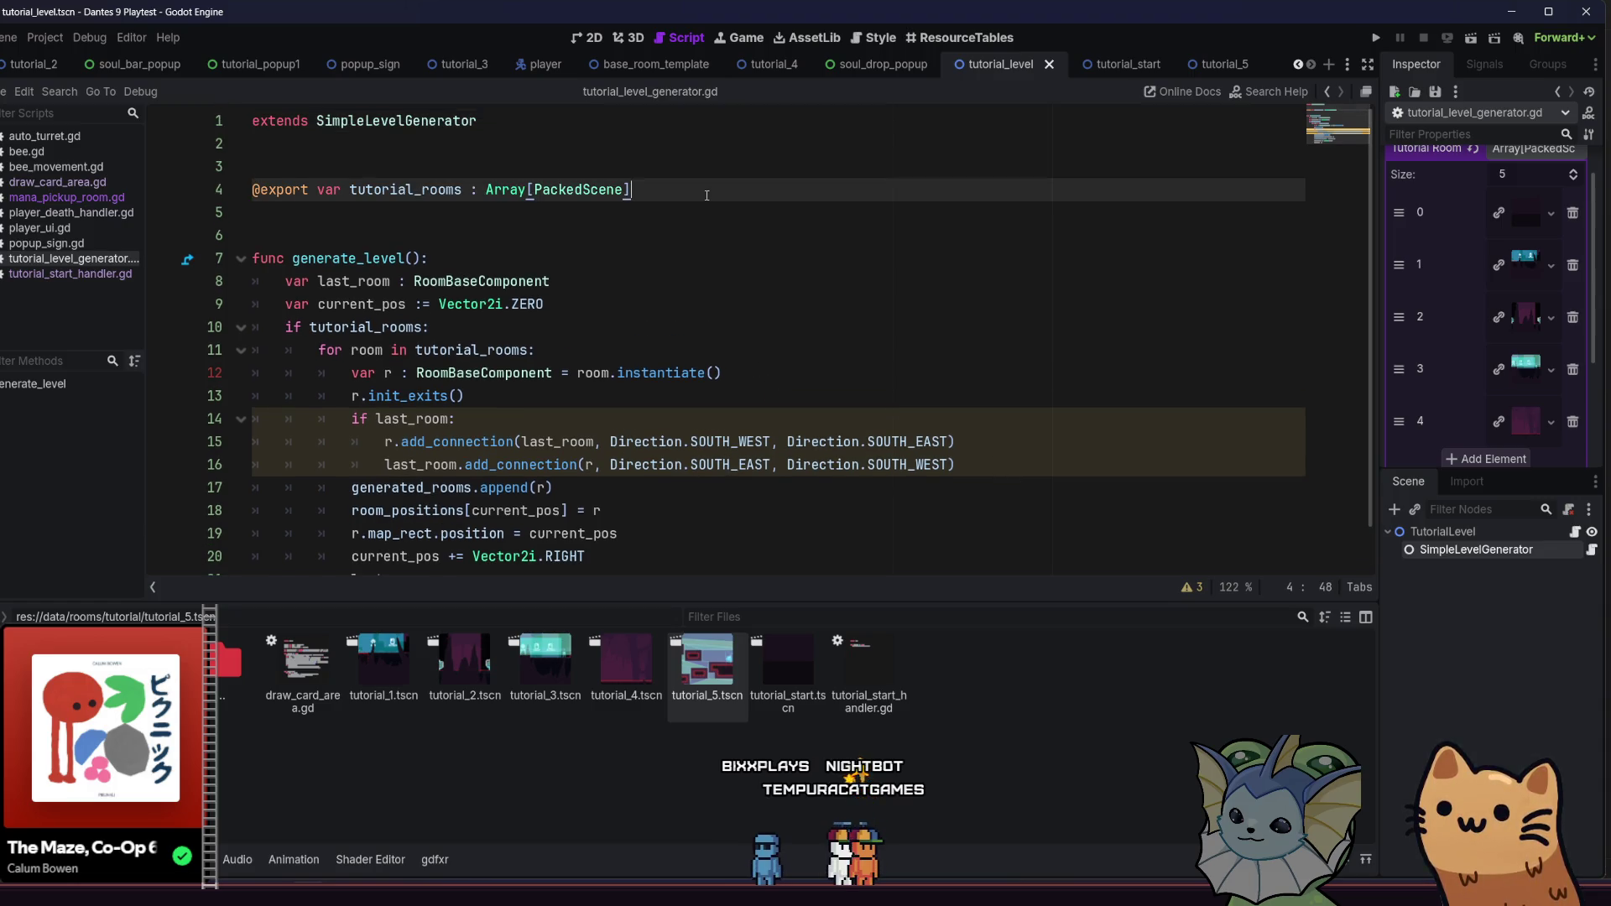
text(@)
key(Escape)
key(BackSpace)
key(Return)
text(@export var teleporter_room :)
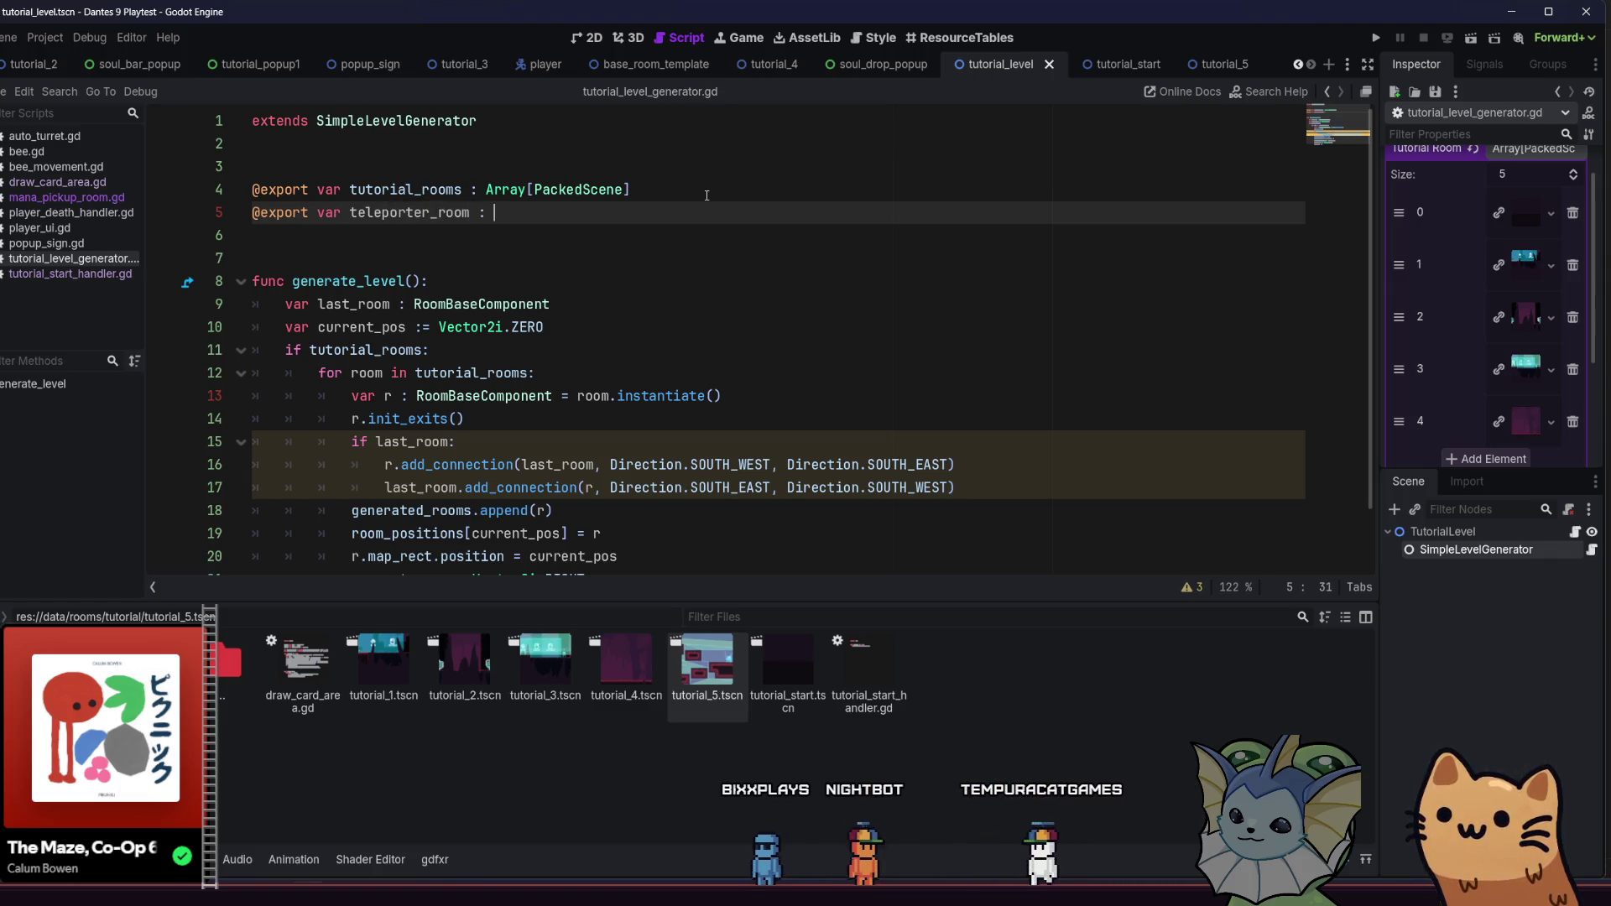
text(Pack)
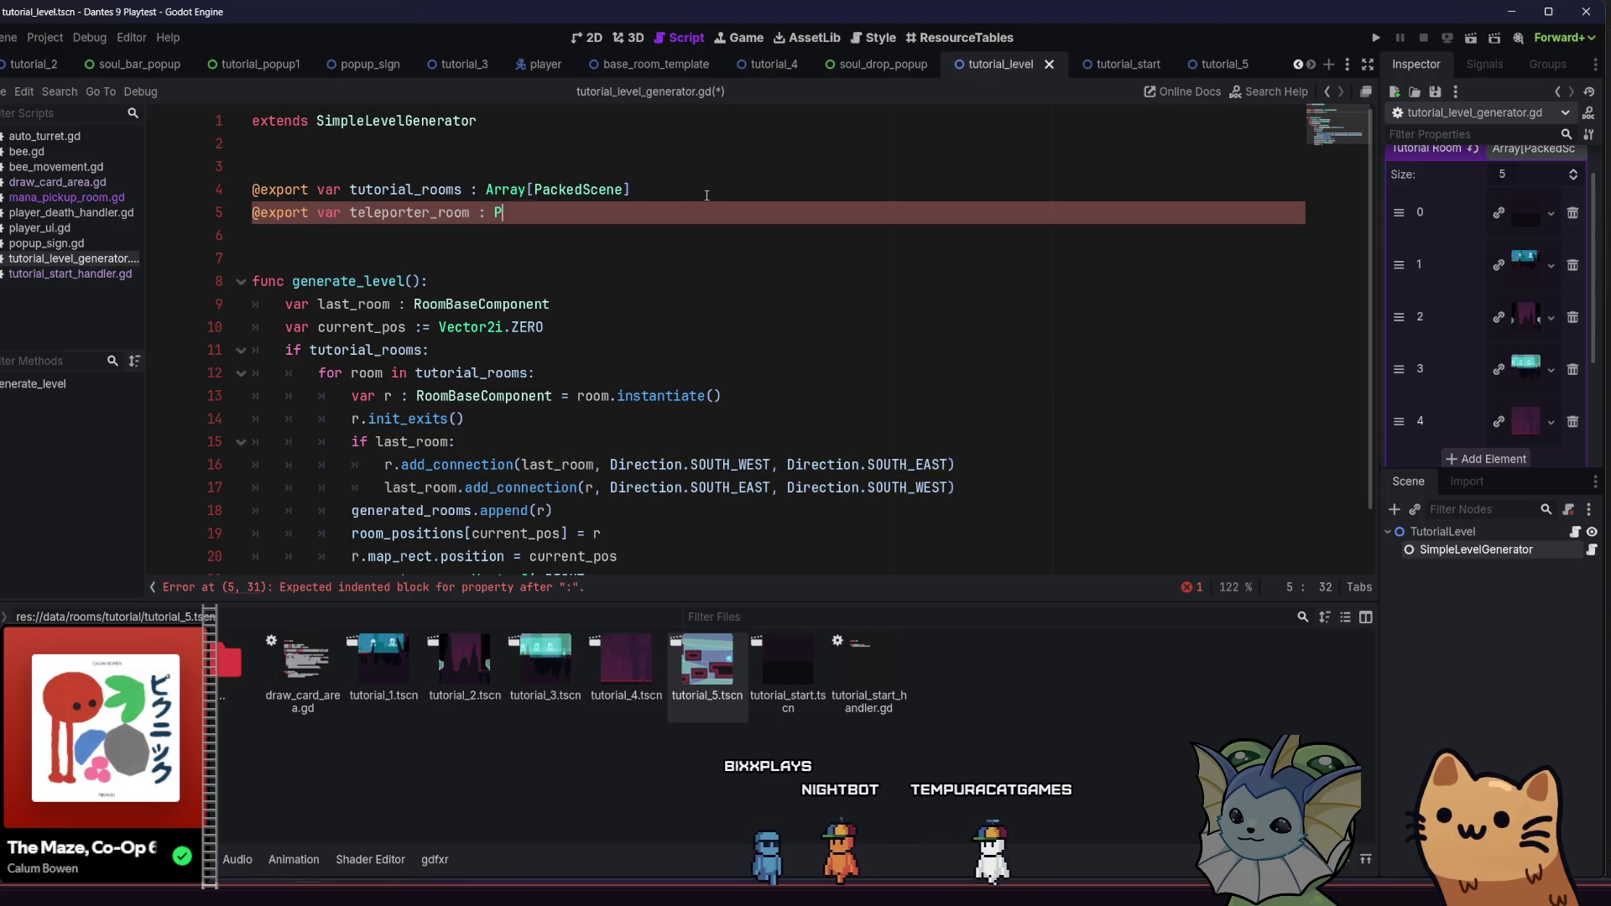
text(edSc)
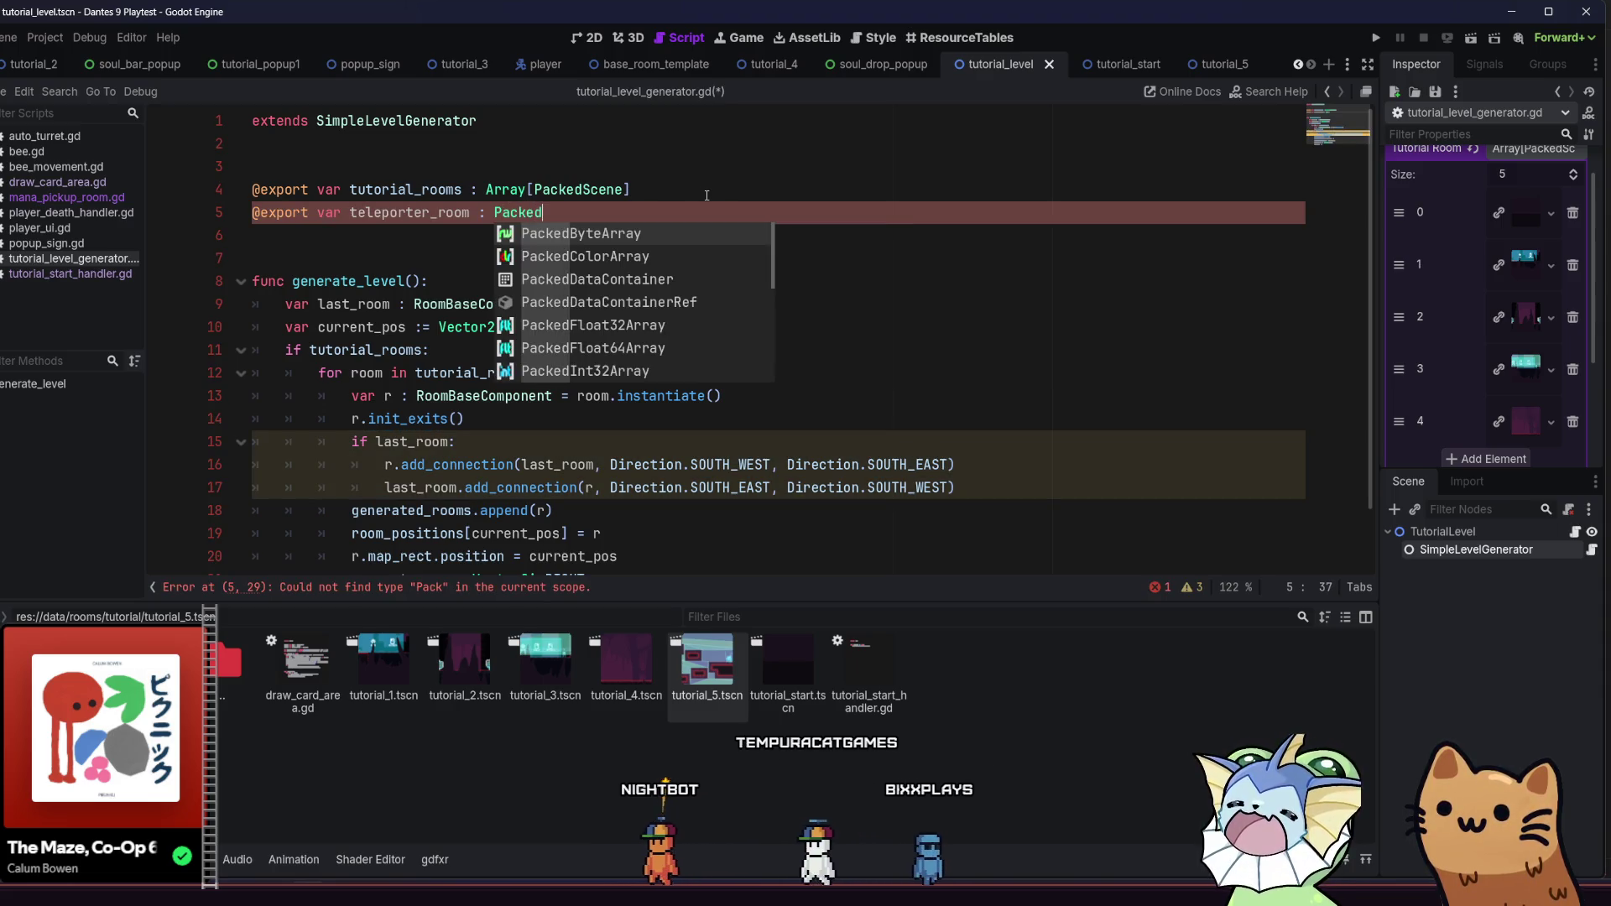
key(Return)
scroll(710, 278, down, 1)
scroll(710, 277, up, 1)
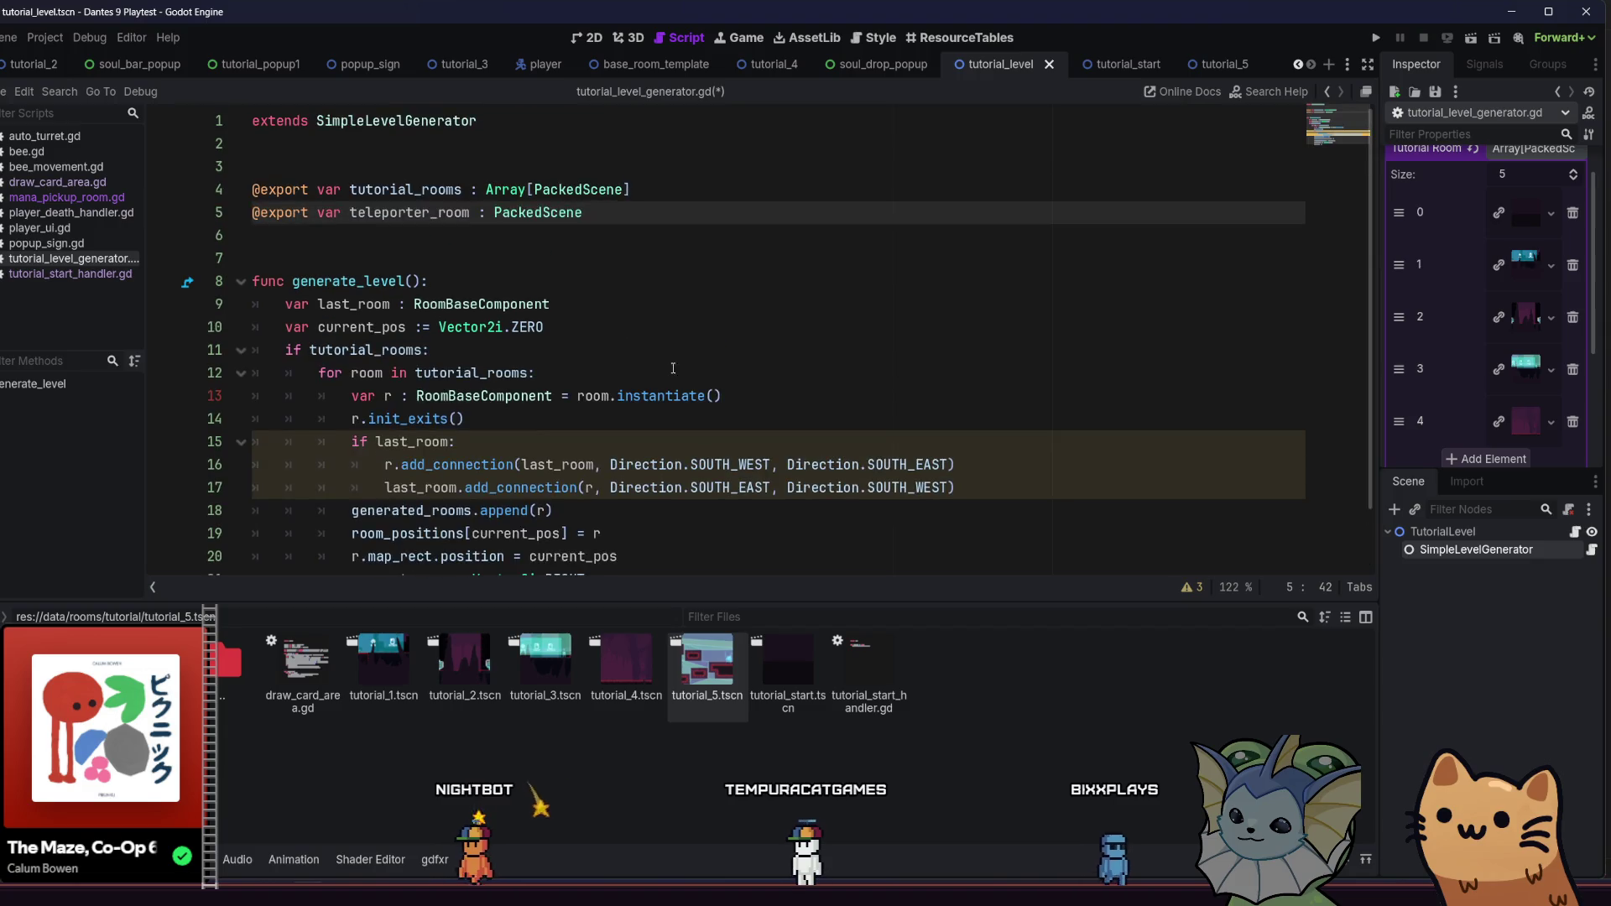
scroll(710, 277, down, 1)
click(571, 532)
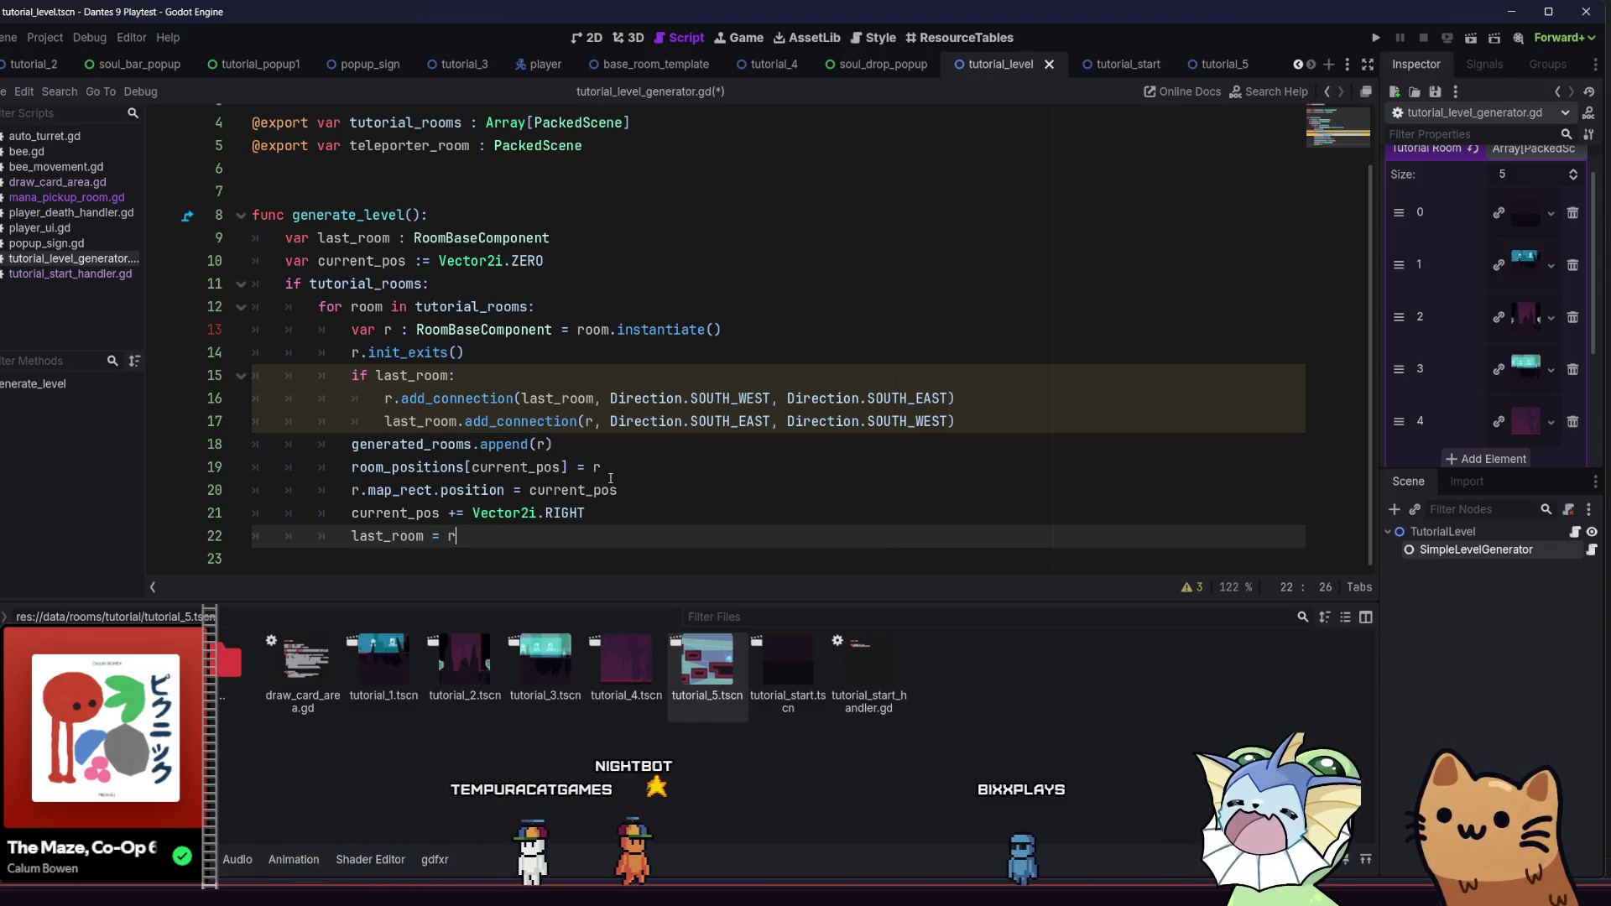
After the room loop, add 'var r : RoomBaseComponent = teleporter_room.instantiate()' and 'r.init_exits()'
key(Return)
text(var)
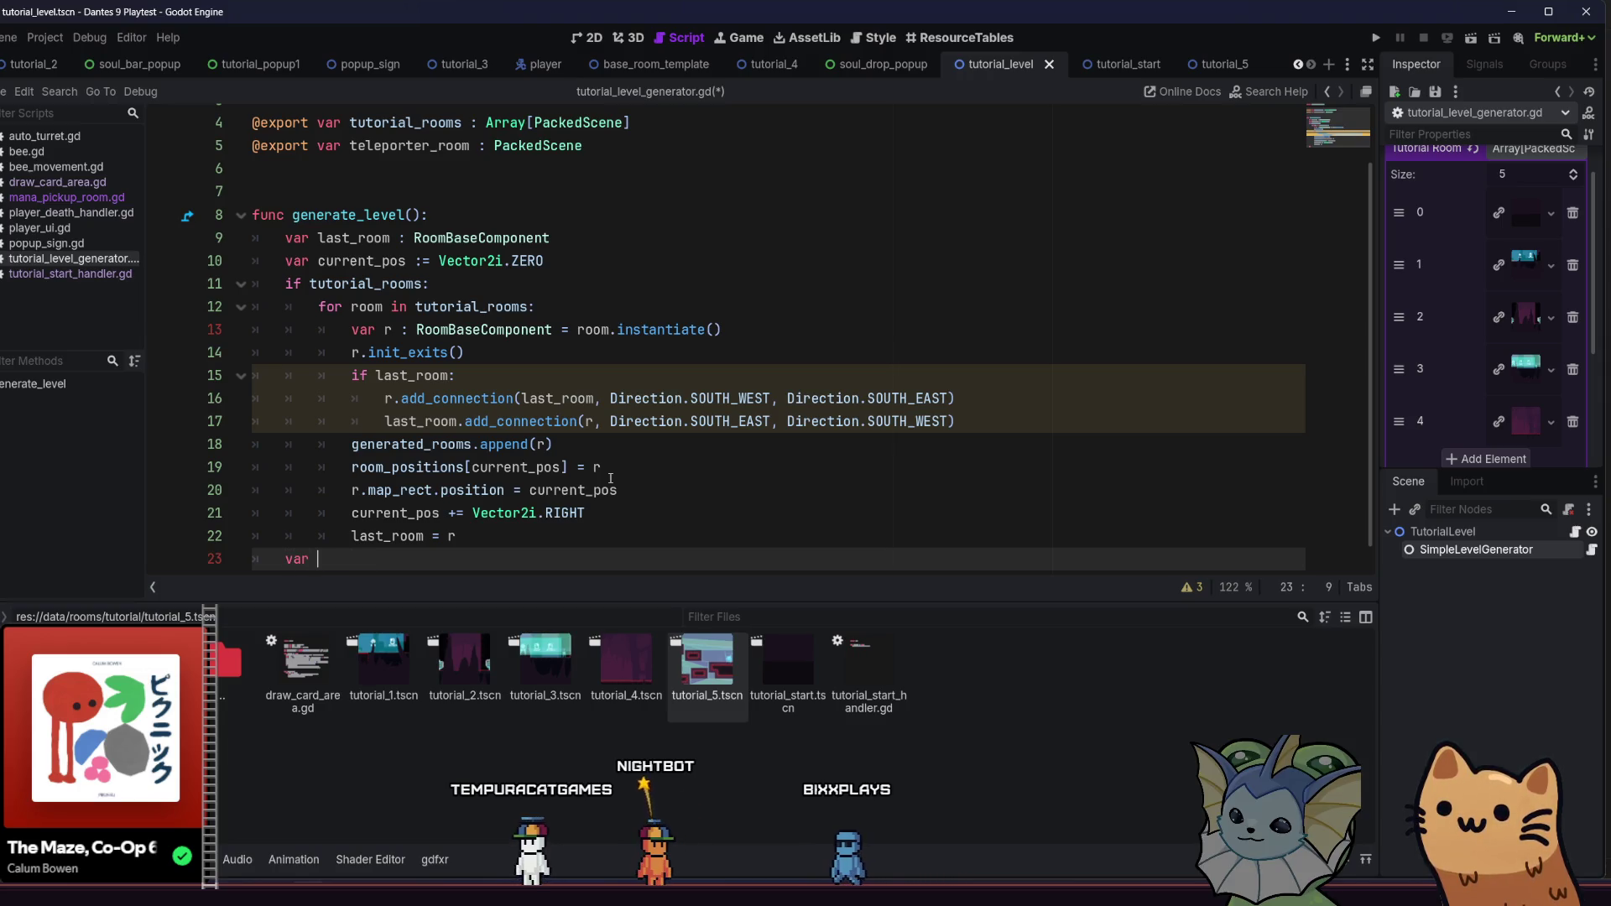
text(r : R)
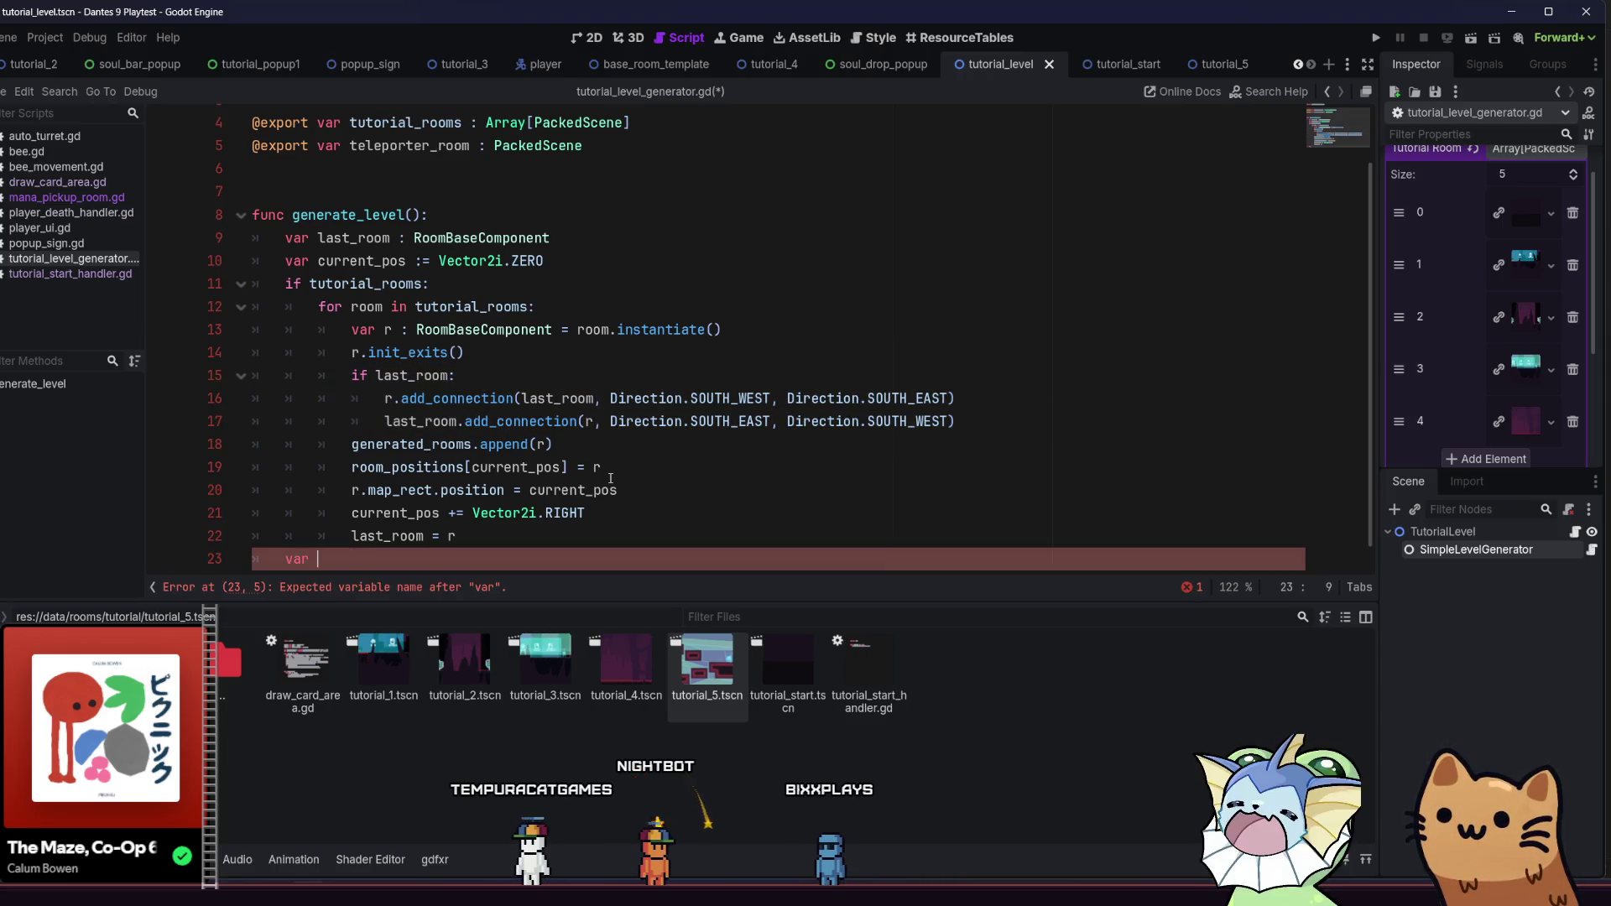
text(oomb)
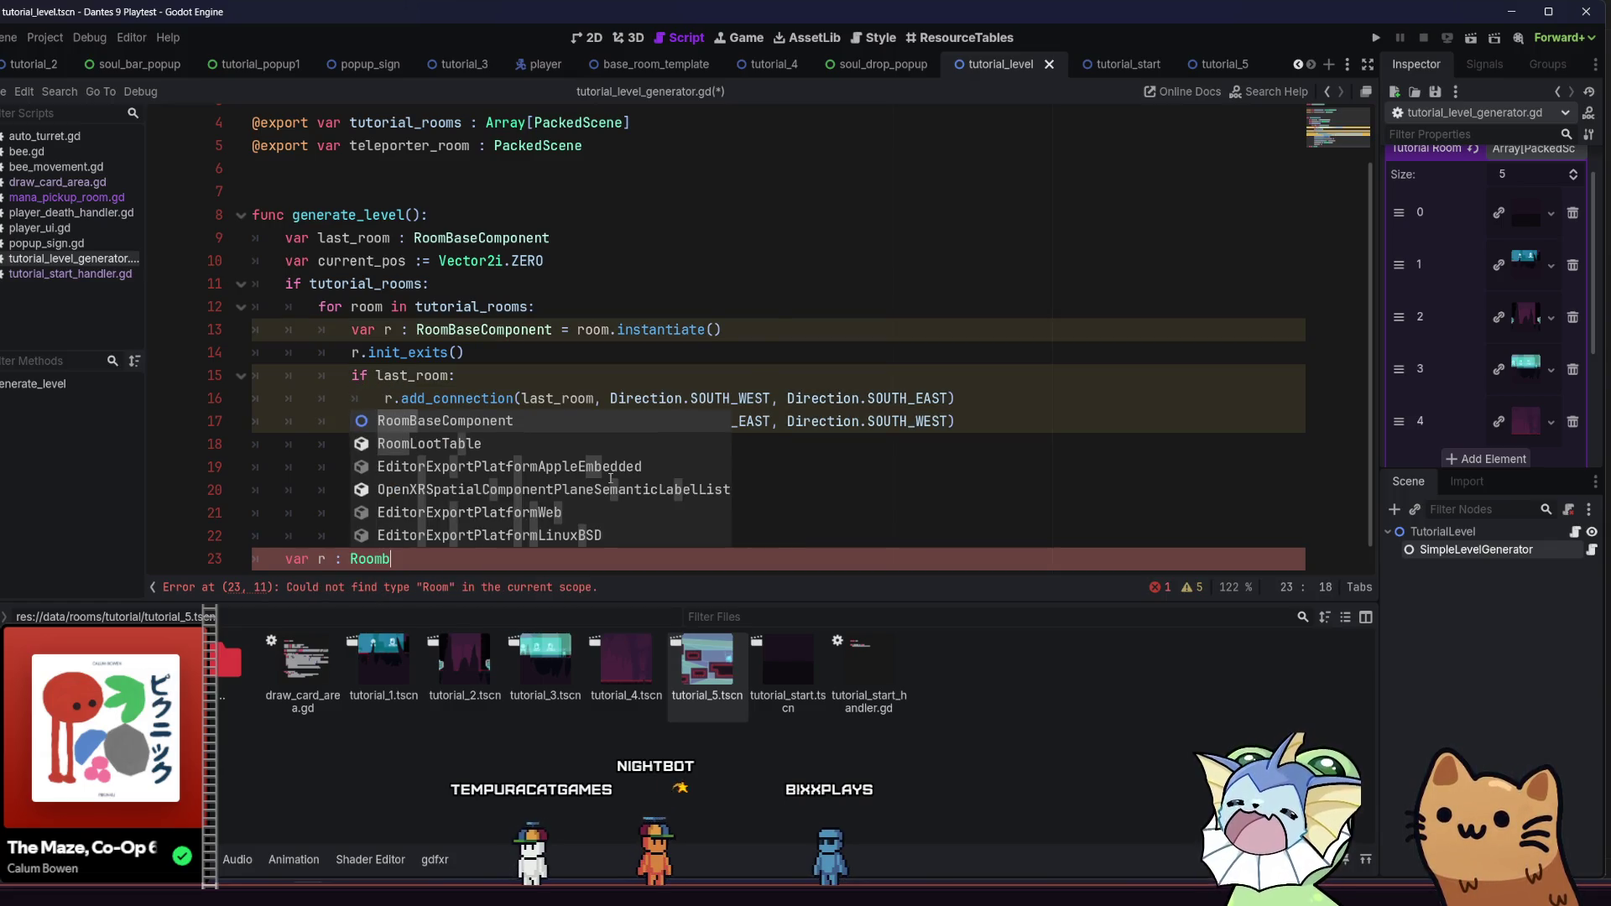
key(Return)
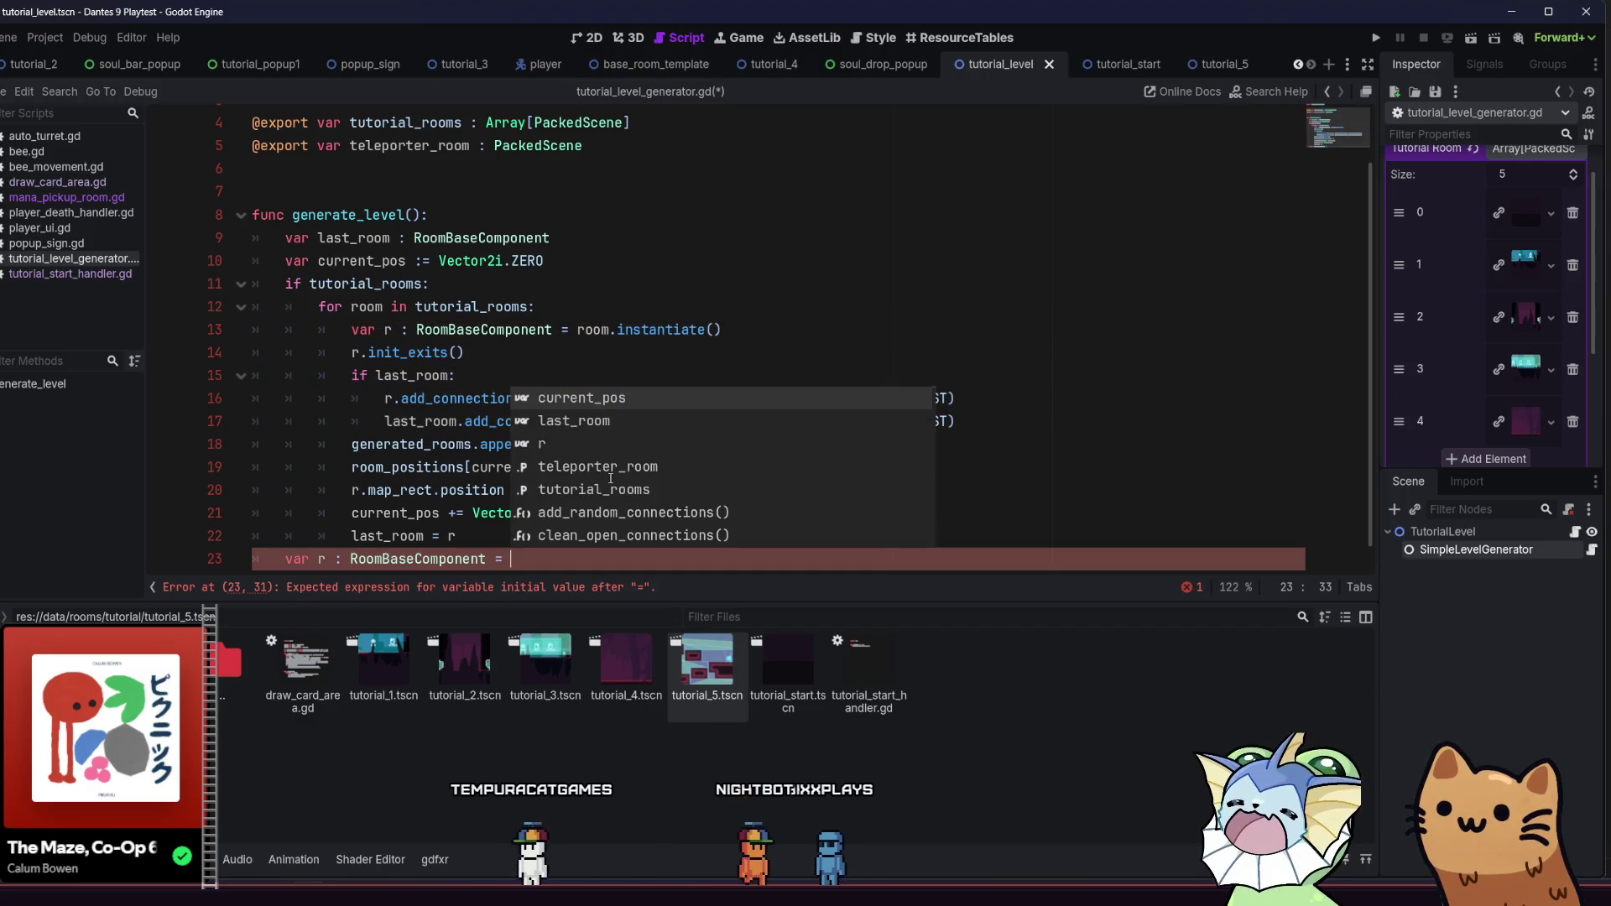
text(tel)
key(Return)
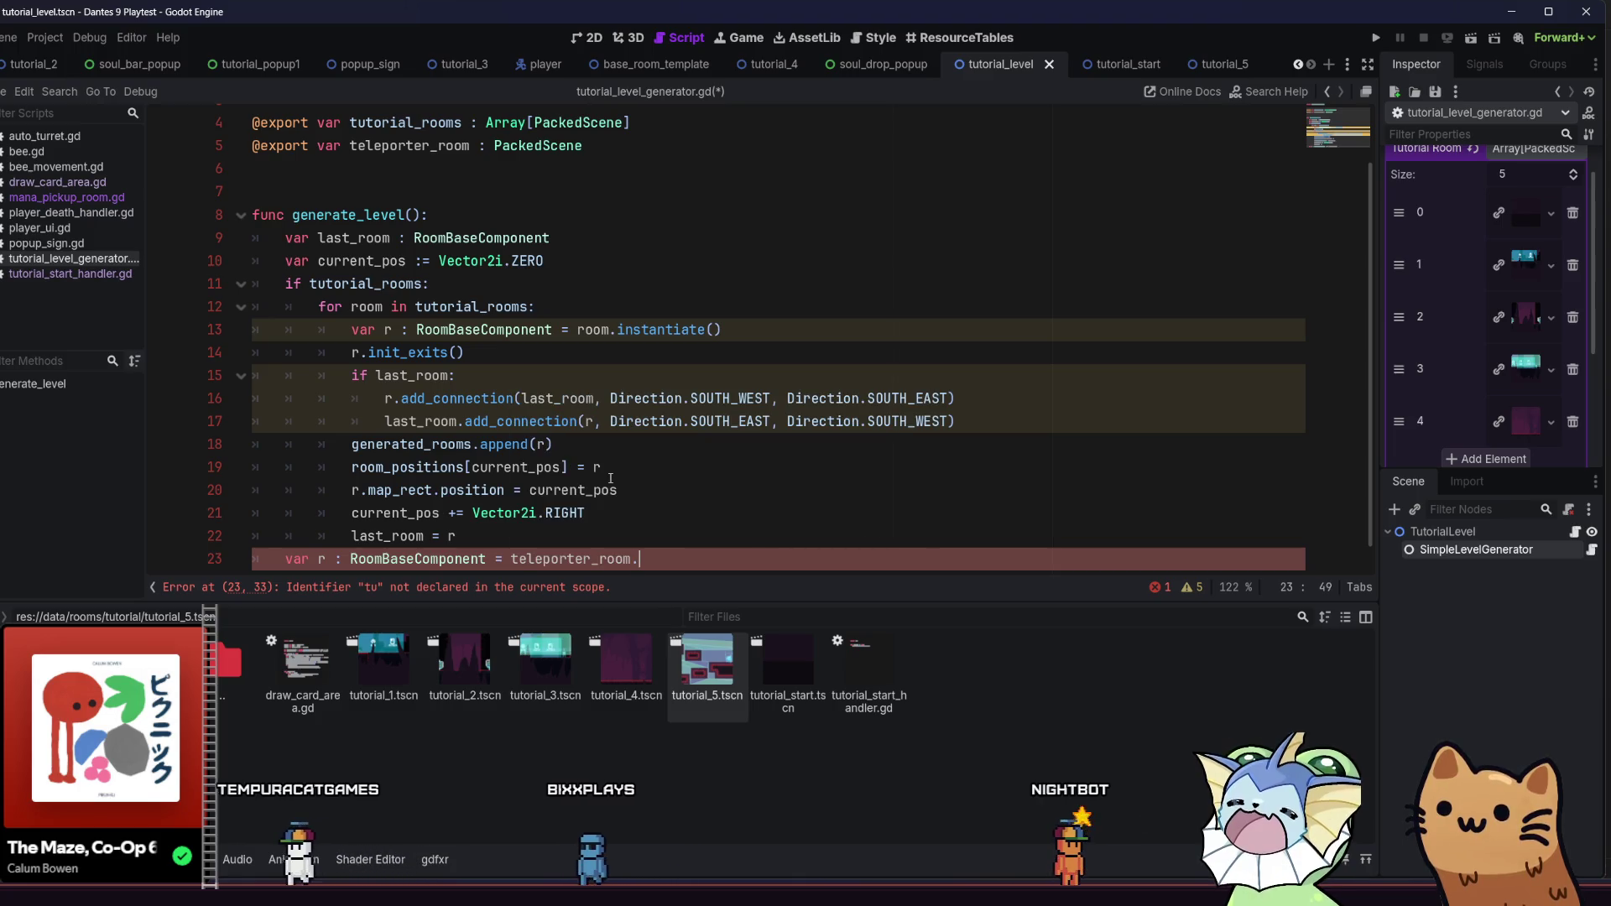
text(.inst)
key(Return)
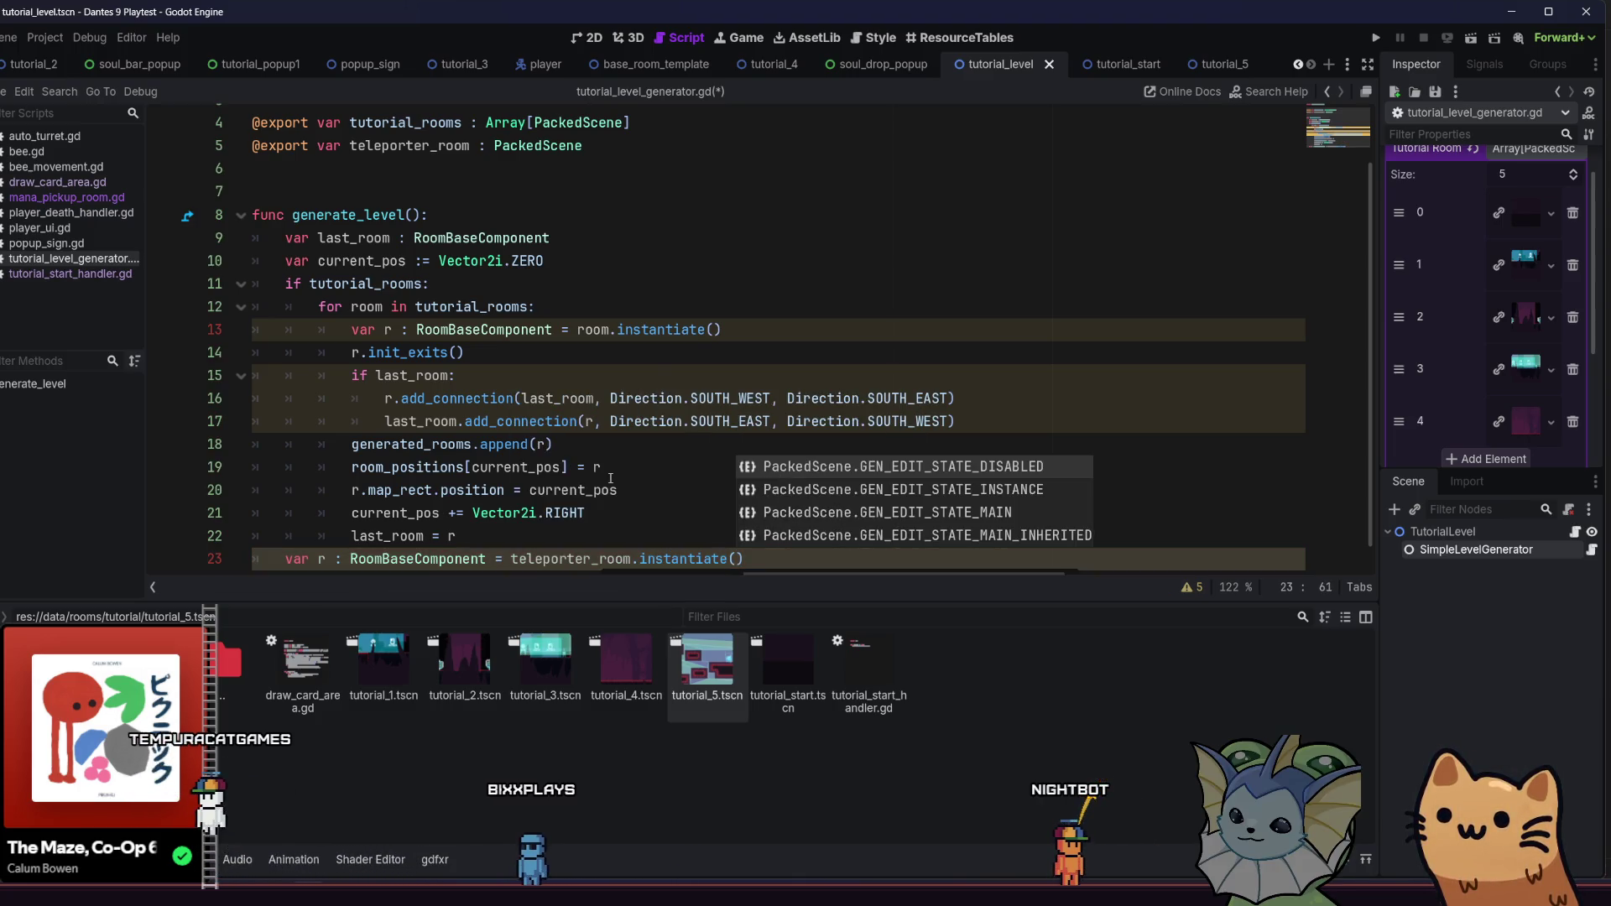
key(End)
key(Return)
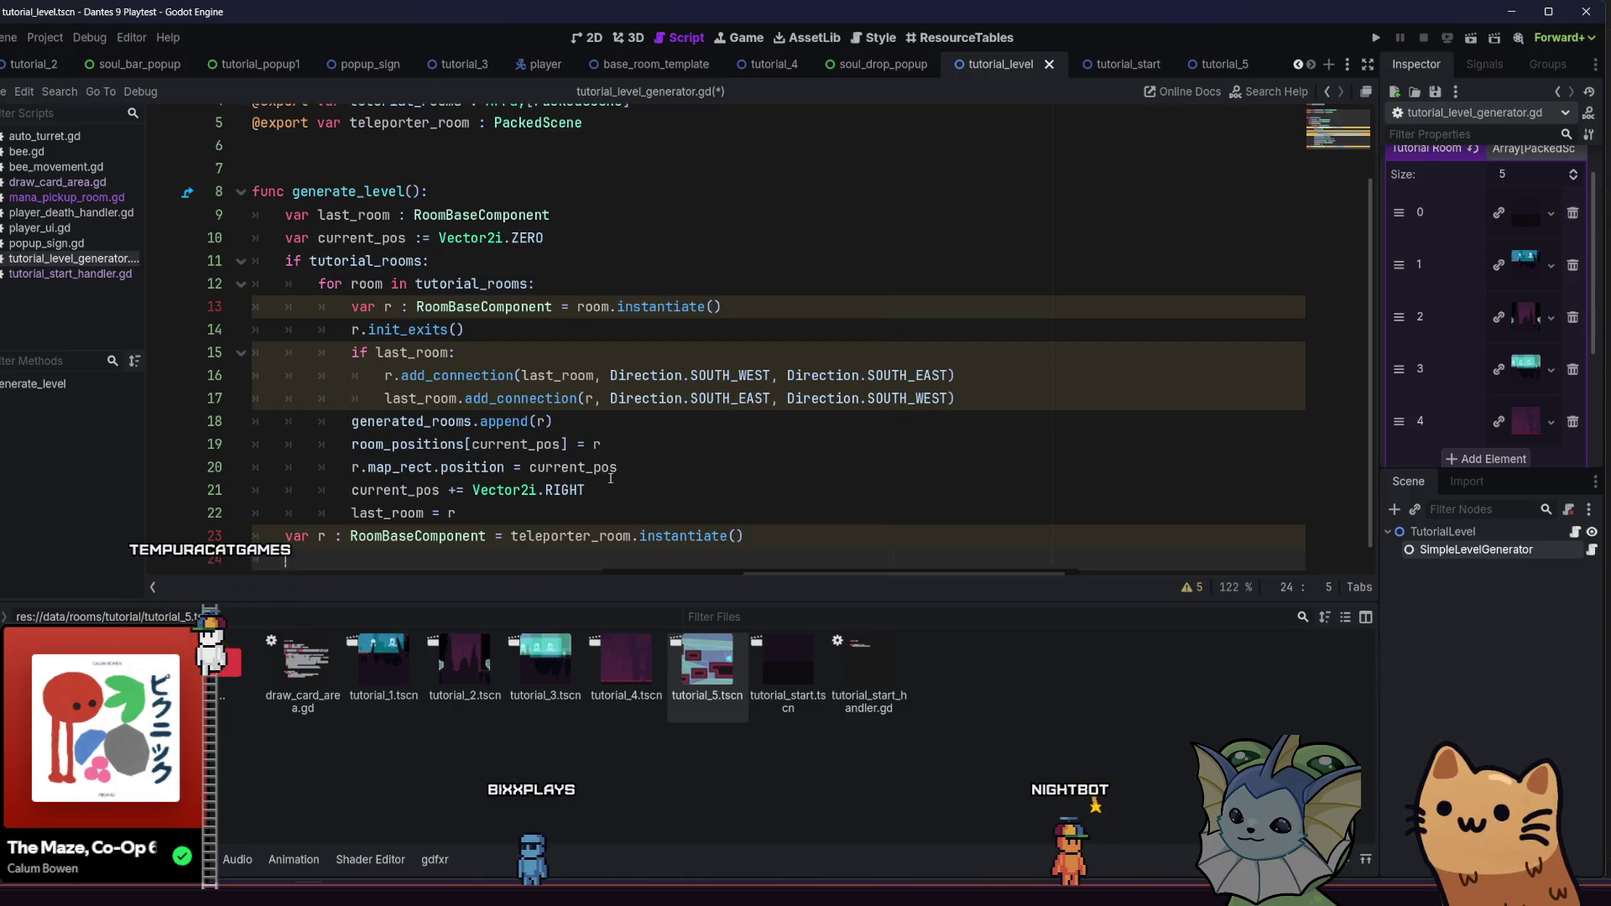
text(r.ini)
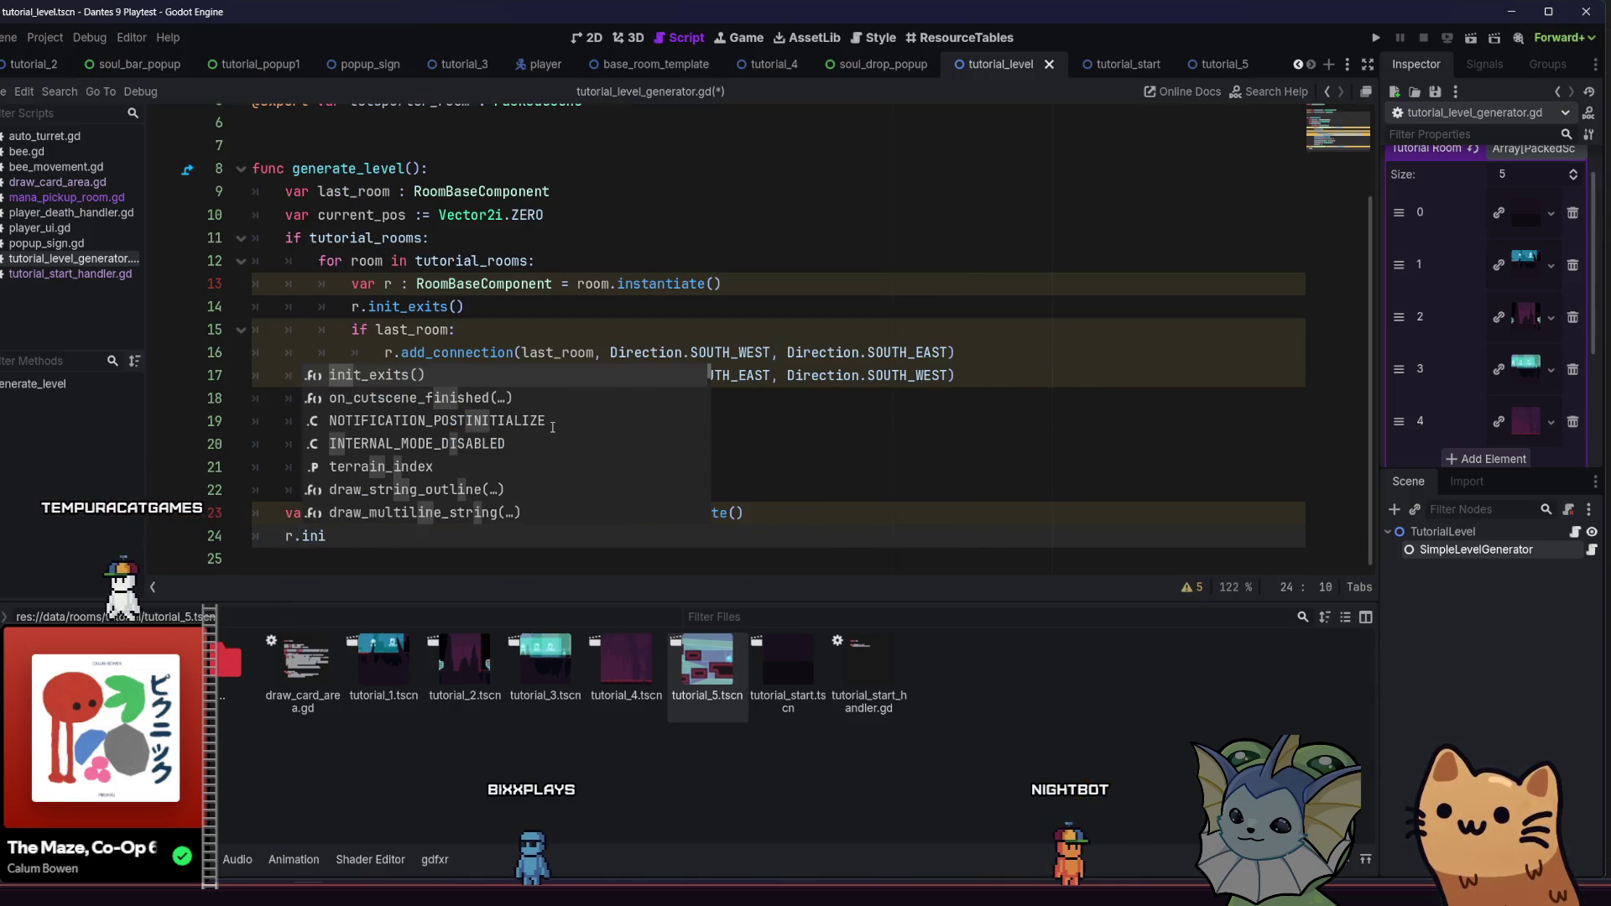
key(Return)
key(Return)
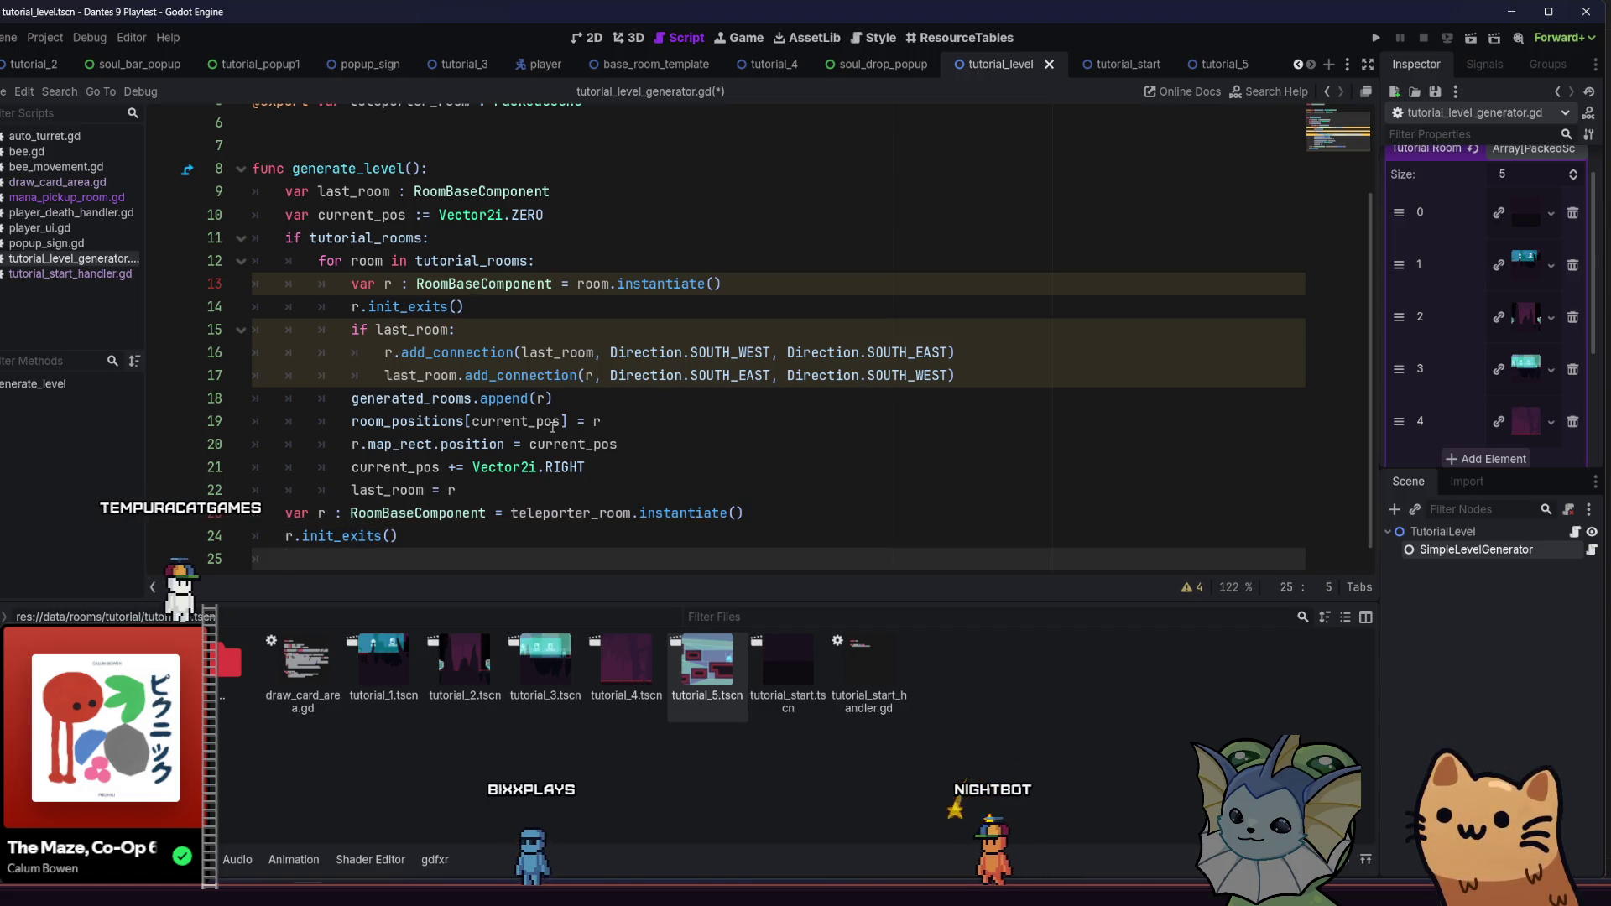
Copy the loop's room registration lines 18-20 under the teleporter room and dedent them
mouse_move(617, 443)
mouse_down()
mouse_move(532, 444)
mouse_move(461, 397)
mouse_up()
click(613, 444)
drag(618, 444, 428, 398)
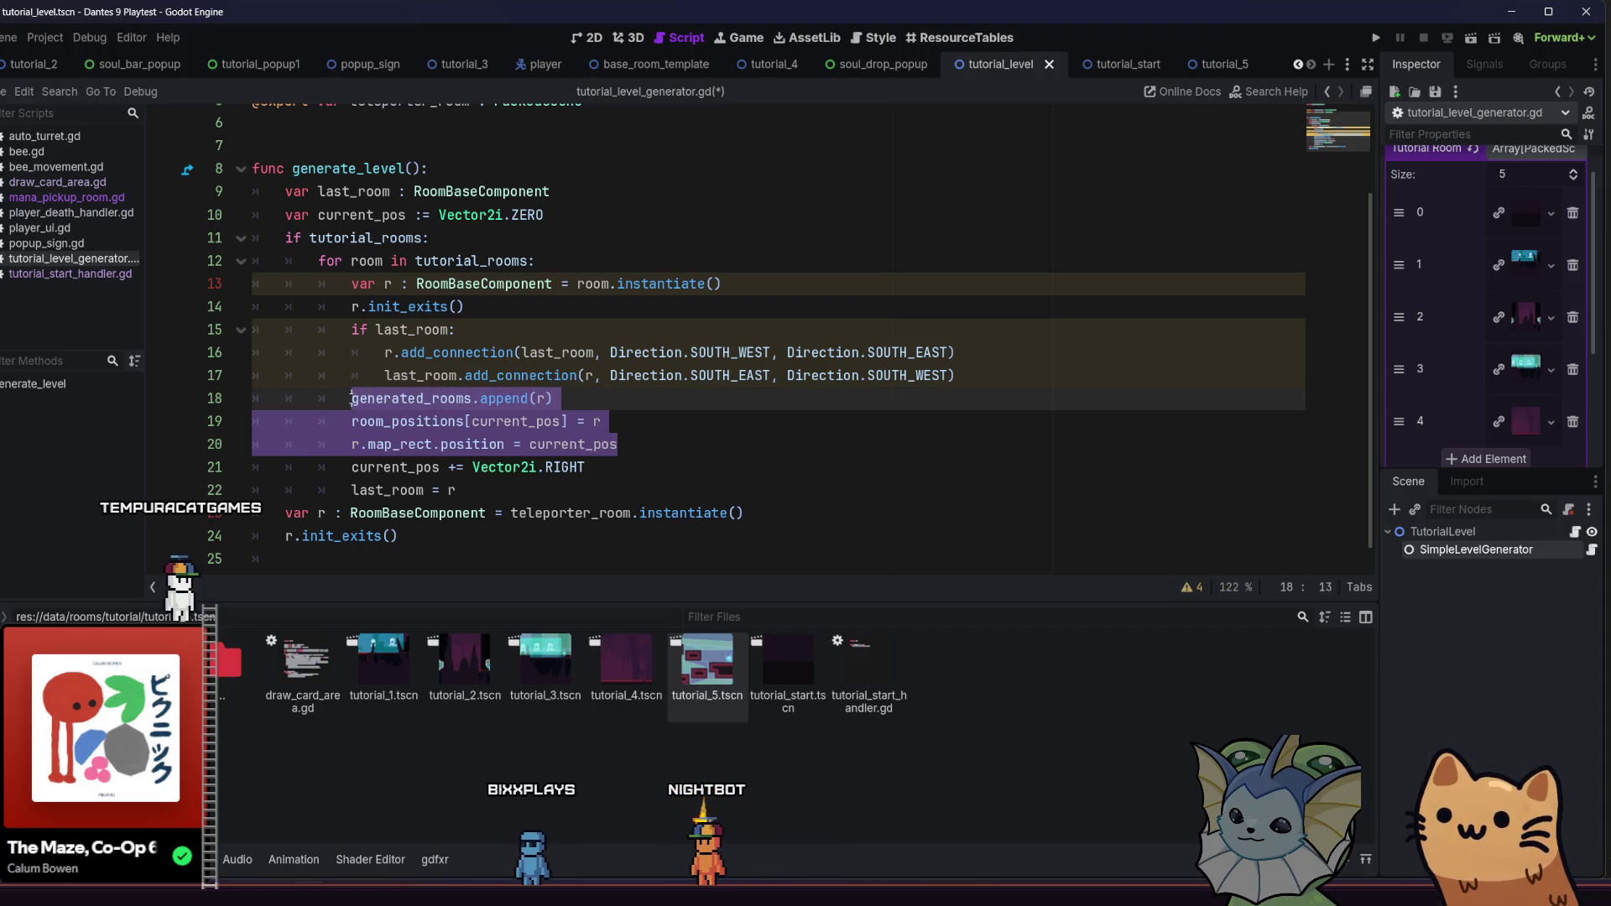
key(ctrl+c)
click(457, 535)
key(Down)
key(ctrl+v)
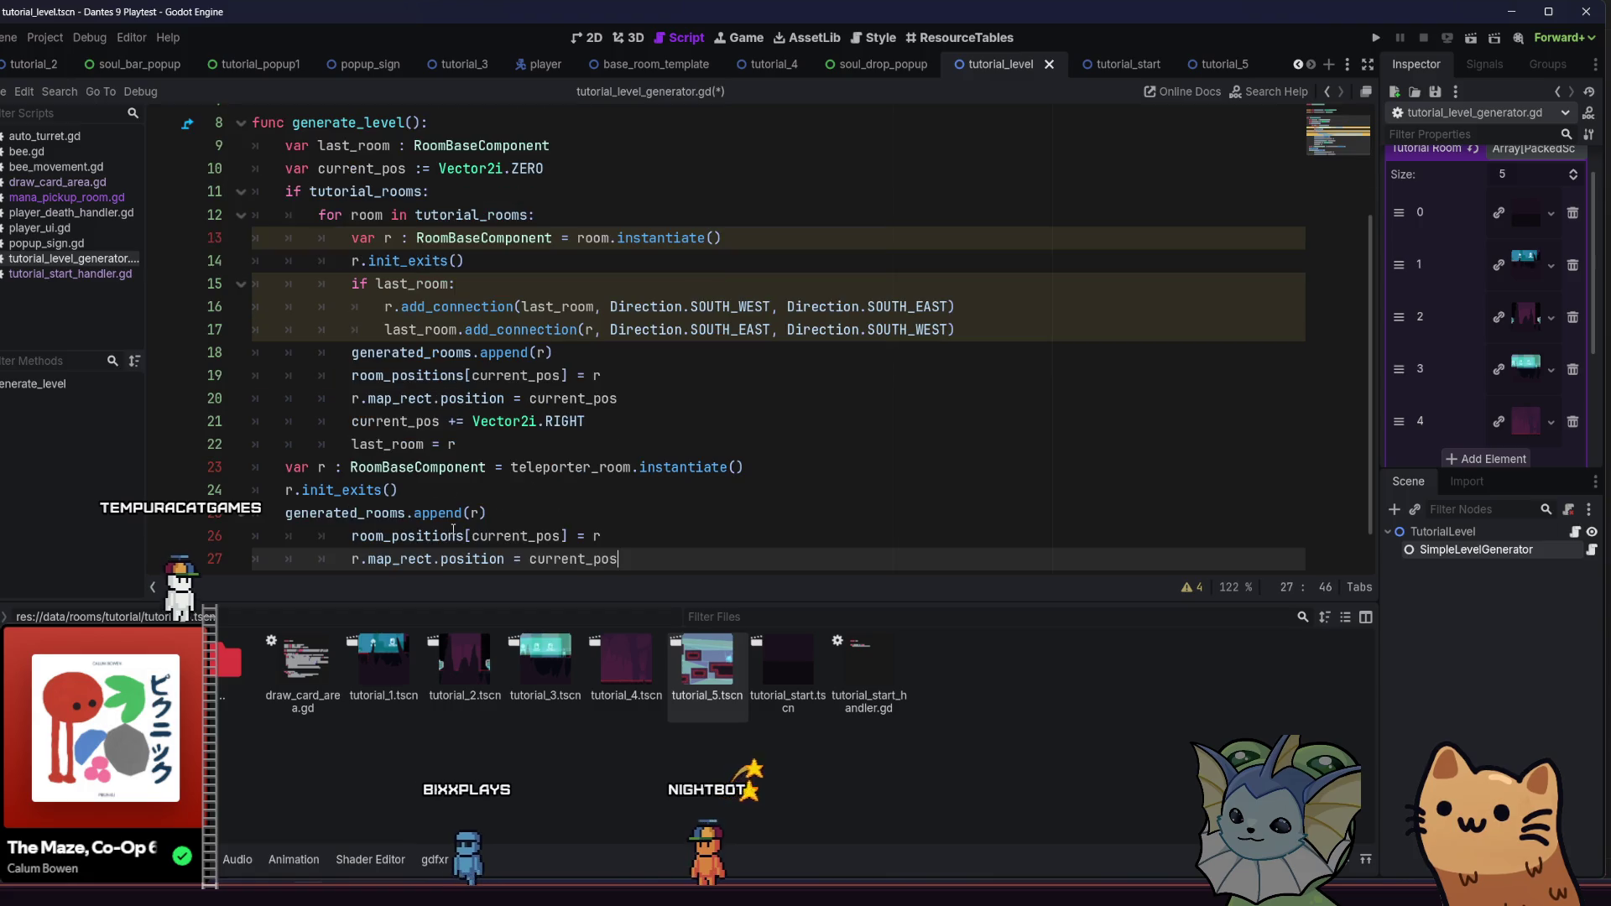
click(341, 546)
key(BackSpace)
key(BackSpace)
key(Down)
key(Right)
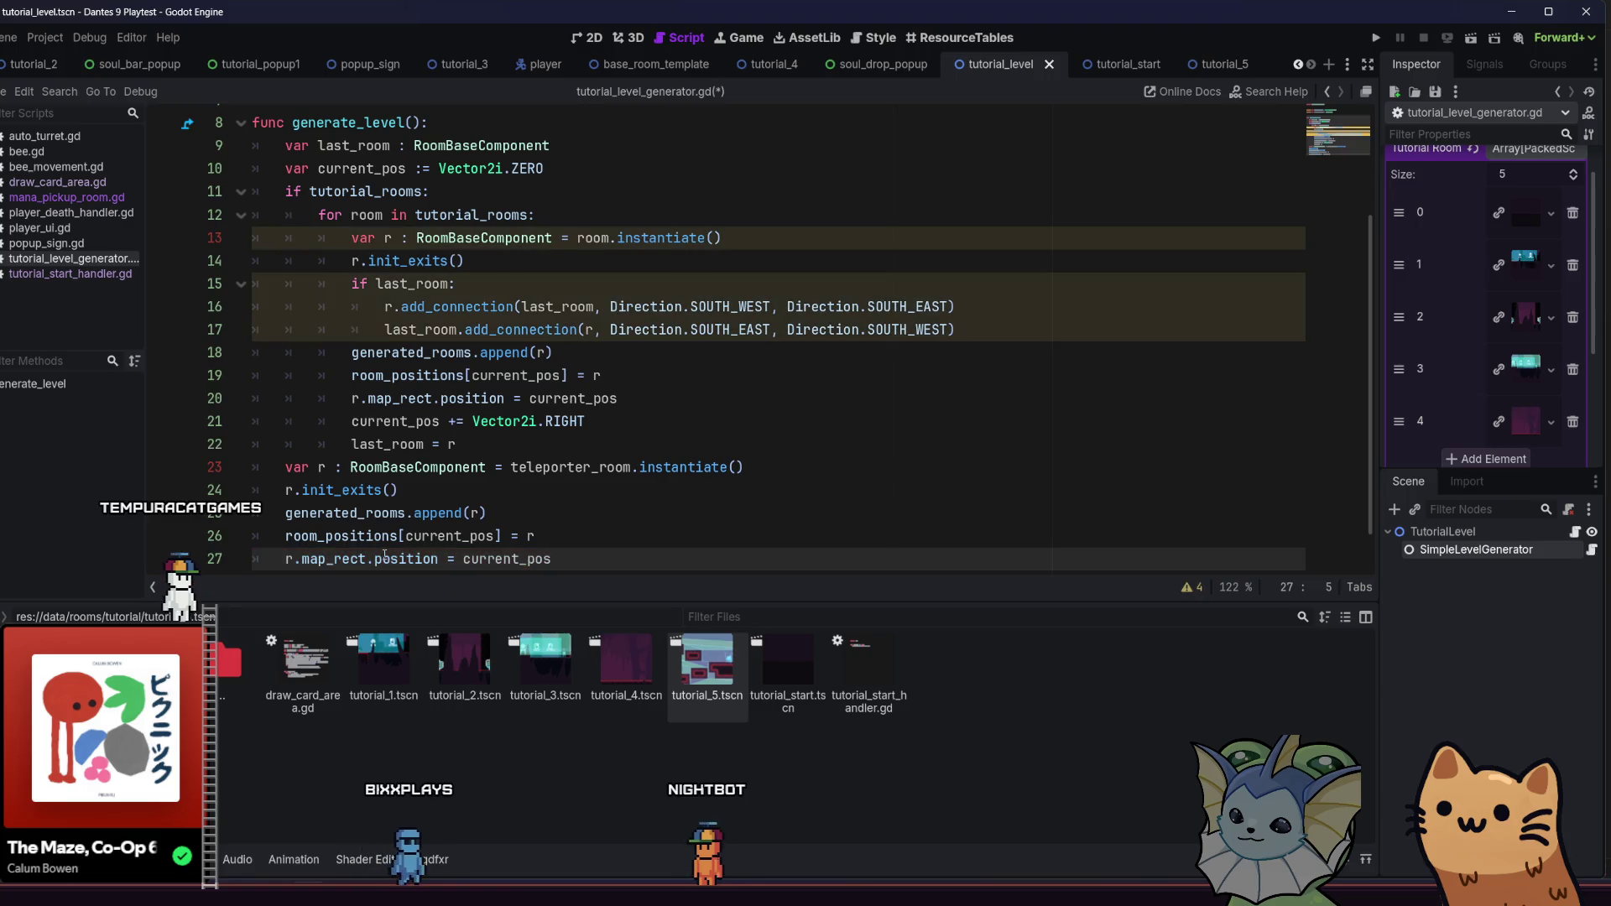
Insert the current_pos Vector2i.RIGHT advance line before the teleporter registration and save the script
scroll(428, 545, down, 1)
click(699, 486)
scroll(697, 495, up, 1)
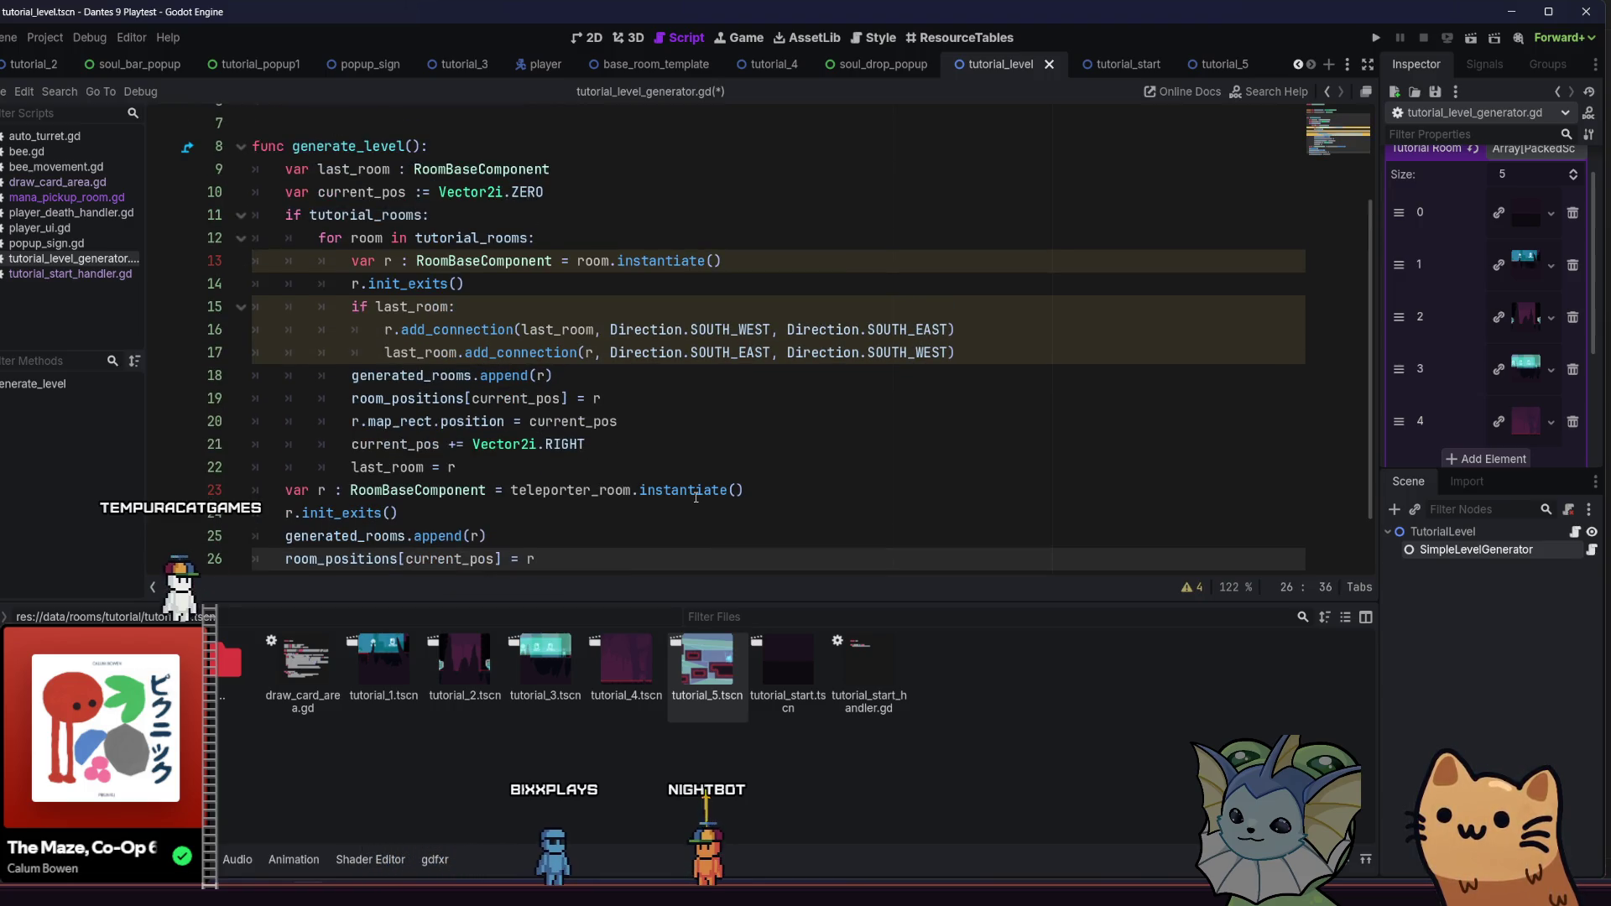
scroll(698, 501, down, 1)
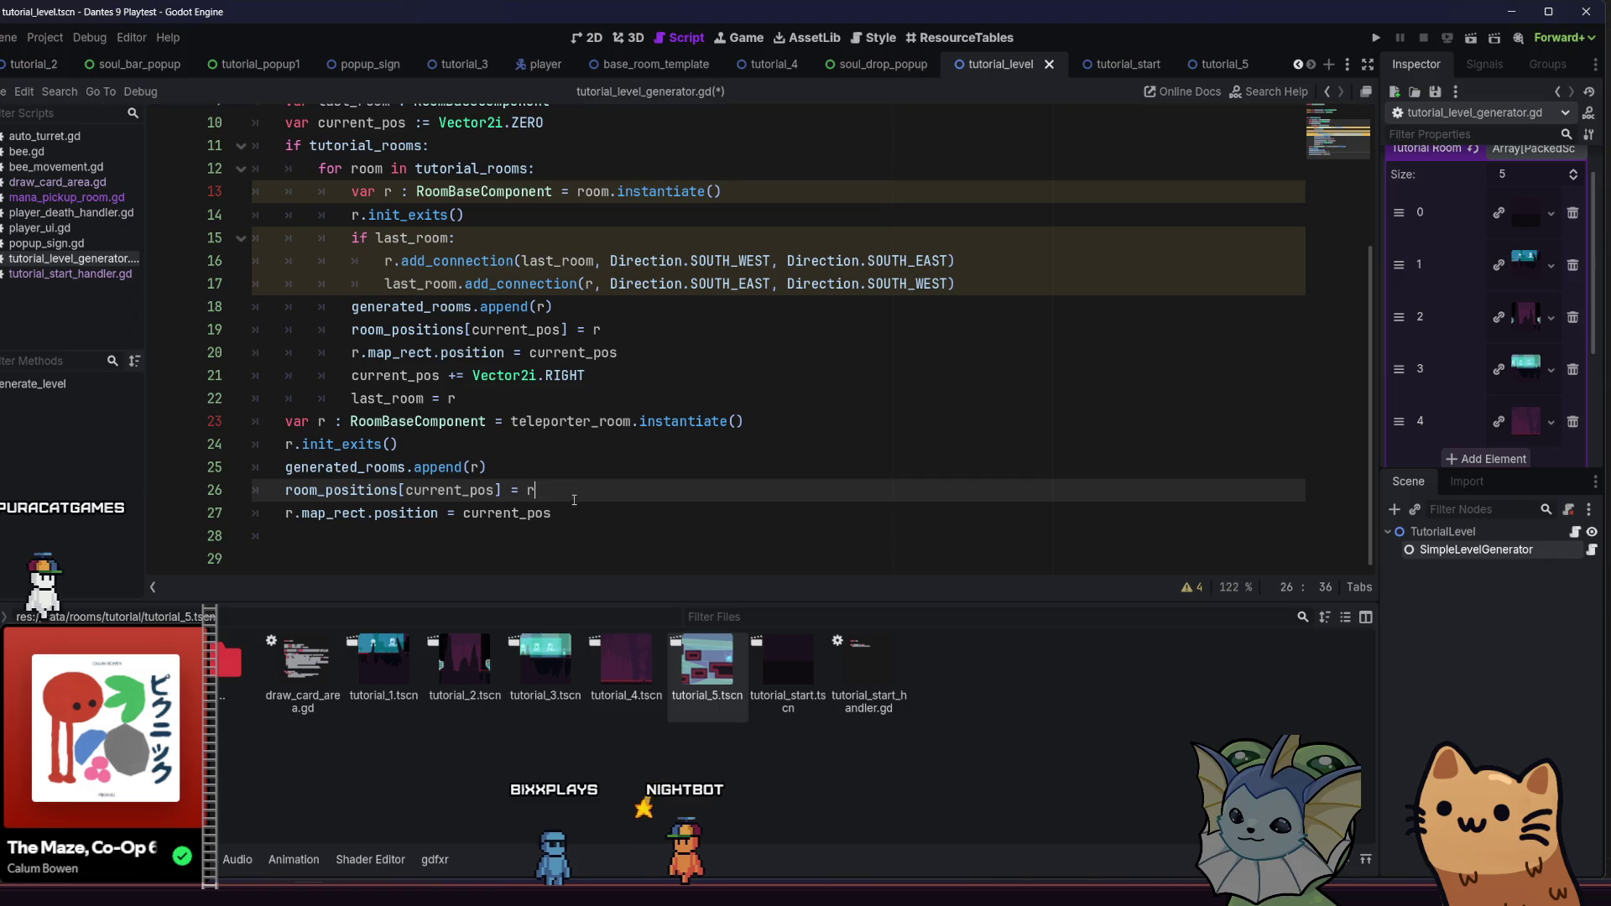
click(570, 510)
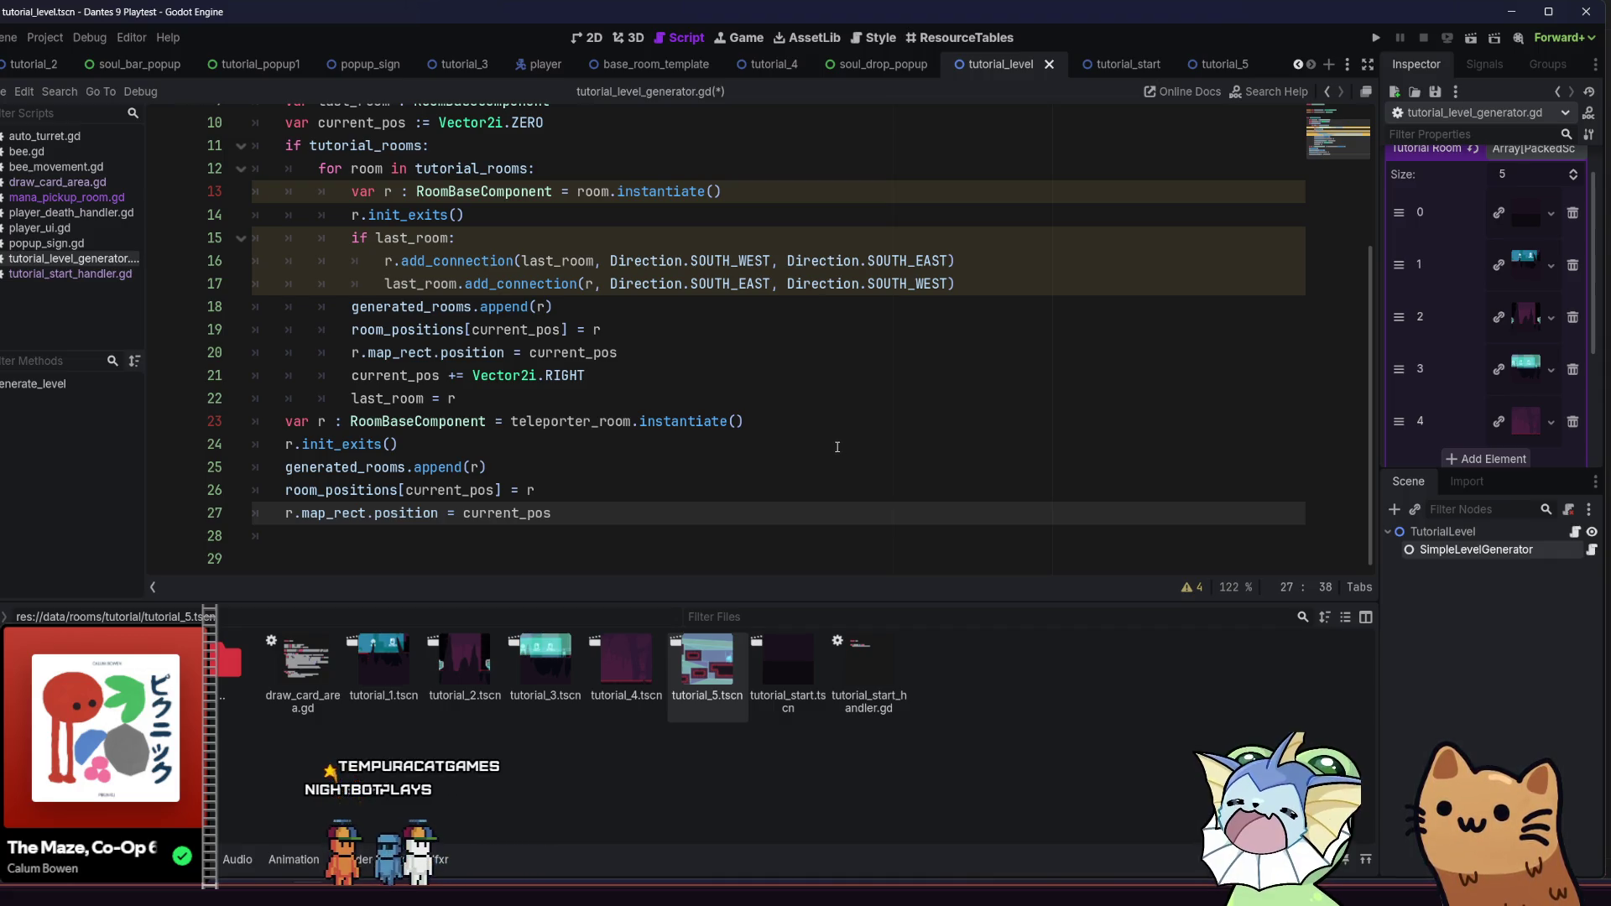
drag(610, 376, 351, 375)
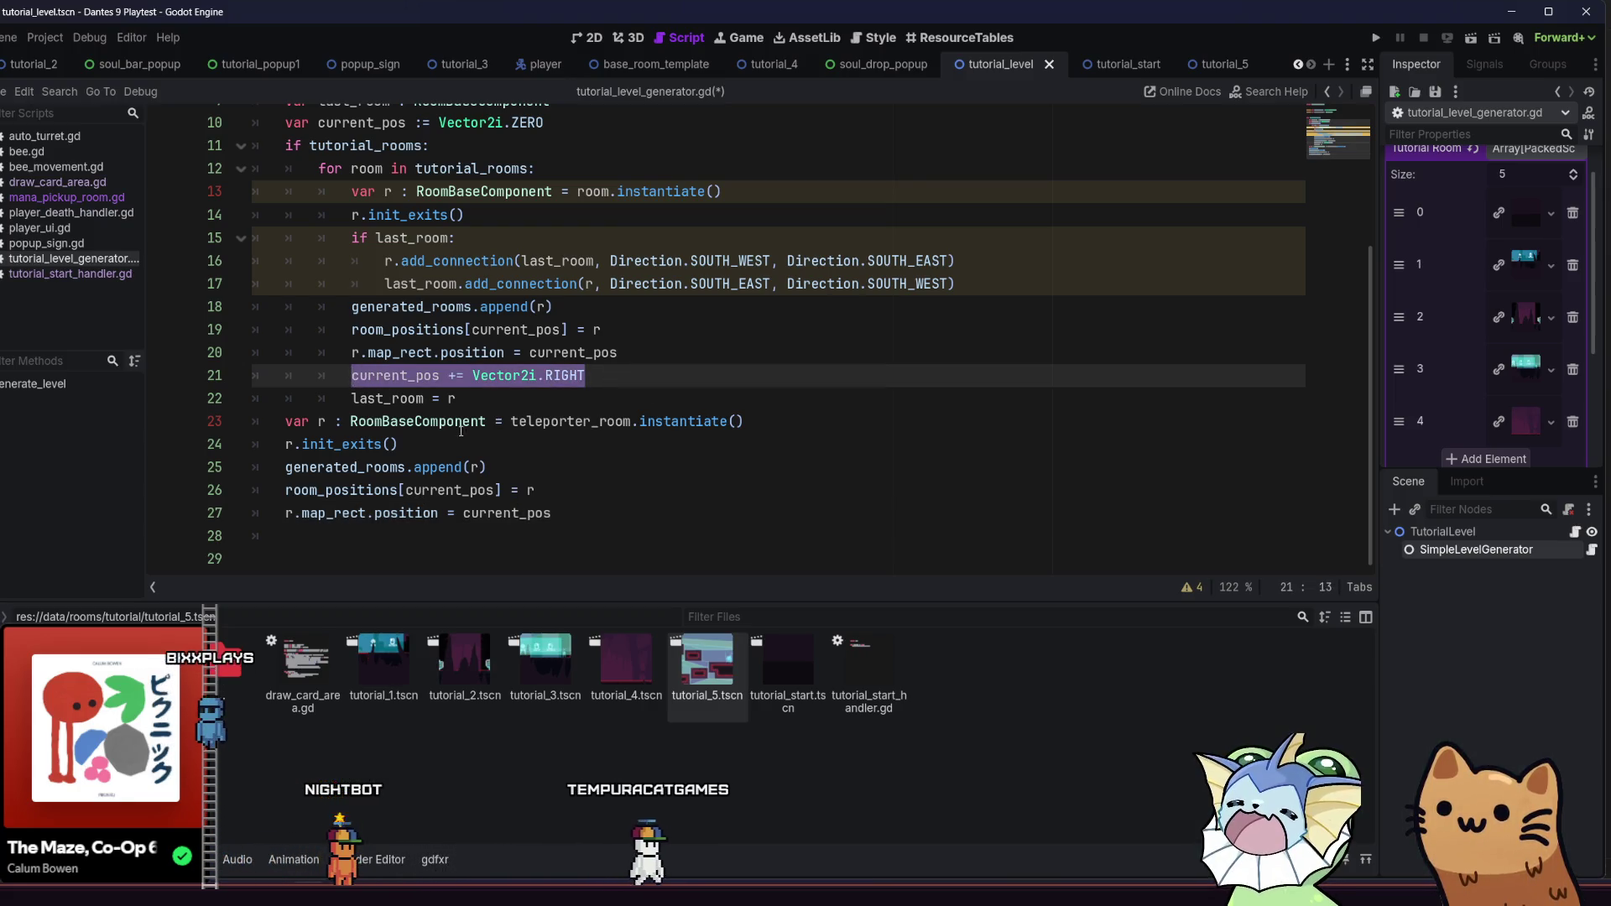
click(466, 444)
click(520, 467)
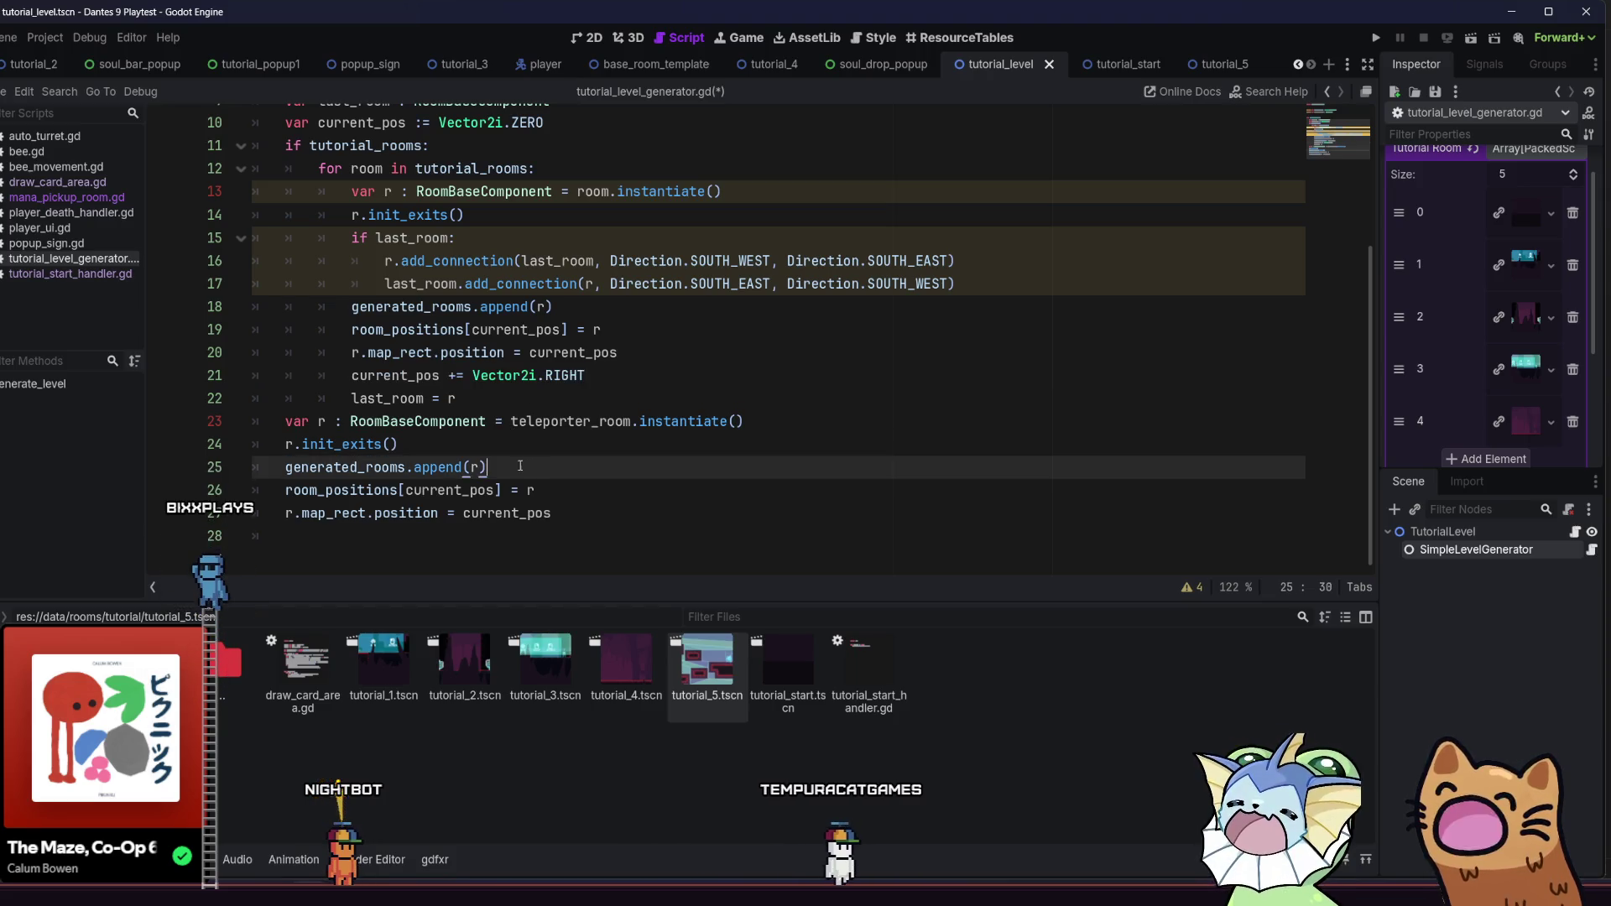
key(Return)
key(ctrl+v)
key(Down)
key(End)
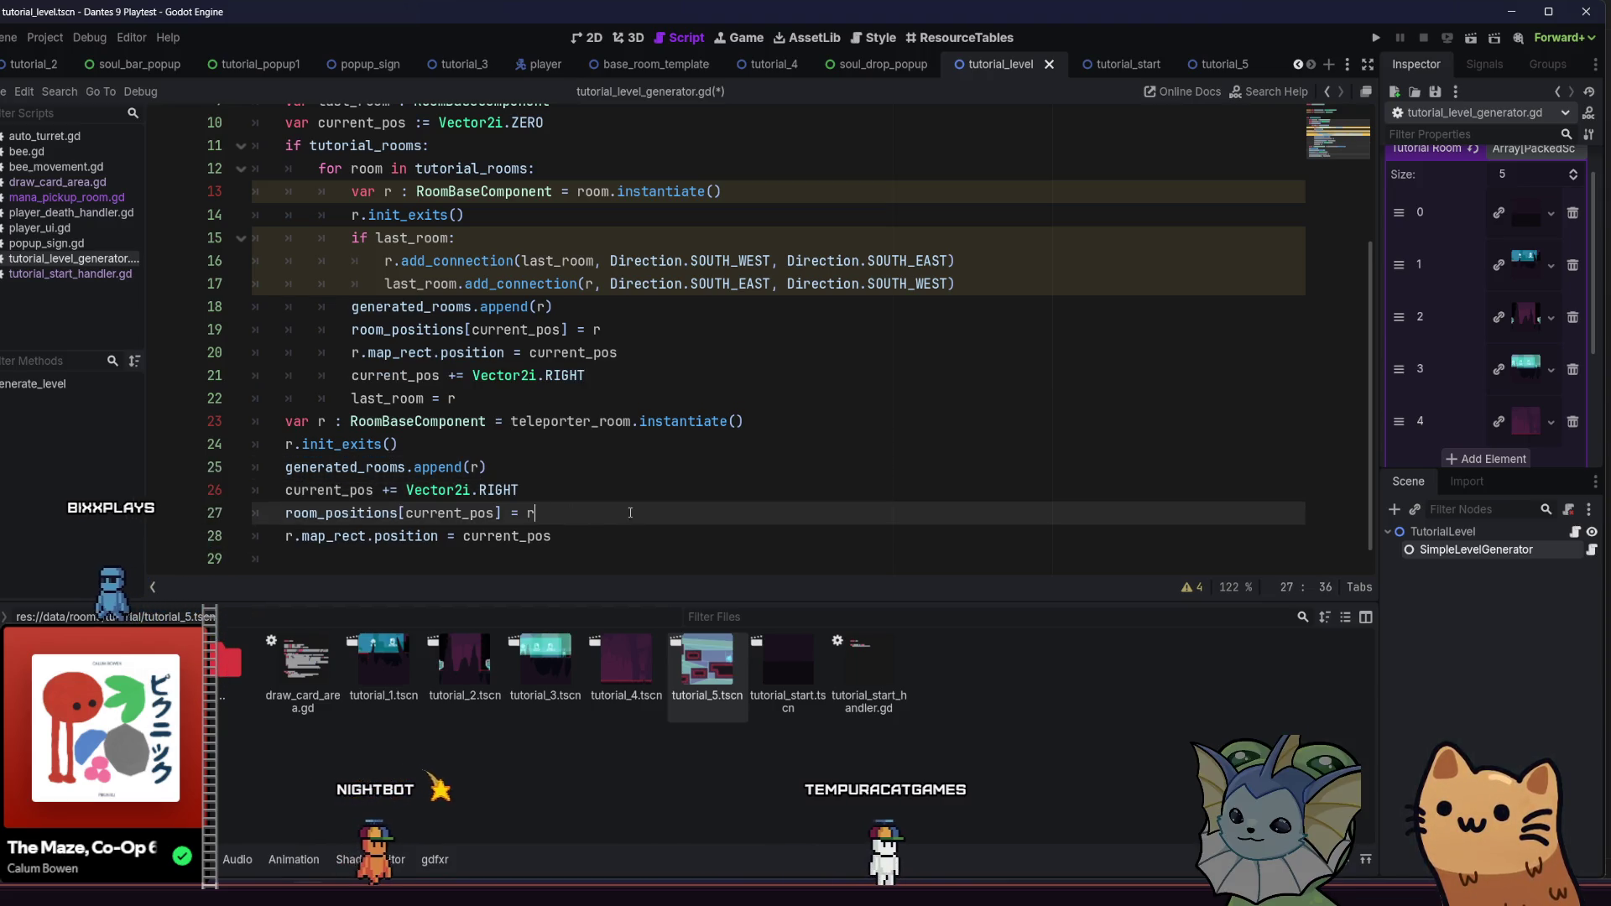
key(ctrl+s)
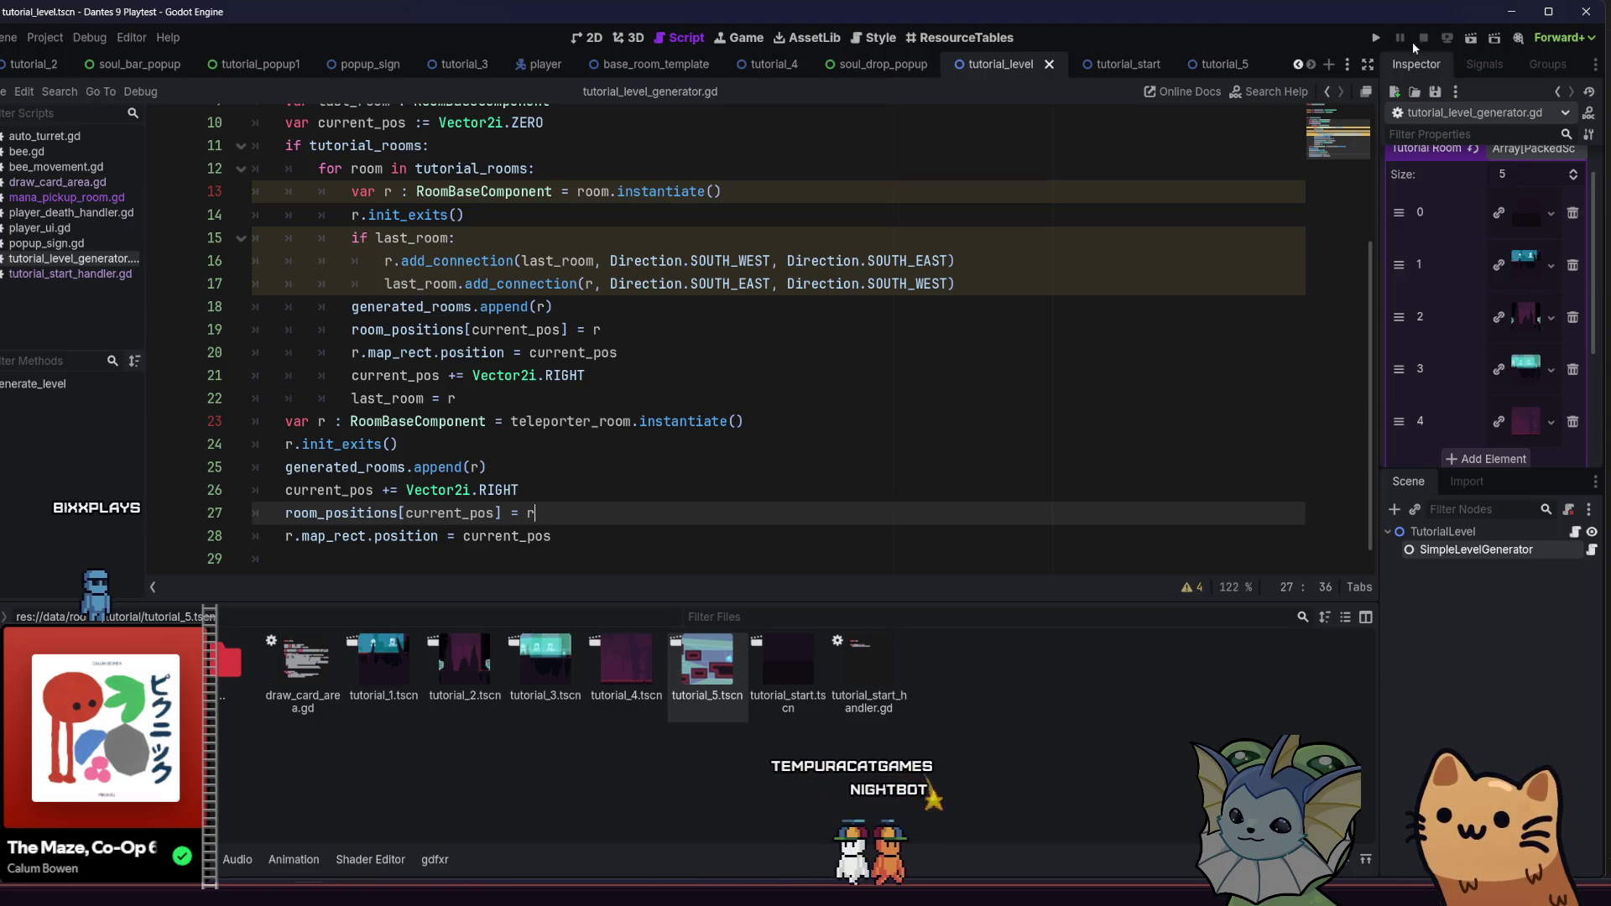
Run the project, maximize the game window and start Play Tutorial, hitting the line-23 breakpoint
click(1375, 40)
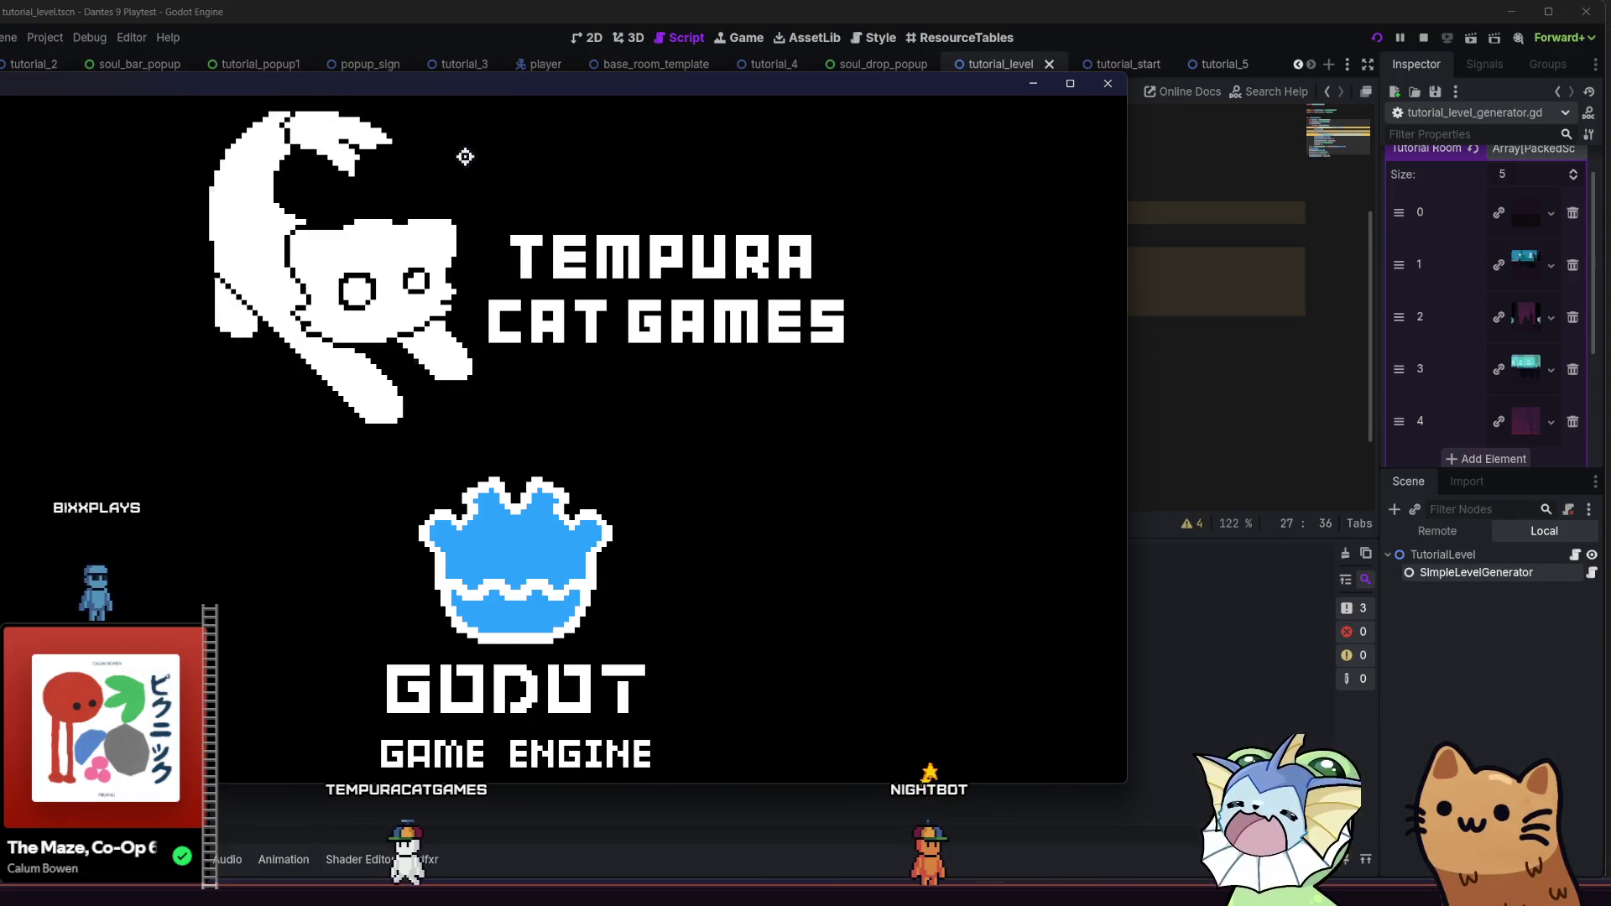
double_click(508, 79)
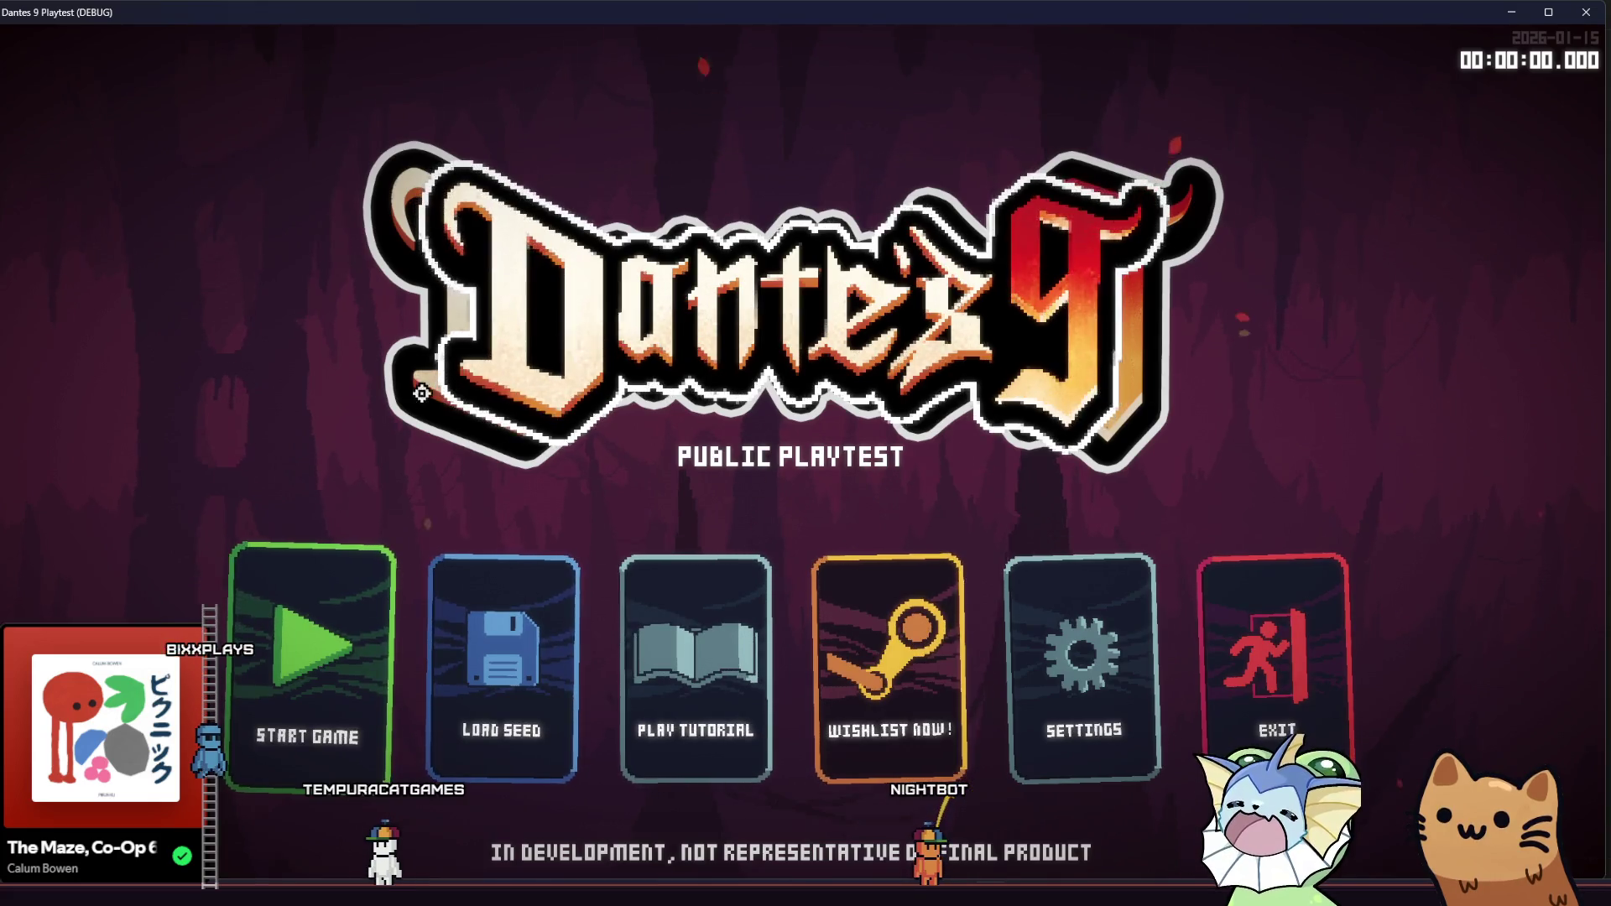
click(669, 665)
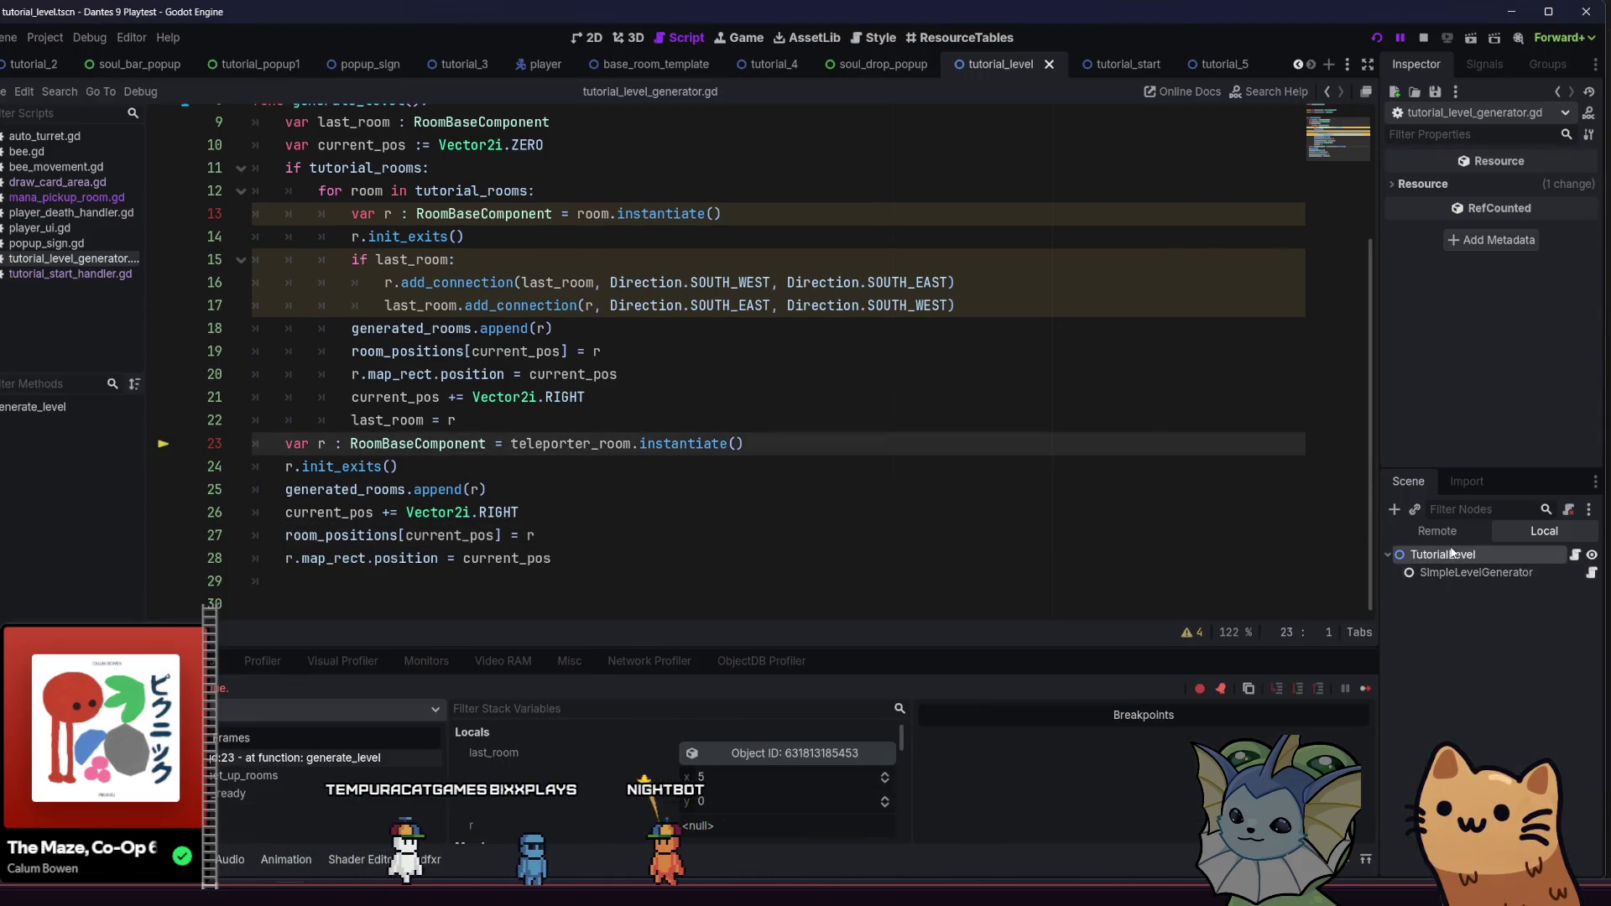
Set SimpleLevelGenerator's Teleporter Room to tutorial_5.tscn, then relaunch the game and start the tutorial
click(1476, 572)
click(1508, 273)
scroll(1524, 335, down, 3)
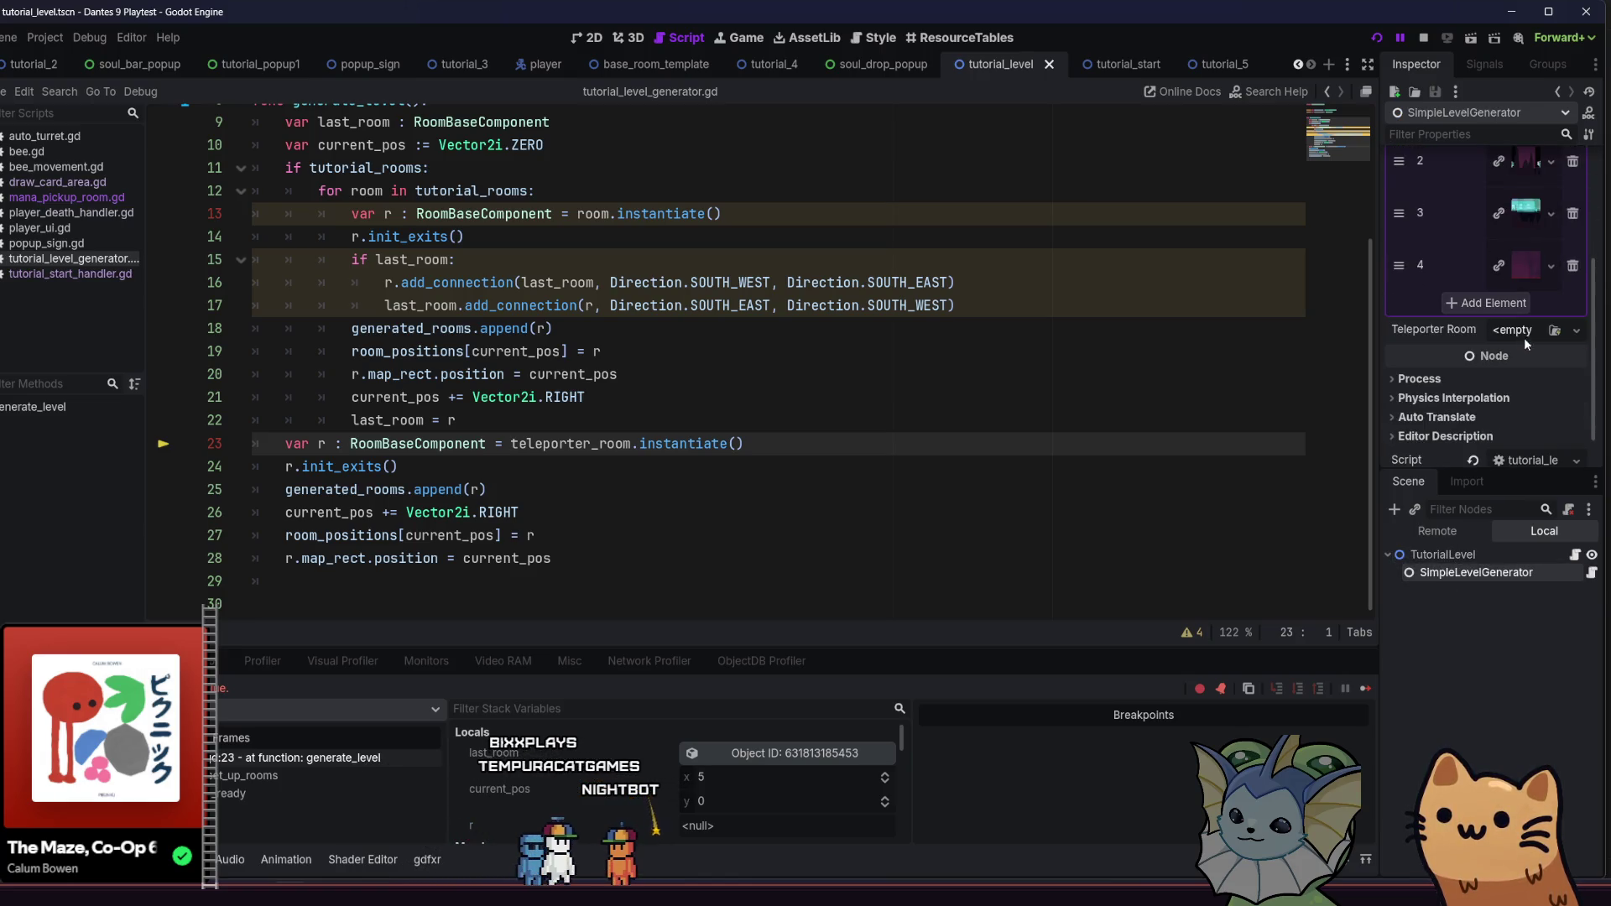
click(1553, 330)
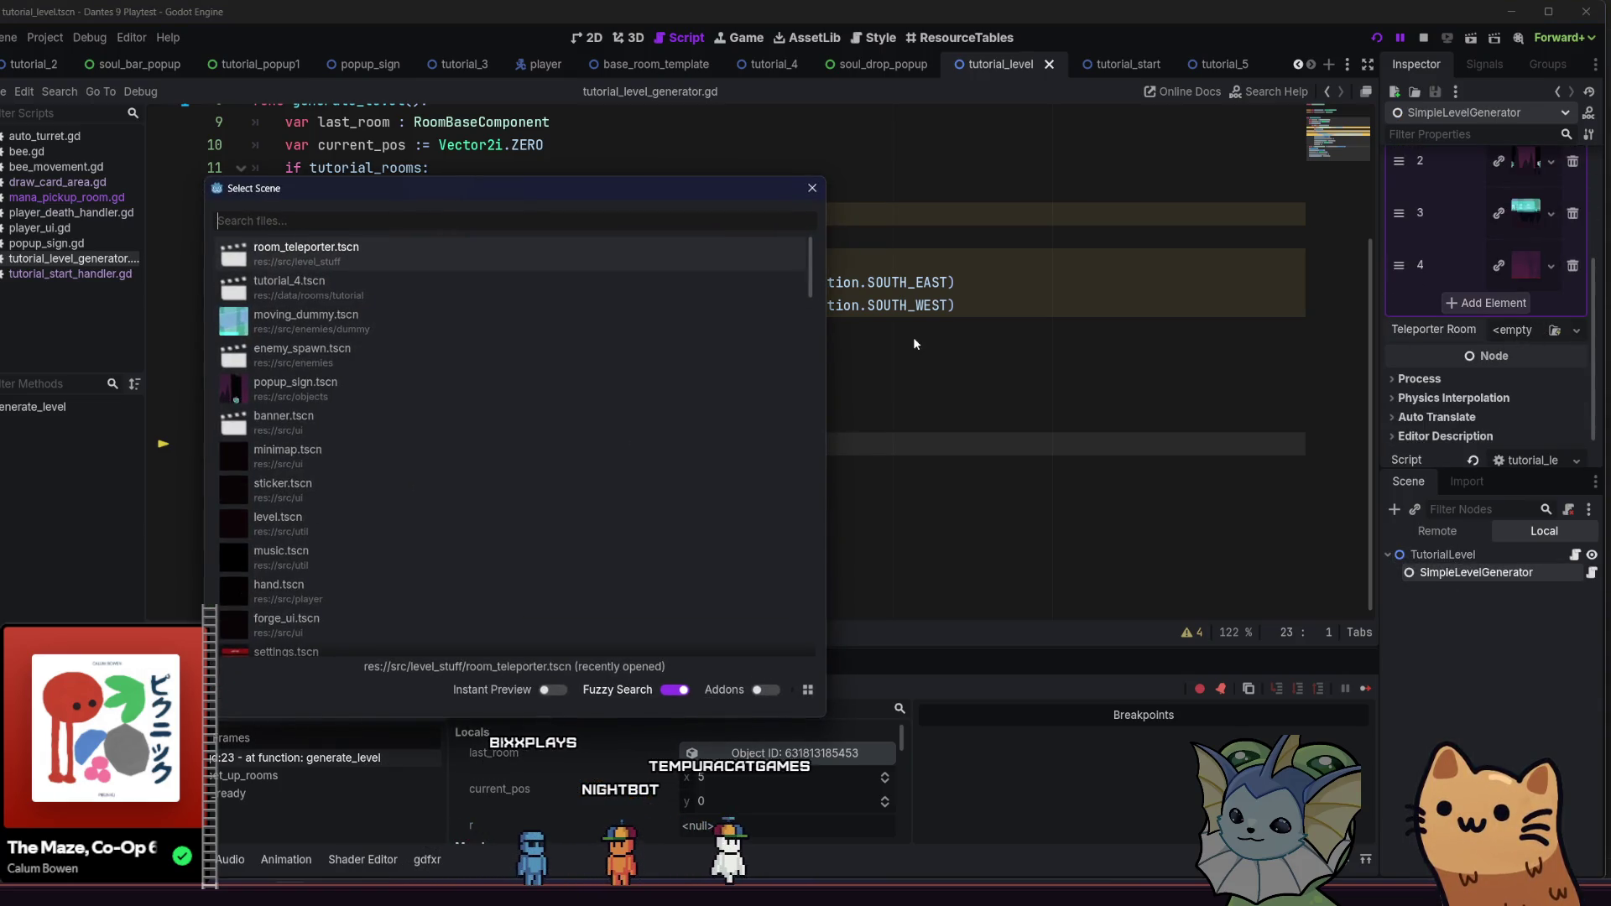
text(tutorial5)
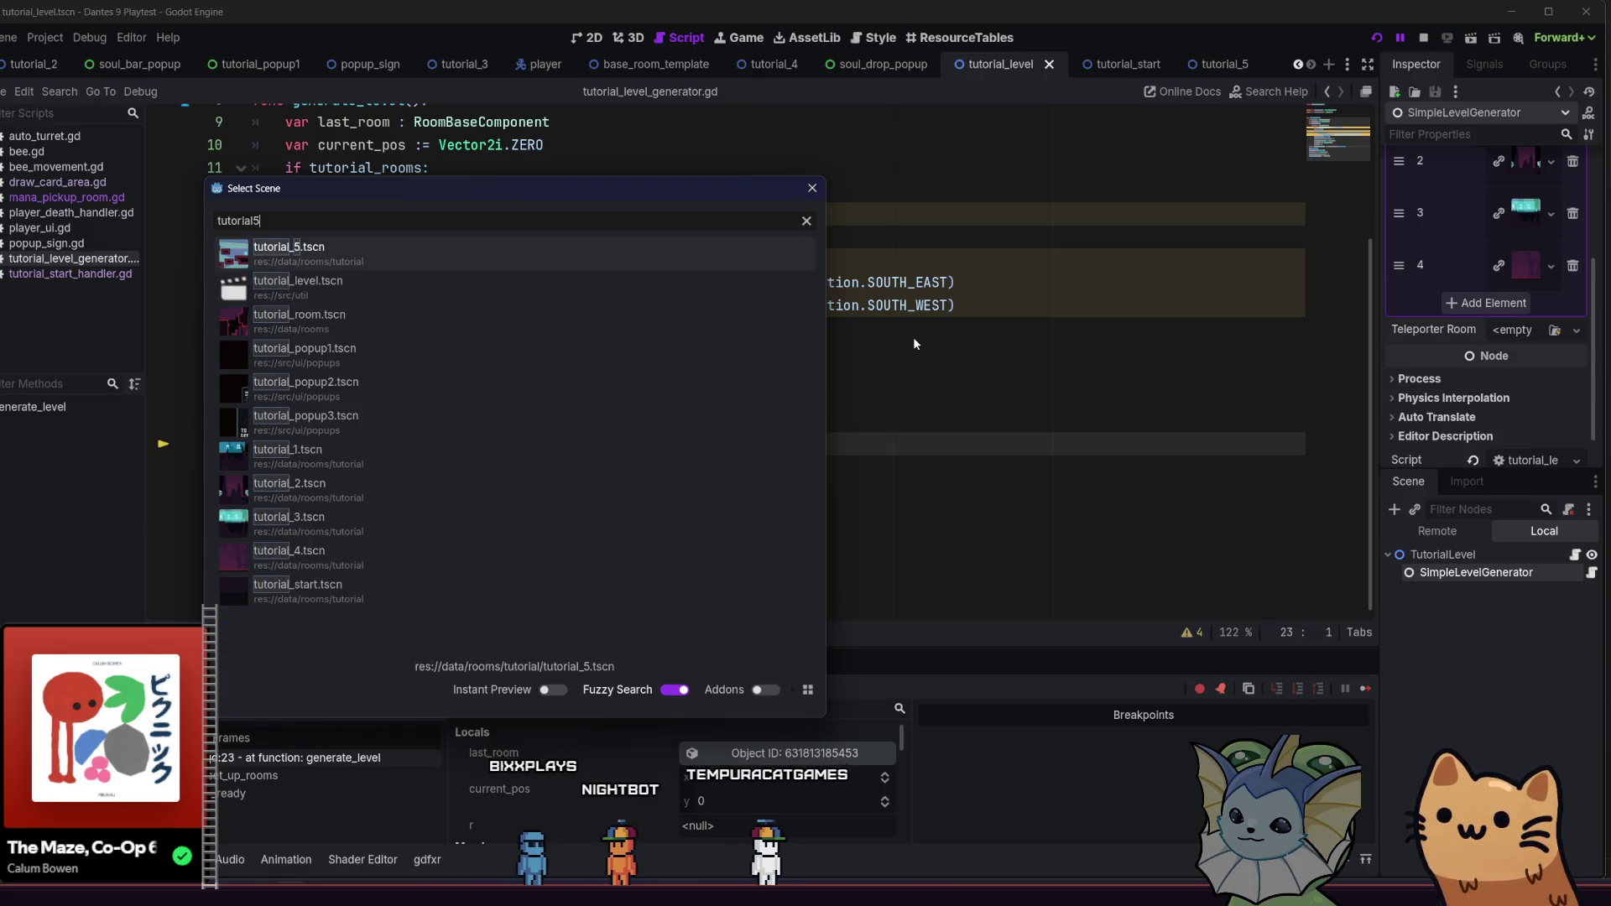
key(Return)
click(1374, 38)
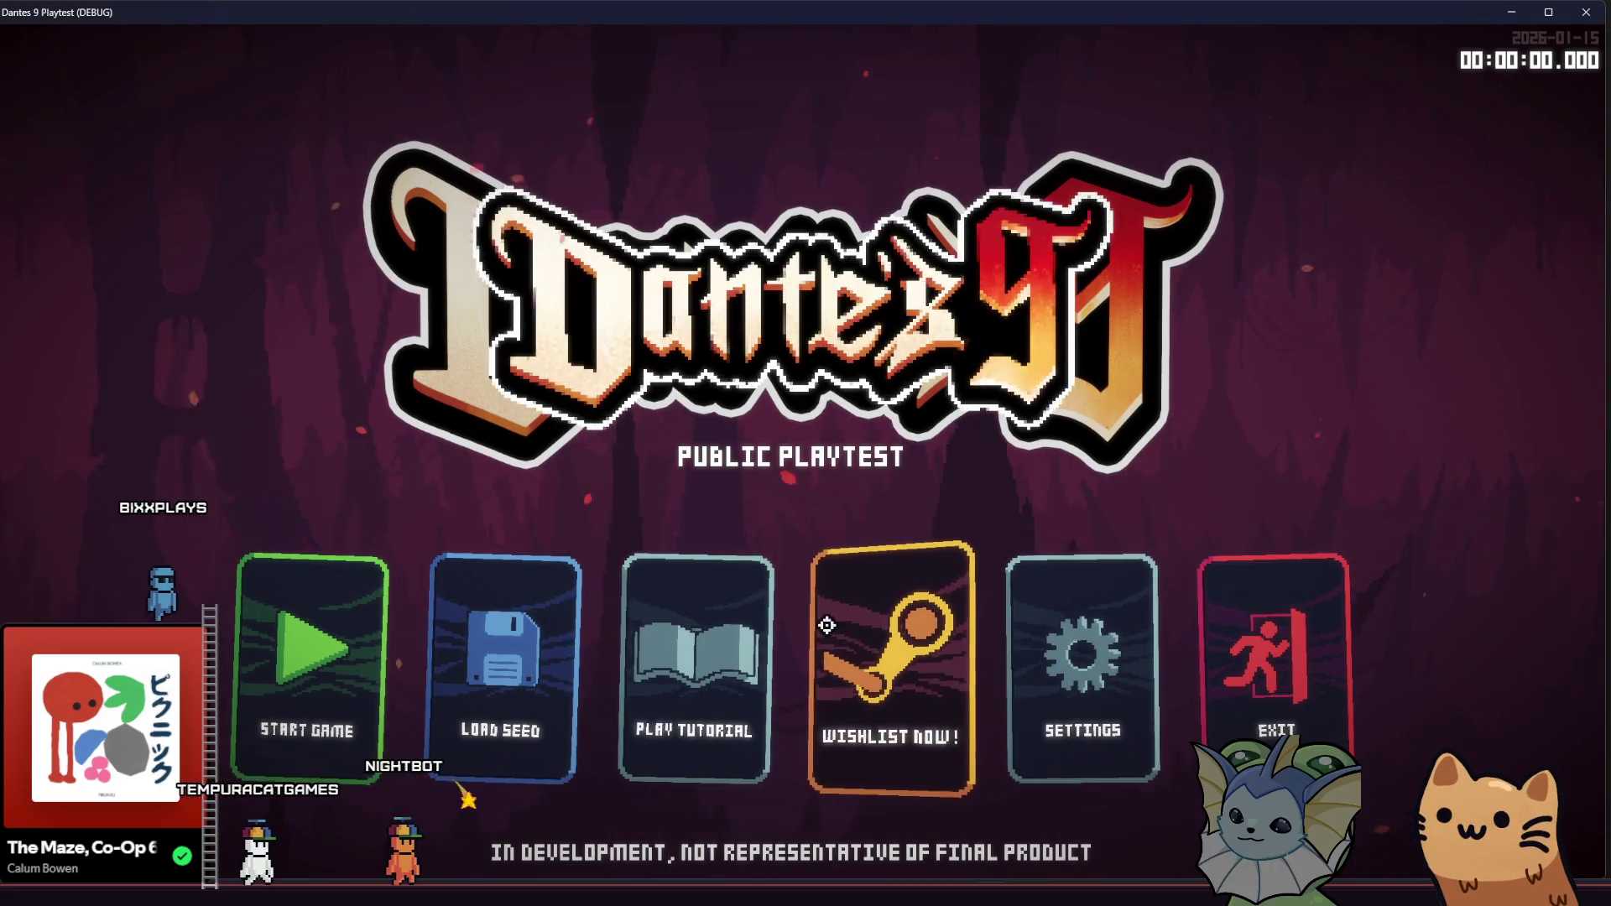
click(675, 652)
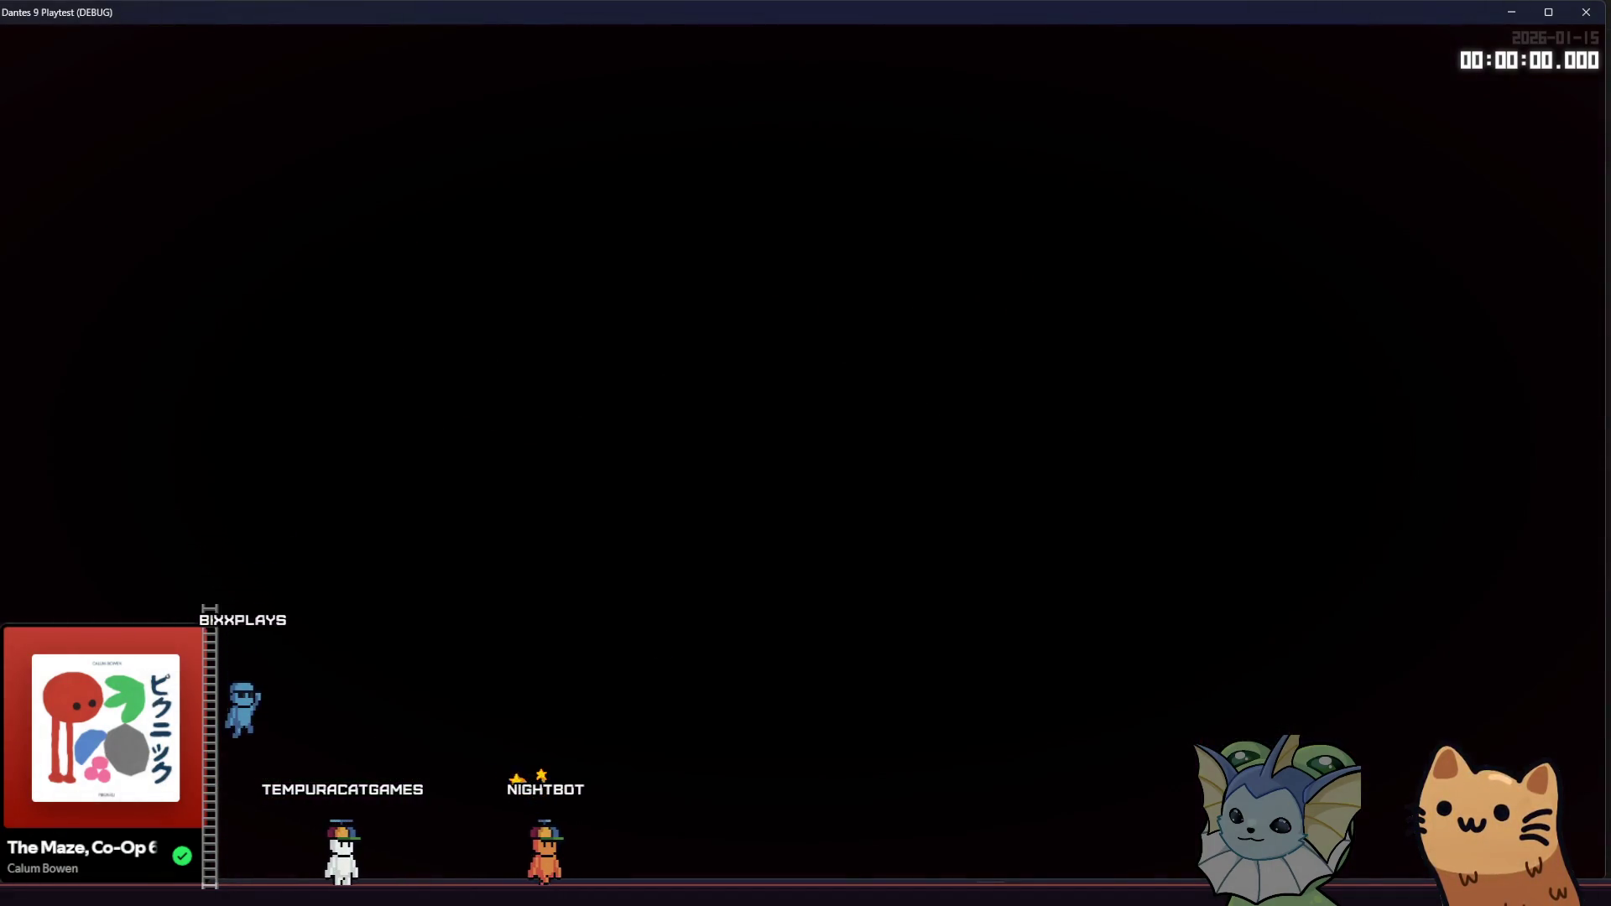
Run through the first tutorial rooms, equip the Rusty Pistol card and fire it
key(d)
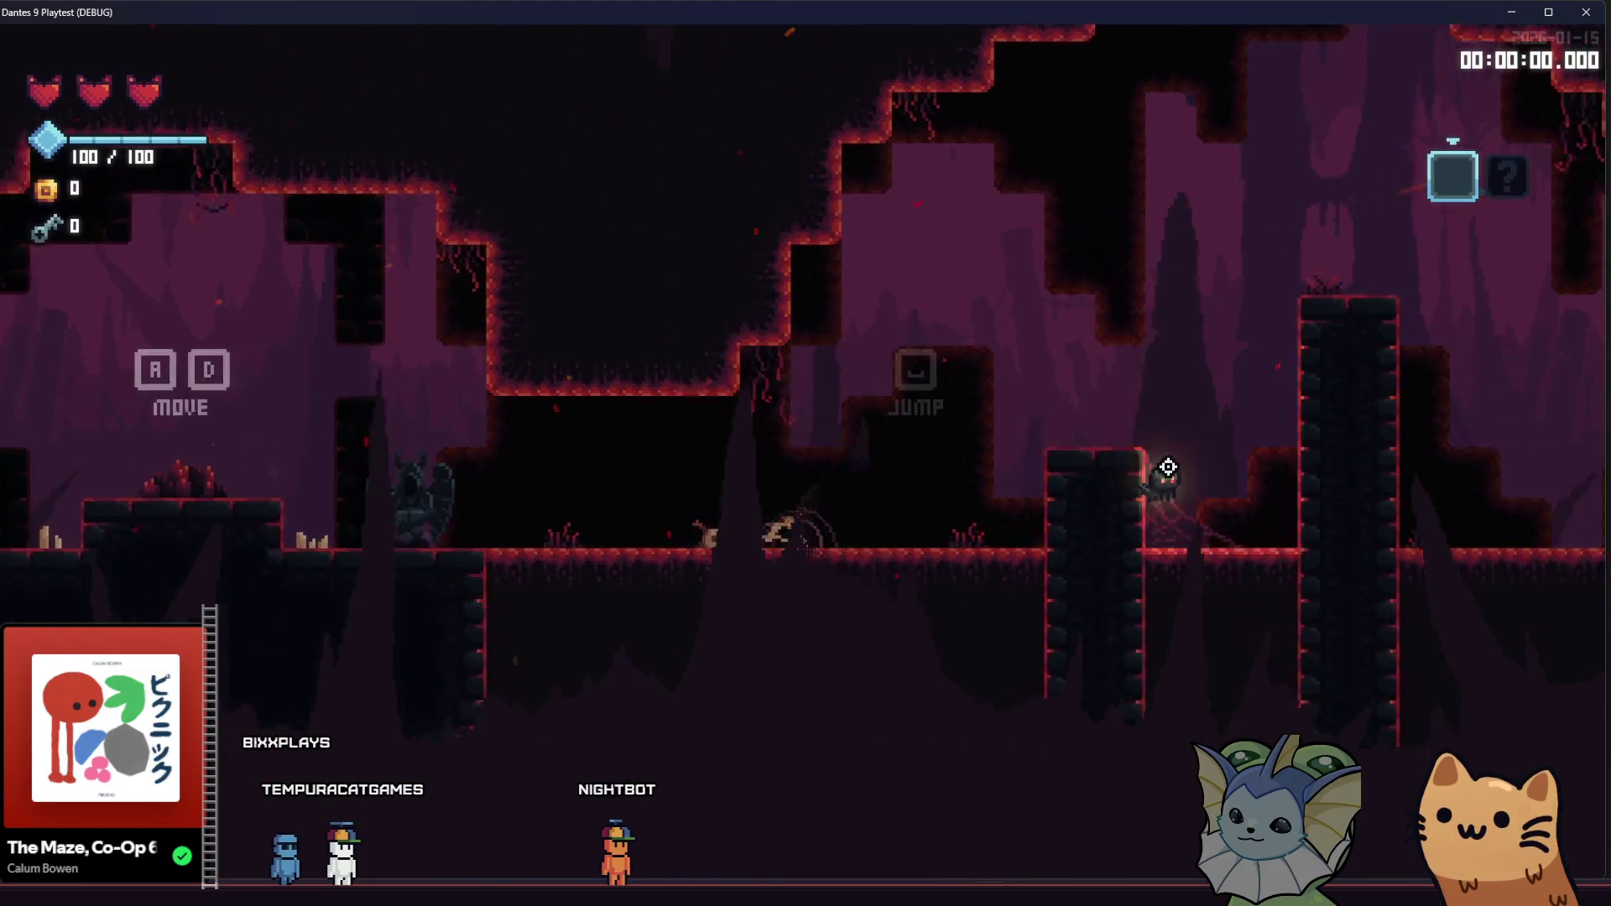
key(d)
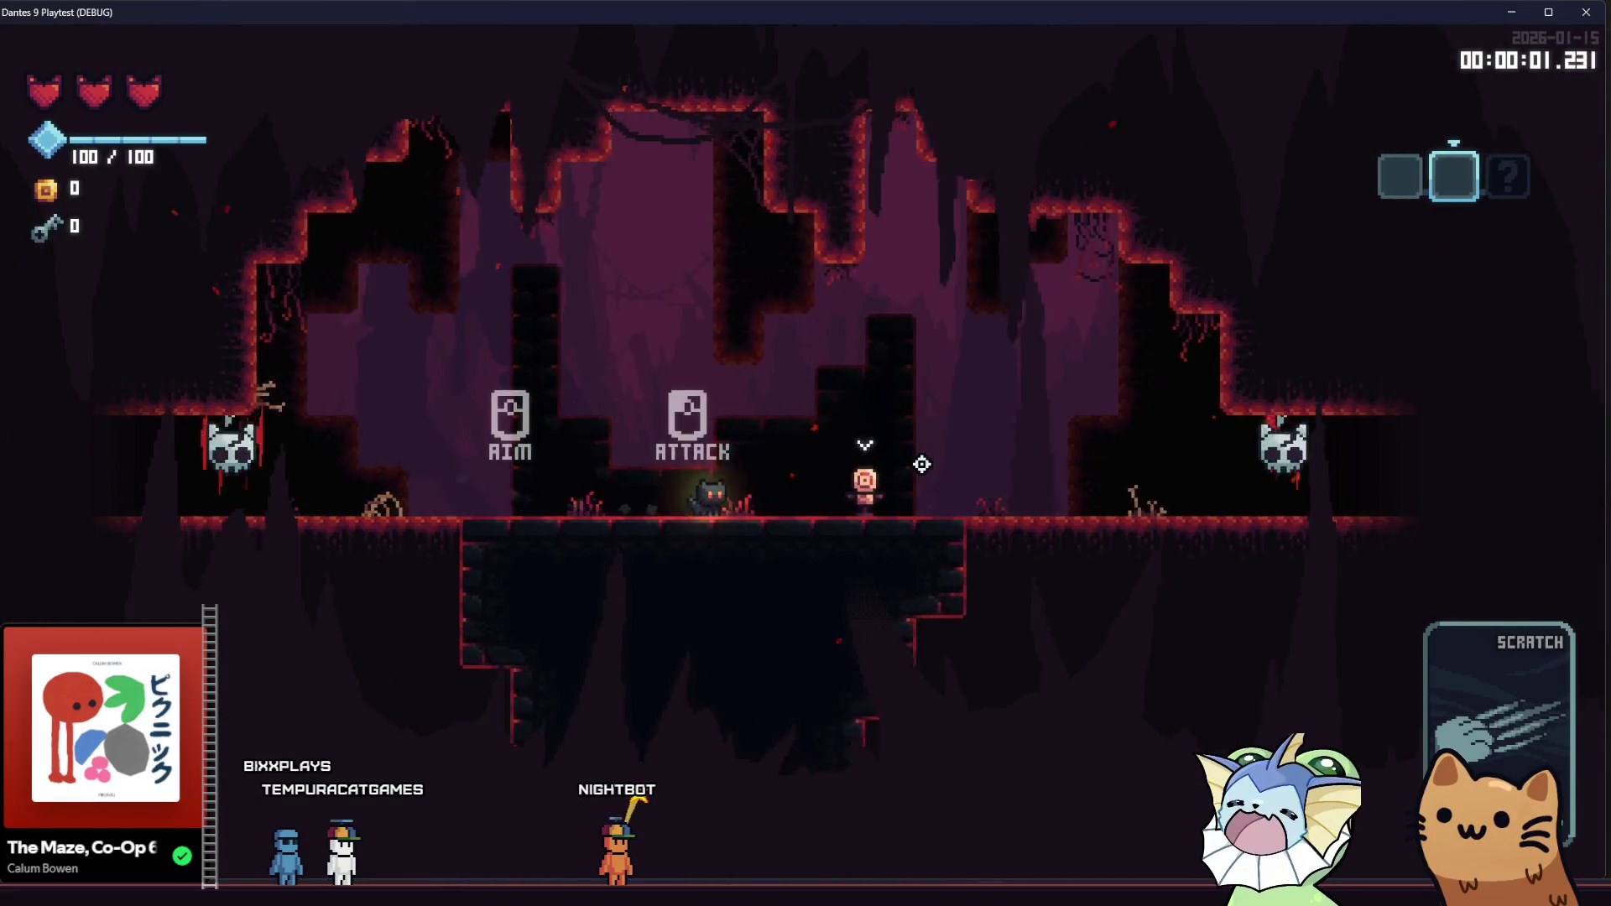
click(923, 469)
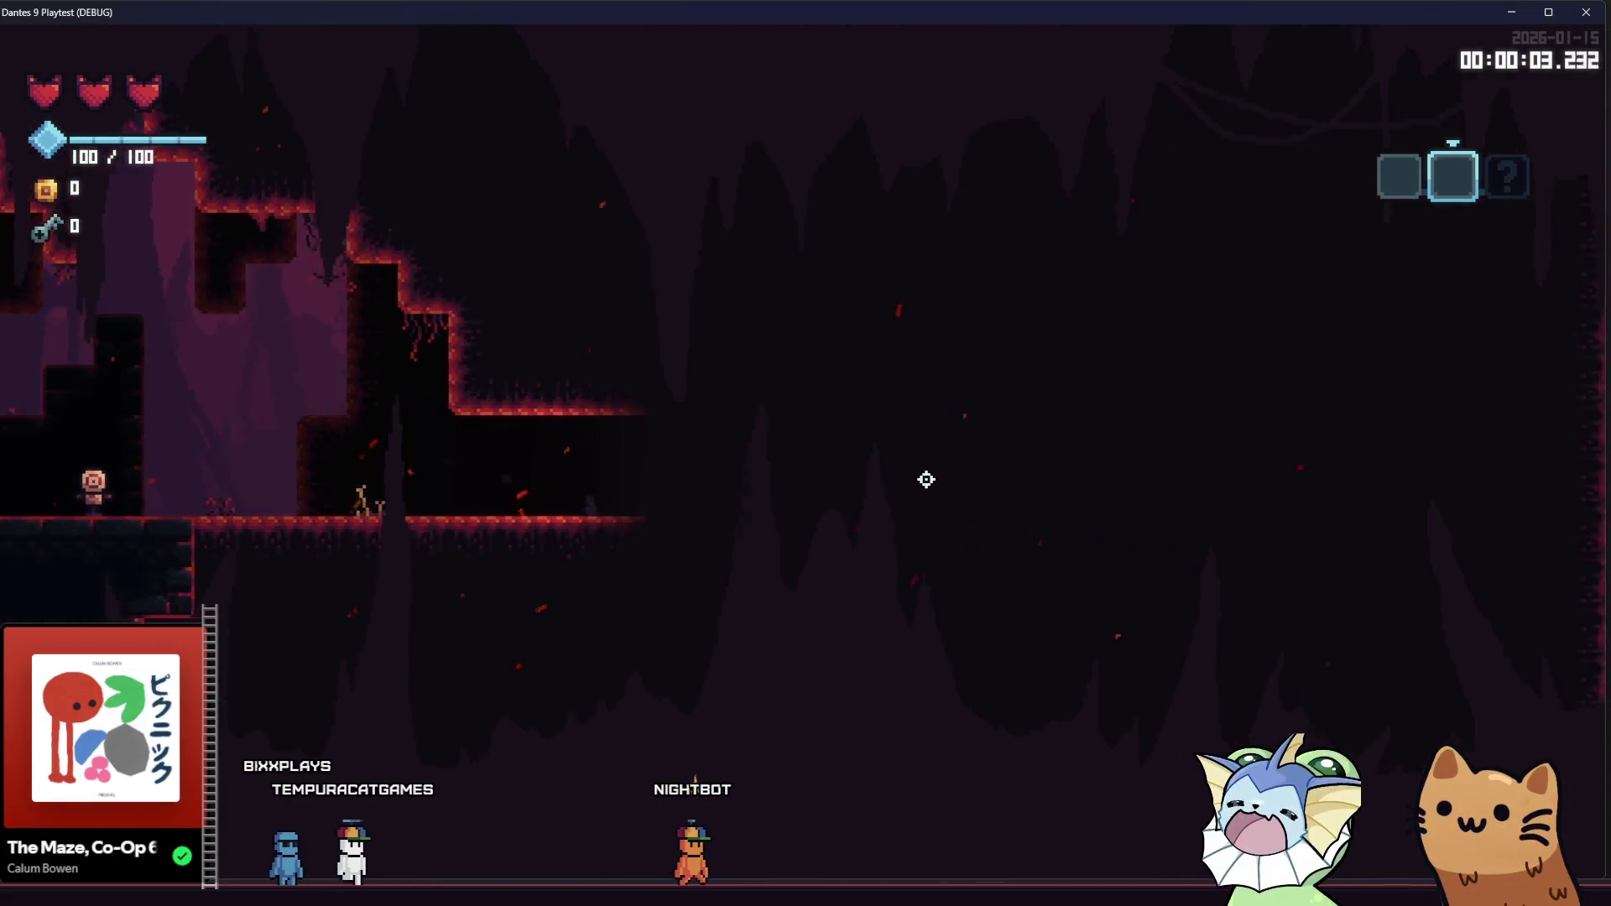
key(a)
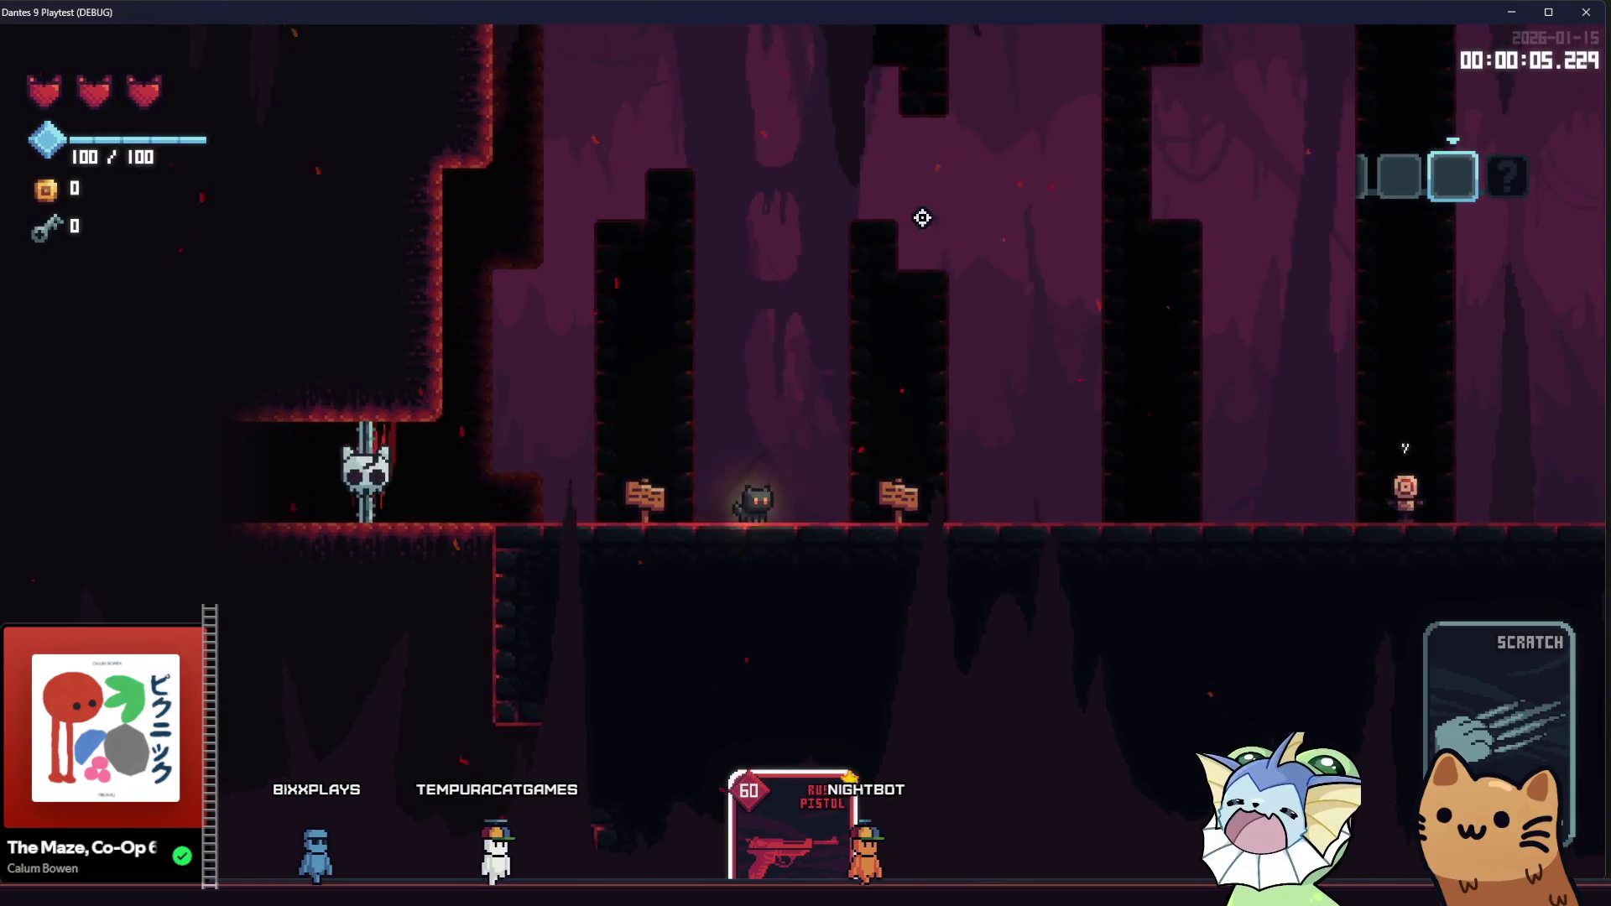
key(d)
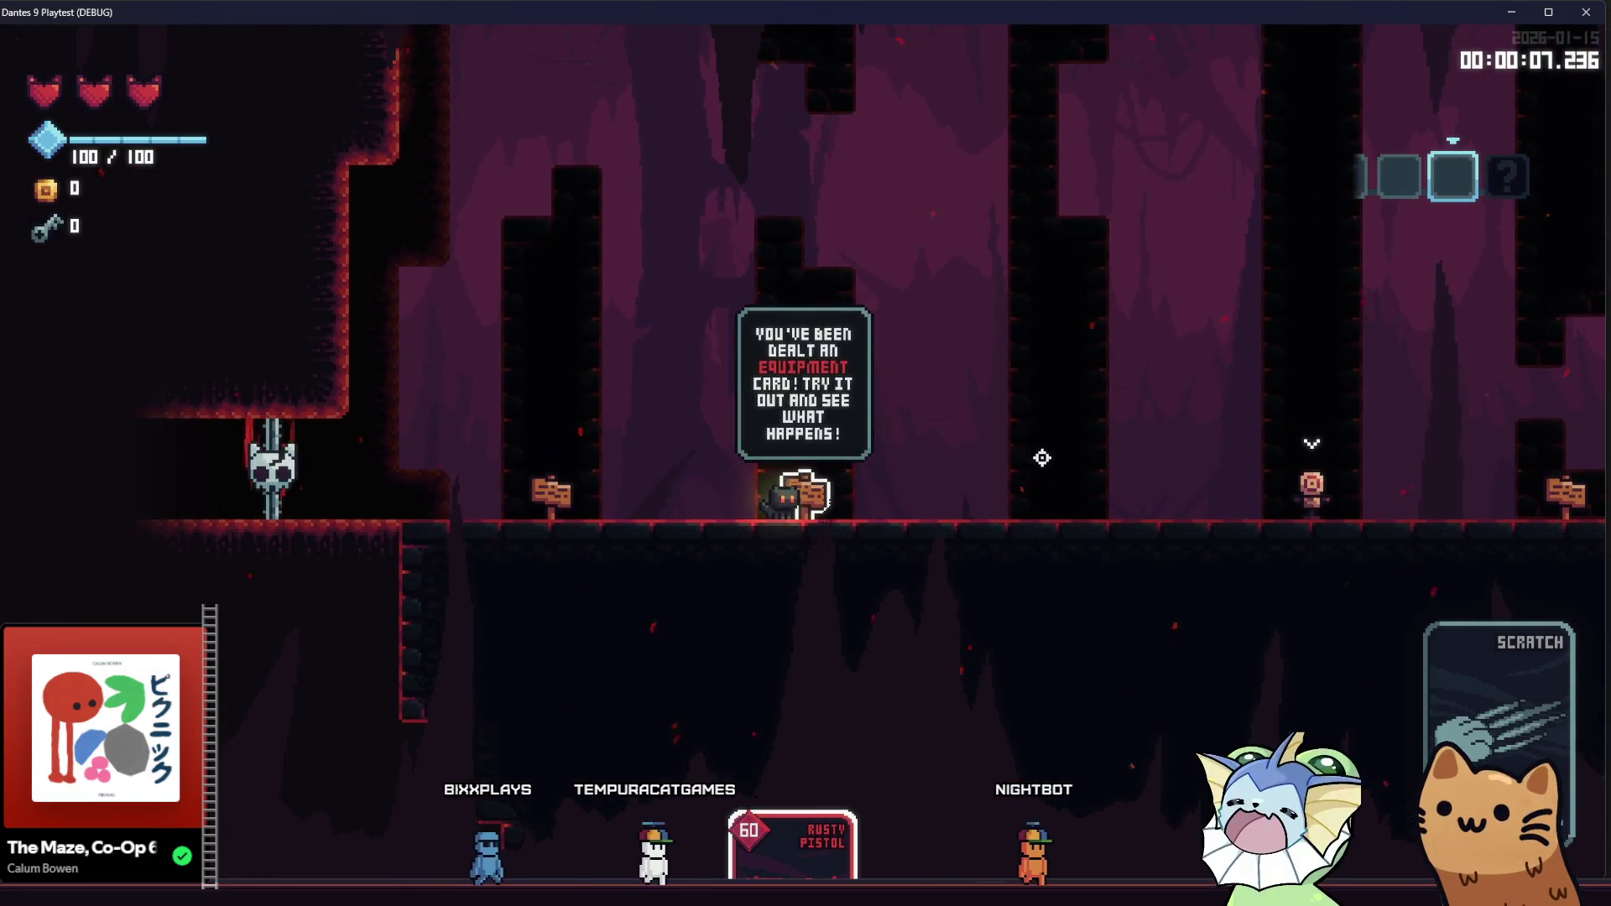
key(d)
right_click(1078, 495)
click(1108, 489)
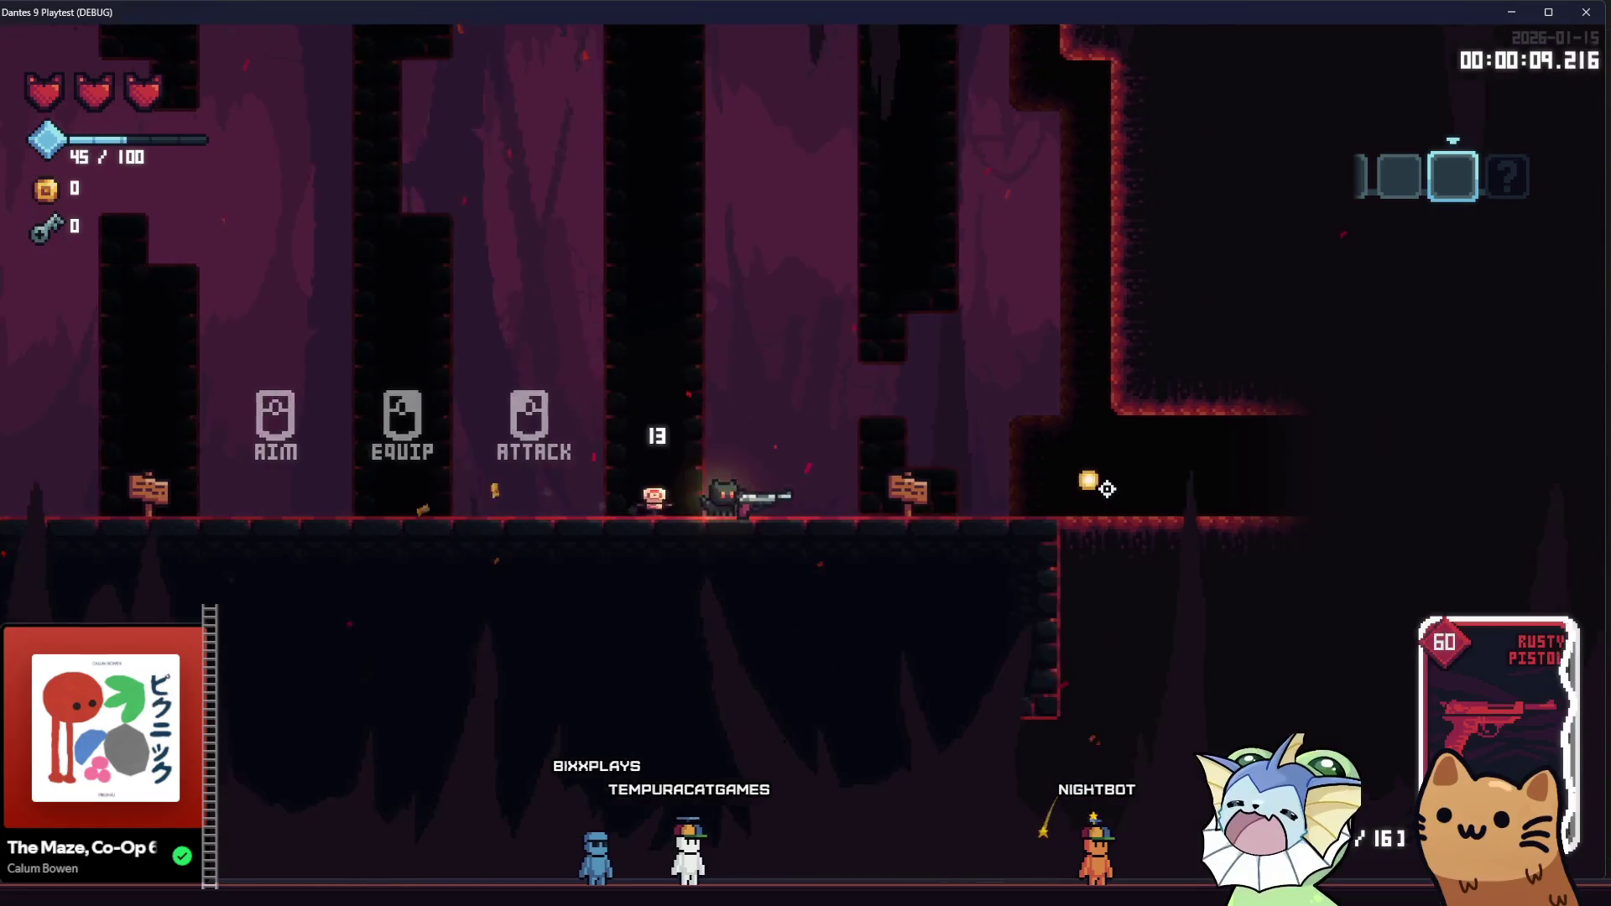
Drop into the next cave rooms and fire the pistol repeatedly at the enemies
key(d)
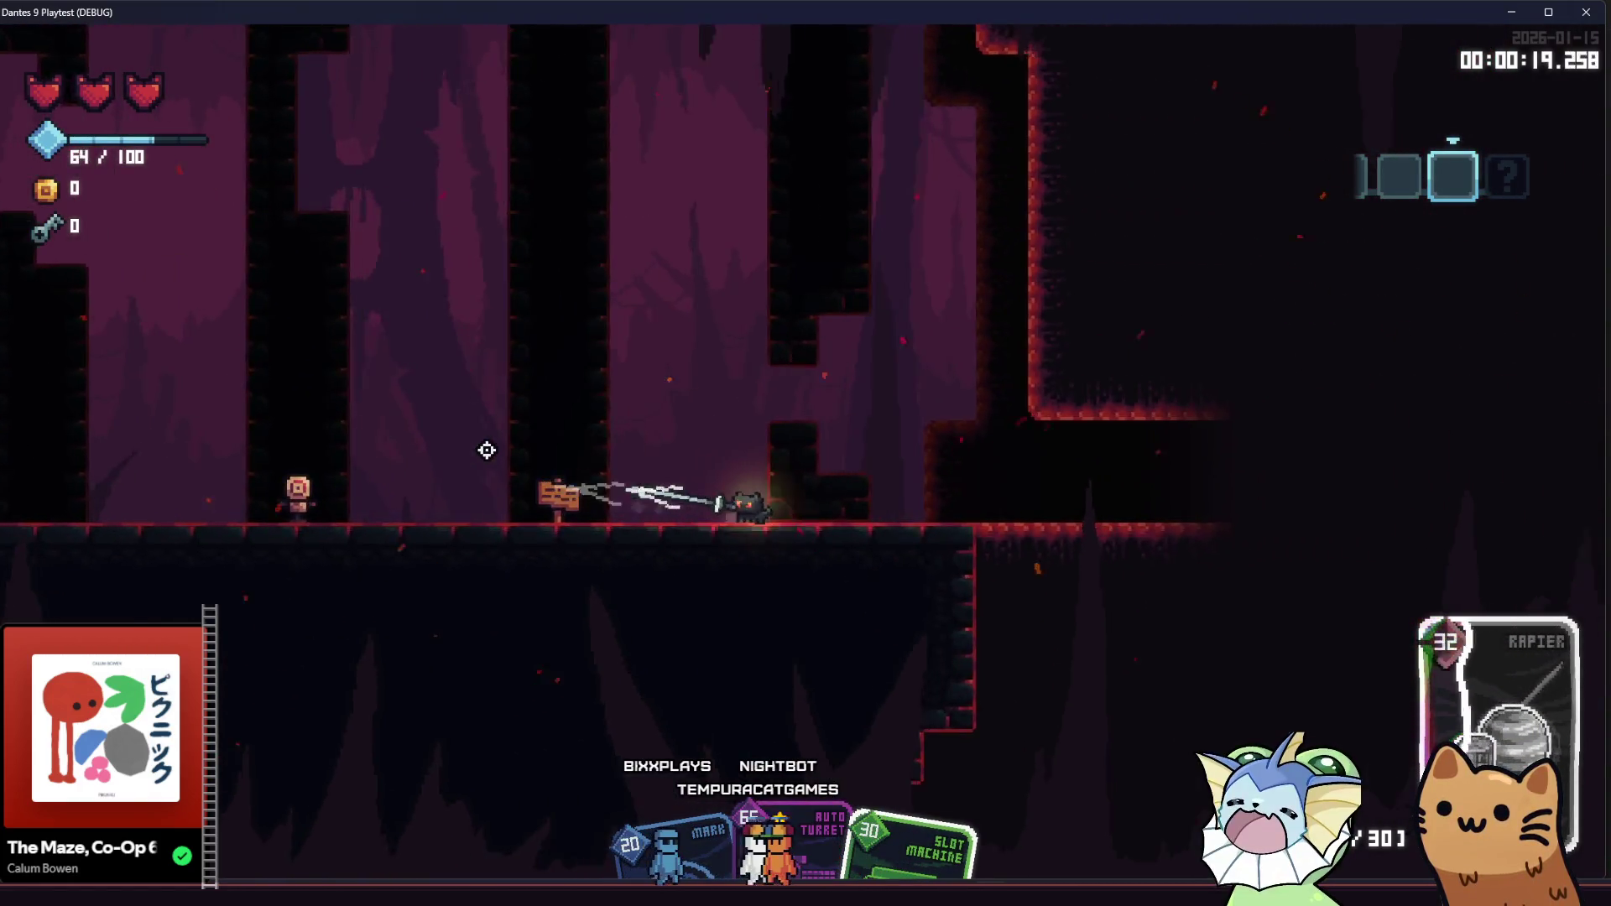
key(d)
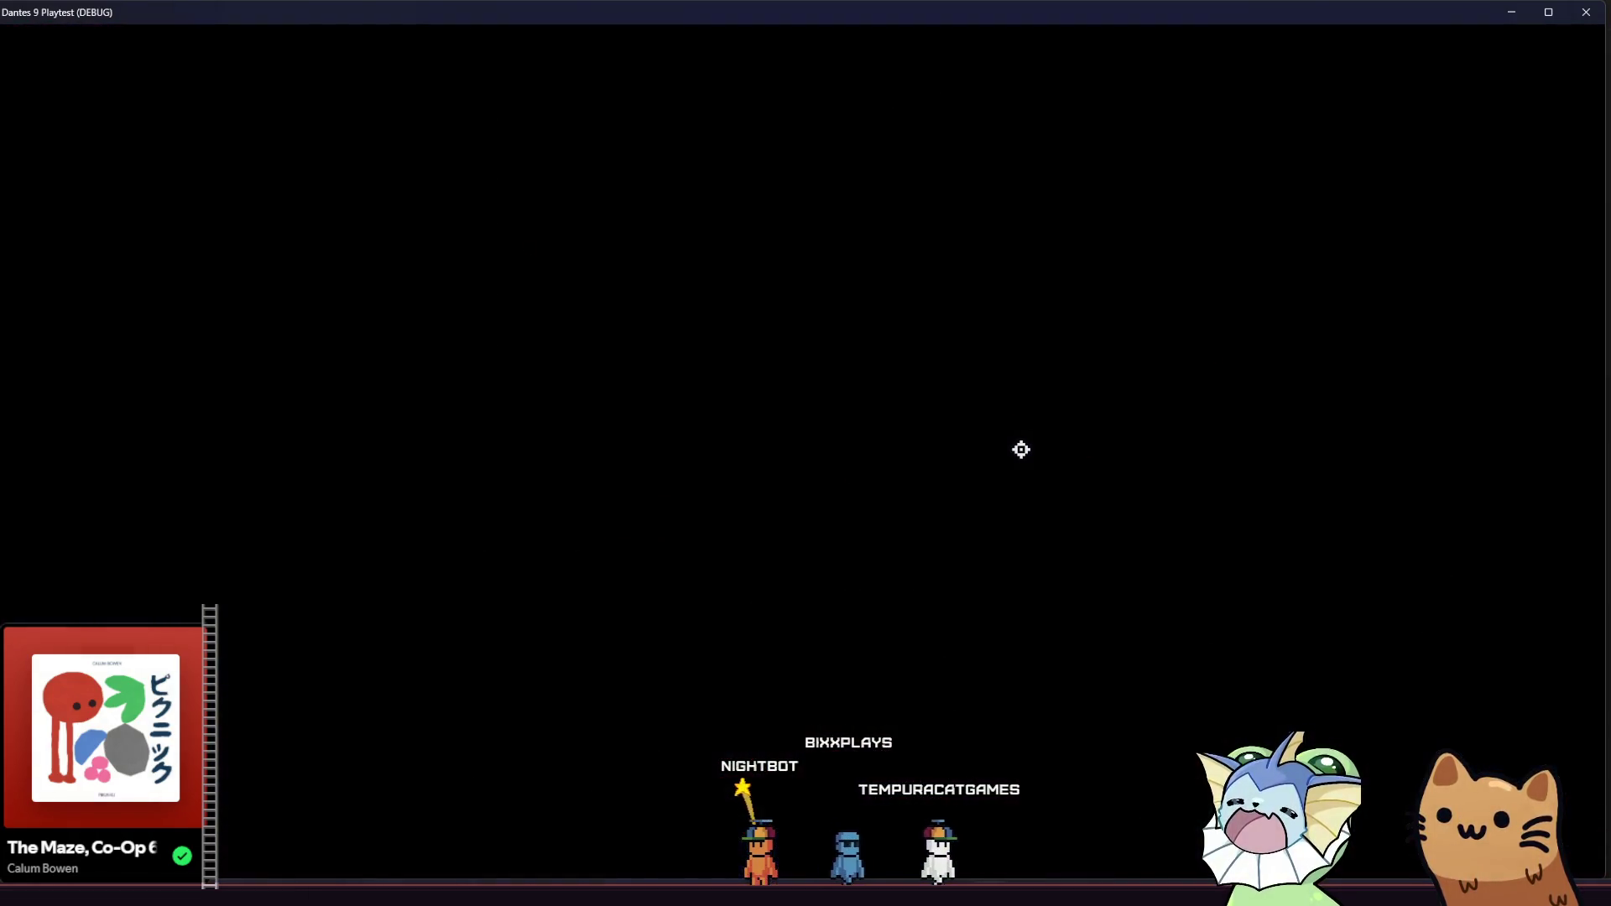
key(d)
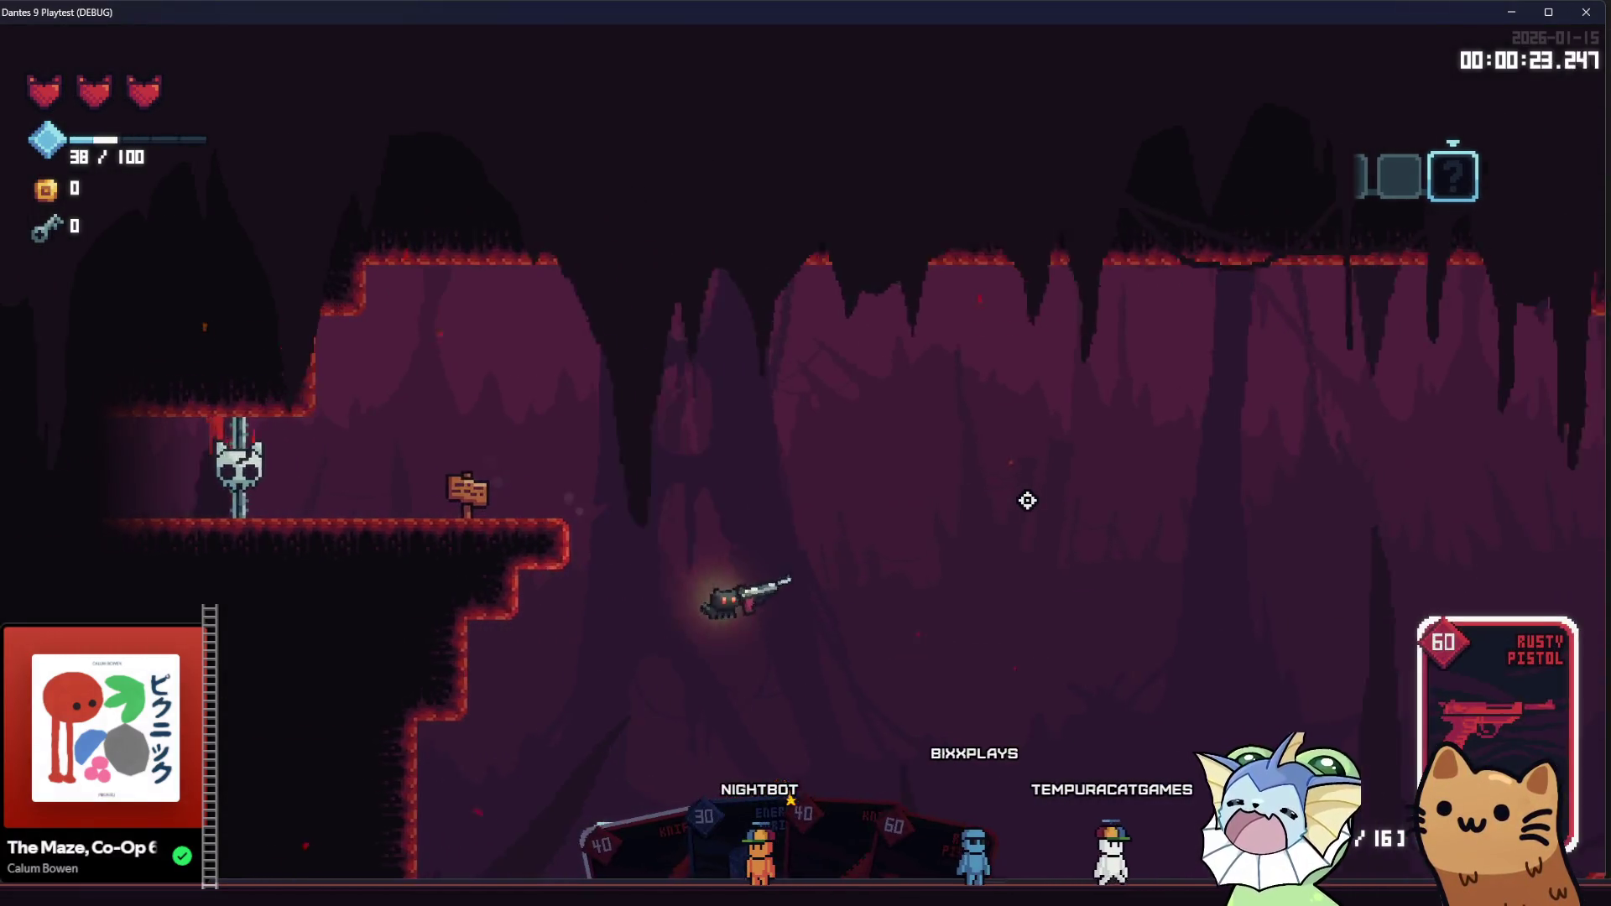
click(1150, 543)
click(1209, 508)
click(1233, 499)
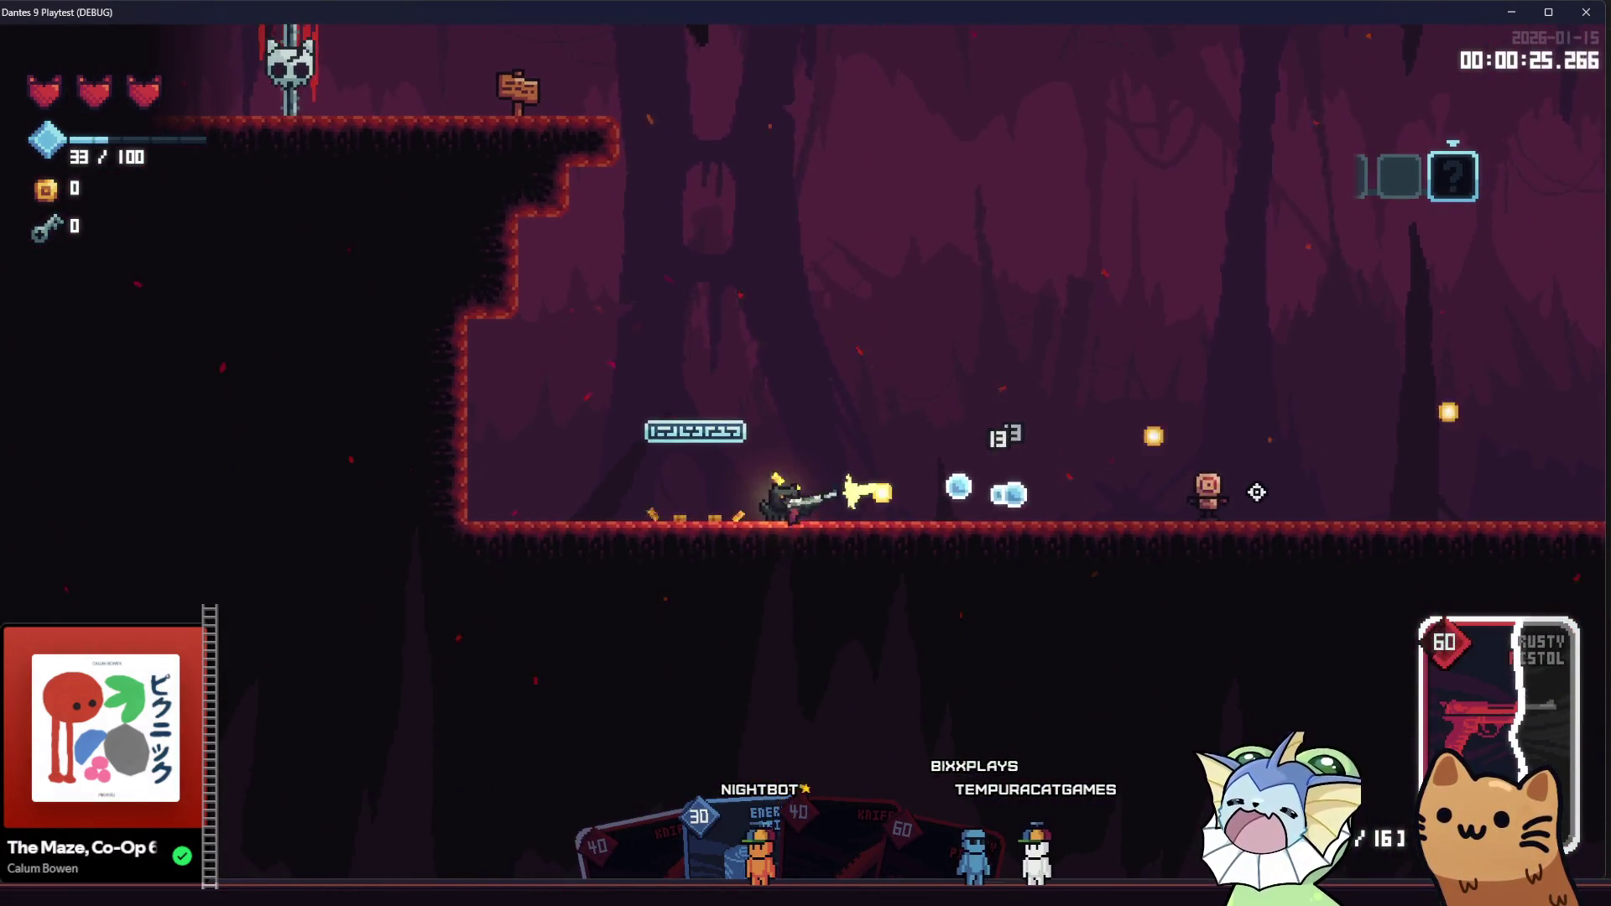
click(1287, 493)
click(1295, 486)
click(1280, 491)
Jump after the enemies, shoot at them on both sides, then stop the game with F8
key(d)
key(space)
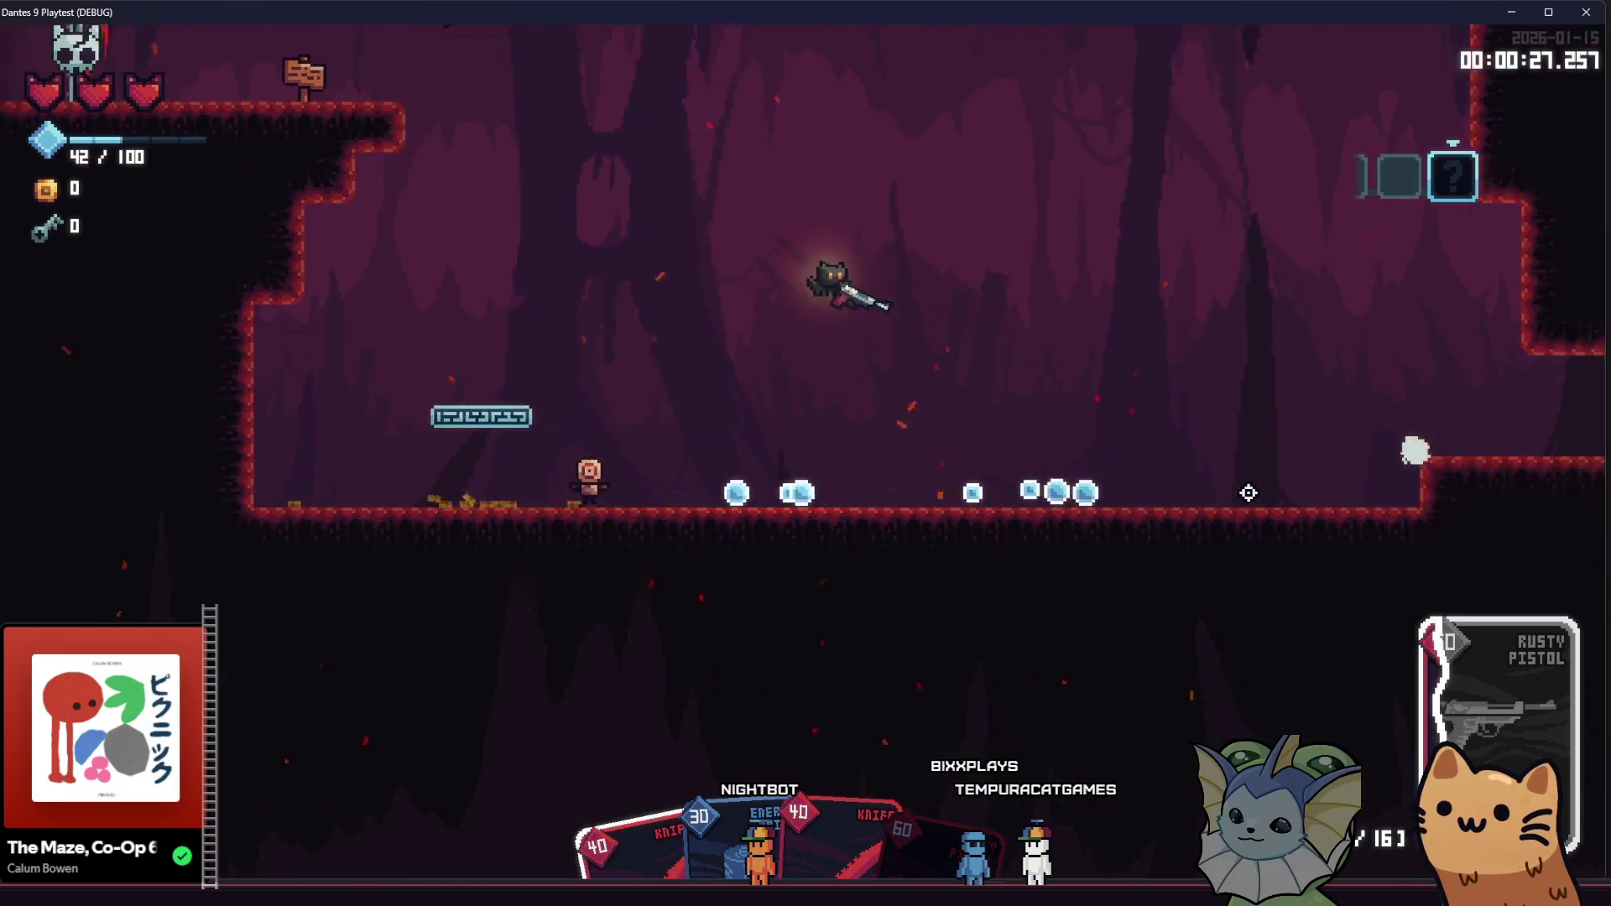
click(1231, 492)
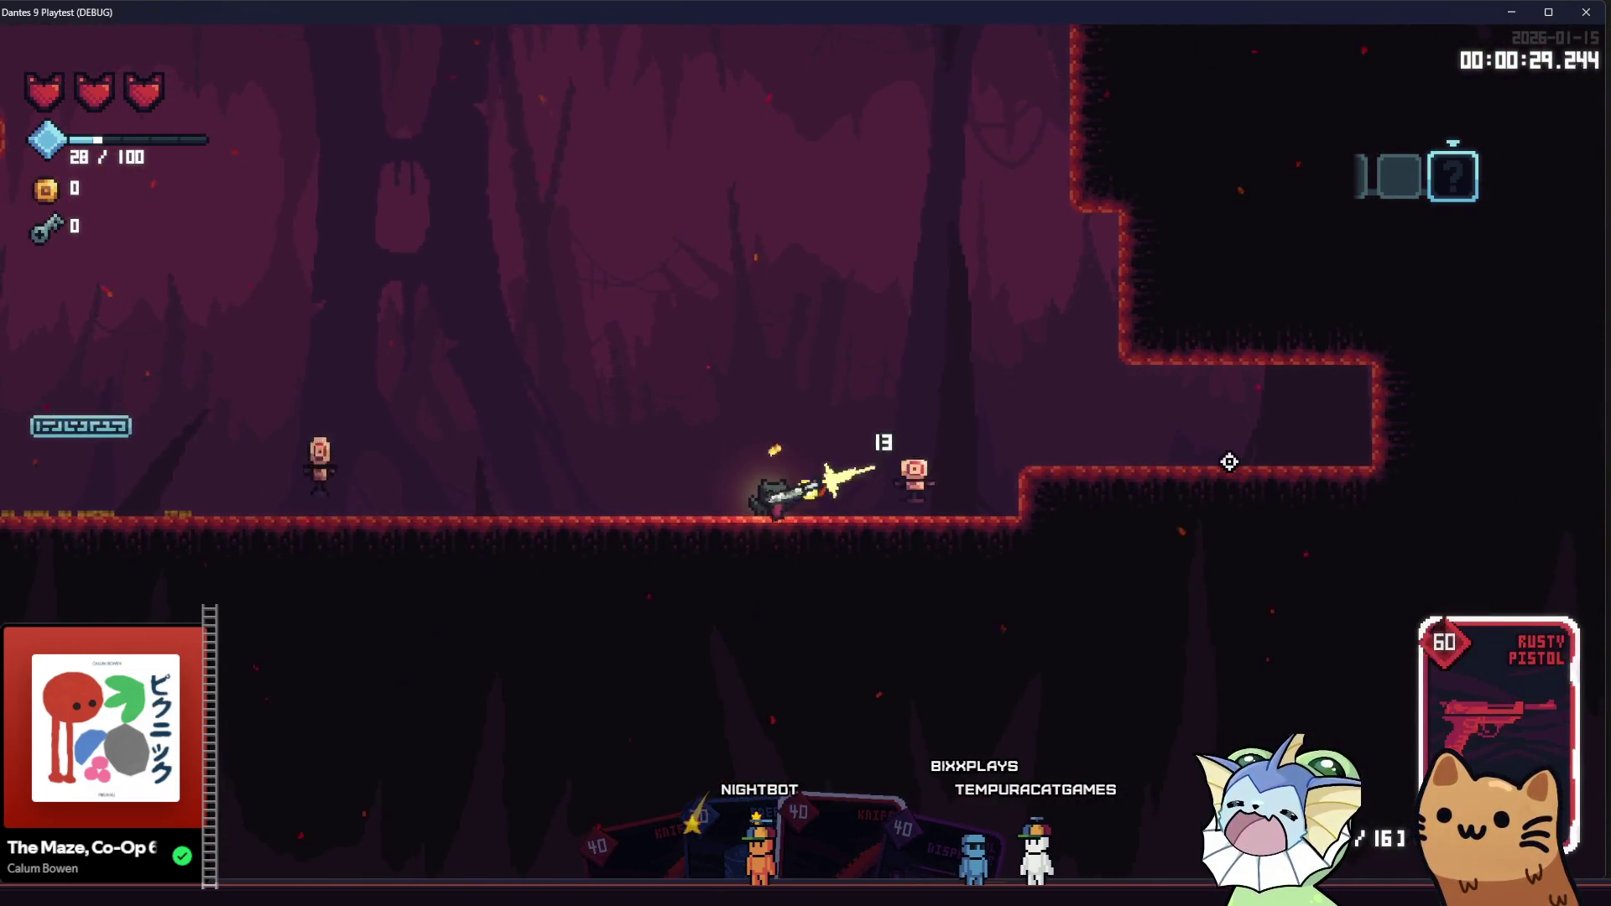
click(1233, 446)
click(344, 484)
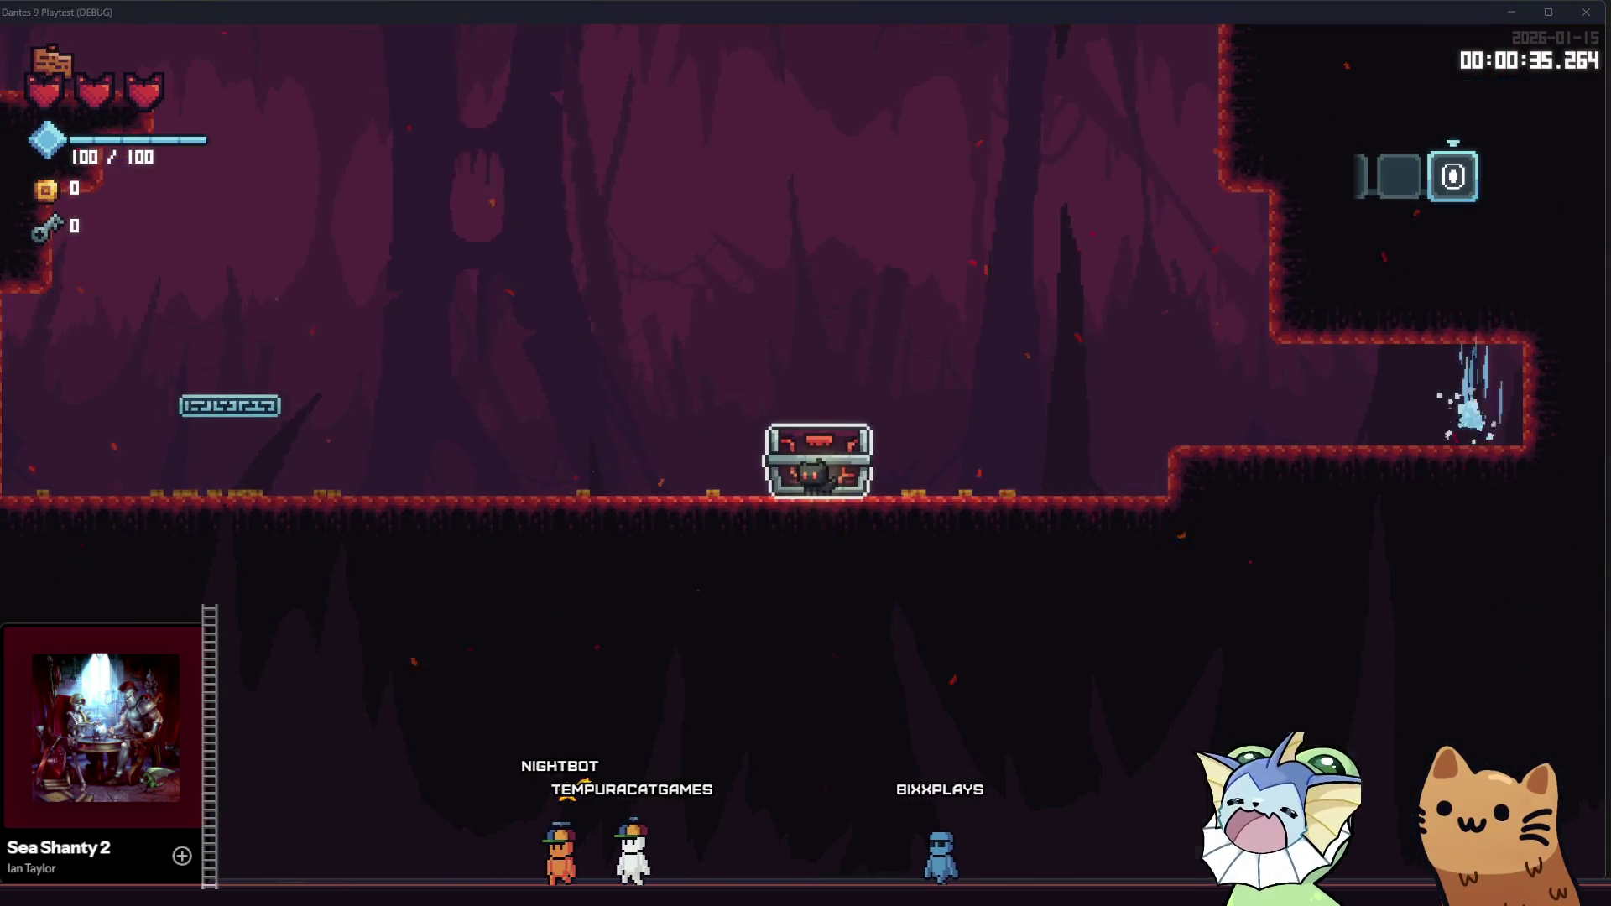
key(F8)
scroll(753, 467, down, 1)
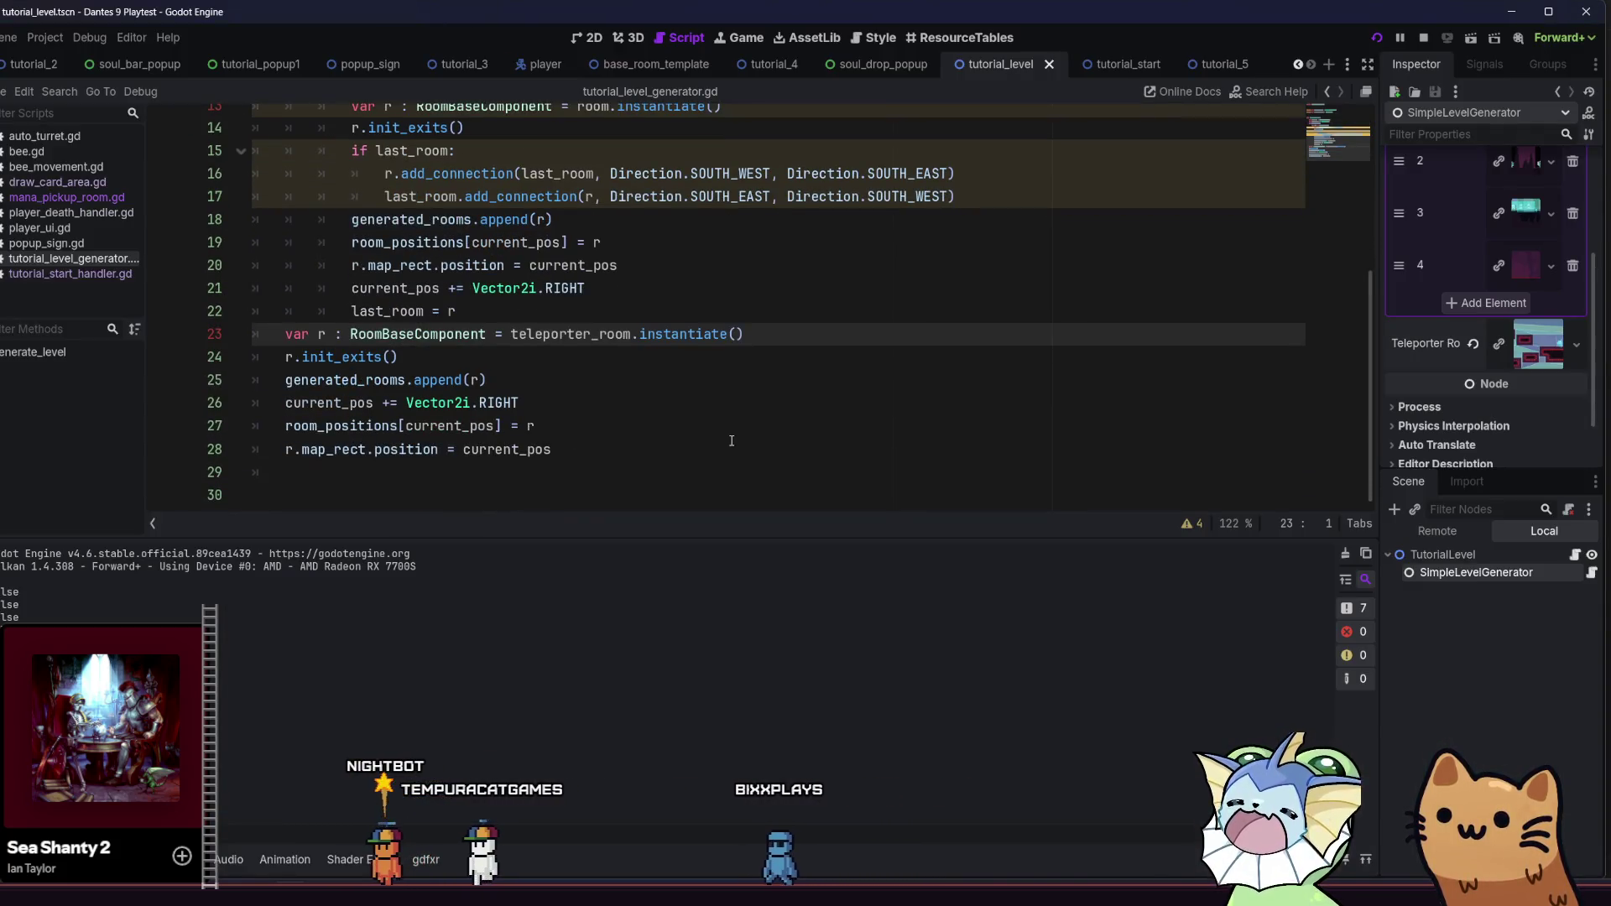
click(732, 455)
key(Return)
text(r.dis)
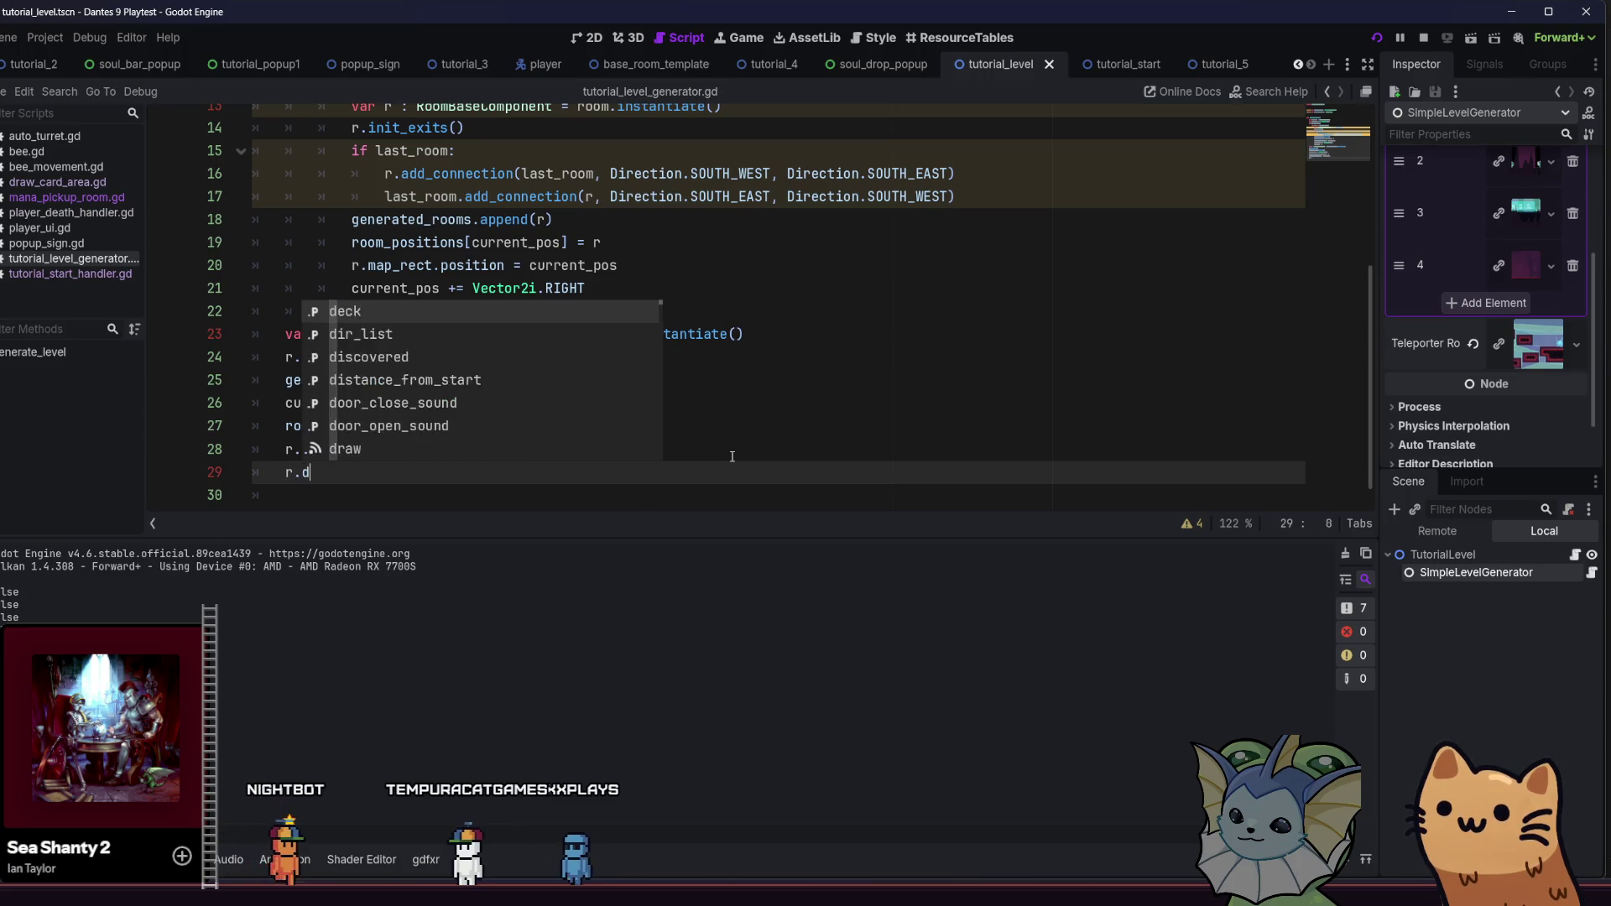
key(Return)
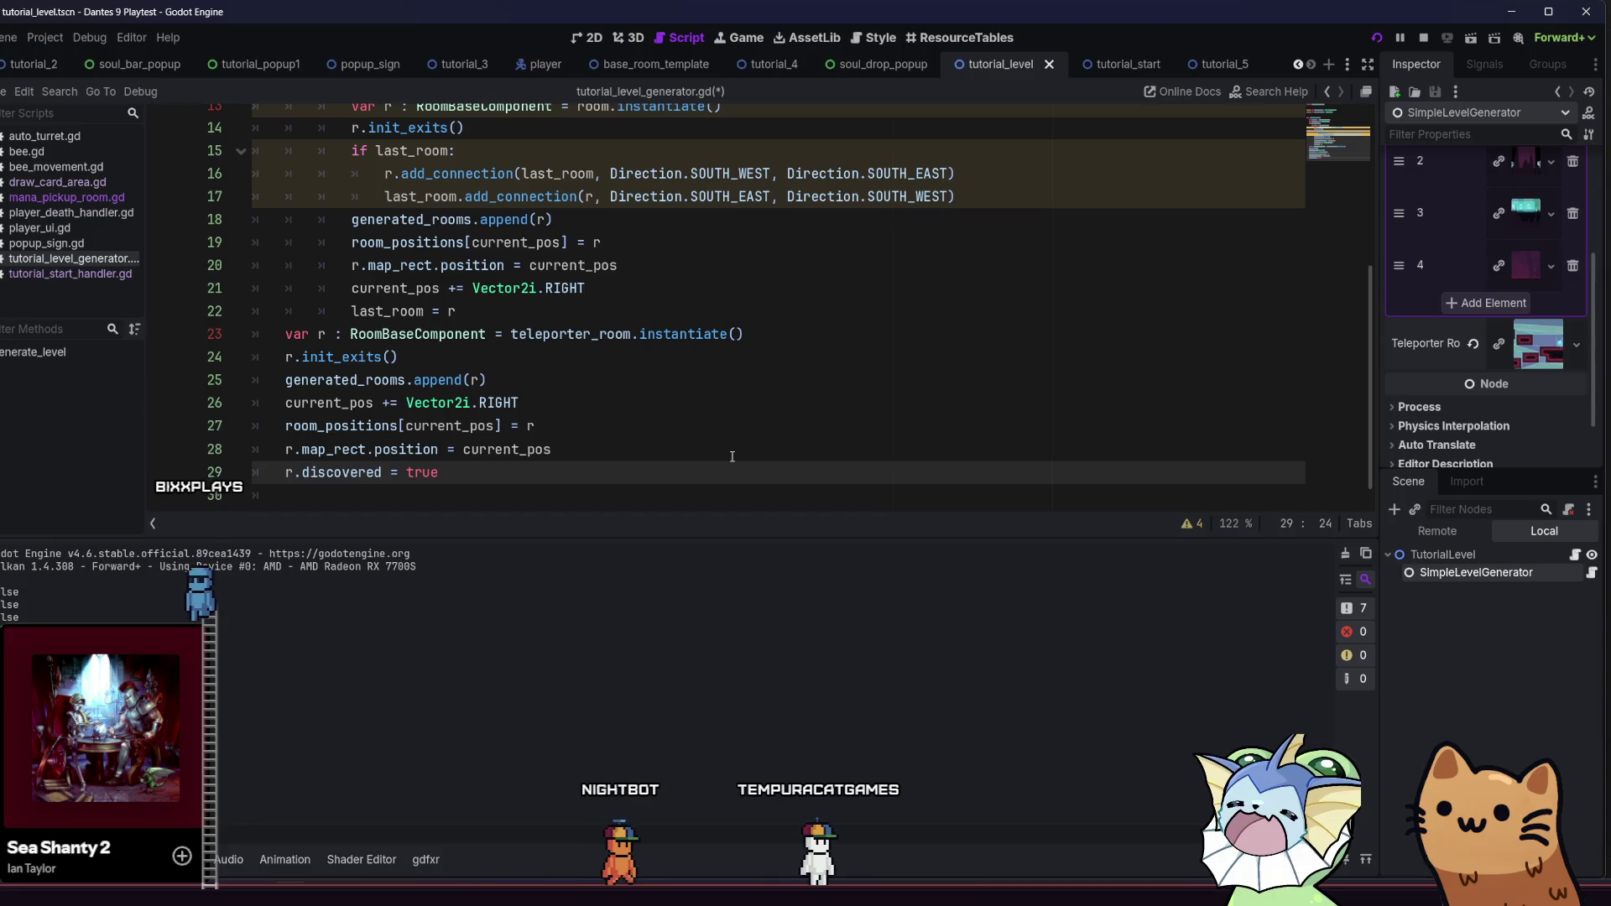
key(BackSpace)
key(BackSpace)
key(BackSpace)
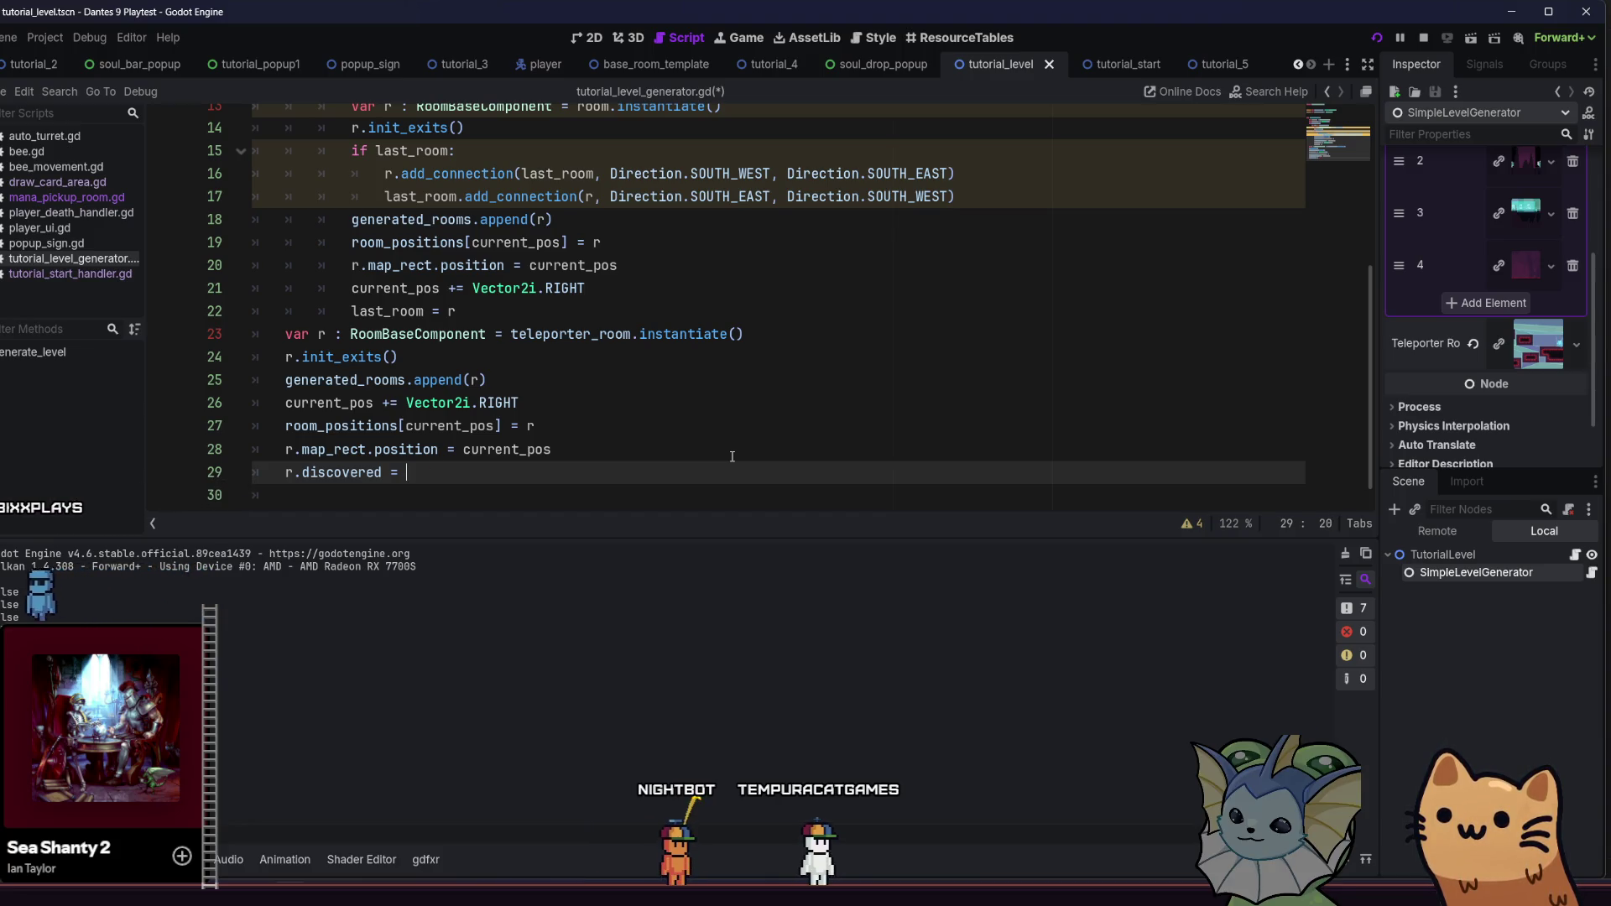
key(BackSpace)
key(BackSpace)
key(BackSpace)
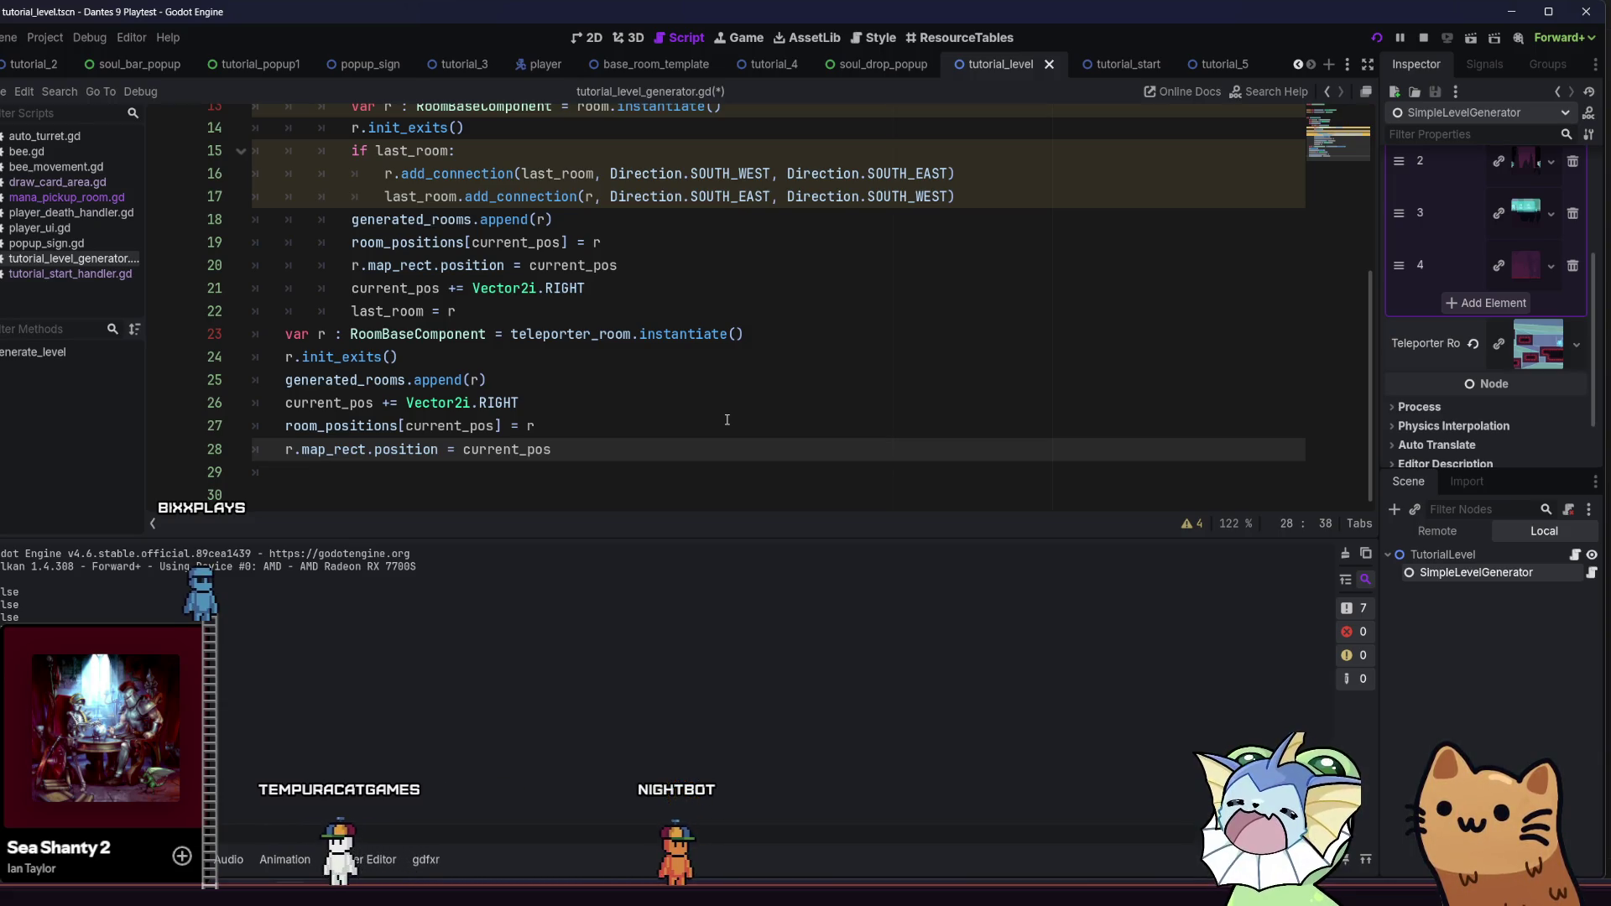
click(1215, 64)
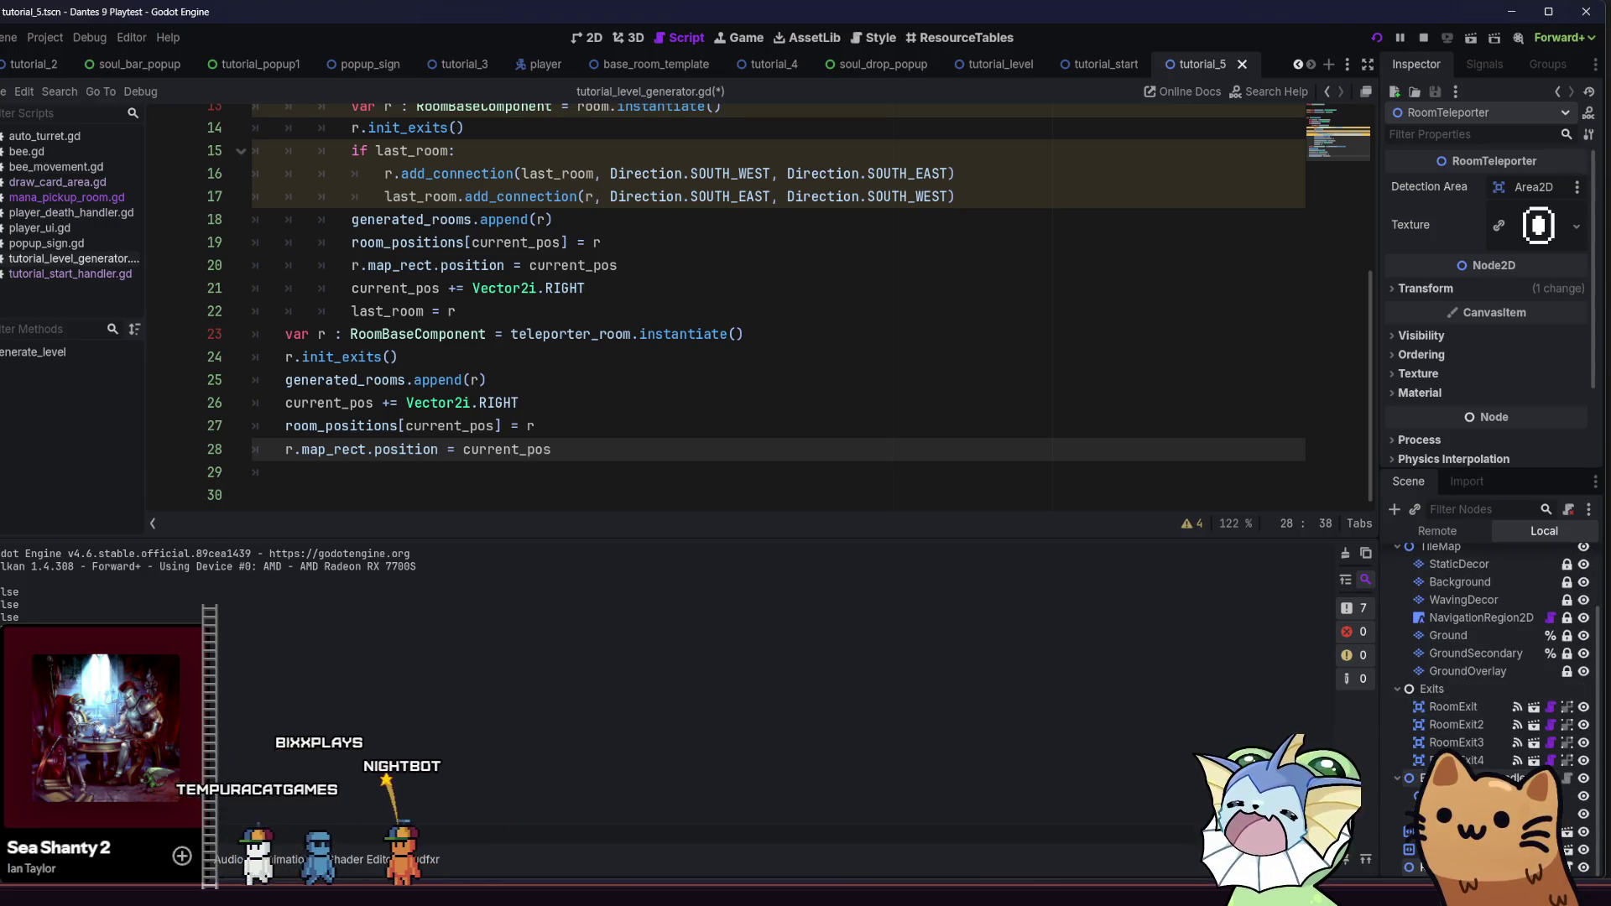
In the tutorial_4 script, declare var room = owner as RoomBaseComponent on line 6
scroll(1562, 681, up, 2)
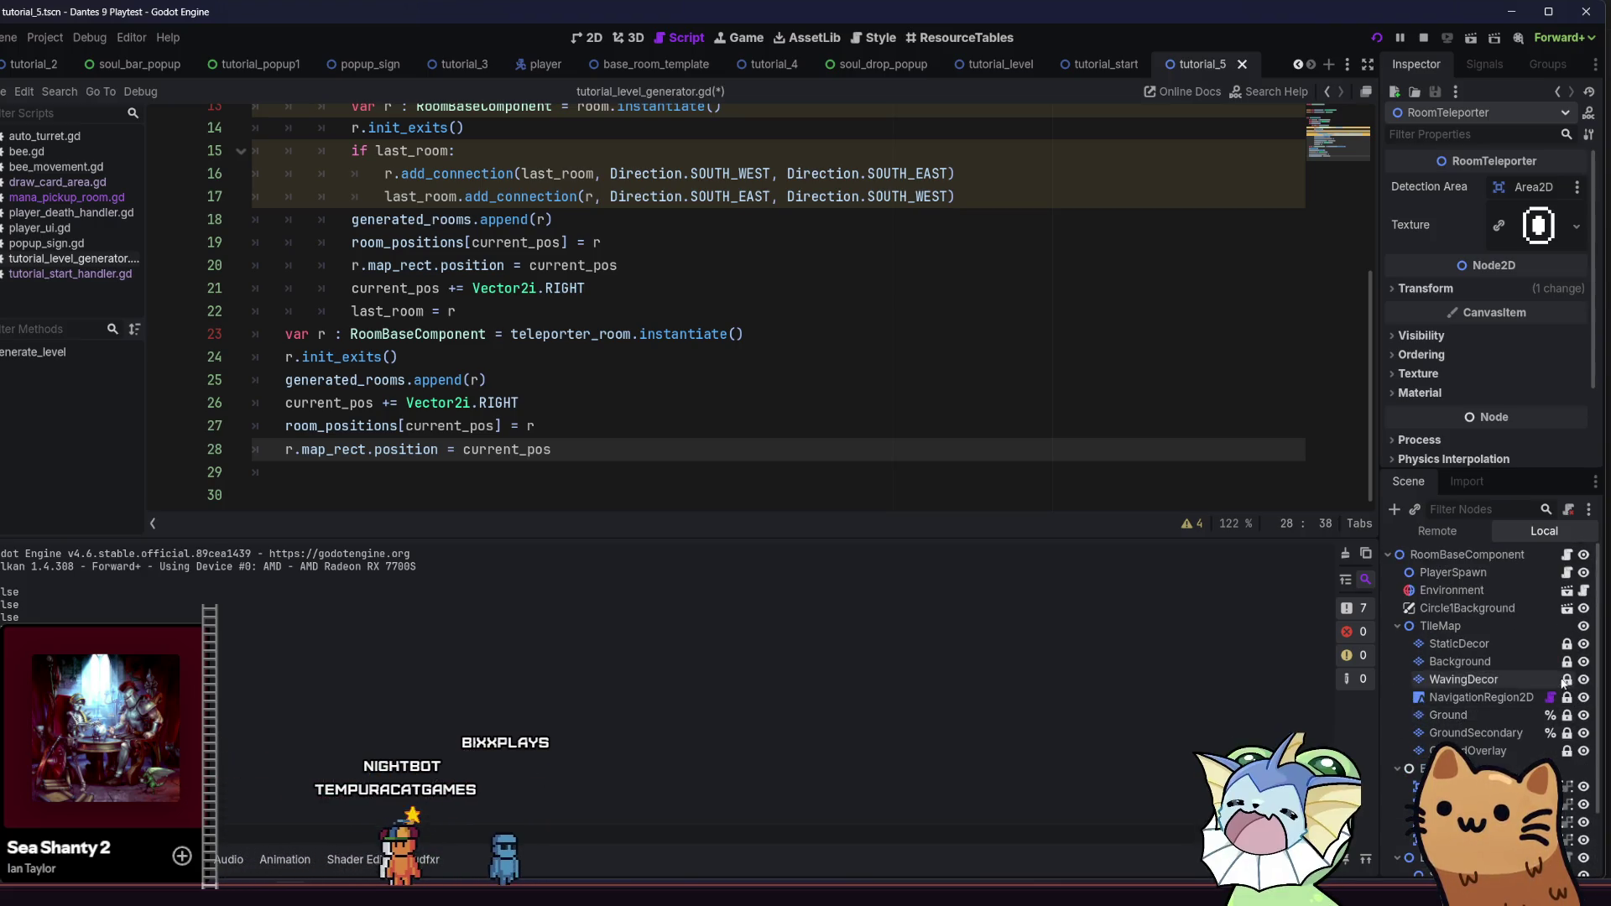
click(1091, 64)
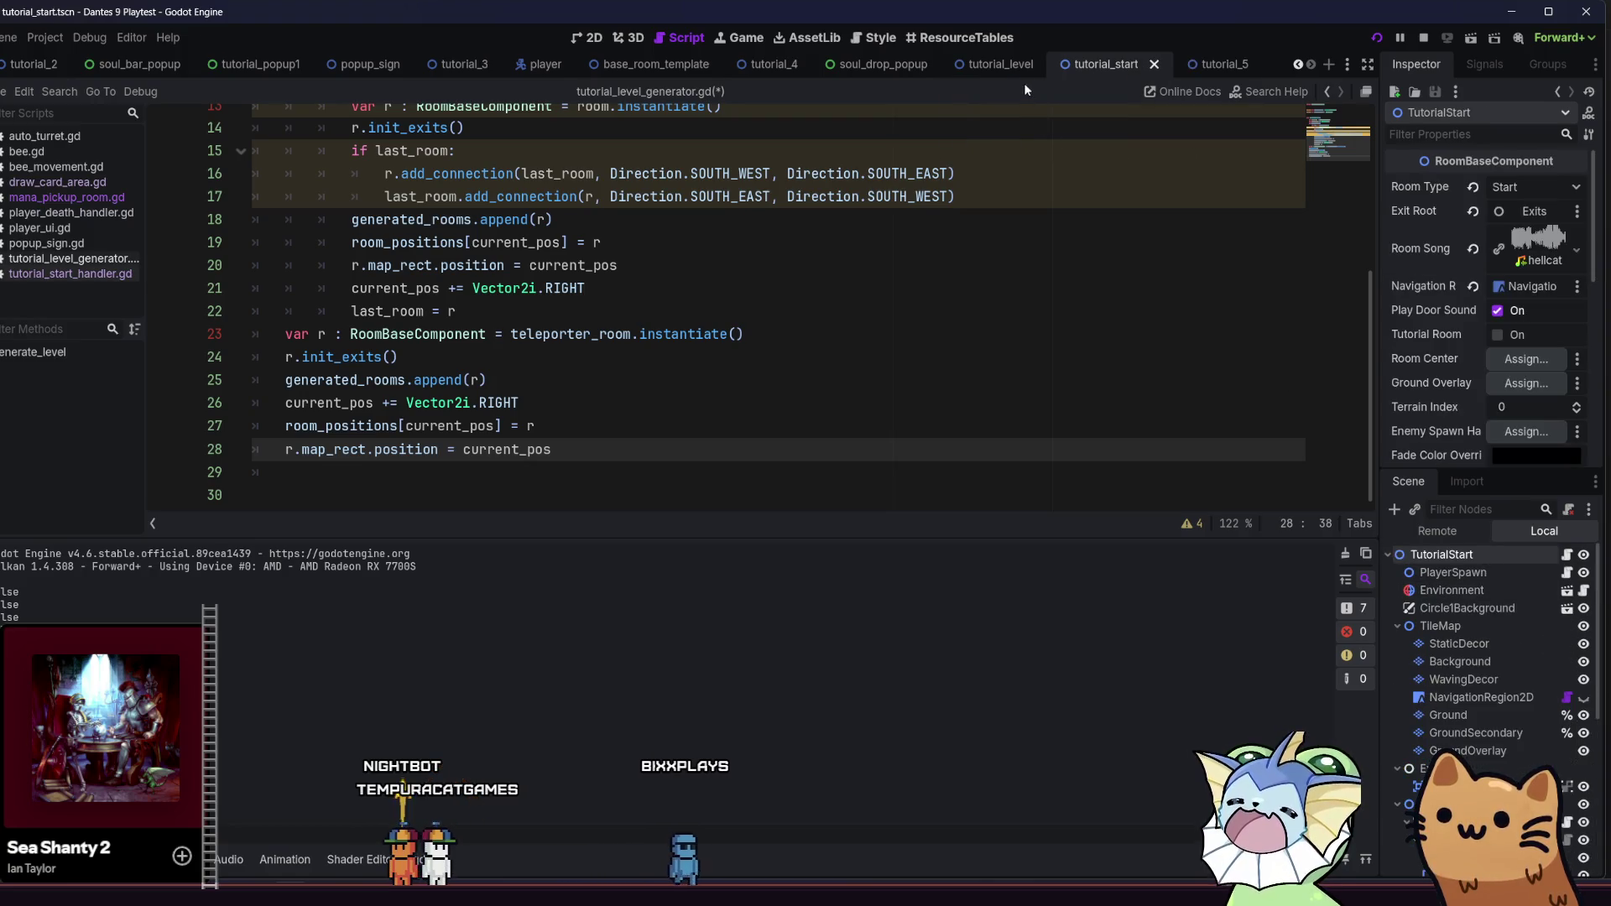
click(768, 68)
text(r)
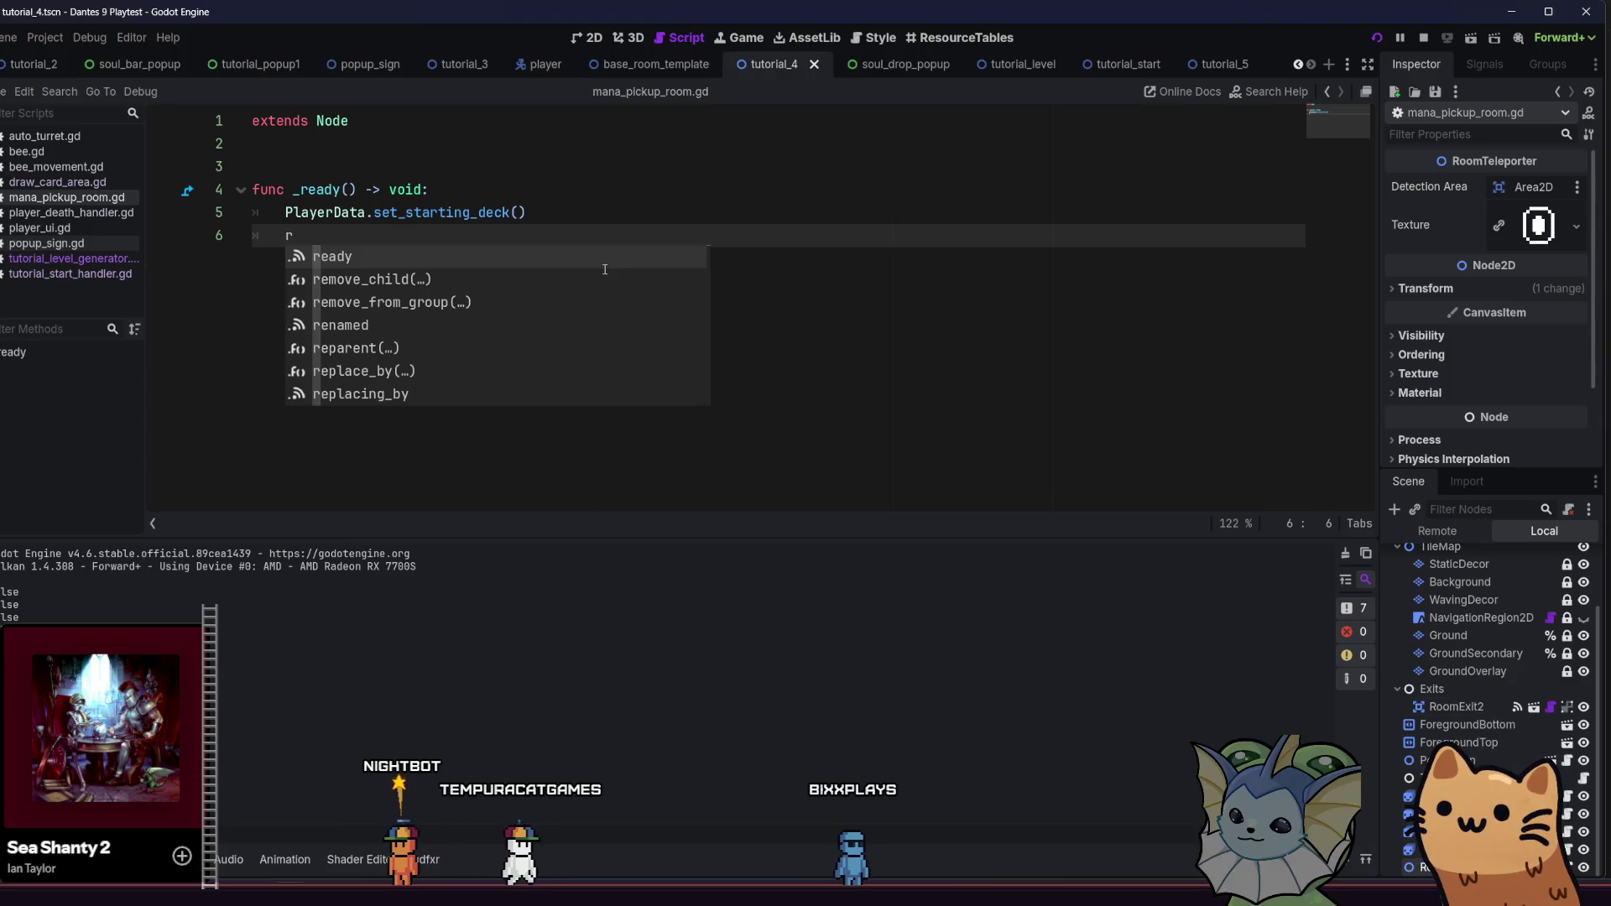
text(oom)
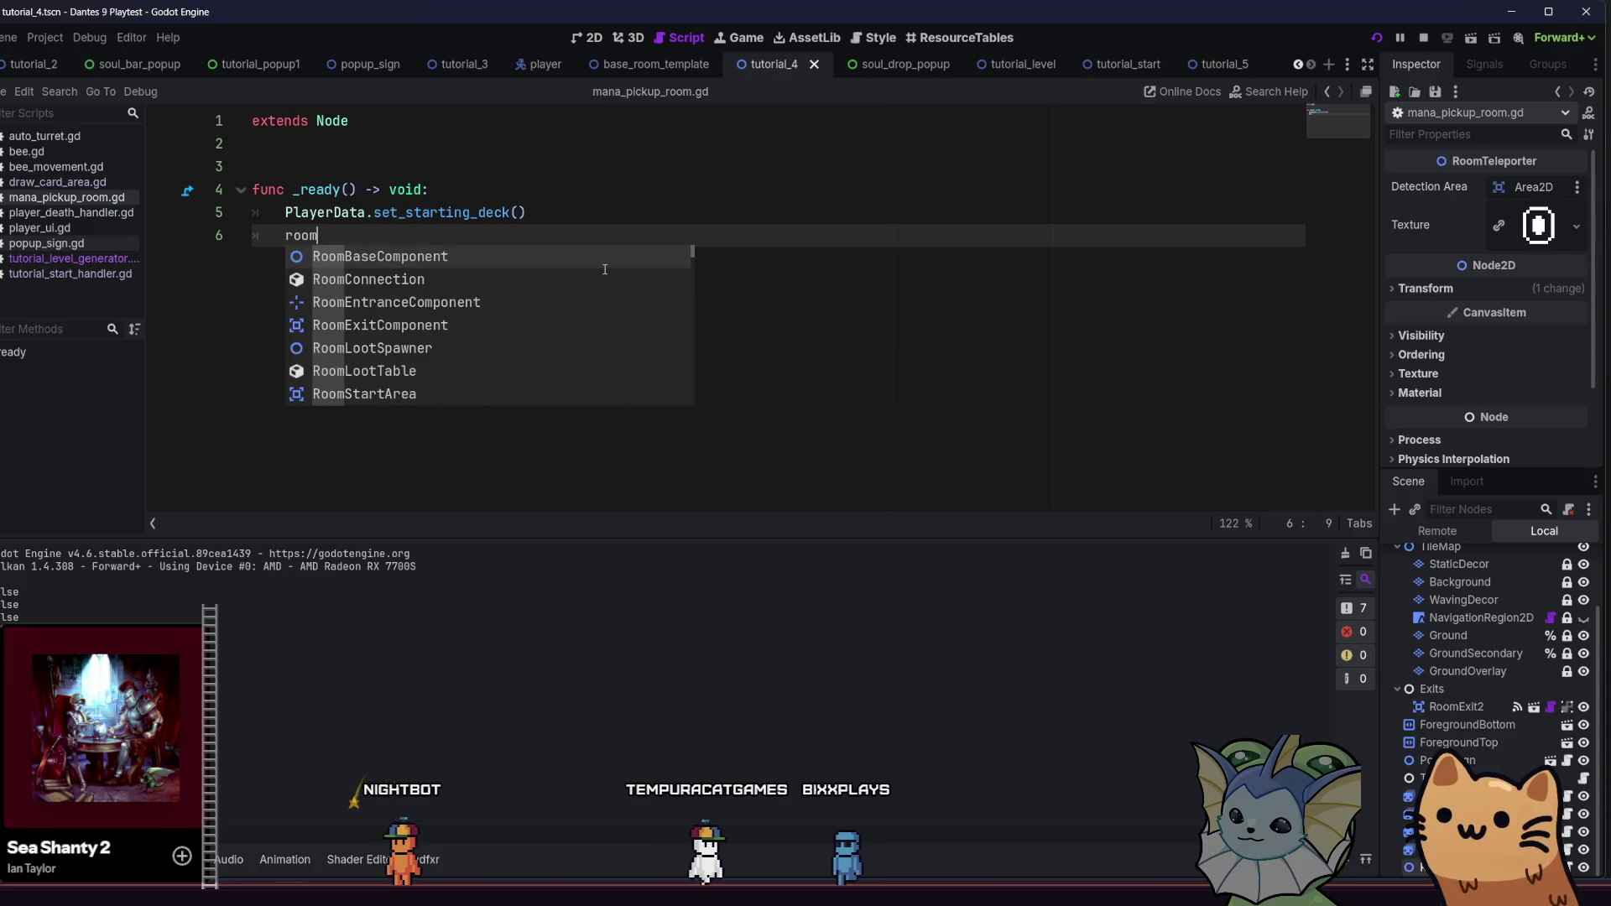
key(BackSpace)
key(BackSpace)
key(BackSpace)
text(v)
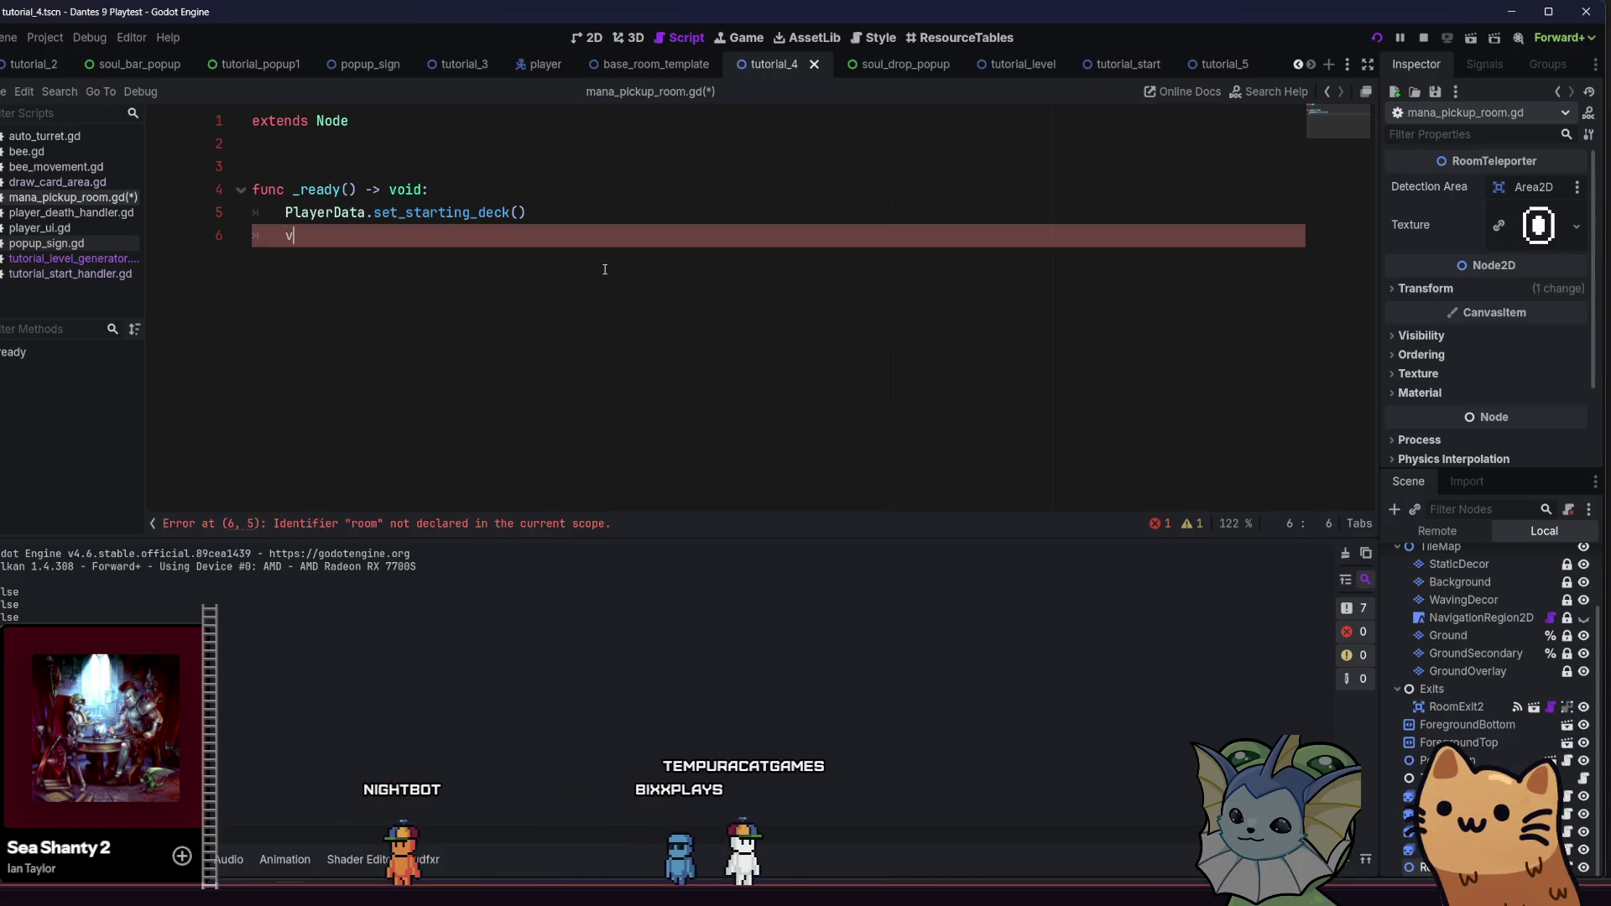
text(ar room = owner)
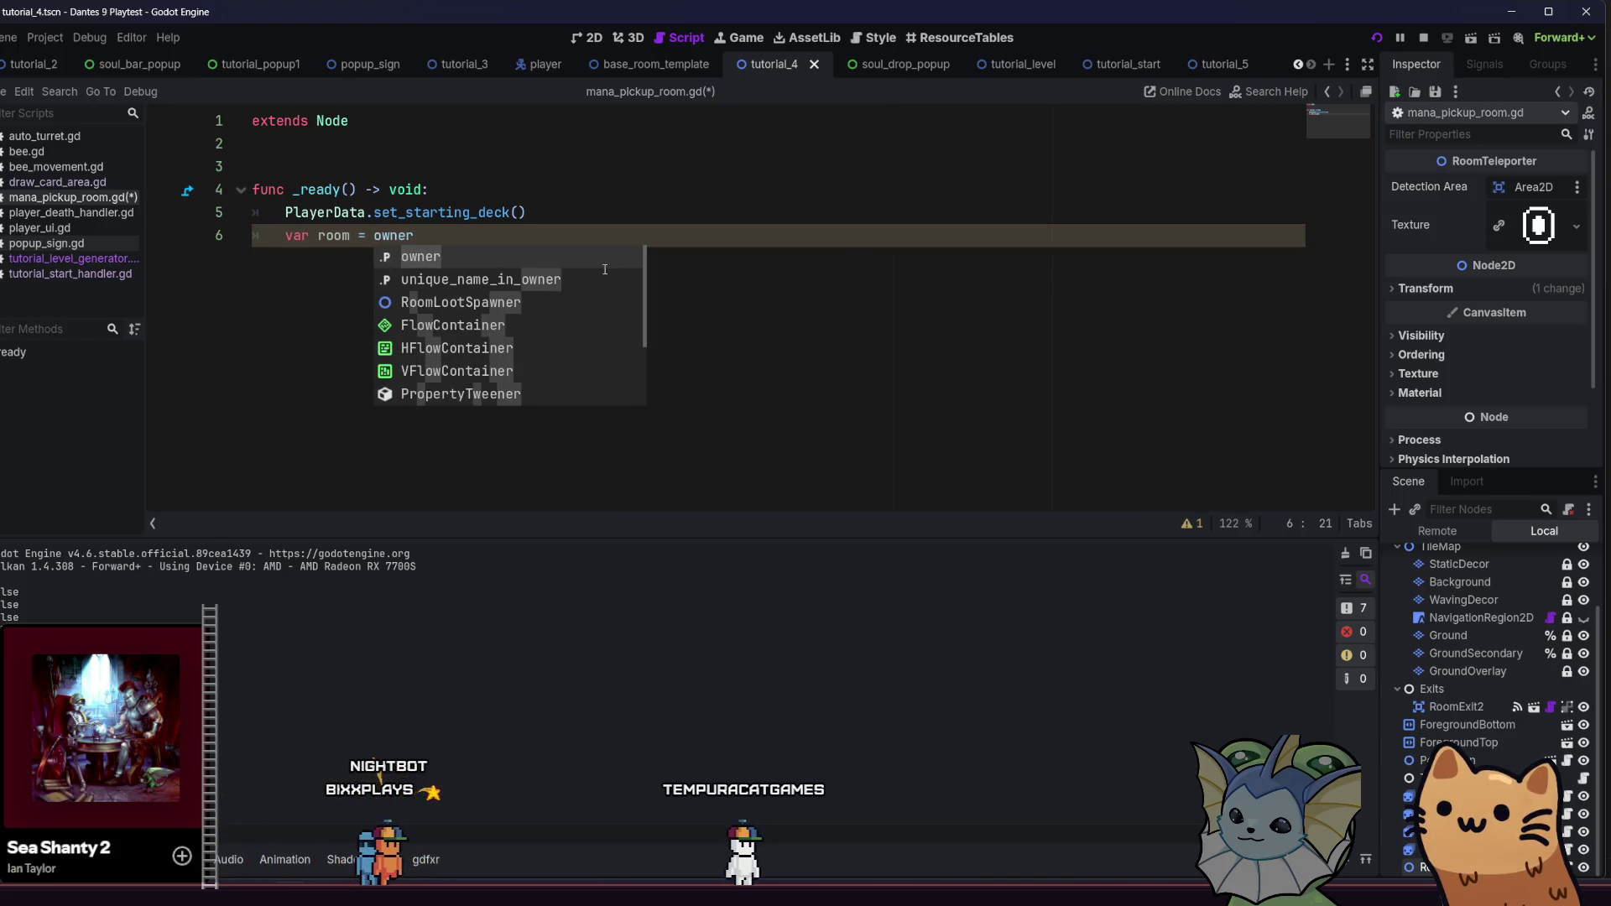
text( as Rooom)
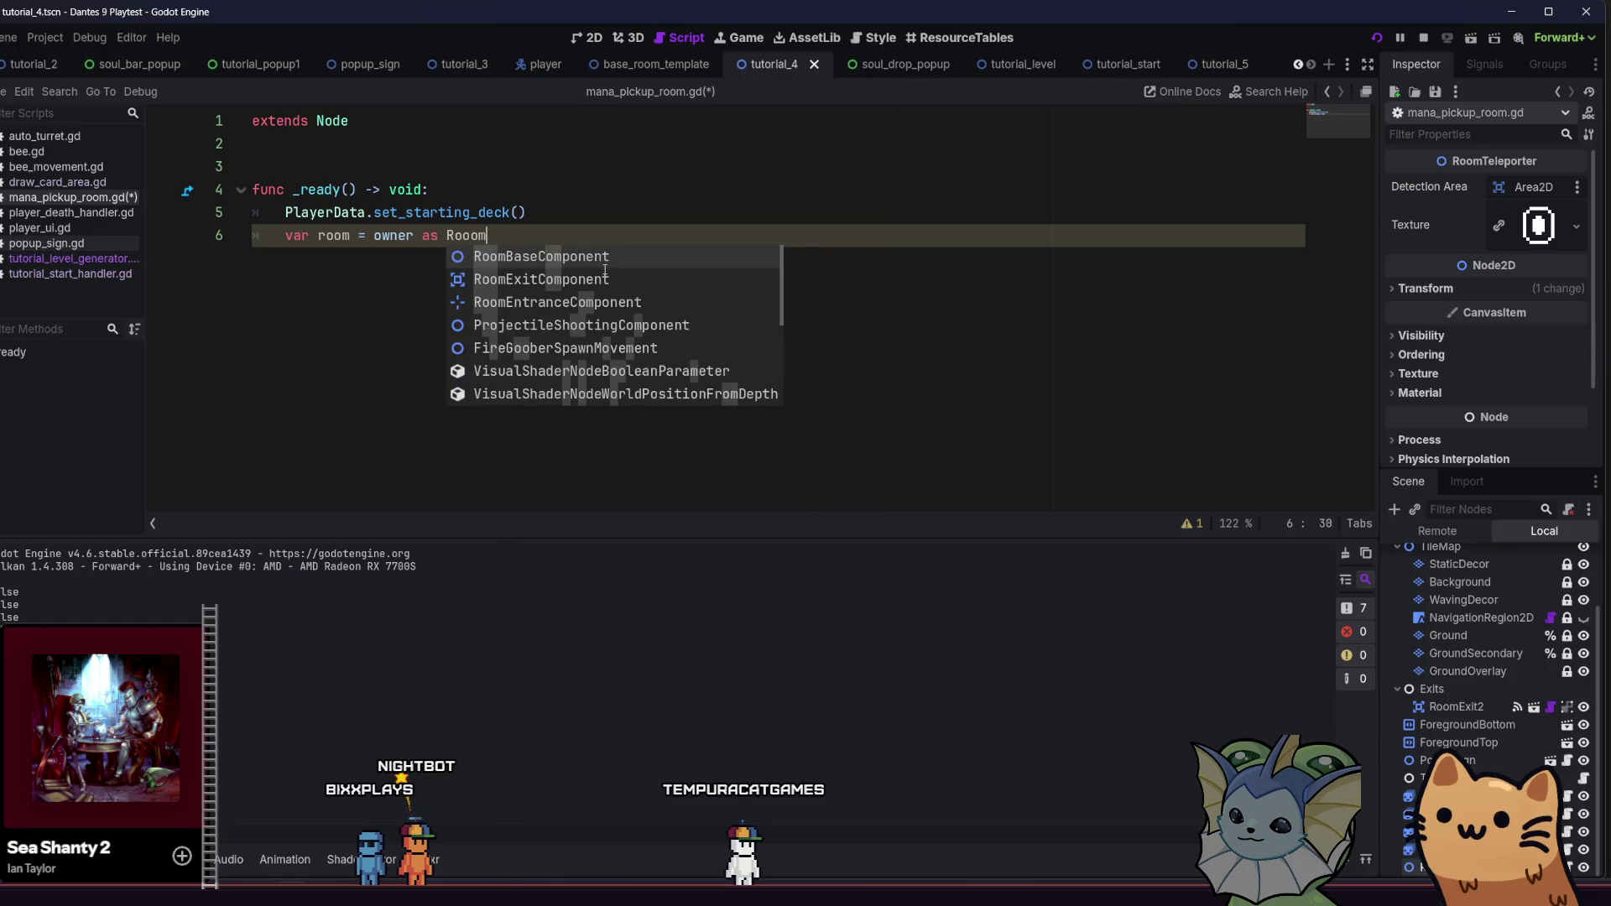
key(Return)
key(Return)
text(room)
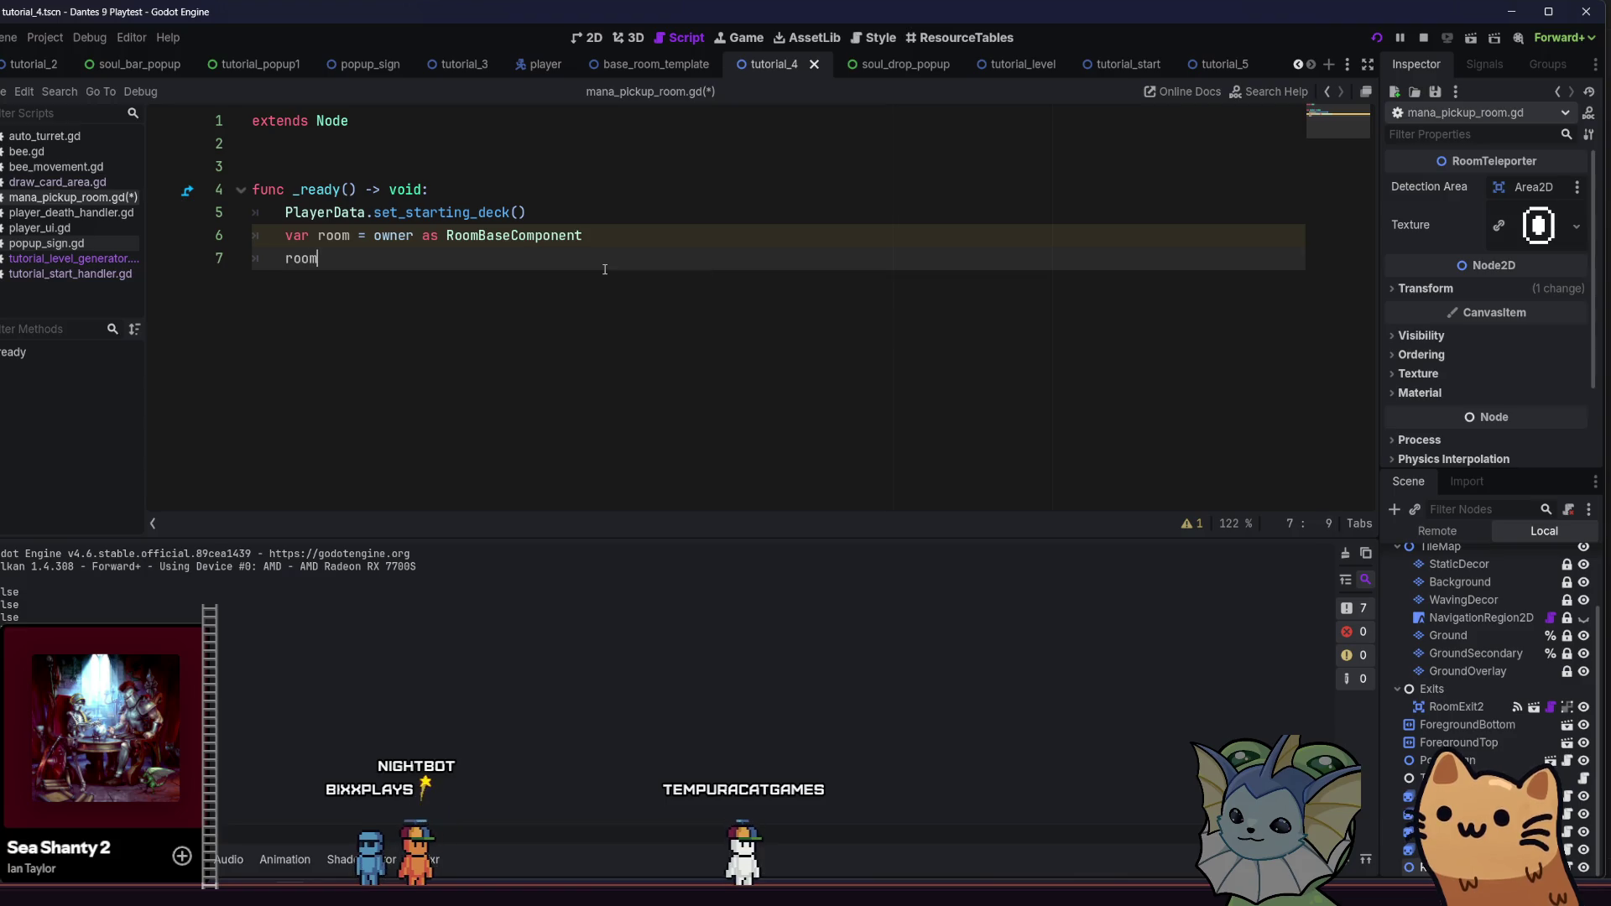
Add a room.room_ended.connect call using autocomplete
text(.)
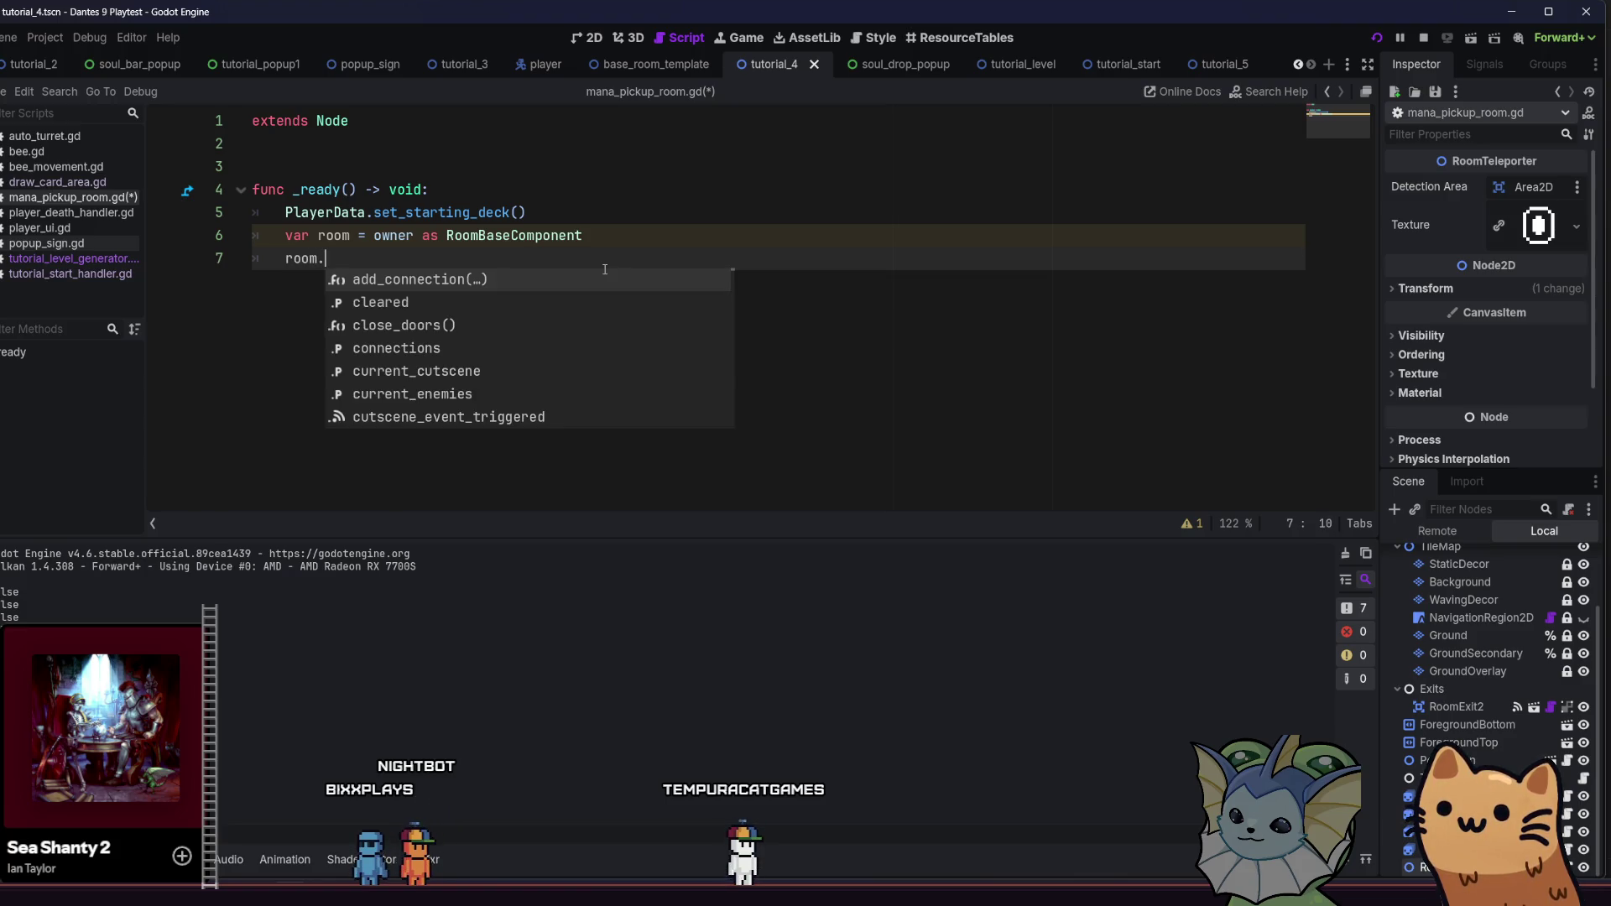
text(room)
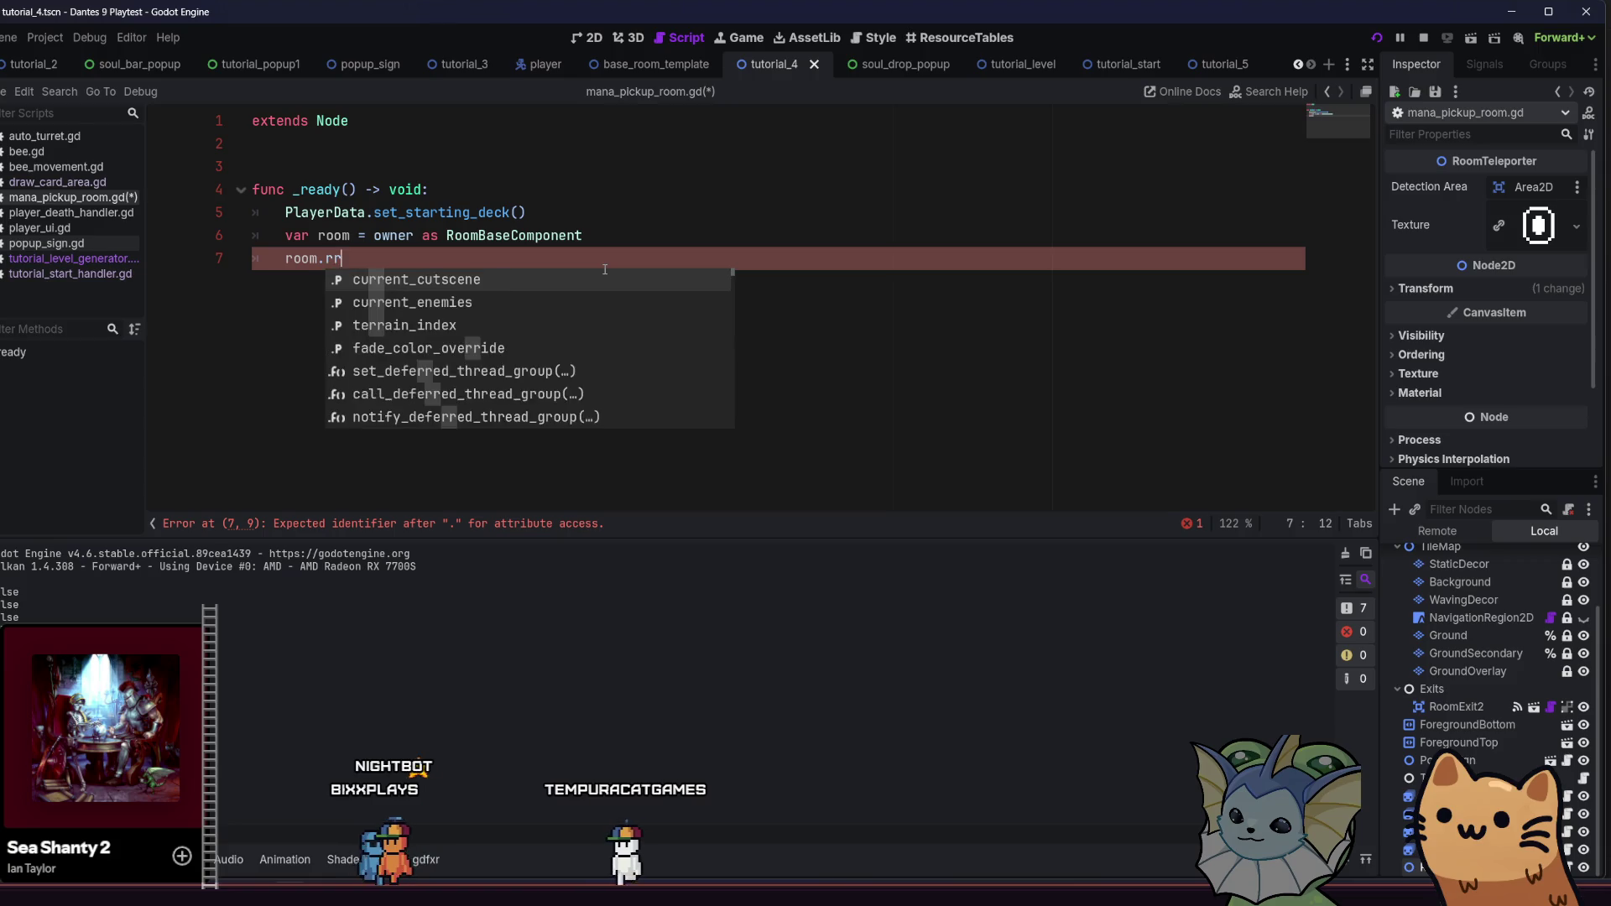
key(Return)
text(.con)
key(Return)
key(End)
key(Return)
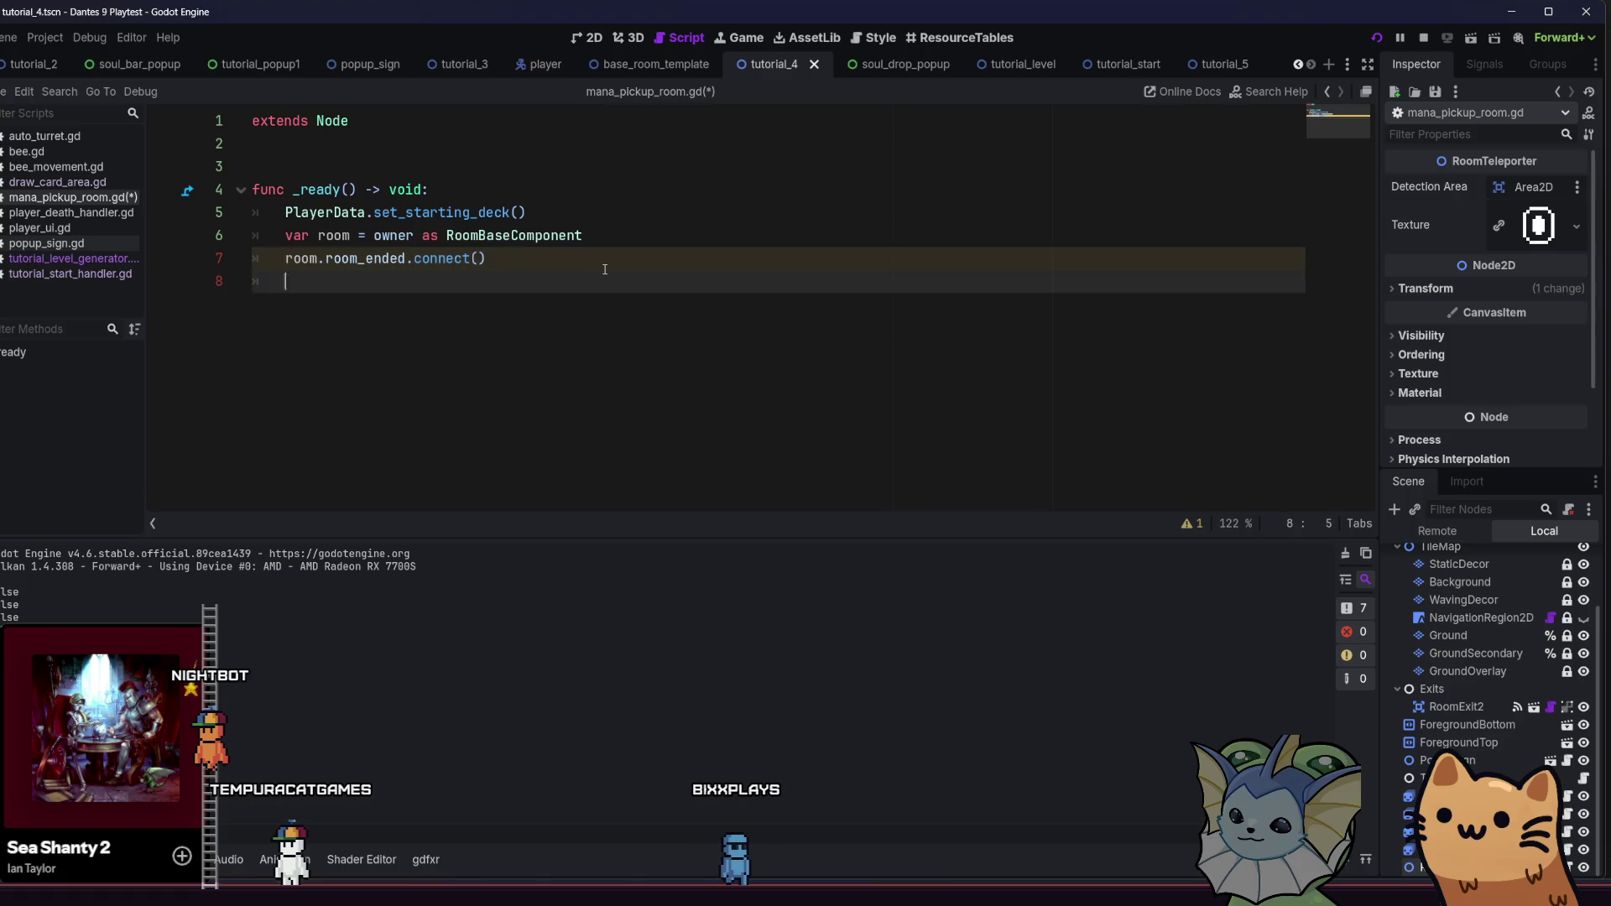
Define a new top-level function named discover_teleport after a blank line
key(BackSpace)
key(Return)
text(d)
key(BackSpace)
text(fu)
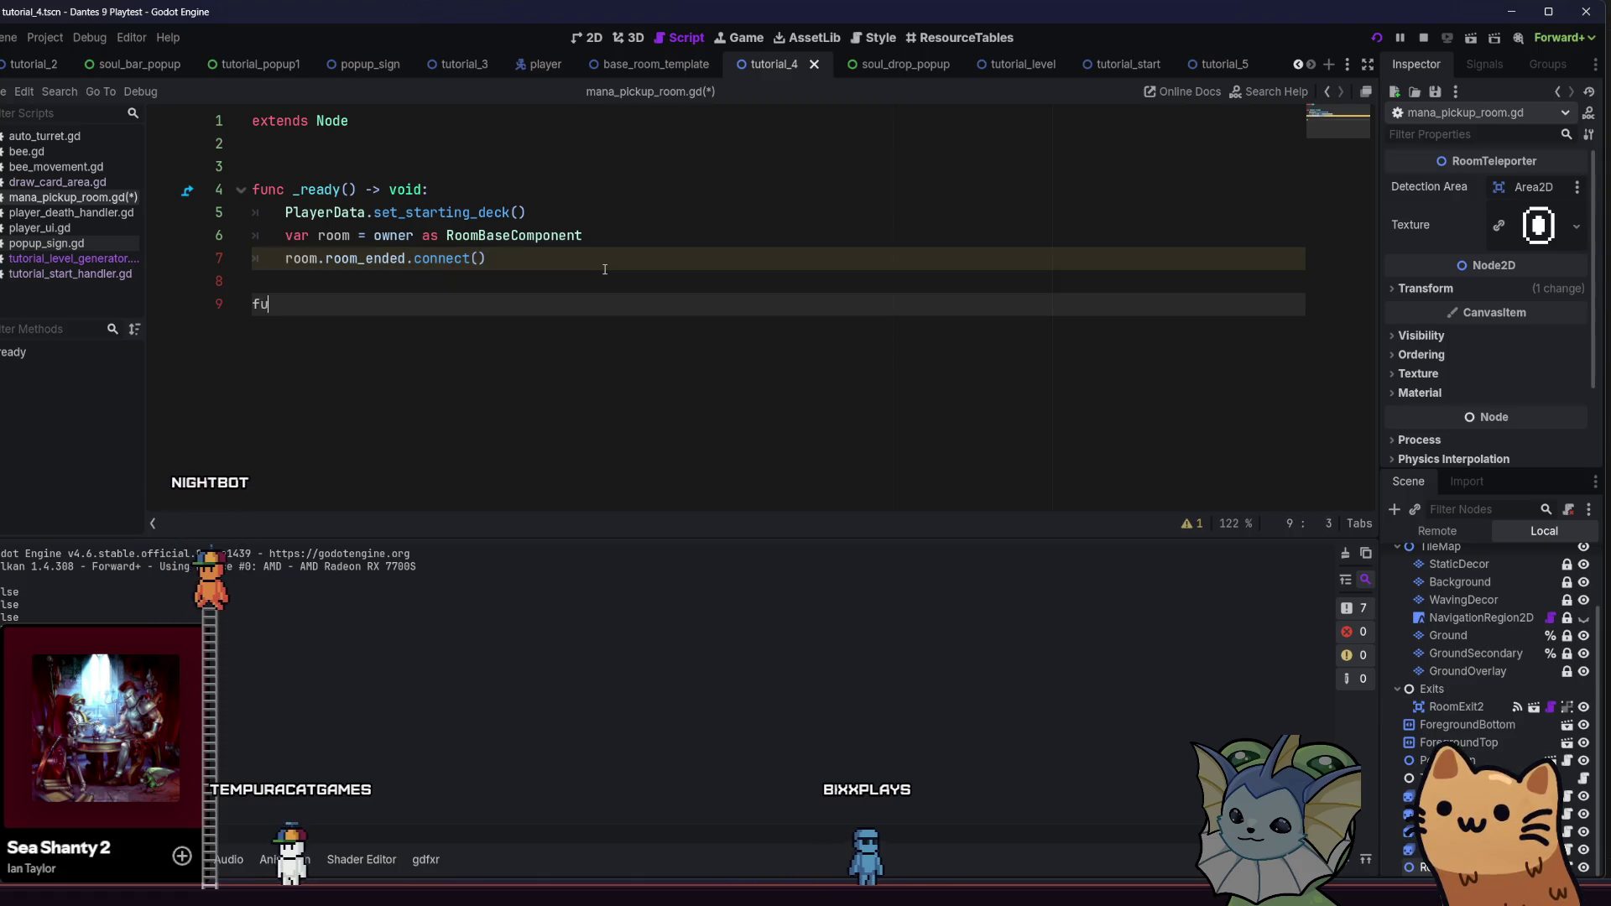
key(BackSpace)
key(BackSpace)
text(discover_teleport():)
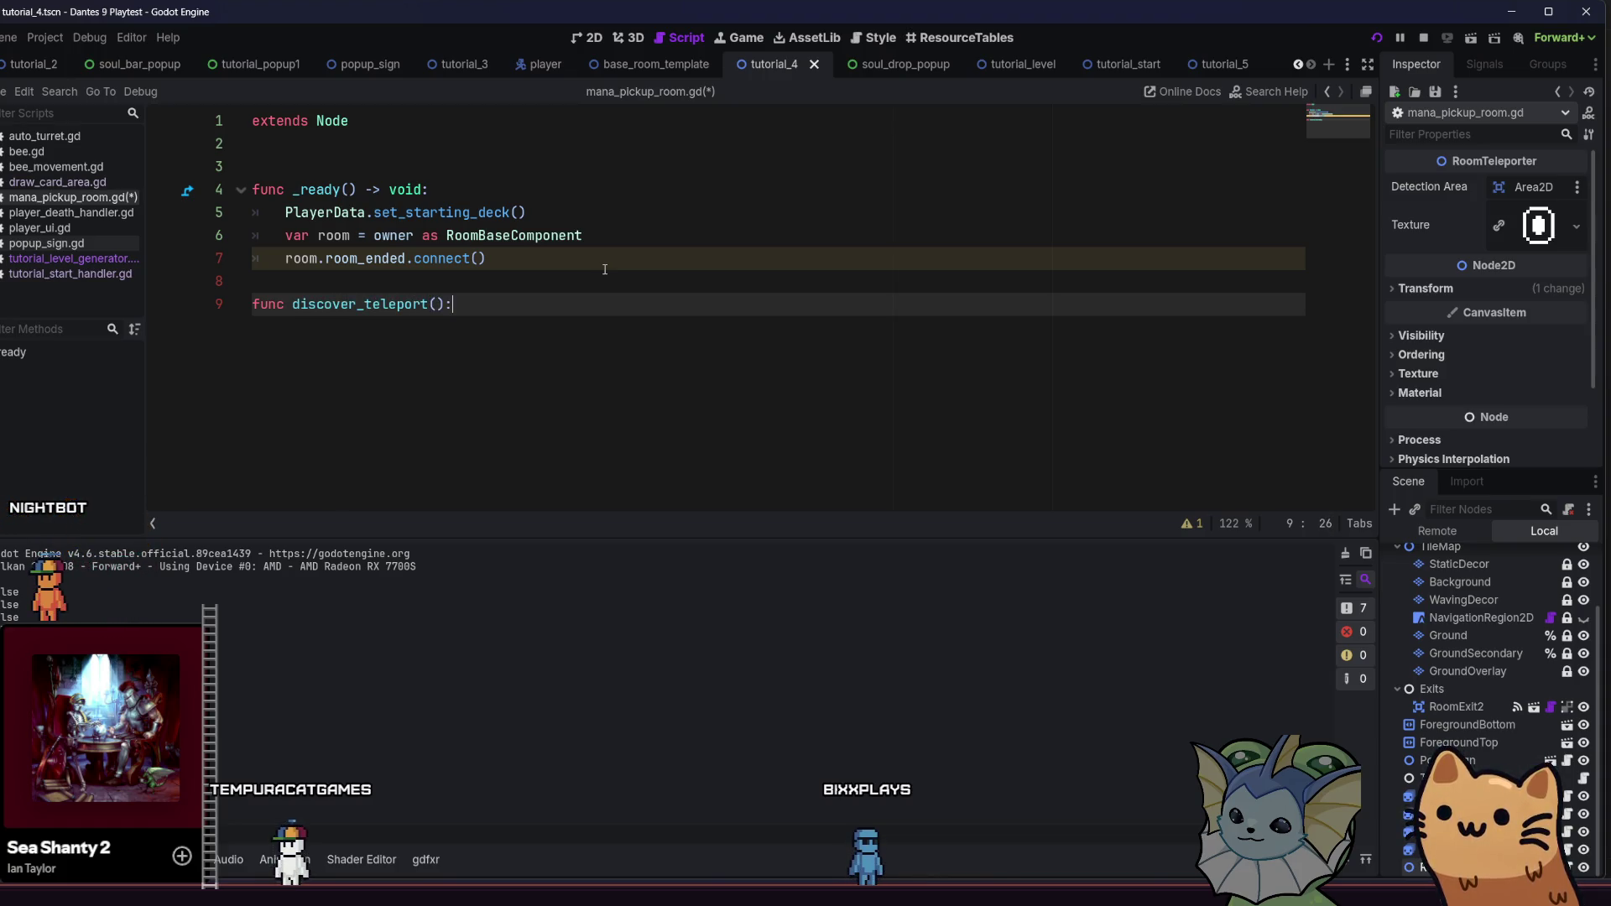
key(Return)
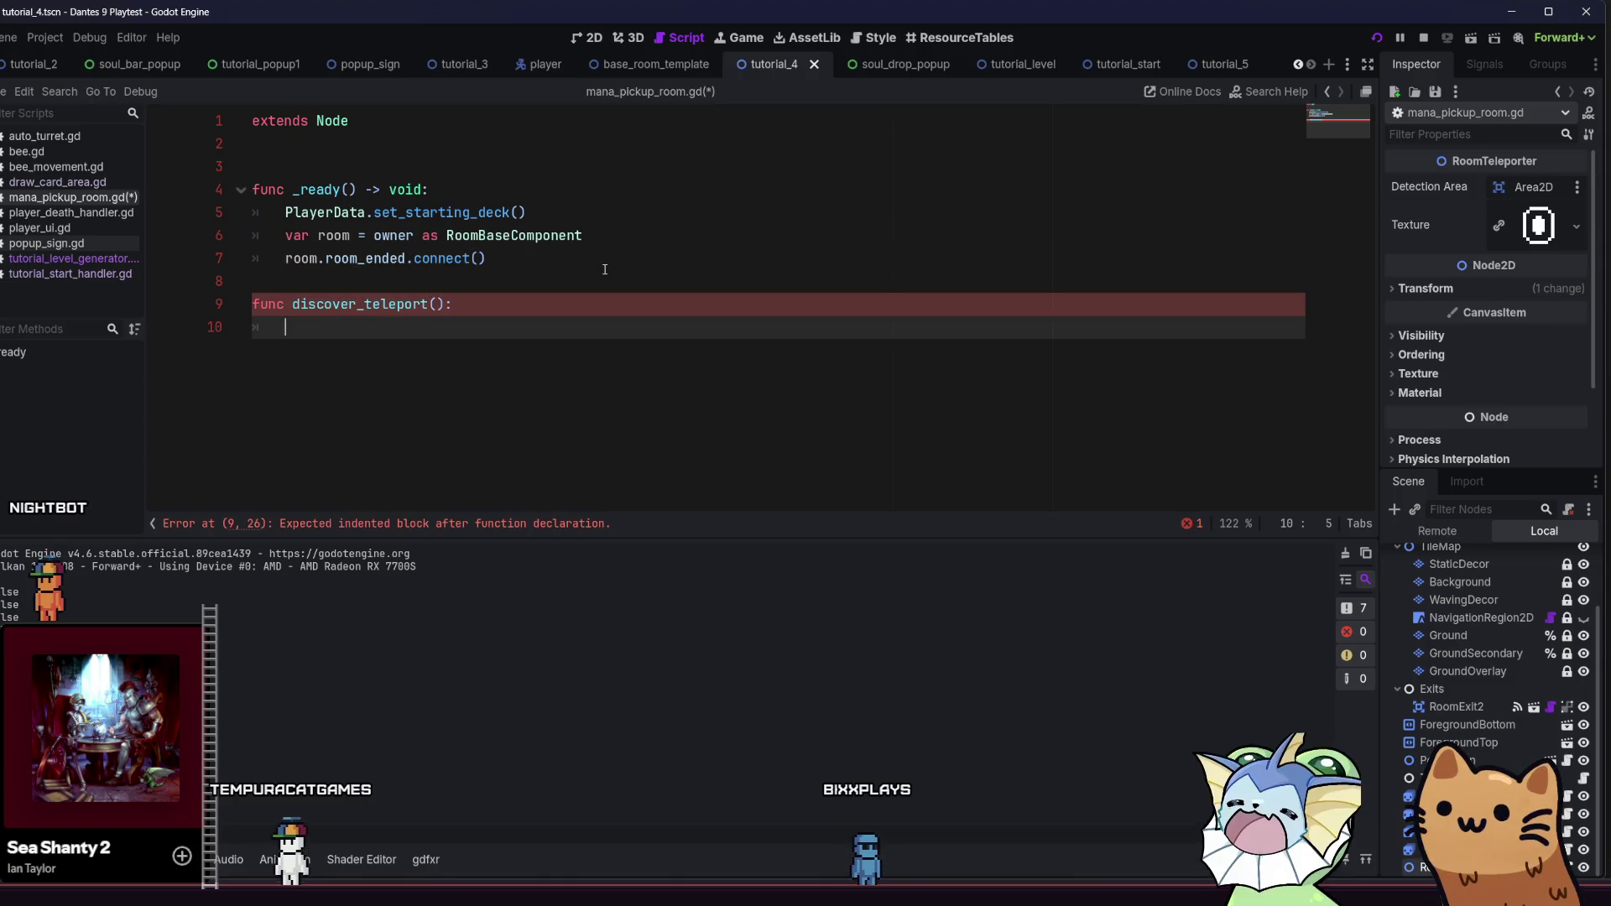
Start discover_teleport's body with LevelManager and browse its get functions
text(get_ro)
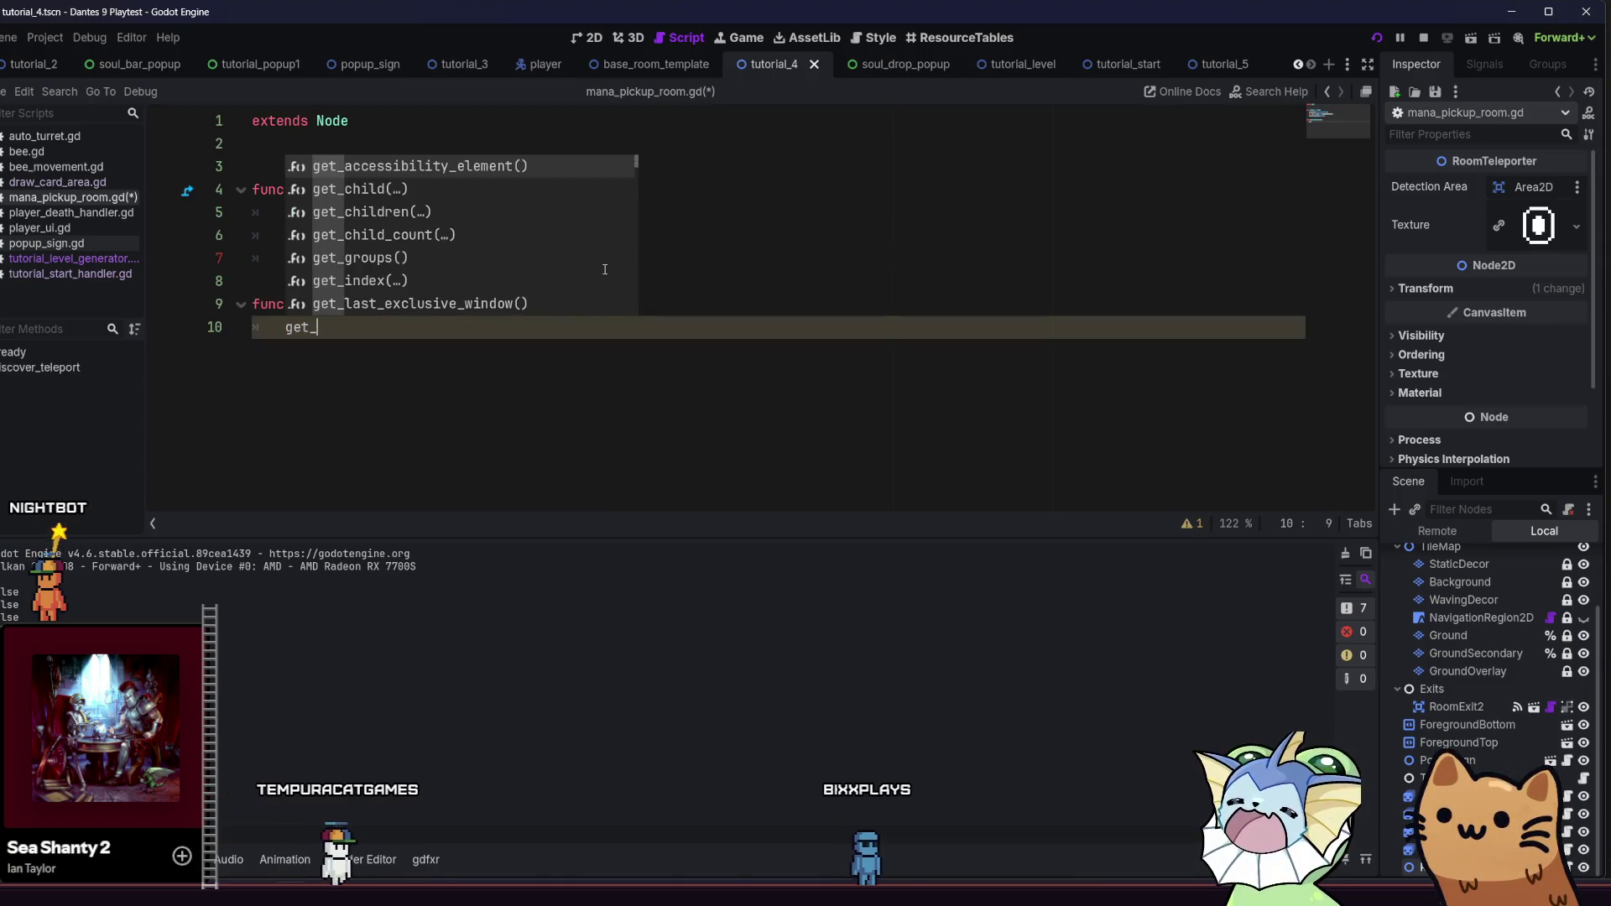
key(BackSpace)
key(BackSpace)
key(BackSpace)
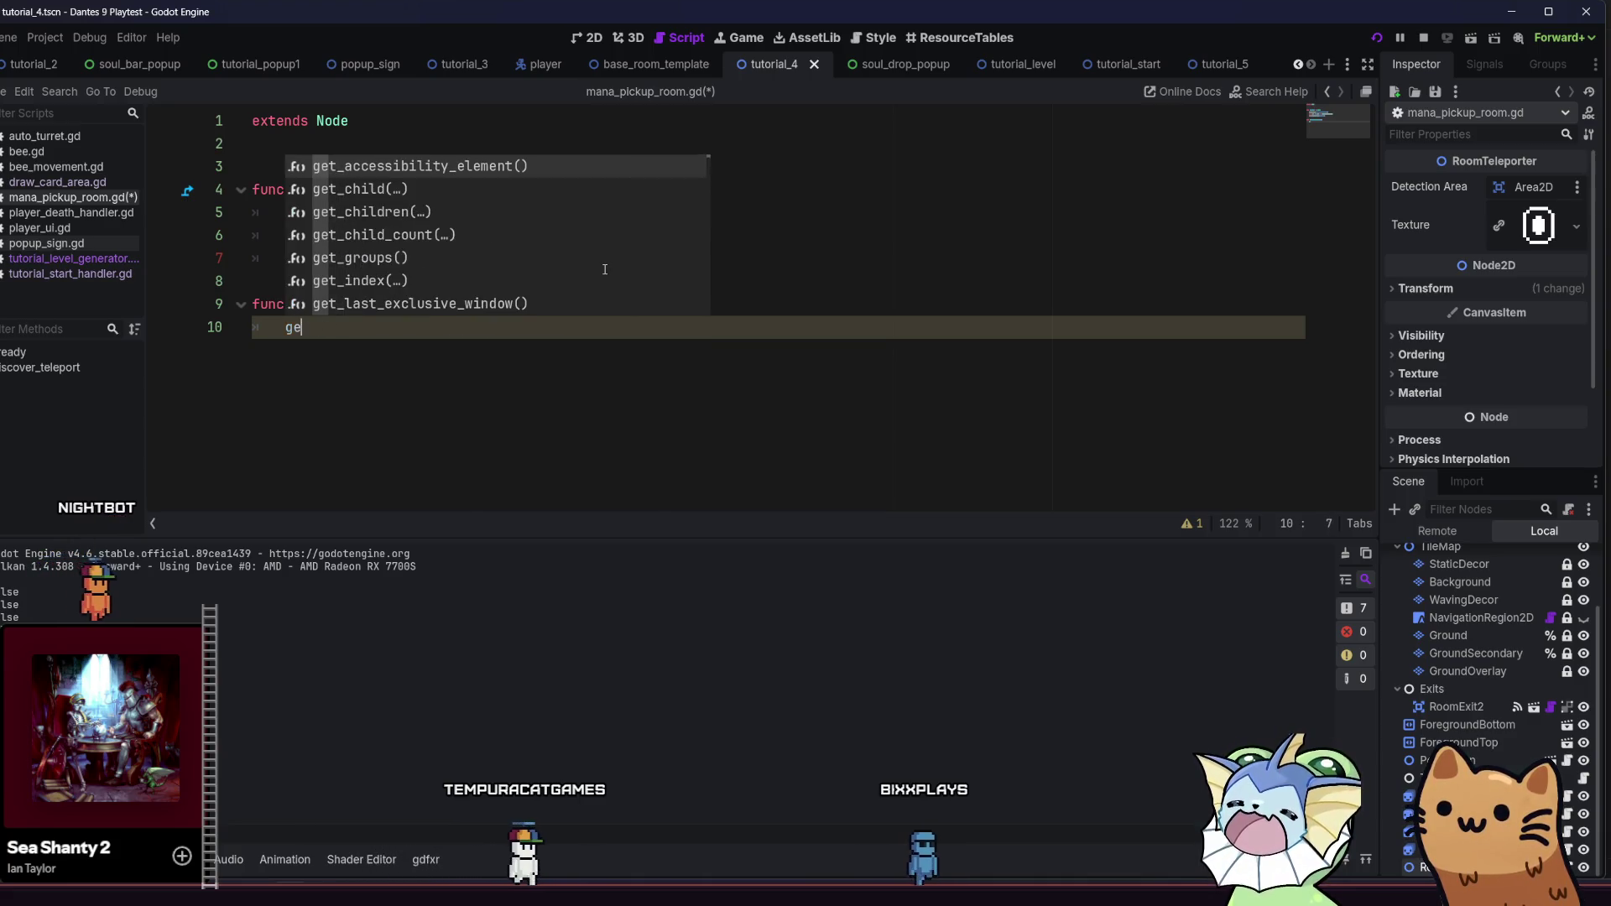
text(Rro)
key(Escape)
text(om)
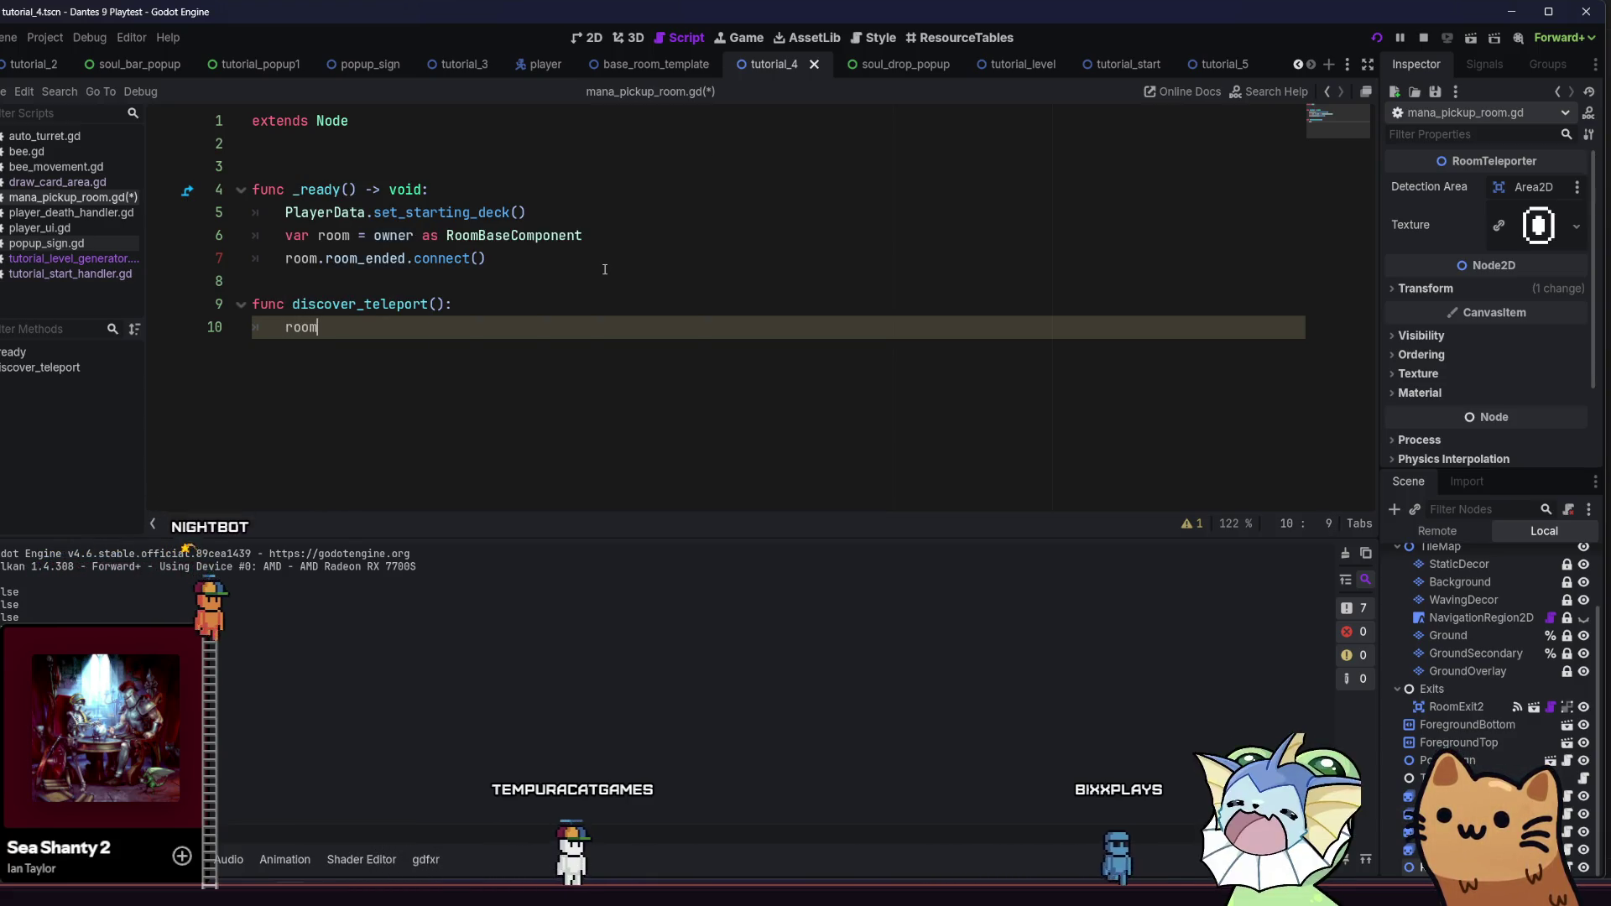
key(BackSpace)
key(BackSpace)
key(BackSpace)
text(ge)
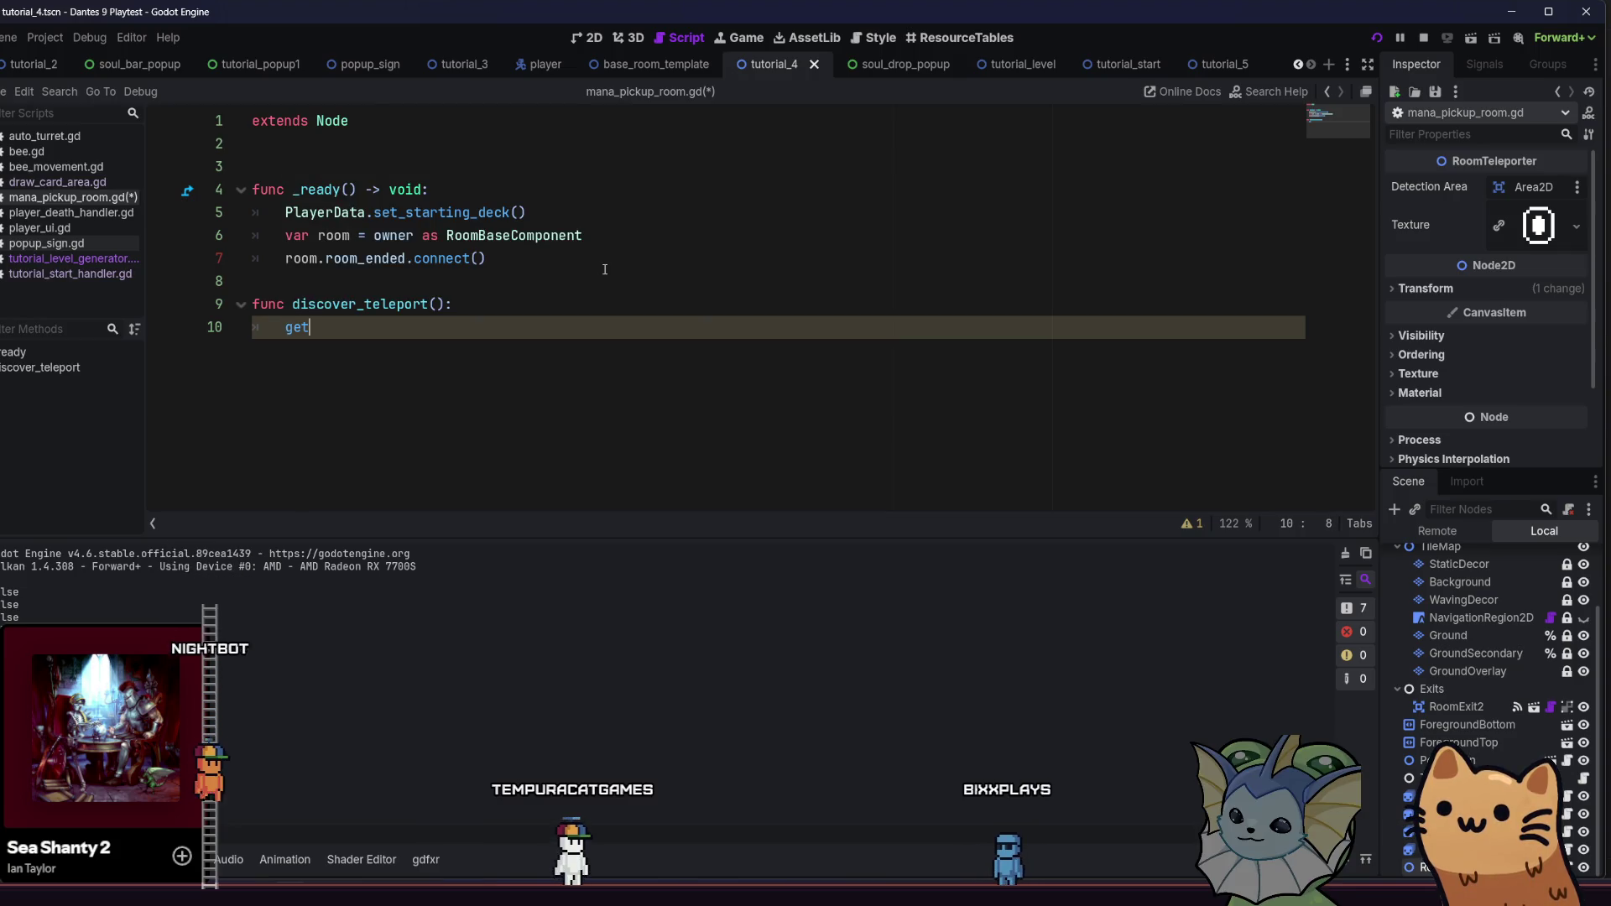
key(BackSpace)
key(BackSpace)
key(BackSpace)
text(Leve)
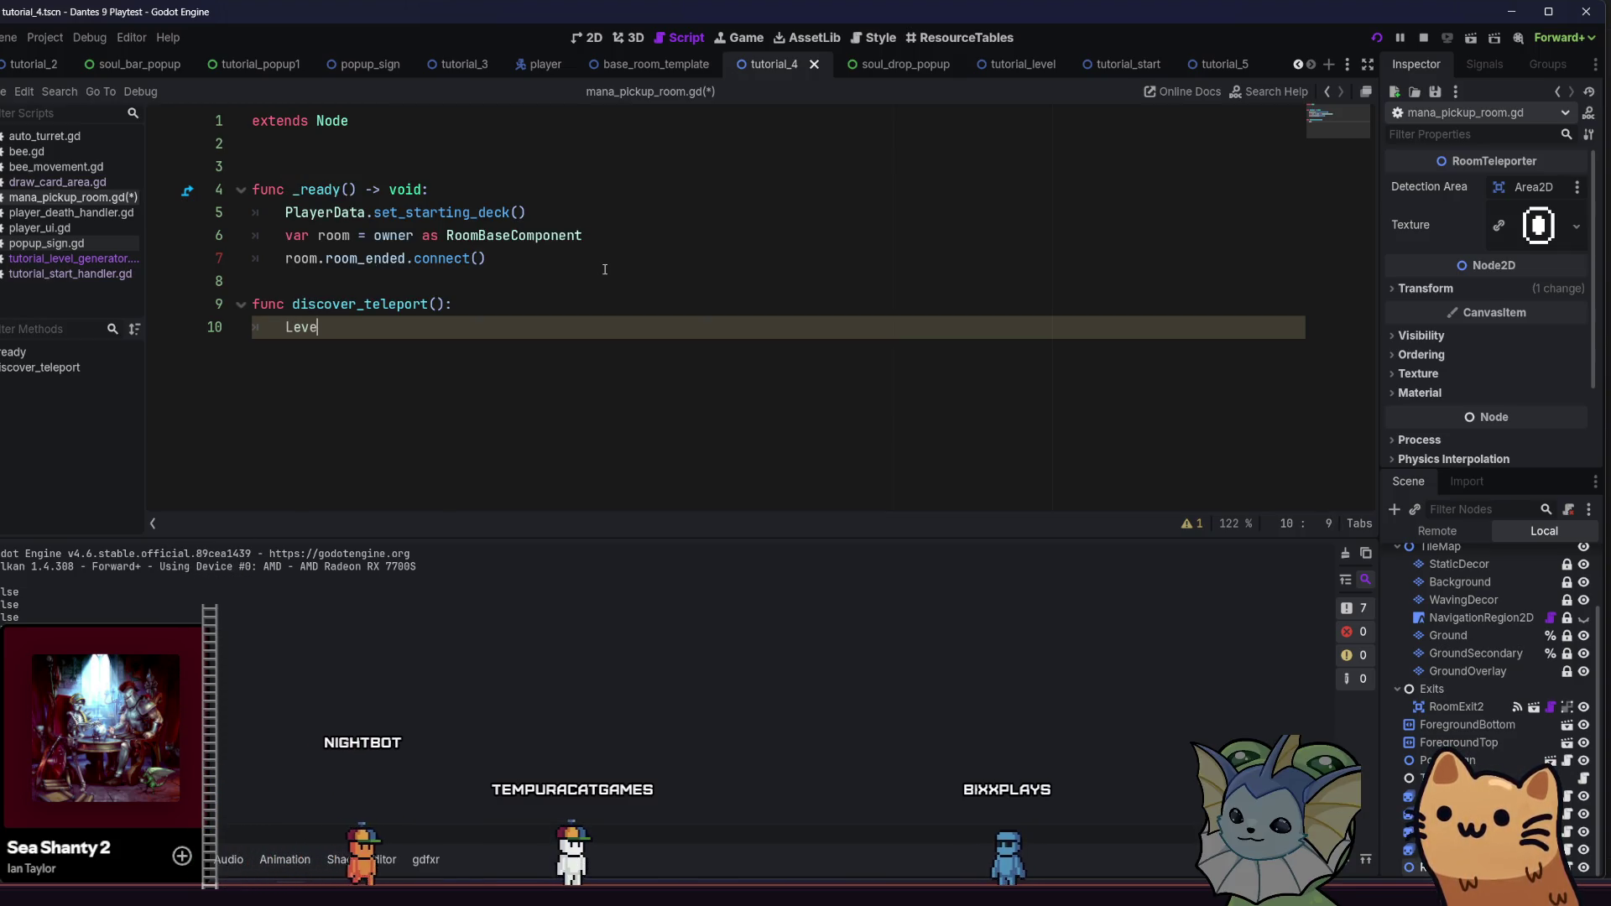
text(lM)
key(Return)
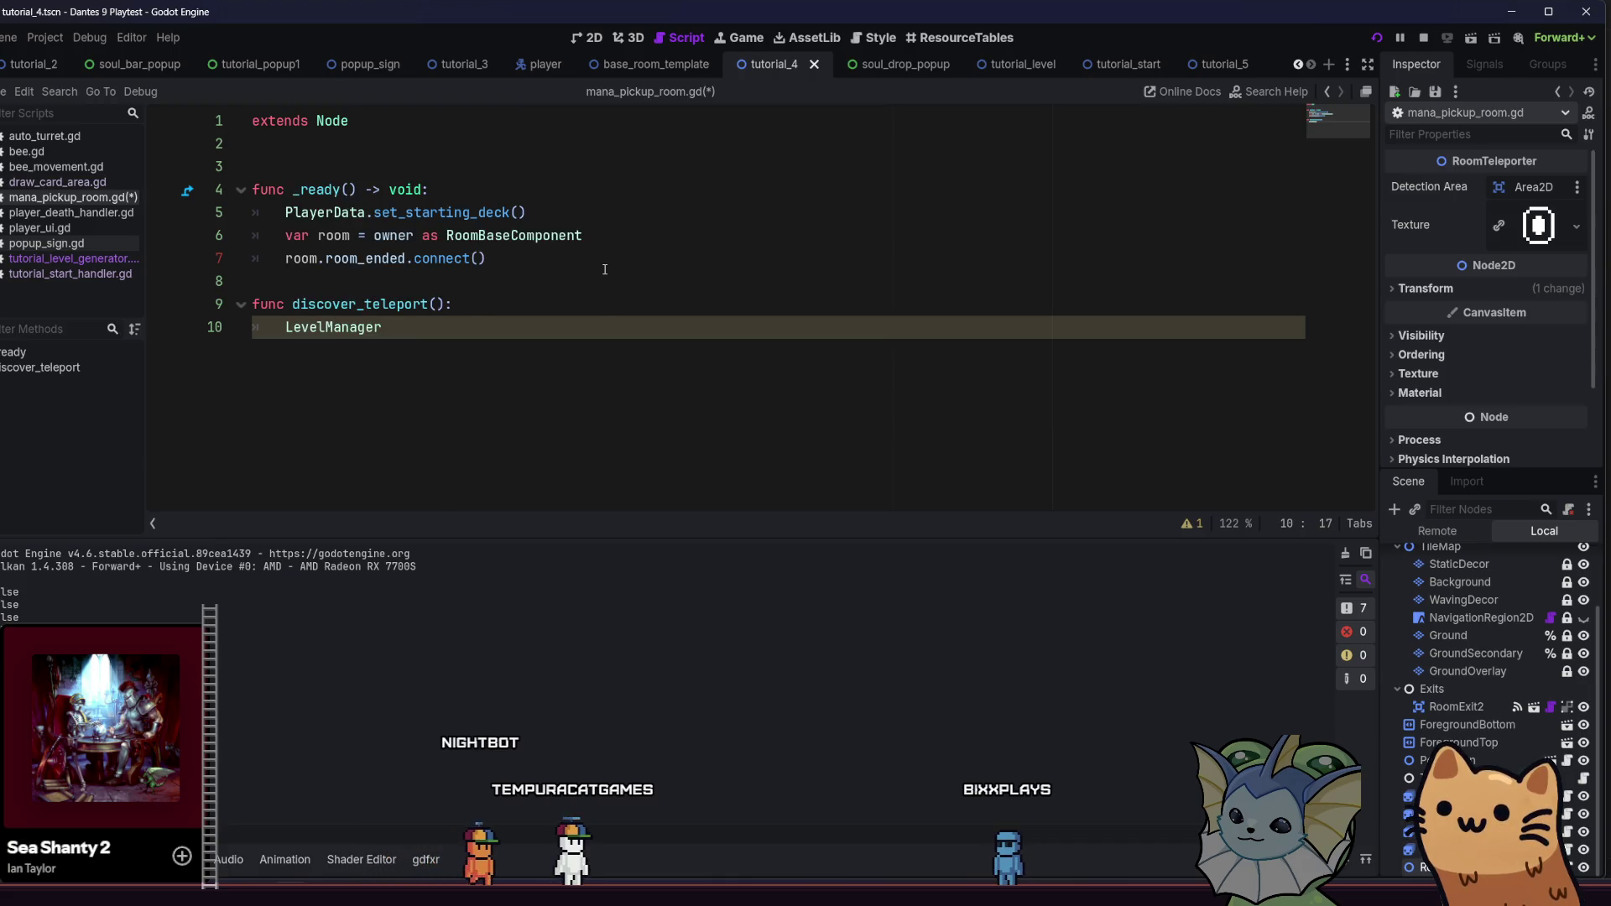
text(.gen)
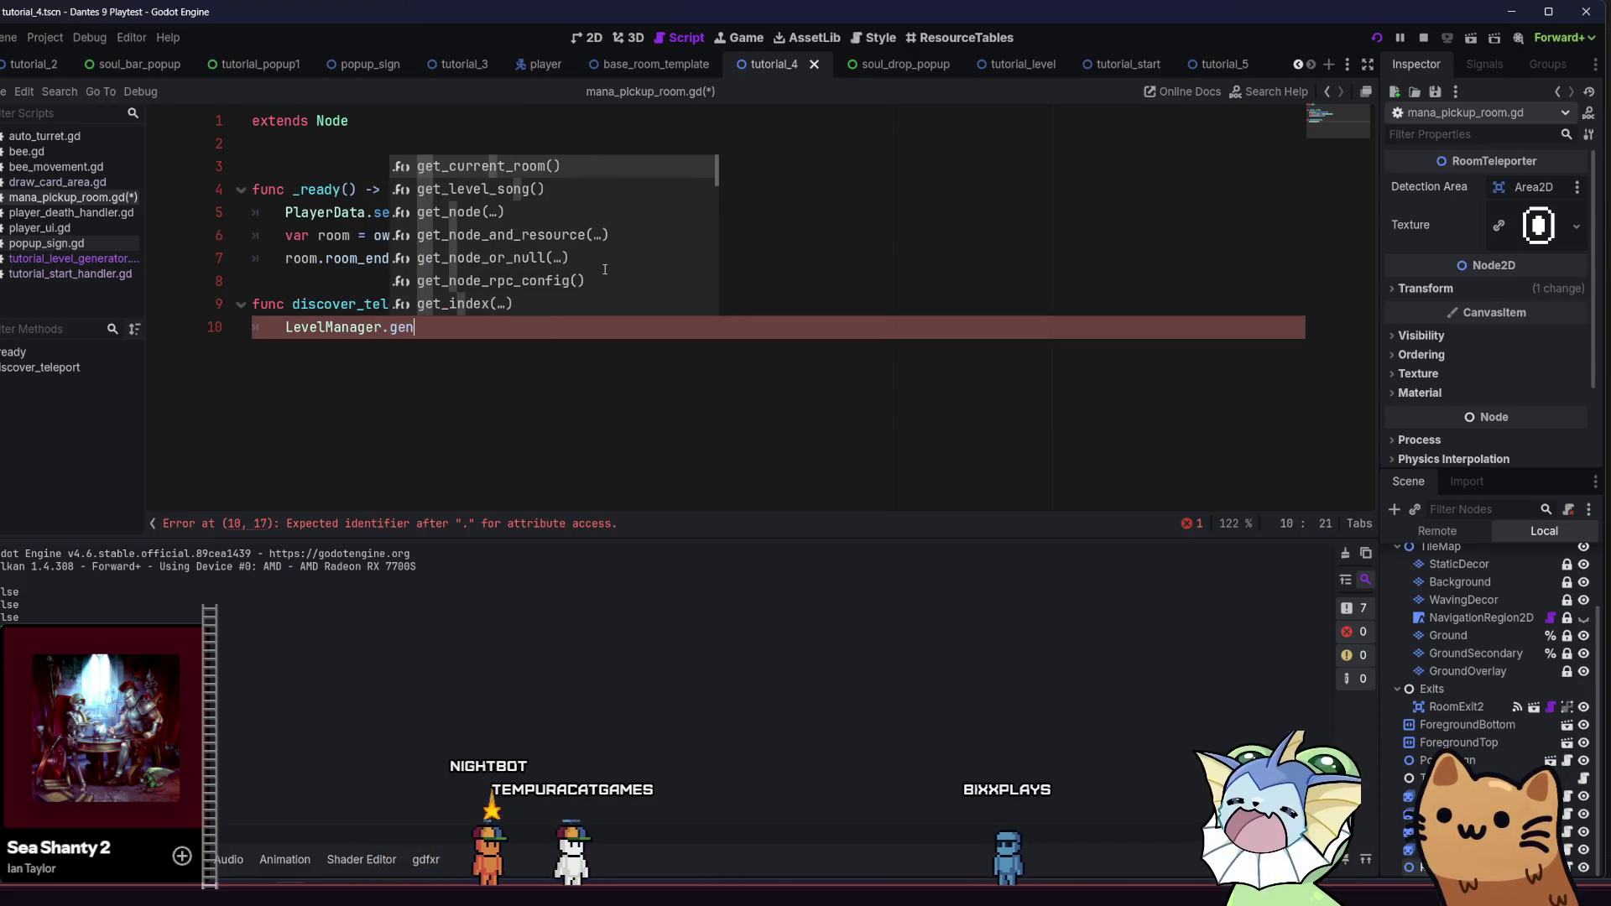
key(BackSpace)
text(t)
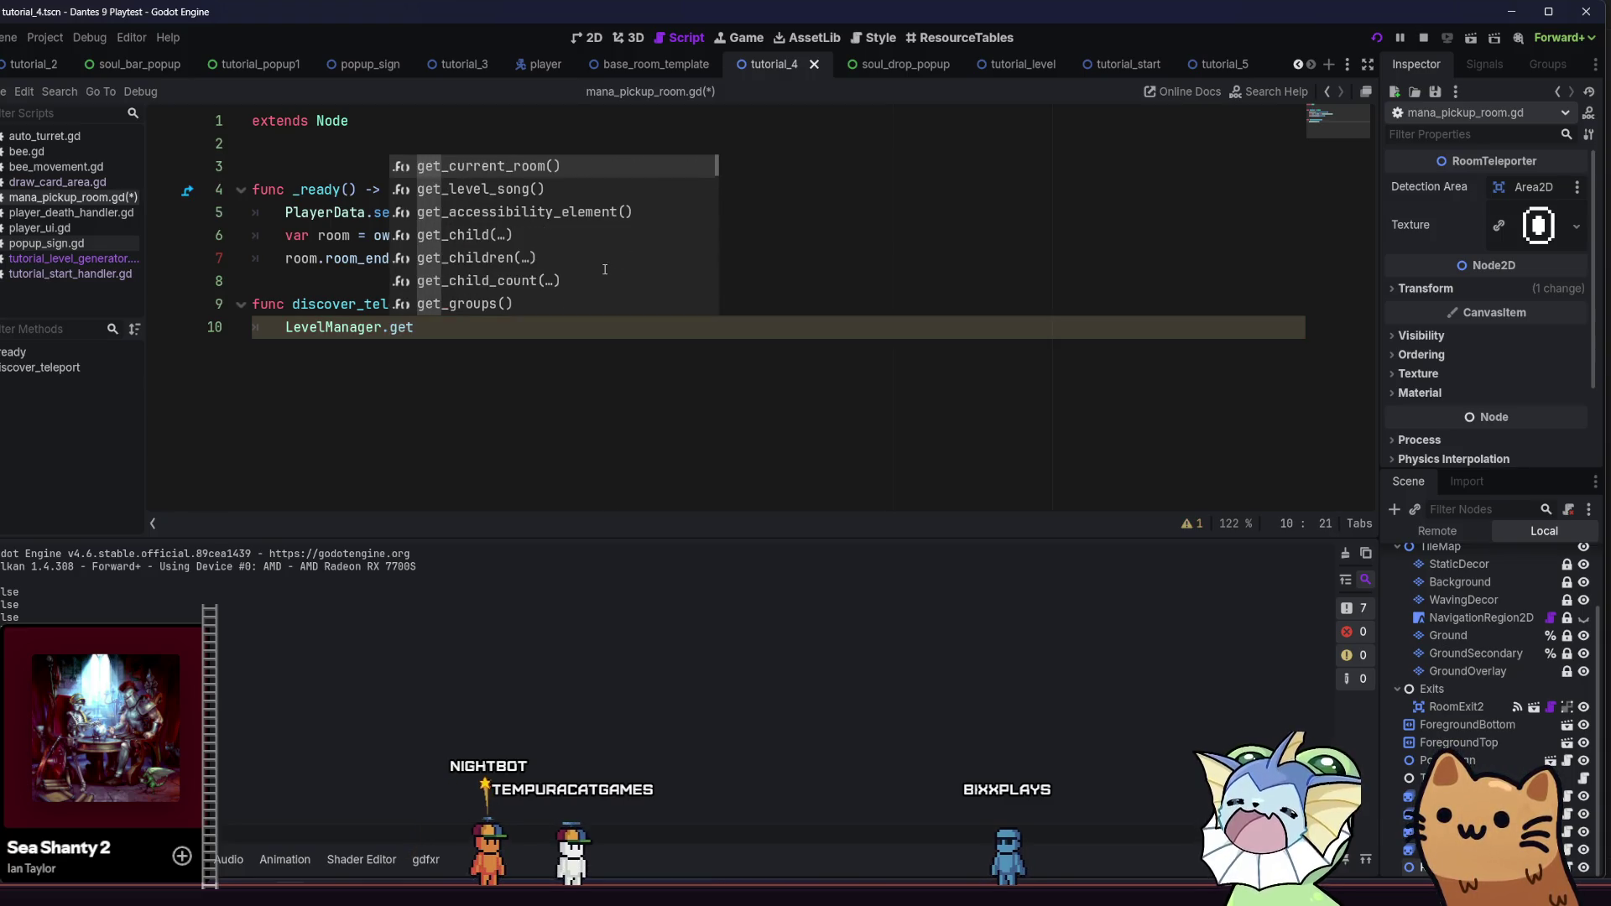
key(Down)
key(Down)
key(Down)
key(Down)
key(Down)
key(Down)
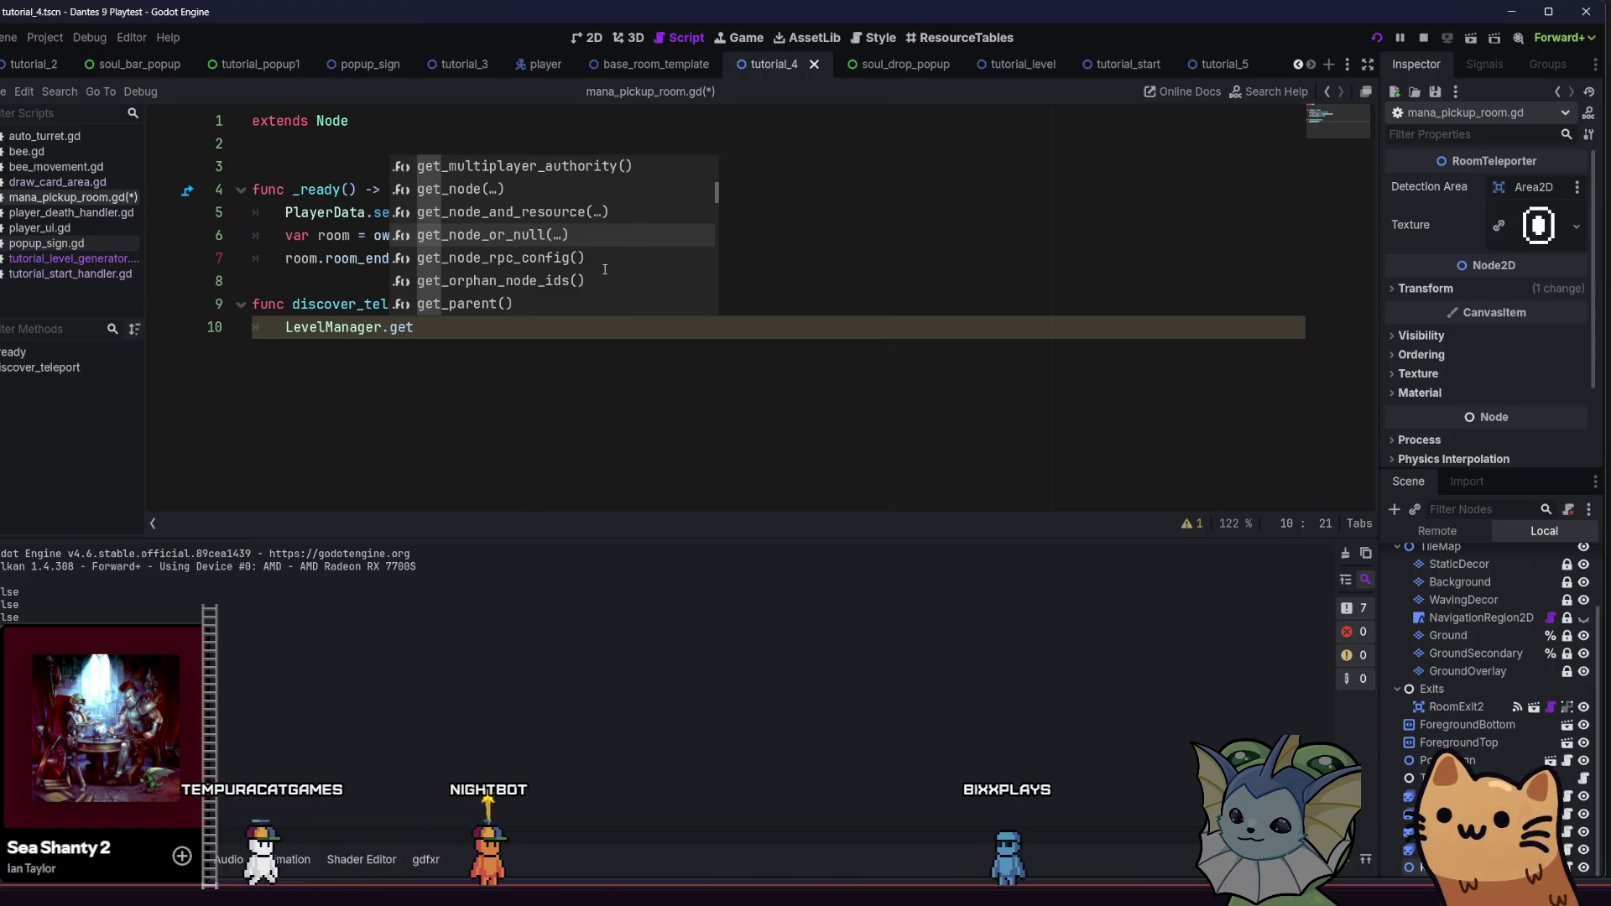
Complete line 10 as LevelManager.level_scene.generated_rooms[5].discovered = true, then select everything after LevelManager
text(_lev)
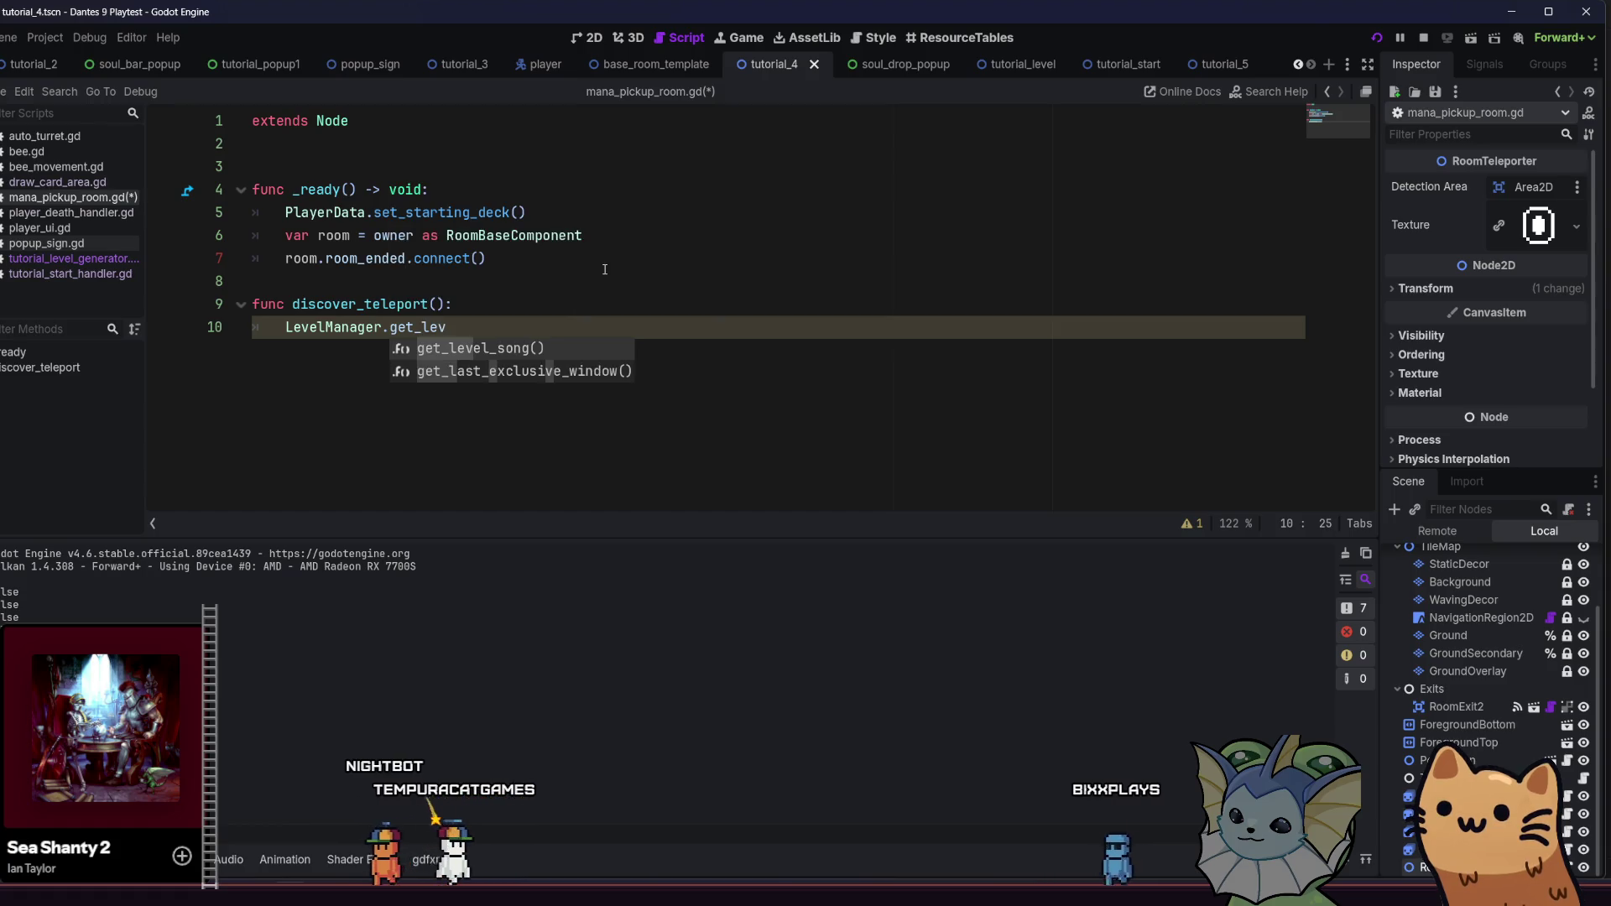
key(BackSpace)
key(BackSpace)
key(BackSpace)
key(BackSpace)
key(BackSpace)
key(BackSpace)
key(BackSpace)
text(leve)
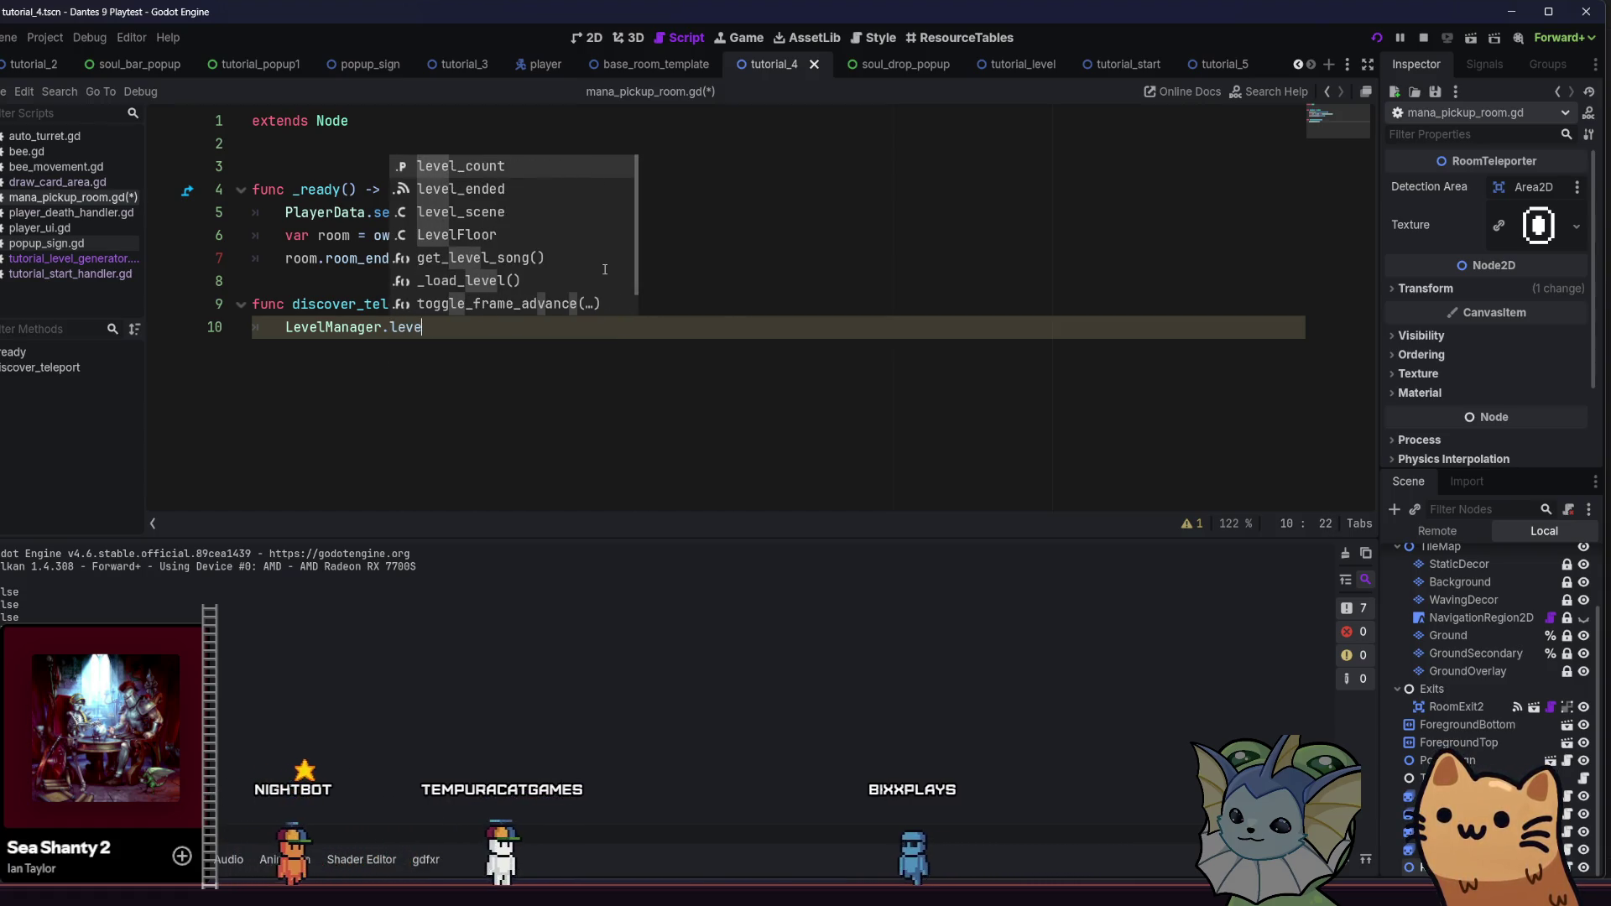
key(Down)
key(Down)
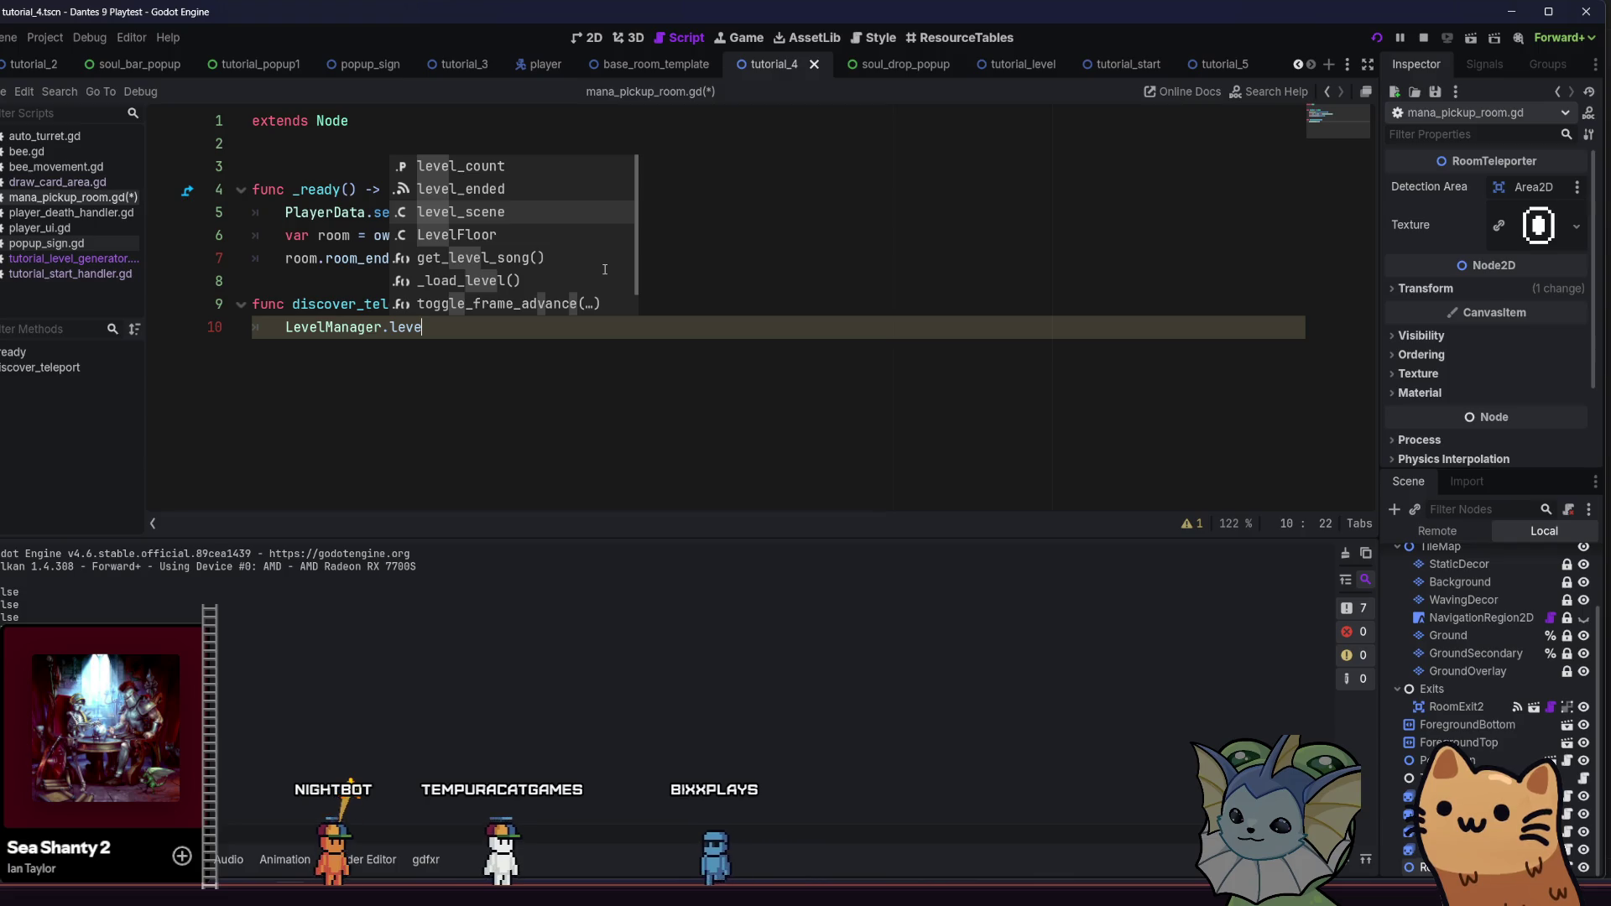
key(Return)
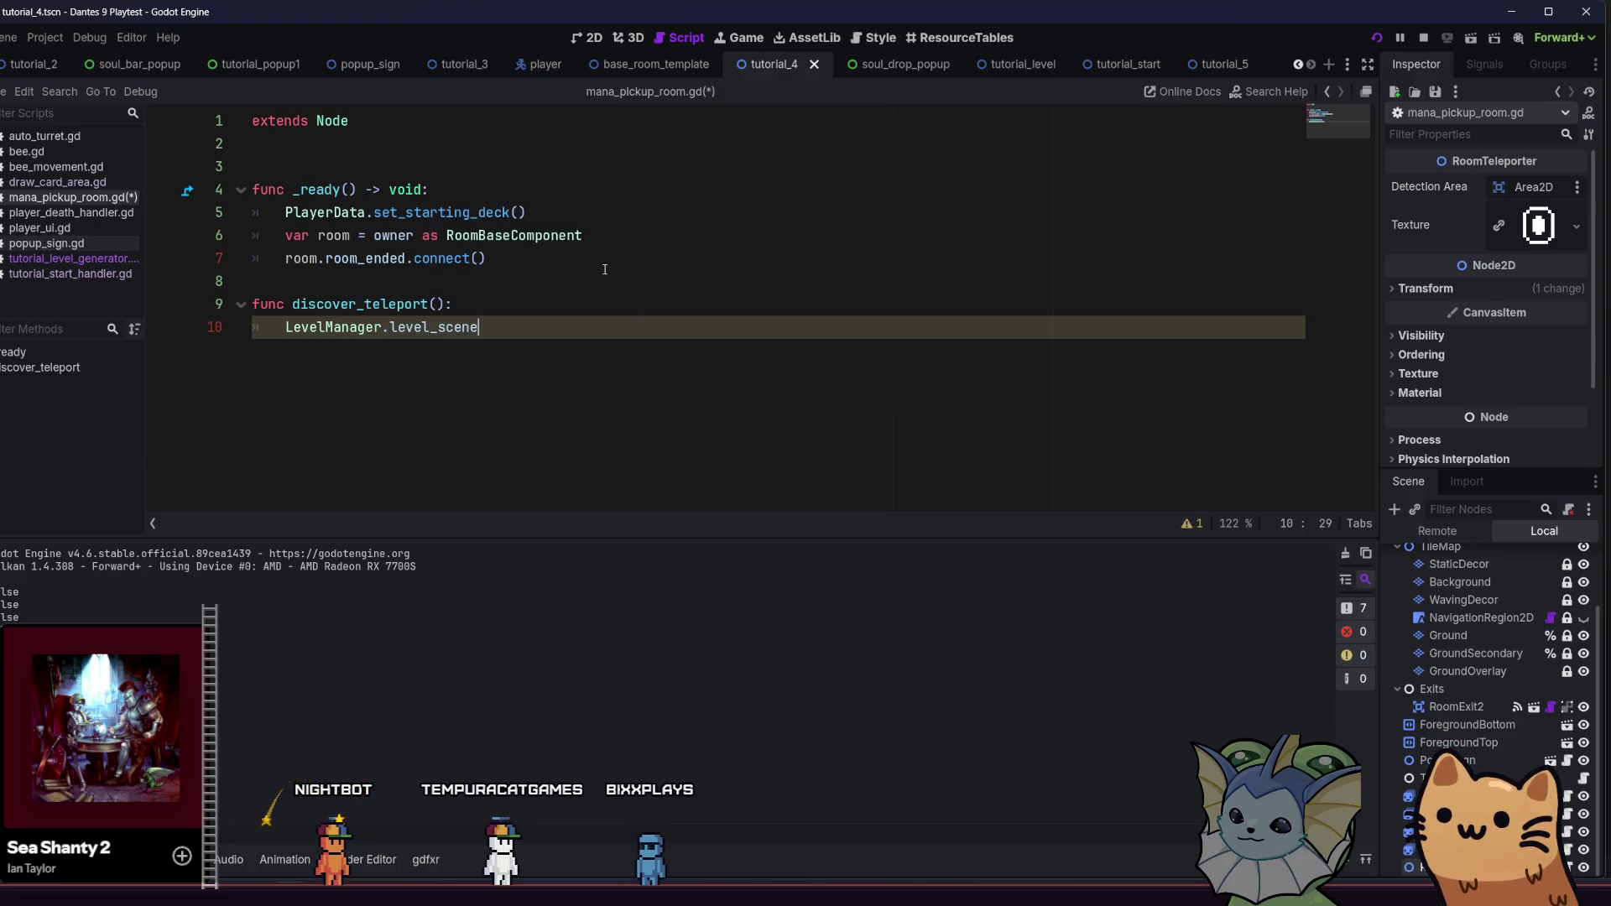
text(.ge)
key(BackSpace)
key(BackSpace)
key(BackSpace)
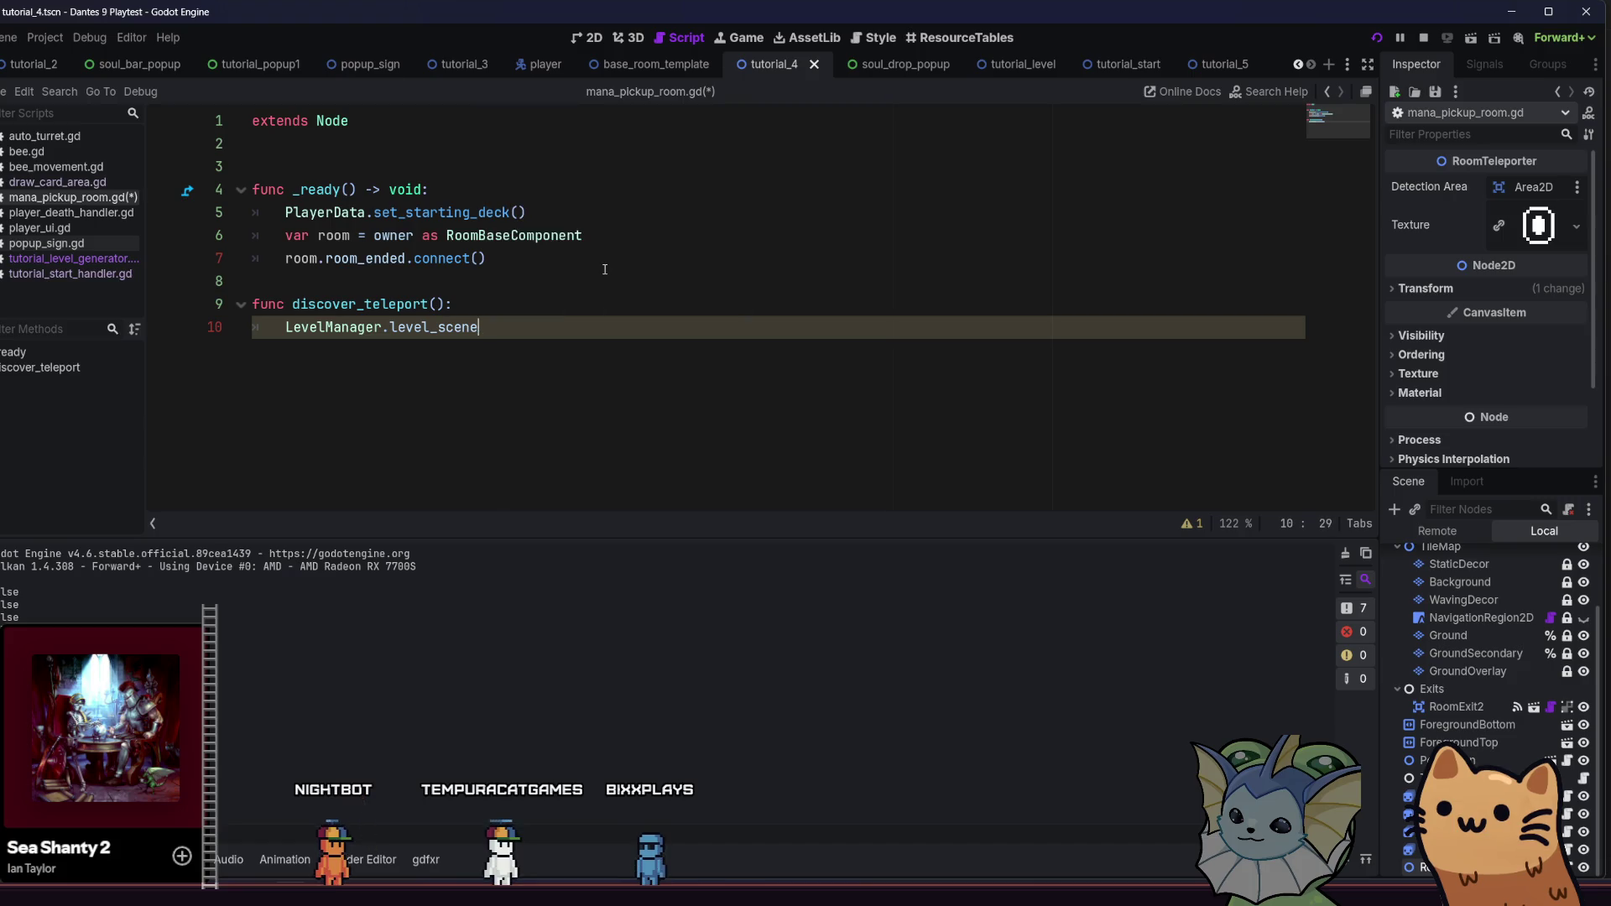
mouse_move(428, 332)
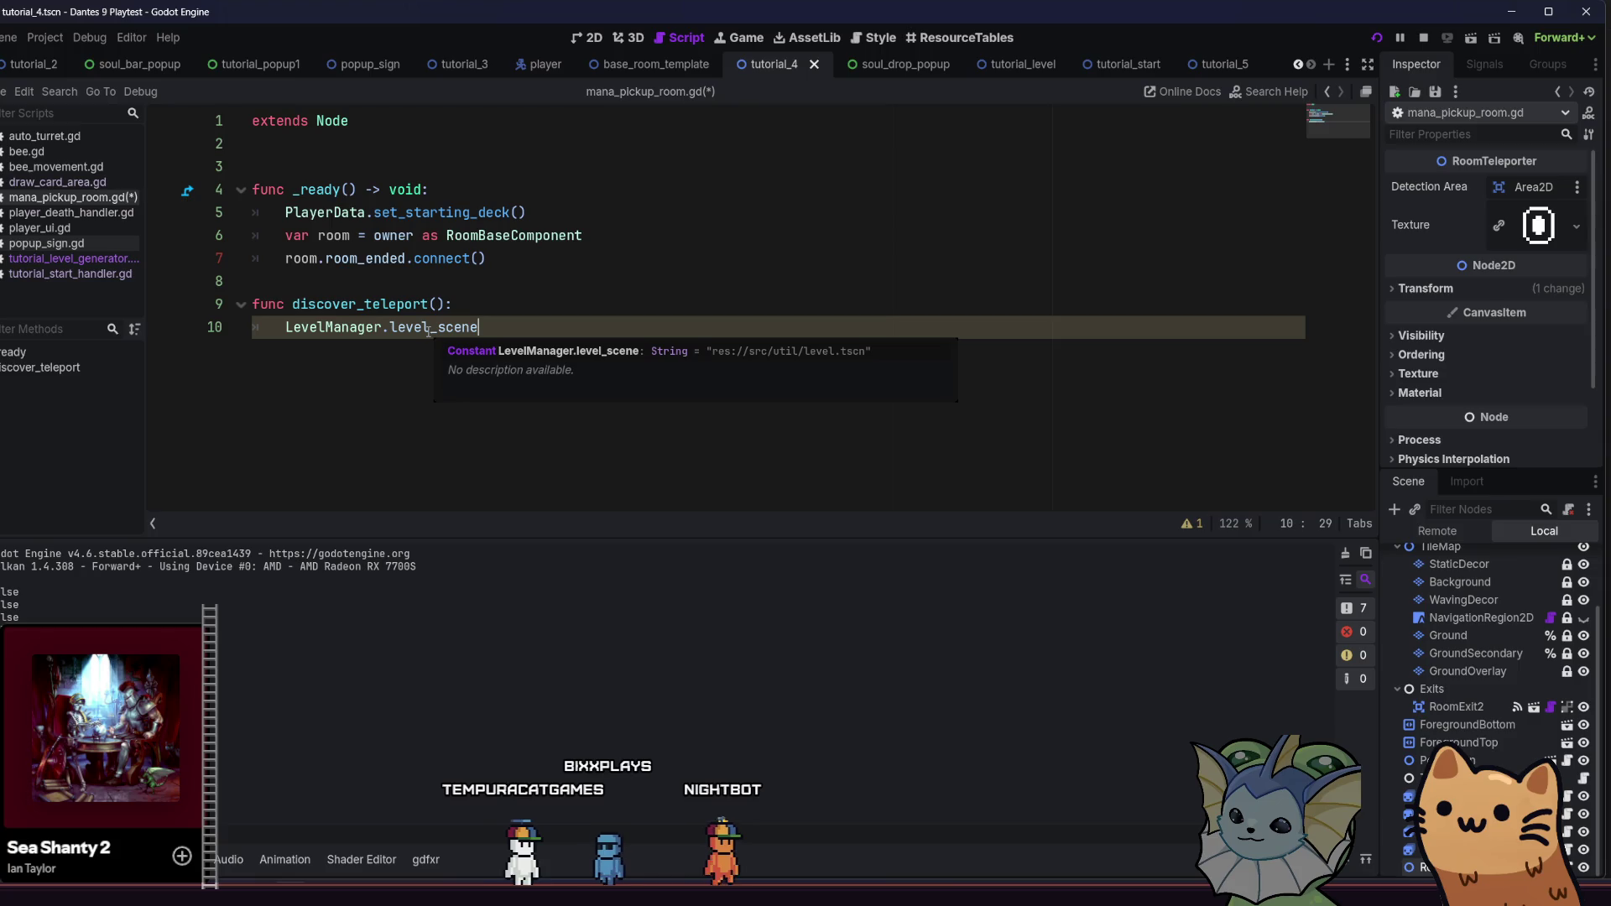
text(.generated_rooms[5].discovered)
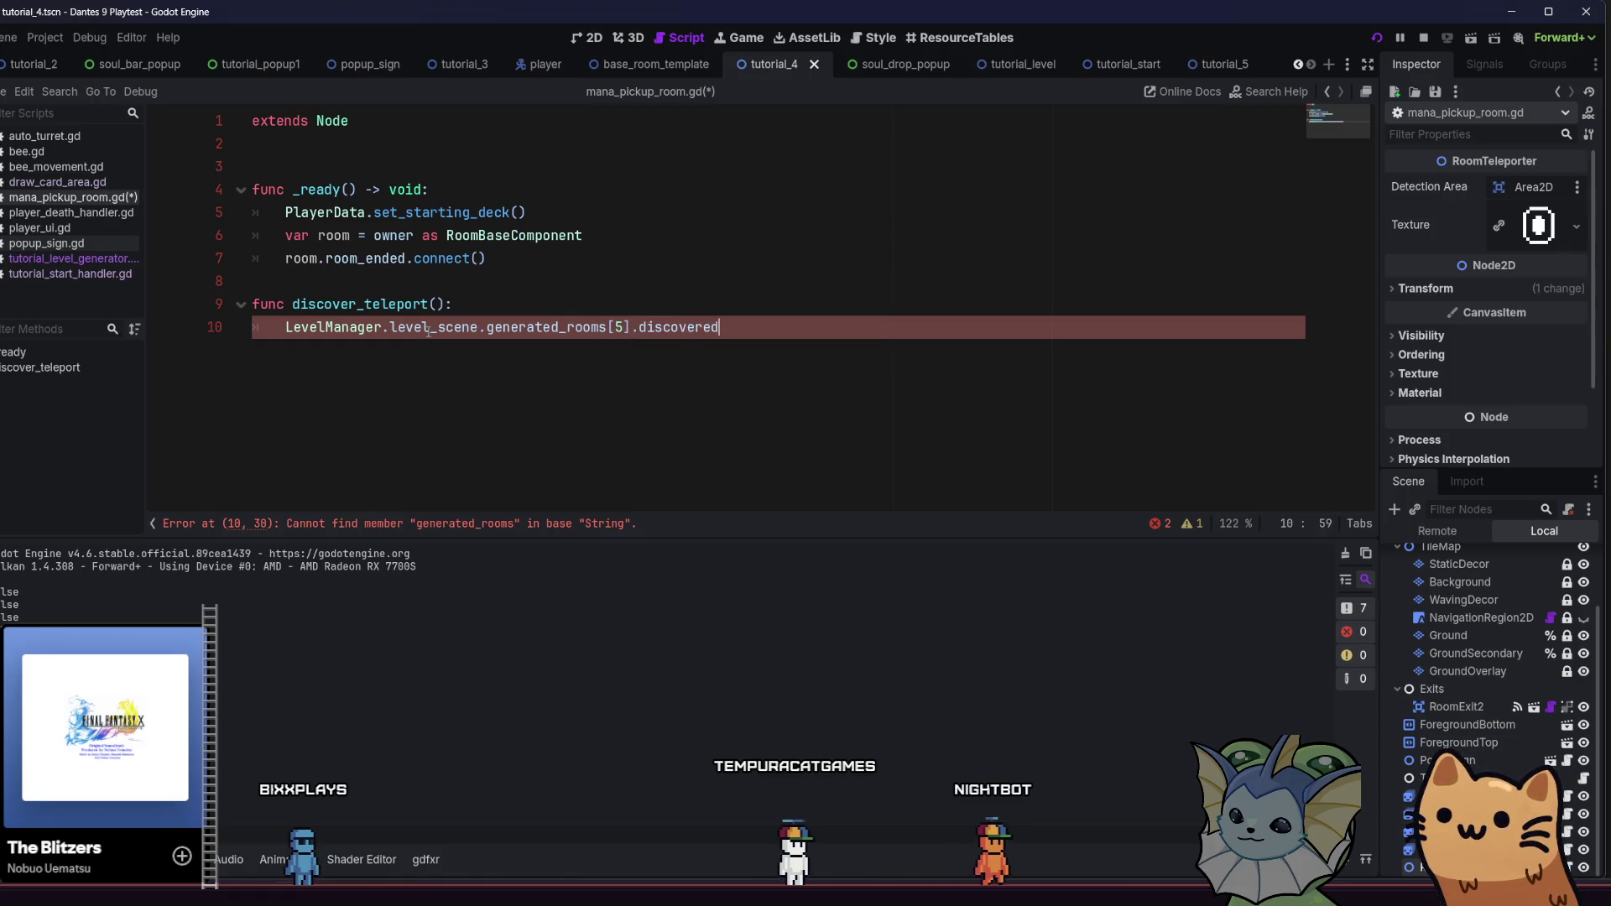
text( = true)
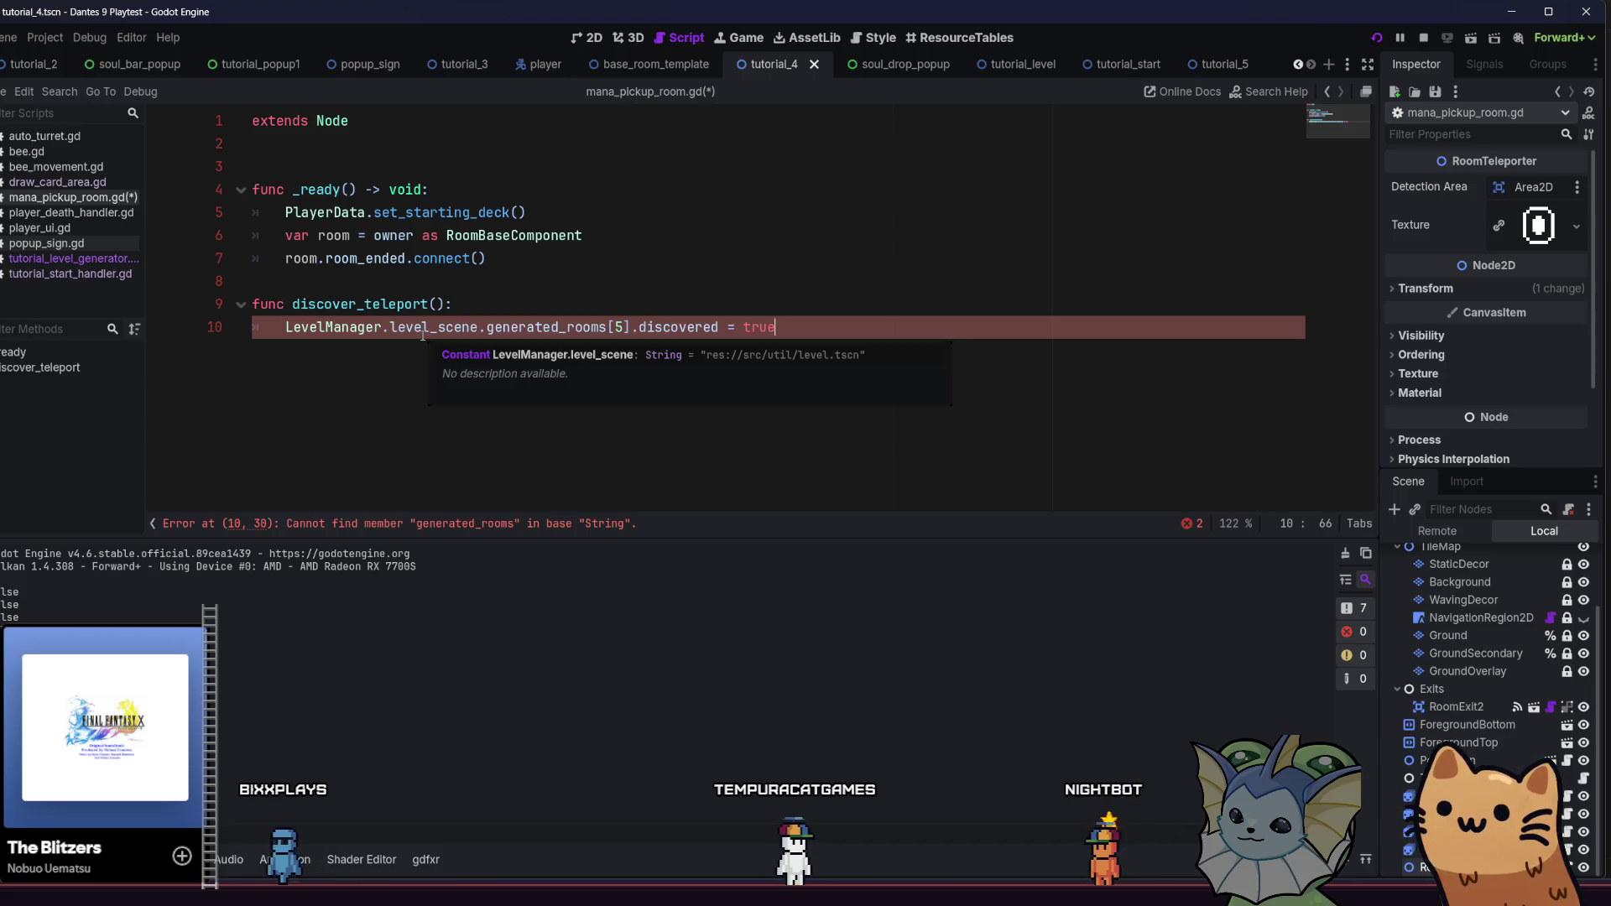
drag(775, 327, 390, 327)
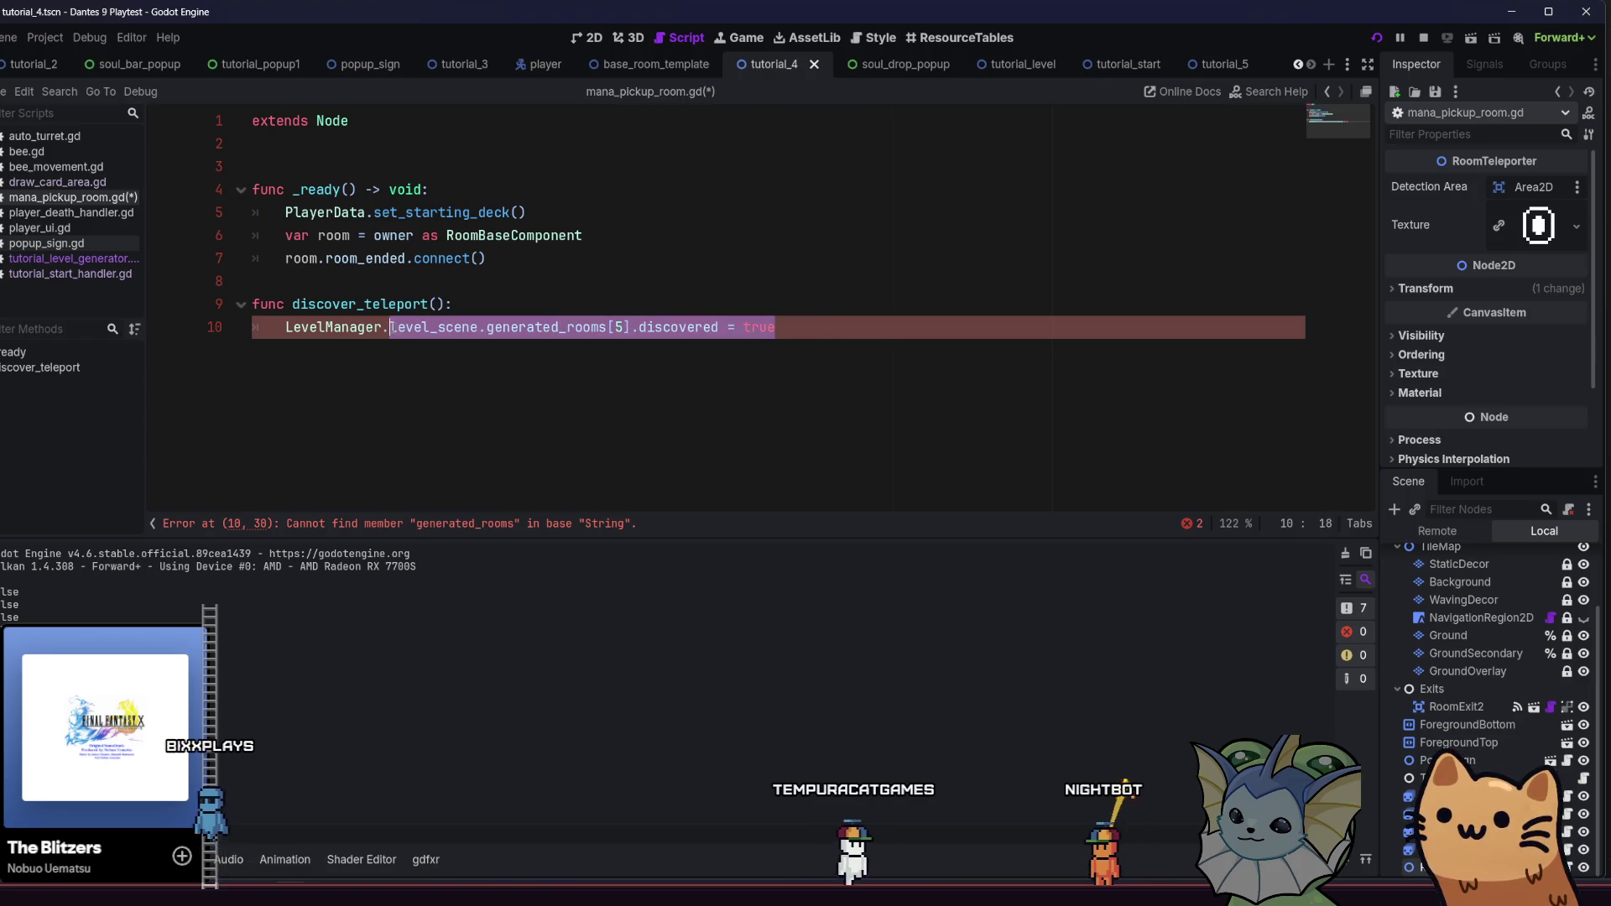
Delete the level_scene expression and search LevelManager's members, inserting LevelFloor
key(BackSpace)
text(lManager.l)
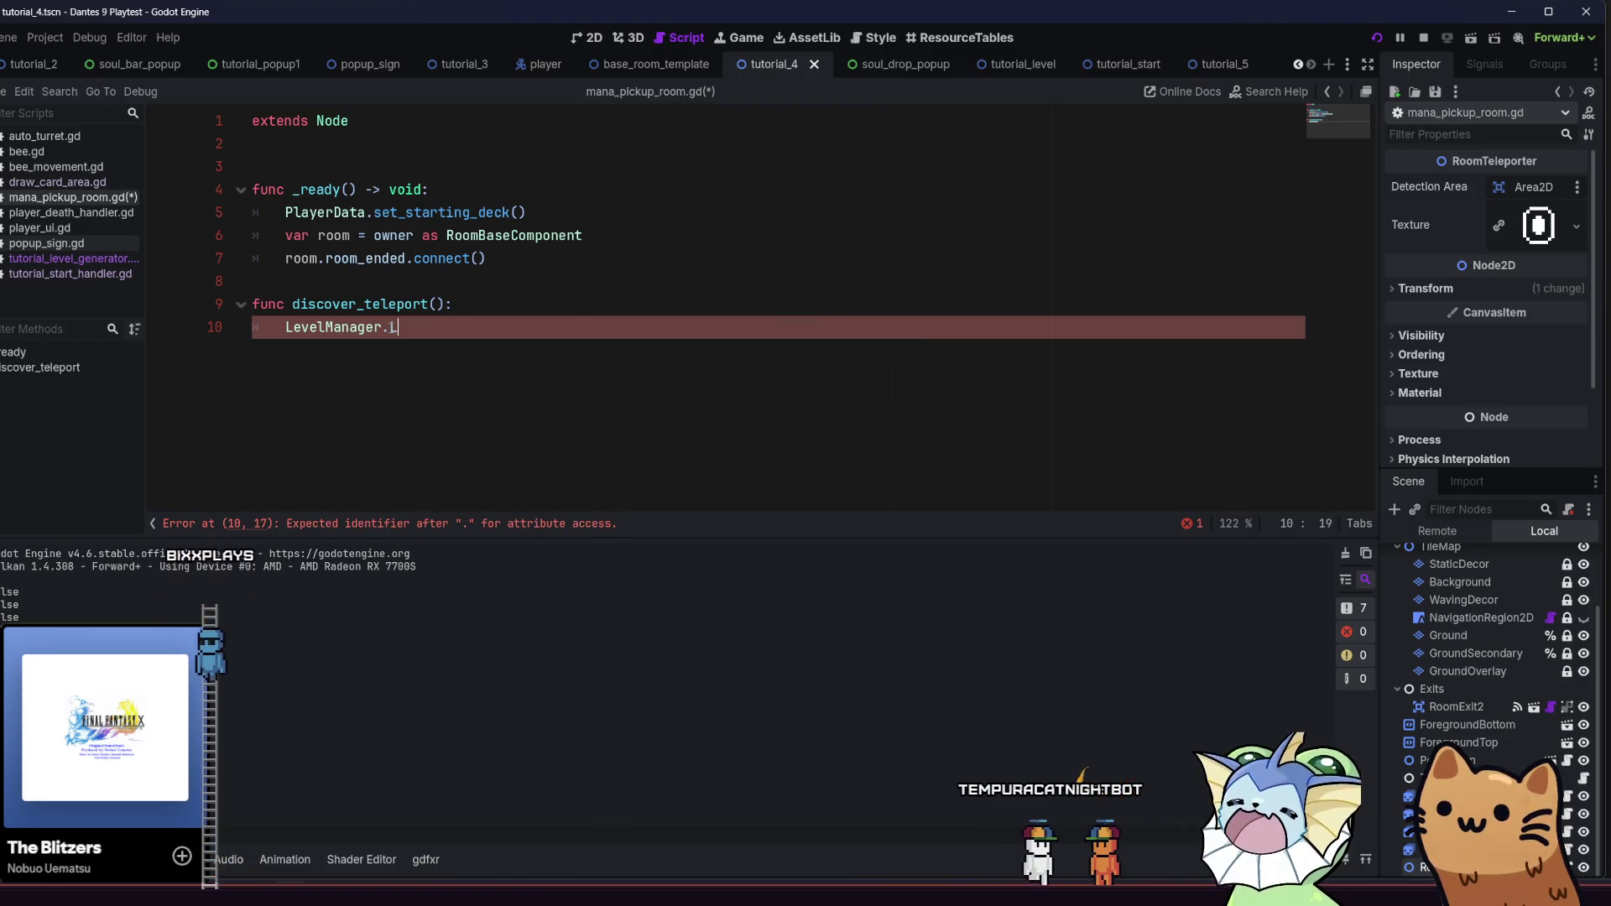
text(eve)
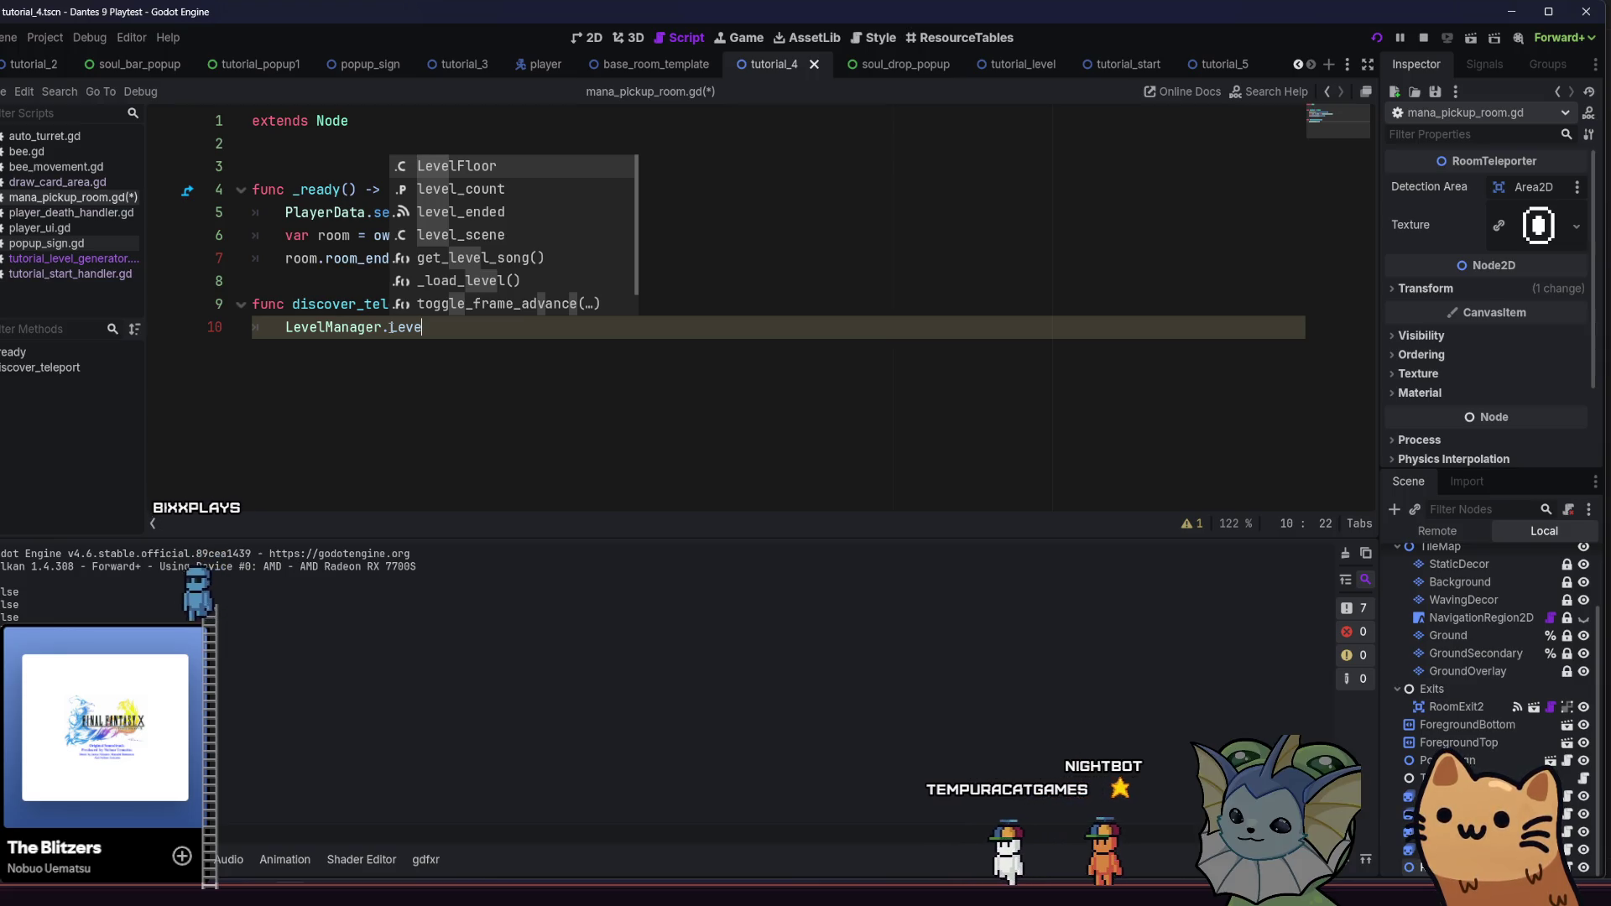
key(BackSpace)
key(BackSpace)
key(BackSpace)
key(BackSpace)
text(get)
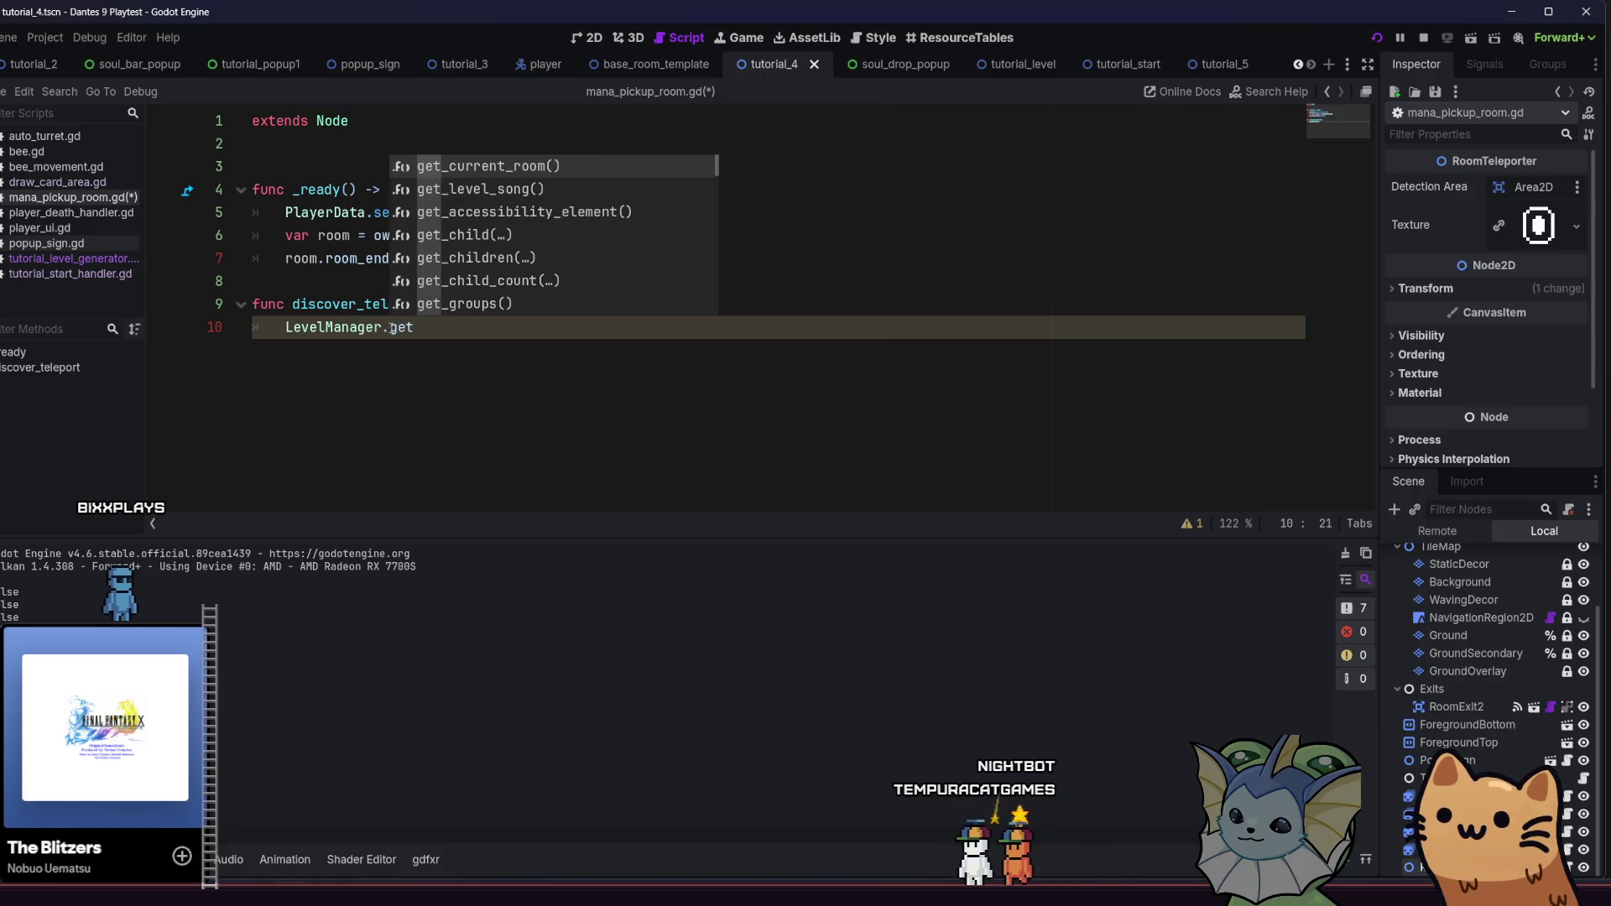
scroll(540, 282, down, 10)
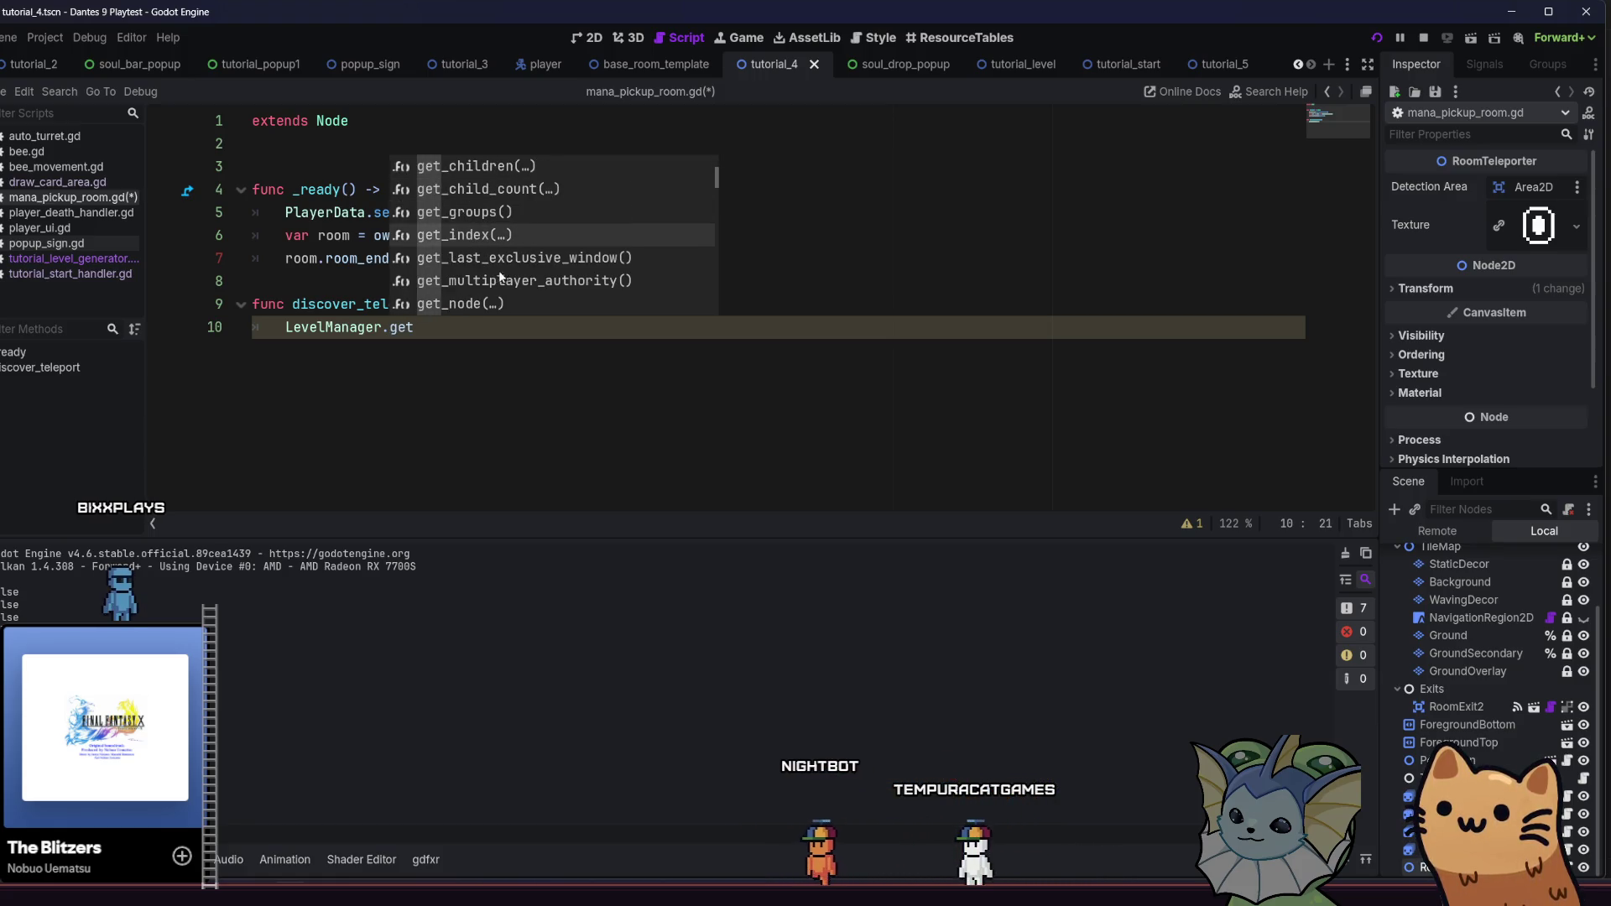
scroll(541, 279, down, 10)
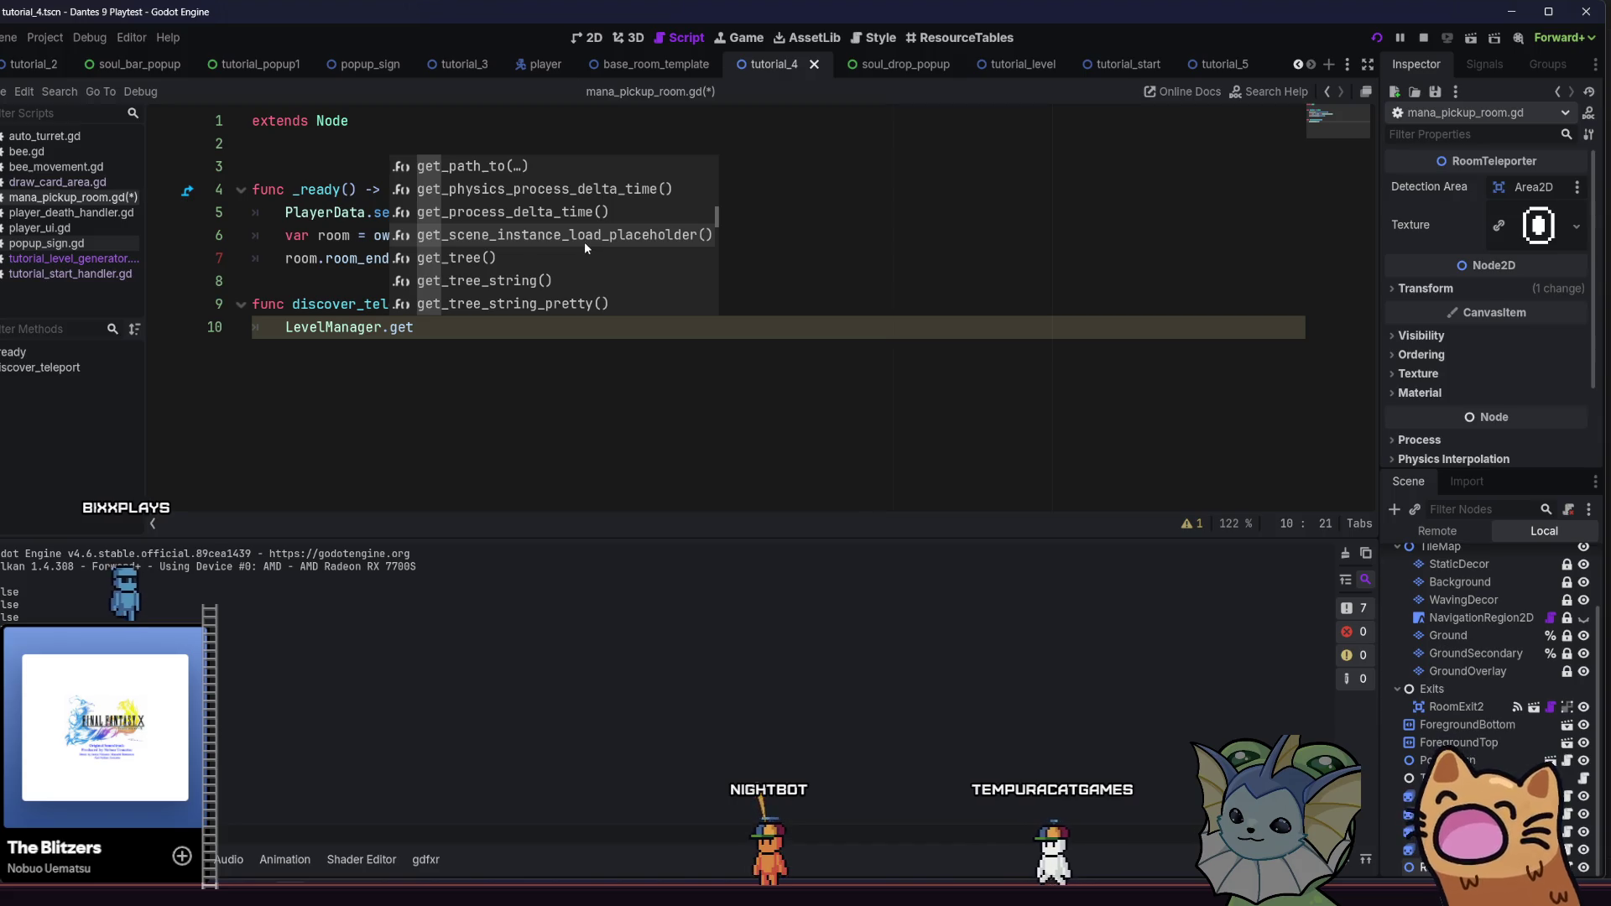
scroll(590, 266, down, 2)
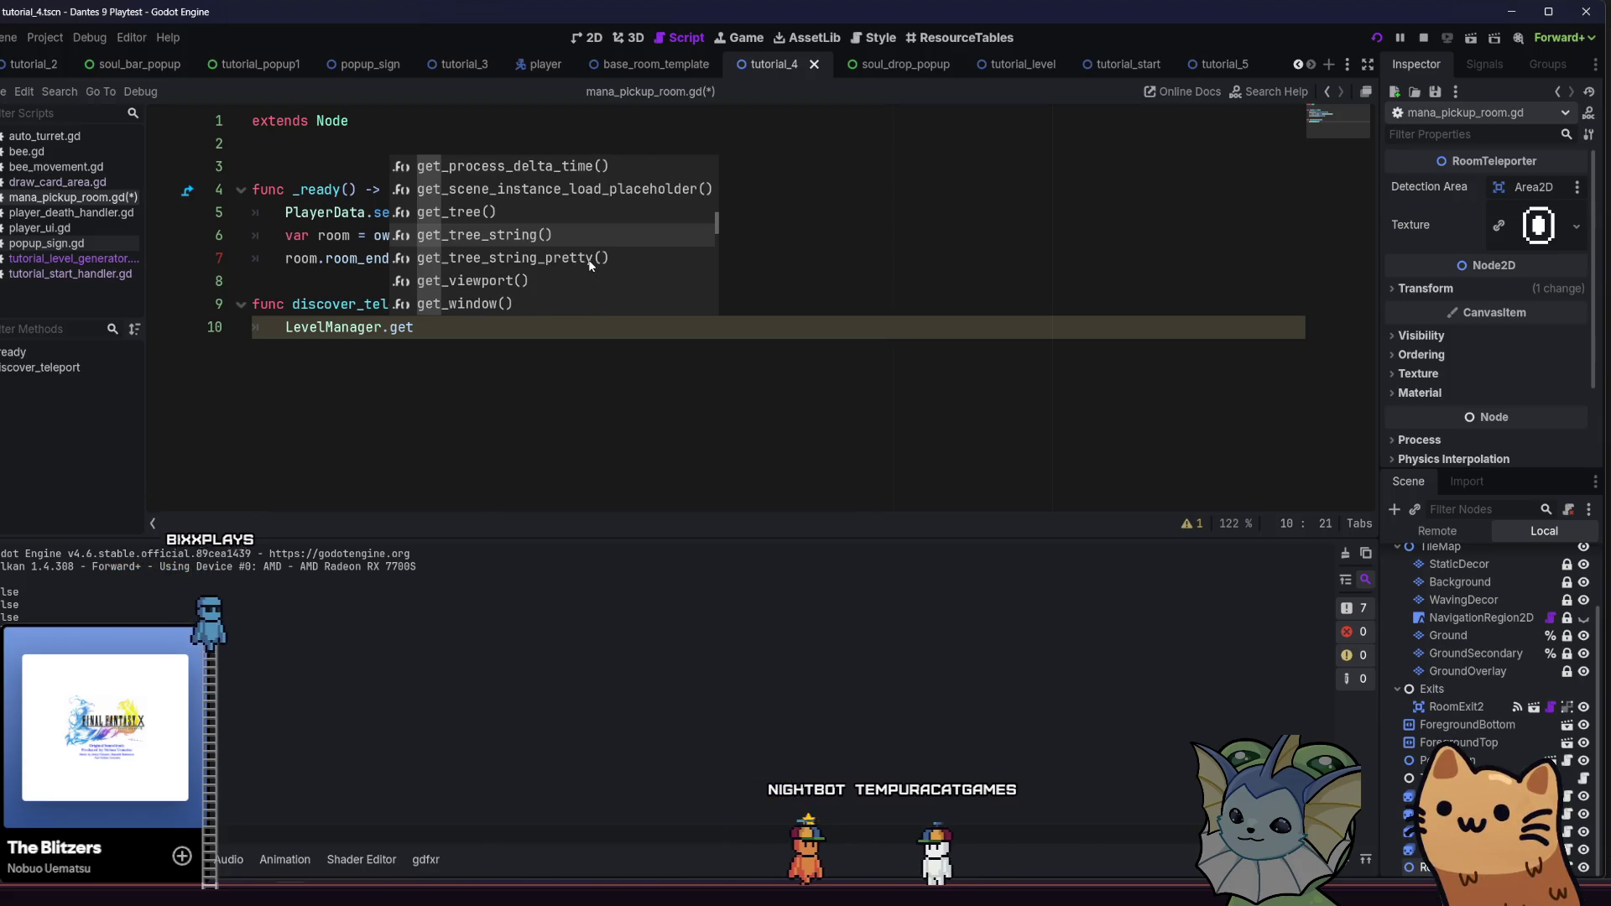
key(BackSpace)
key(BackSpace)
key(BackSpace)
text(Leve)
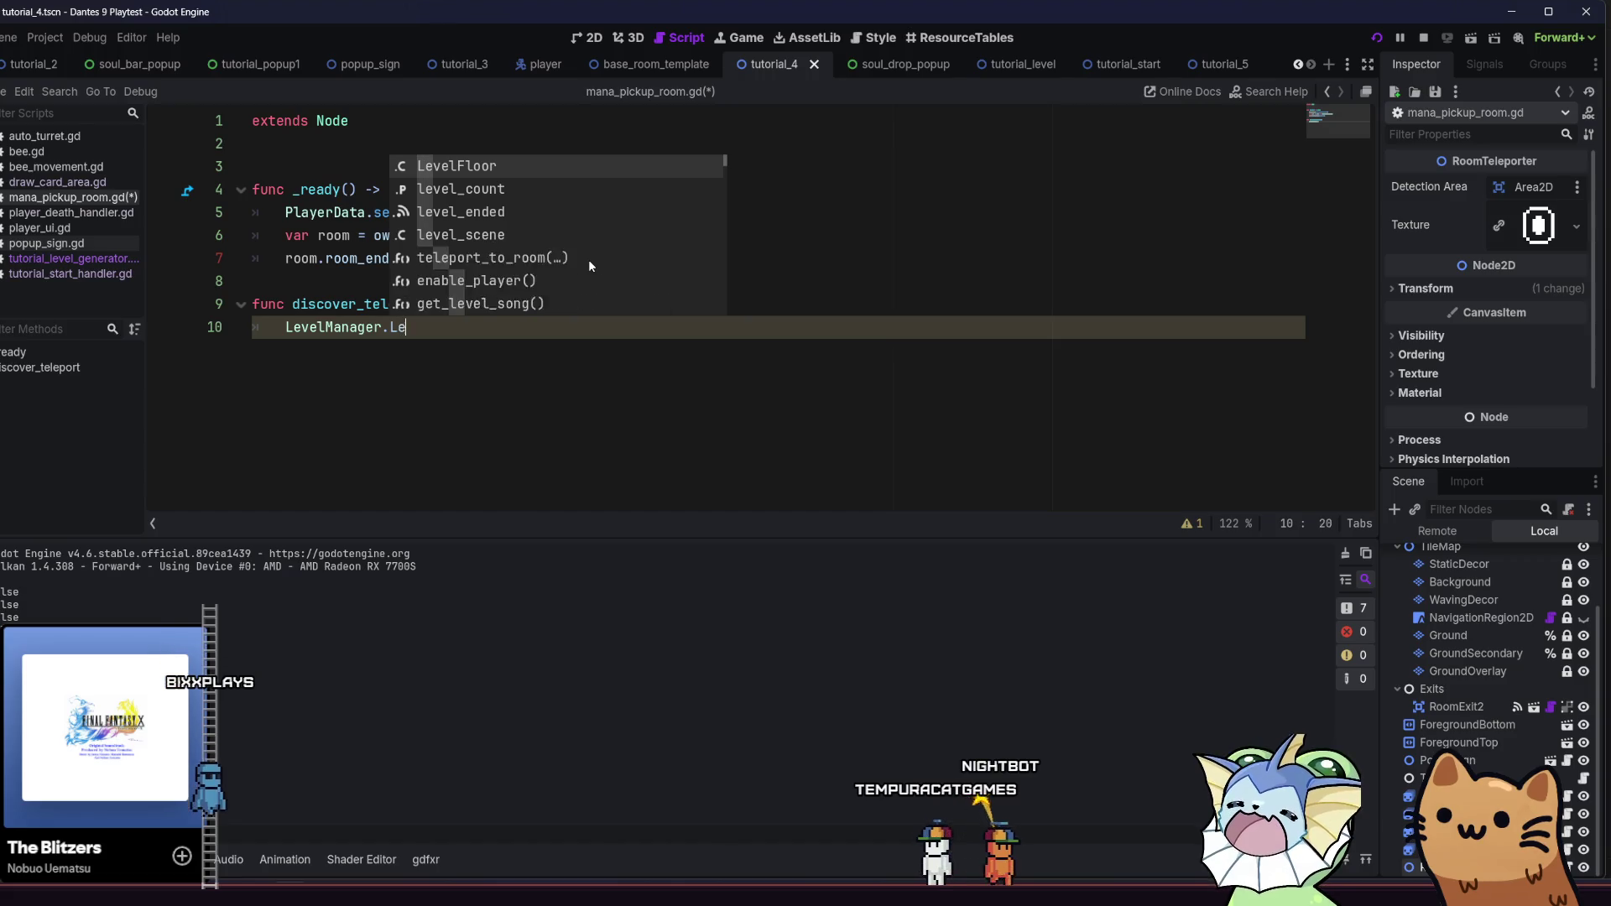
key(Return)
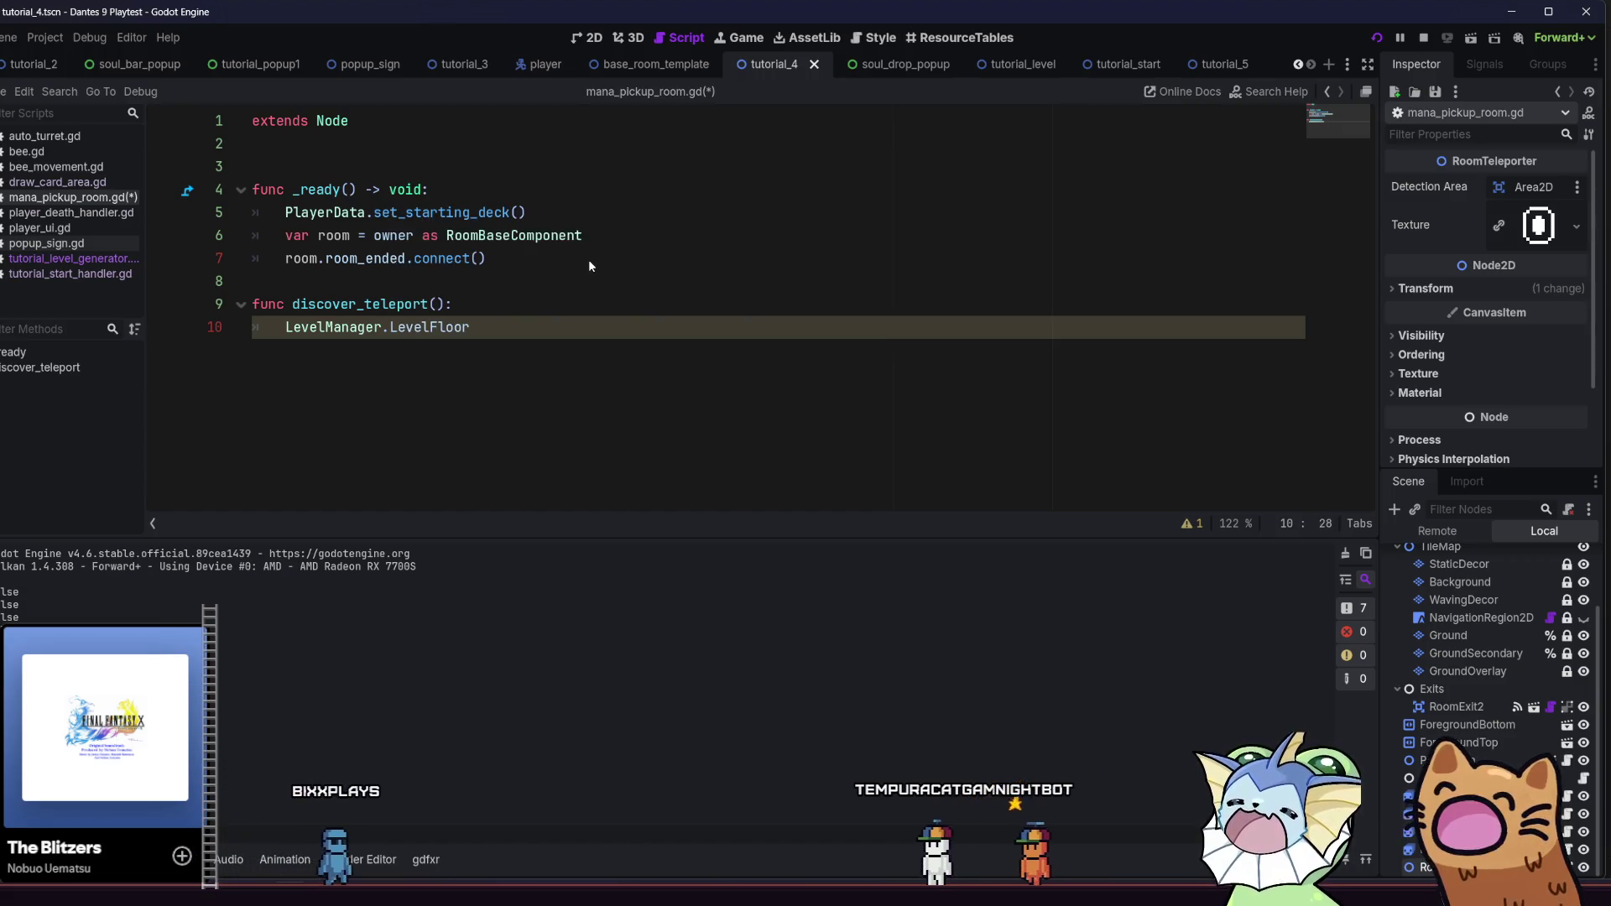
Change LevelFloor into LevelManager.current_floor_info using autocomplete
mouse_move(438, 327)
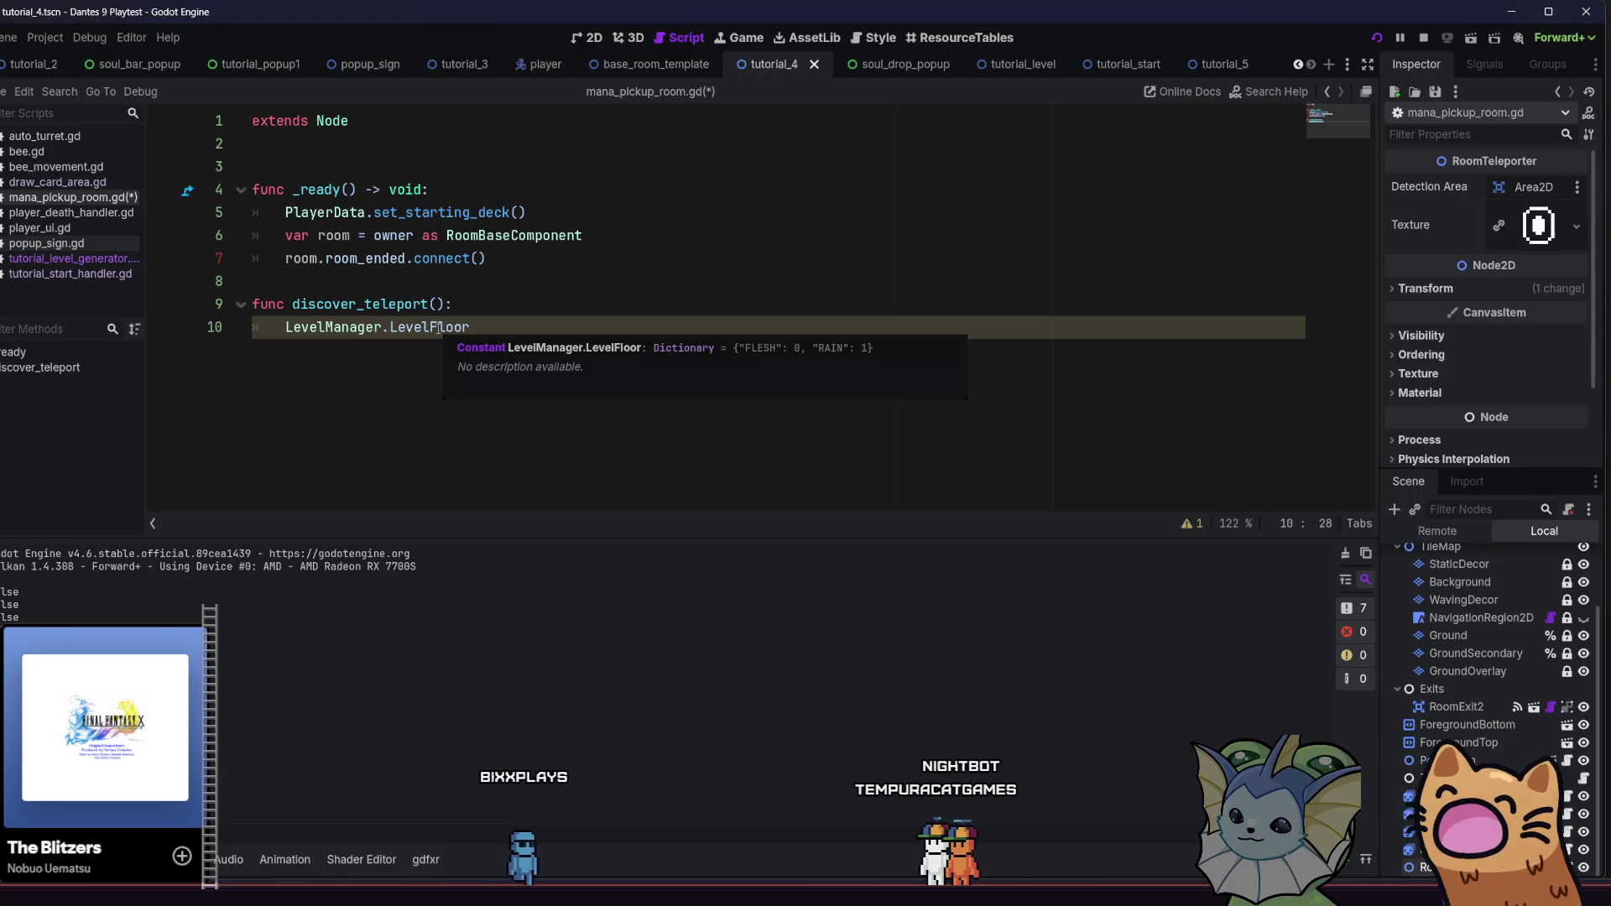
shift+click(413, 326)
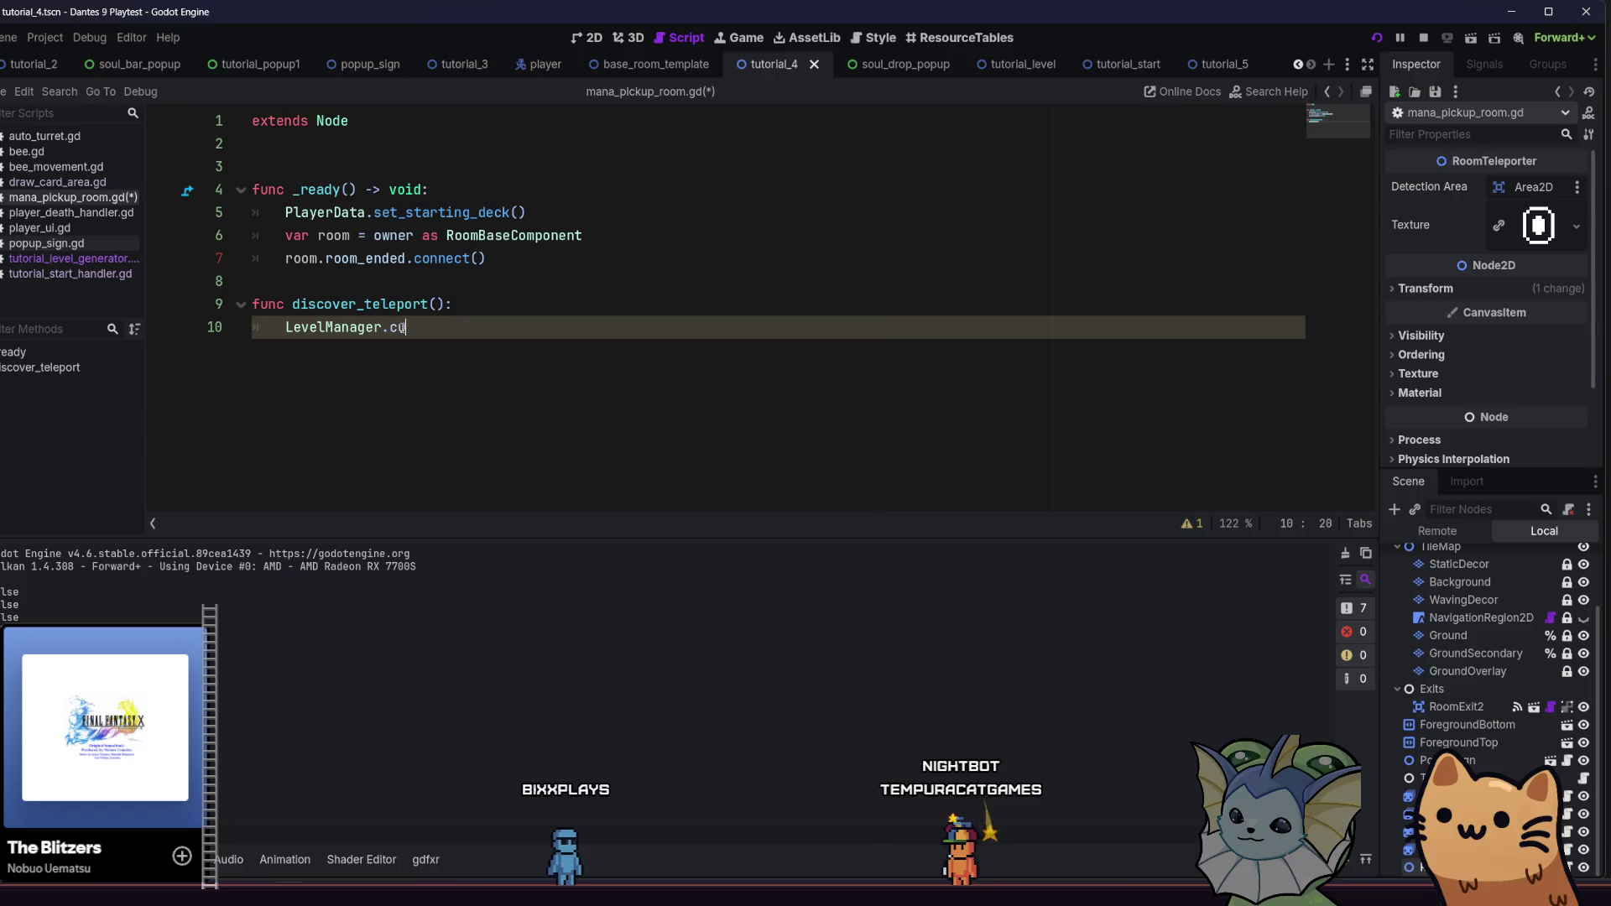
text(rre)
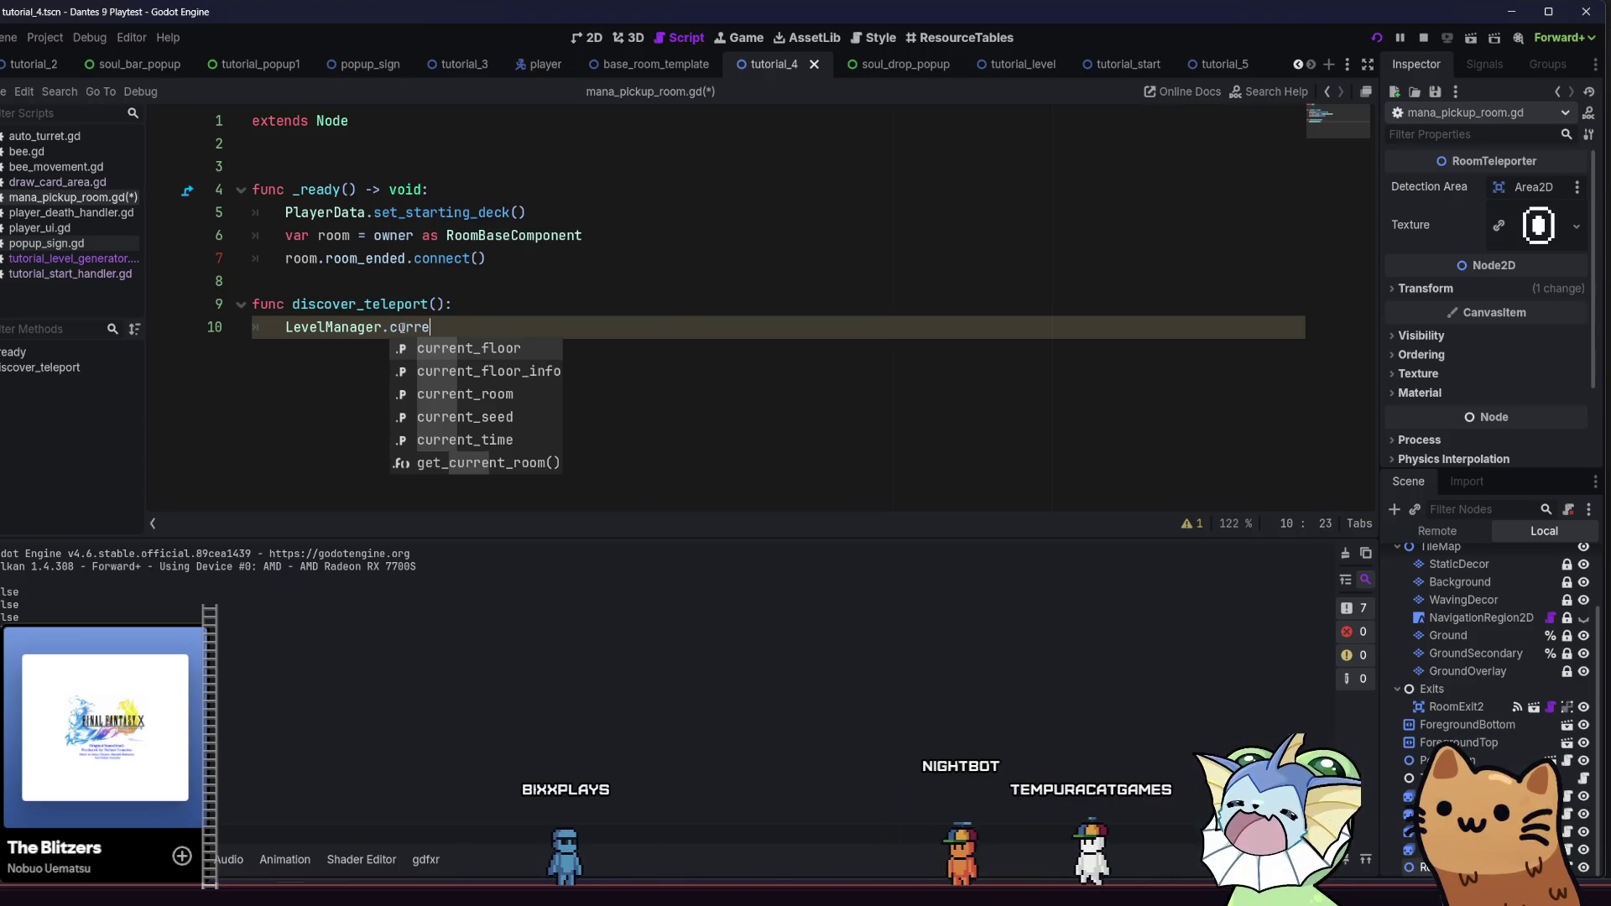
key(Down)
key(Up)
key(Return)
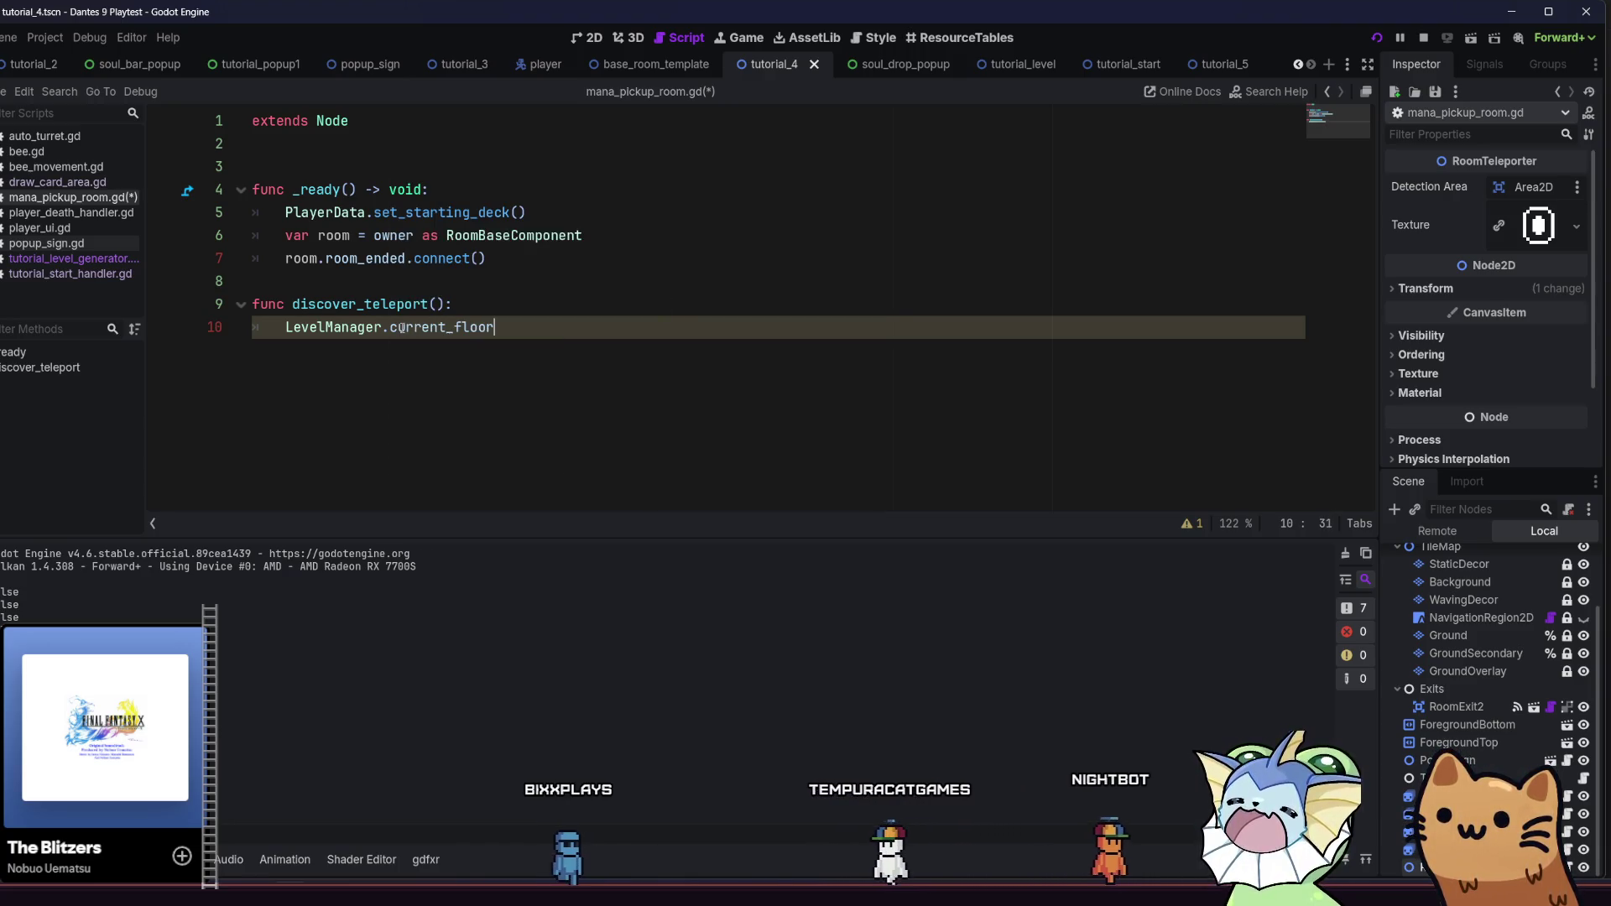
mouse_move(430, 333)
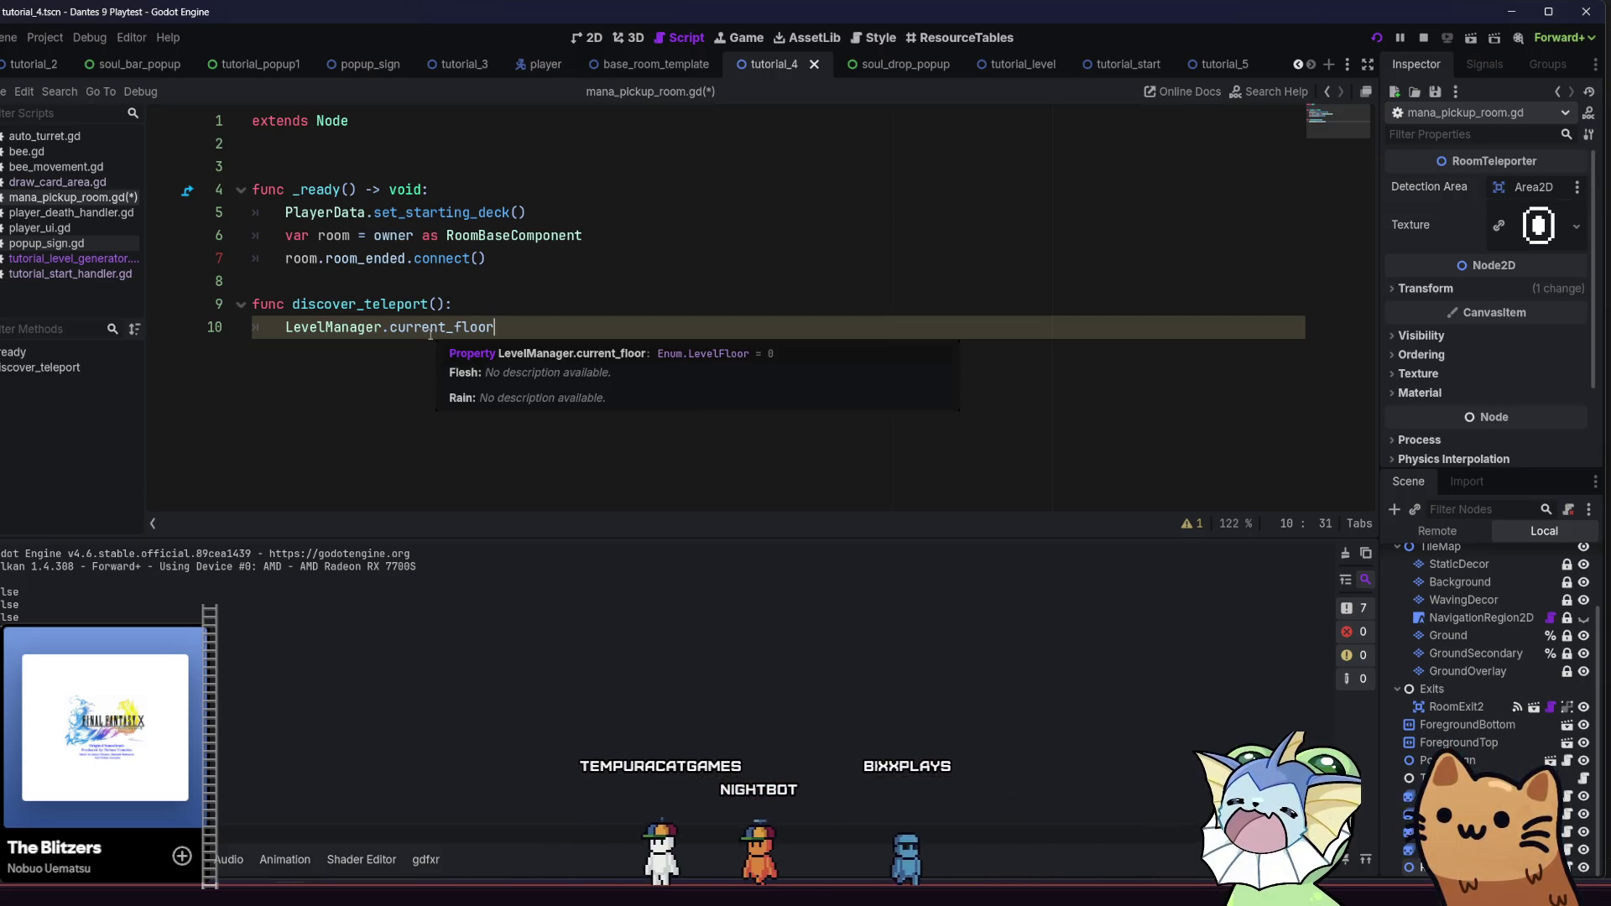
click(430, 333)
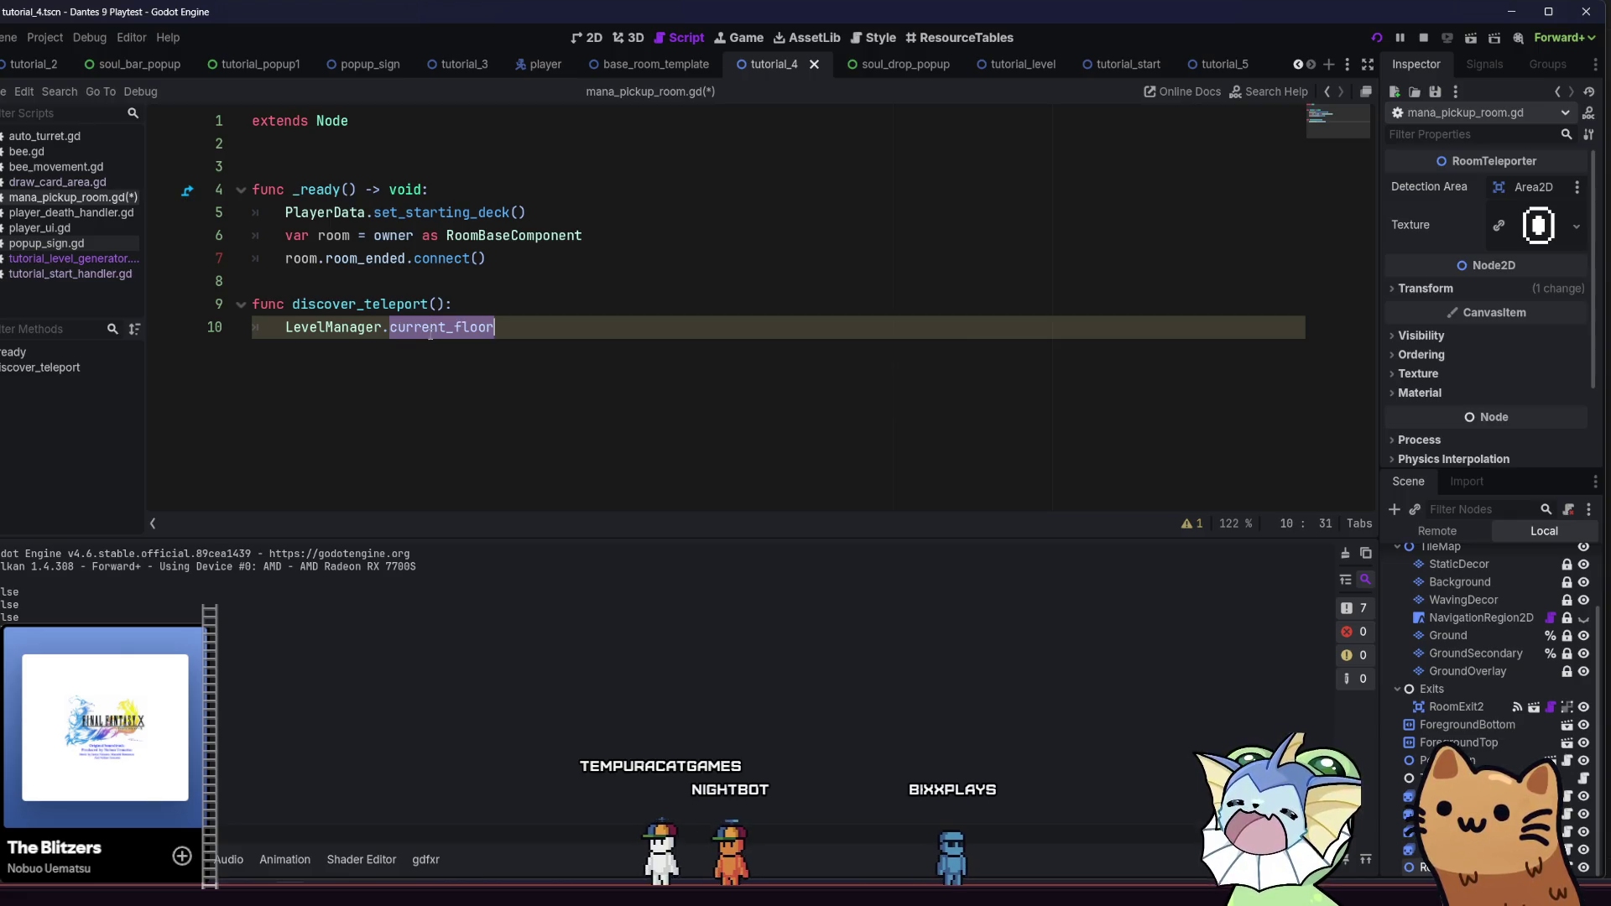
text(_)
key(Down)
key(Return)
Add a dot after current_floor_info and browse the FloorInfo member suggestions
right_click(447, 330)
key(Escape)
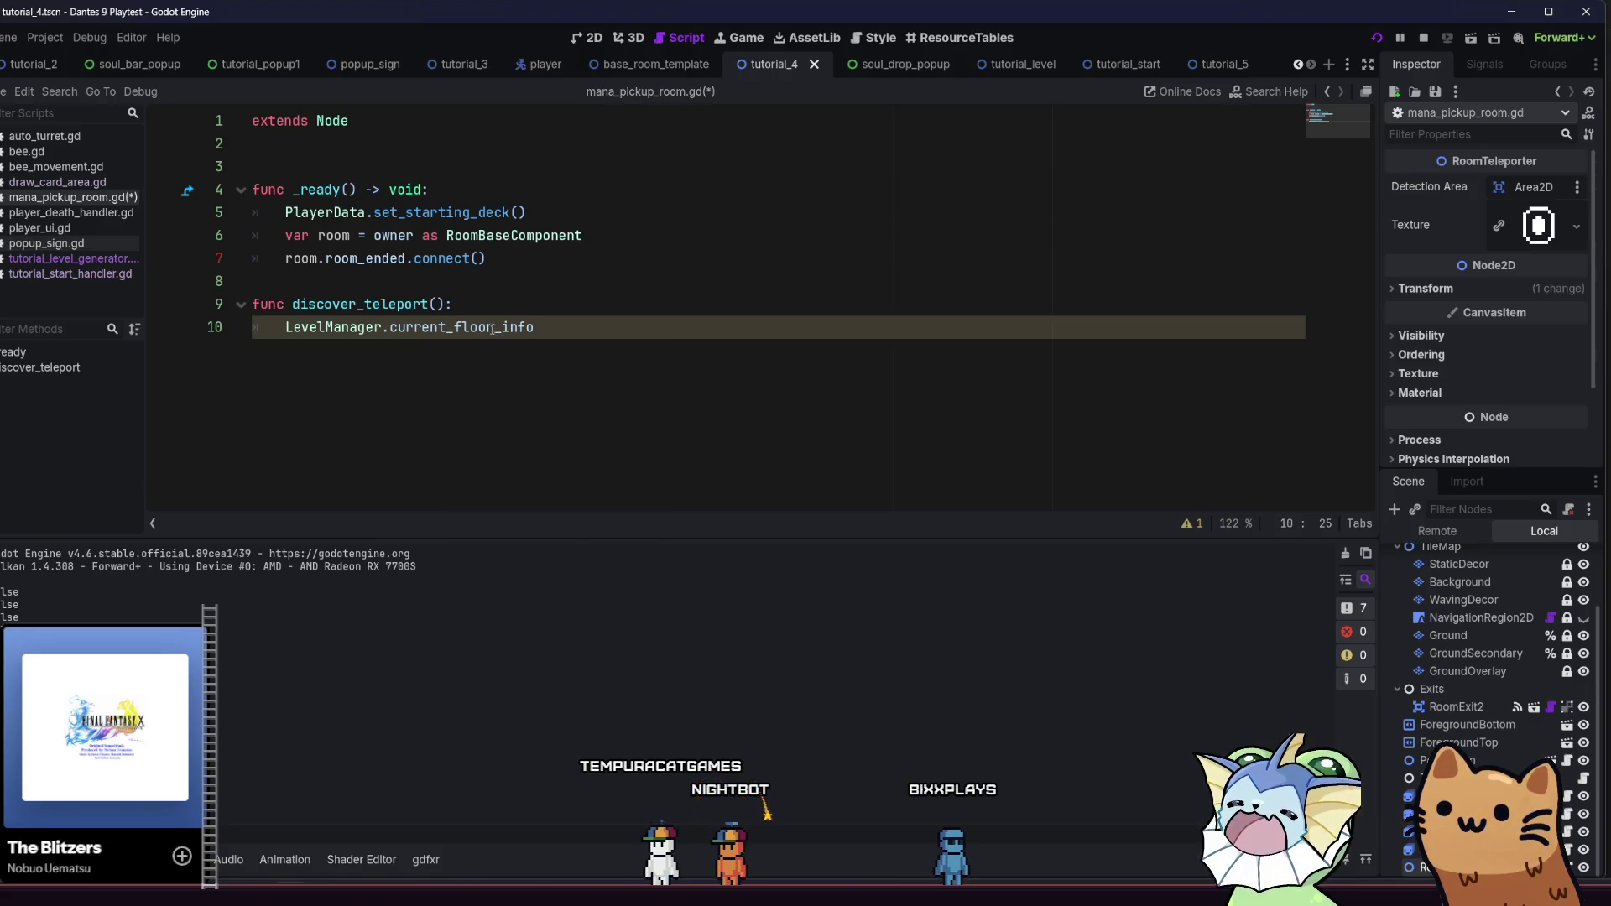
mouse_move(486, 326)
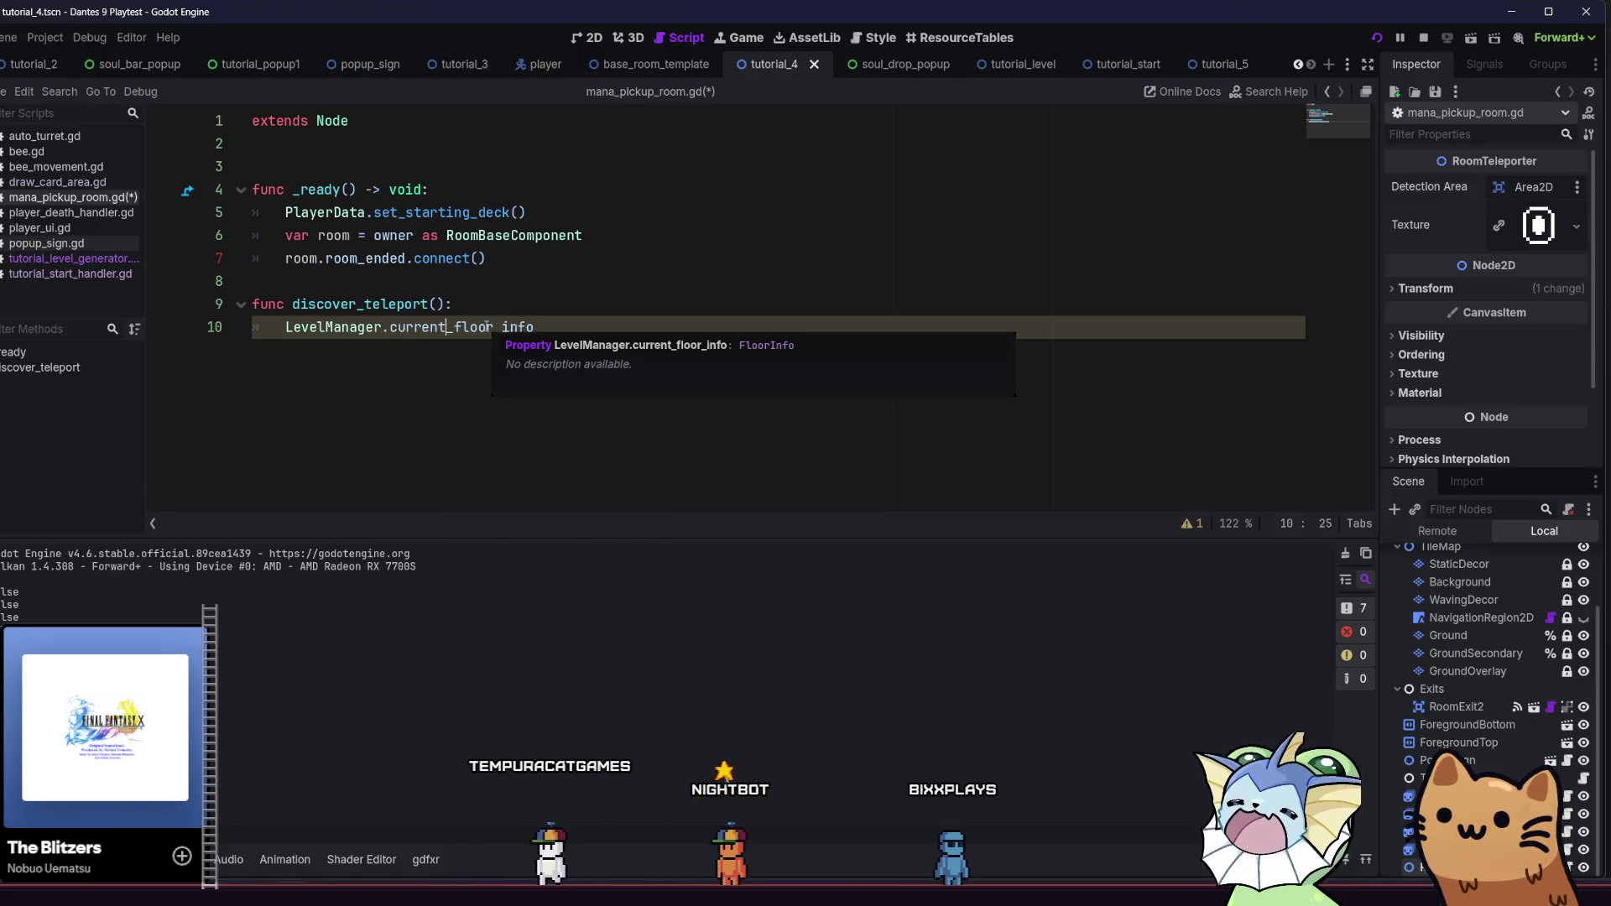
click(595, 329)
text(.)
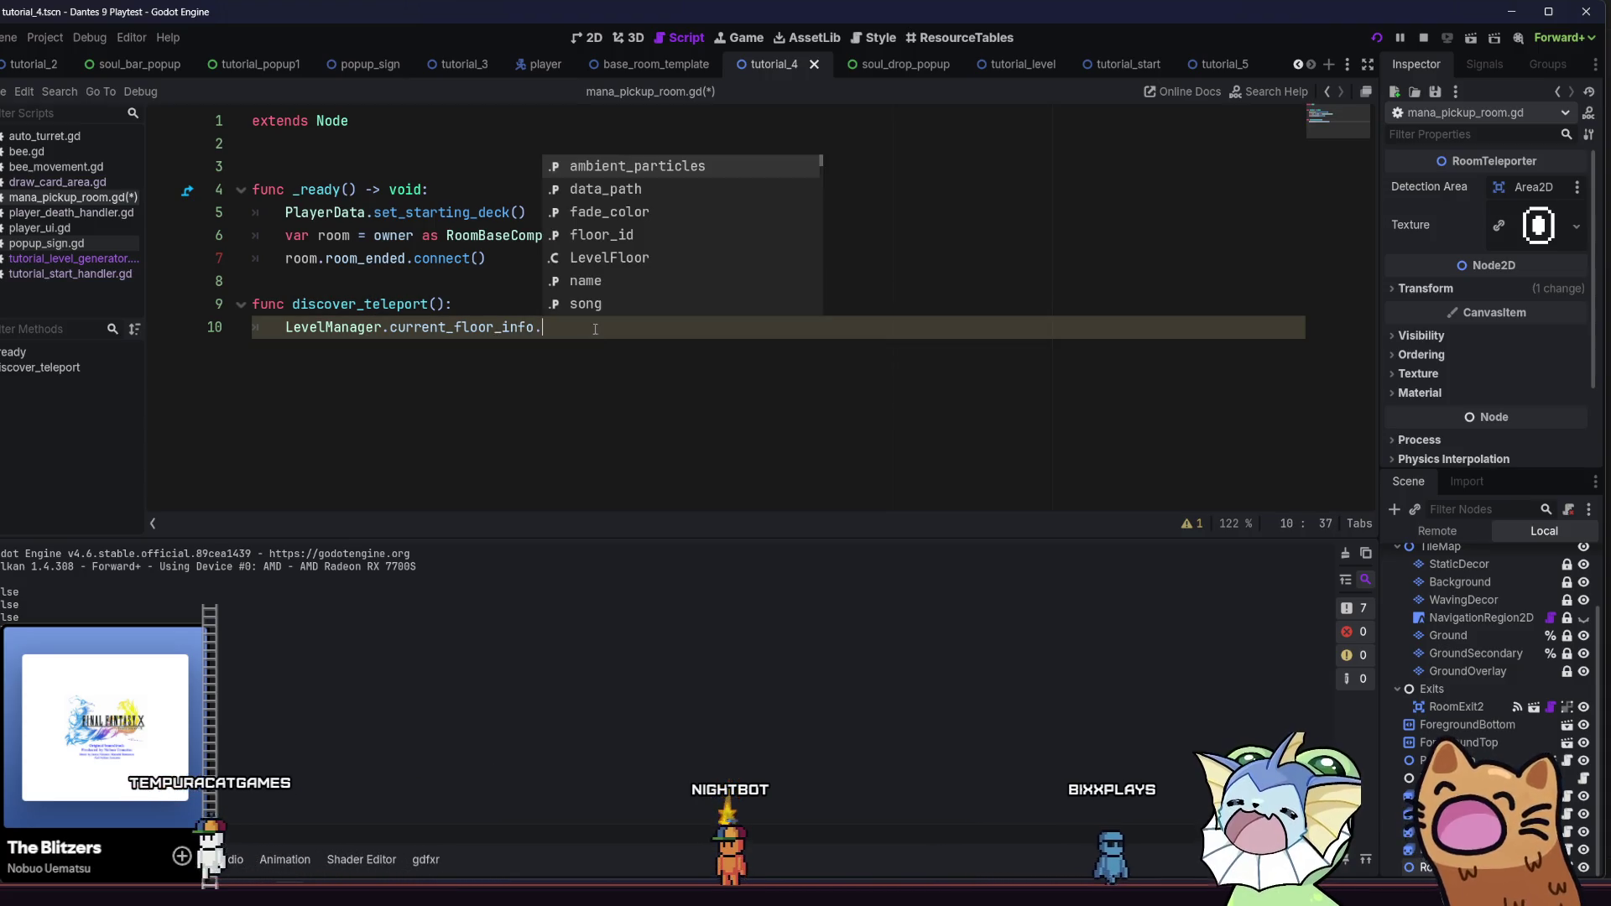
text(ge)
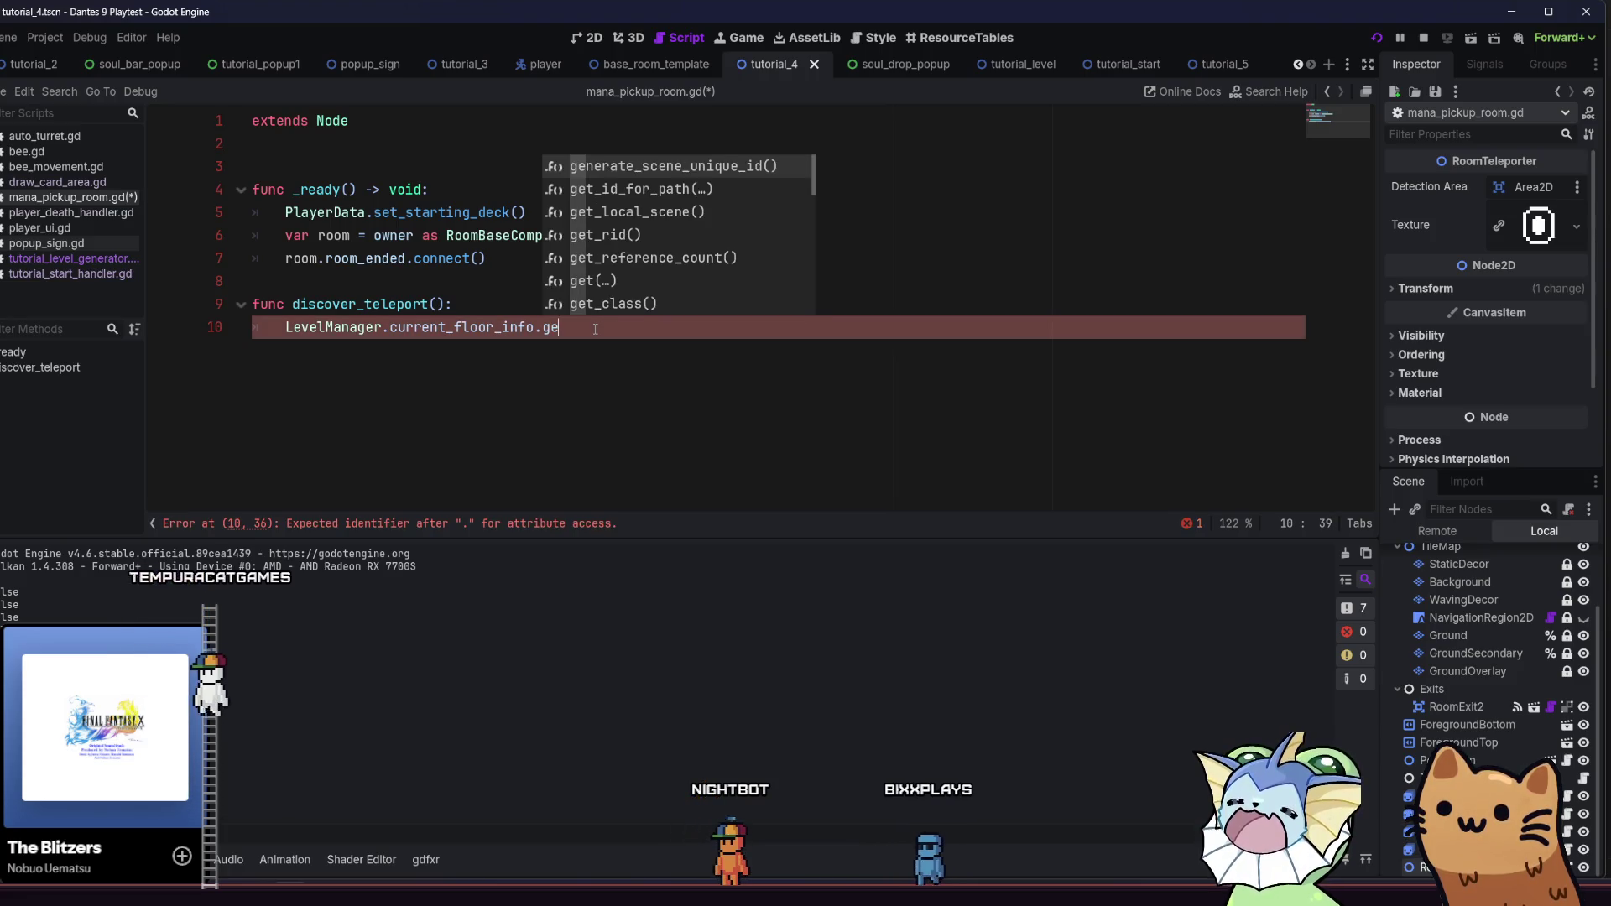
key(BackSpace)
key(BackSpace)
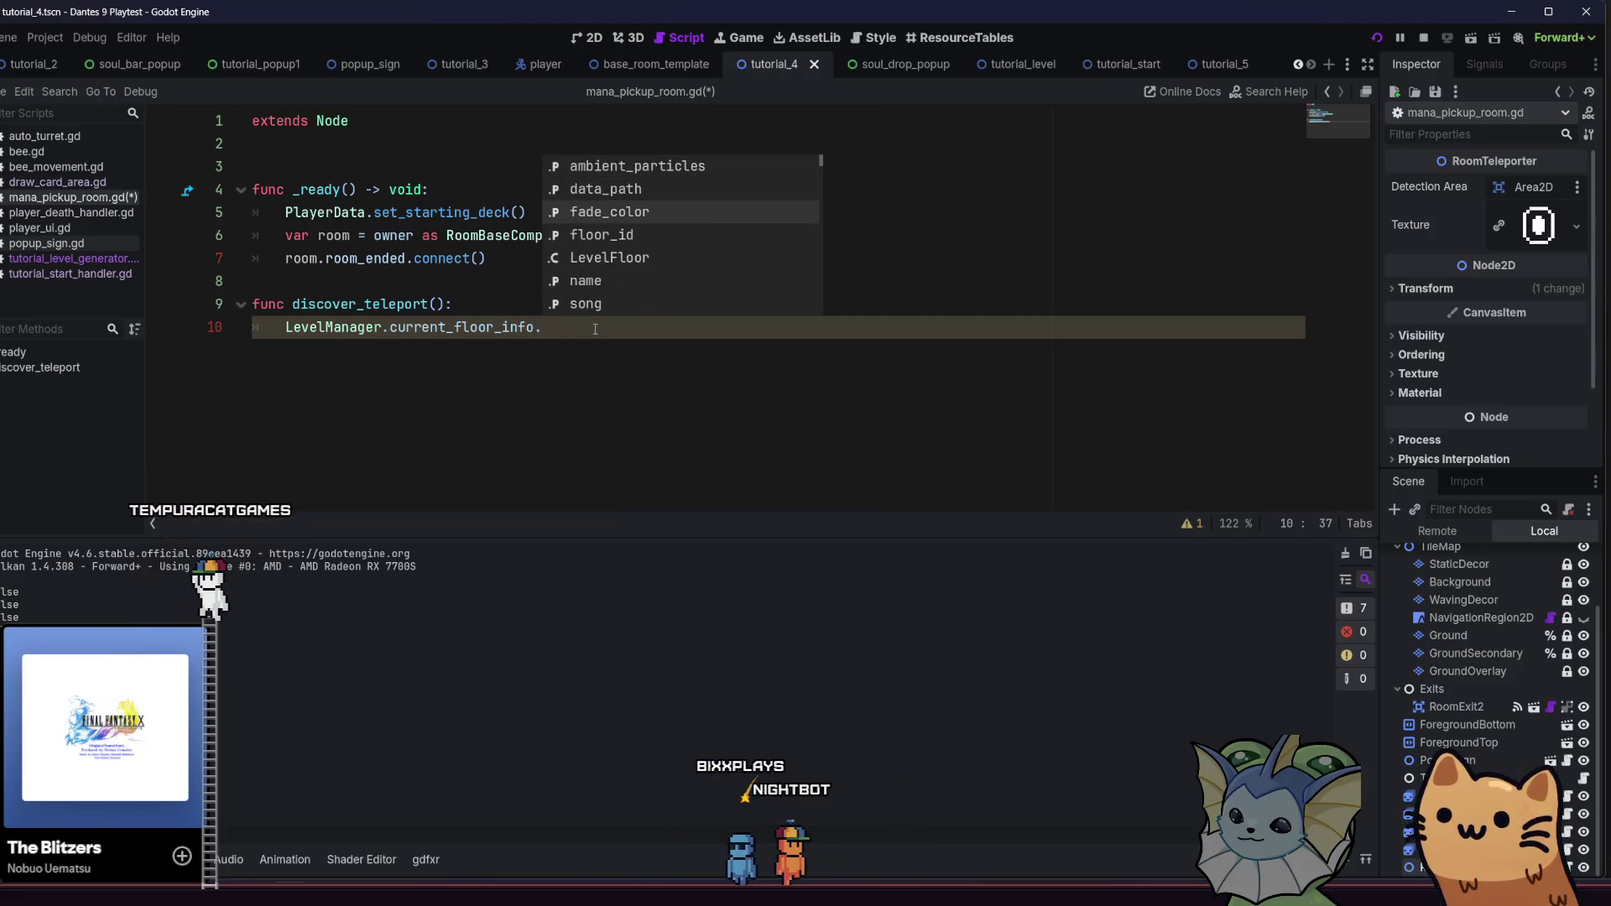
key(Down)
key(Down)
key(Down)
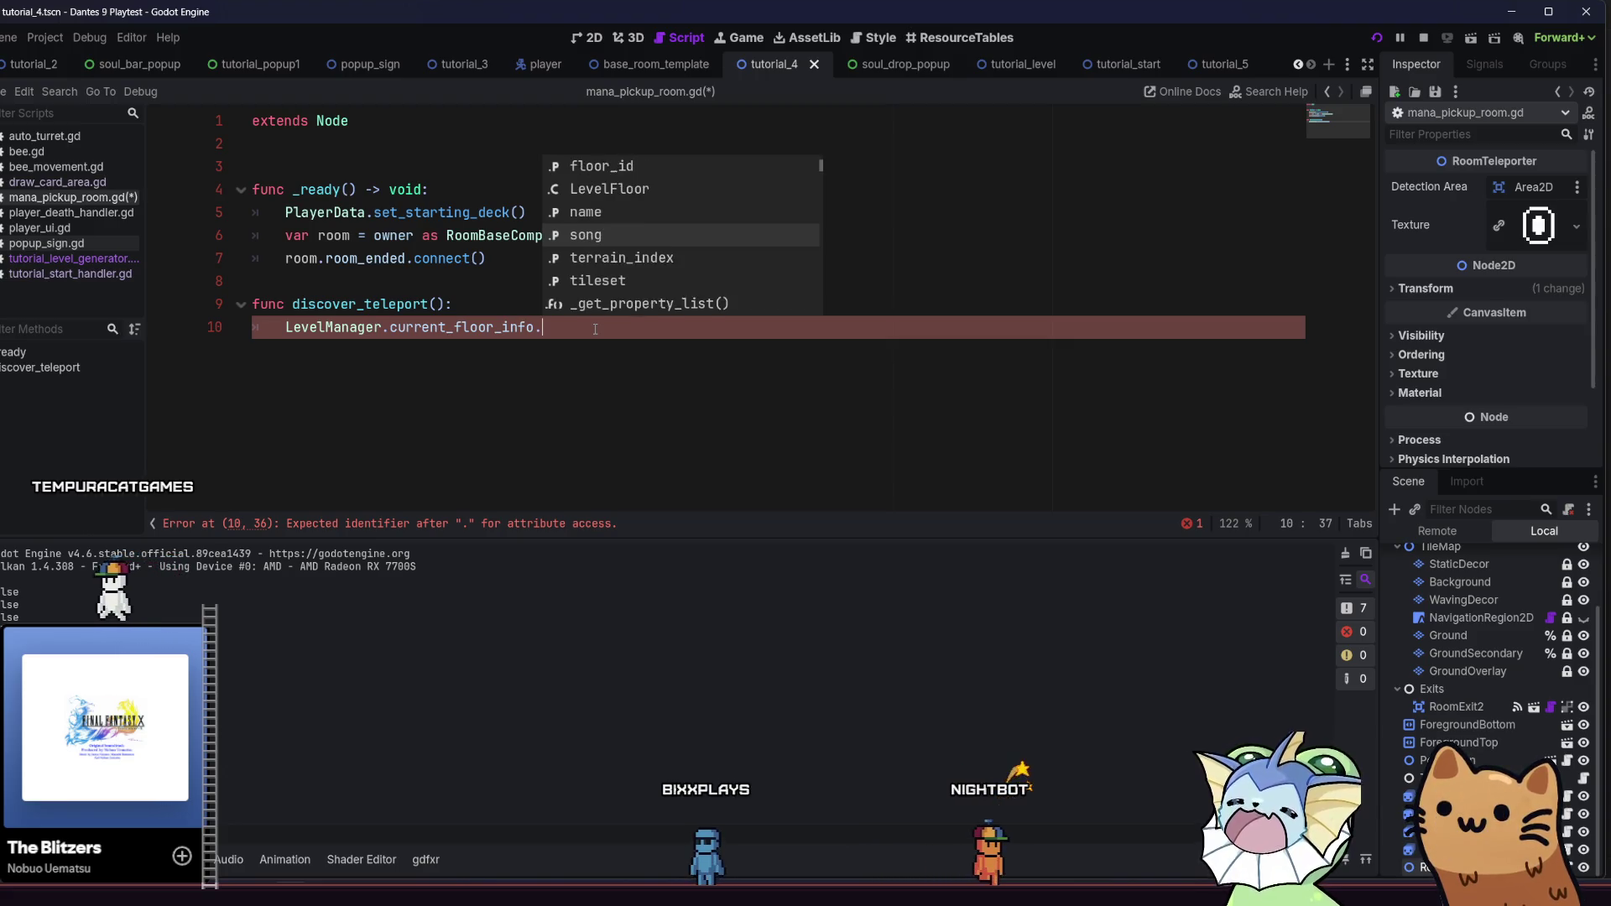
key(Down)
key(Down)
key(Down)
key(Up)
key(Up)
key(Up)
key(Up)
key(Up)
key(Up)
key(Up)
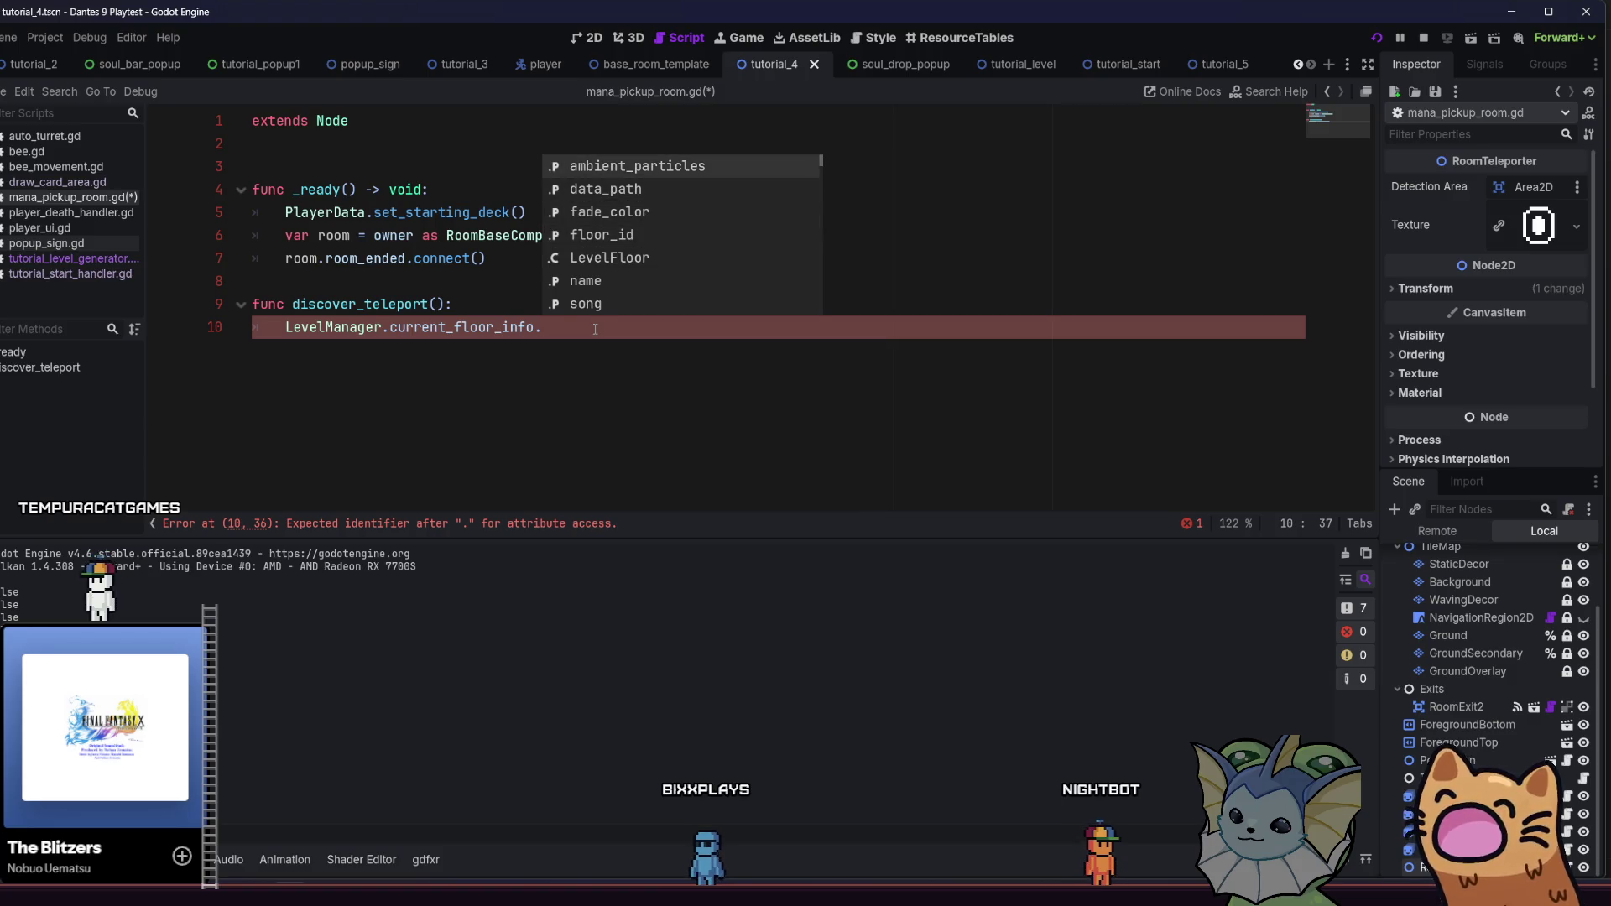
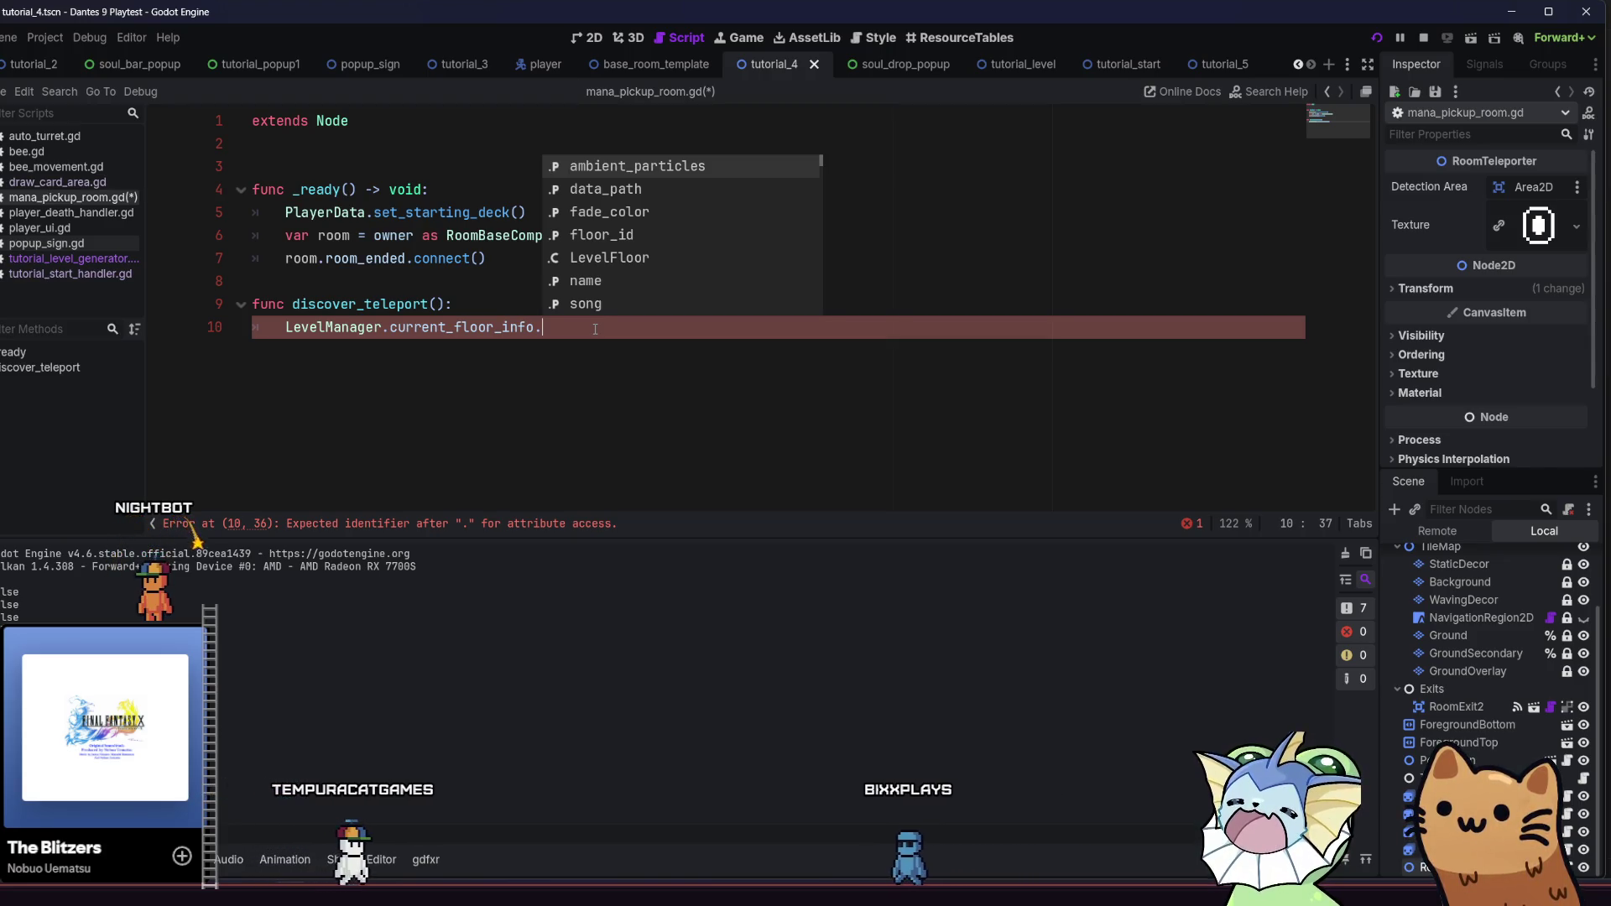
Trim line 10 of mana_pickup_room.gd back to just LevelManager and jump to its definition
key(Escape)
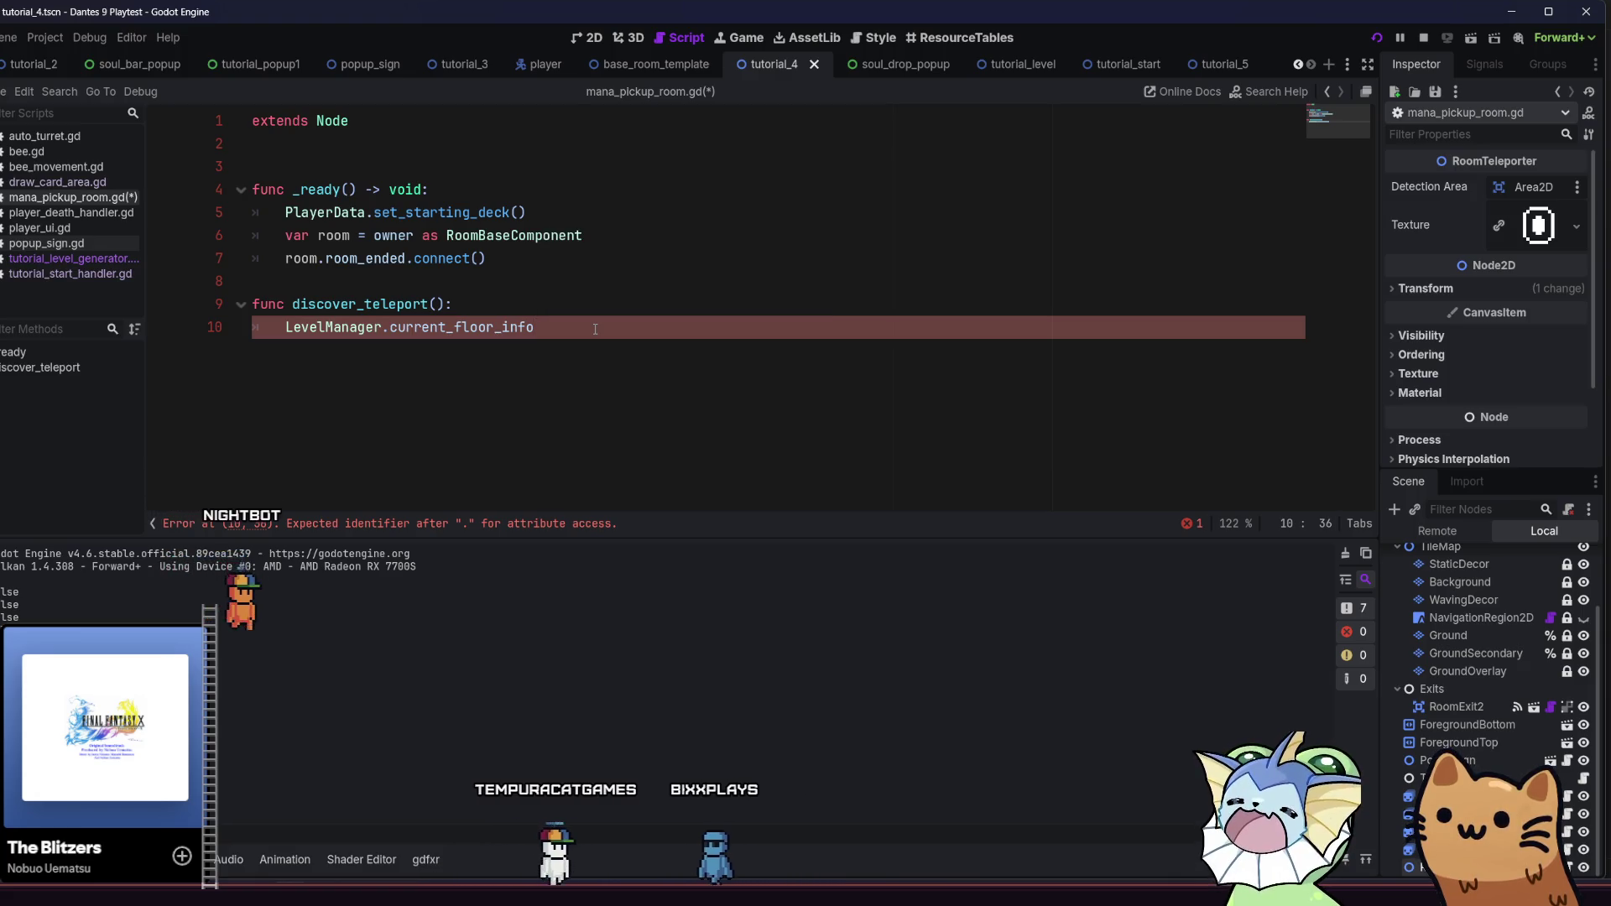
key(BackSpace)
key(BackSpace)
key(BackSpace)
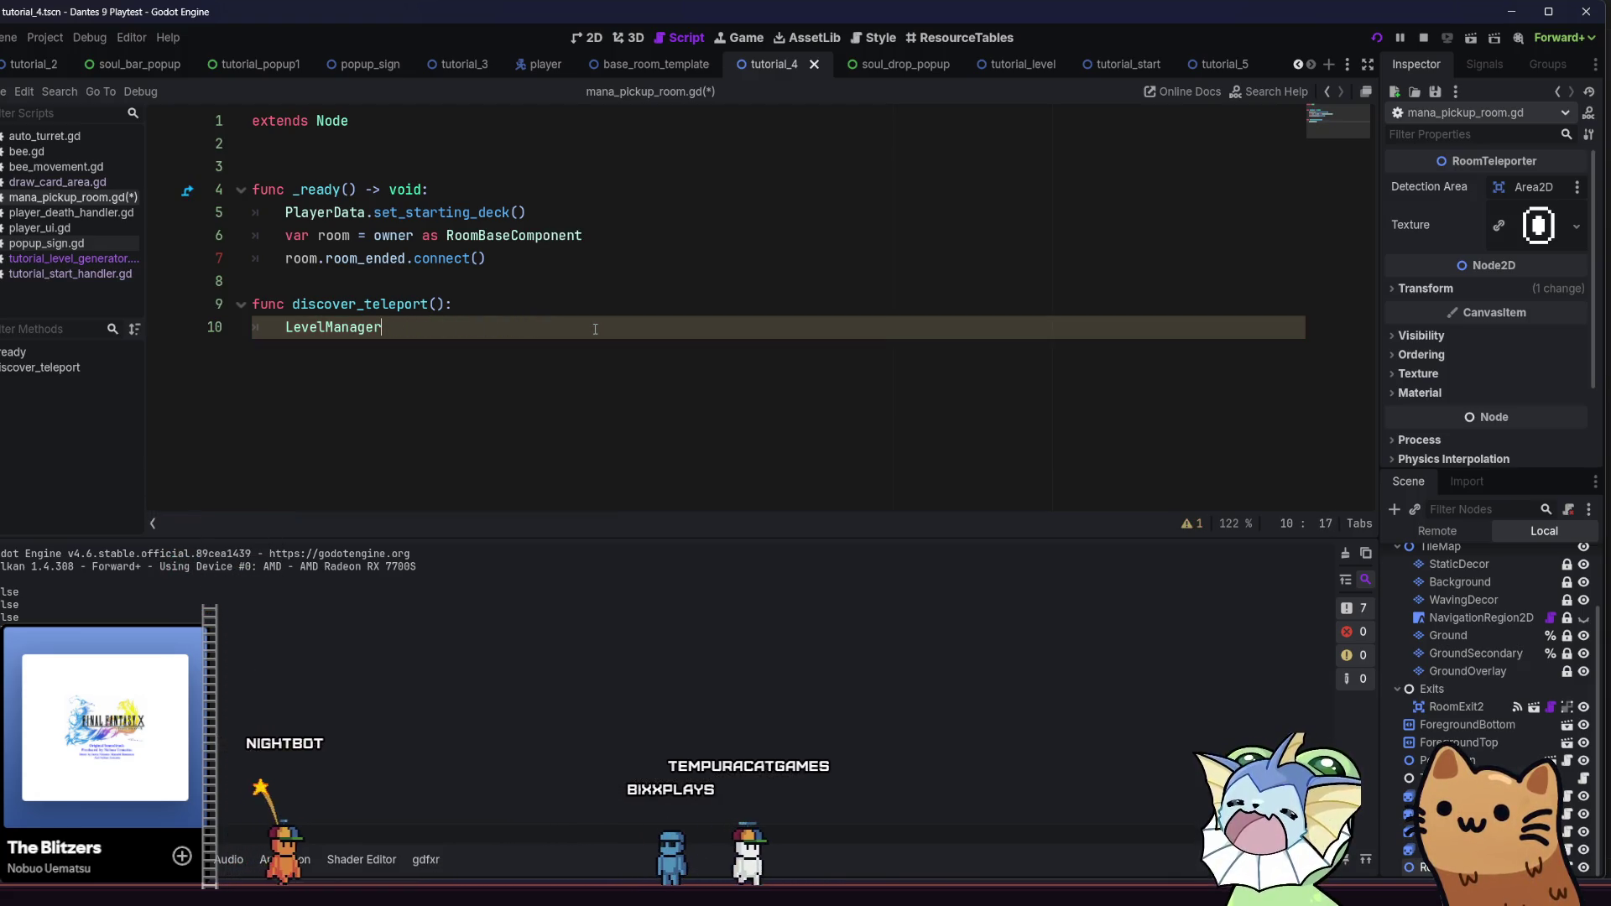
ctrl+click(364, 328)
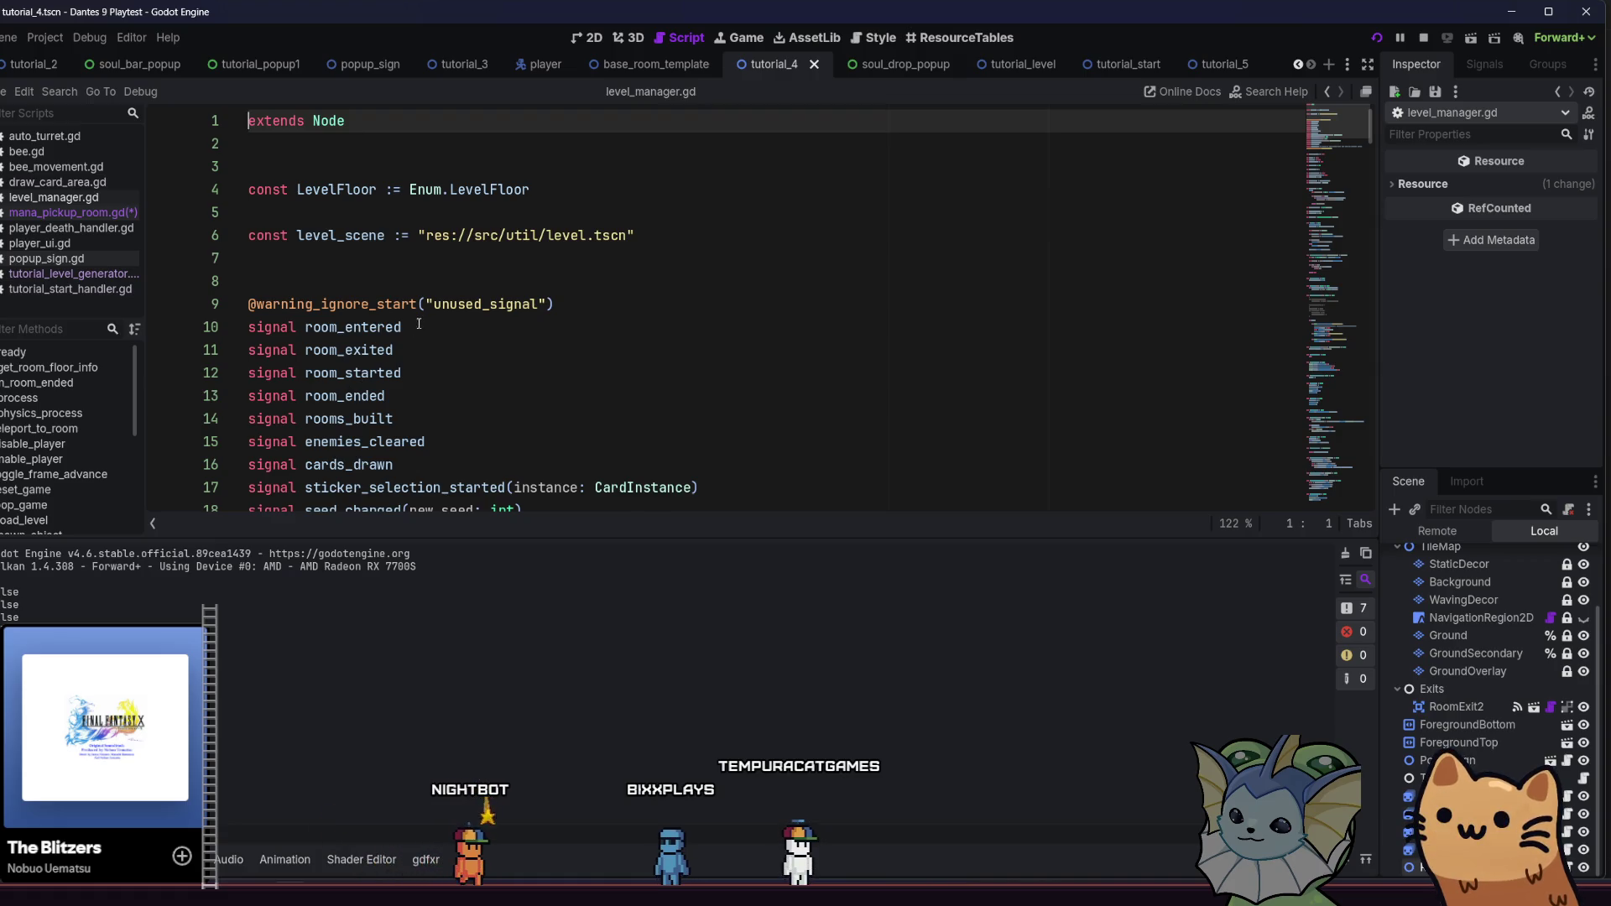
Read through level_manager.gd's variables, including the current_room getter and floor_data dictionary
scroll(496, 319, down, 1)
scroll(496, 328, down, 3)
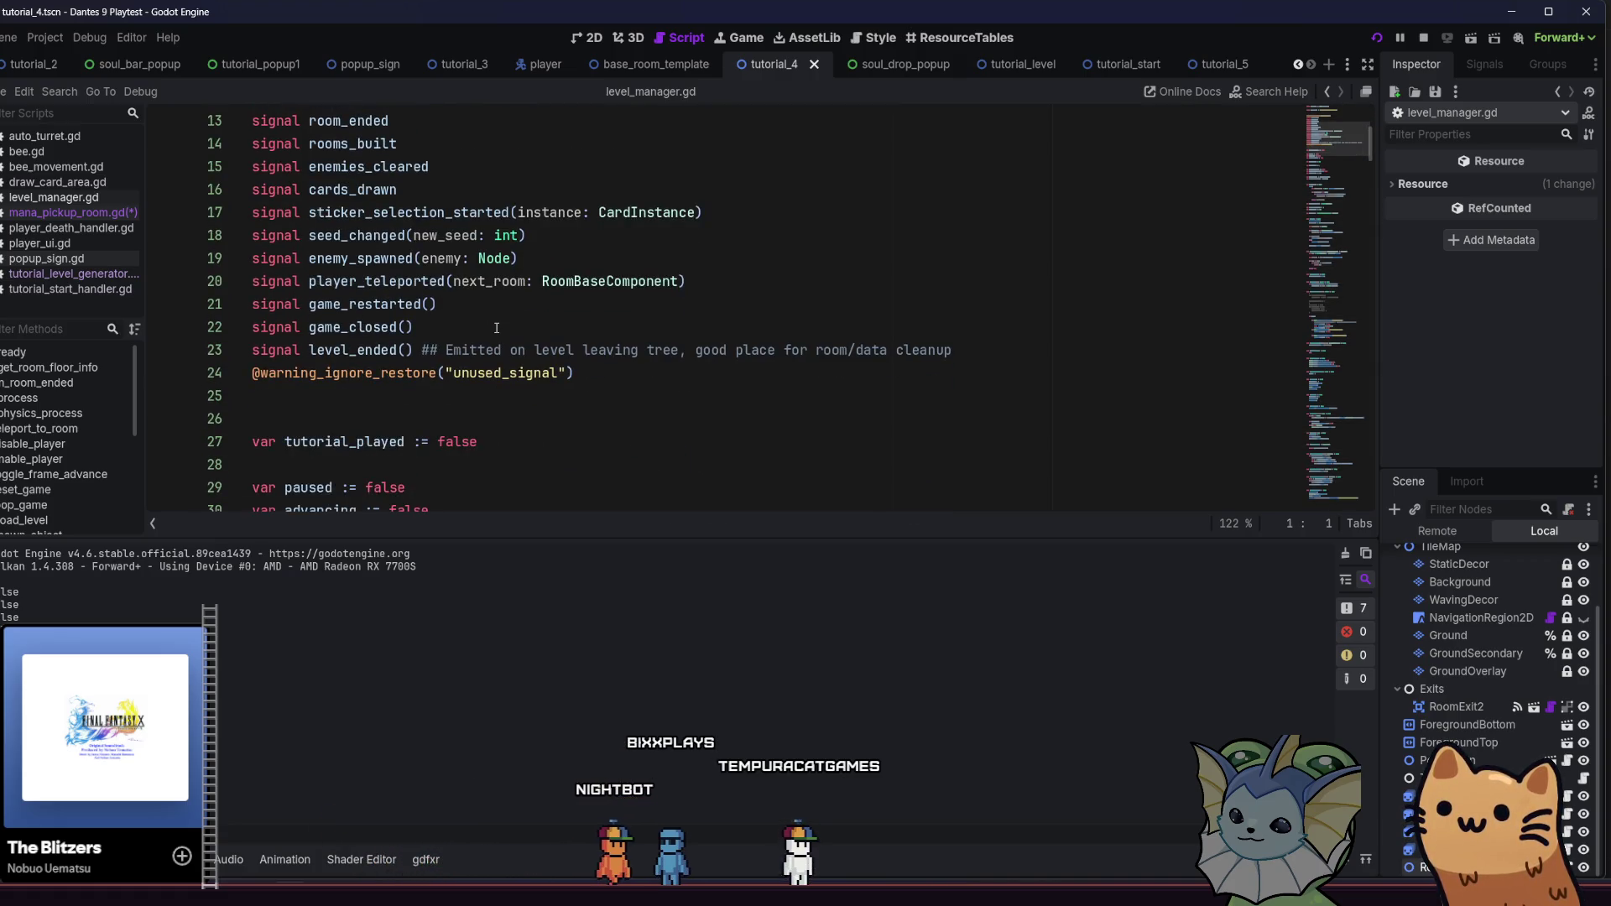
scroll(496, 328, down, 4)
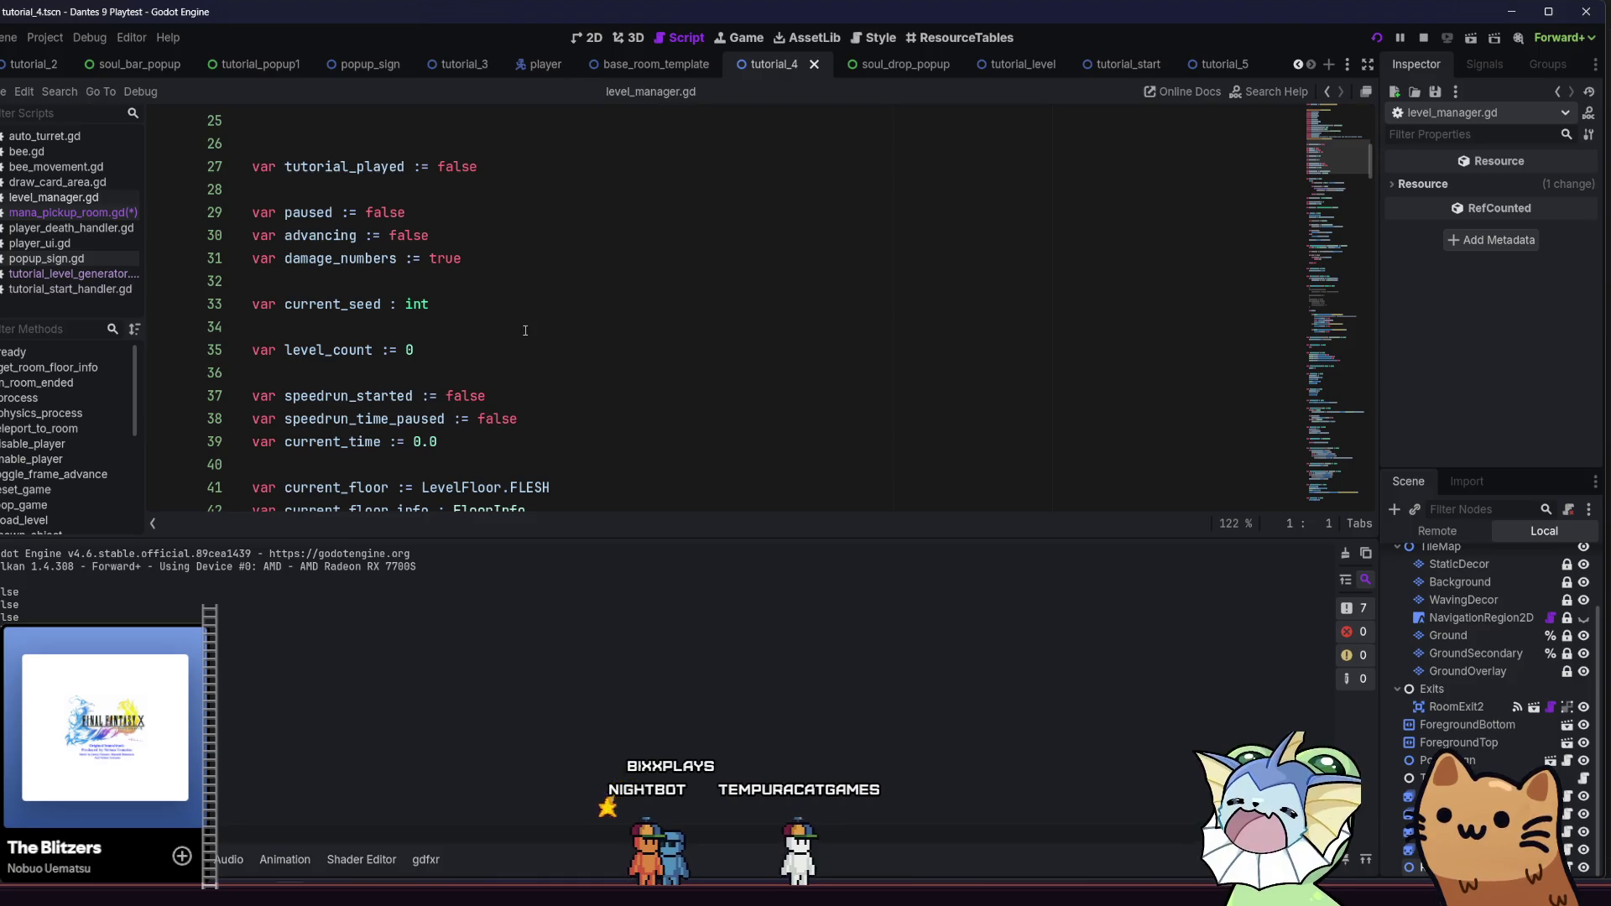
scroll(503, 333, down, 4)
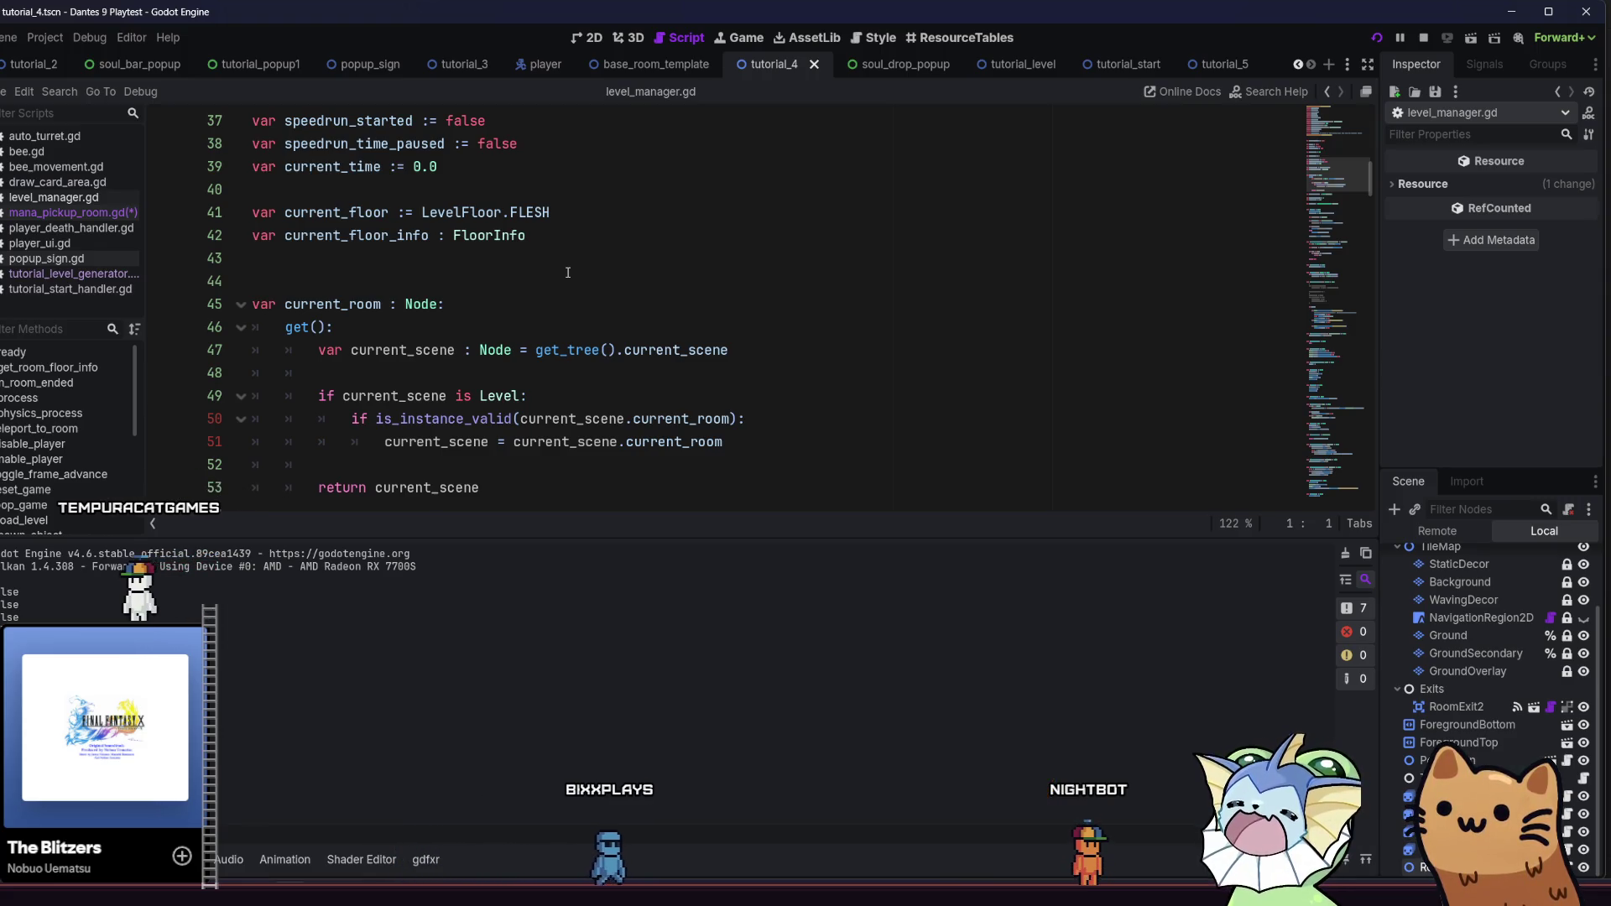
scroll(568, 272, down, 3)
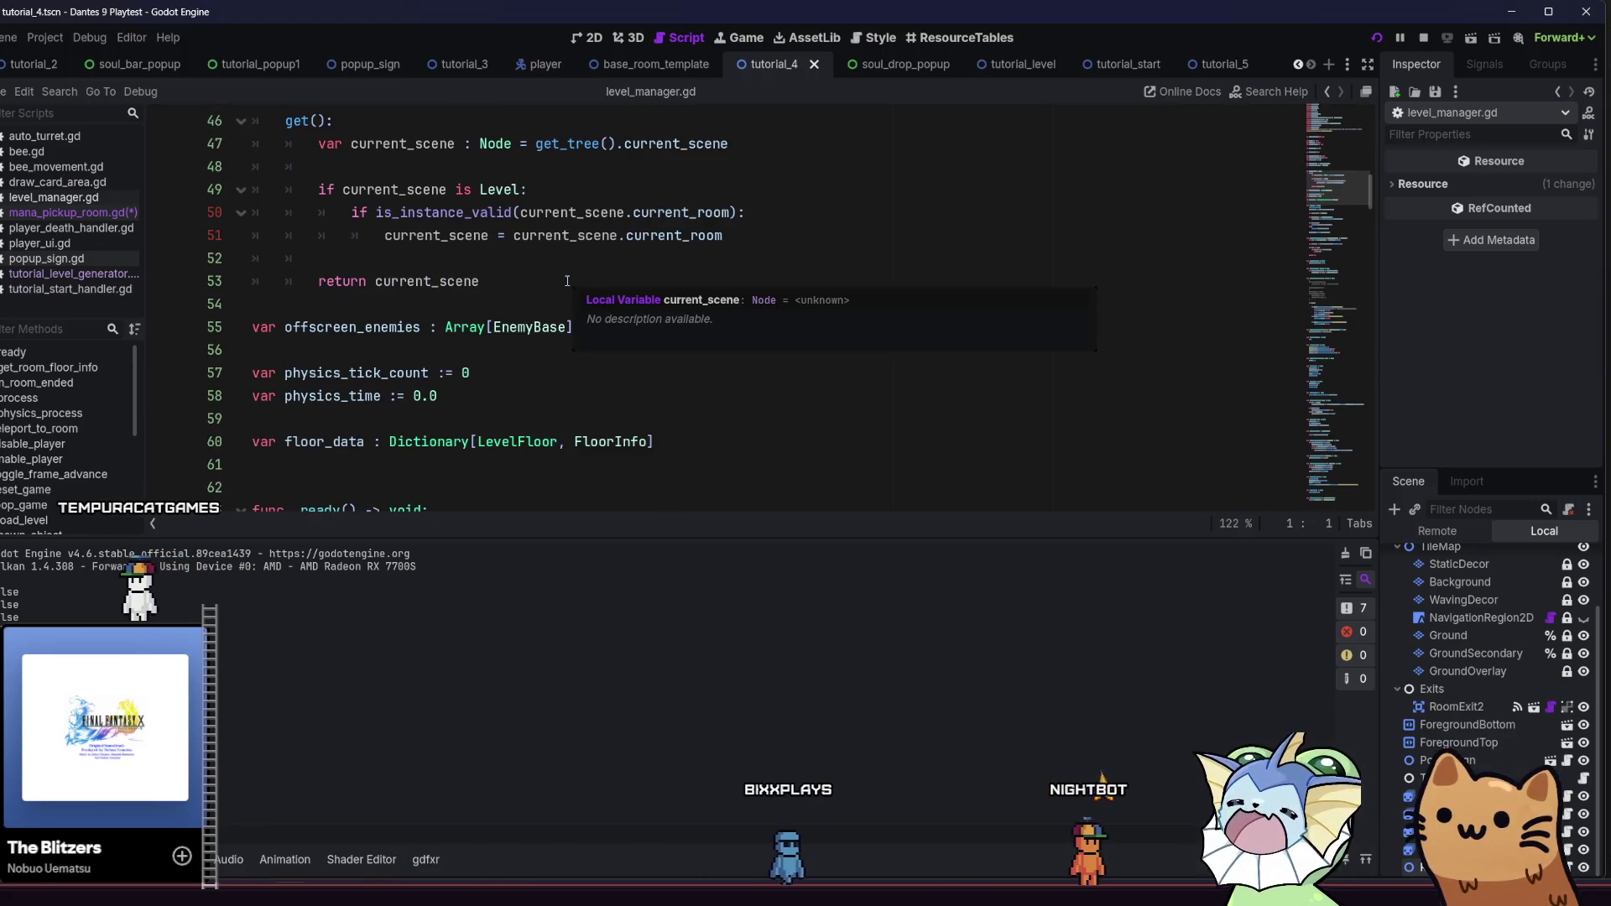
scroll(567, 281, down, 1)
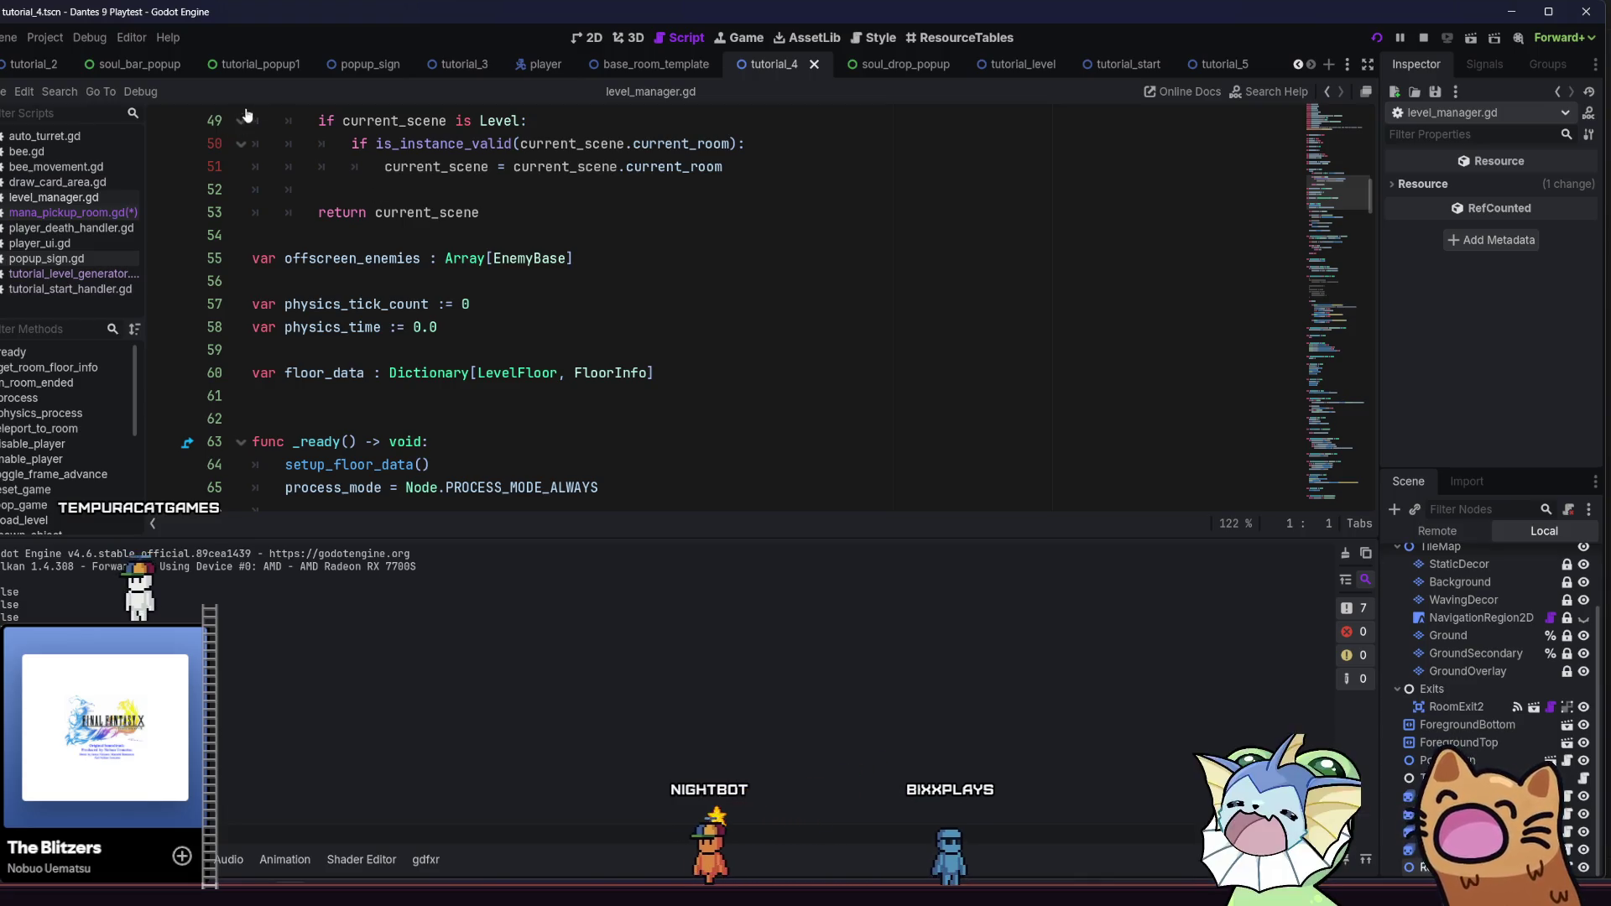
scroll(221, 65, up, 4)
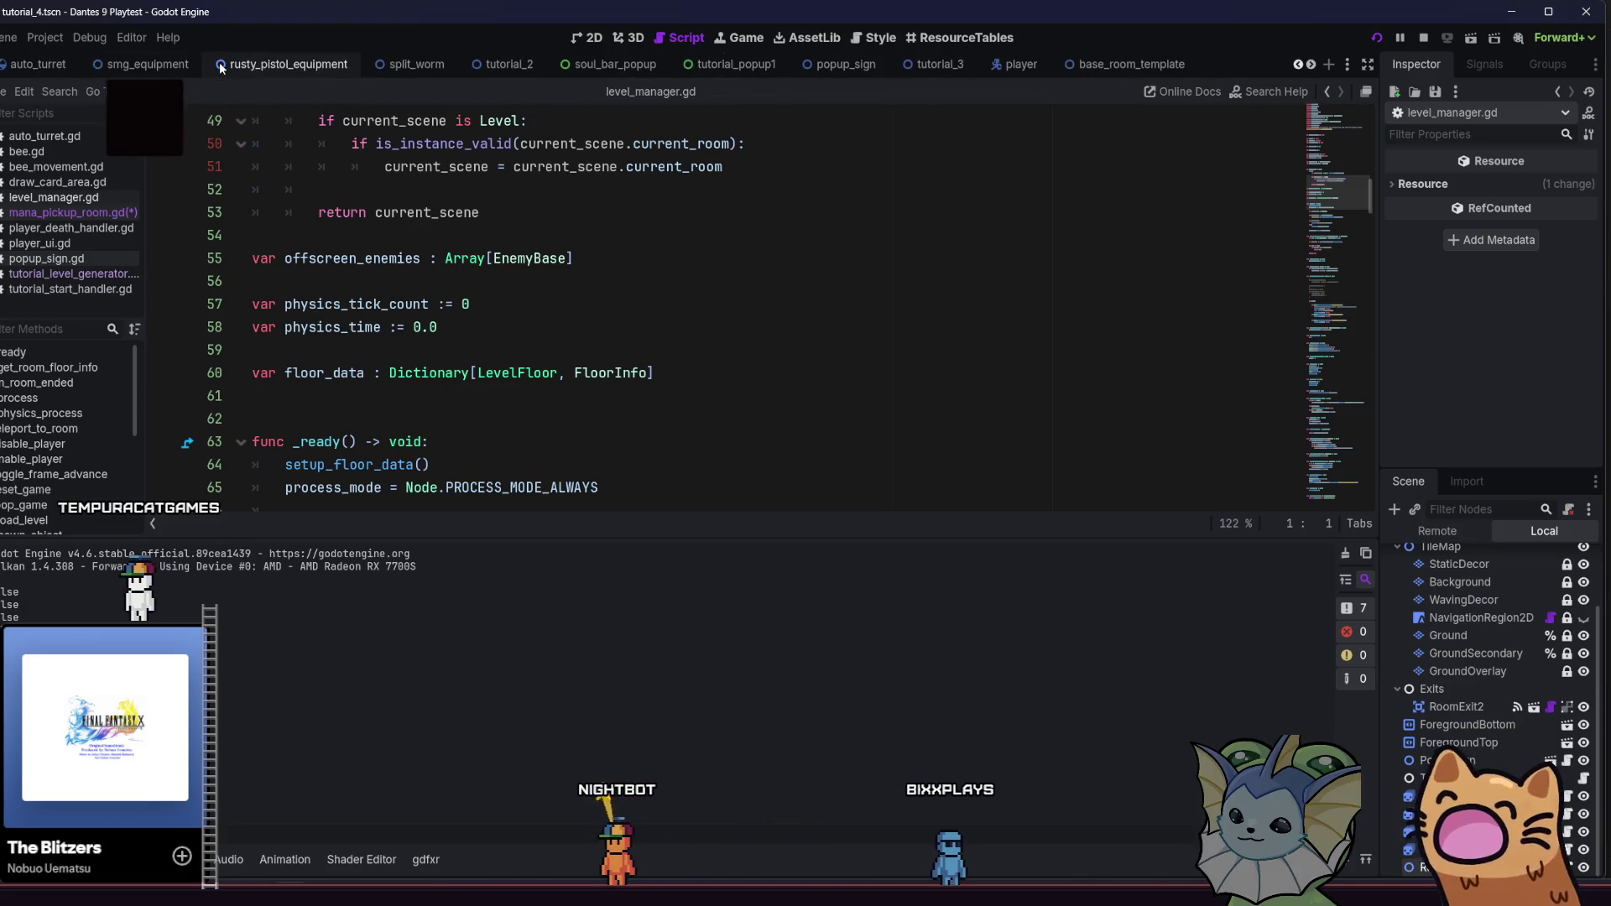
scroll(225, 64, down, 4)
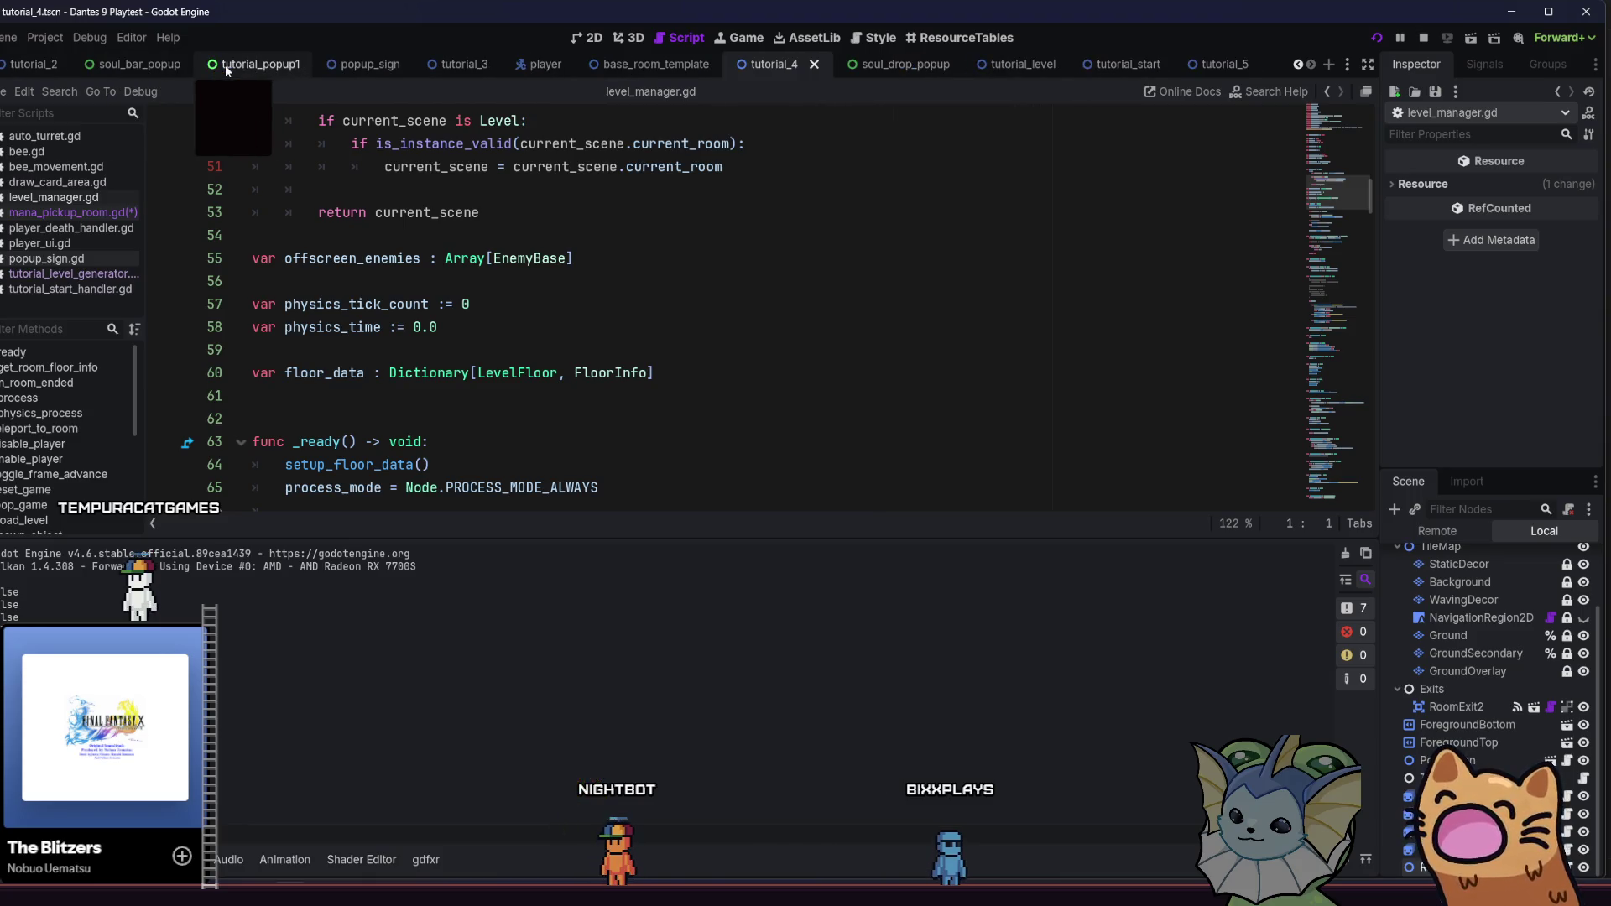
Look through the tutorial_level and tutorial_start scenes, then return to tutorial_4
click(1019, 64)
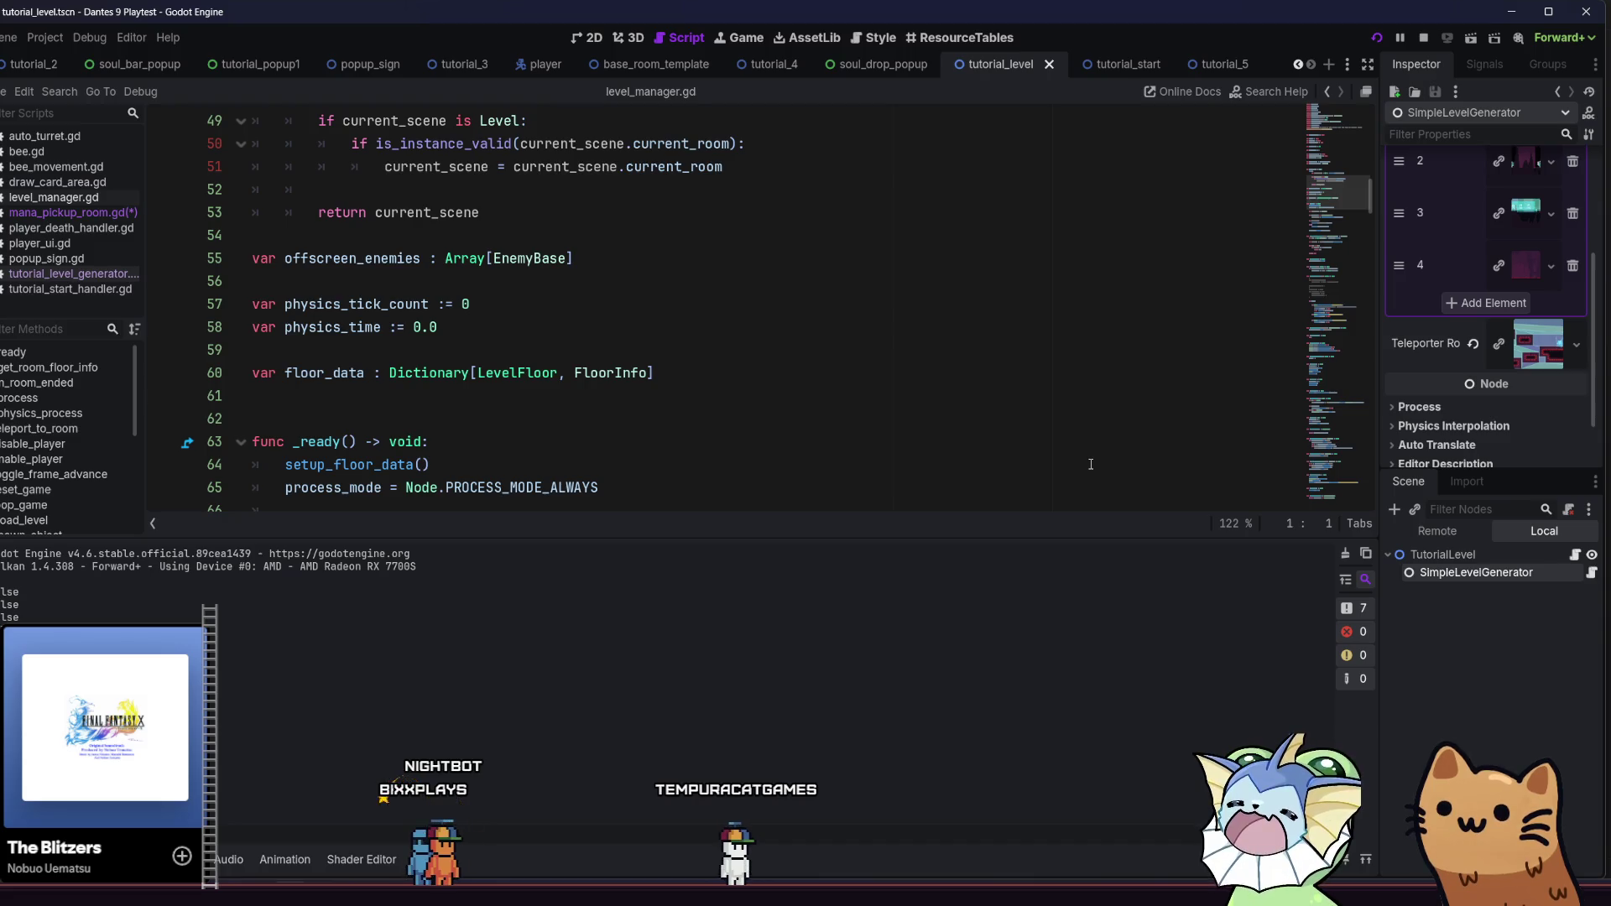
scroll(976, 422, up, 15)
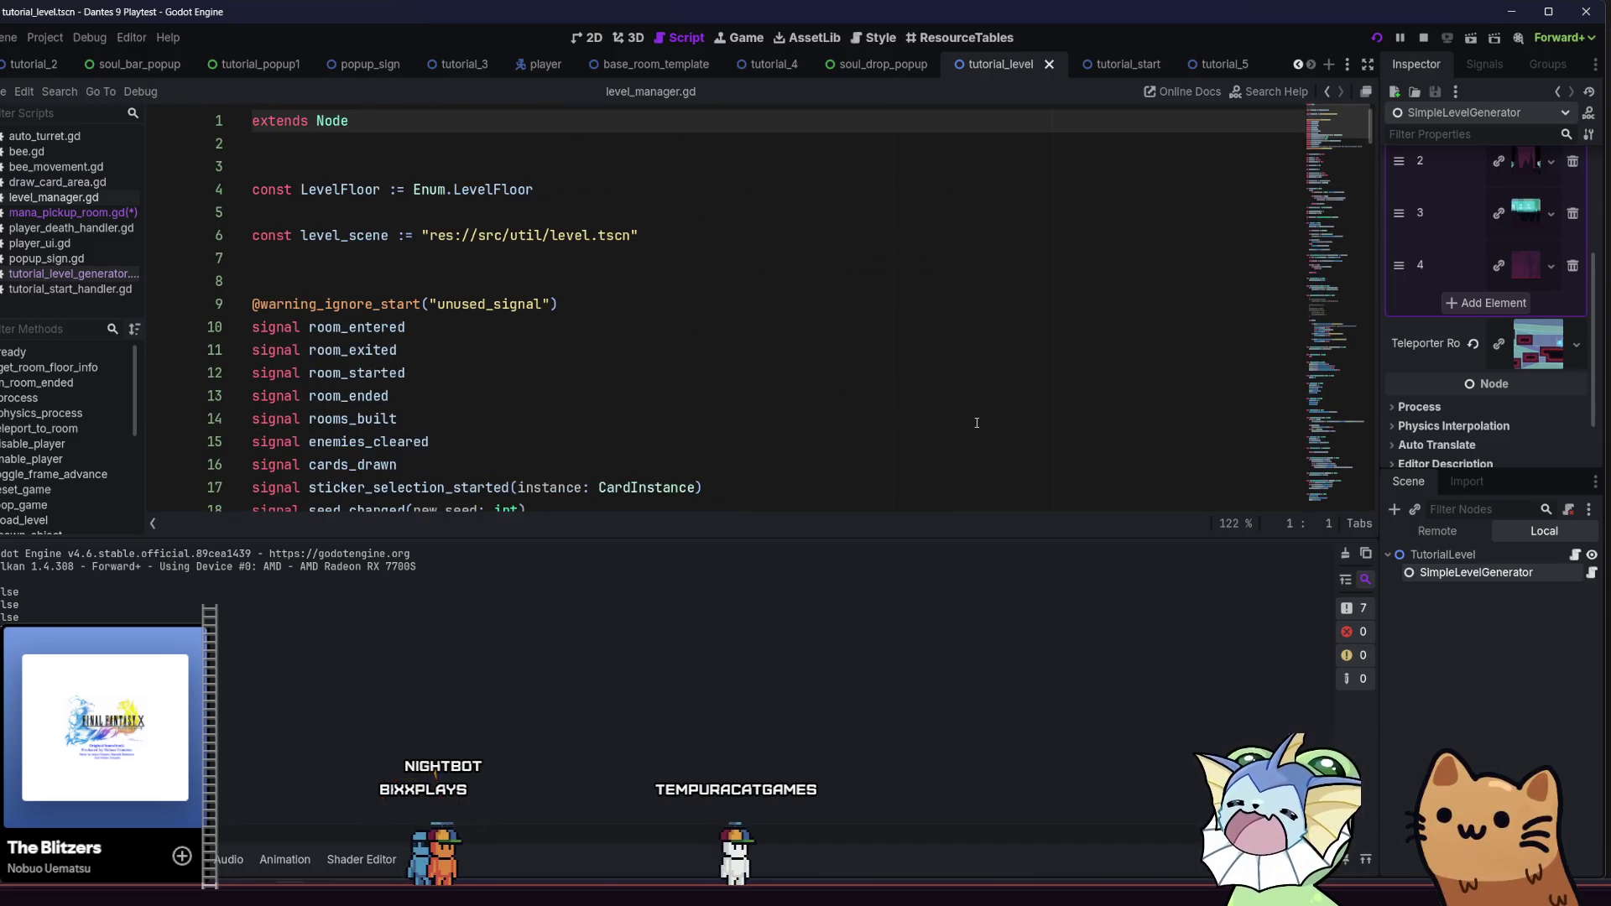
click(1113, 69)
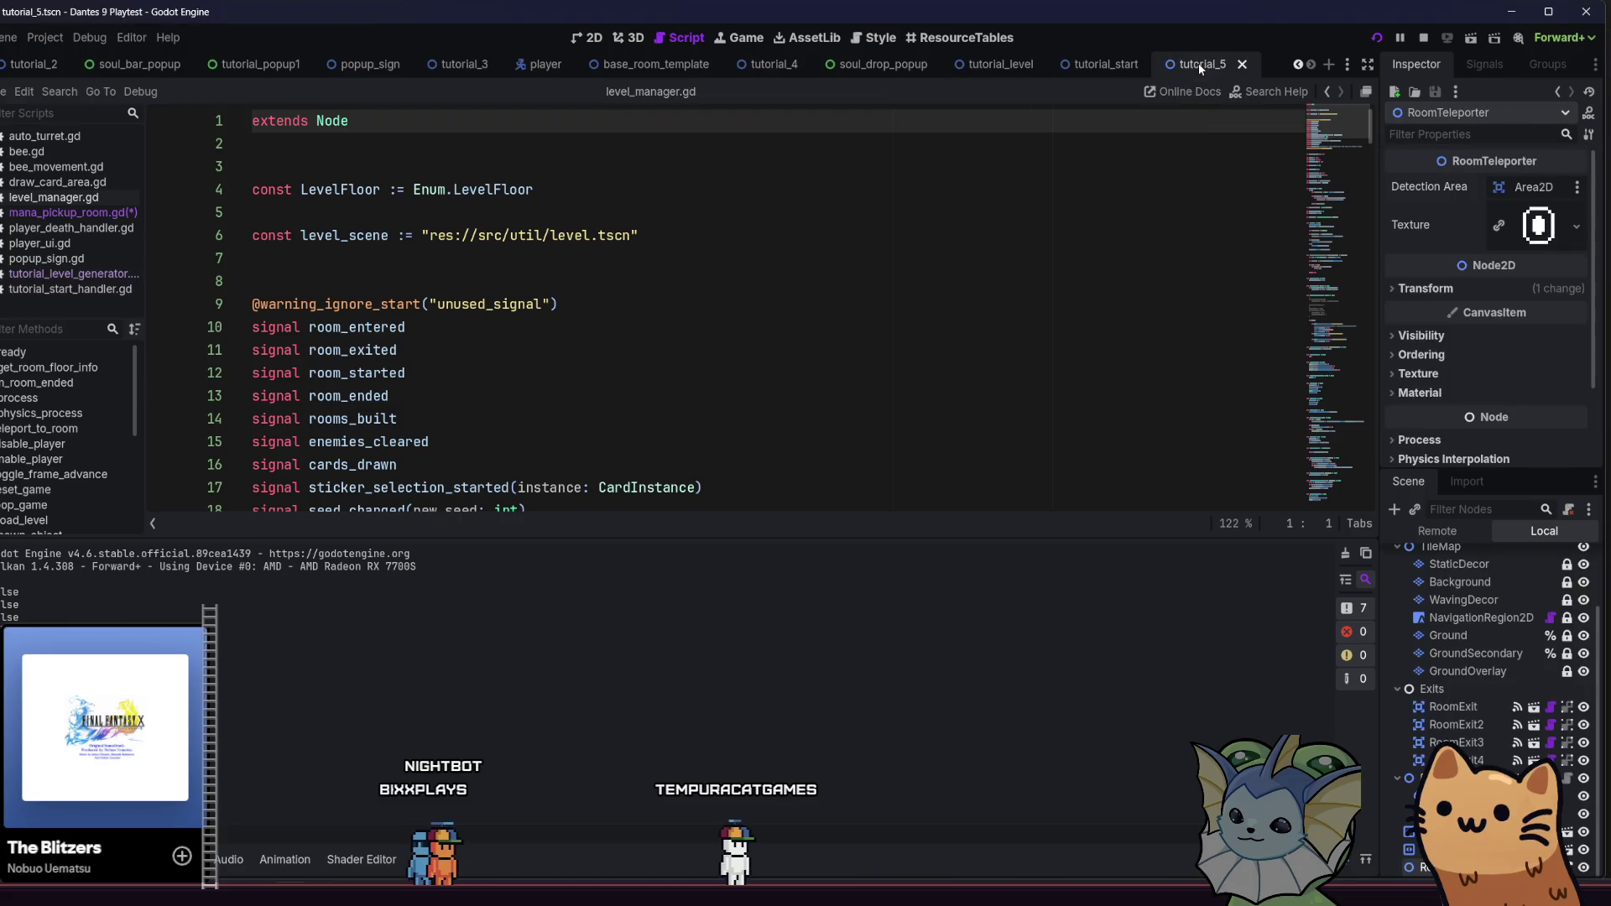
click(974, 65)
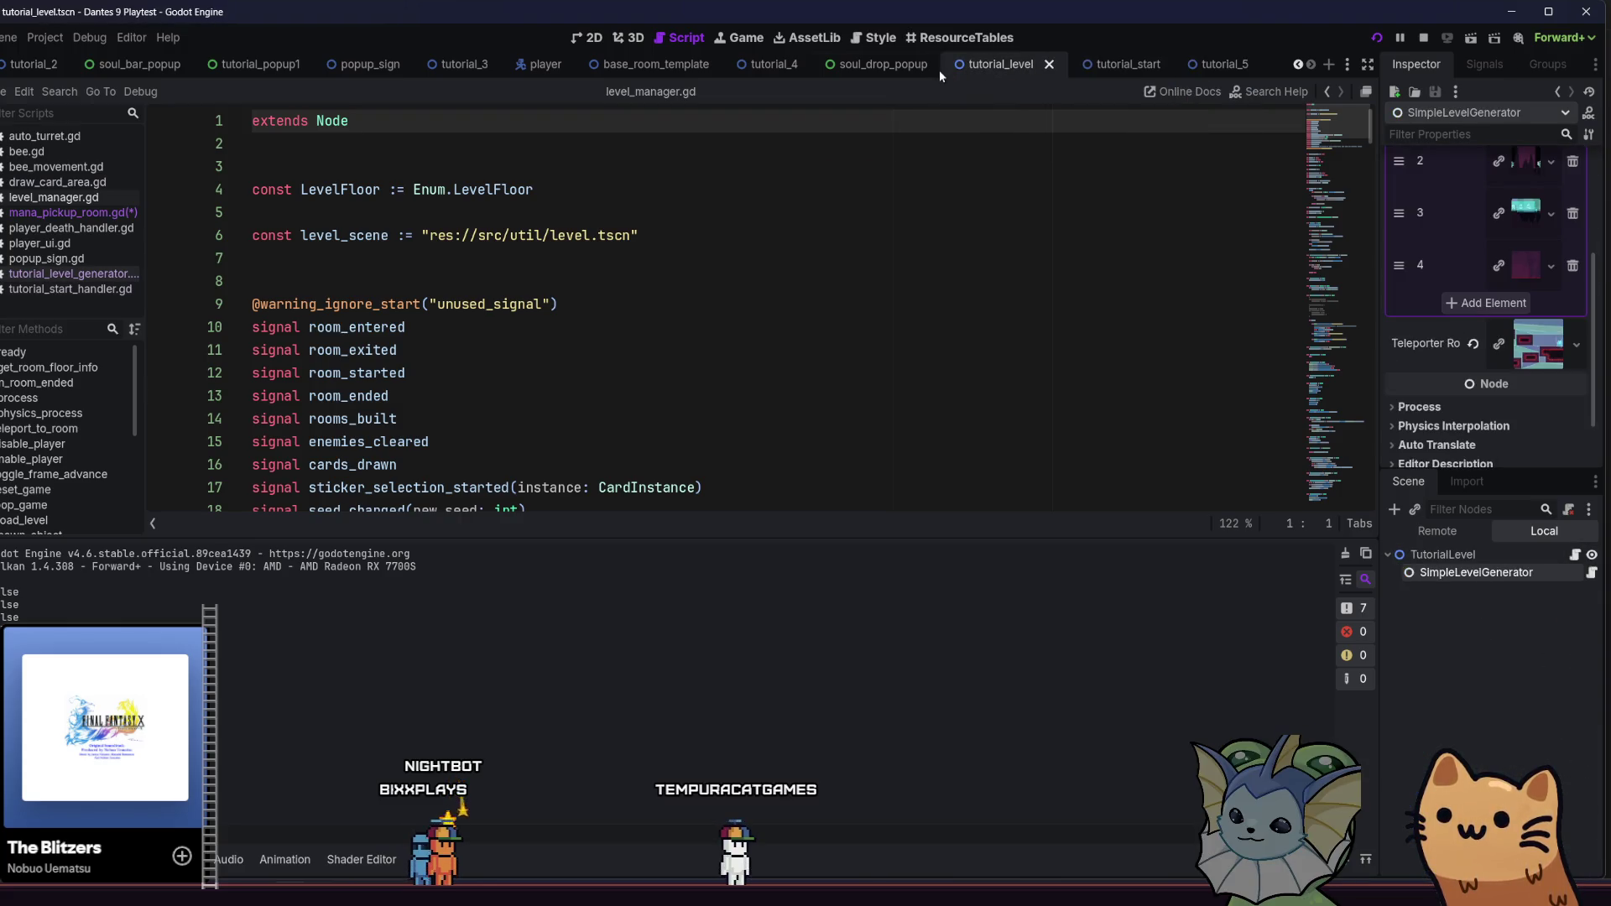
click(765, 65)
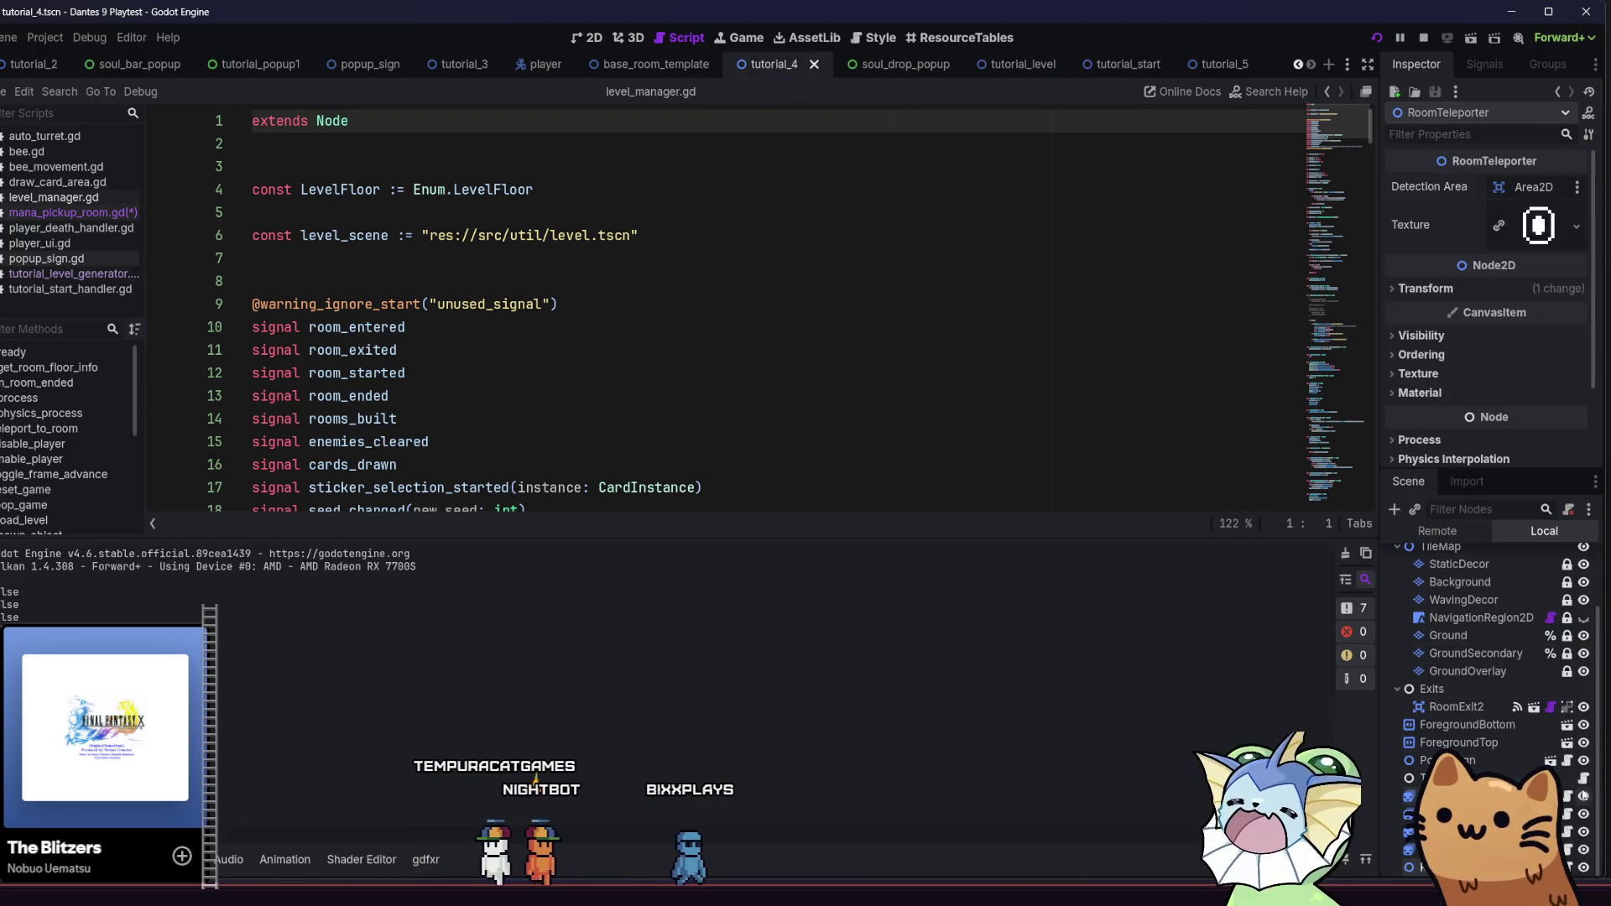
Reopen mana_pickup_room.gd, mark generated_rooms, and select LevelManager on line 10
click(1551, 707)
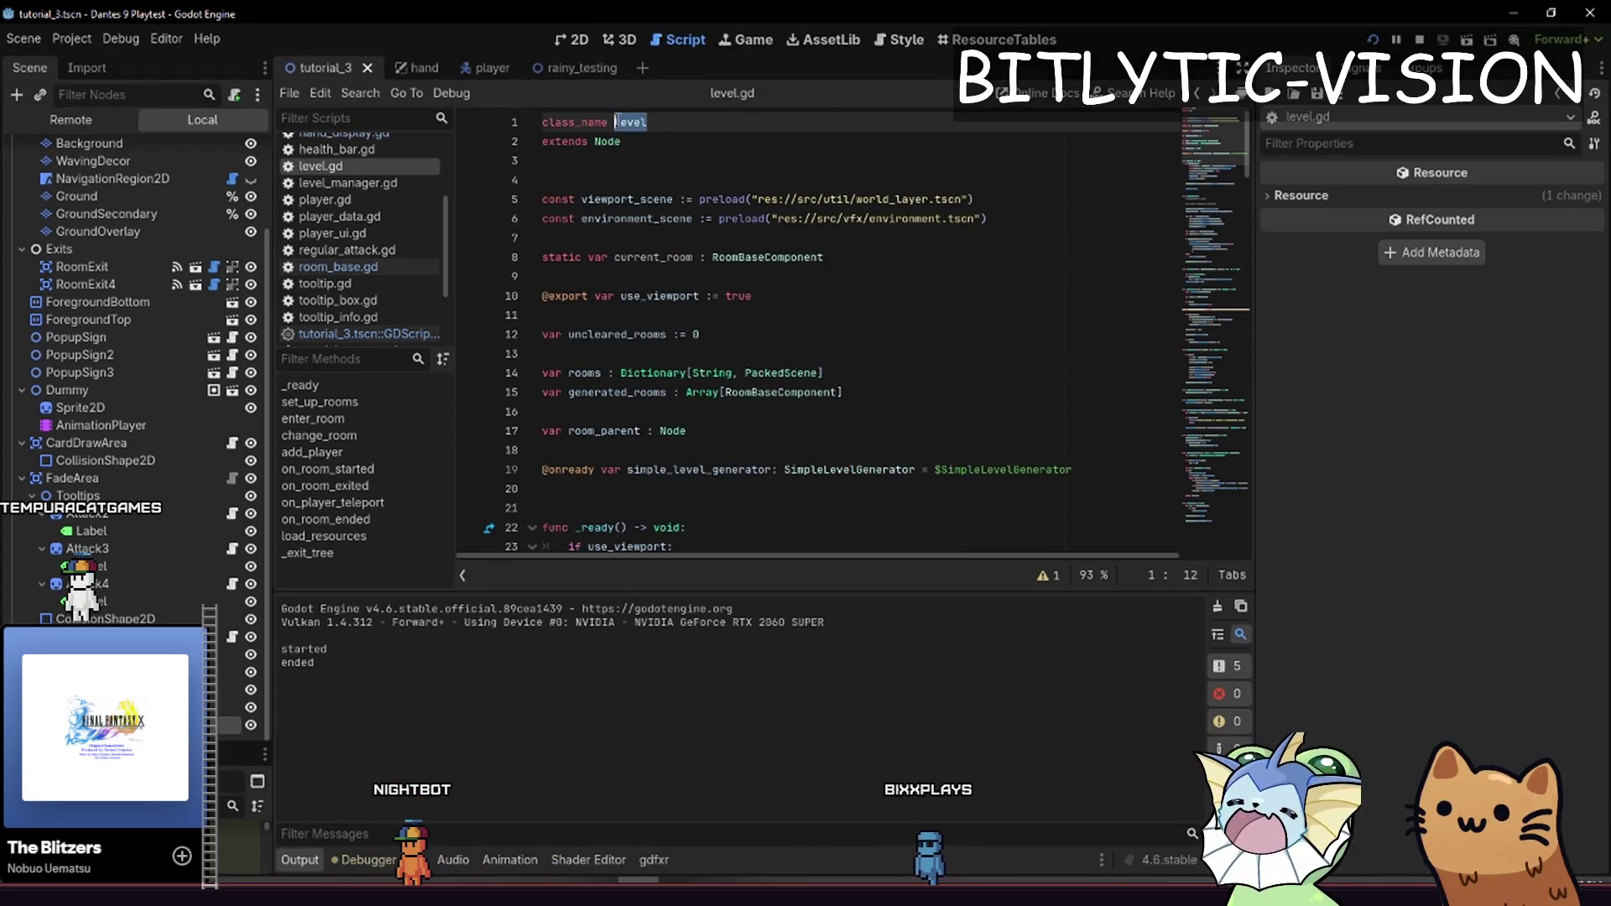
click(665, 149)
drag(570, 392, 657, 393)
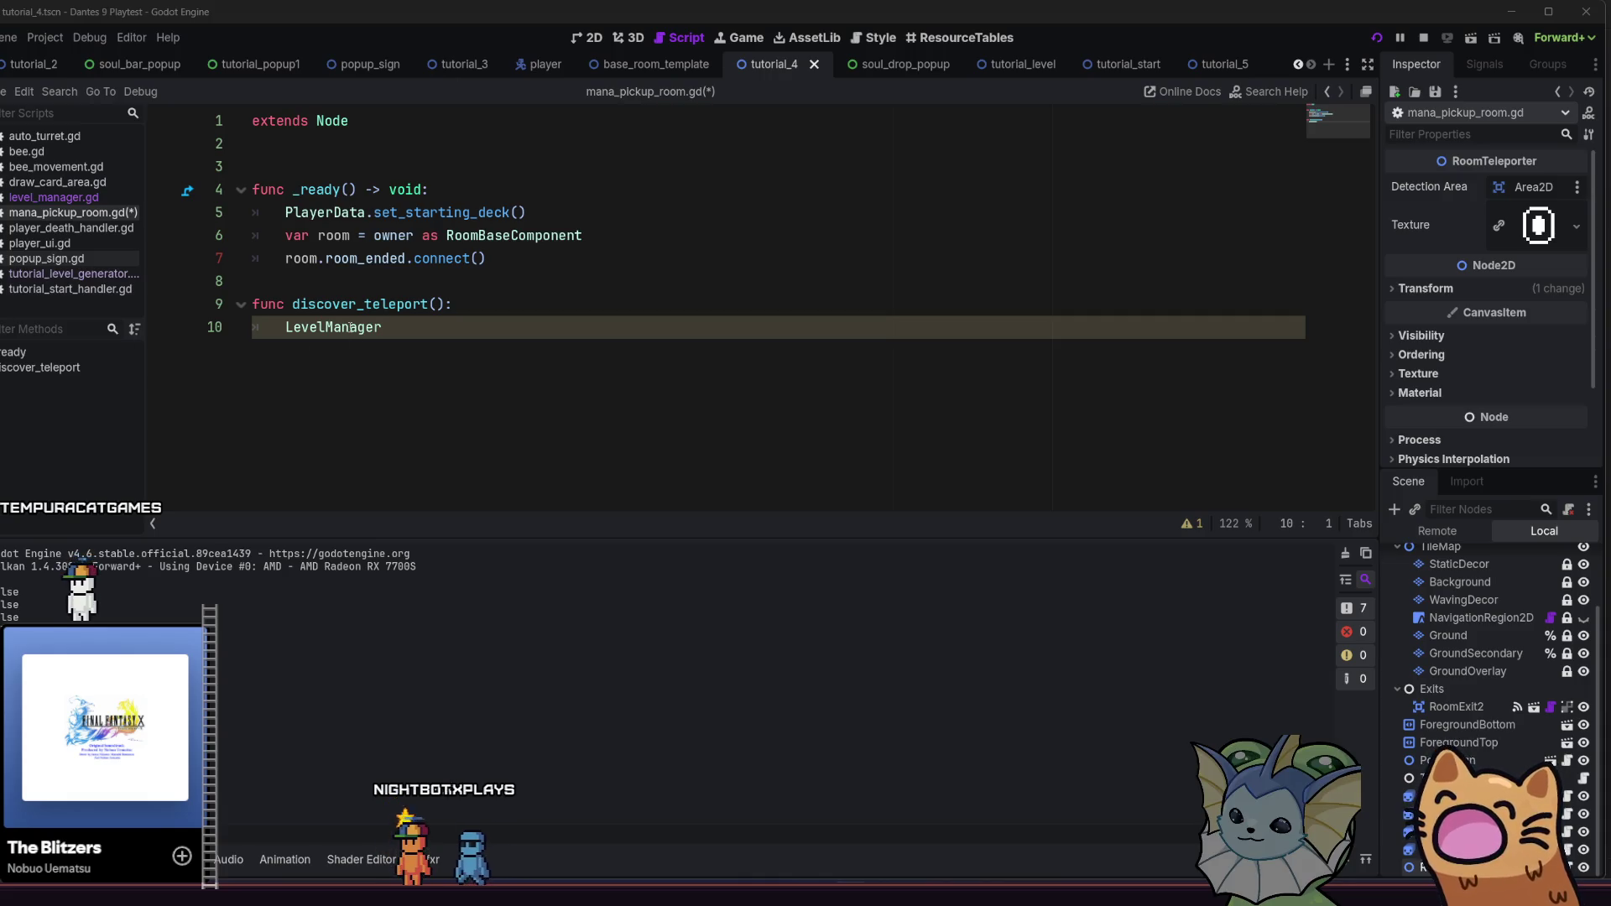
double_click(350, 327)
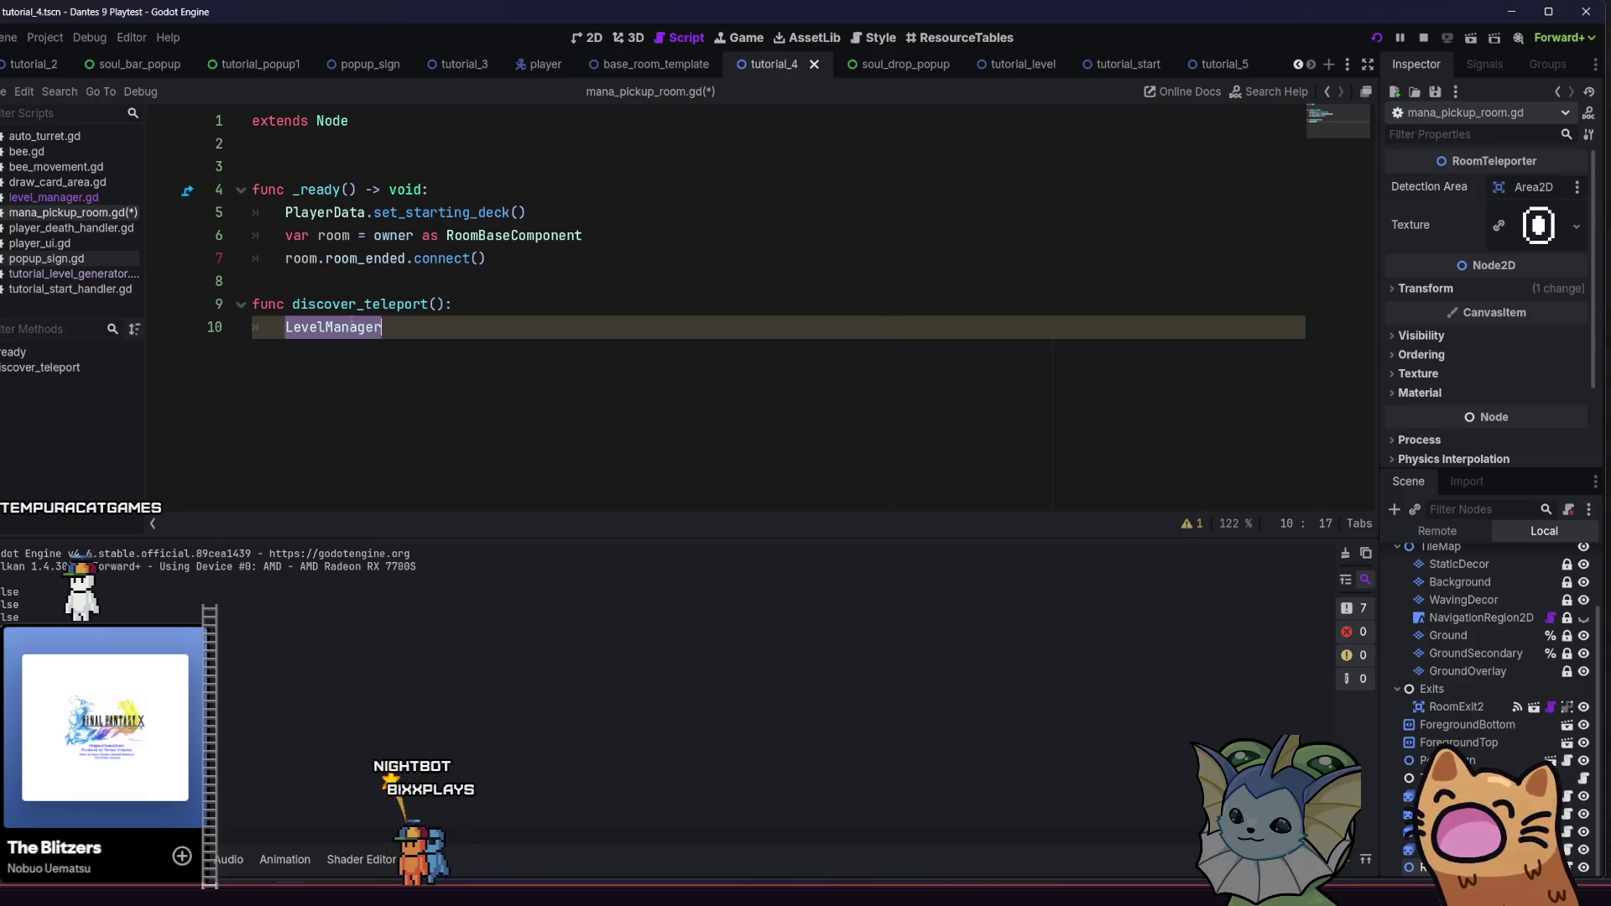
Rework line 10: try Lev and get, autocomplete LevelManager.lev, then trim the property name back
key(BackSpace)
text(Lev)
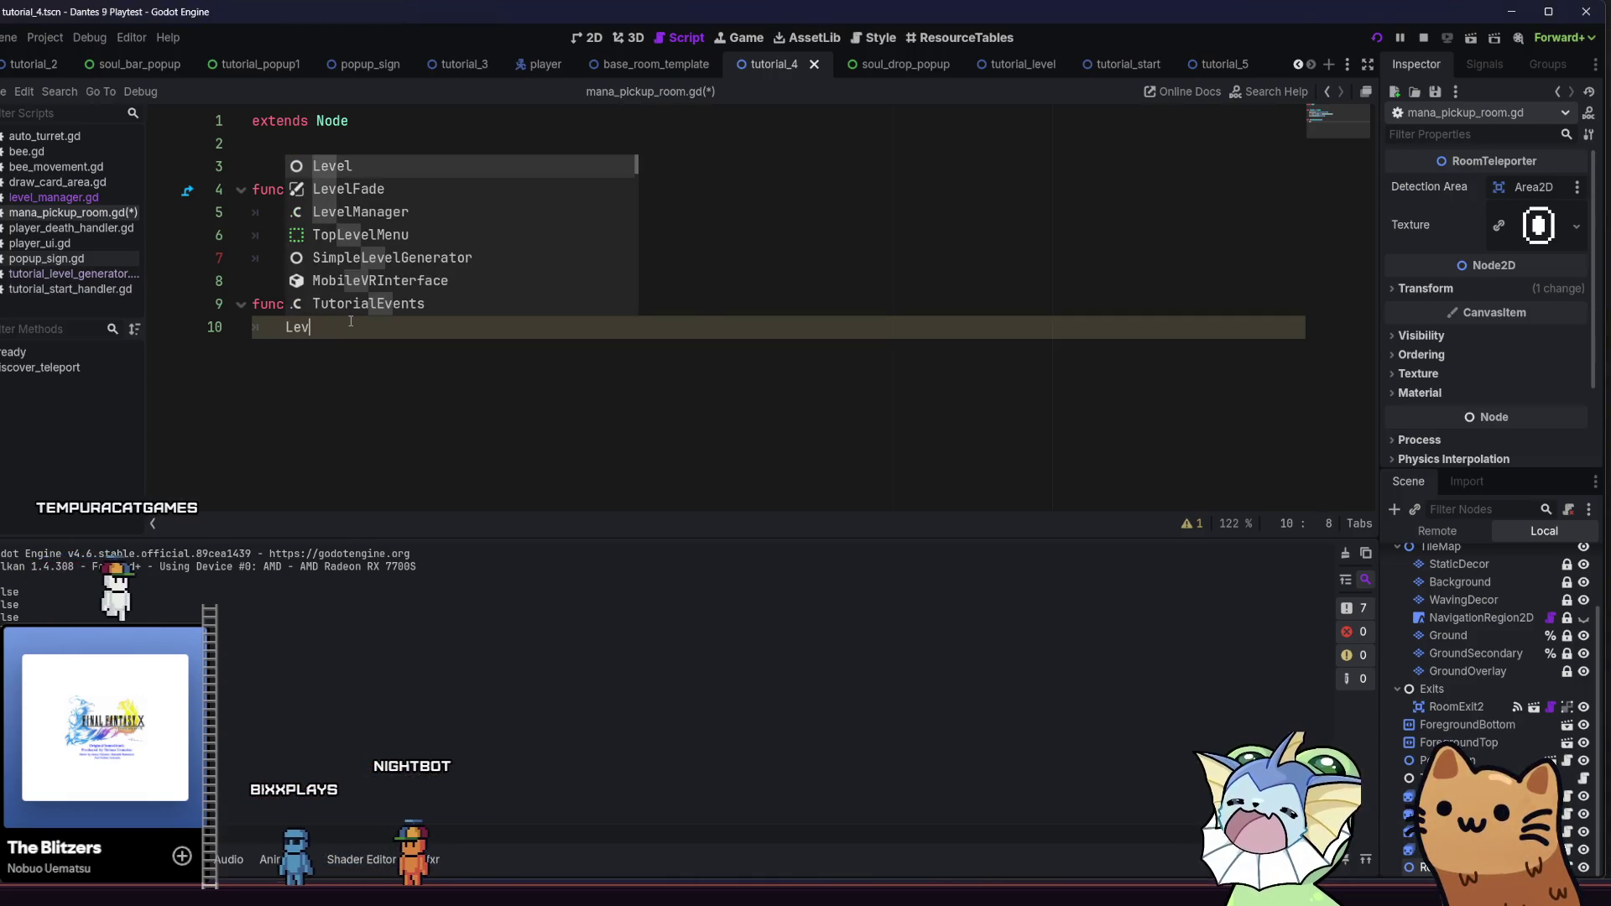
key(BackSpace)
key(BackSpace)
key(BackSpace)
text(get)
key(BackSpace)
key(BackSpace)
key(BackSpace)
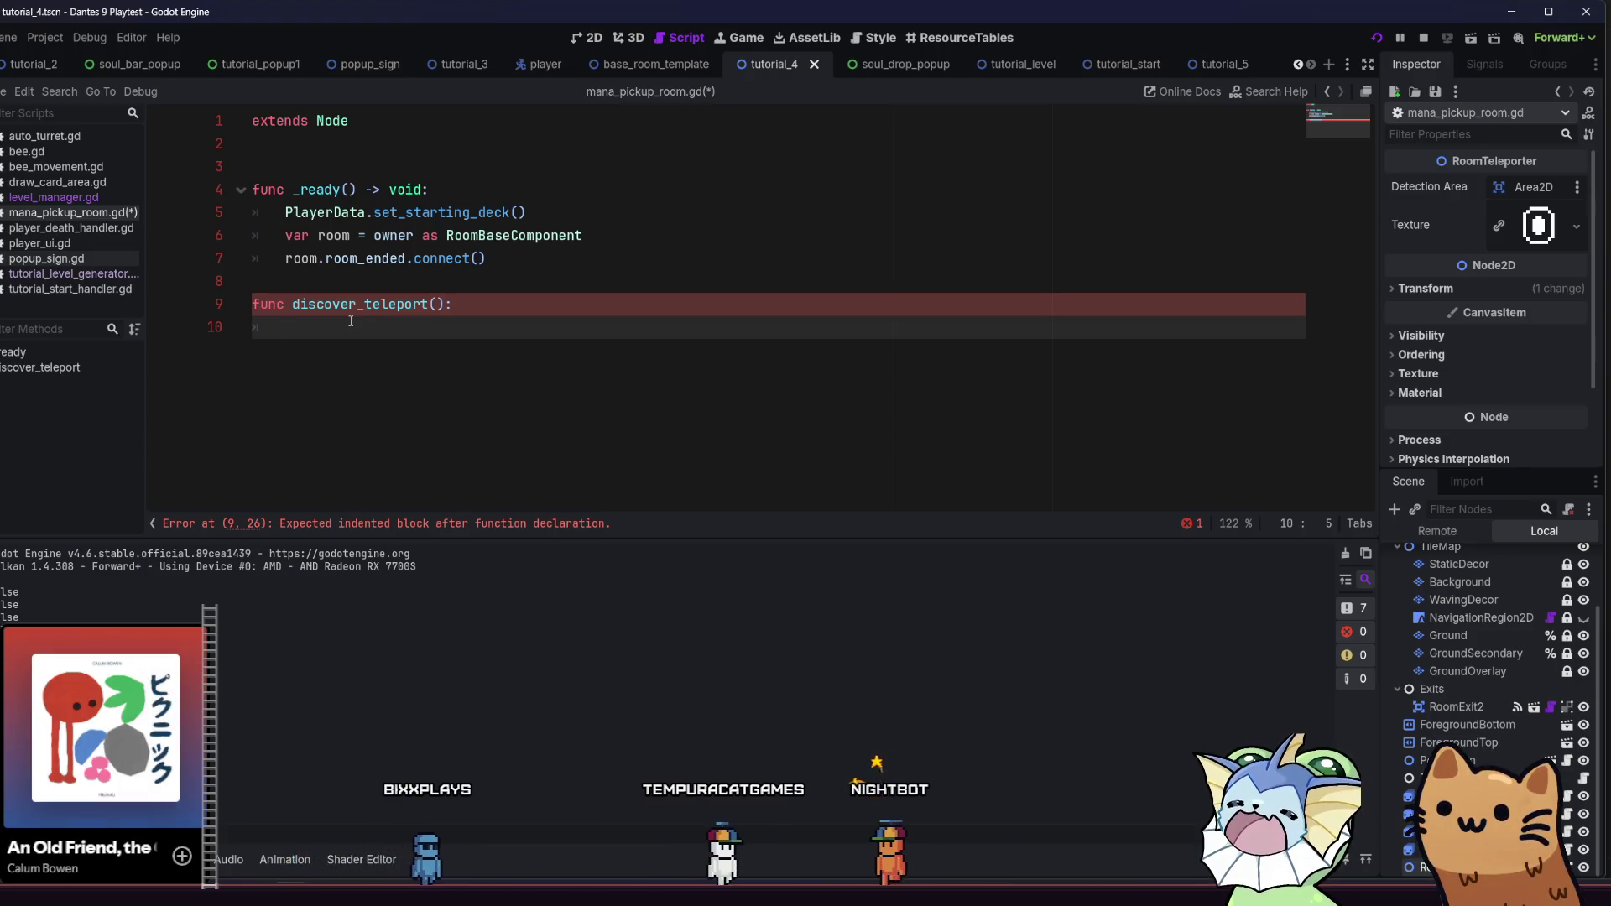
text(LevelM)
key(Return)
text(.lev)
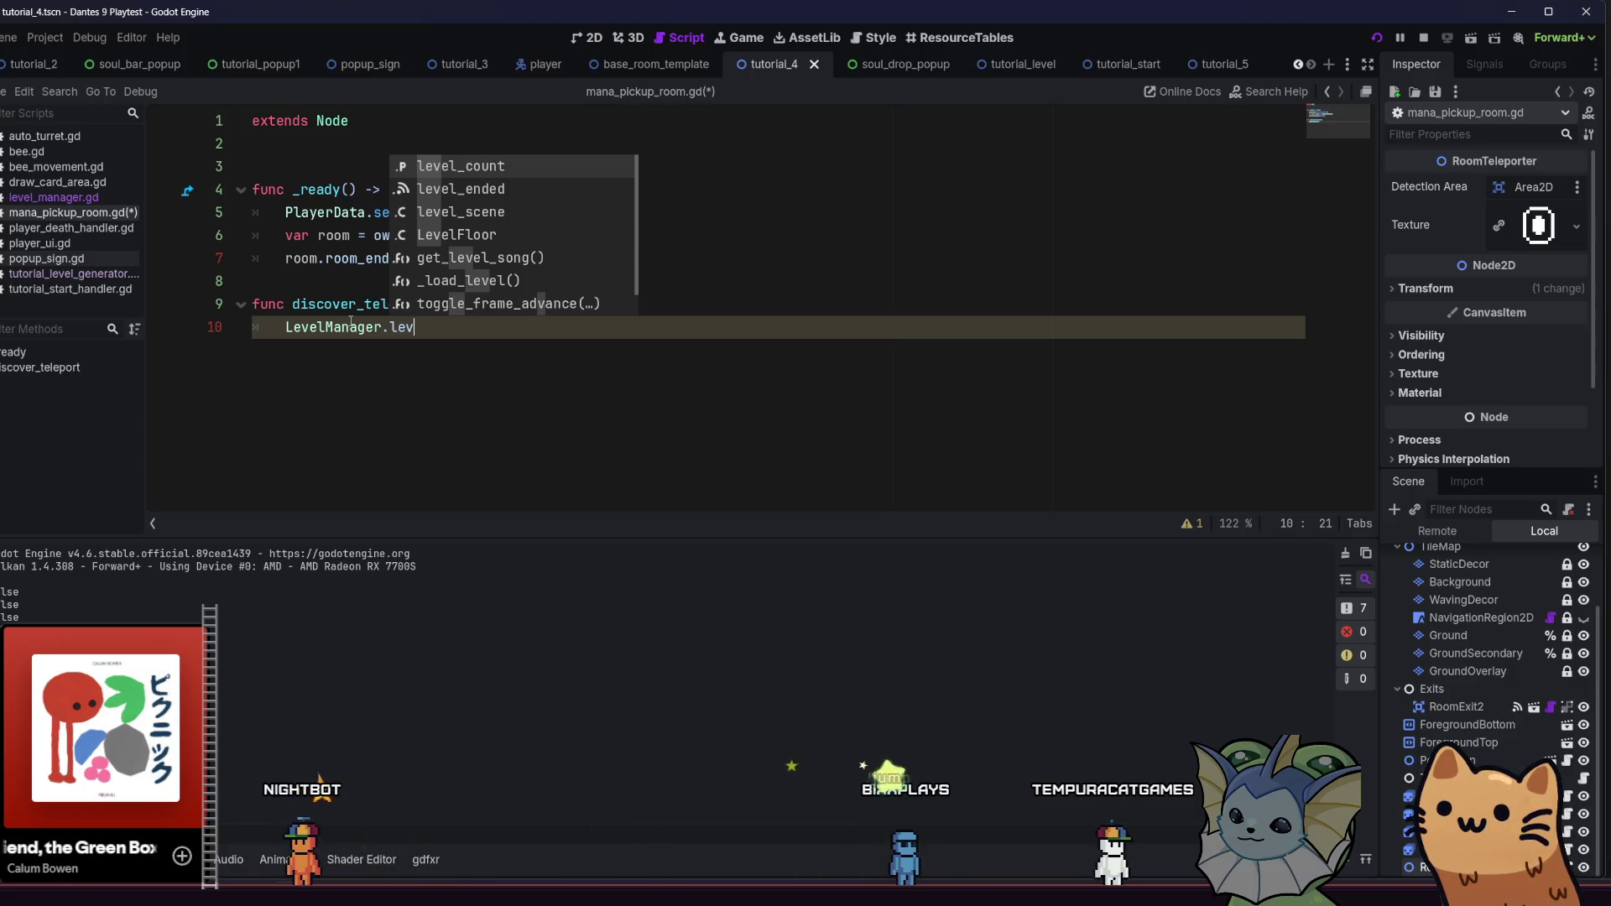
key(BackSpace)
key(BackSpace)
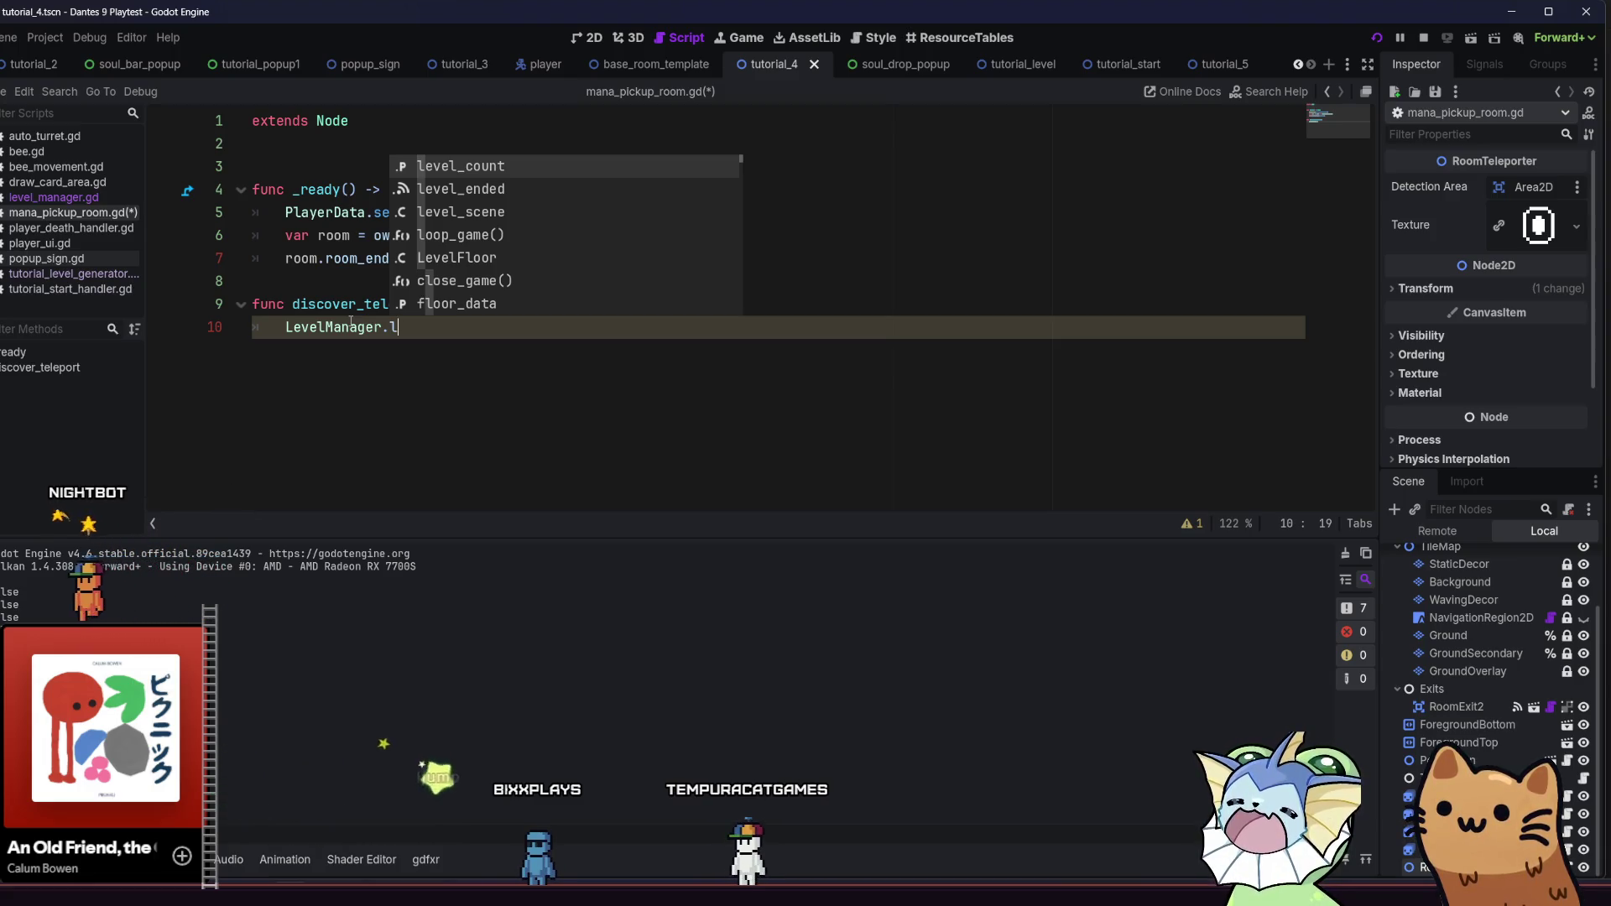
key(BackSpace)
key(BackSpace)
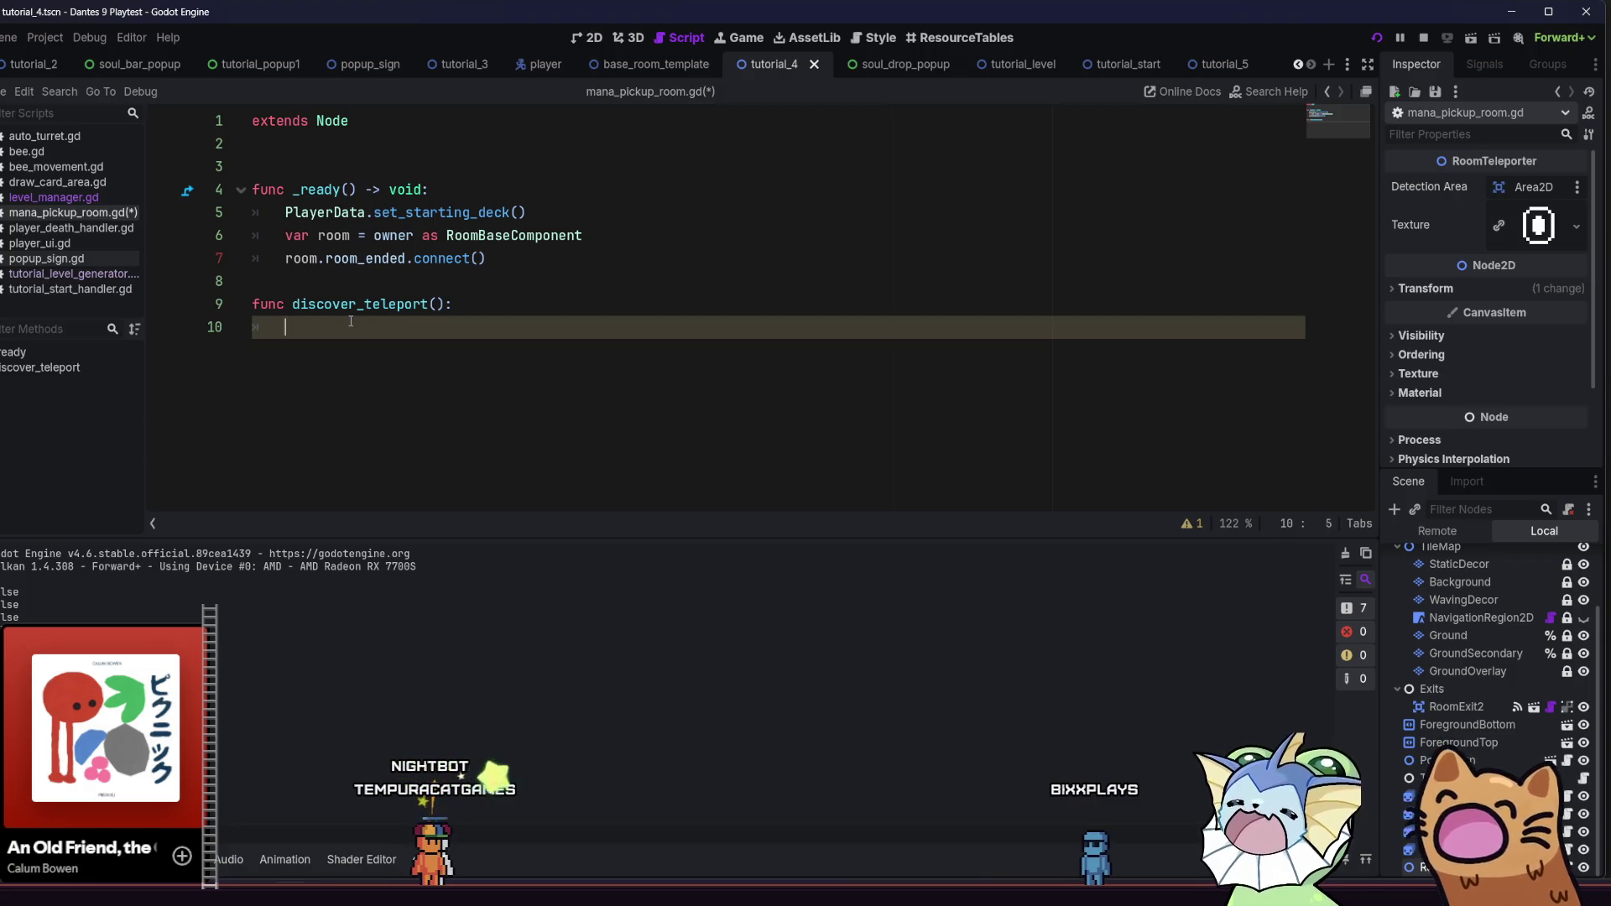
Cast the current scene as Level and set level.generated_rooms[5].discovered = true, then save and run
text(var lev)
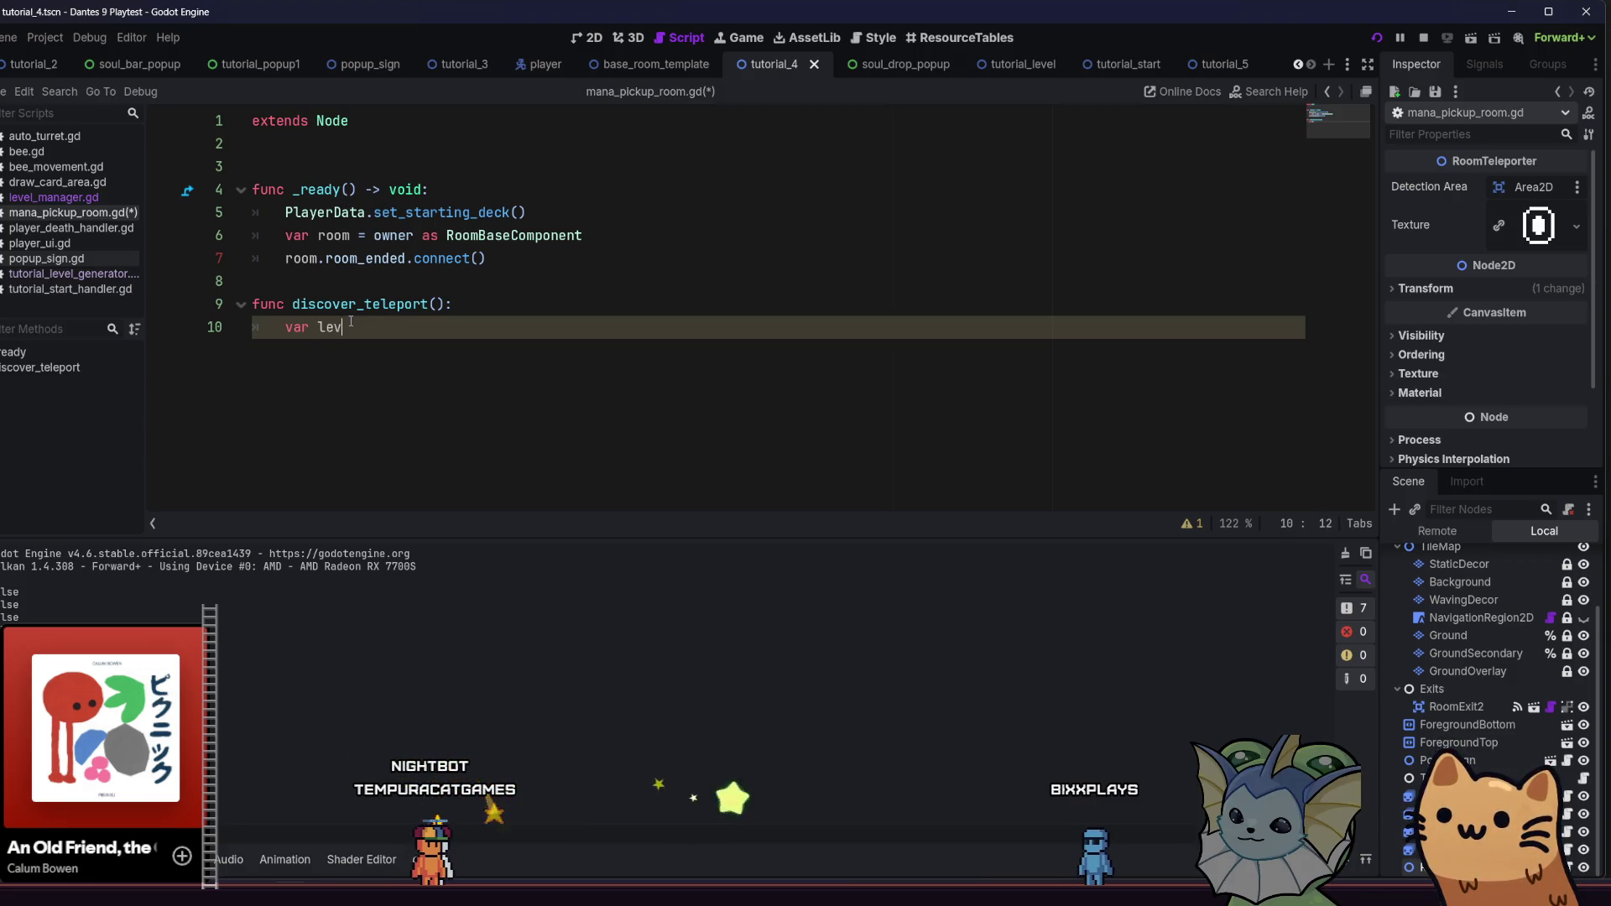
text(el)
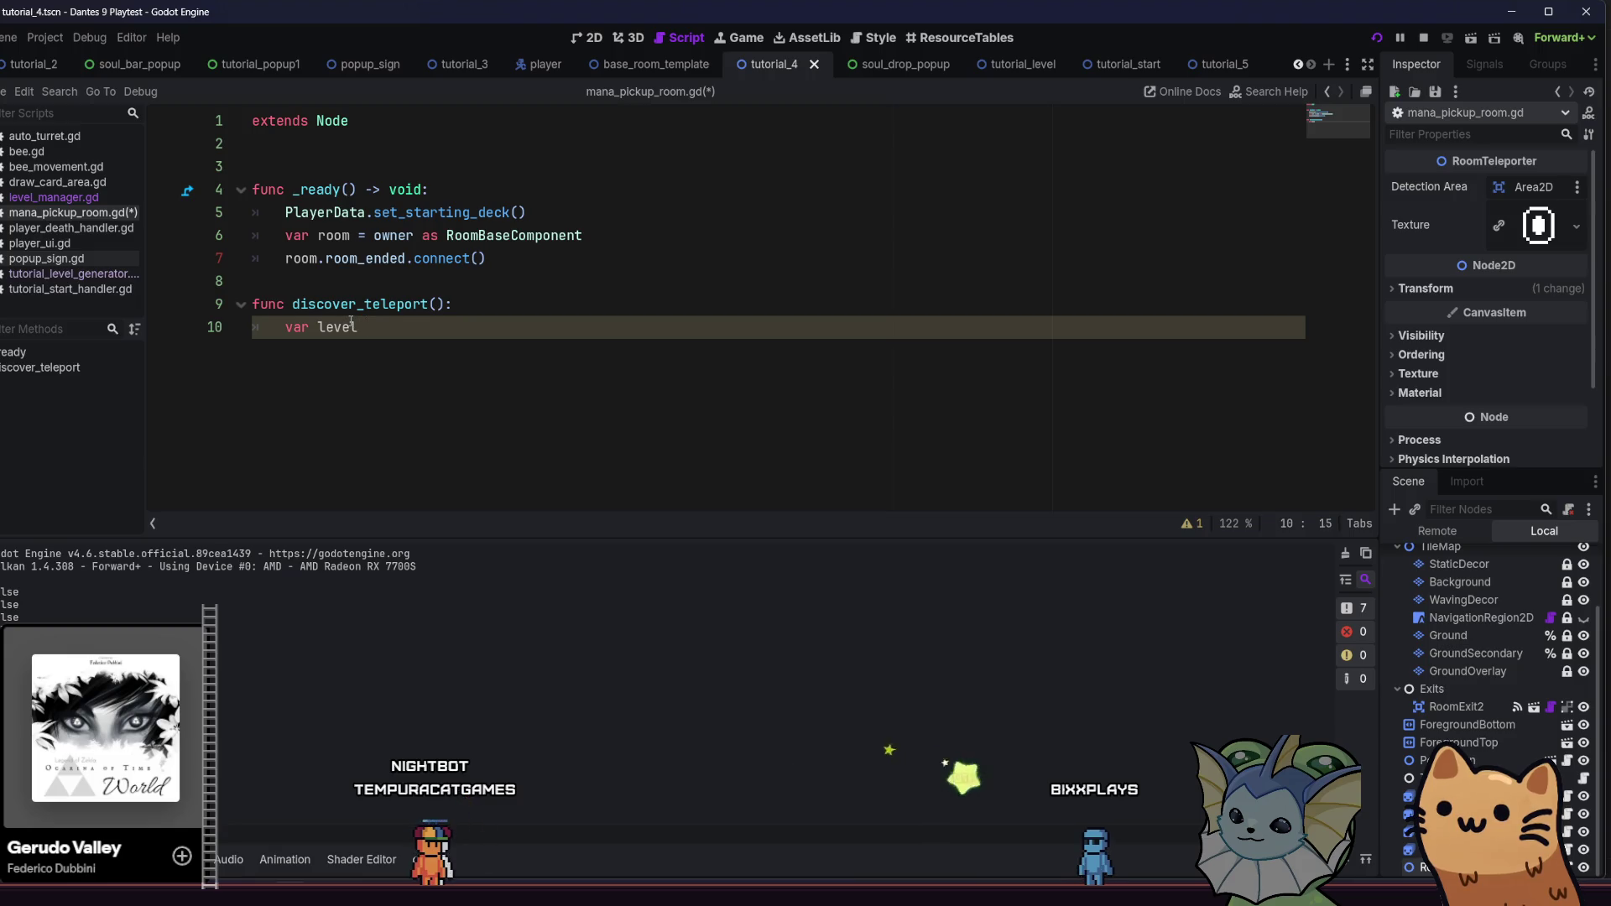
text( := get)
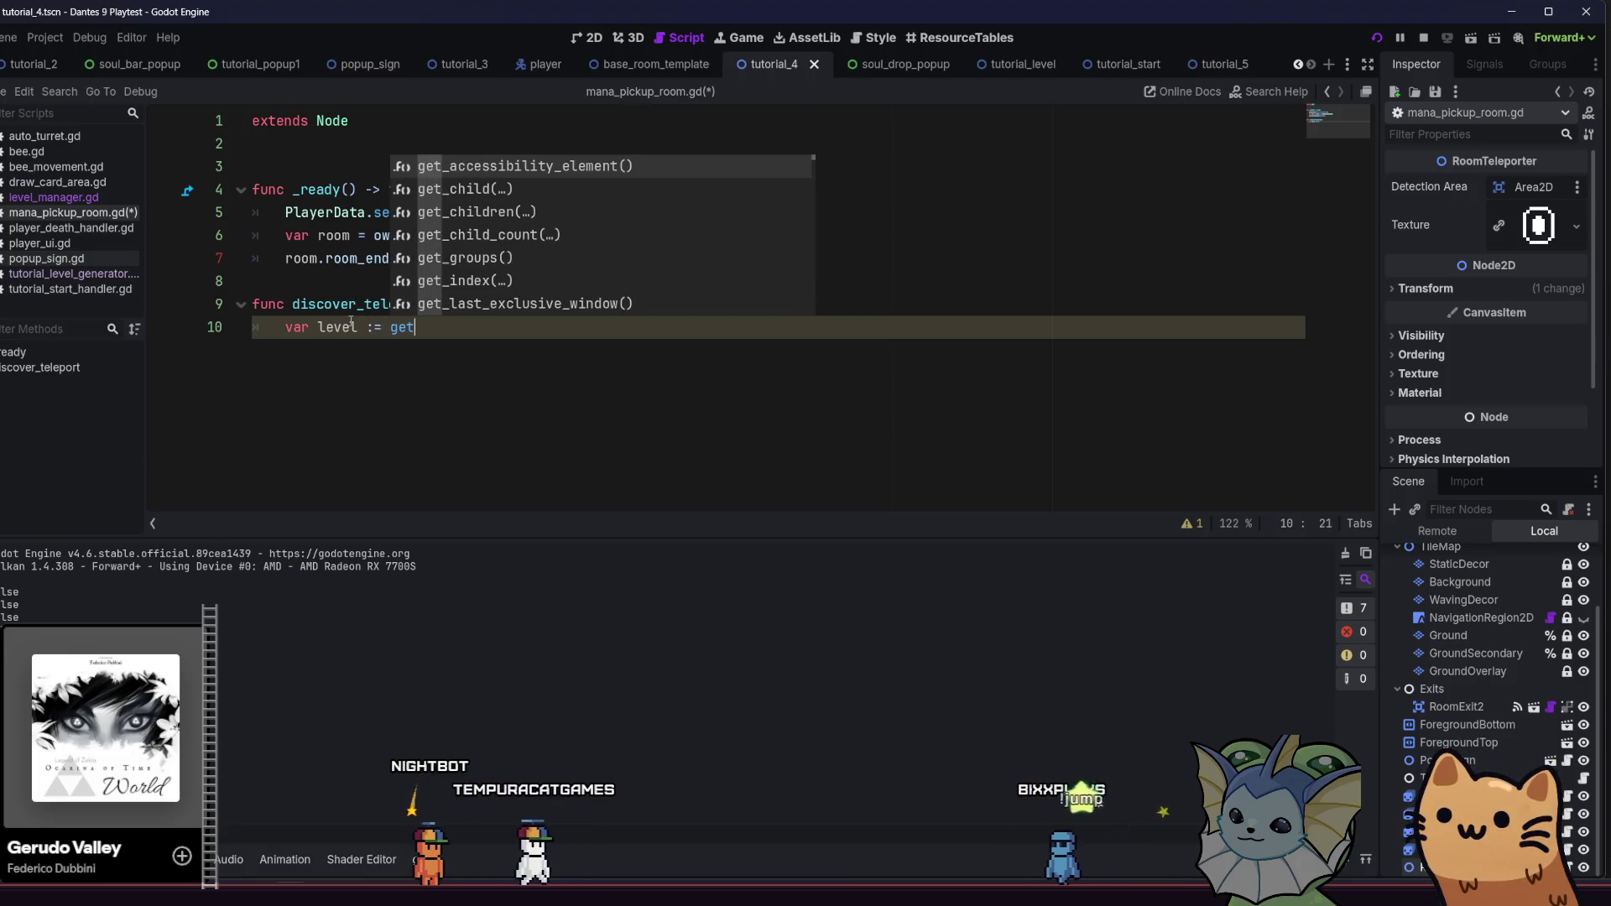
text(_tr)
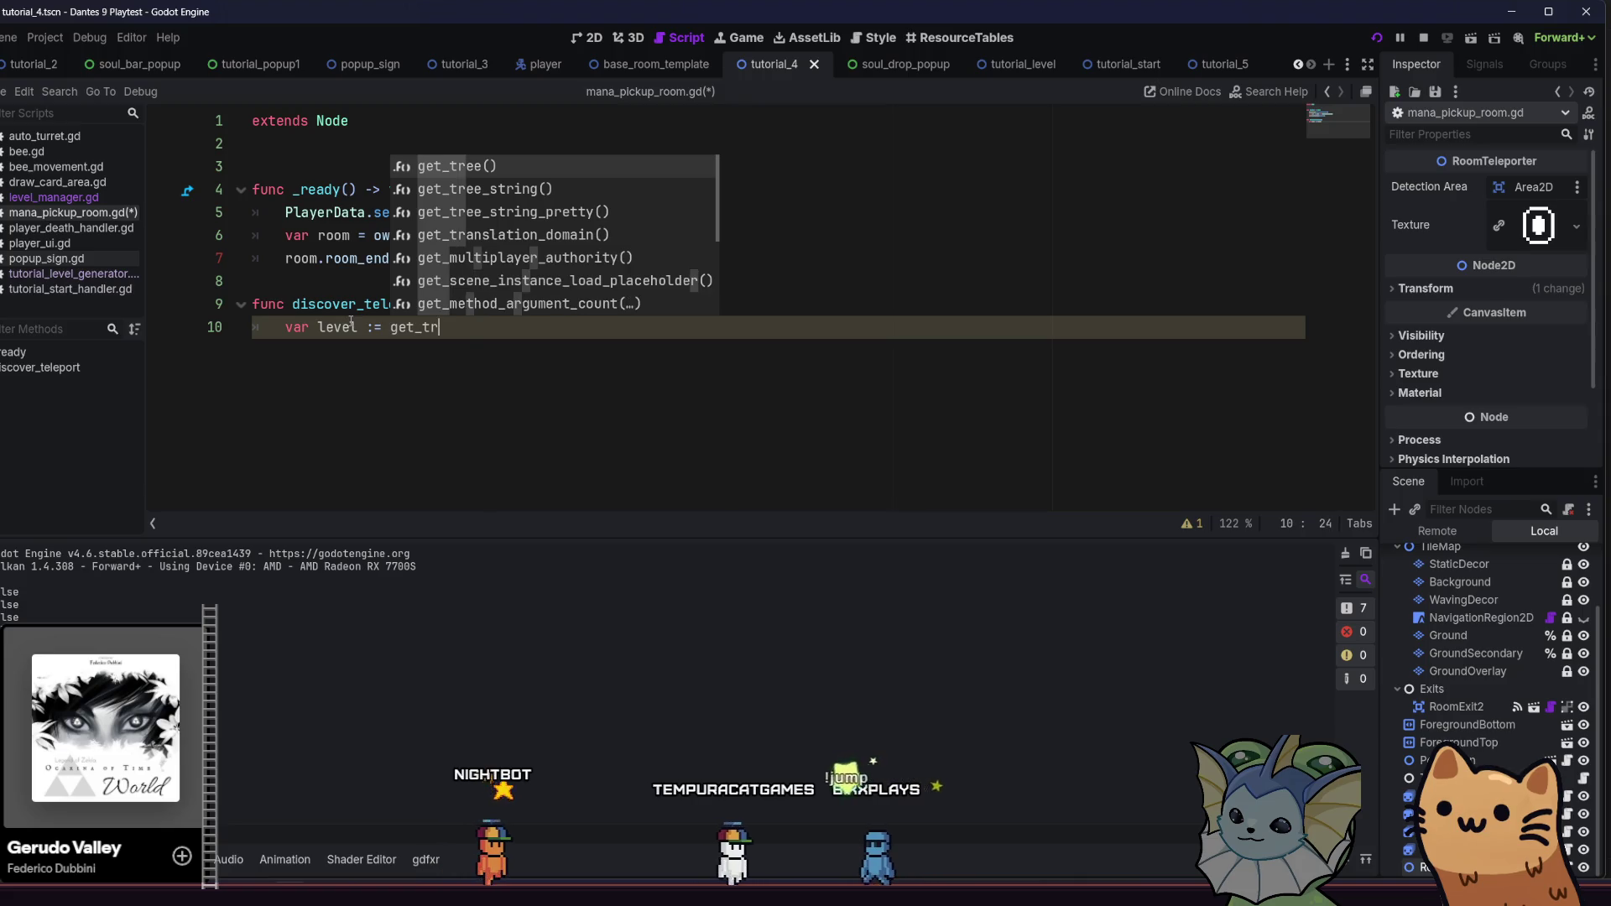
text(ee().current_scene as Level)
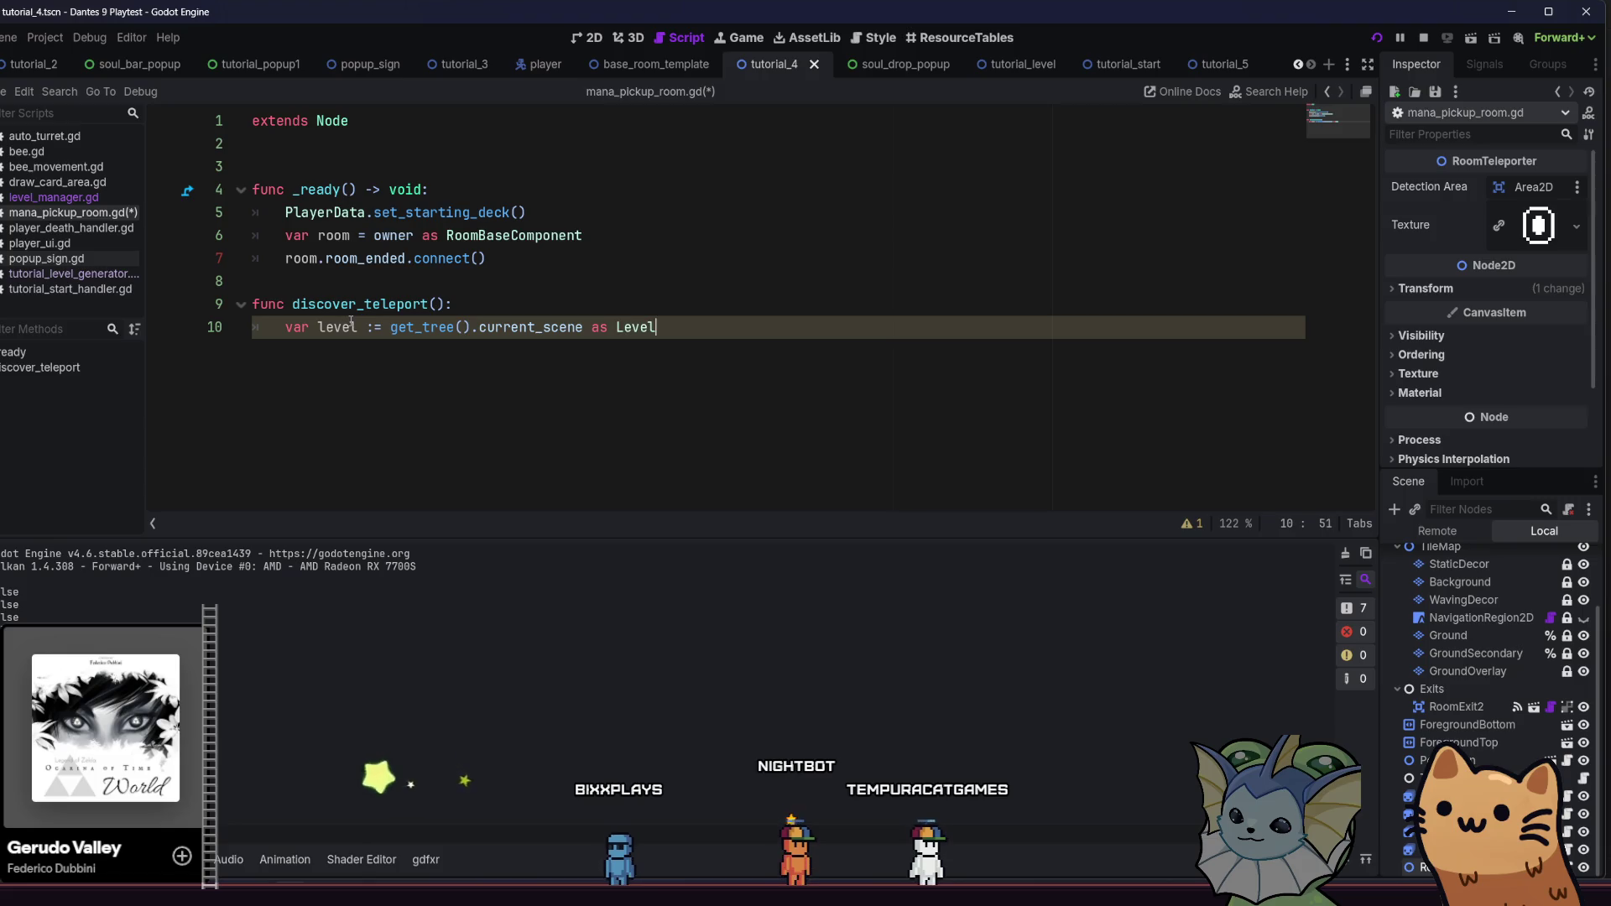
key(Return)
key(Return)
text(level)
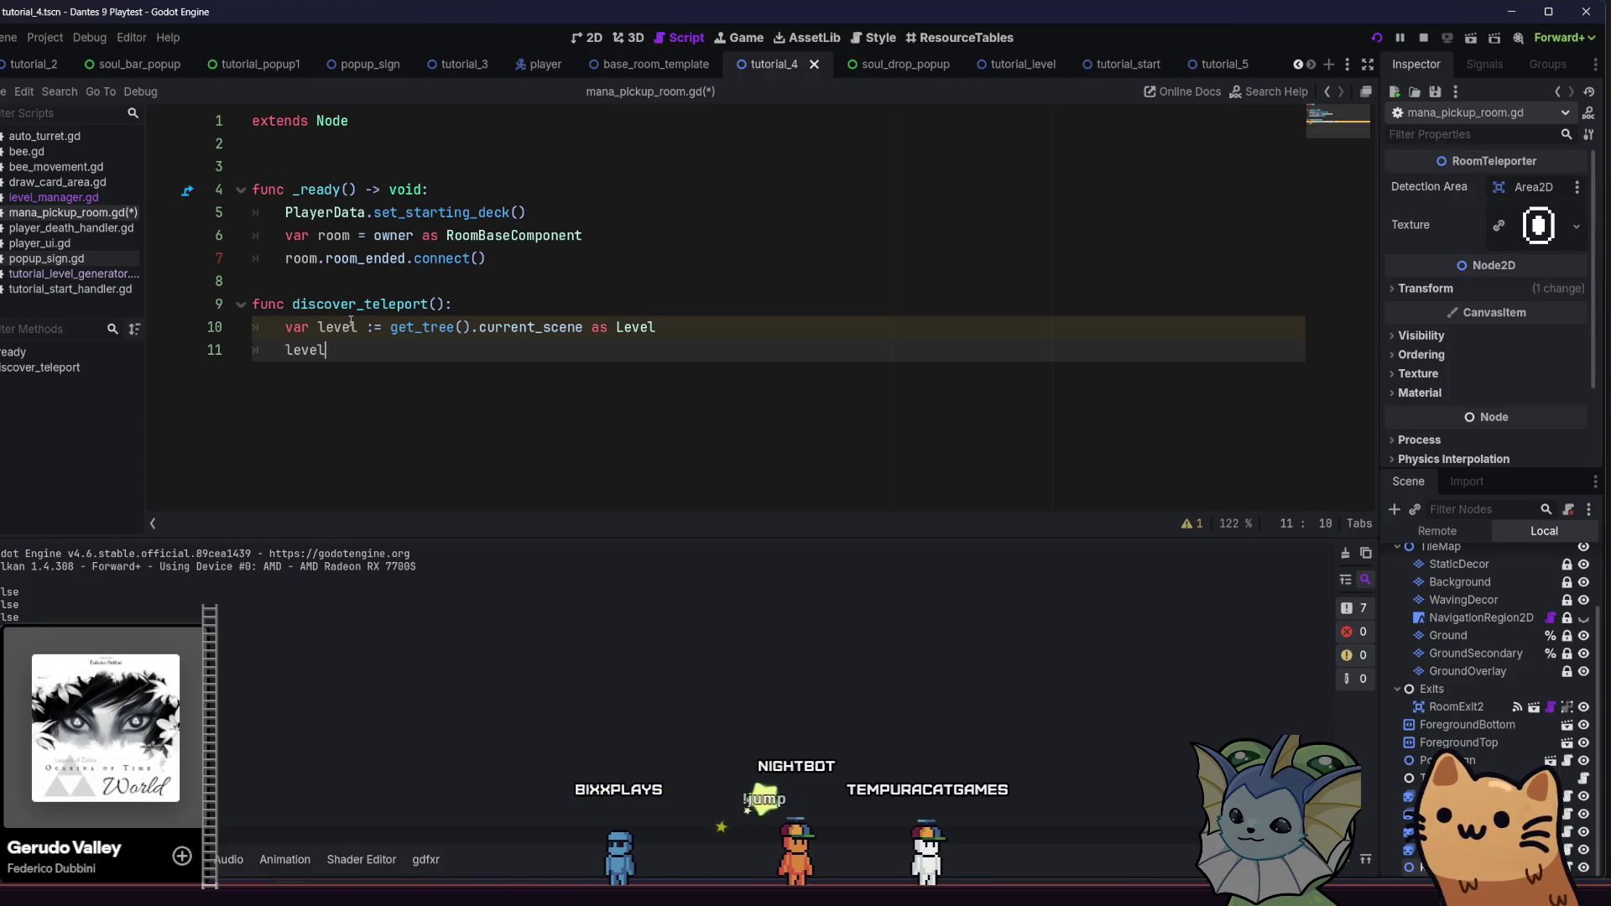
text(.generated_rooms)
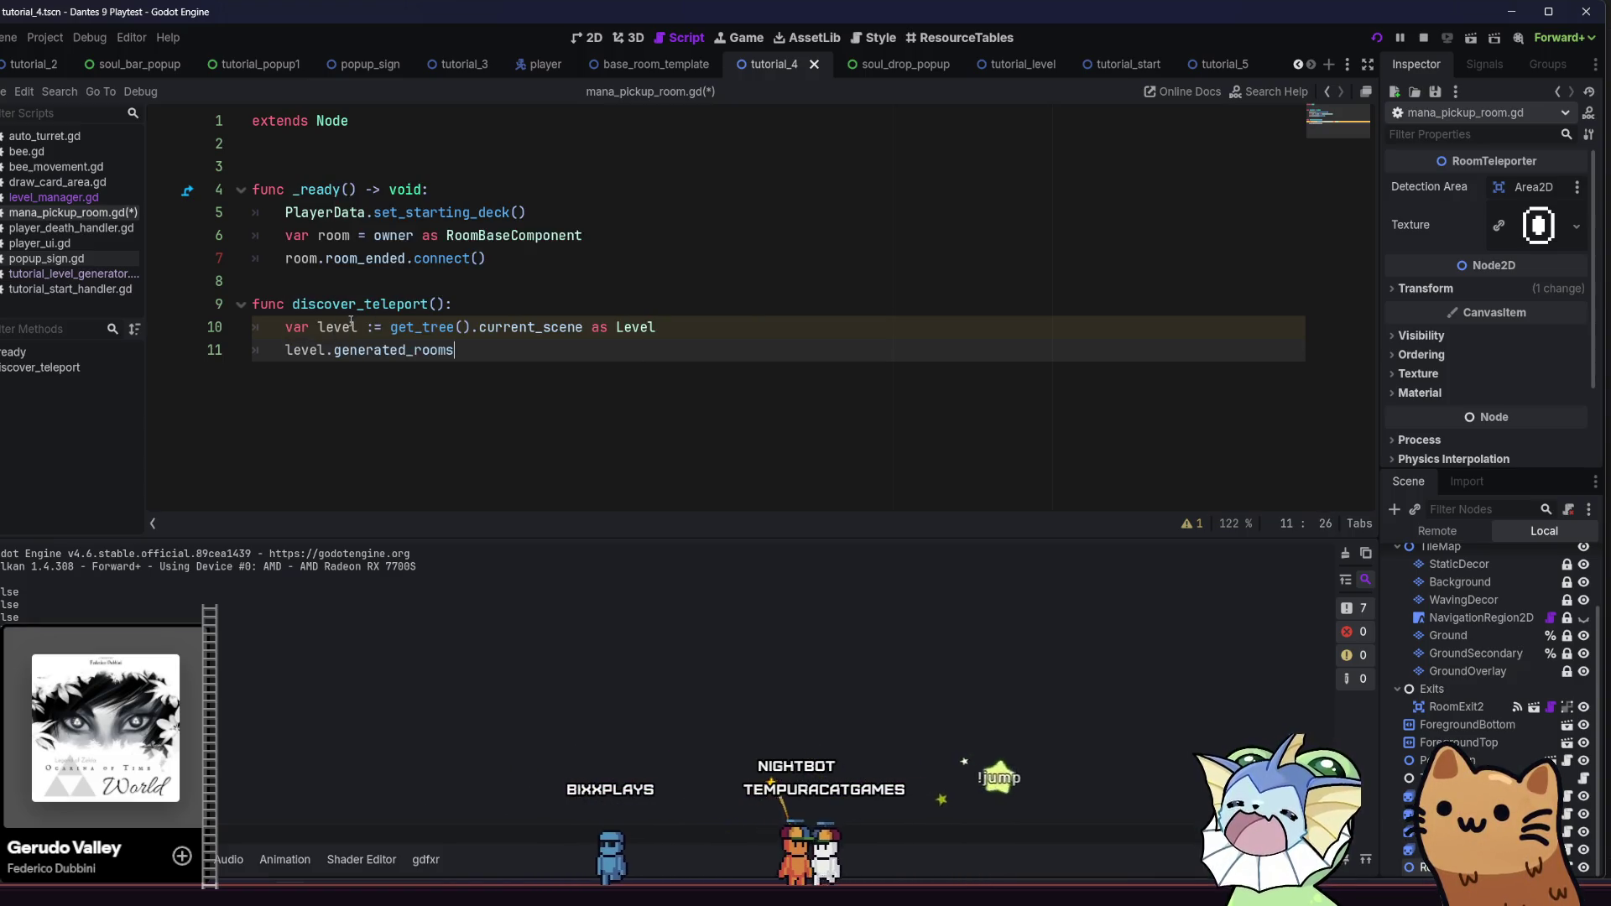
text([)
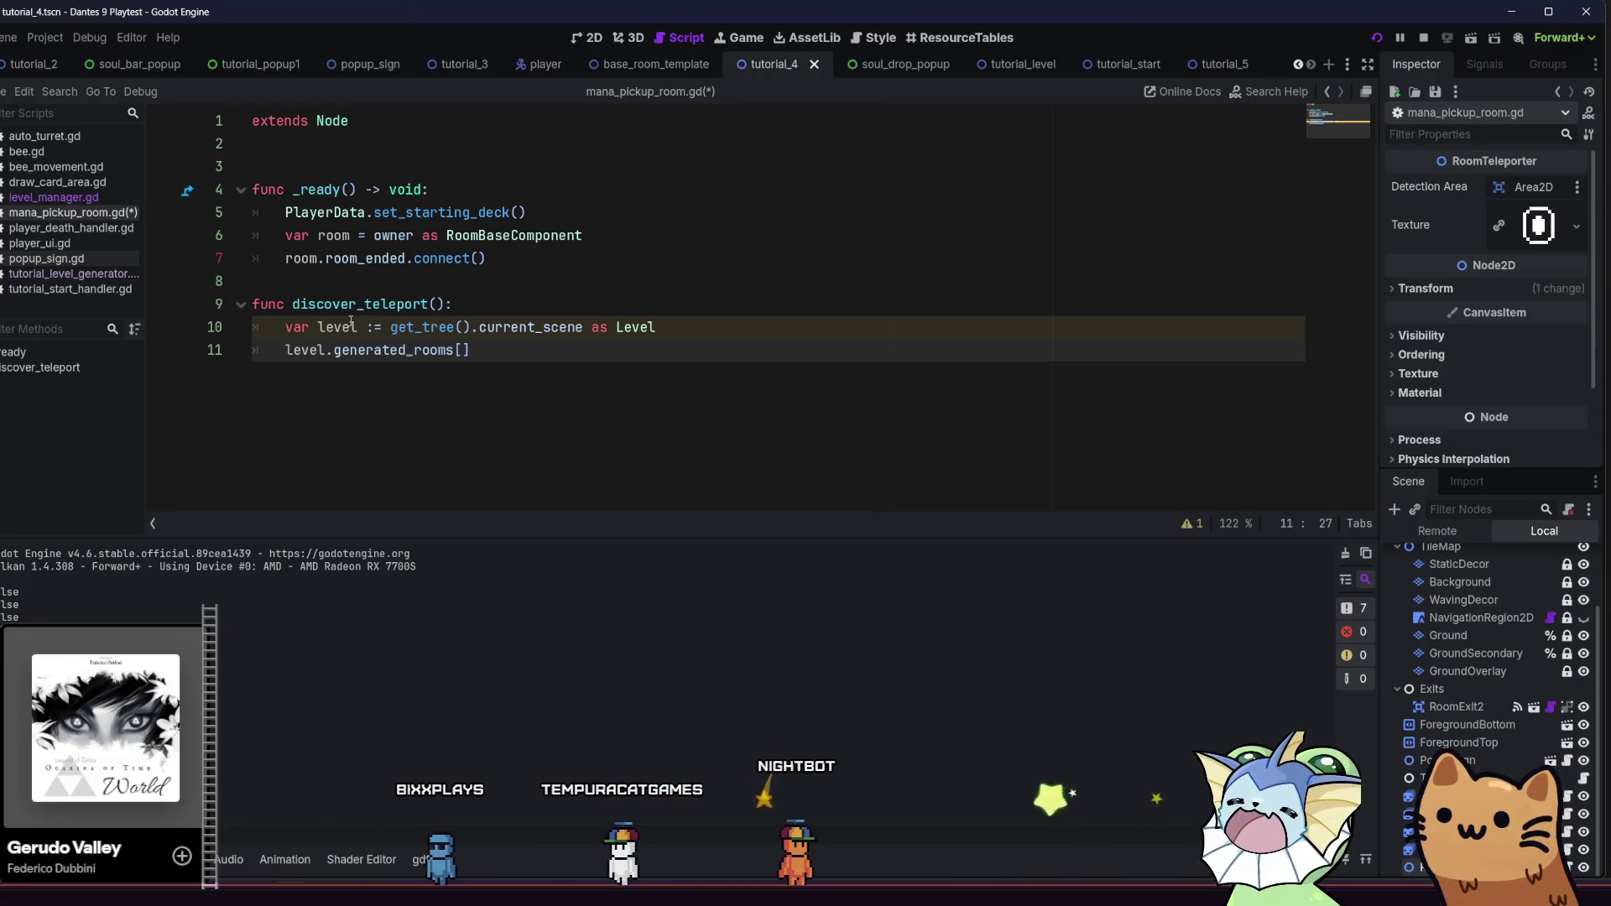
text(5])
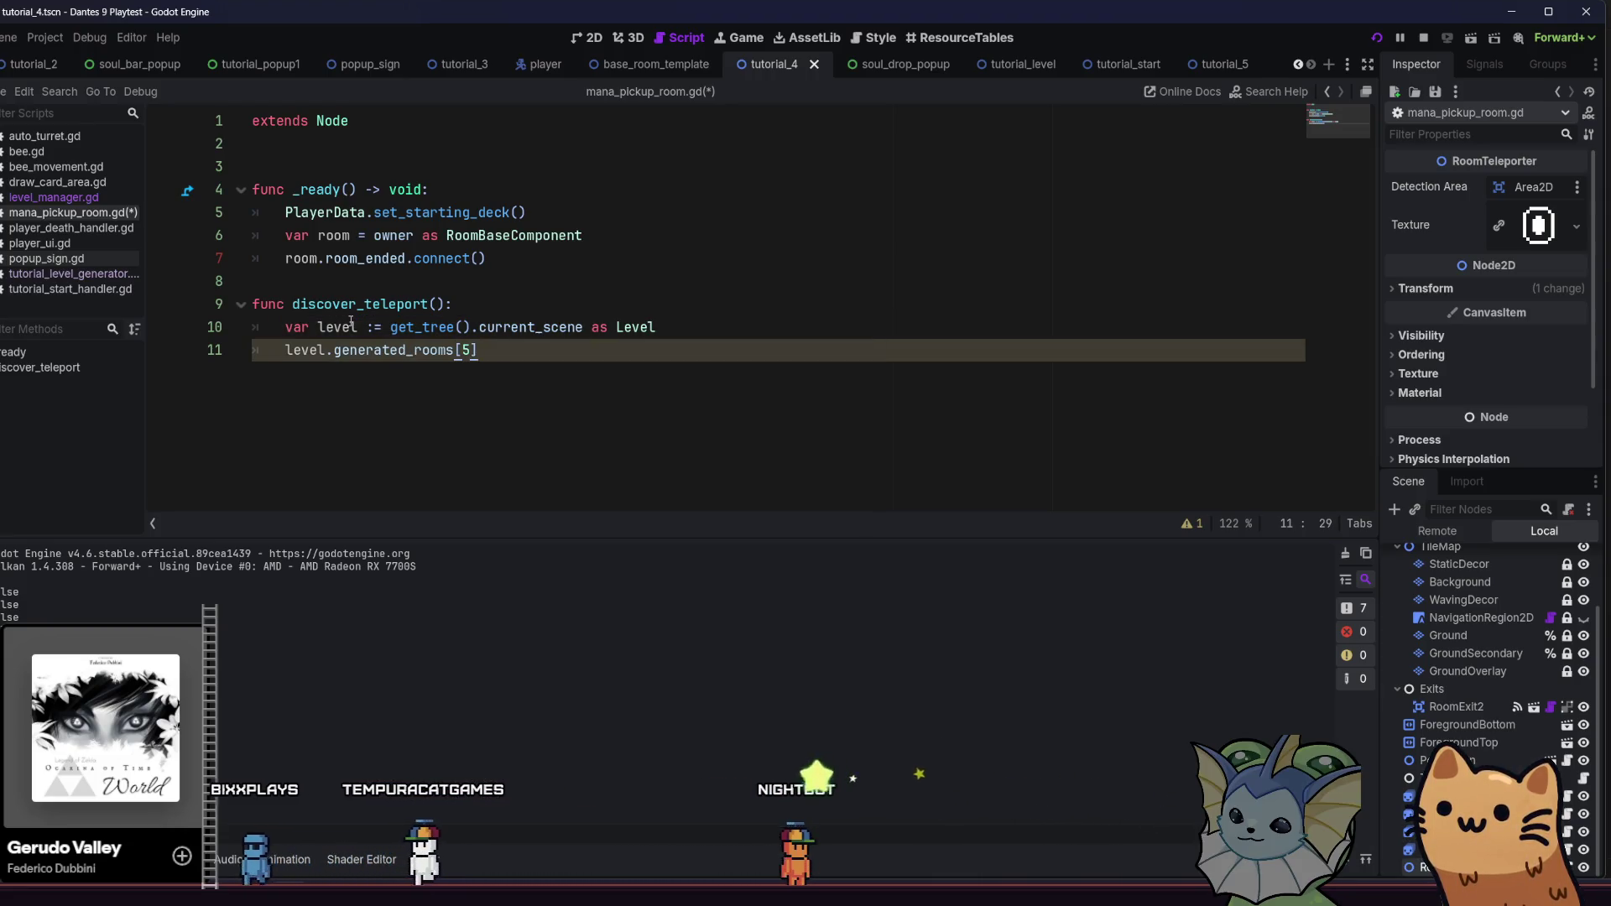
text(.dis)
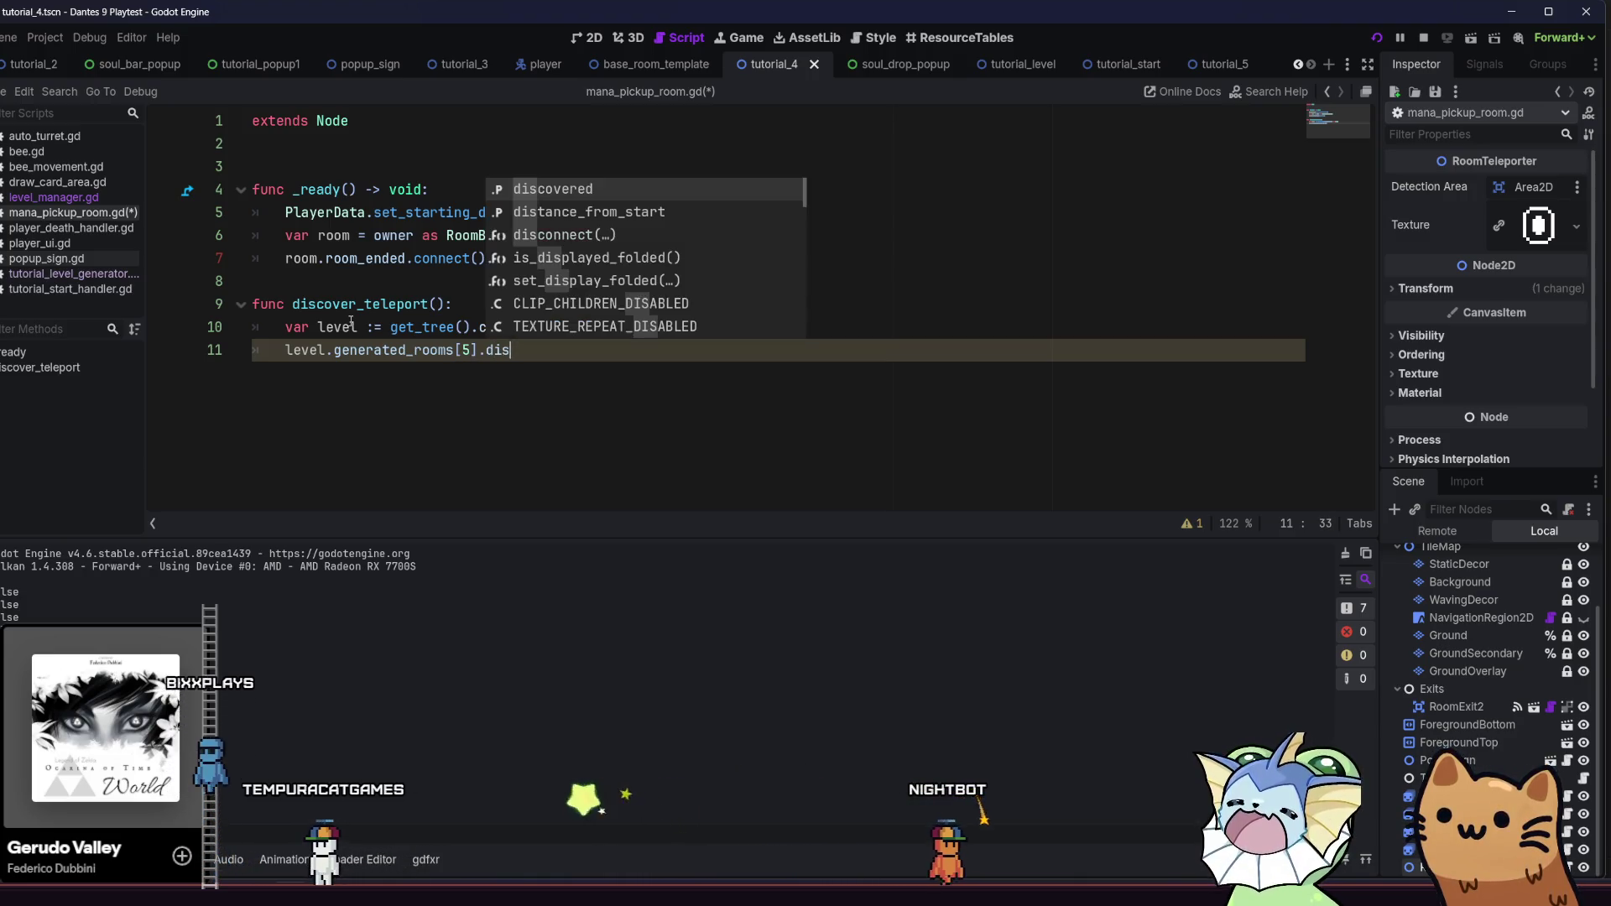
key(Return)
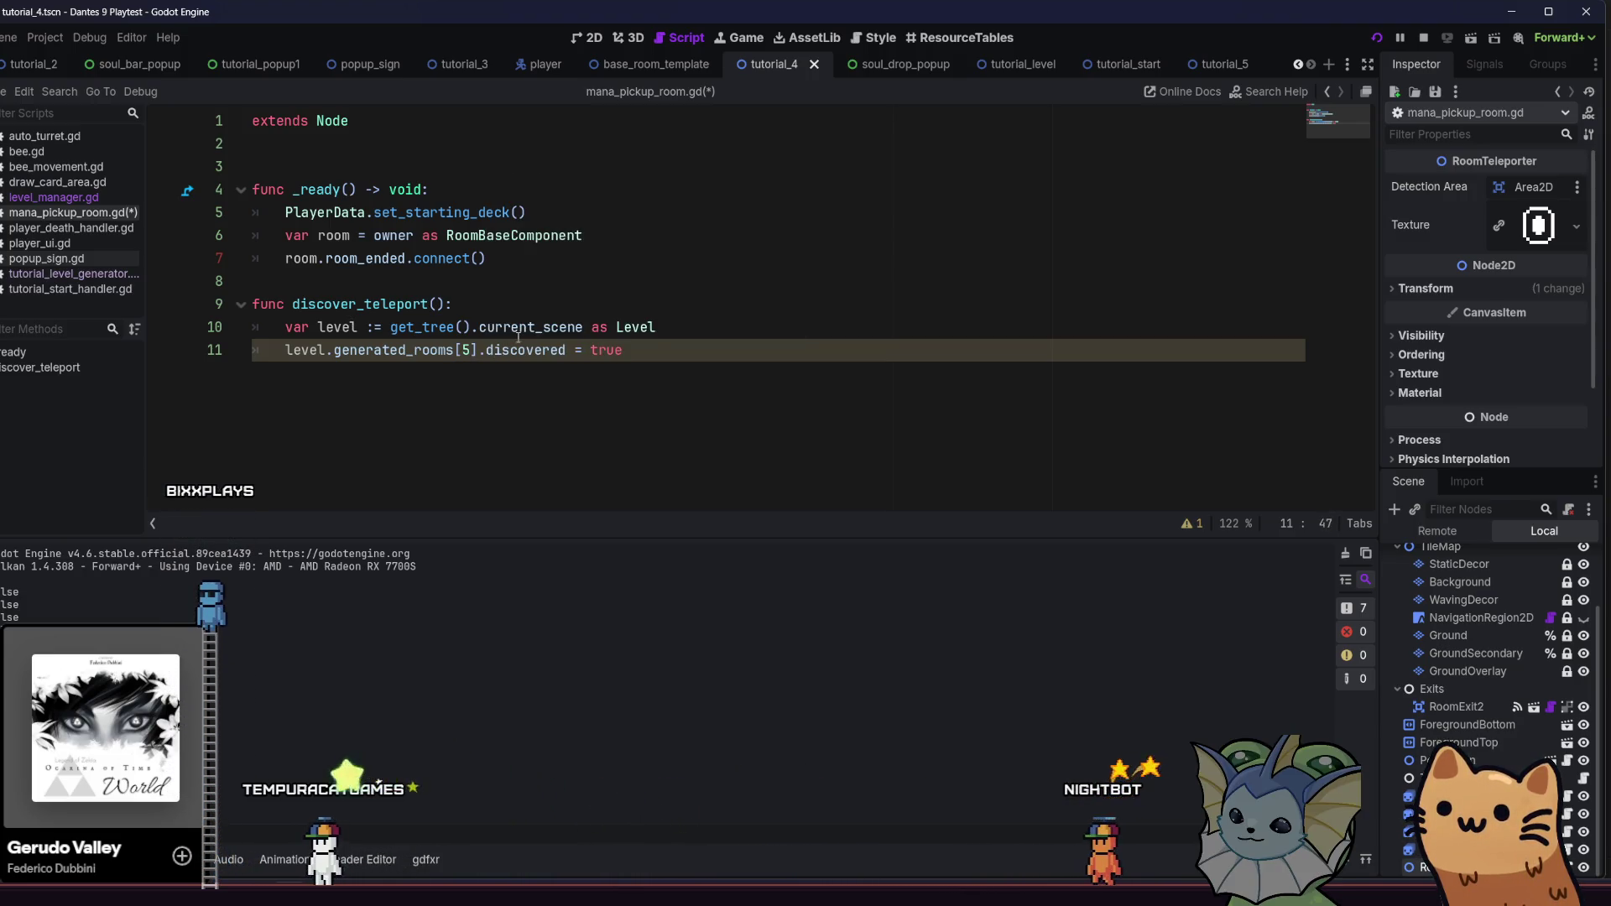
key(ctrl+s)
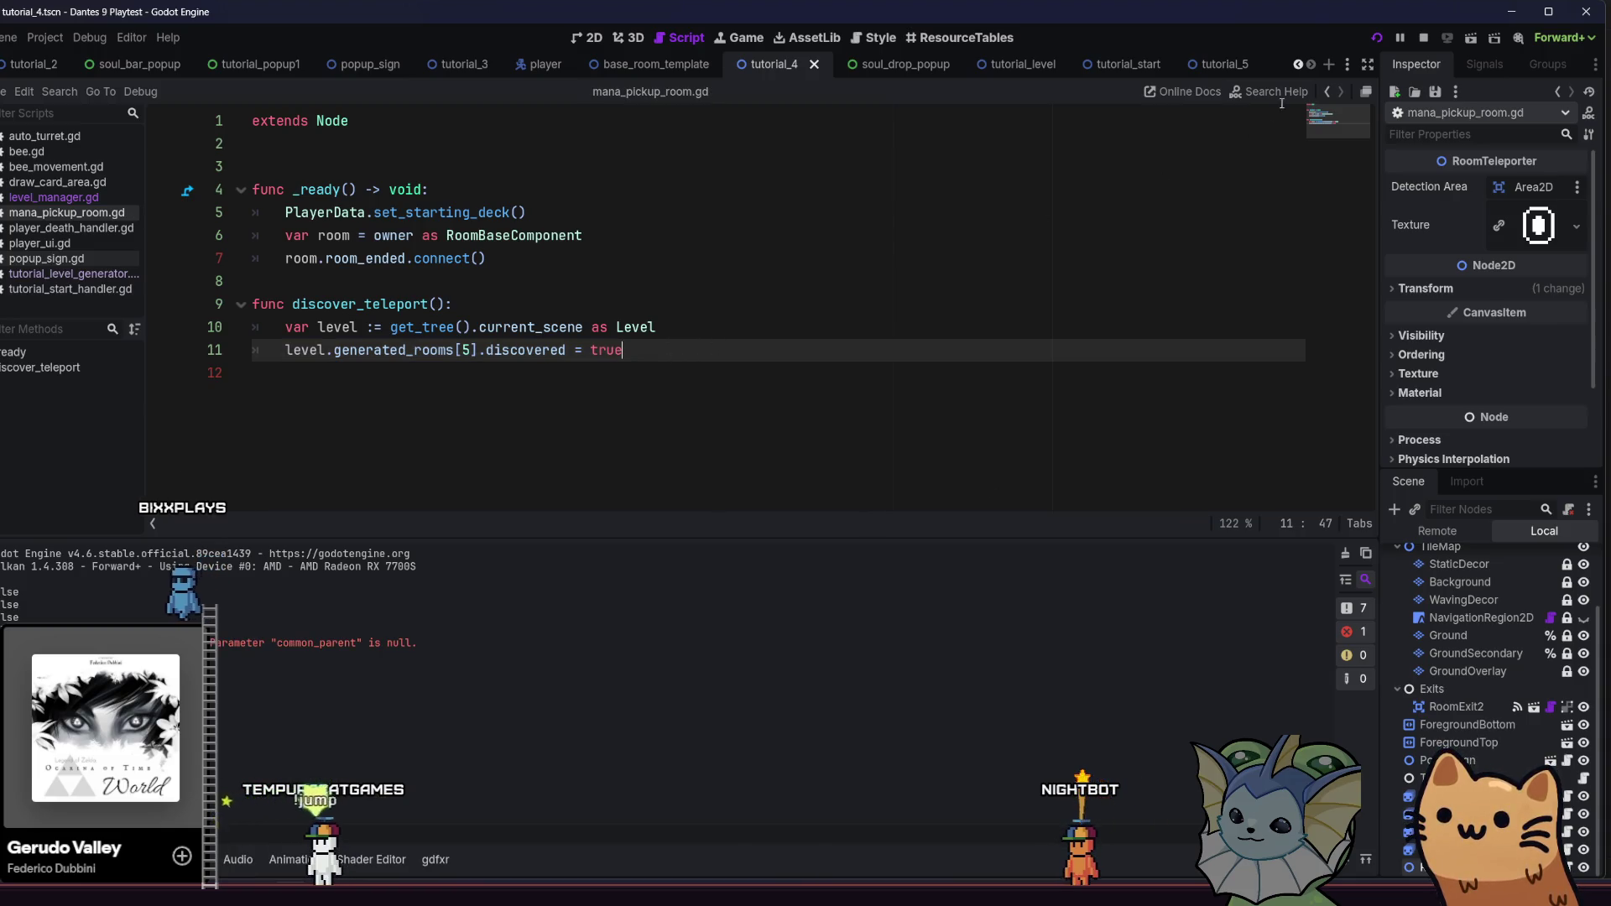
click(1382, 40)
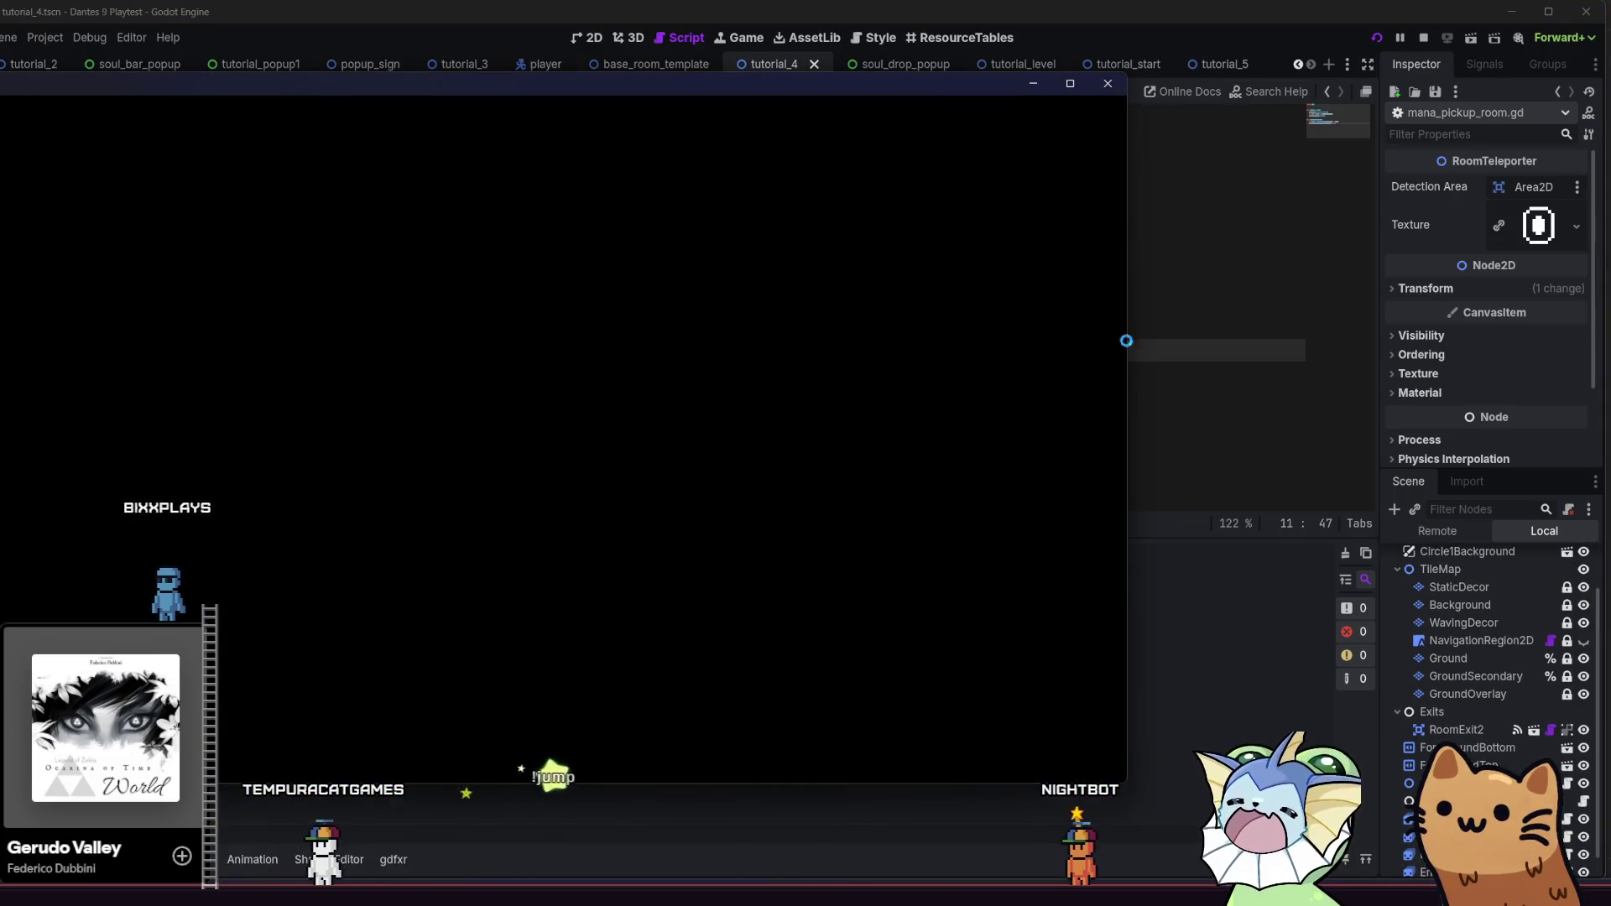
Bring the script back in front of the game and go to the end of line 10
click(1228, 345)
click(608, 310)
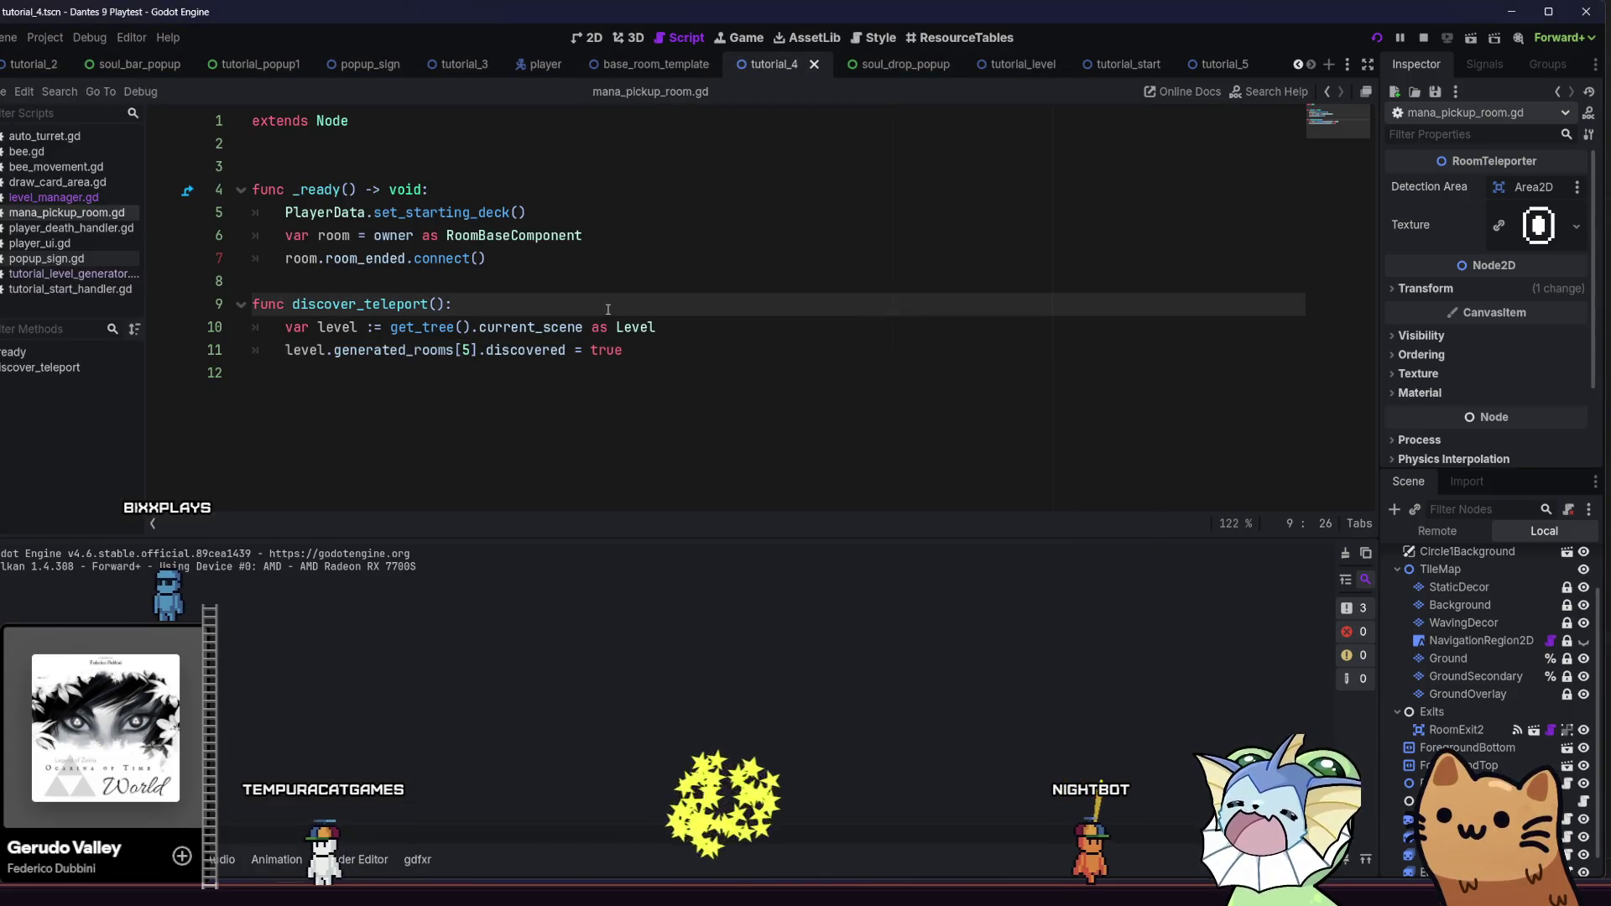
click(698, 327)
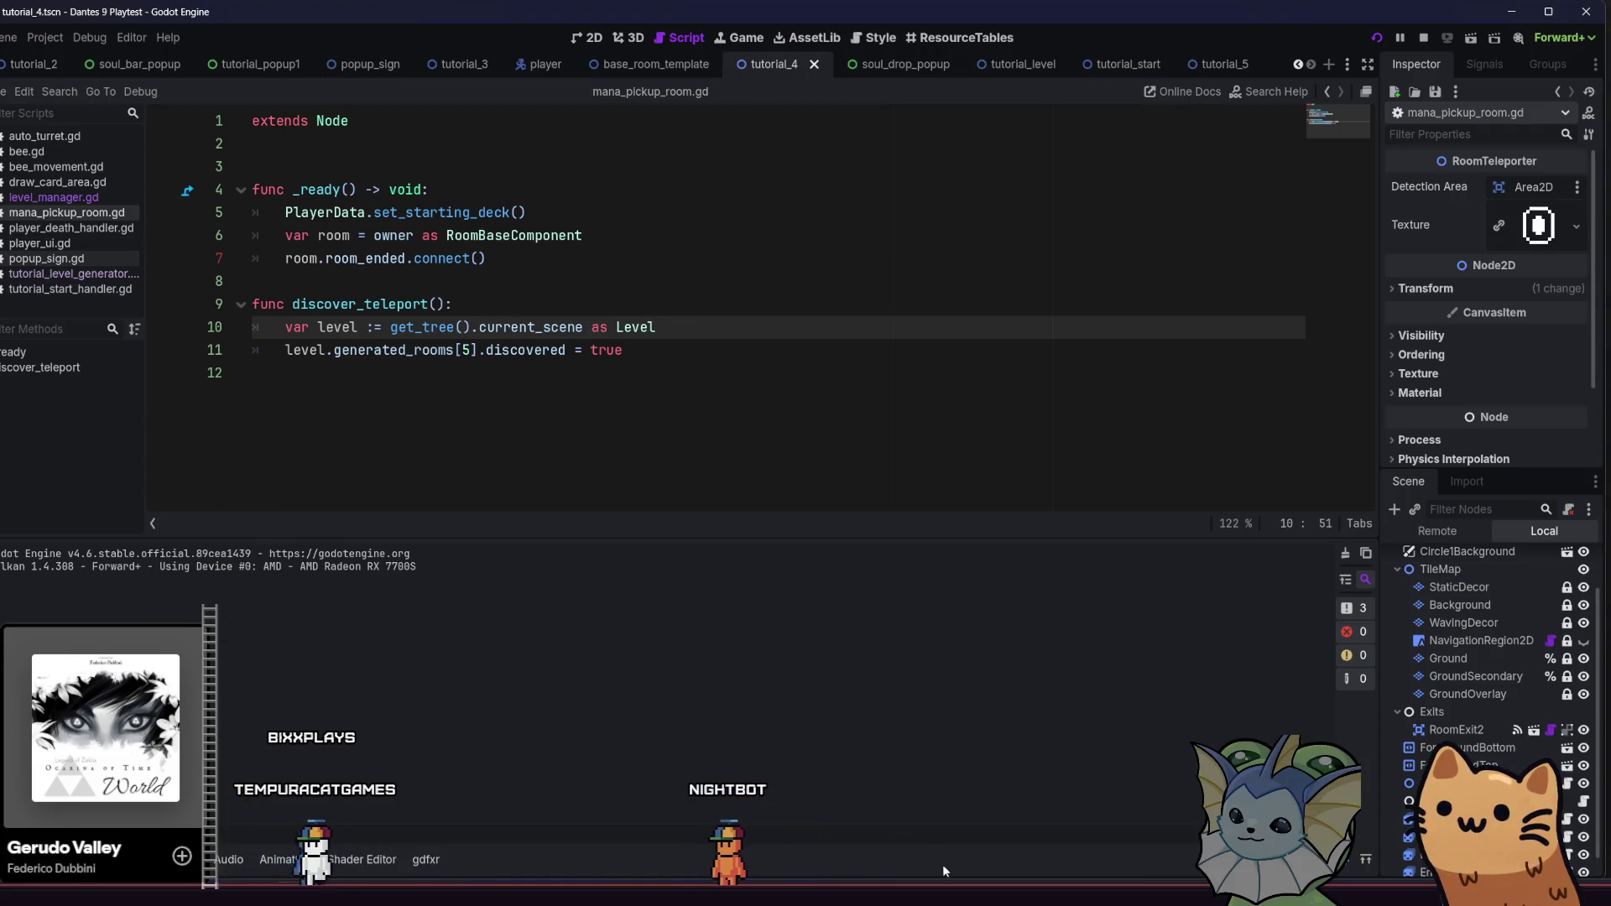
Start the tutorial, walk right through the cave, and shoot the target dummy with the pistol
key(alt+Tab)
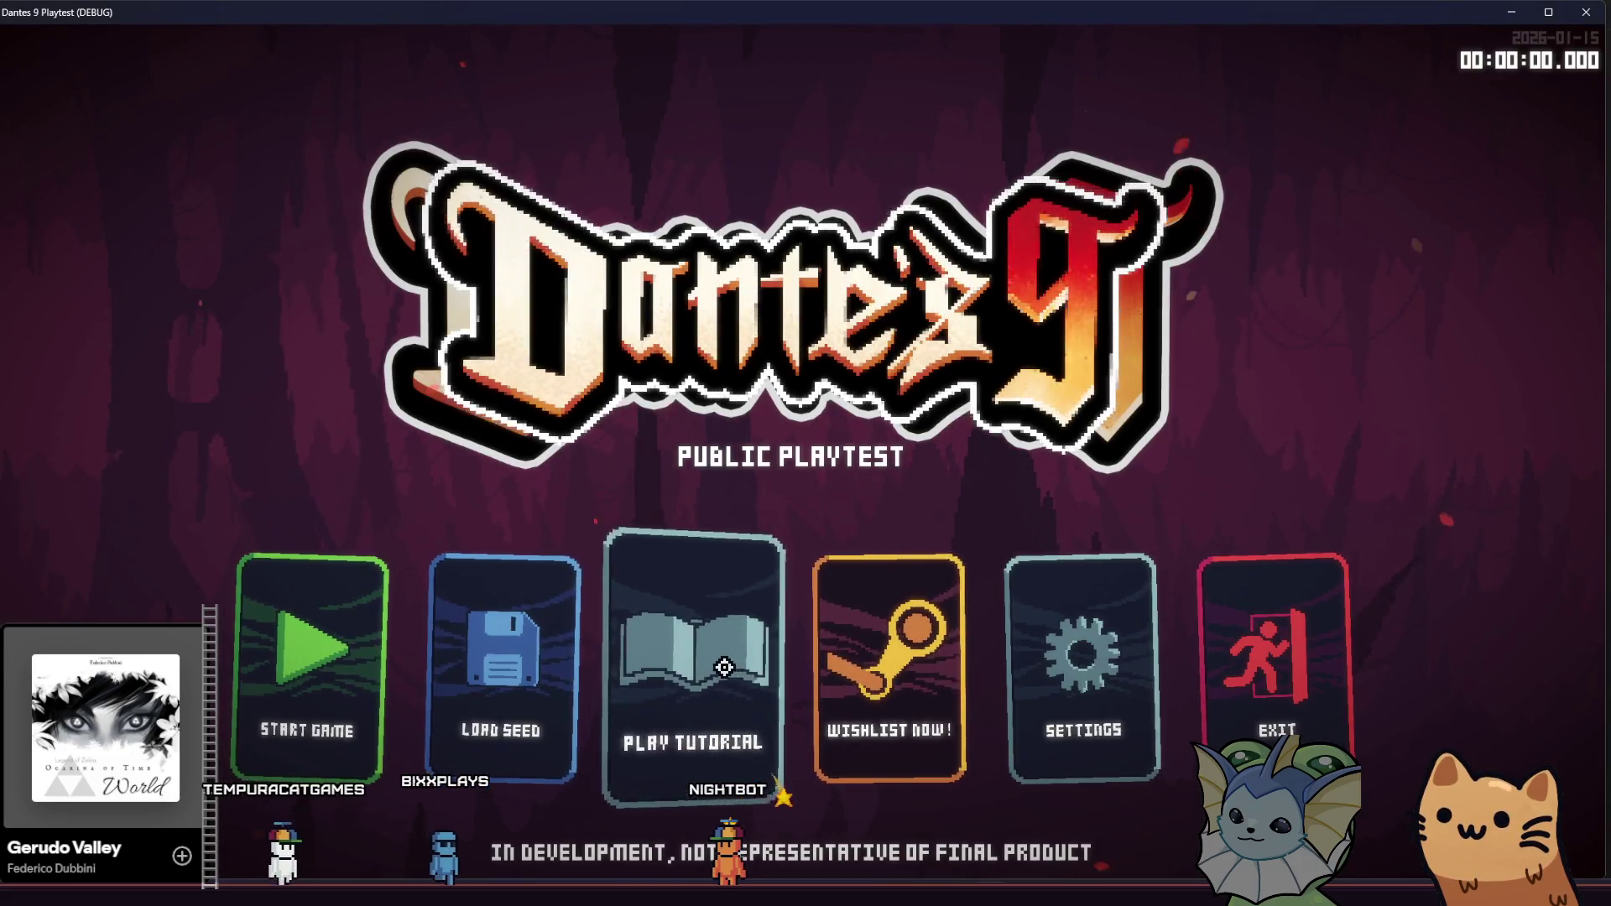
click(712, 651)
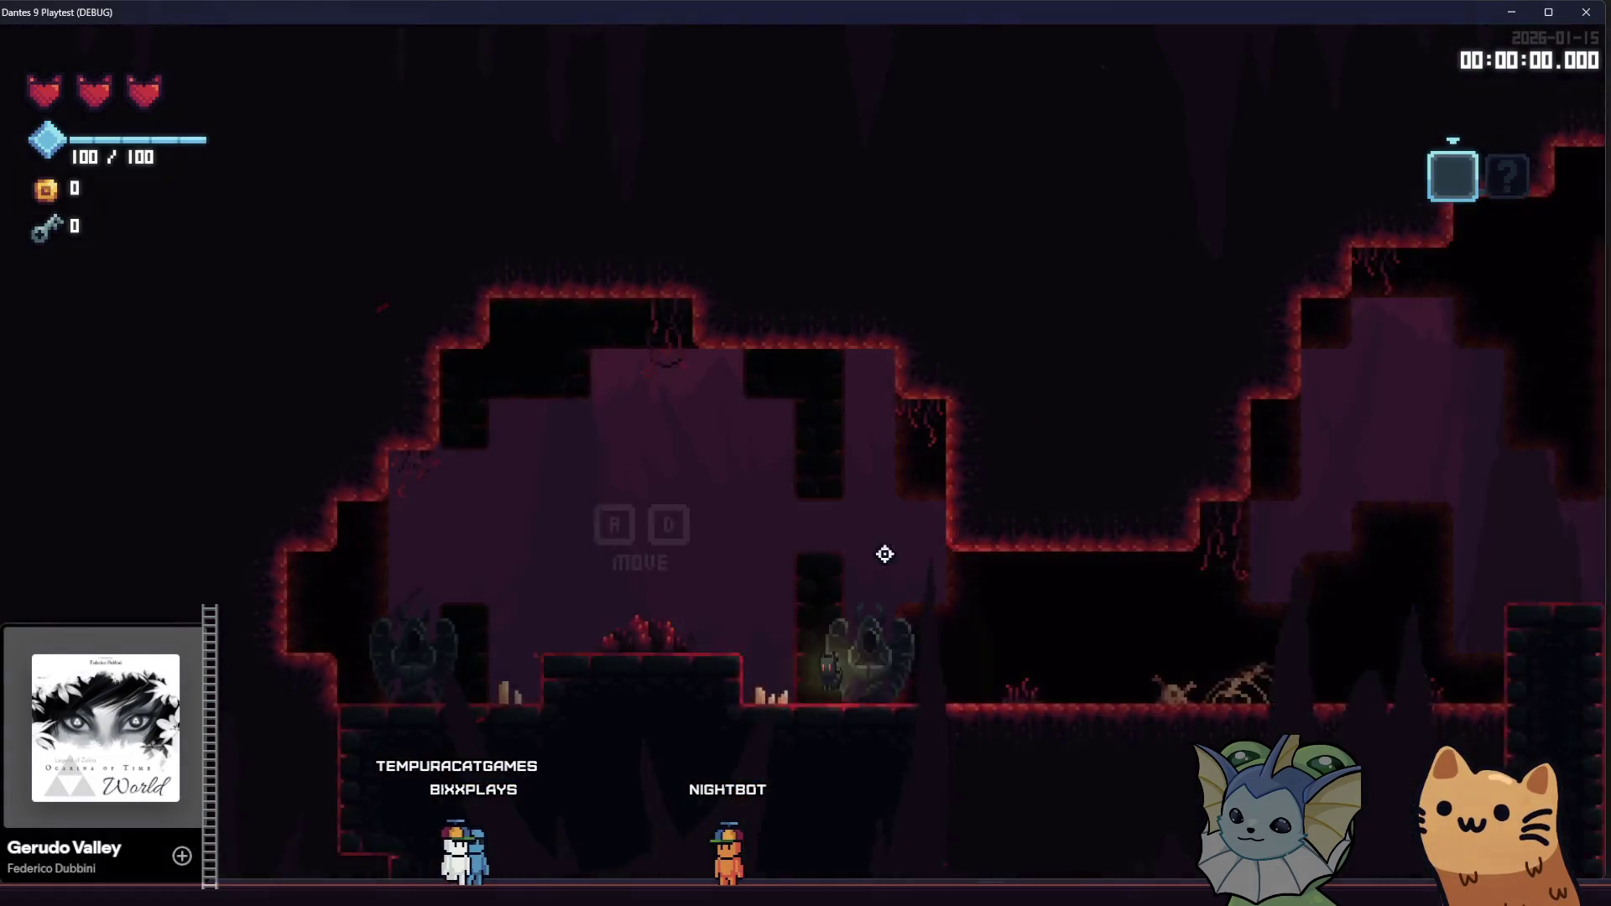
key(d)
key(d)
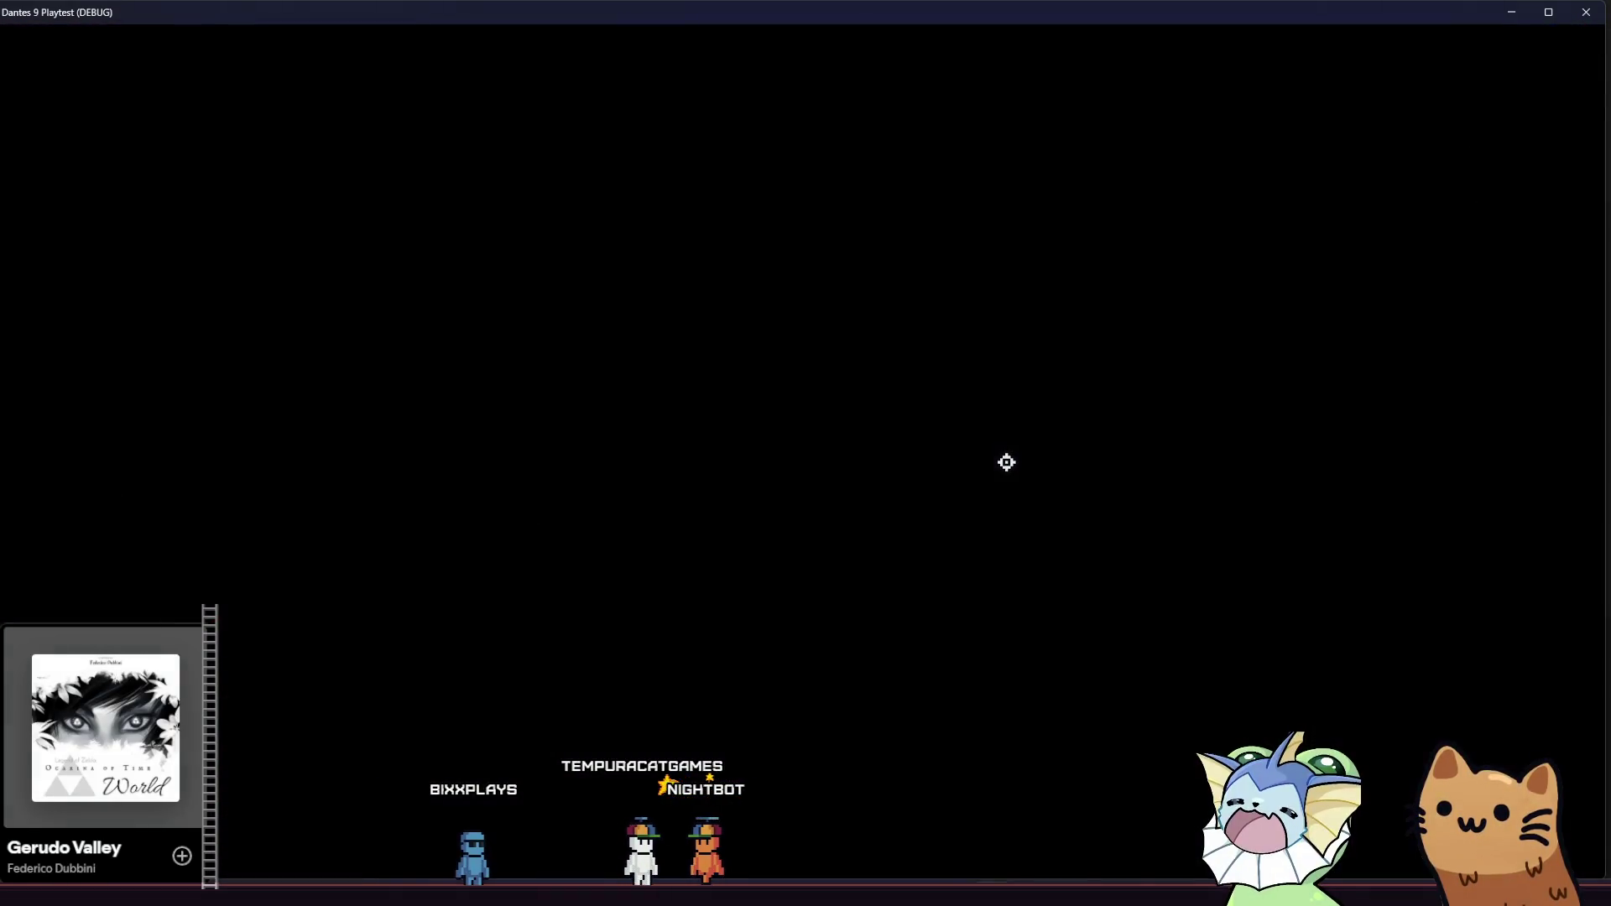
key(d)
key(d)
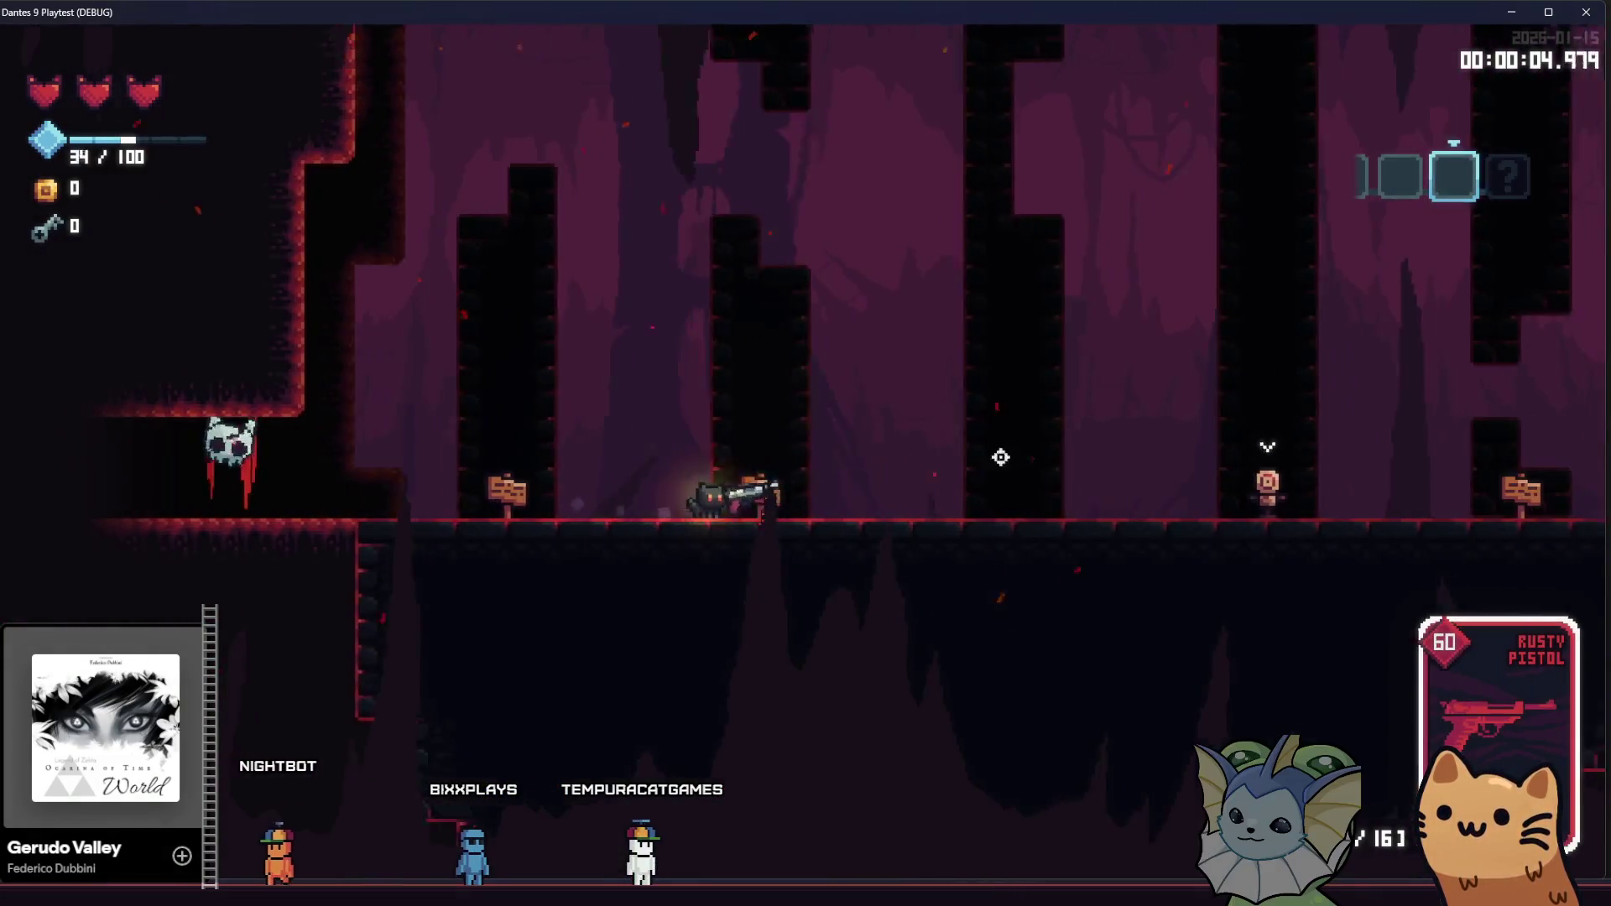
click(1091, 476)
key(d)
click(1099, 482)
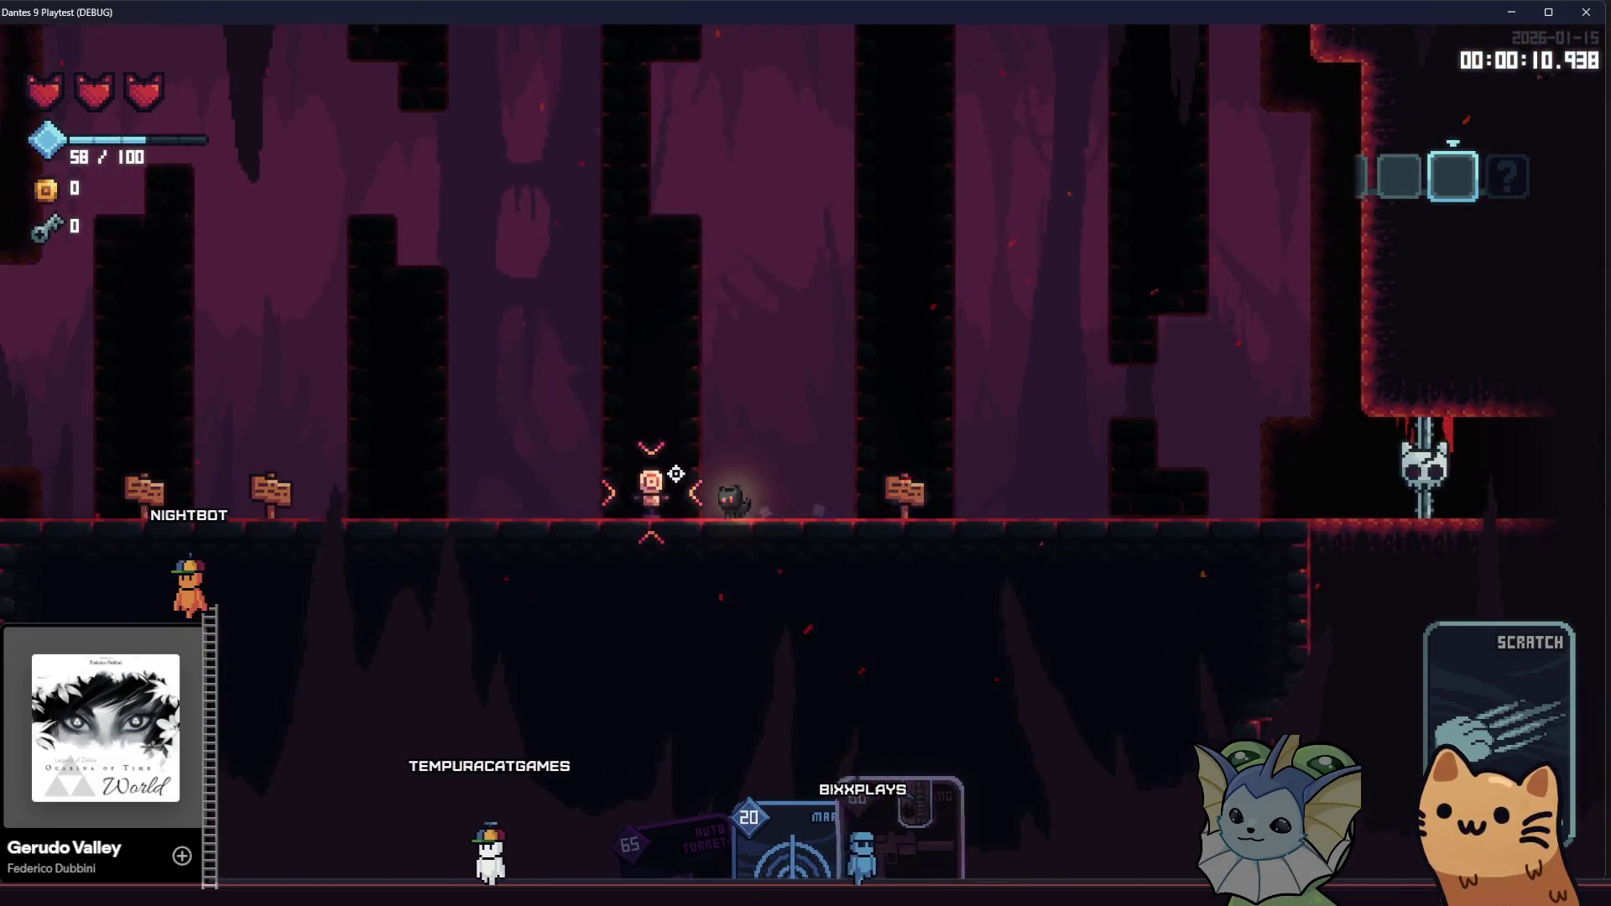
click(1016, 470)
Pick up the effect card and play the MG card at the dummy
key(d)
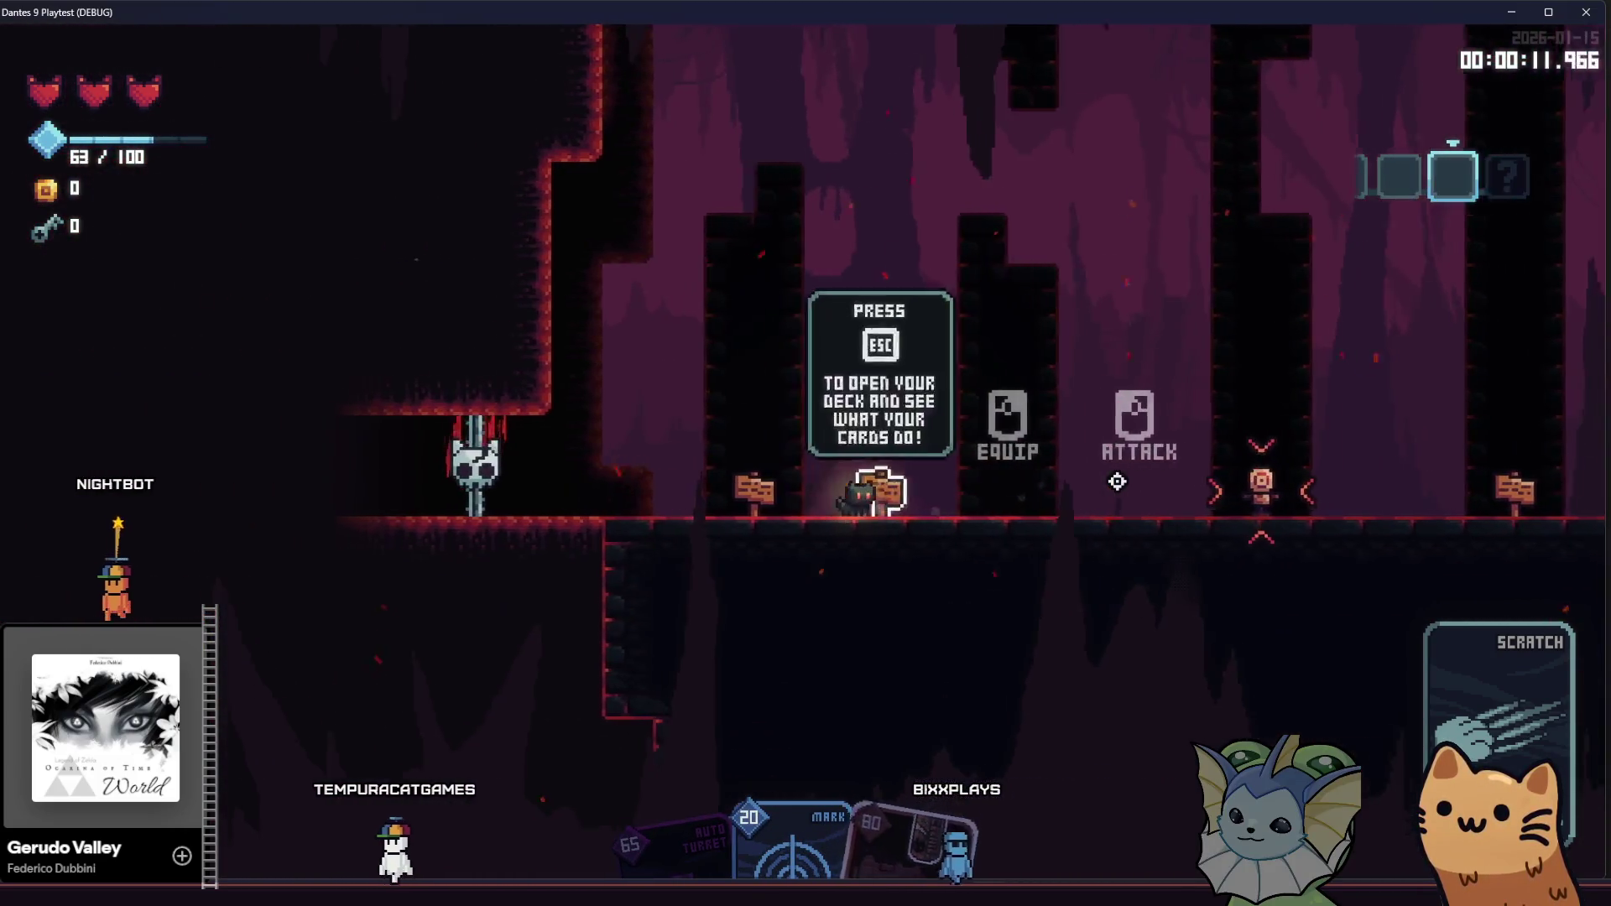
key(d)
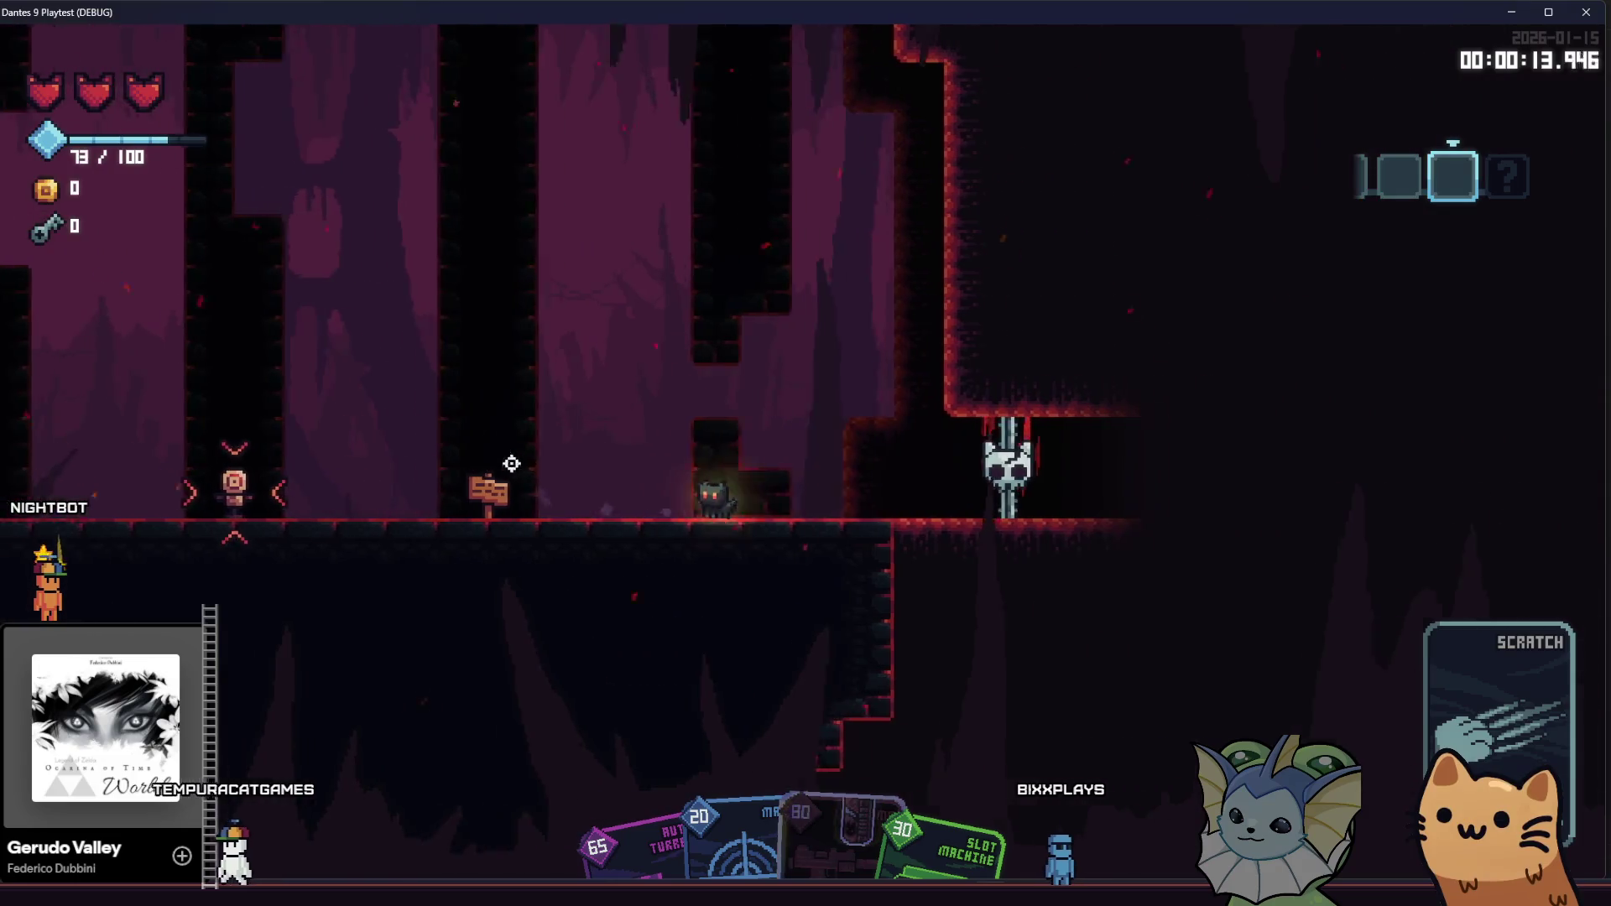
key(a)
click(375, 474)
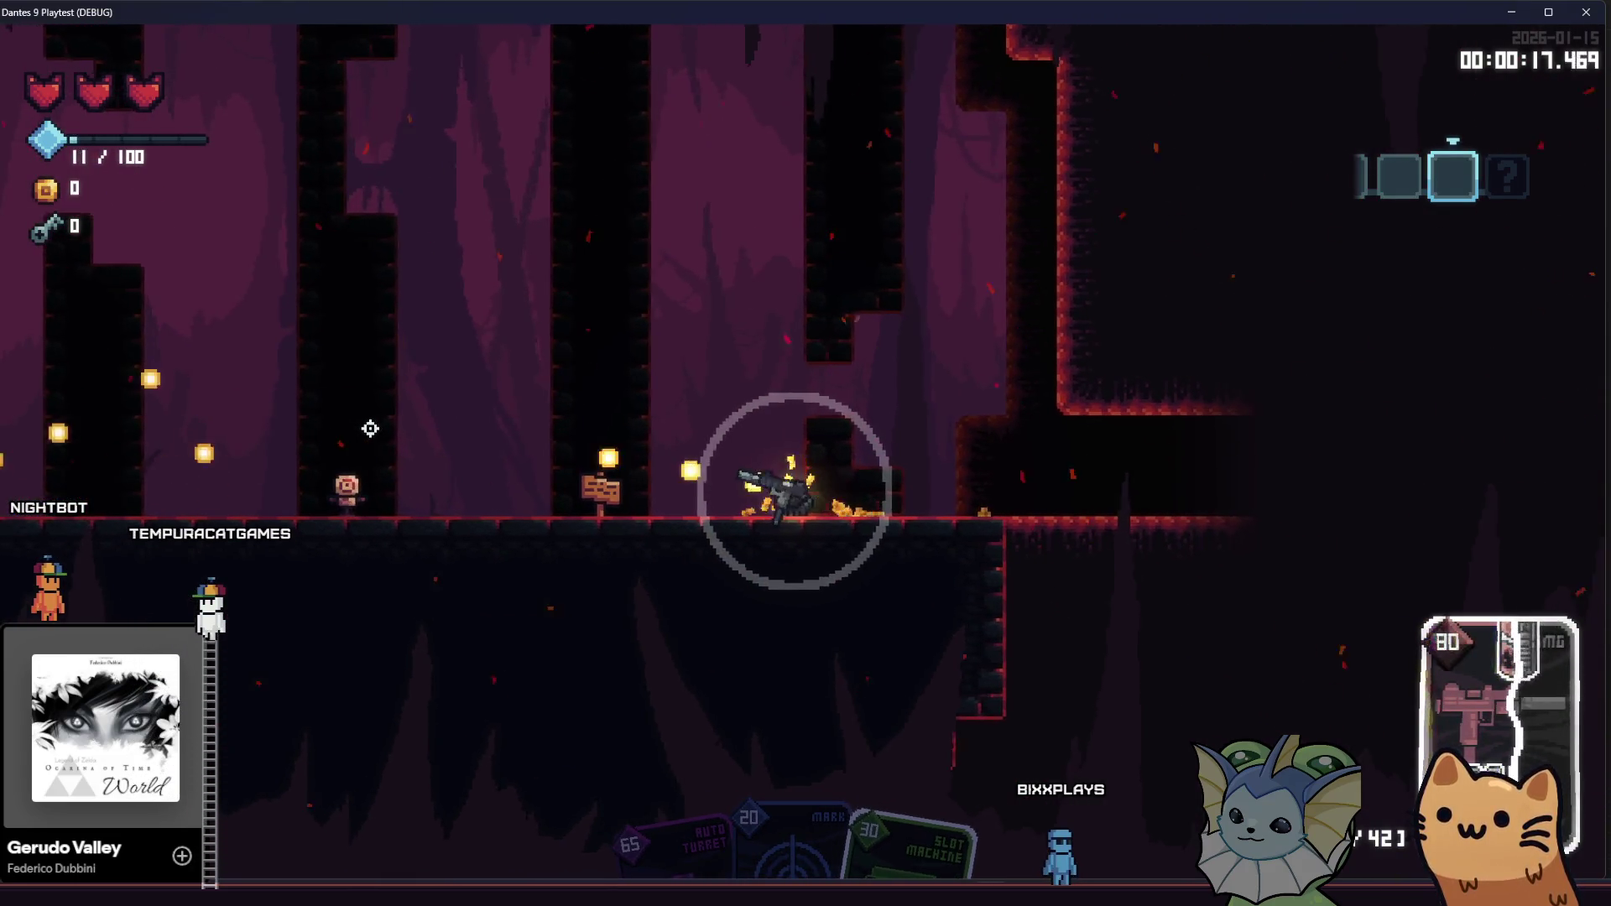
key(d)
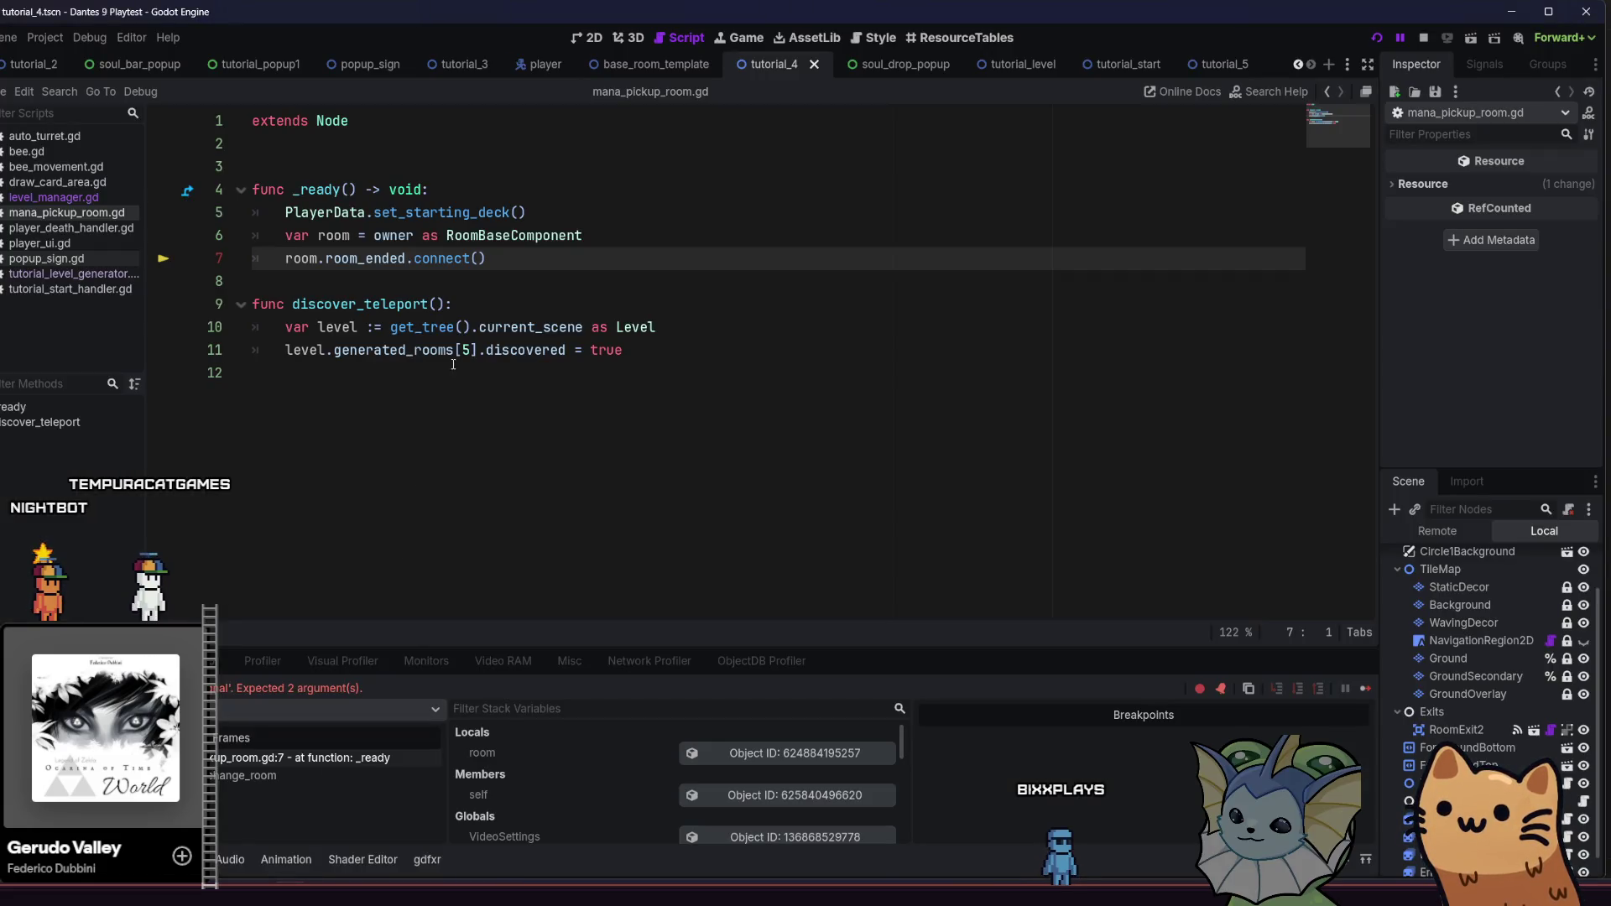
Pass discover_teleport to room.room_ended.connect on line 7 and restart the game
text(dis)
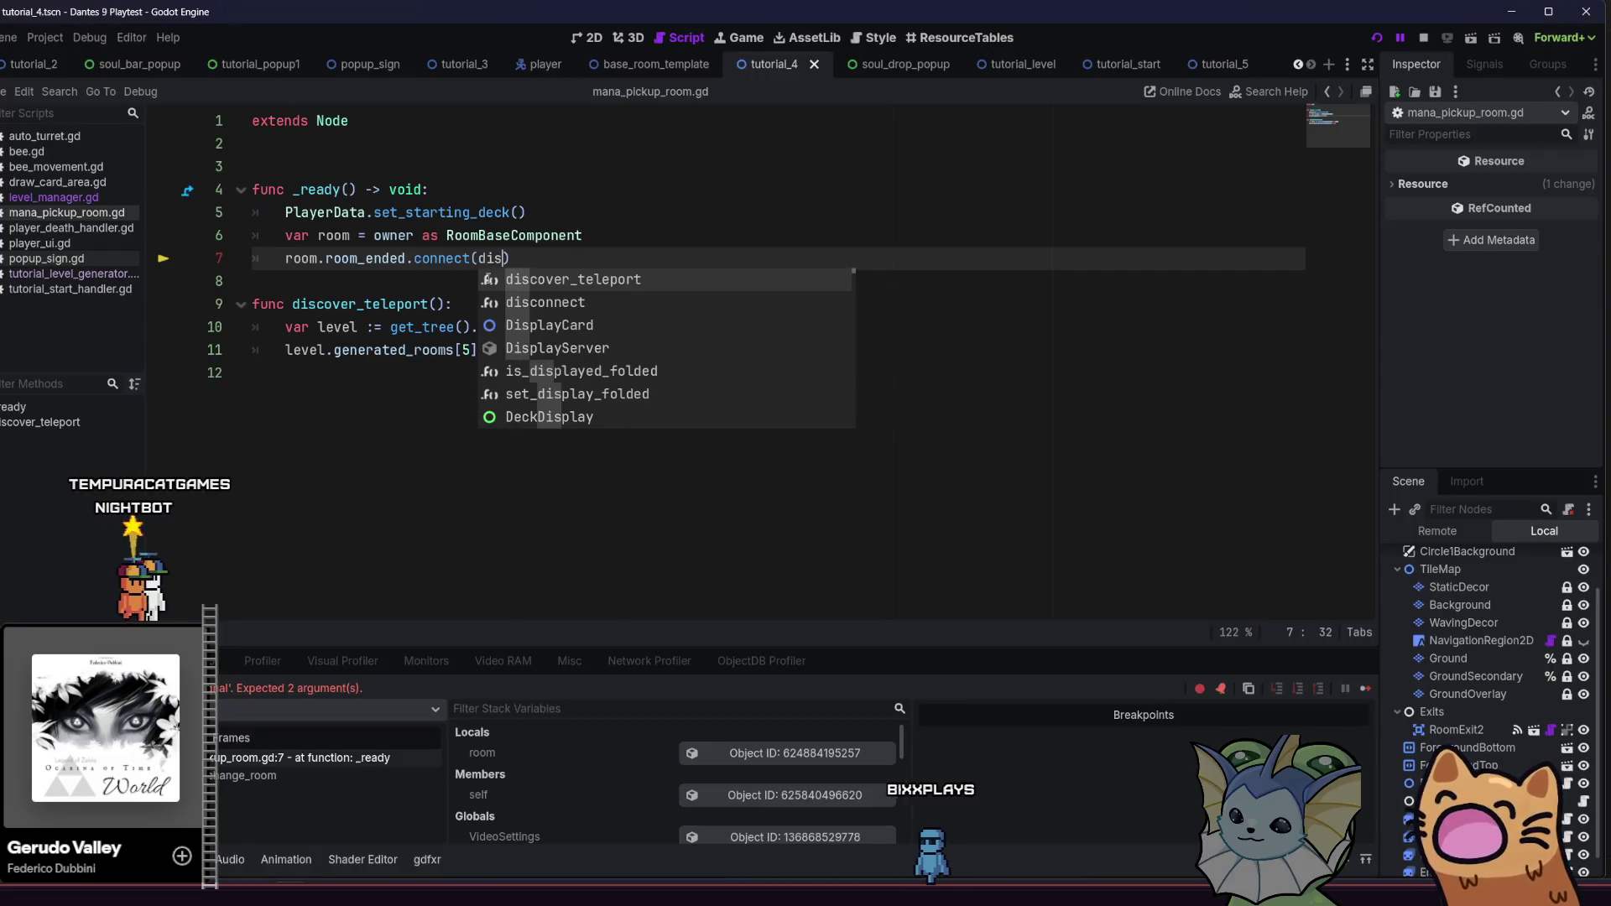
key(Return)
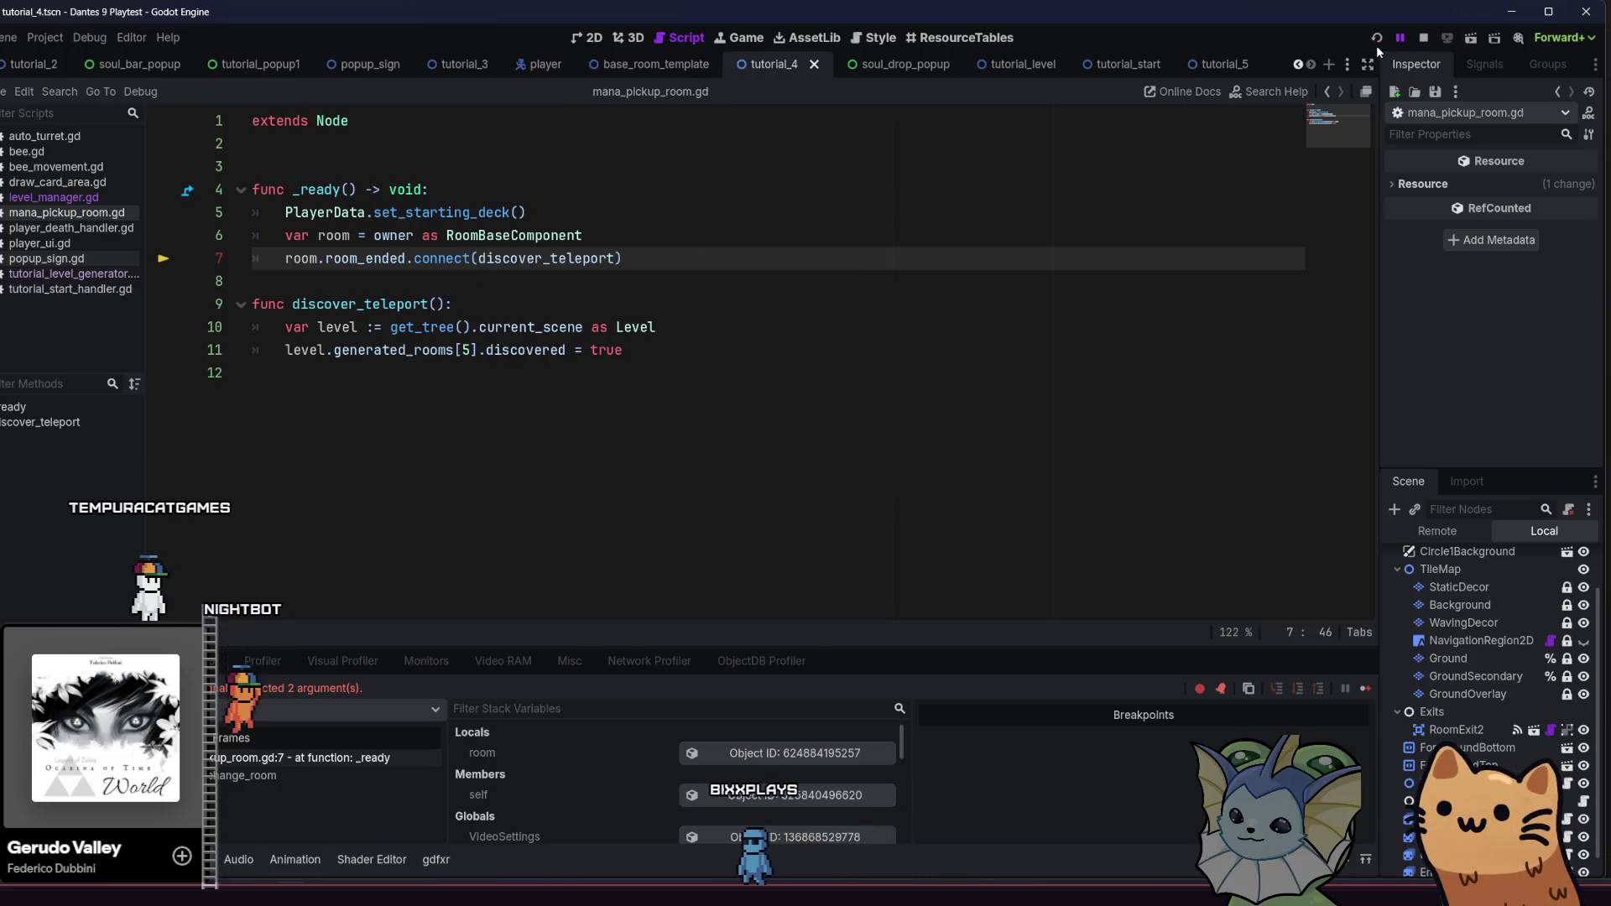
click(1375, 45)
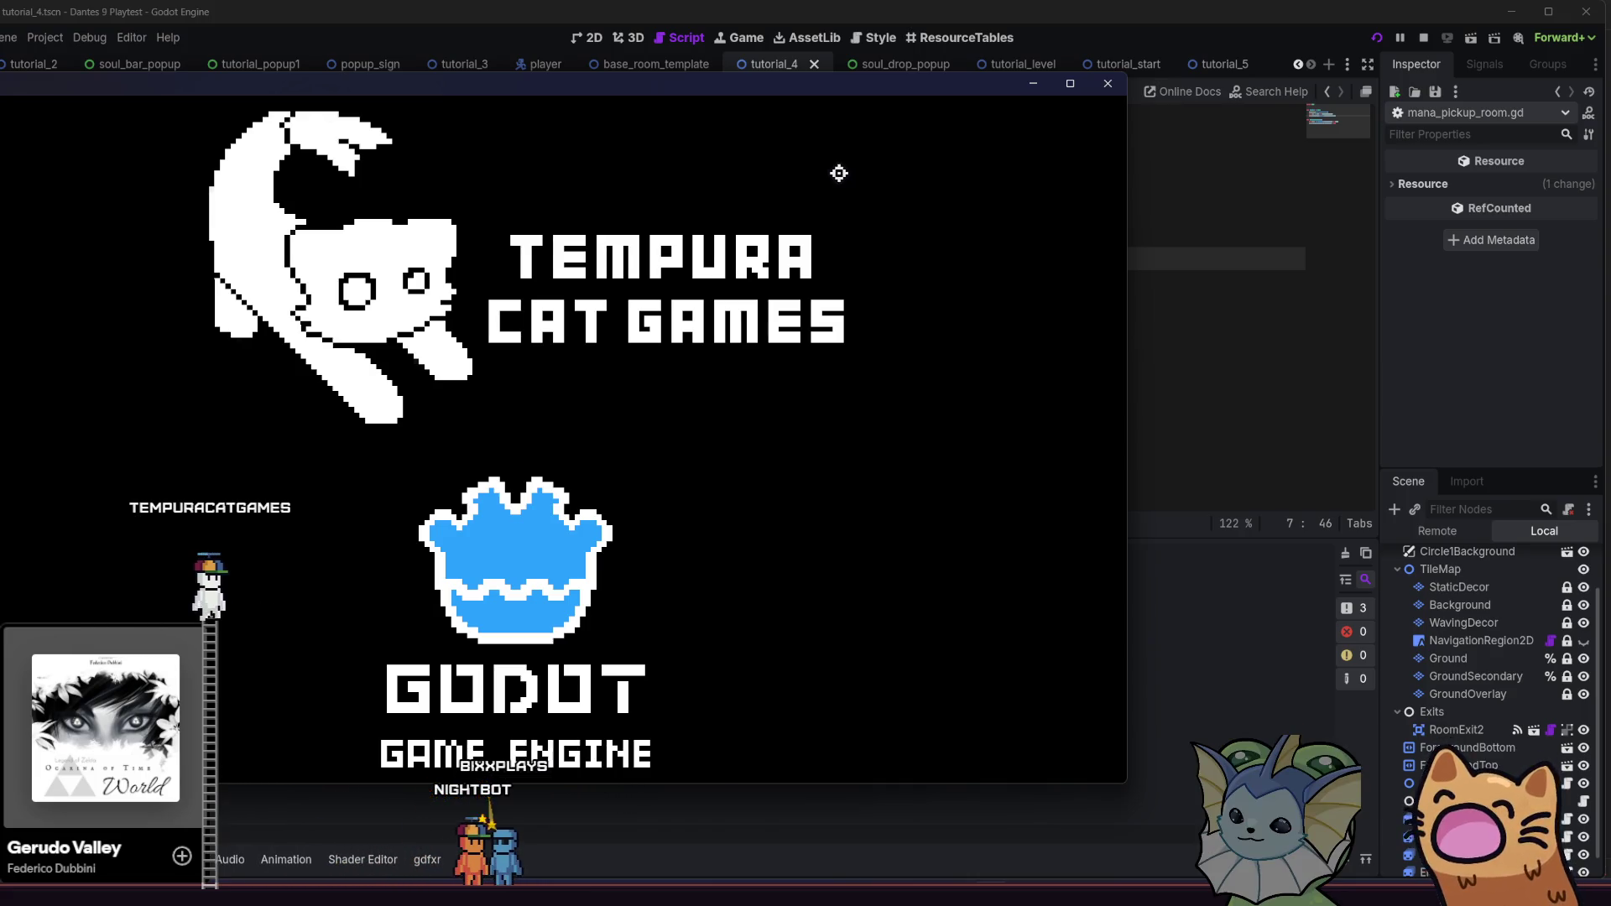
Maximize the game, start the tutorial, and run right while using the Rusty Pistol card
key(super+Up)
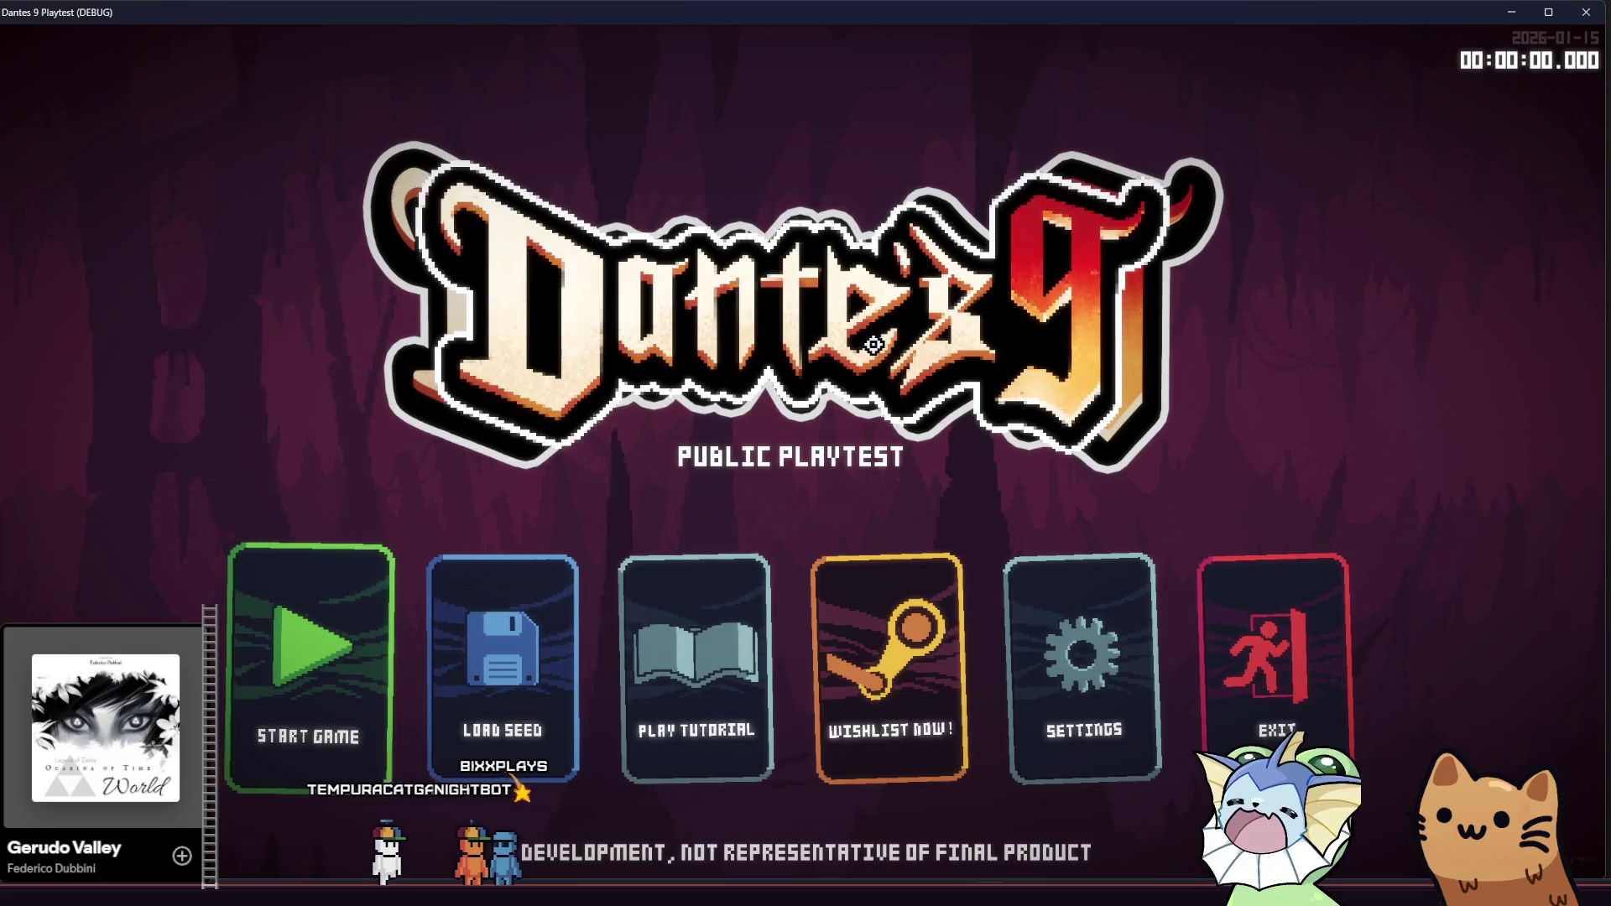
click(749, 618)
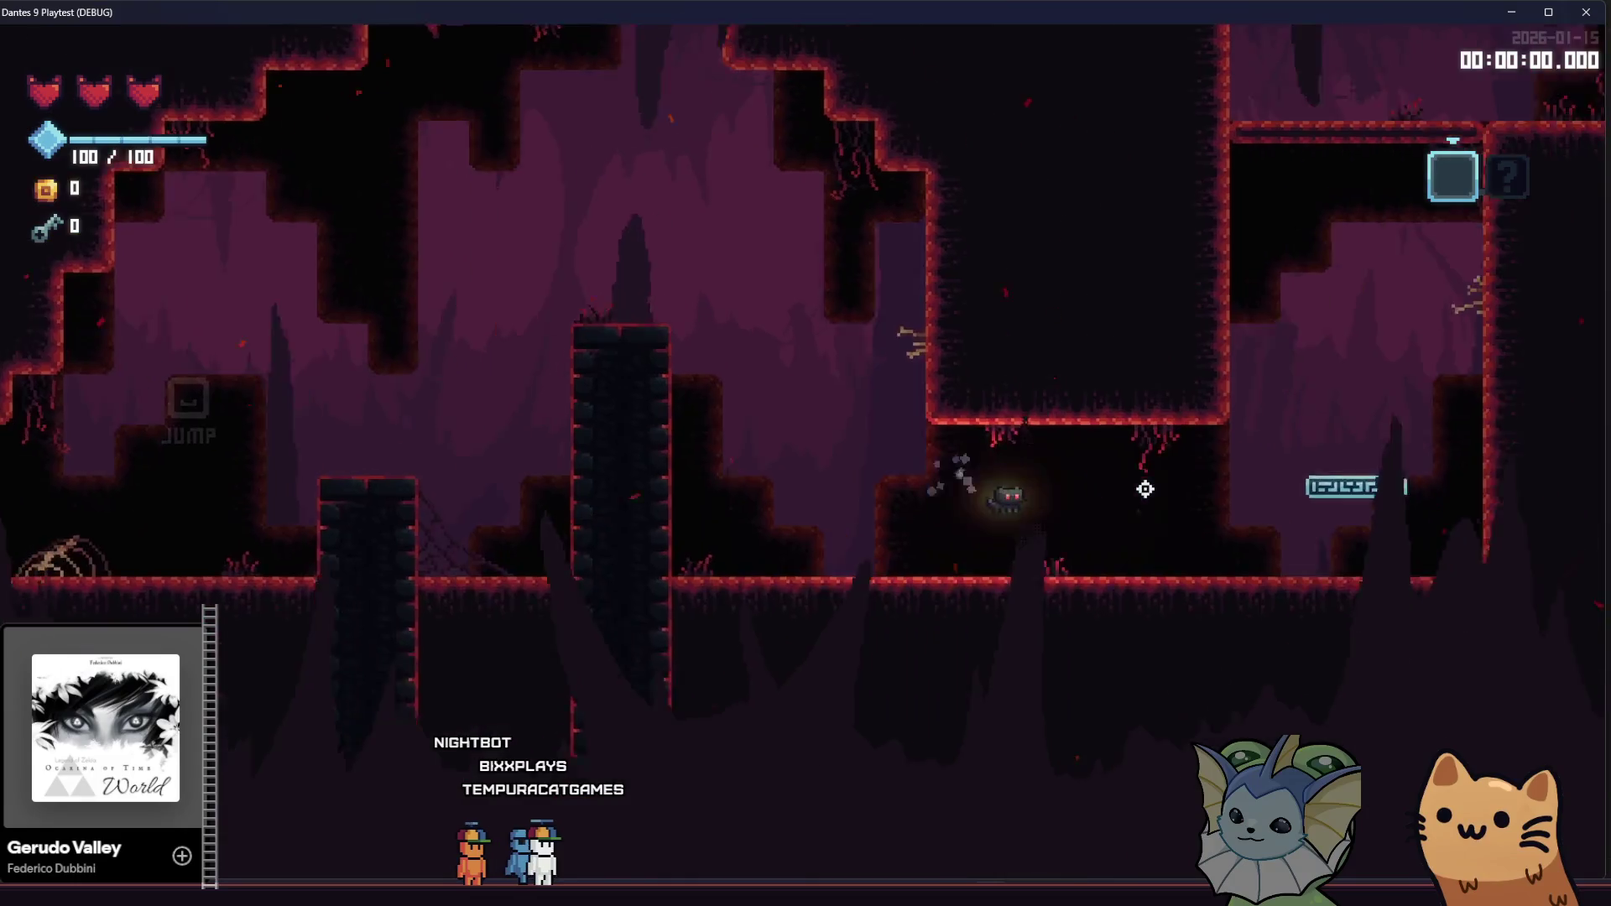
key(d)
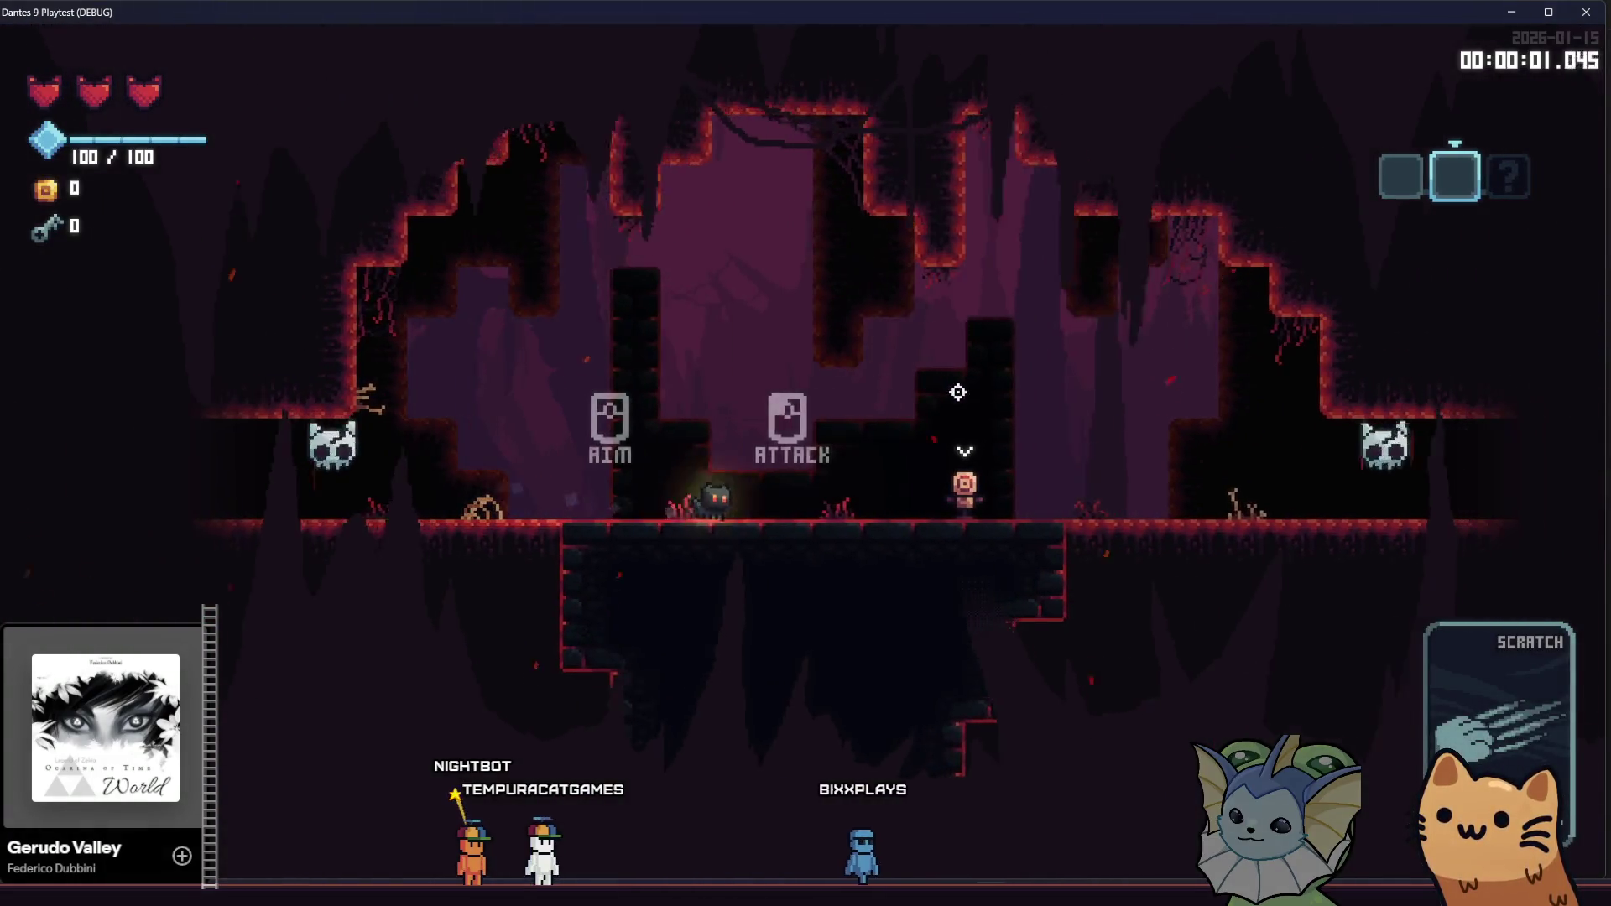
key(d)
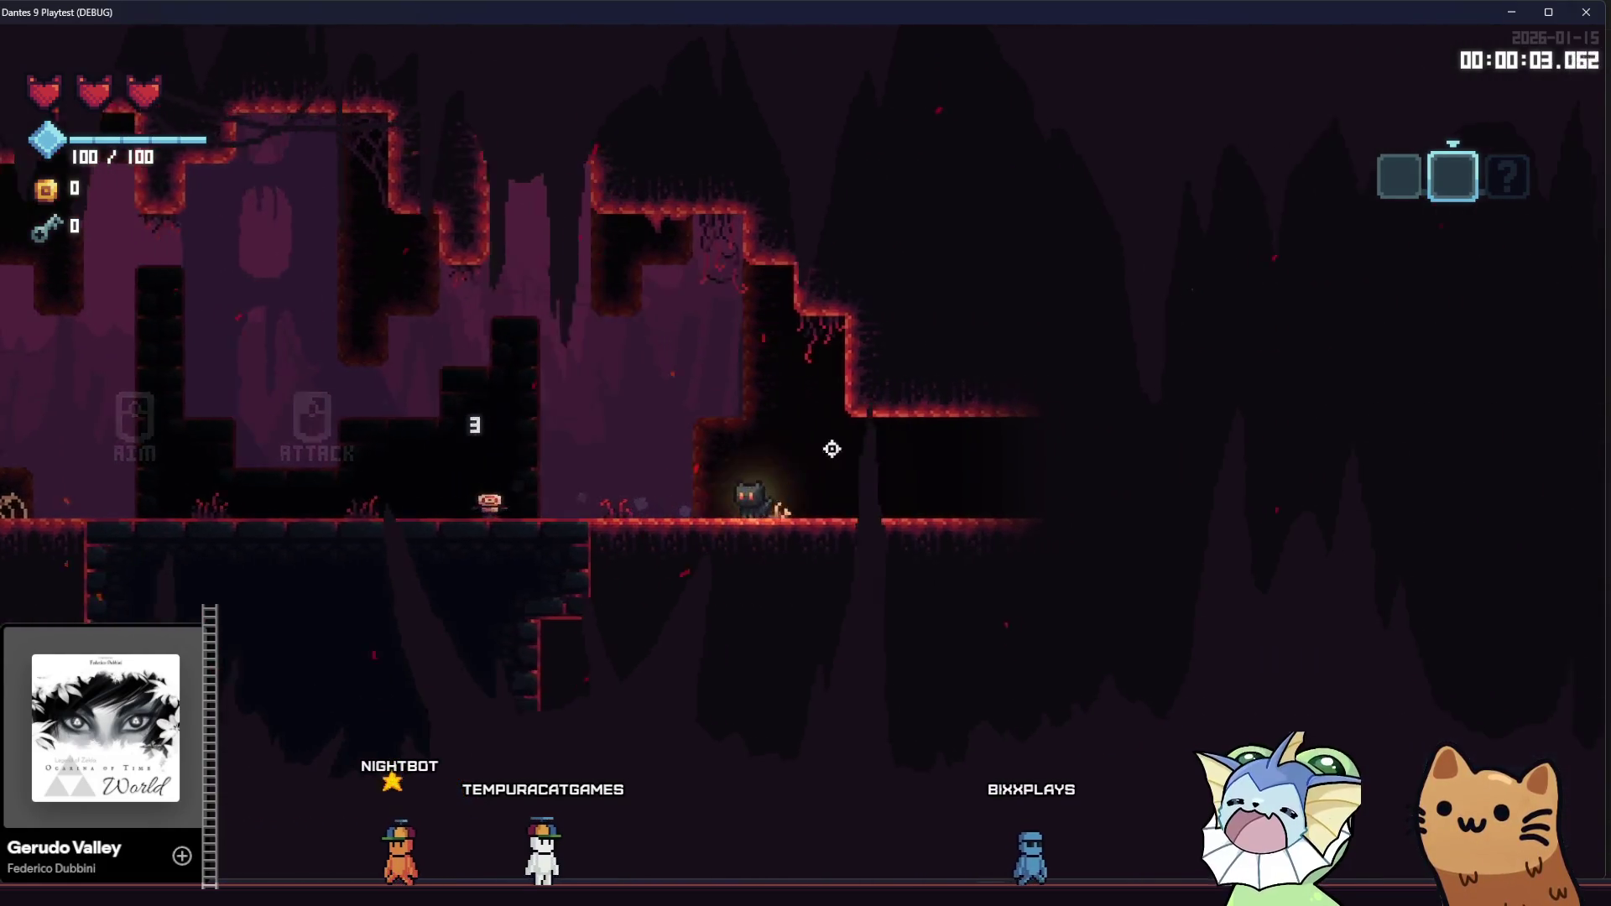
key(d)
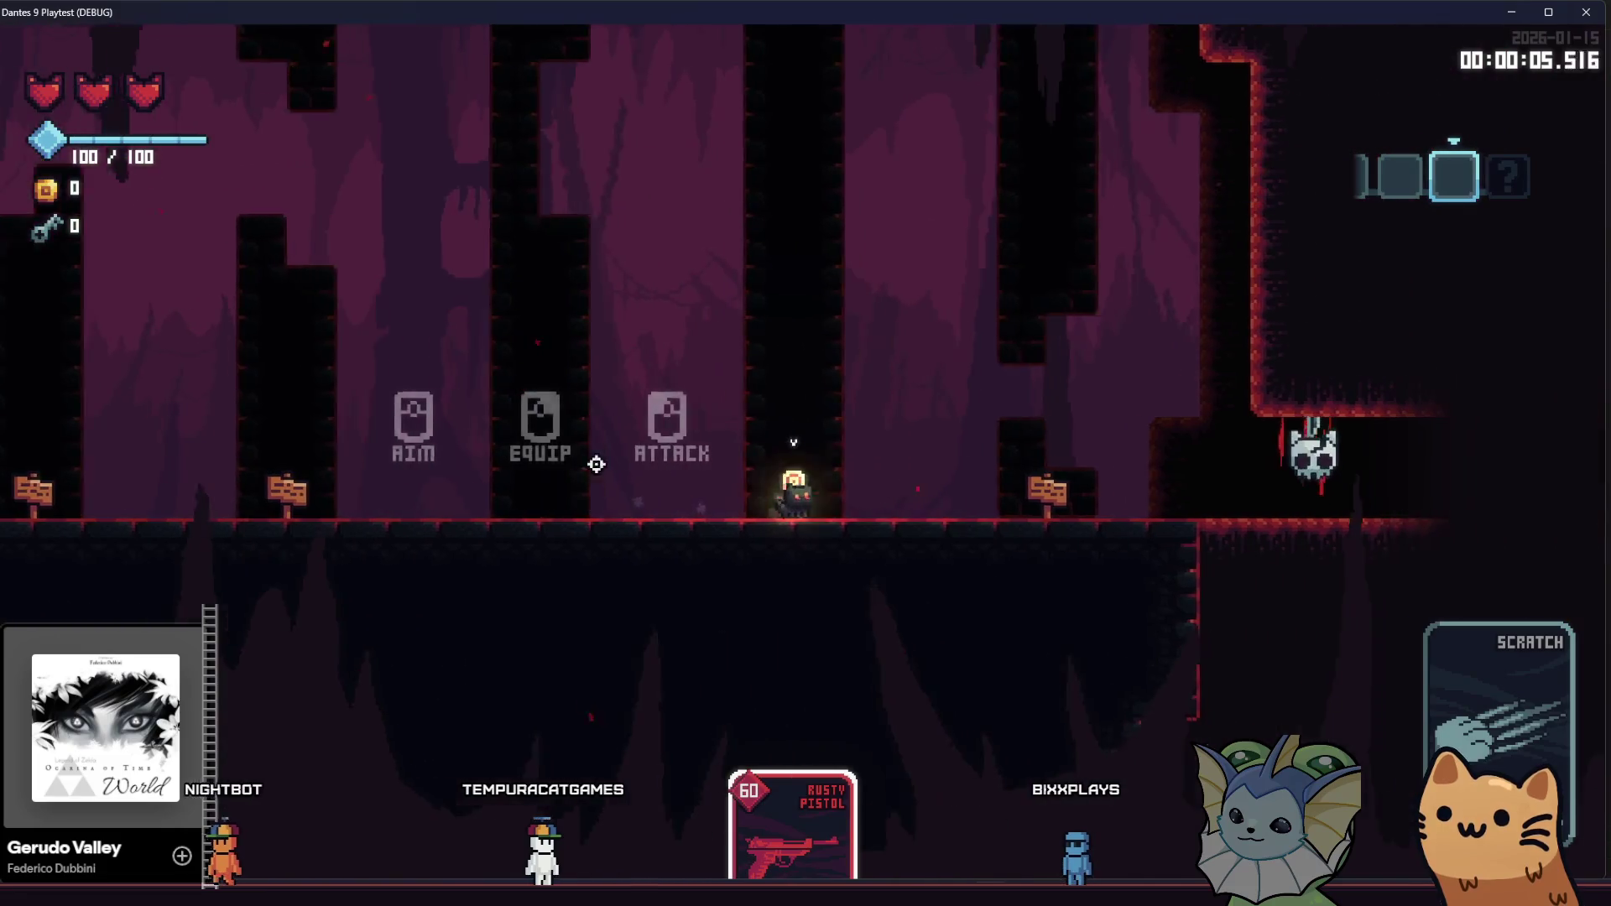
key(d)
right_click(545, 460)
key(d)
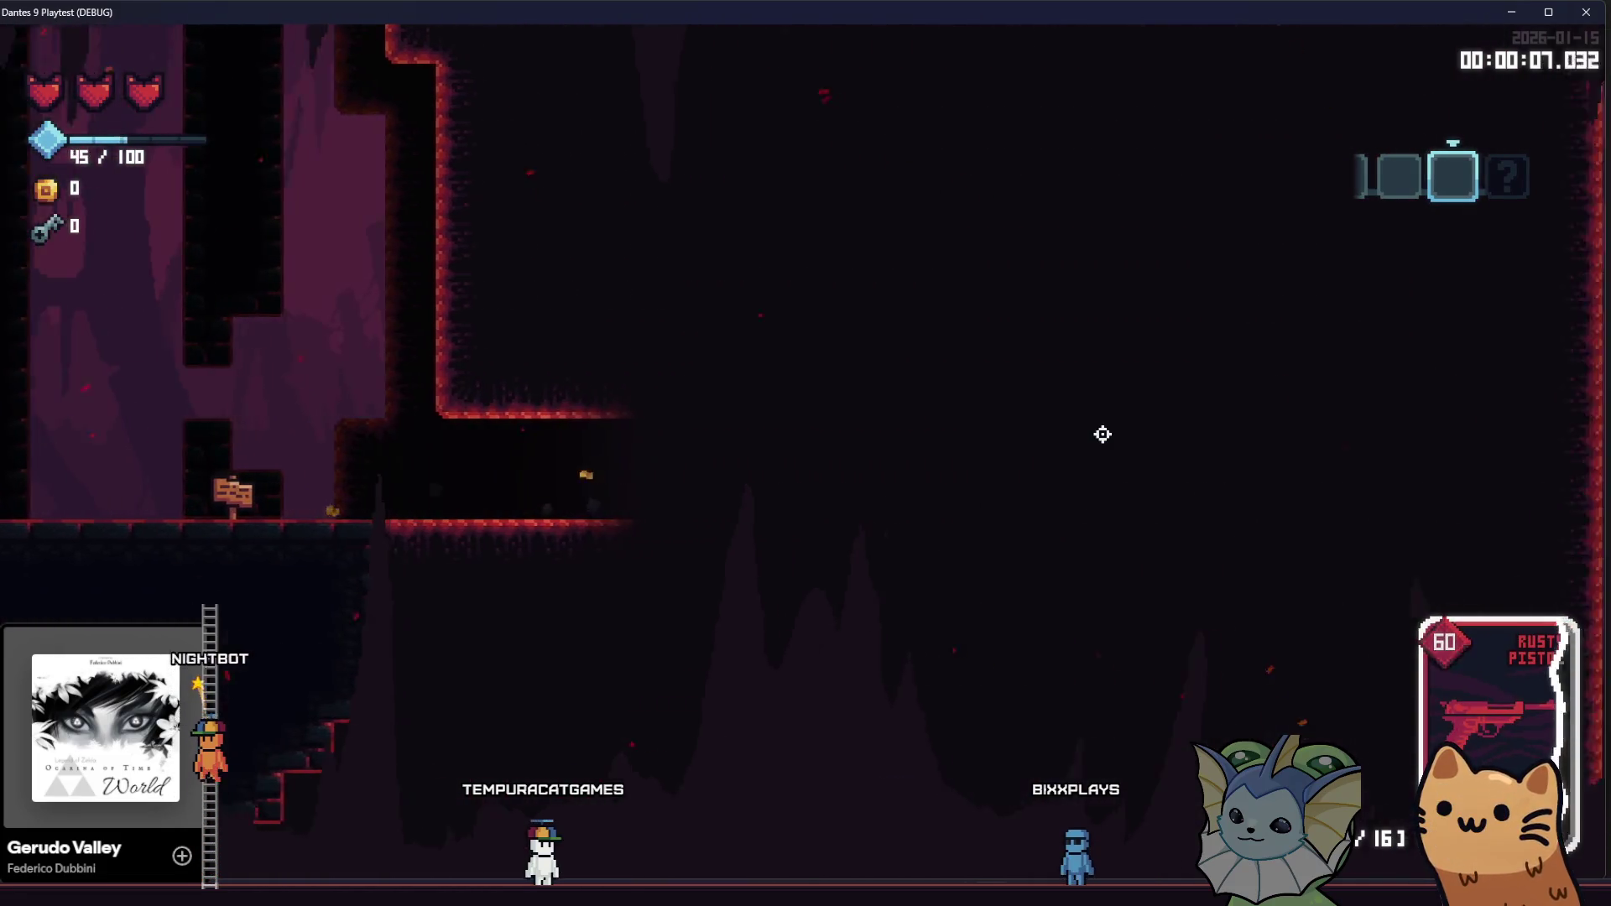
key(d)
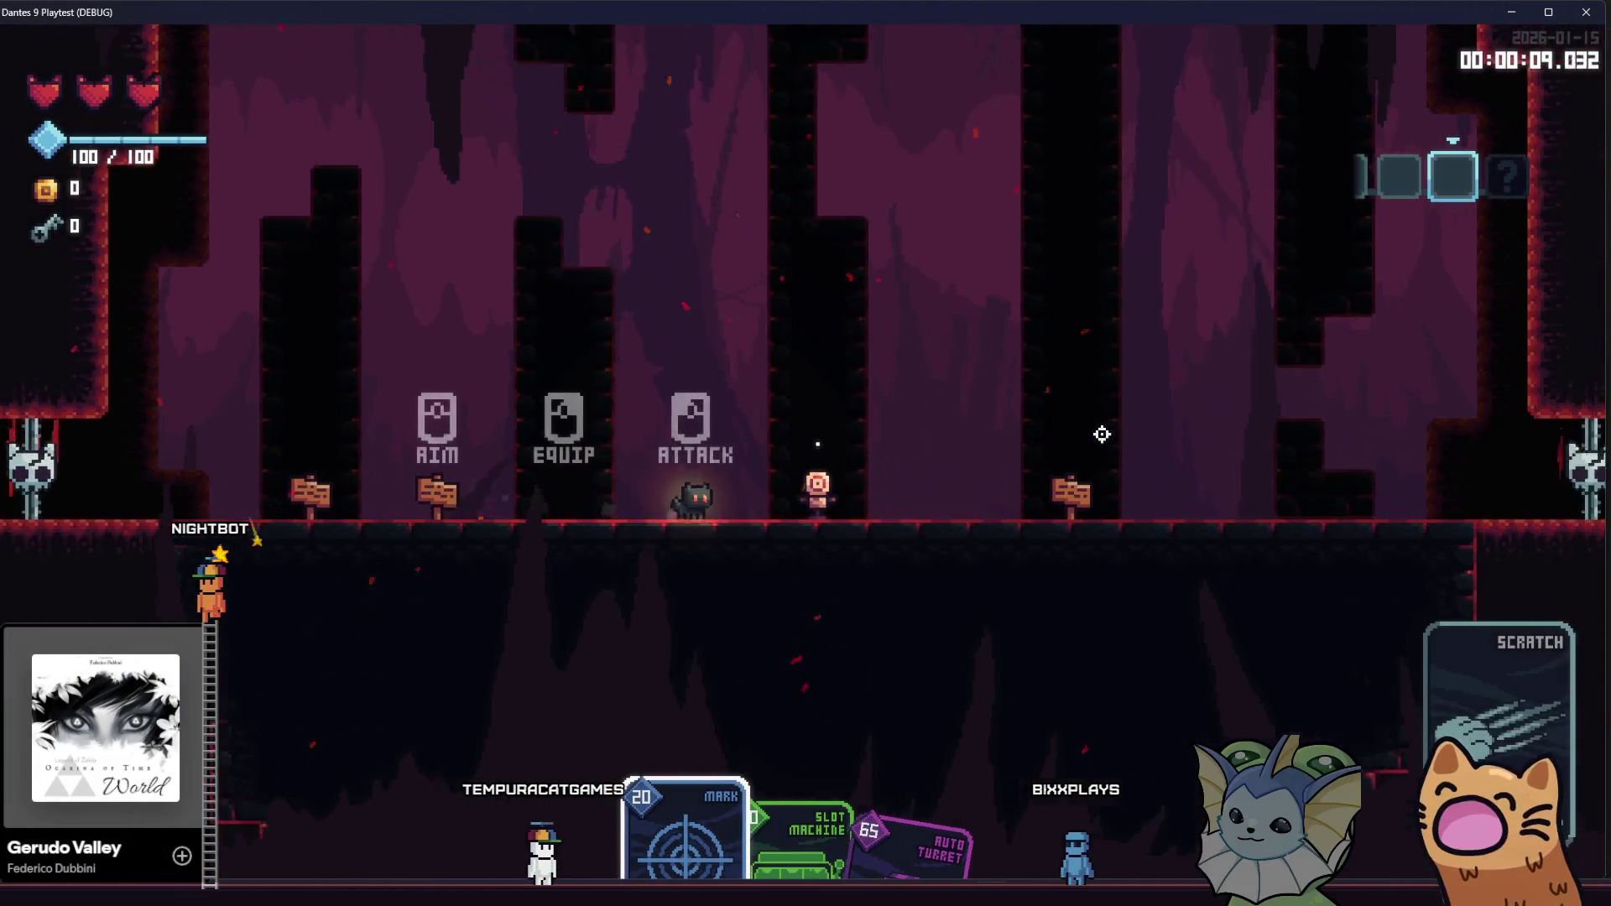
Play the Slot Machine card, place an auto turret, and slash at the cave enemies
right_click(1104, 432)
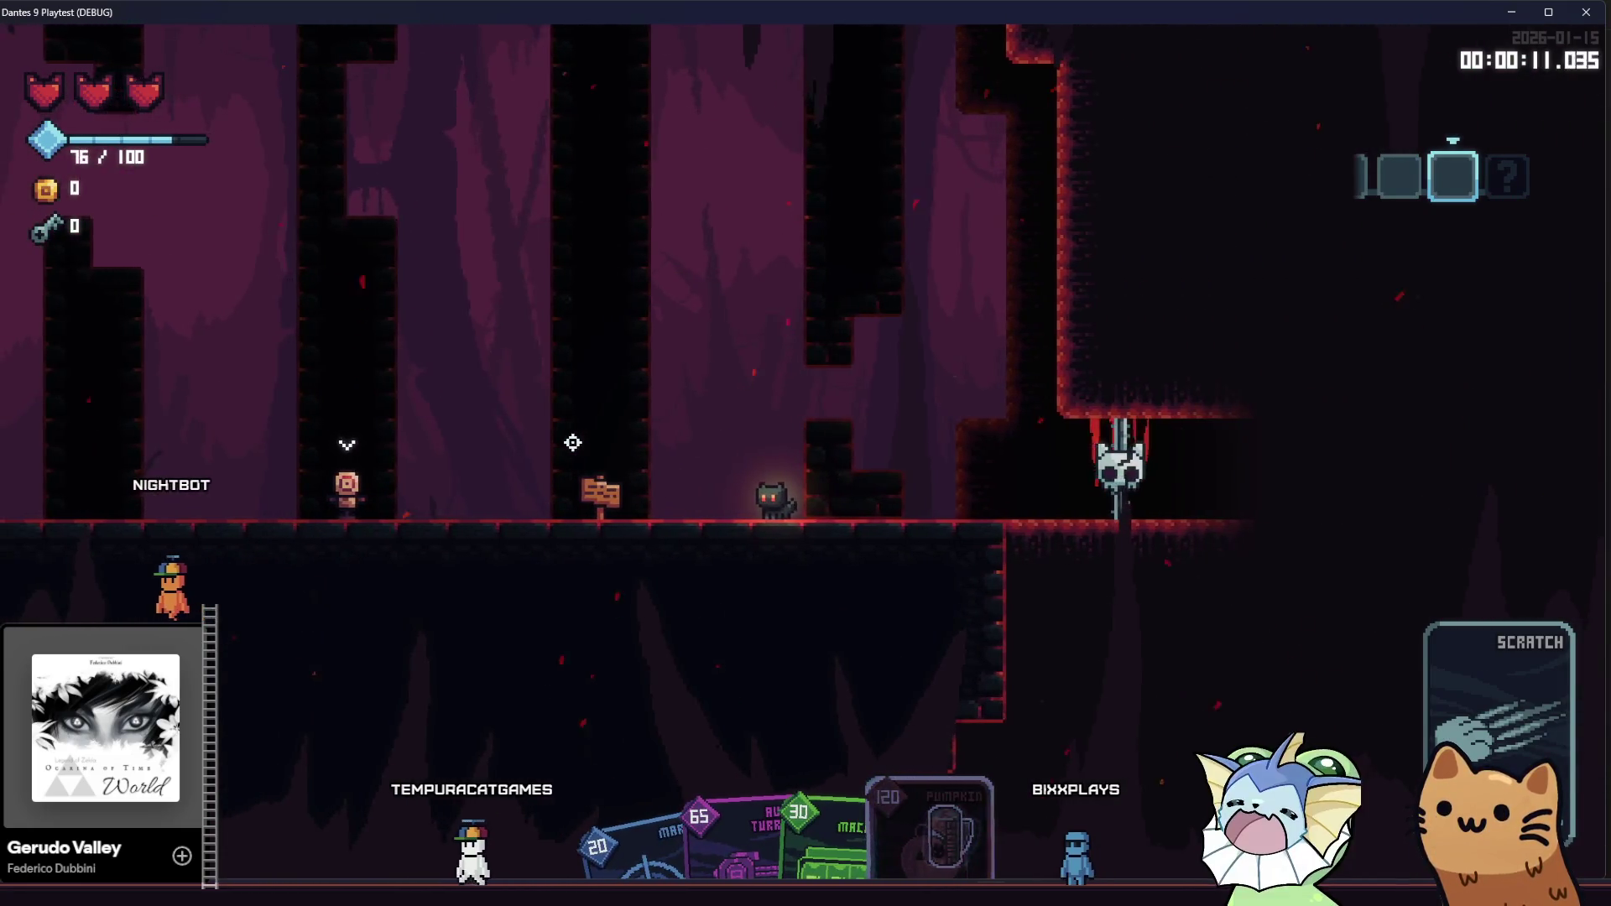
right_click(568, 442)
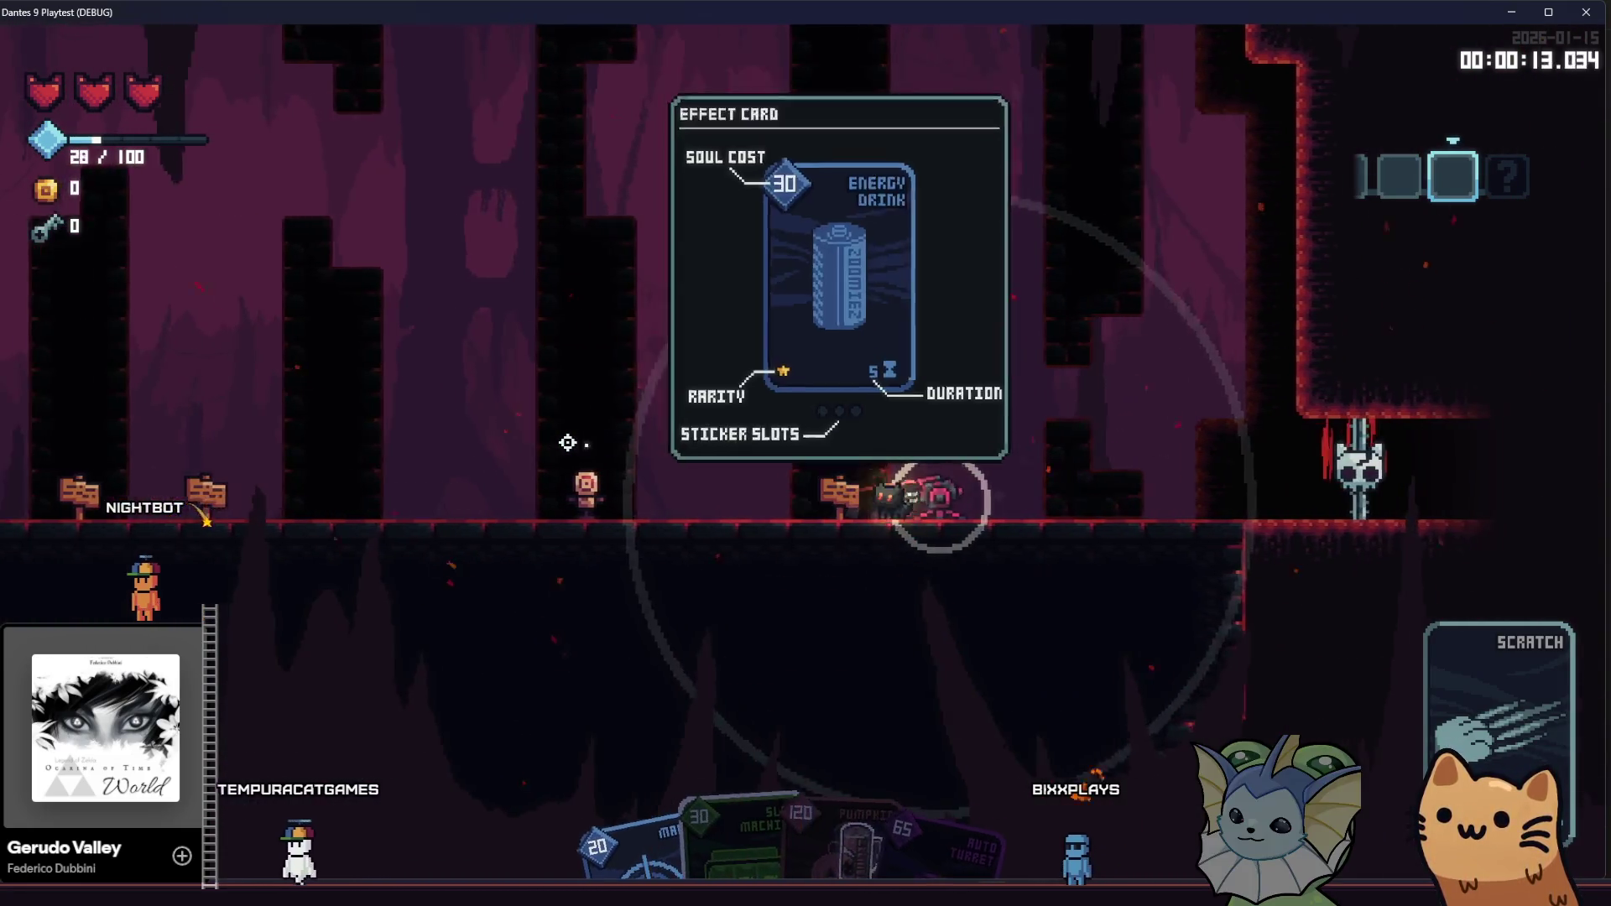
key(a)
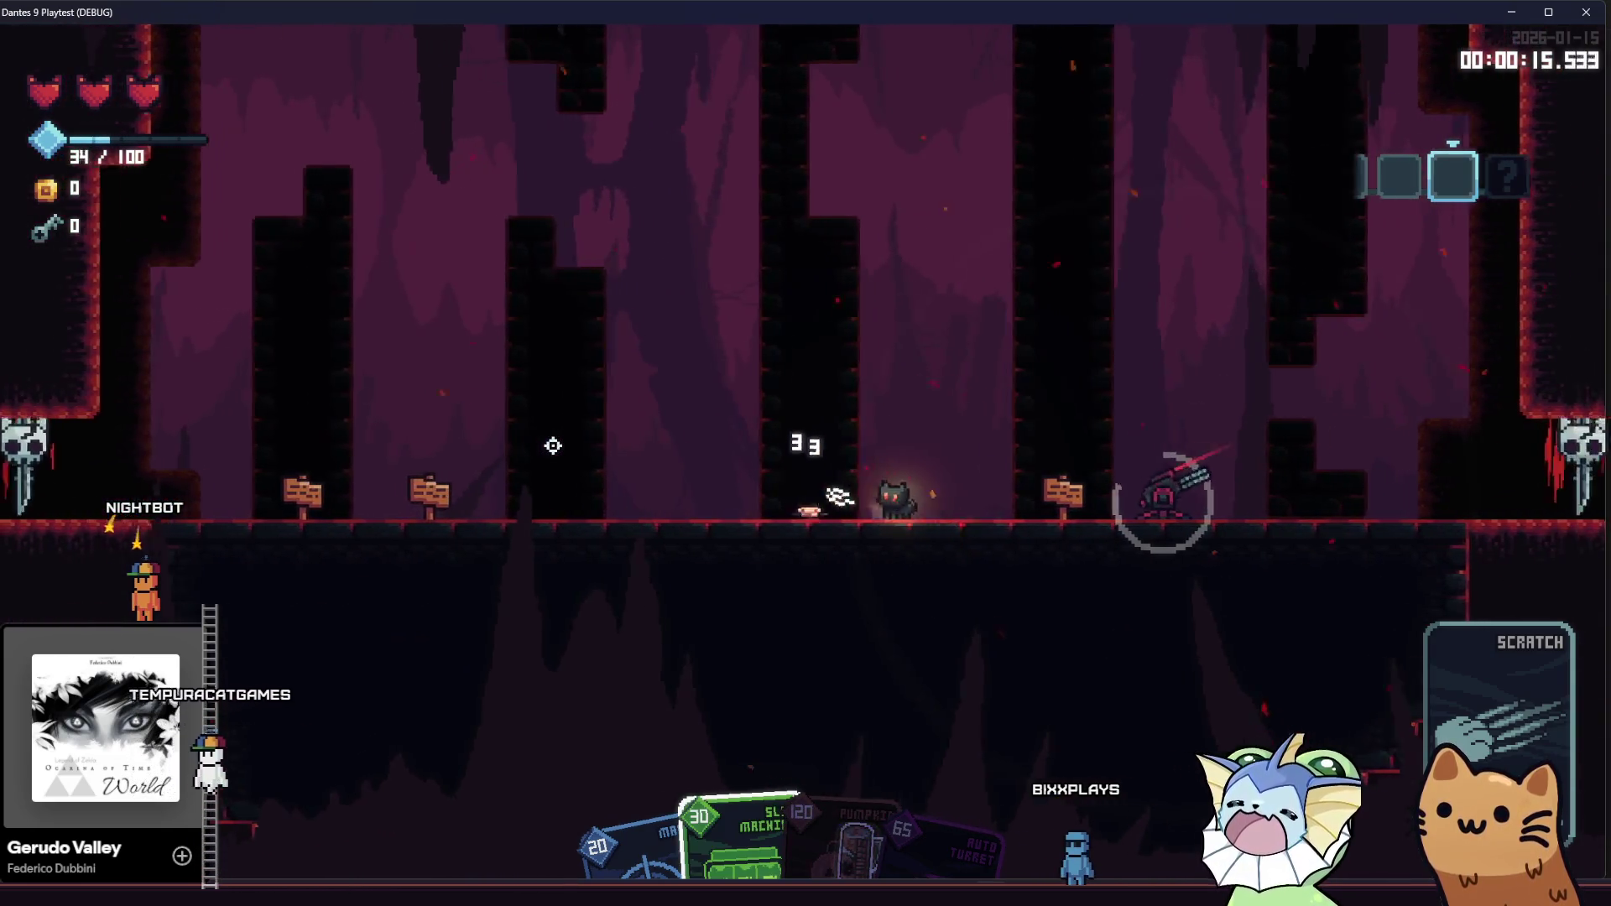
key(d)
right_click(553, 446)
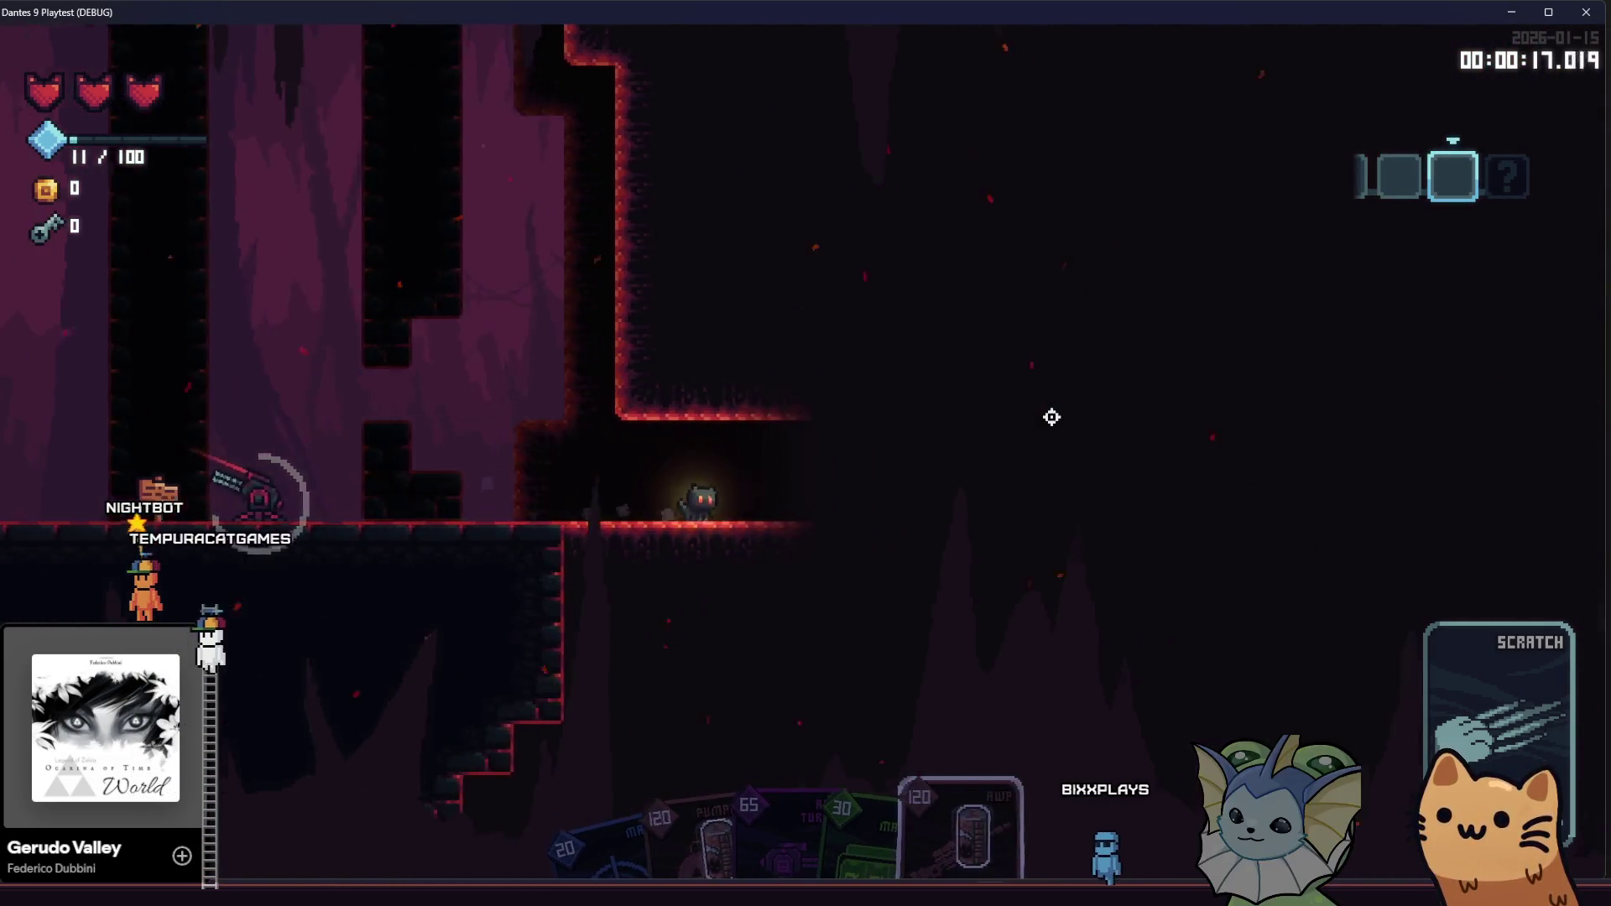
click(1051, 417)
key(d)
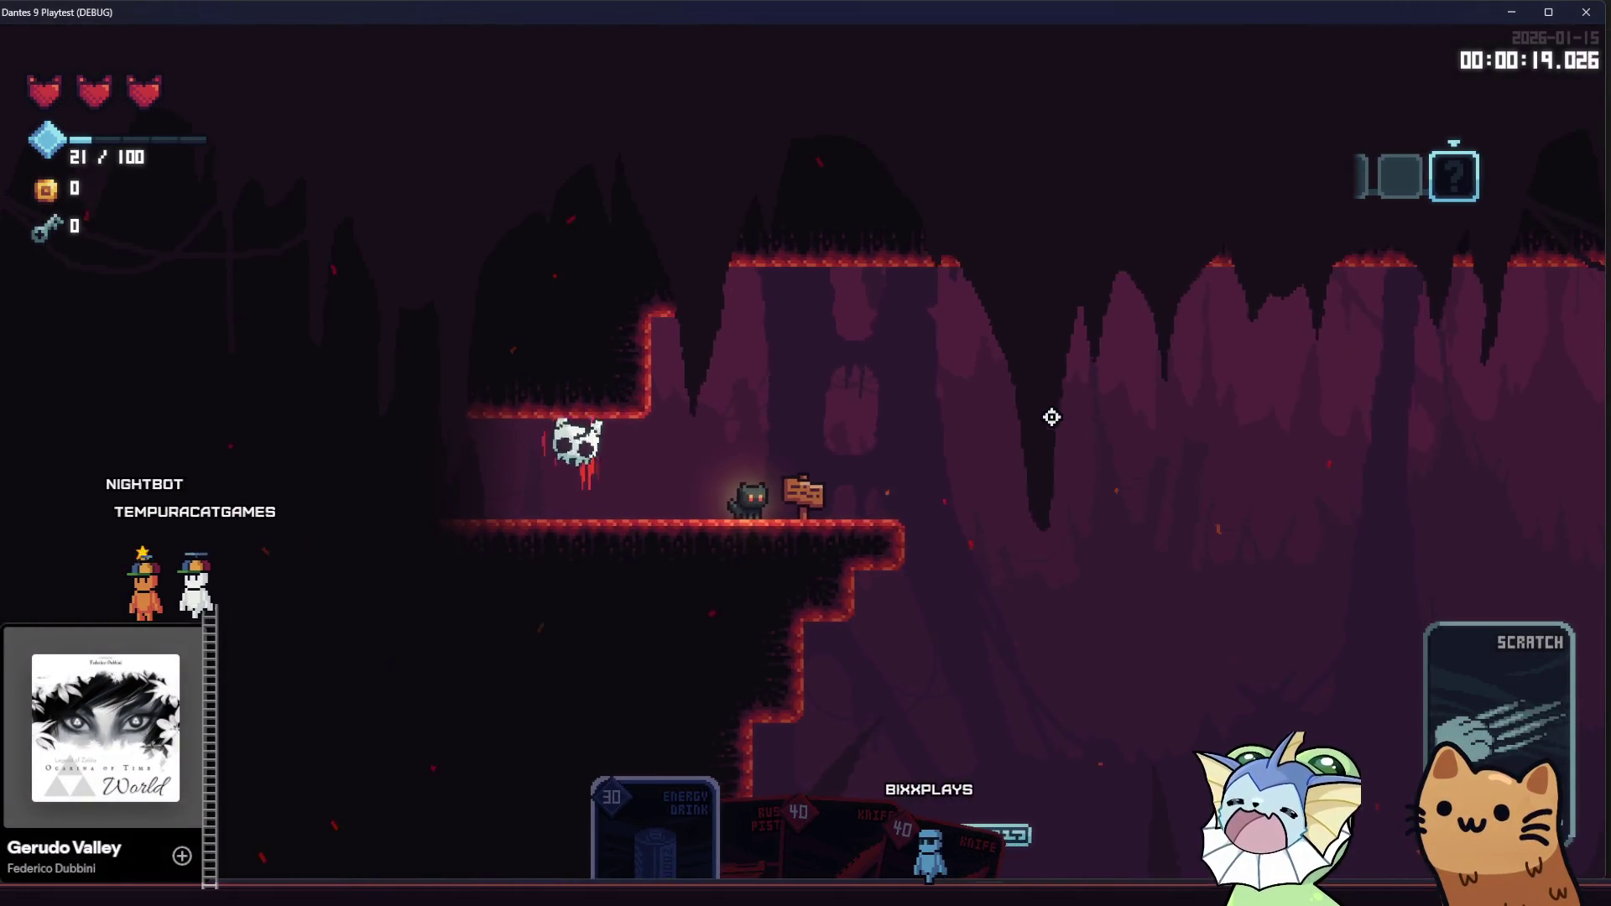
key(d)
click(1042, 431)
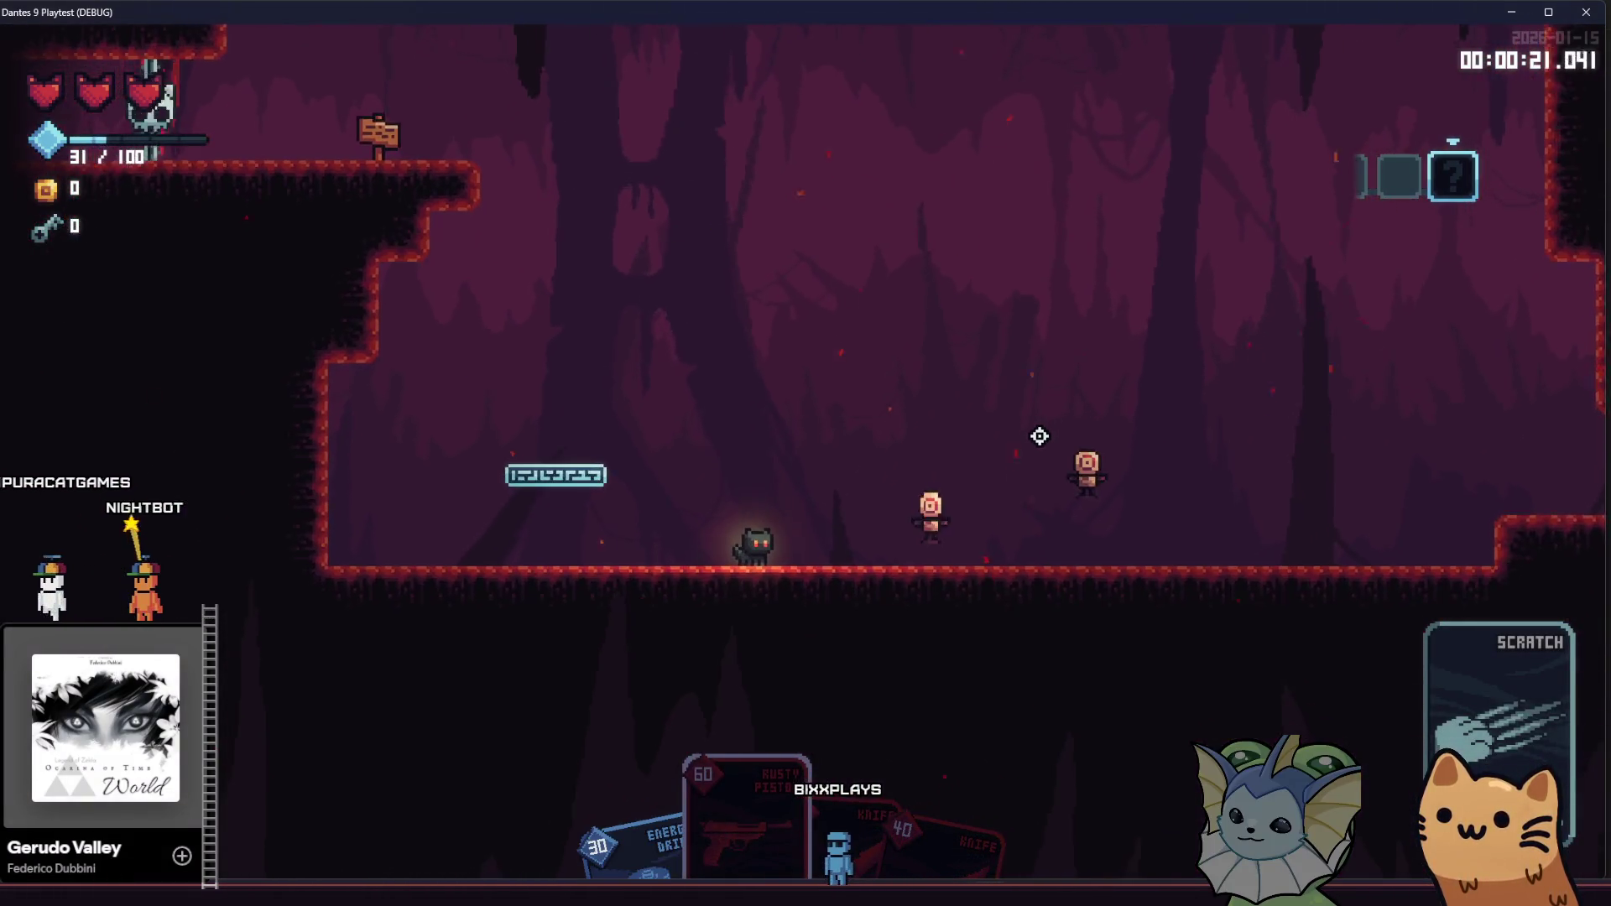
key(d)
key(space)
click(809, 420)
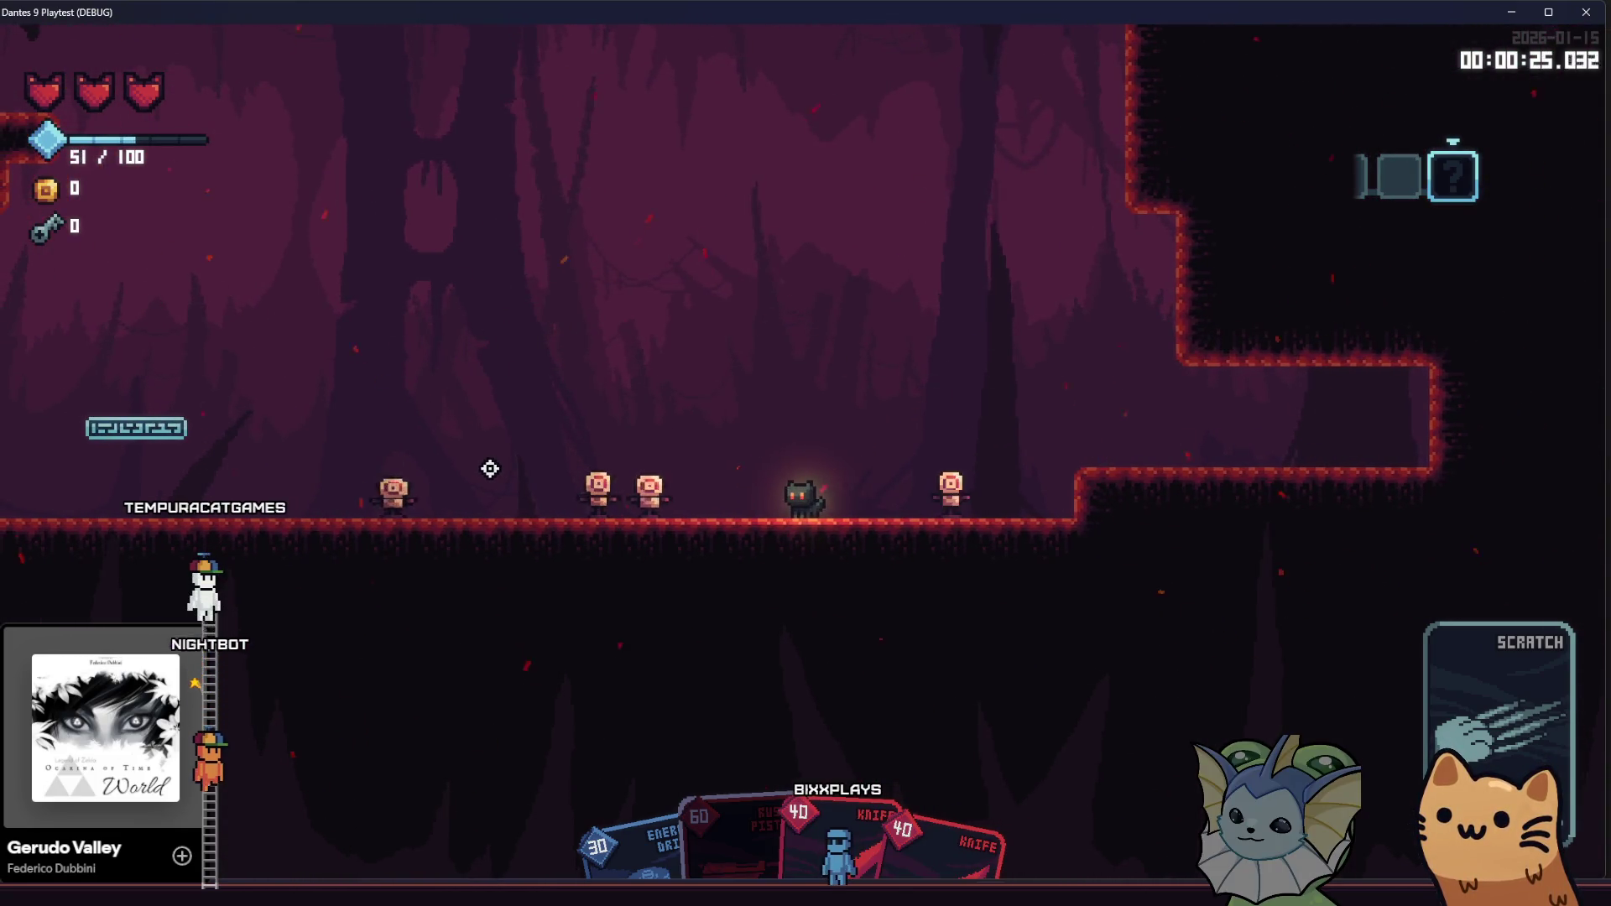
Shoot the remaining enemies, open the reward chest, collect the soul orbs, and close the game
key(a)
key(space)
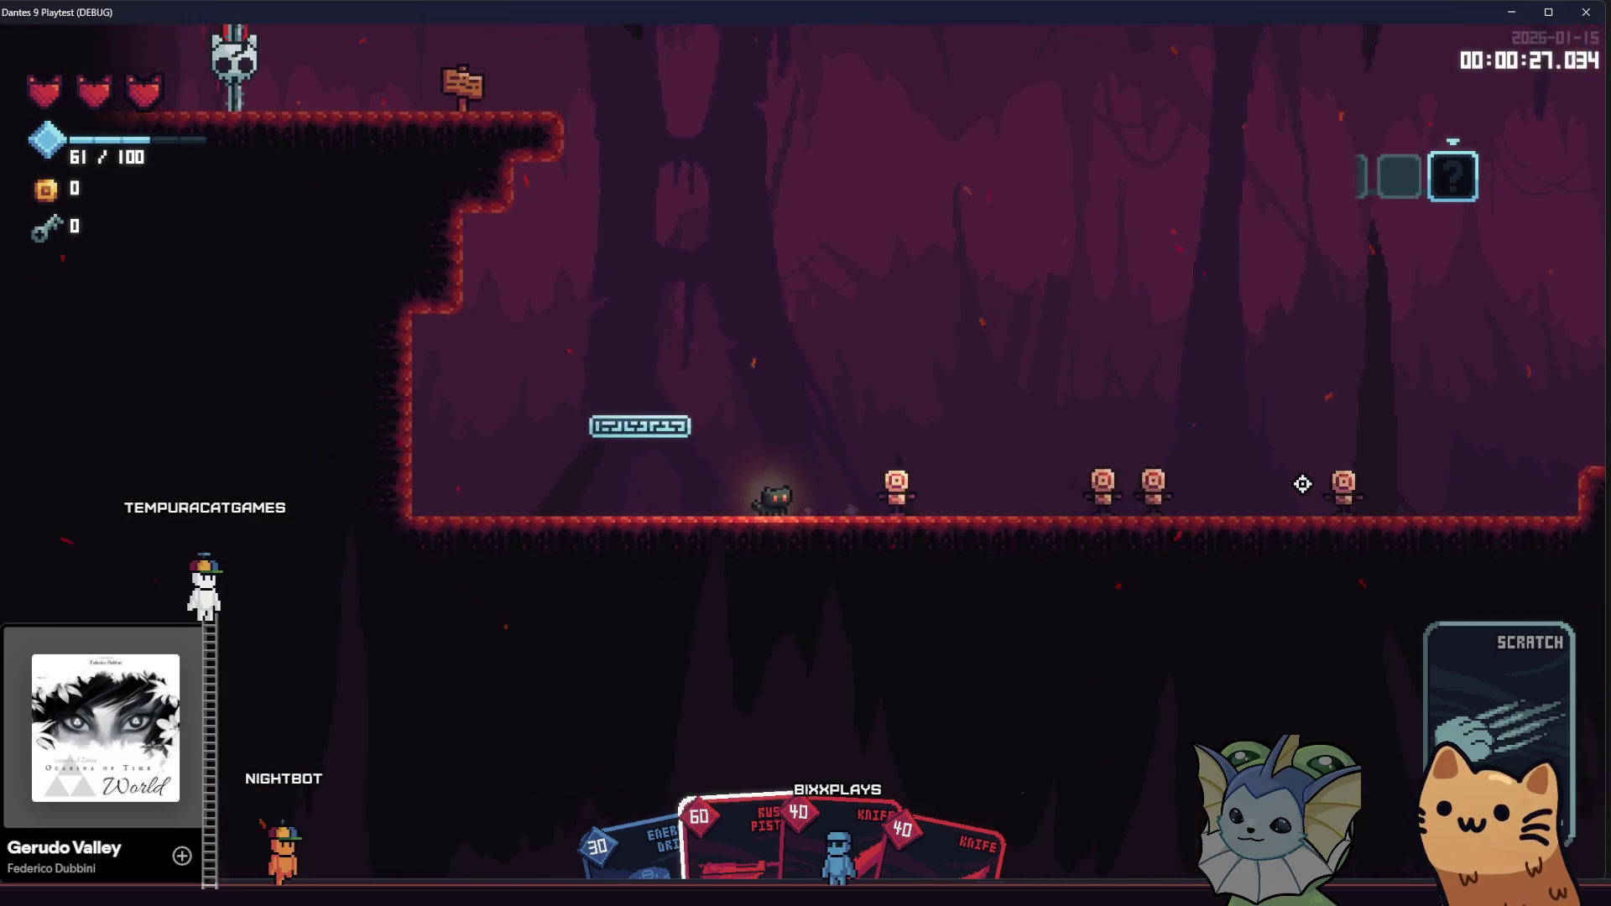
key(d)
click(1302, 484)
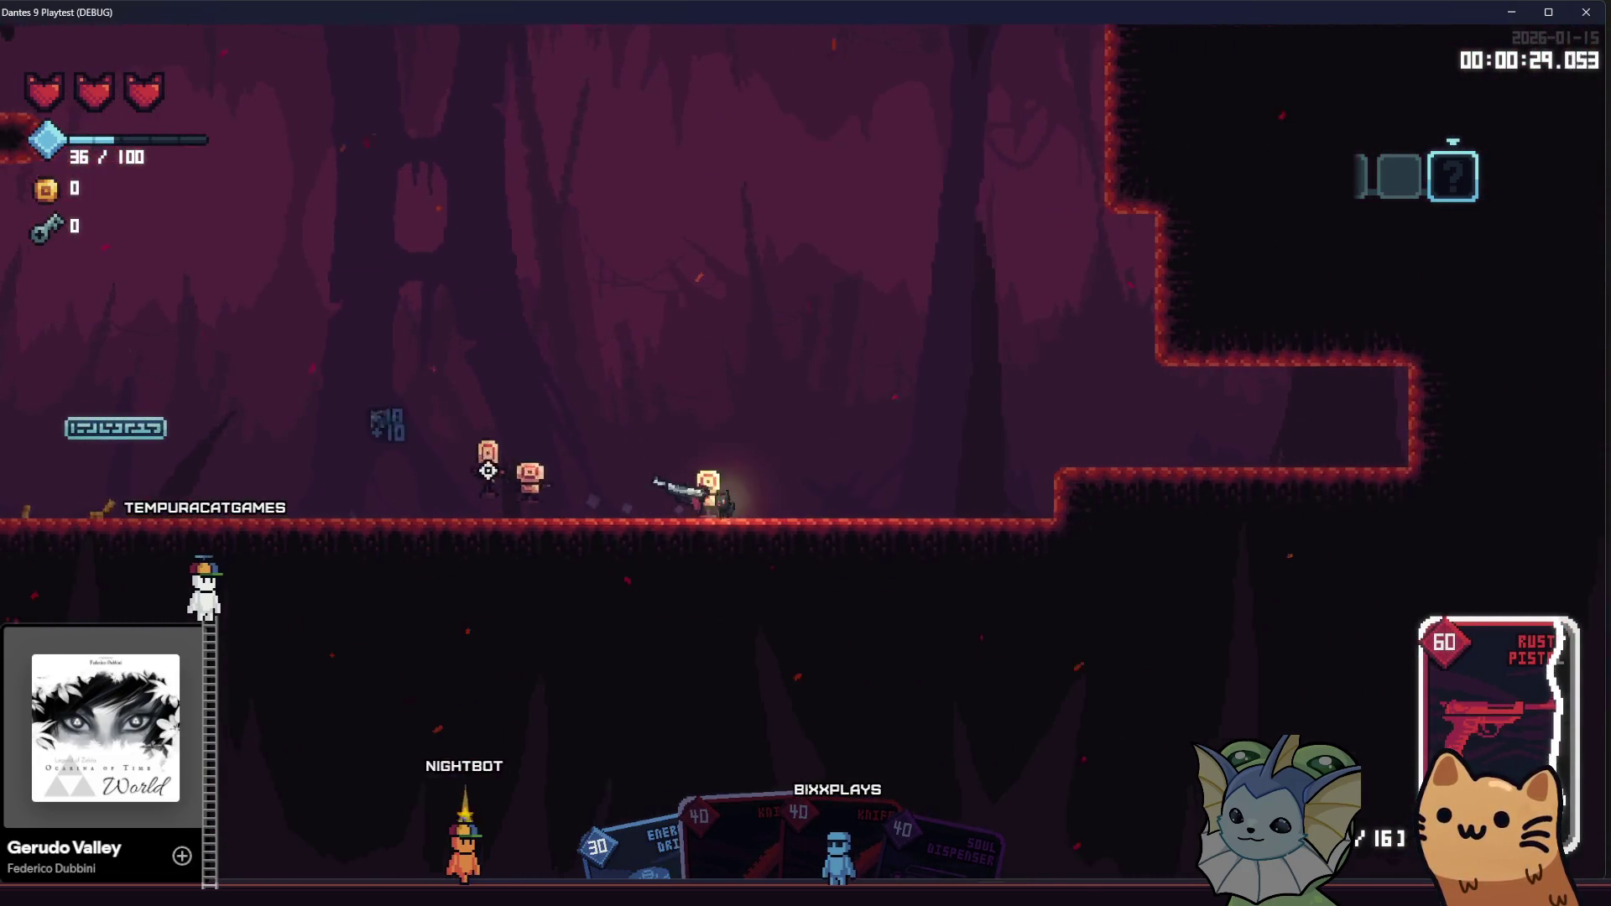
key(d)
click(400, 467)
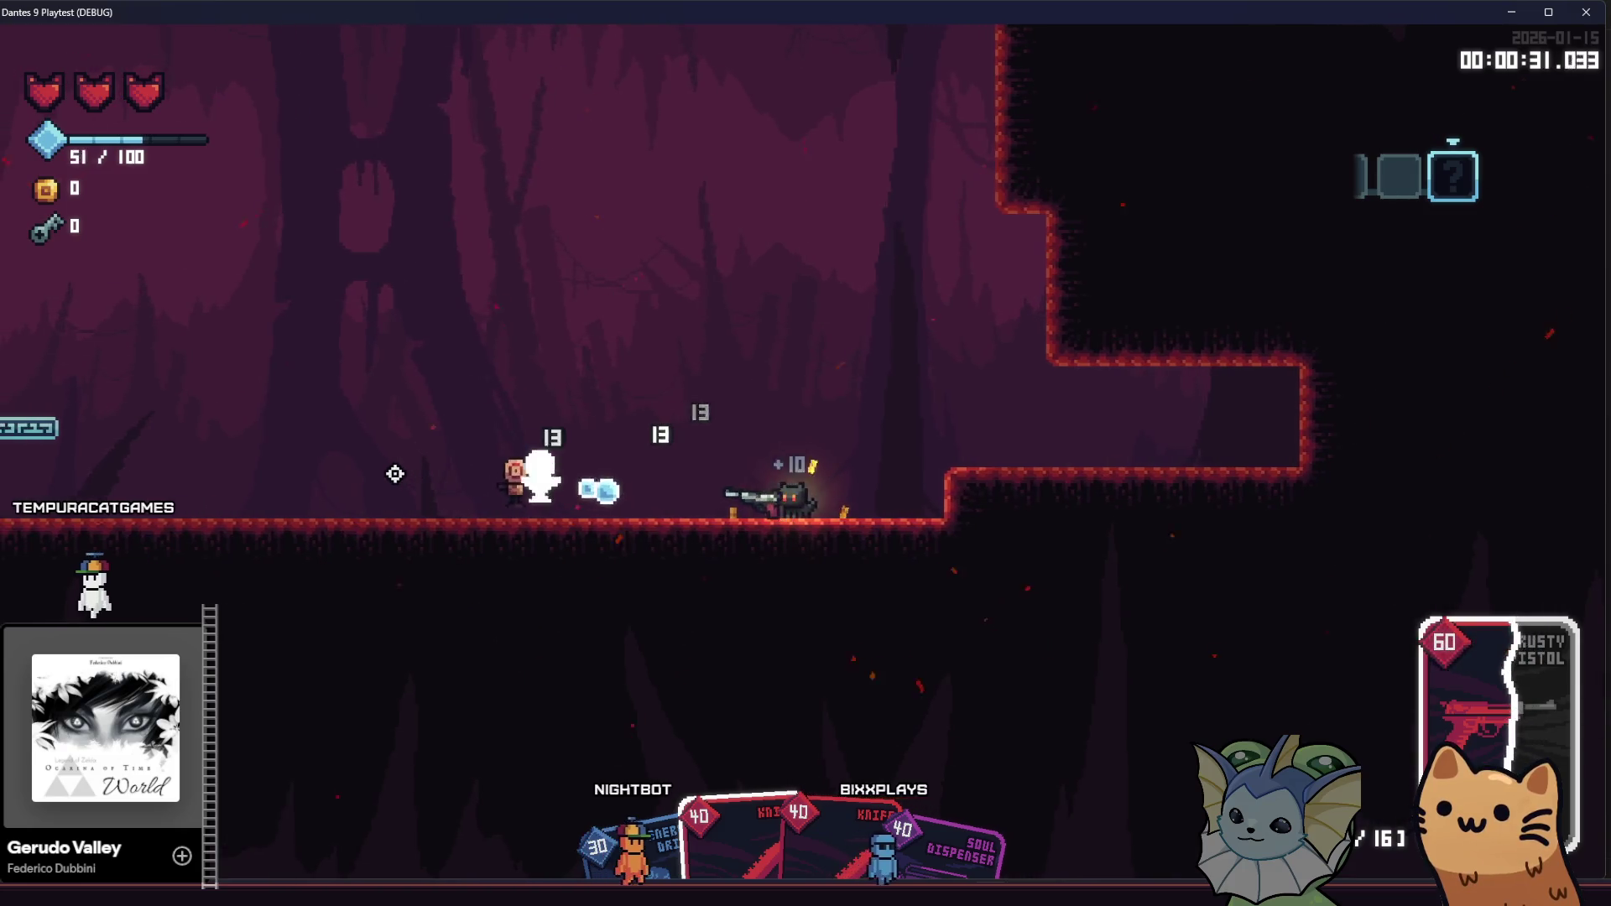
click(394, 475)
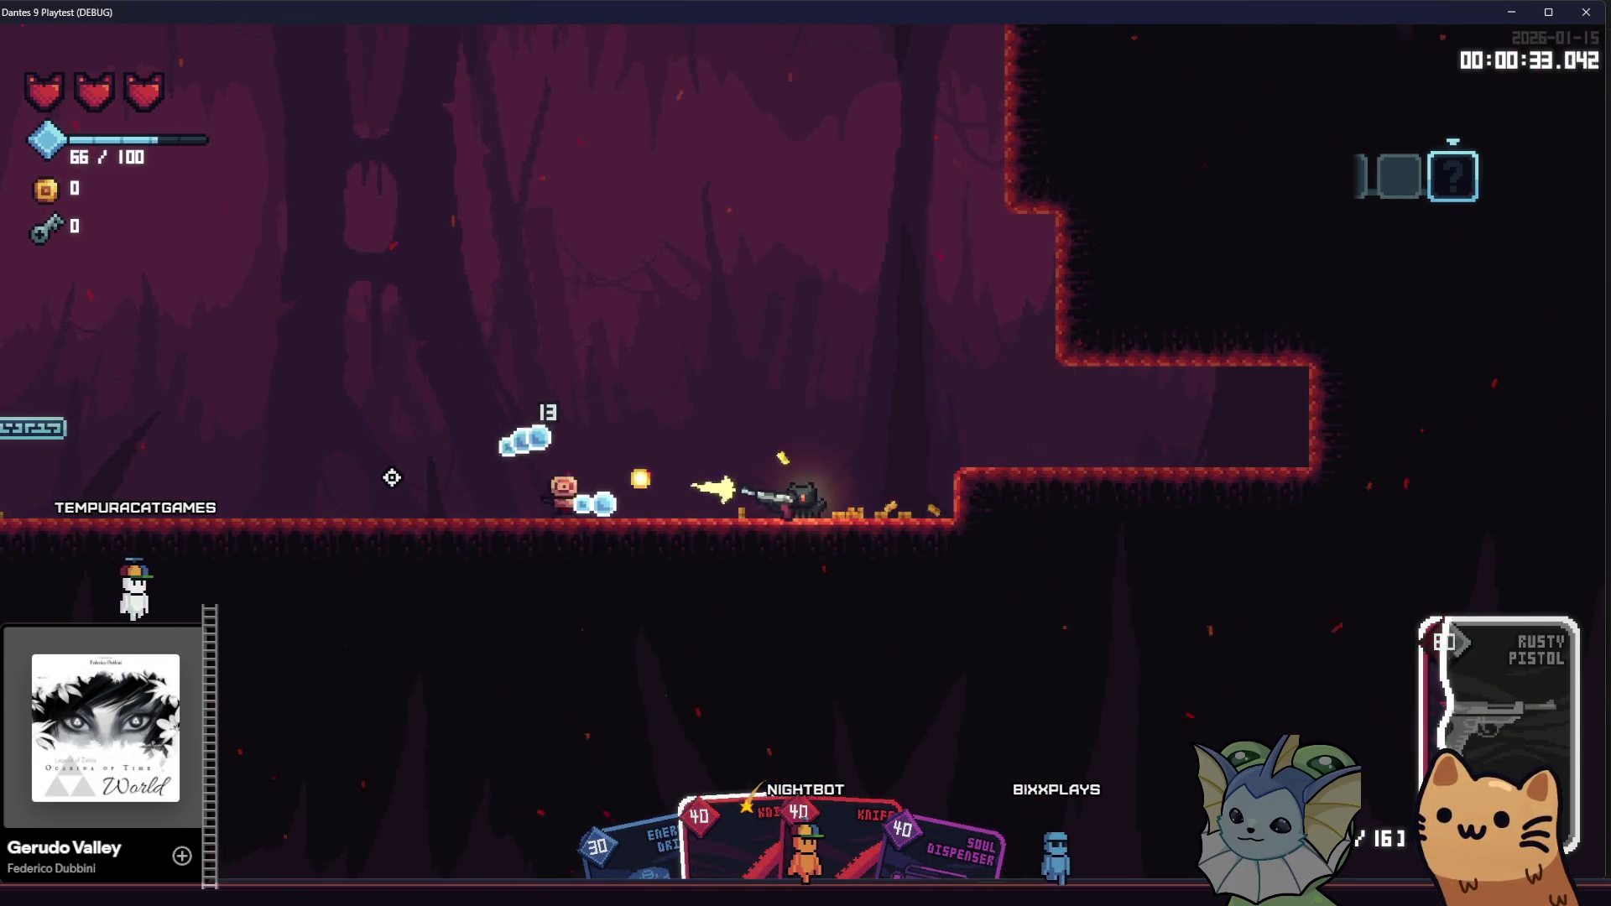
click(392, 477)
key(e)
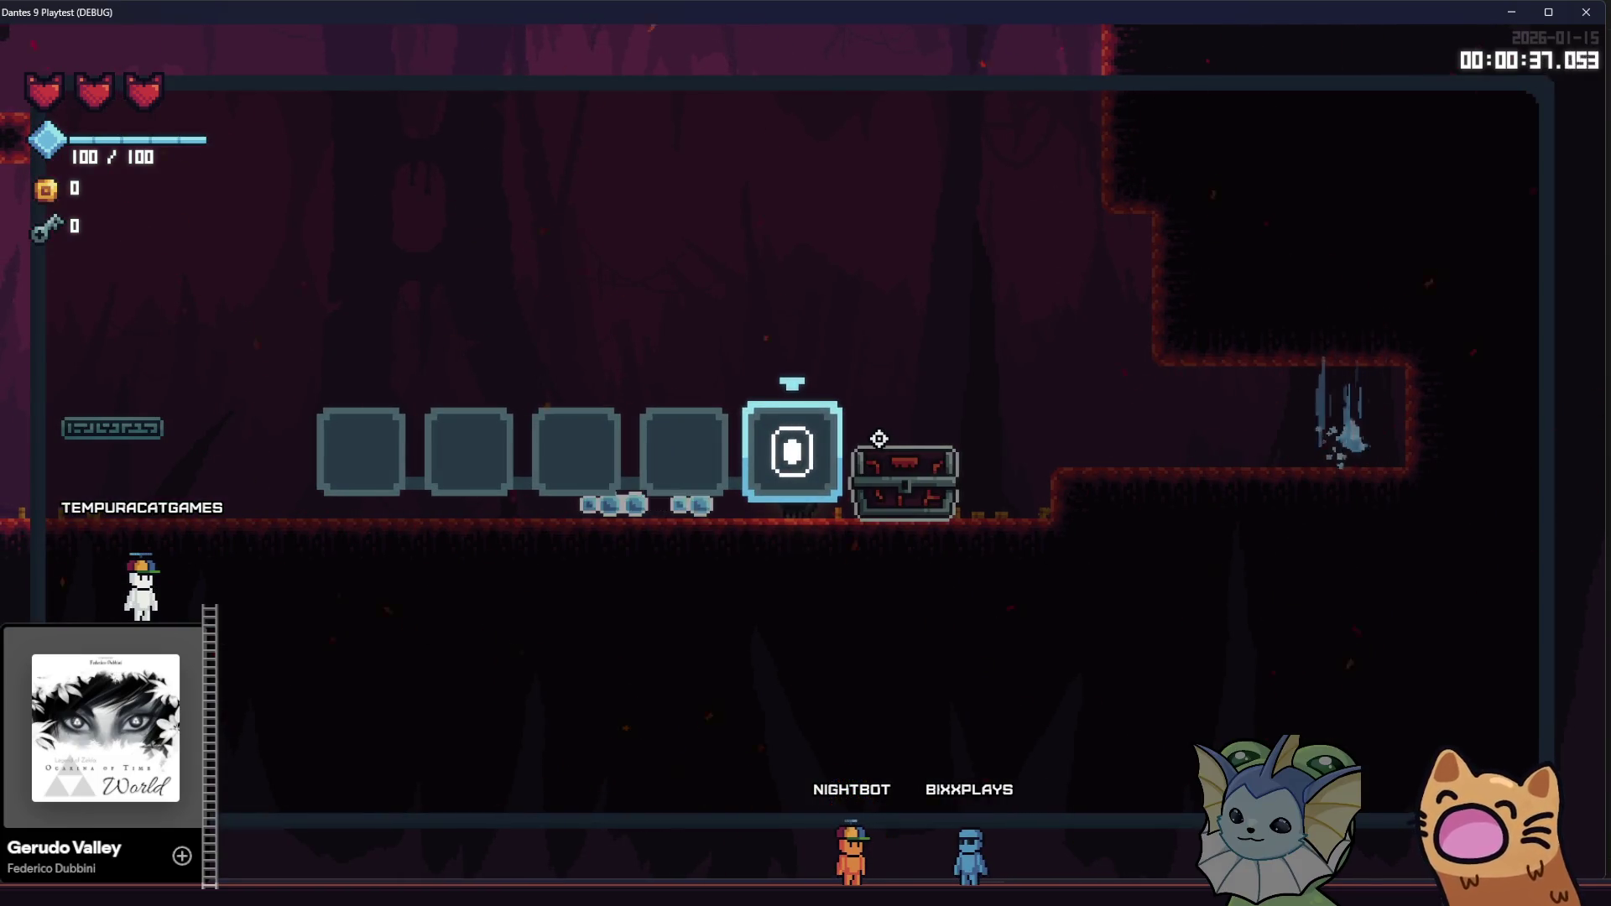
key(a)
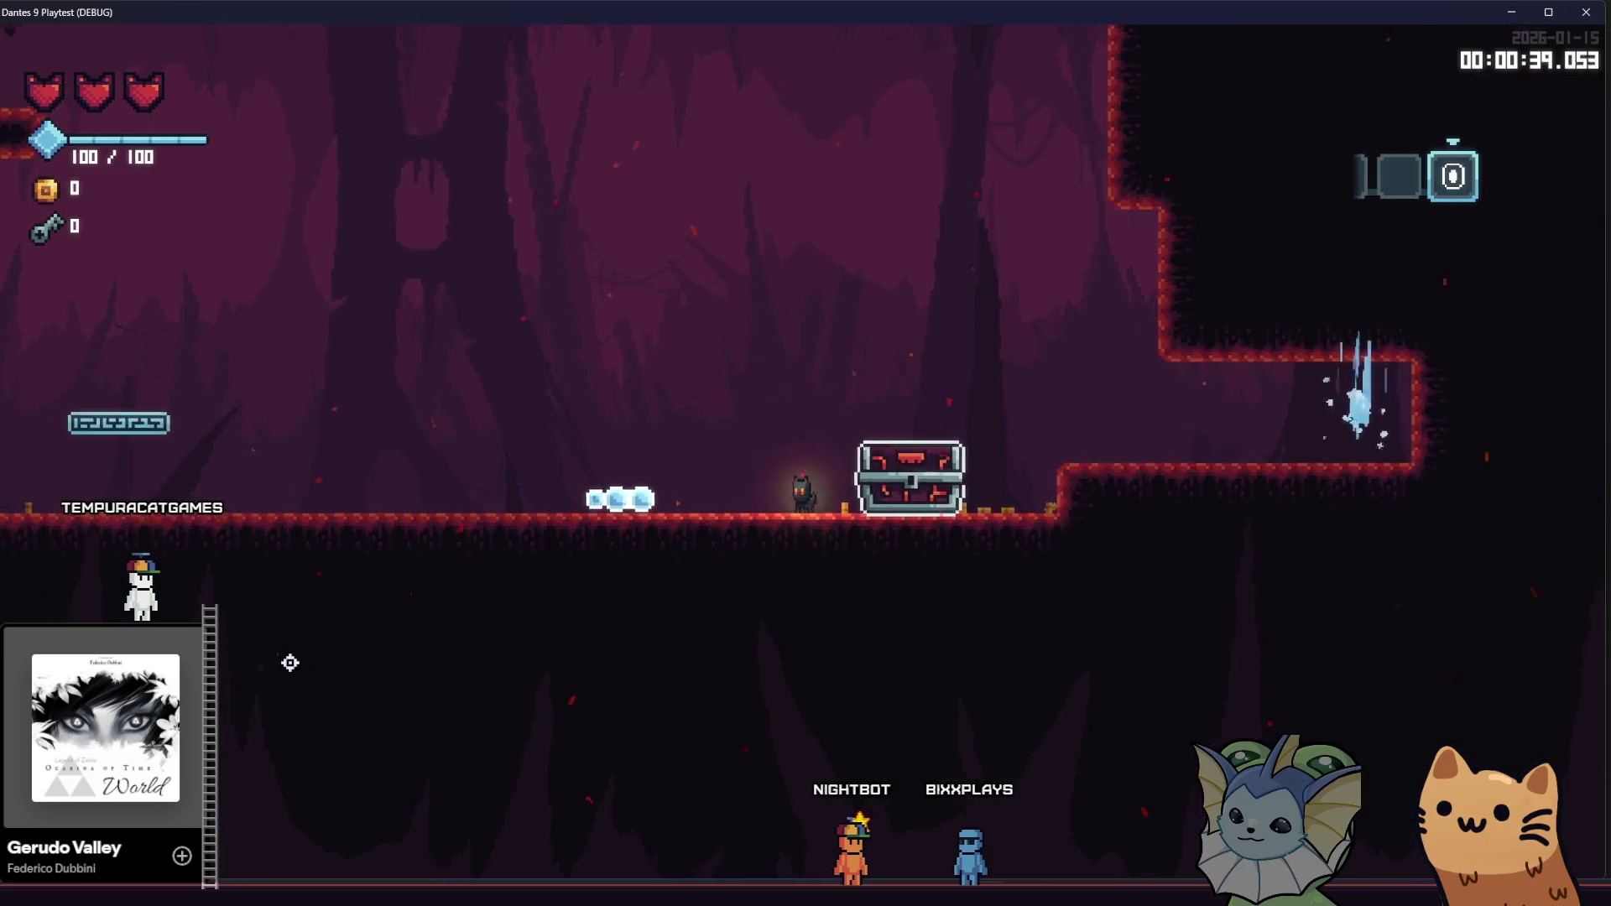
key(F8)
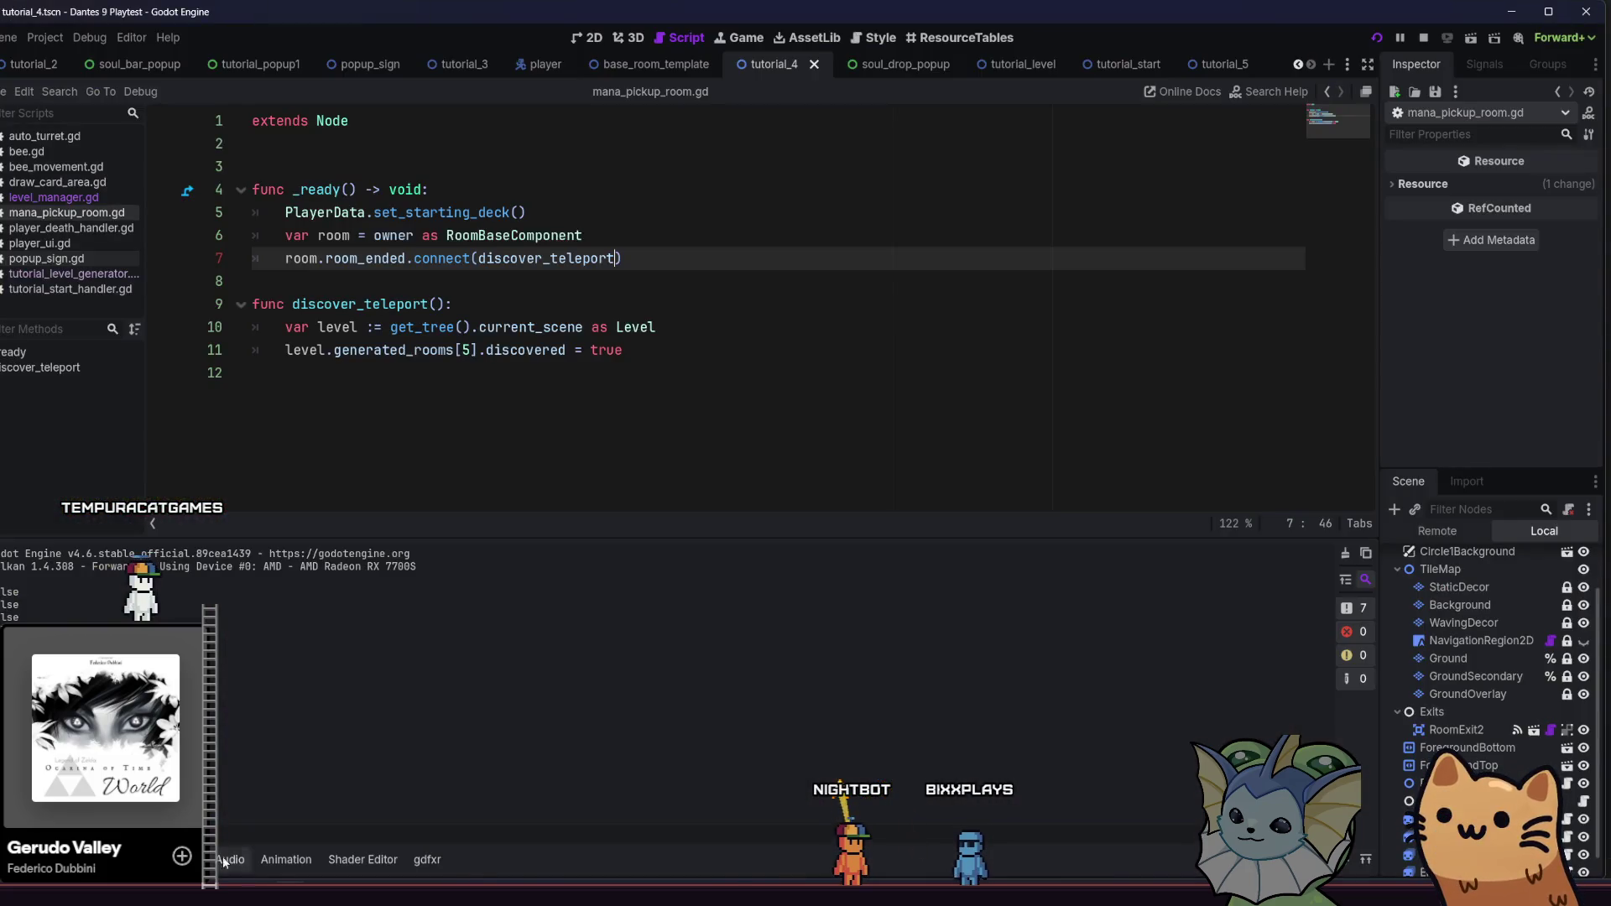
Read the room_ended signal error in Output and check where room_base.gd emits it
click(181, 859)
click(134, 859)
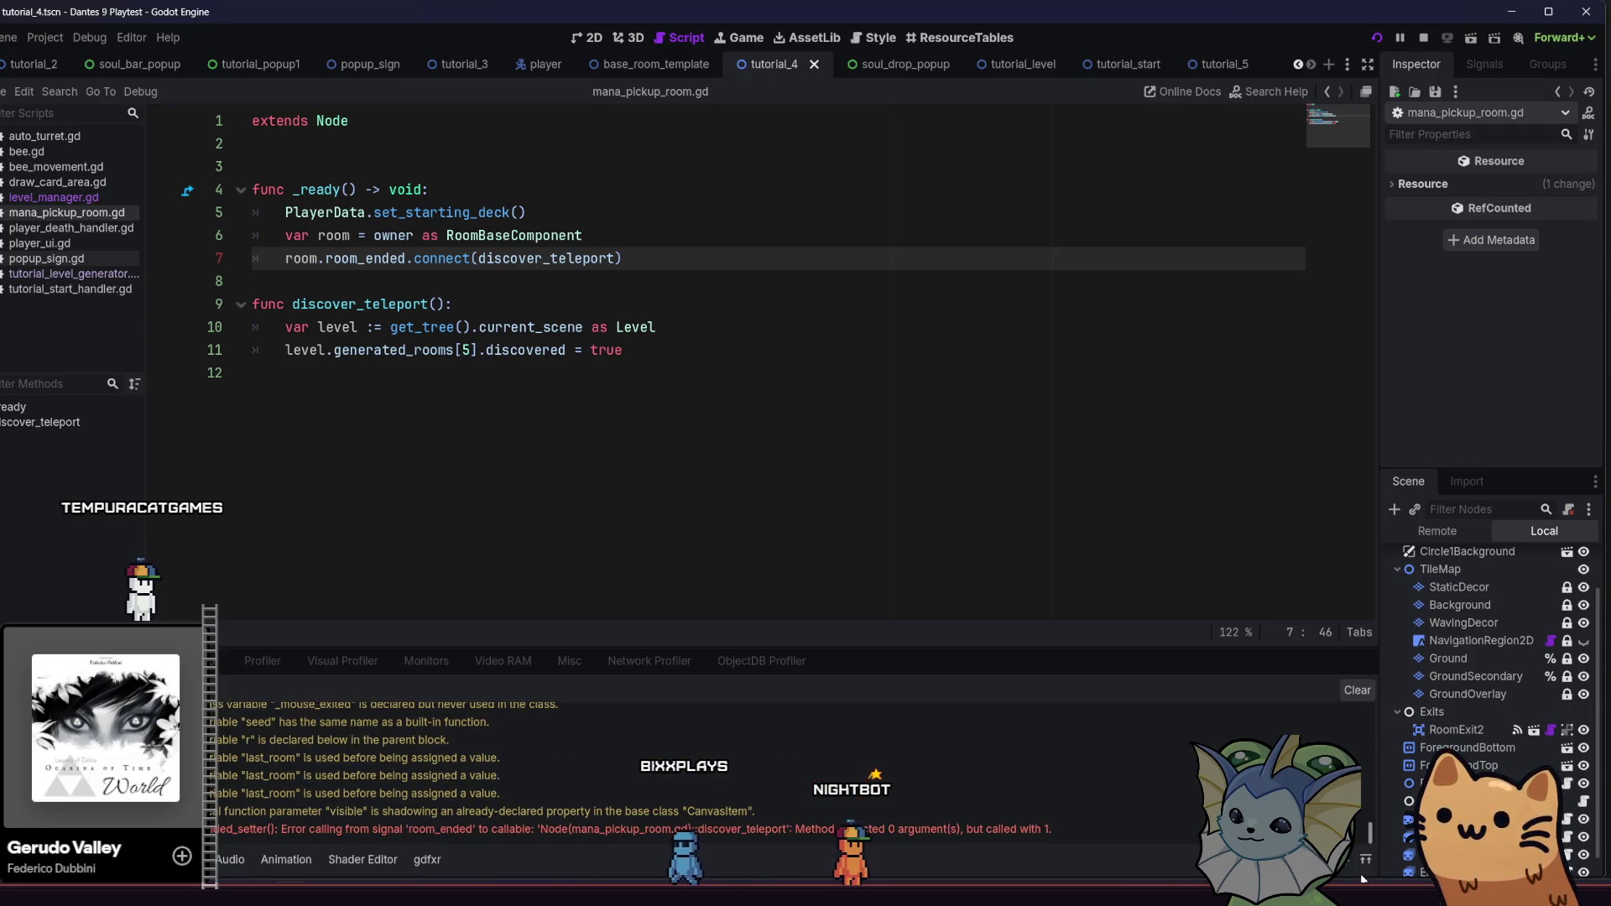
click(1023, 828)
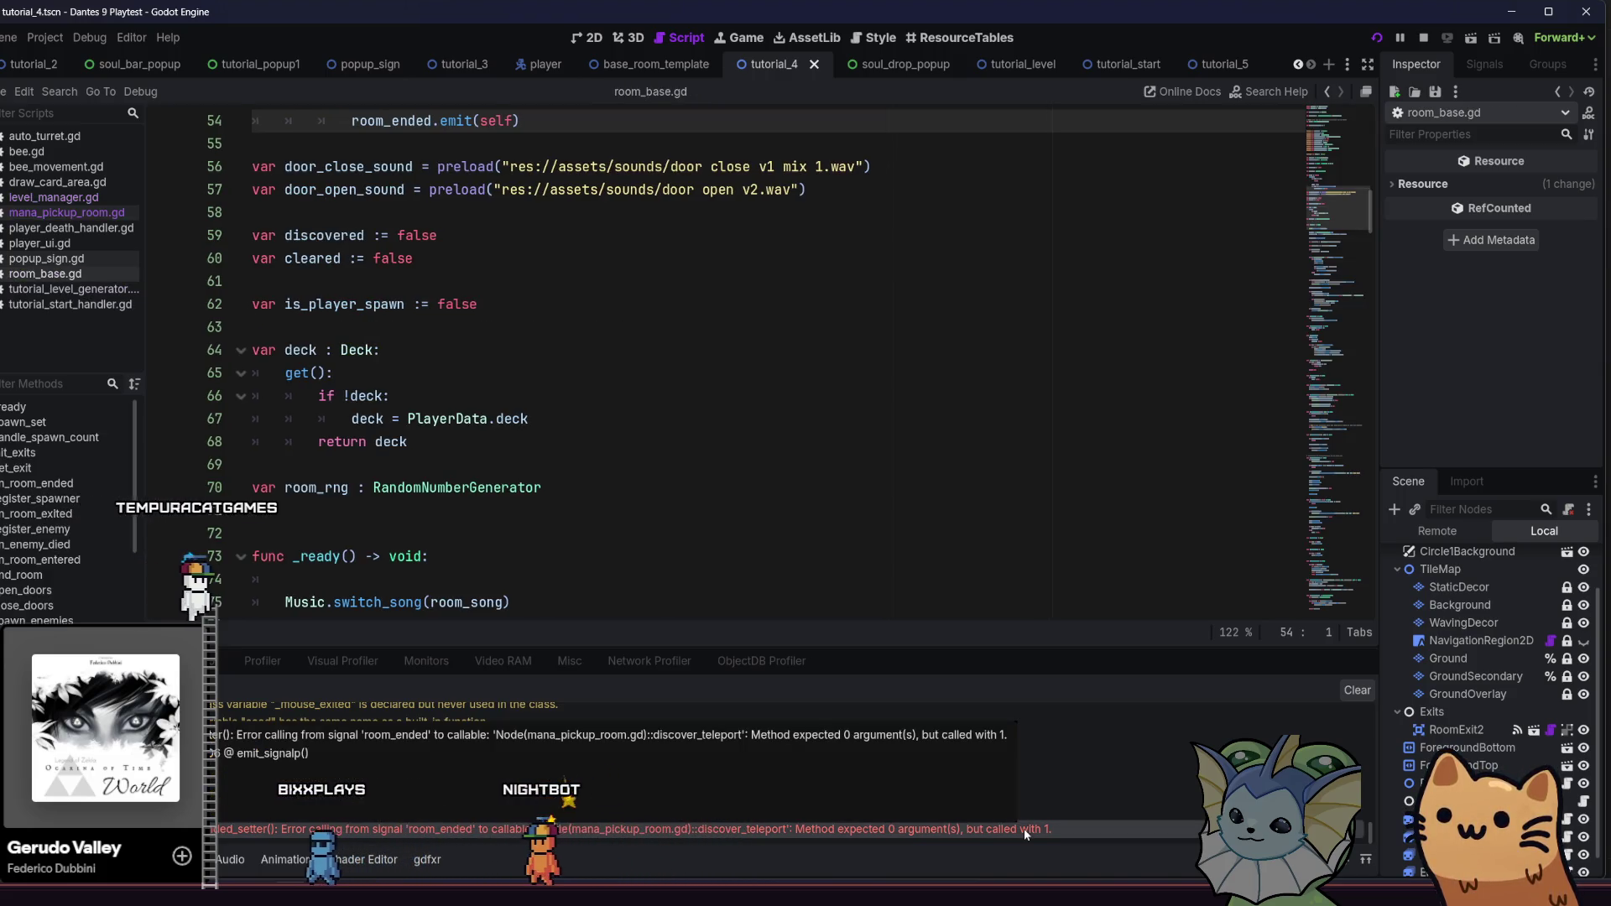
key(ctrl+Home)
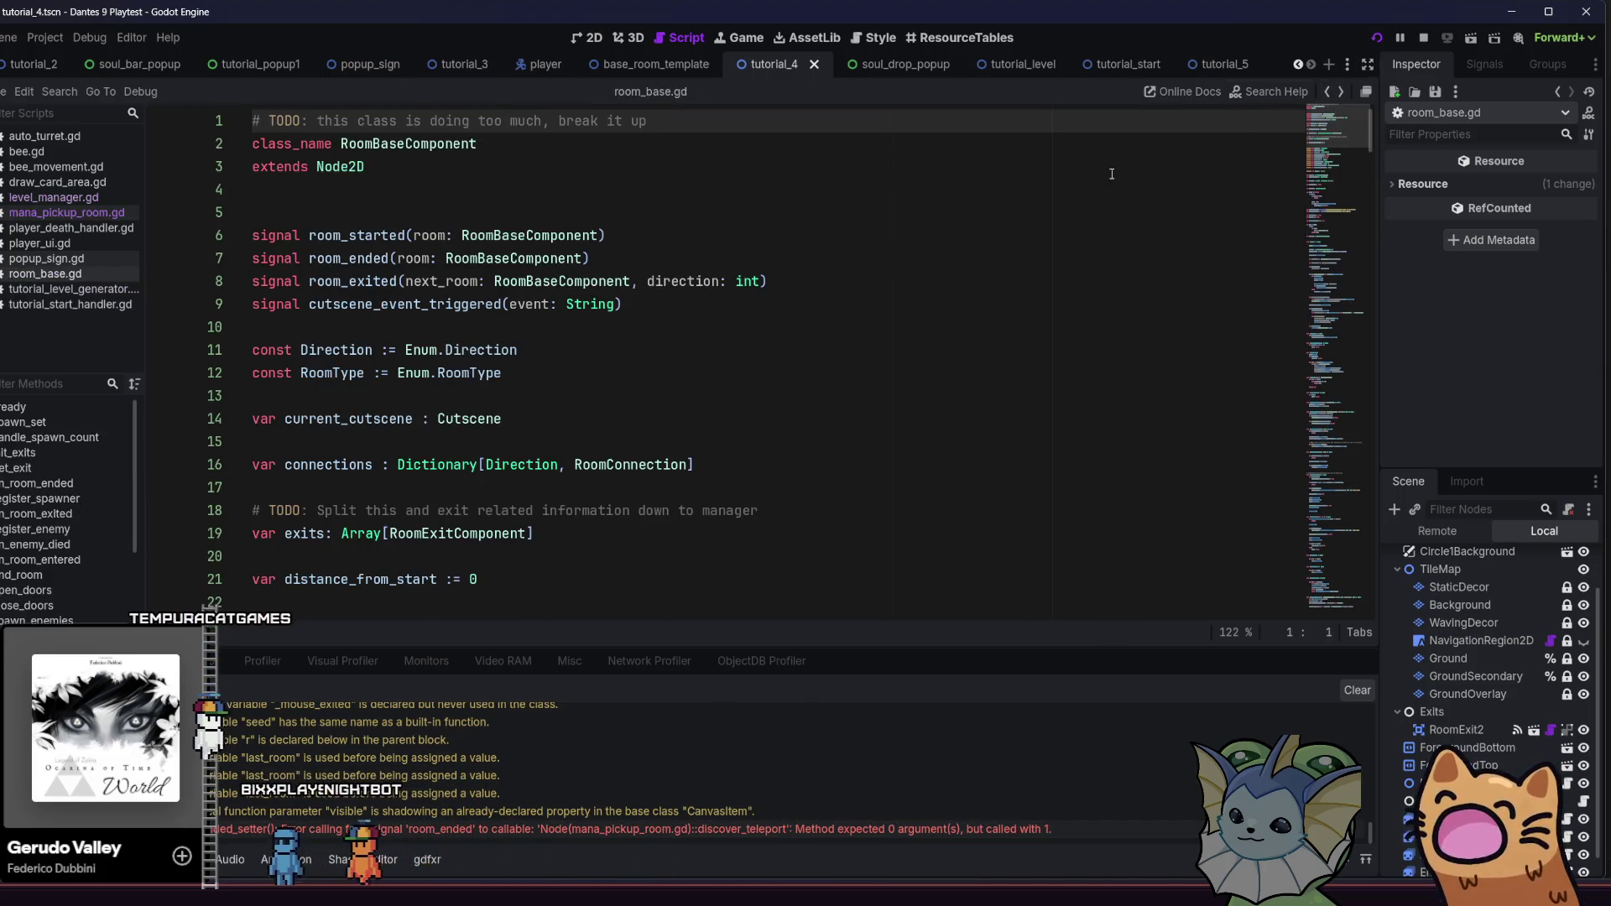
key(alt+Left)
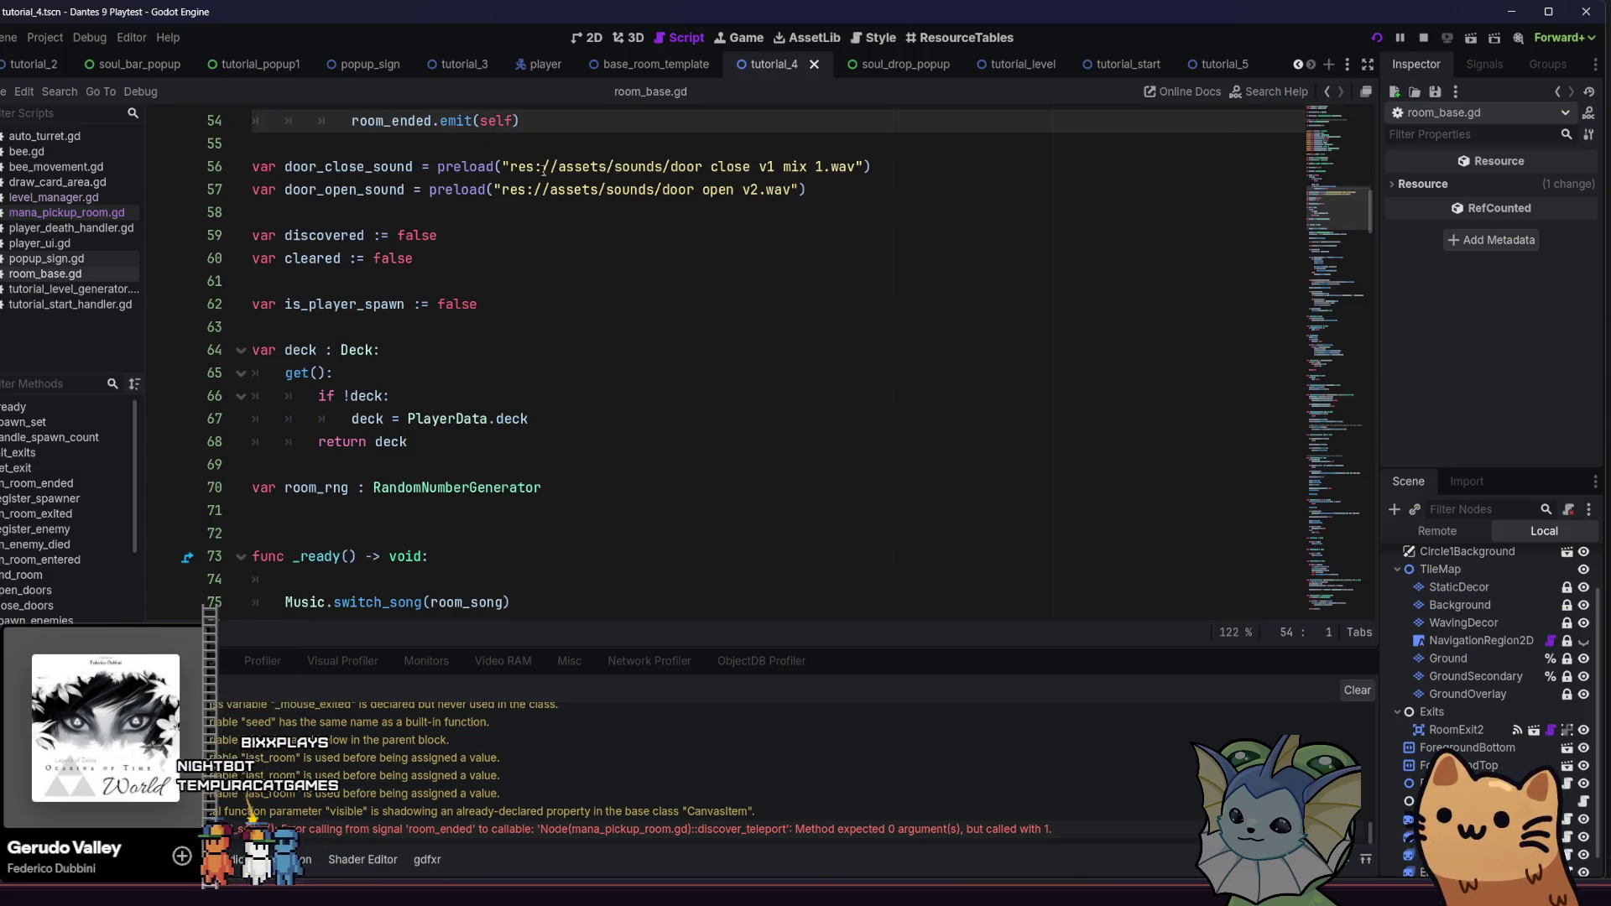
click(1330, 92)
click(1329, 94)
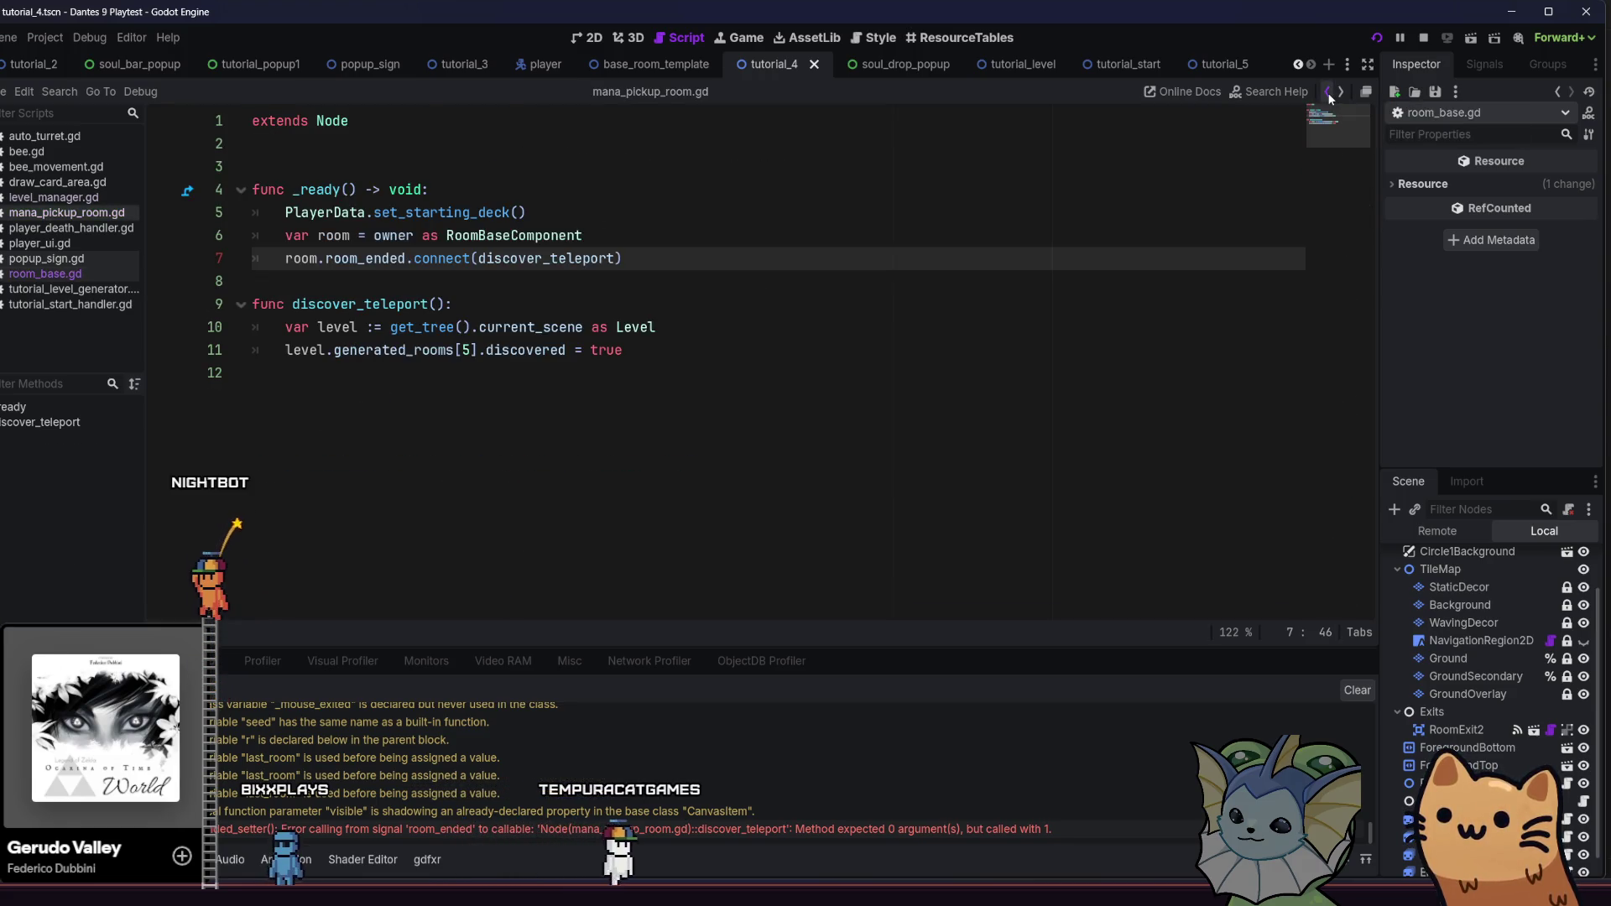
Change line 7 to connect discover_teleport.unbind(1) and run the project
key(Down)
key(Down)
key(End)
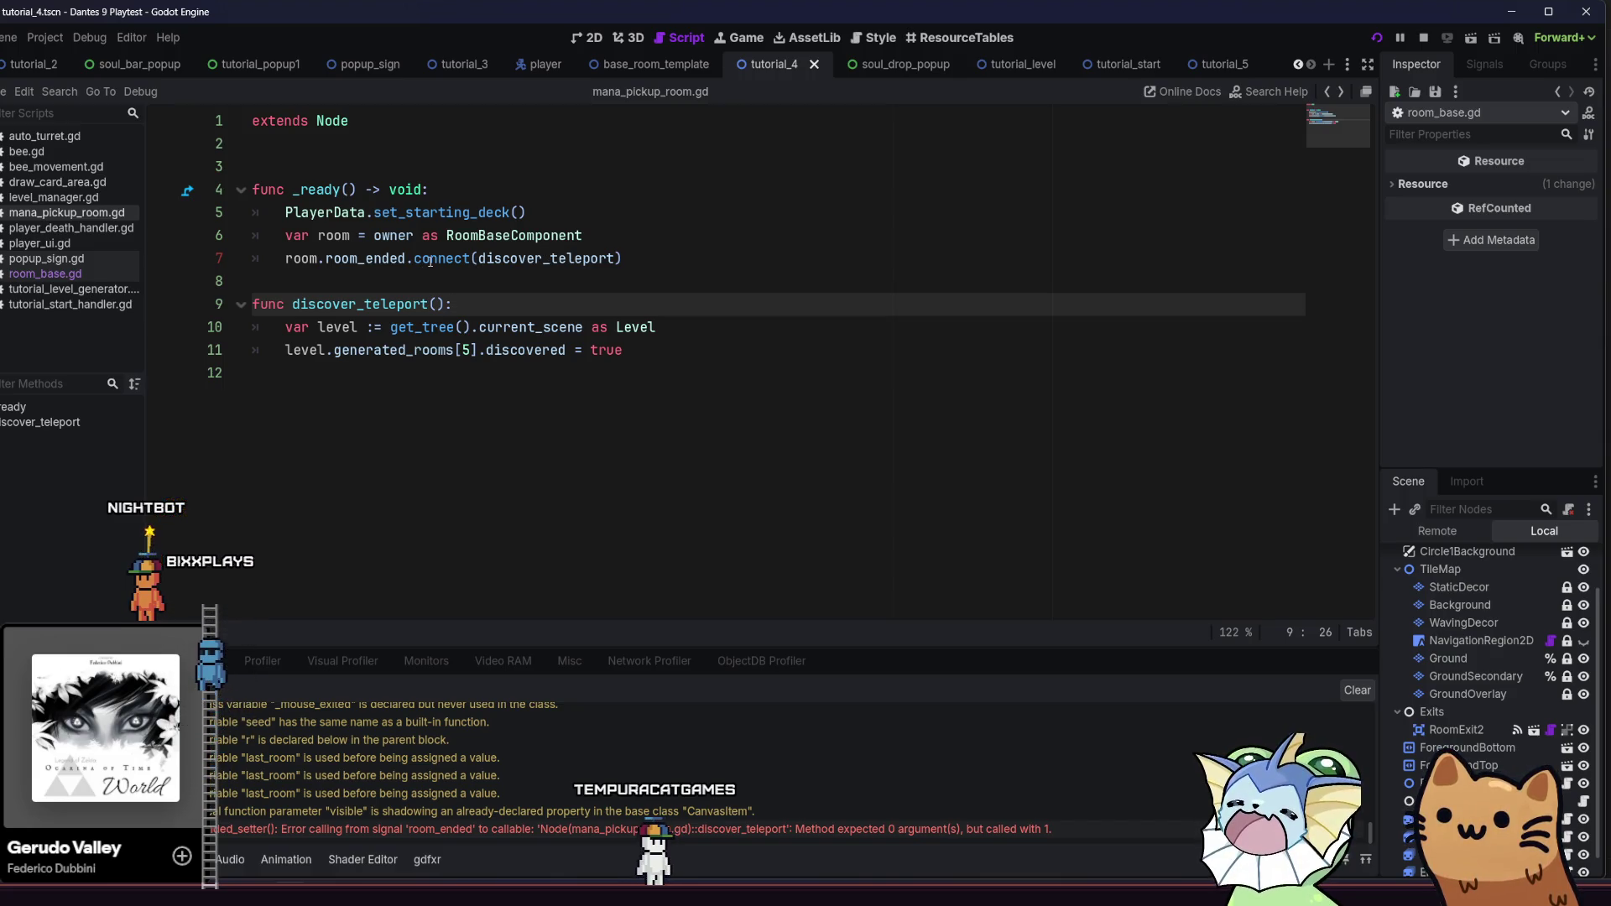
mouse_move(358, 256)
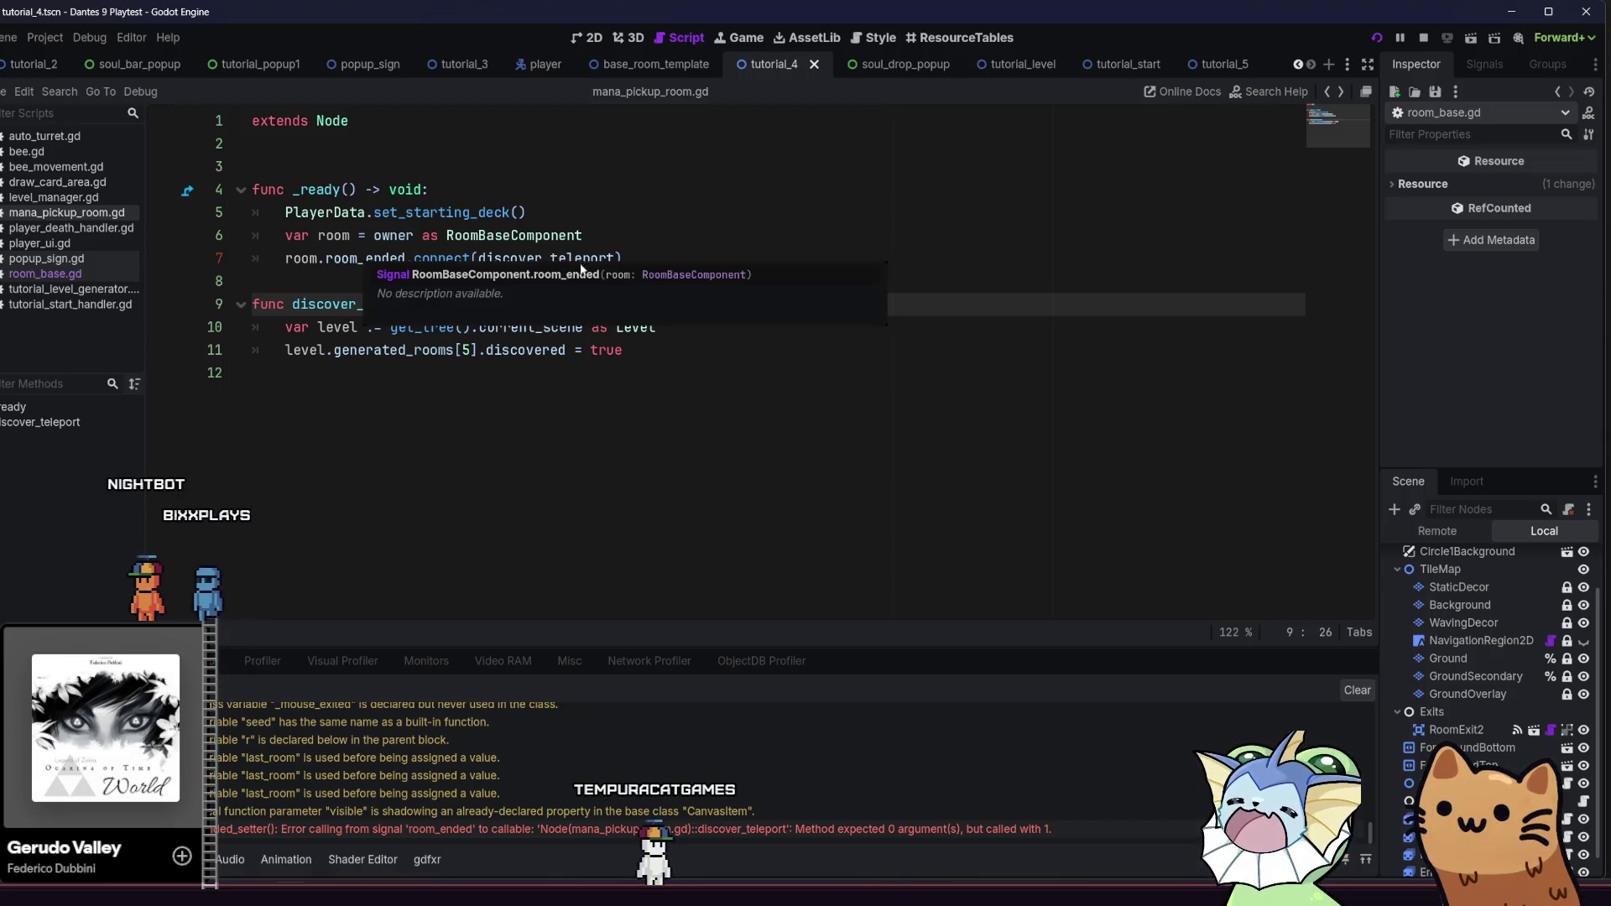
click(617, 258)
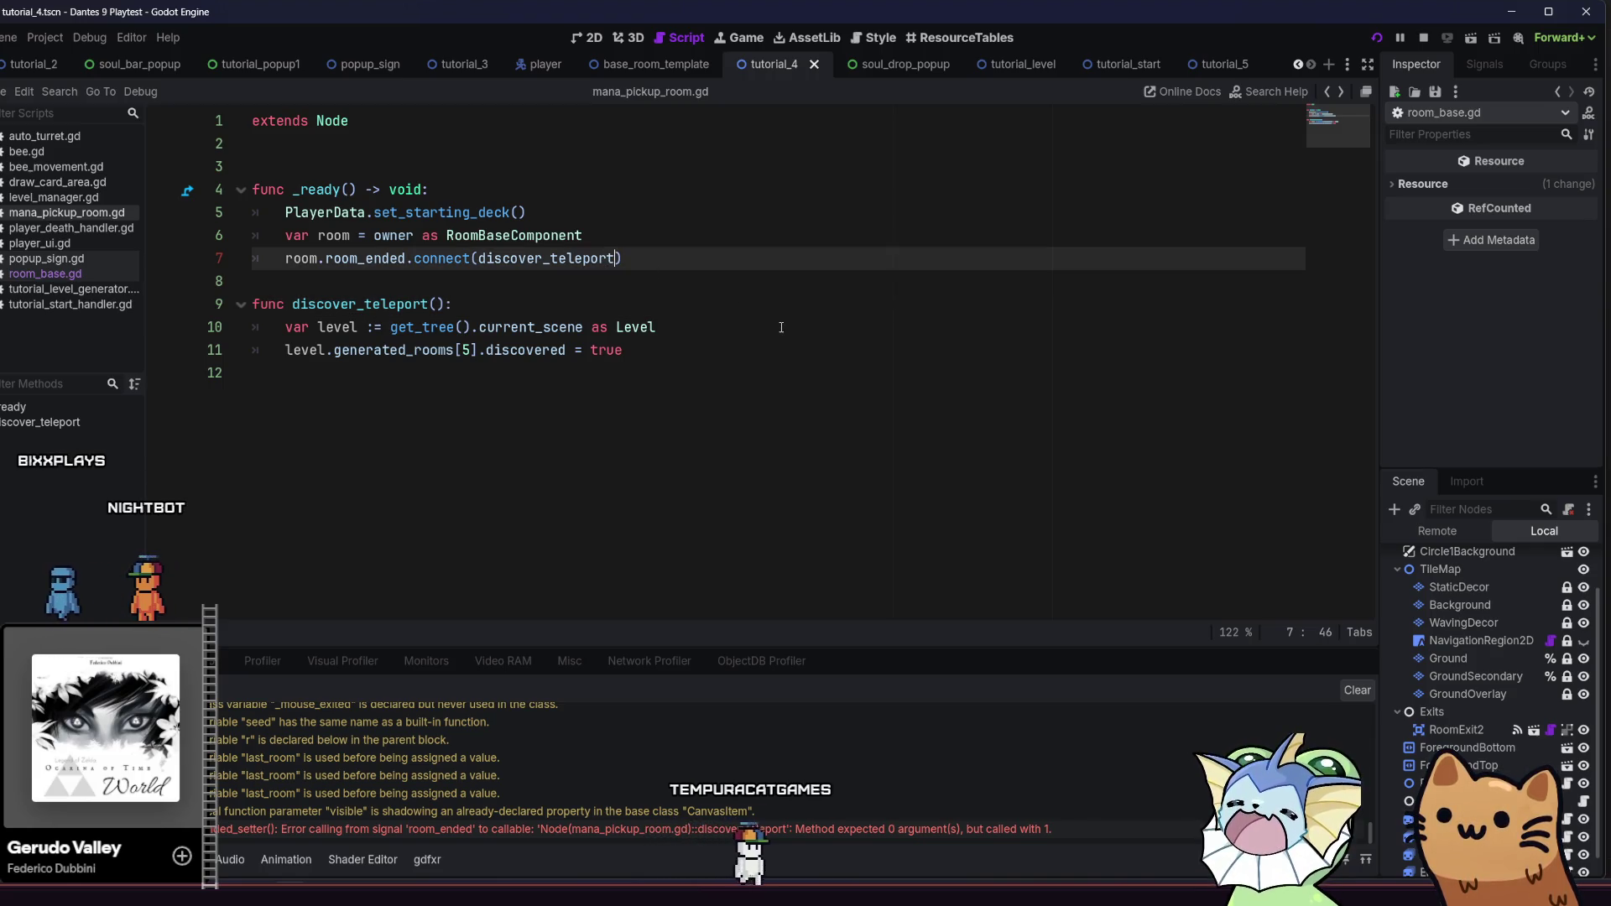
text(.)
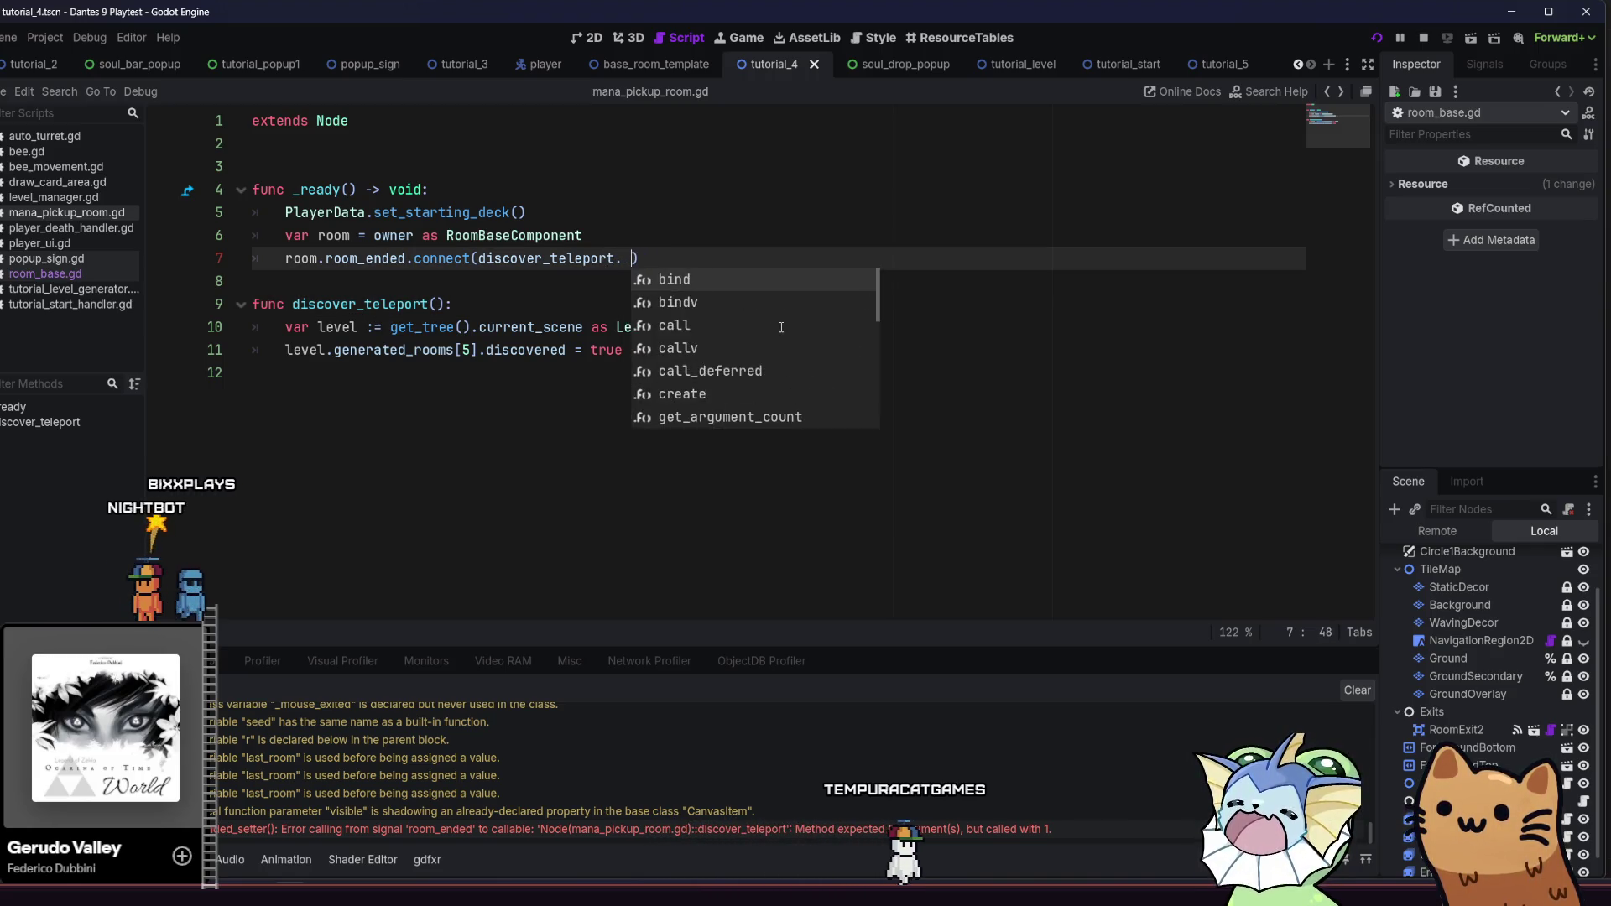
key(BackSpace)
text(unbind)
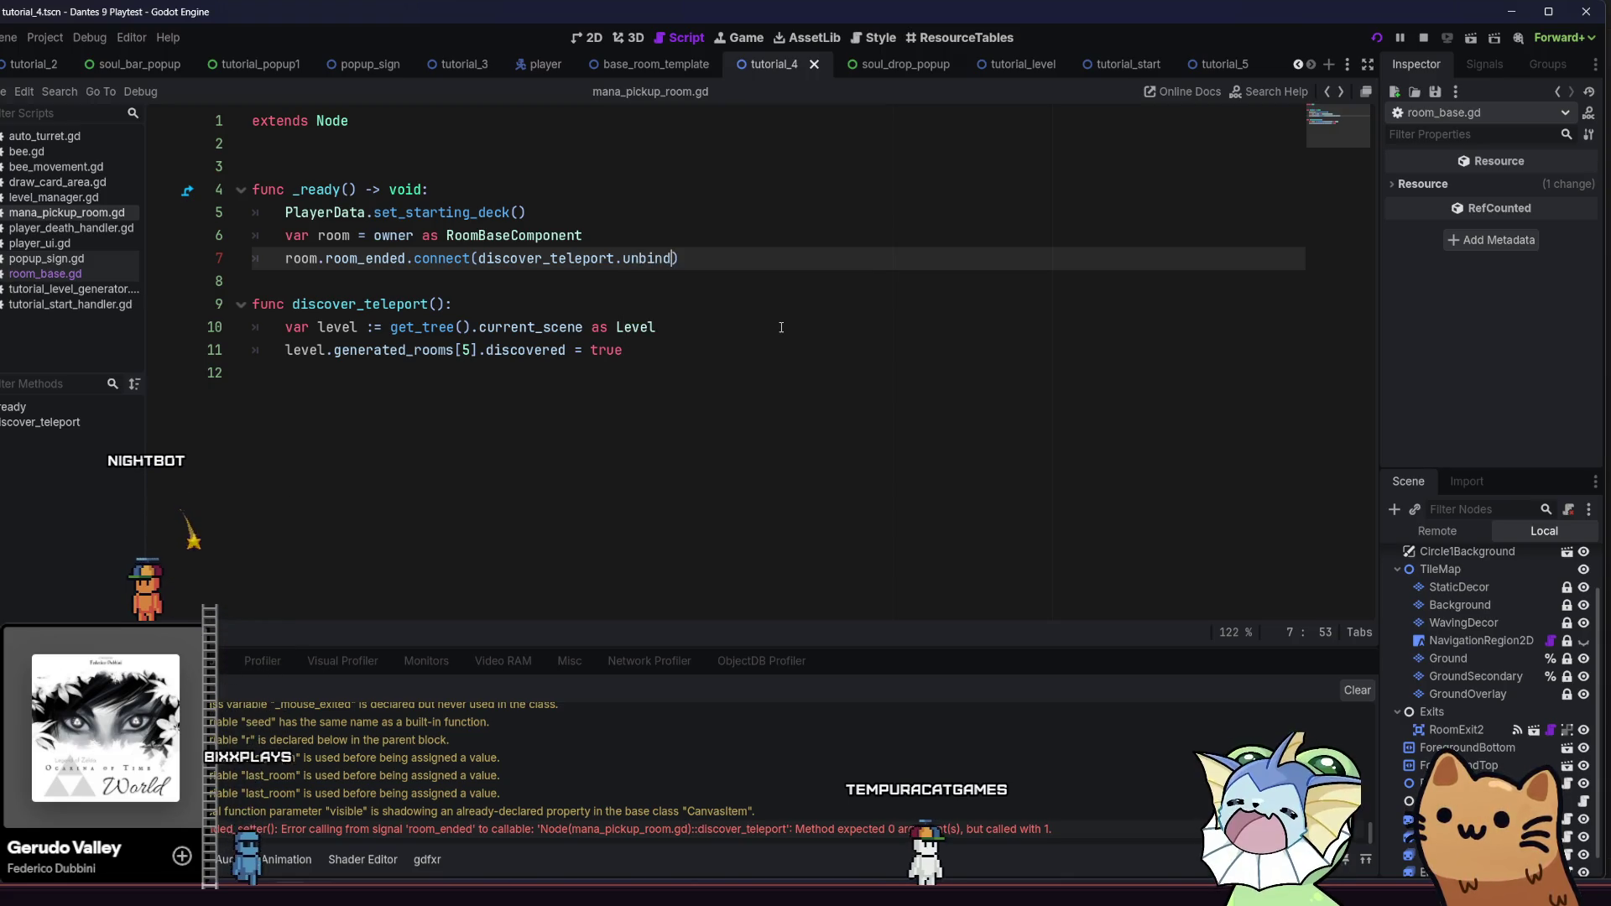
text((1)
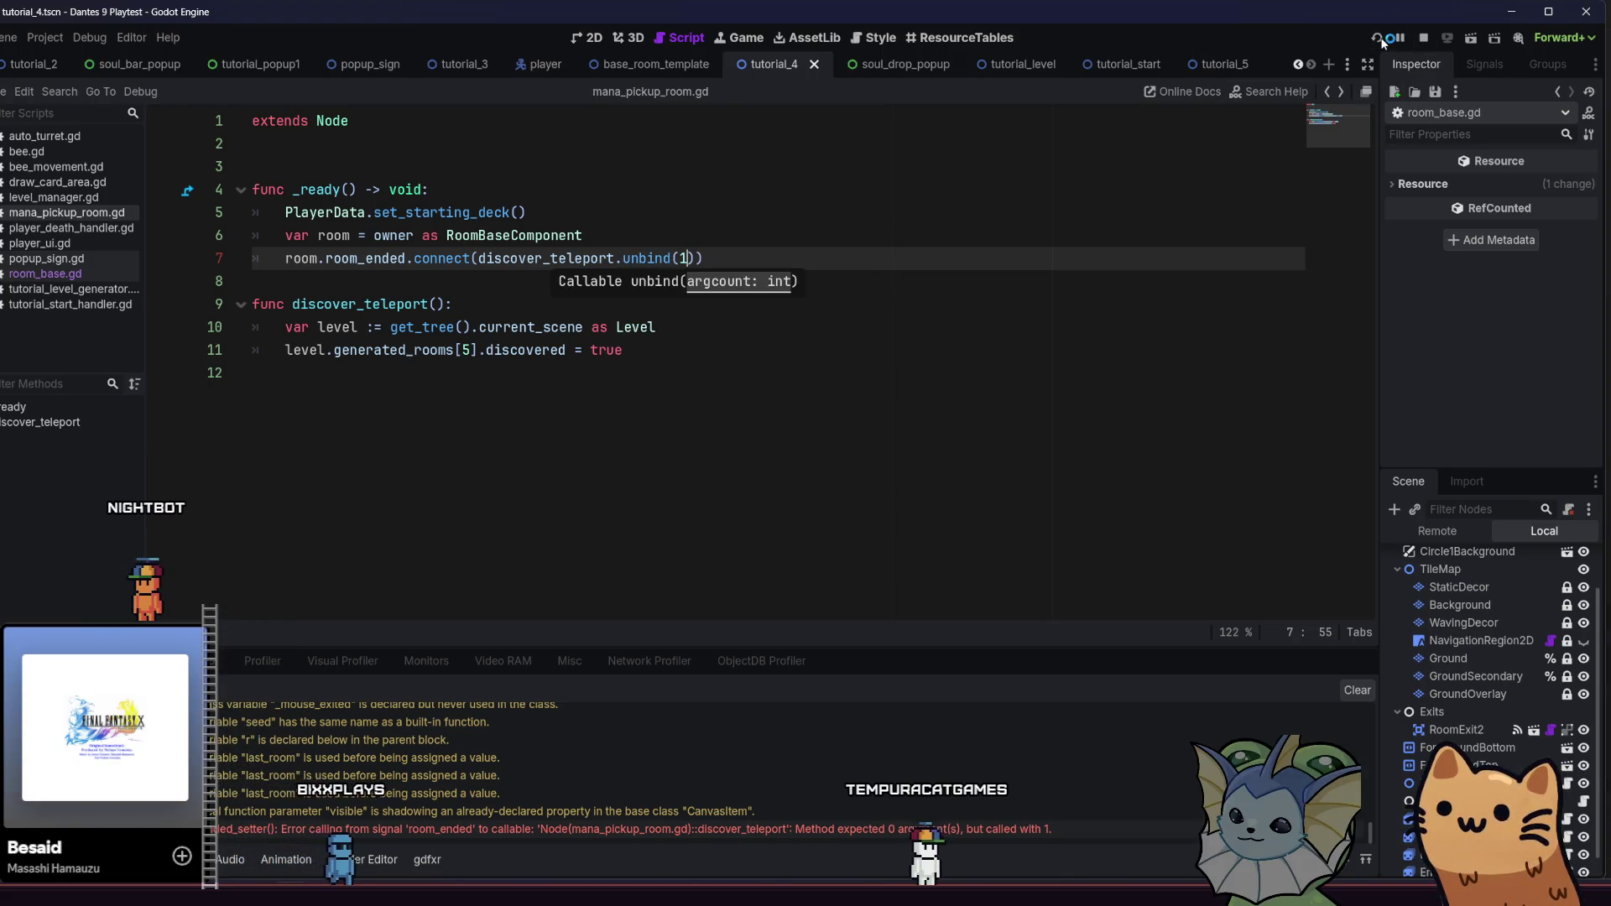
click(1381, 36)
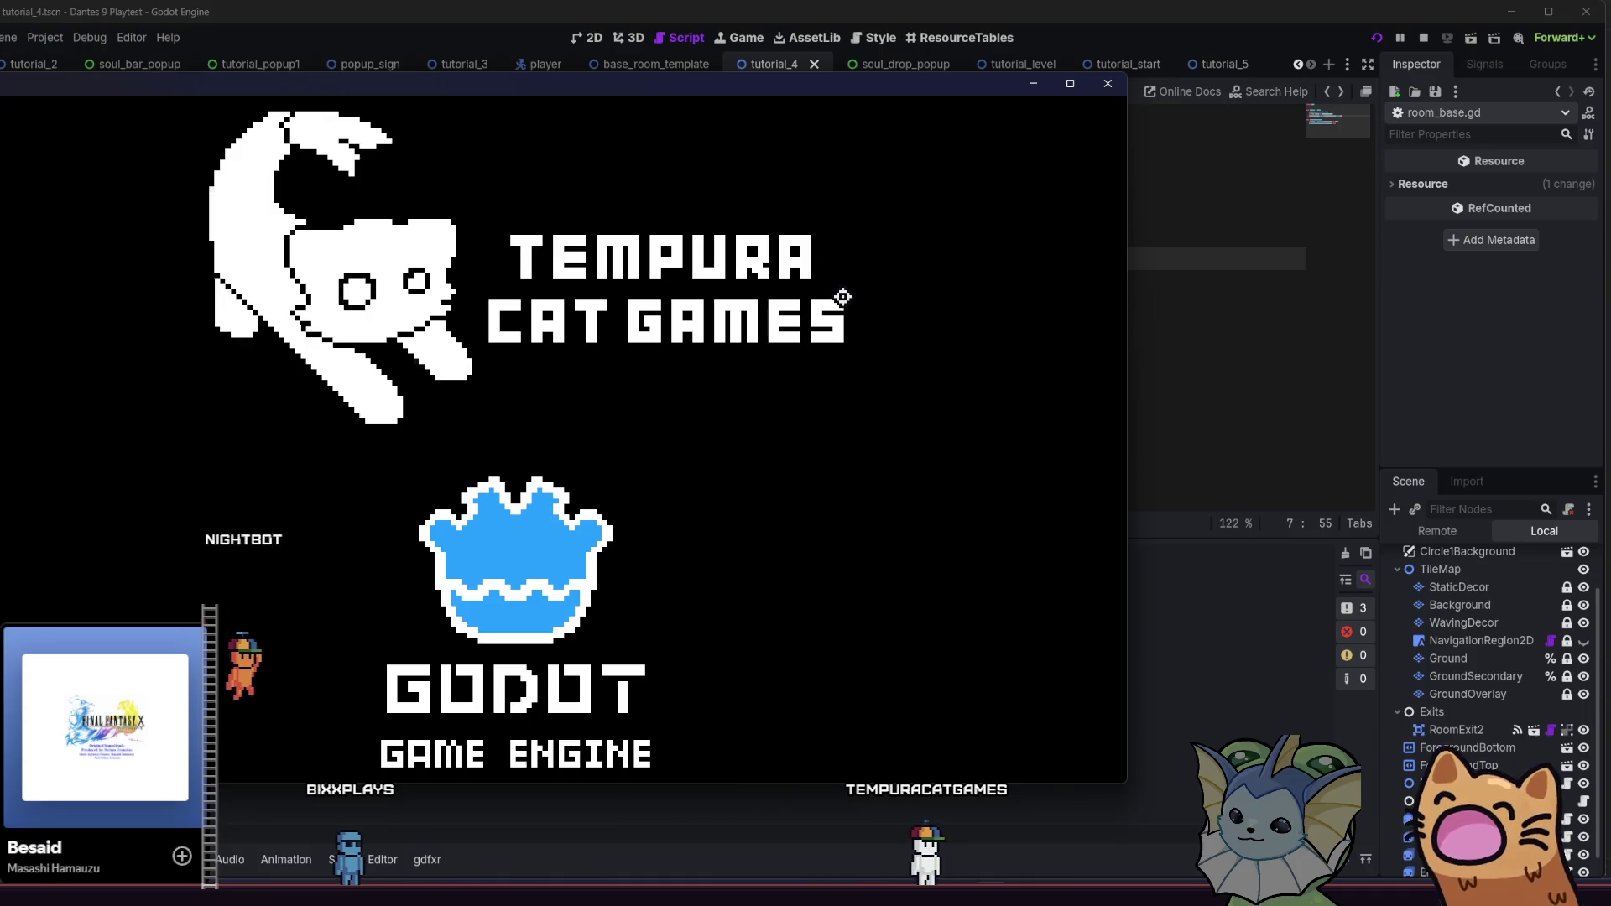
Maximize the game, start the tutorial, and run right to equip and fire the Rusty Pistol
double_click(616, 84)
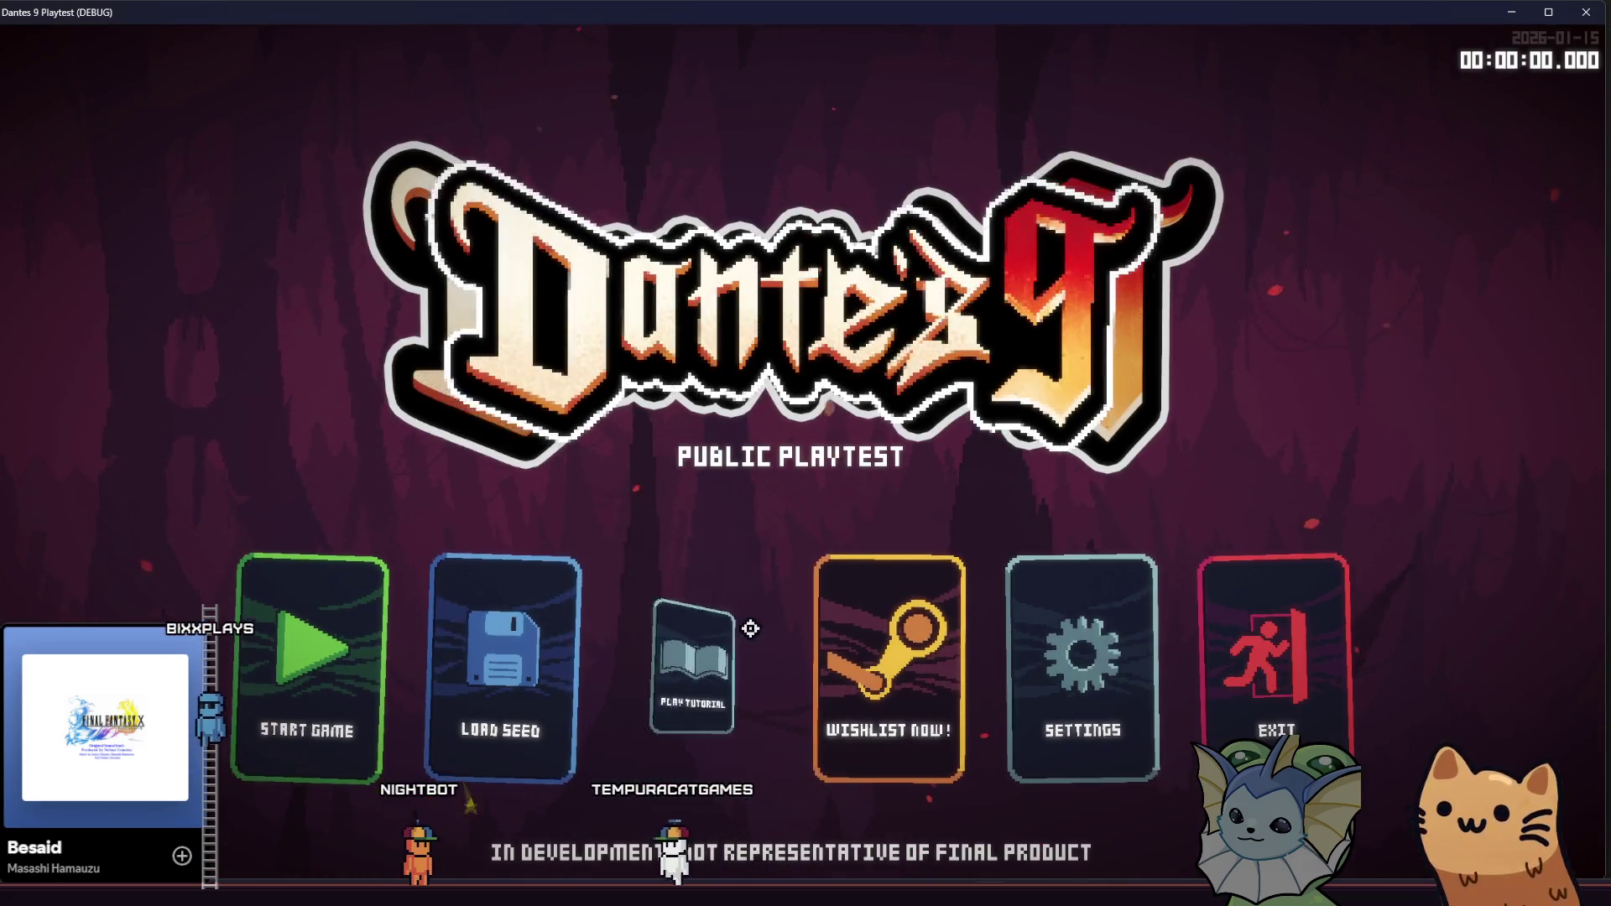
click(743, 608)
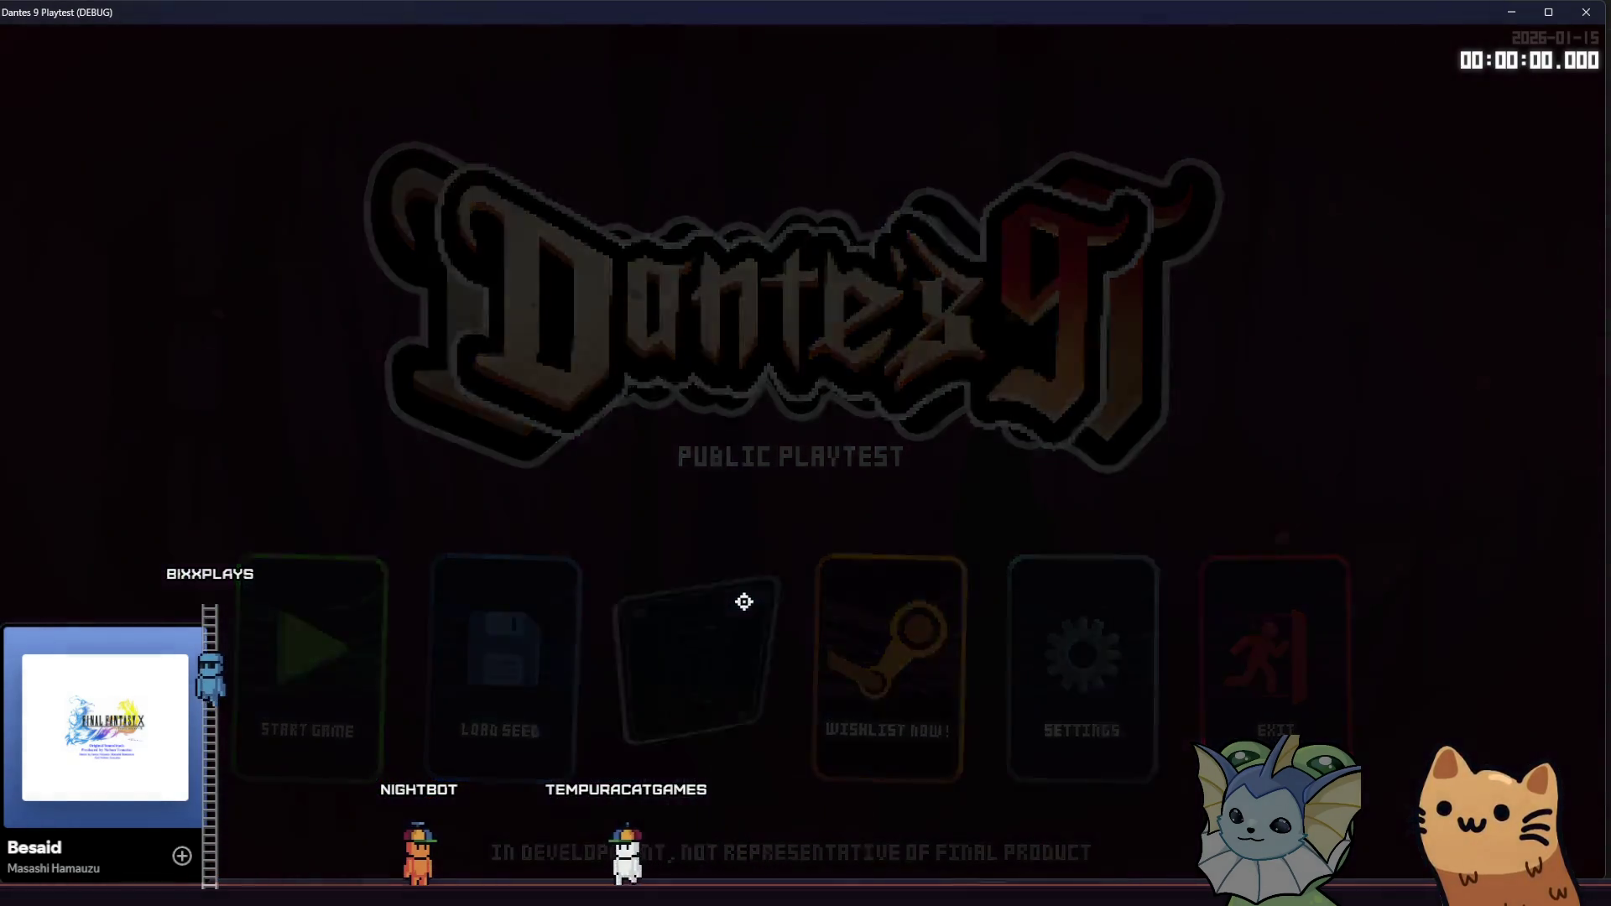
key(d)
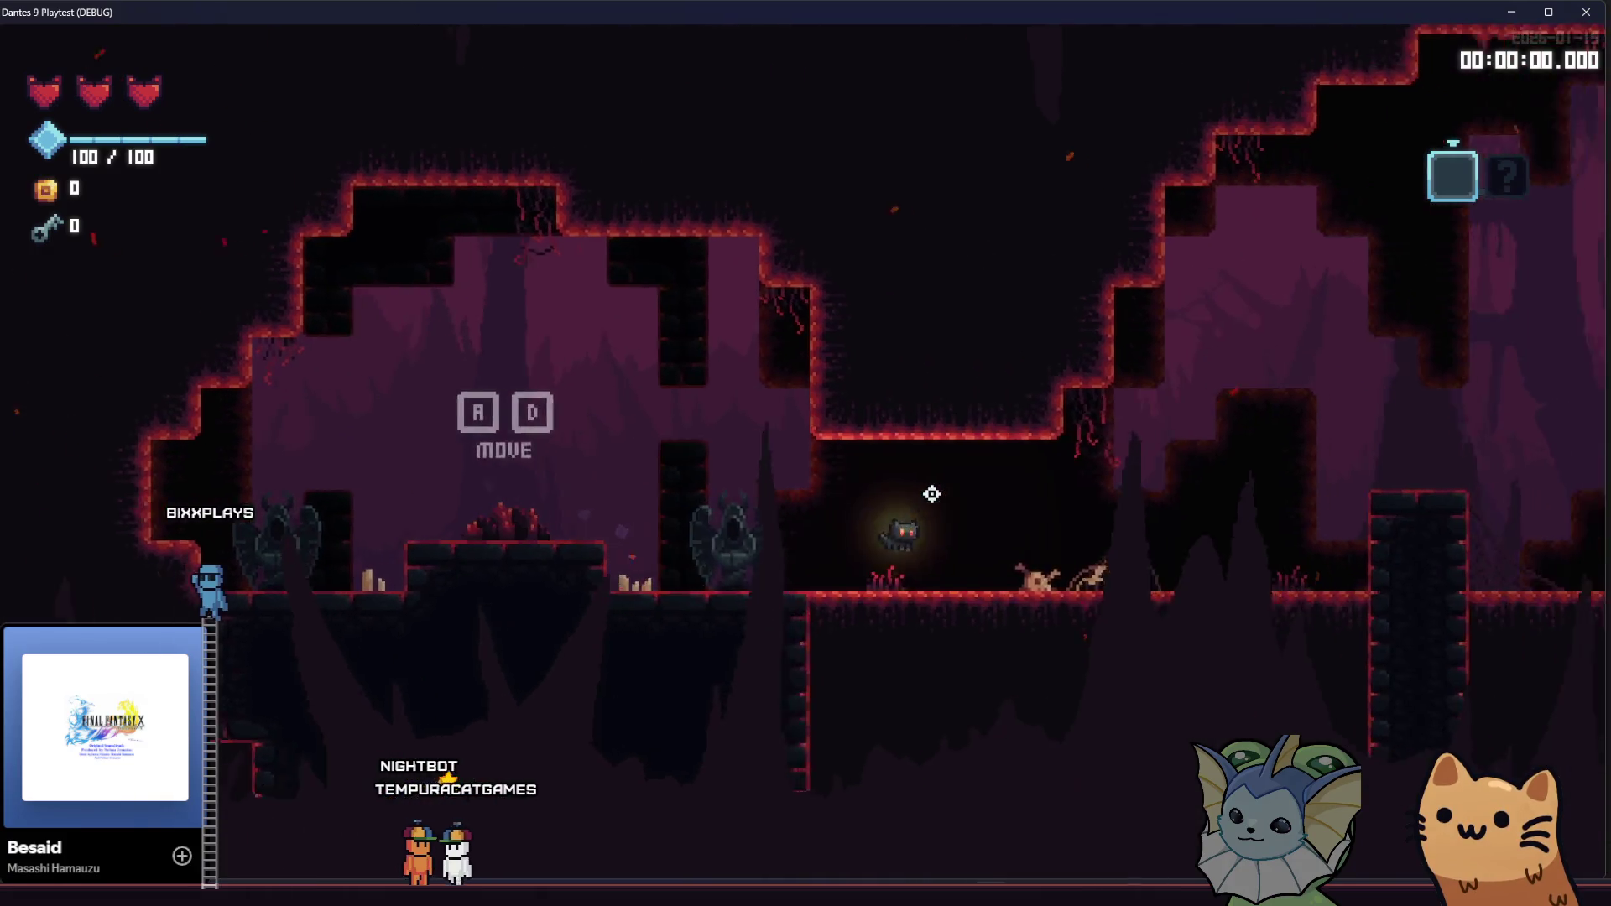
key(space)
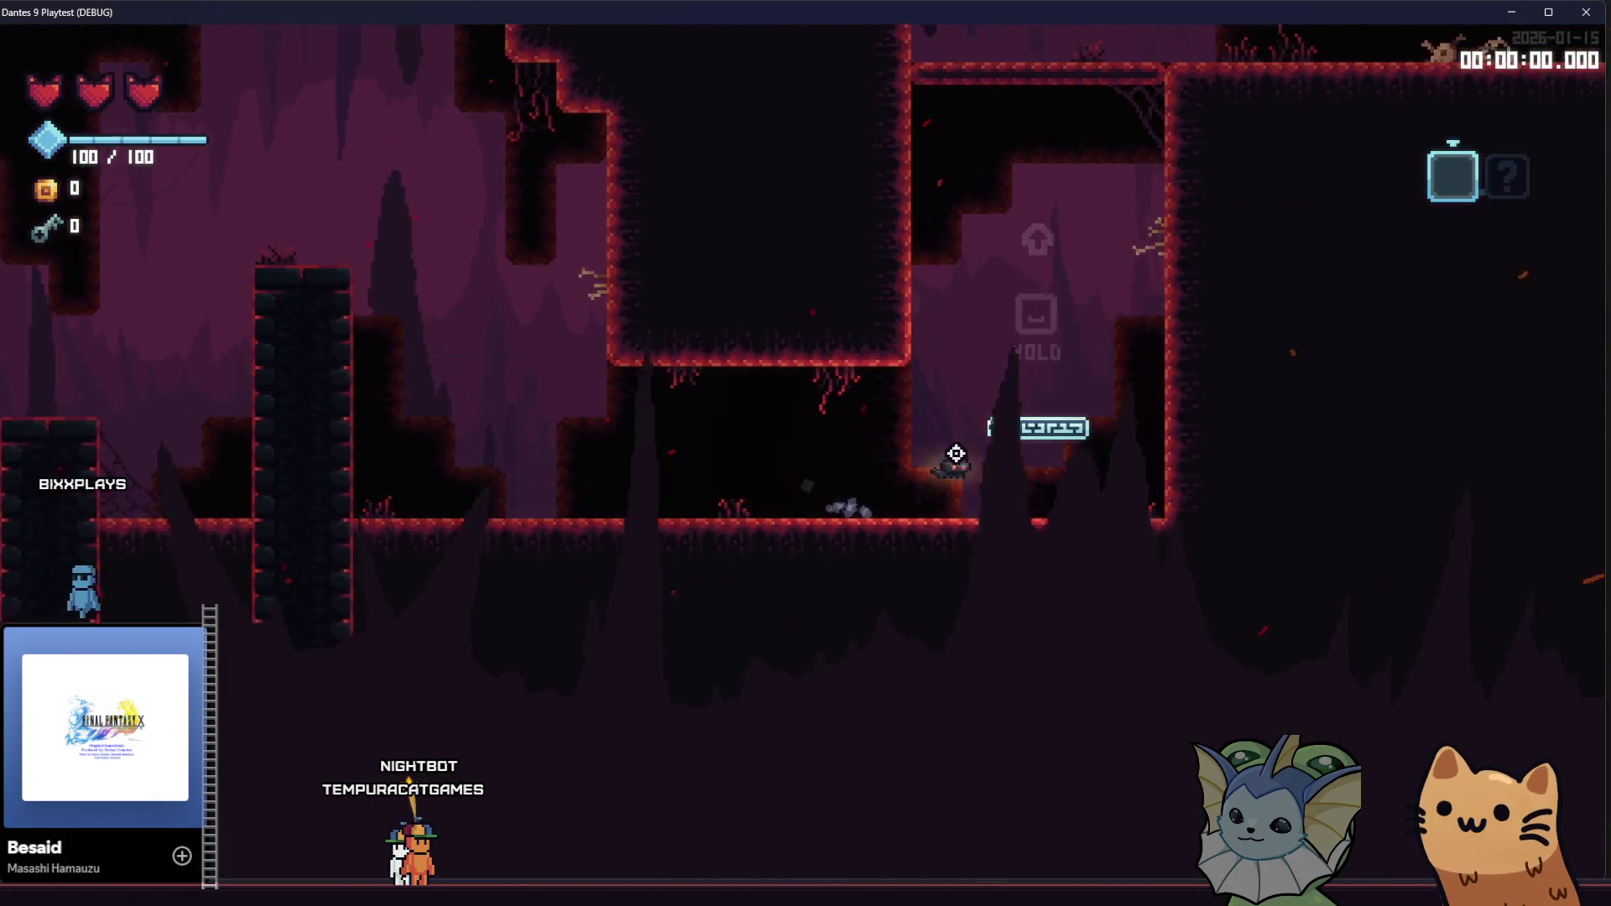
key(d)
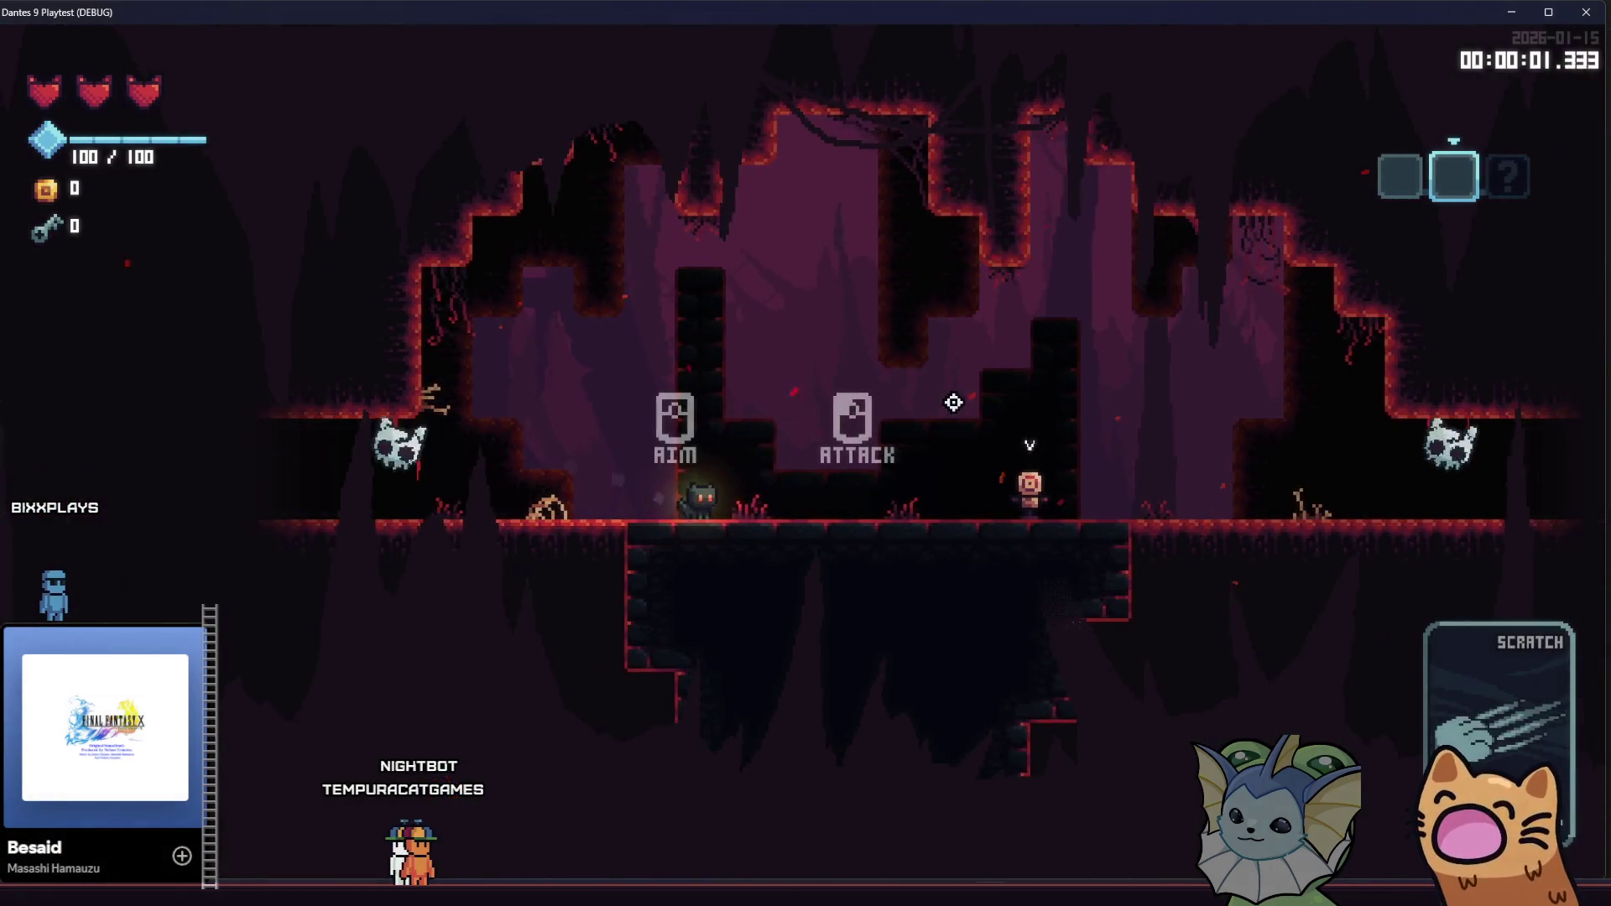
key(d)
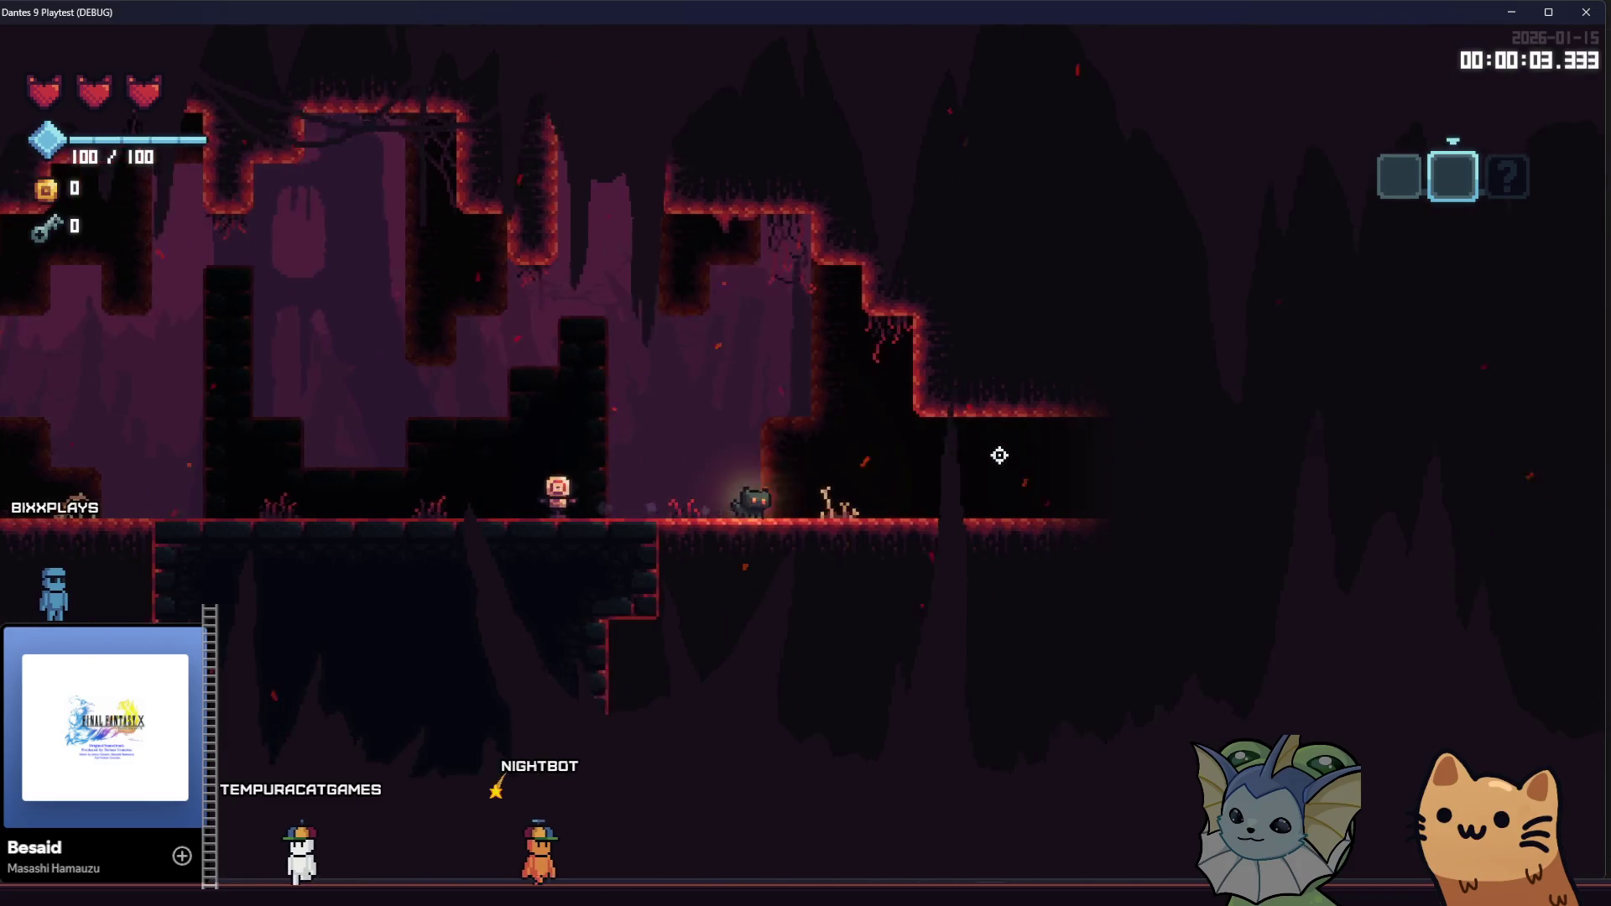
key(d)
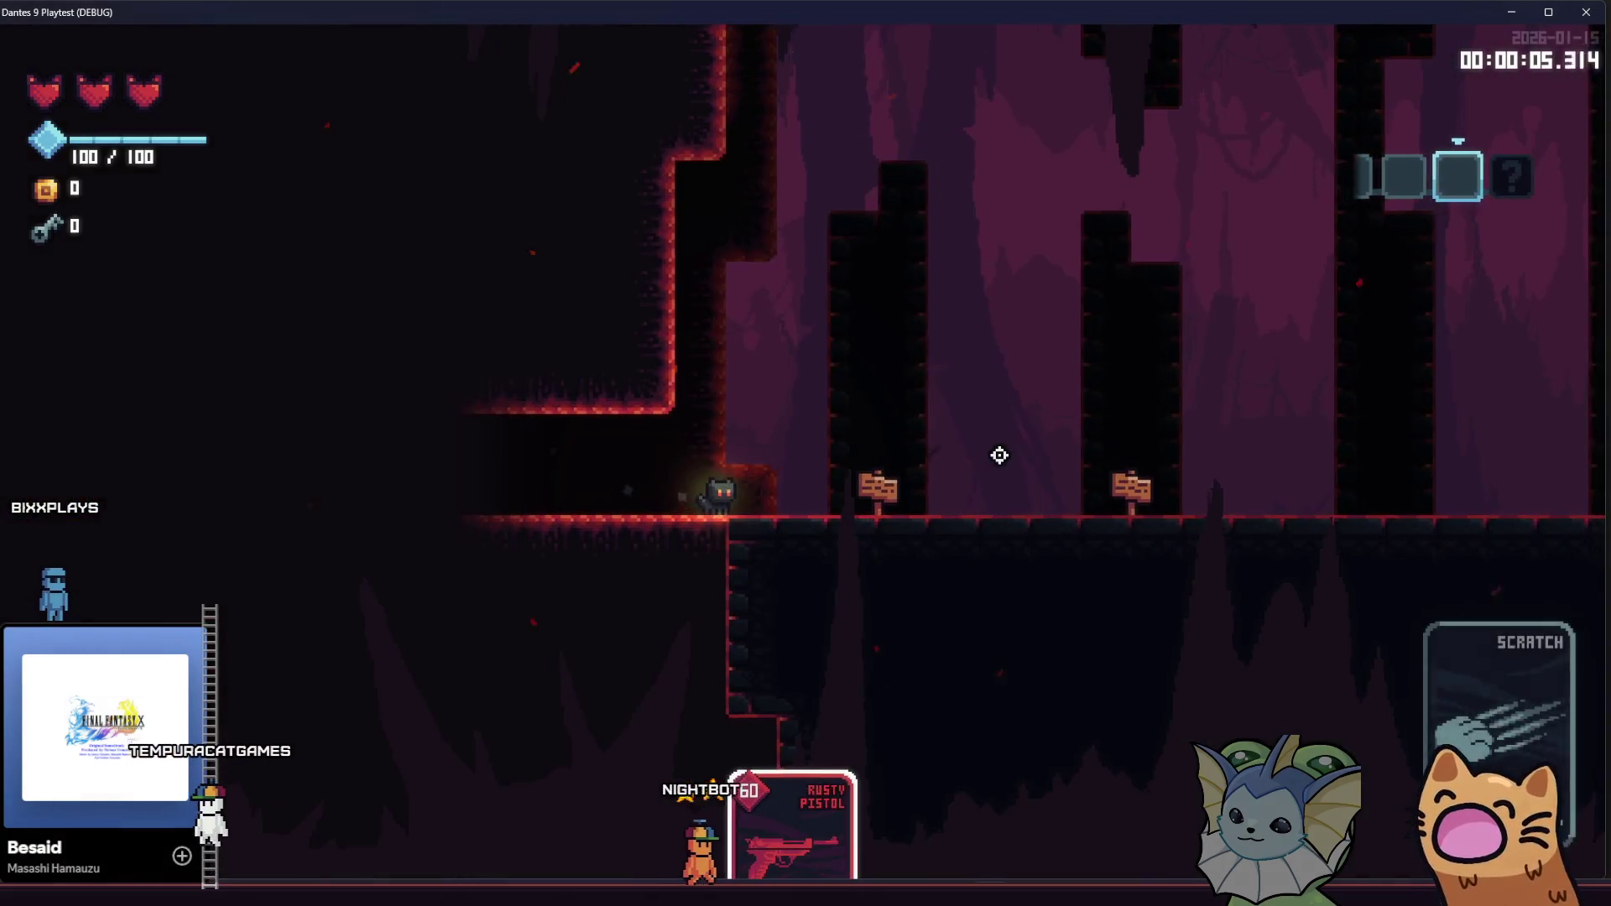
key(d)
right_click(1024, 457)
click(1129, 453)
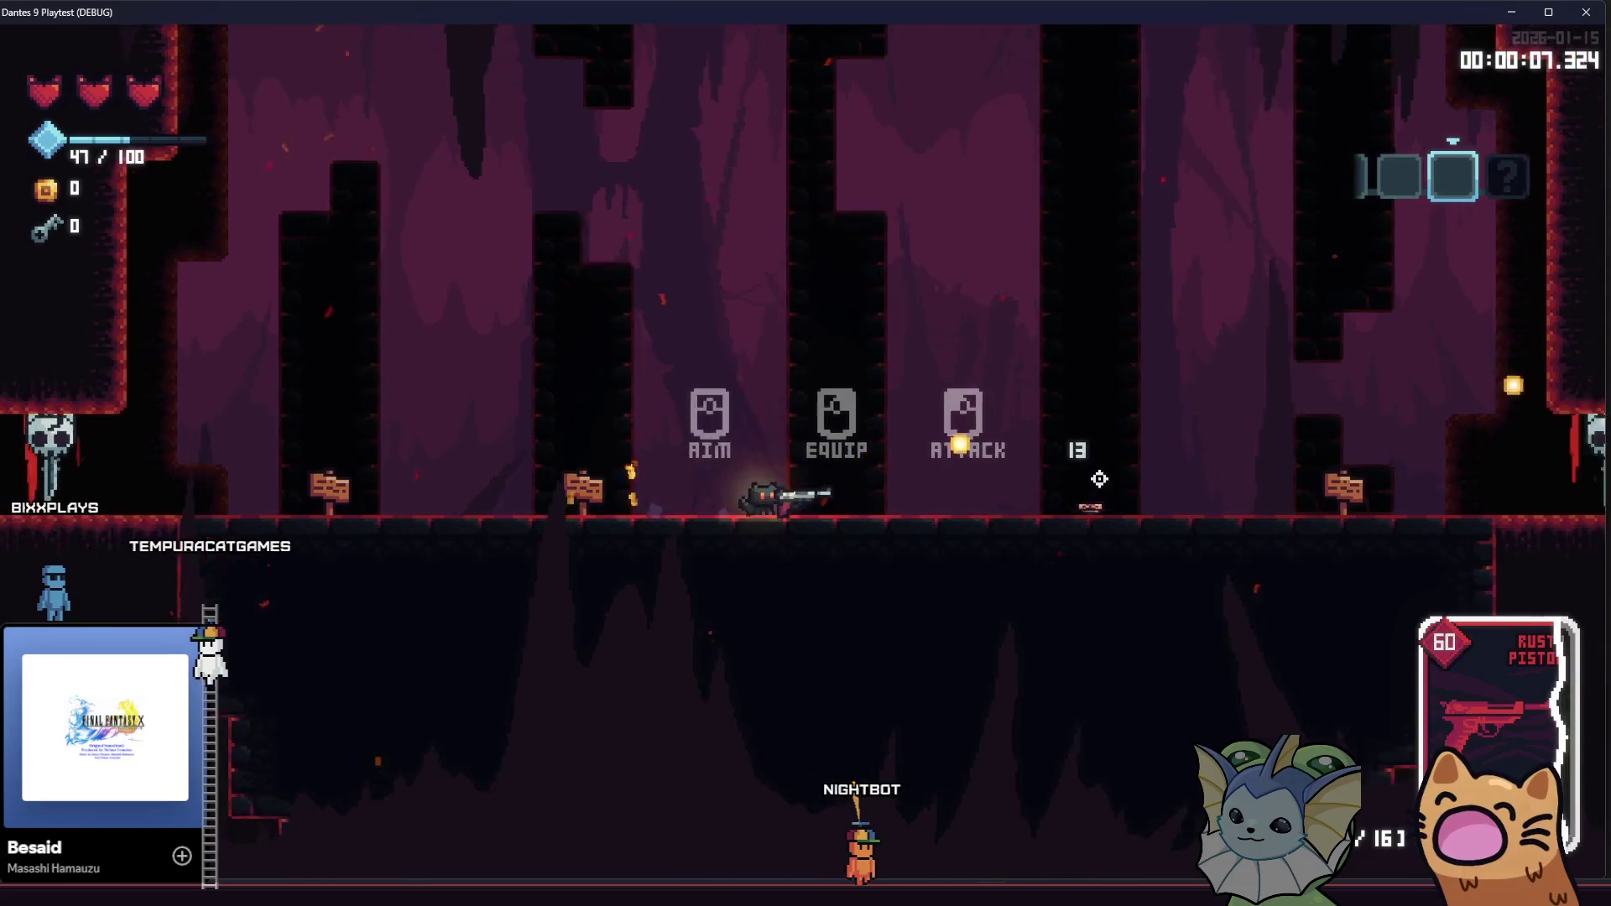
Clear the lower cave enemies, collect the orbs, open the chest, and view the full minimap
key(d)
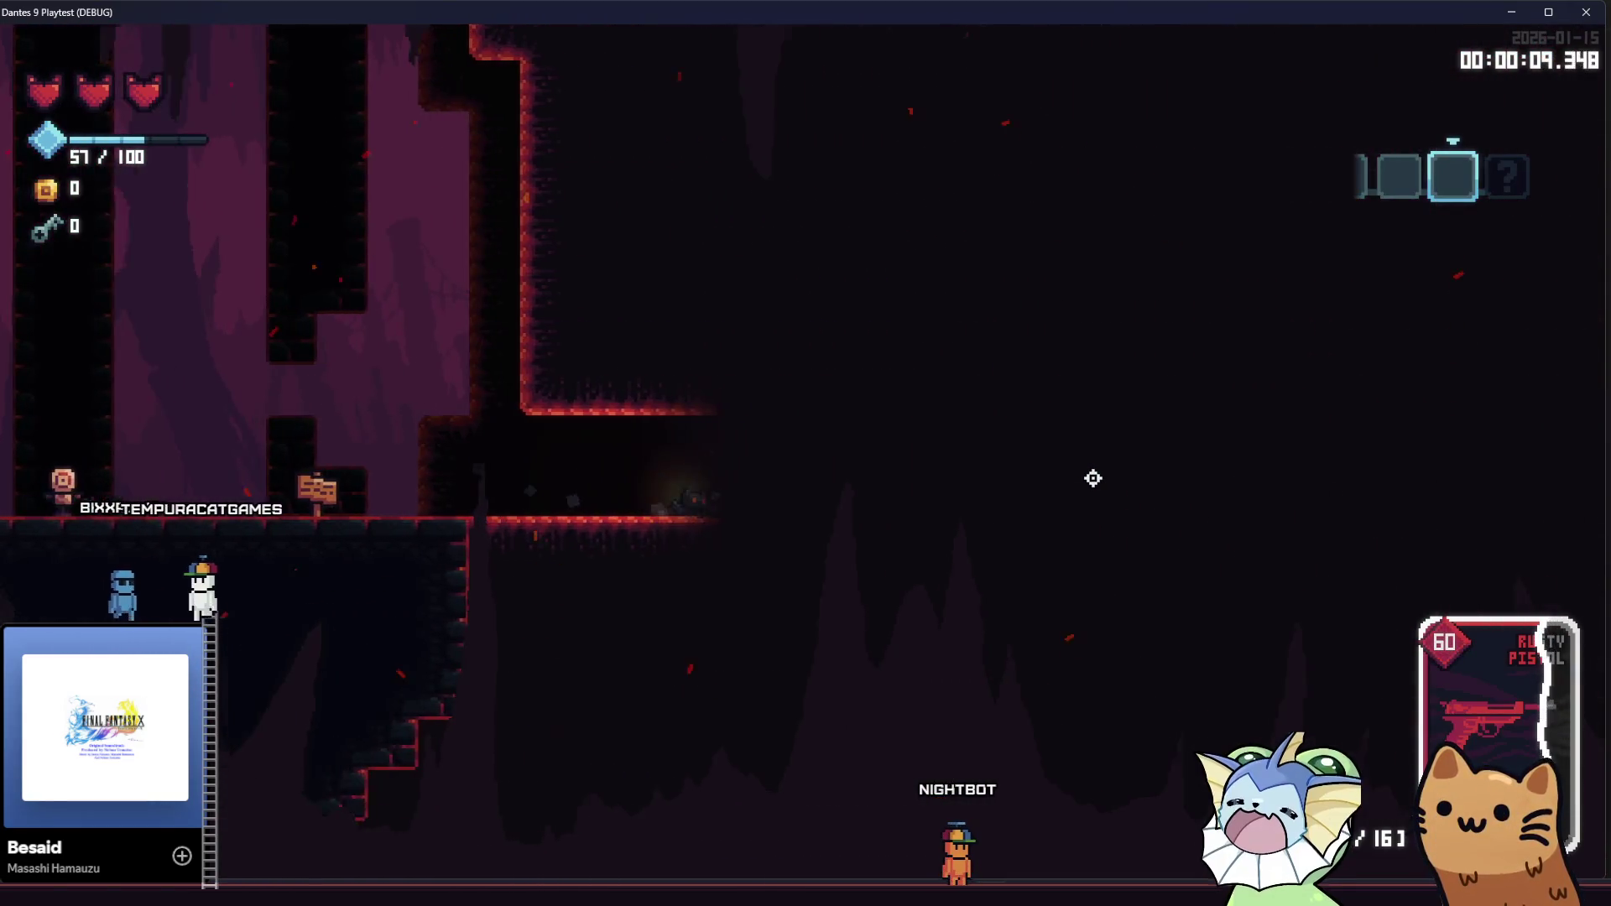
key(d)
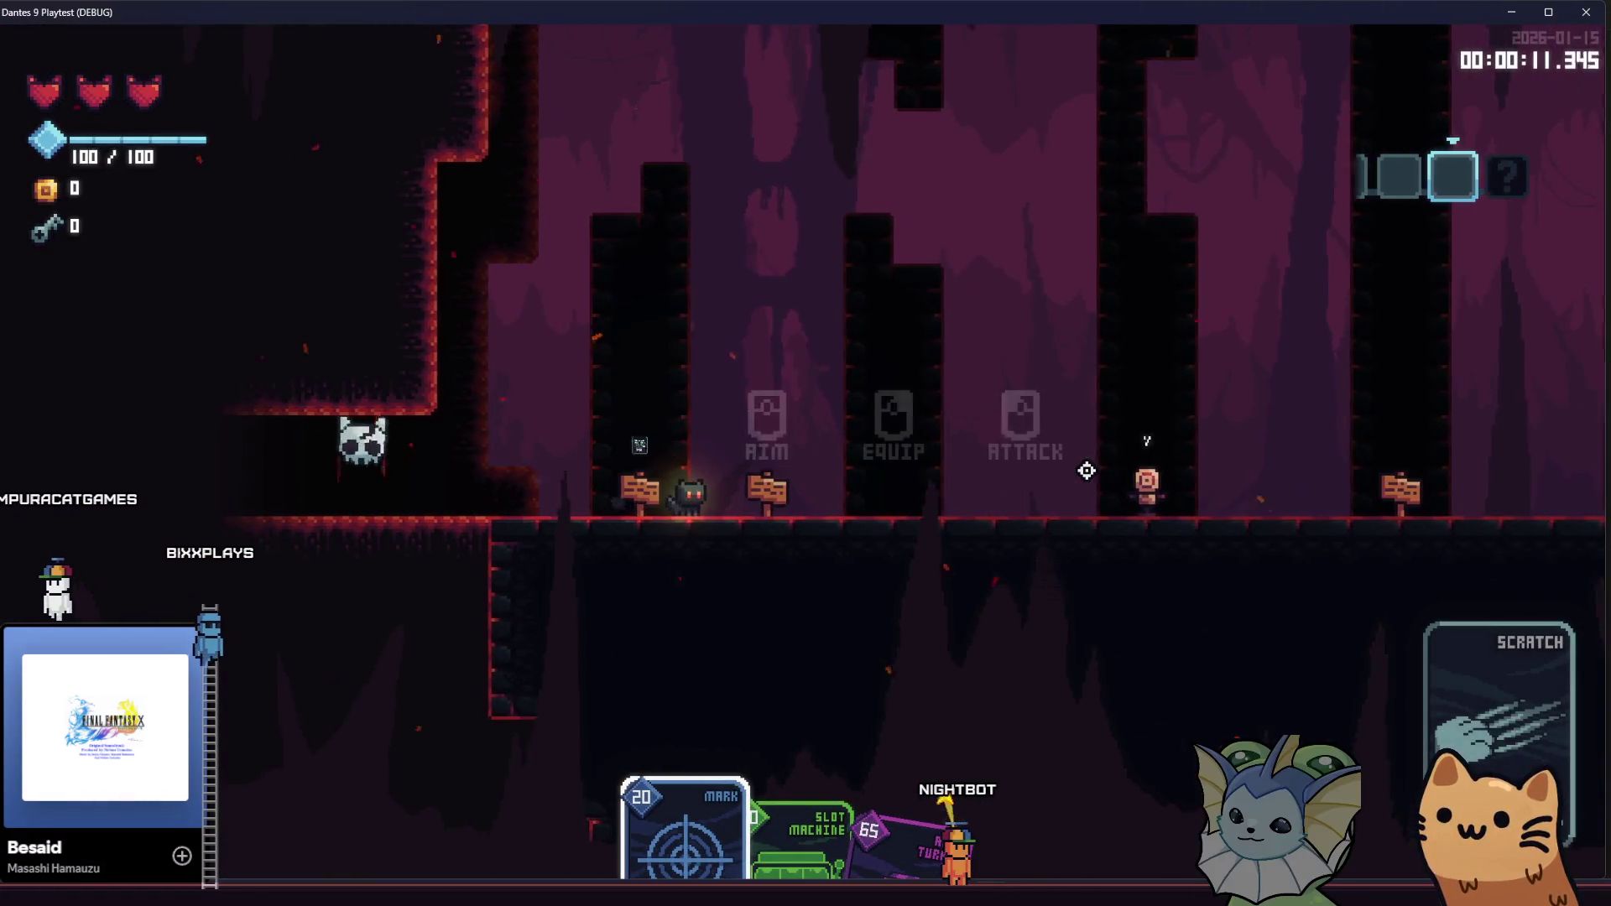
key(d)
click(1085, 466)
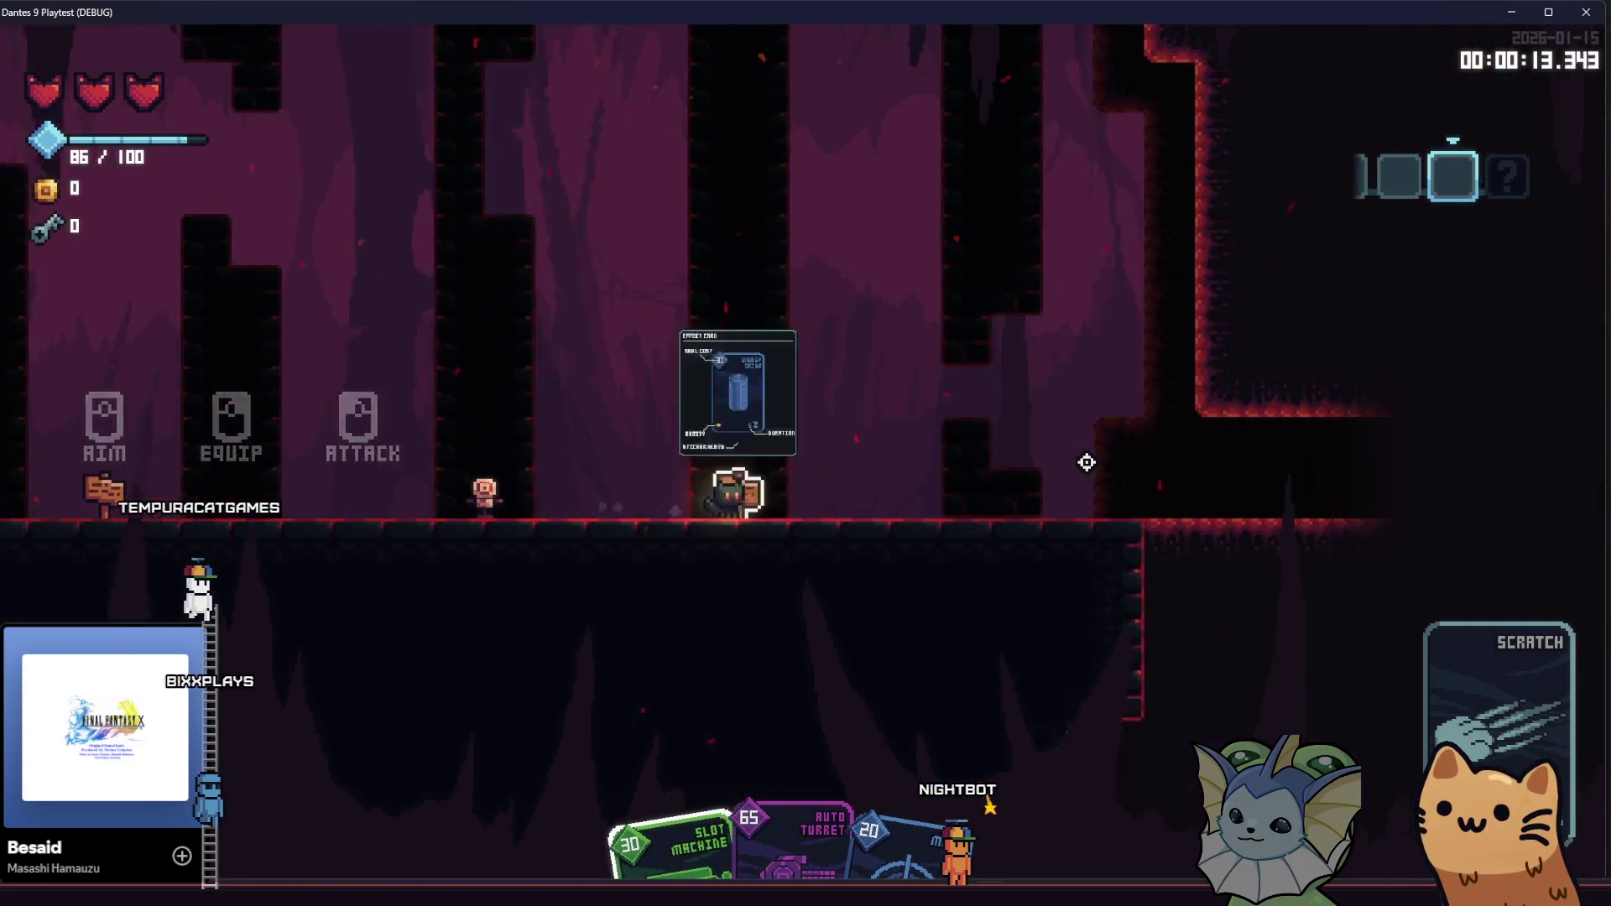
key(d)
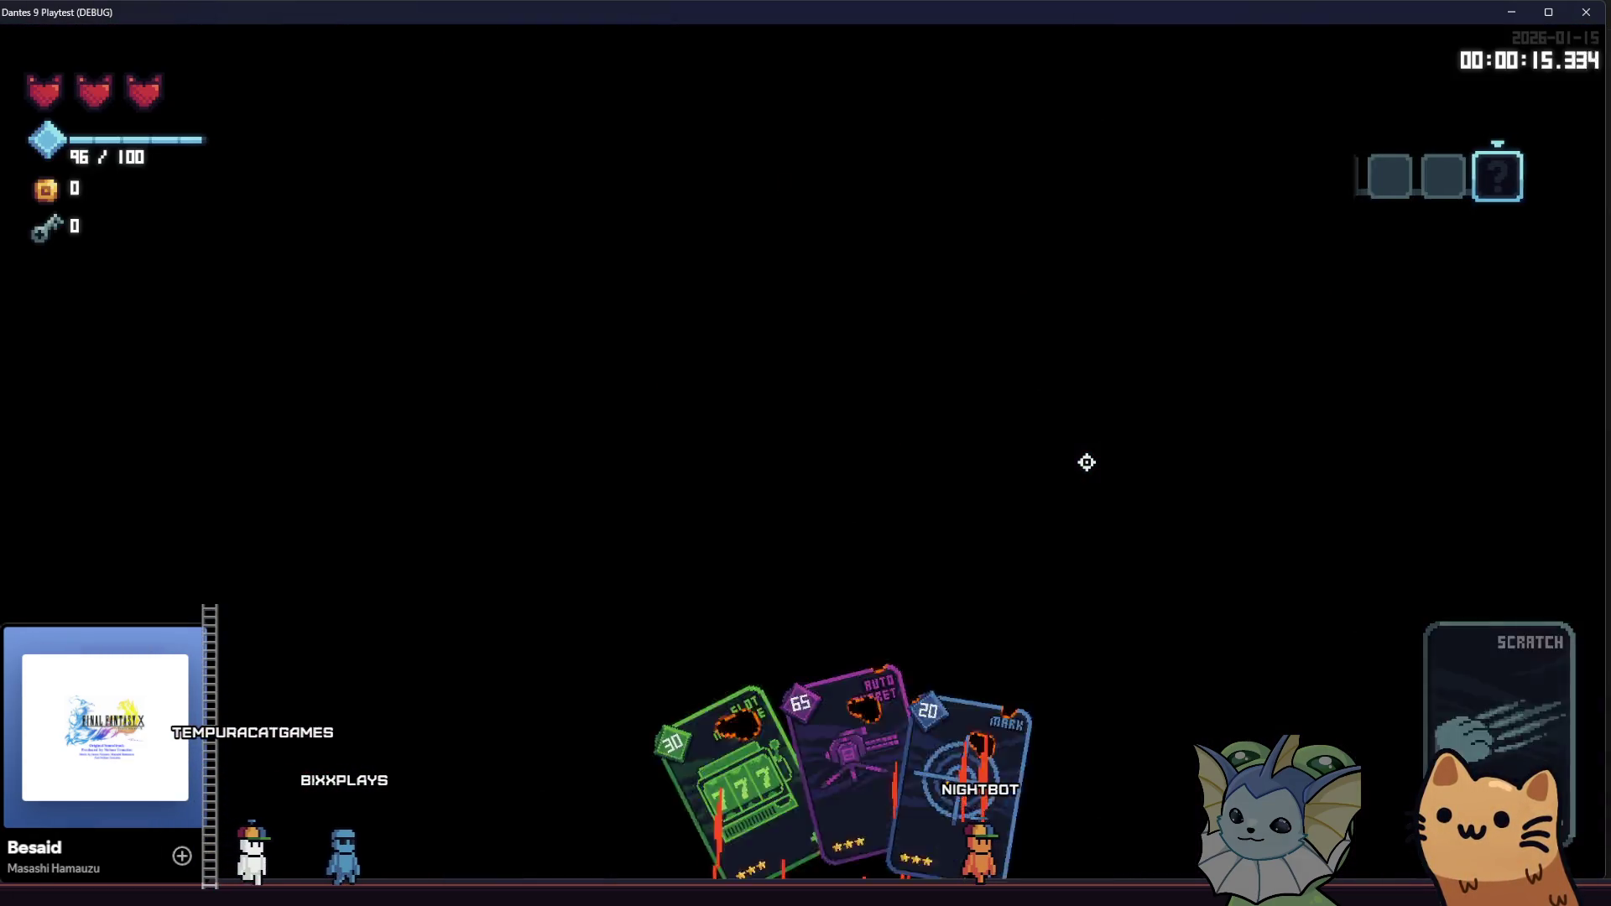
key(d)
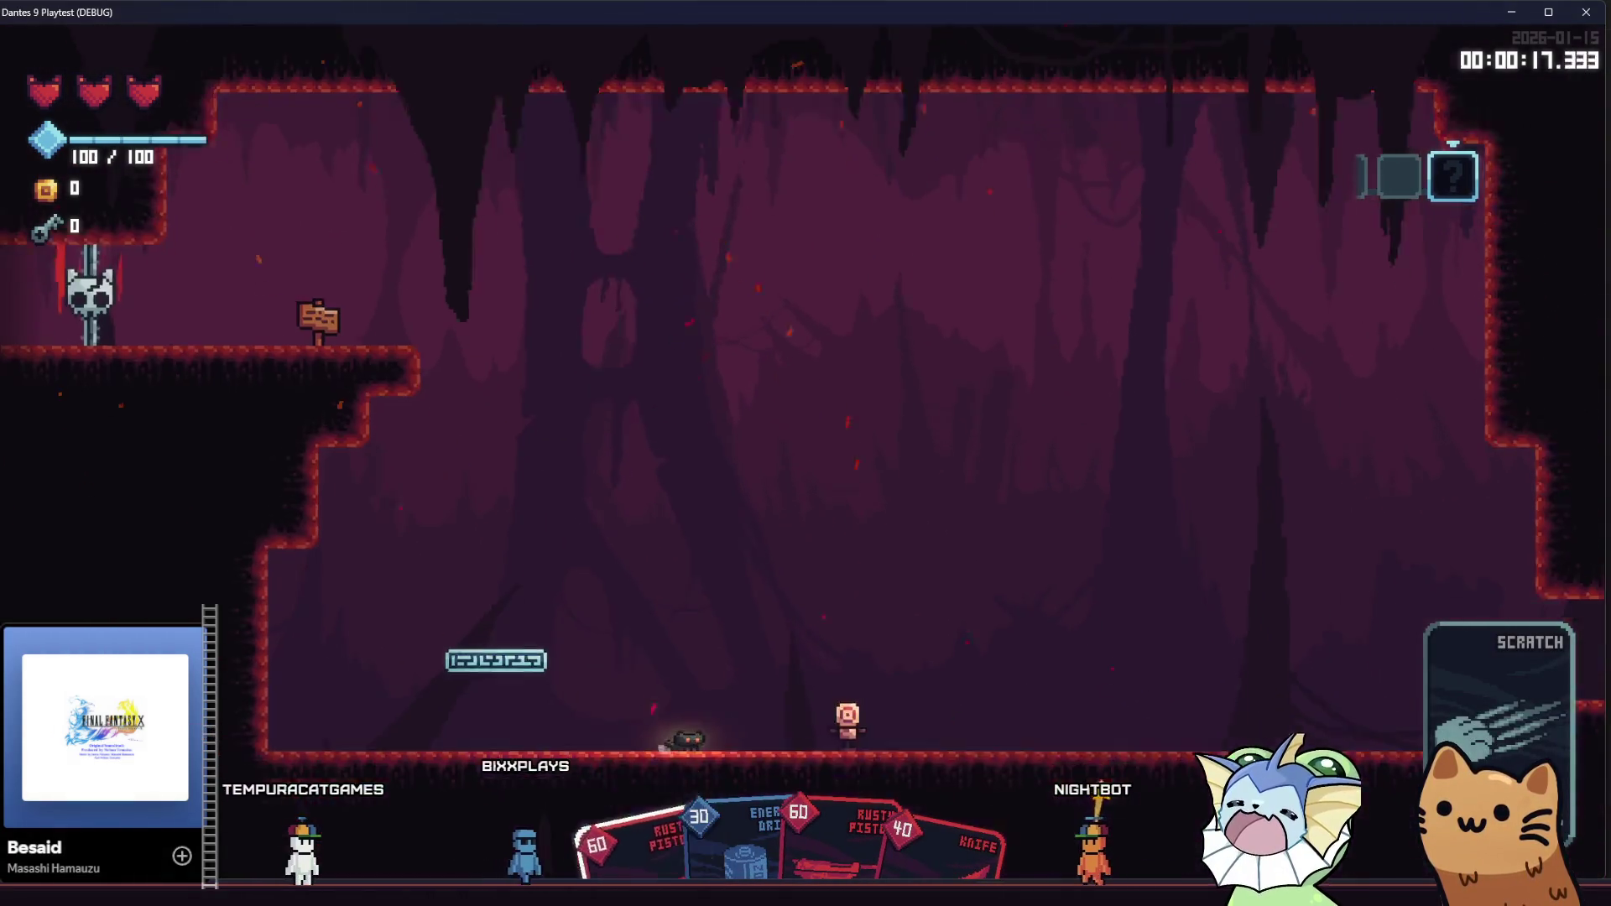
click(1205, 487)
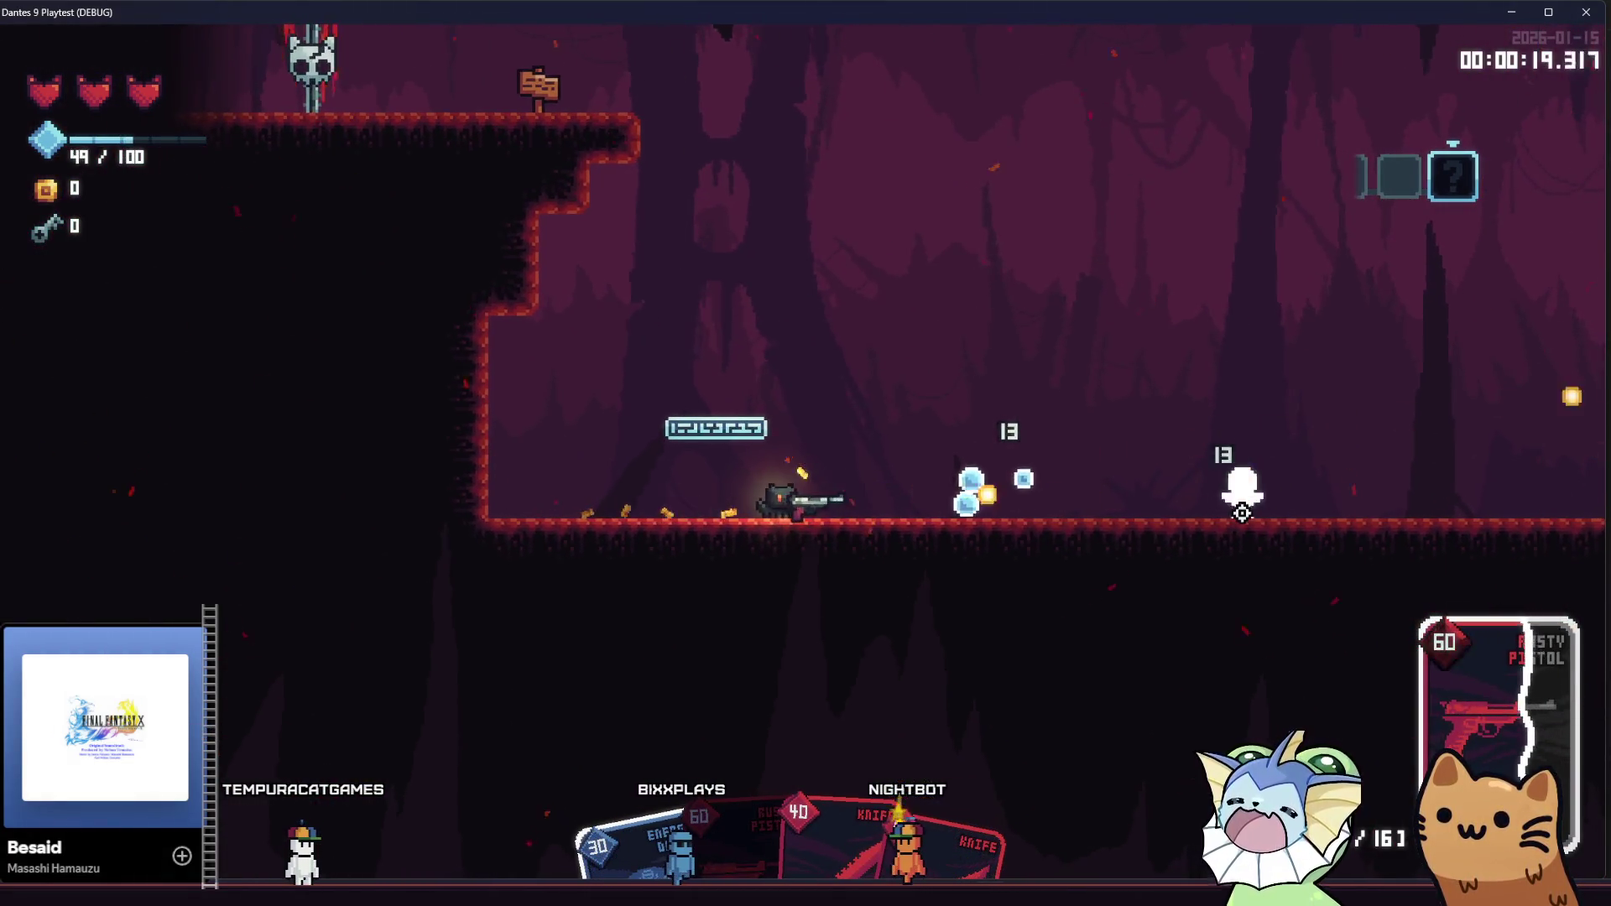
key(d)
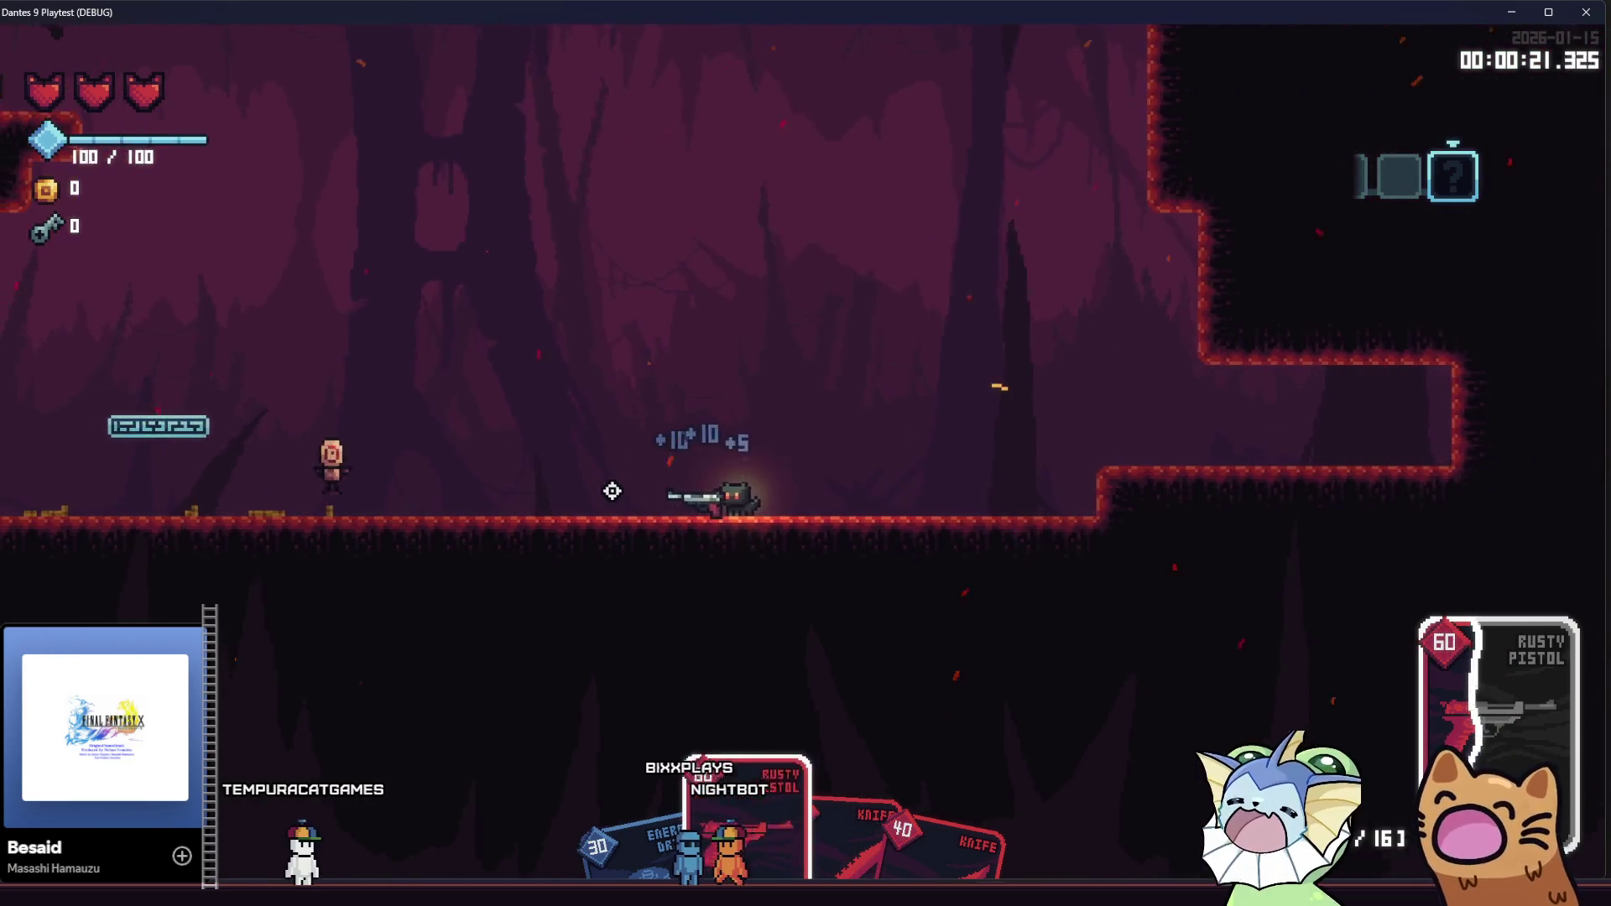
click(434, 504)
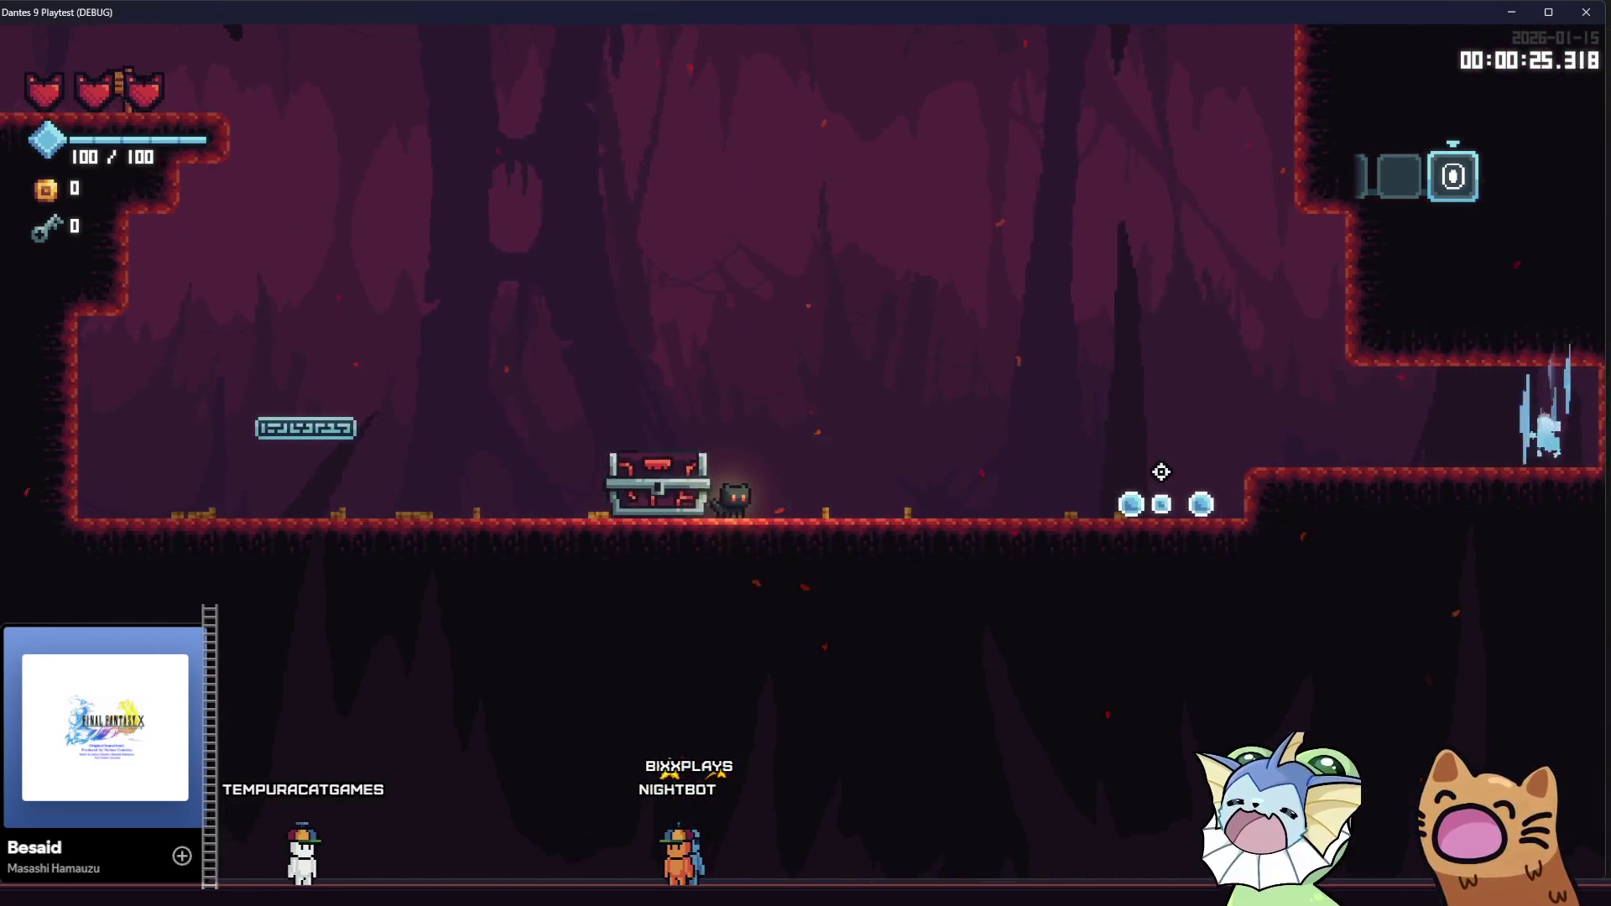
key(d)
key(a)
key(d)
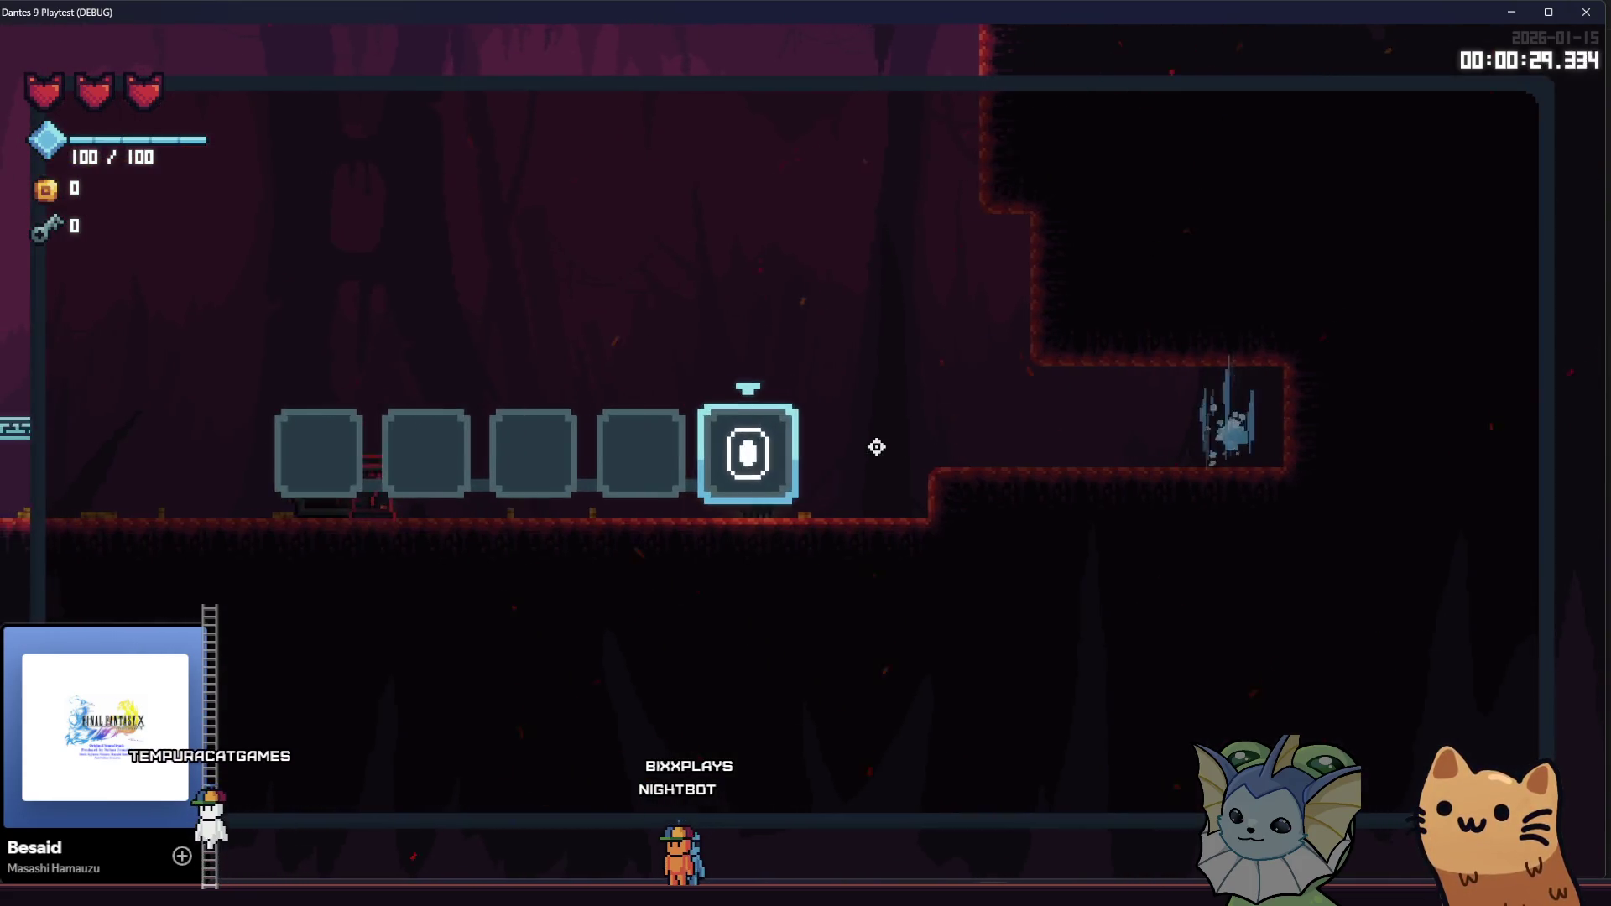
Maximize the Godot editor over the game and go to the end of line 11 in mana_pickup_room.gd
key(alt+Tab)
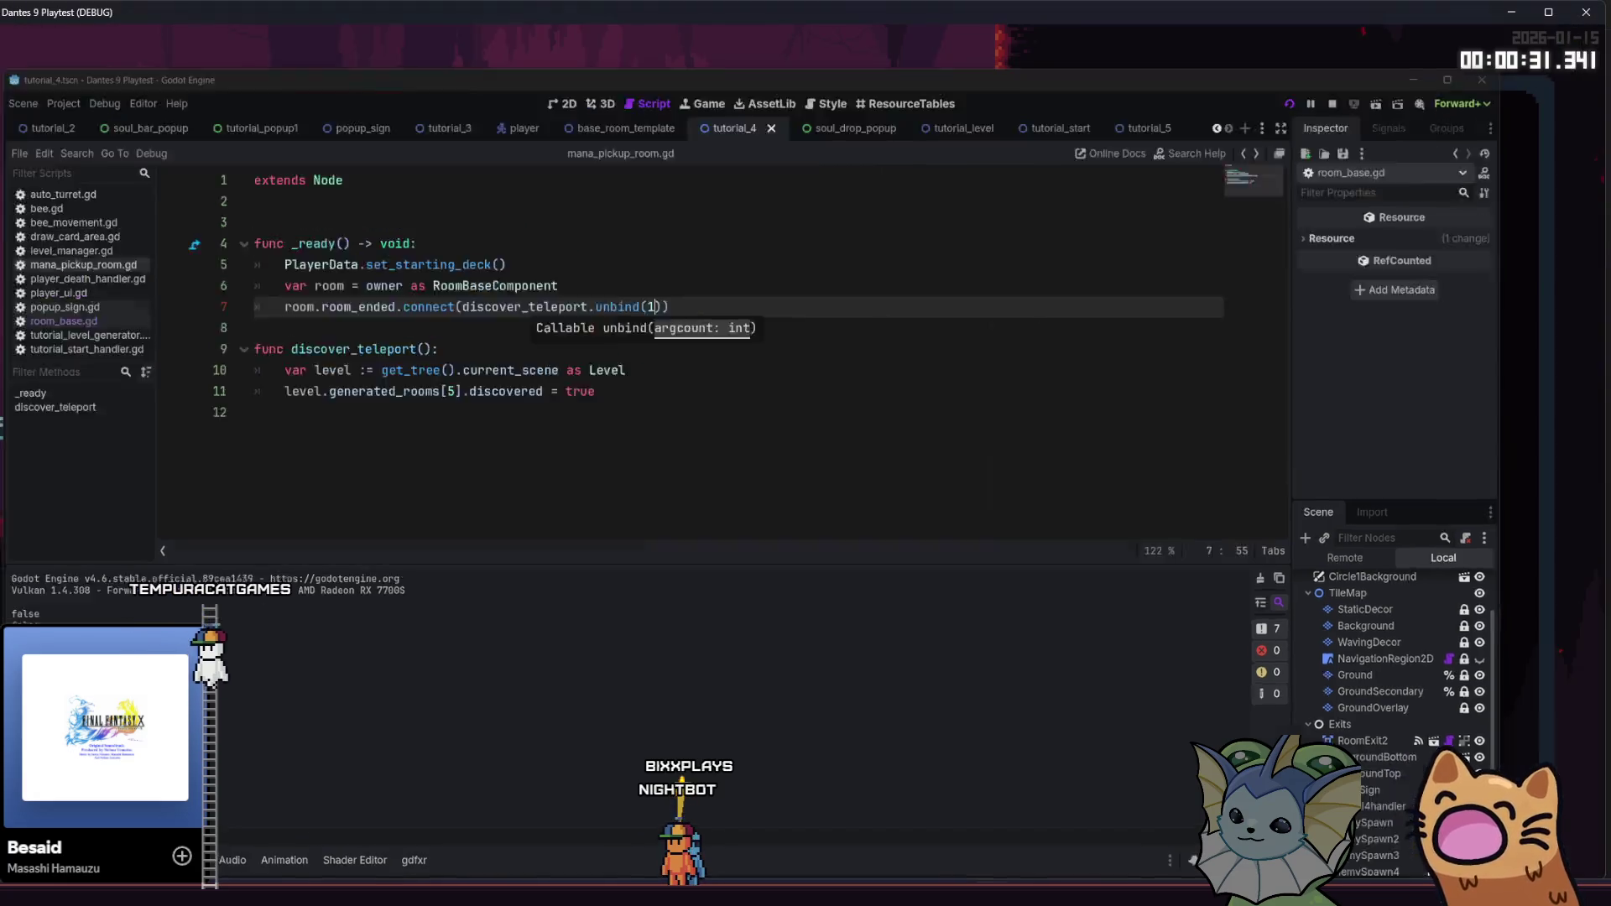
key(super+Up)
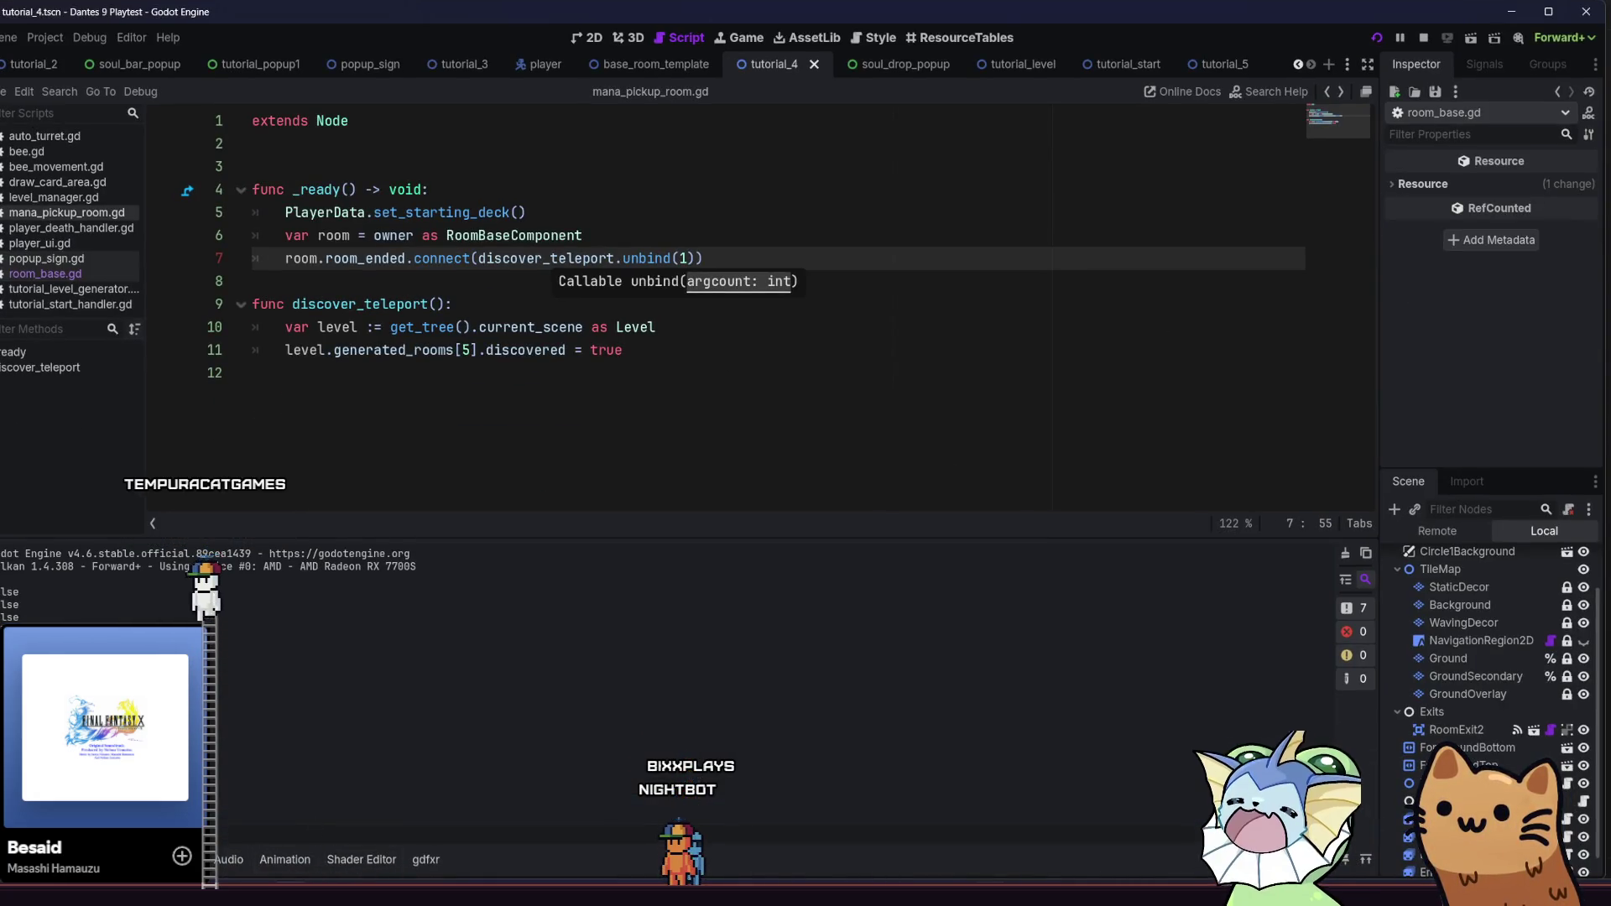
key(alt+Tab)
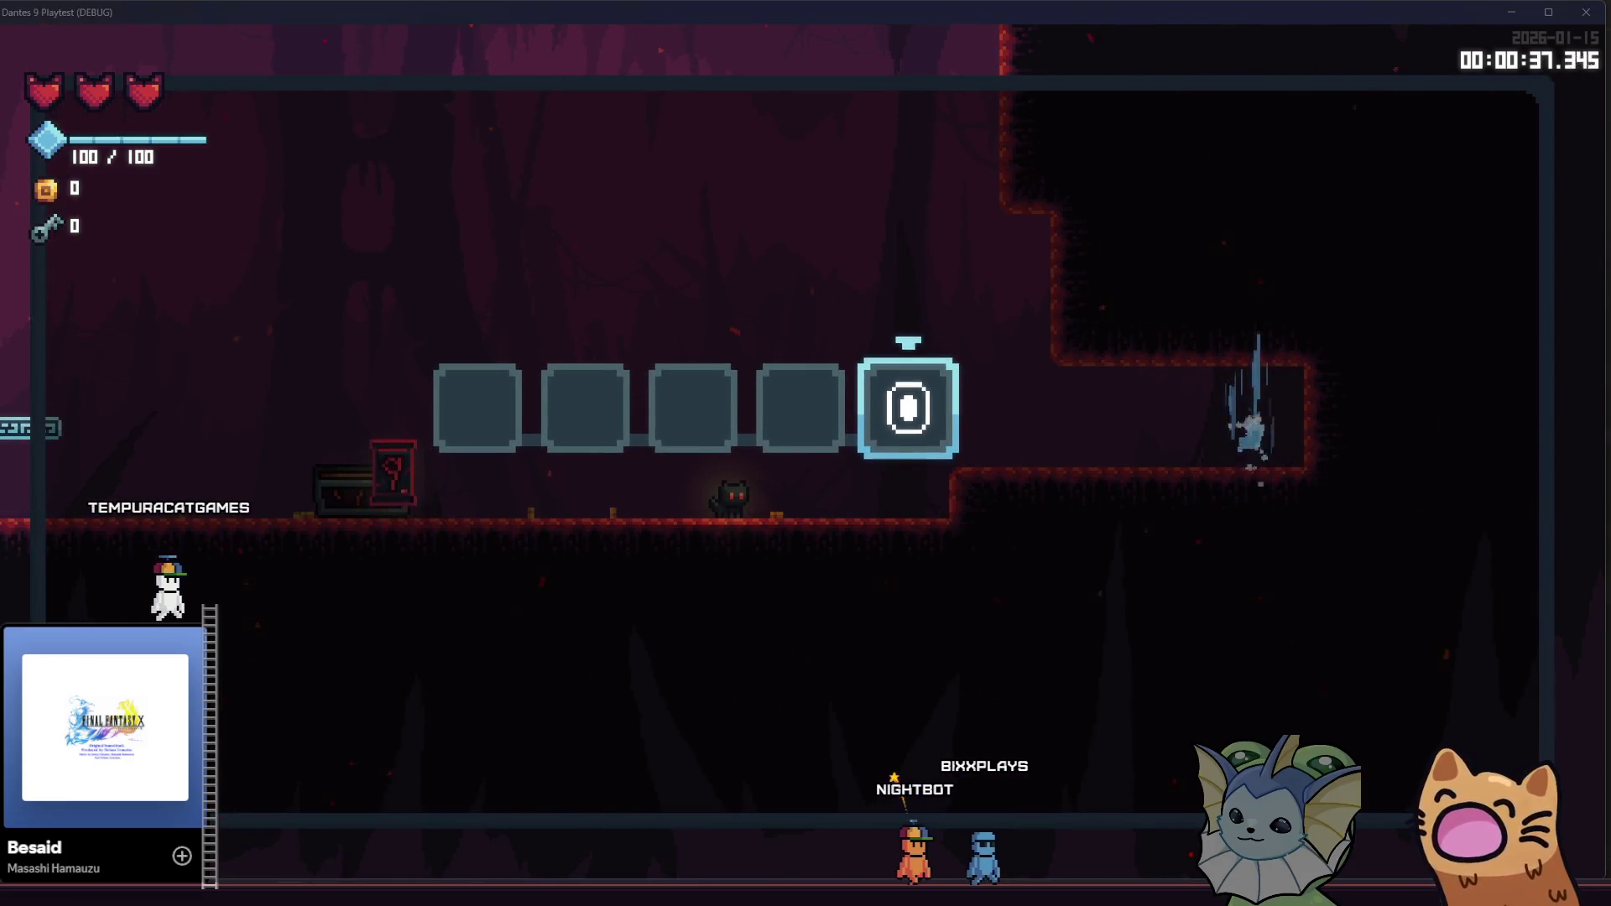
key(alt+Tab)
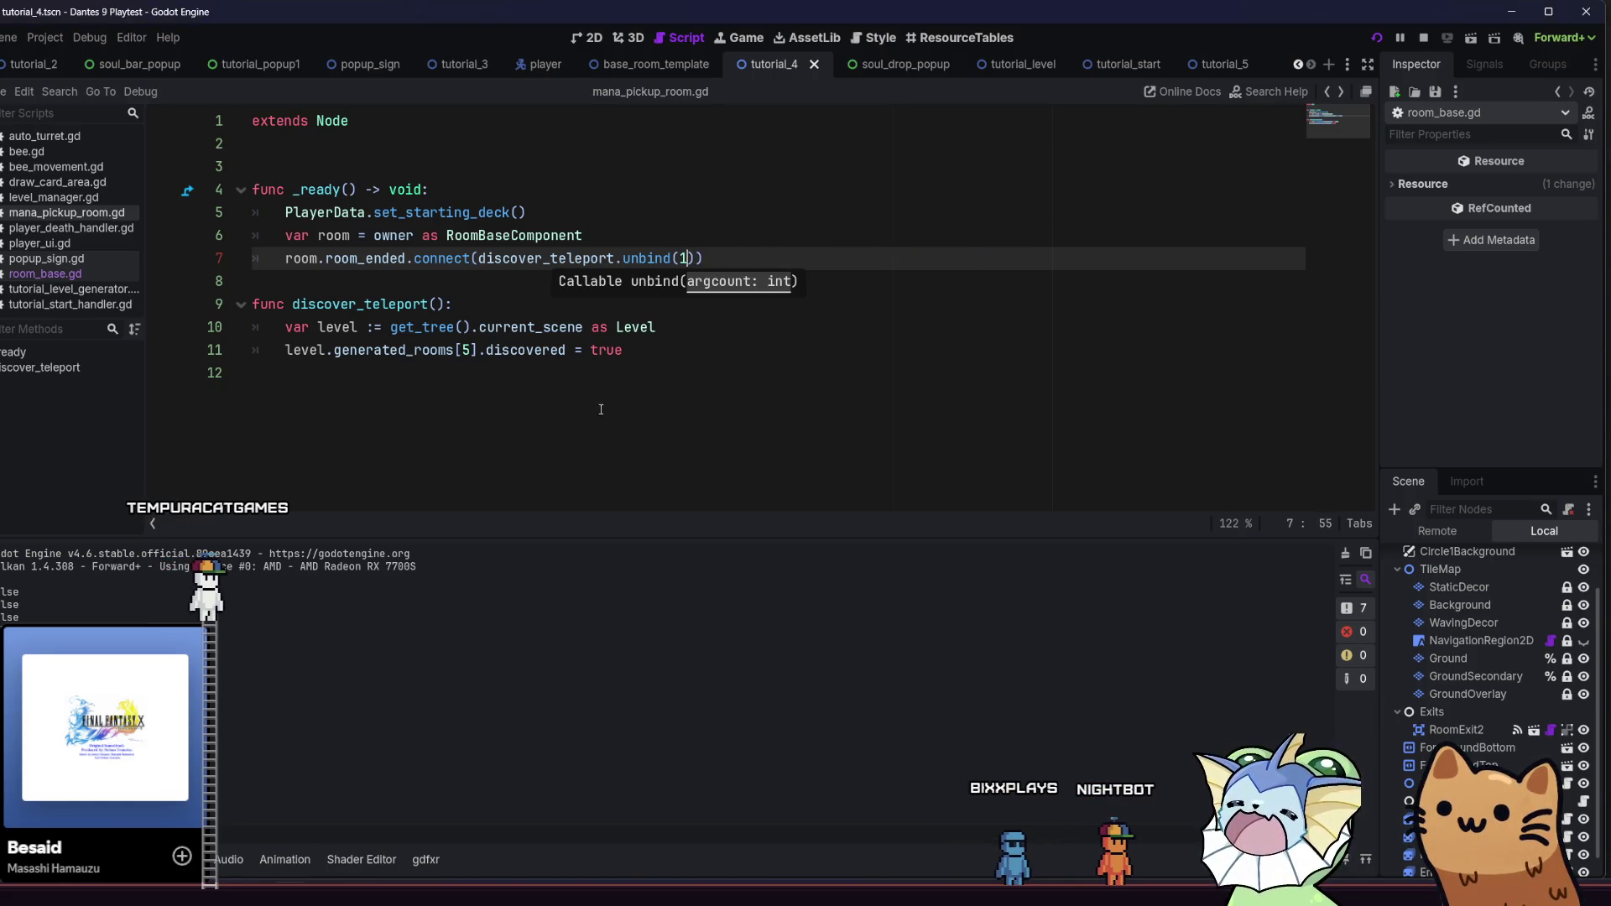
click(601, 409)
click(671, 356)
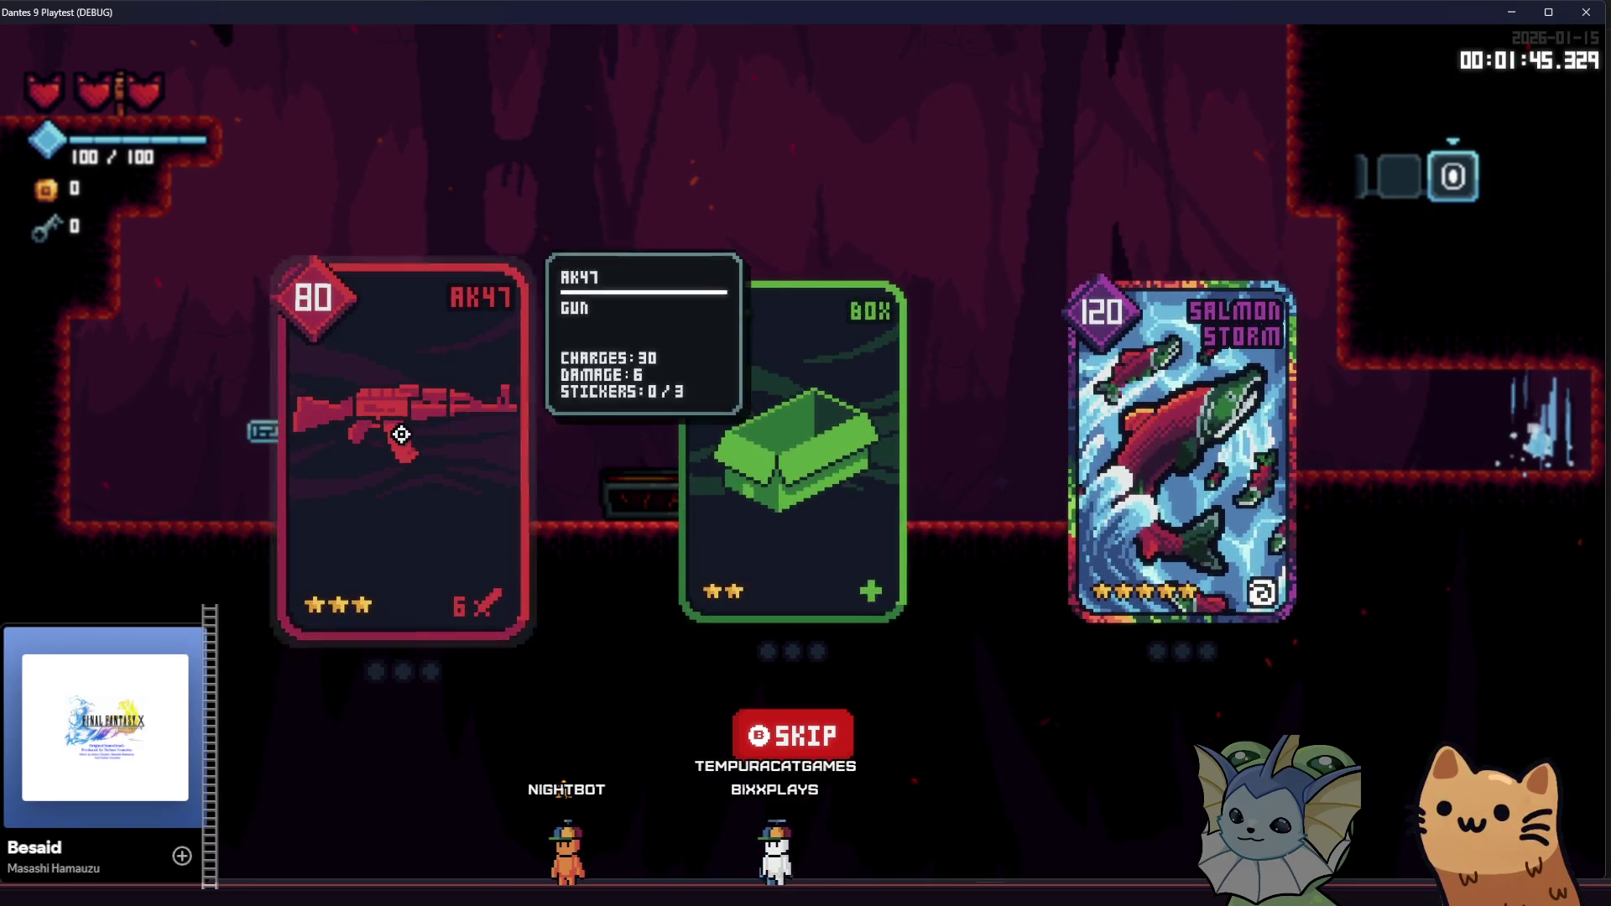
Dismiss the AK47 card offer and jump the cat back up beside the signpost ledge
key(a)
key(space)
key(space)
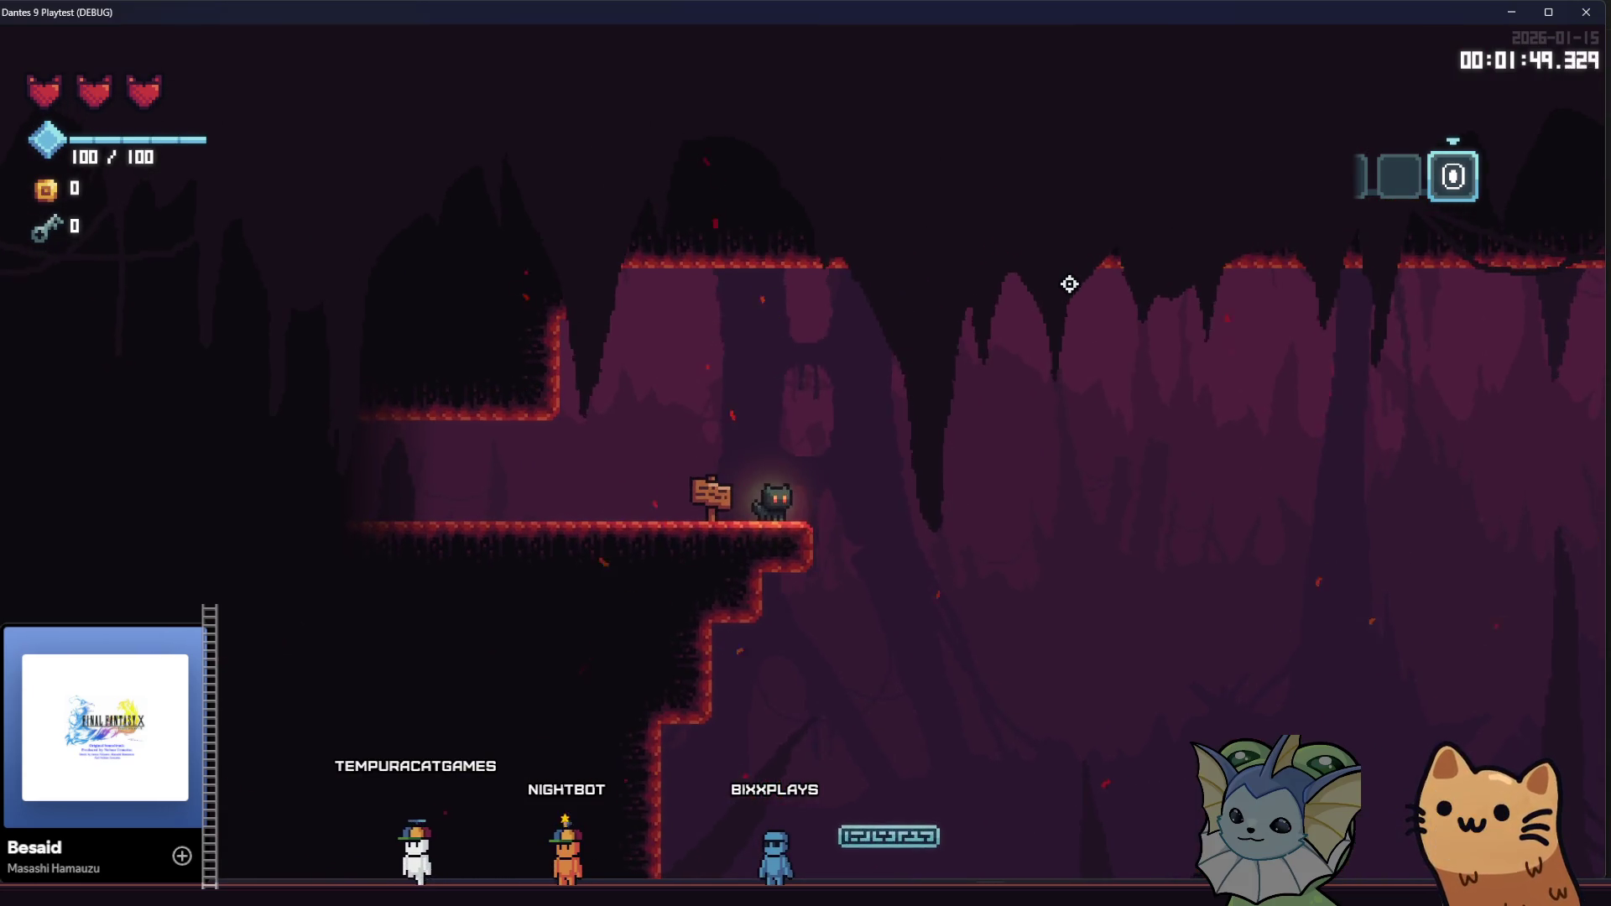
key(a)
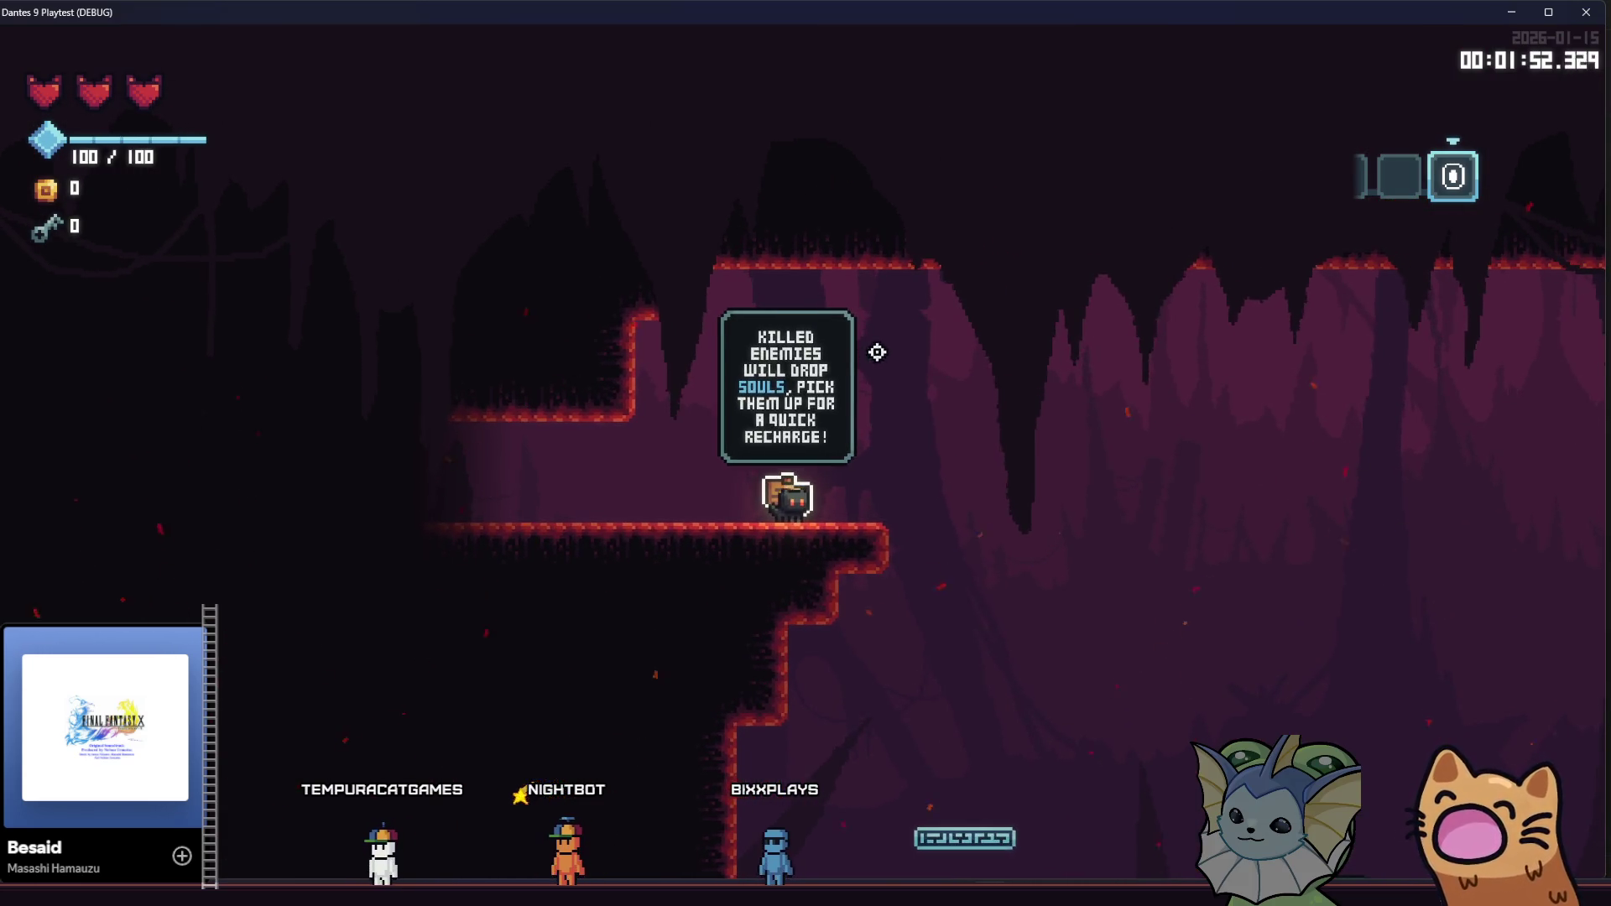
key(d)
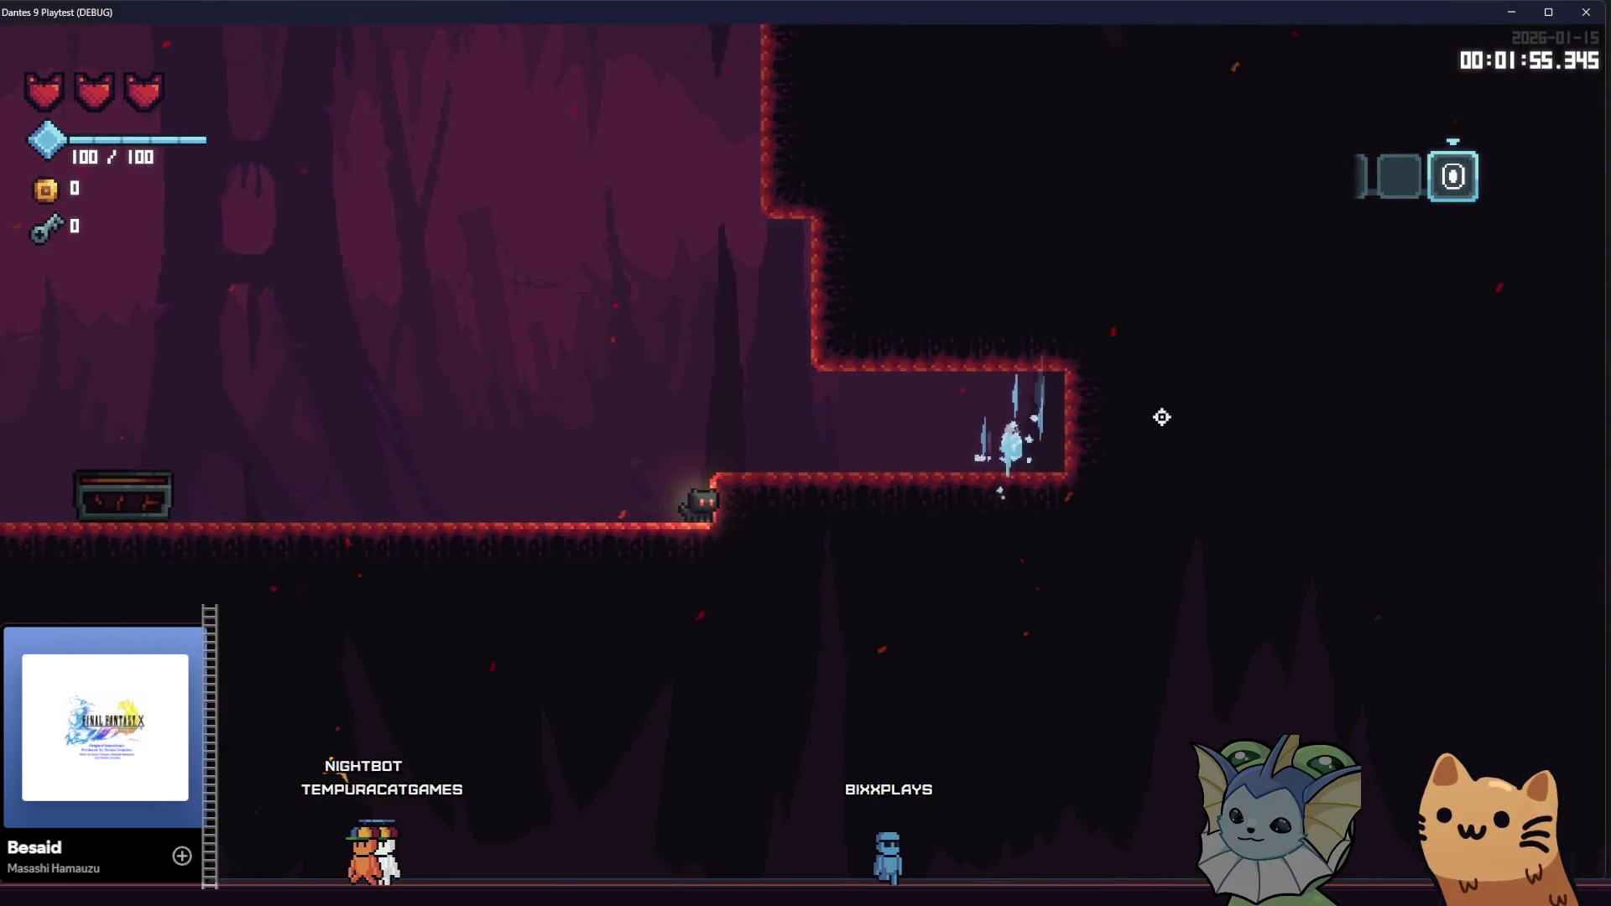
key(a)
key(space)
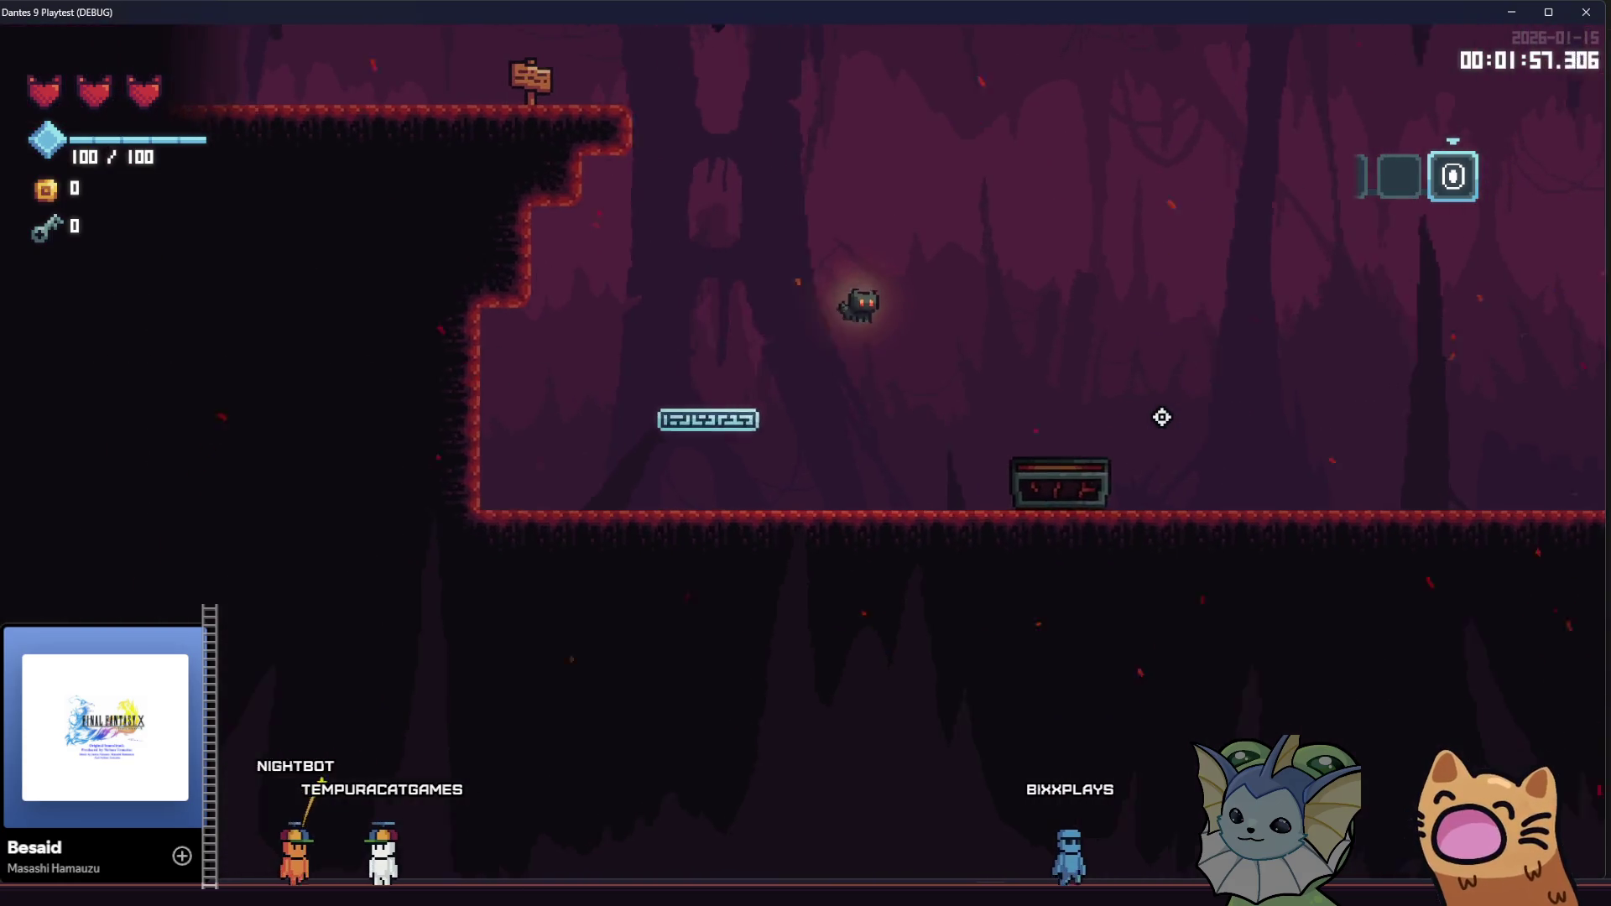
key(a)
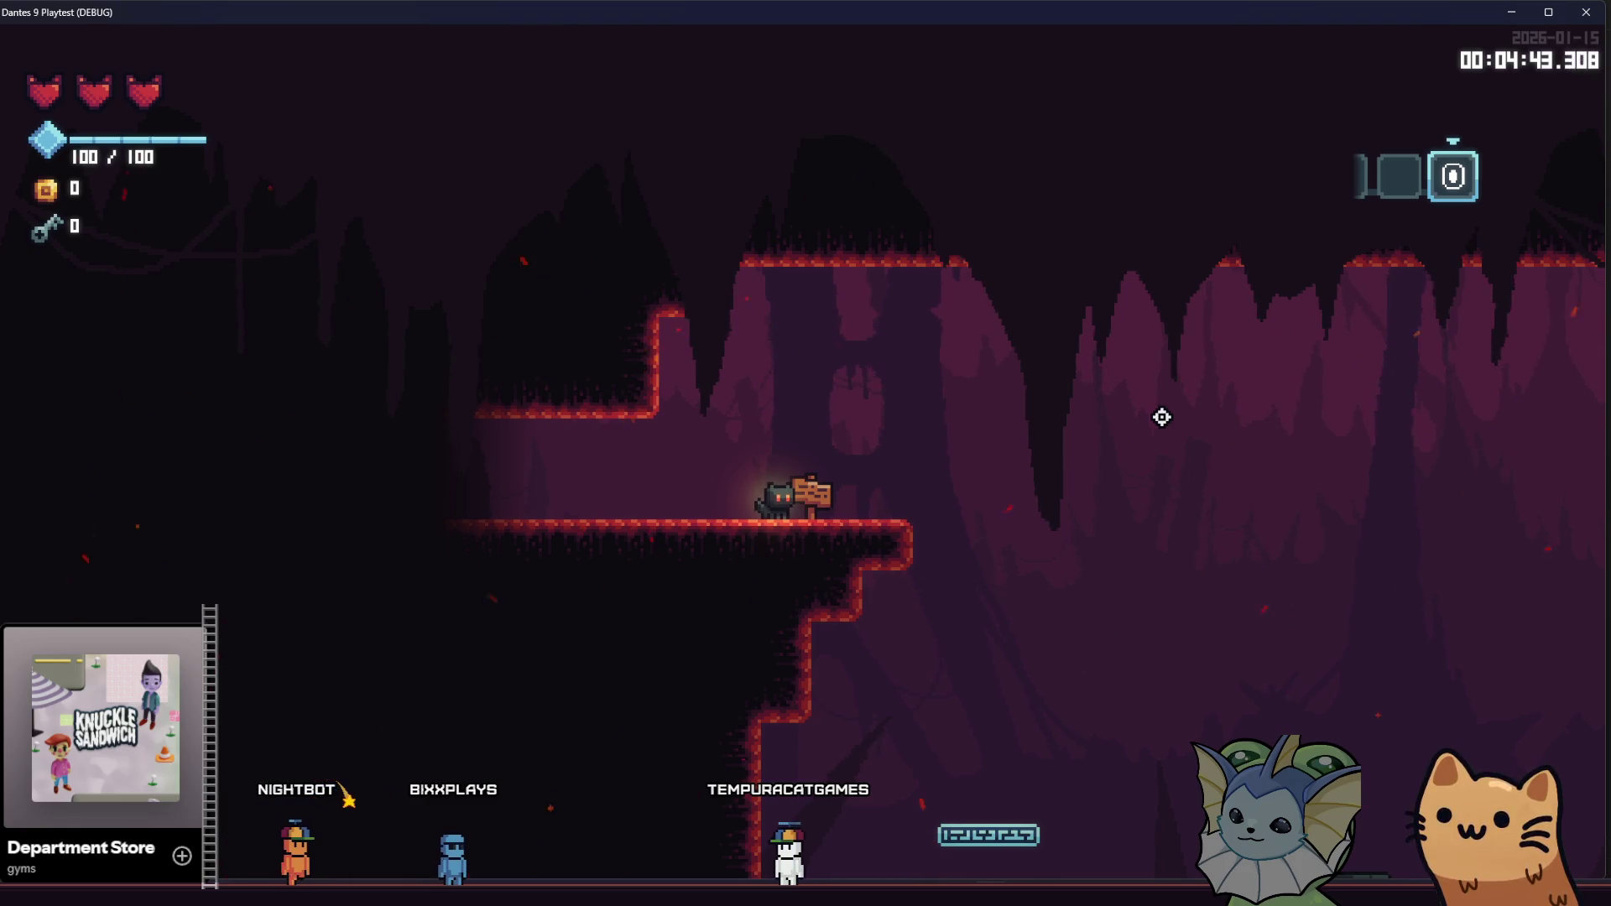
Walk the cat past the sign into the chest room, then quit back to mana_pickup_room.gd
key(d)
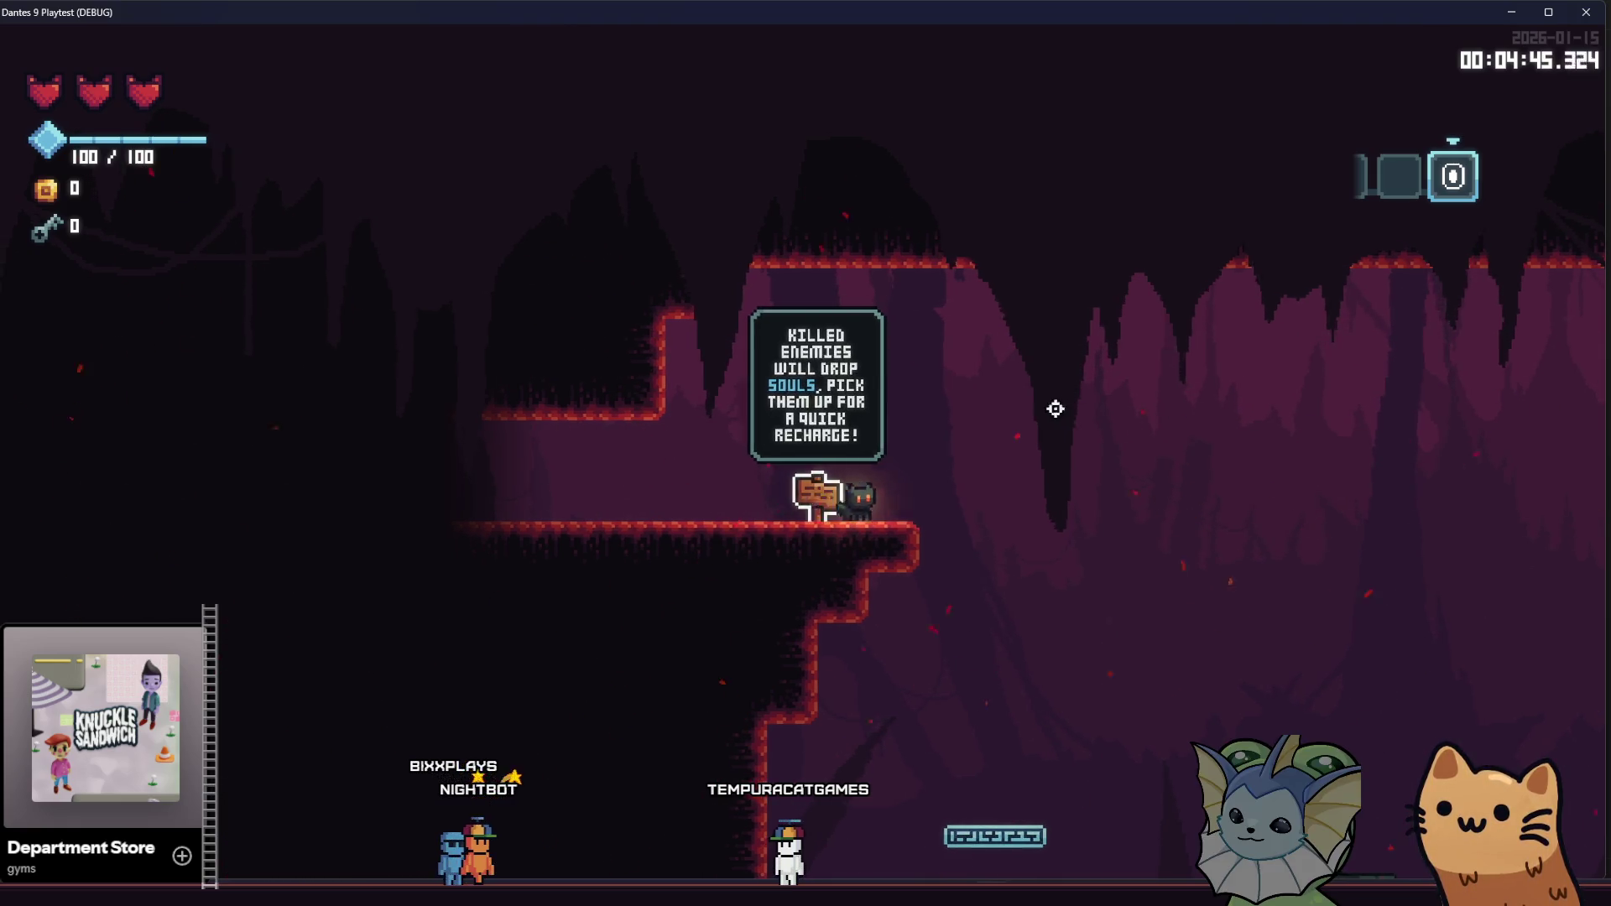
key(space)
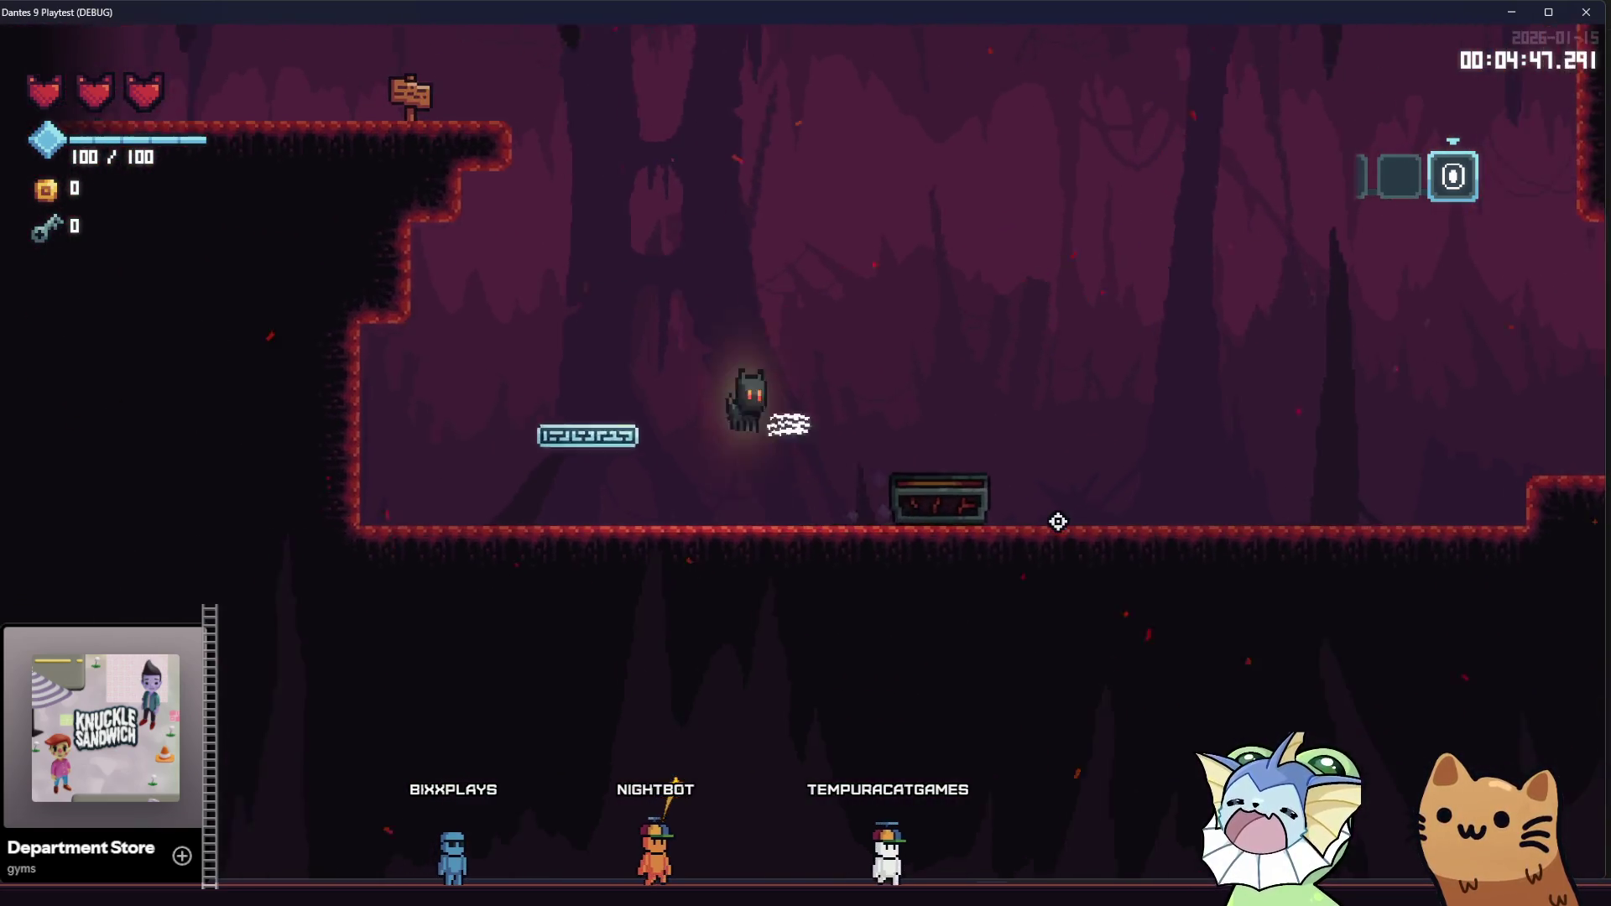
key(a)
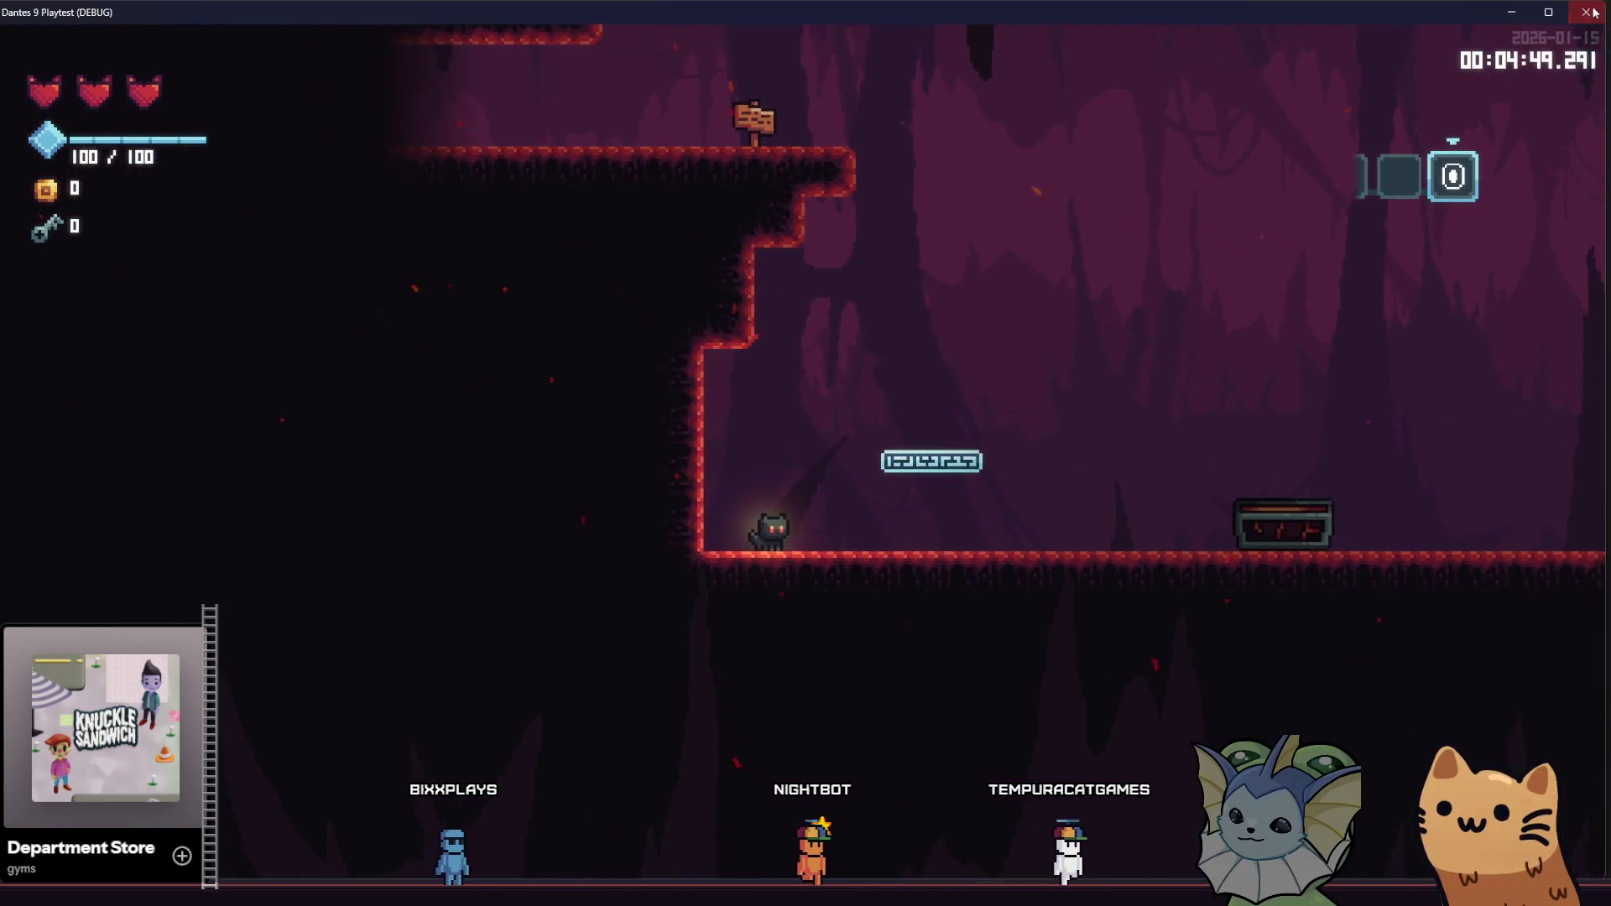
key(alt+F4)
click(567, 350)
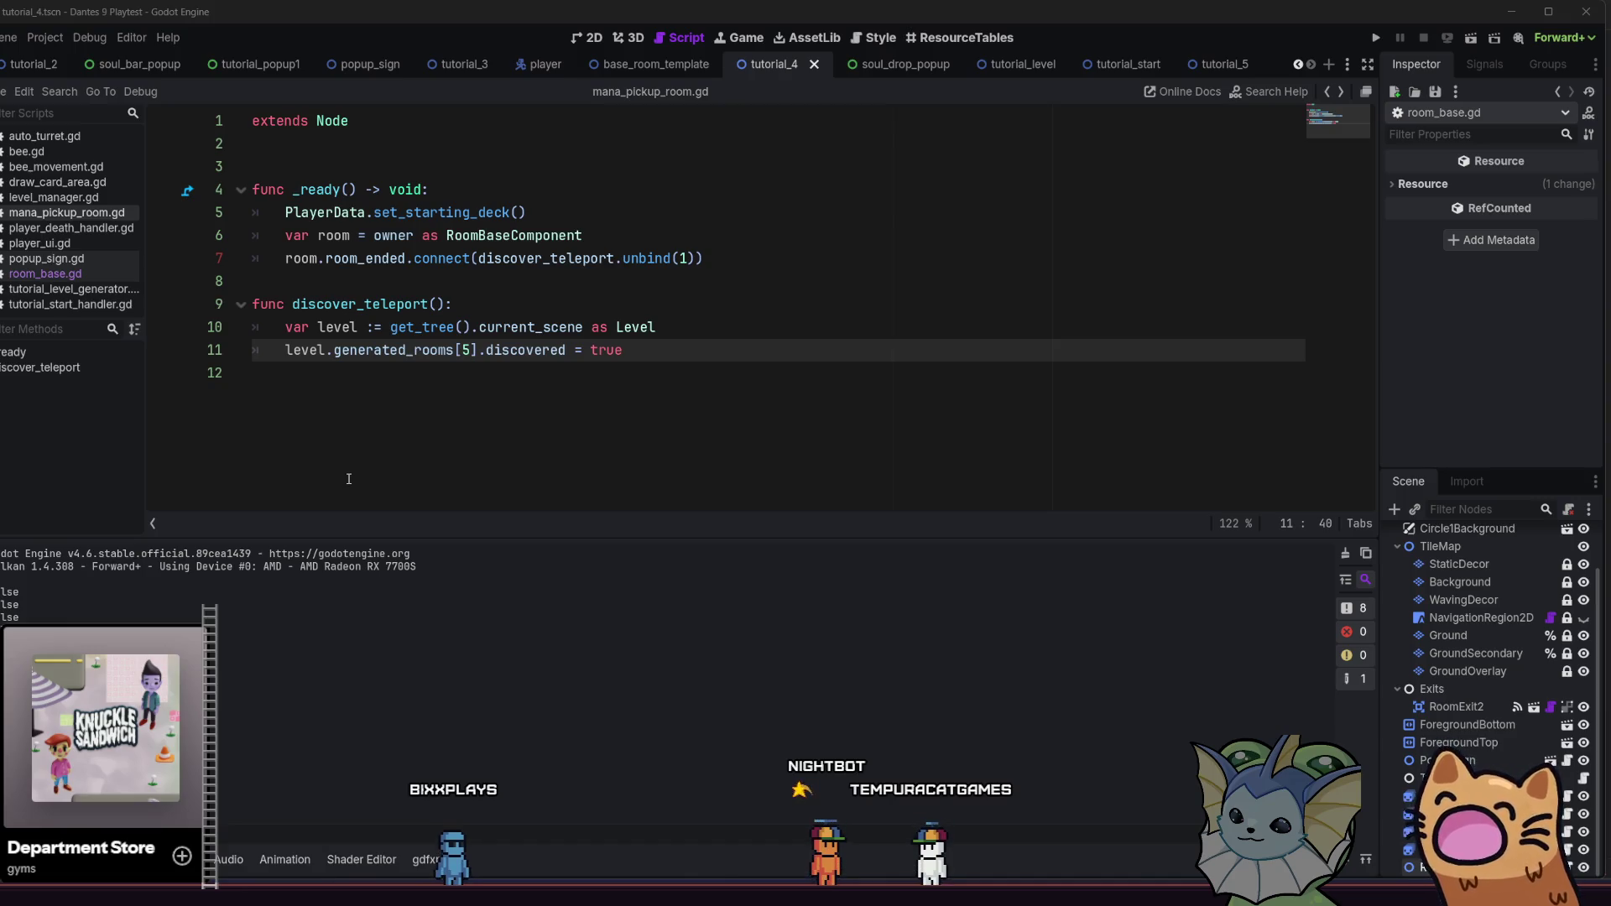
click(349, 478)
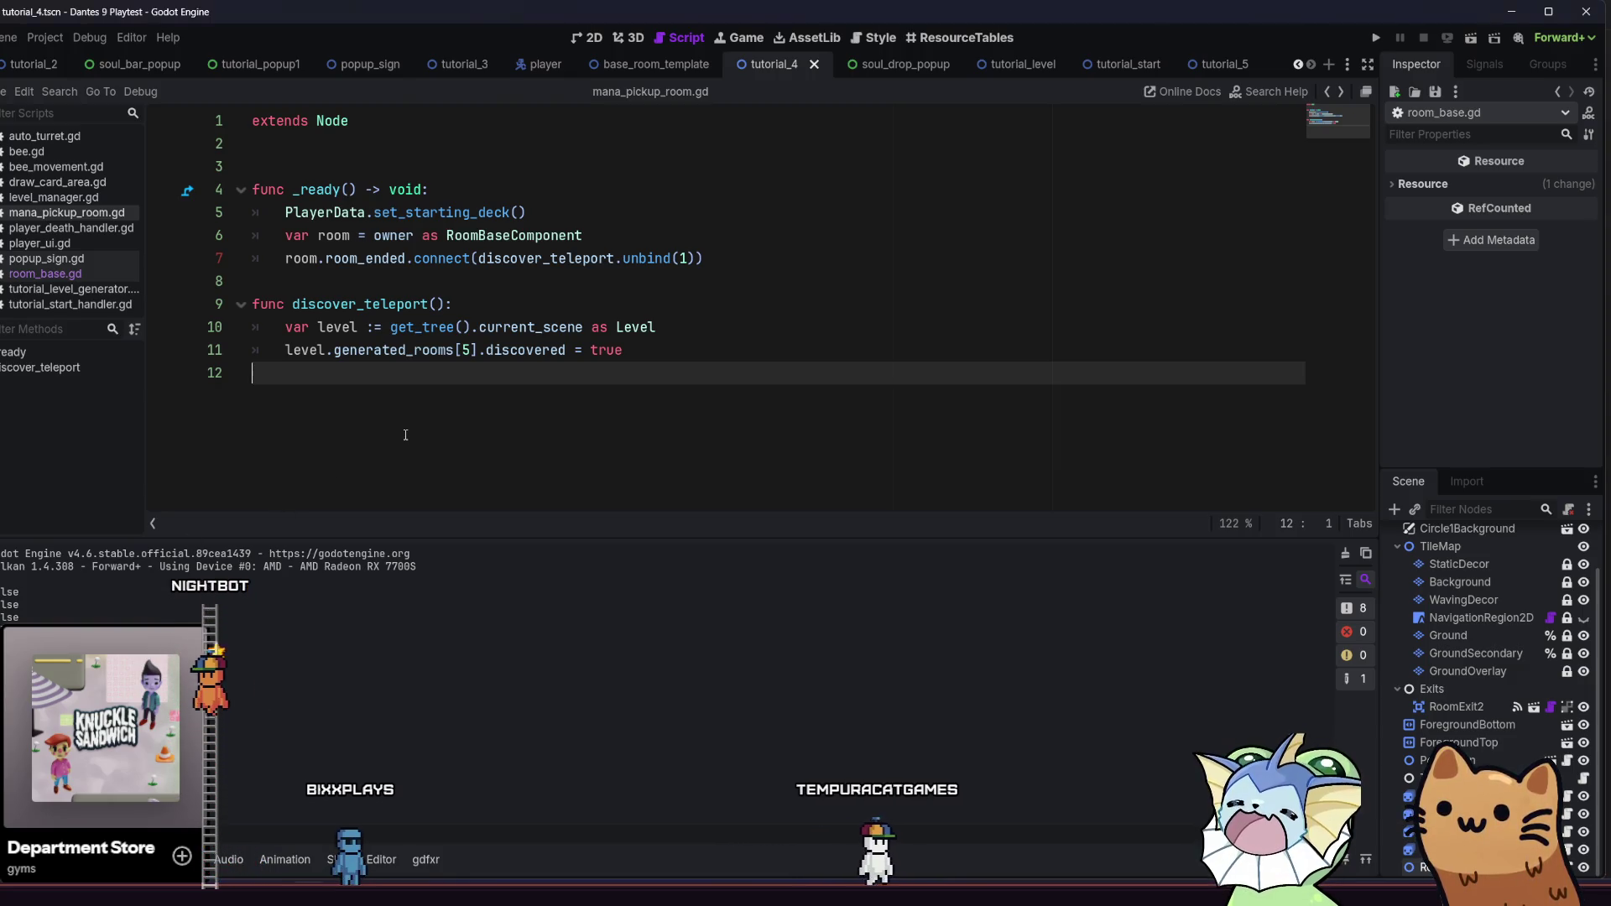
key(shift+alt+o)
Quick-open minimap_holder.gd and paste the show_room function at the end of the file
text(minima)
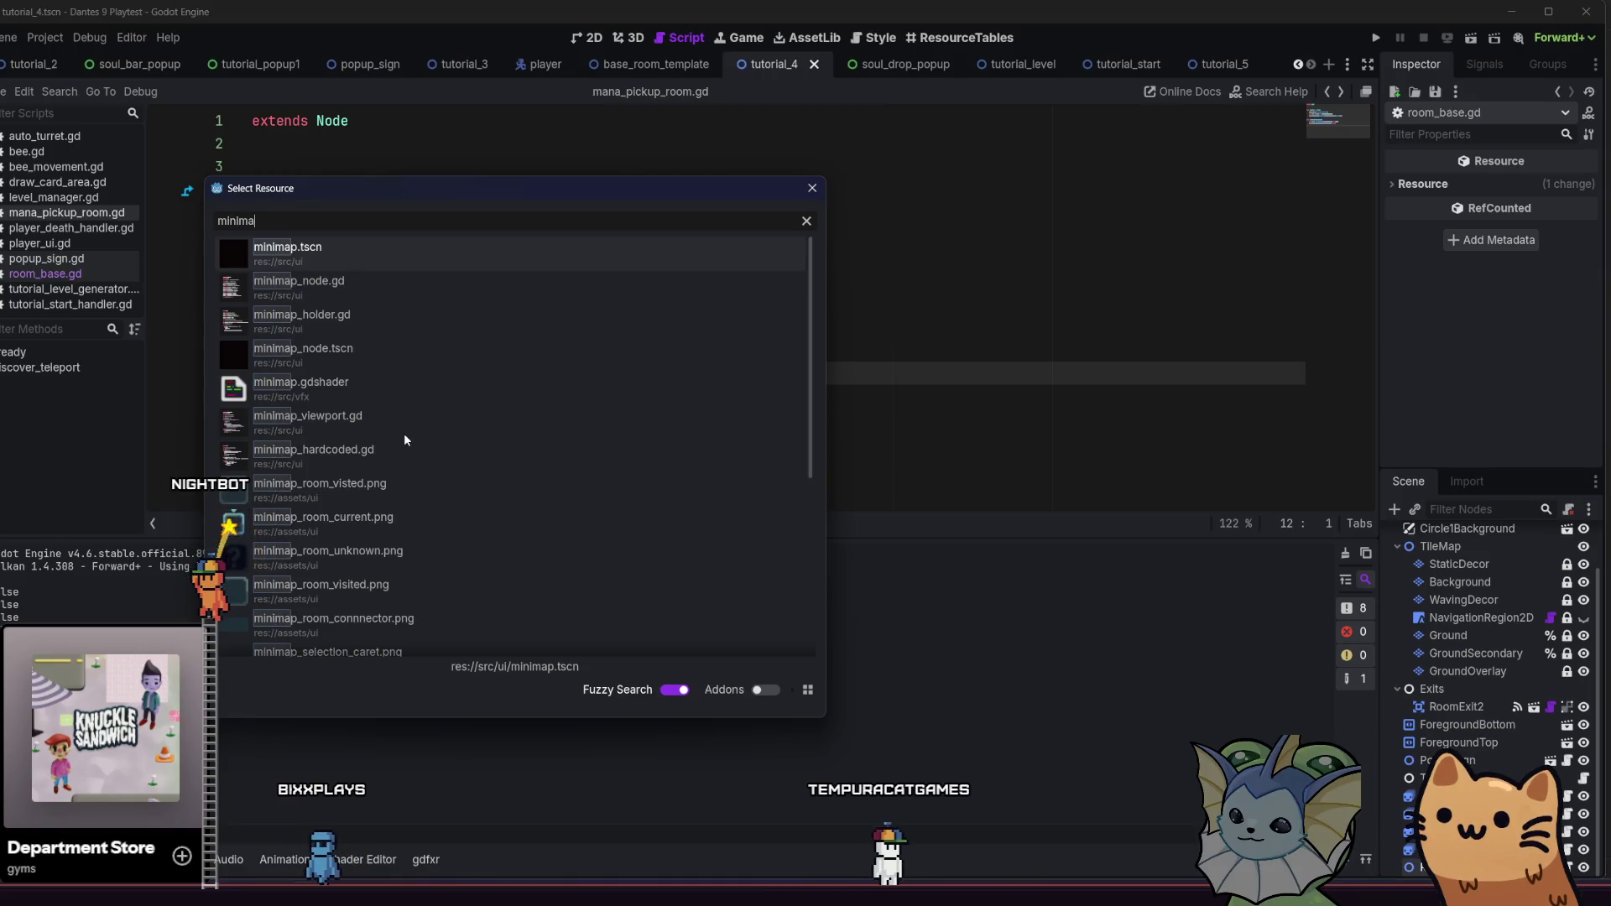
text(p_hol)
key(Return)
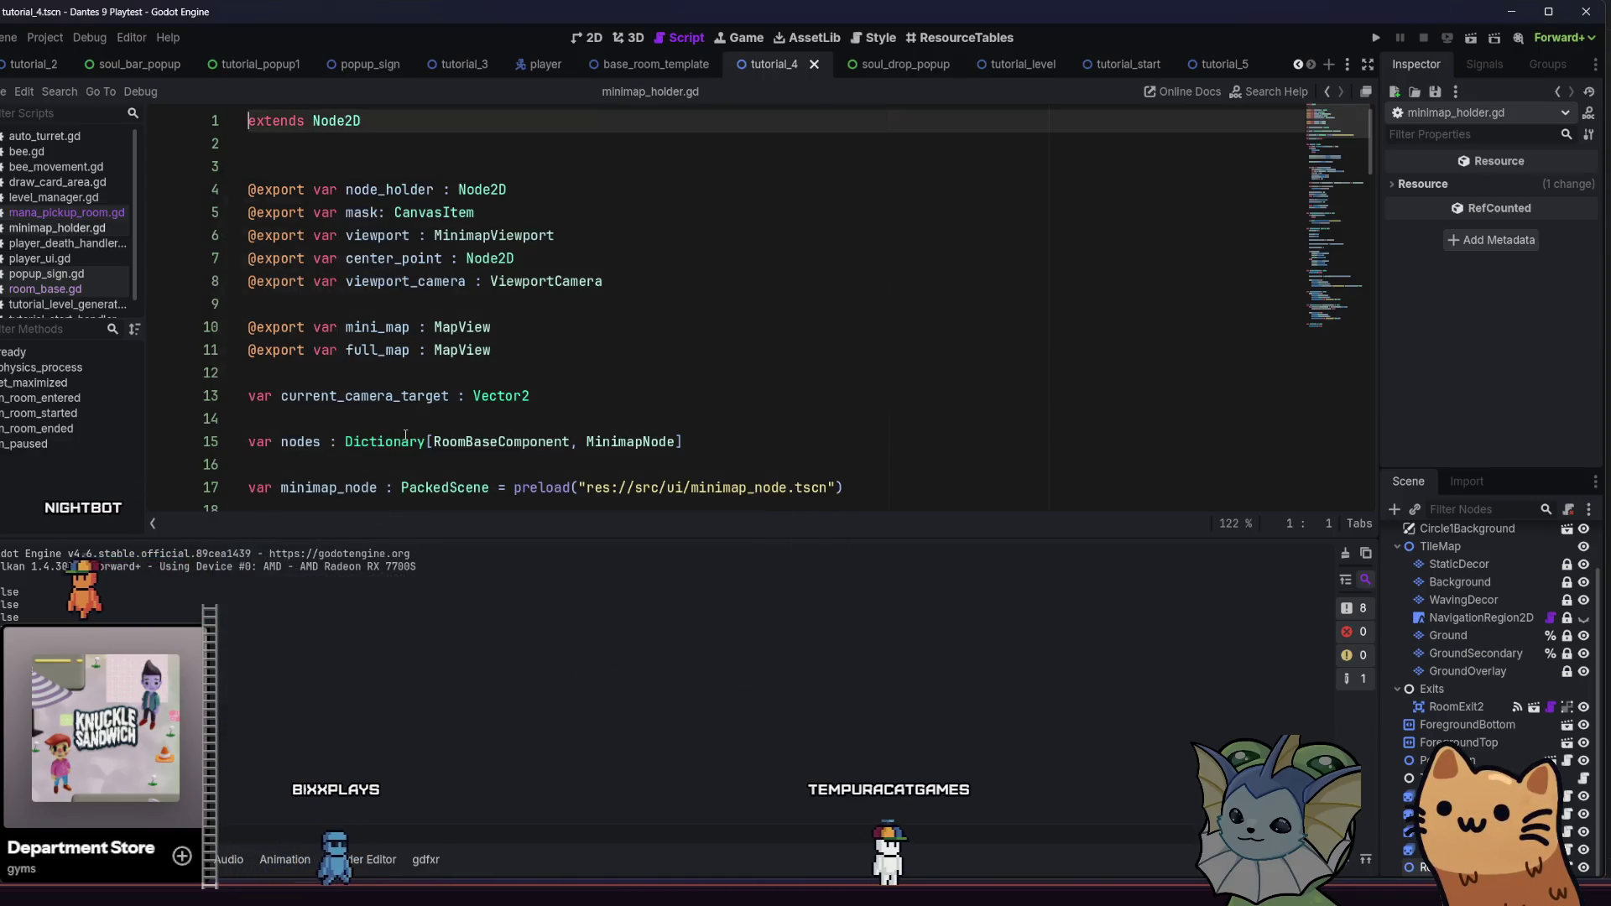
drag(1372, 152, 1373, 443)
click(696, 472)
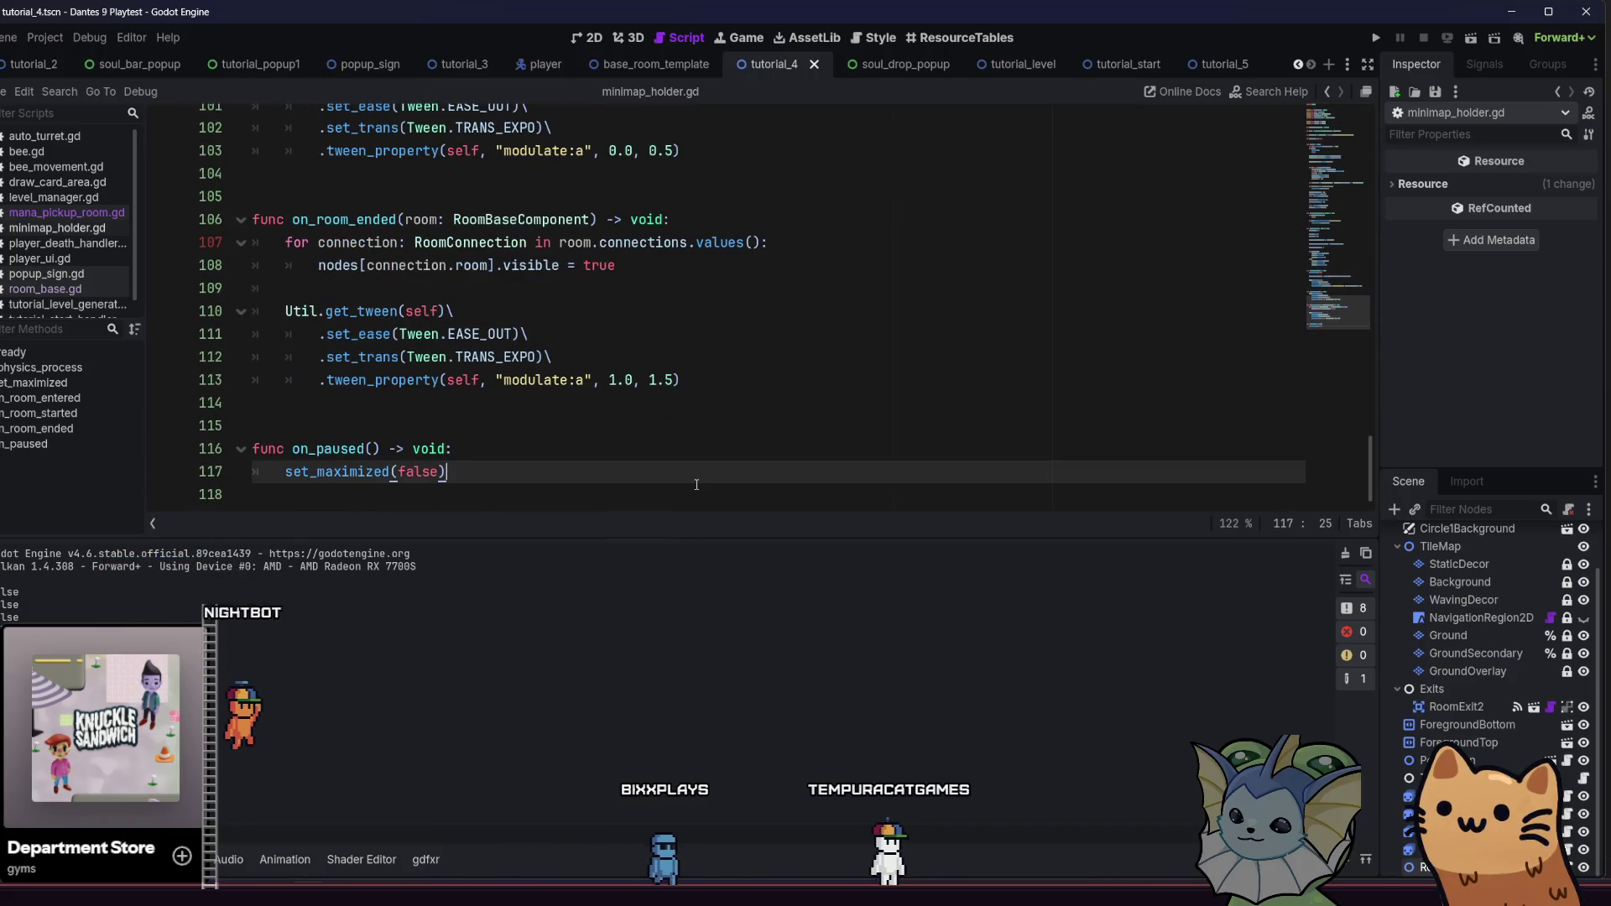
click(696, 484)
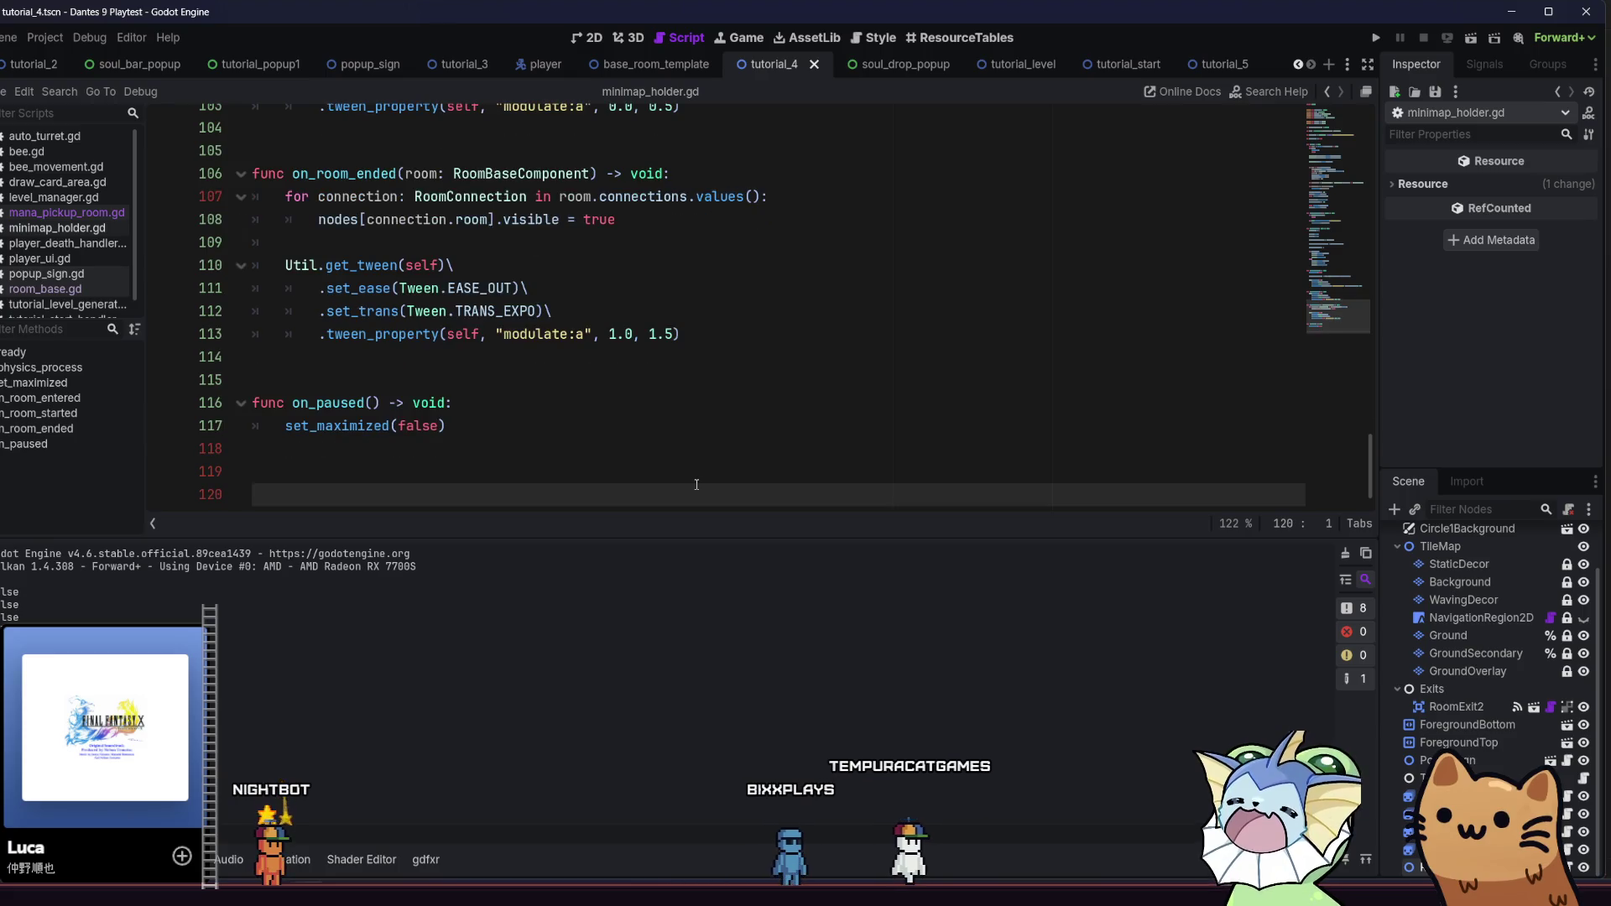
key(ctrl+End)
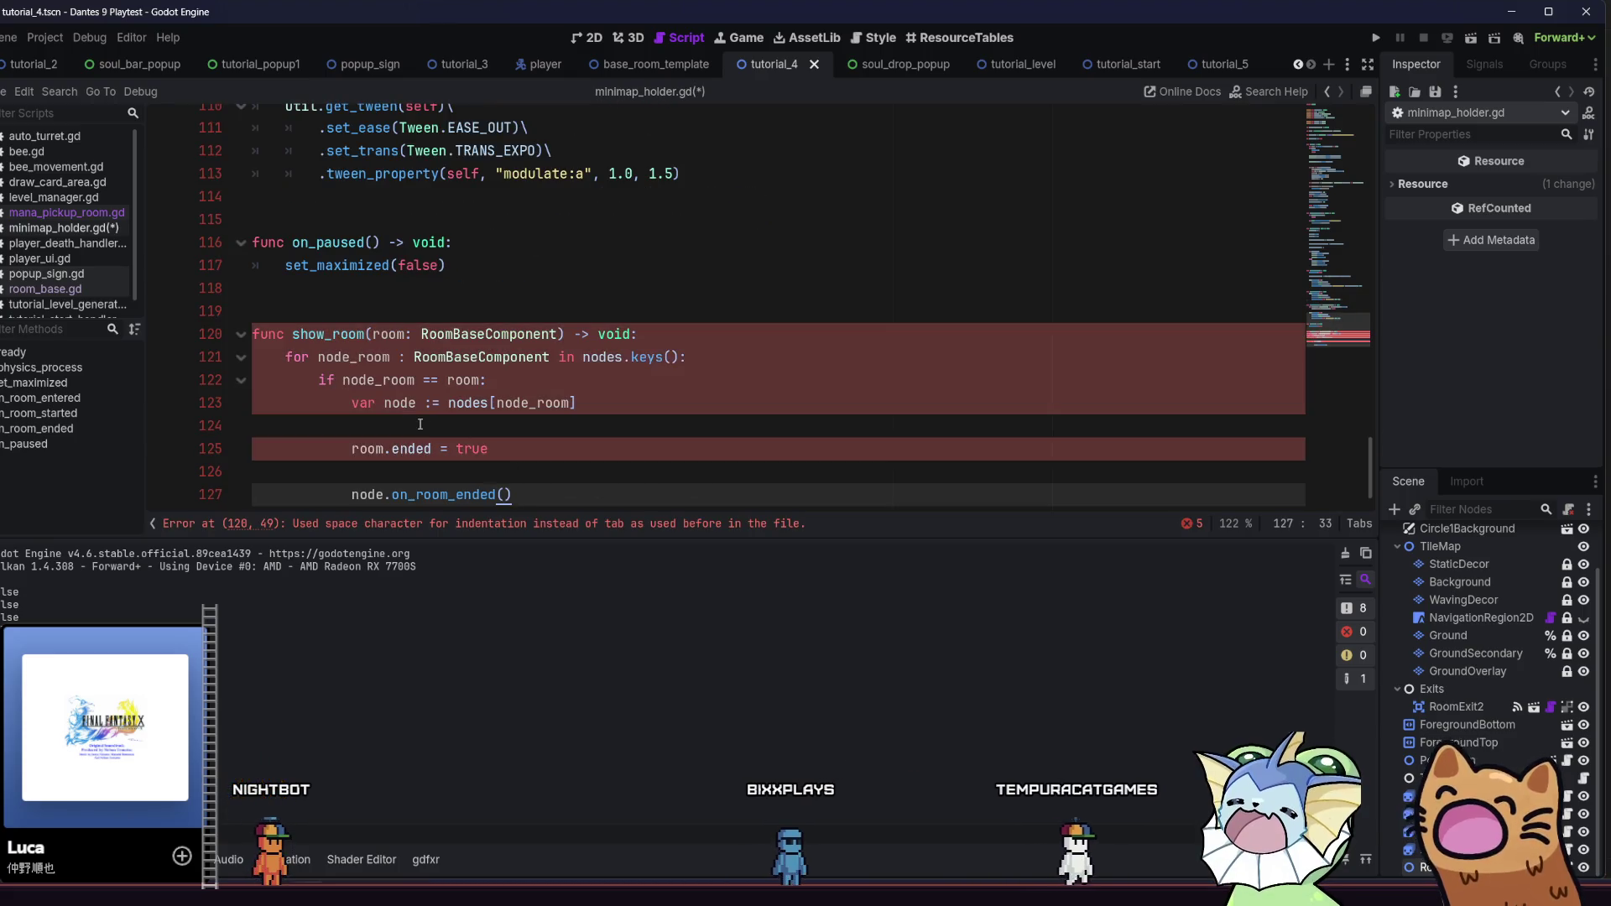
Replace the space indentation on lines 121–123 with tabs
drag(285, 356, 223, 362)
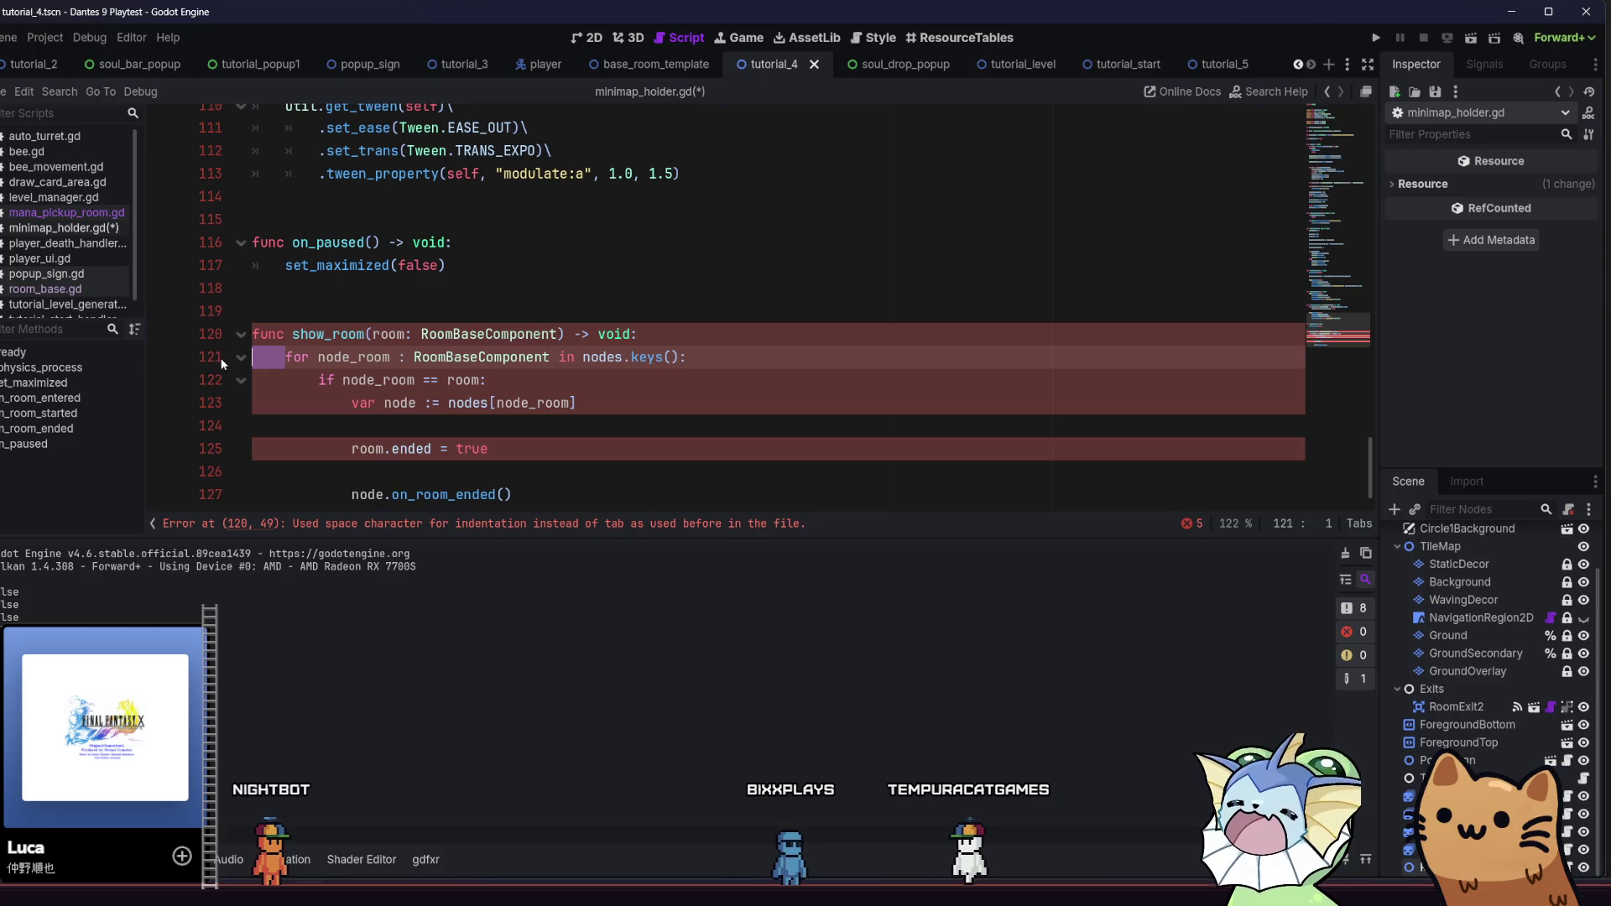
key(Tab)
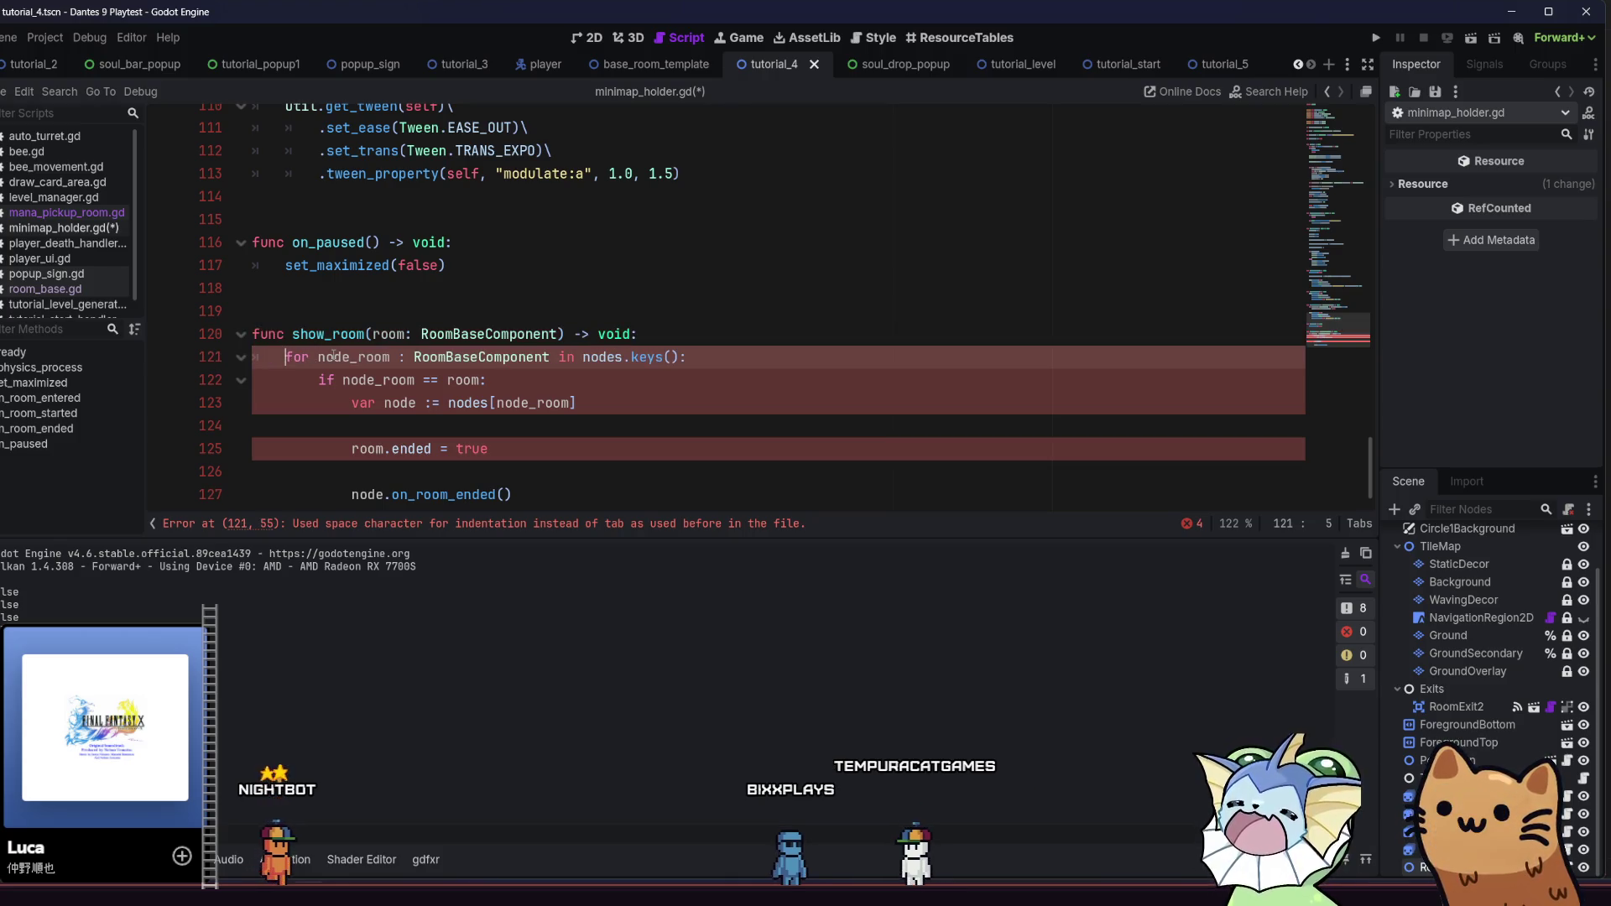
click(317, 380)
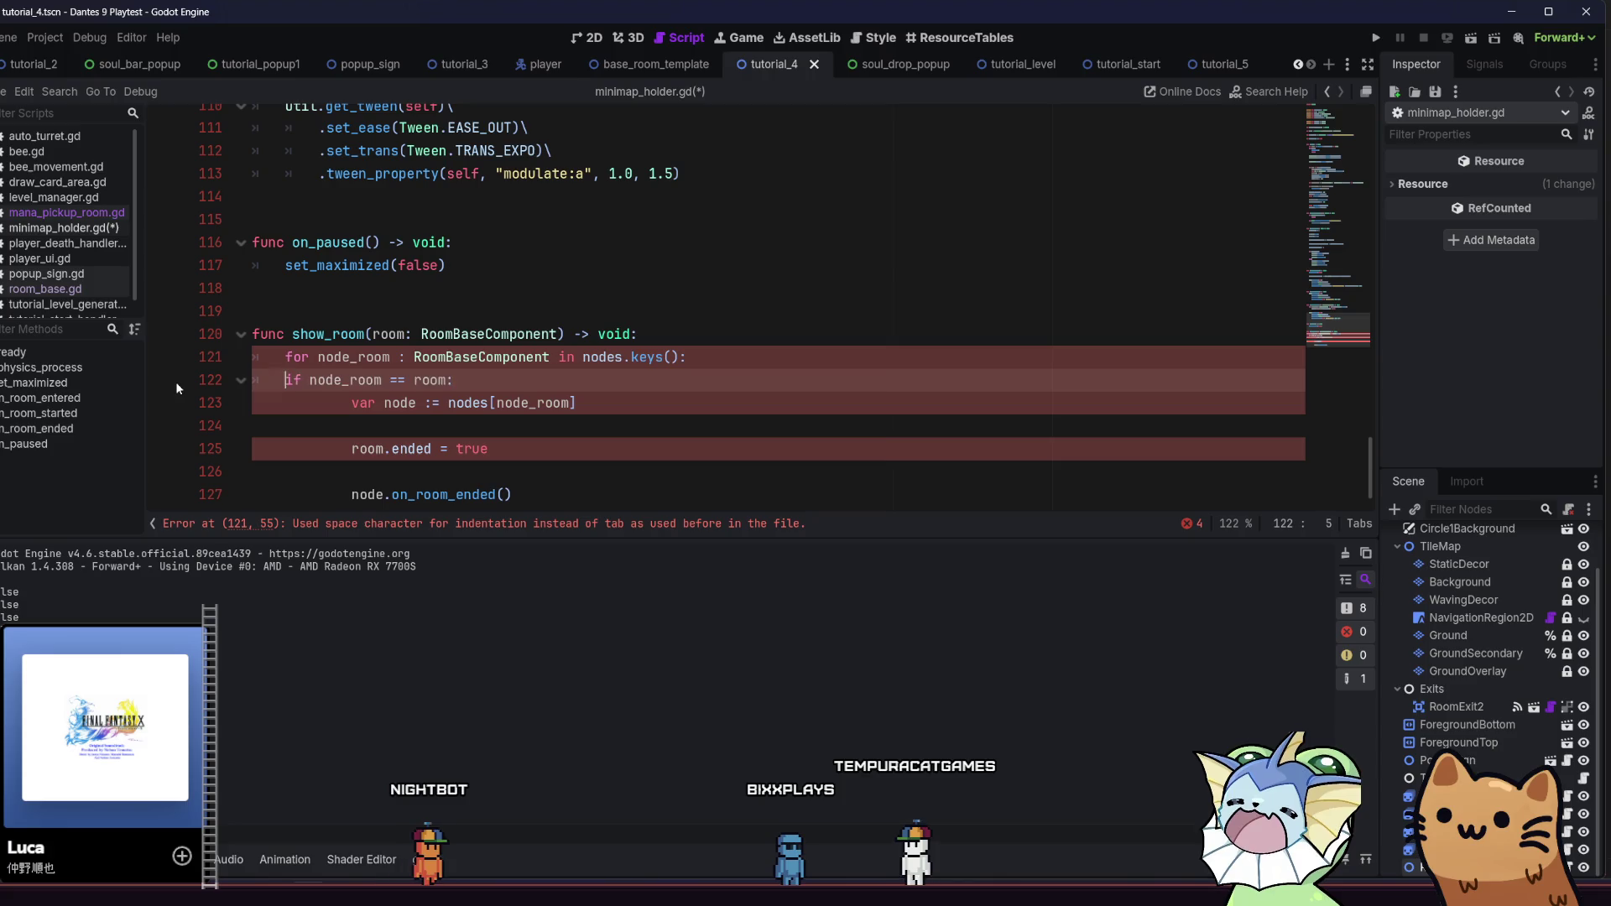
key(Tab)
drag(346, 404, 148, 411)
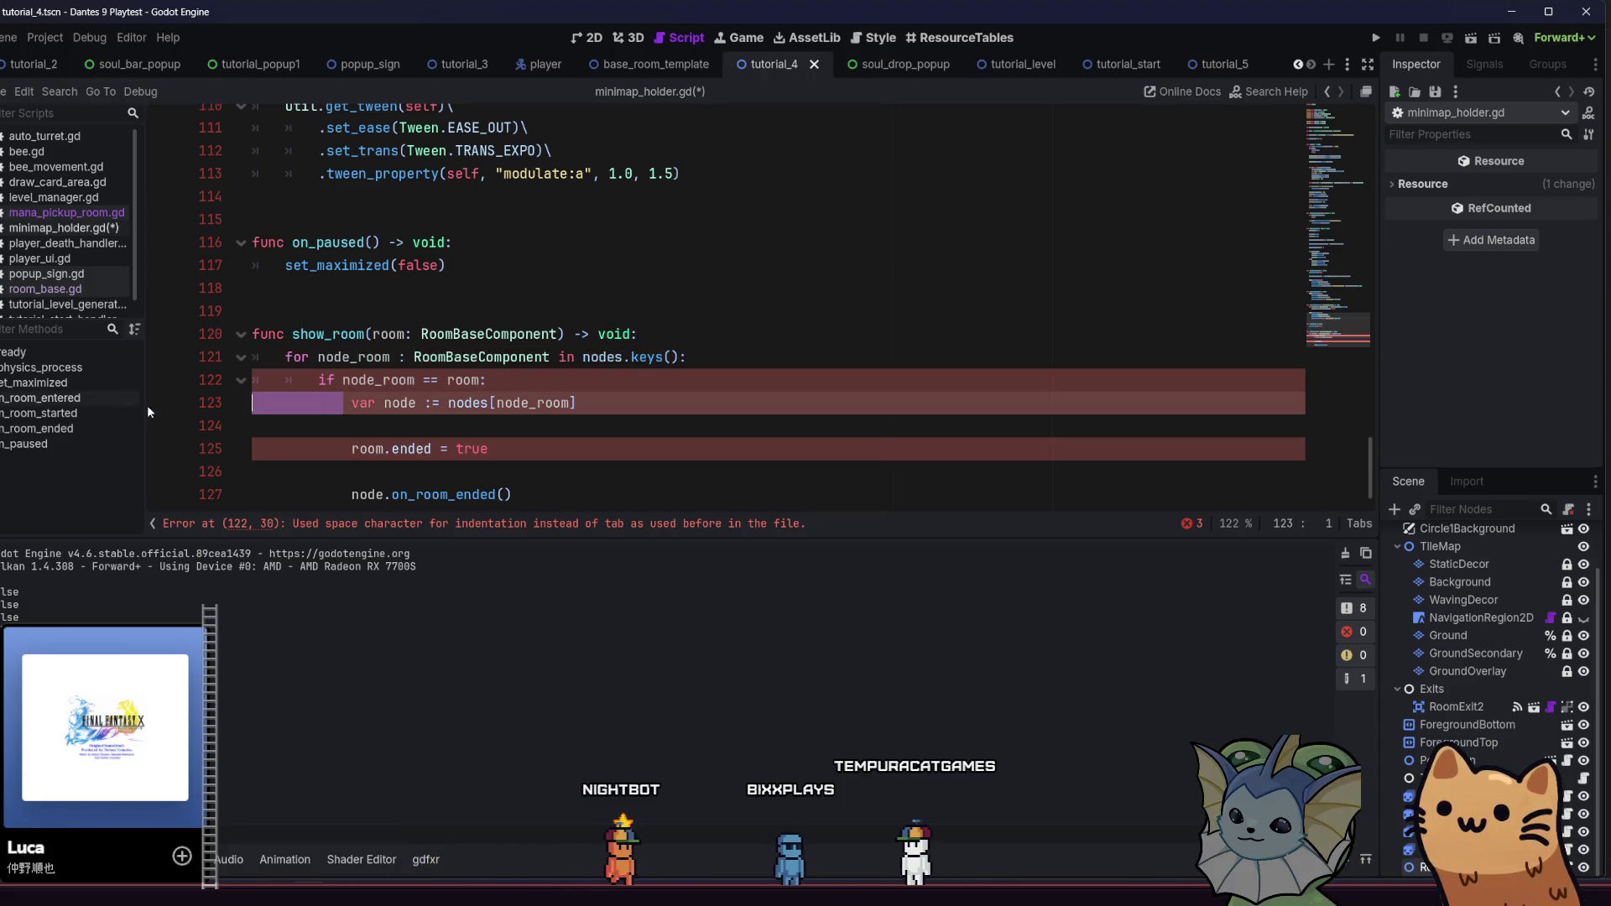
key(Tab)
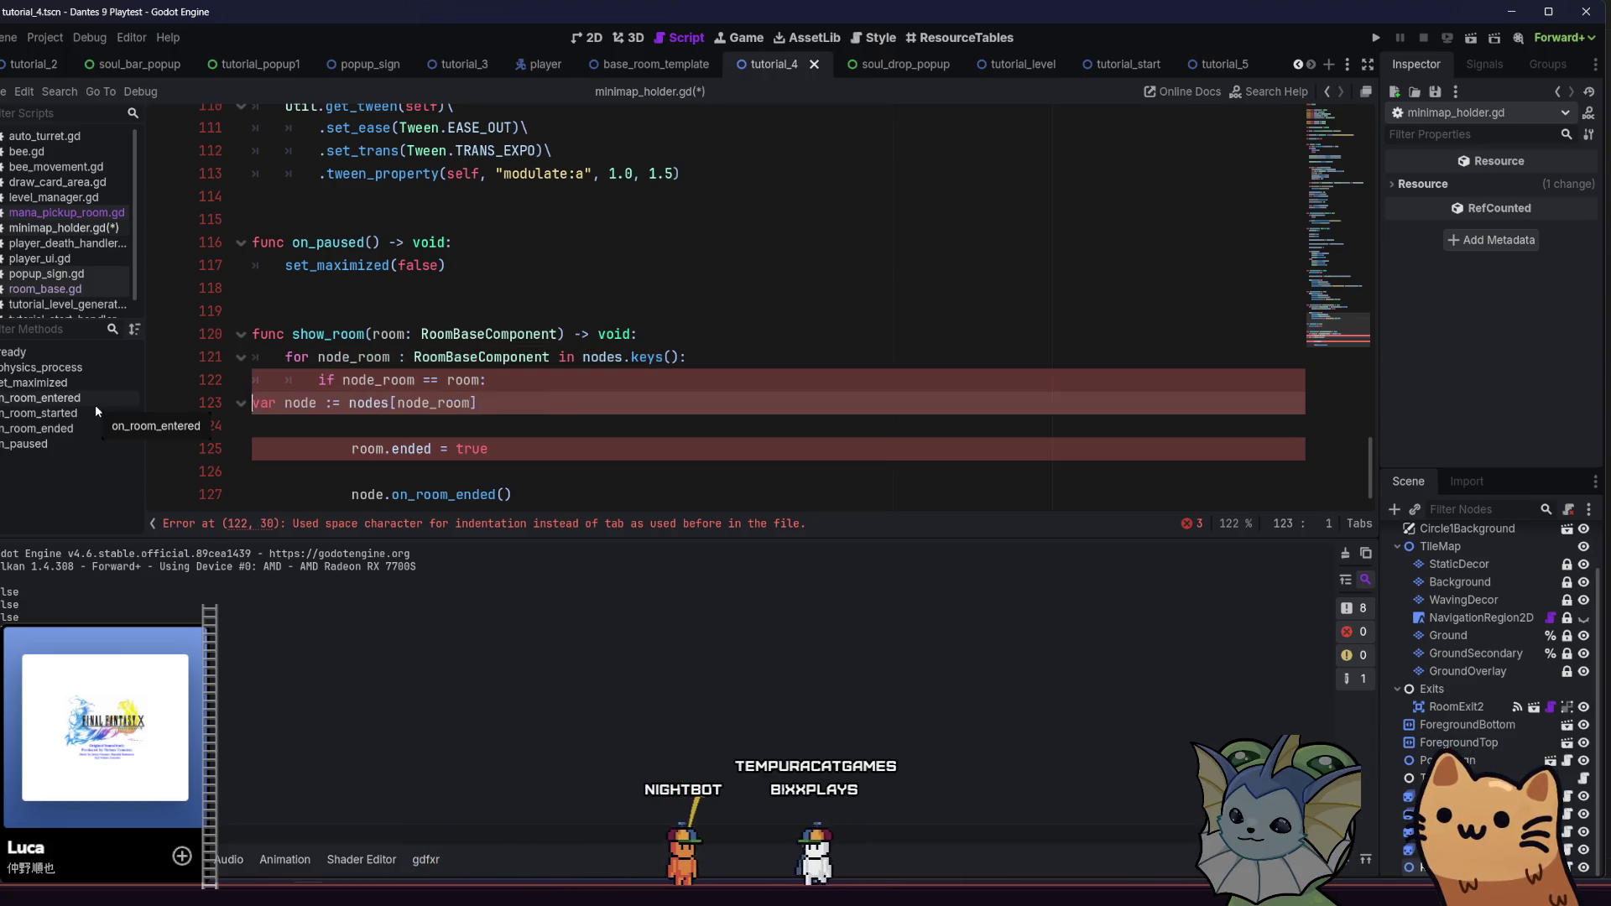
key(Tab)
Re-indent lines 125–127 with tabs, including the empty line 126
key(Down)
key(Down)
key(shift+Home)
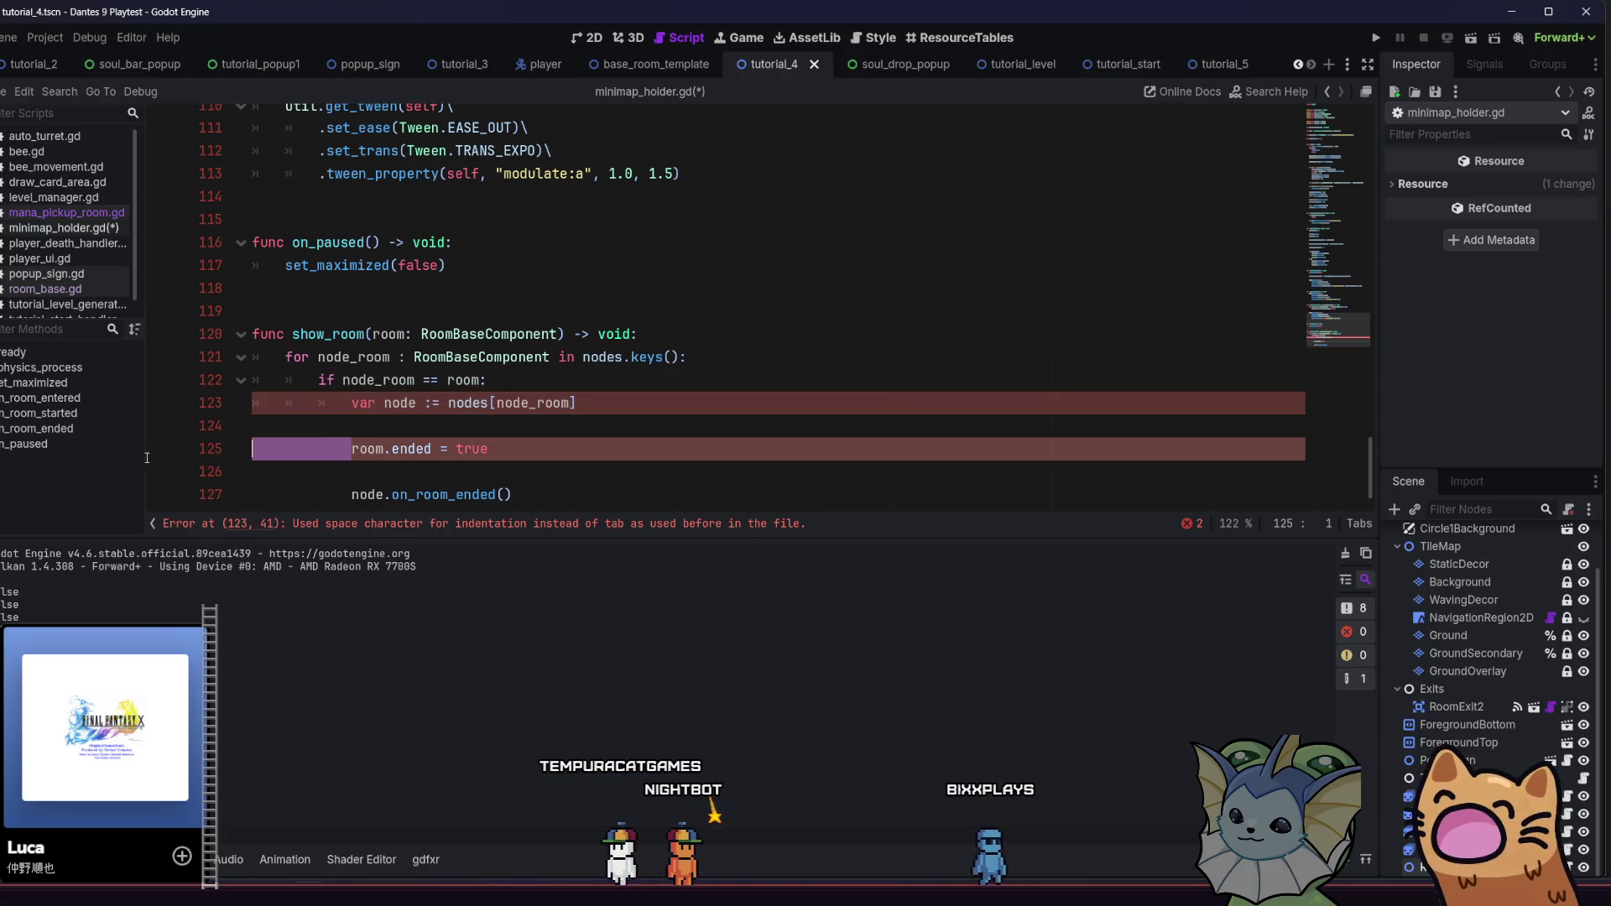
key(Tab)
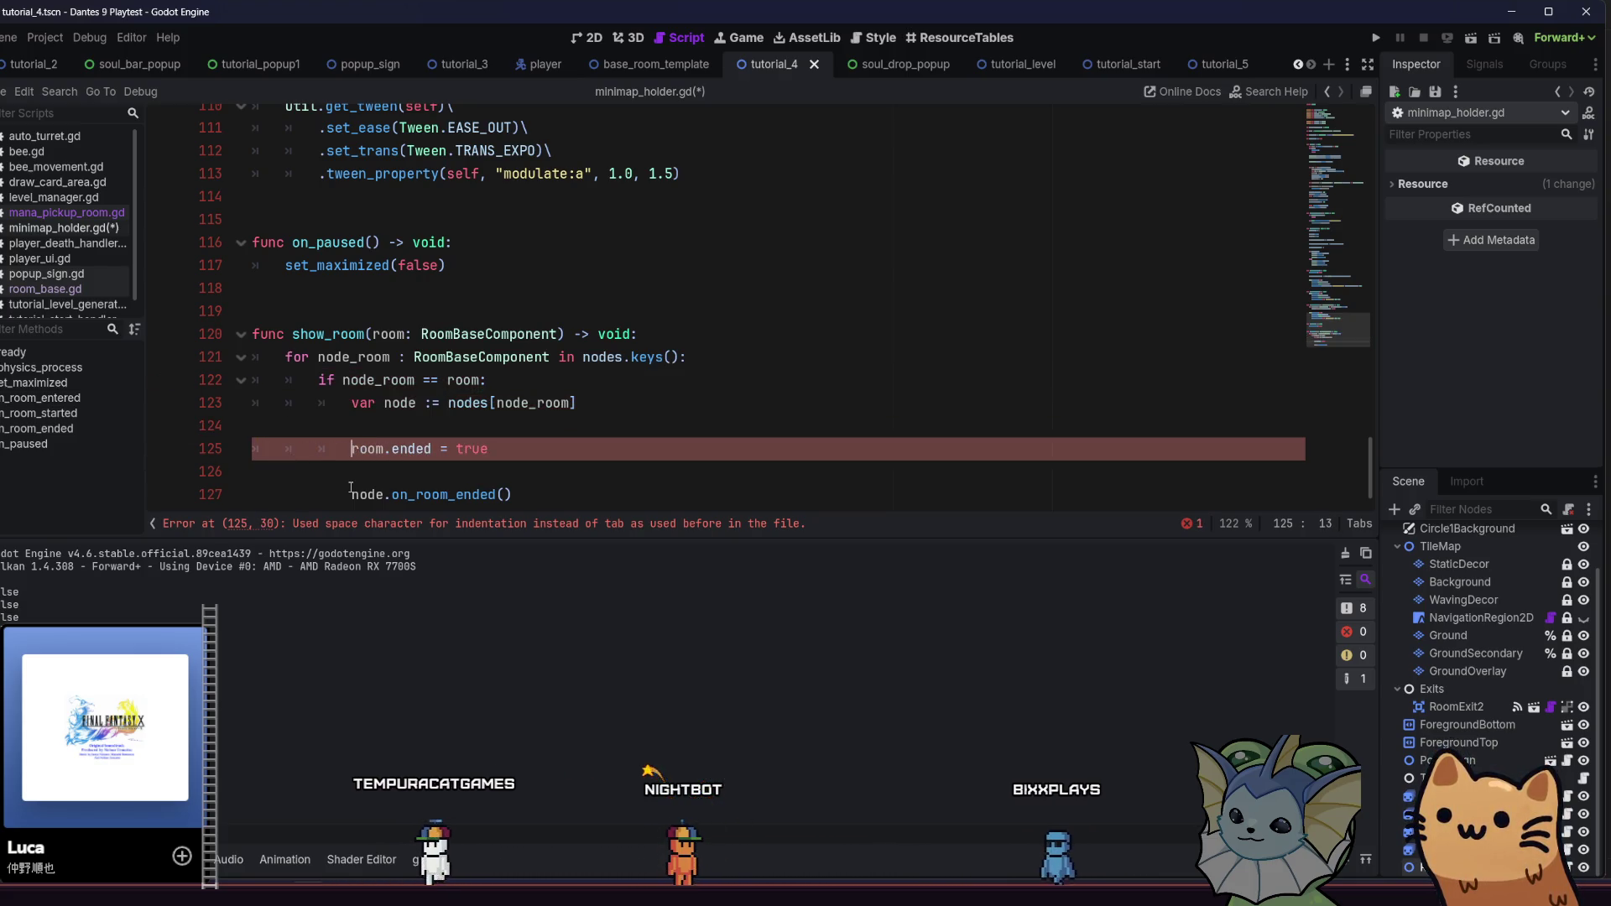
drag(352, 494, 220, 493)
key(Tab)
key(Tab)
key(Tab)
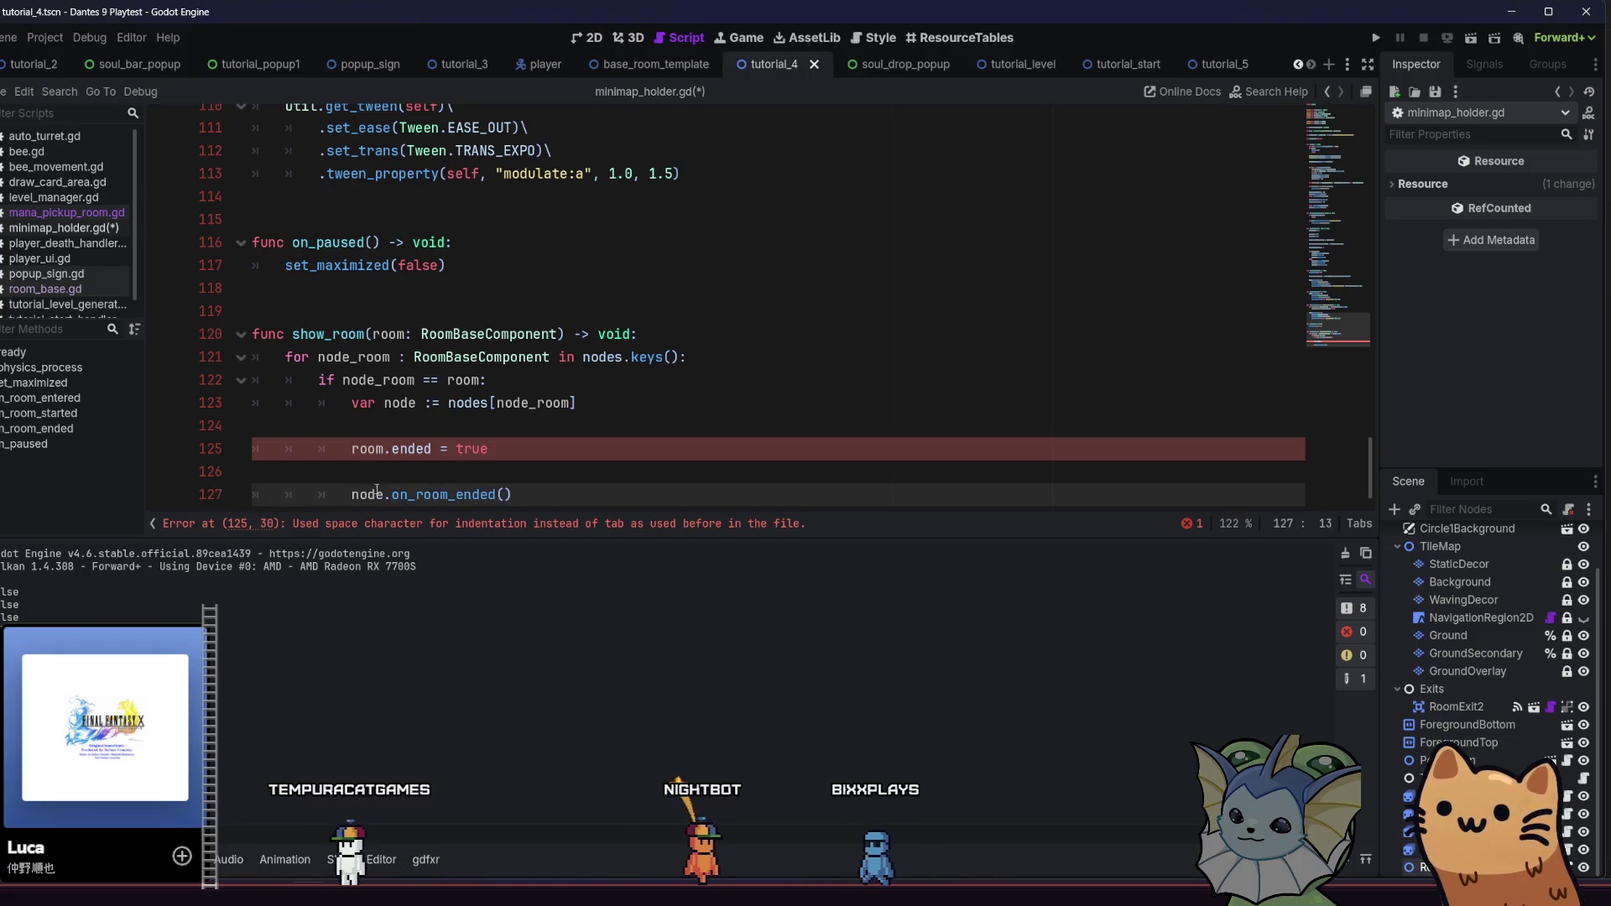
click(385, 477)
key(Tab)
key(Tab)
key(Tab)
click(326, 430)
key(Tab)
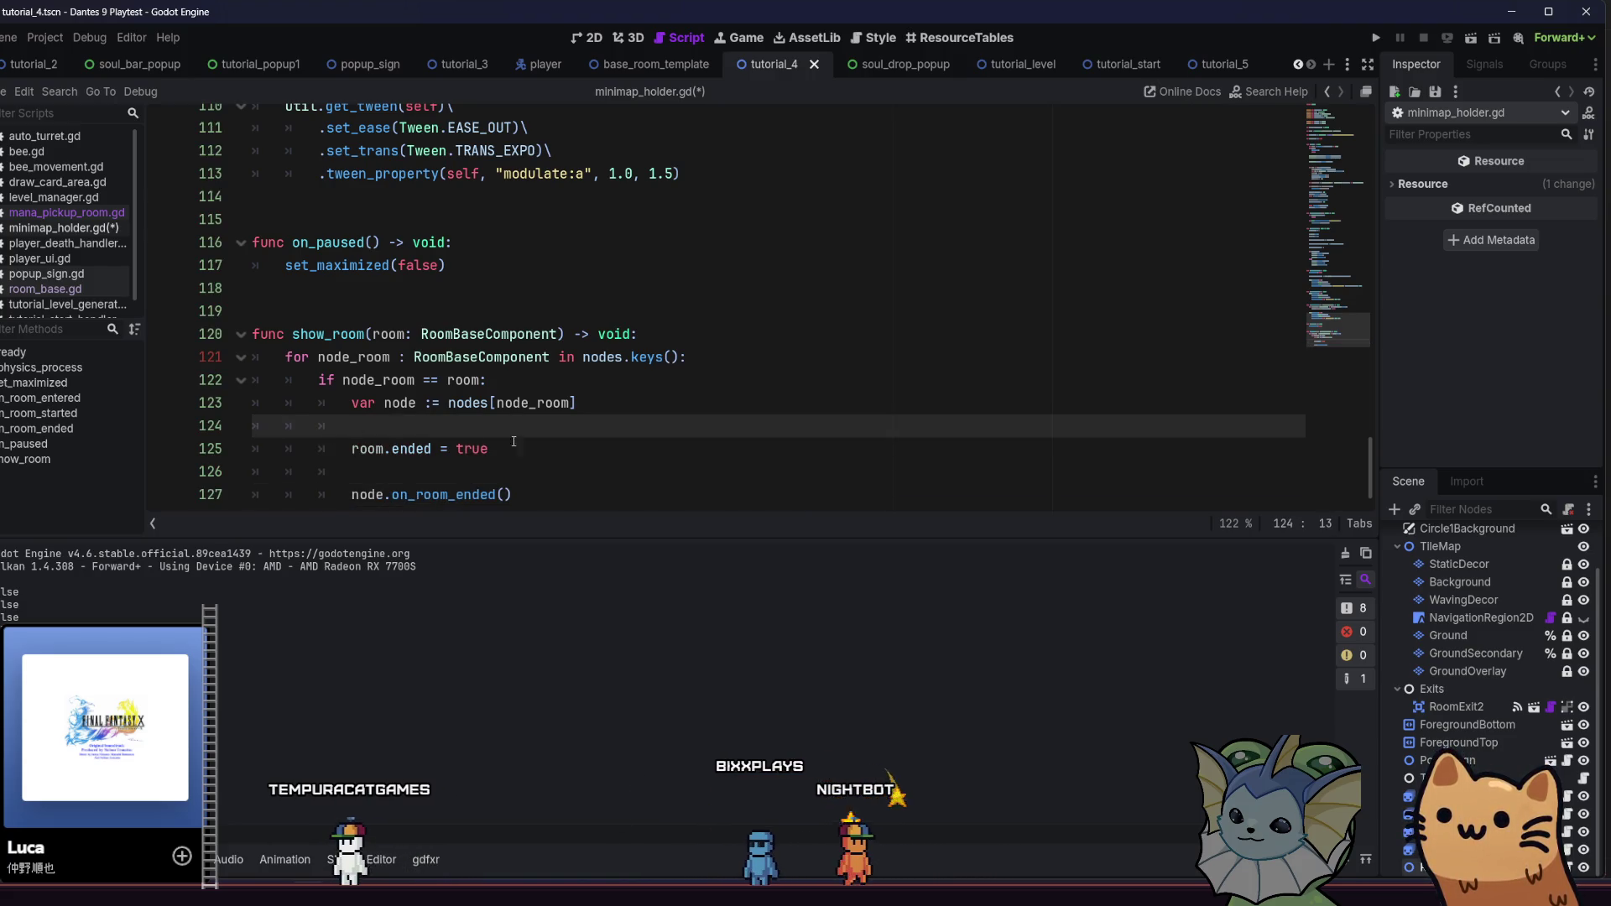
Check the indentation on lines 125–127, then go back to the top of the script
click(513, 441)
click(552, 475)
click(596, 490)
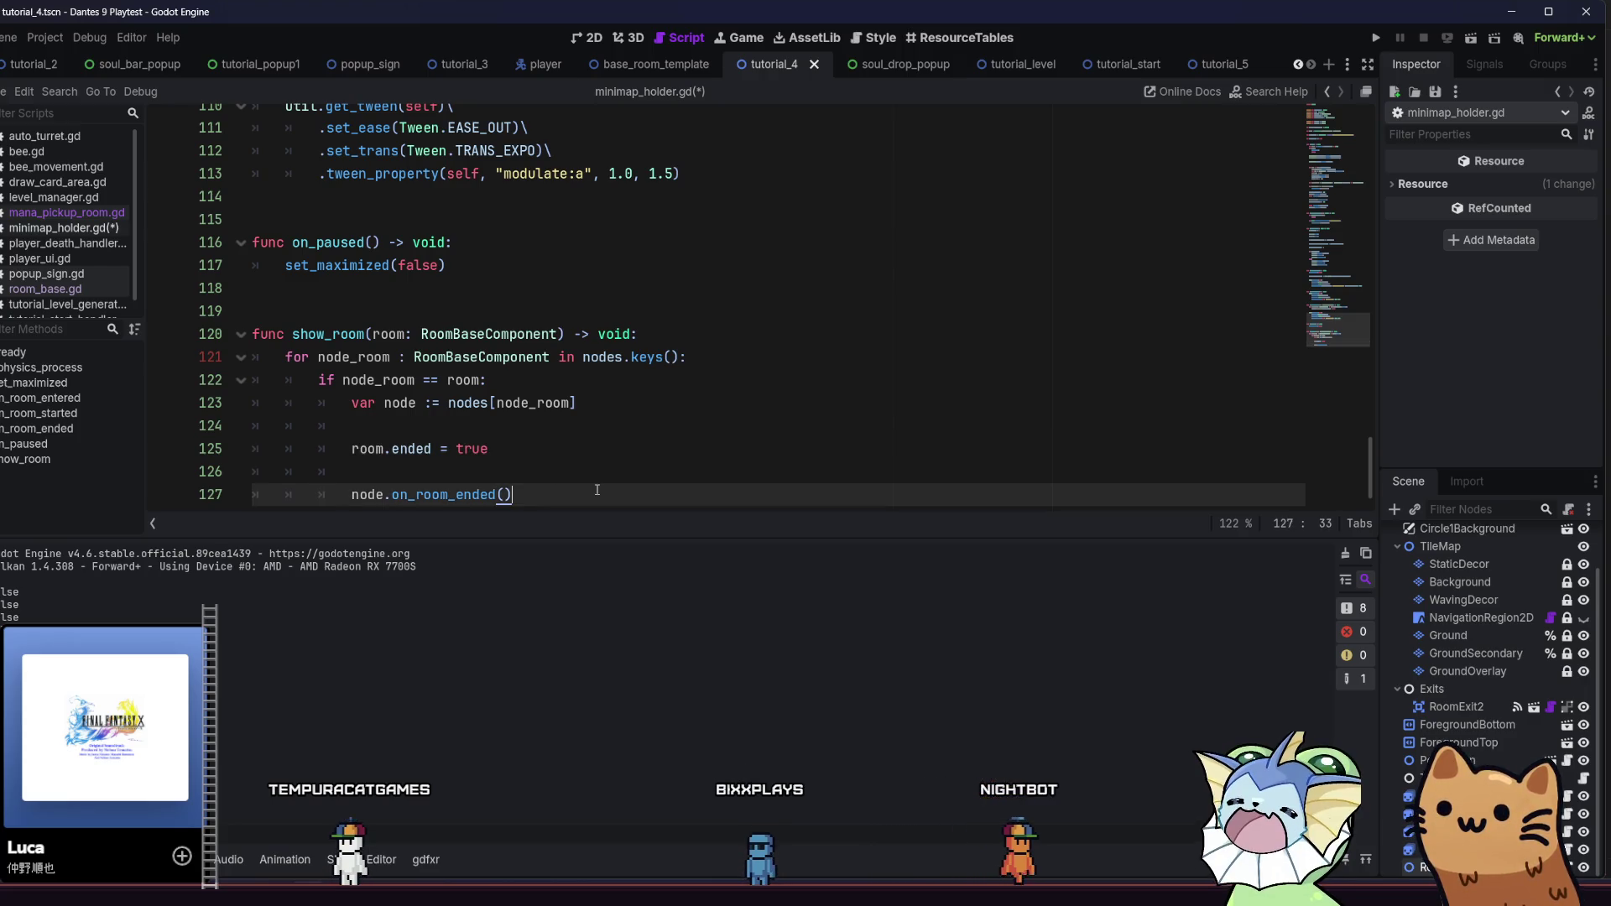
scroll(601, 457, up, 15)
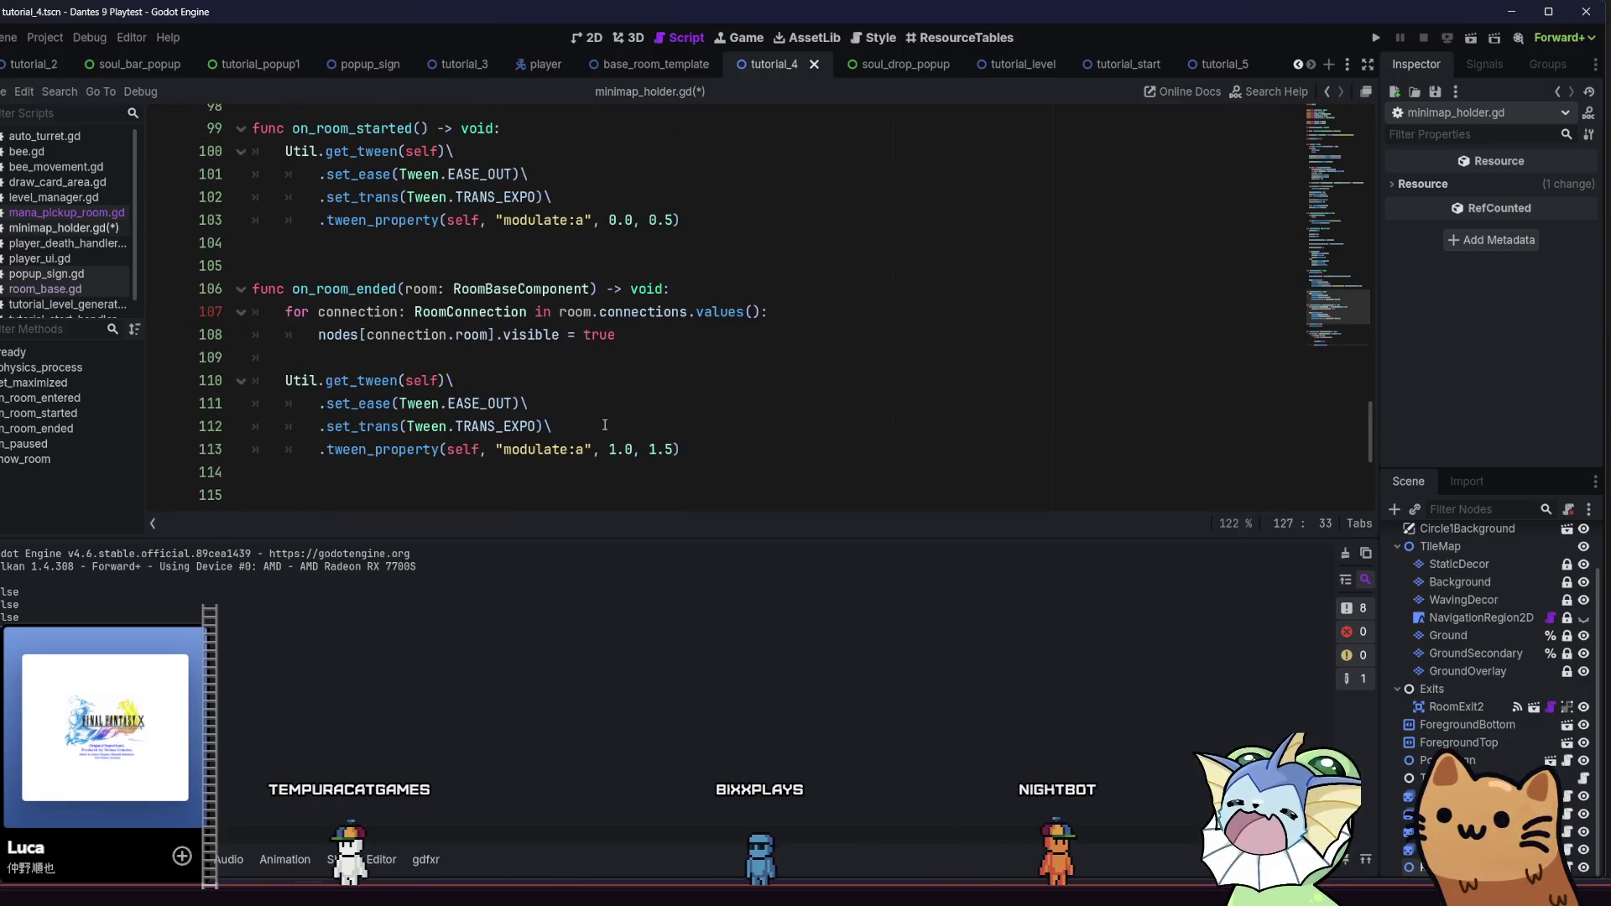
scroll(604, 425, up, 18)
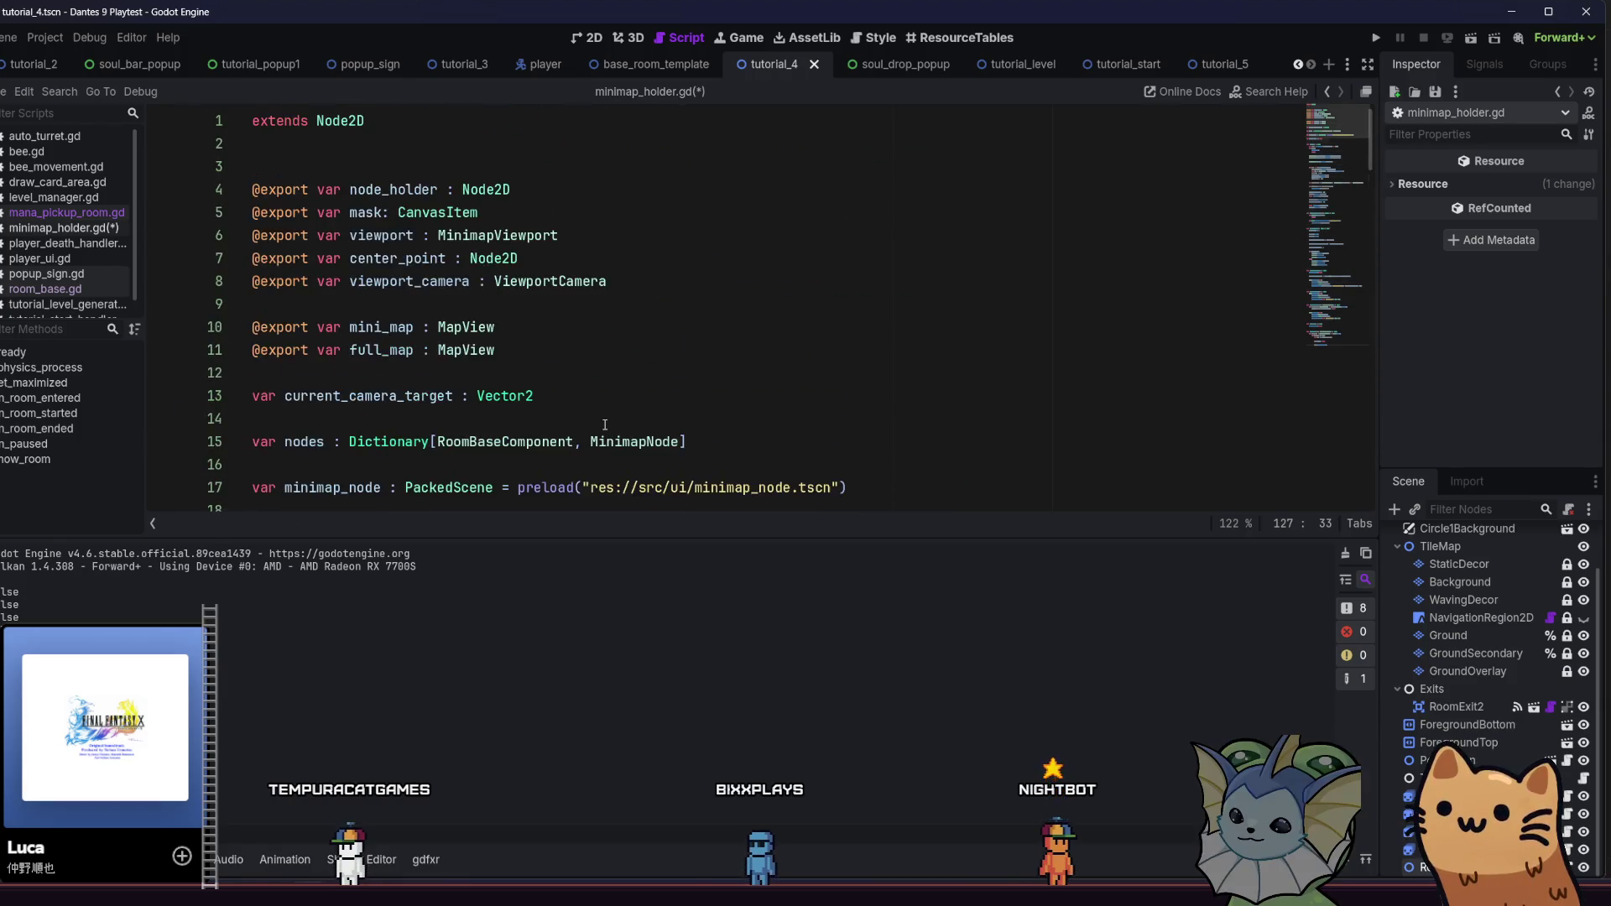
click(242, 115)
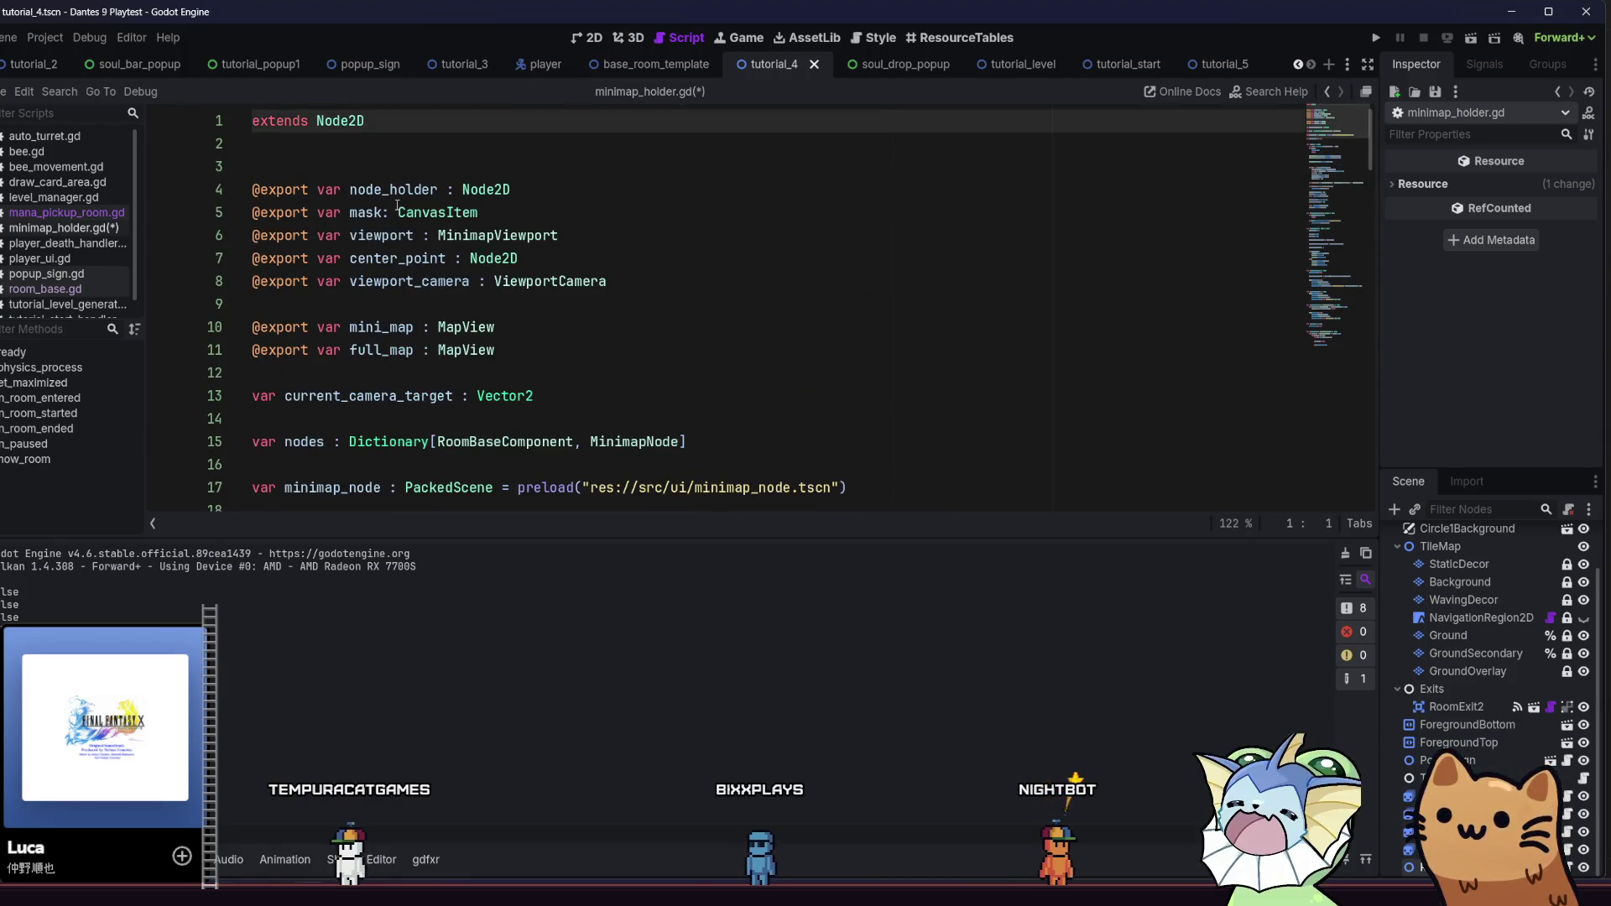
Add 'class_name MiniMap' on a new first line above extends Node2D
key(Return)
key(Up)
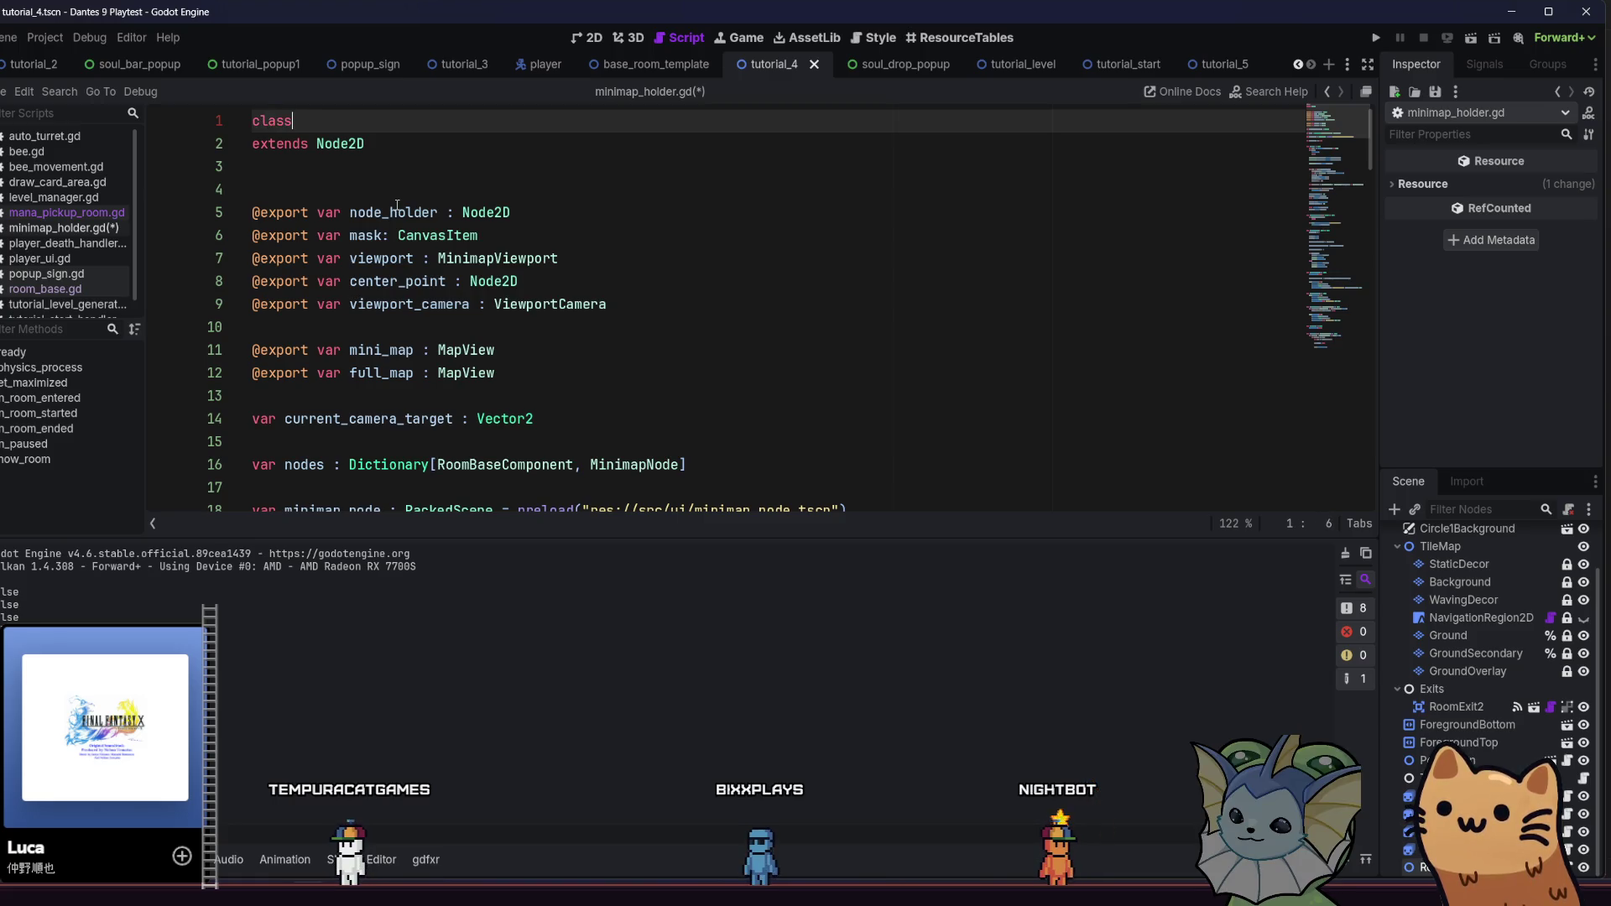
text(Map)
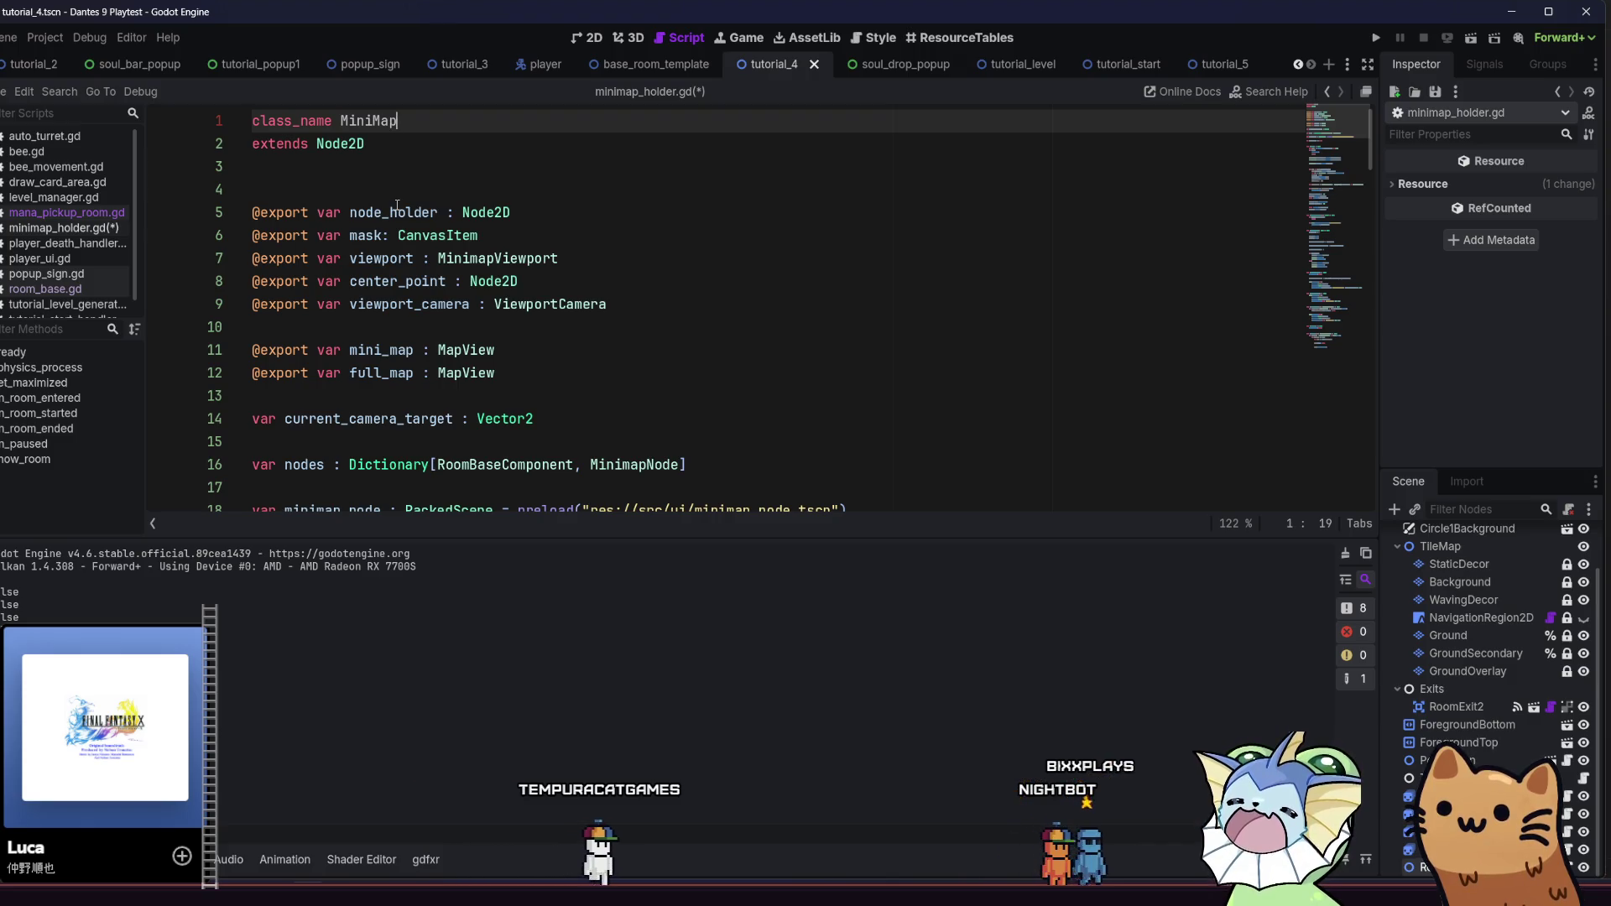
key(BackSpace)
key(BackSpace)
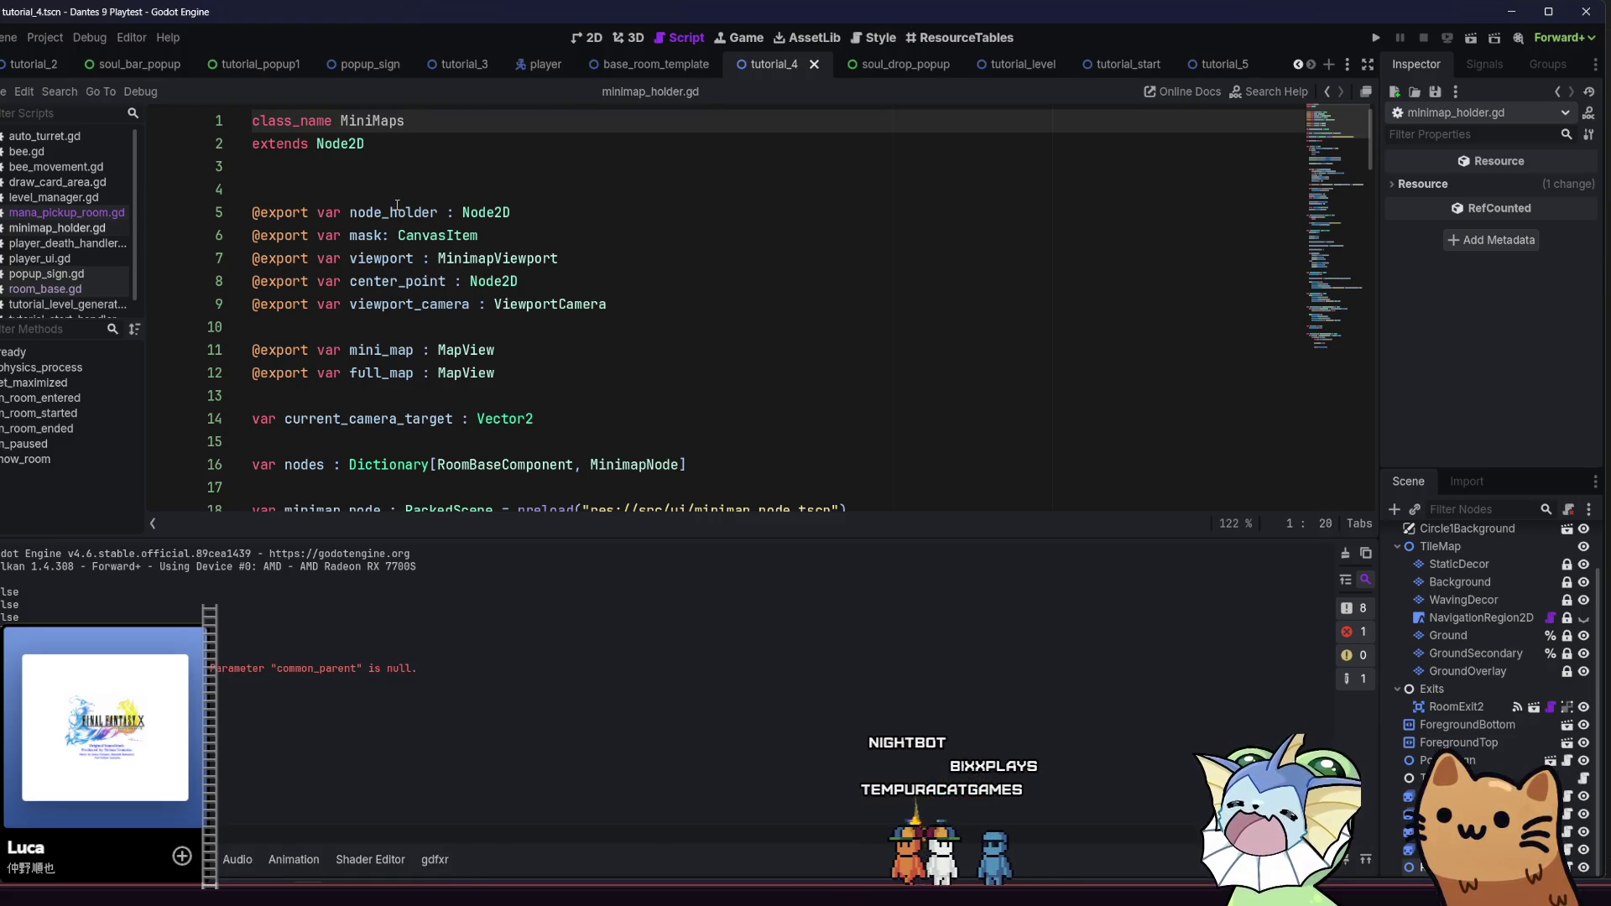
Declare 'static var instance : MiniMap' below extends Node2D
click(399, 166)
click(444, 146)
key(Return)
key(Return)
key(Return)
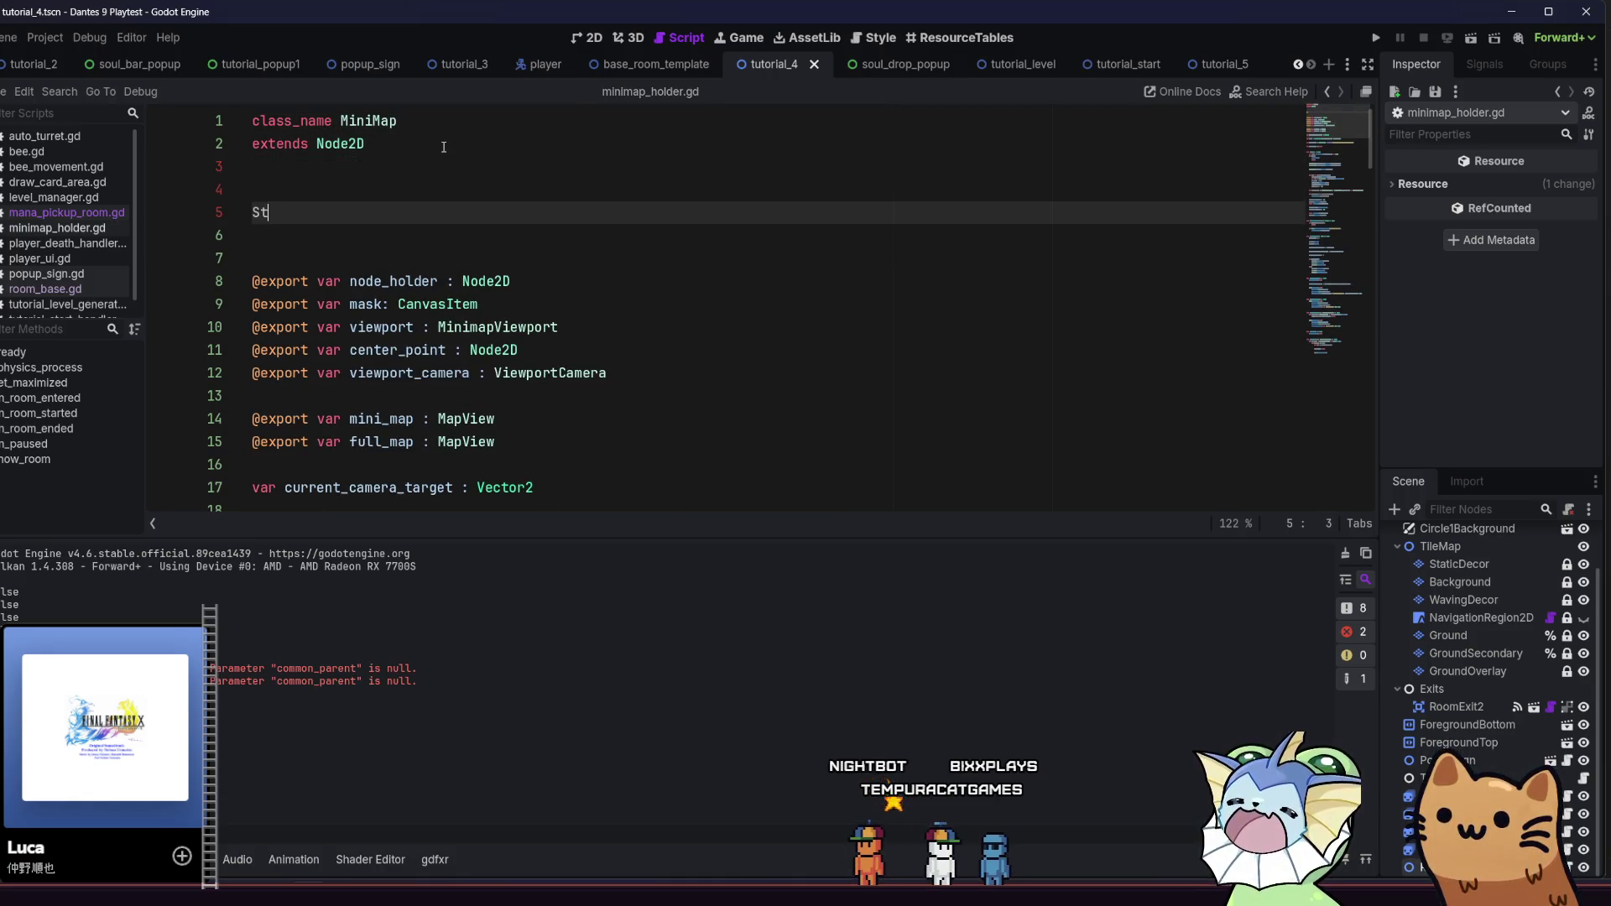
text(atic var)
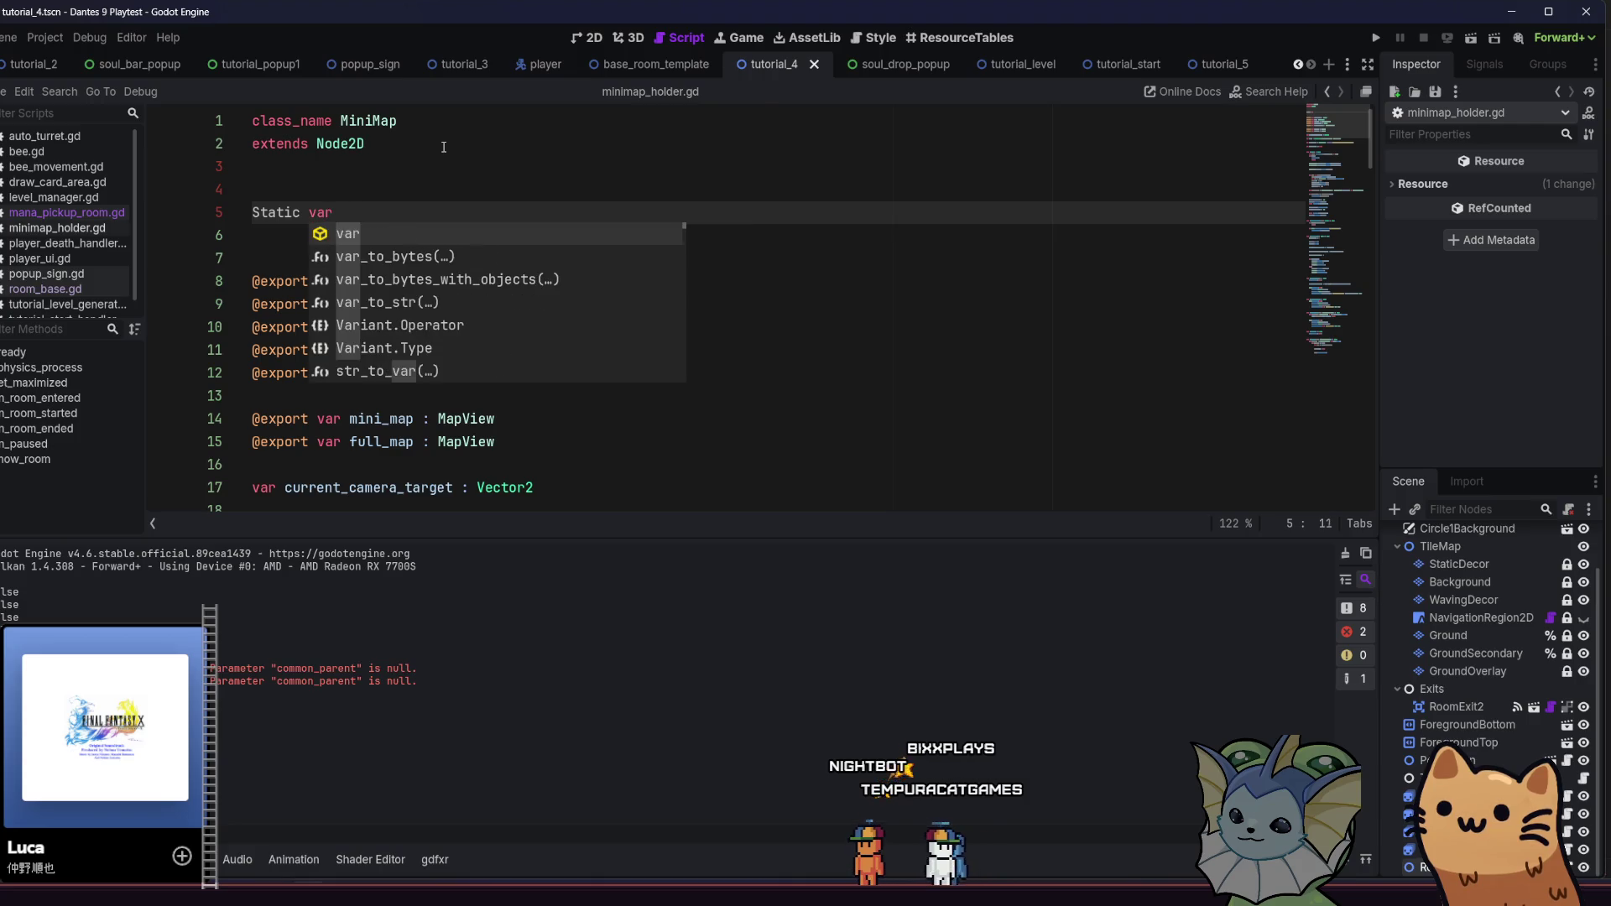
key(ctrl+BackSpace)
key(ctrl+BackSpace)
text(stance)
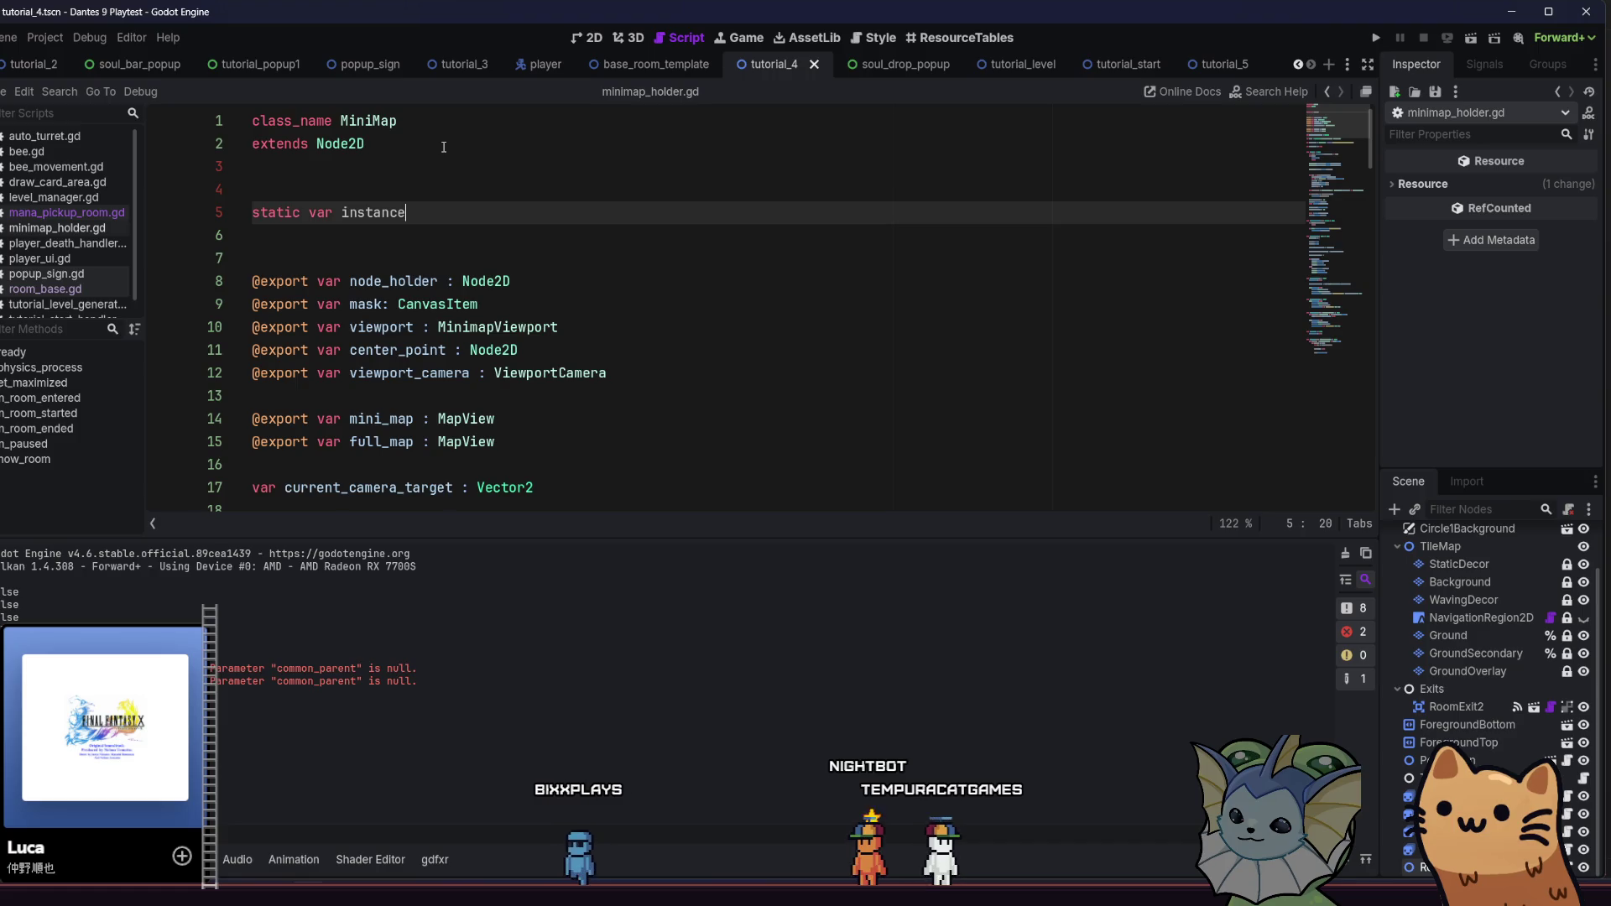
text( : Mini)
key(Return)
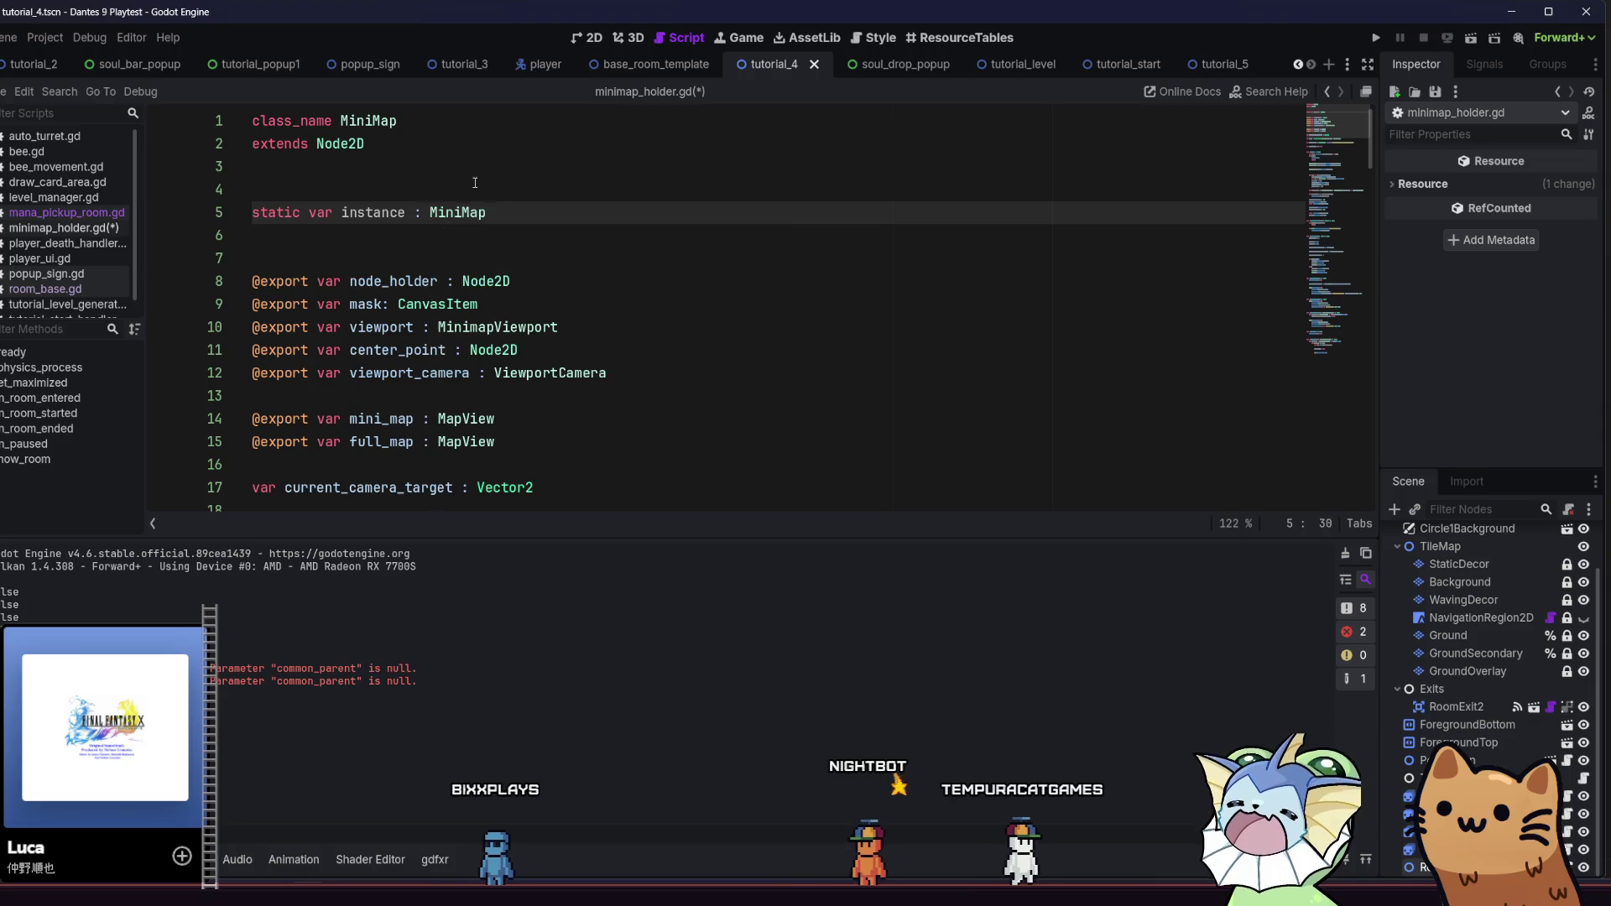
Make 'instance = self' the first line of _ready(), then run the game
scroll(475, 182, down, 6)
click(479, 275)
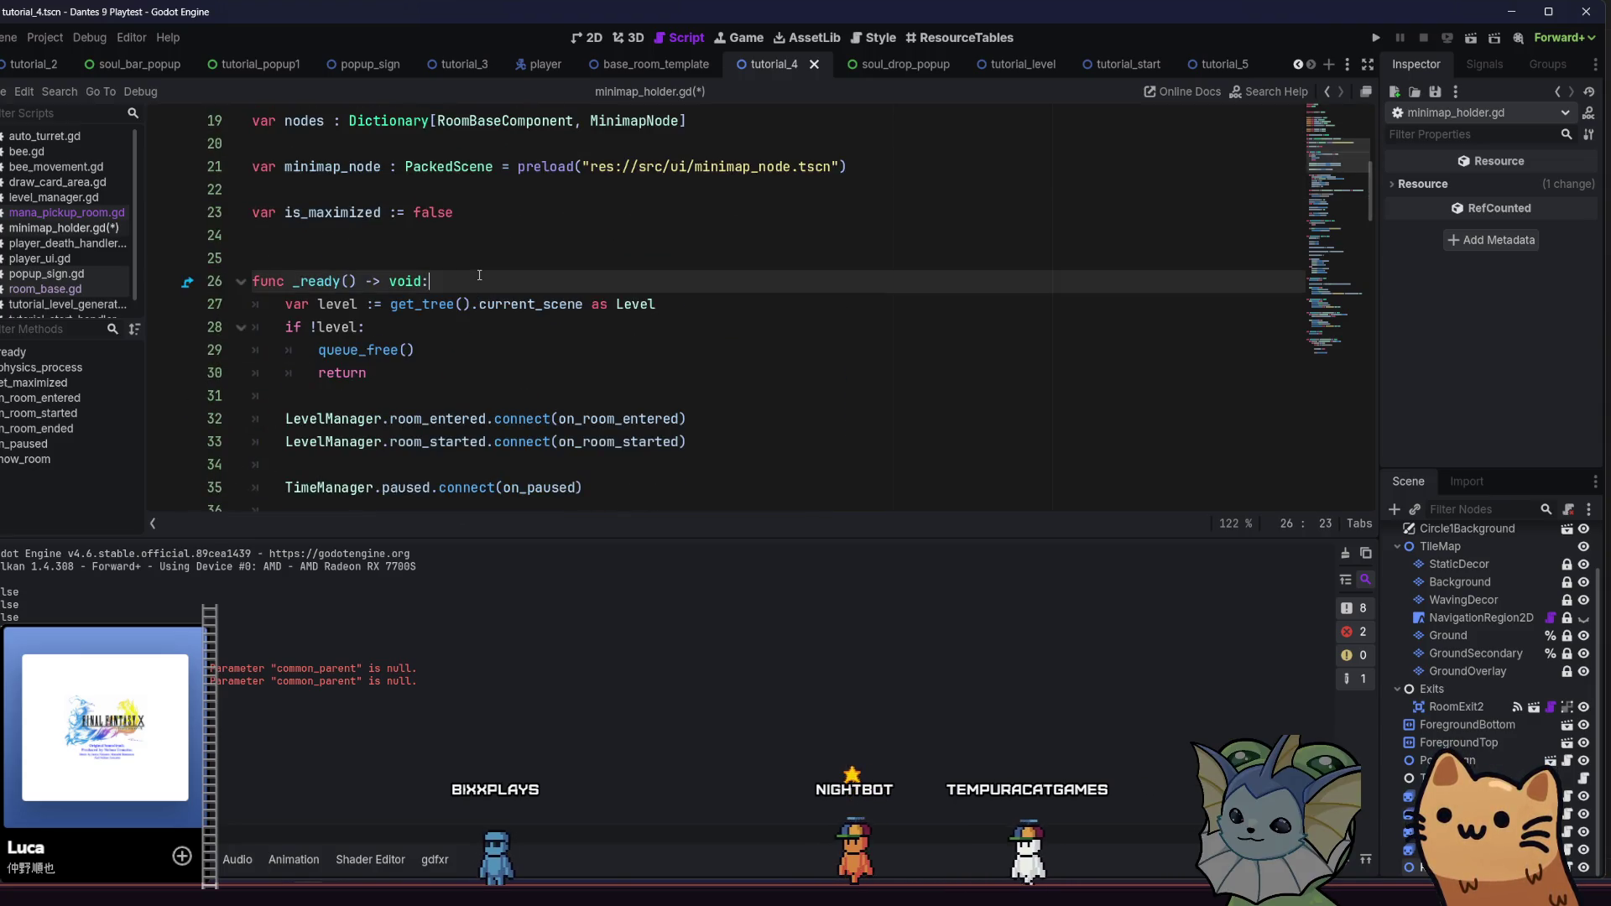
key(Return)
text(inst)
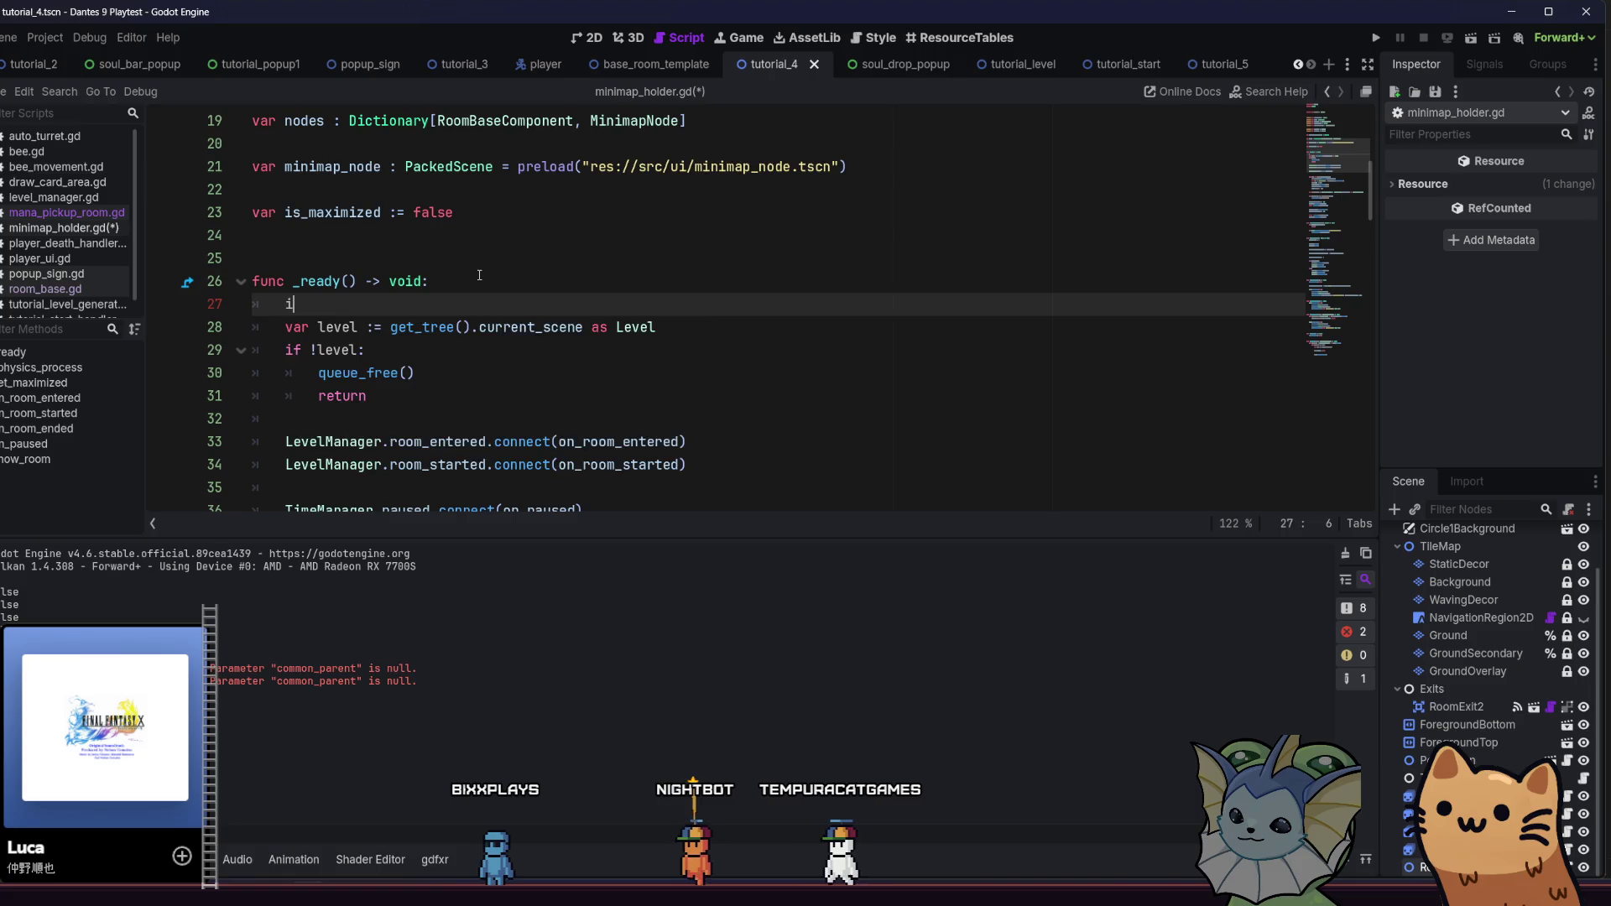
key(Return)
text(= self_modulate)
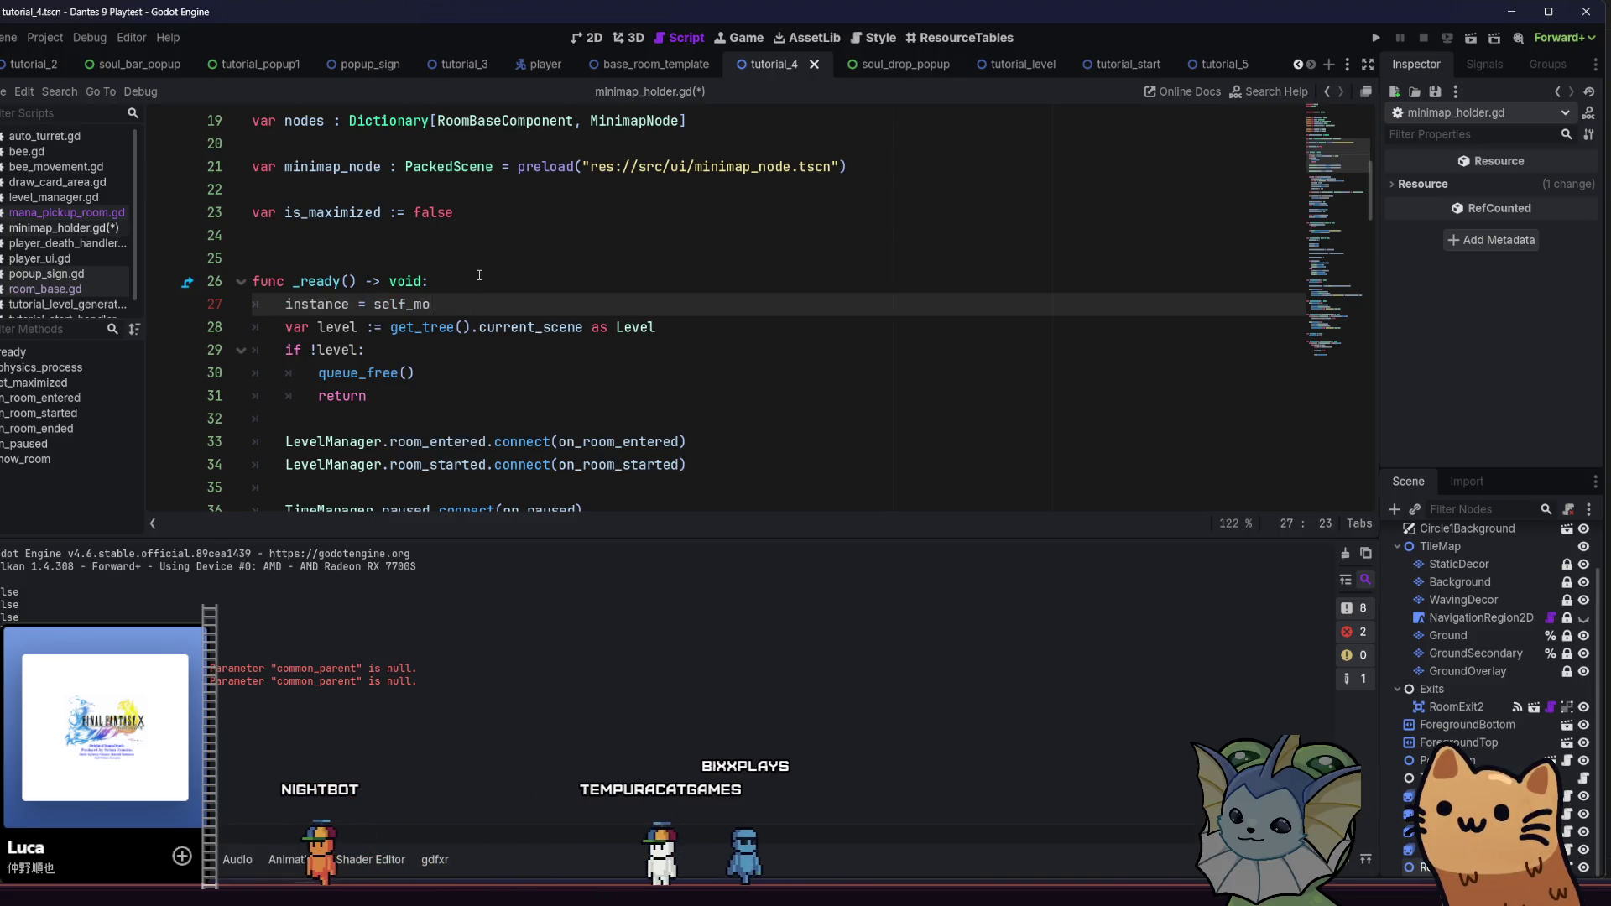
key(Return)
text(#TODO bity PLEA)
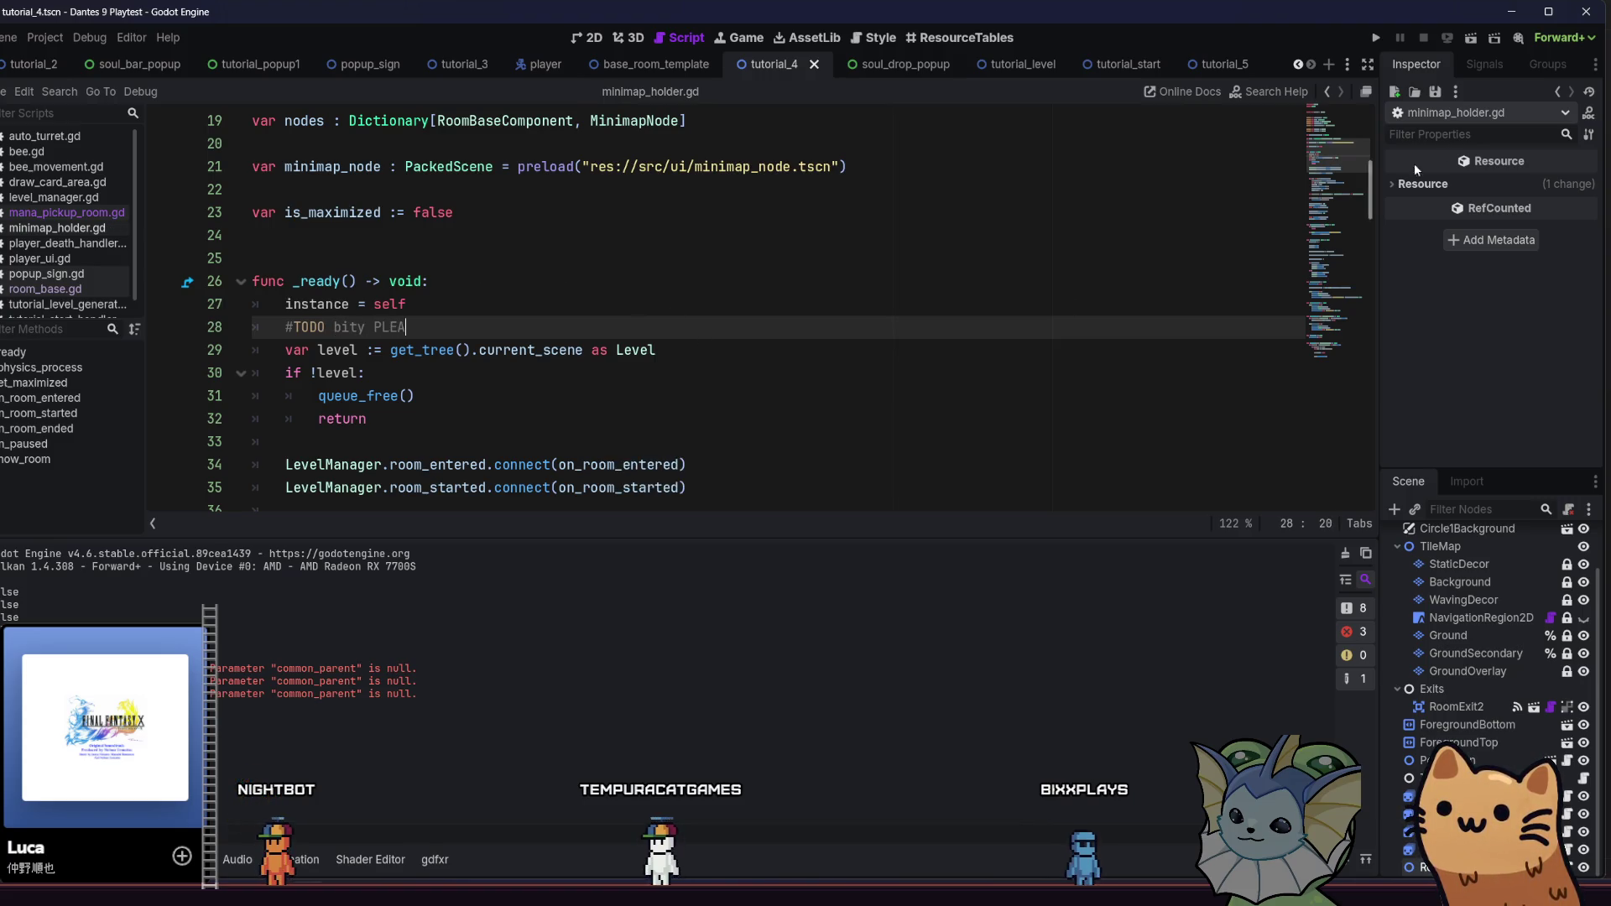
click(1378, 37)
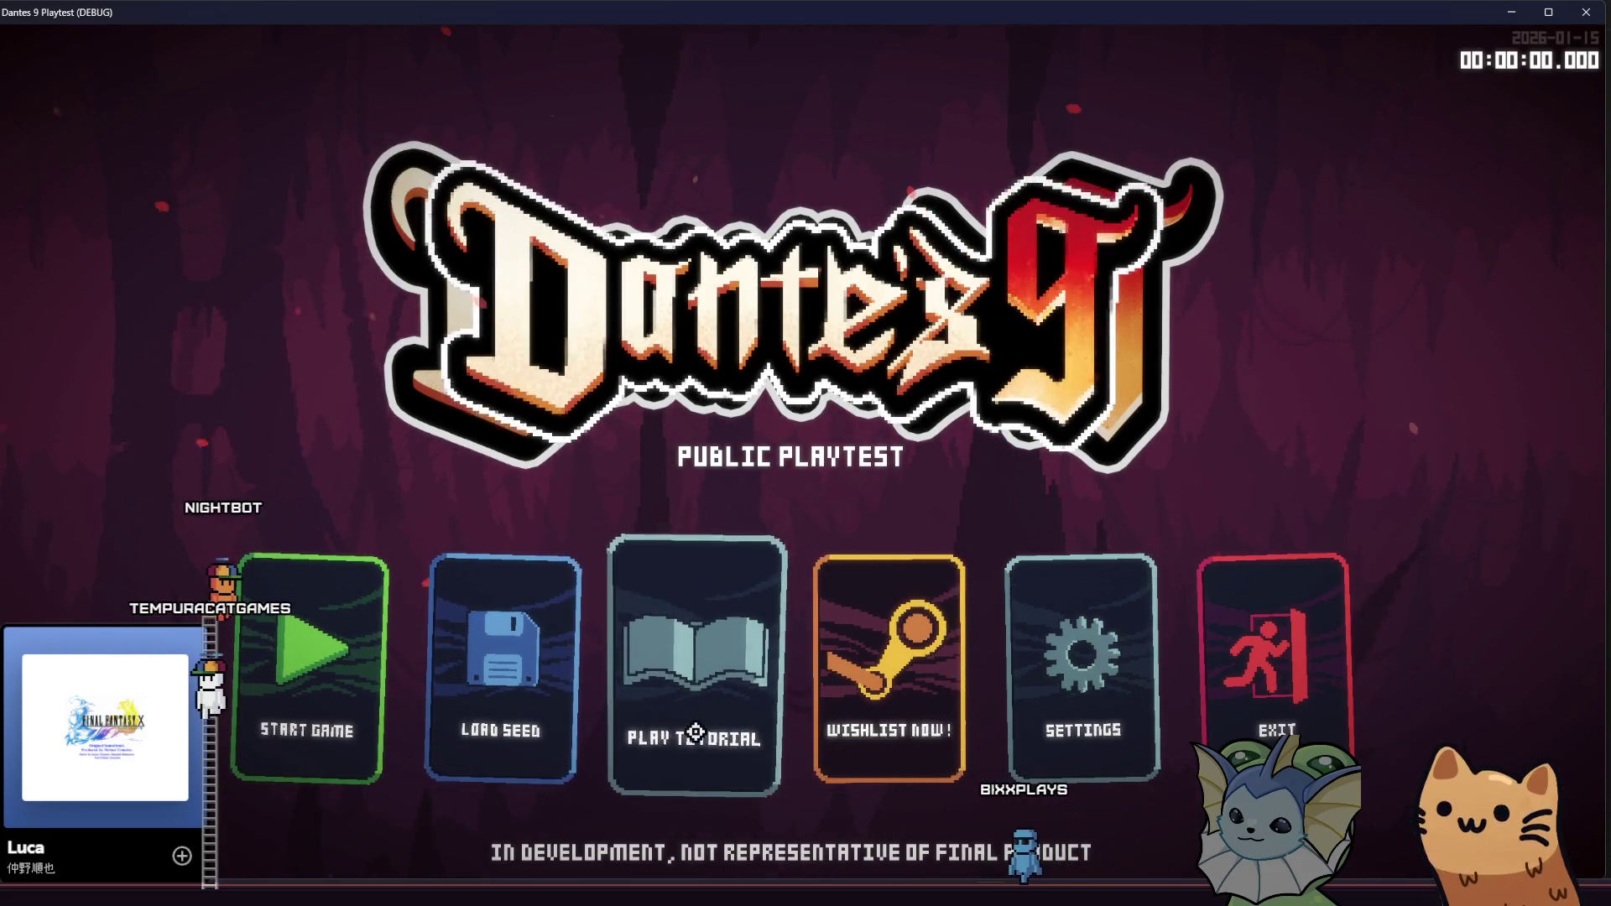
Choose Play Tutorial on the main menu, then close the game window
click(692, 730)
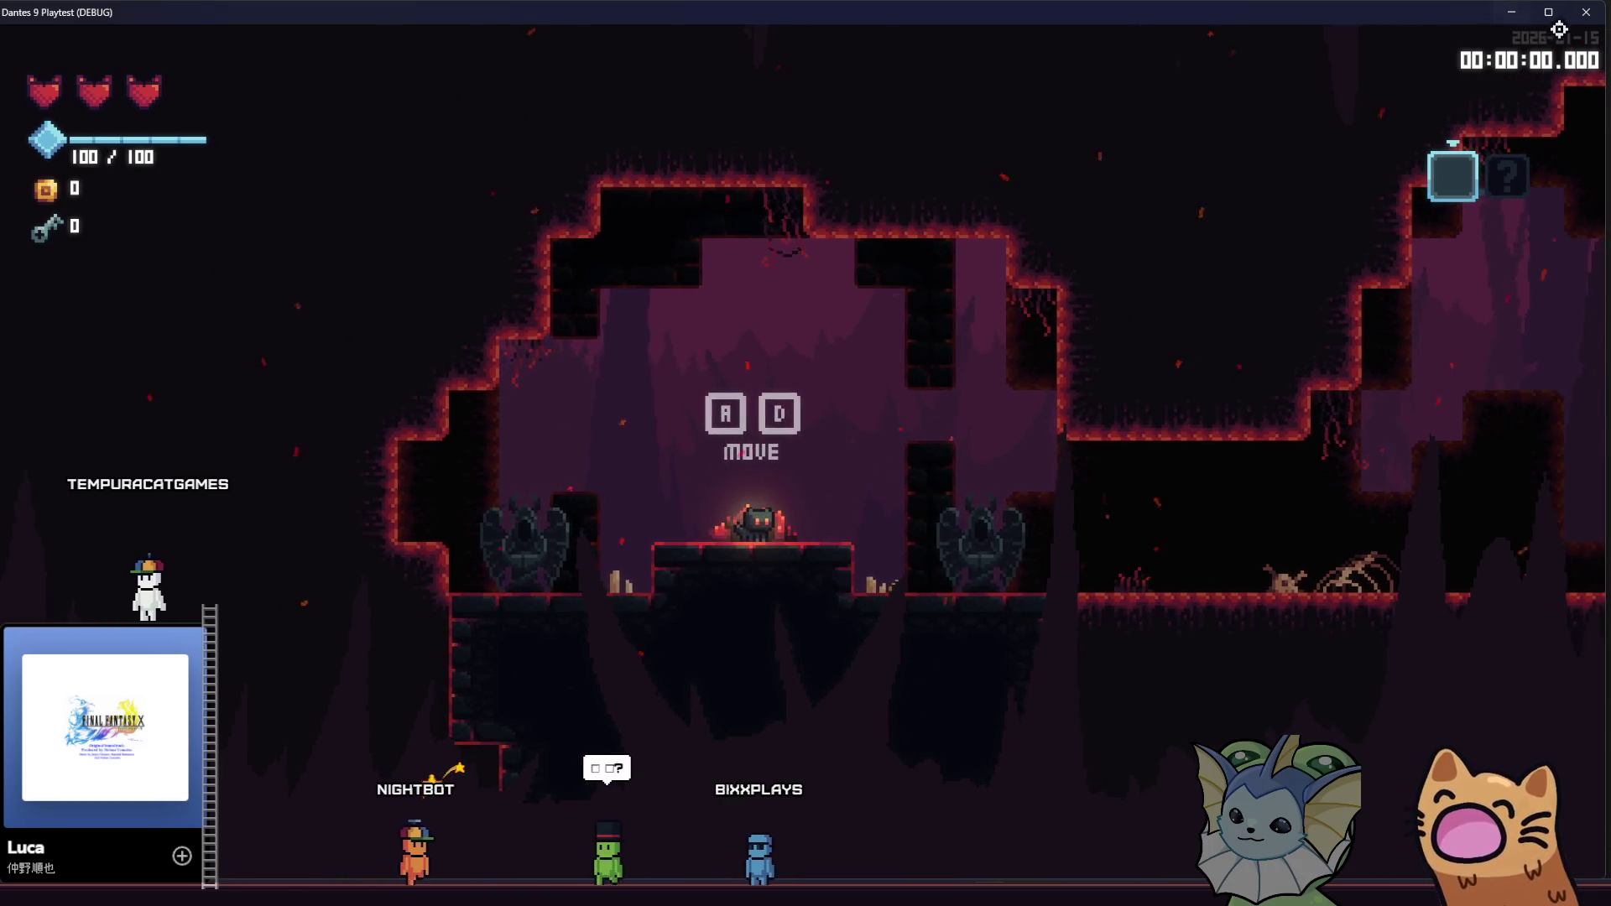
click(1585, 12)
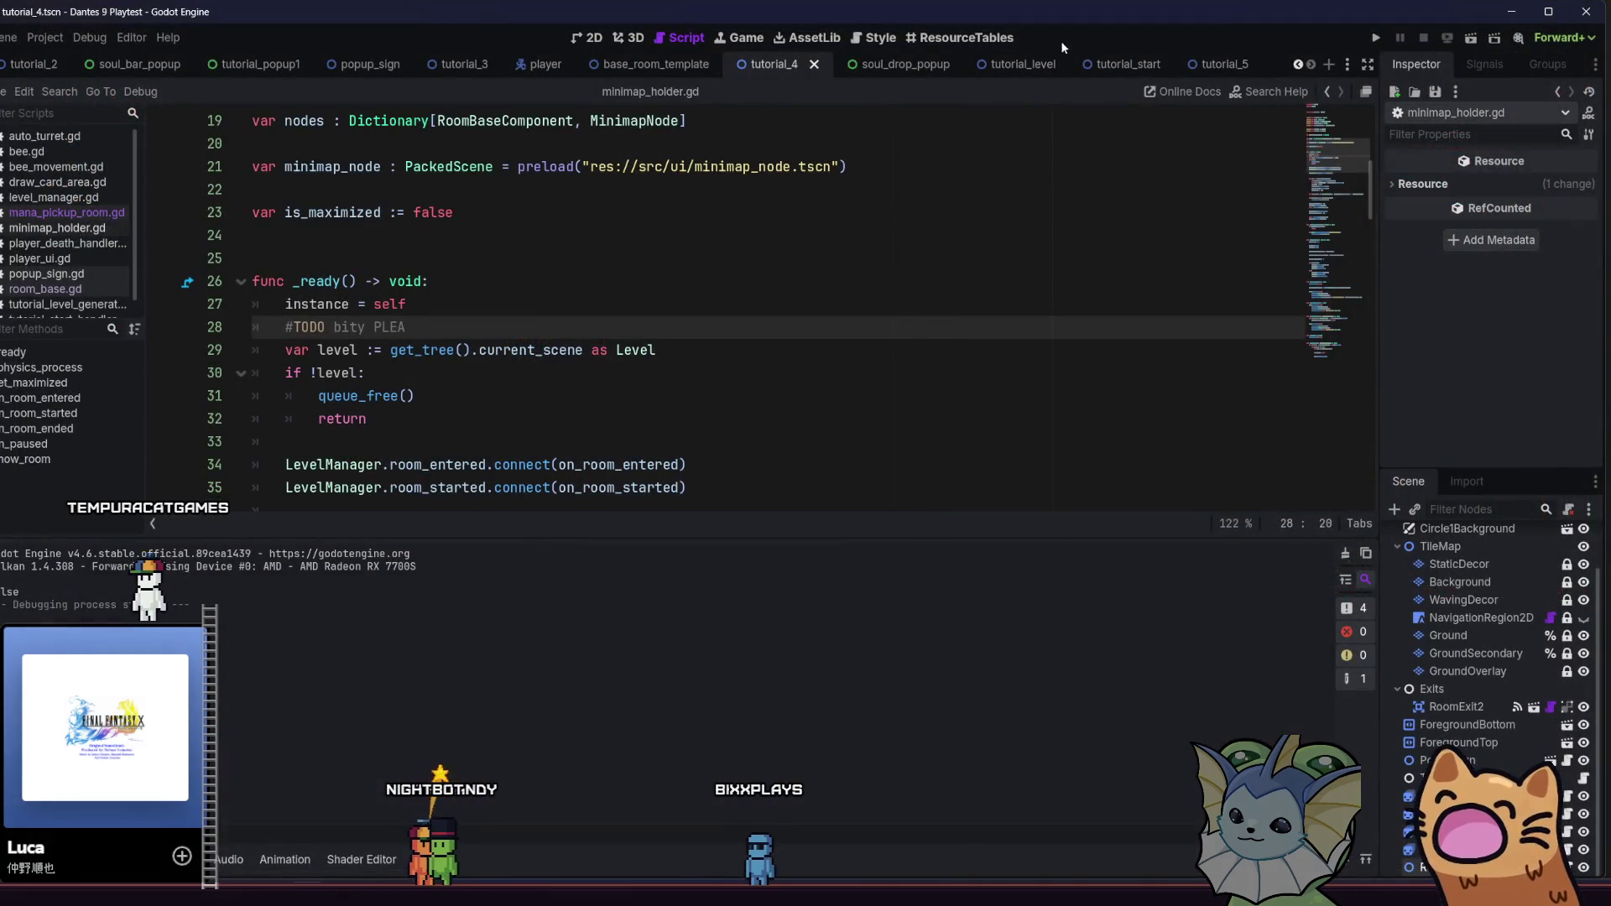
Switch to the tutorial_4 scene and open its mana_pickup_room.gd script
click(1120, 67)
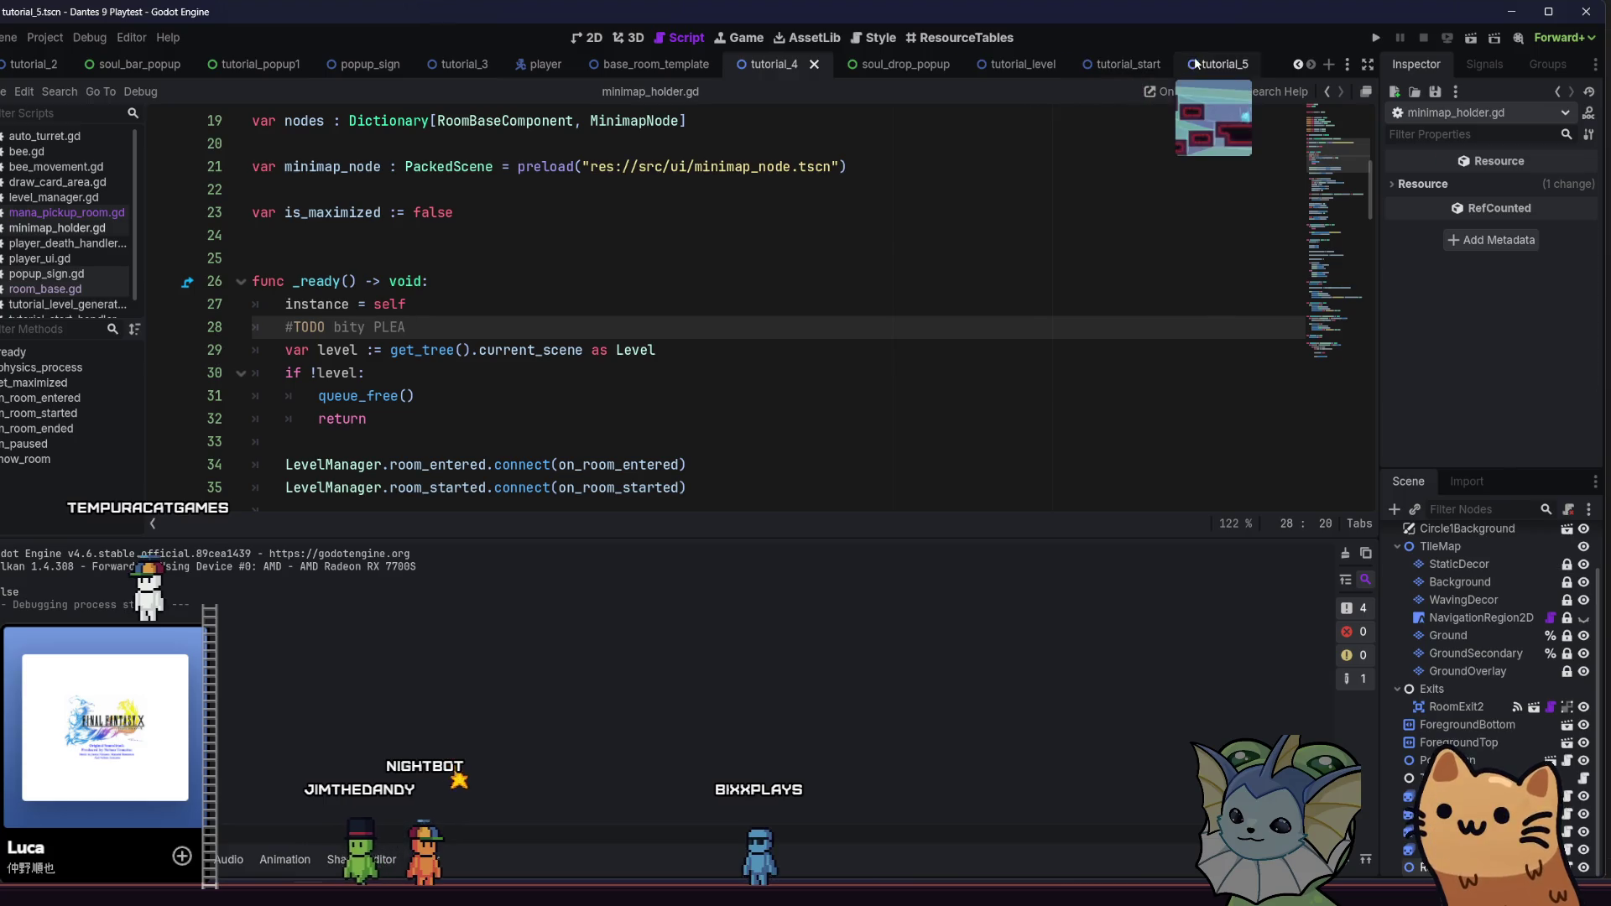
click(998, 64)
click(773, 65)
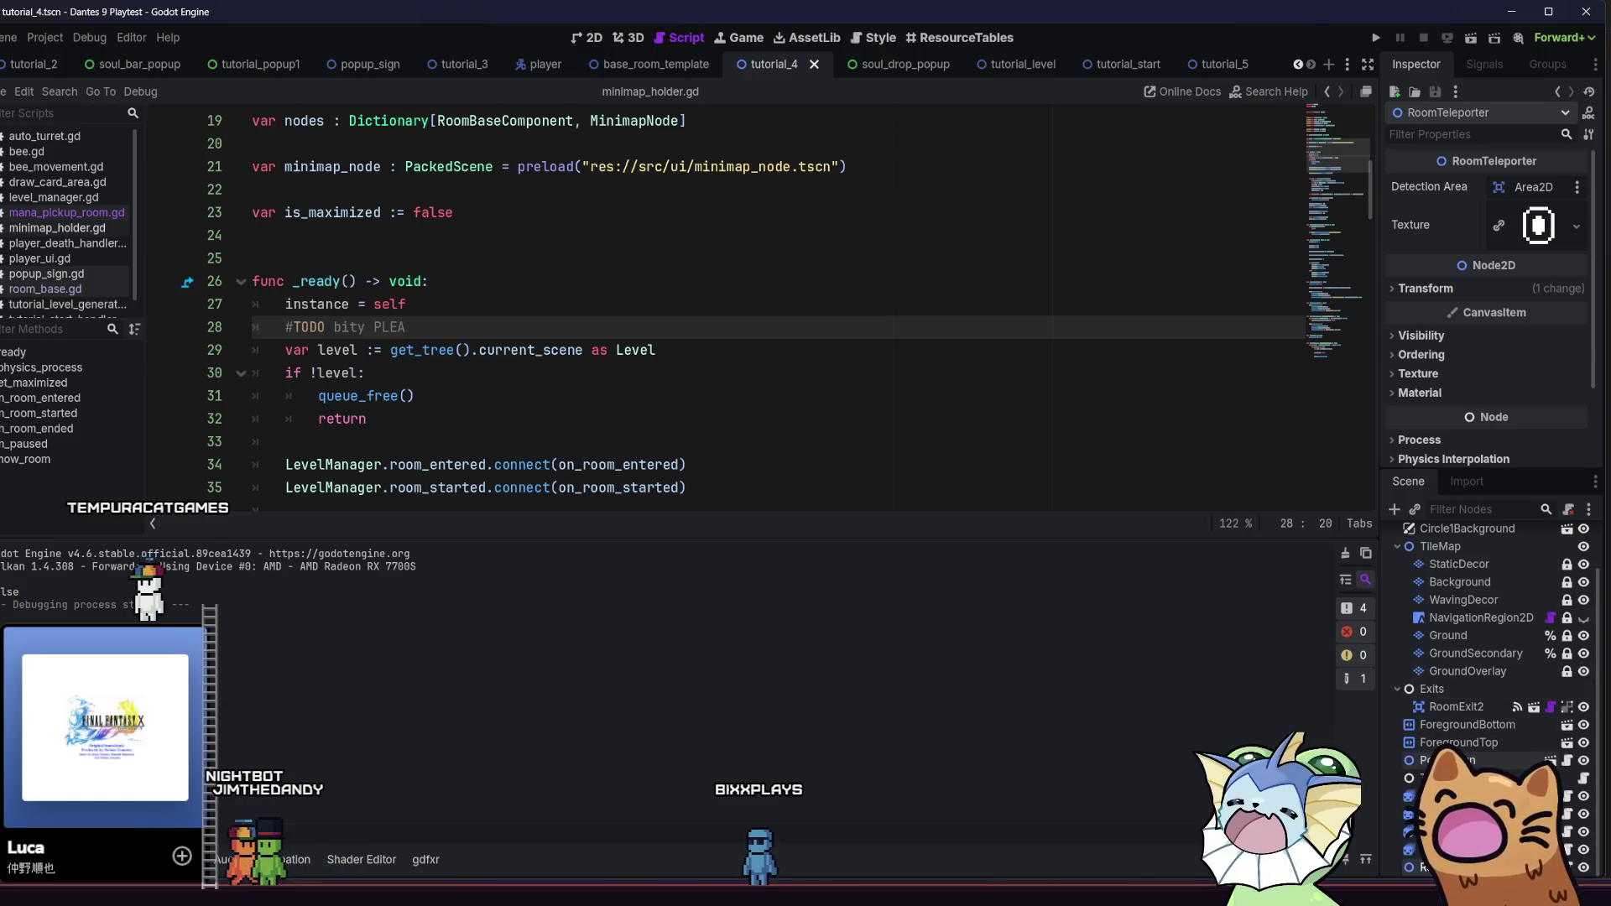
scroll(1490, 579, up, 2)
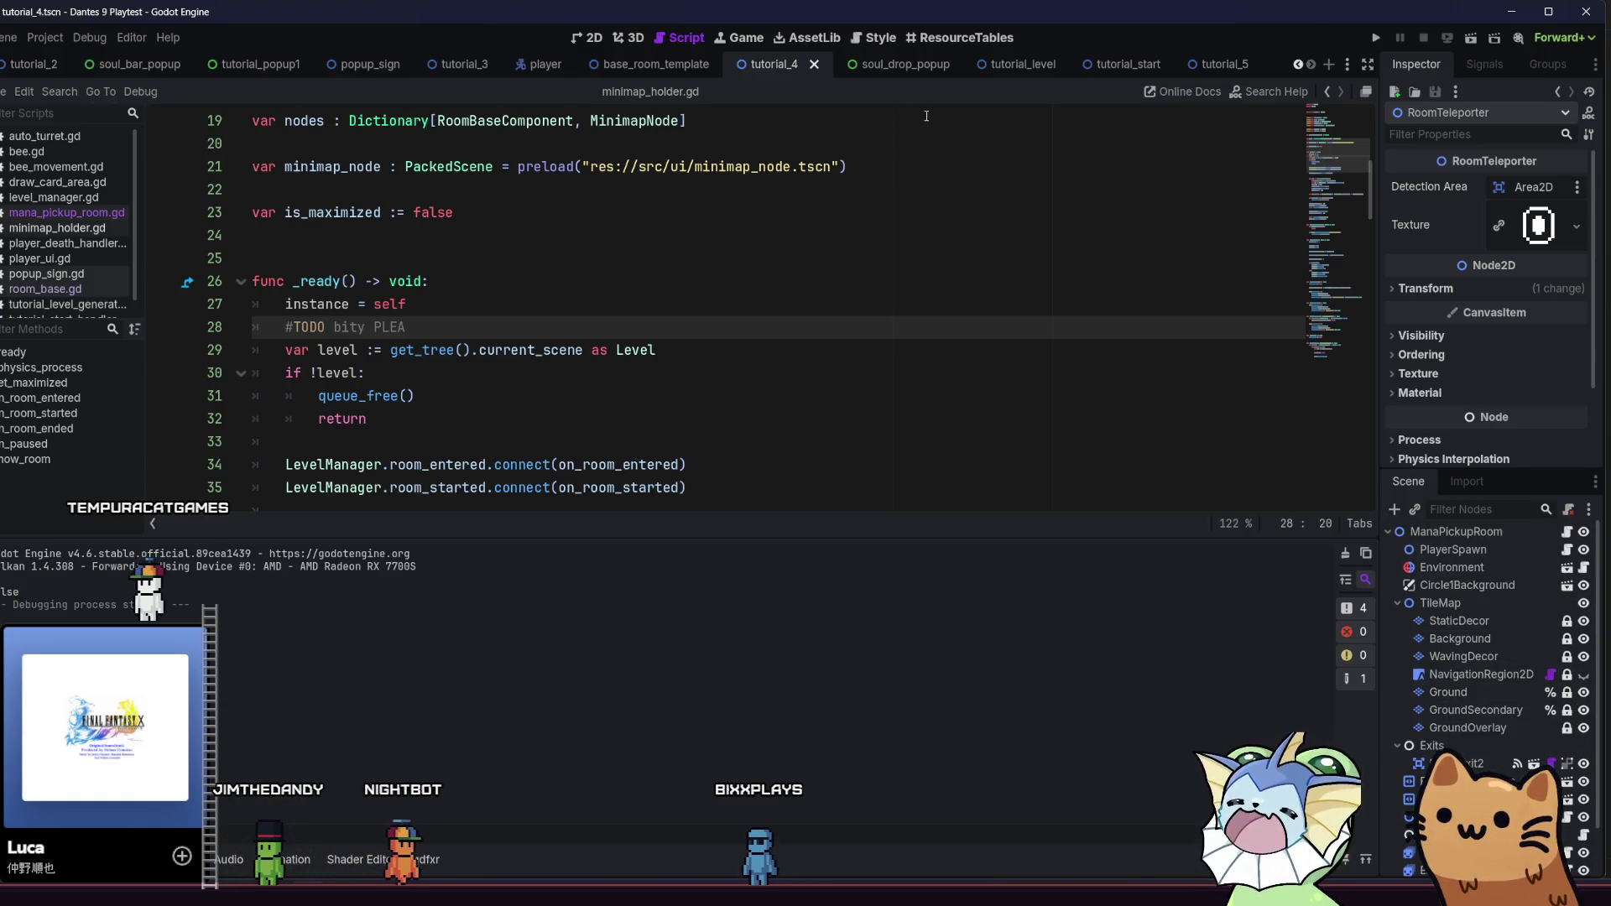
scroll(1467, 739, down, 2)
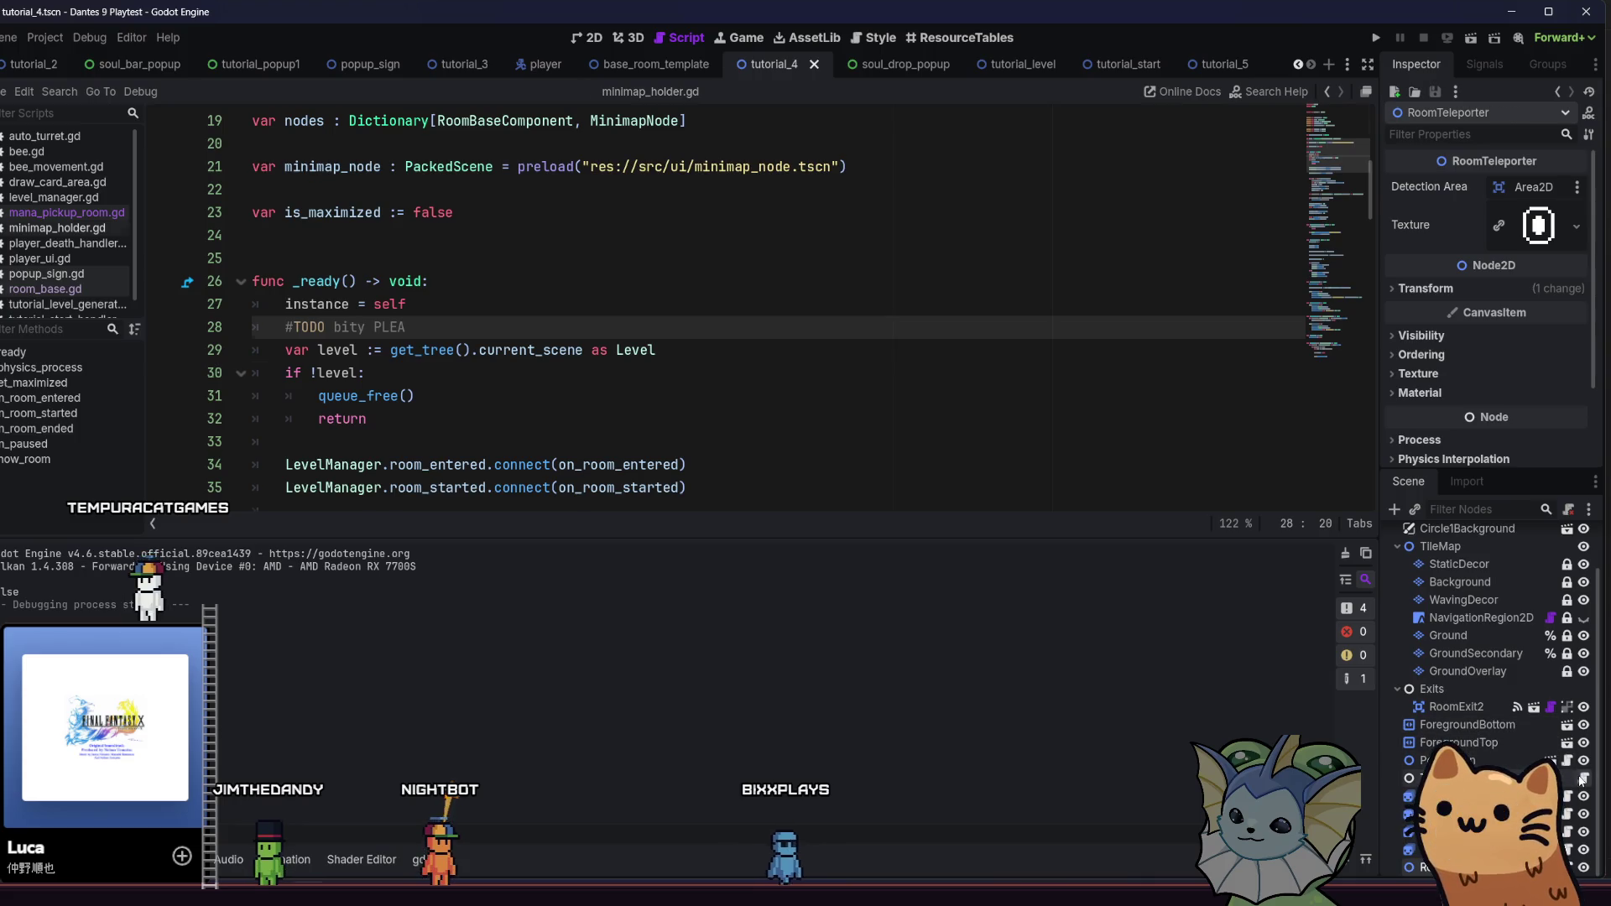
click(1580, 779)
Add a new line after line 11 calling MiniMap.instance.show_room()
drag(625, 350, 508, 336)
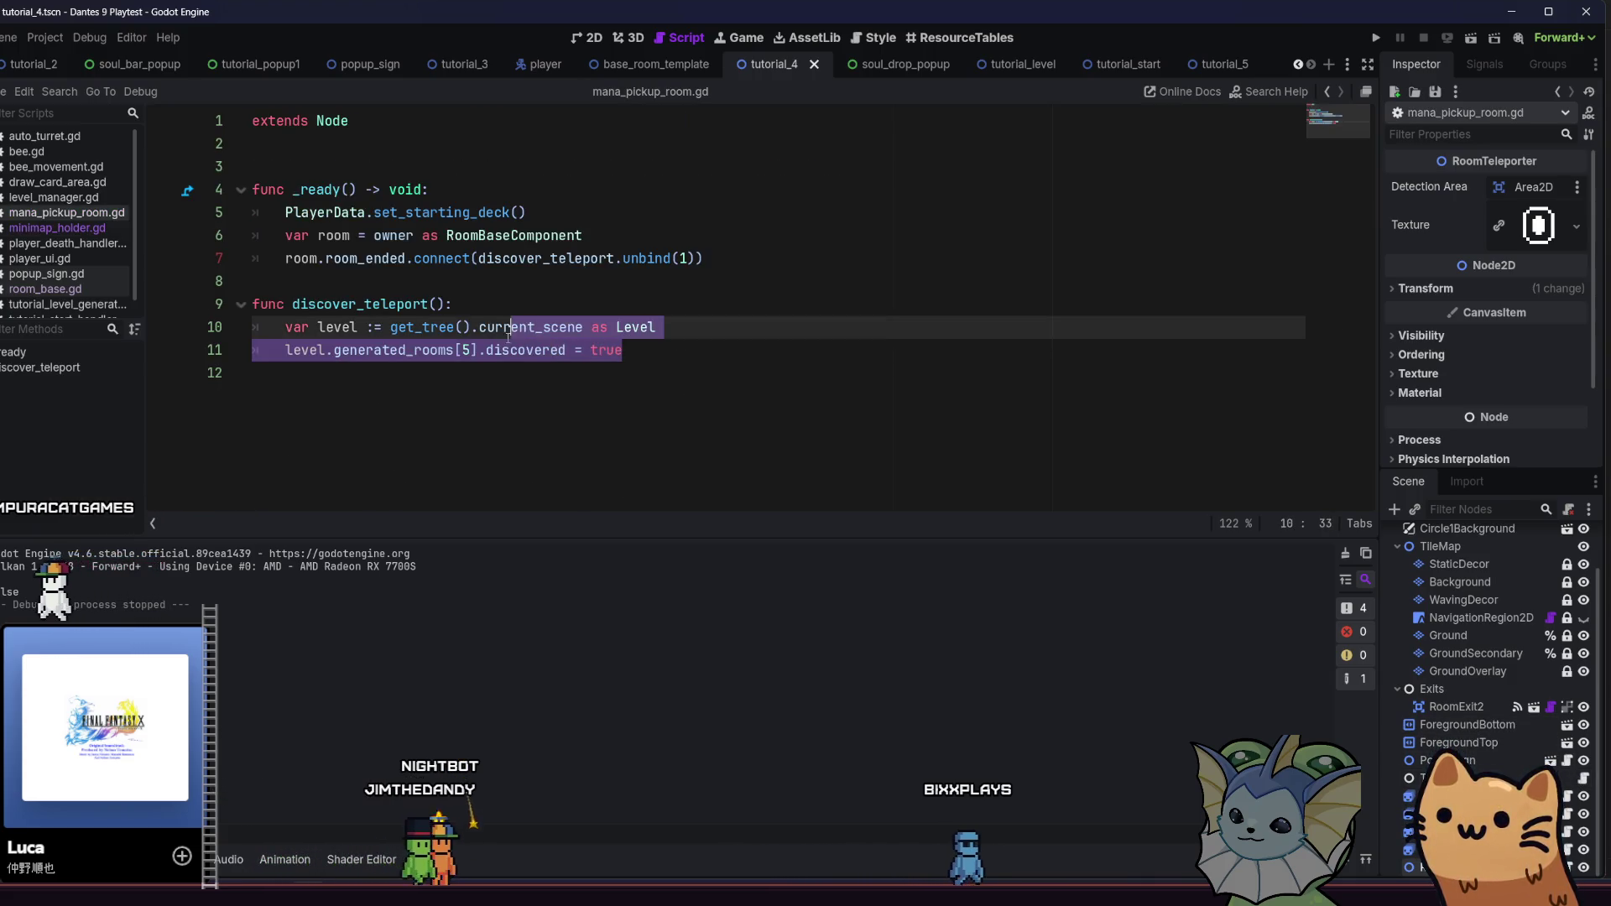
drag(622, 350, 285, 350)
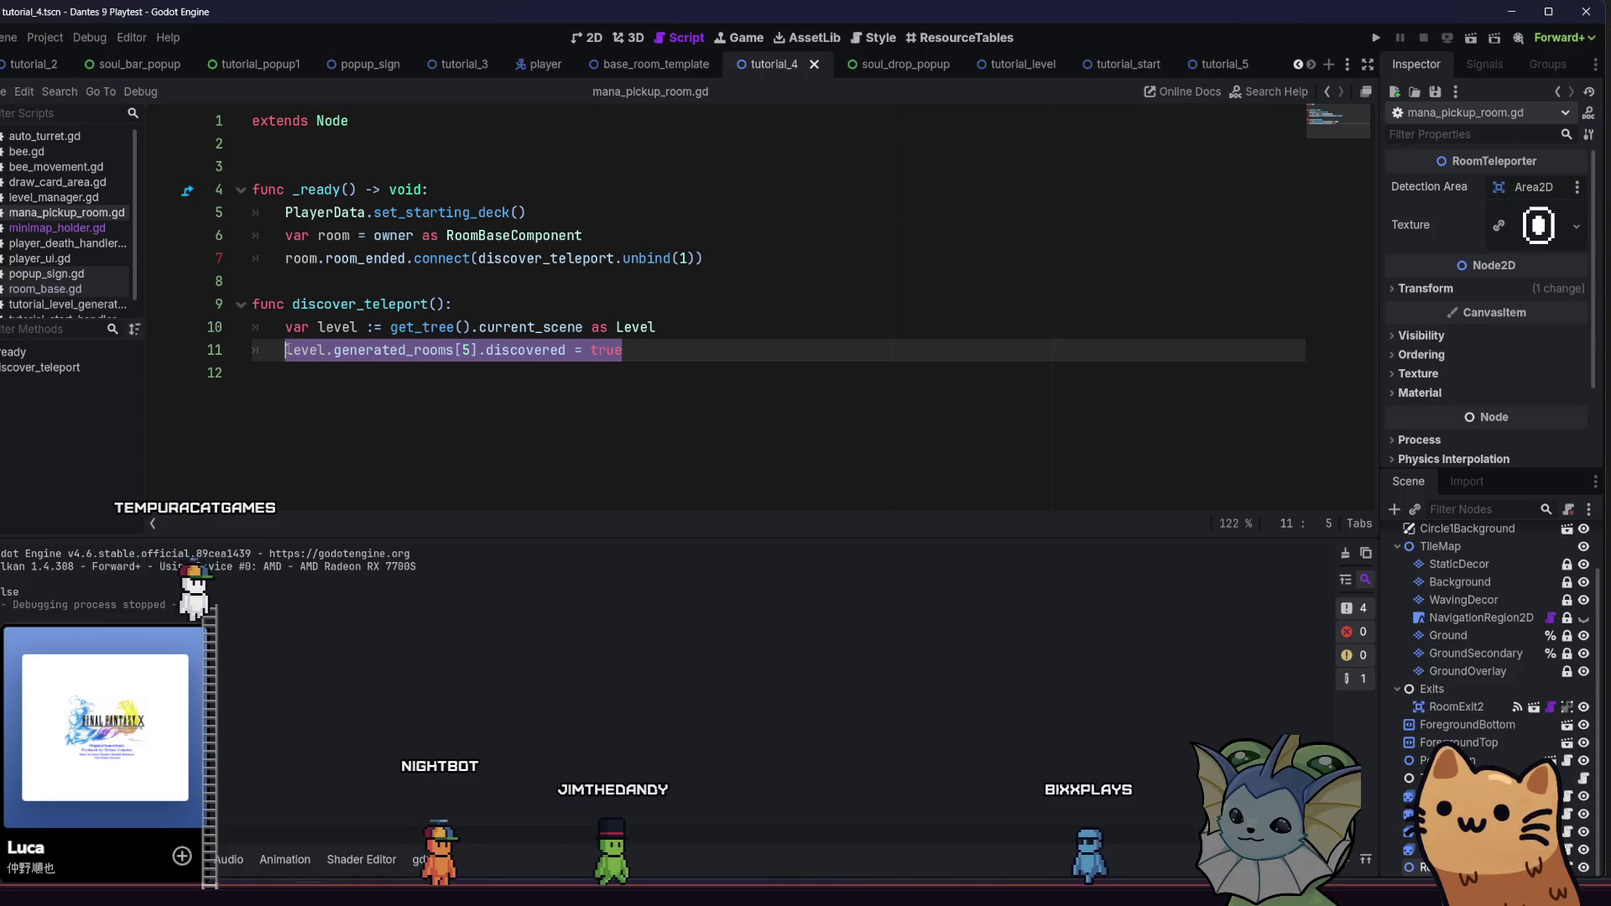
click(723, 356)
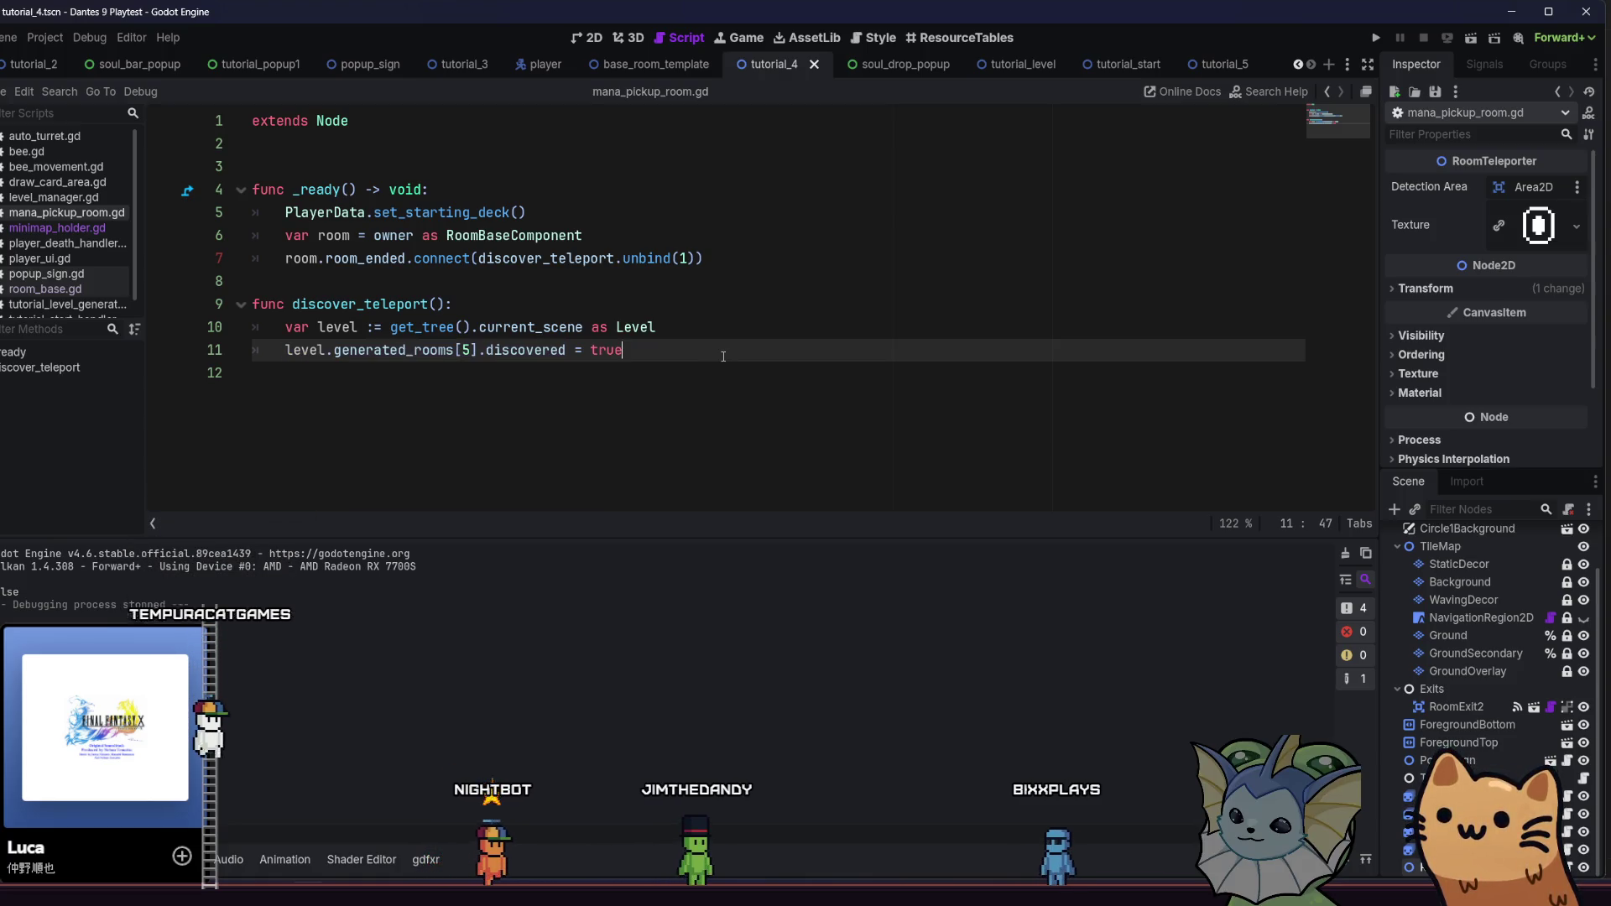
key(Return)
text(Minimap.i)
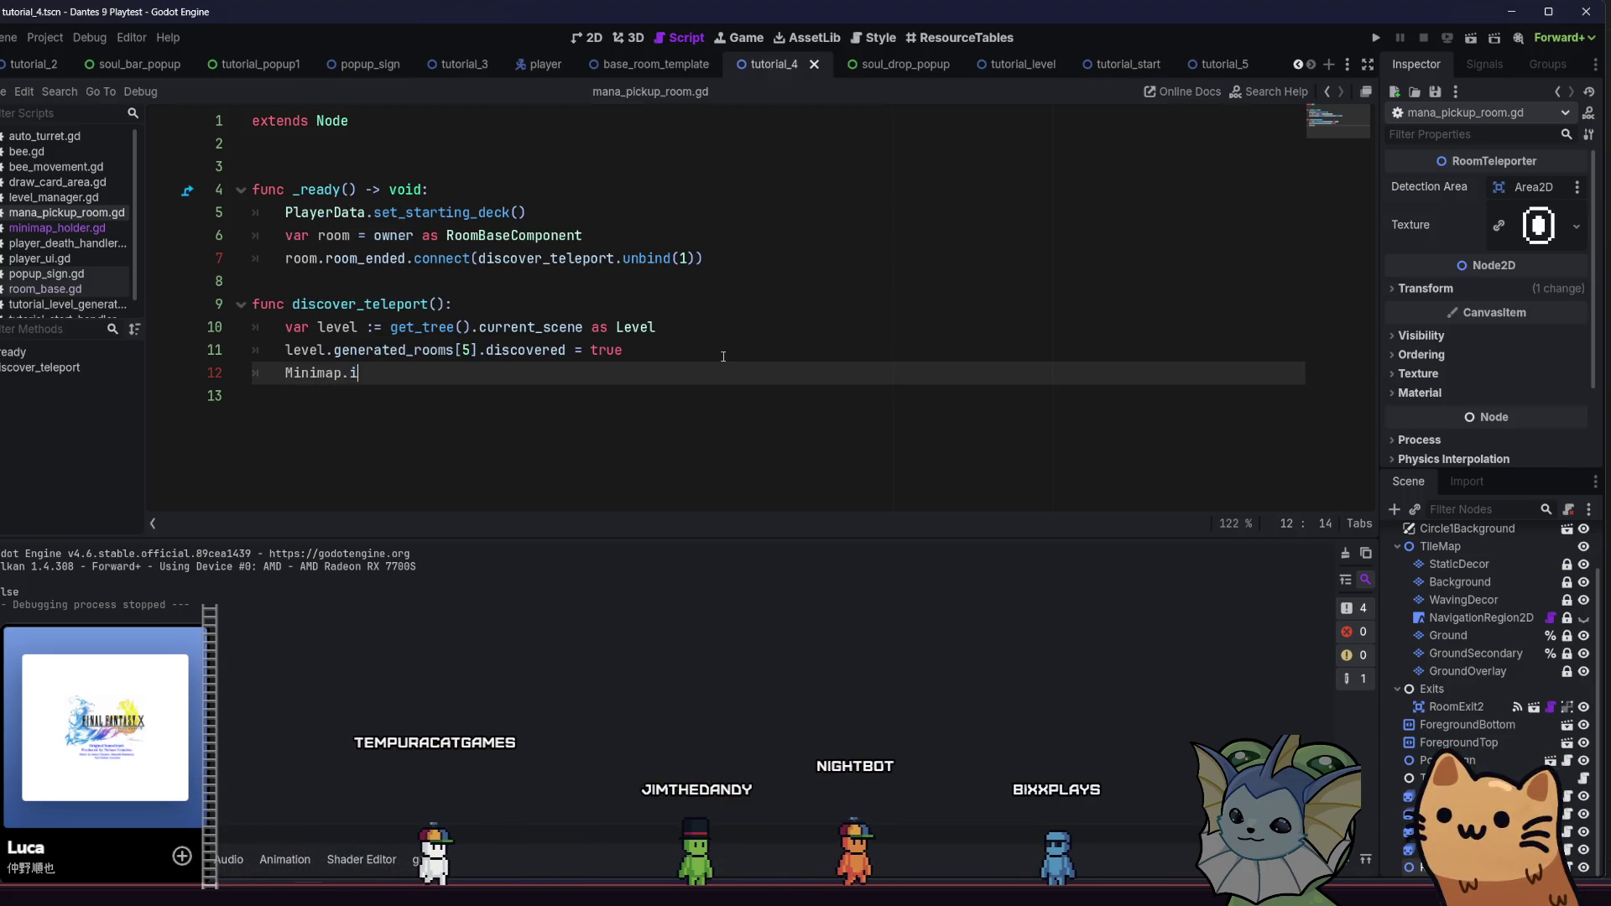
key(BackSpace)
key(BackSpace)
key(BackSpace)
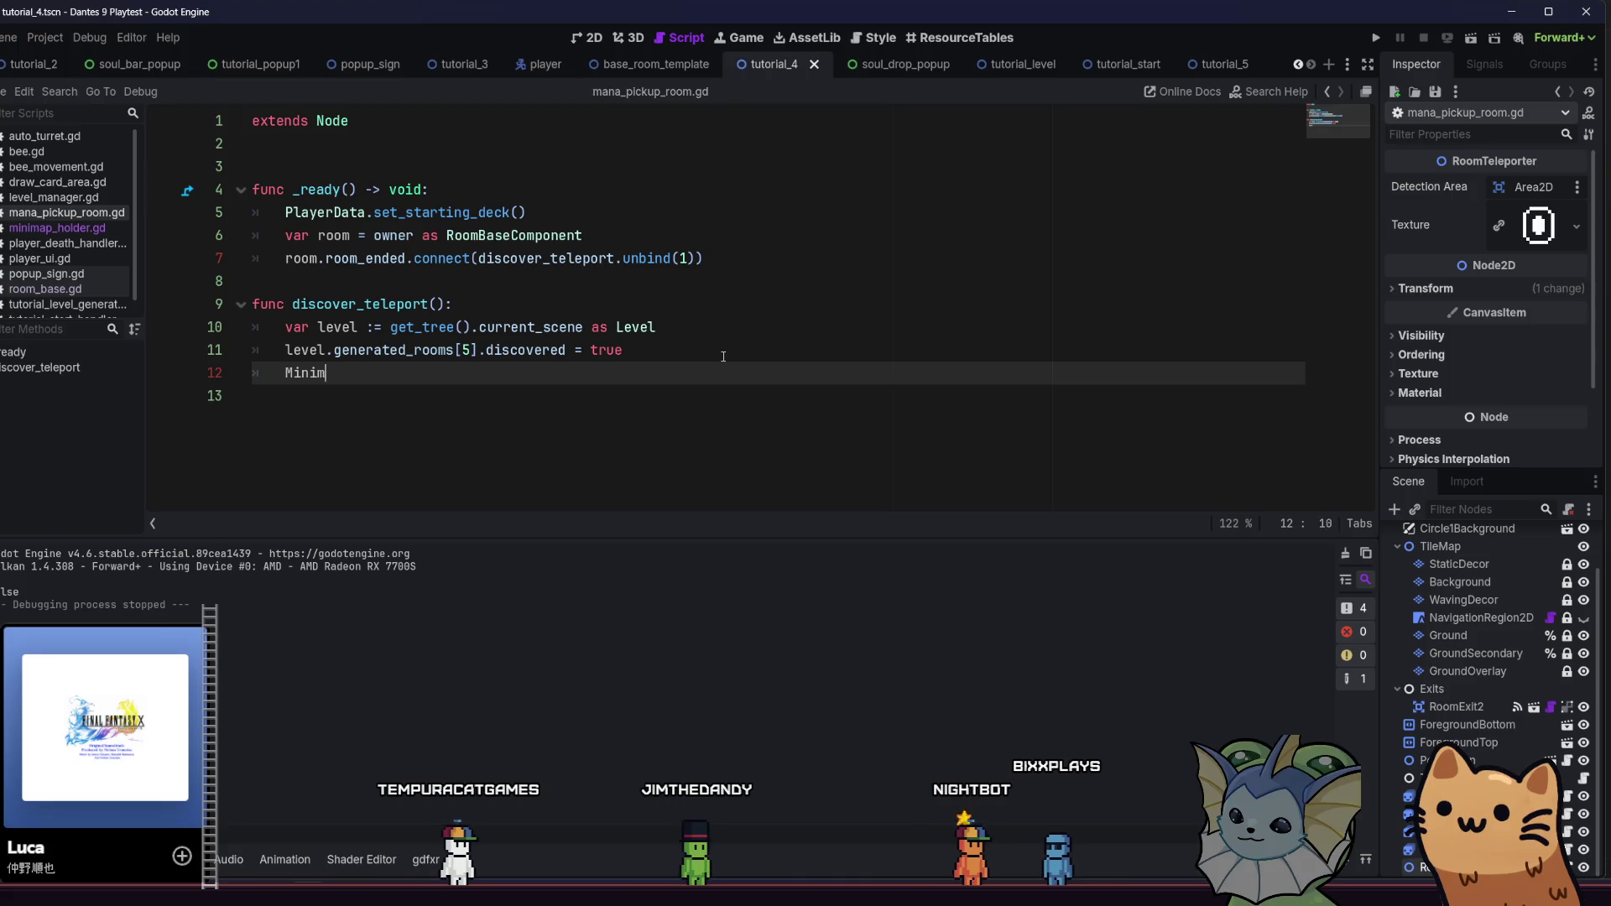
text(Map.inst)
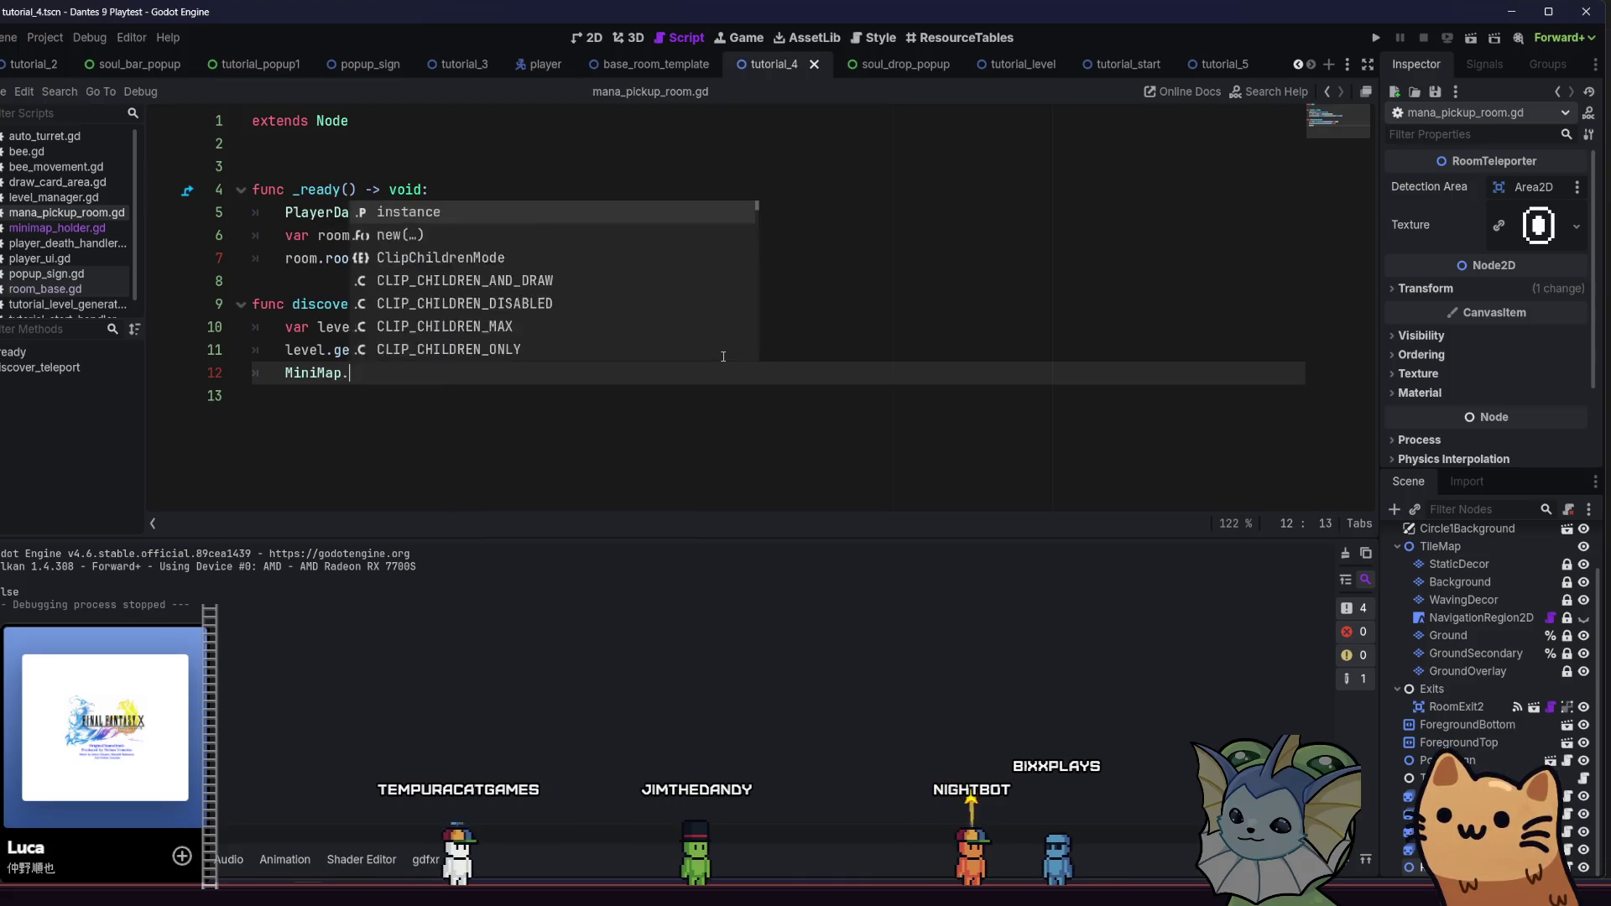
key(Return)
text(.)
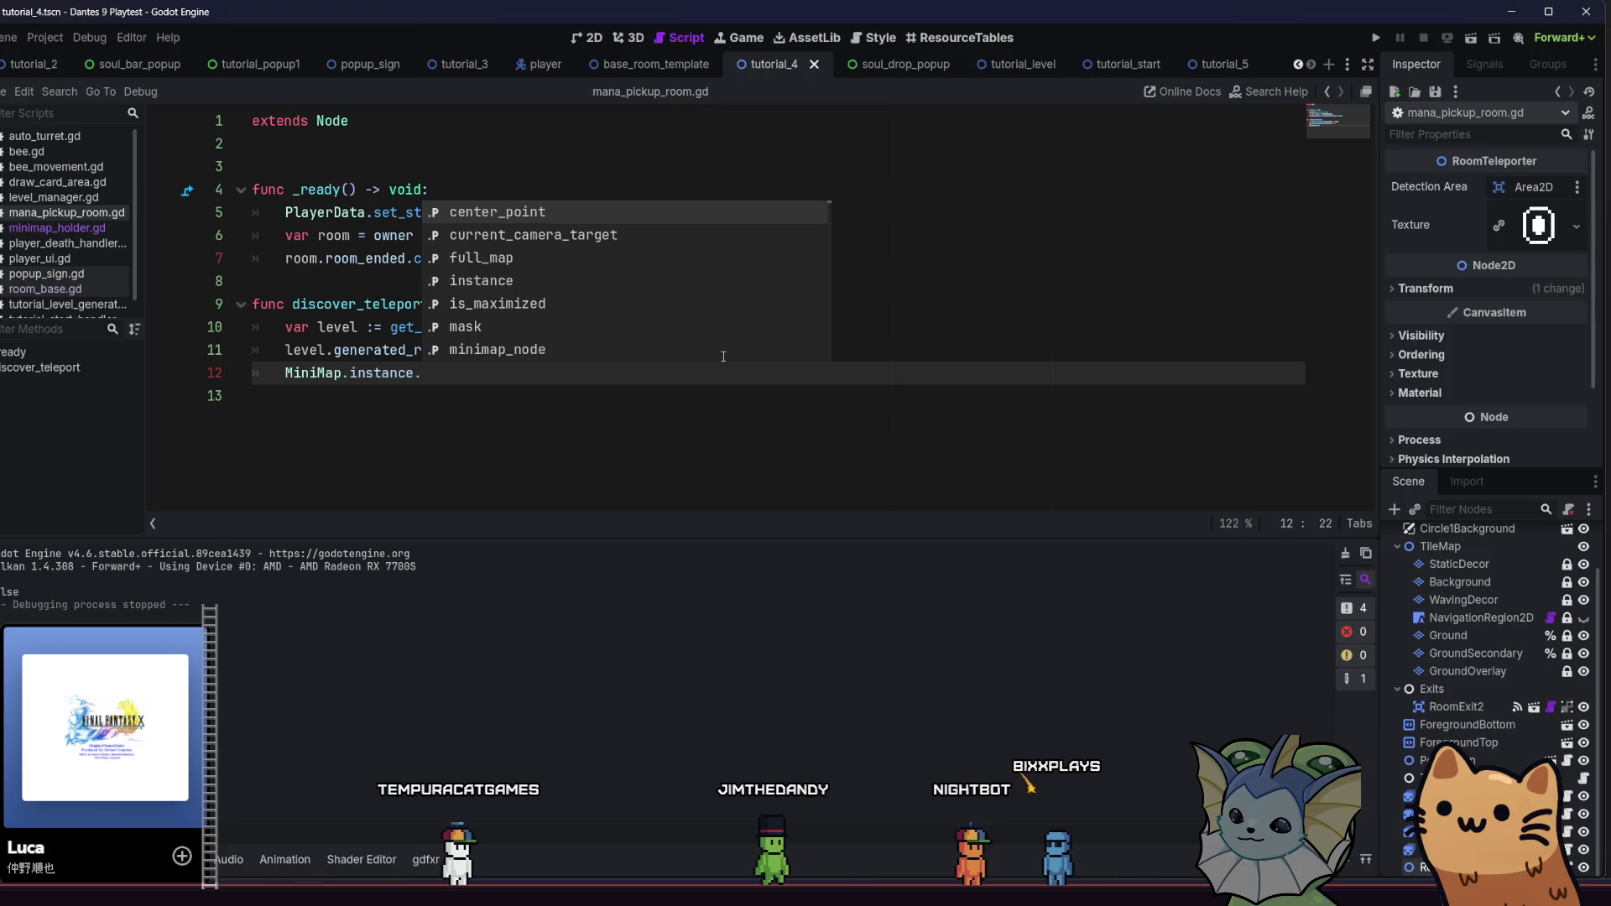
text(sho)
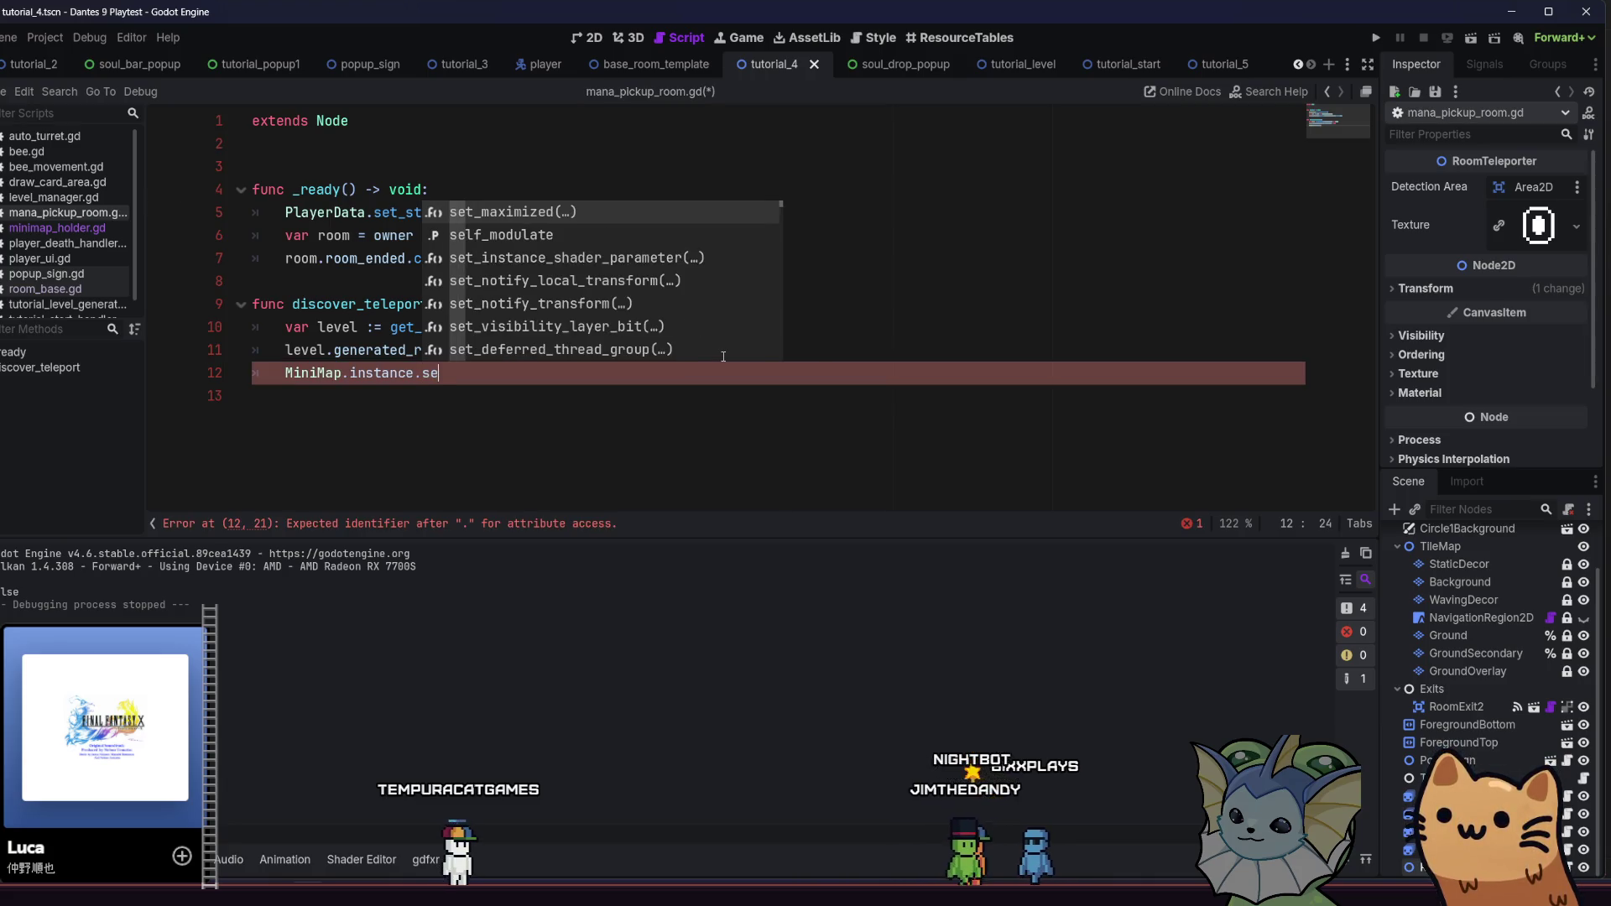
key(Return)
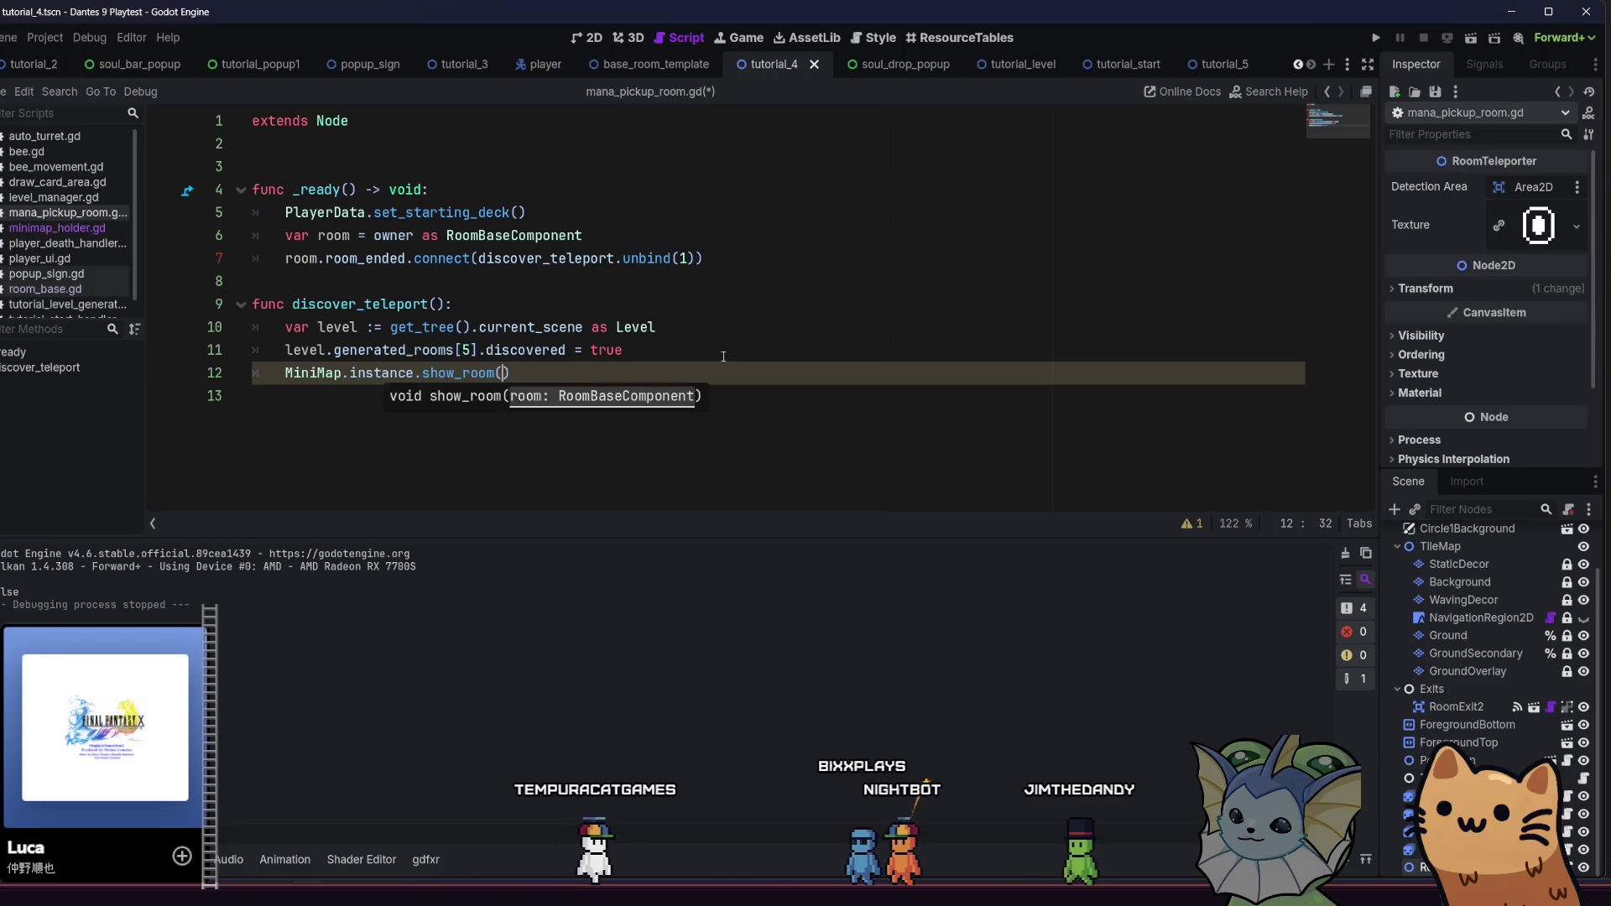
Pass level.generated_rooms[5] to show_room, delete the old discovered line, and run the project
drag(707, 354, 288, 351)
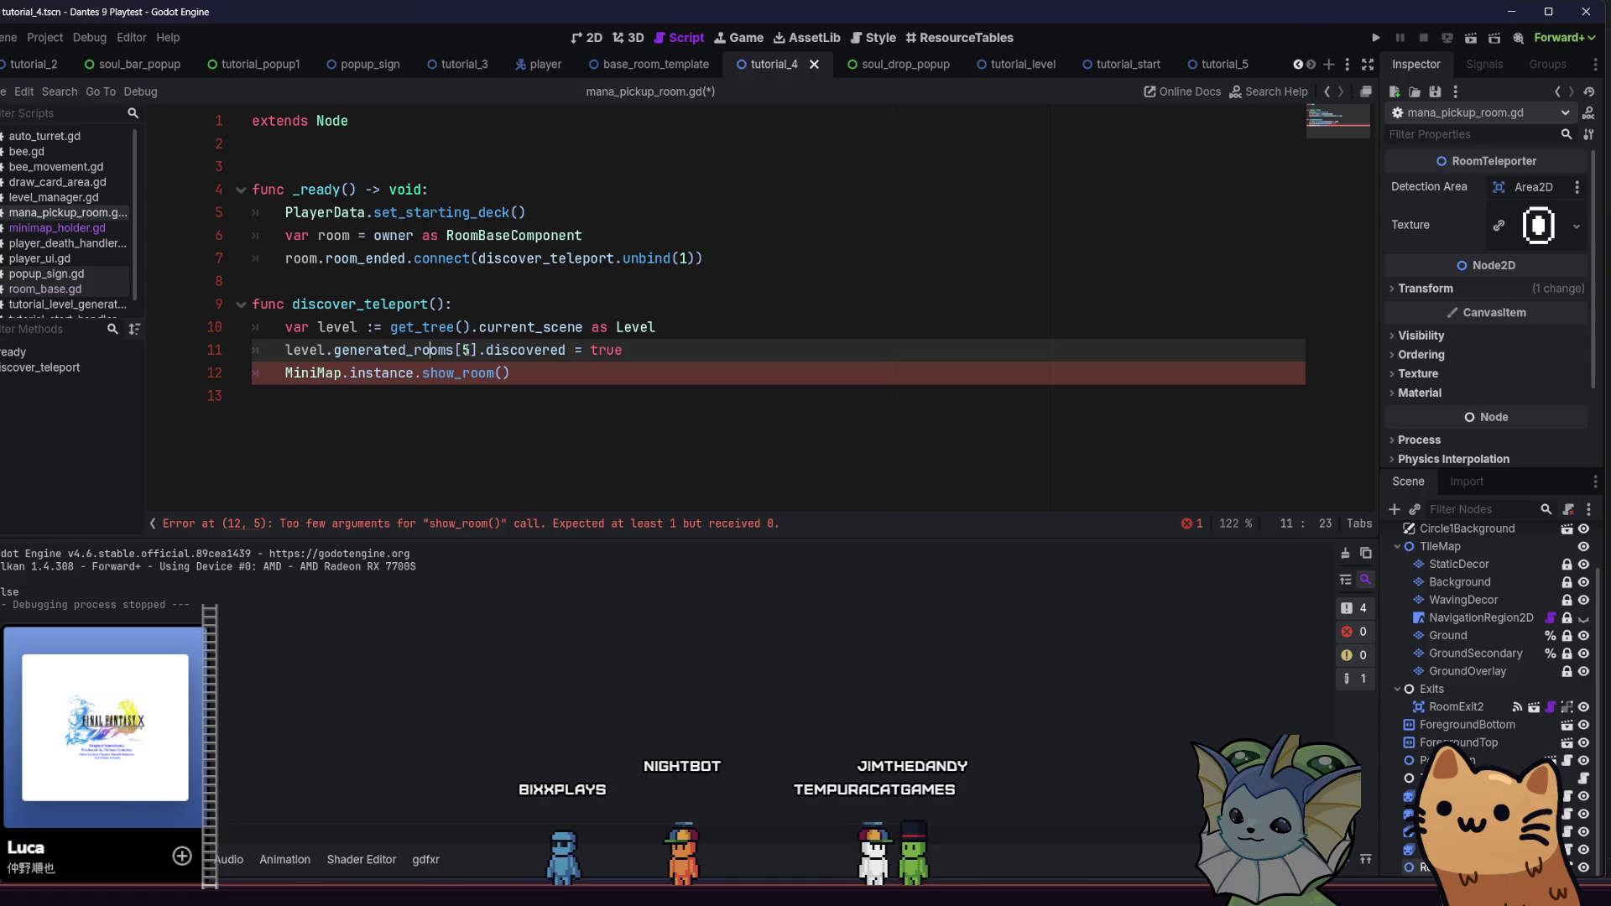
key(ctrl+c)
click(500, 372)
key(ctrl+v)
drag(622, 352, 268, 352)
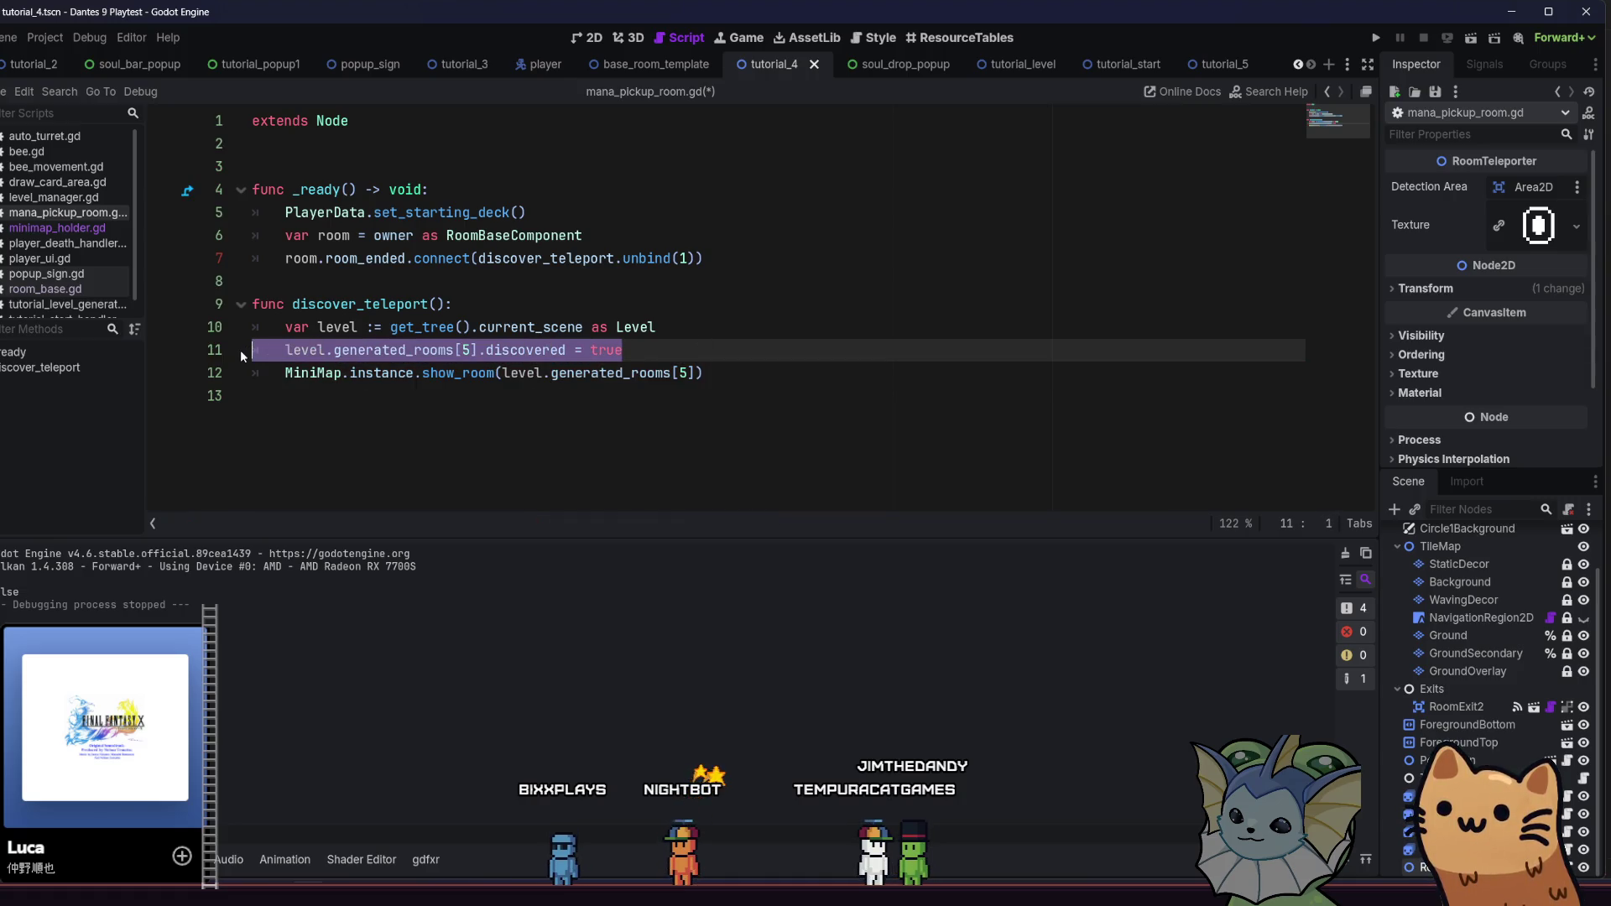
key(BackSpace)
key(BackSpace)
click(1376, 38)
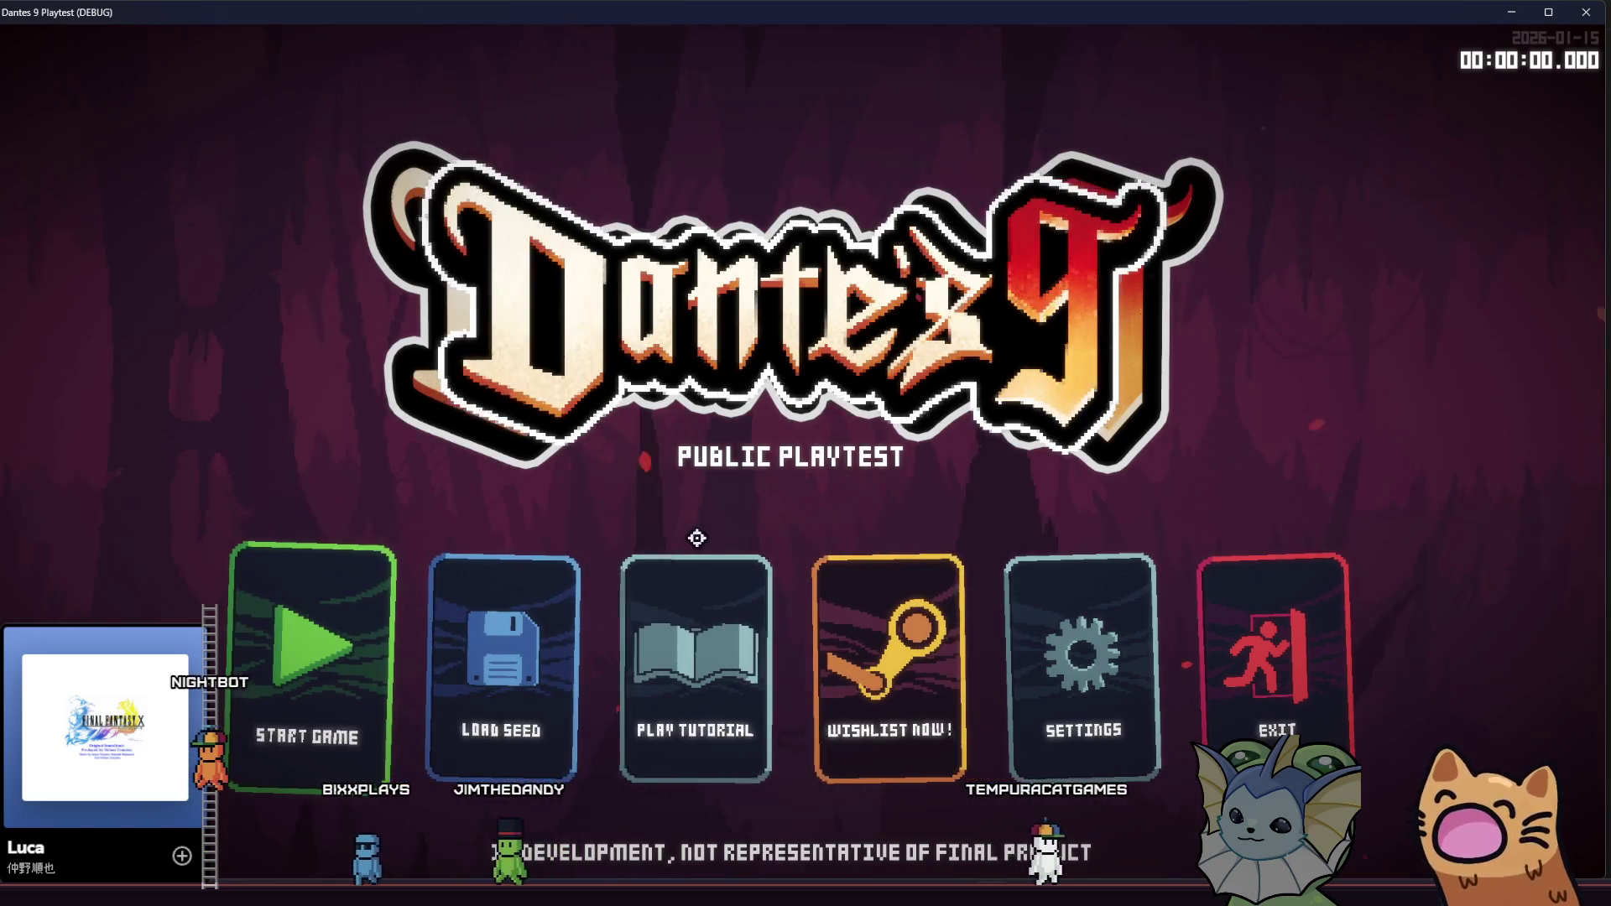
Choose Play Tutorial on the main menu, then Alt+Tab back to the editor
click(698, 663)
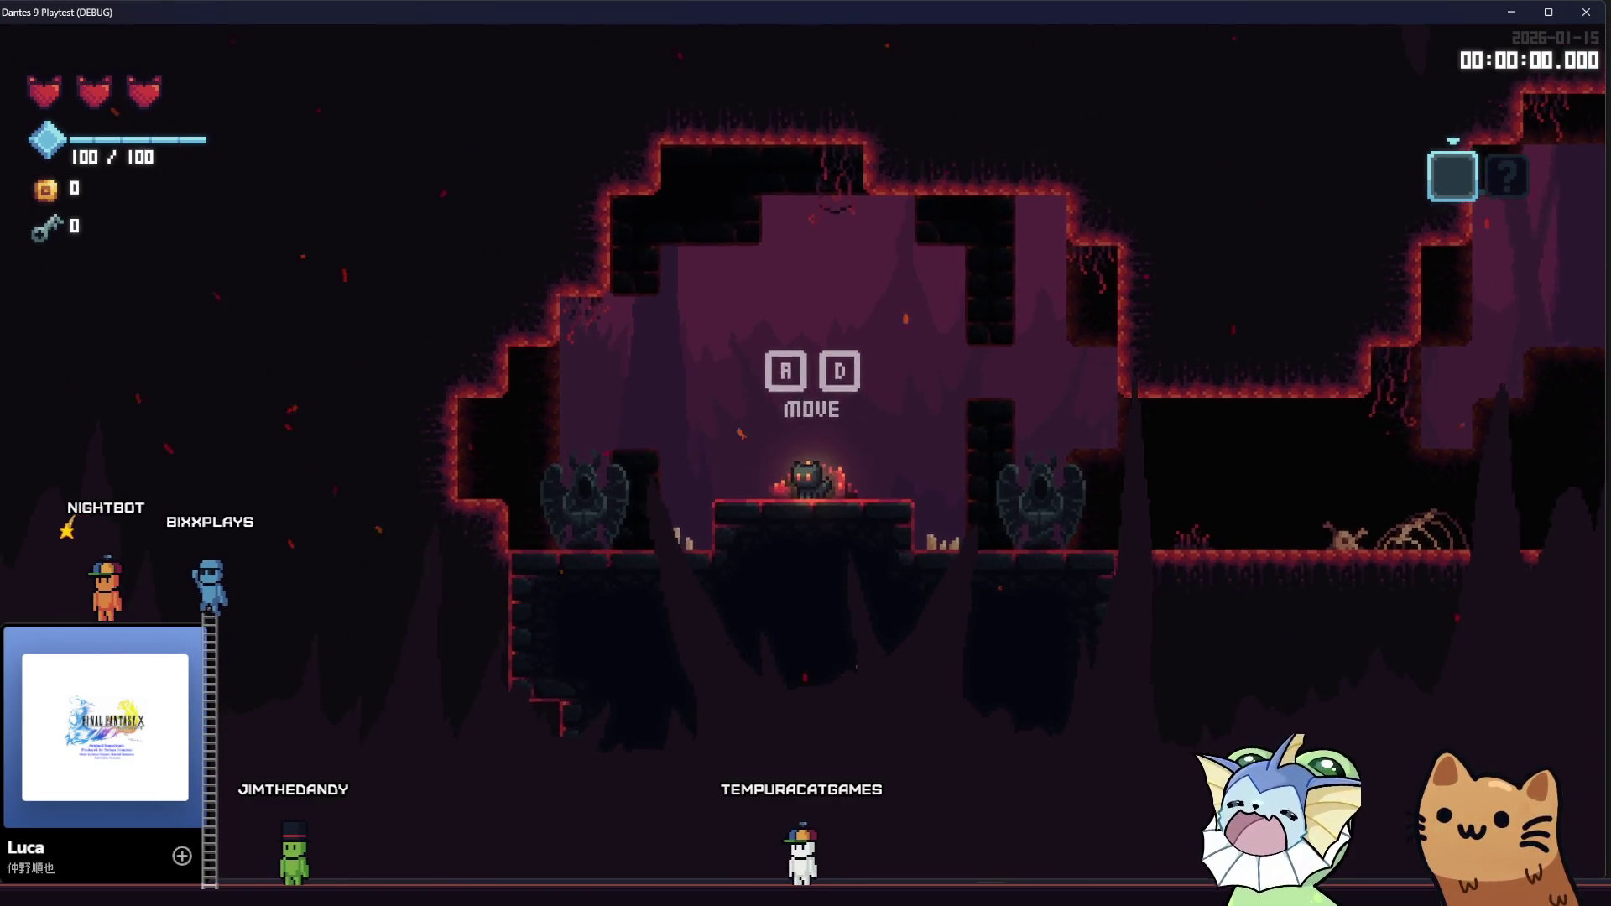
key(alt+Tab)
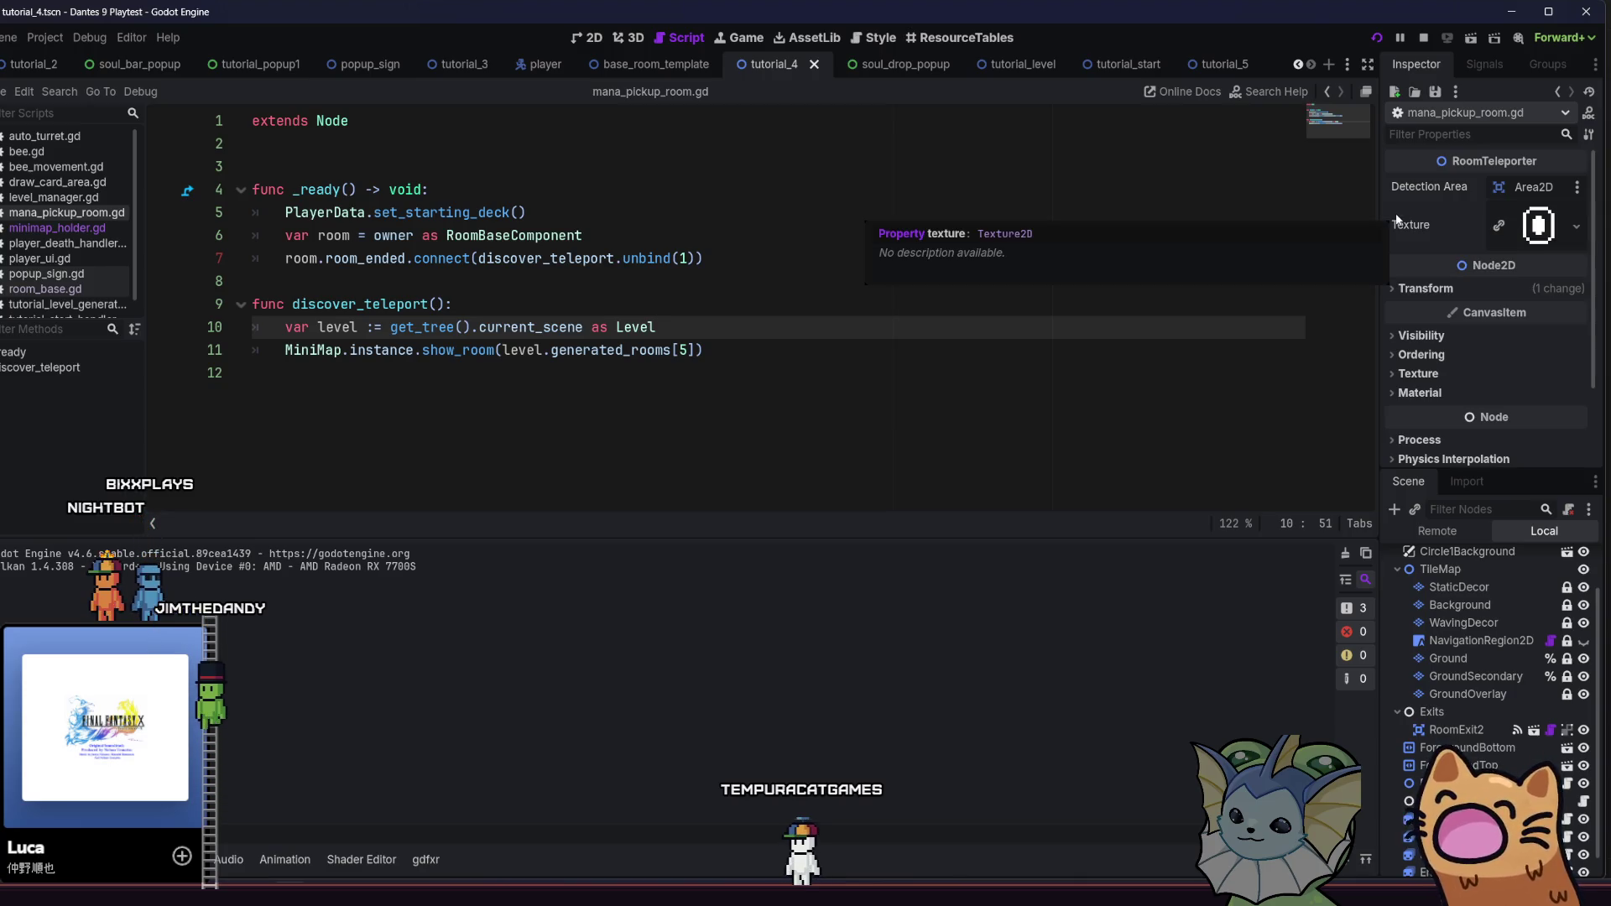
Return to the running Dantes 9 Playtest window at the tutorial's first cave room
scroll(1460, 744, down, 1)
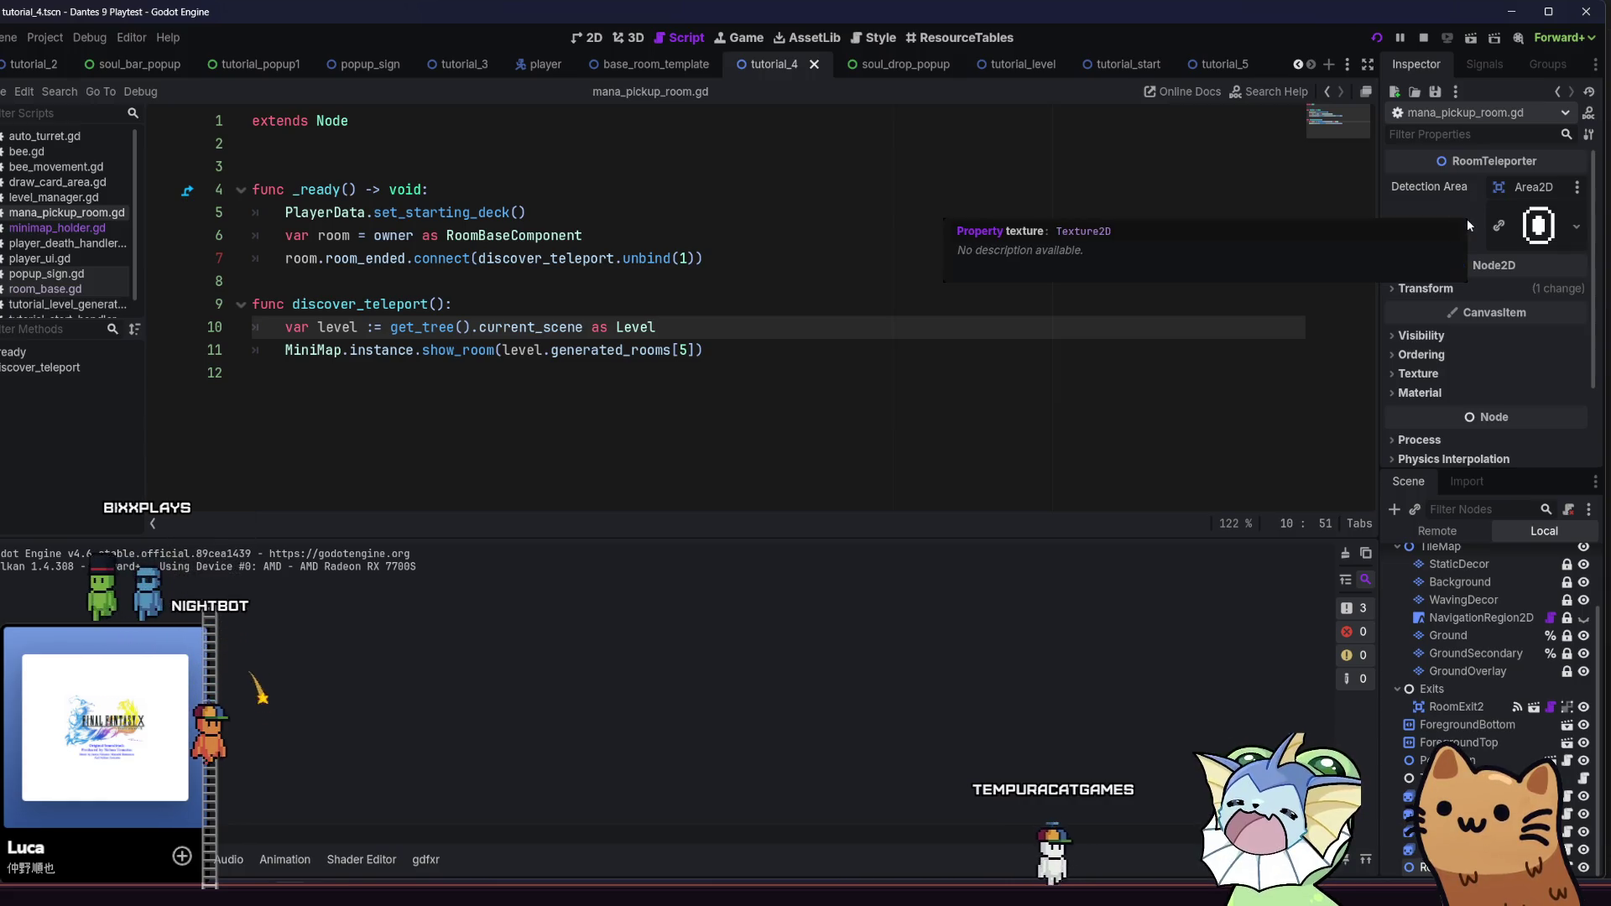
key(F5)
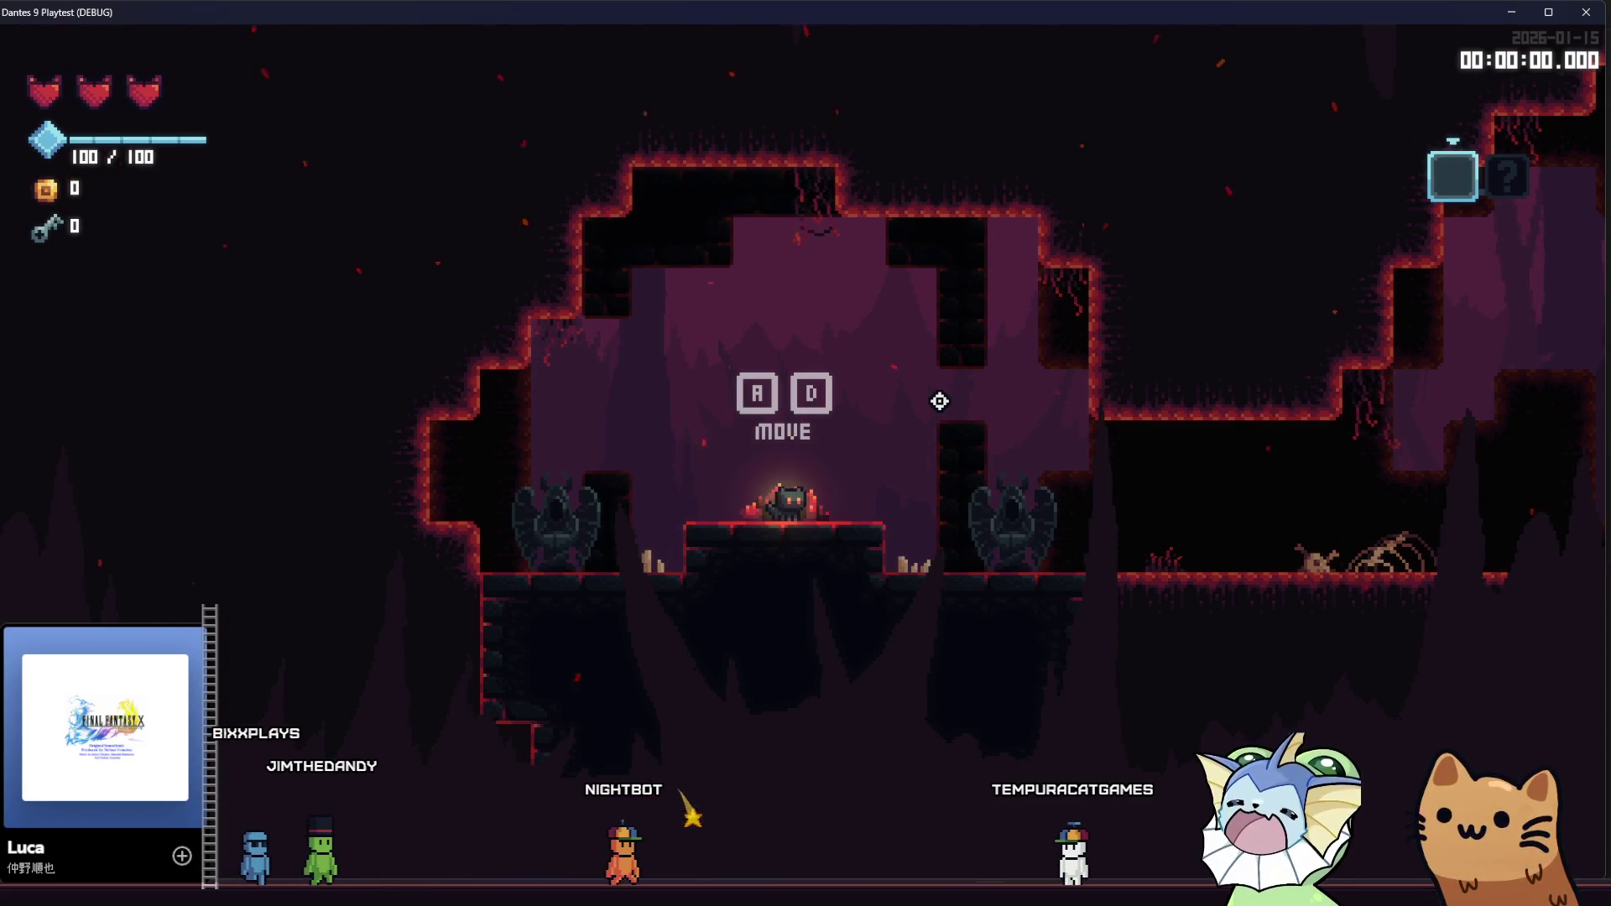
Run the cat right across the starting room, jumping past the JUMP and HOLD signs
key(d)
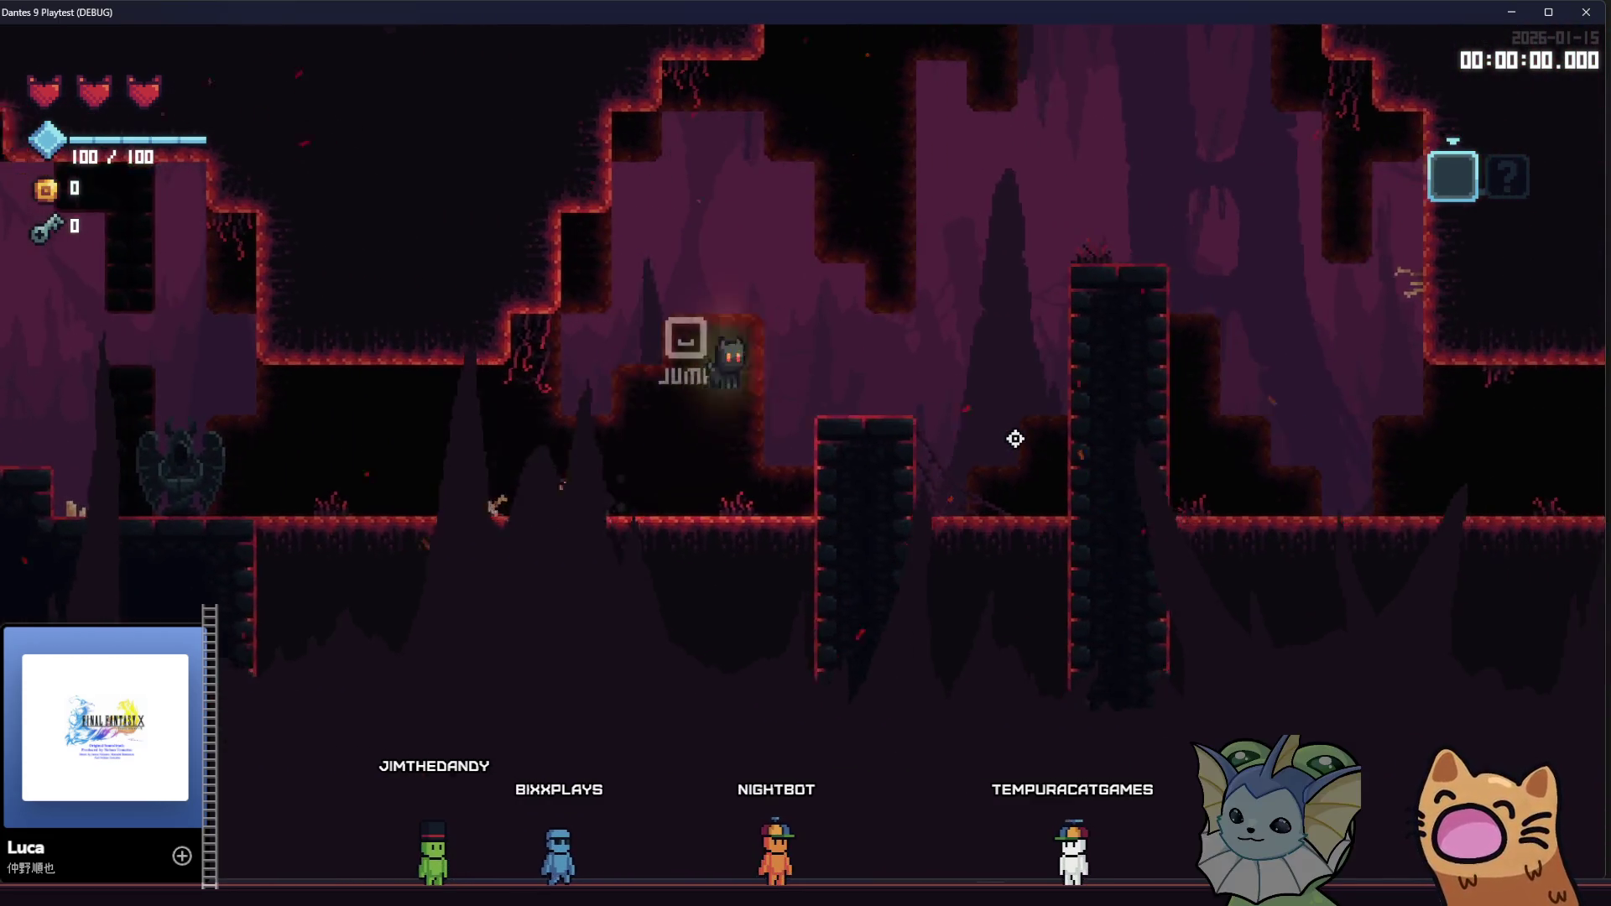
key(space)
key(d)
key(space)
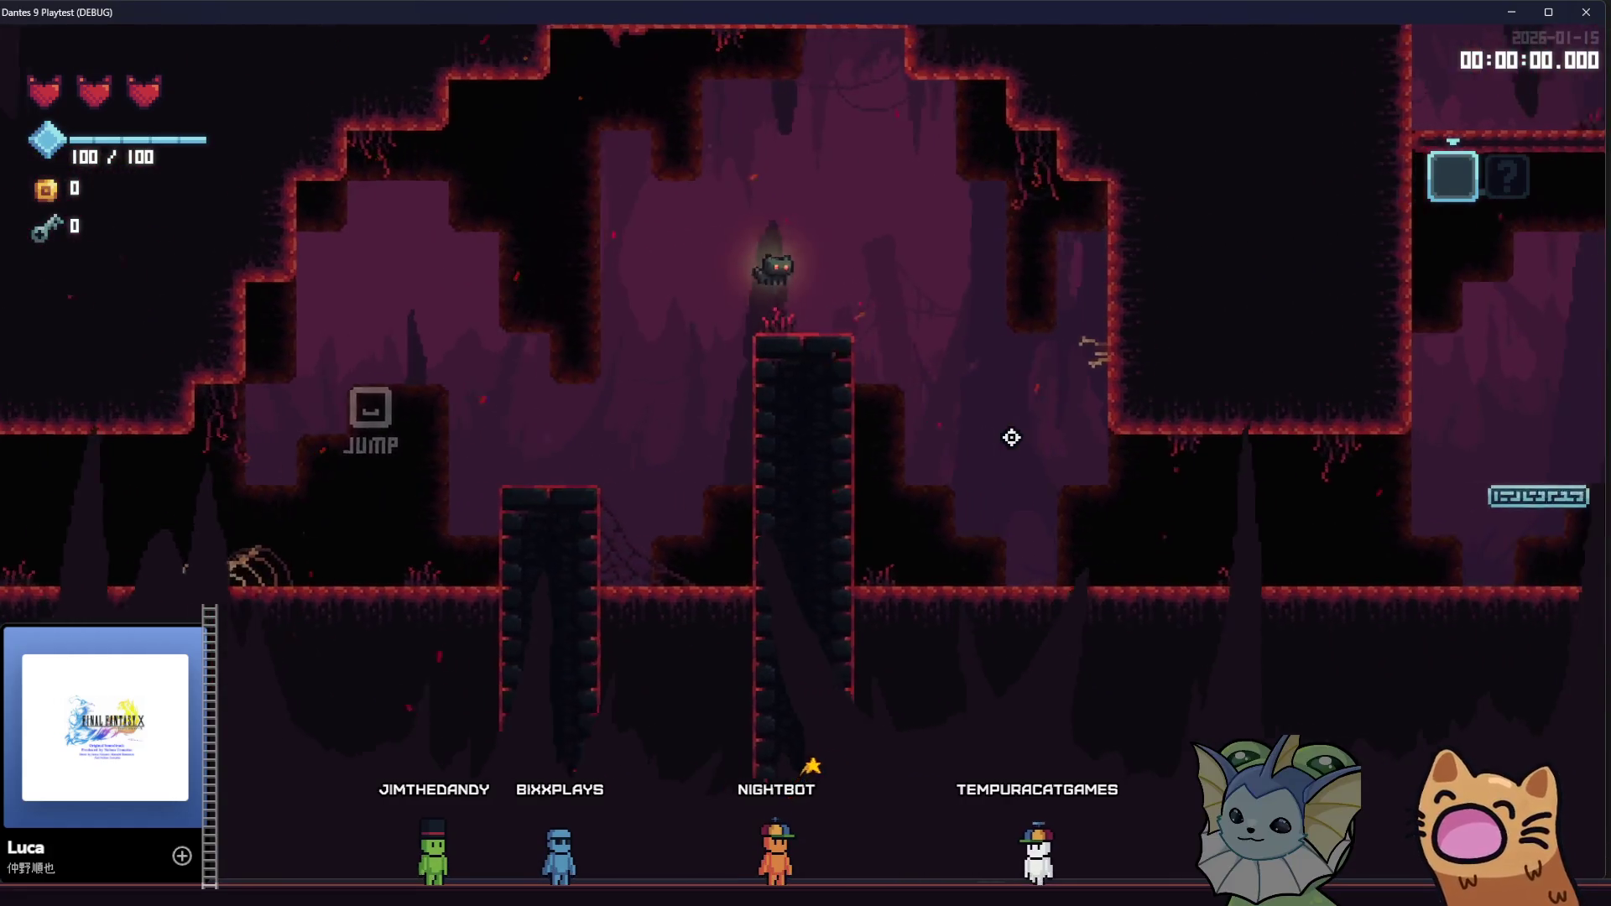
key(space)
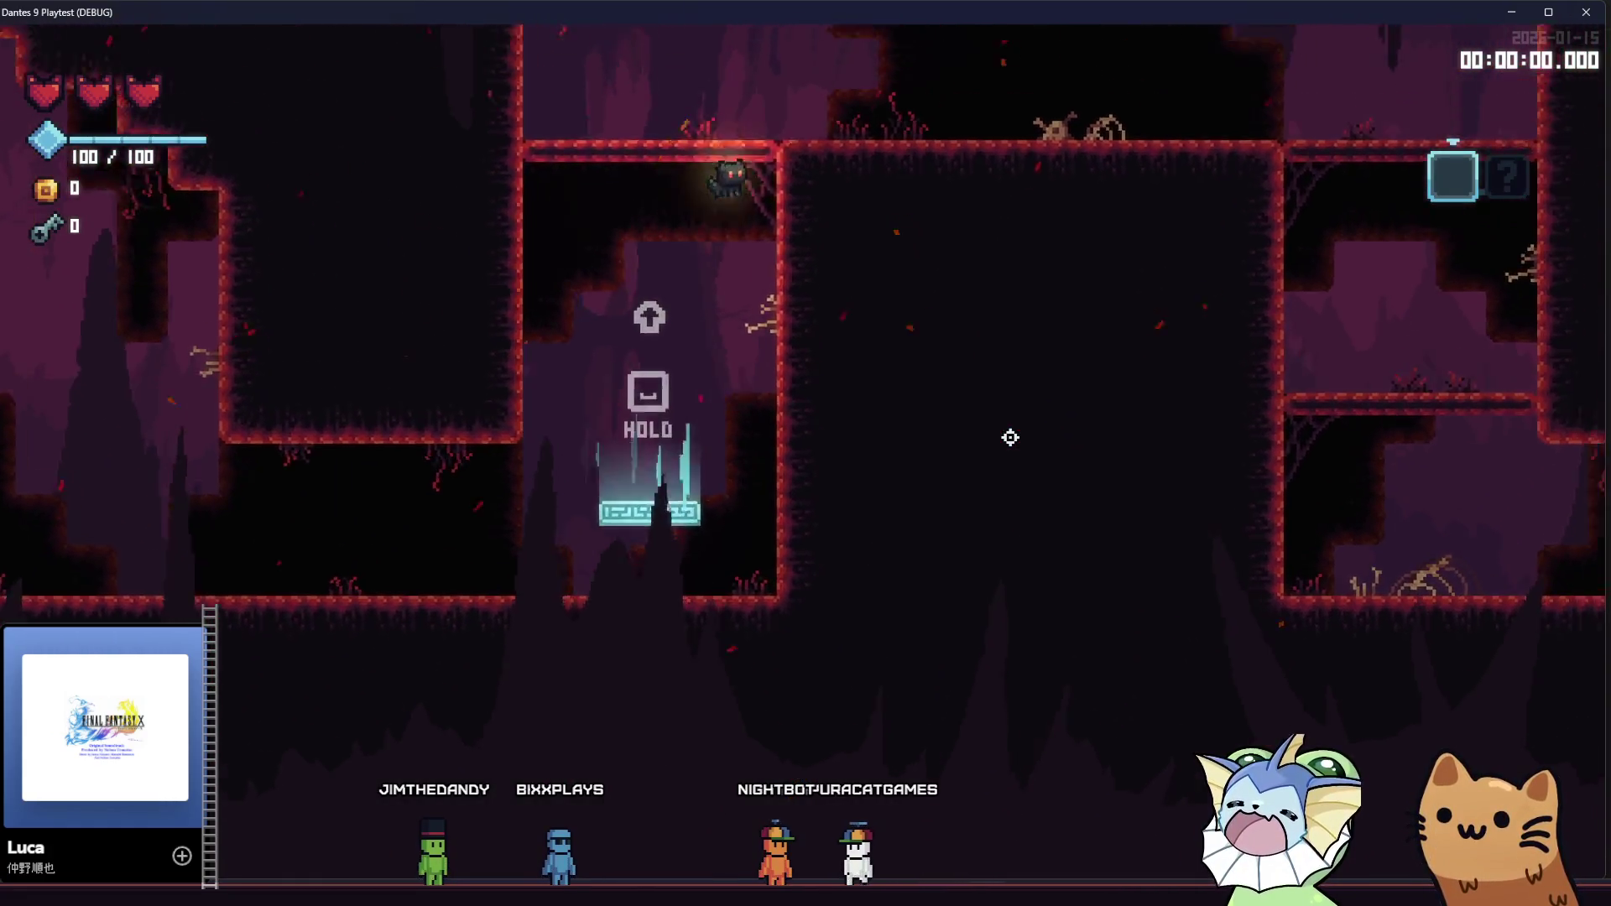
key(d)
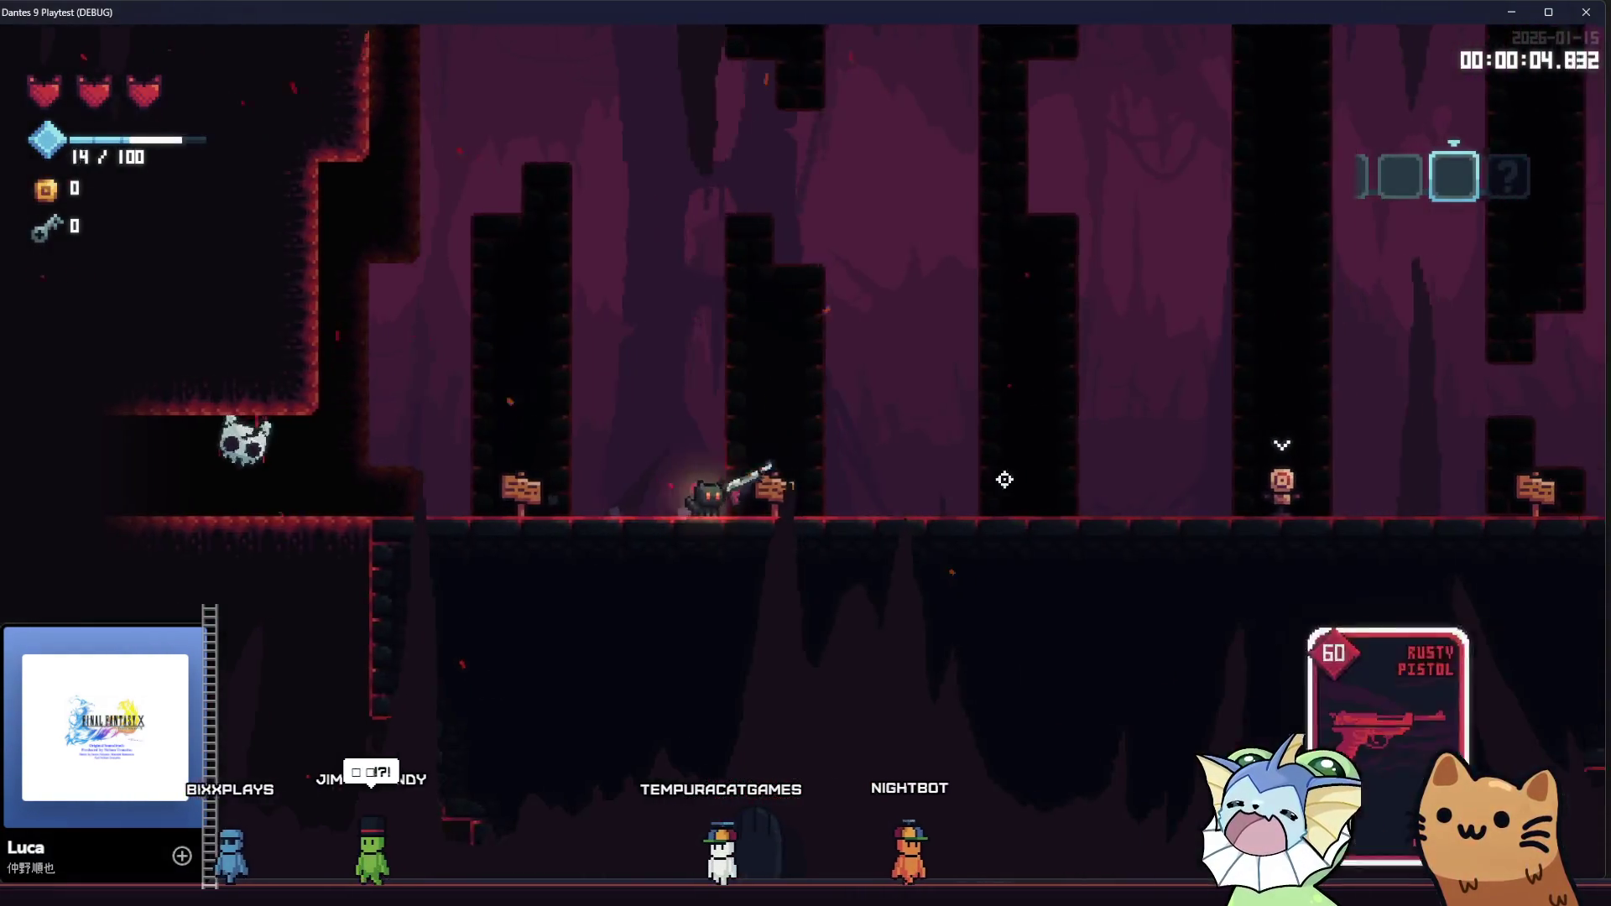
Shoot the nearby enemy with the pistol and an attack card, then run right through the cave
click(1021, 474)
click(1025, 481)
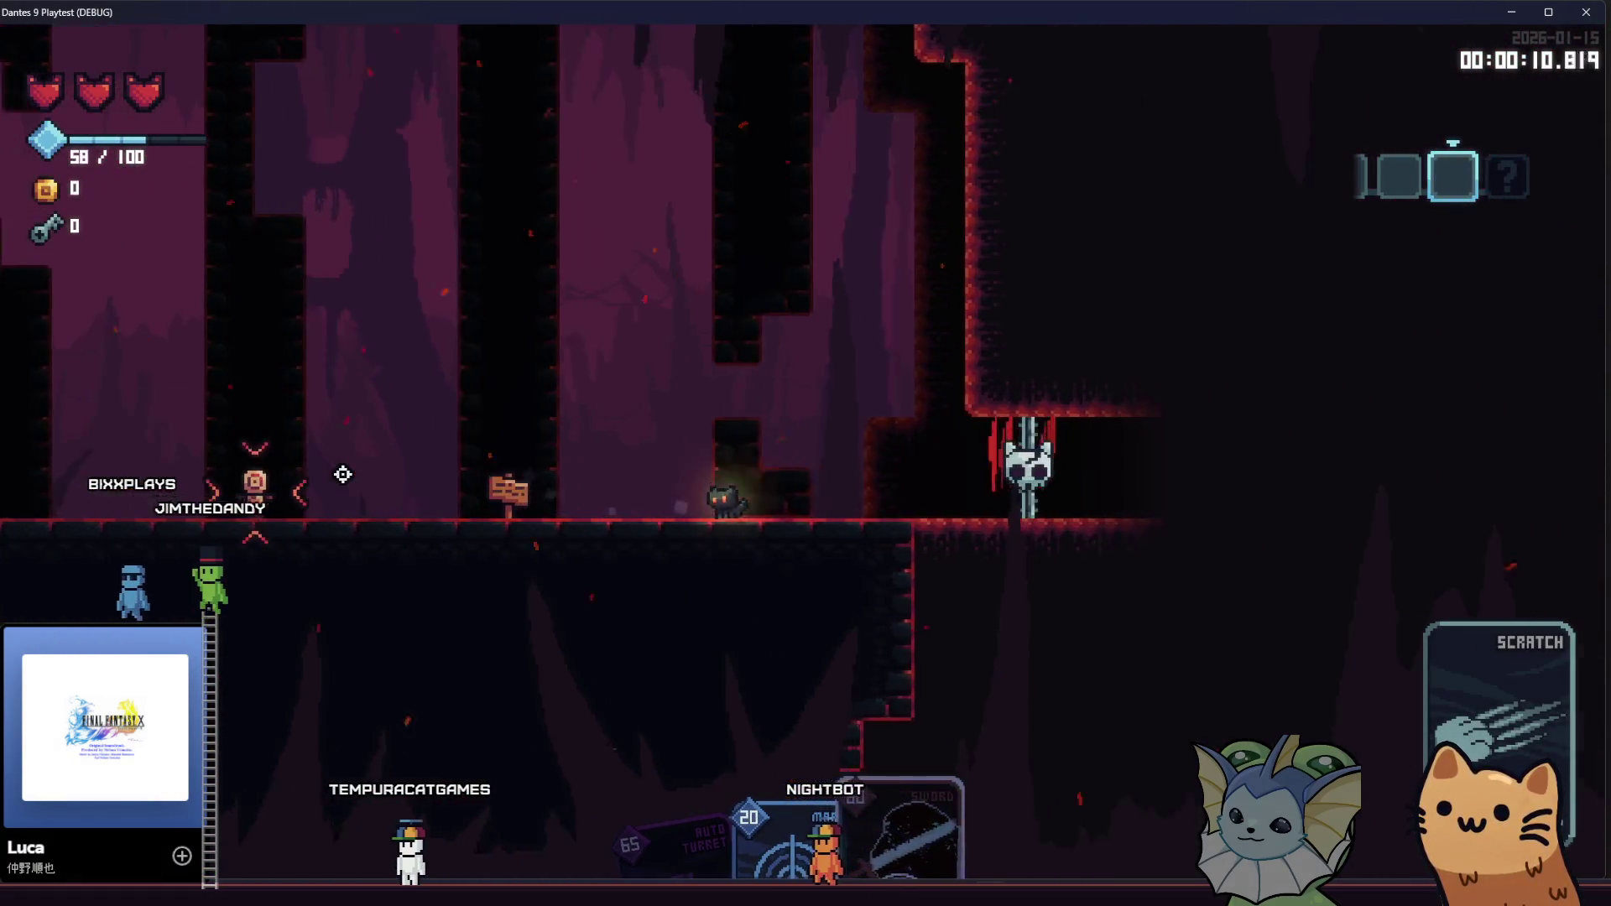
click(355, 477)
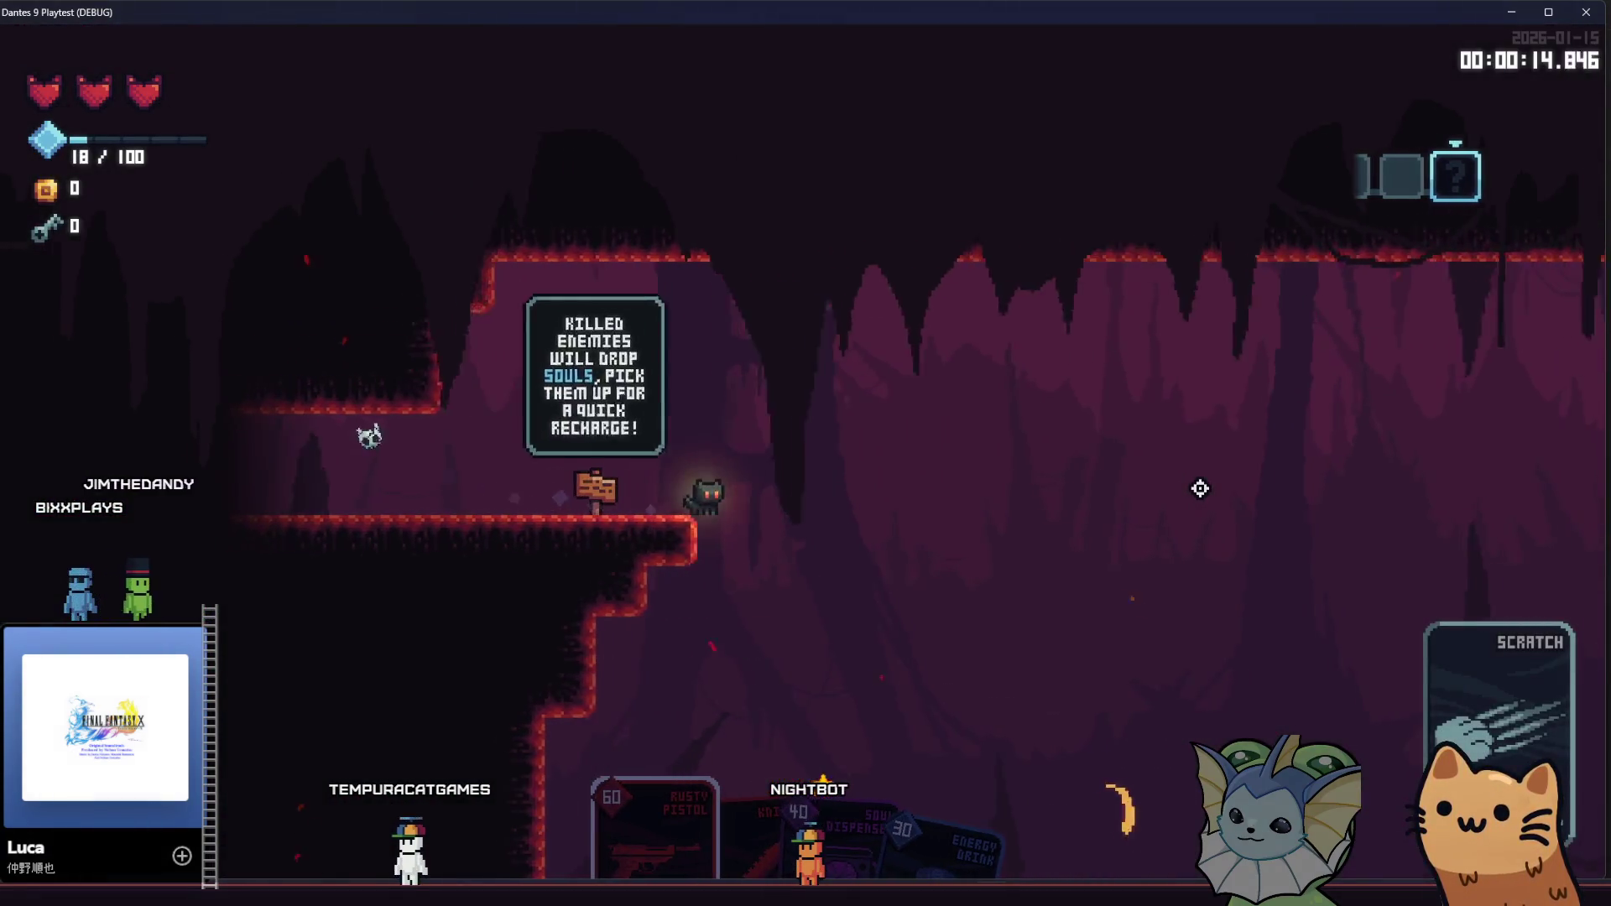
key(d)
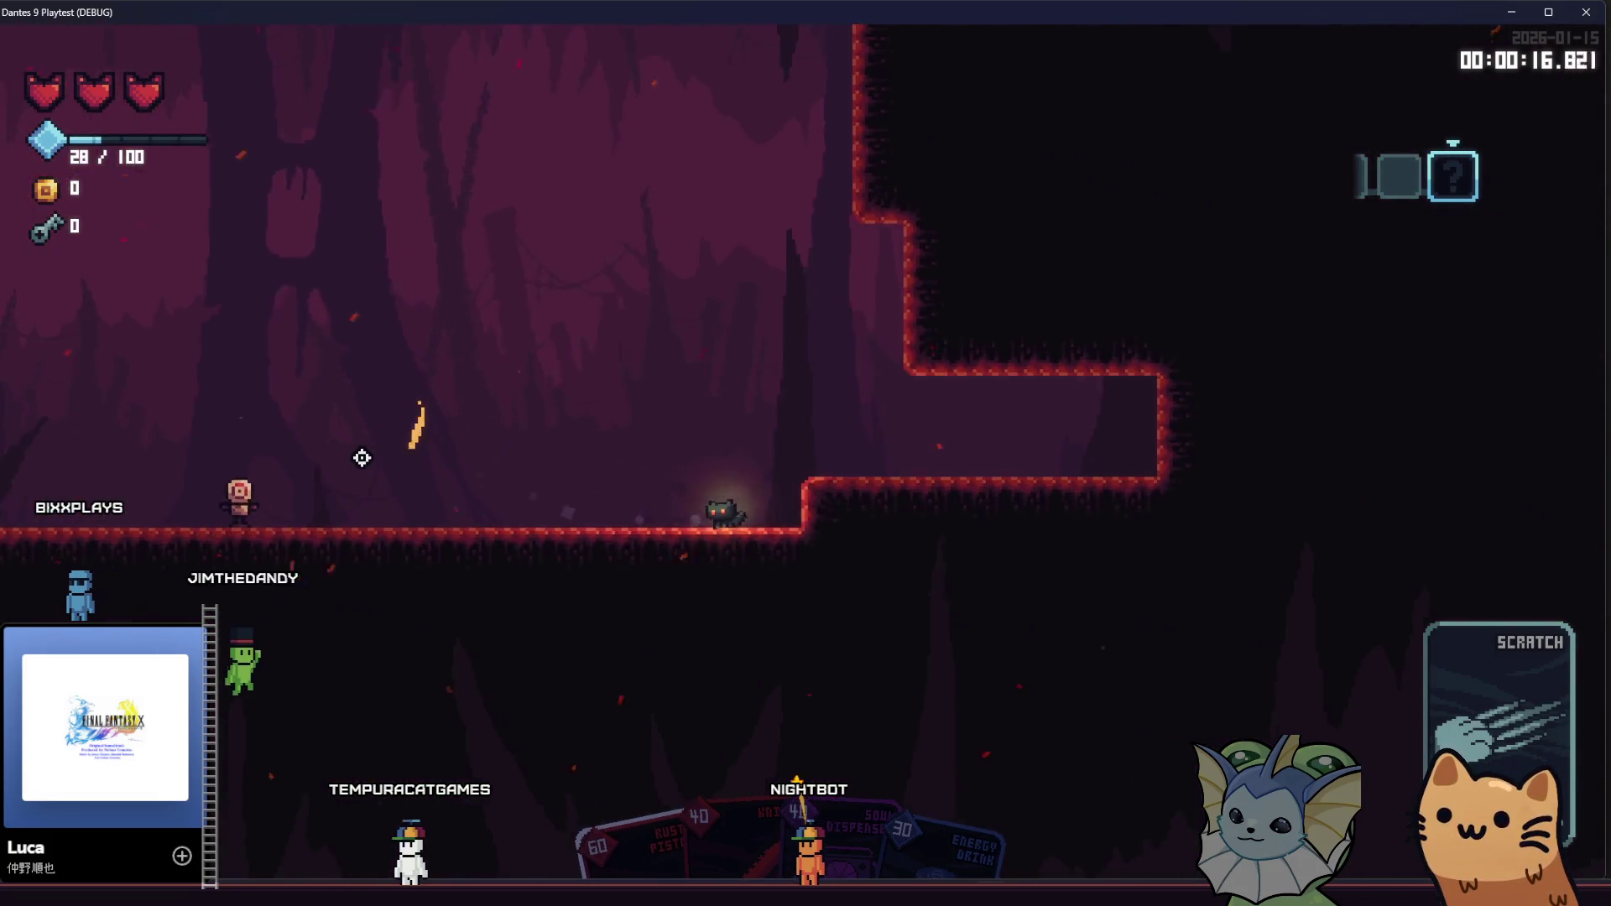
key(d)
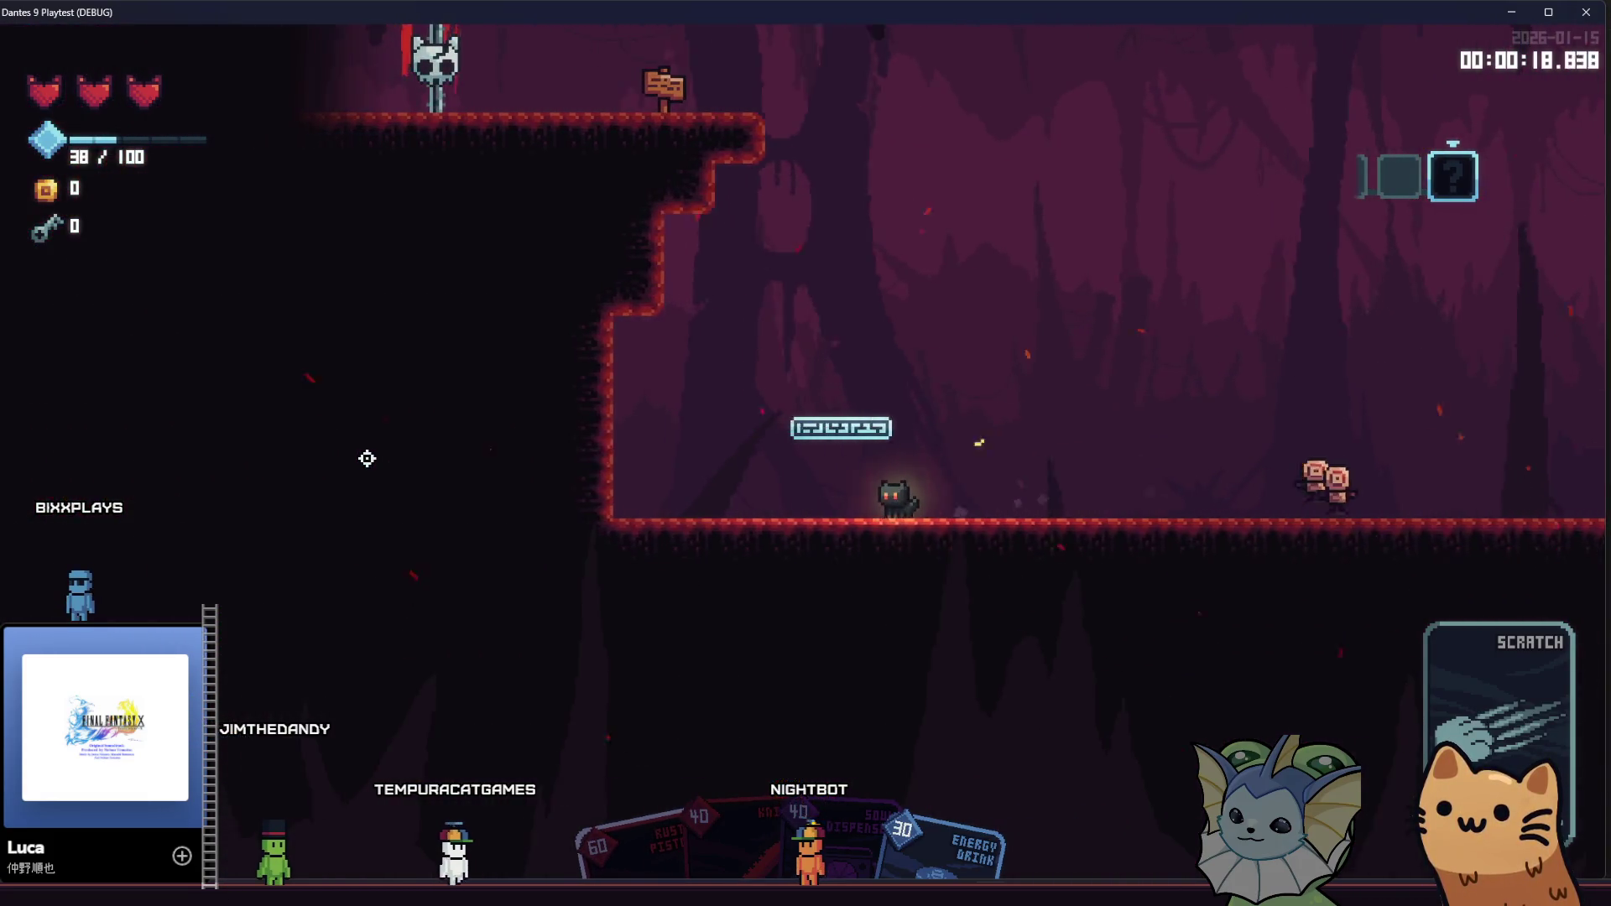
key(d)
key(space)
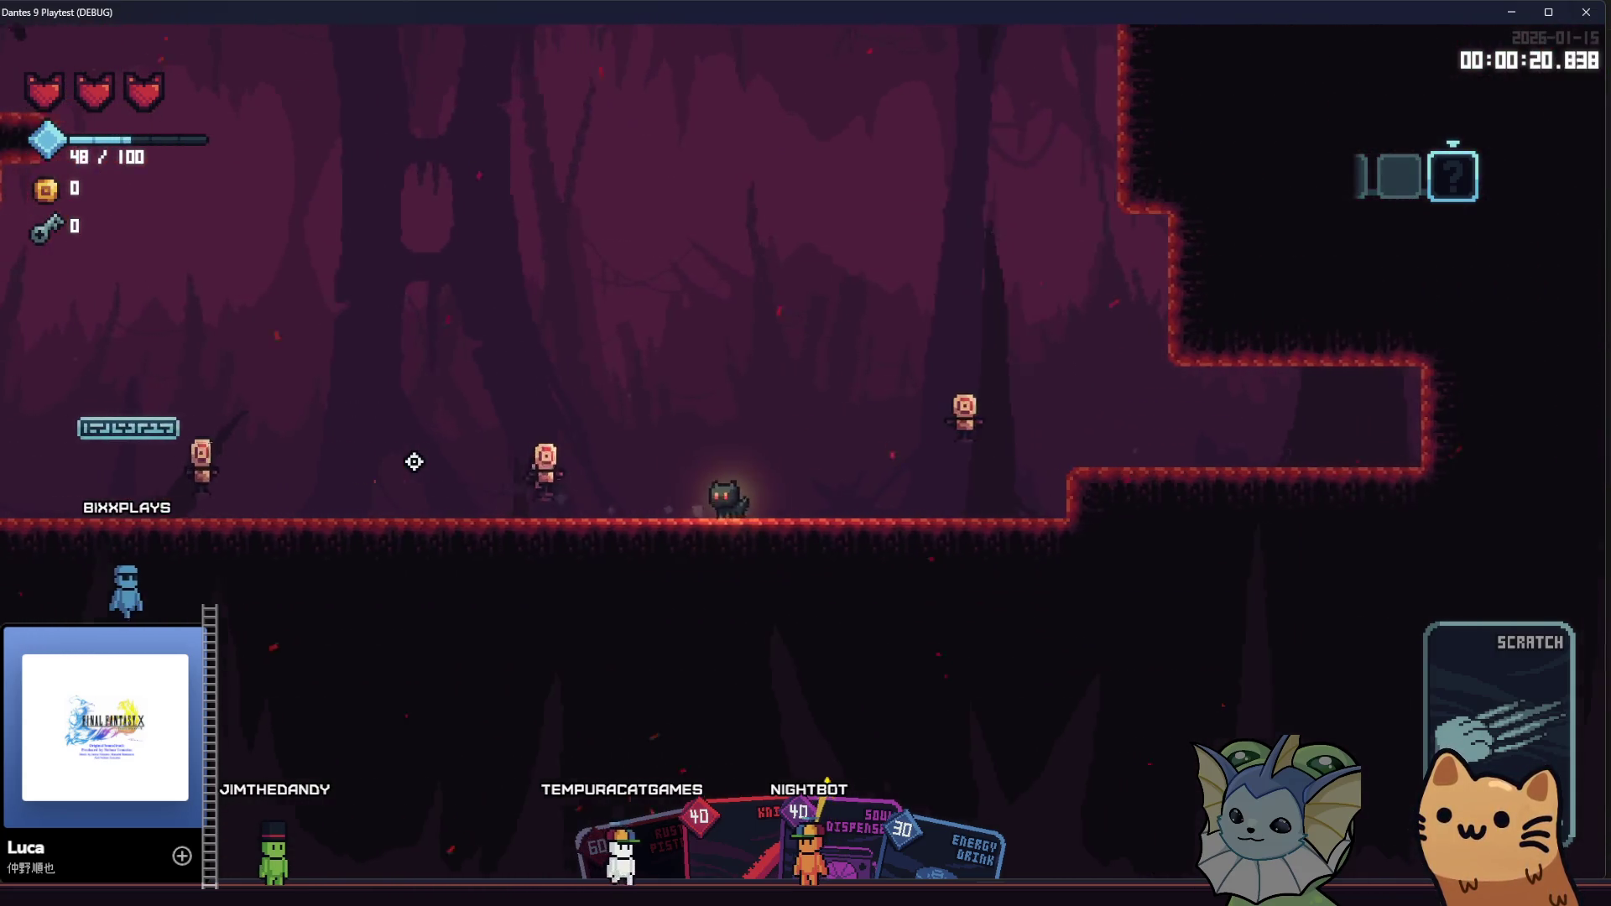
key(d)
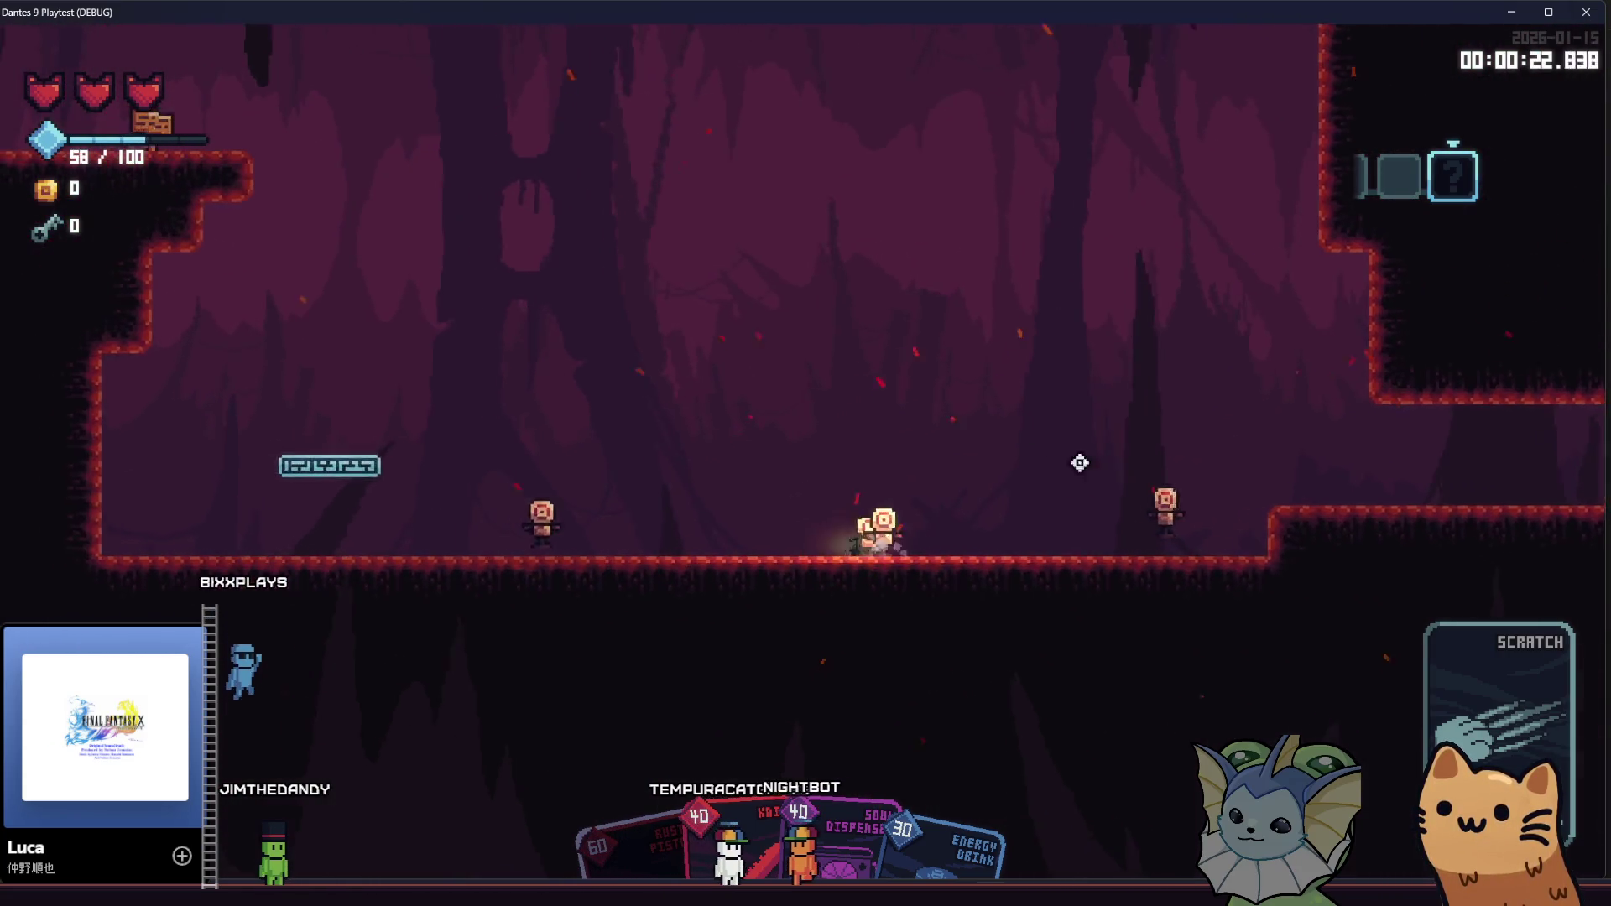
Shoot enemies with the Rusty Pistol card, collect gems, and open the five-slot room bar in the teleporter room
click(1259, 470)
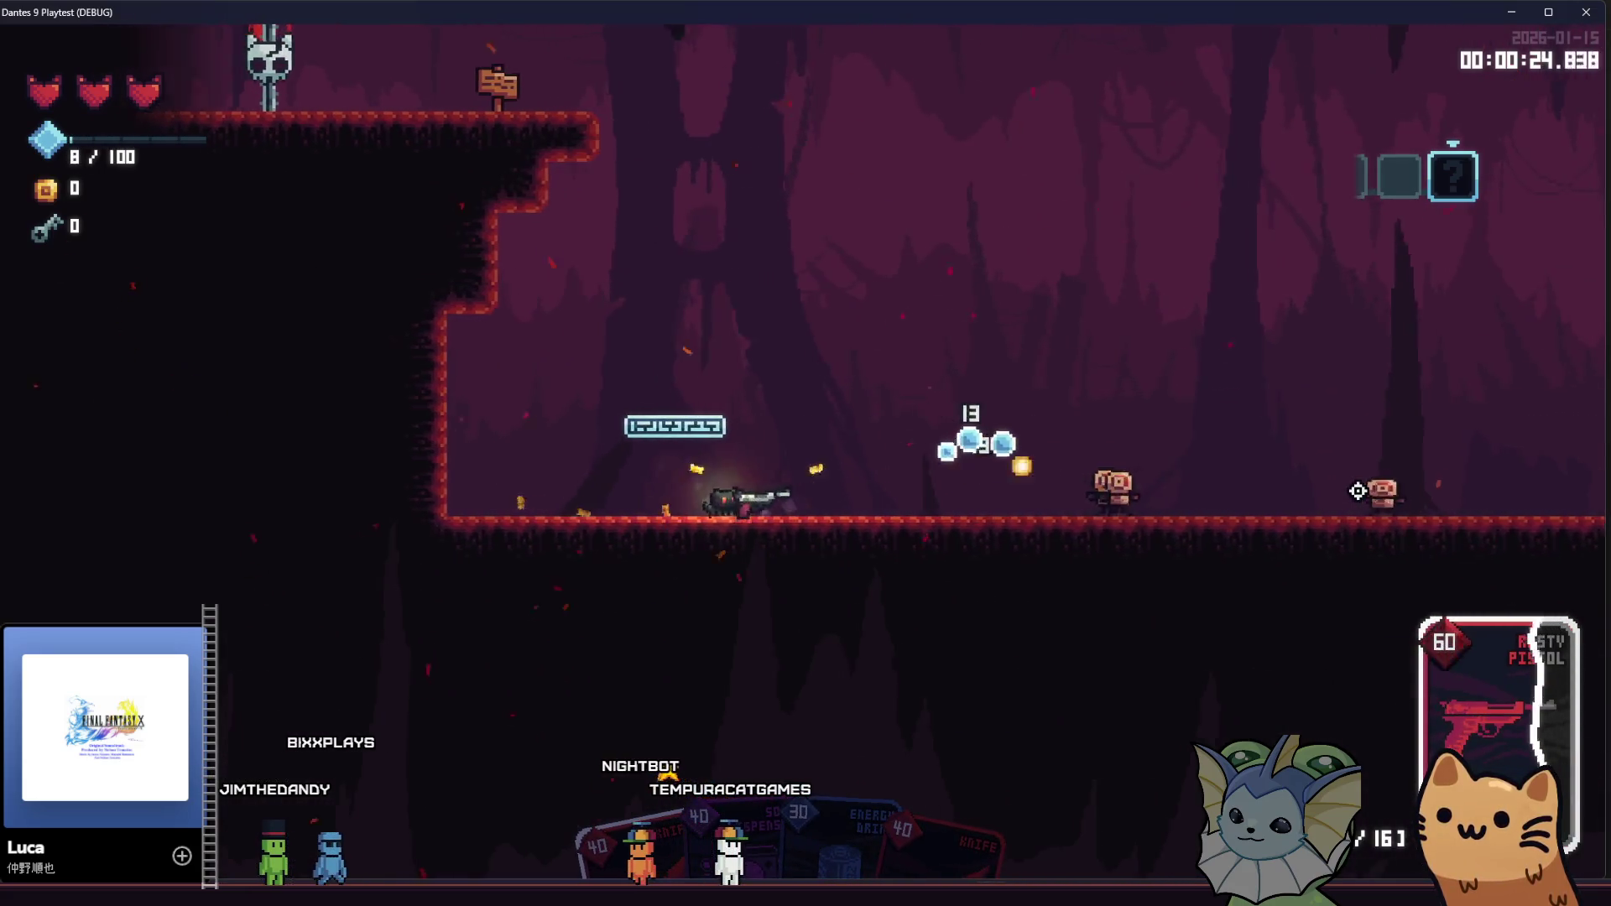
key(d)
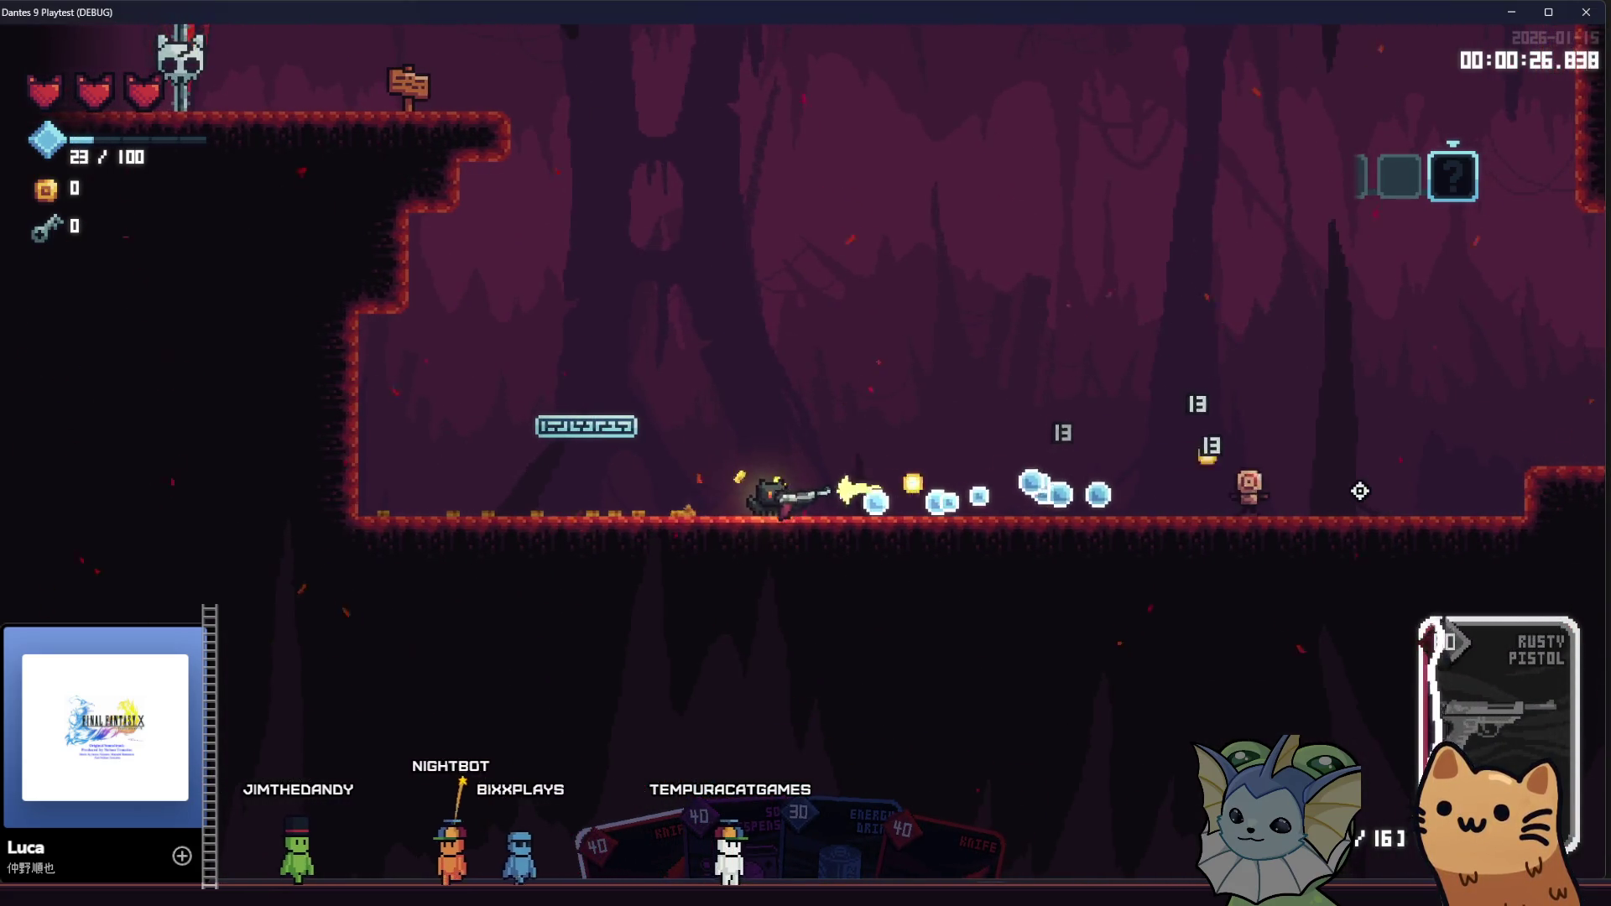
key(d)
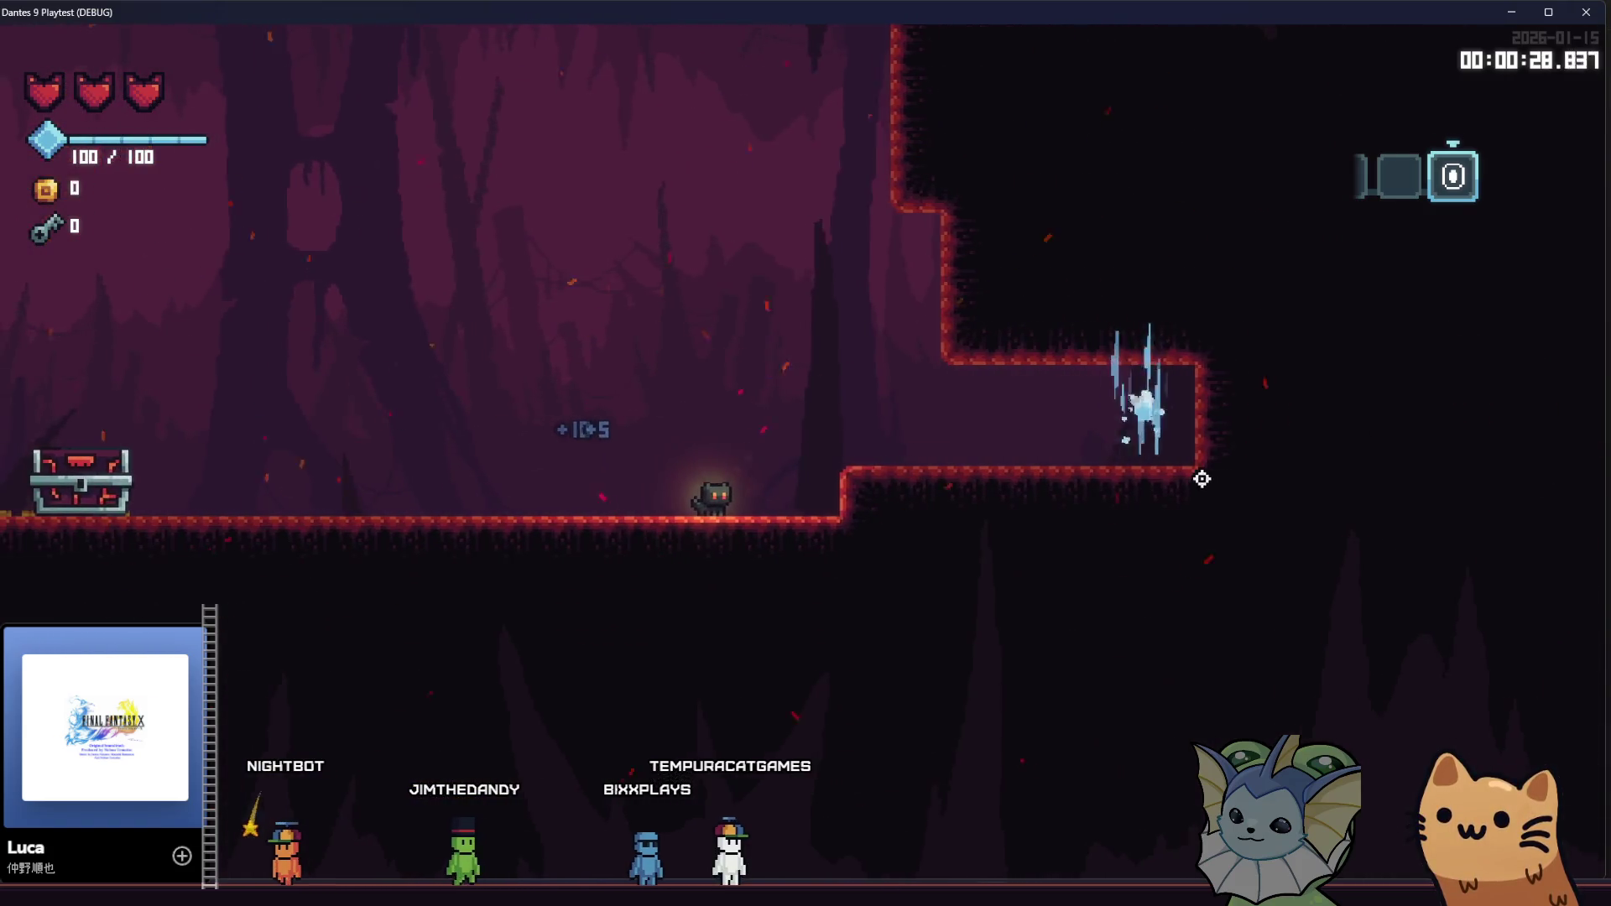
key(d)
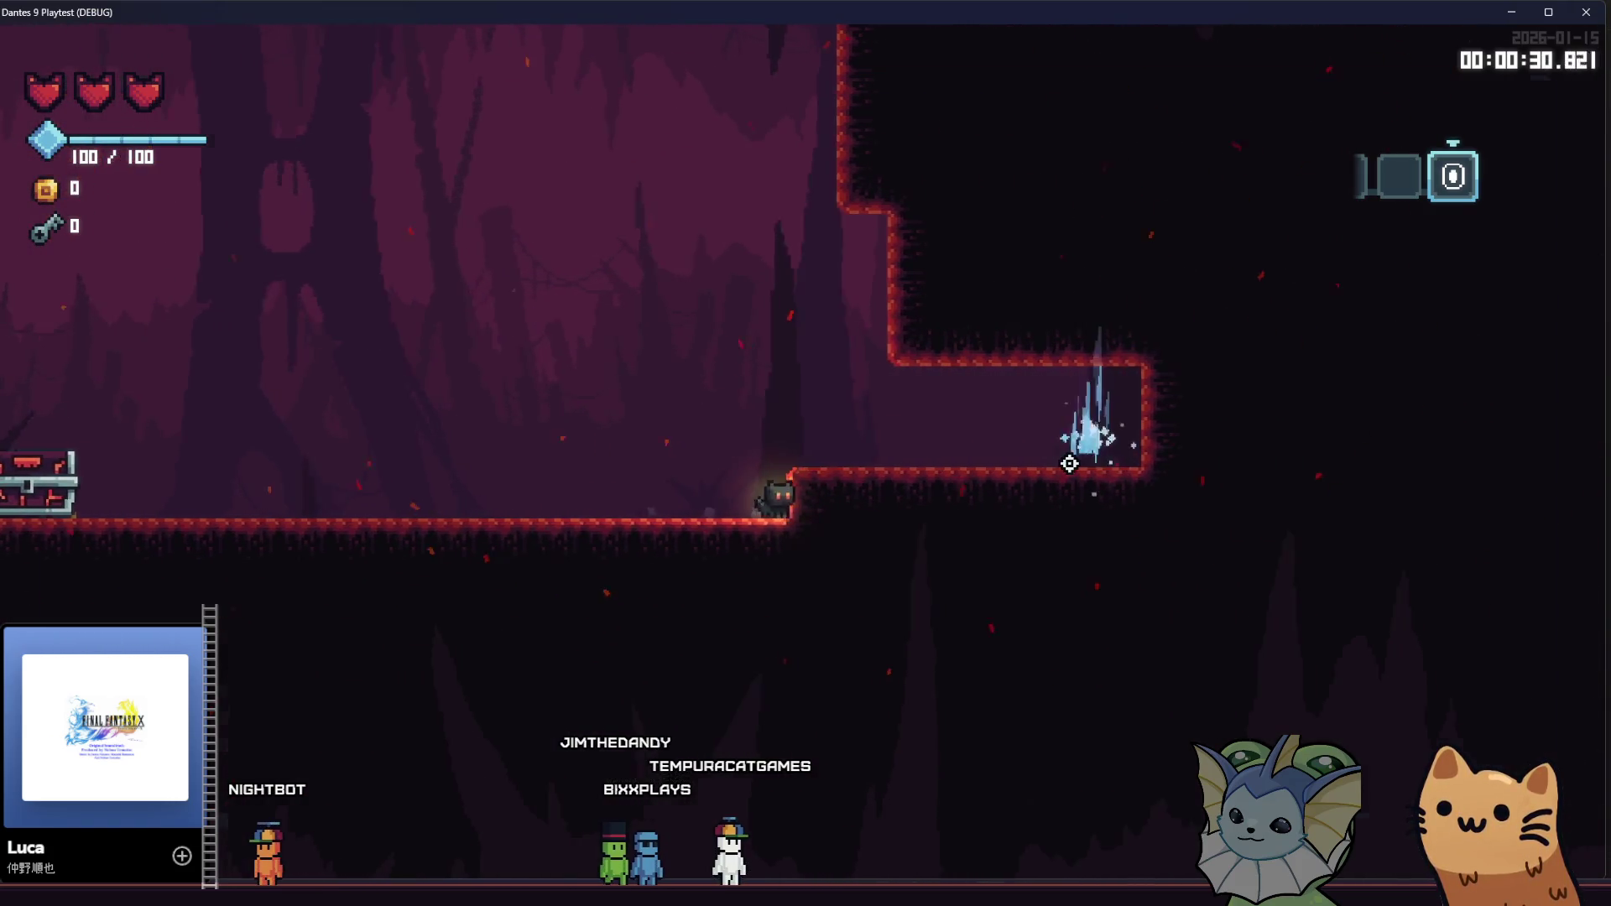
key(Tab)
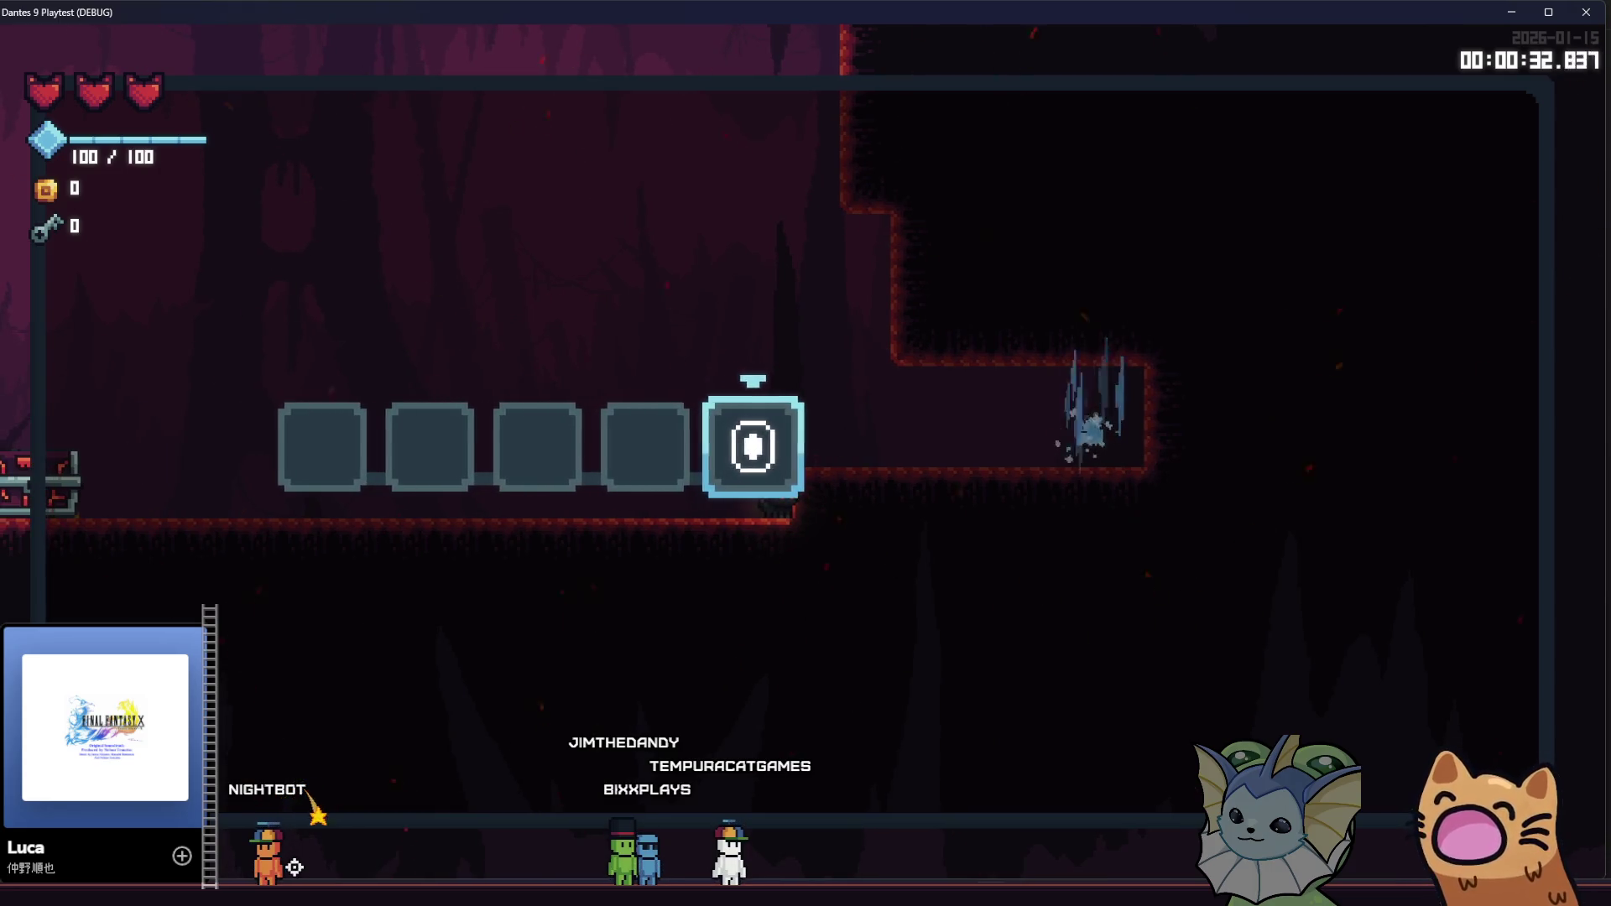
key(alt+Tab)
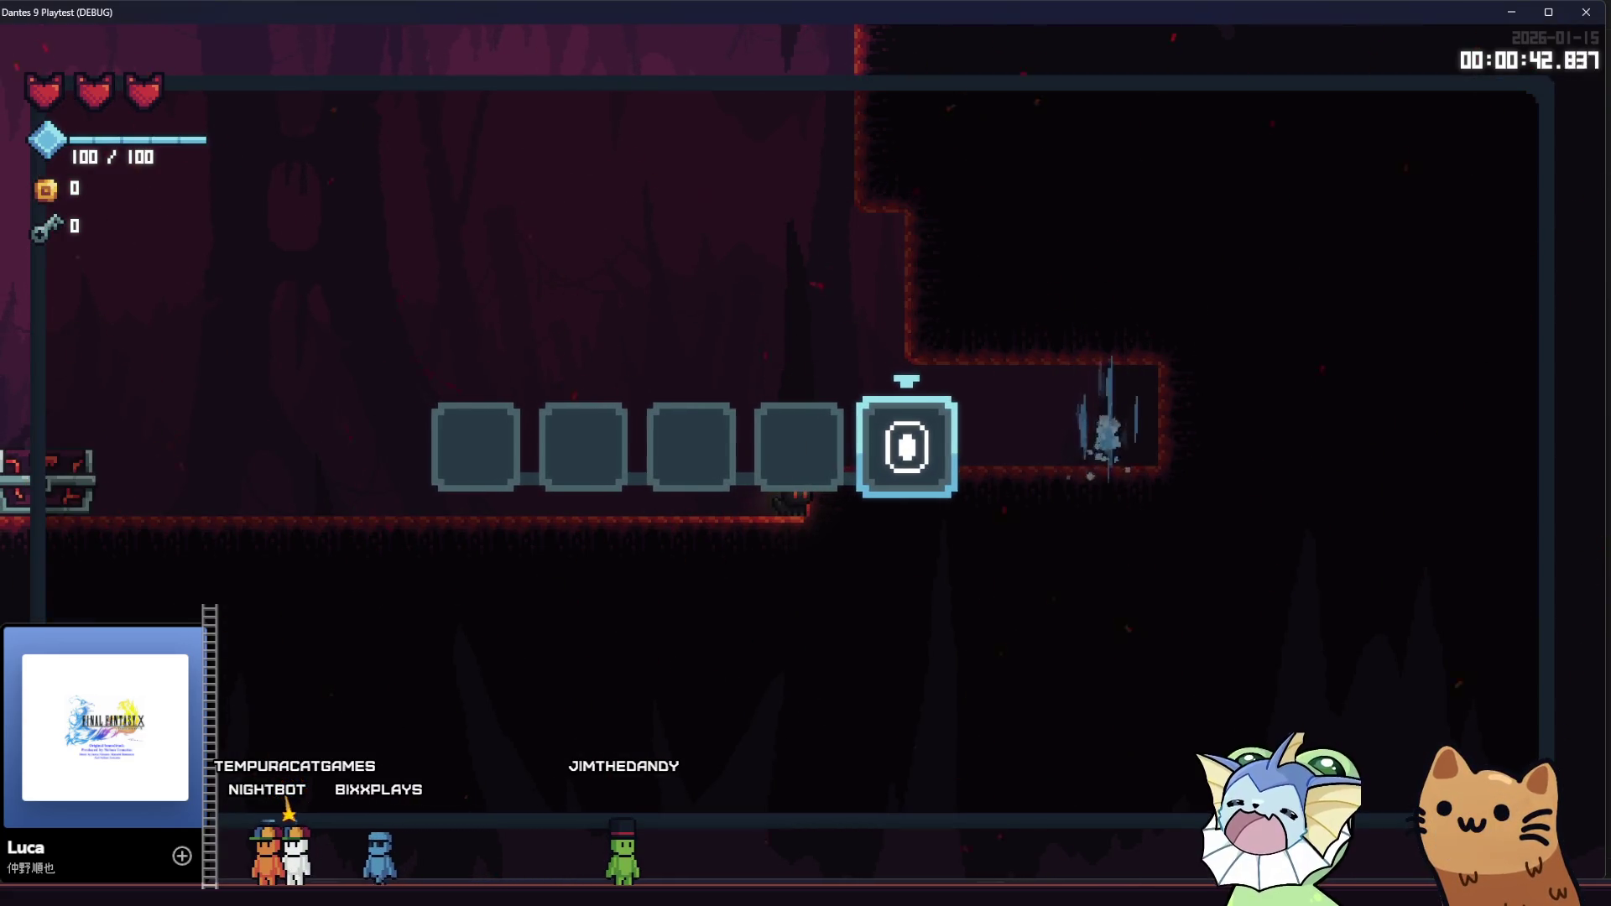
key(F8)
Insert Console.print("discovered") as the first line of discover_teleport and save the script
click(601, 309)
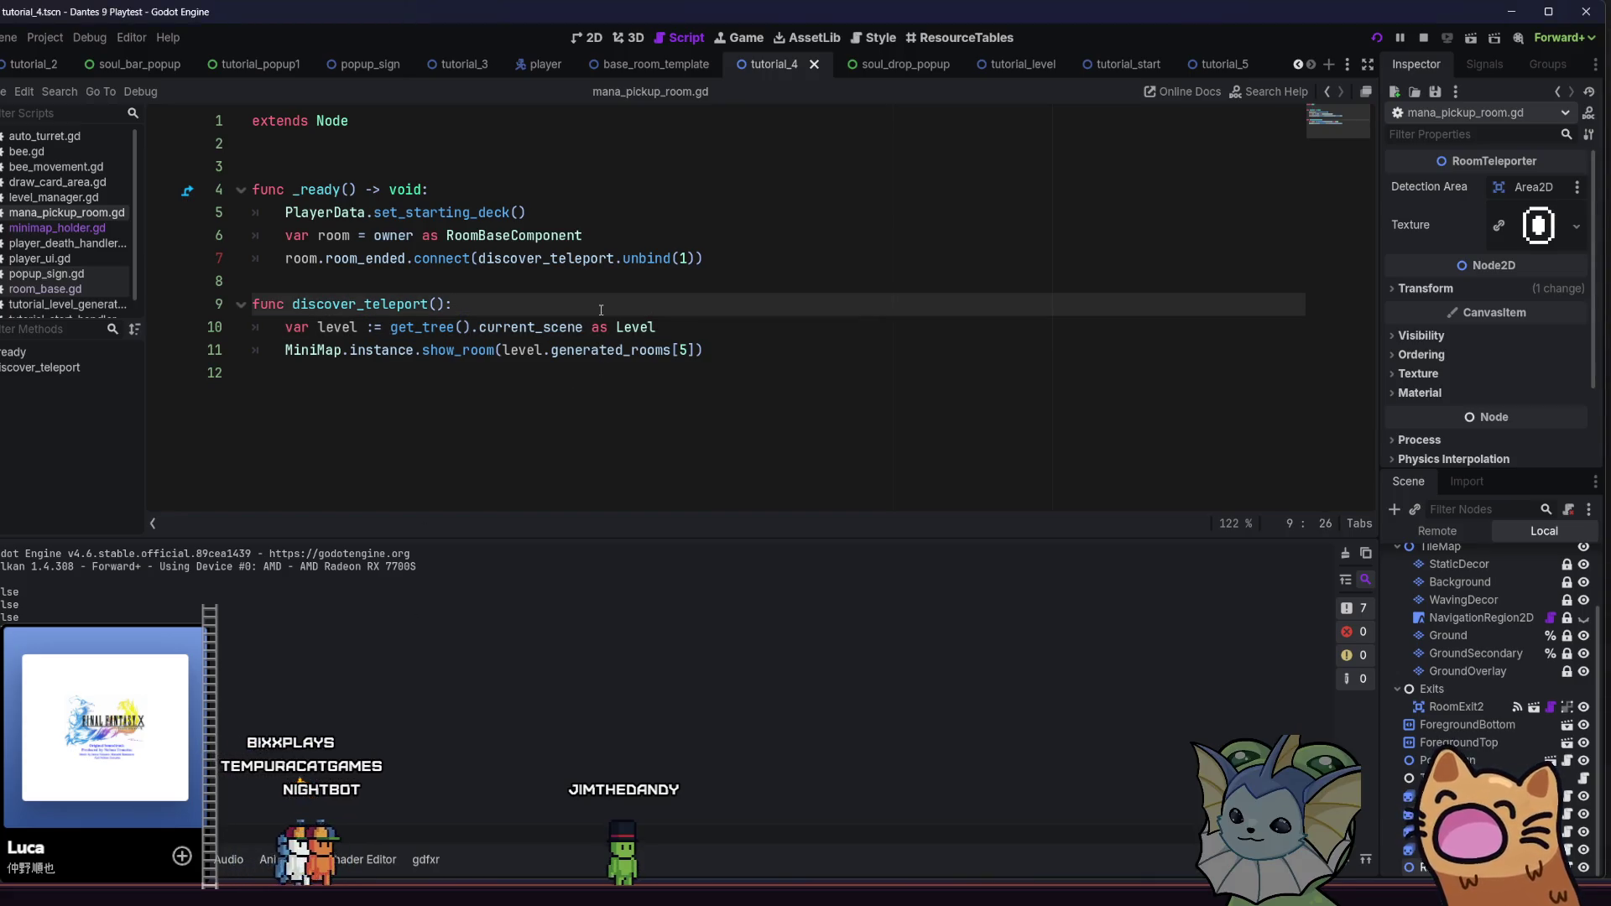
key(Return)
key(BackSpace)
key(BackSpace)
key(BackSpace)
text(Console)
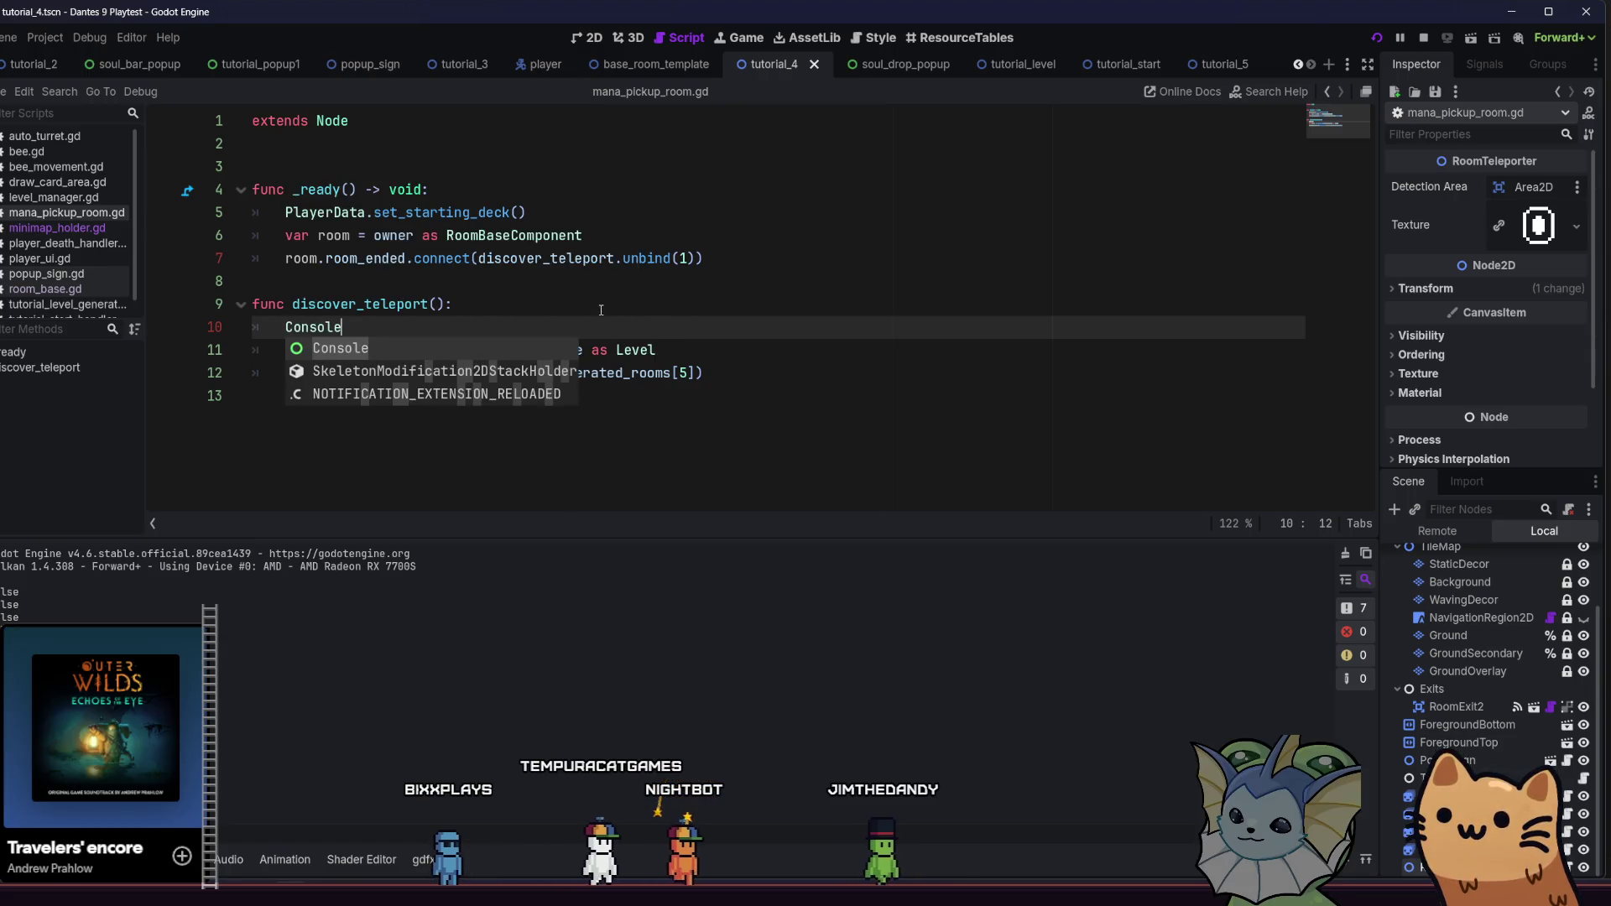
text(.print)
text(("discovered)
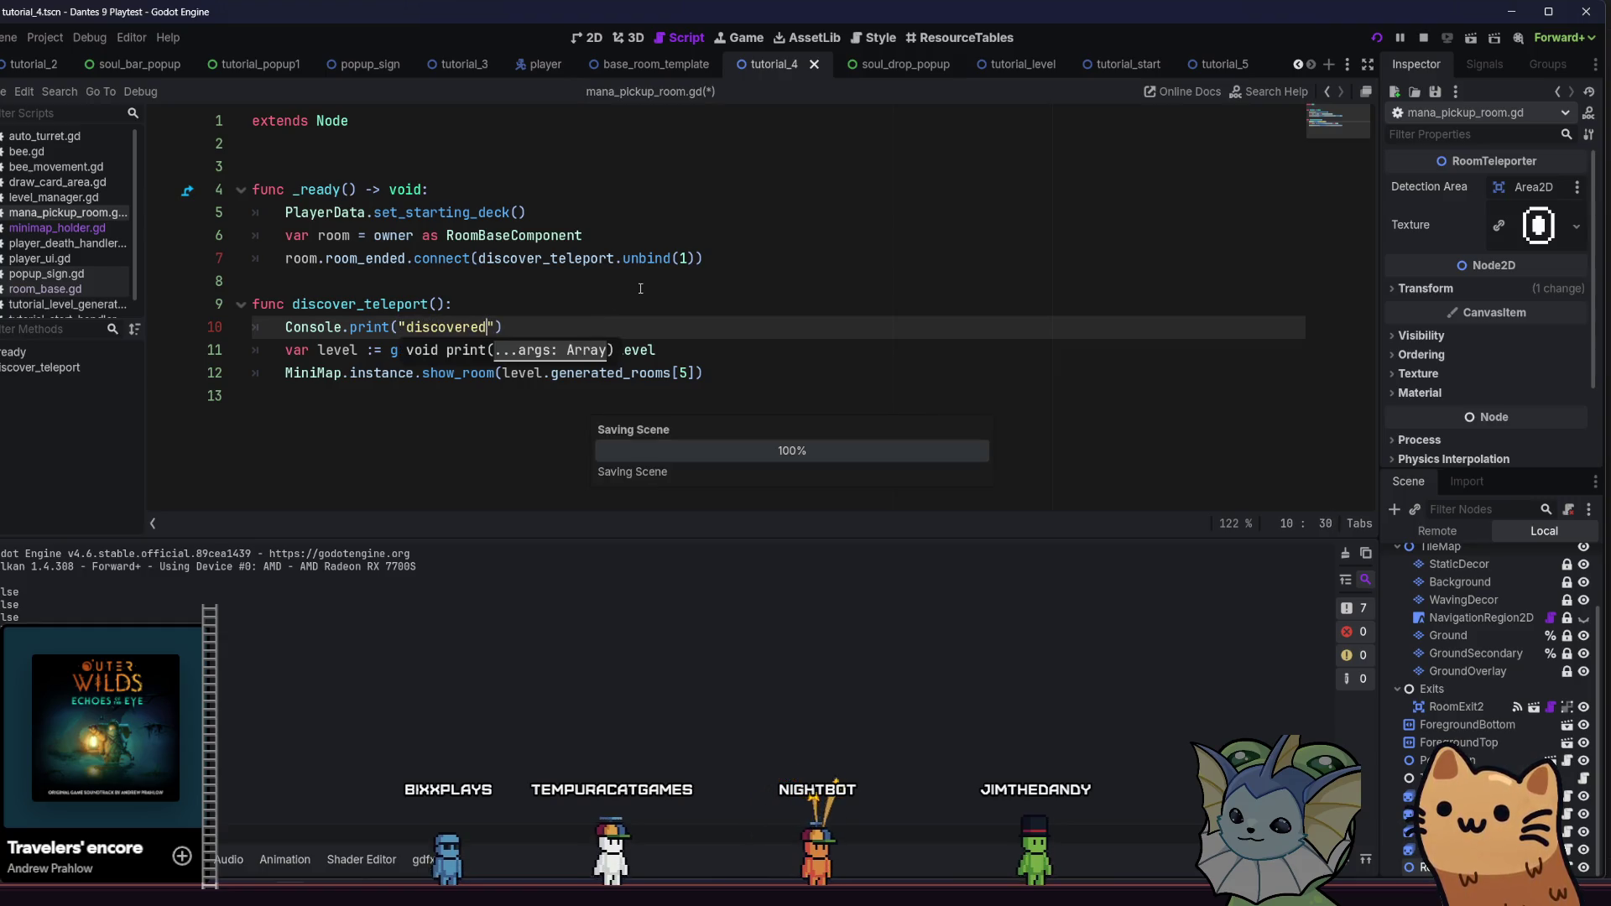
click(641, 299)
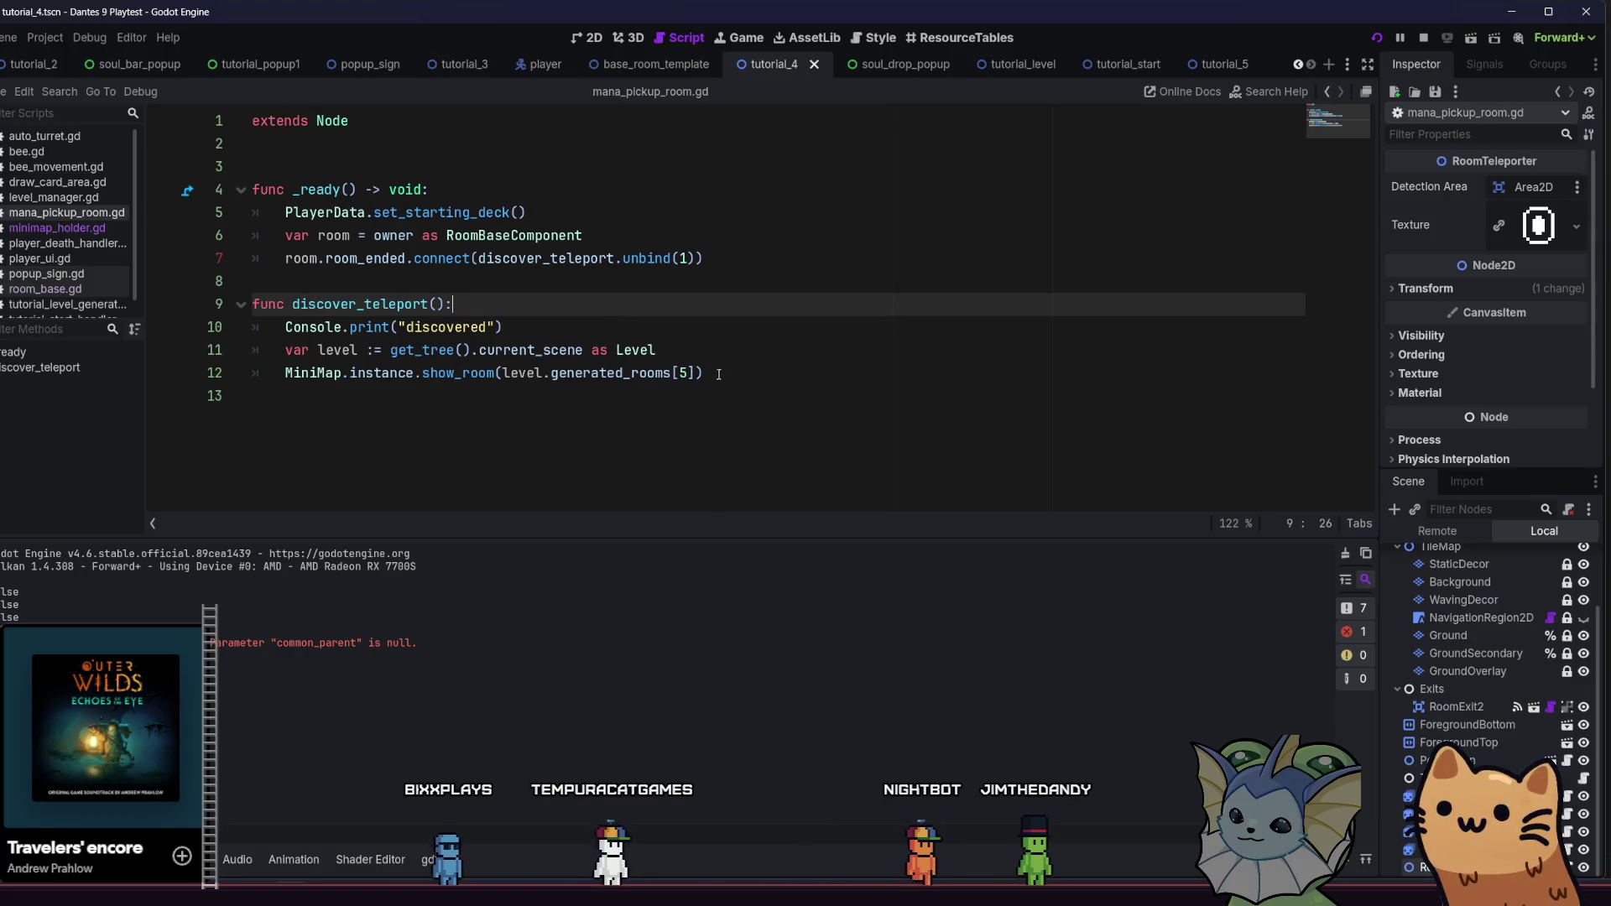
Relaunch the project with F5 and start the tutorial from the main menu
key(F5)
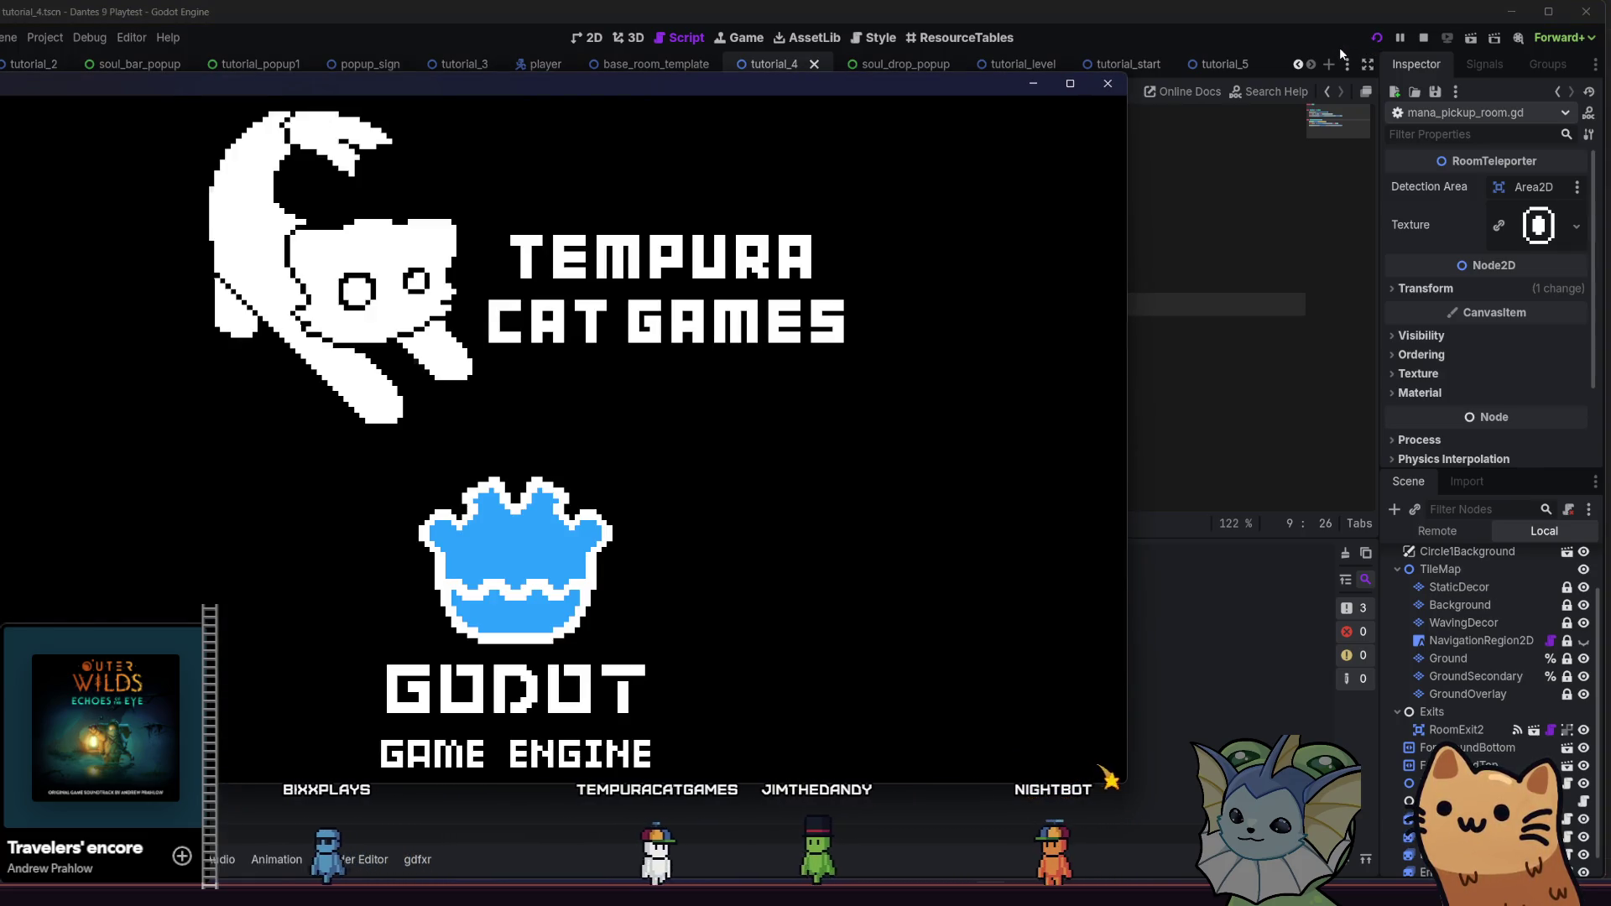
click(1154, 362)
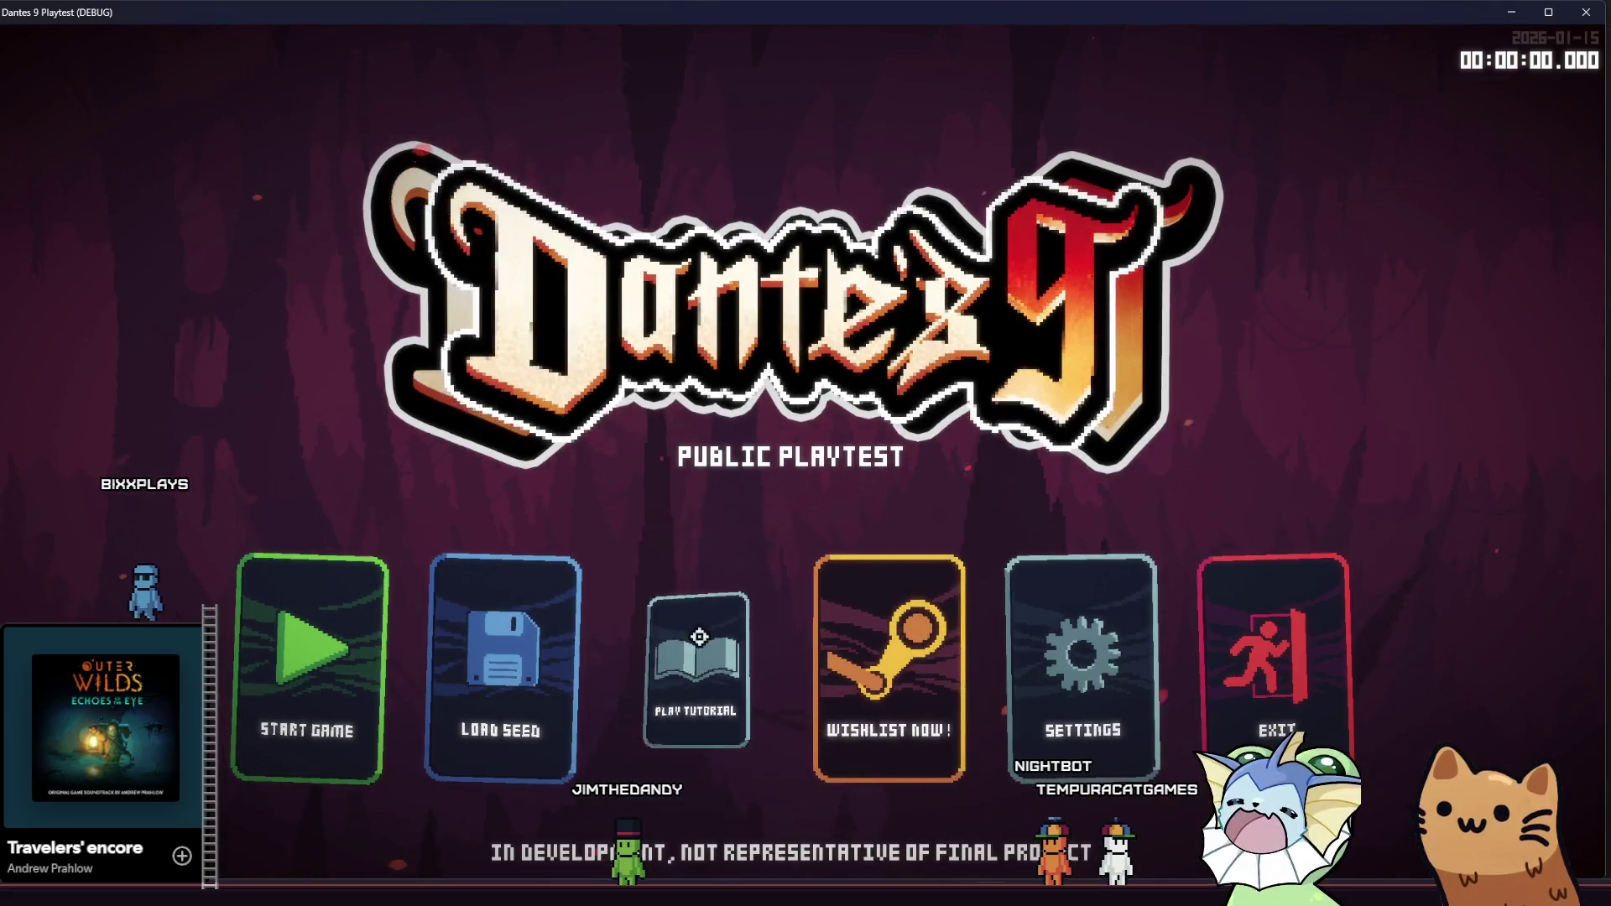
click(688, 579)
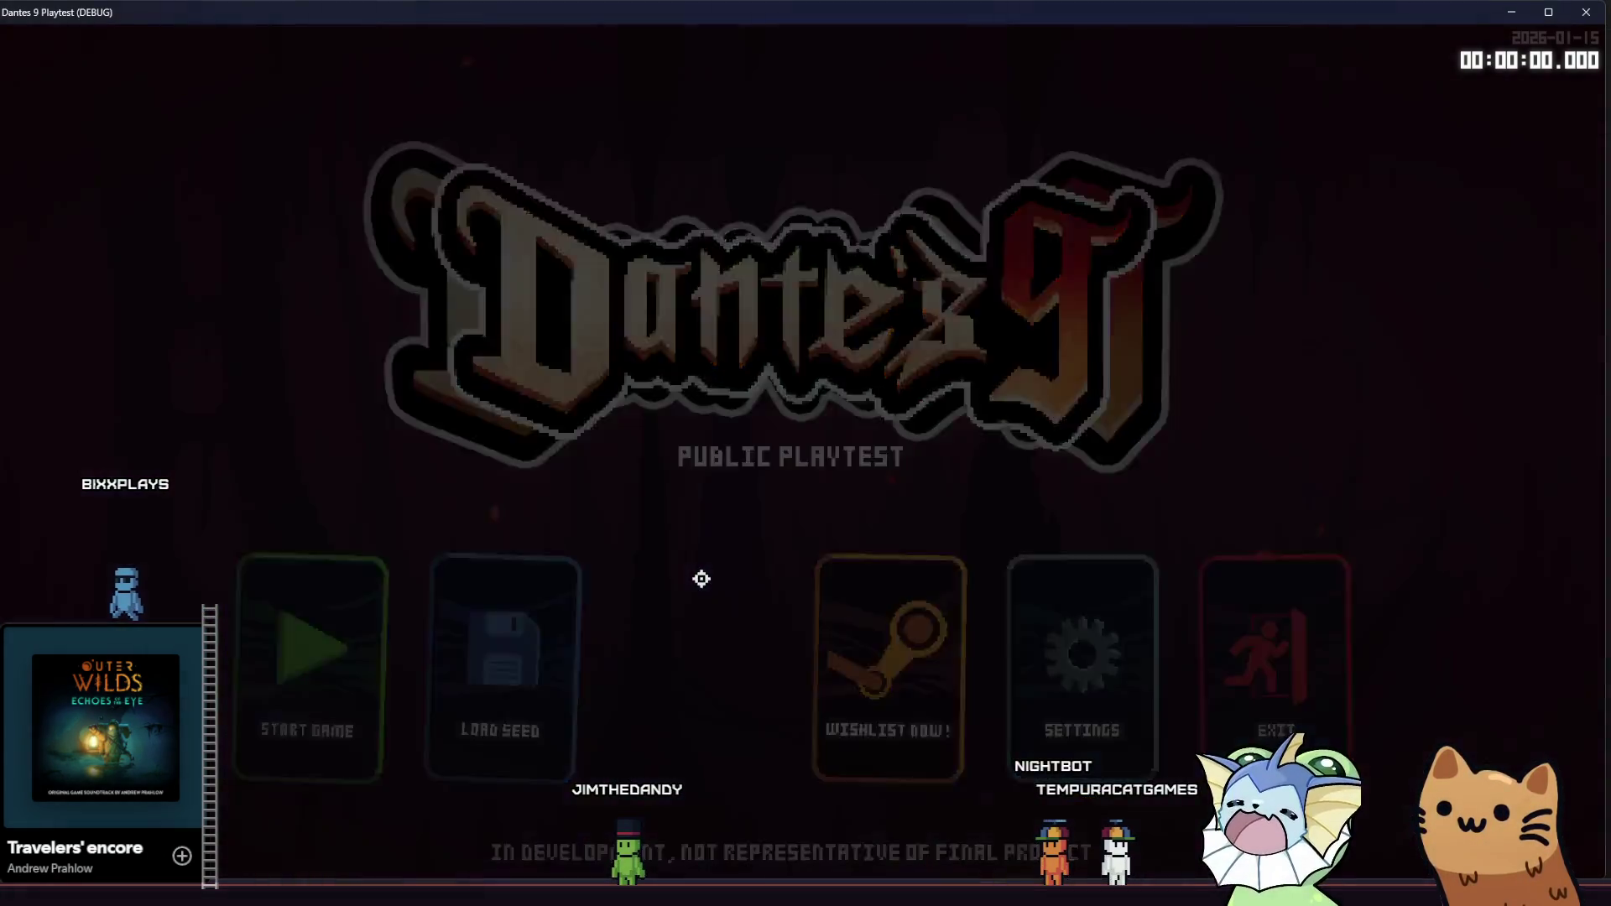
Run right through the first tutorial rooms, firing the pistol along the way
key(d)
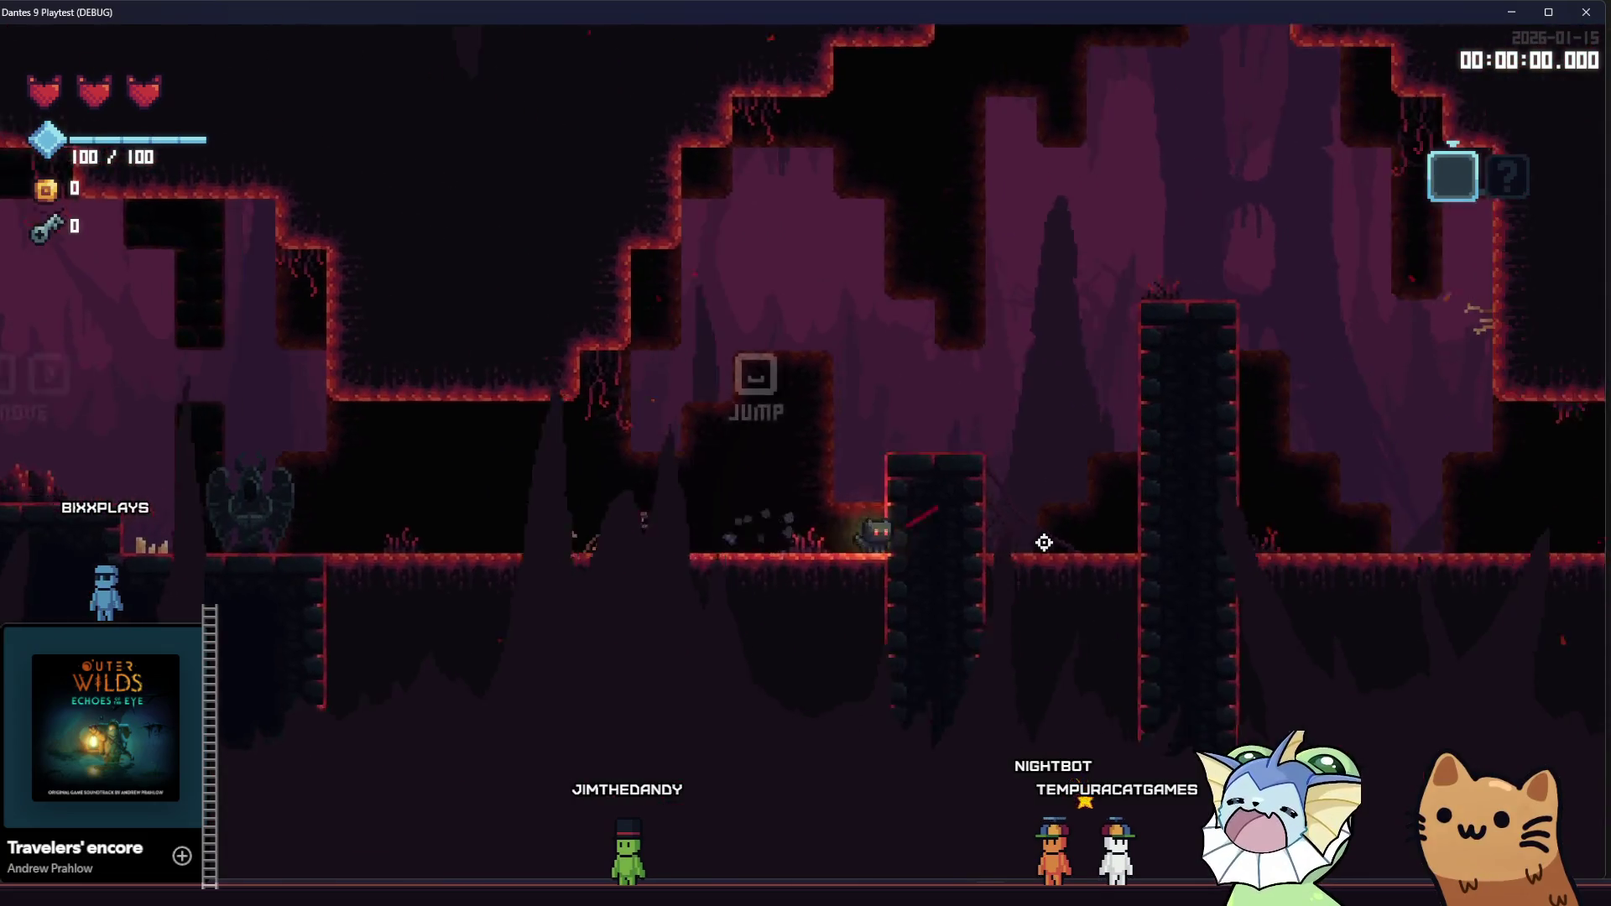
key(d)
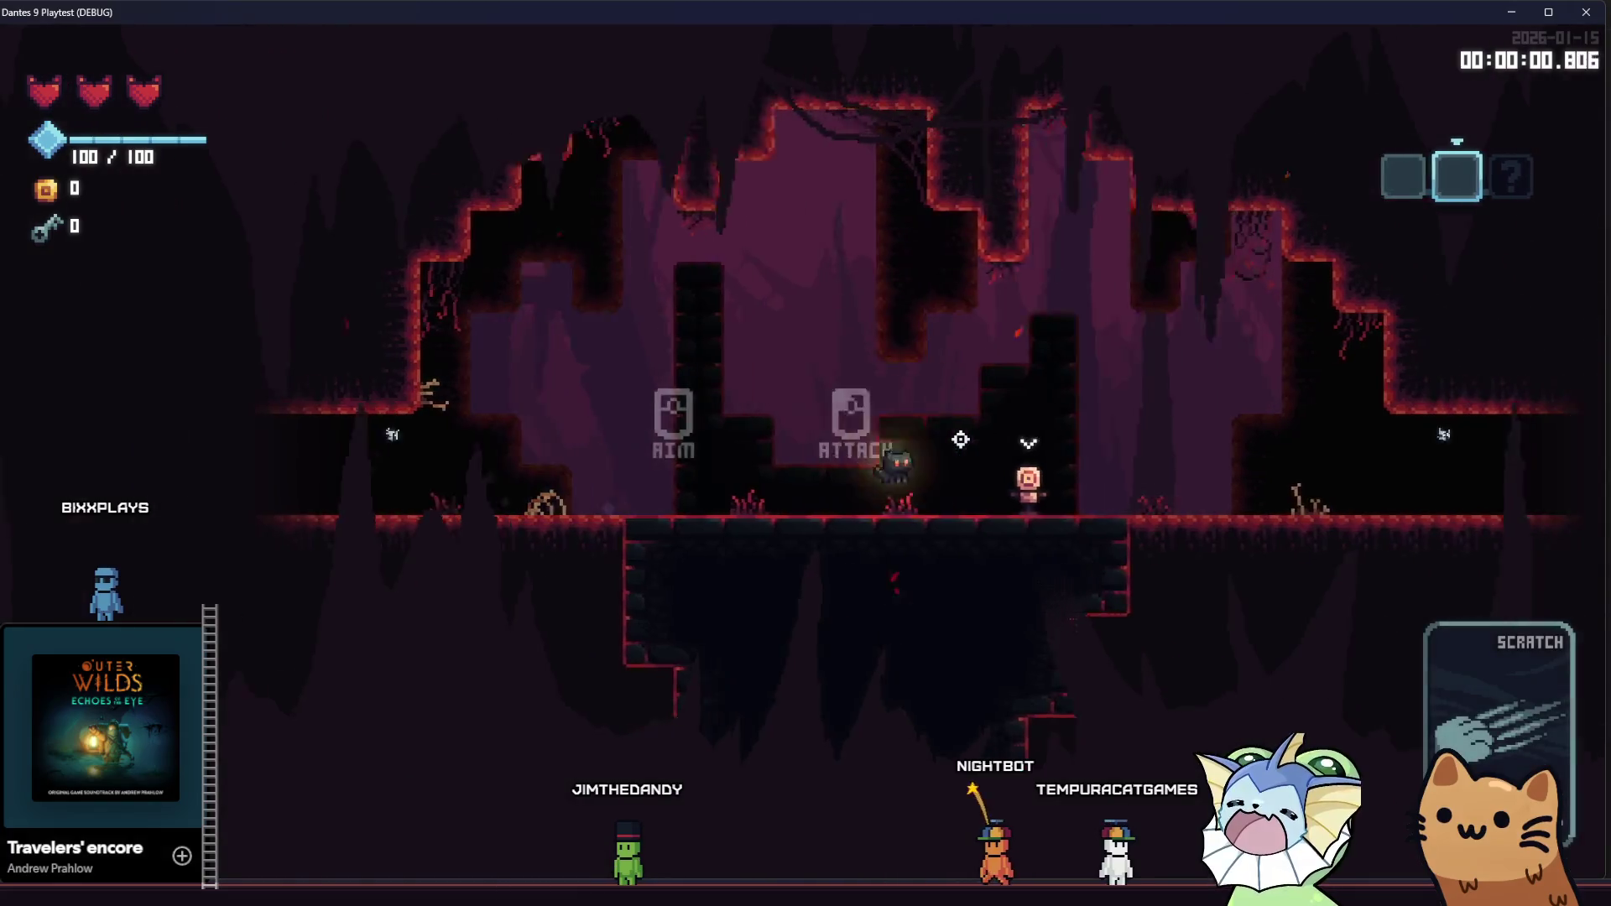
key(d)
key(d)
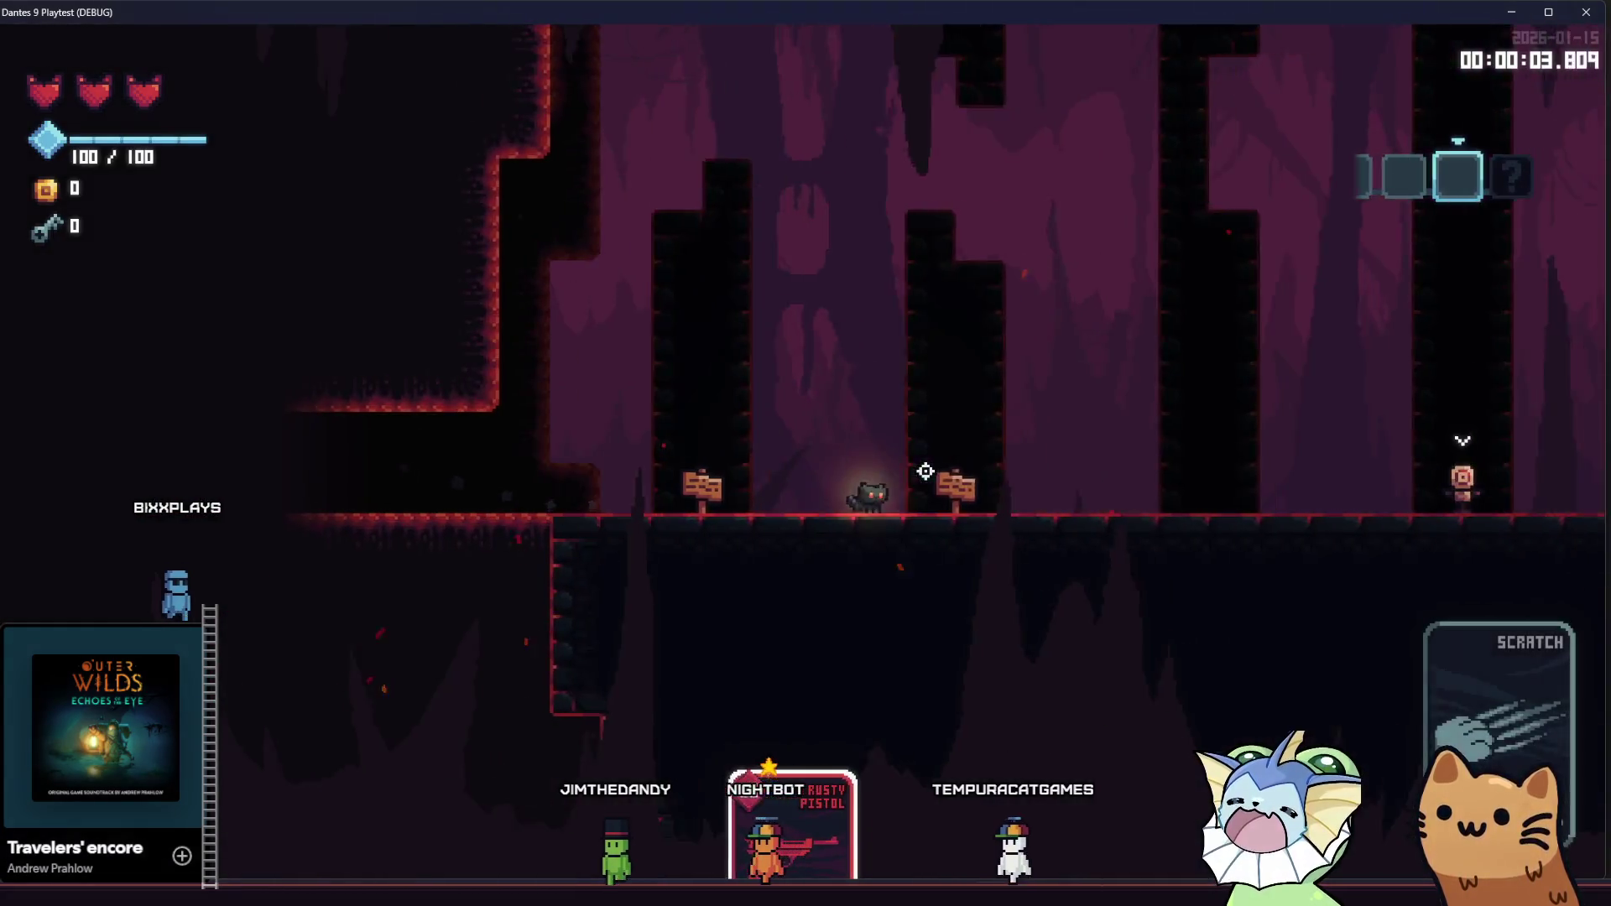
key(d)
click(946, 475)
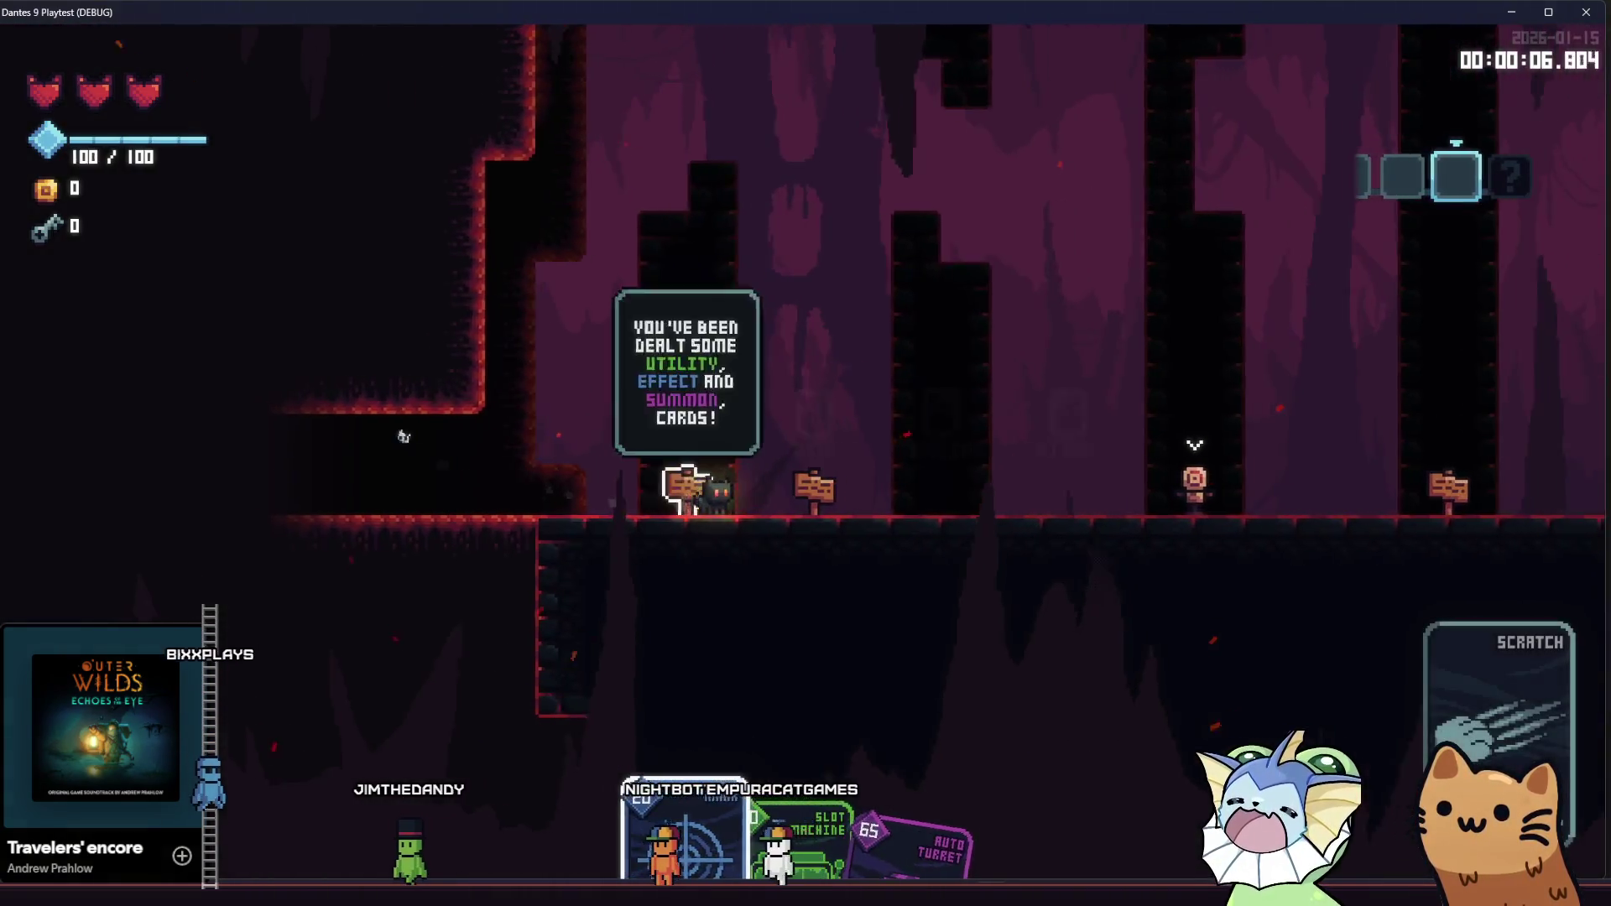
Shoot enemies and collect gems to reach the teleporter room, then go back to the editor
key(d)
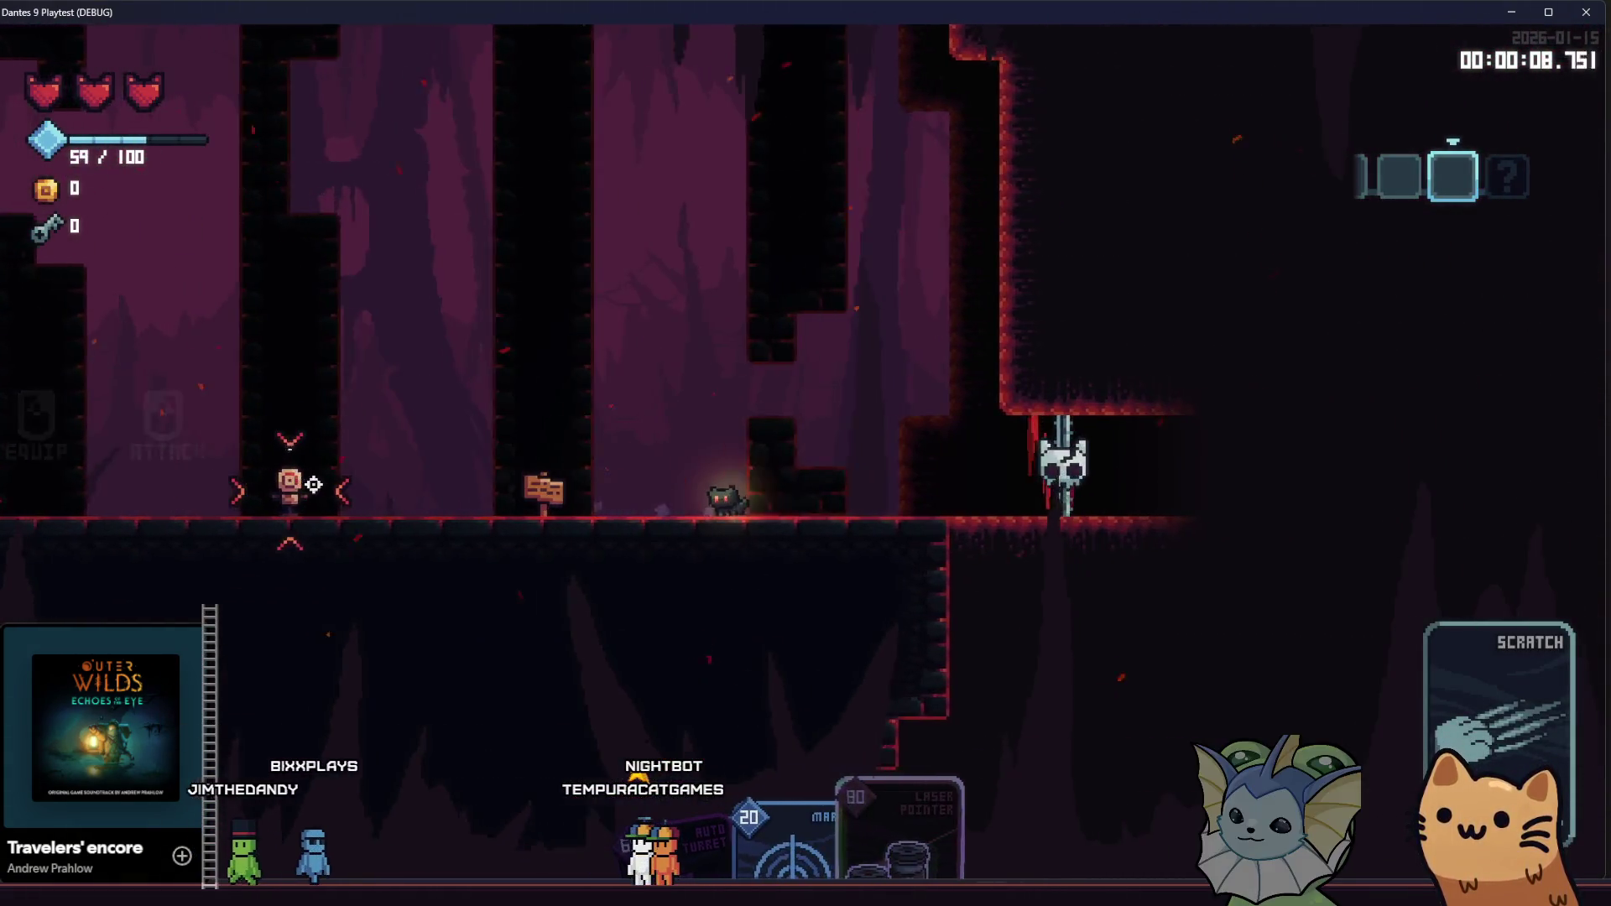
key(d)
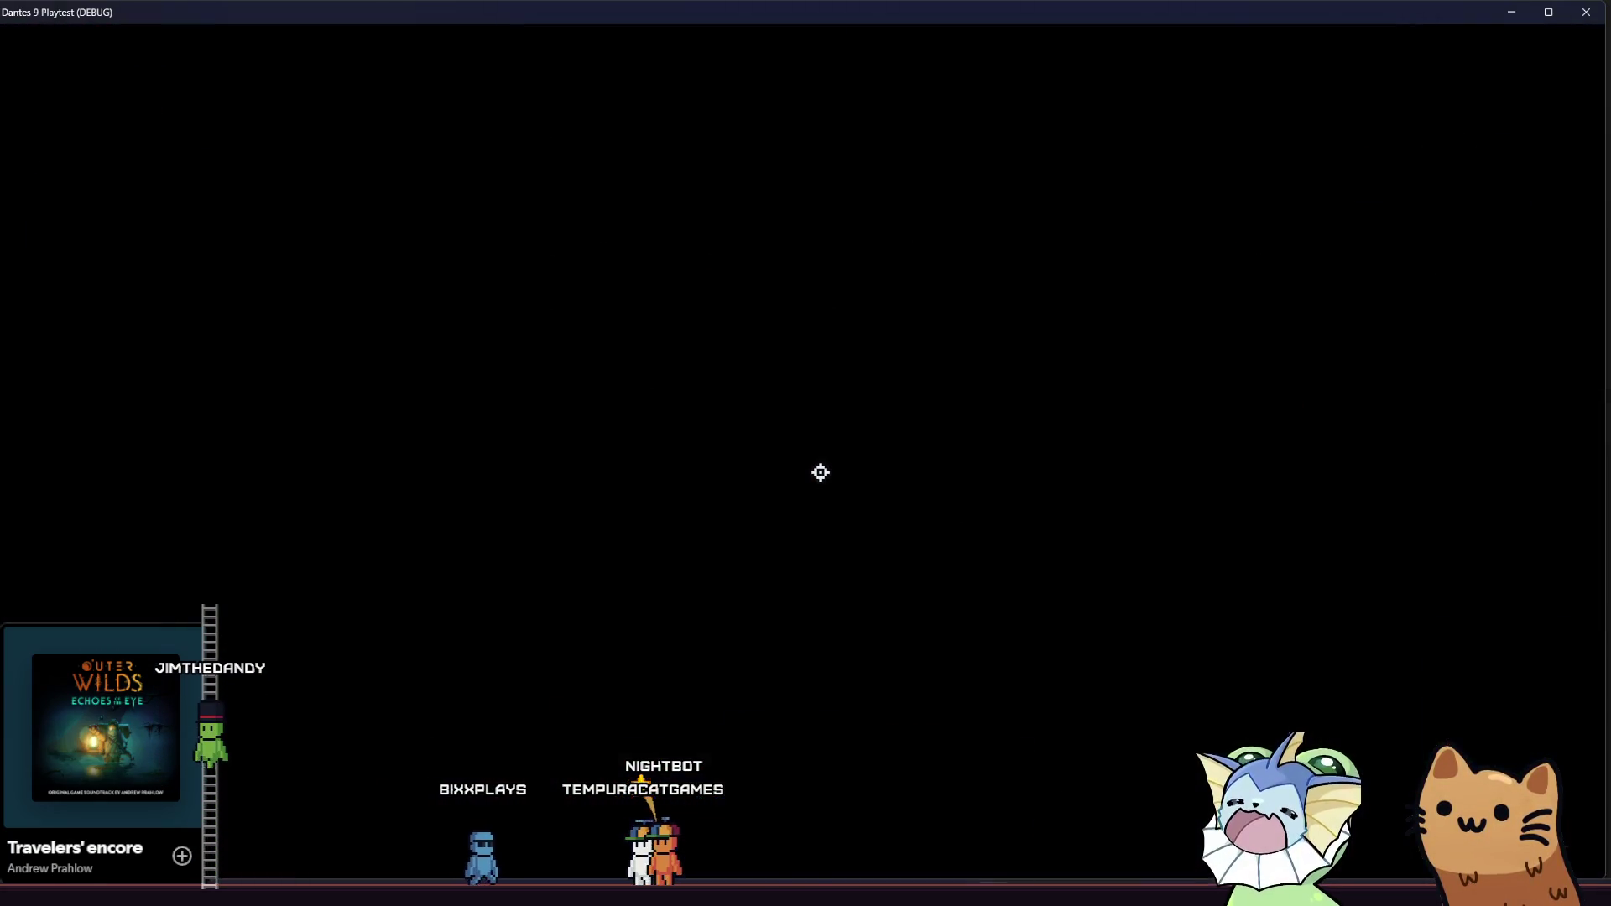
key(d)
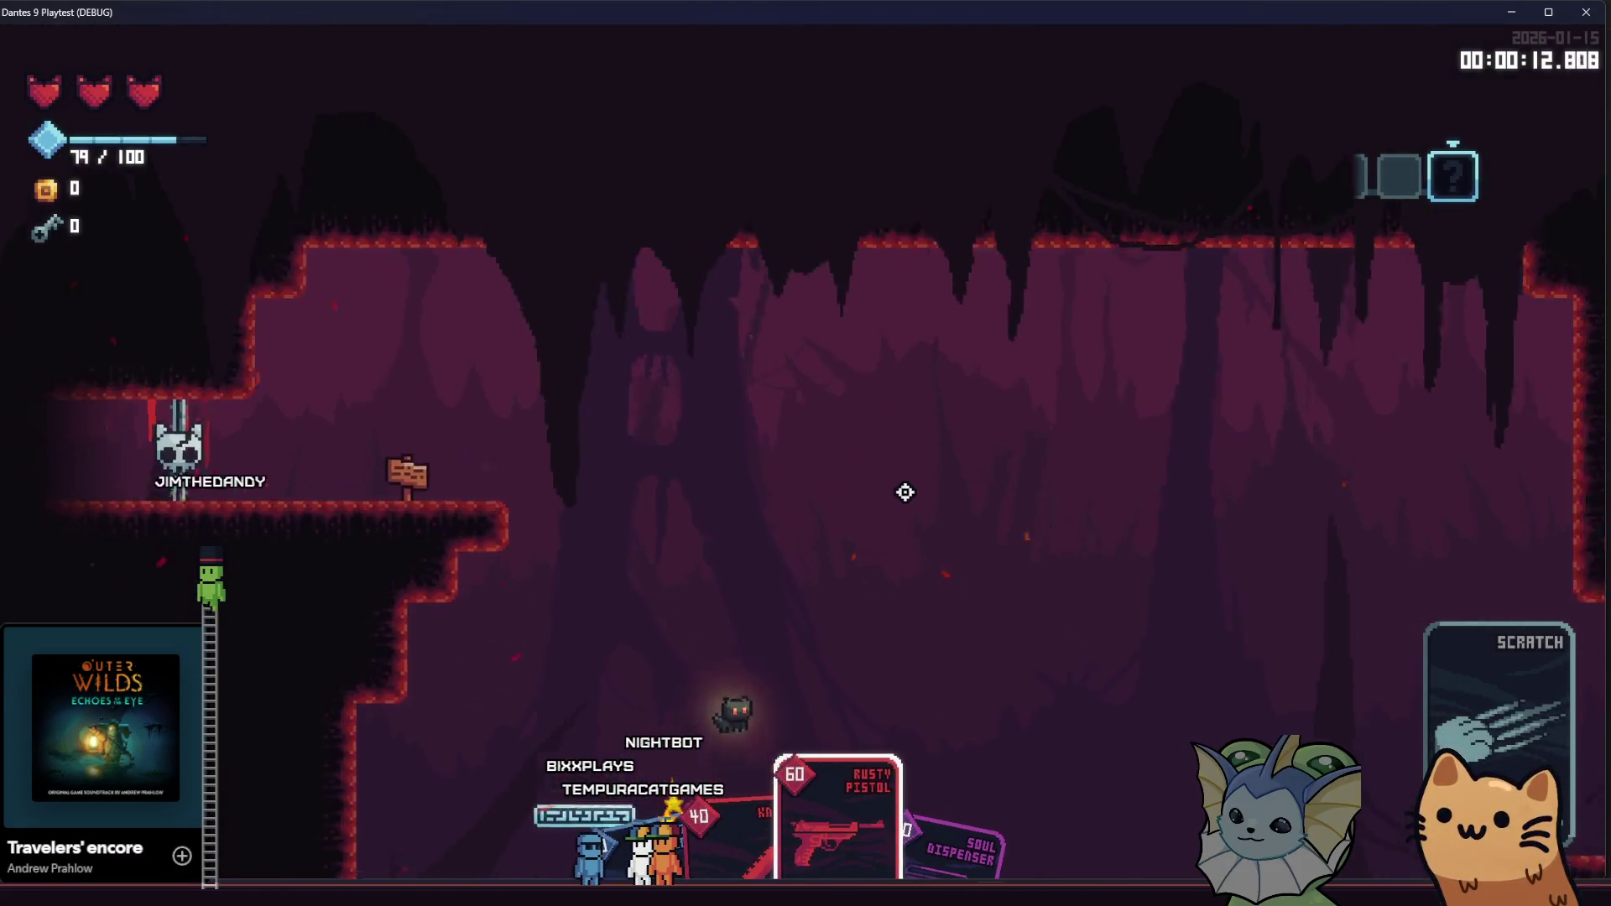
click(1122, 565)
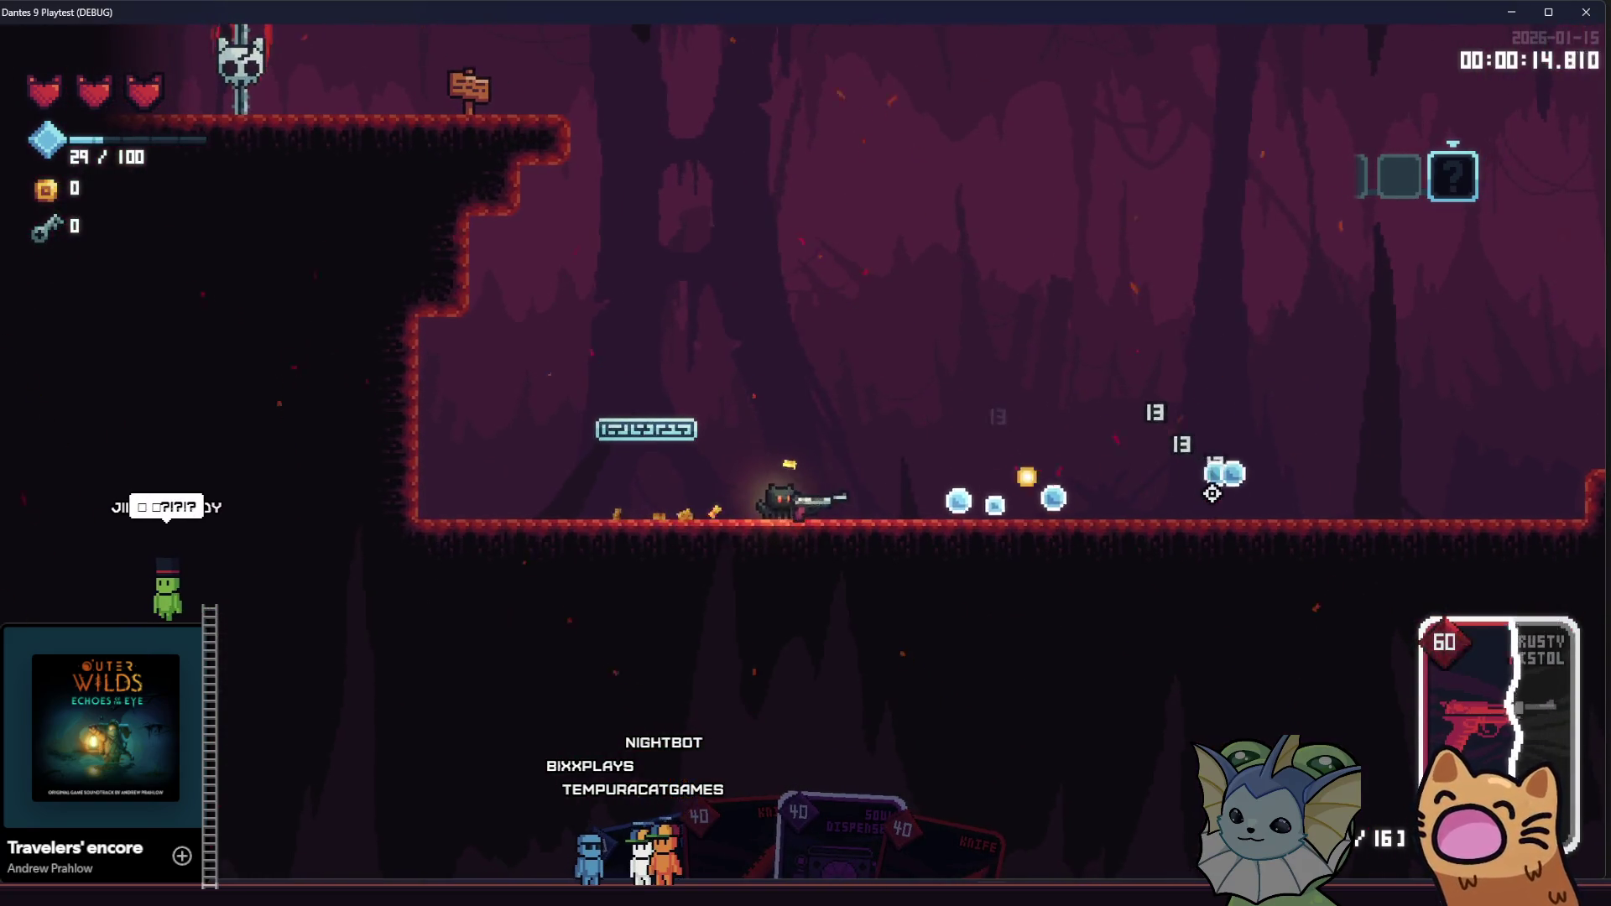
key(d)
click(326, 480)
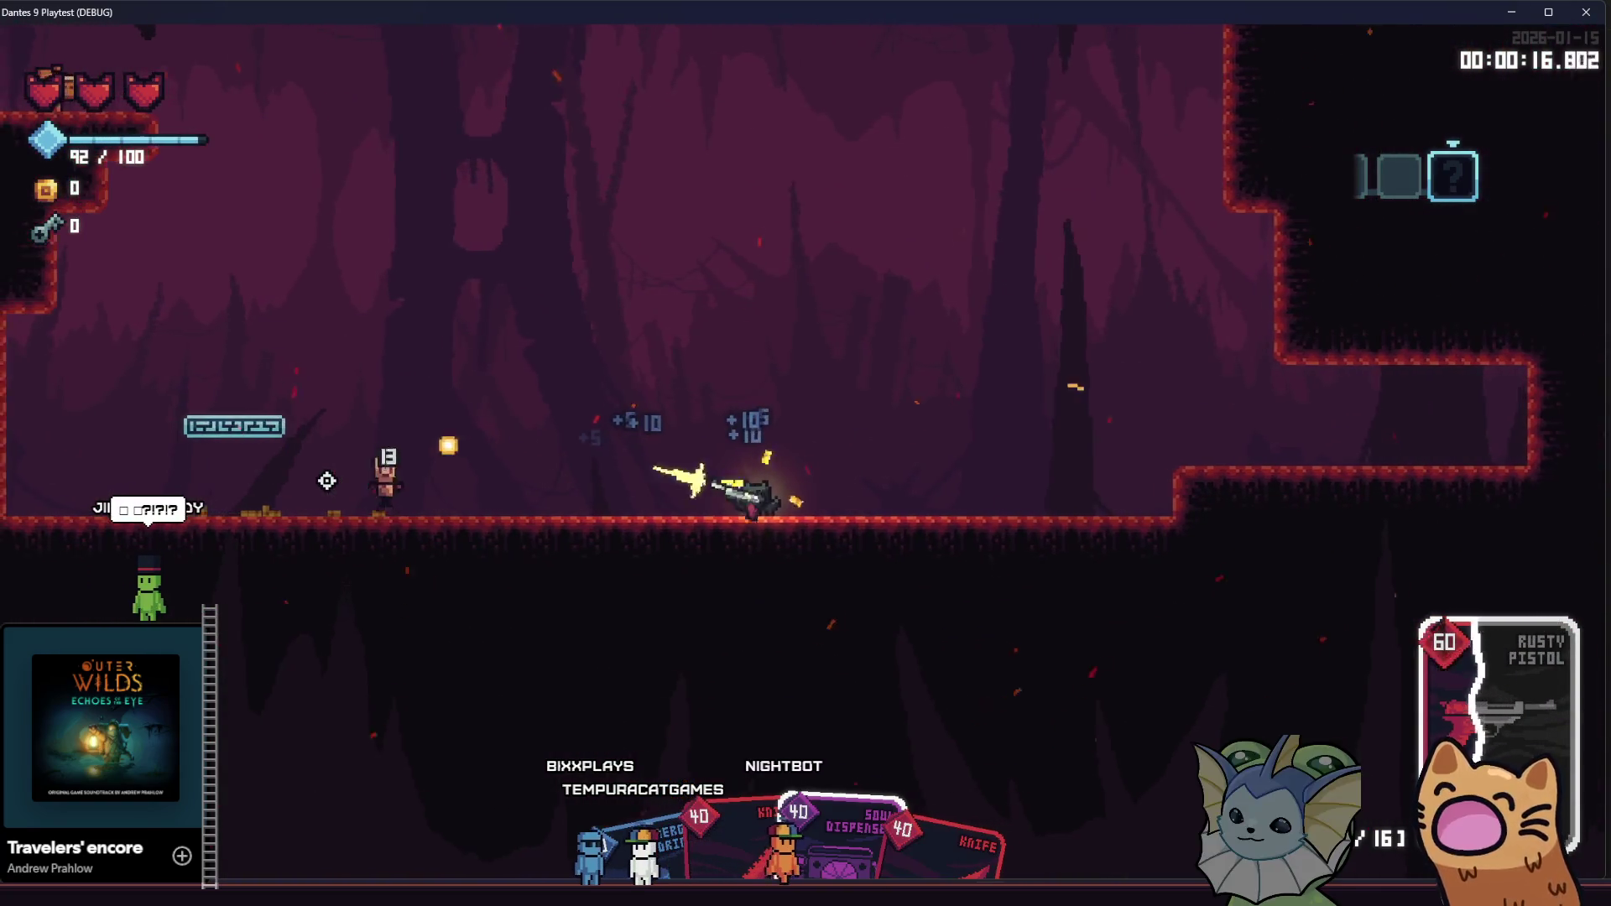
key(a)
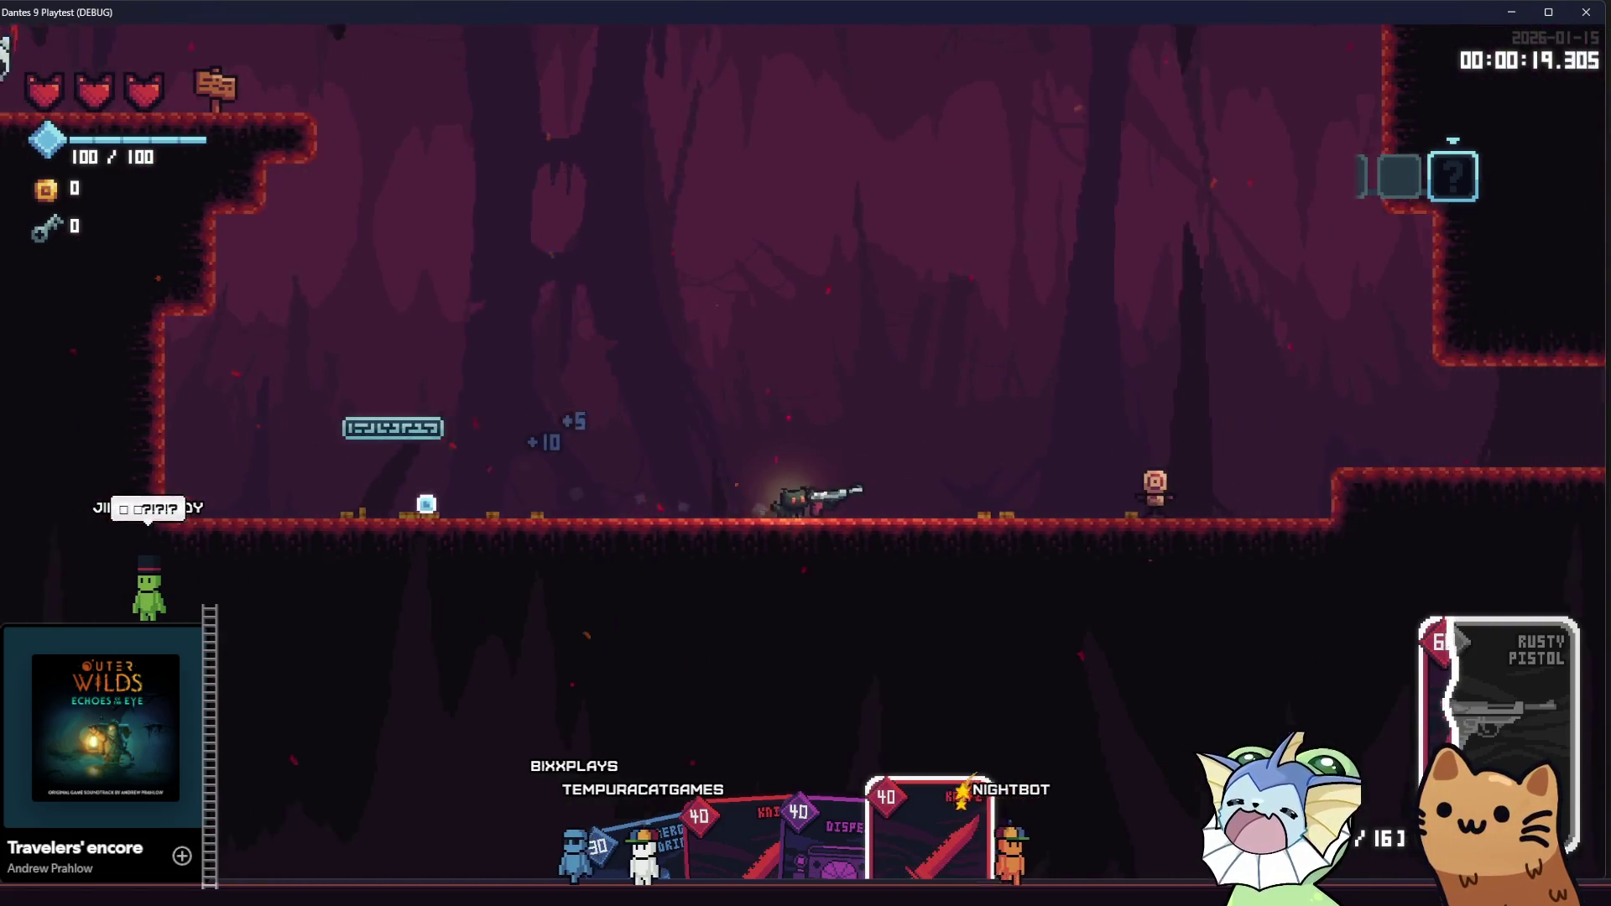
key(d)
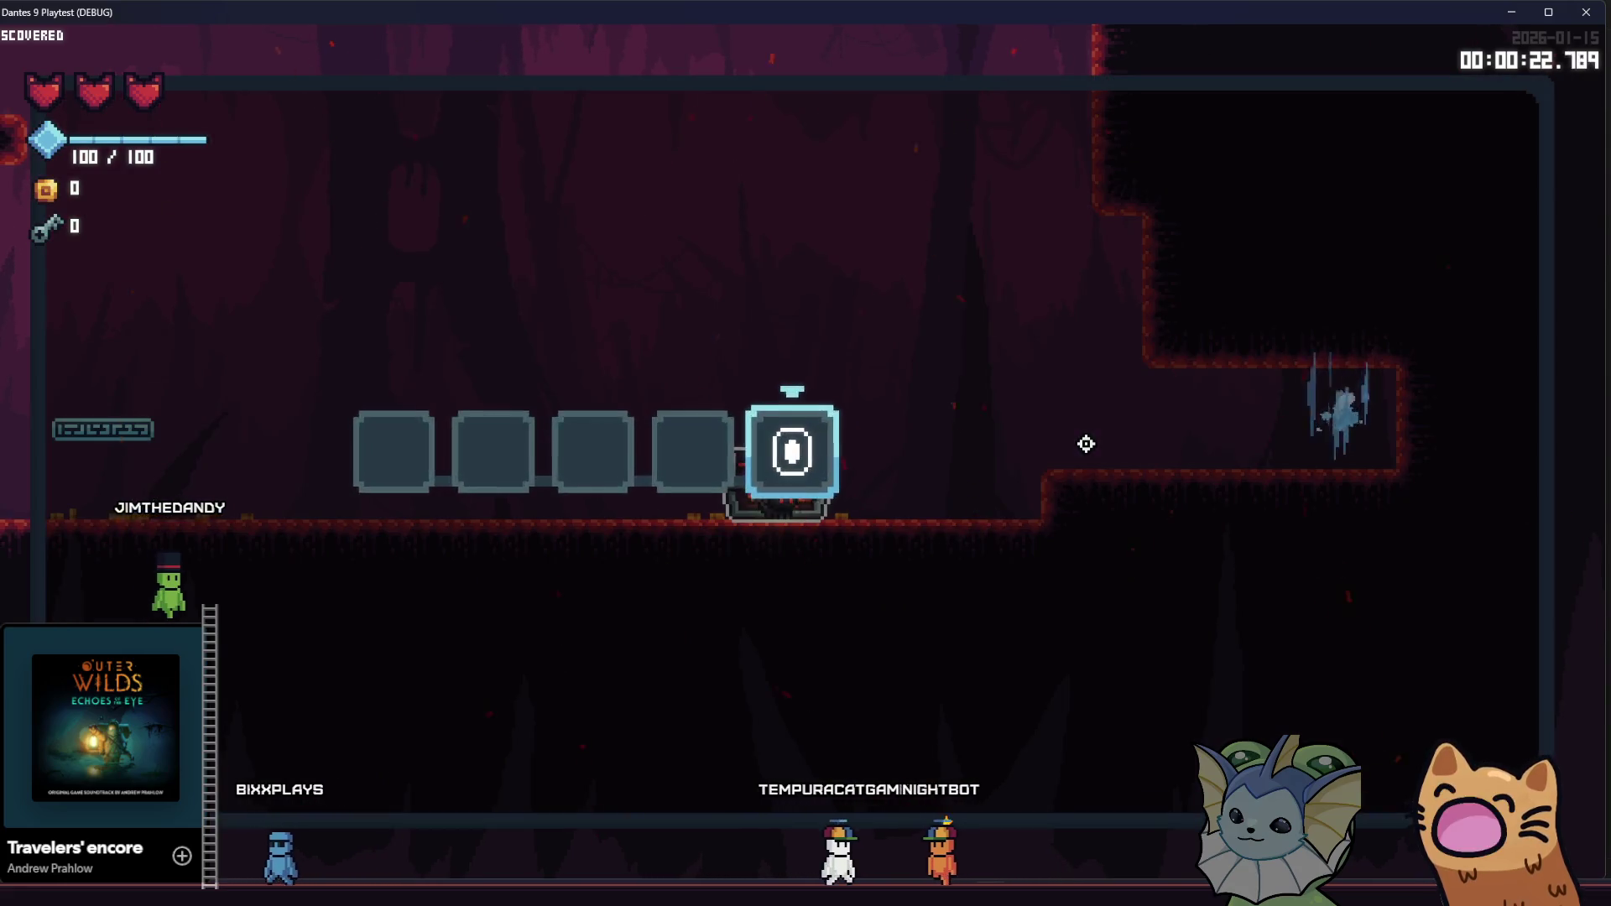
key(alt+Tab)
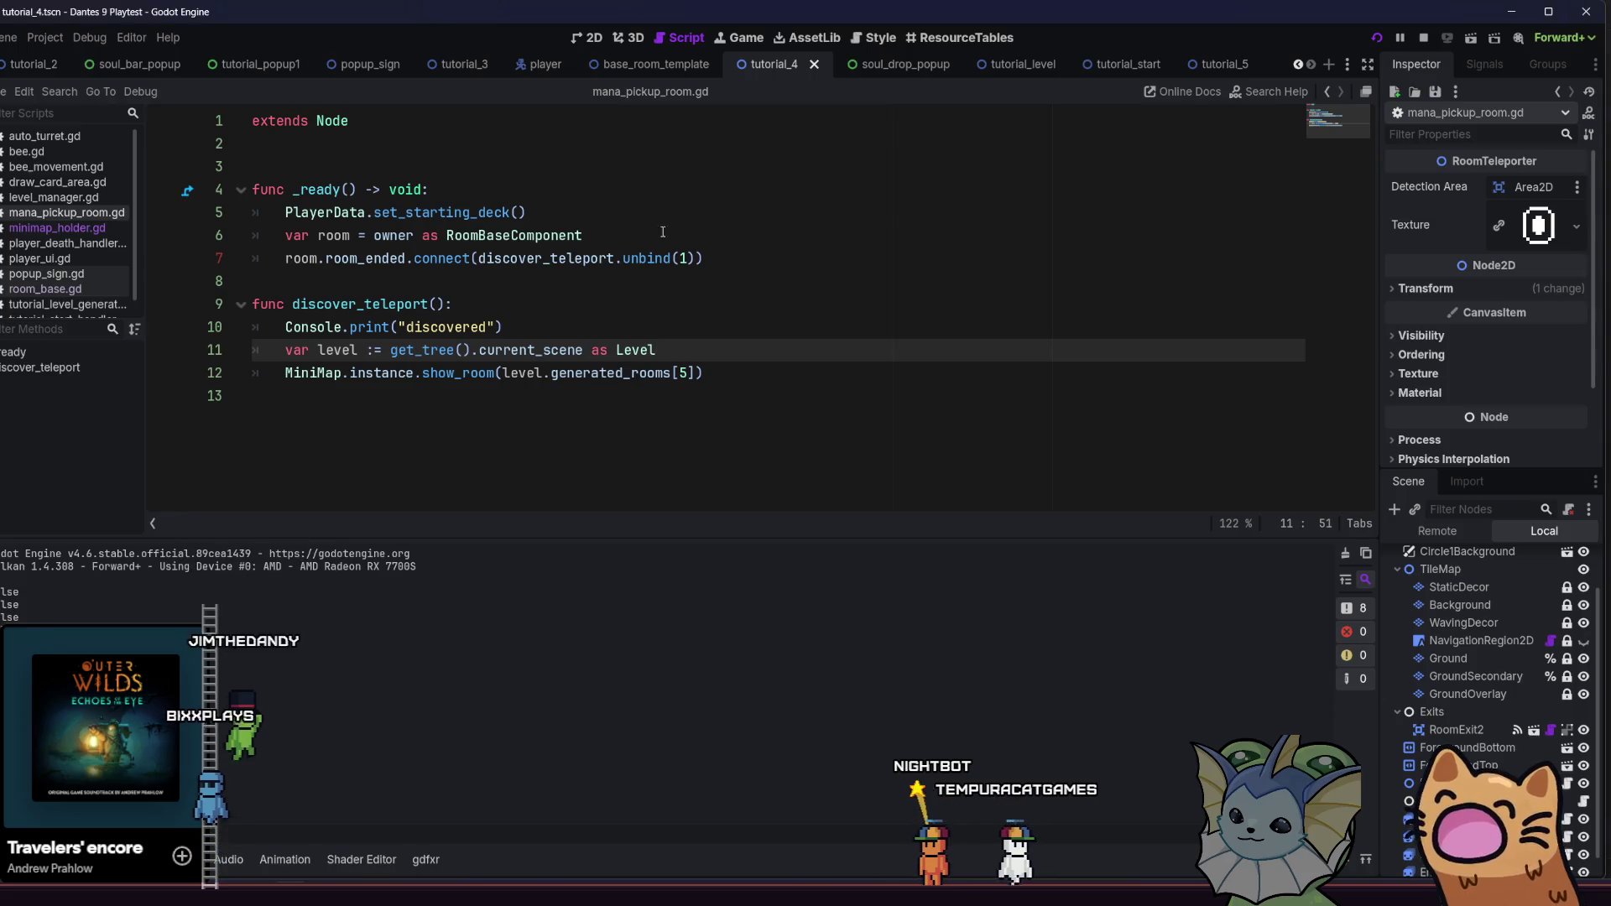
Delete the EnemySpawnHandler node from the tutorial_5 scene
click(1116, 64)
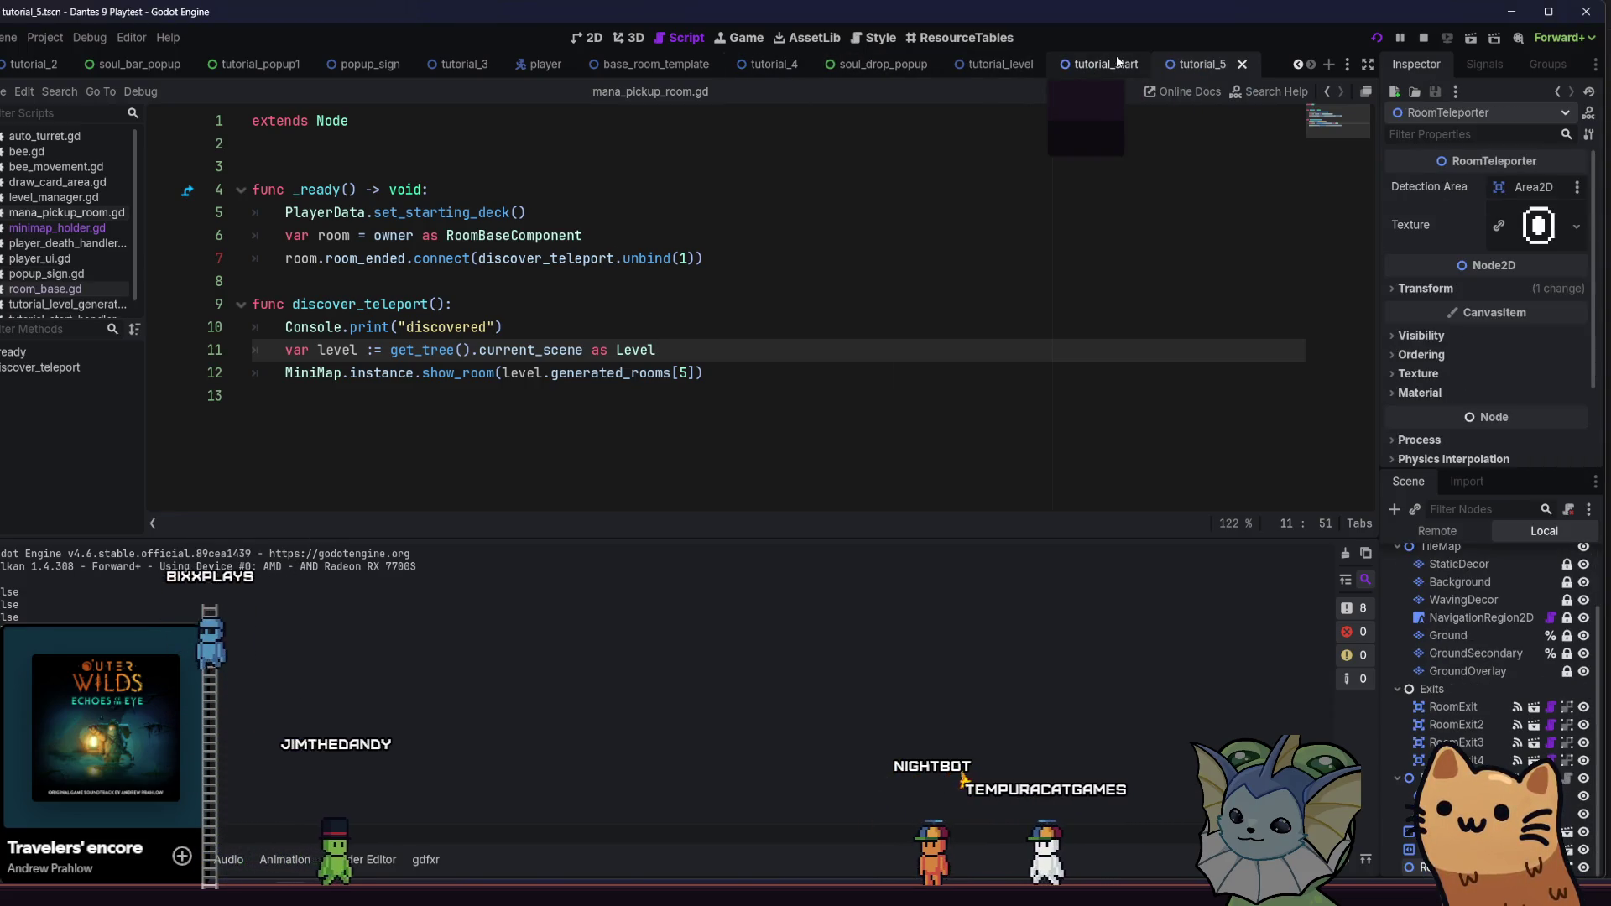
click(1199, 67)
click(1444, 554)
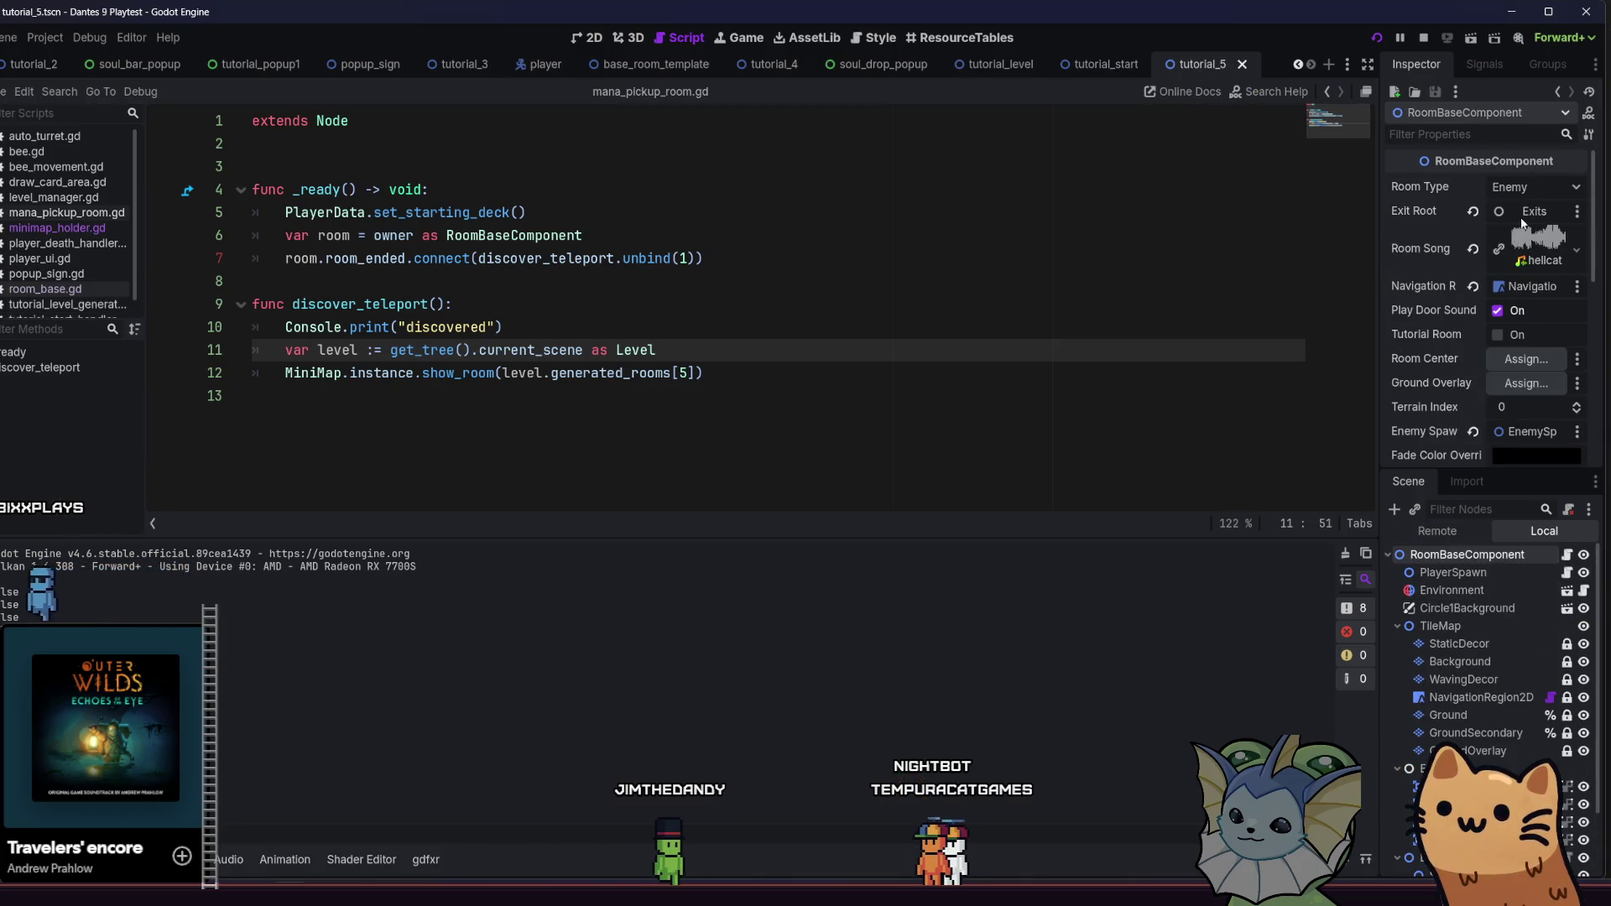
scroll(1476, 671, down, 2)
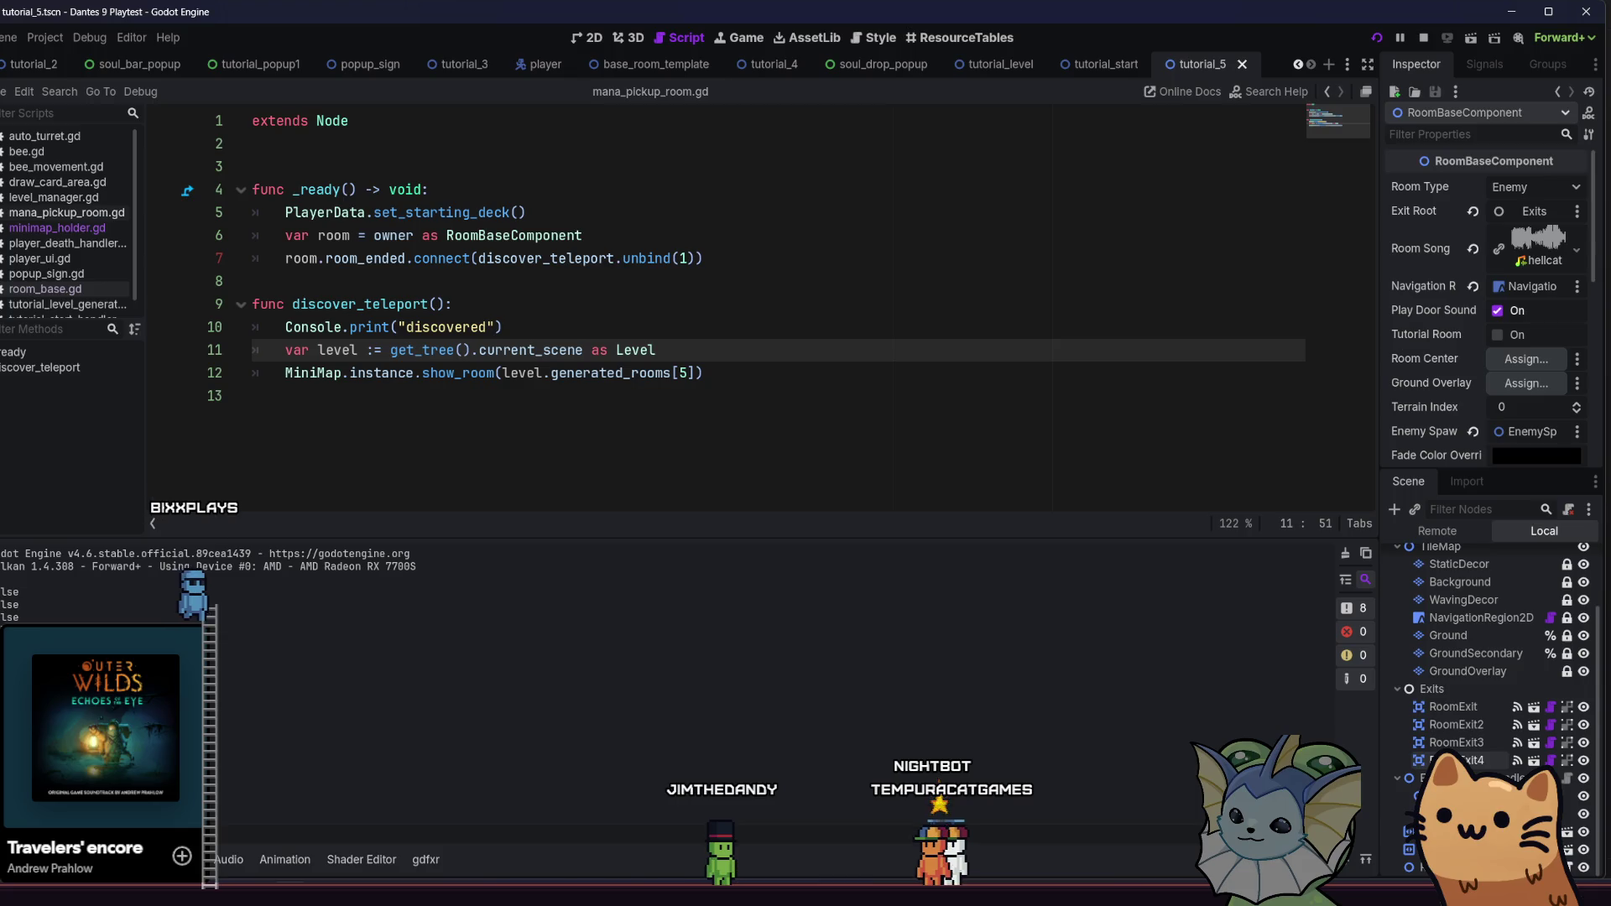
click(1476, 805)
key(Delete)
click(453, 468)
Set the tutorial_5 room's Room Type to None, save the scene, and launch the game
scroll(1474, 620, up, 2)
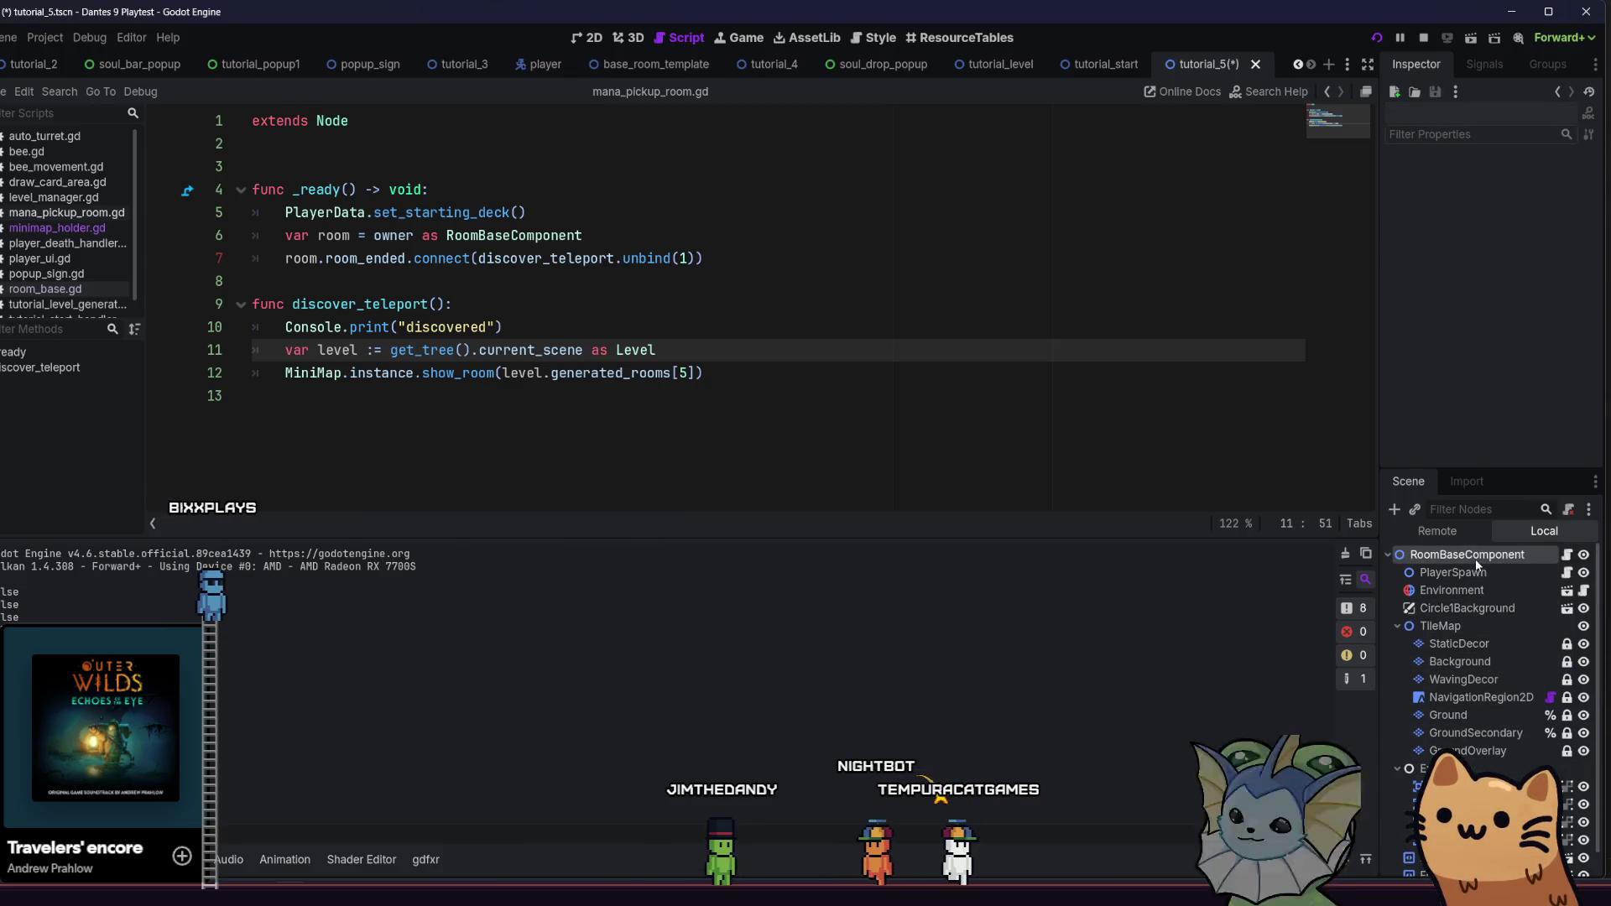
click(1472, 556)
click(1522, 188)
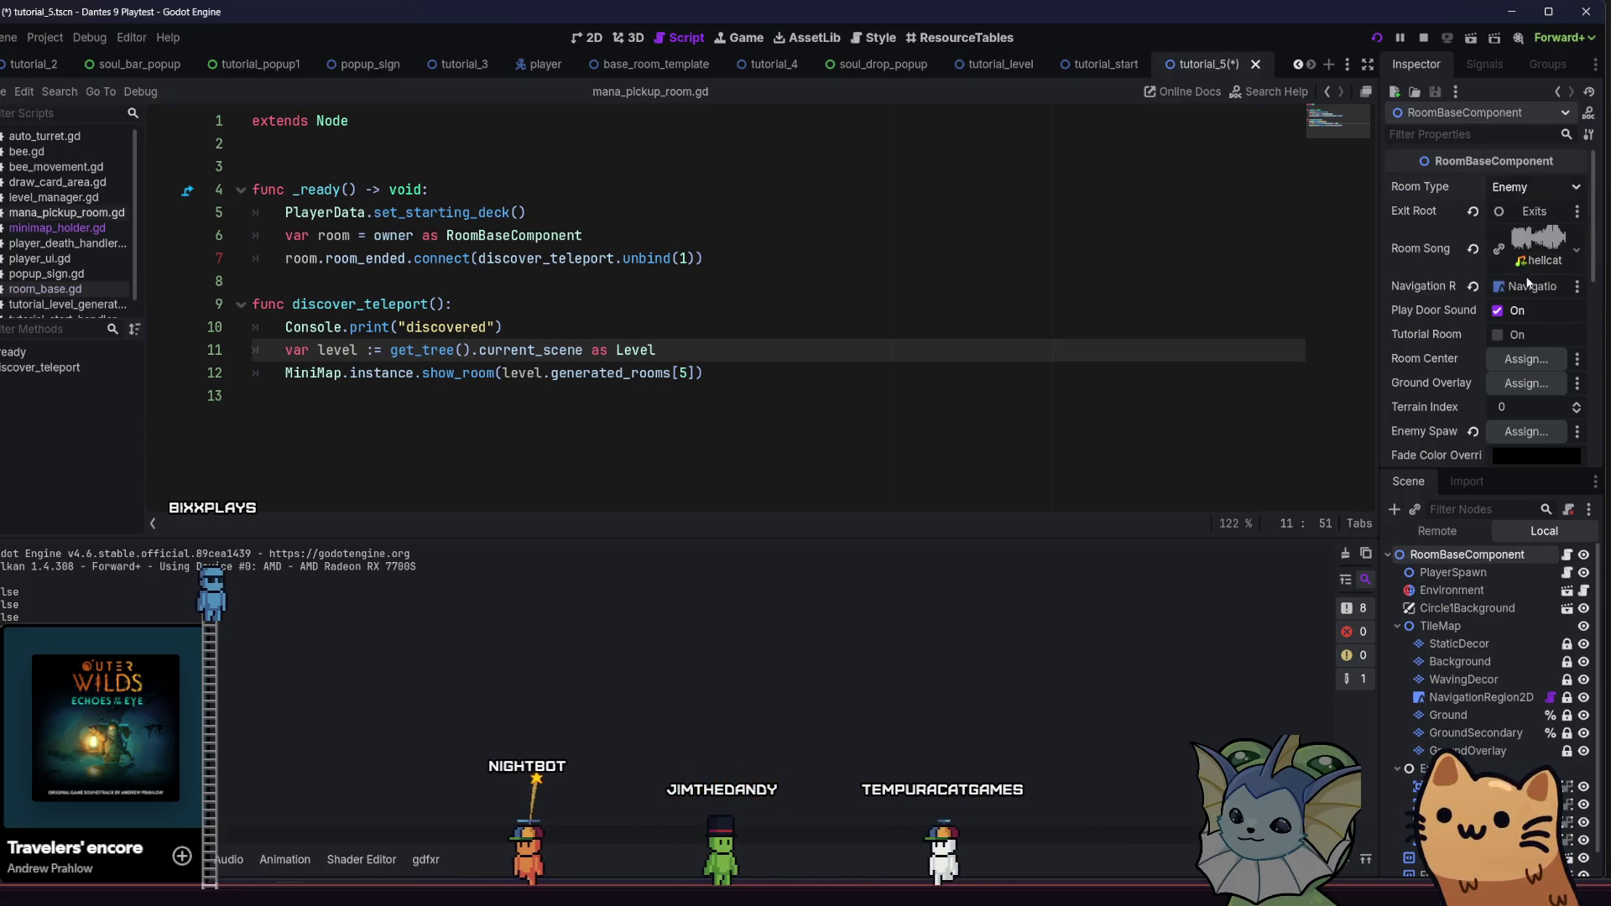
key(ctrl+s)
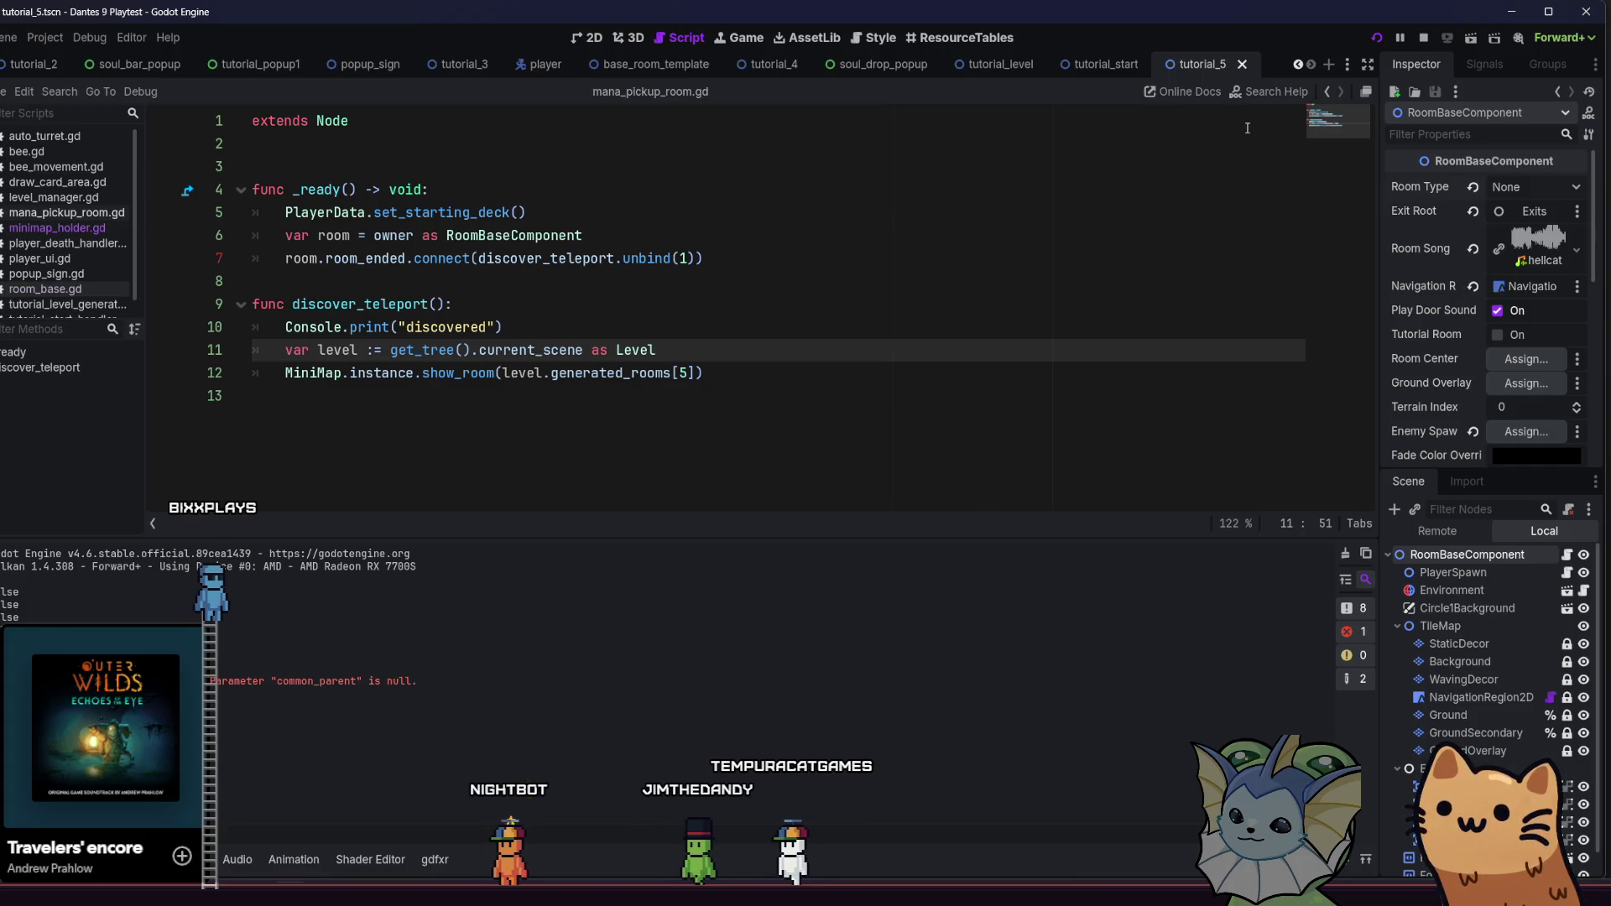
click(1376, 39)
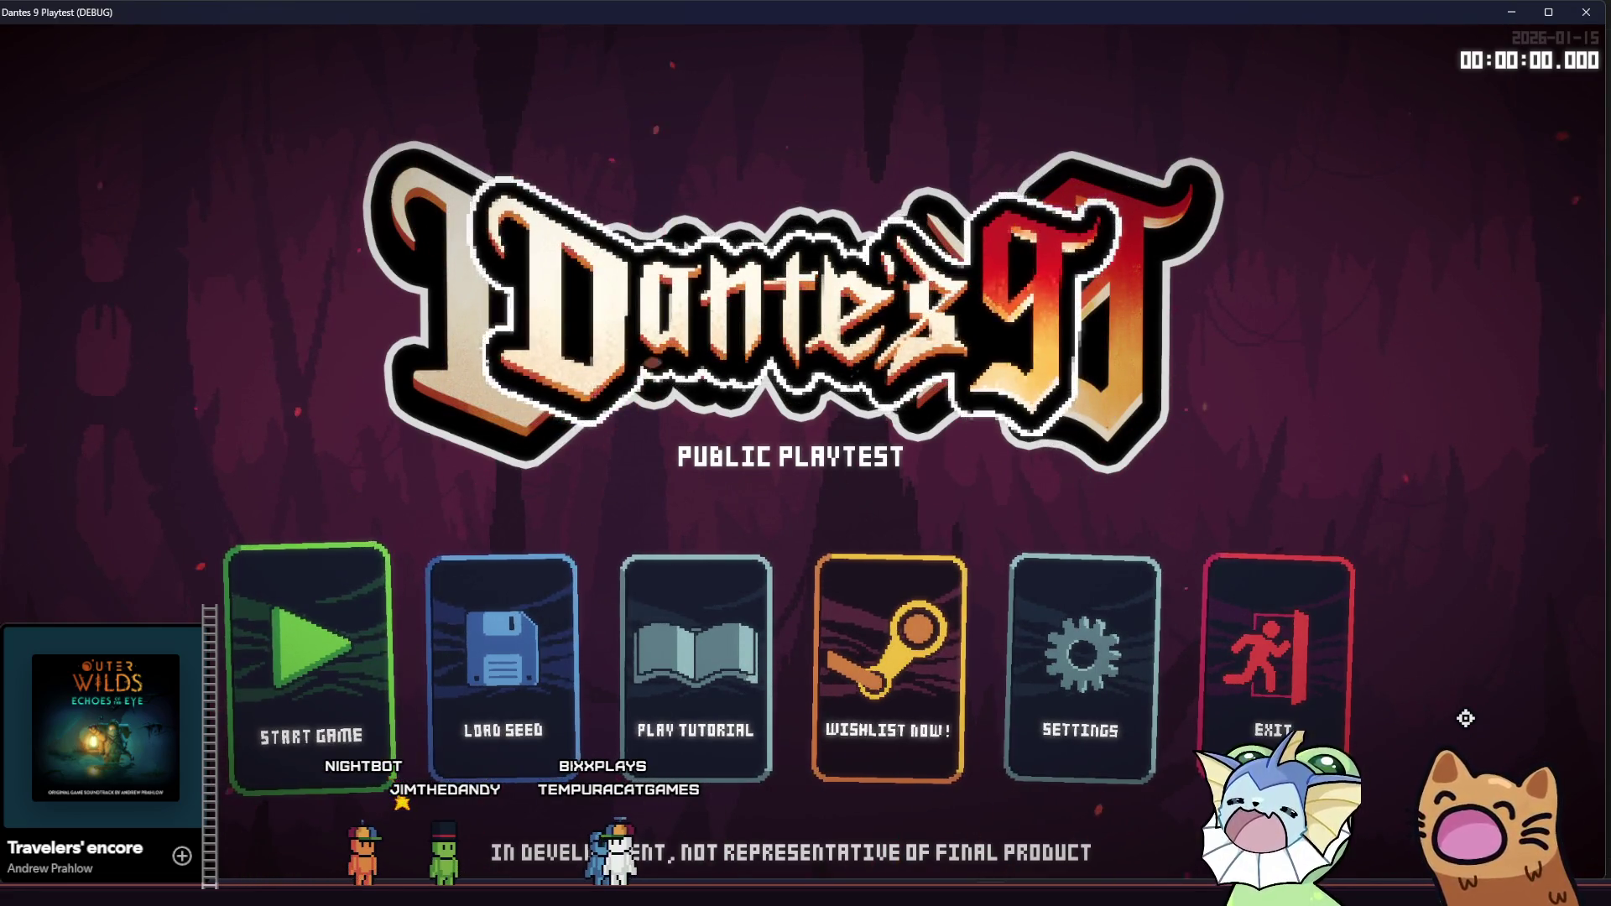
Start the tutorial, run and jump right through the cave, then stop the debug run
click(714, 674)
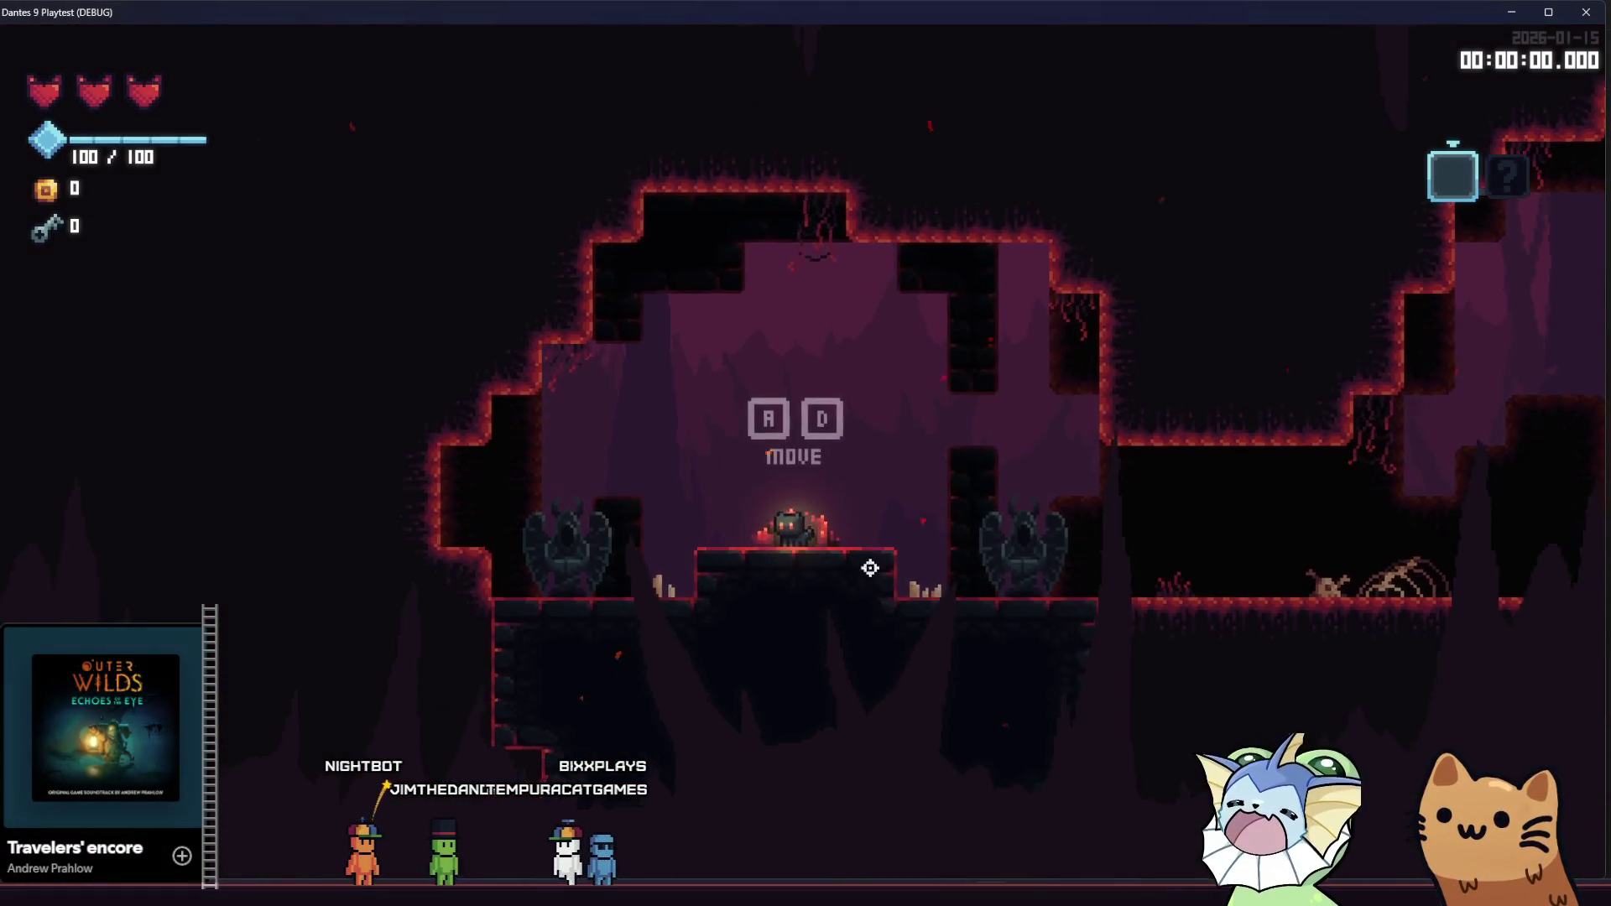
key(d)
key(space)
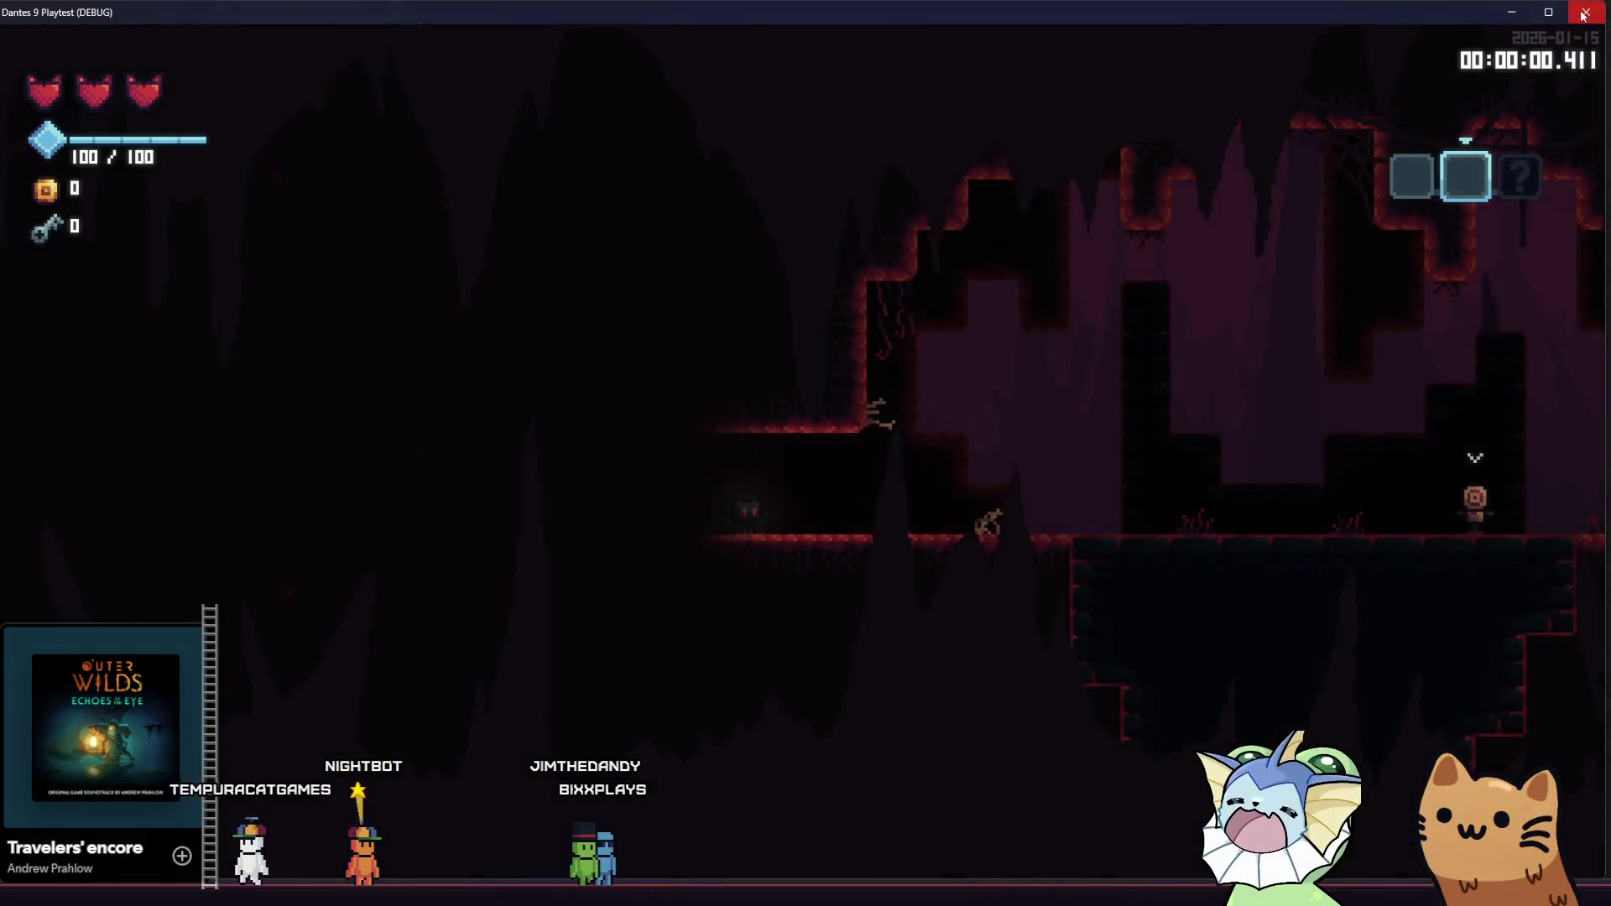
click(1585, 12)
click(597, 196)
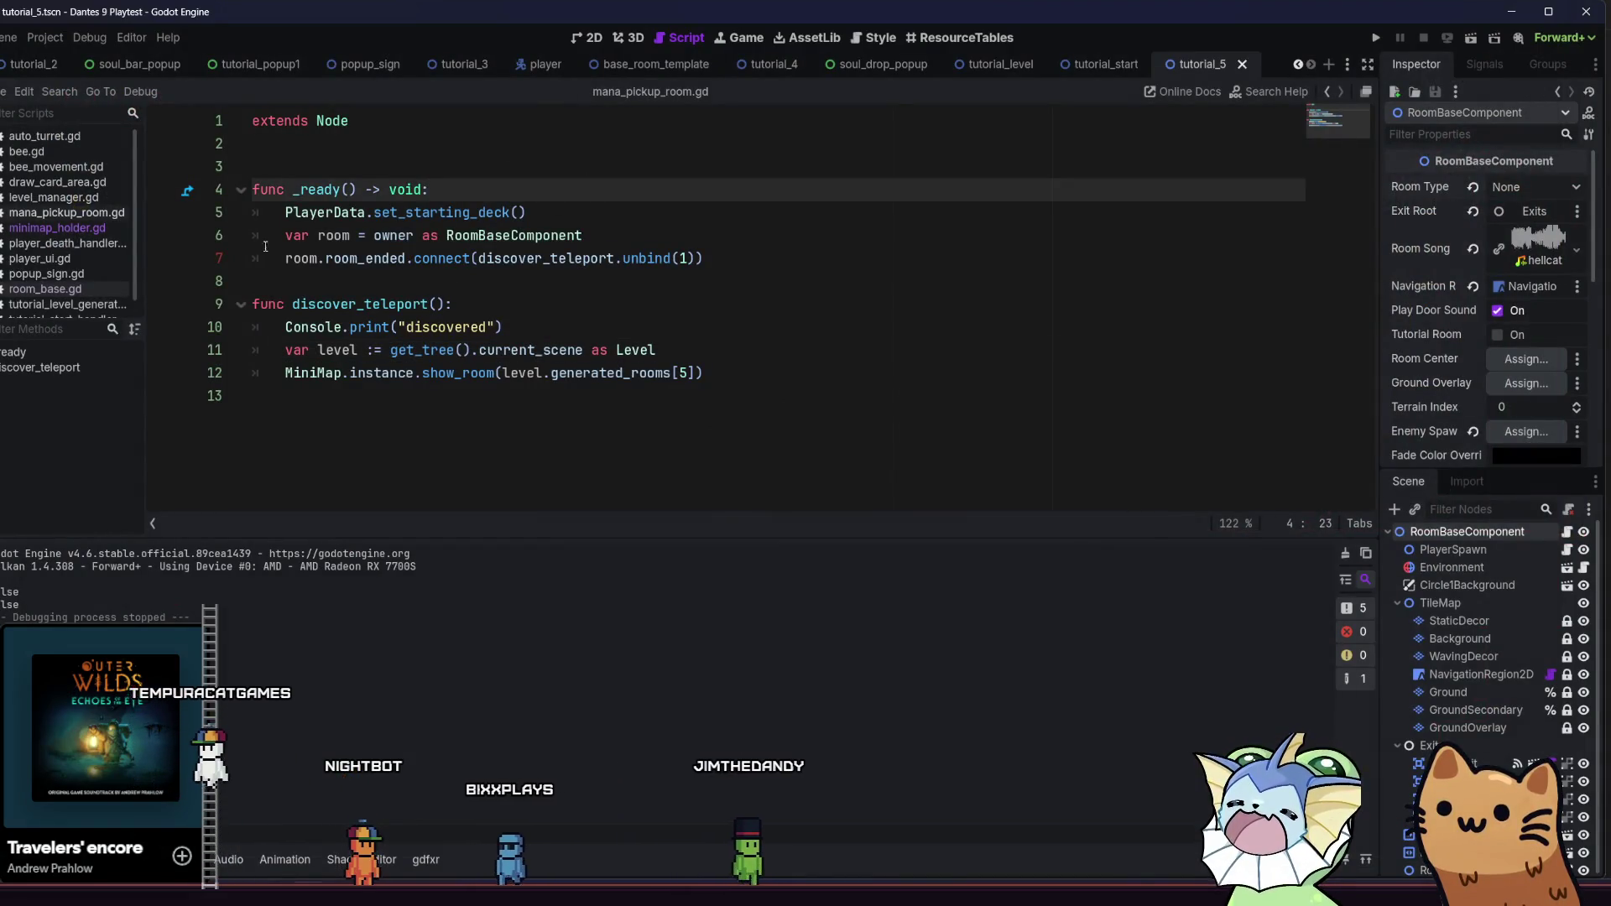
Open minimap_holder.gd and locate the node.on_room_ended() call in show_room
ctrl+click(294, 373)
scroll(294, 372, down, 10)
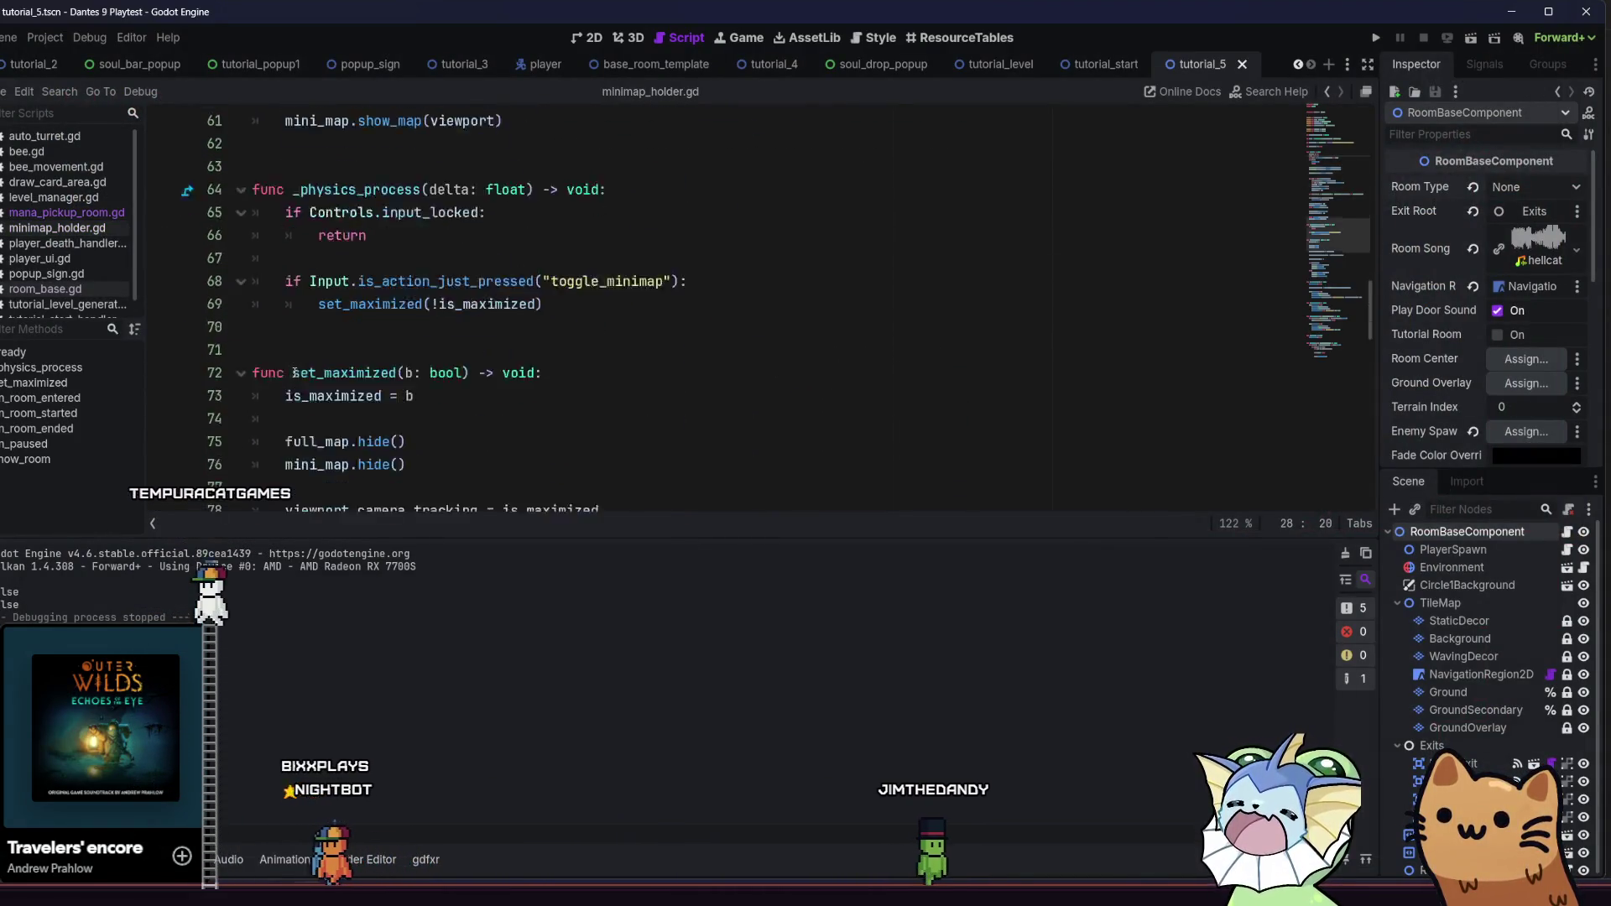
scroll(295, 373, down, 18)
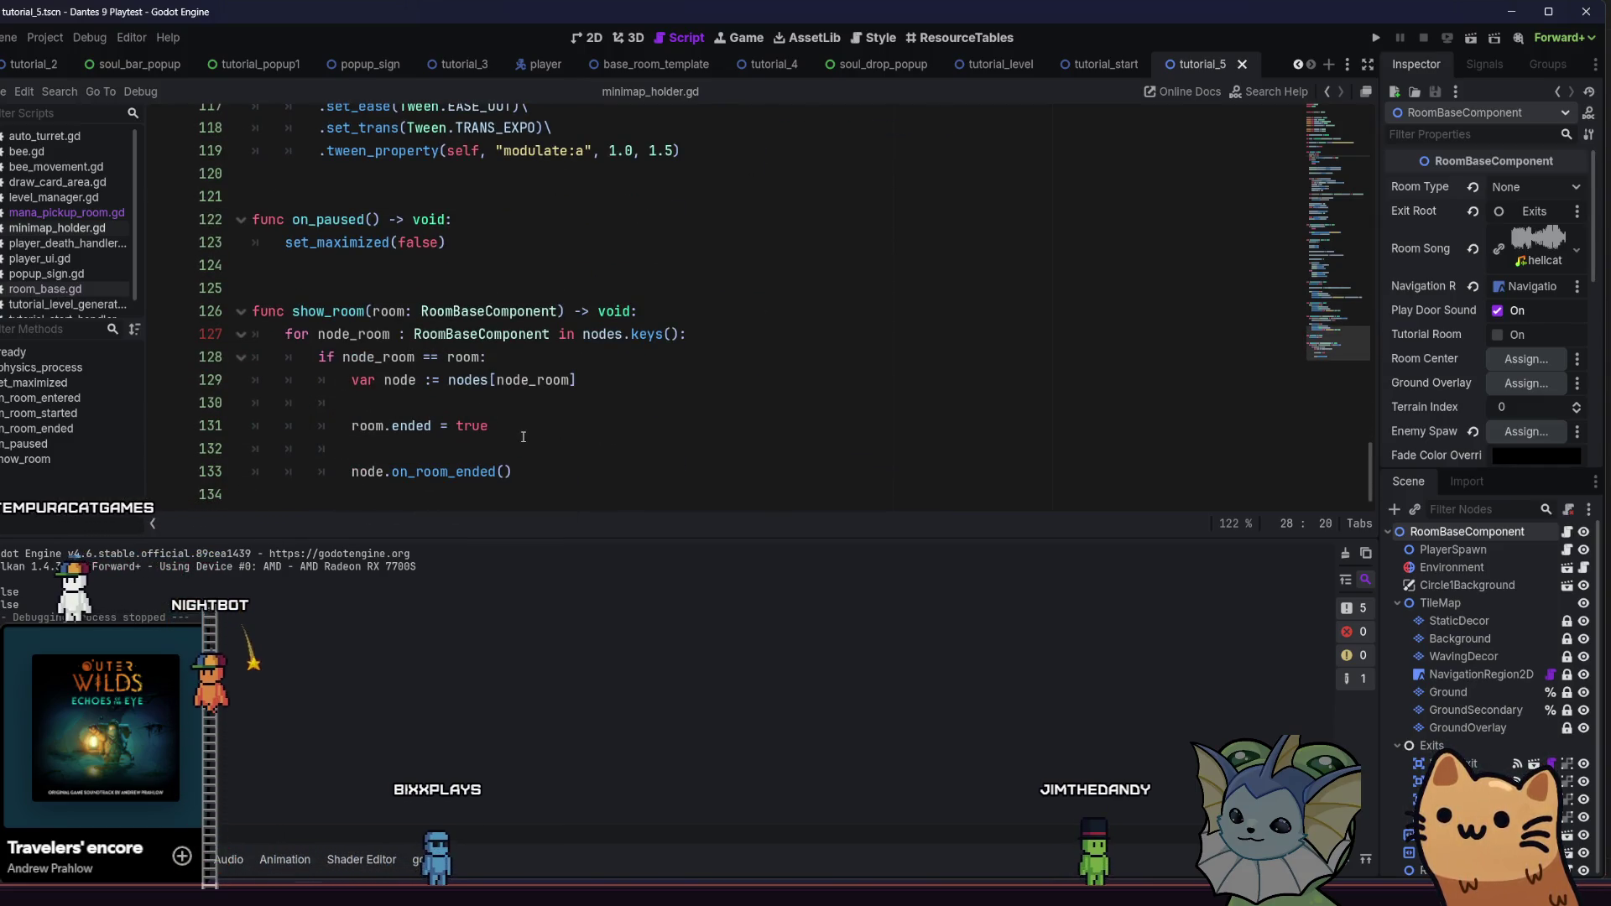
click(522, 436)
click(549, 468)
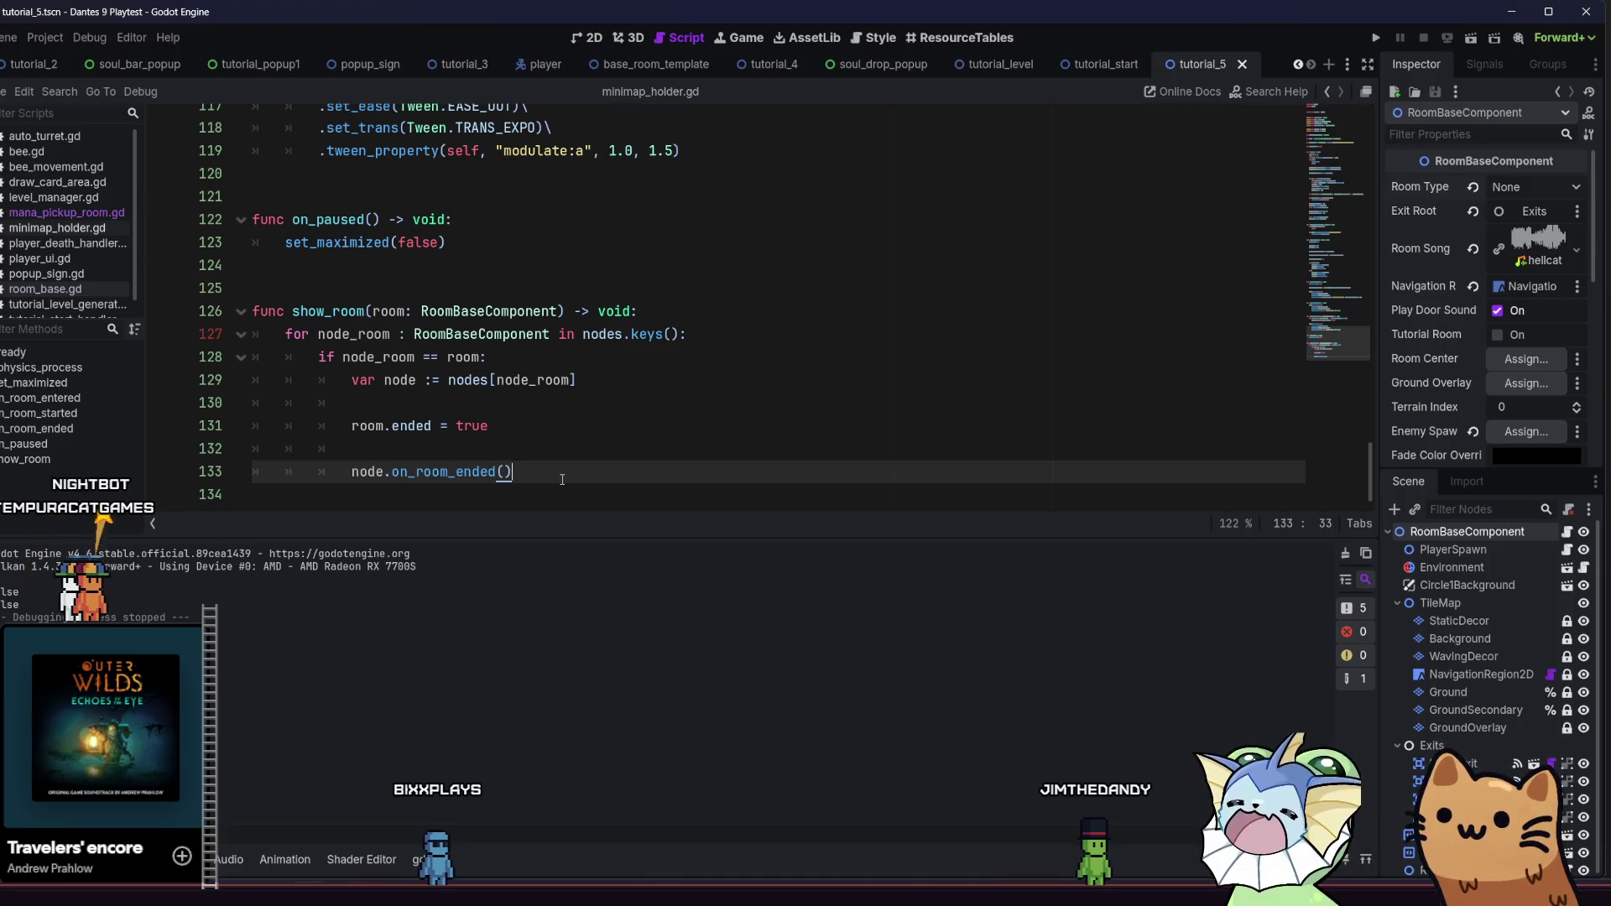
drag(375, 464, 351, 472)
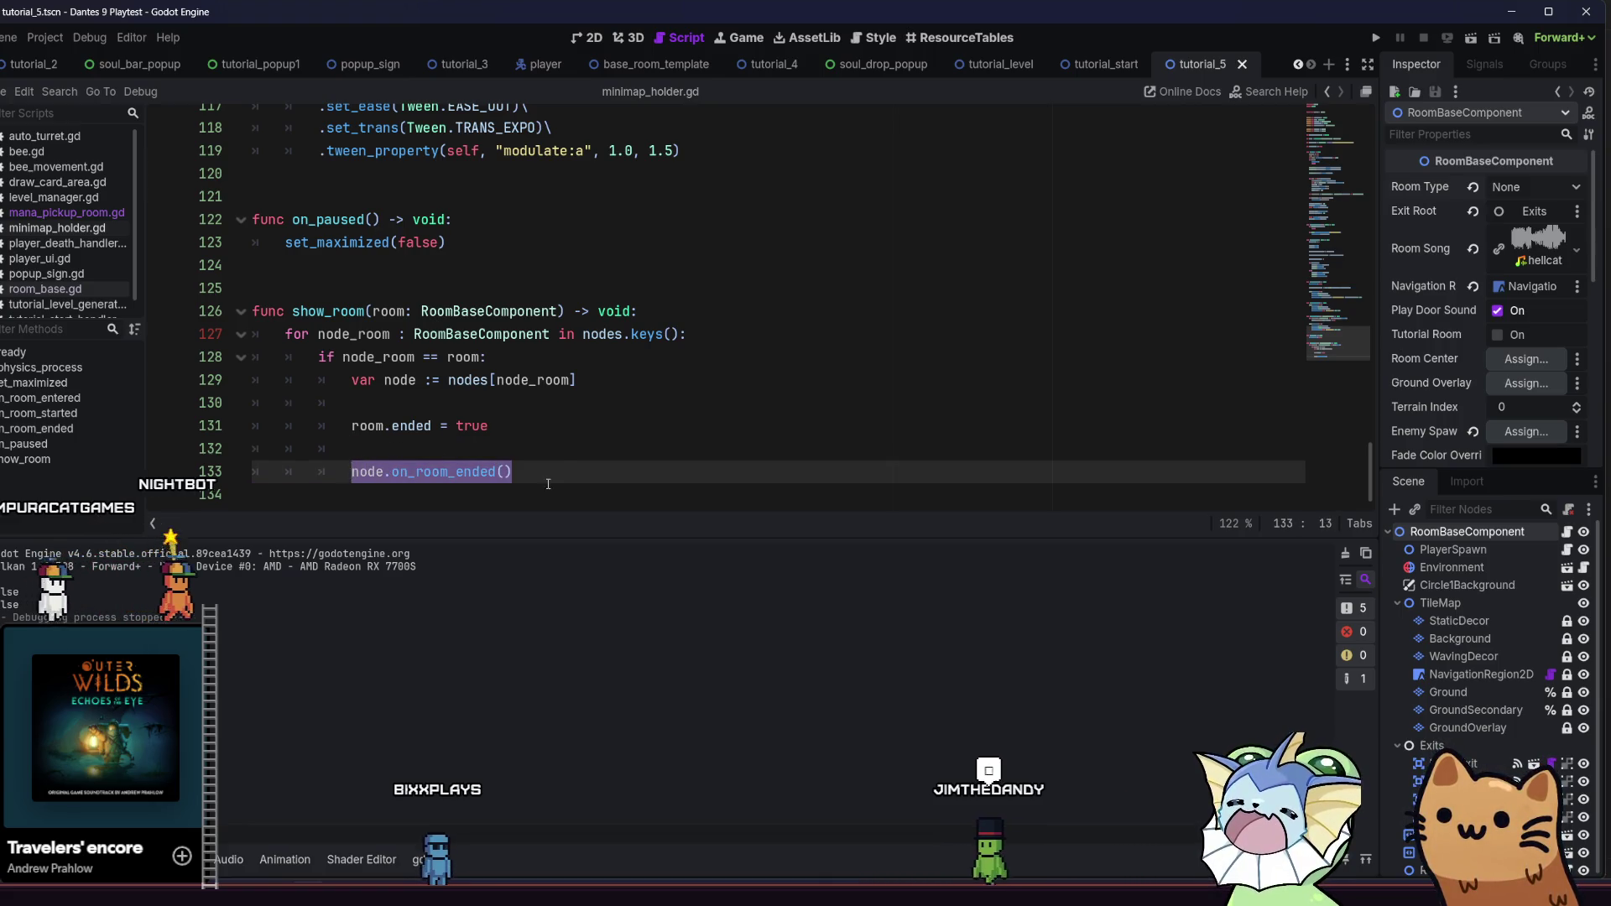
click(550, 485)
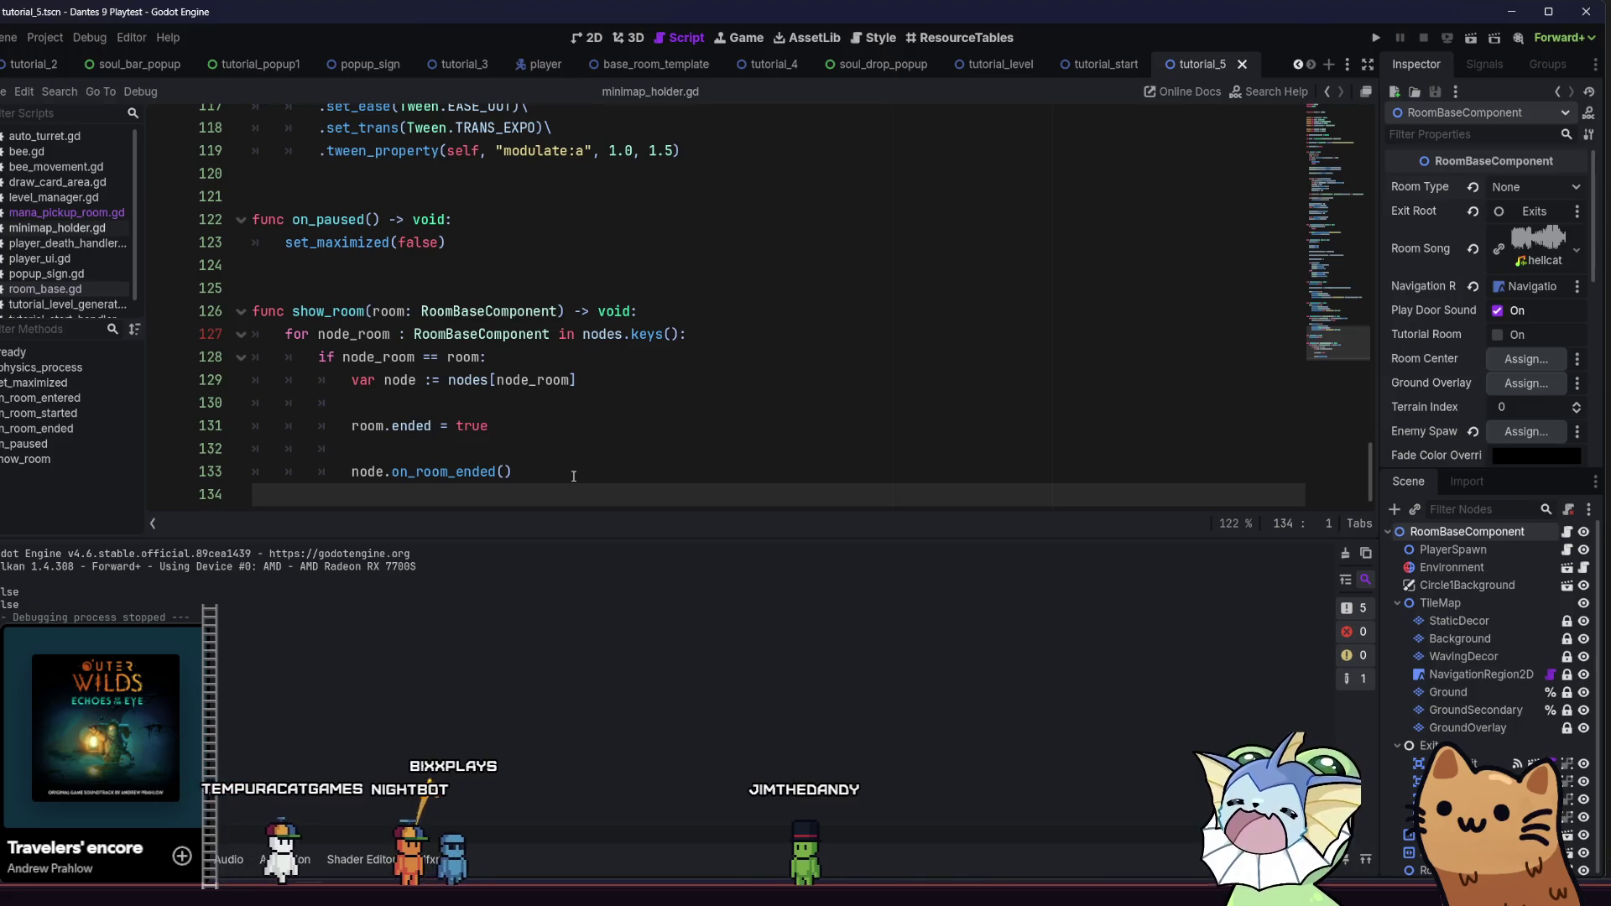
click(560, 471)
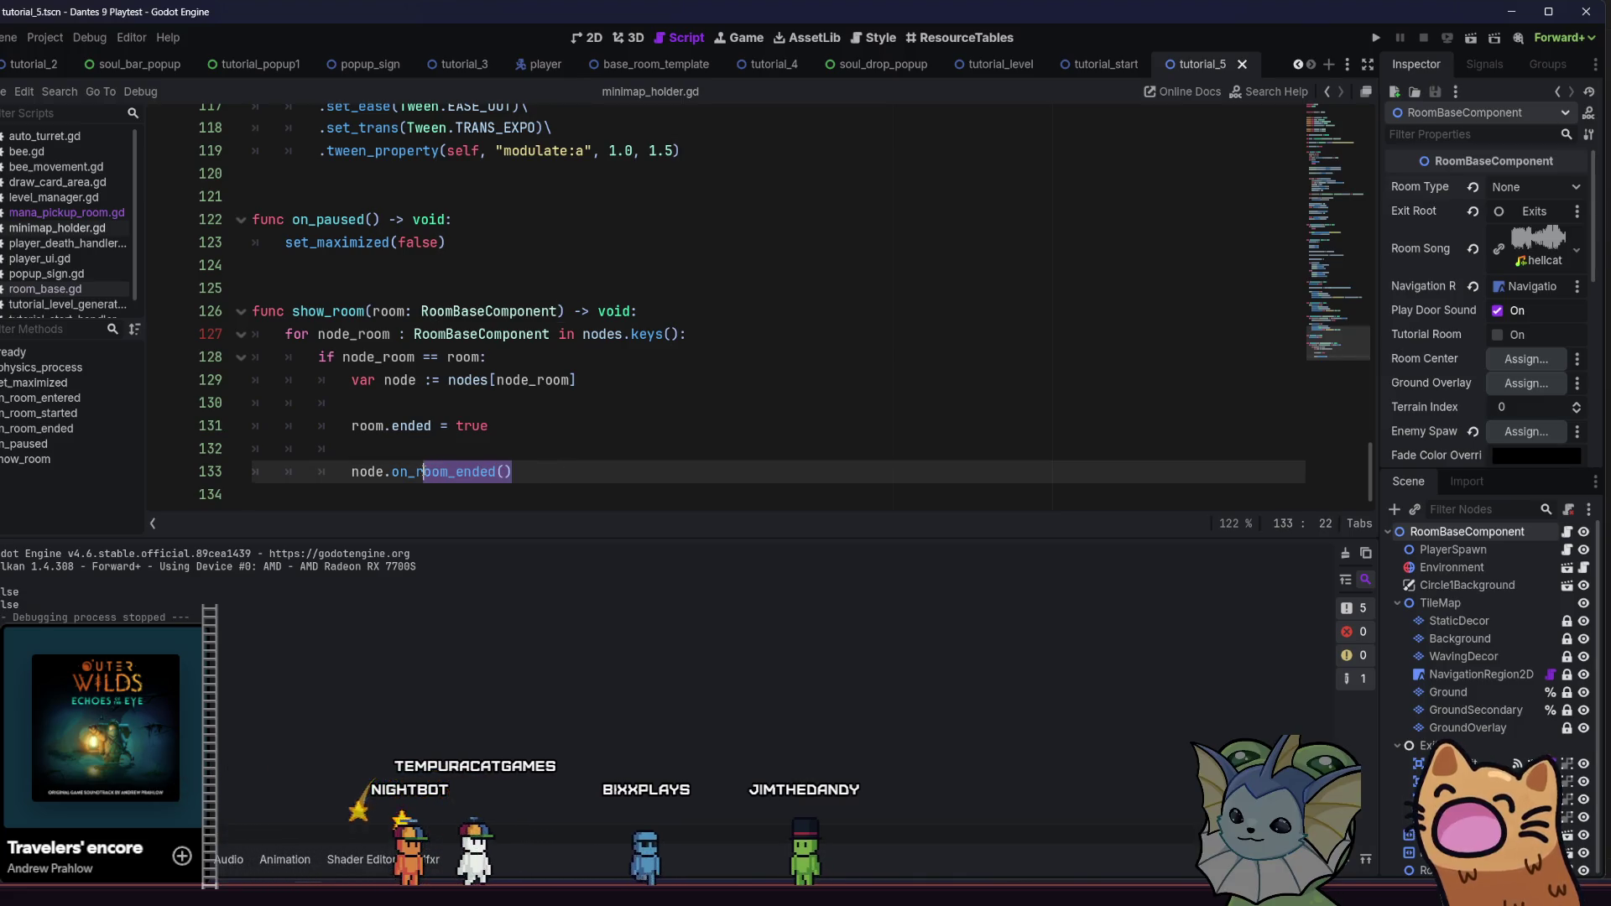
click(535, 466)
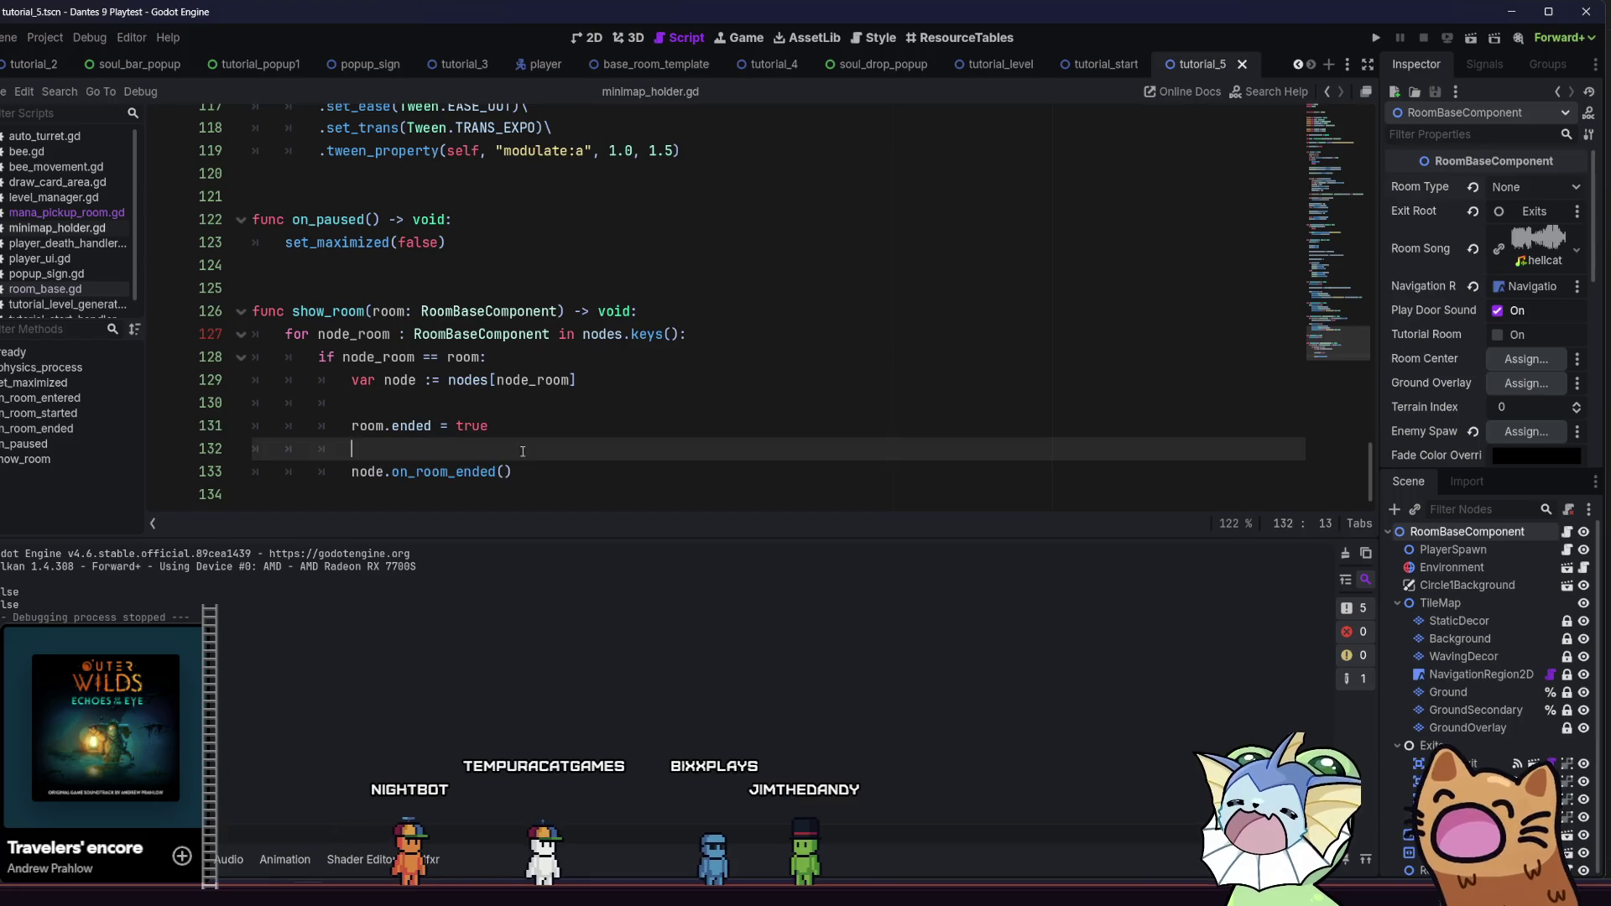
Insert a node.show() line before node.on_room_ended() and relaunch the game
click(527, 428)
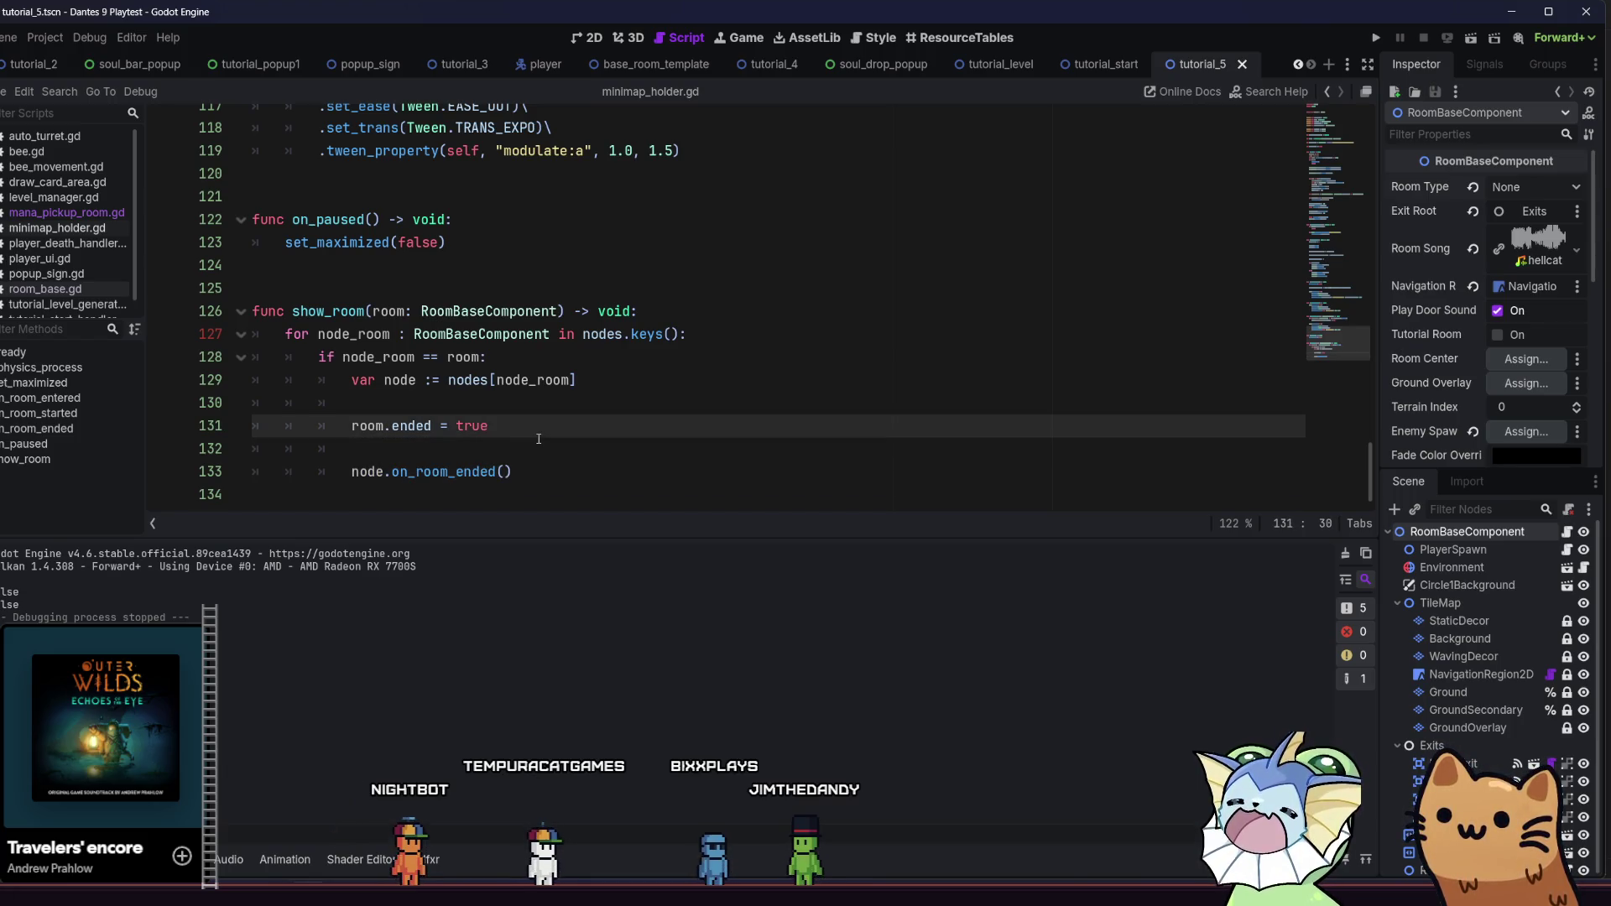
click(539, 439)
key(Return)
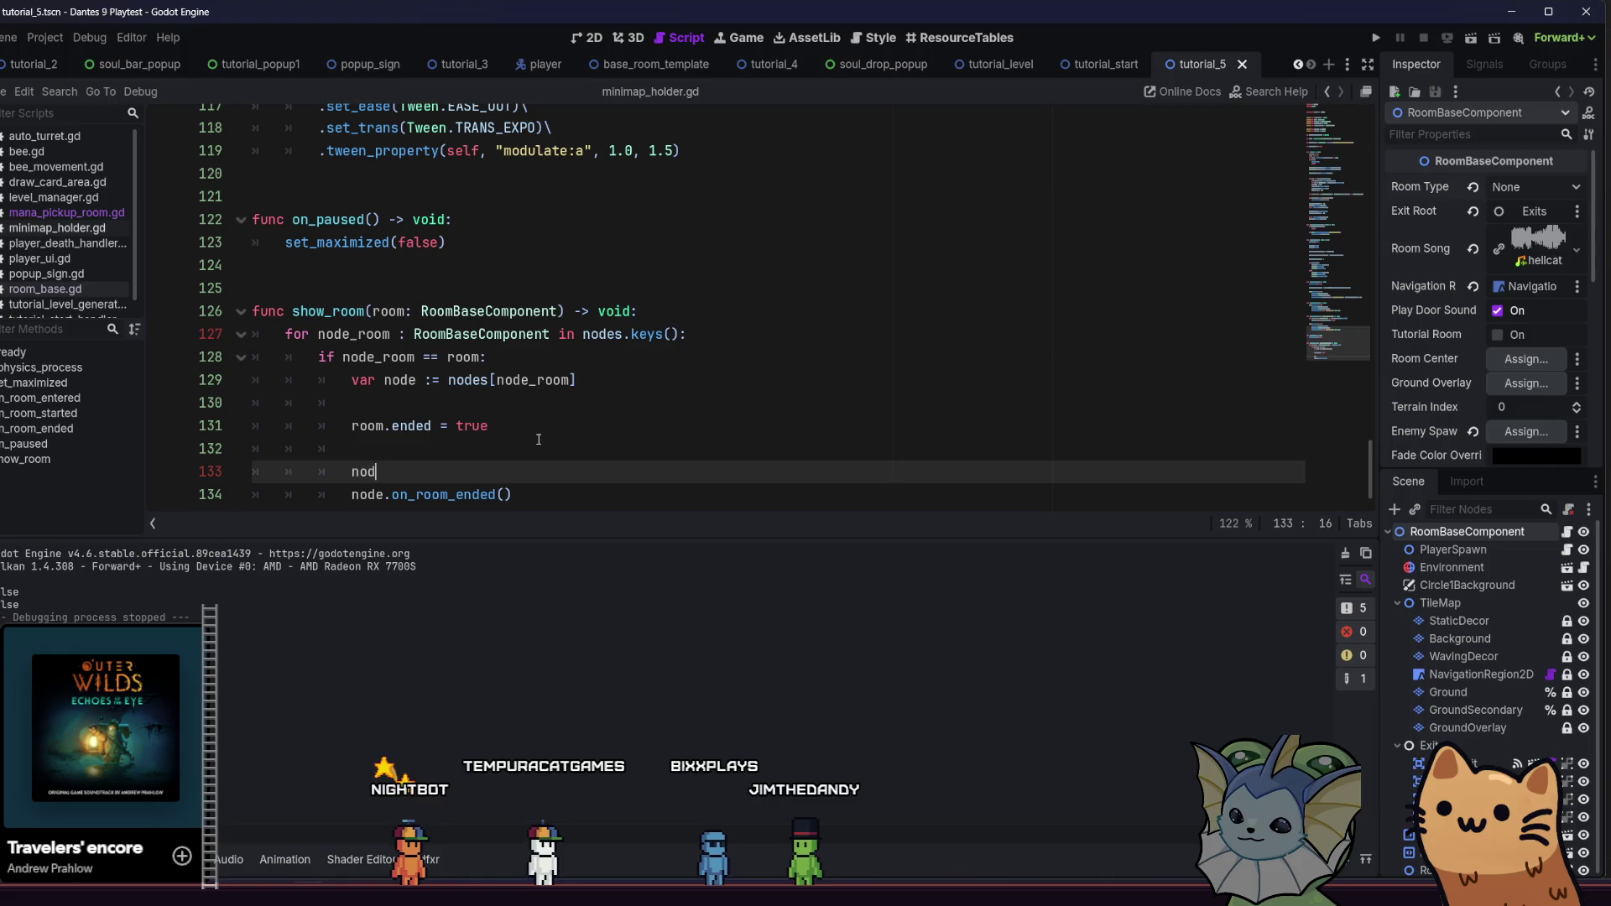
text(e.sho)
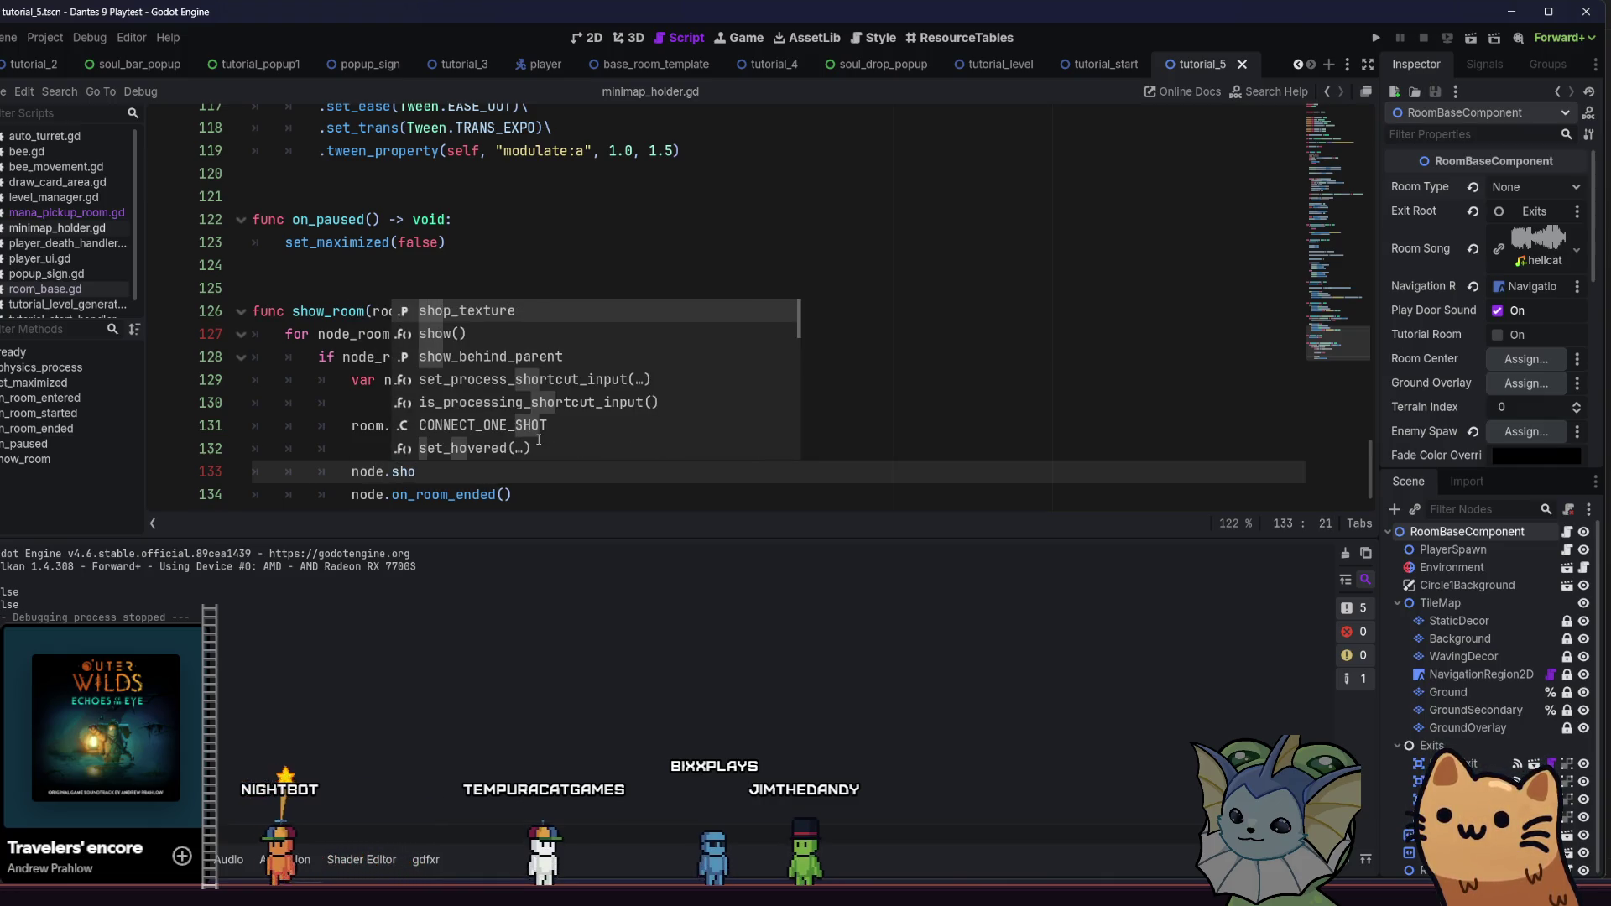
text(w()
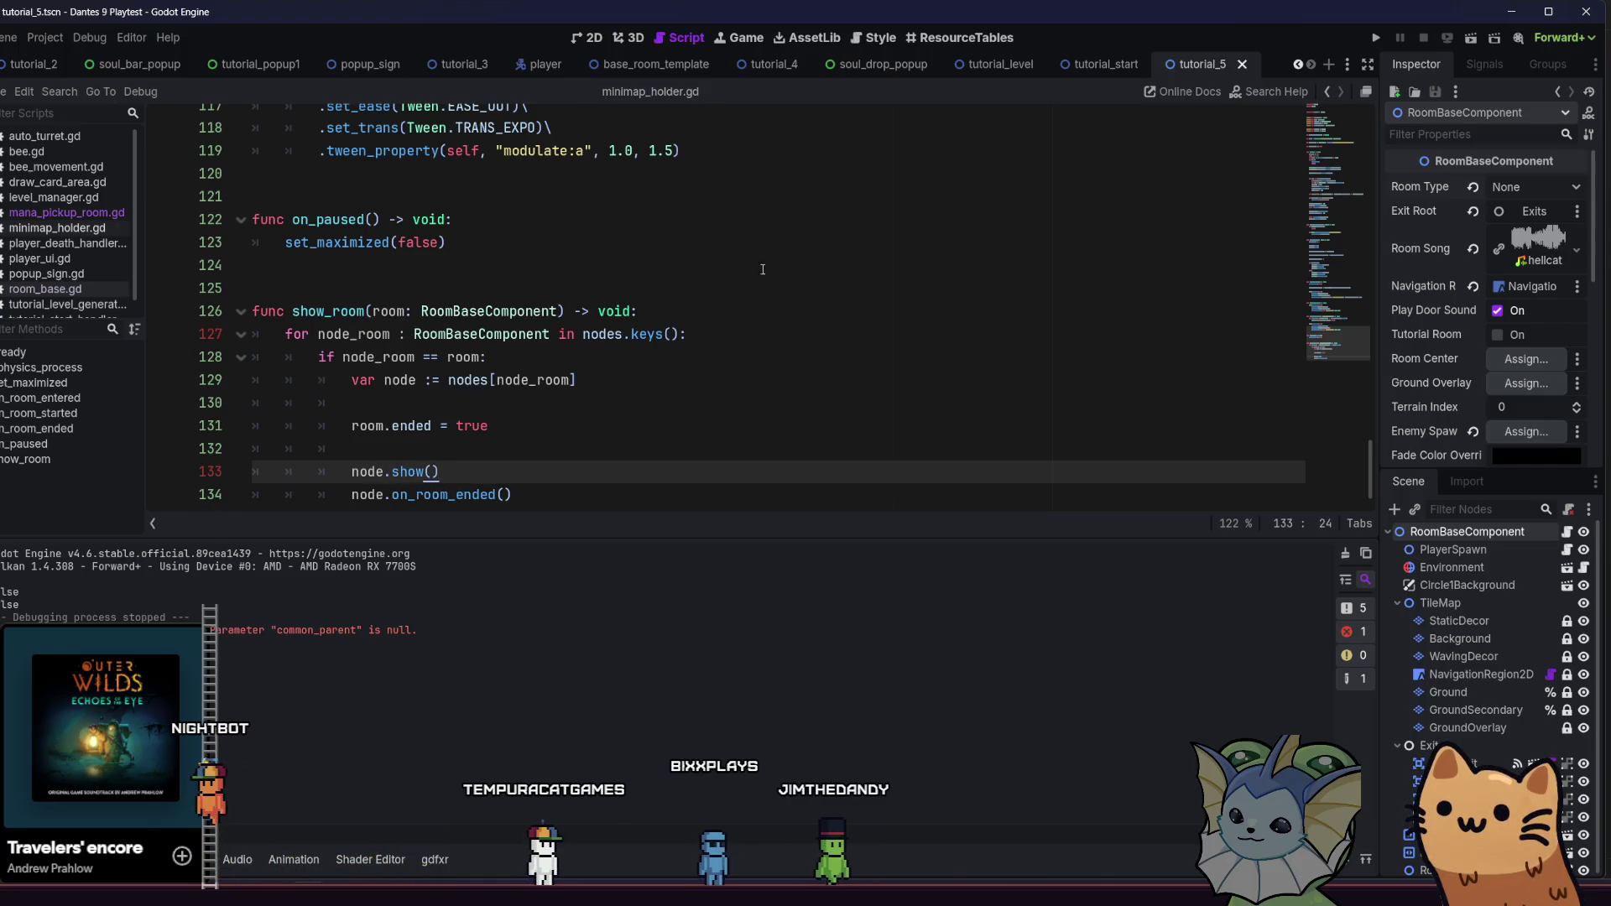
click(1380, 37)
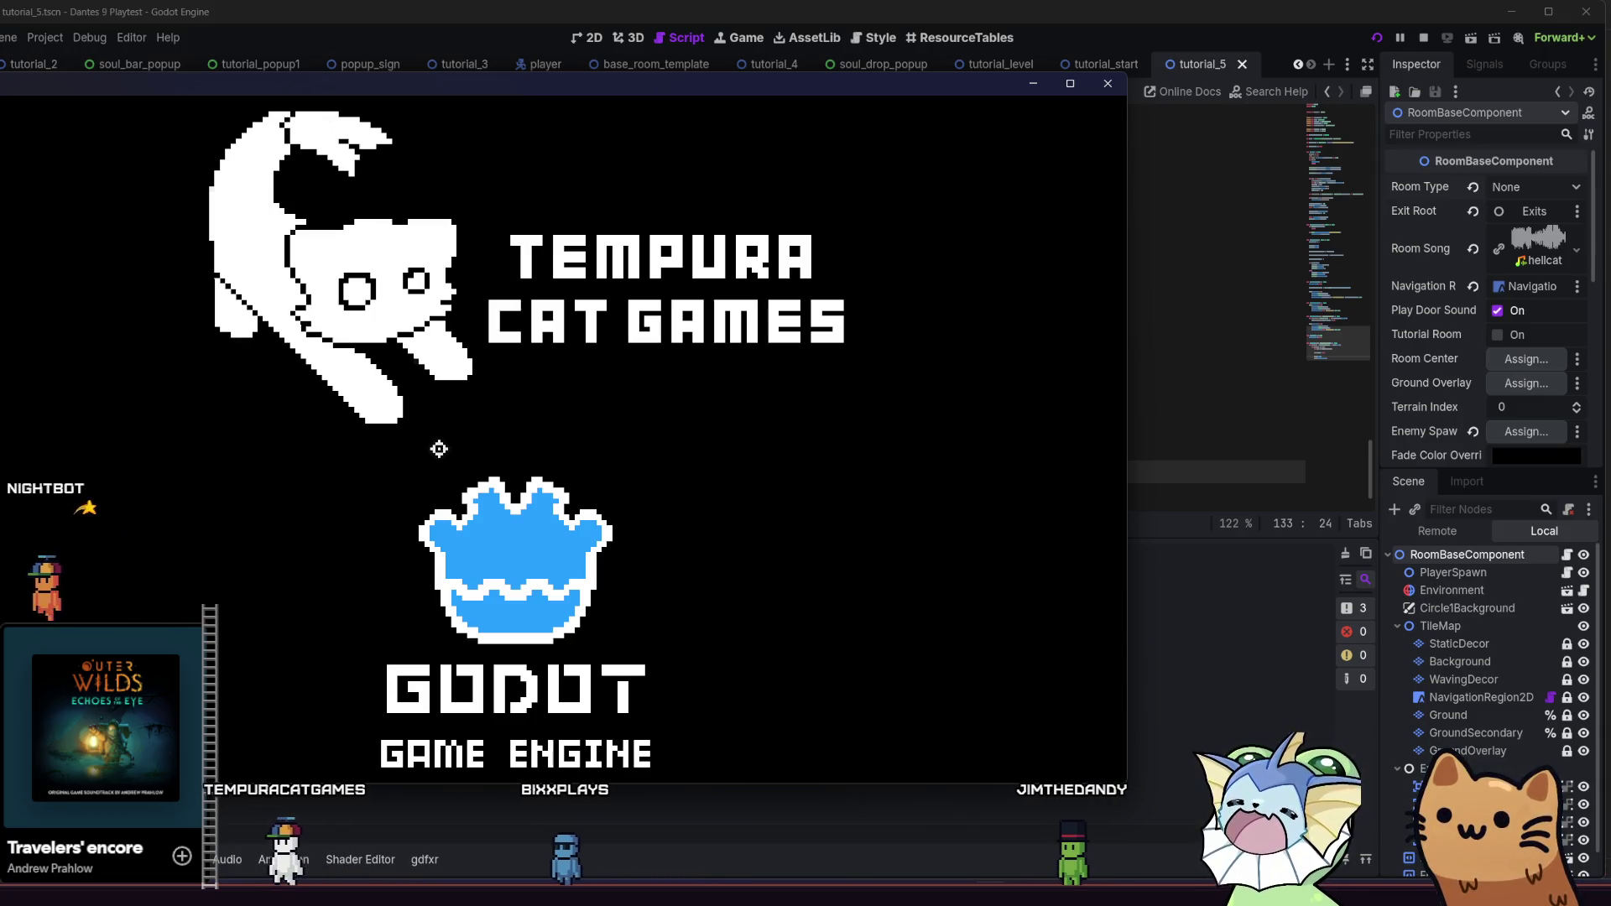
Maximize the game window, start the tutorial, and fight through to the next room
double_click(304, 80)
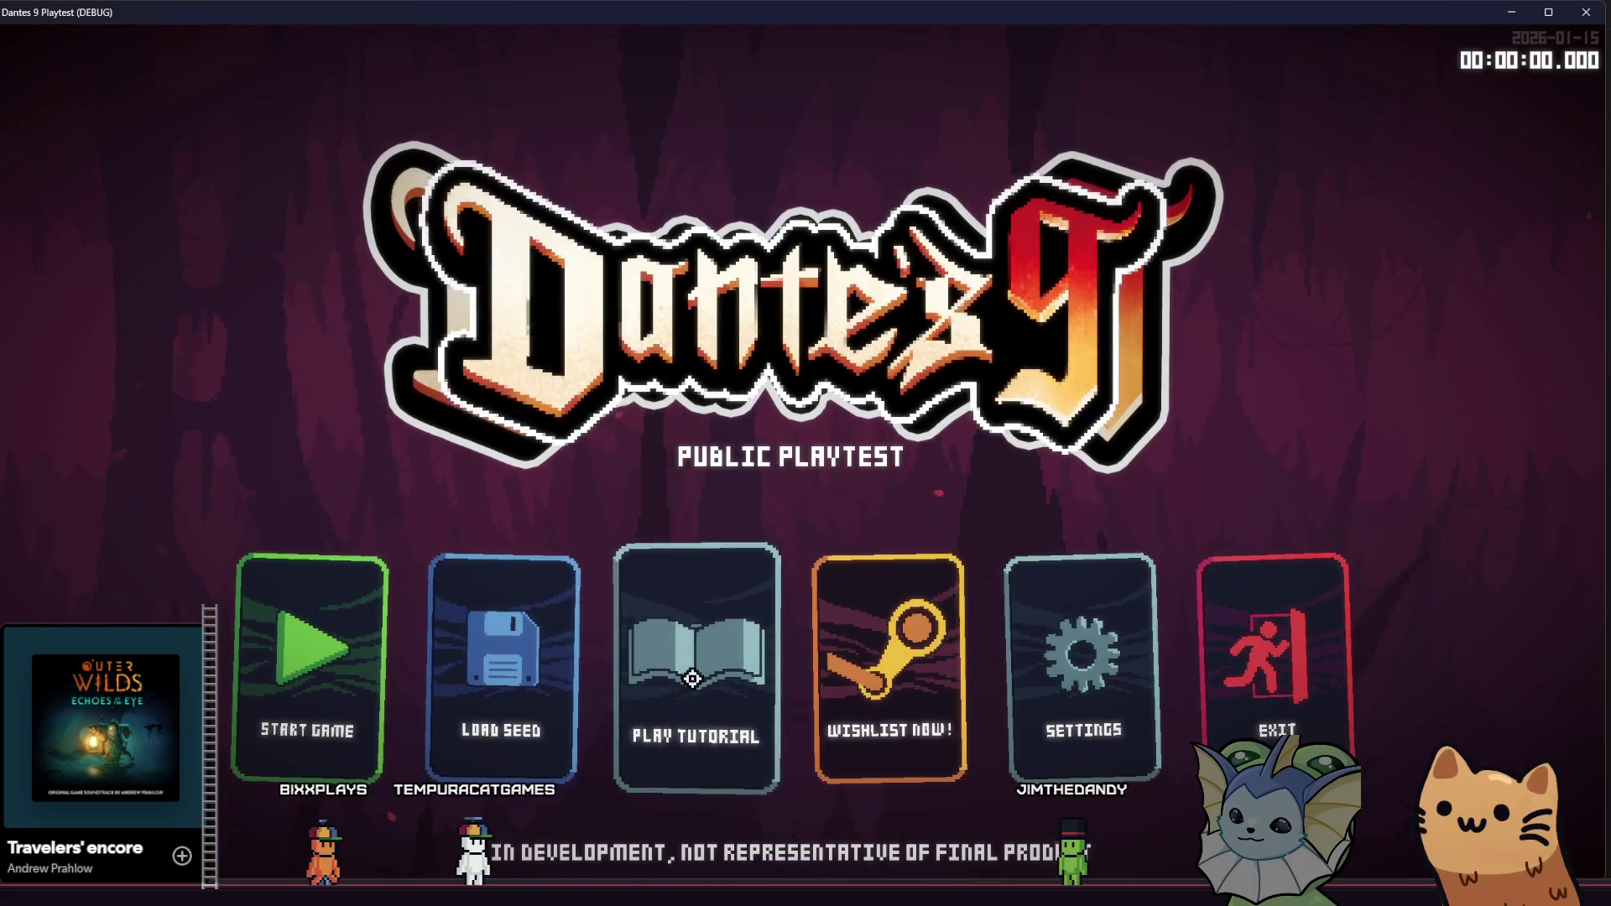
click(704, 562)
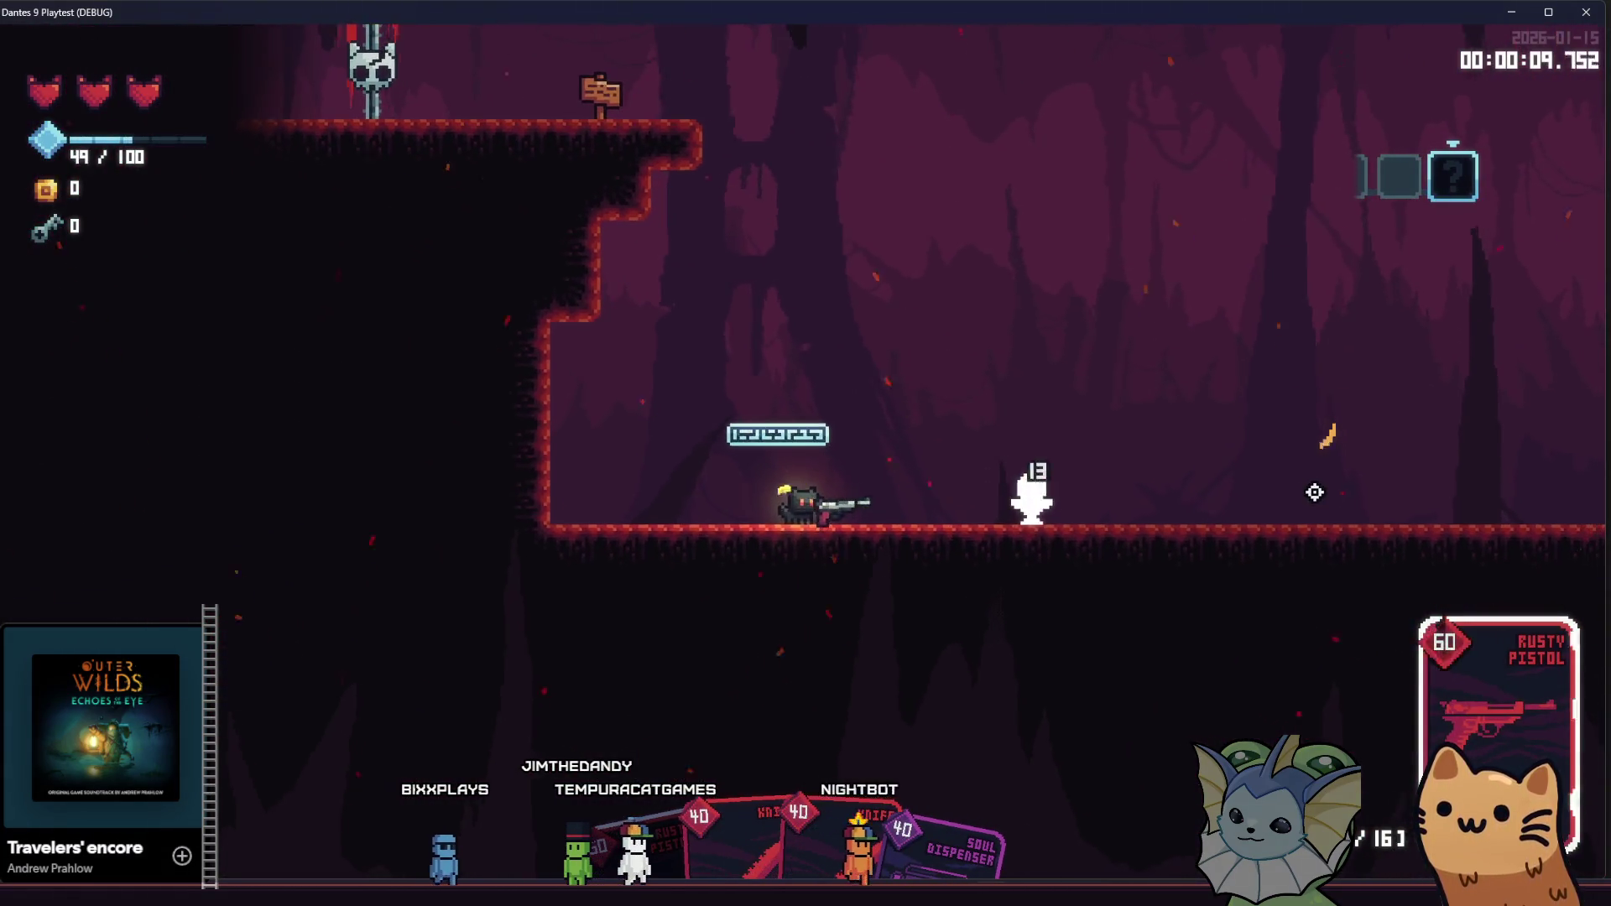
click(1225, 456)
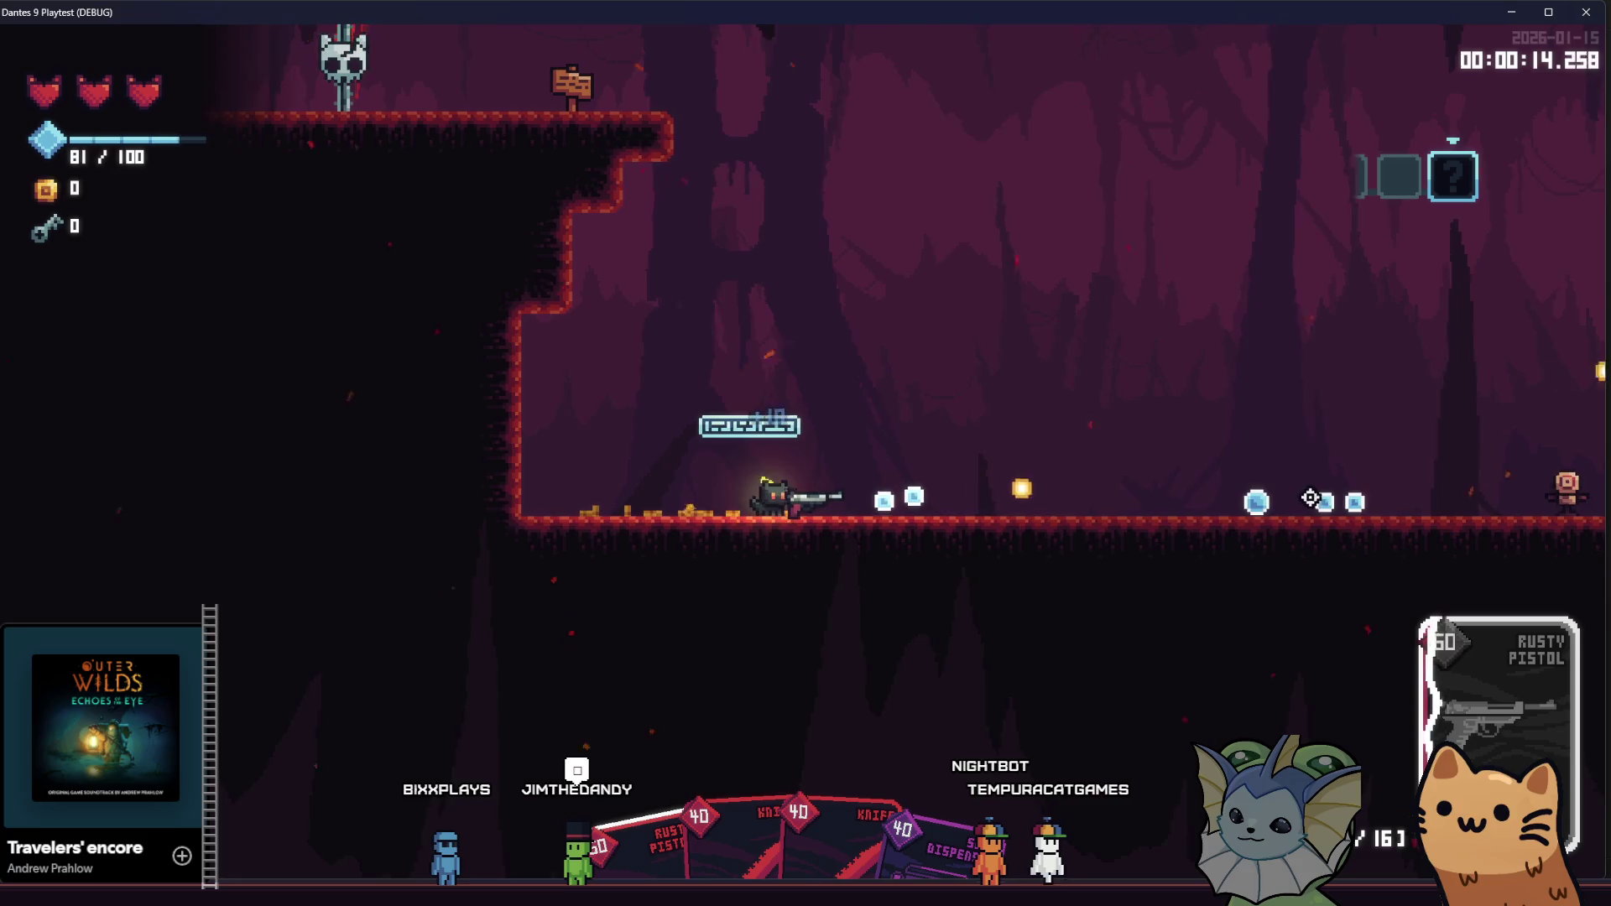
key(d)
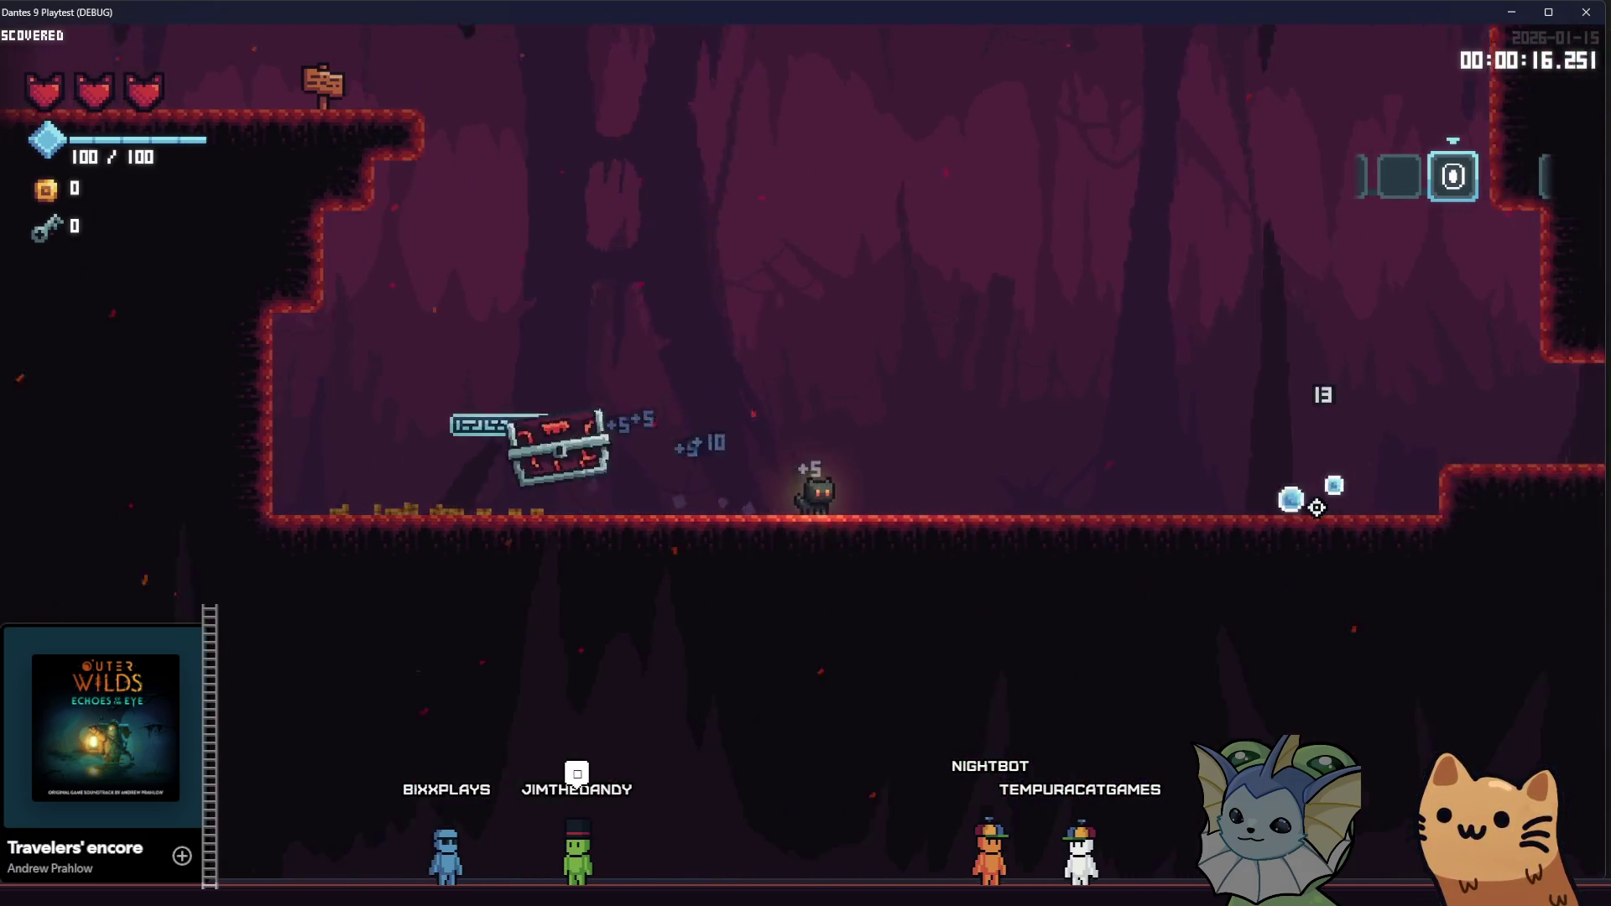
Move around the teleporter room toggling the full minimap to check revealed rooms, then return
key(Tab)
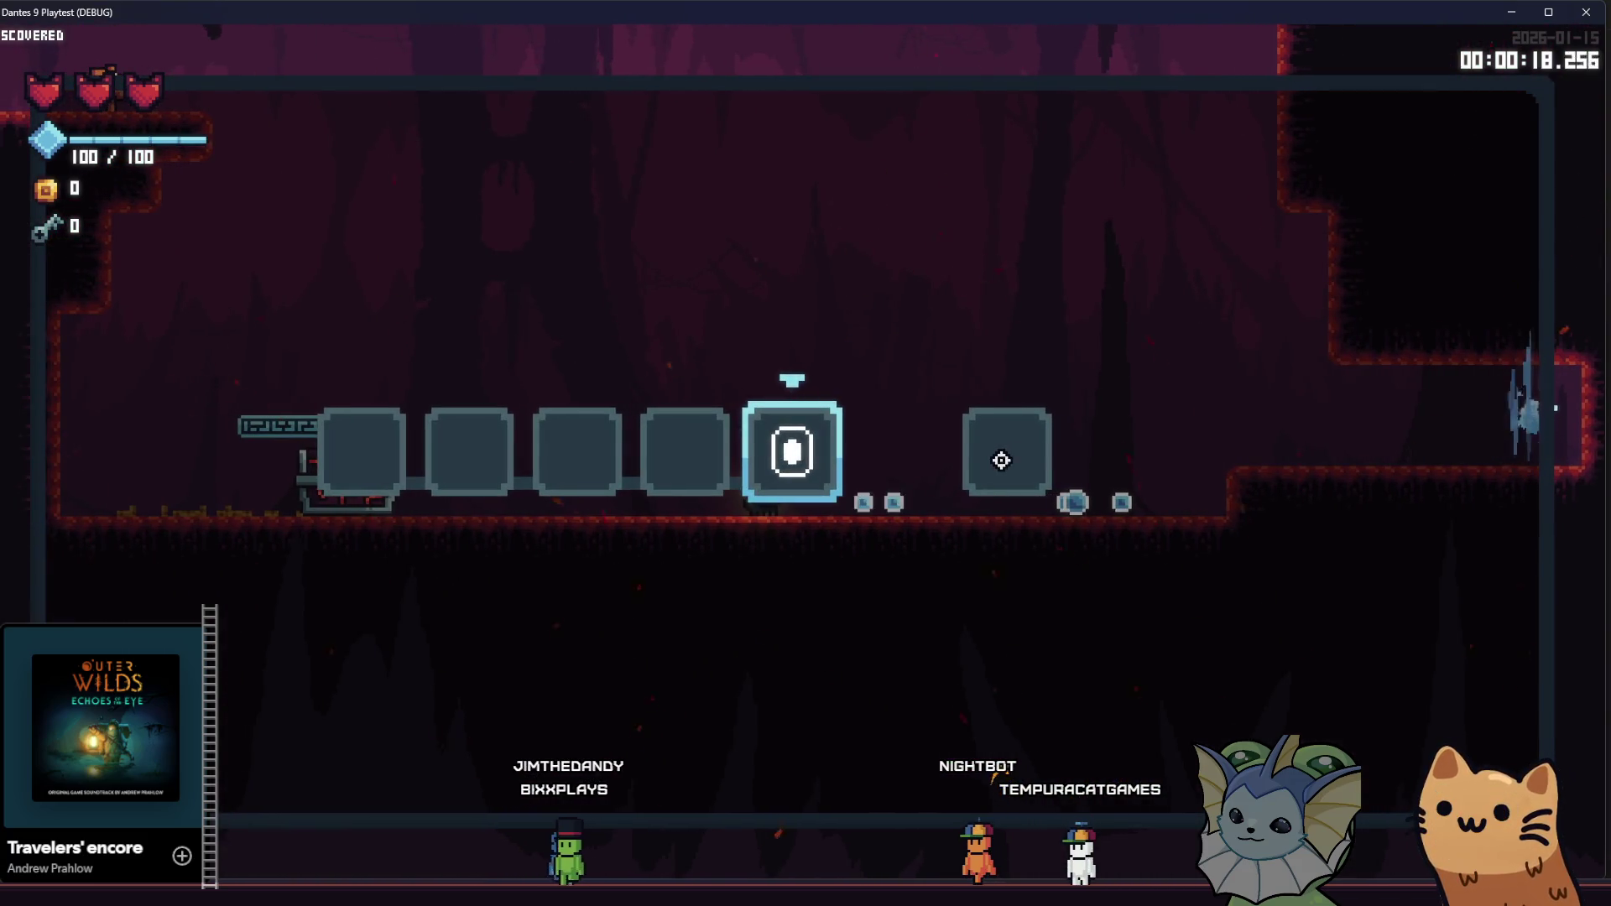
key(d)
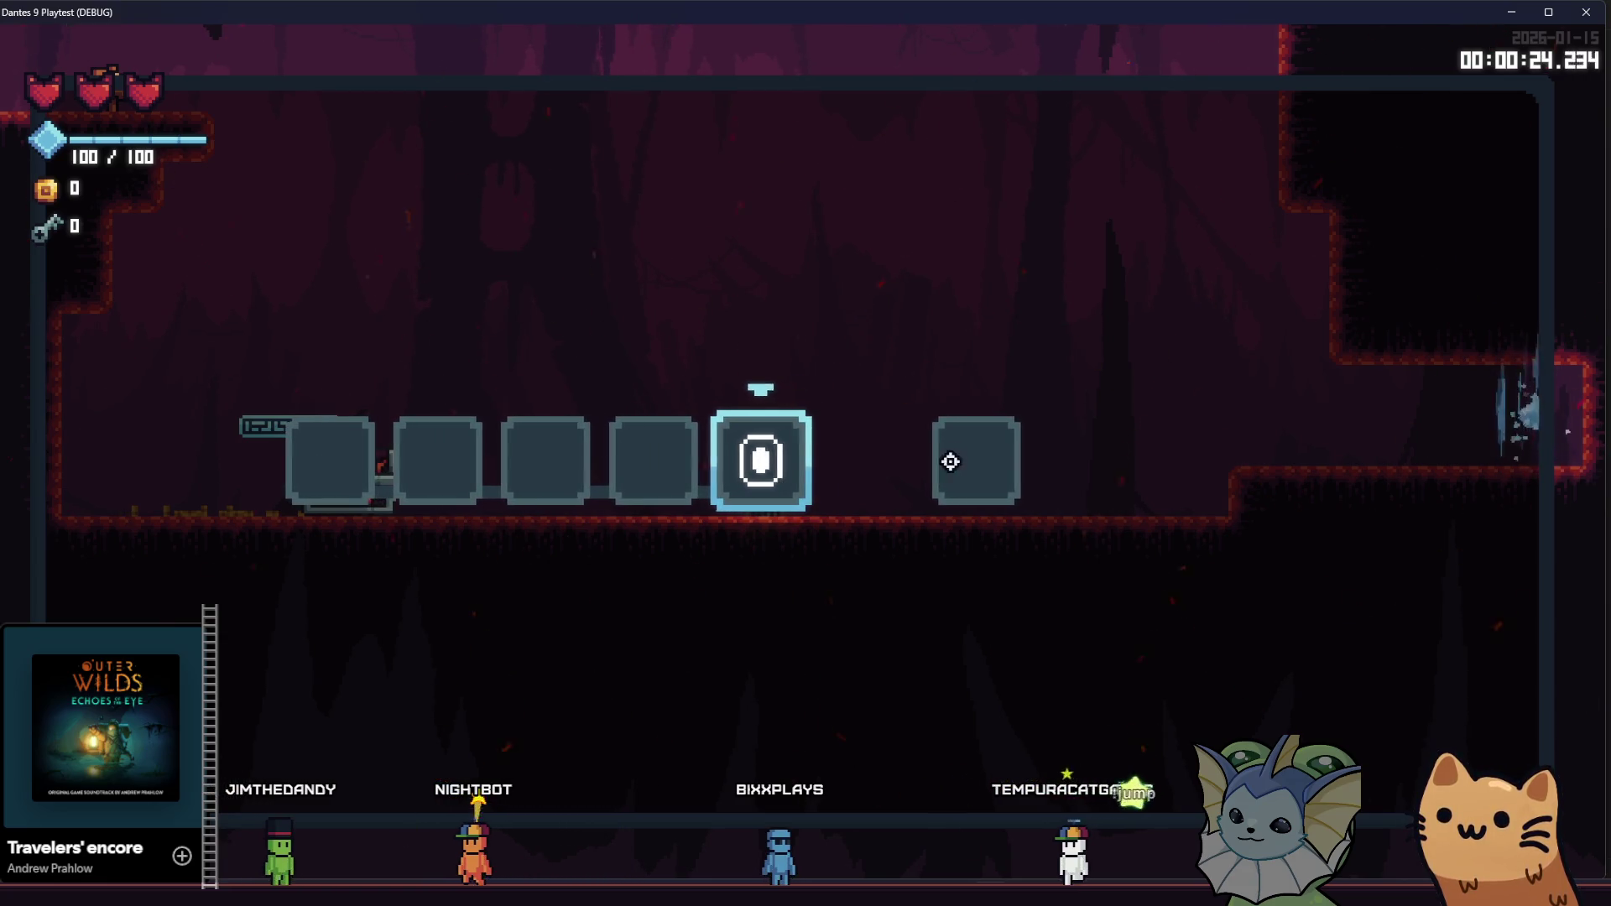
key(Tab)
key(Tab)
key(Tab)
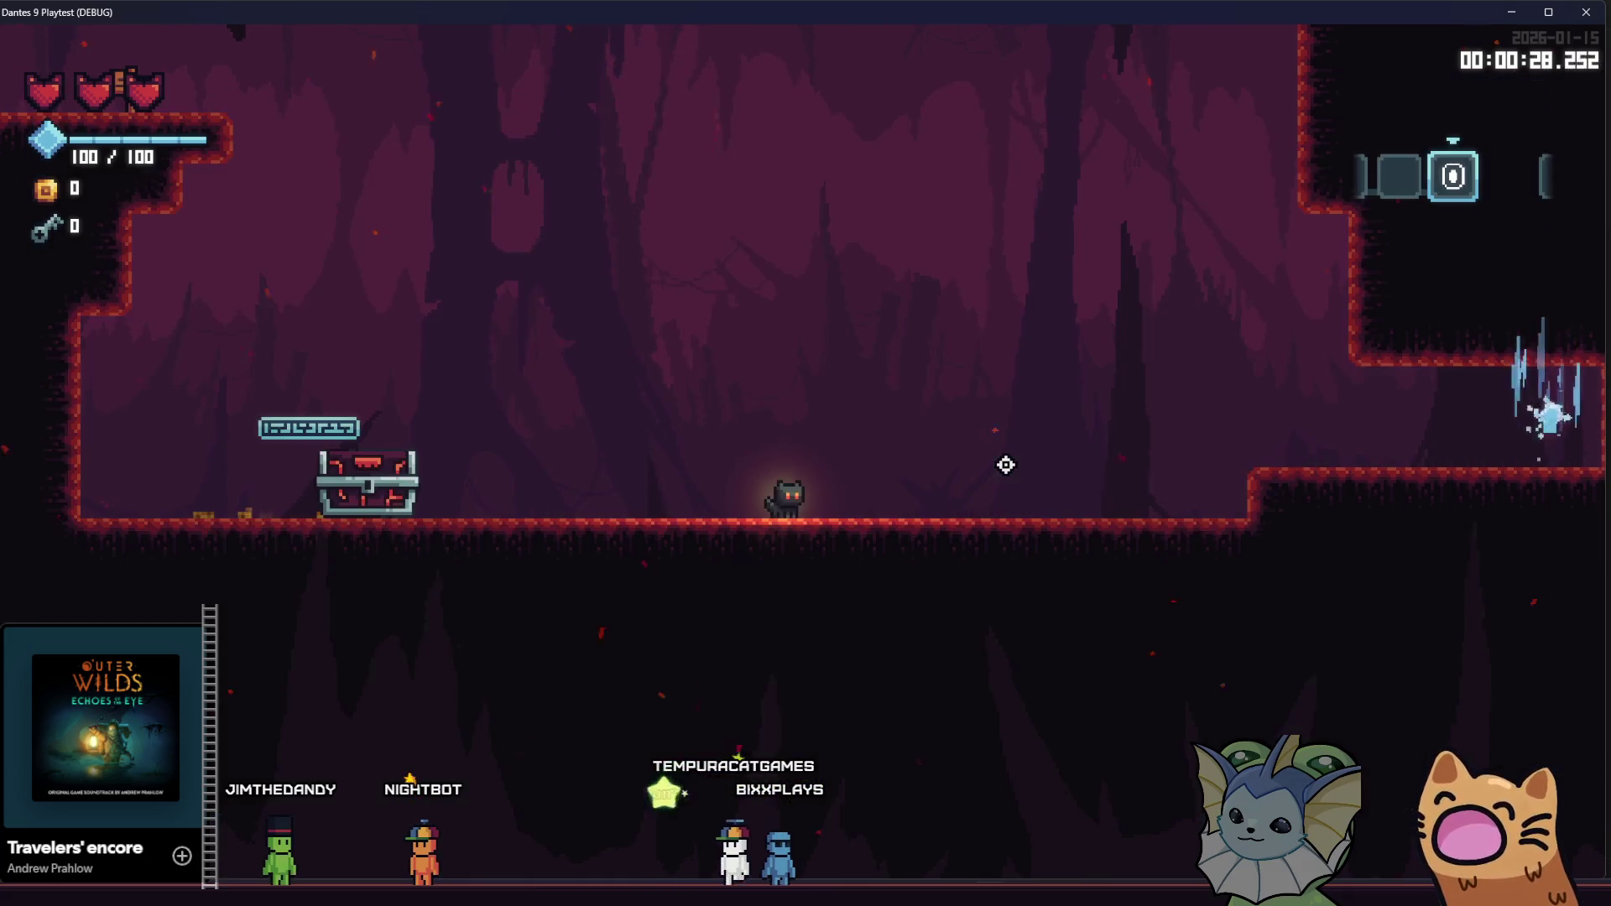
key(d)
key(space)
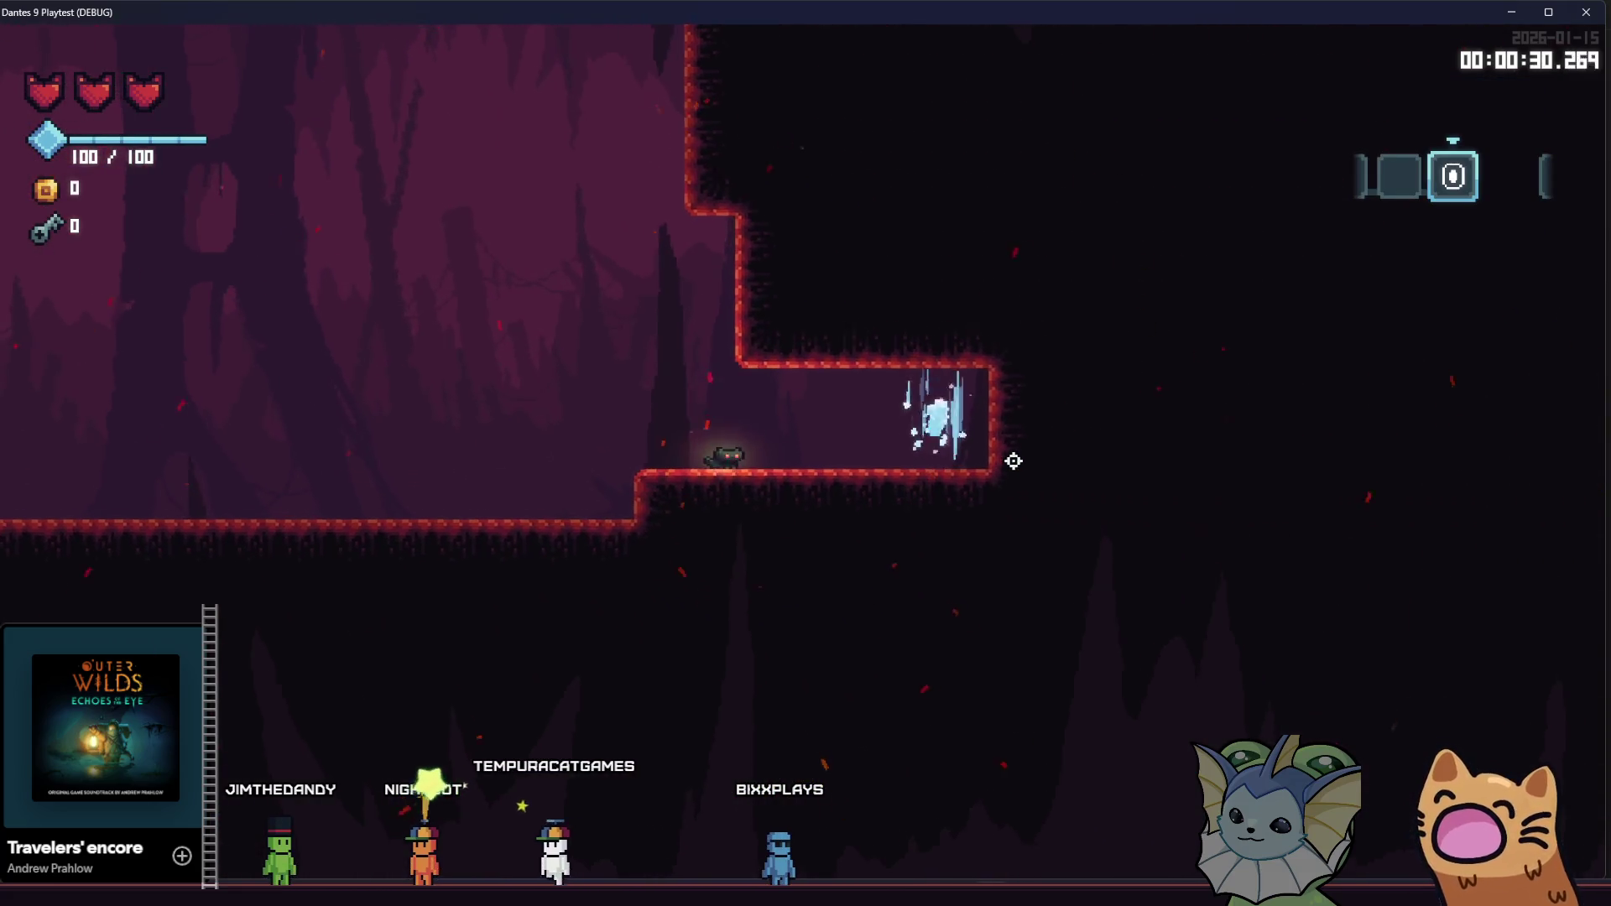
key(a)
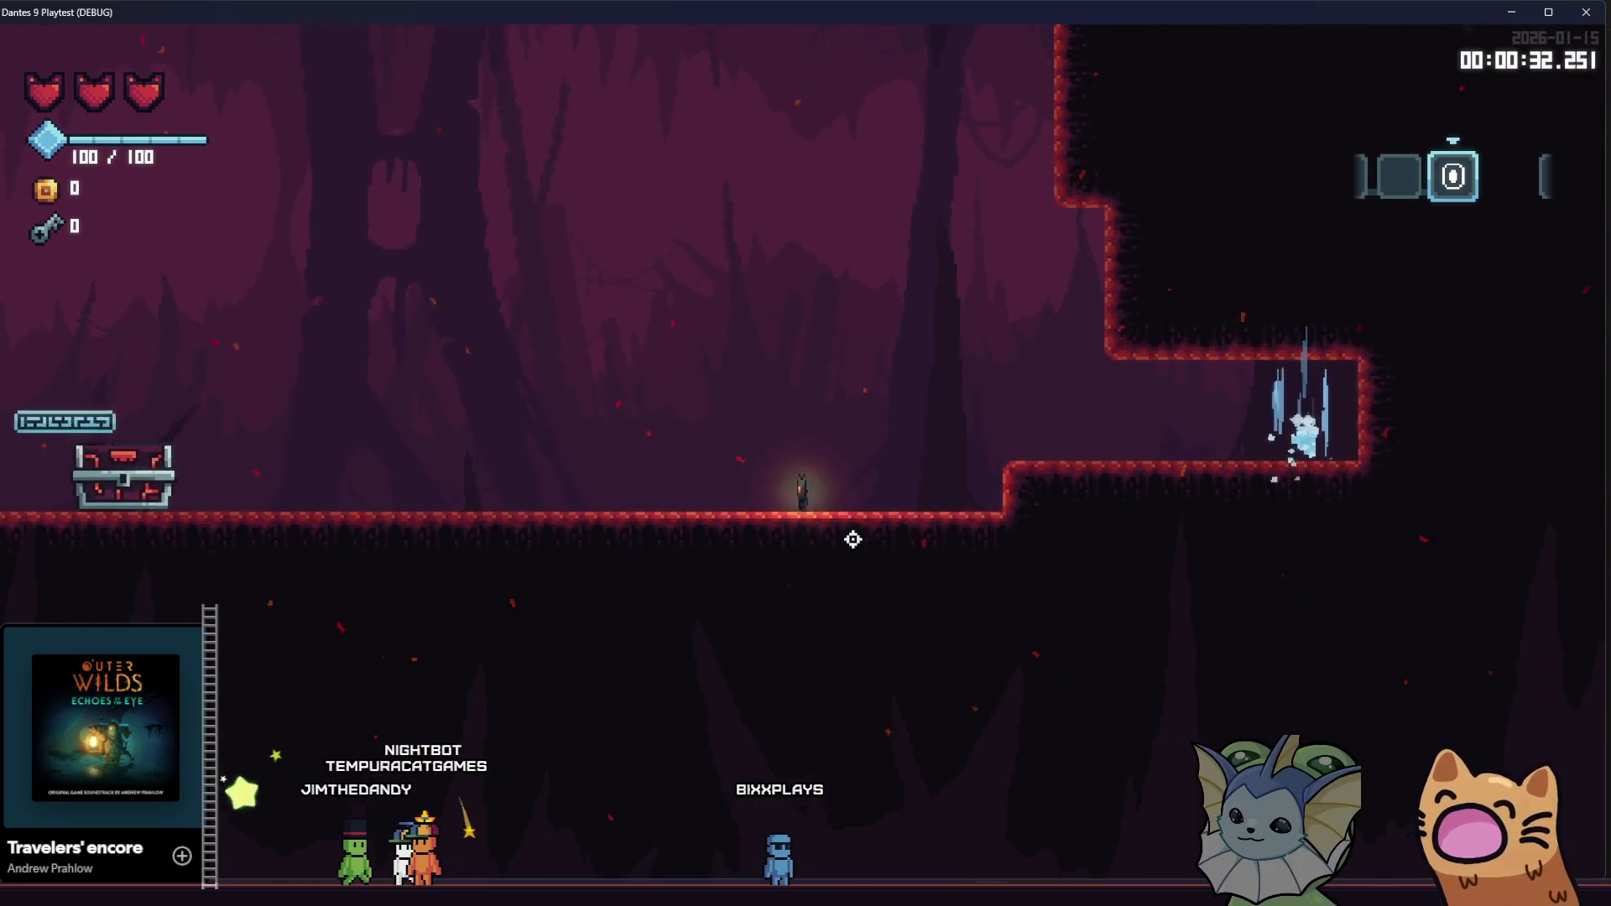
key(Tab)
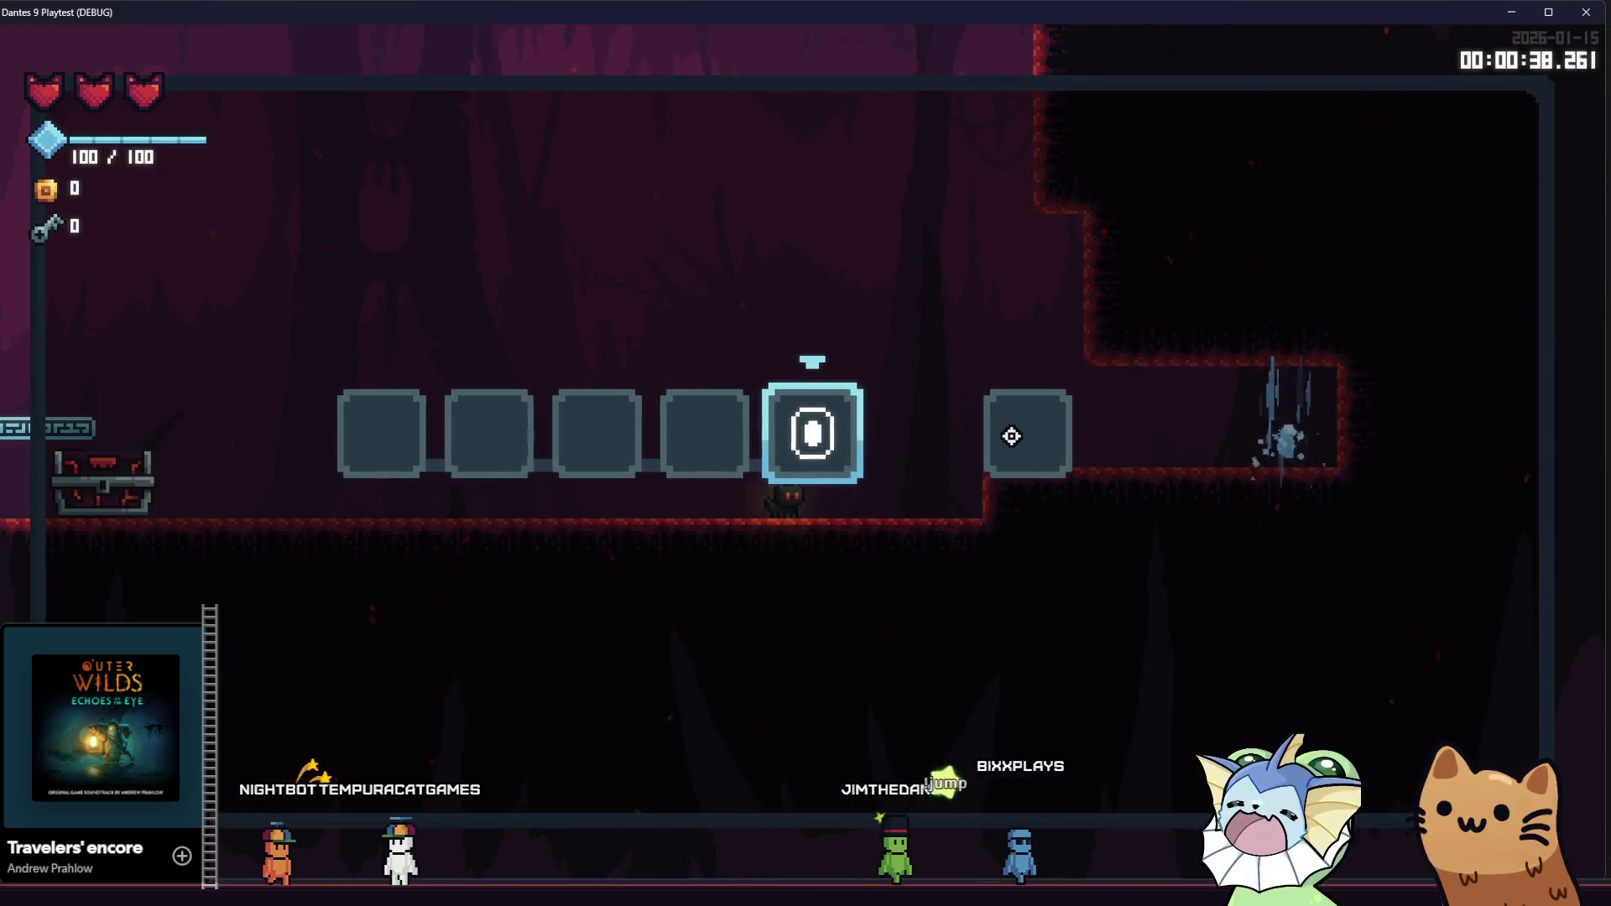
key(alt+Tab)
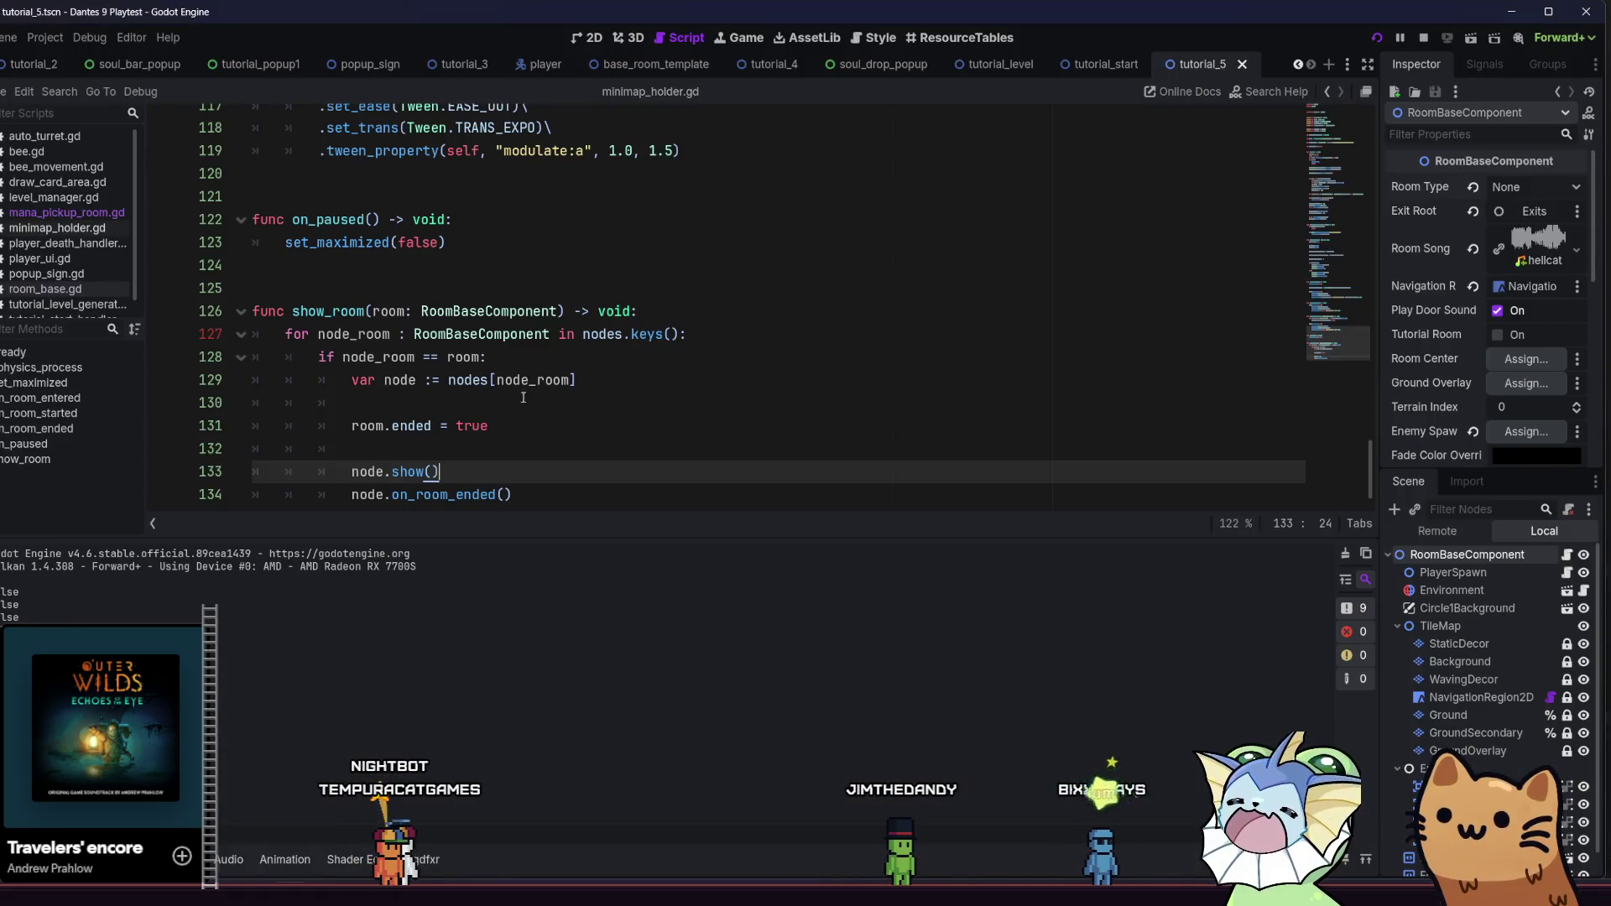
Open the RoomTeleporter scene from the level and read through its room_teleporter.gd script
click(523, 400)
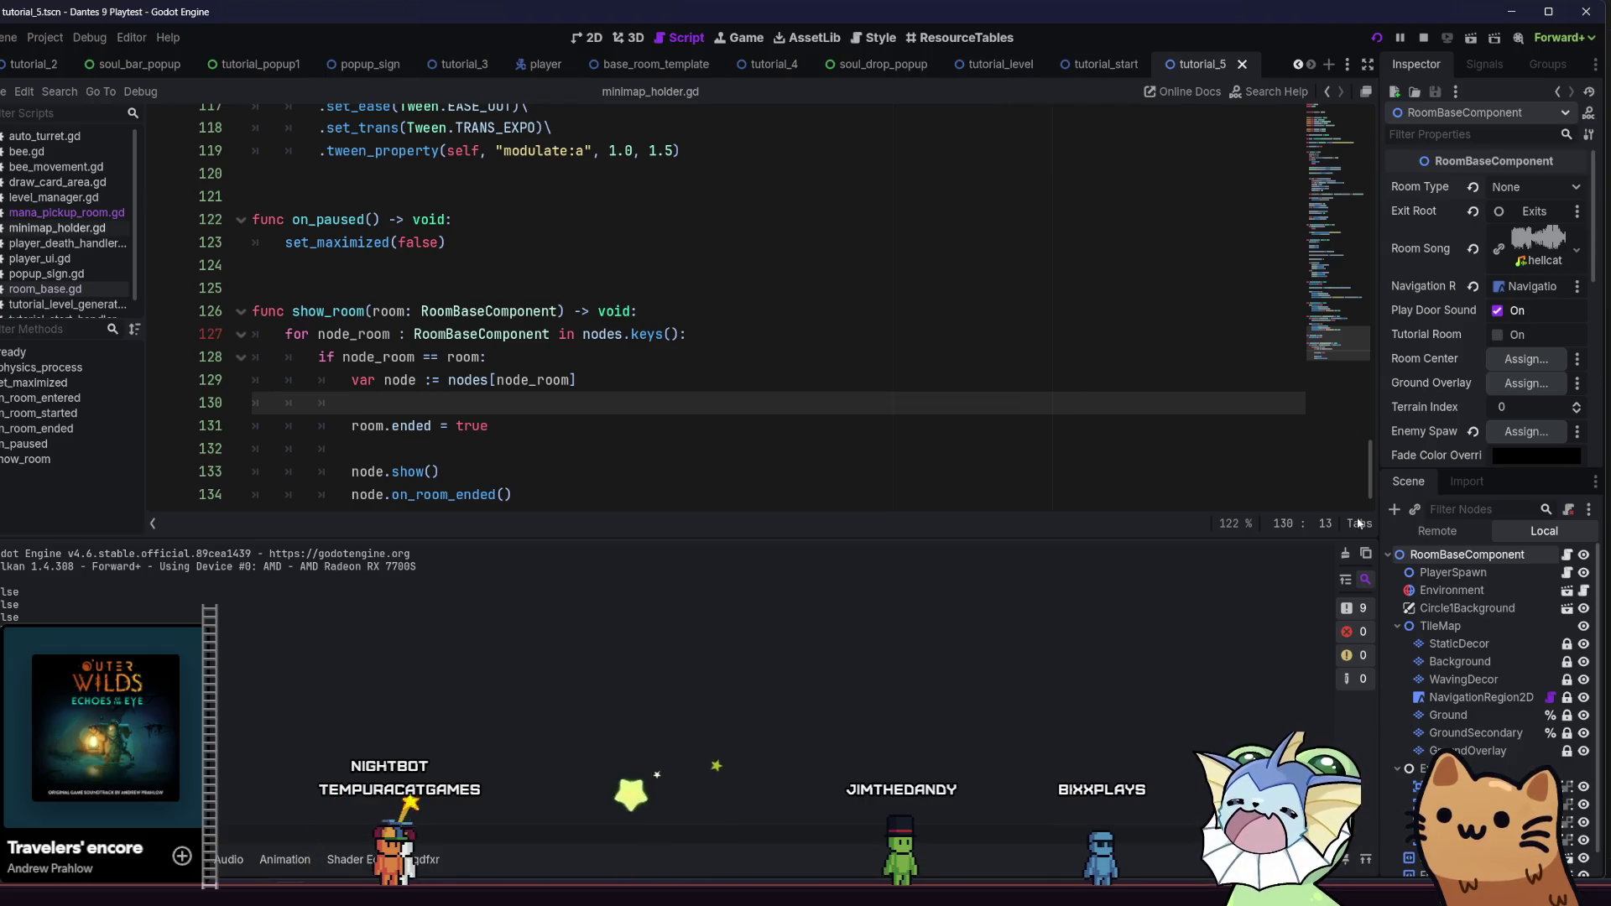
scroll(1474, 714, down, 1)
click(1436, 867)
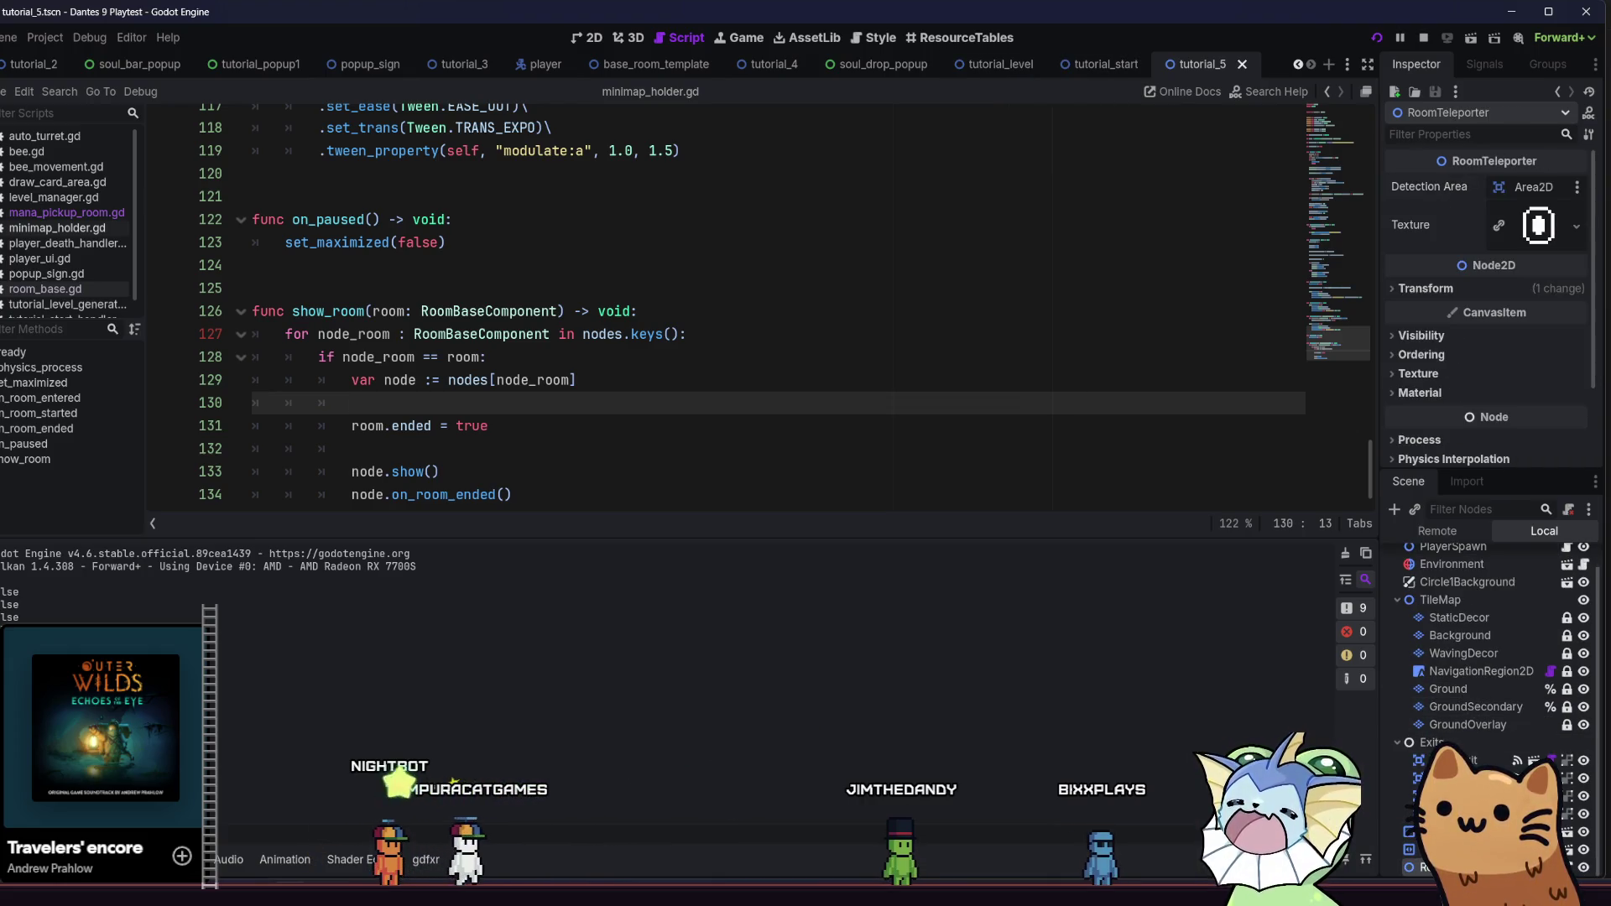
click(1566, 868)
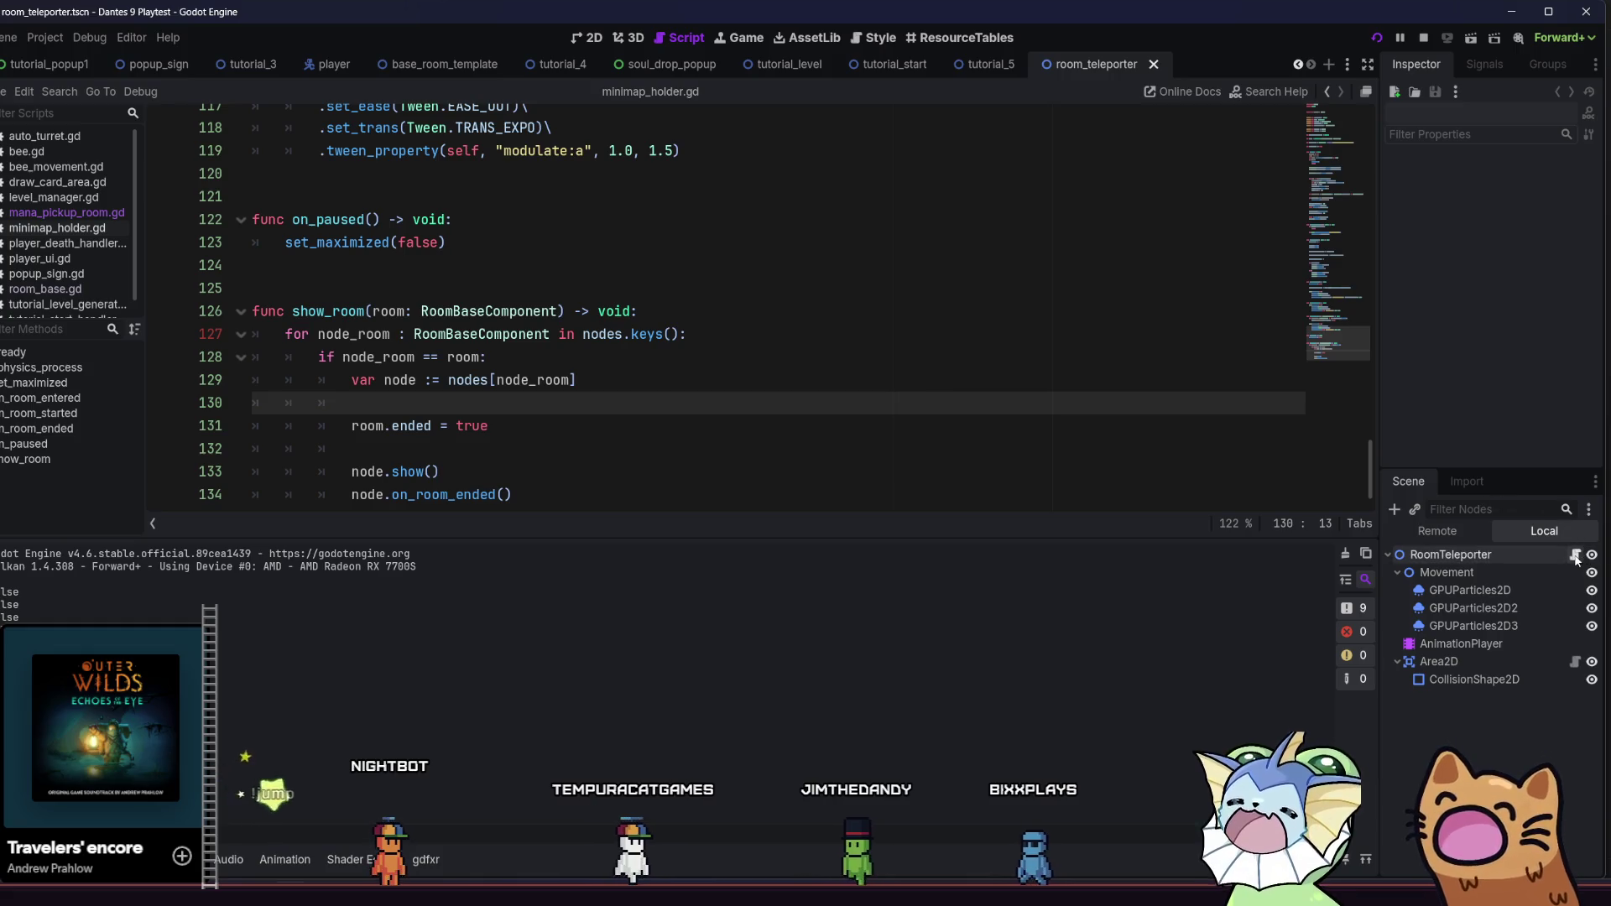
click(1575, 555)
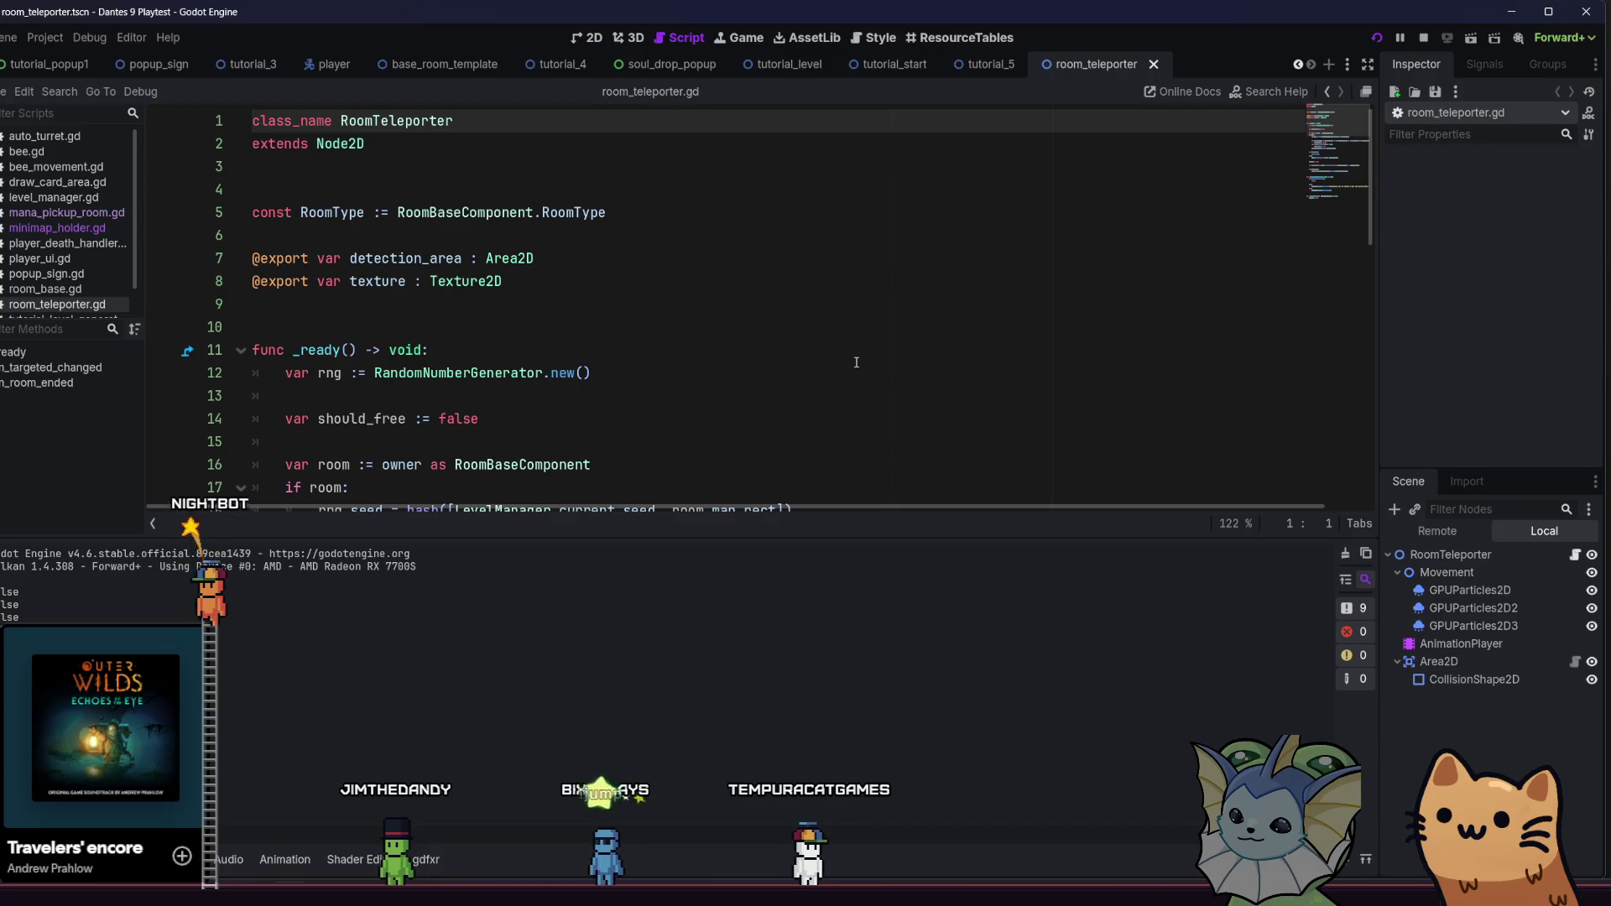
scroll(854, 369, down, 6)
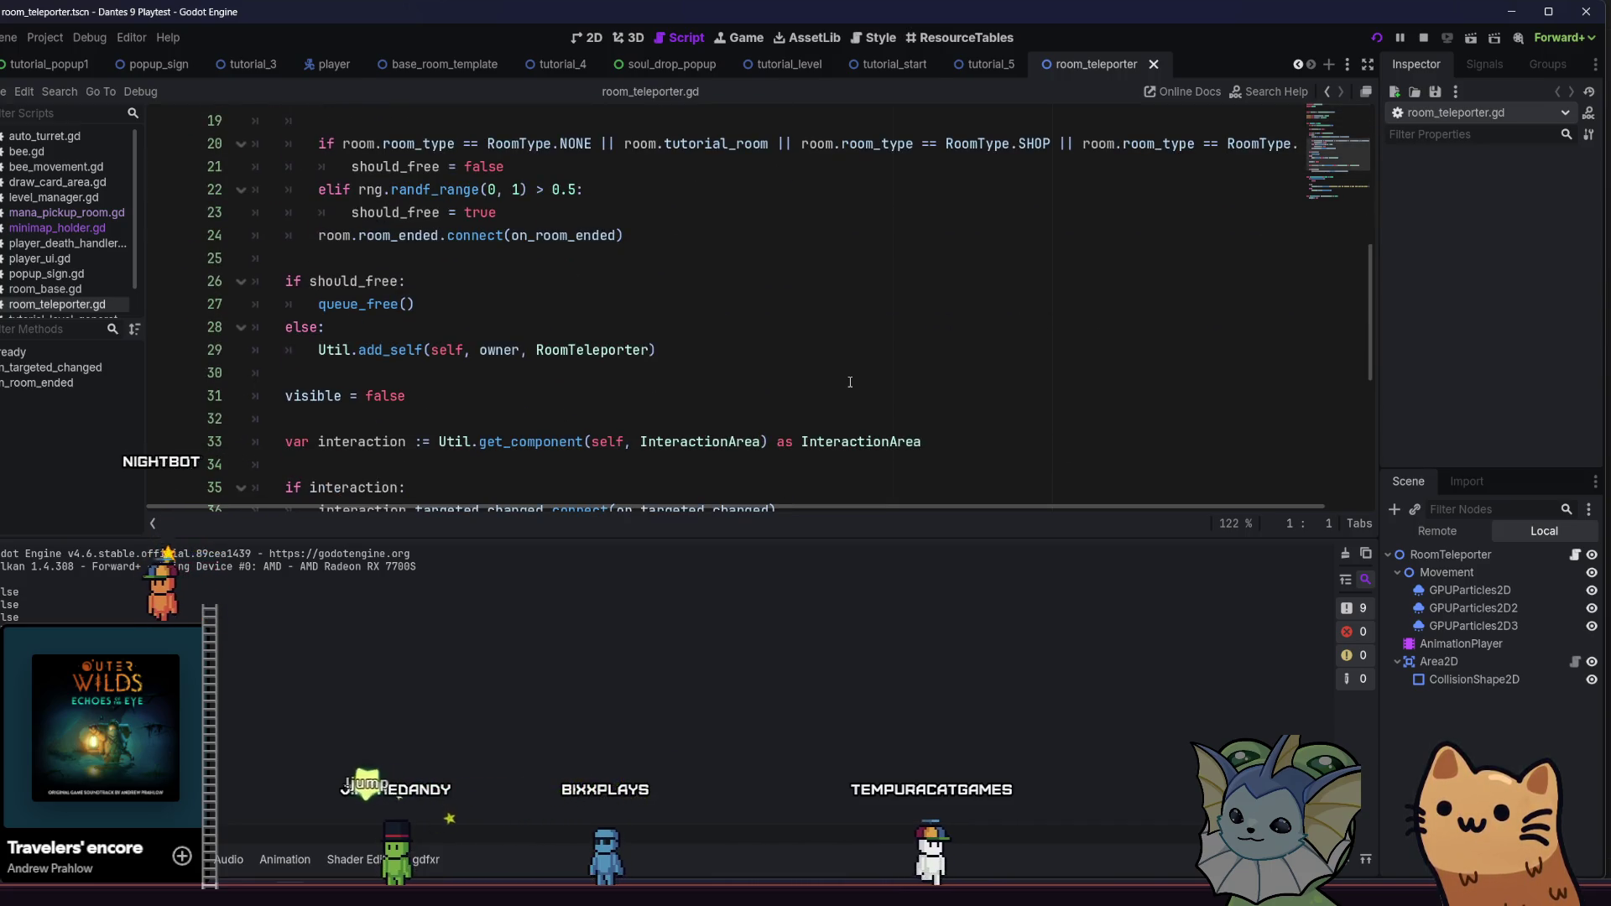
scroll(850, 382, down, 5)
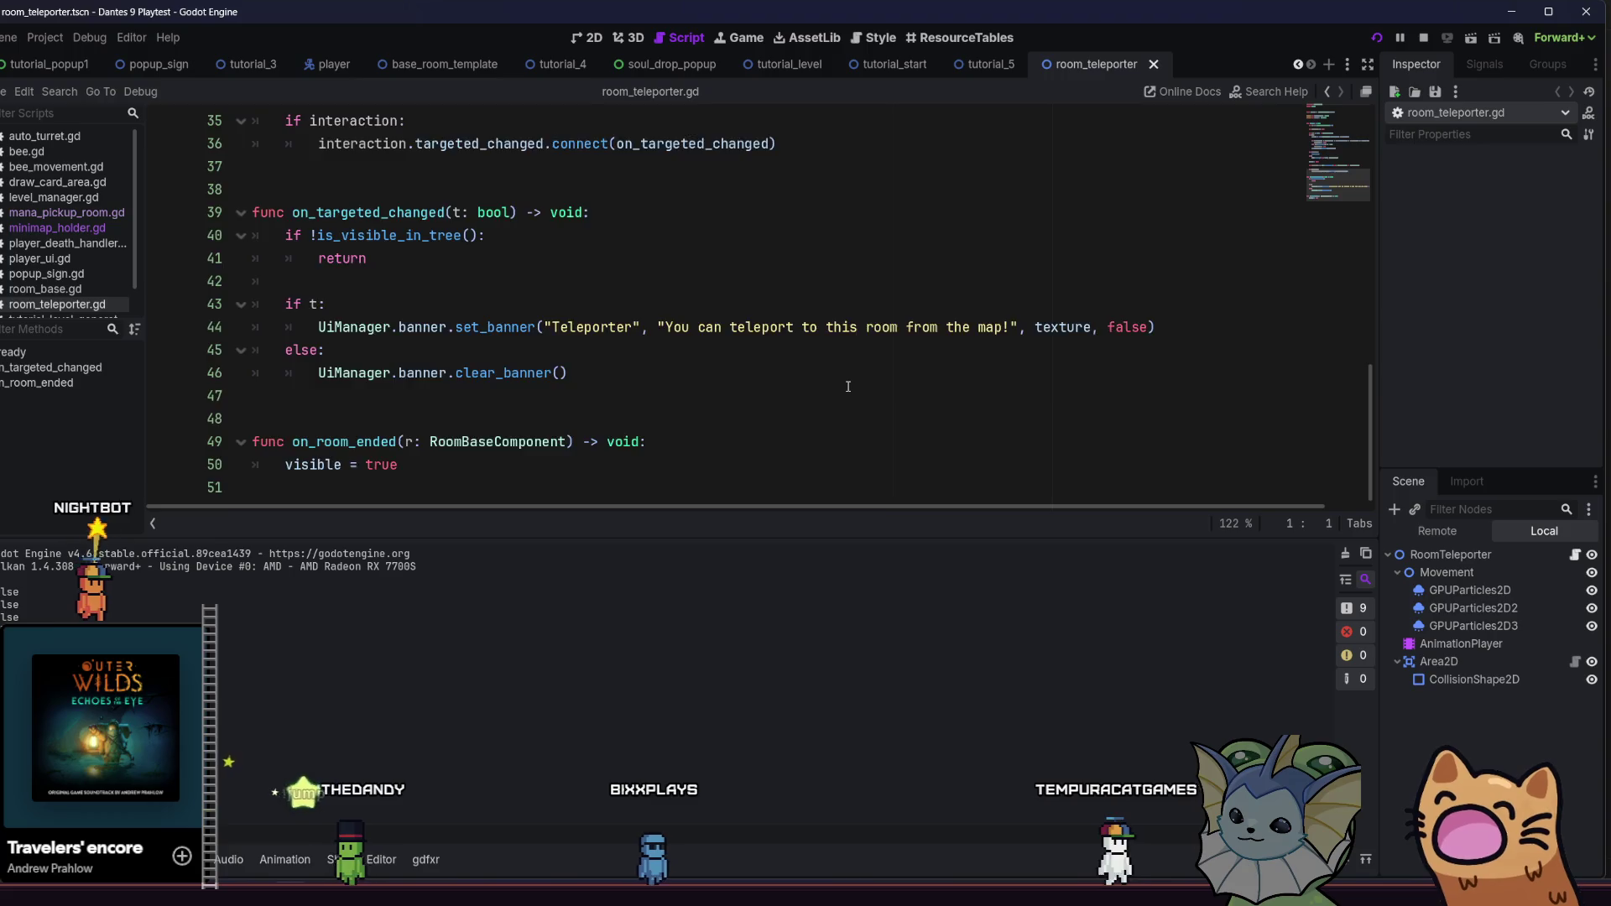
scroll(847, 386, up, 8)
scroll(847, 386, up, 3)
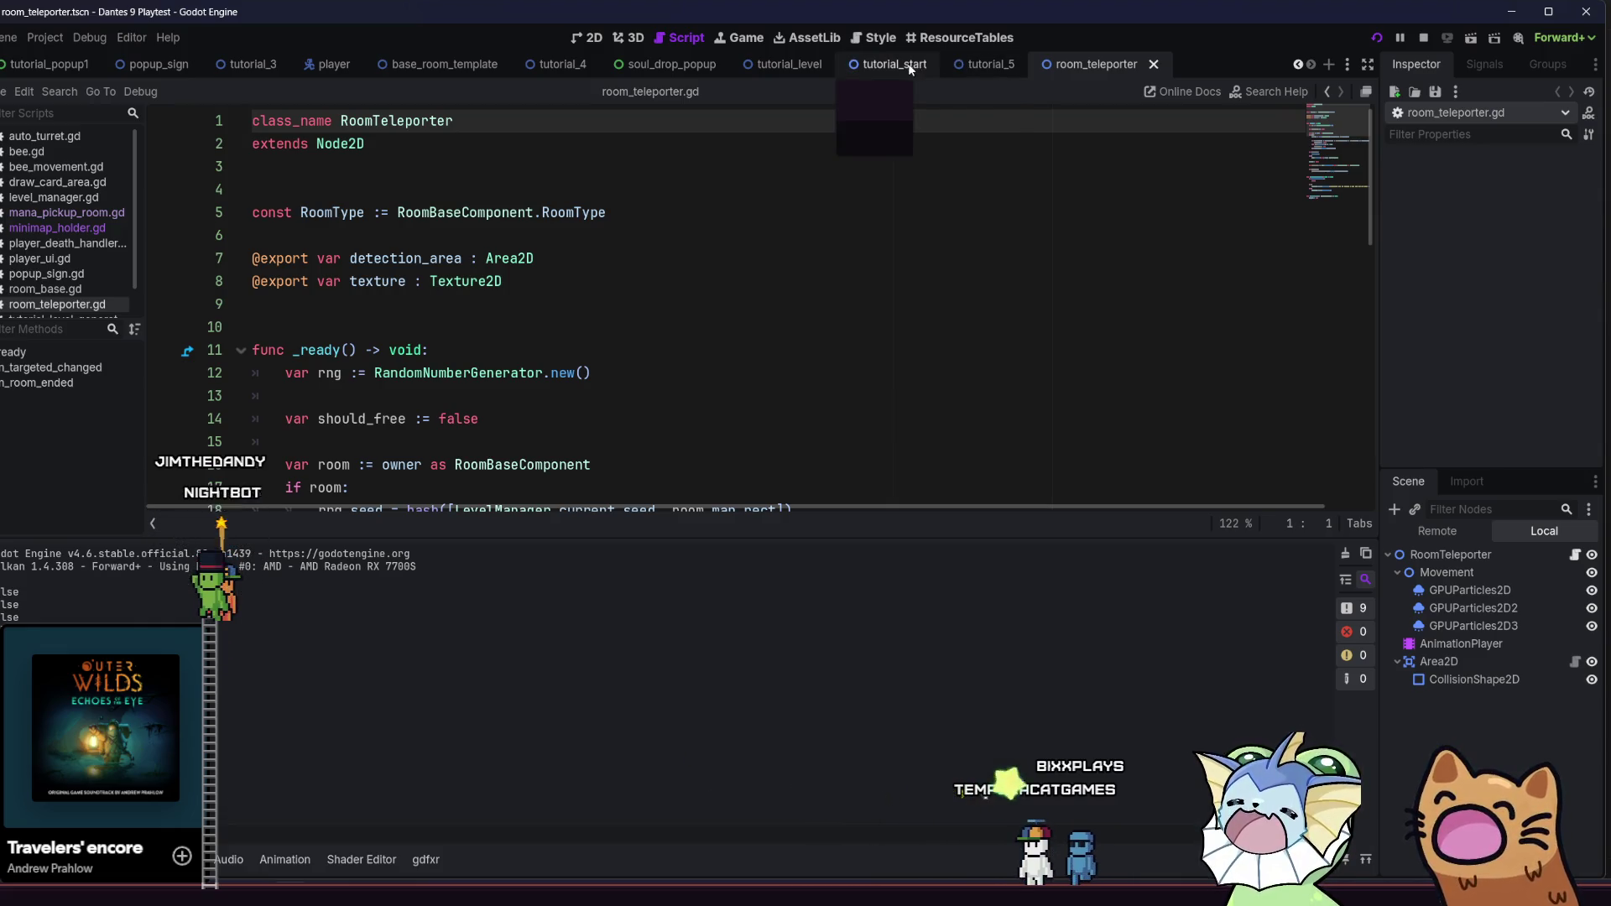
Switch to the tutorial_4 scene, open mana_pickup_room.gd, and add a new line after line 12
click(977, 63)
click(802, 63)
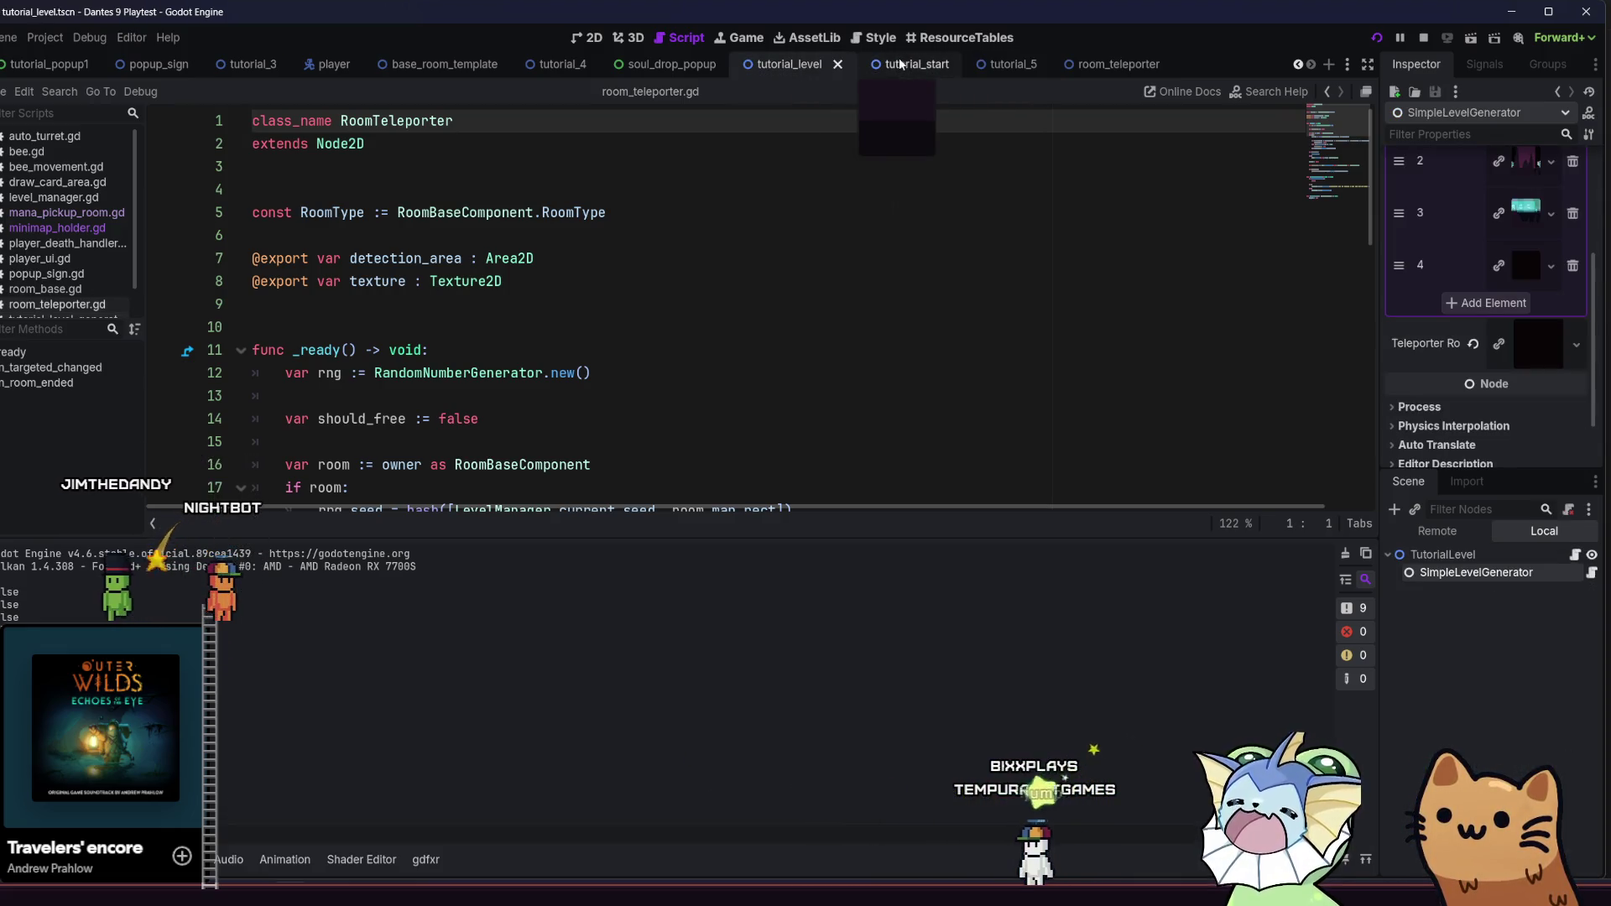
click(561, 65)
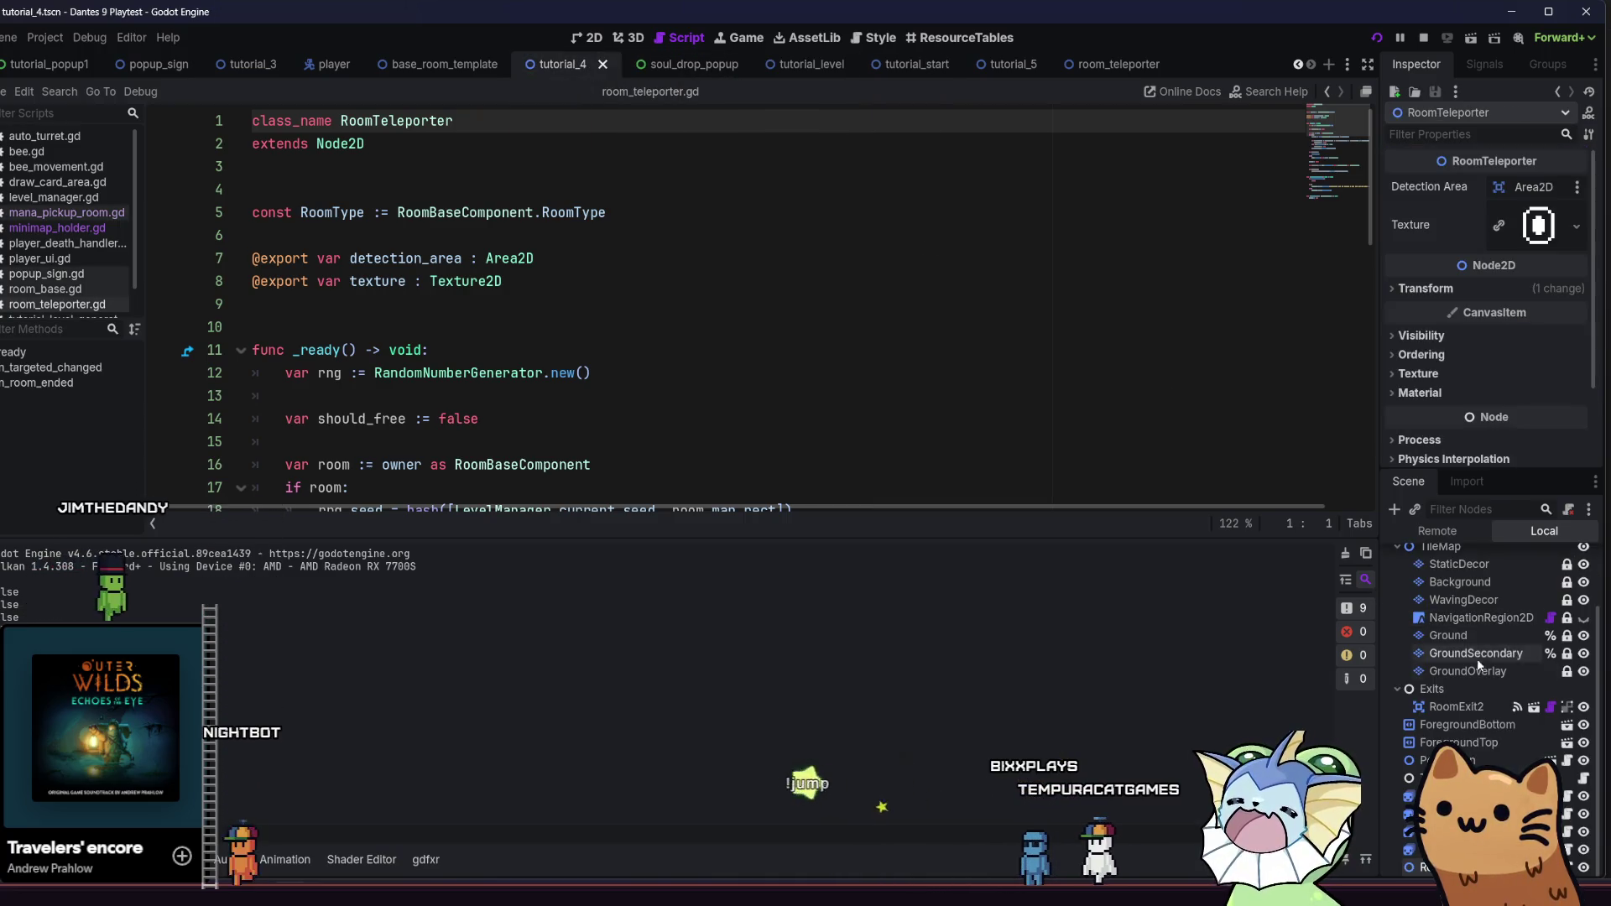
click(67, 212)
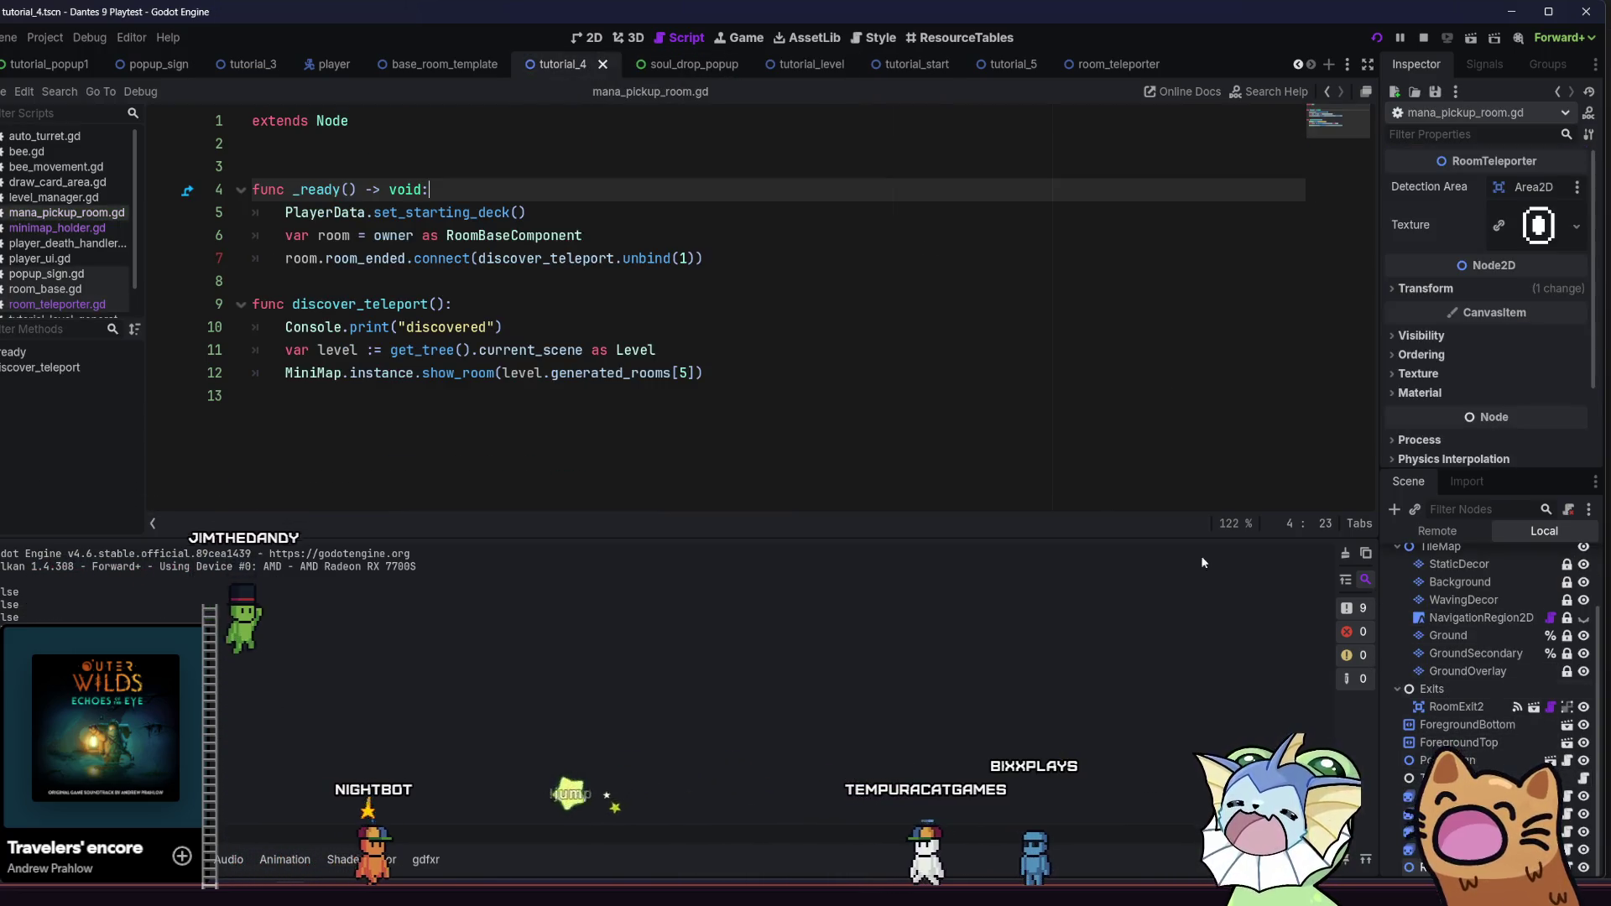
click(912, 388)
click(907, 374)
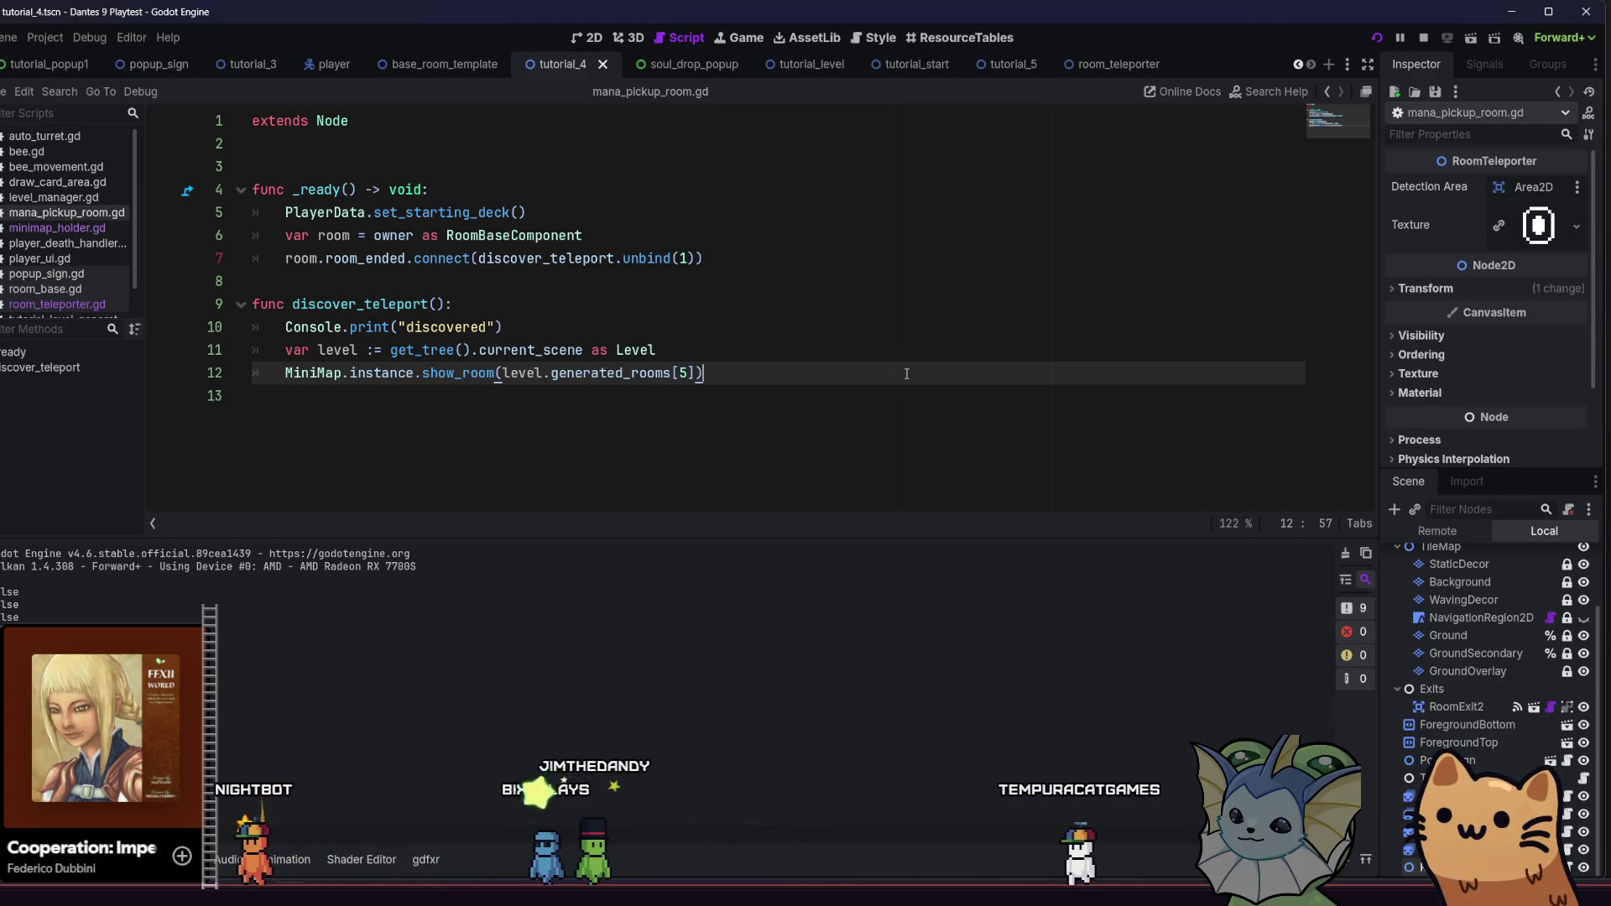
key(Return)
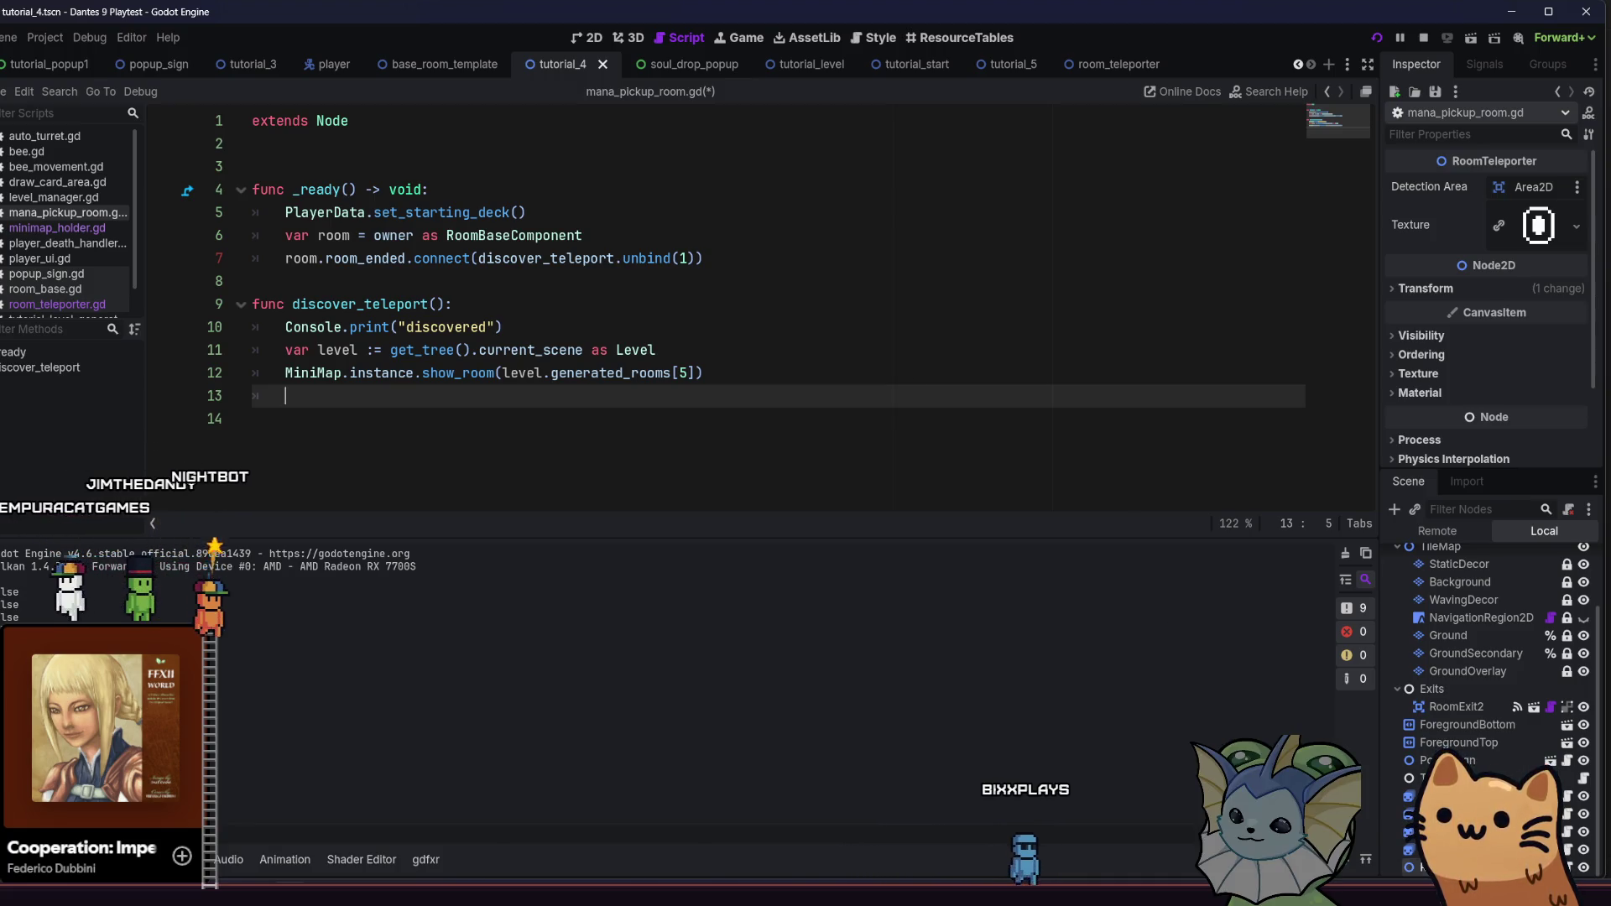
Add an empty _init function below the exports in room_teleporter.gd
key(alt+Left)
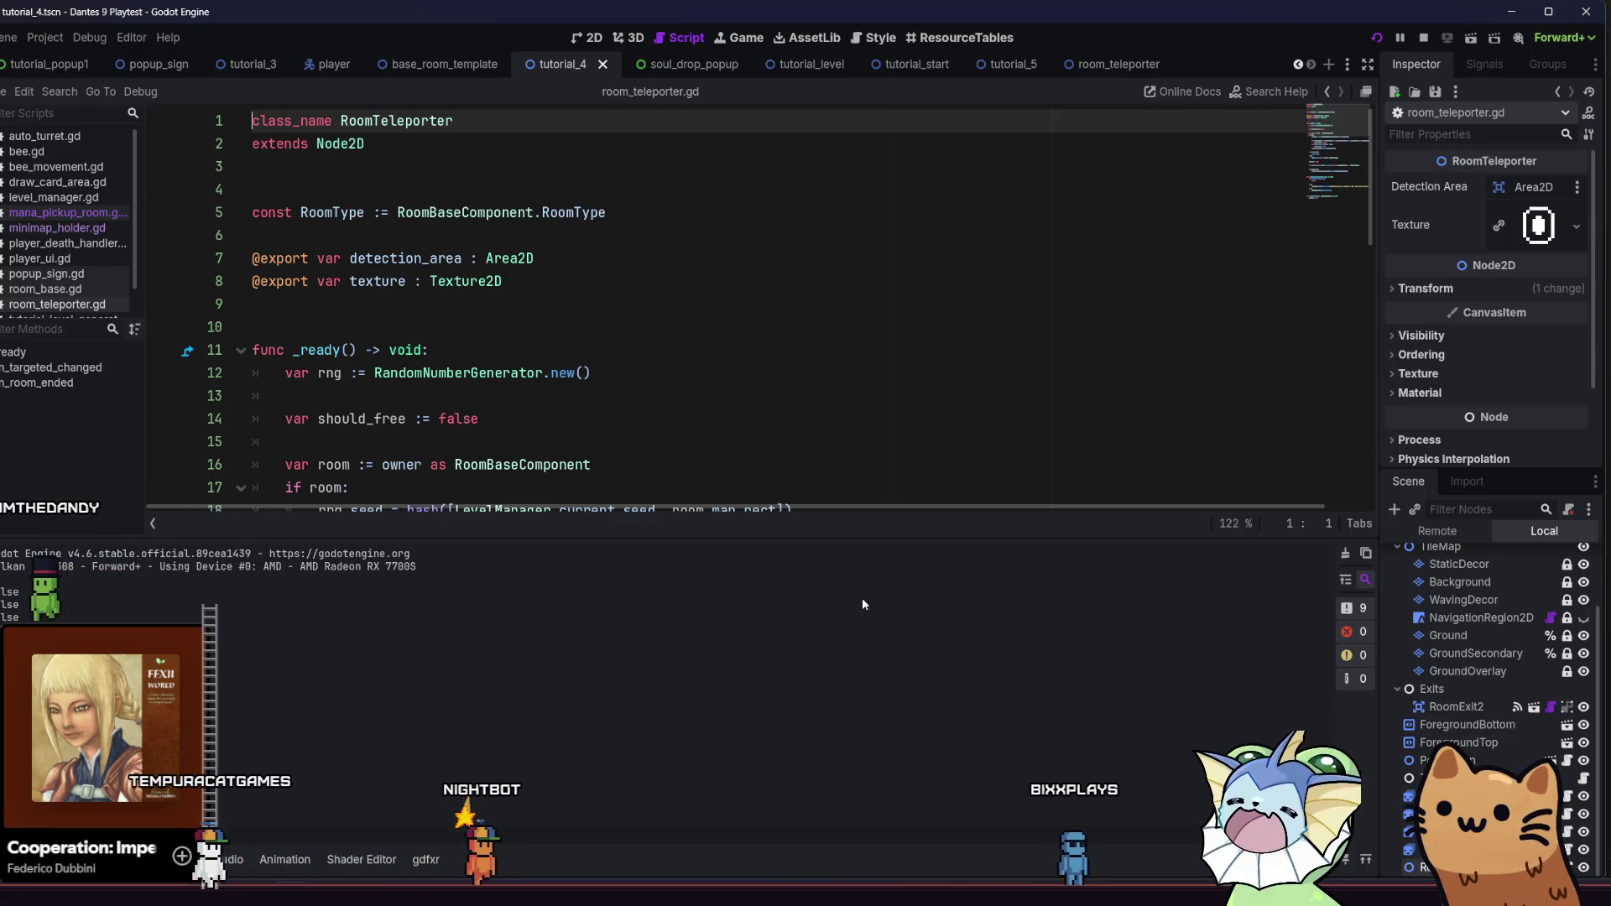
click(646, 293)
key(Return)
key(Return)
key(Return)
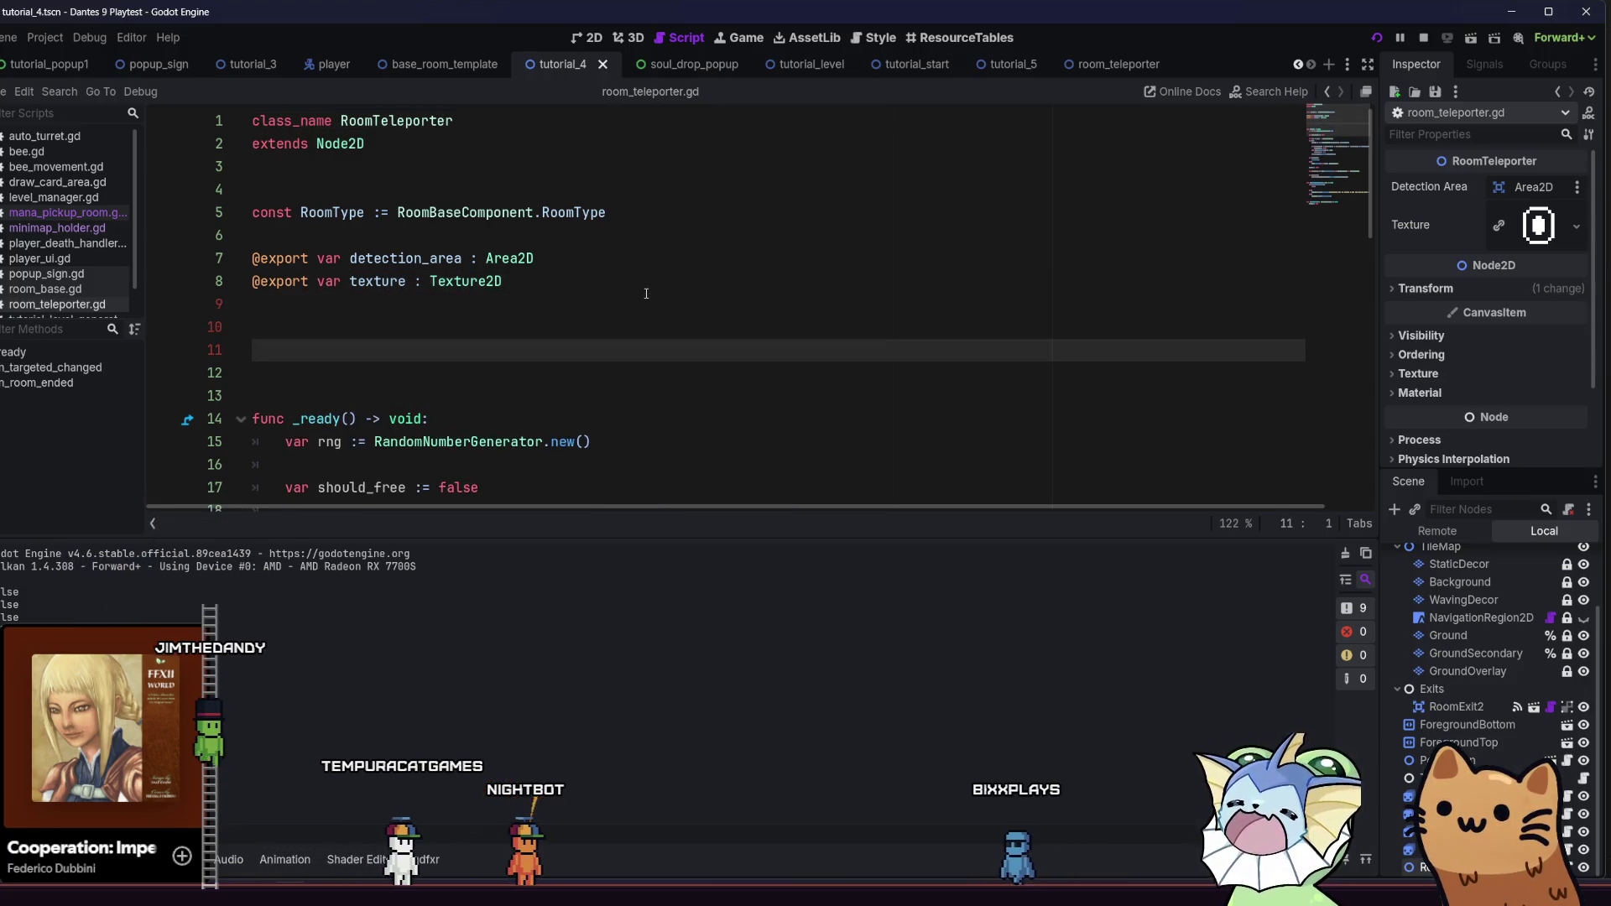
text(func init())
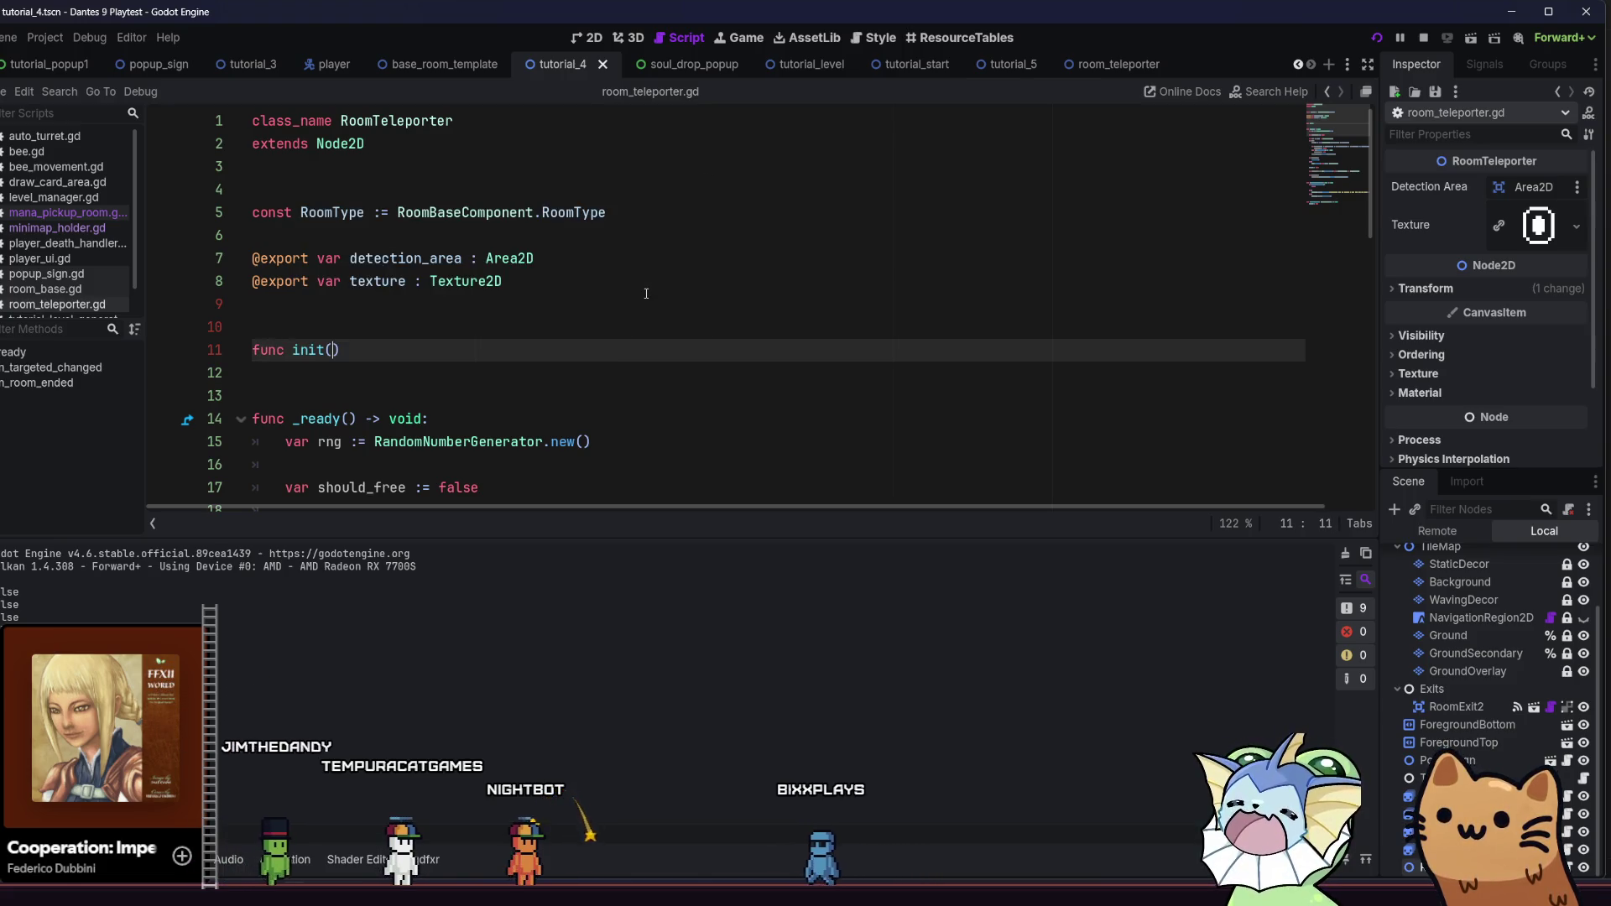
text(:)
key(Return)
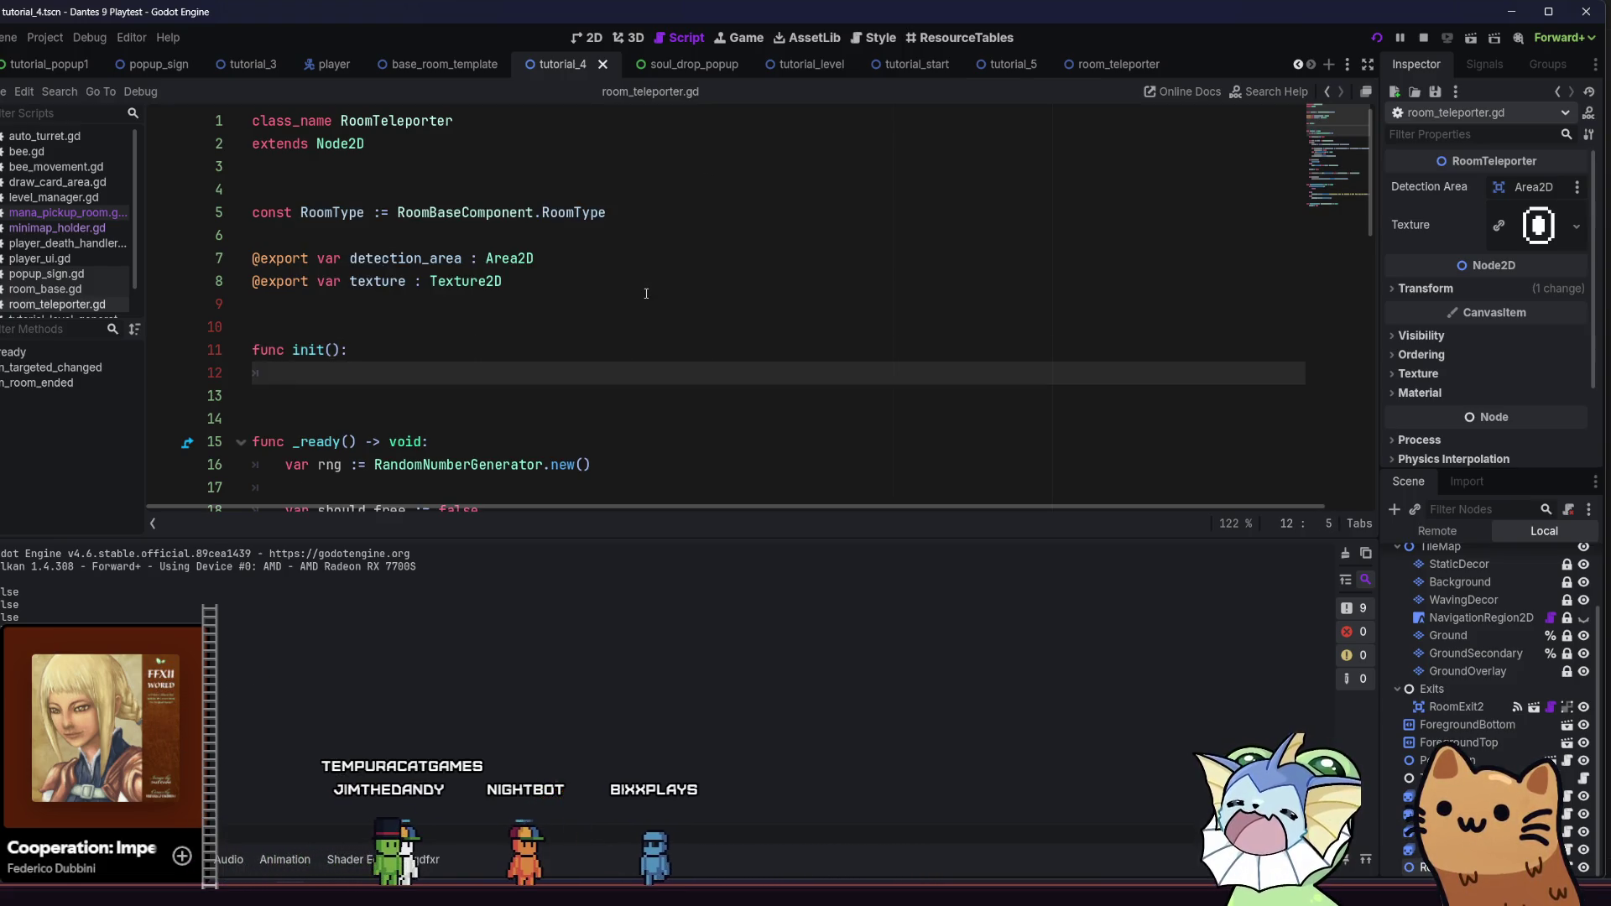
key(BackSpace)
key(BackSpace)
key(BackSpace)
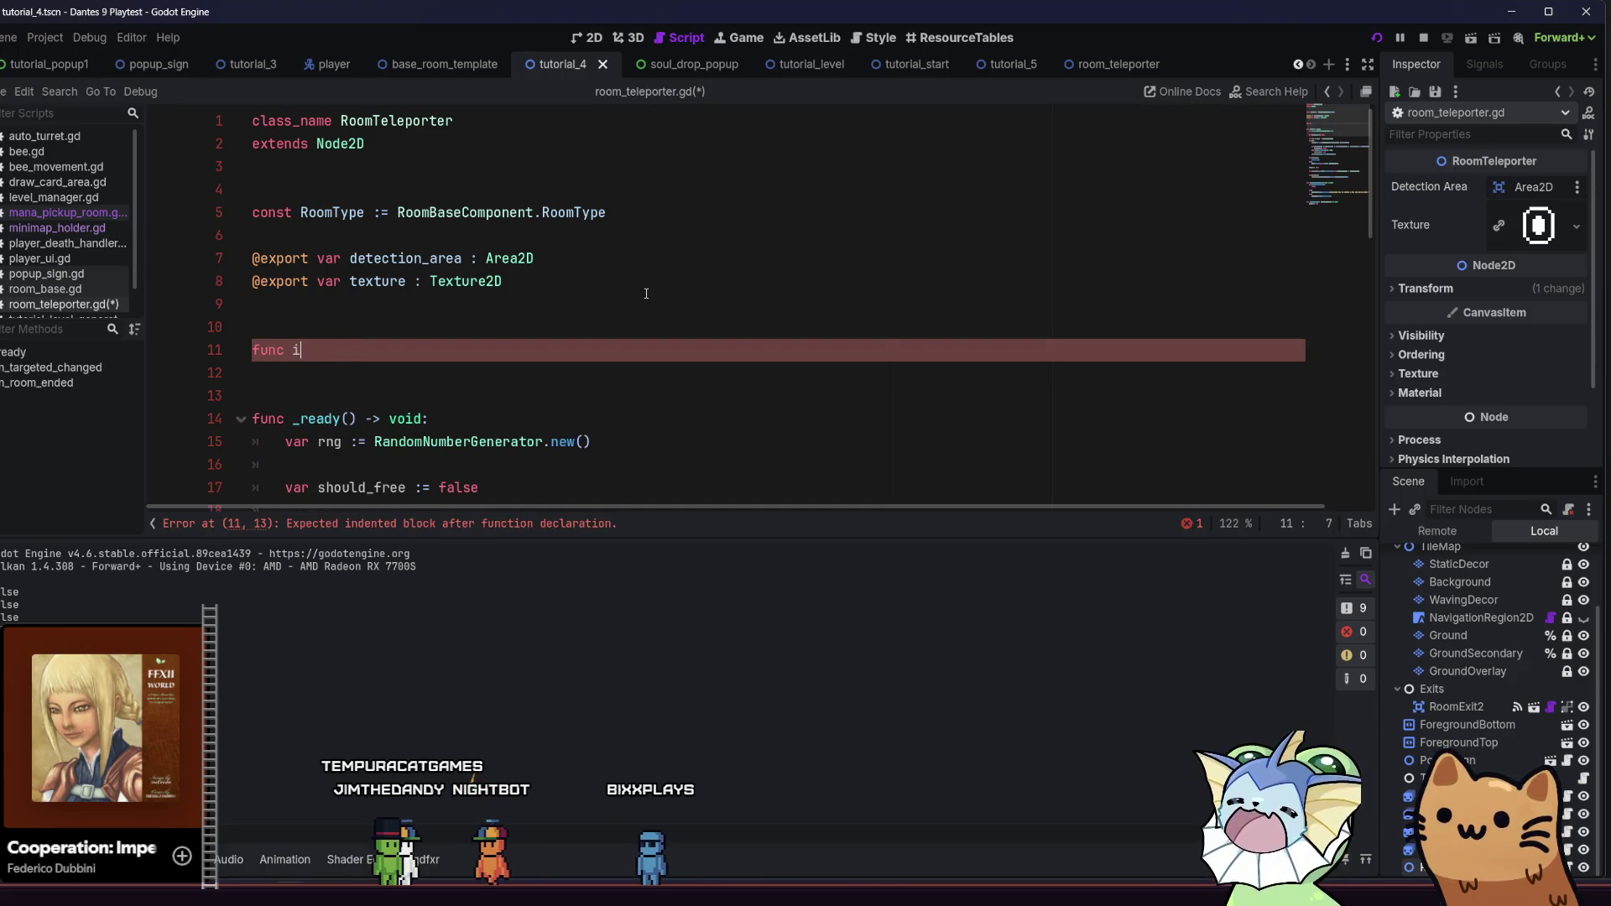
text(_init)
key(Return)
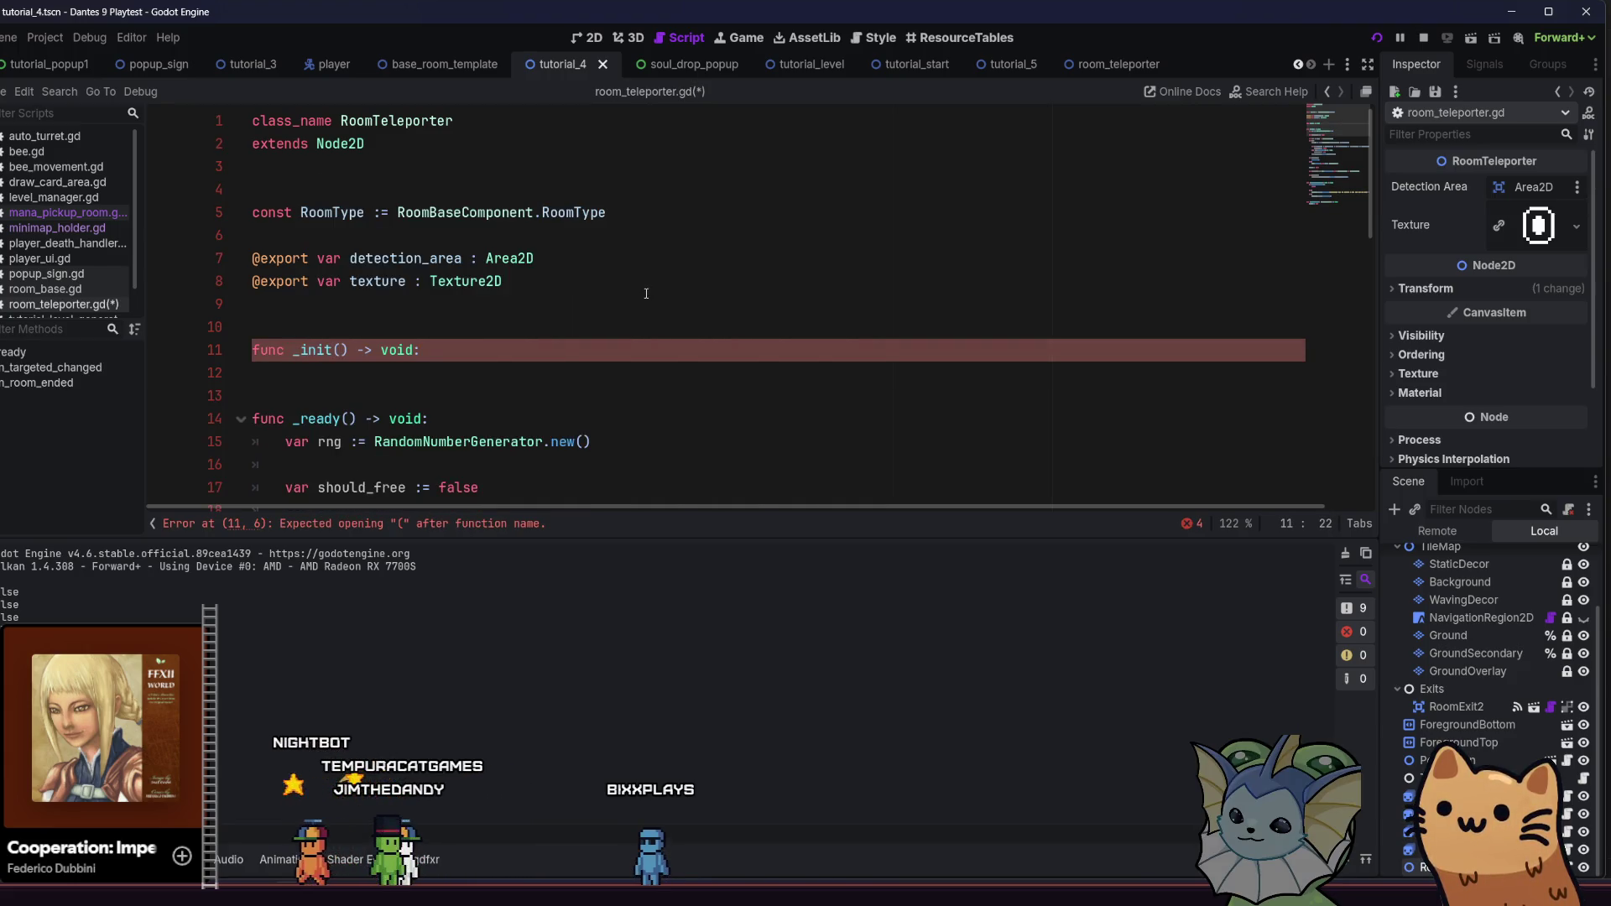
key(Return)
Move the Util.add_self(self, owner, RoomTeleporter) line from _ready into _init and save
scroll(646, 293, down, 6)
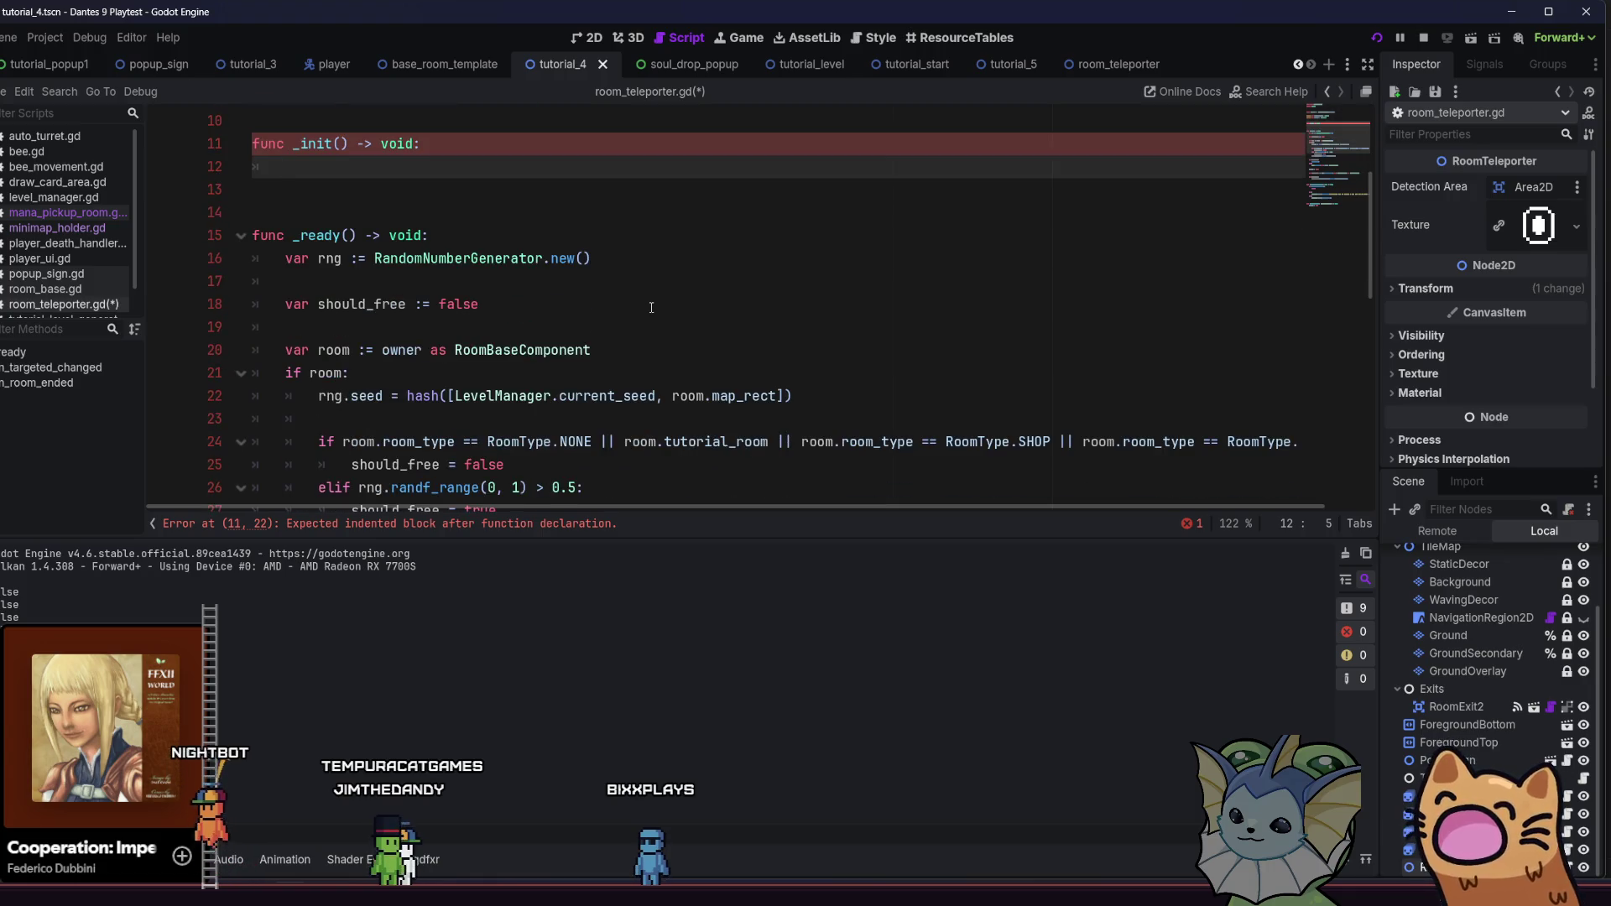
drag(683, 430, 319, 444)
key(ctrl+c)
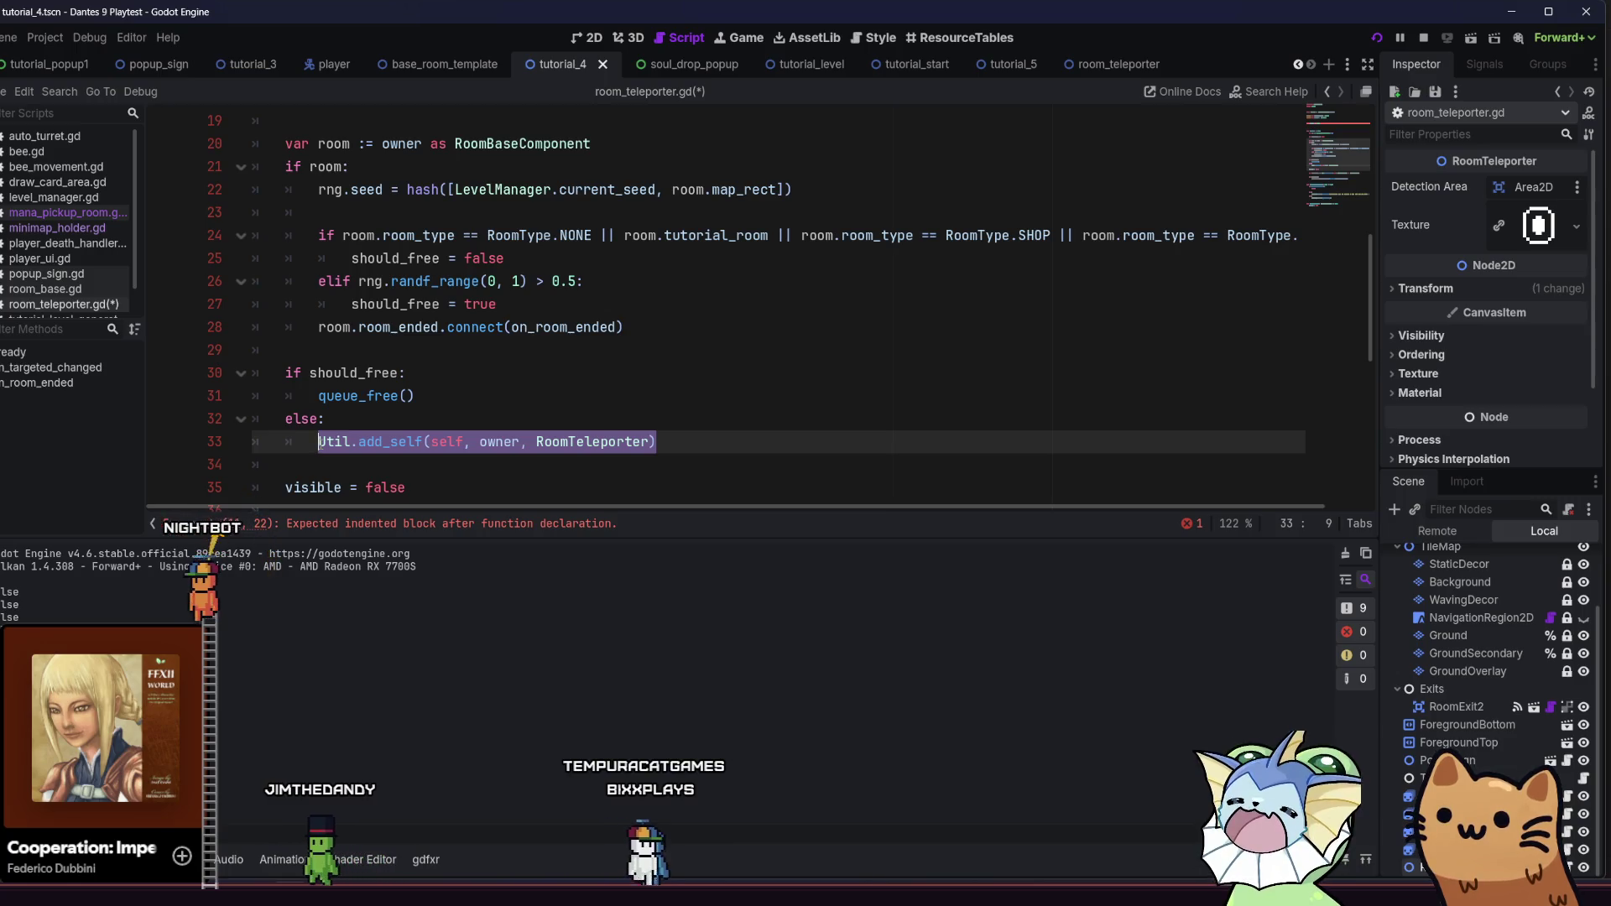
scroll(411, 252, up, 4)
click(411, 239)
key(ctrl+v)
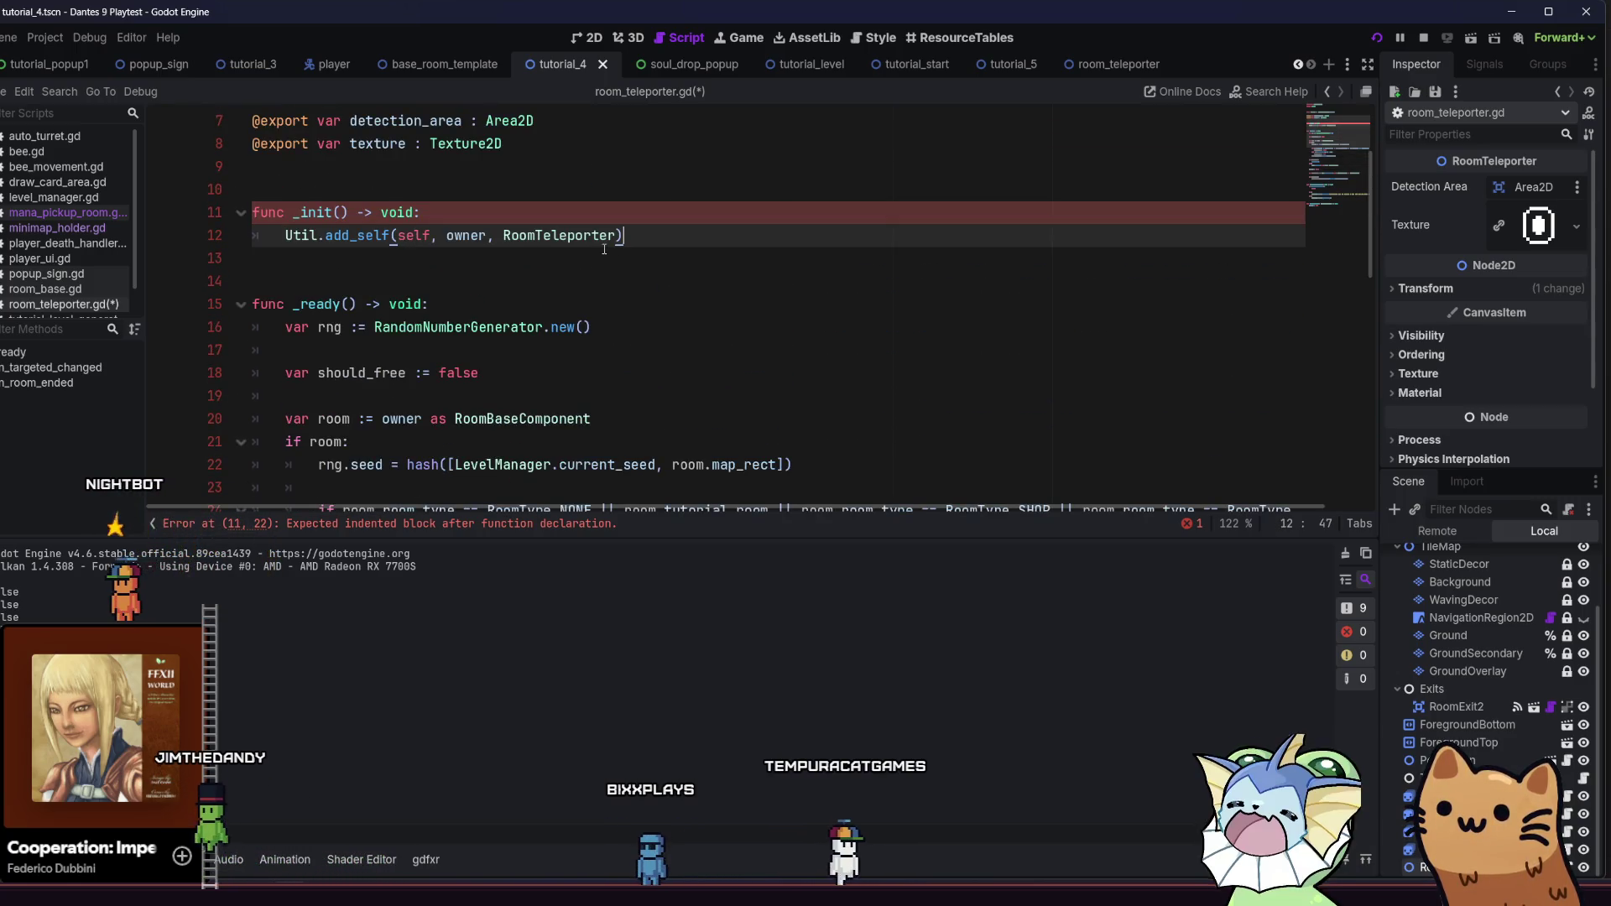
key(ctrl+s)
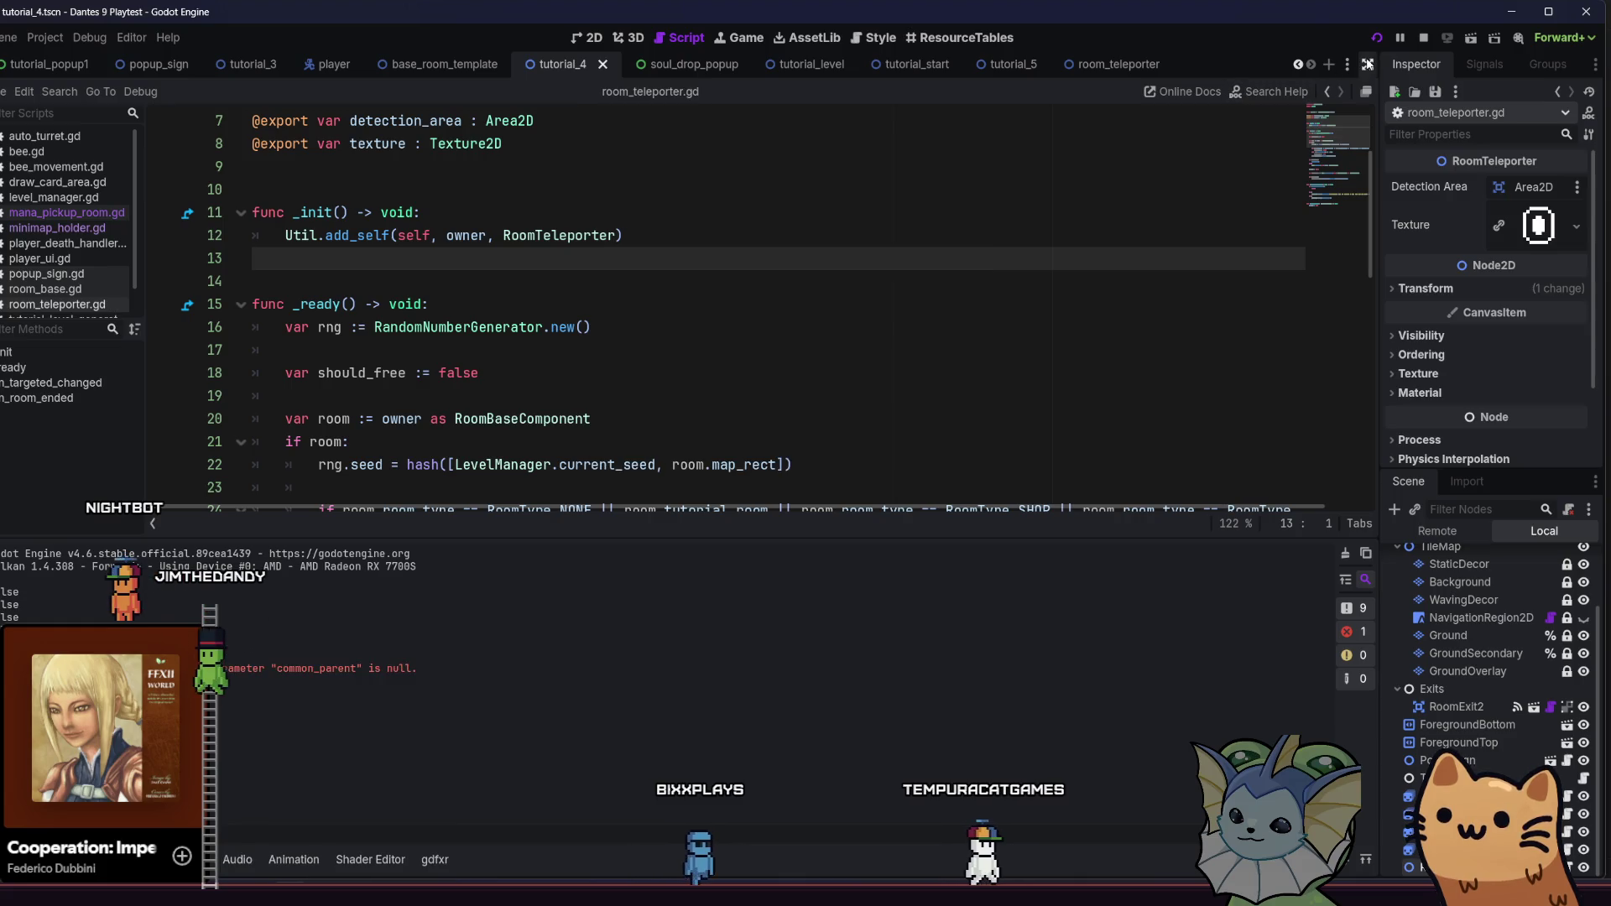